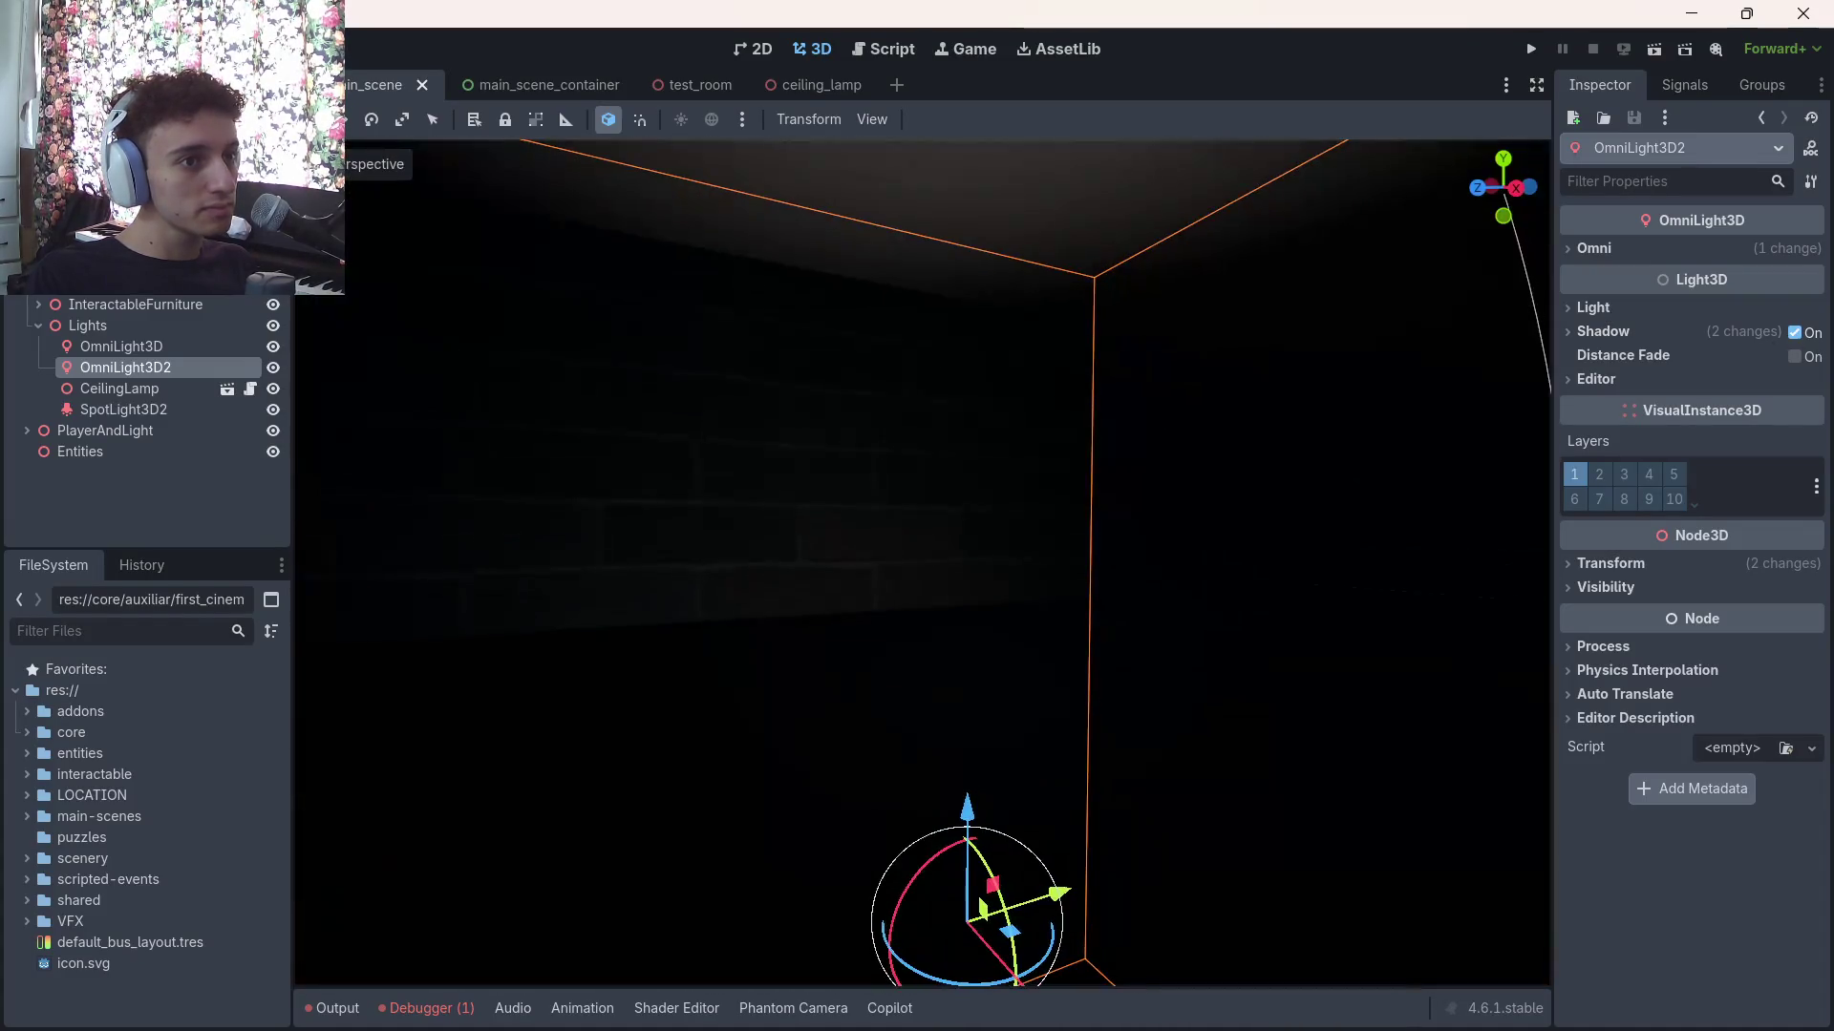
Drop OmniLight3D2's energy and specular to 0, then restore energy, indirect energy 1.0 and specular 0.5
{"action": "left_click", "coordinate": [1590, 248]}
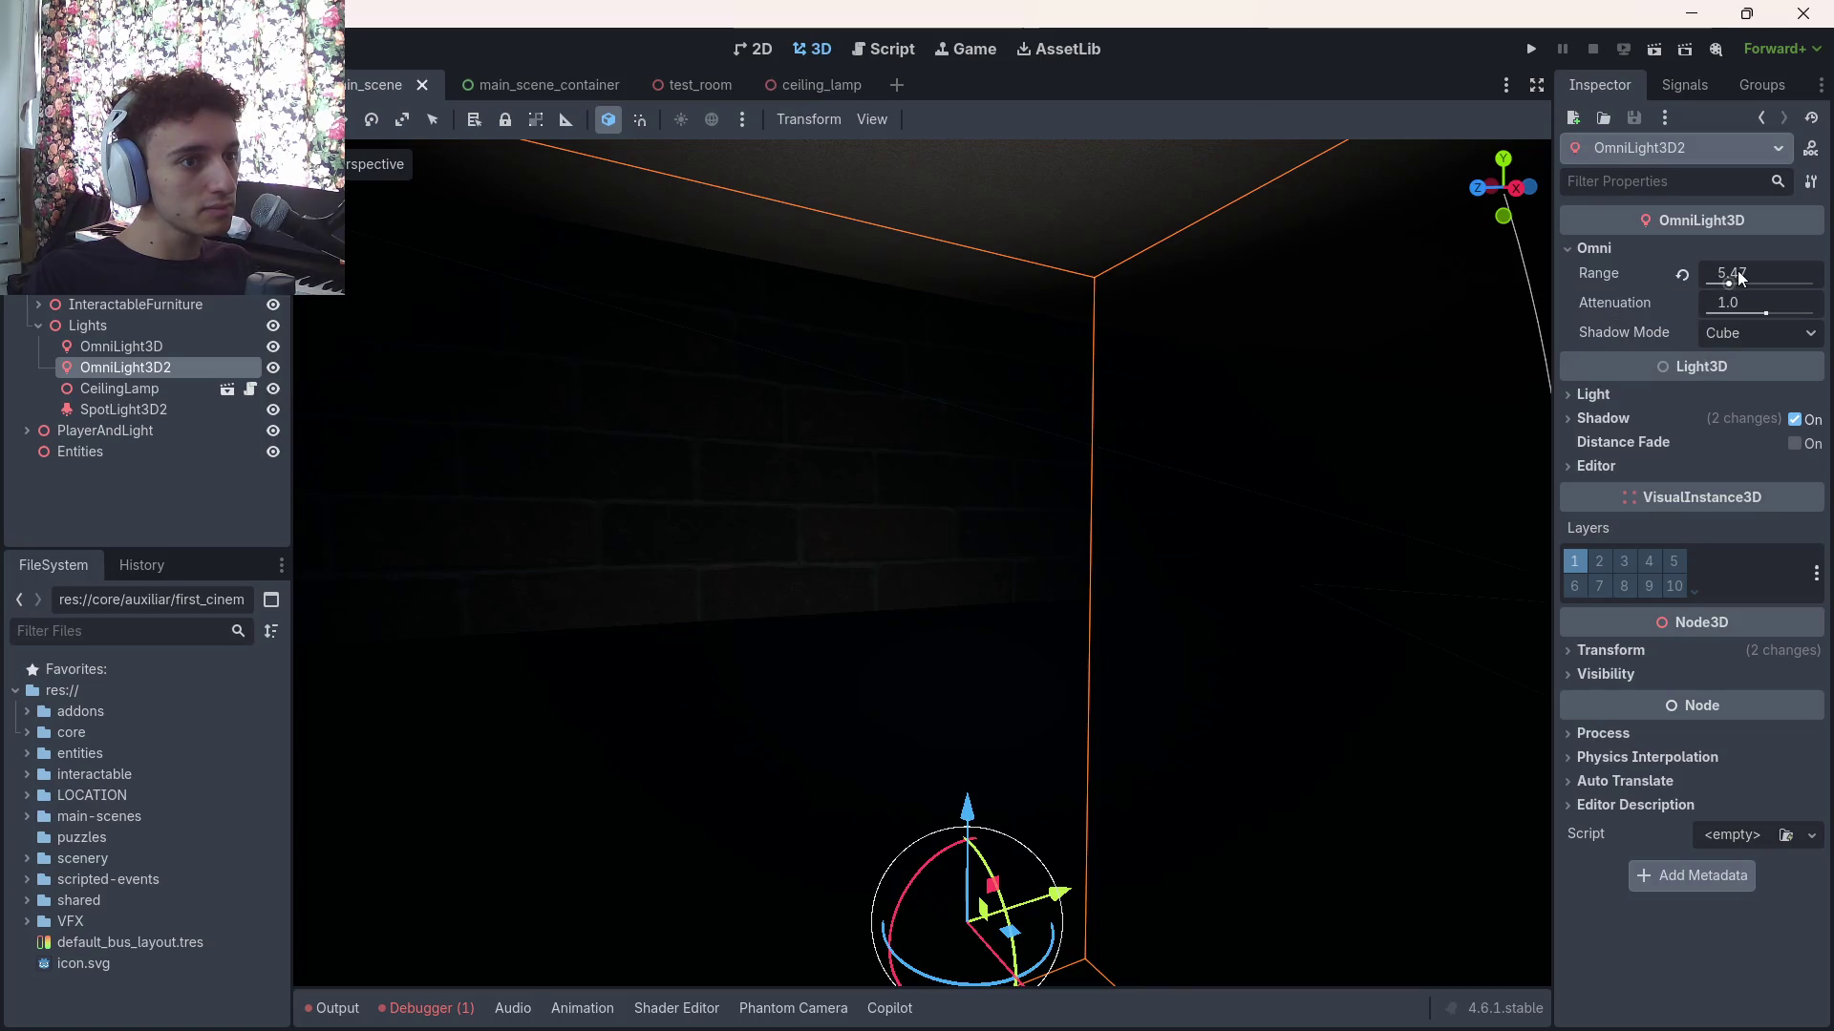
{"action": "left_click", "coordinate": [1593, 394]}
{"action": "mouse_move", "coordinate": [1745, 449]}
{"action": "left_mouse_down"}
{"action": "mouse_move", "coordinate": [1680, 449]}
{"action": "mouse_move", "coordinate": [1700, 479]}
{"action": "mouse_move", "coordinate": [1671, 479]}
{"action": "left_mouse_up"}
{"action": "left_click", "coordinate": [1676, 450]}
{"action": "left_click", "coordinate": [1675, 479]}
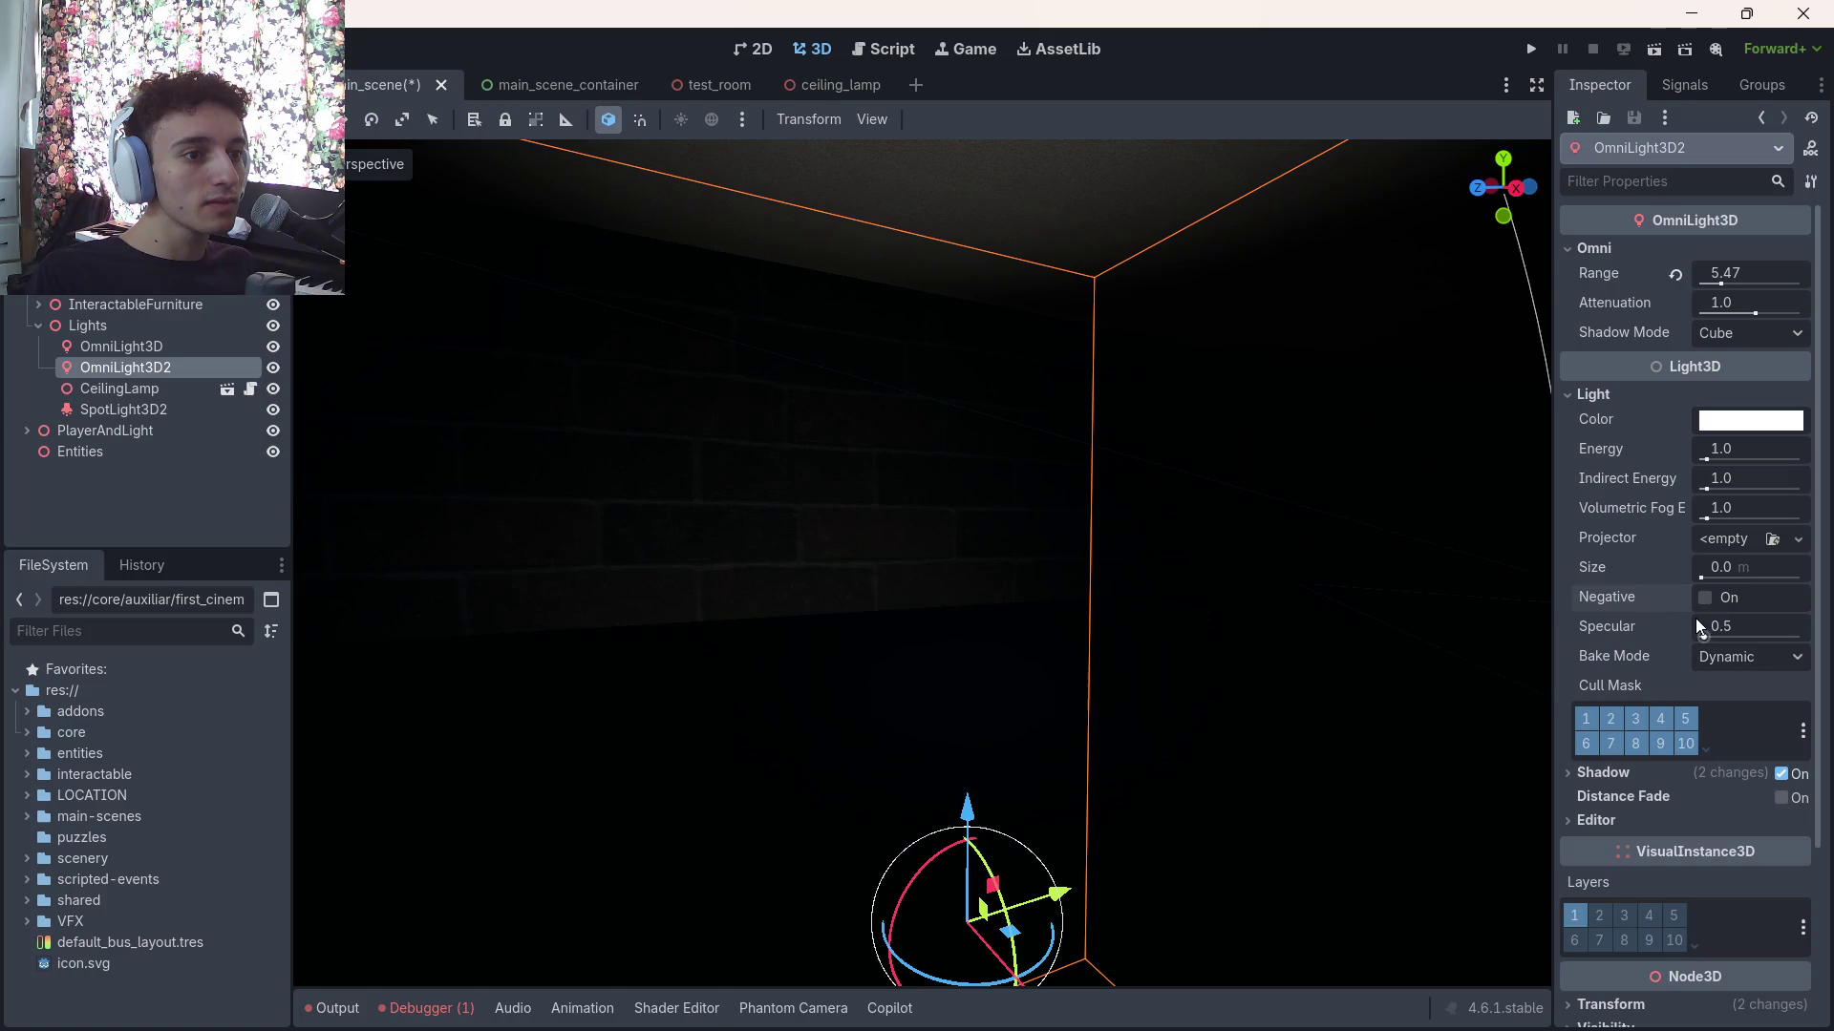
{"action": "left_click_drag", "start_coordinate": [1716, 630], "coordinate": [1701, 638]}
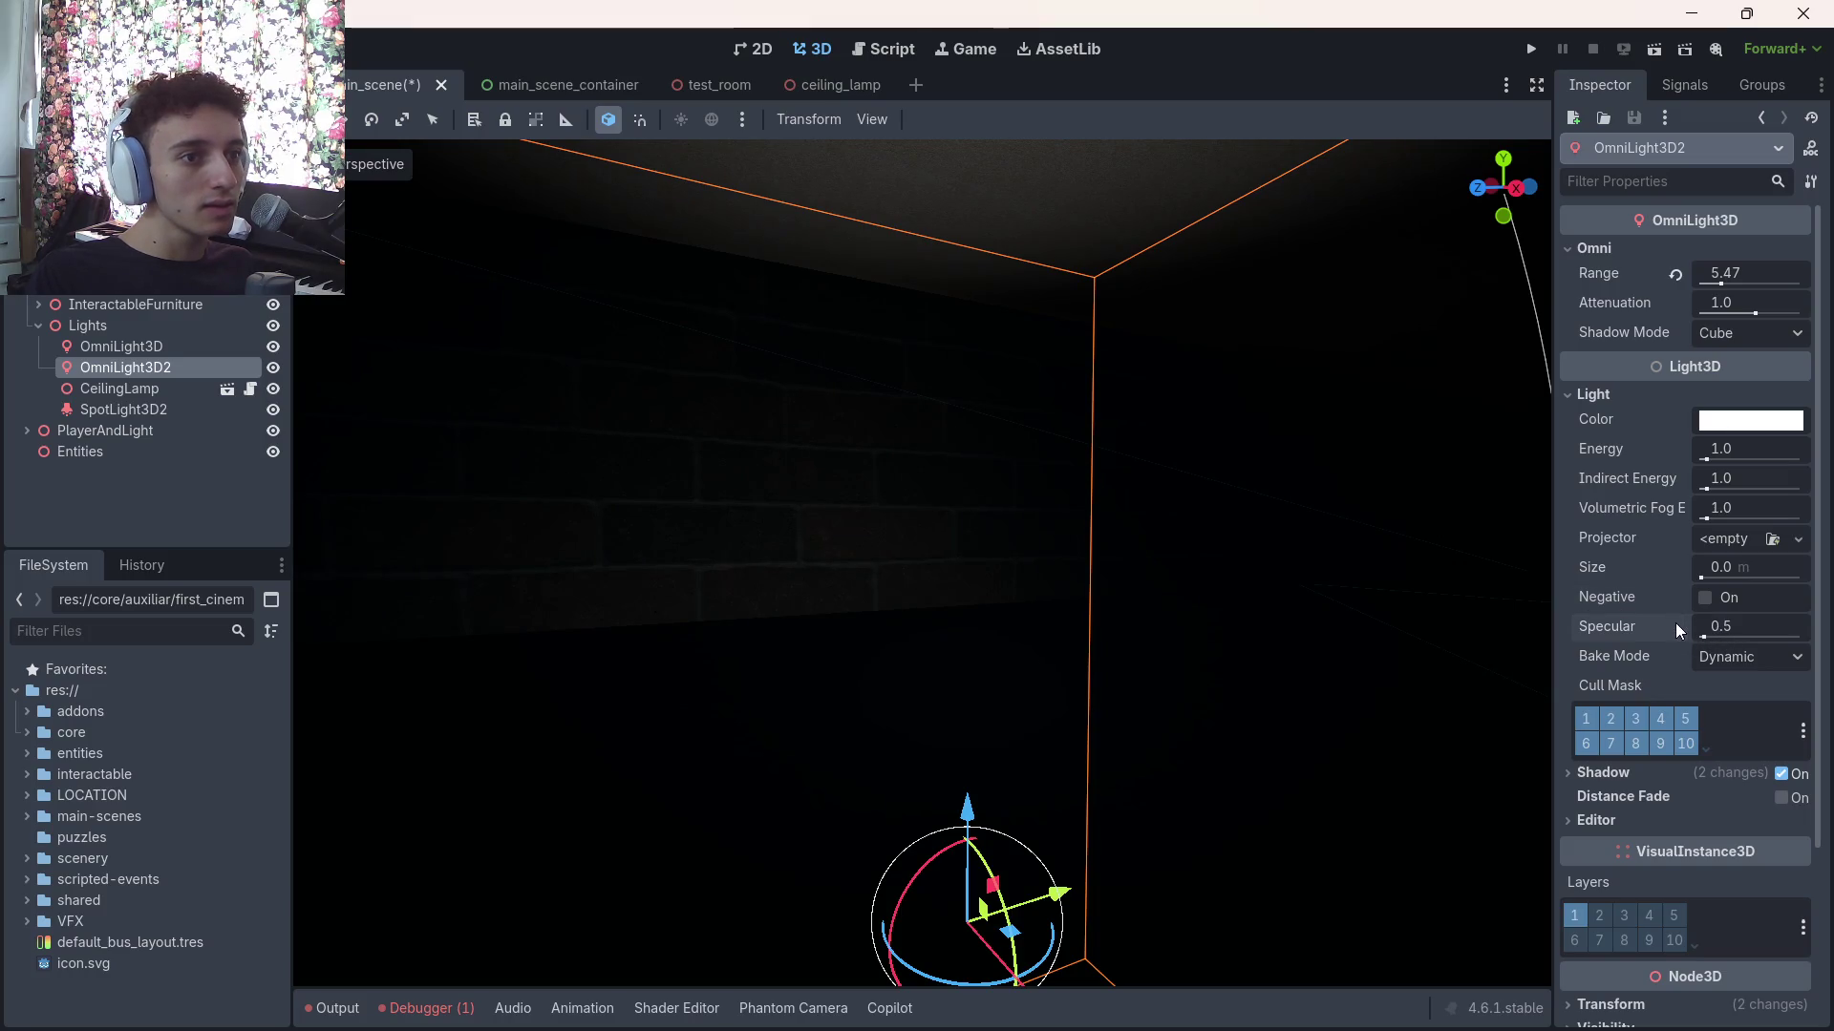
{"action": "left_click", "coordinate": [1675, 626]}
Centre the view on the light and switch its shadows off and back on
{"action": "key", "text": "f"}
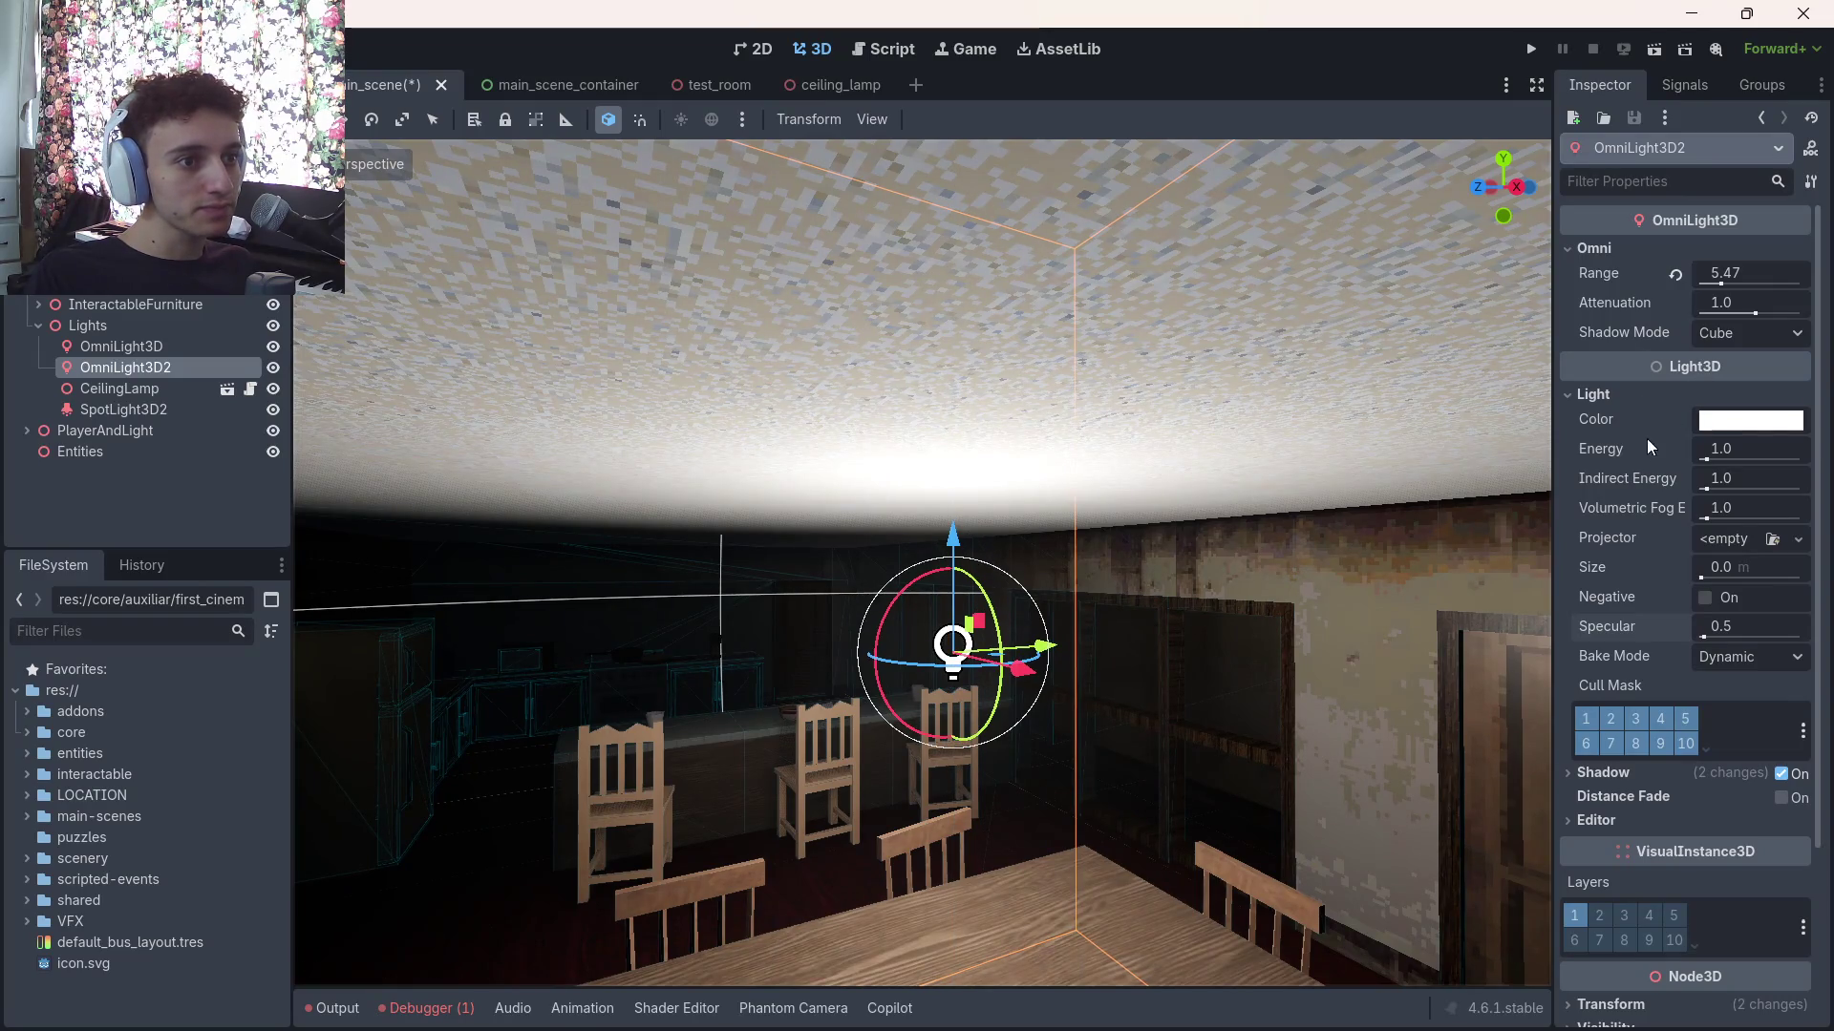
{"action": "left_click", "coordinate": [1780, 773]}
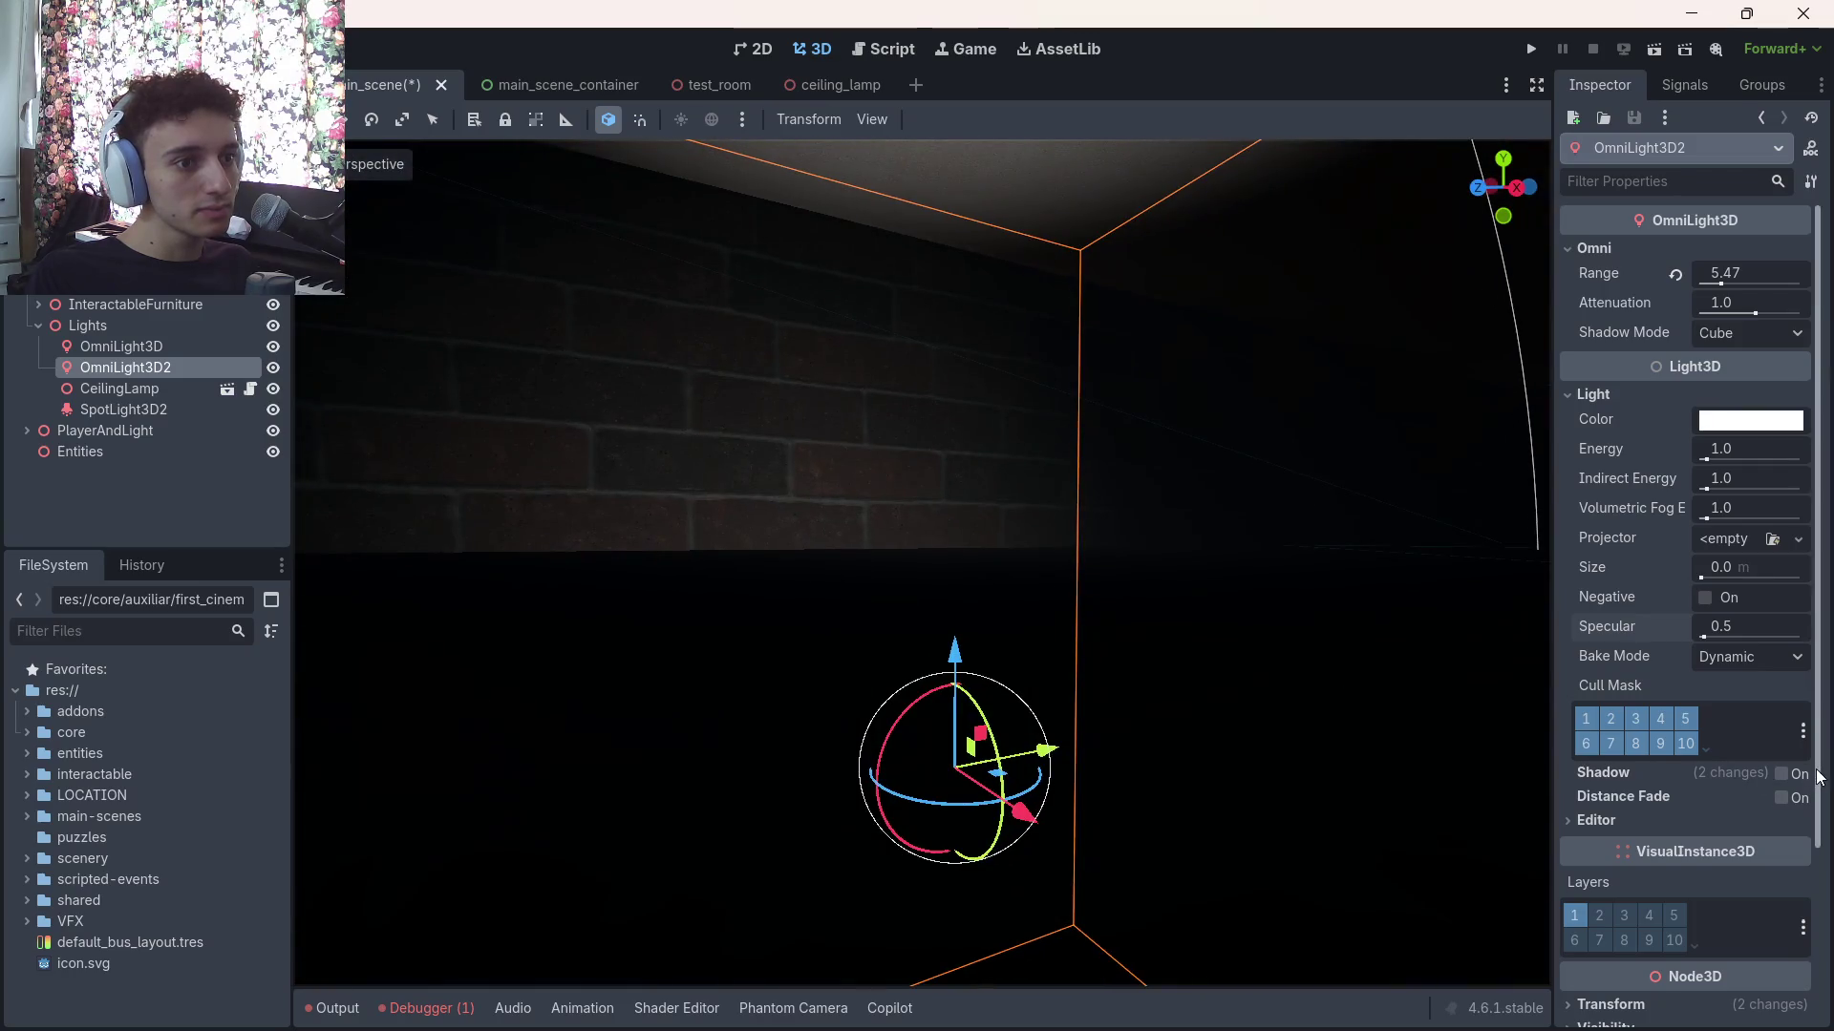
{"action": "left_click", "coordinate": [1784, 773]}
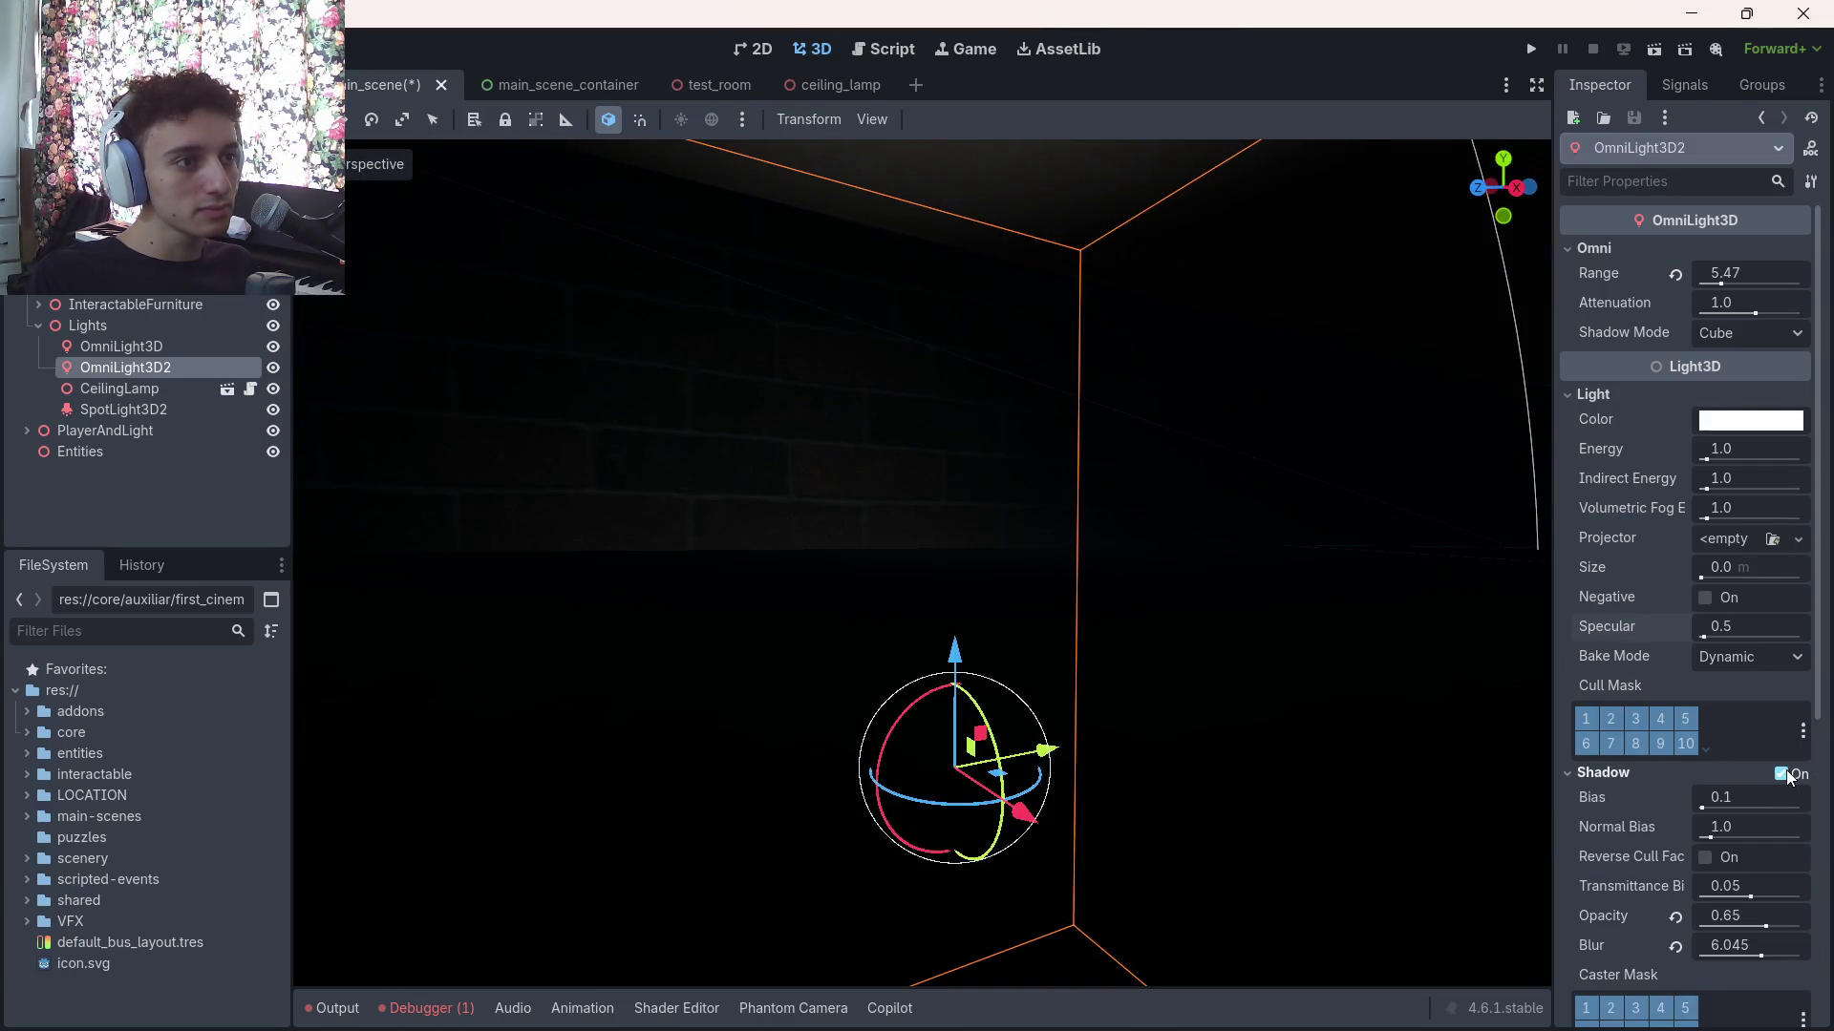
{"action": "key", "text": "ctrl+s"}
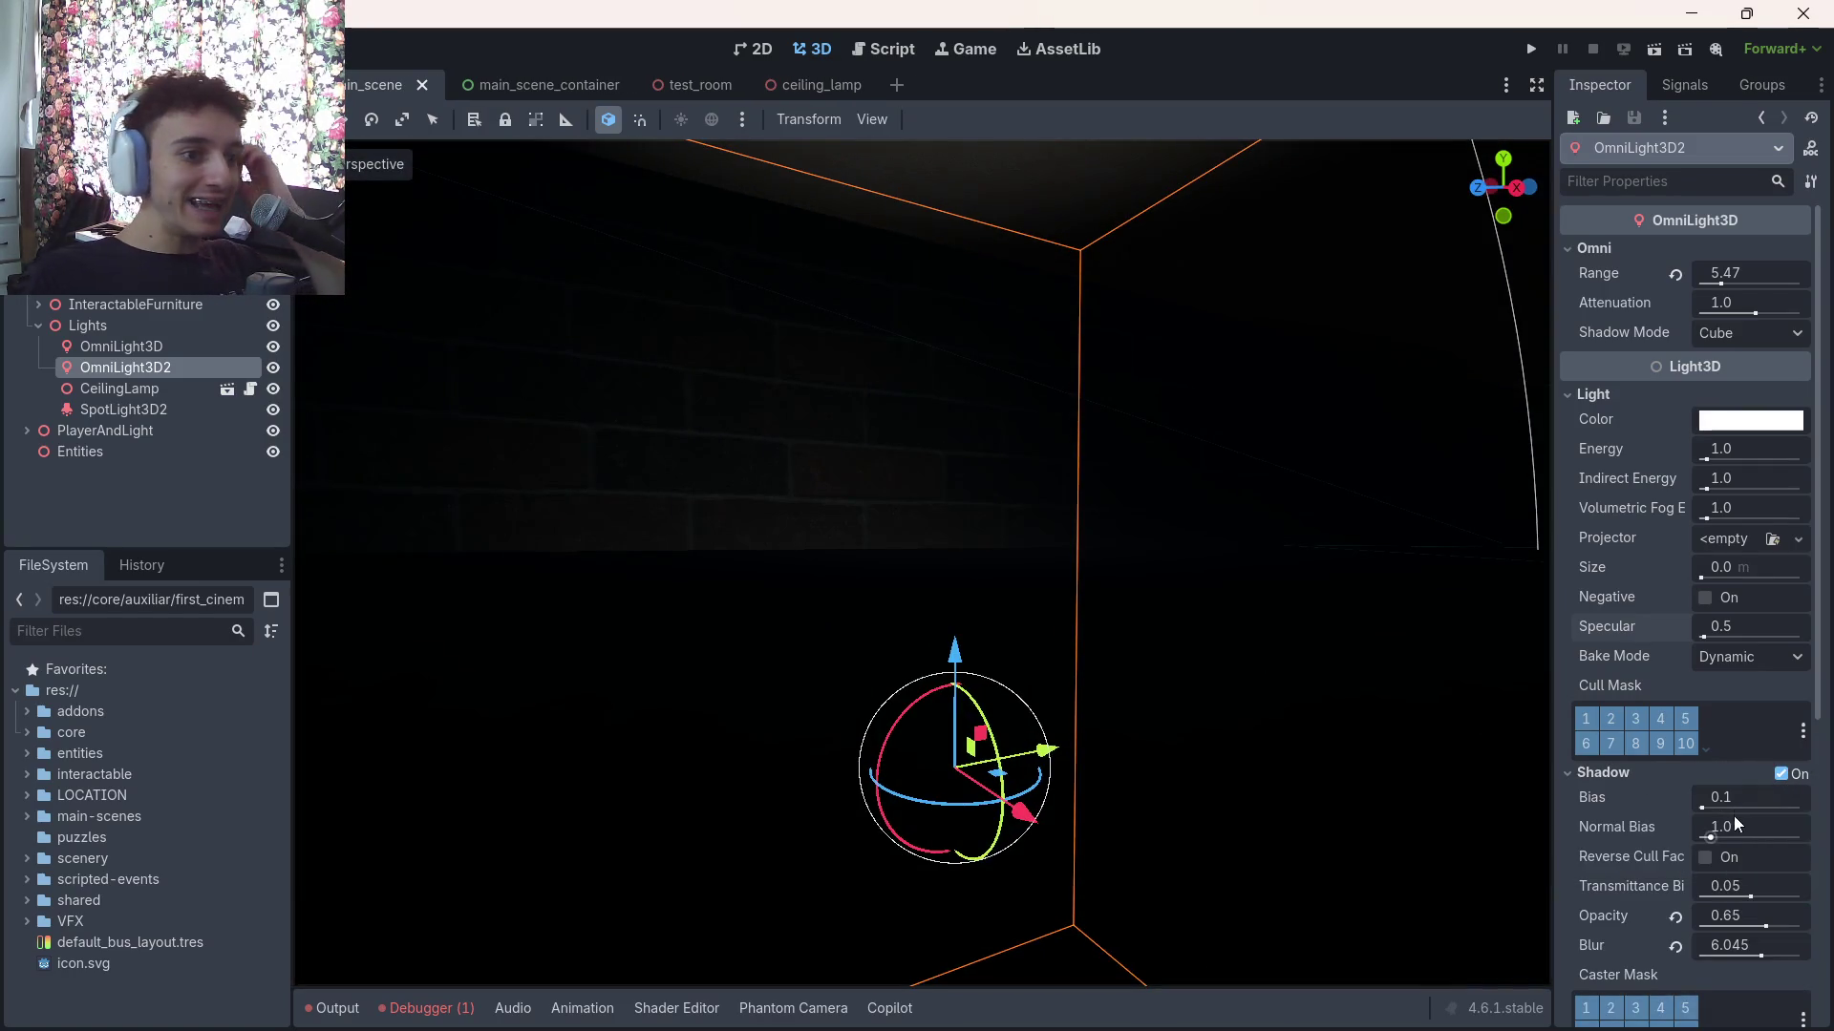
{"action": "double_click", "coordinate": [1706, 857]}
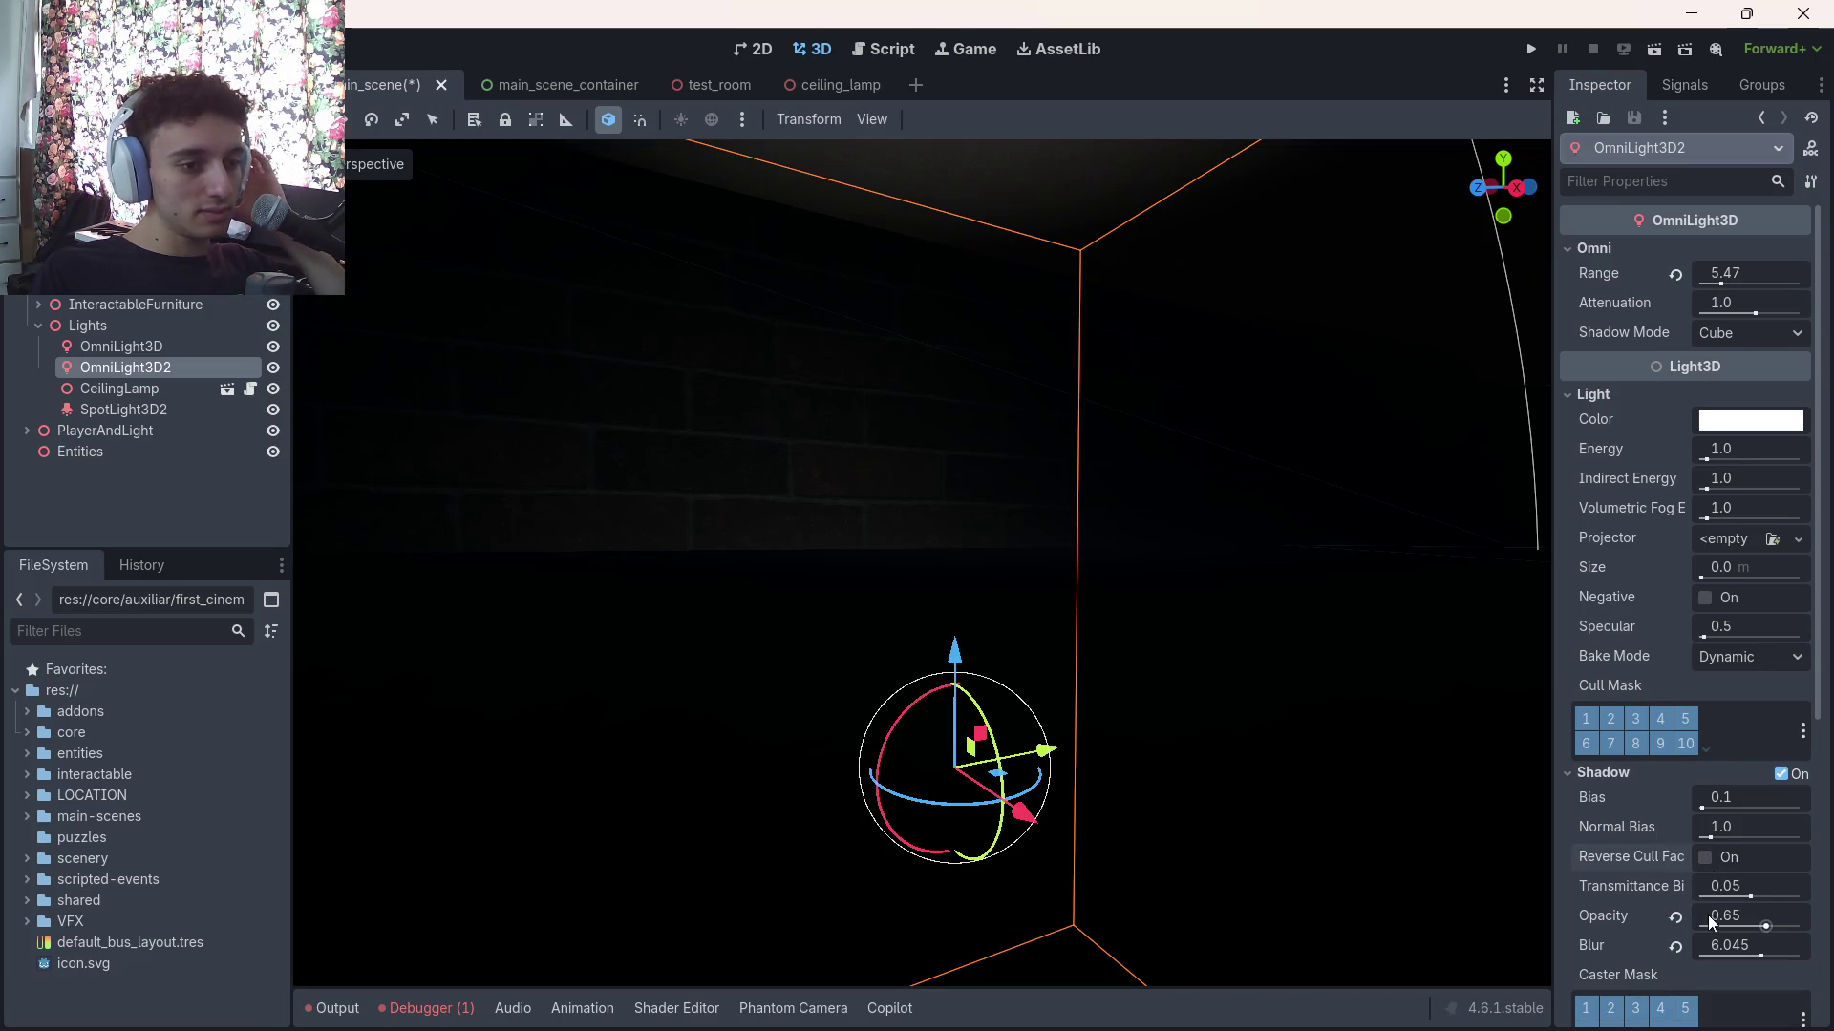
{"action": "scroll", "coordinate": [1624, 972], "scroll_direction": "down", "scroll_amount": 4}
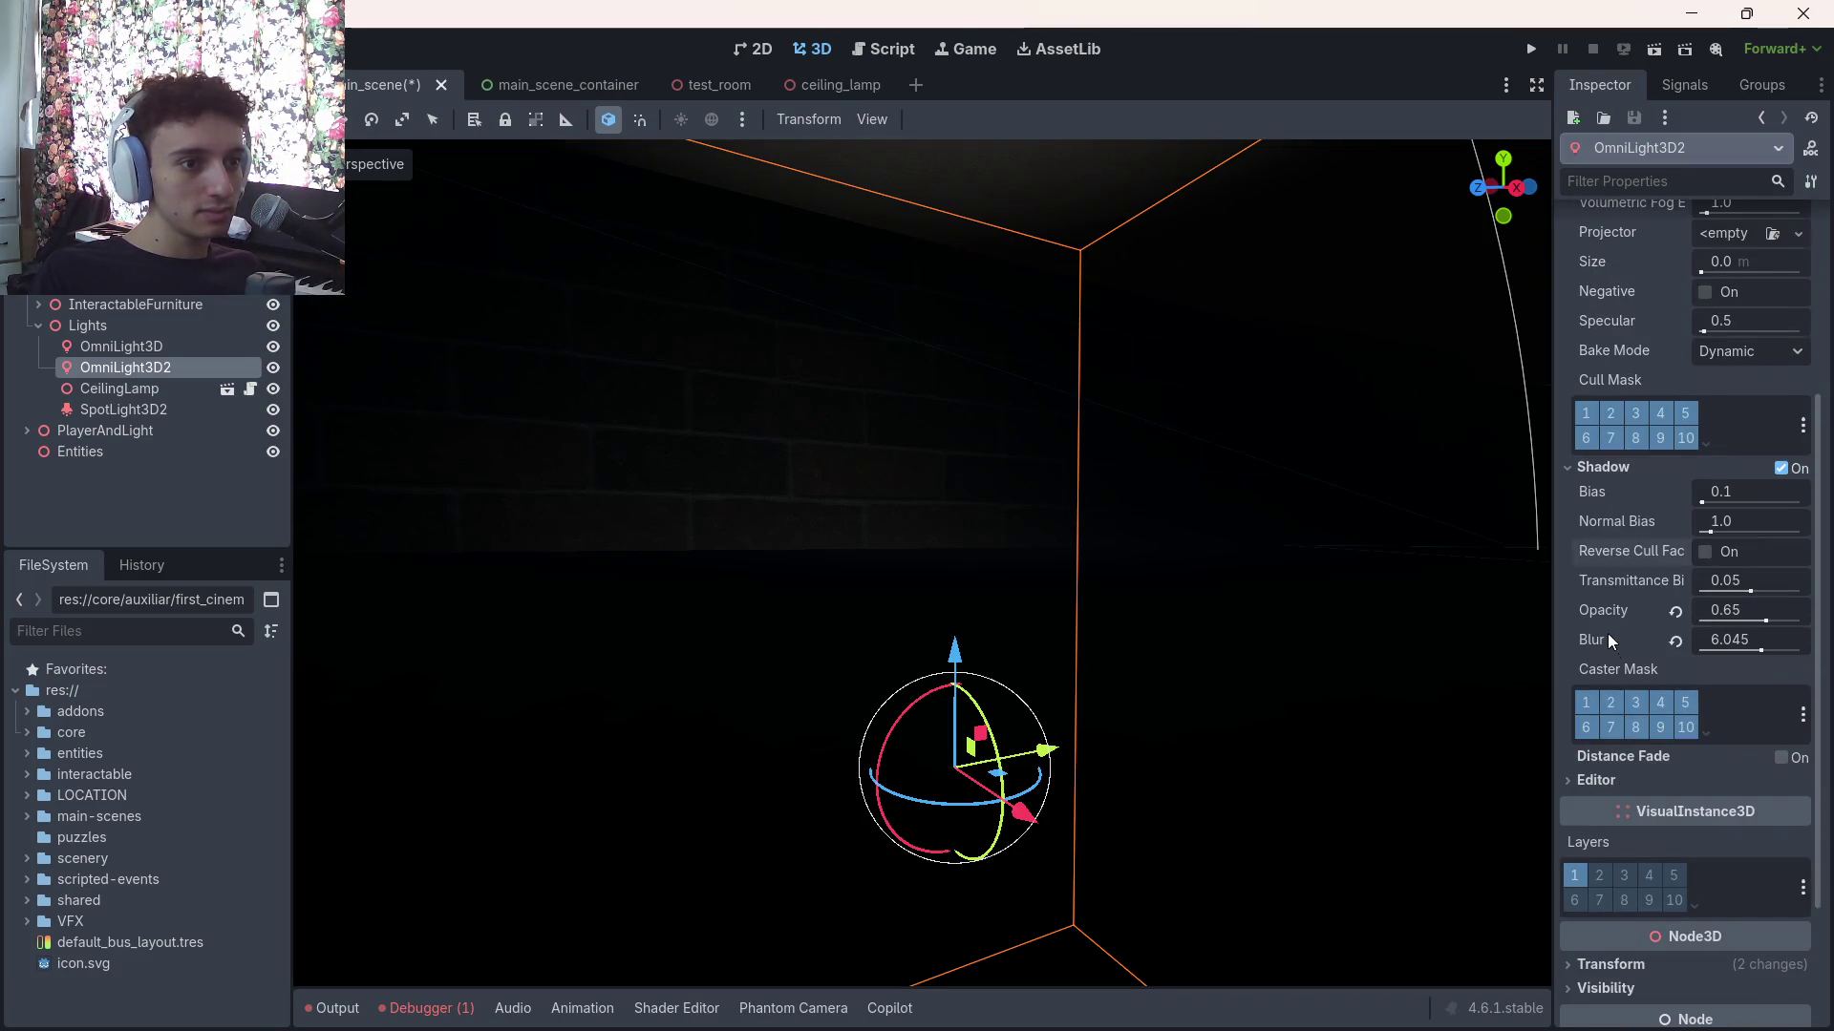
{"action": "scroll", "coordinate": [1607, 633], "scroll_direction": "down", "scroll_amount": 2}
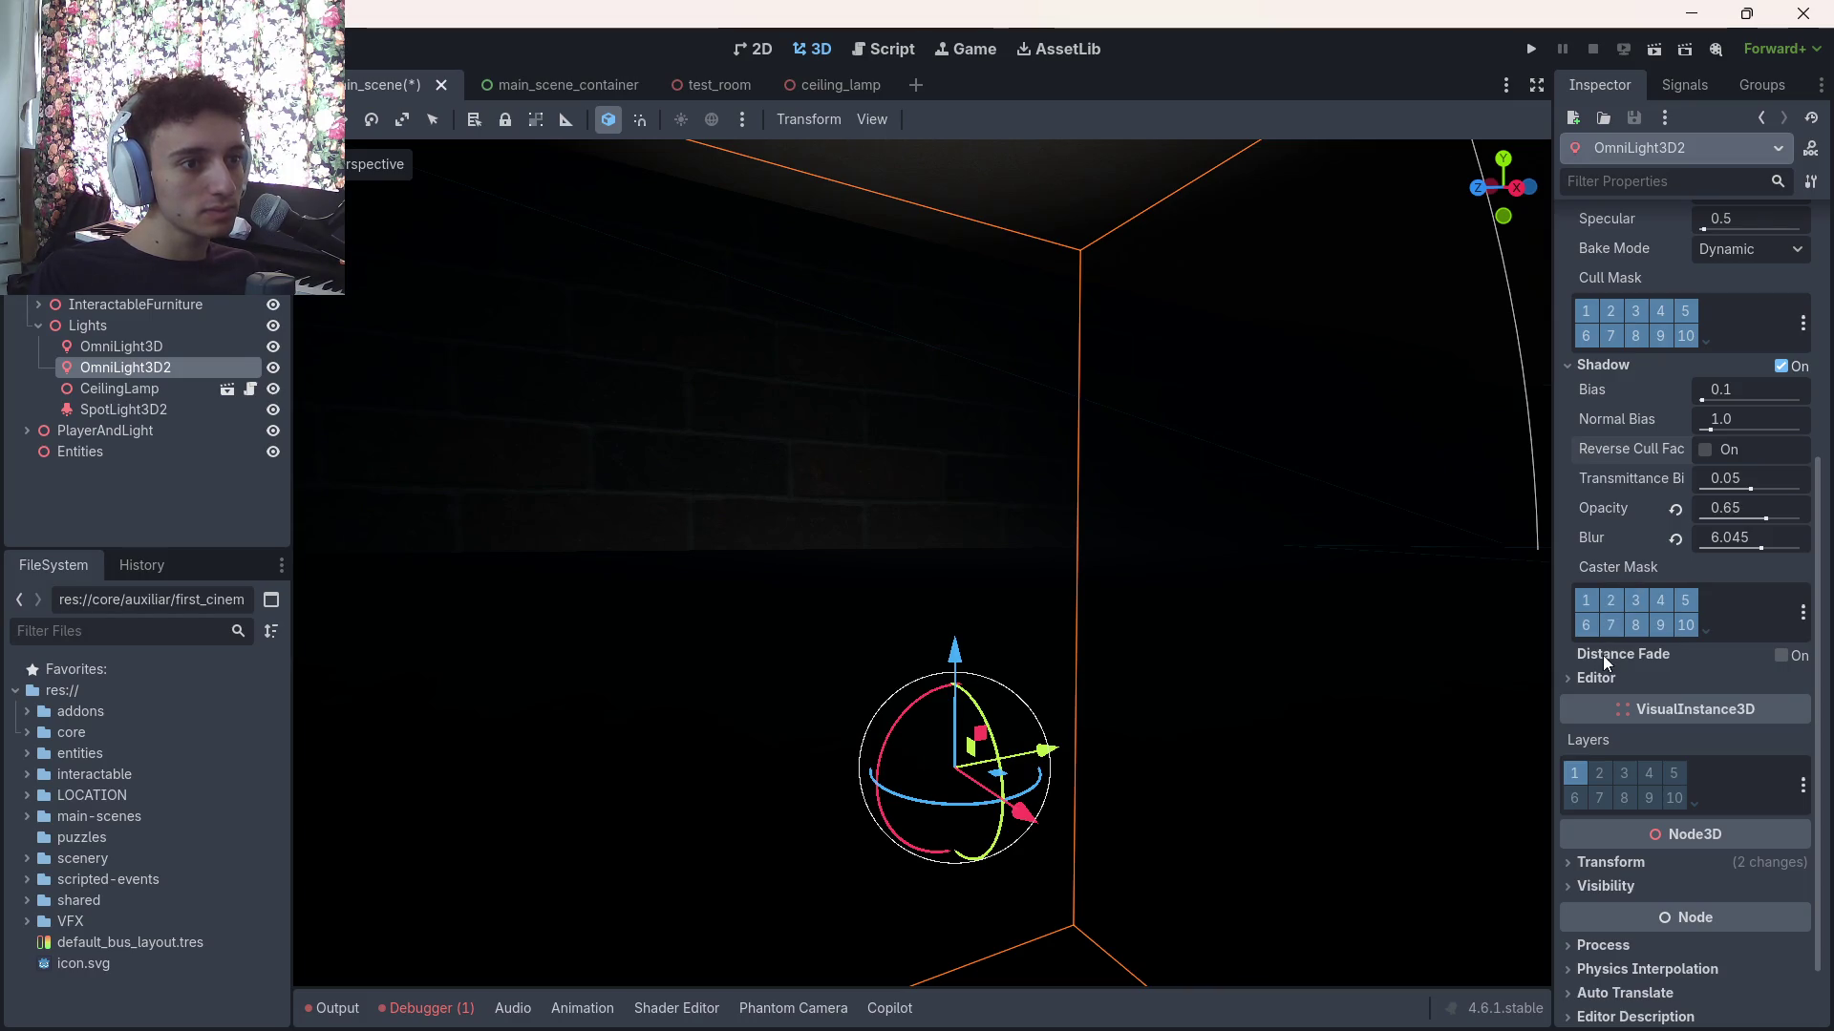
{"action": "left_click", "coordinate": [1782, 657]}
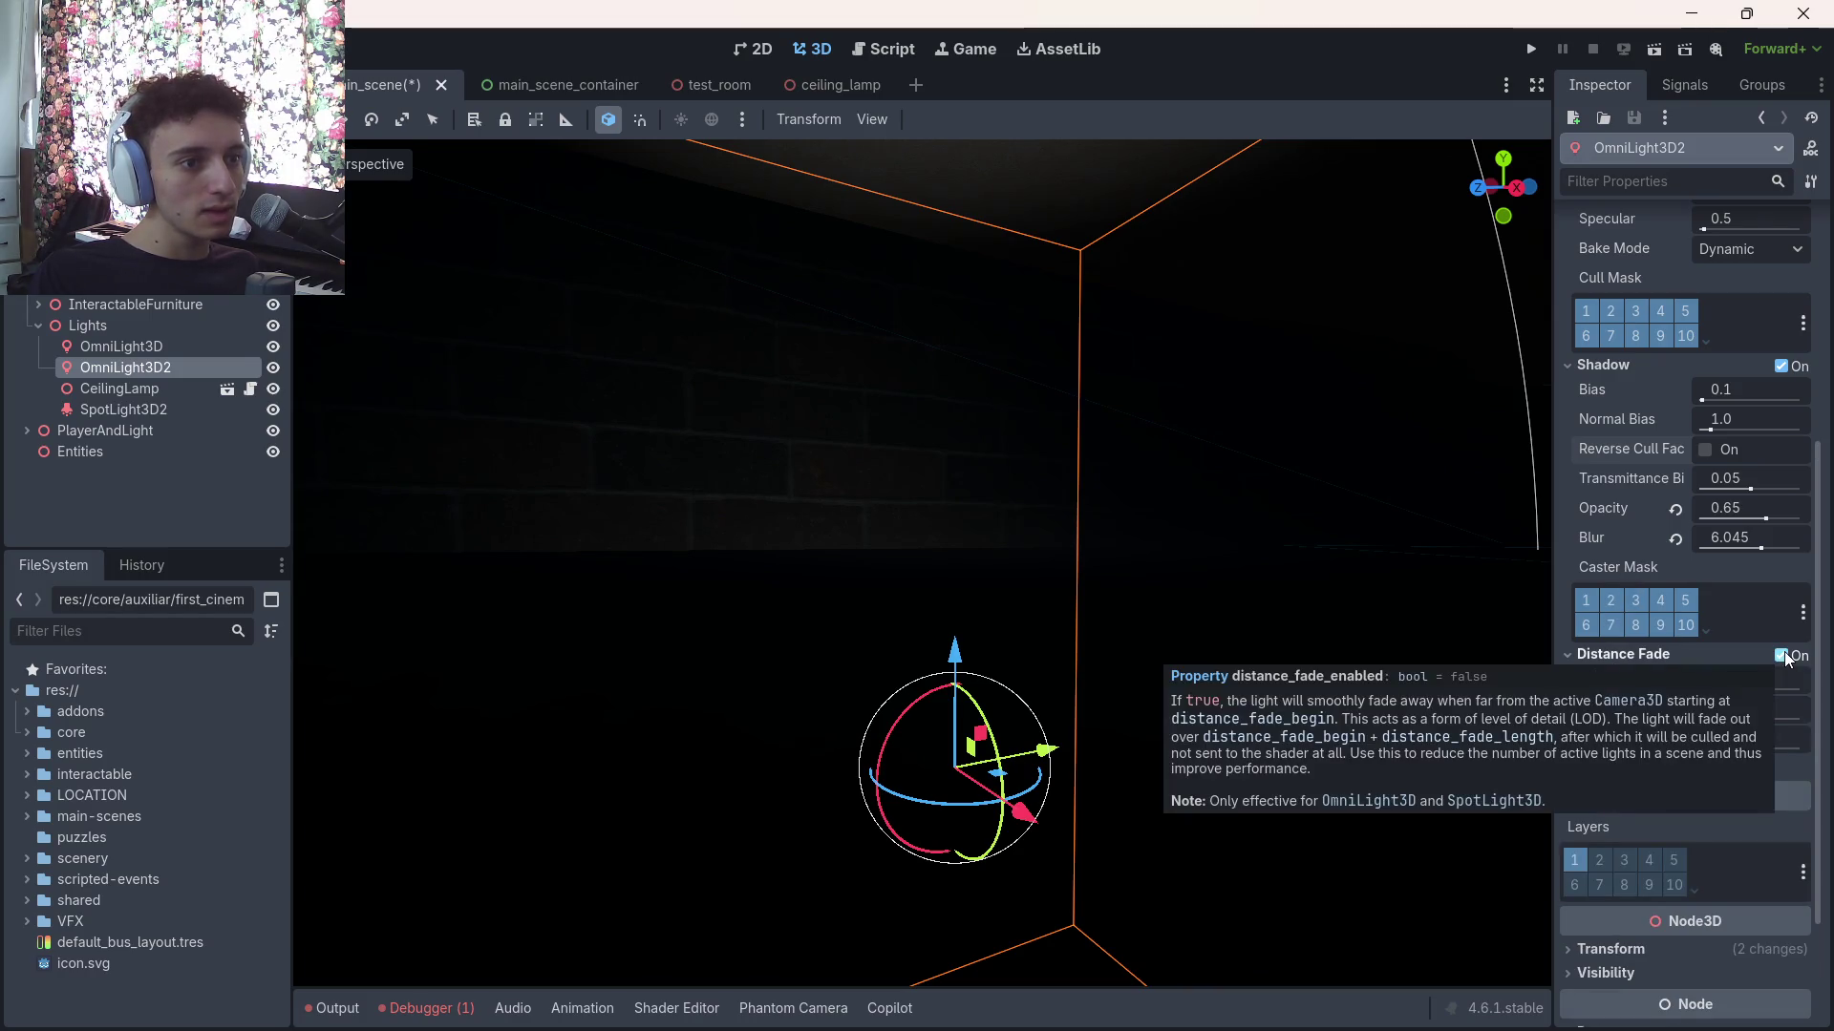
{"action": "left_click", "coordinate": [1782, 657]}
{"action": "left_click", "coordinate": [1604, 680]}
{"action": "left_click", "coordinate": [1624, 678]}
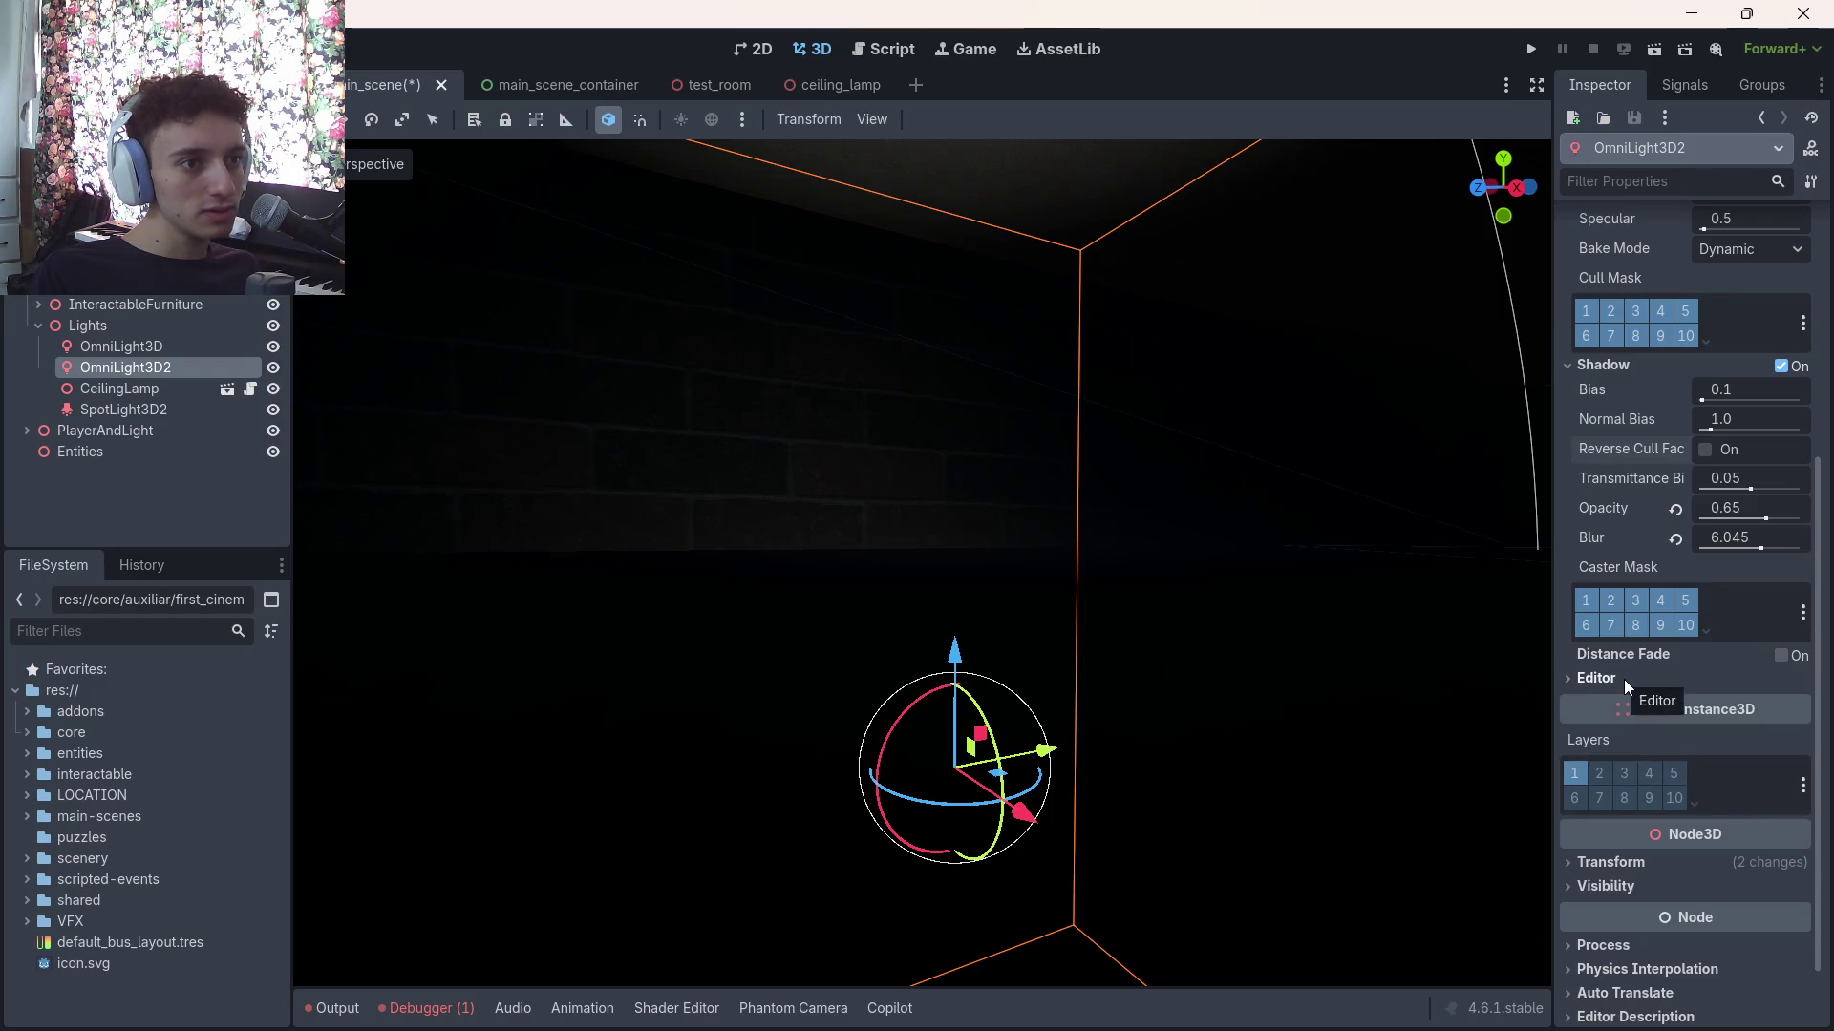
{"action": "left_click", "coordinate": [1573, 361]}
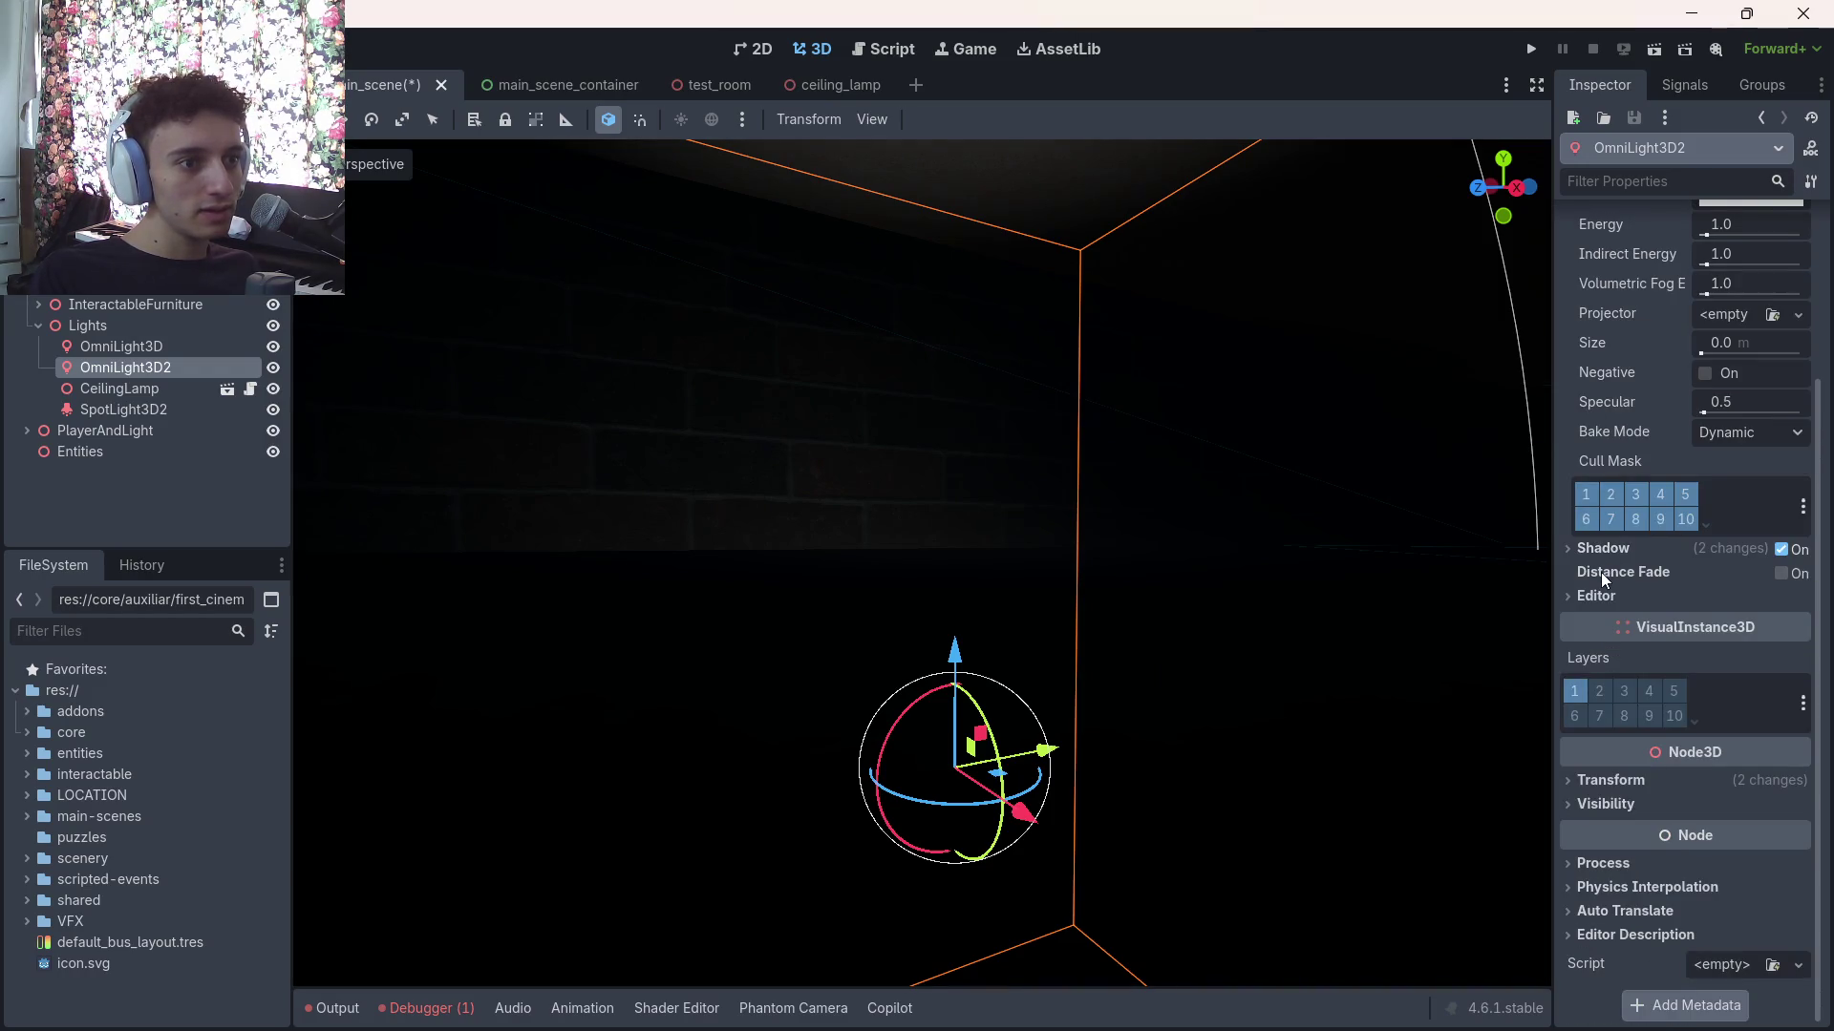
{"action": "mouse_move", "coordinate": [1619, 575]}
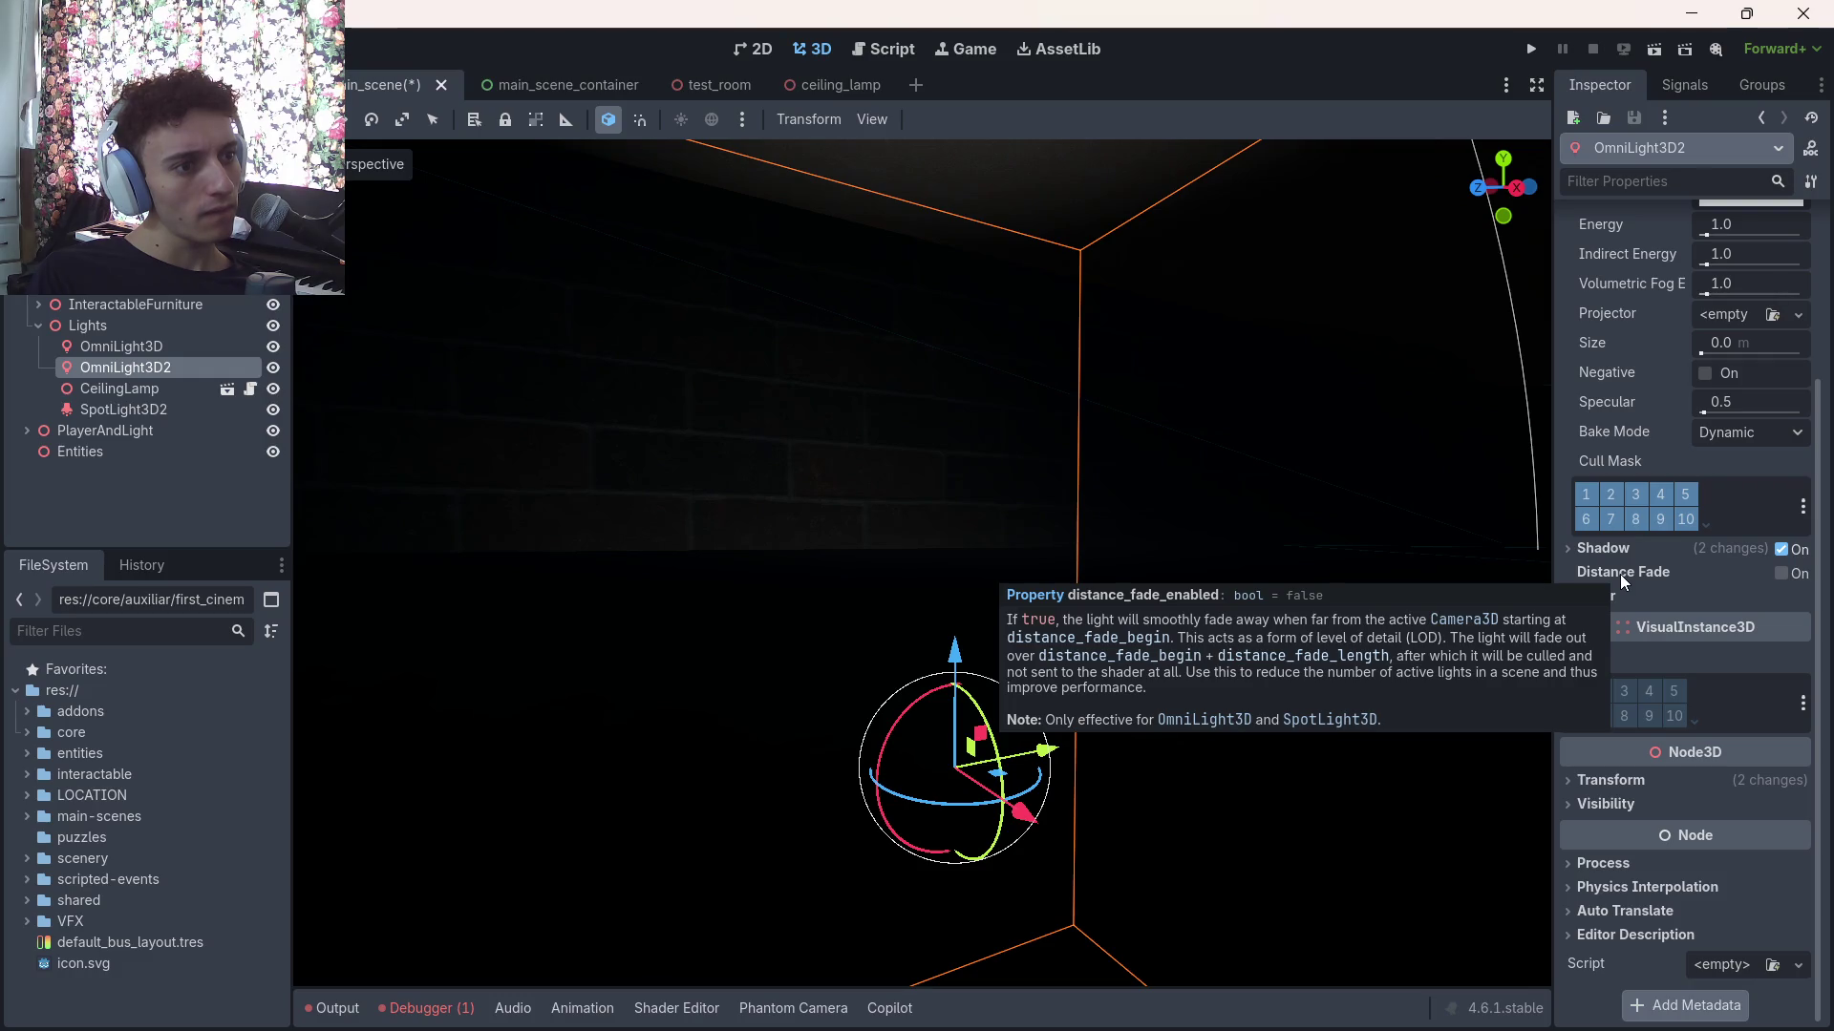
{"action": "left_click", "coordinate": [1612, 781]}
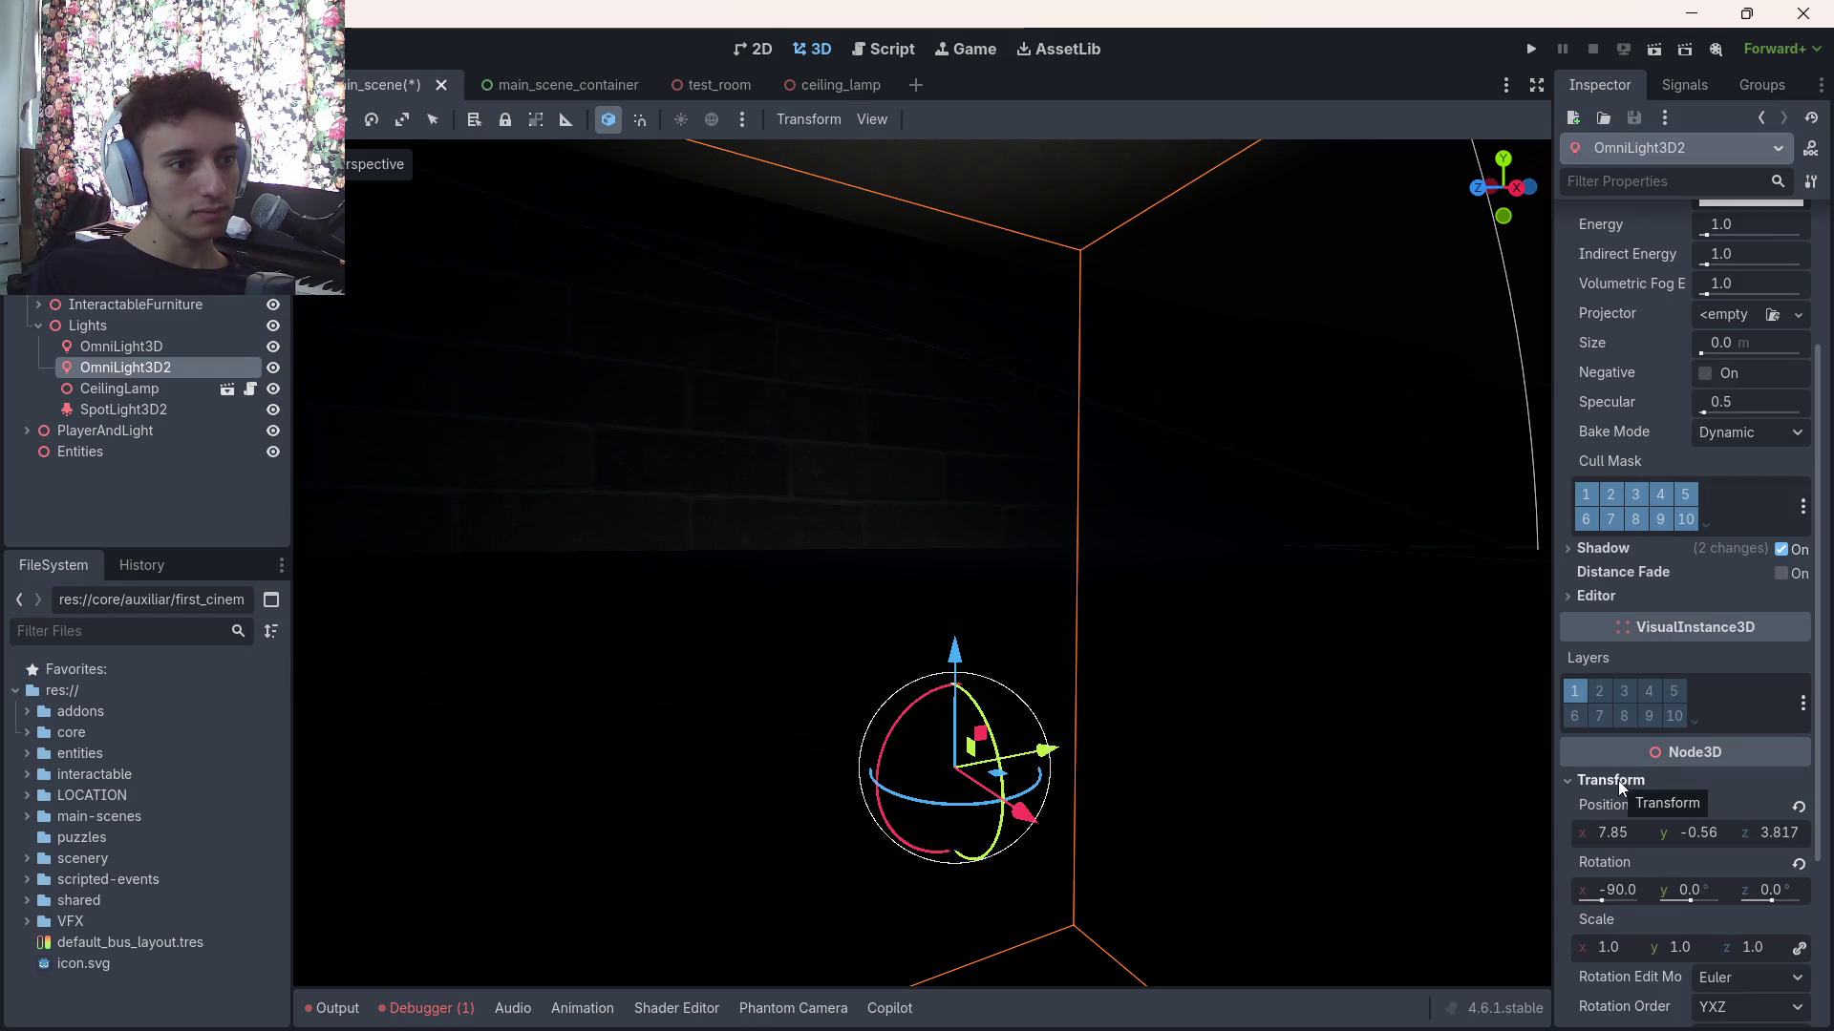
{"action": "left_click", "coordinate": [1621, 787]}
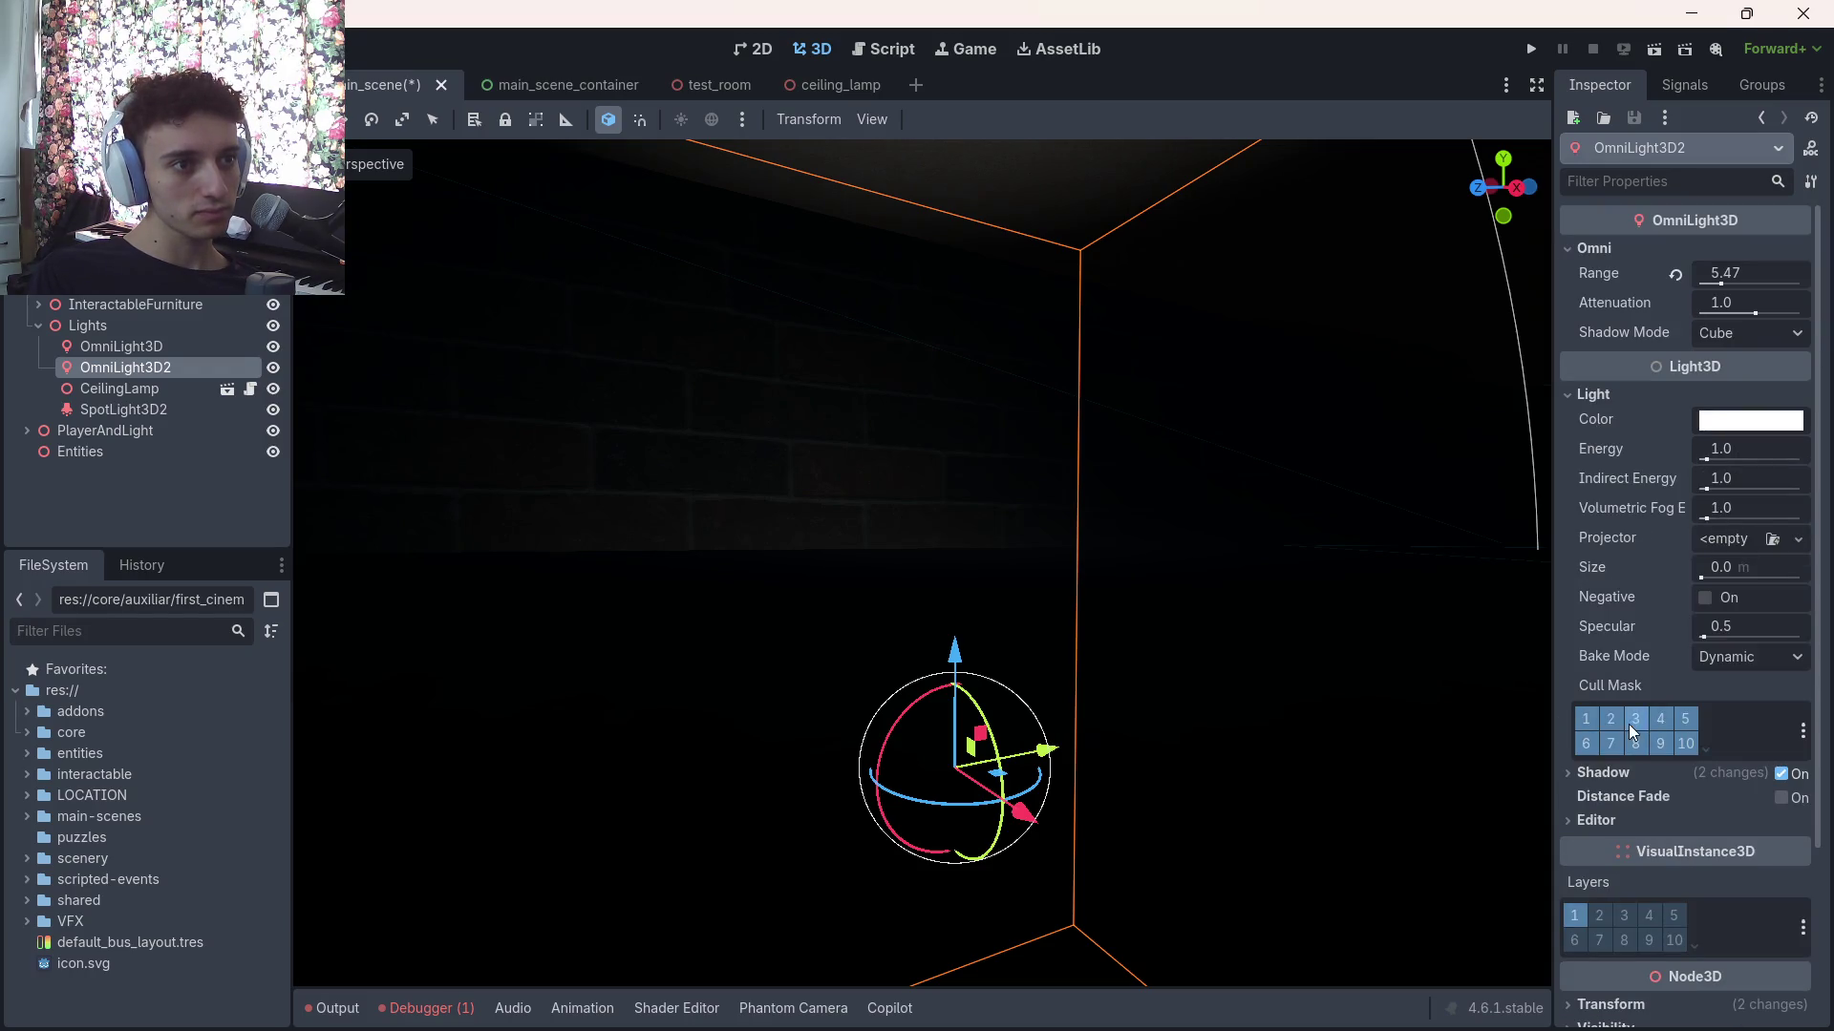
Freelook into the lit dining room around OmniLight3D2 and save main_scene
{"action": "left_click_drag", "start_coordinate": [1203, 661], "coordinate": [1127, 668]}
{"action": "mouse_move", "coordinate": [916, 573]}
{"action": "left_mouse_down"}
{"action": "mouse_move", "coordinate": [984, 688]}
{"action": "mouse_move", "coordinate": [1132, 714]}
{"action": "mouse_move", "coordinate": [1061, 705]}
{"action": "mouse_move", "coordinate": [1041, 731]}
{"action": "mouse_move", "coordinate": [1043, 706]}
{"action": "mouse_move", "coordinate": [1043, 726]}
{"action": "left_mouse_up"}
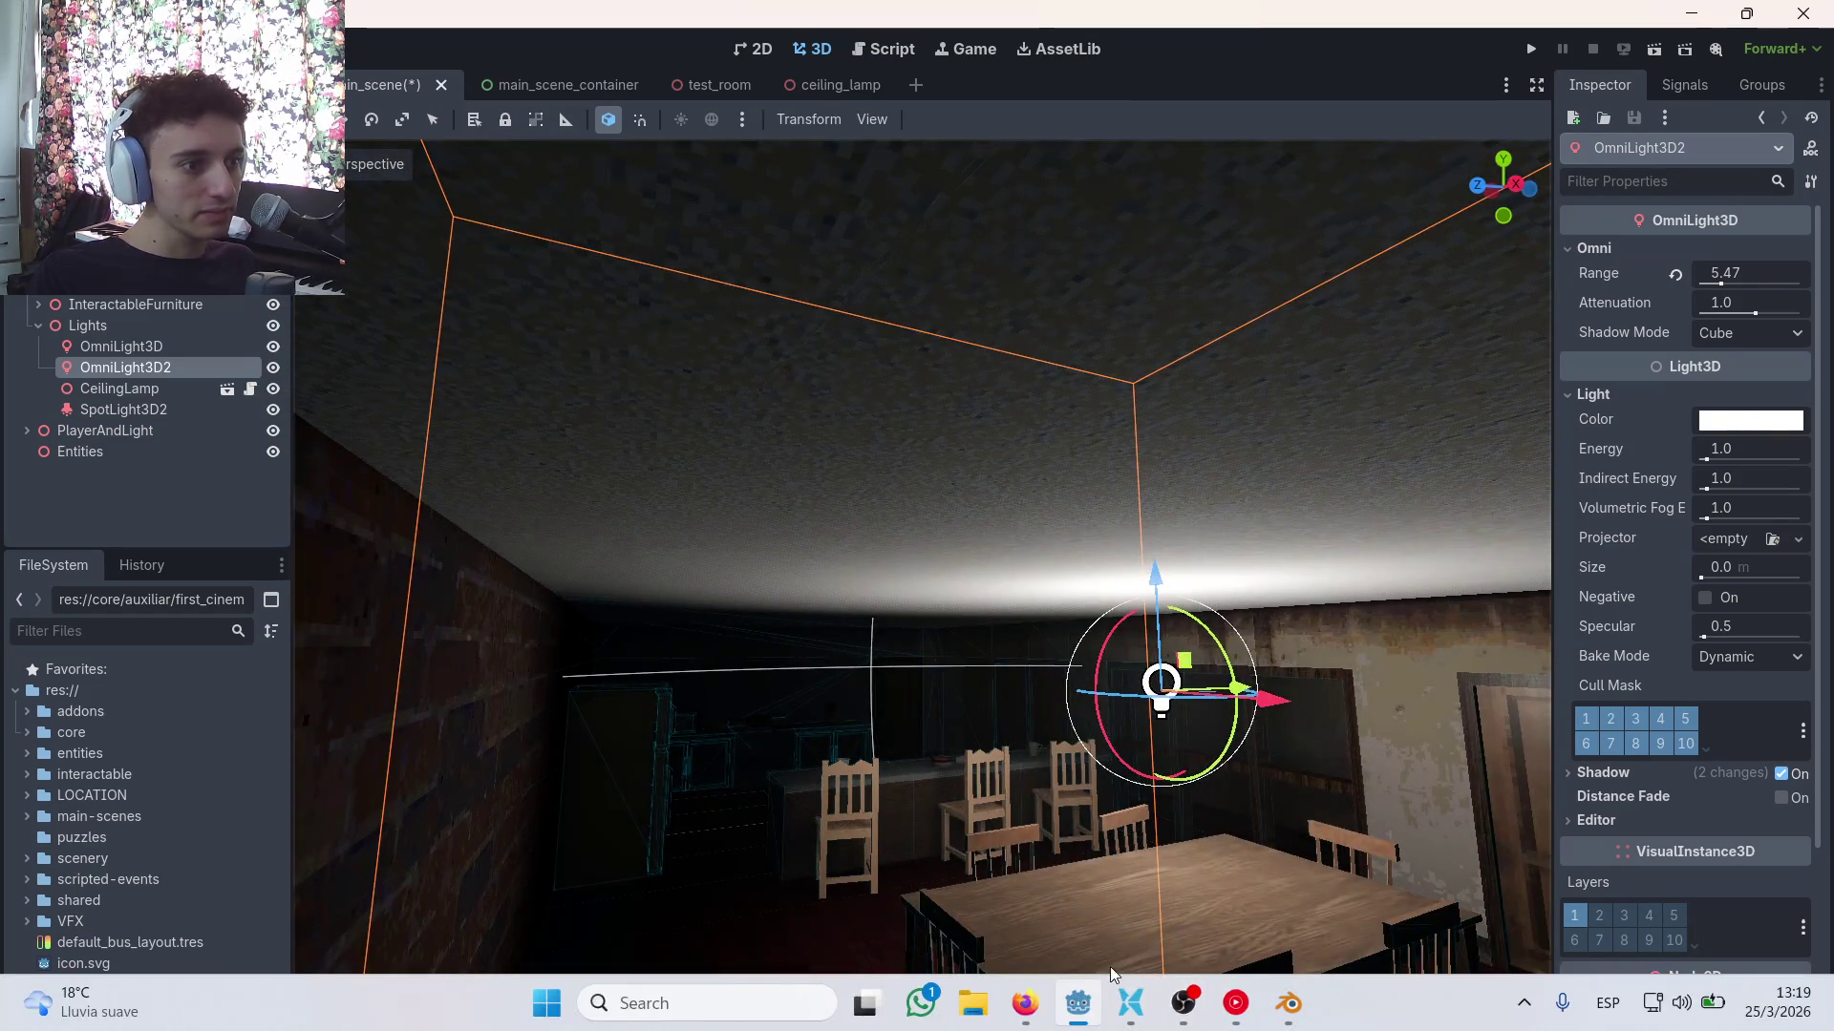
{"action": "key", "text": "ctrl+s"}
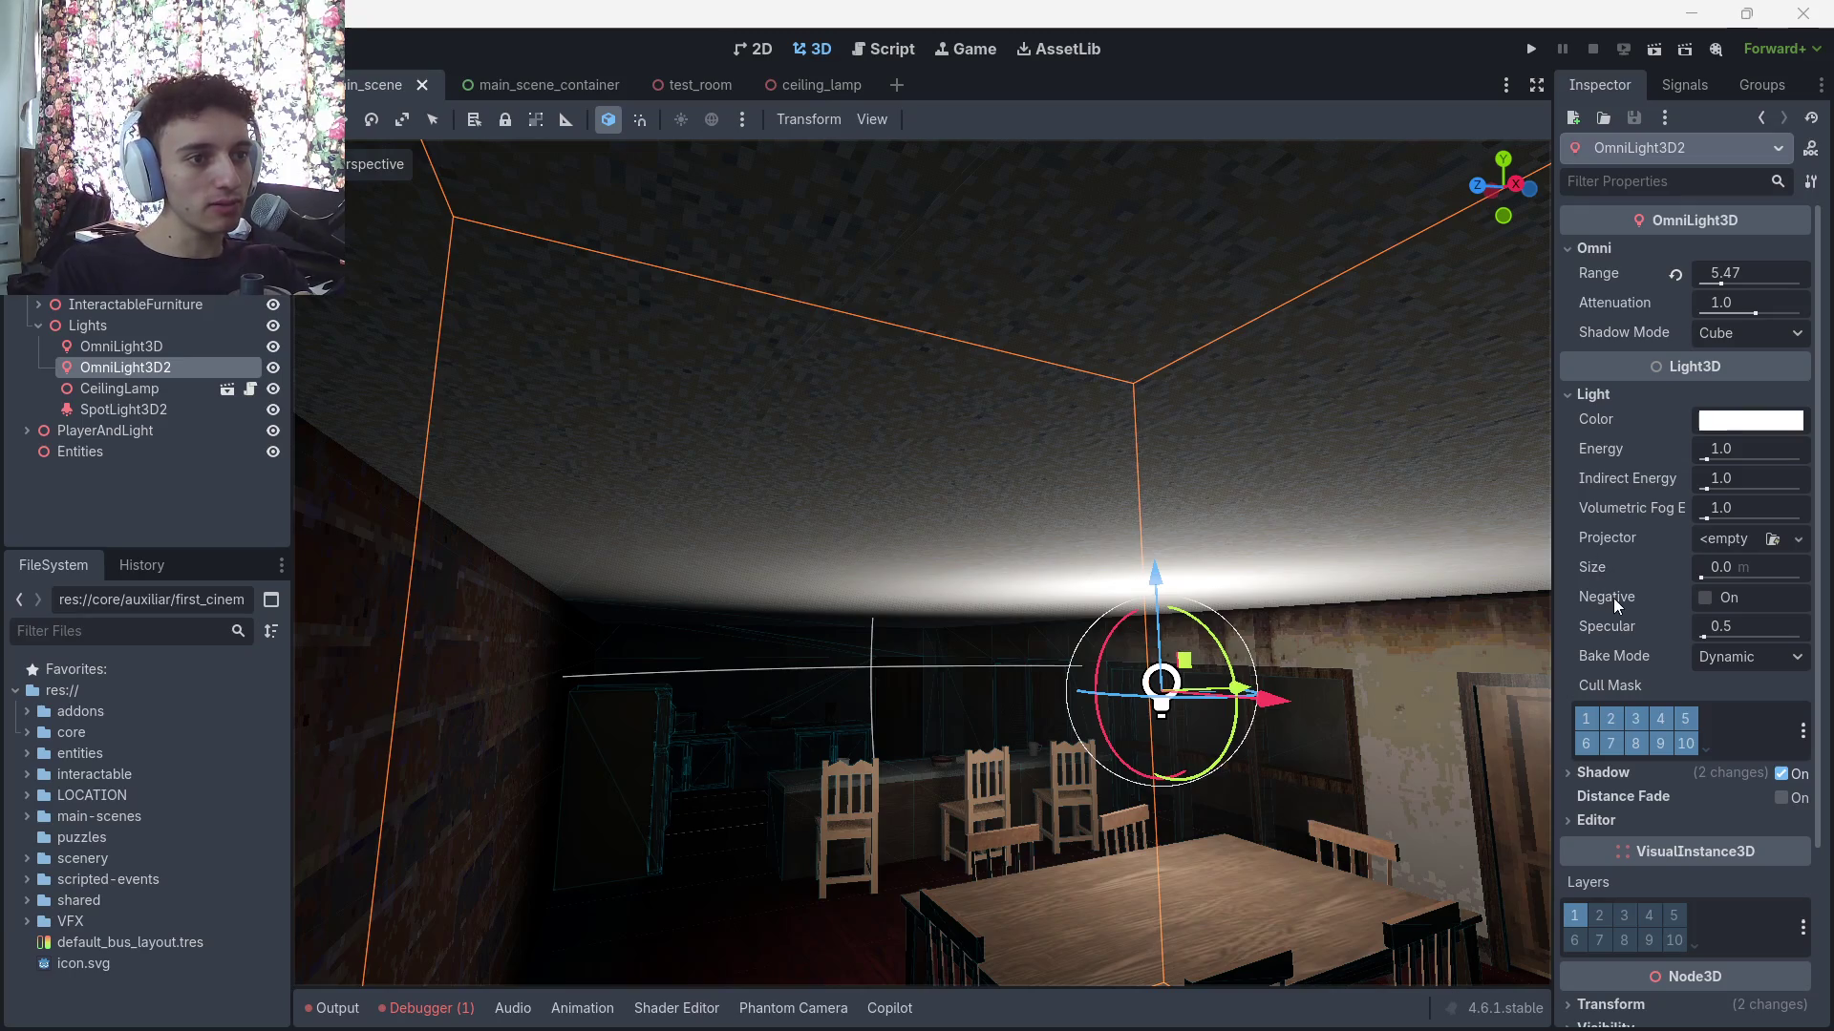
Set OmniLight3D2's shadow bias to 0.03, turn off reverse cull face, and restore transmittance bias 0.05 and opacity 1.0
{"action": "scroll", "coordinate": [923, 564], "scroll_direction": "down", "scroll_amount": 3}
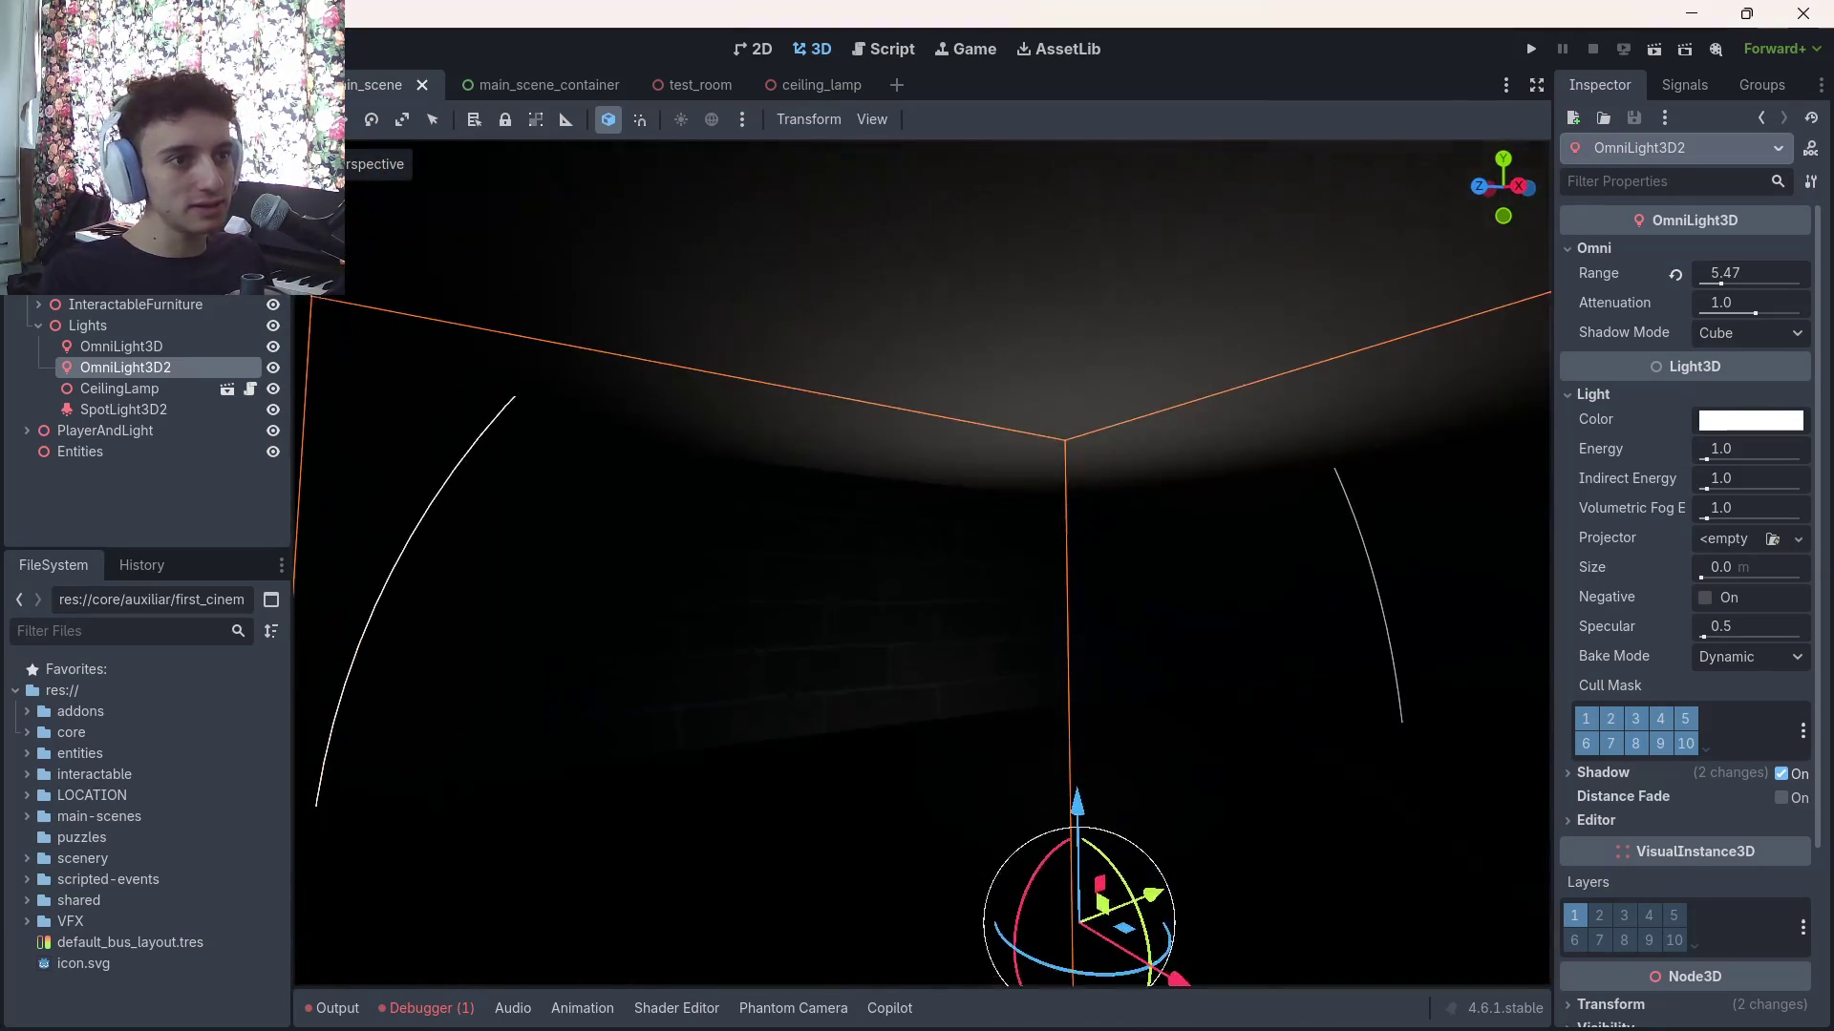
{"action": "left_click", "coordinate": [1614, 771]}
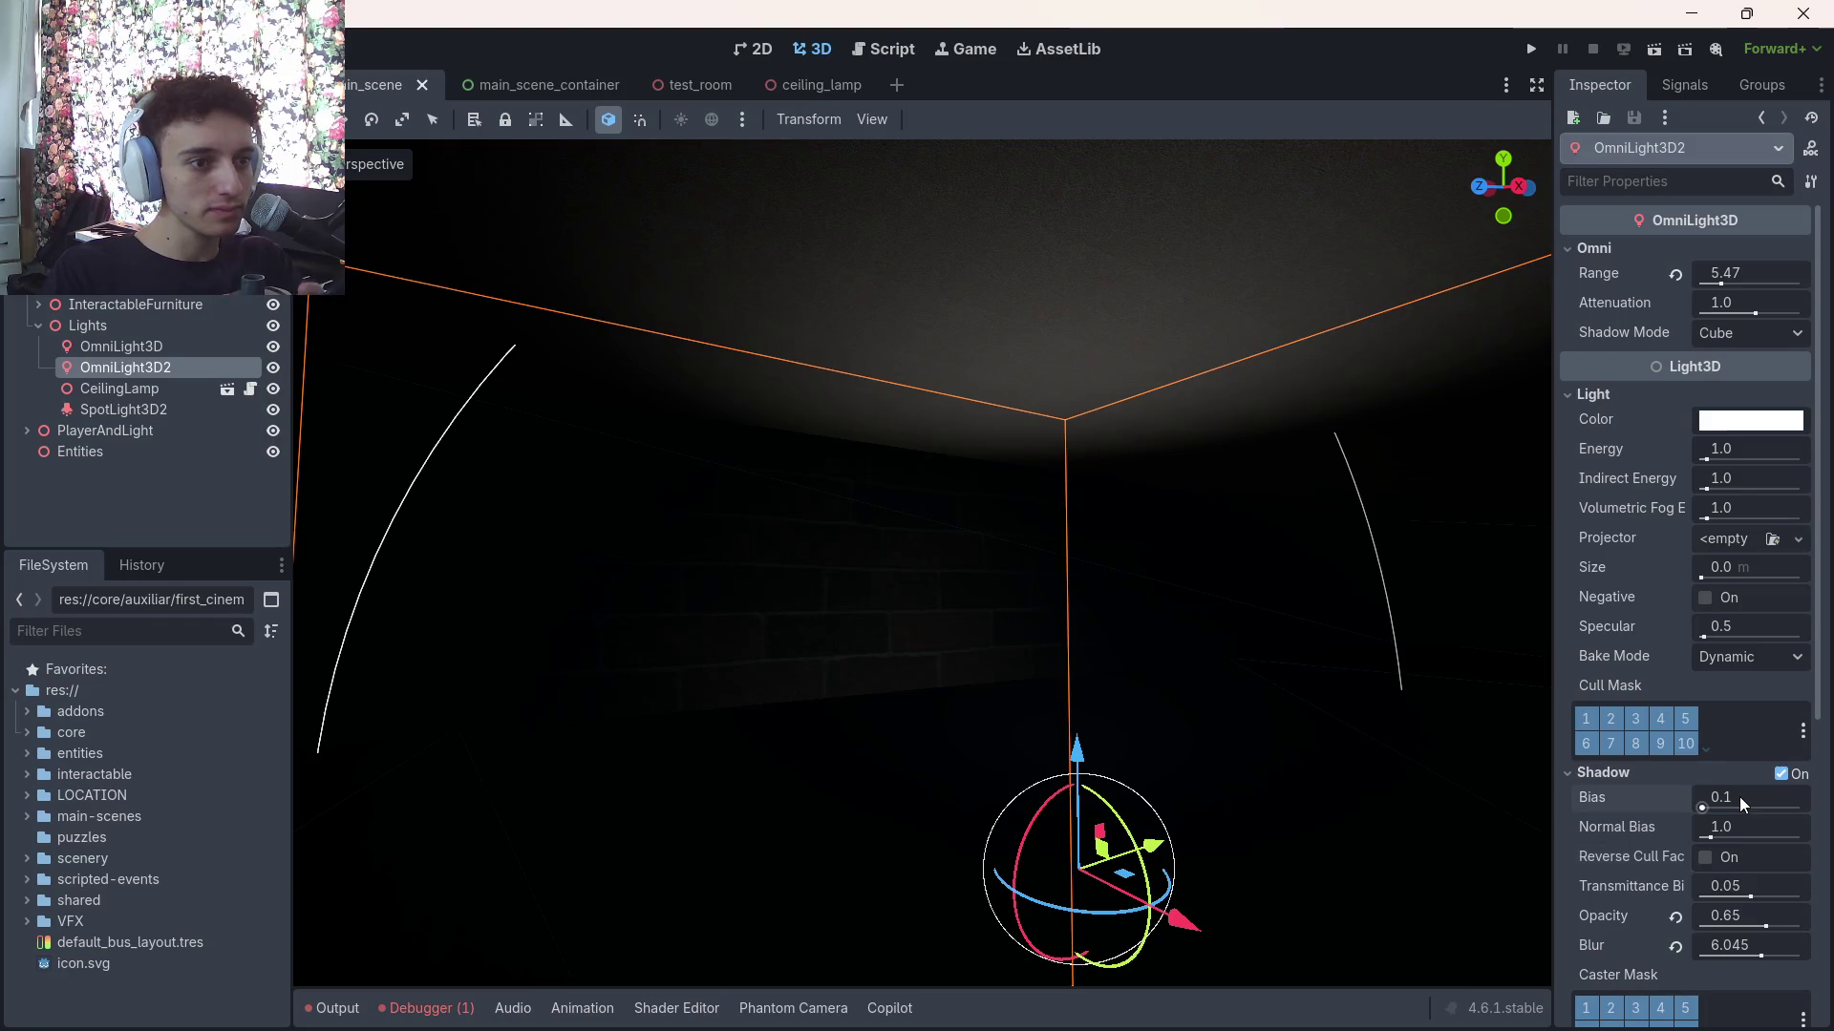
{"action": "mouse_move", "coordinate": [1739, 796]}
{"action": "left_mouse_down"}
{"action": "mouse_move", "coordinate": [1714, 797]}
{"action": "mouse_move", "coordinate": [1776, 797]}
{"action": "mouse_move", "coordinate": [1710, 797]}
{"action": "mouse_move", "coordinate": [1719, 829]}
{"action": "mouse_move", "coordinate": [1801, 829]}
{"action": "left_mouse_up"}
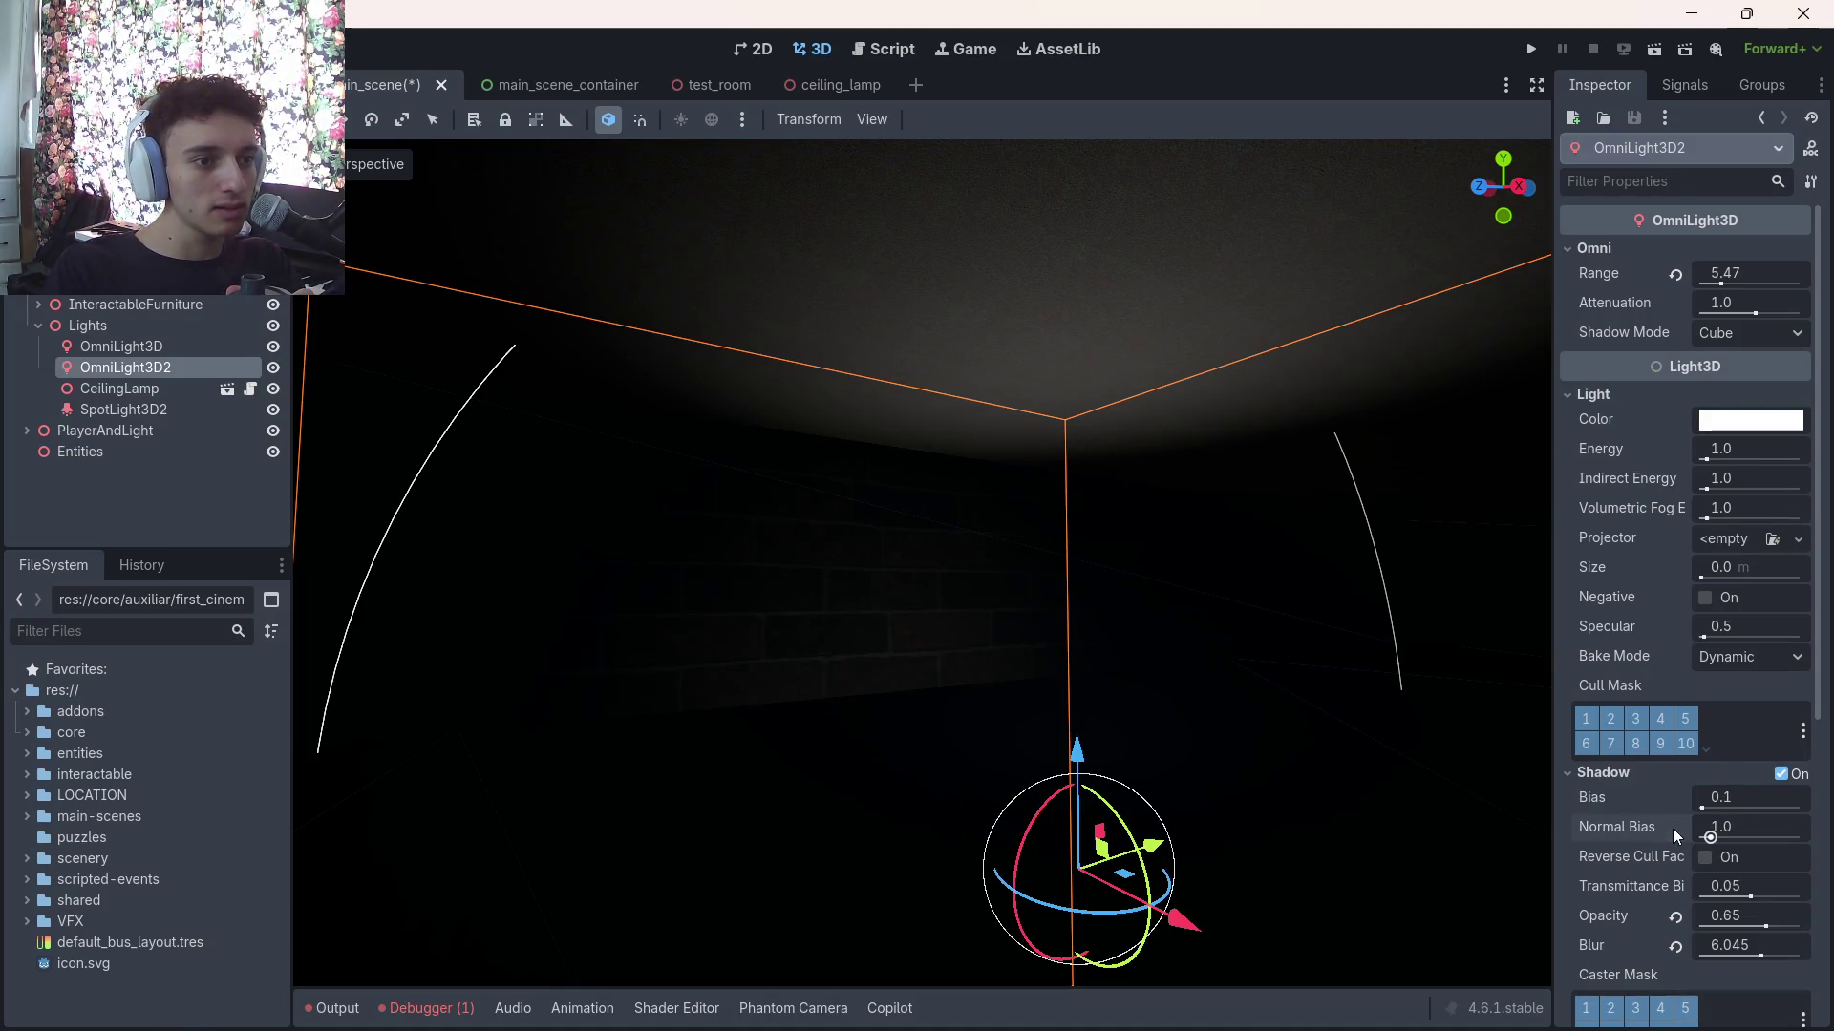
{"action": "left_click", "coordinate": [1703, 858]}
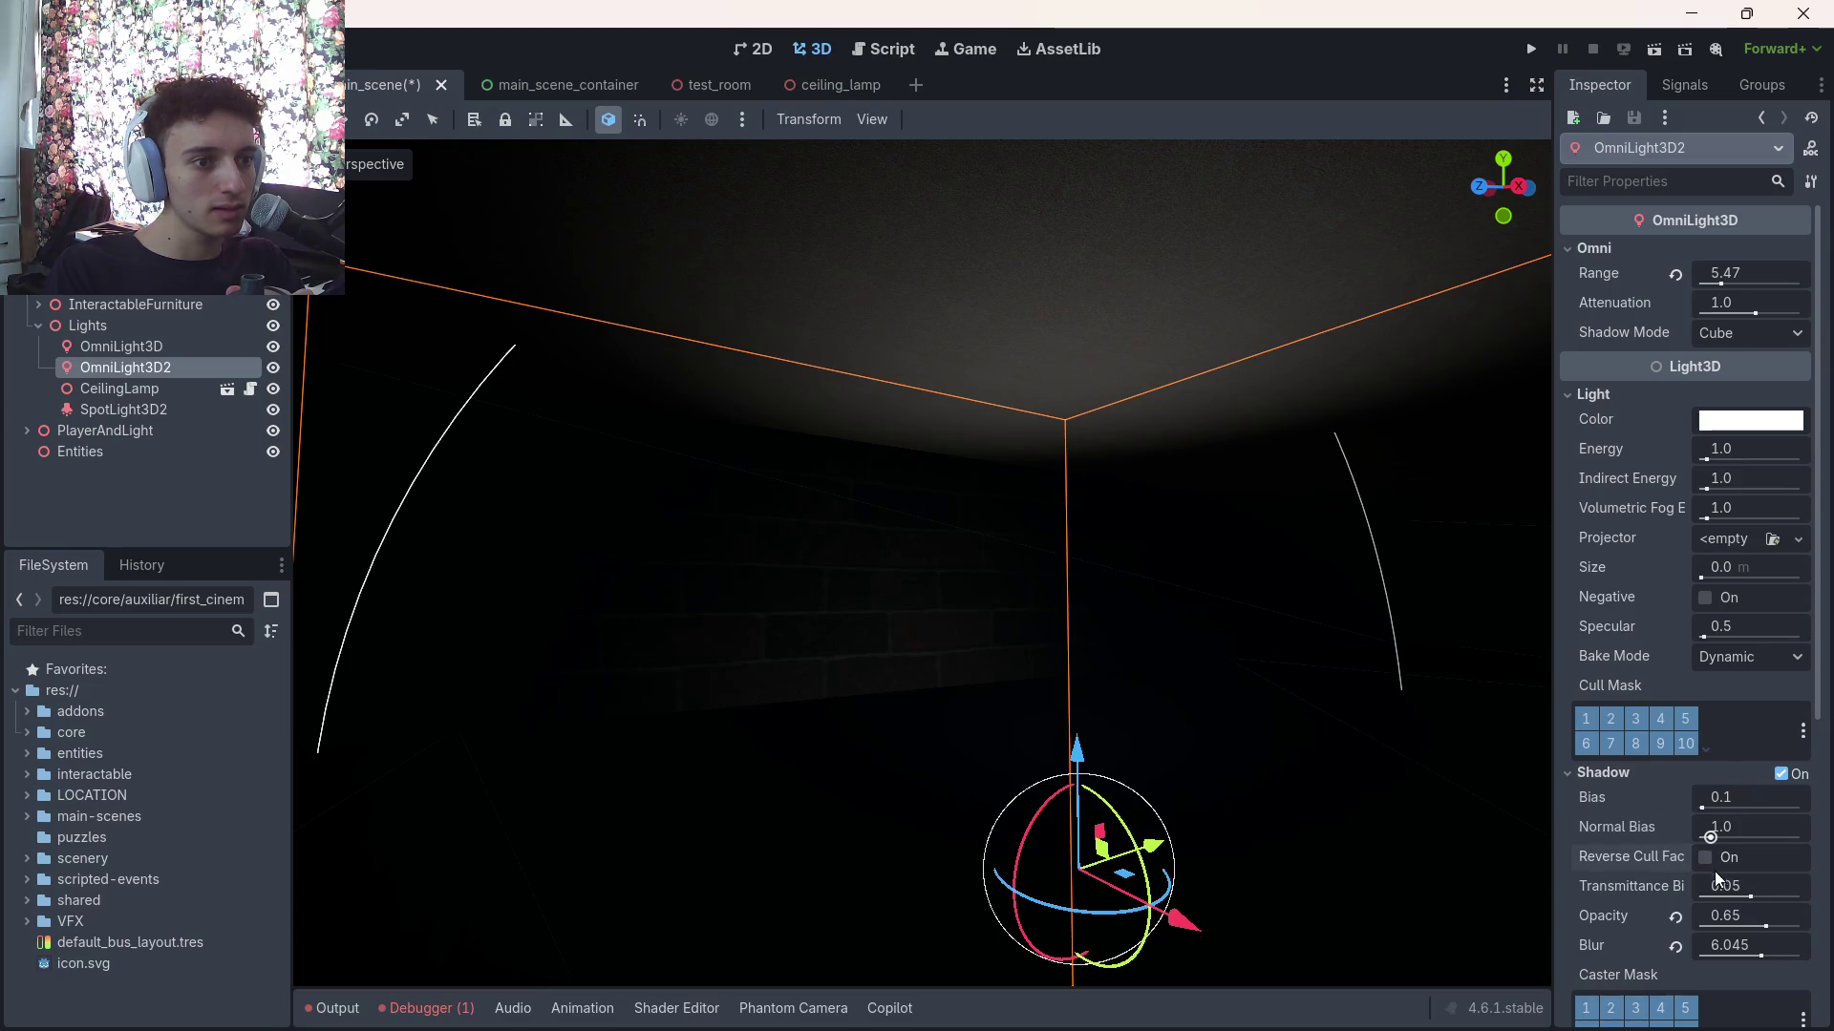
{"action": "mouse_move", "coordinate": [1719, 886]}
{"action": "left_mouse_down"}
{"action": "mouse_move", "coordinate": [1652, 886]}
{"action": "mouse_move", "coordinate": [1796, 886]}
{"action": "mouse_move", "coordinate": [1738, 916]}
{"action": "mouse_move", "coordinate": [1781, 916]}
{"action": "left_mouse_up"}
{"action": "left_click", "coordinate": [1675, 887]}
{"action": "left_click", "coordinate": [1675, 917]}
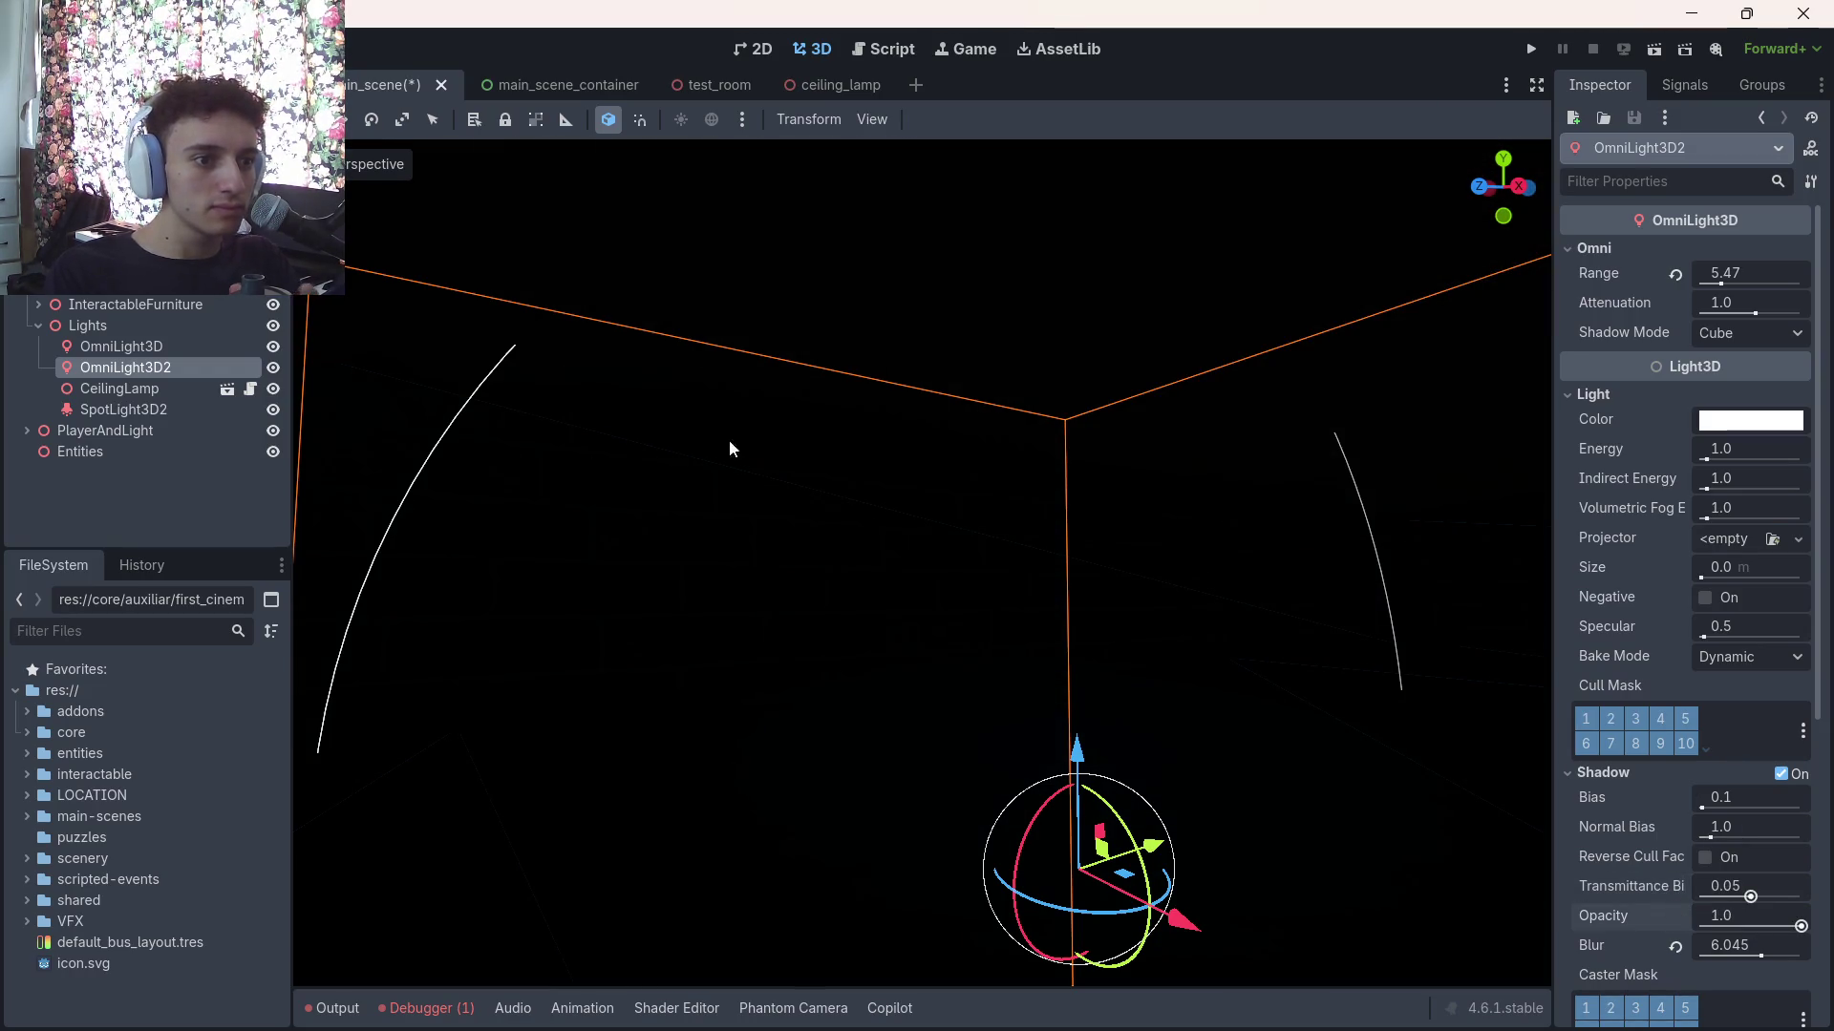
Test shadow opacity near 0.45 and a higher blur, leaving opacity at 1.0 and the blur undone
{"action": "mouse_move", "coordinate": [730, 449]}
{"action": "left_mouse_down"}
{"action": "mouse_move", "coordinate": [688, 411]}
{"action": "mouse_move", "coordinate": [687, 325]}
{"action": "mouse_move", "coordinate": [687, 402]}
{"action": "mouse_move", "coordinate": [659, 449]}
{"action": "mouse_move", "coordinate": [659, 382]}
{"action": "left_mouse_up"}
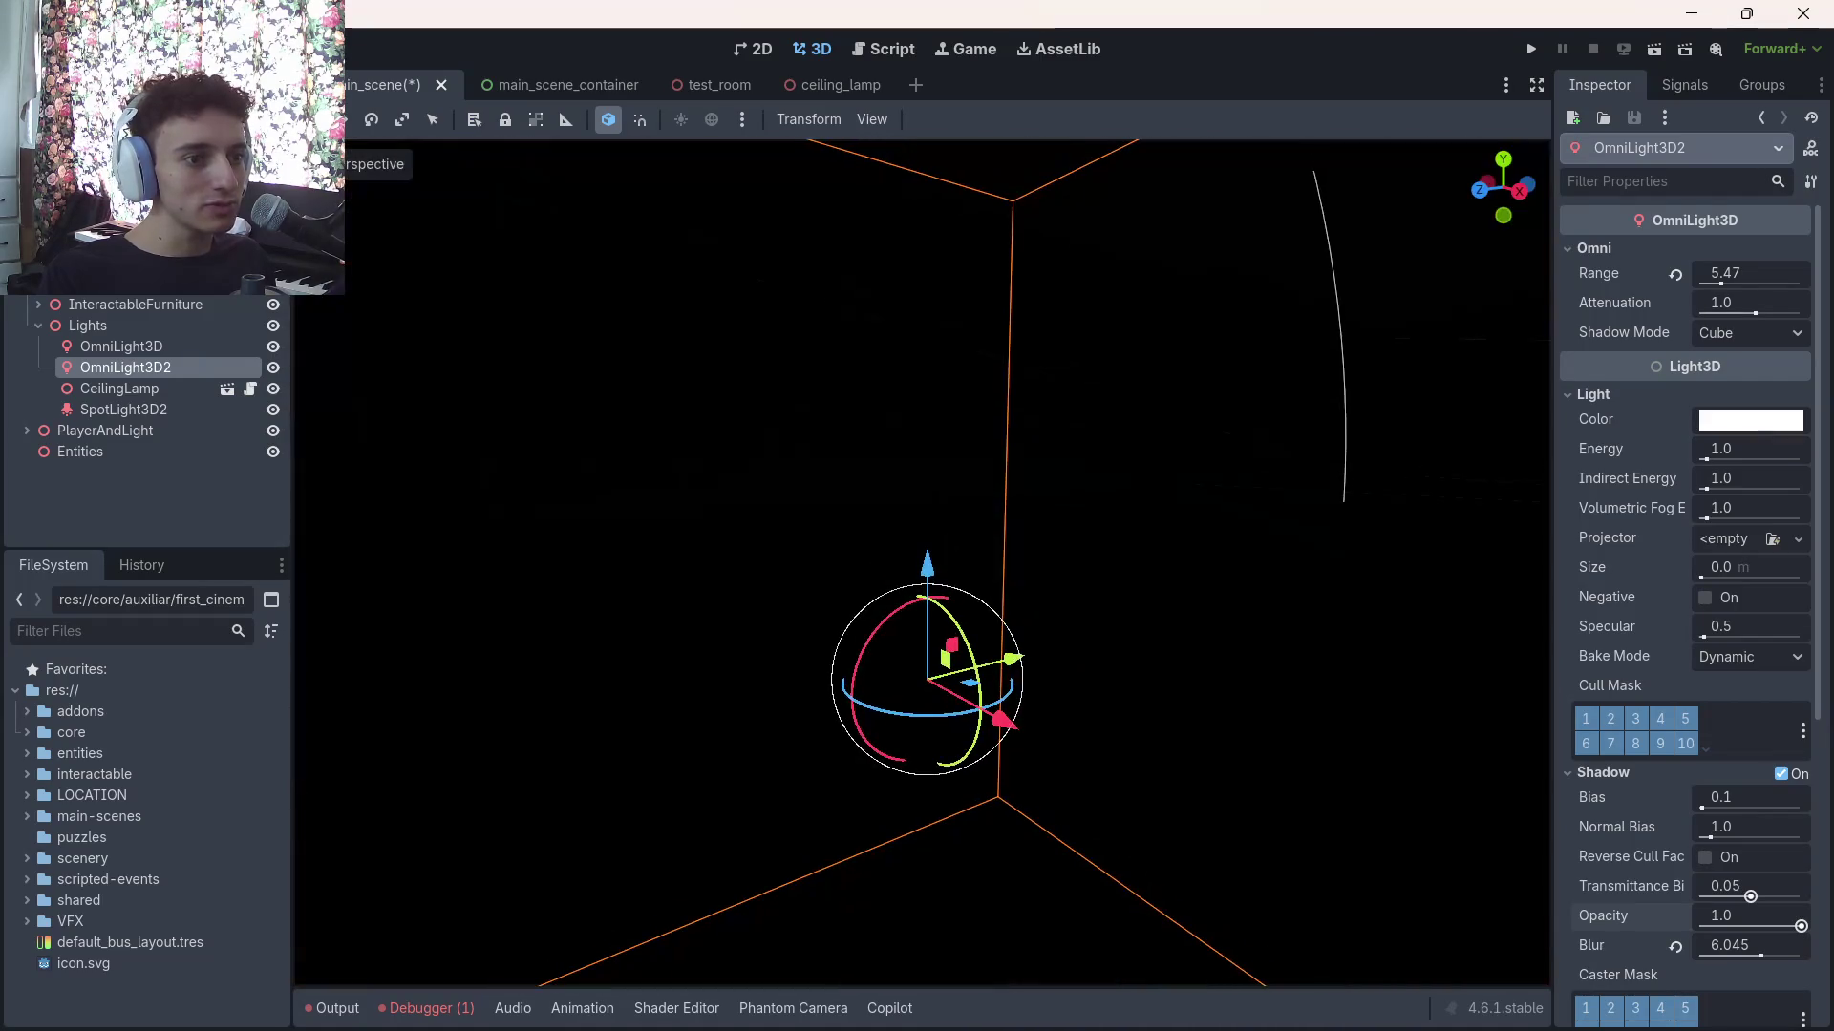
{"action": "mouse_move", "coordinate": [1767, 917]}
{"action": "left_mouse_down"}
{"action": "mouse_move", "coordinate": [1746, 917]}
{"action": "mouse_move", "coordinate": [1762, 920]}
{"action": "left_mouse_up"}
{"action": "left_click", "coordinate": [1676, 916]}
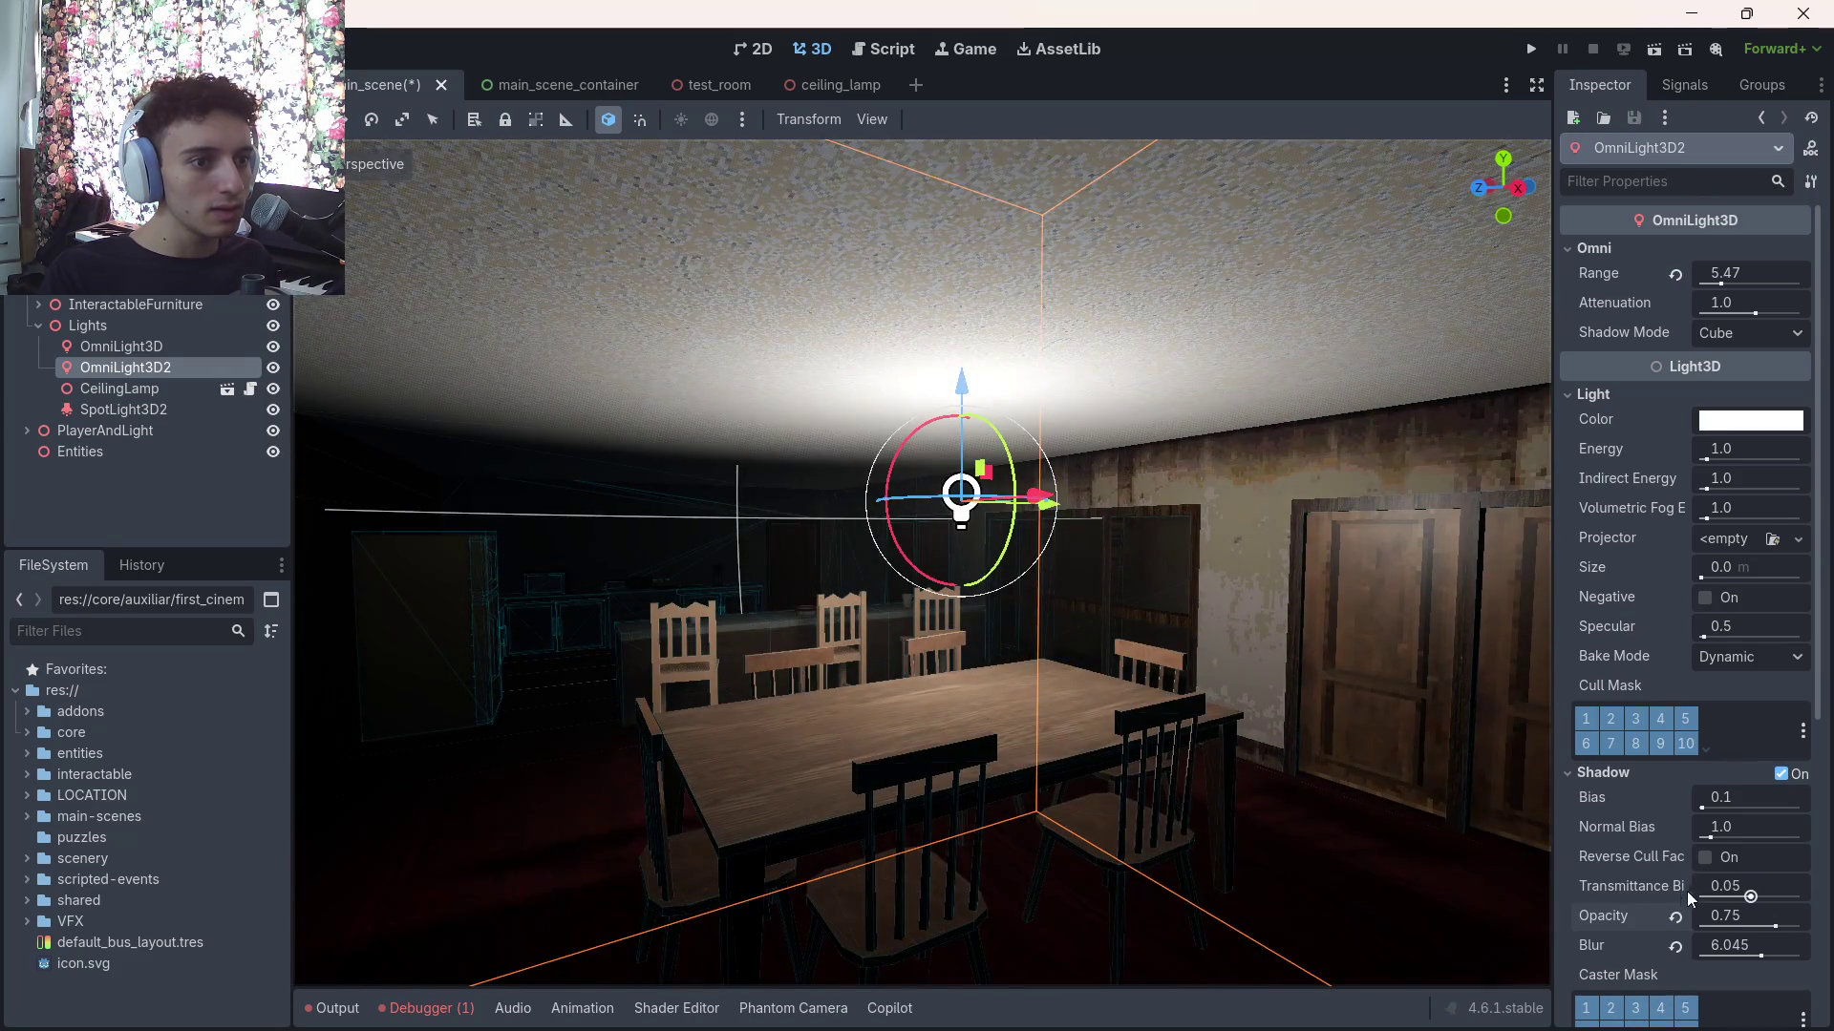
{"action": "left_click", "coordinate": [1675, 917]}
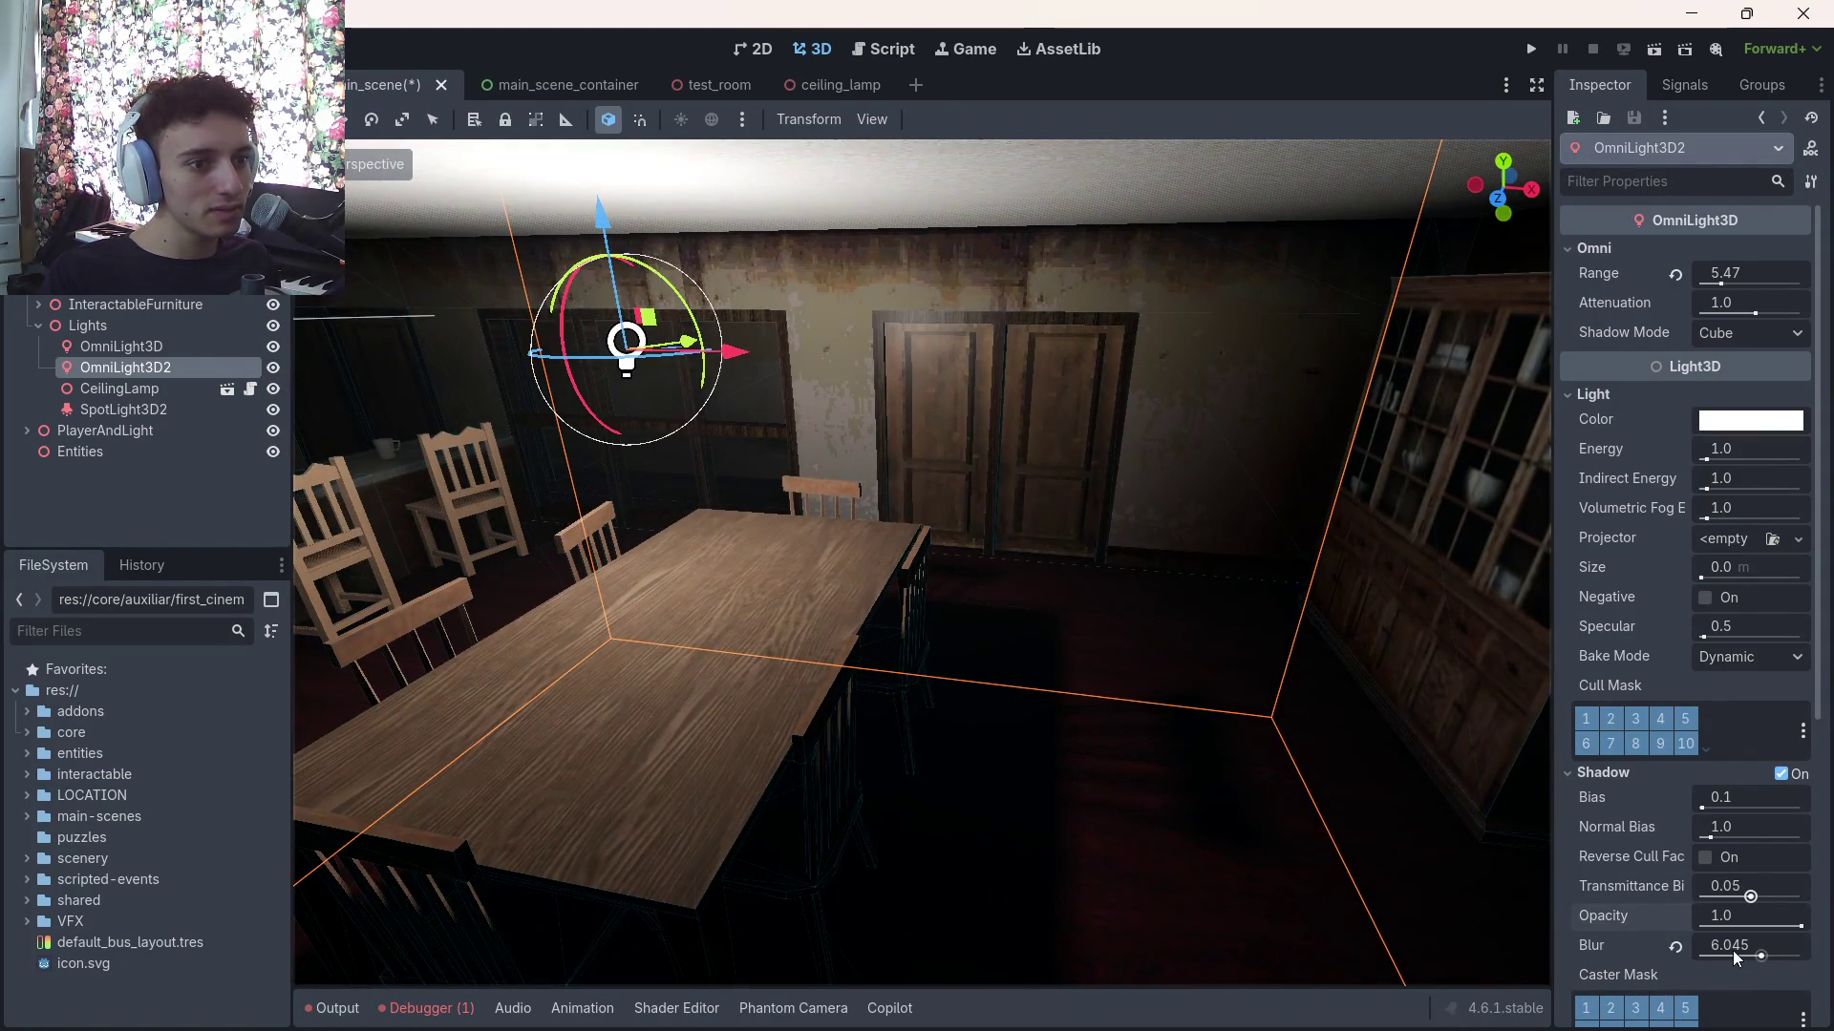
{"action": "left_click_drag", "start_coordinate": [1736, 958], "coordinate": [1751, 945]}
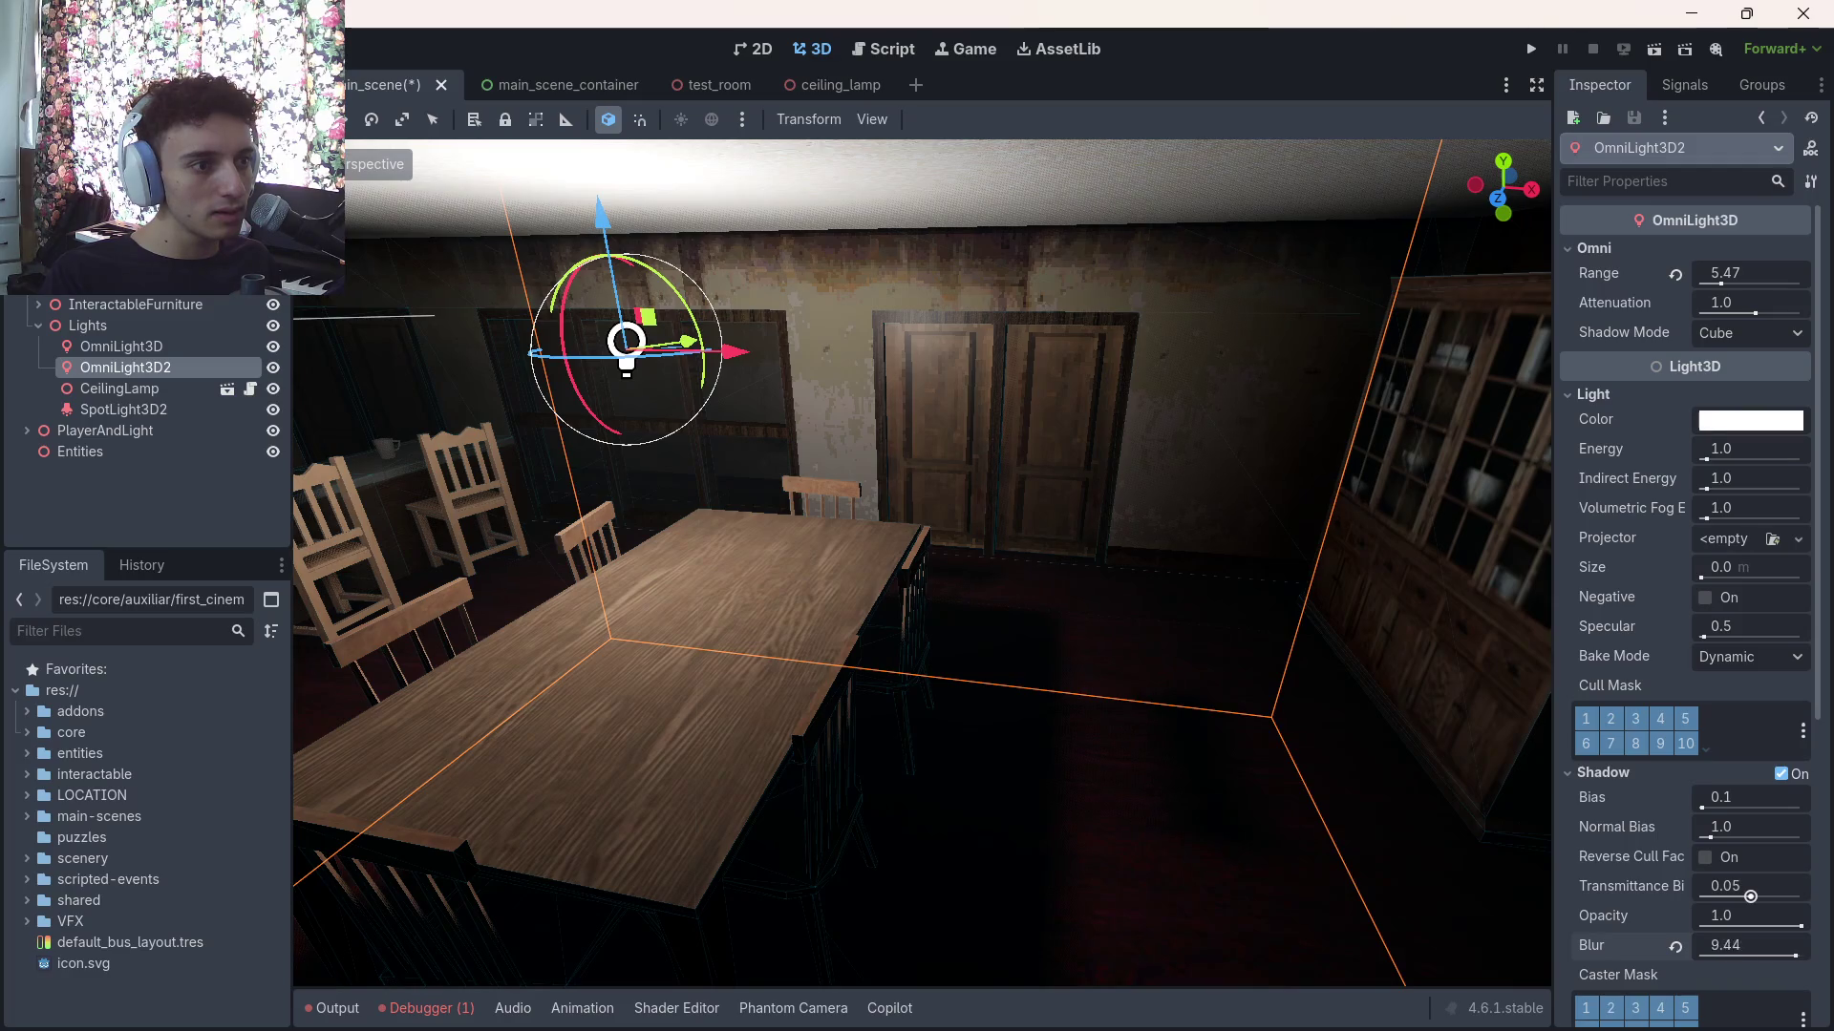
{"action": "key", "text": "ctrl+z"}
{"action": "key", "text": "ctrl+z"}
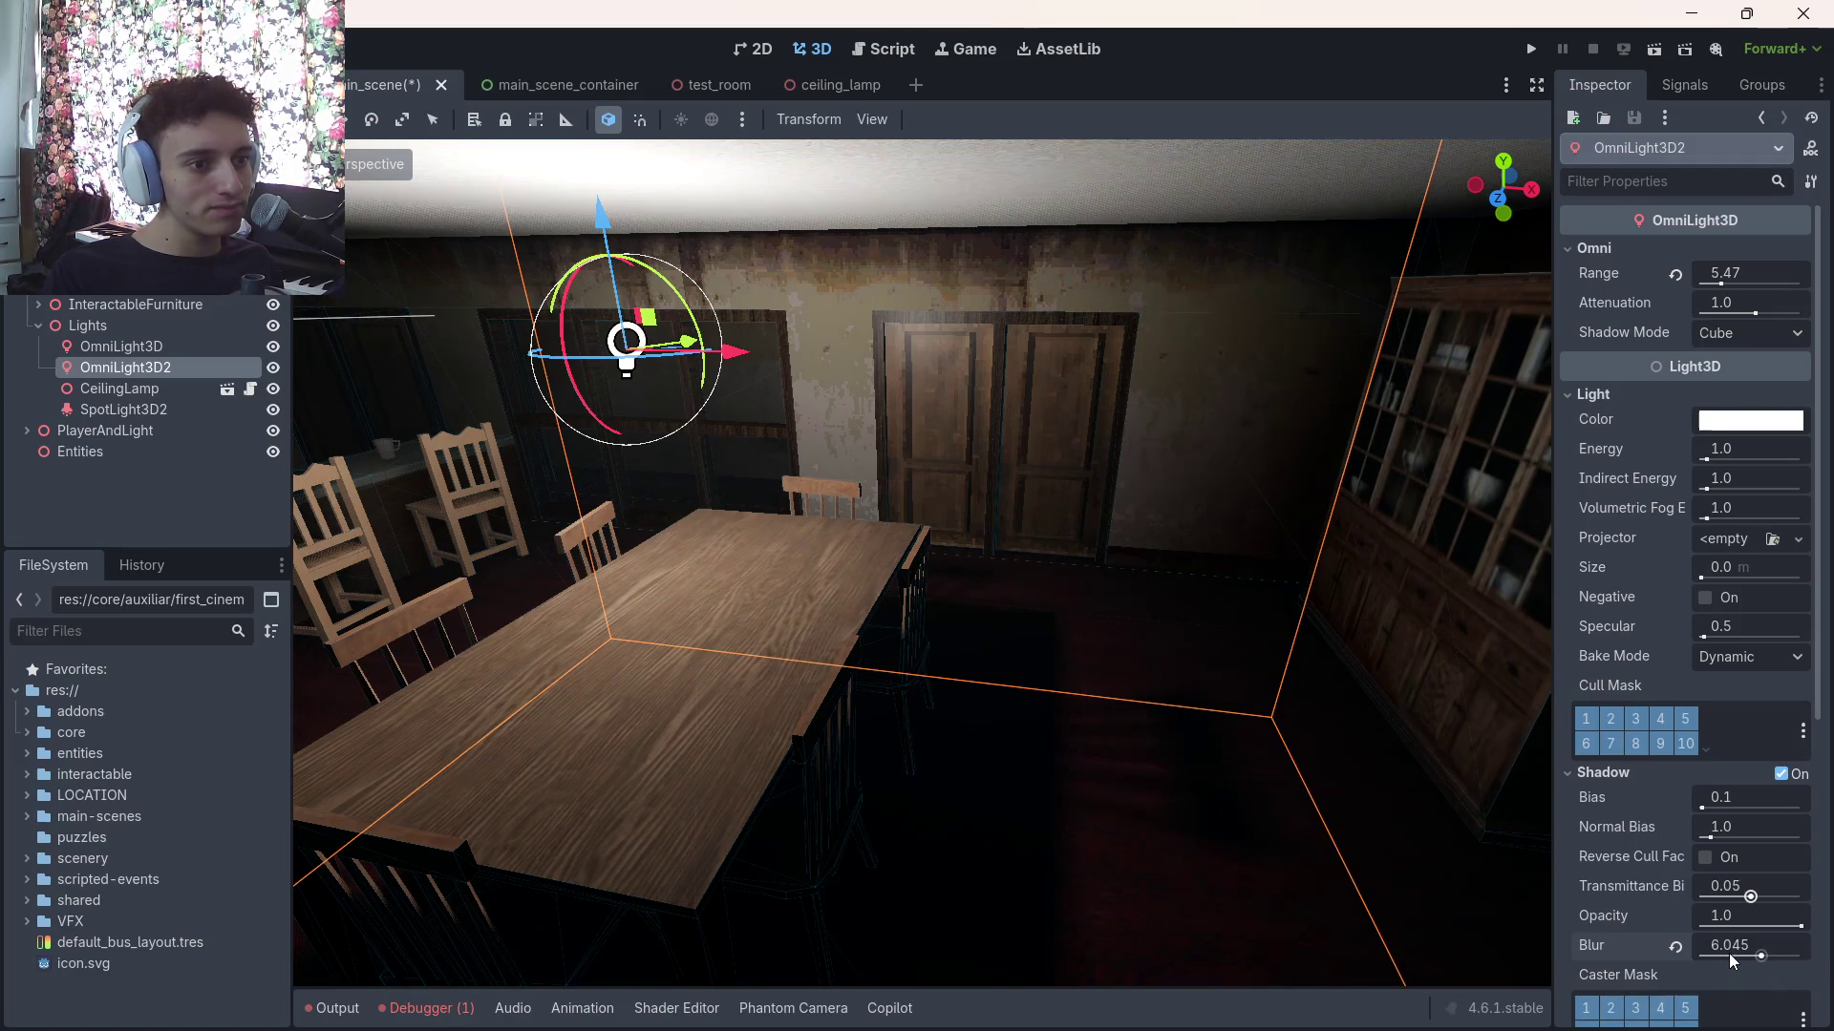
{"action": "left_click", "coordinate": [1677, 916]}
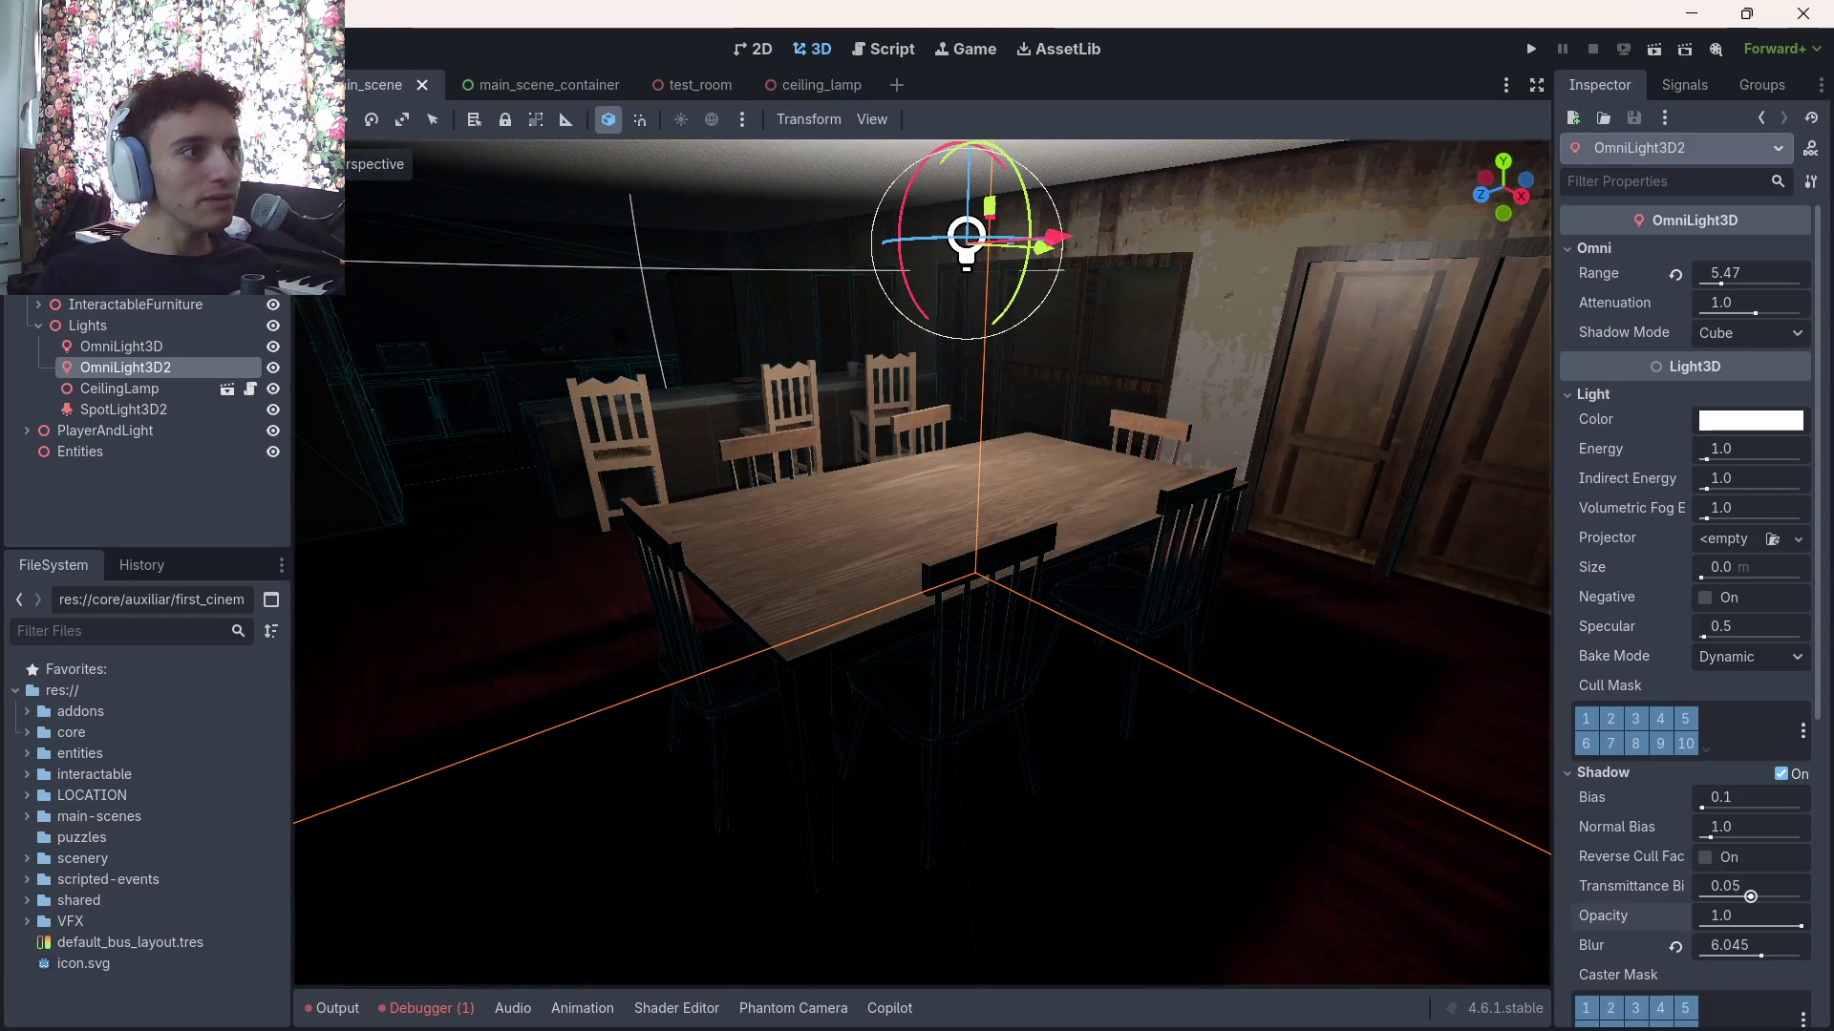
{"action": "left_click", "coordinate": [81, 49]}
{"action": "left_click", "coordinate": [143, 78]}
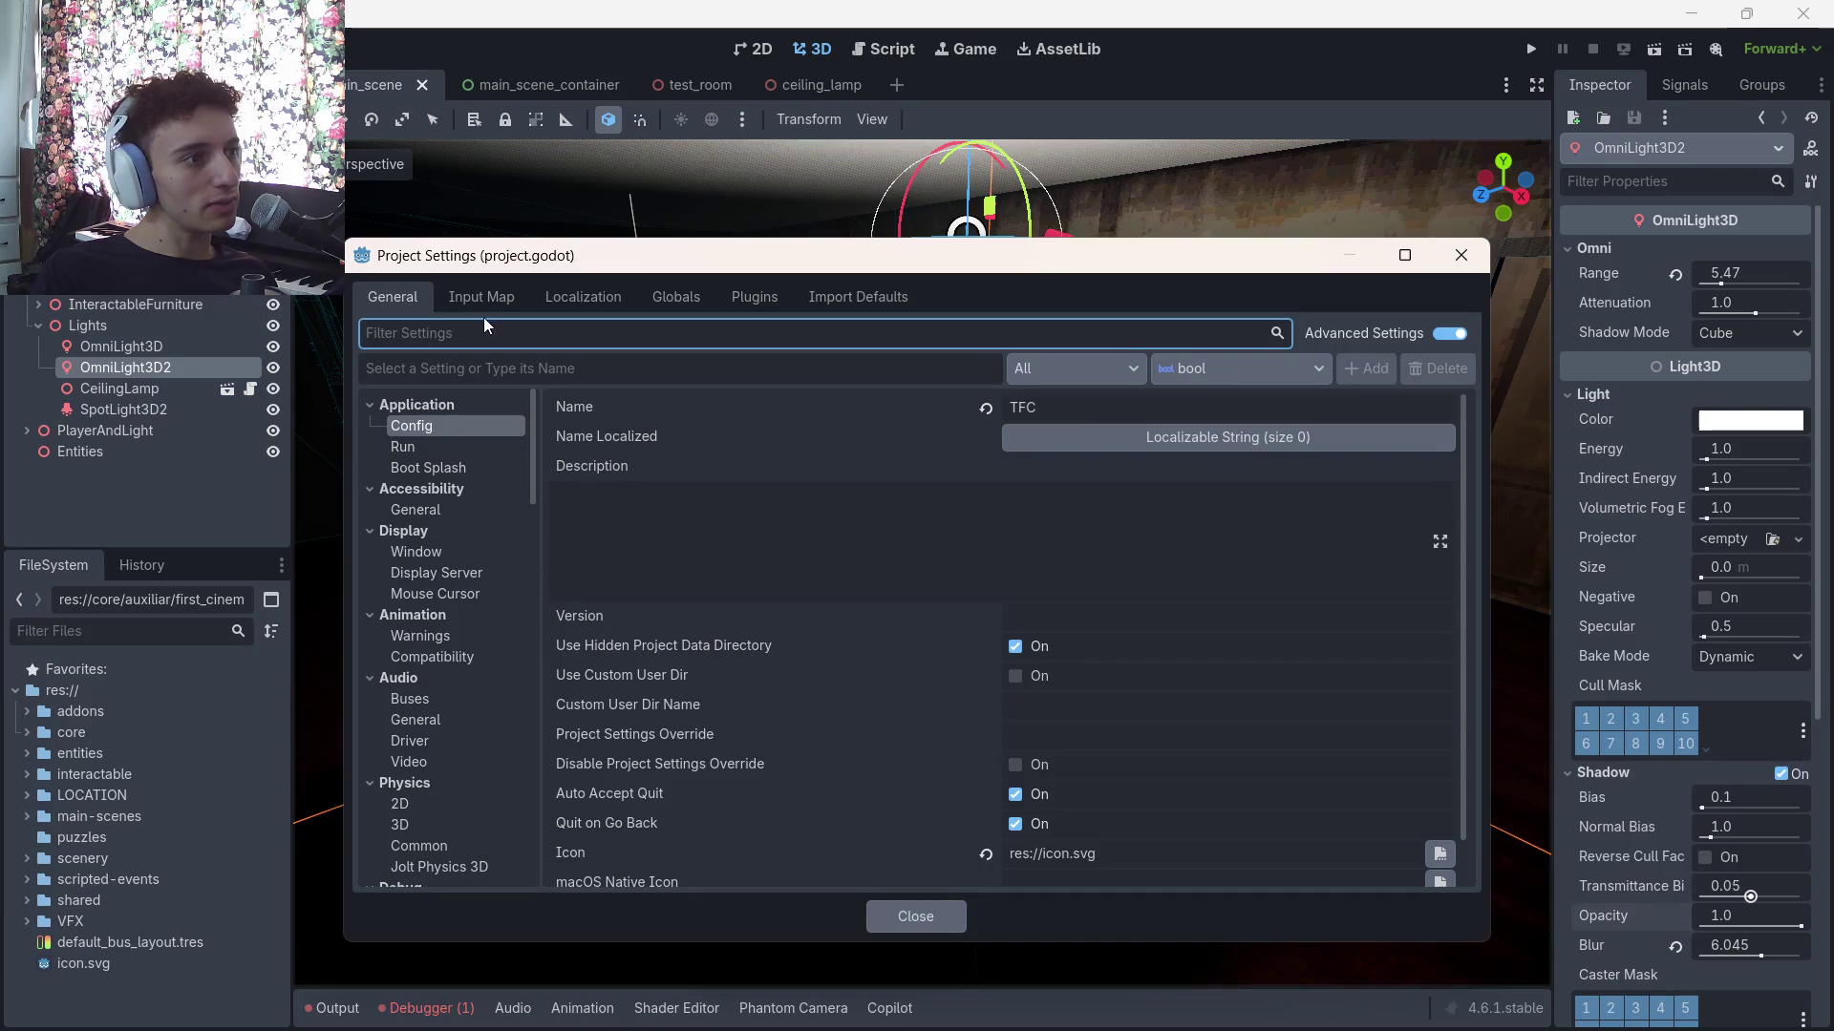
{"action": "type", "text": "shad"}
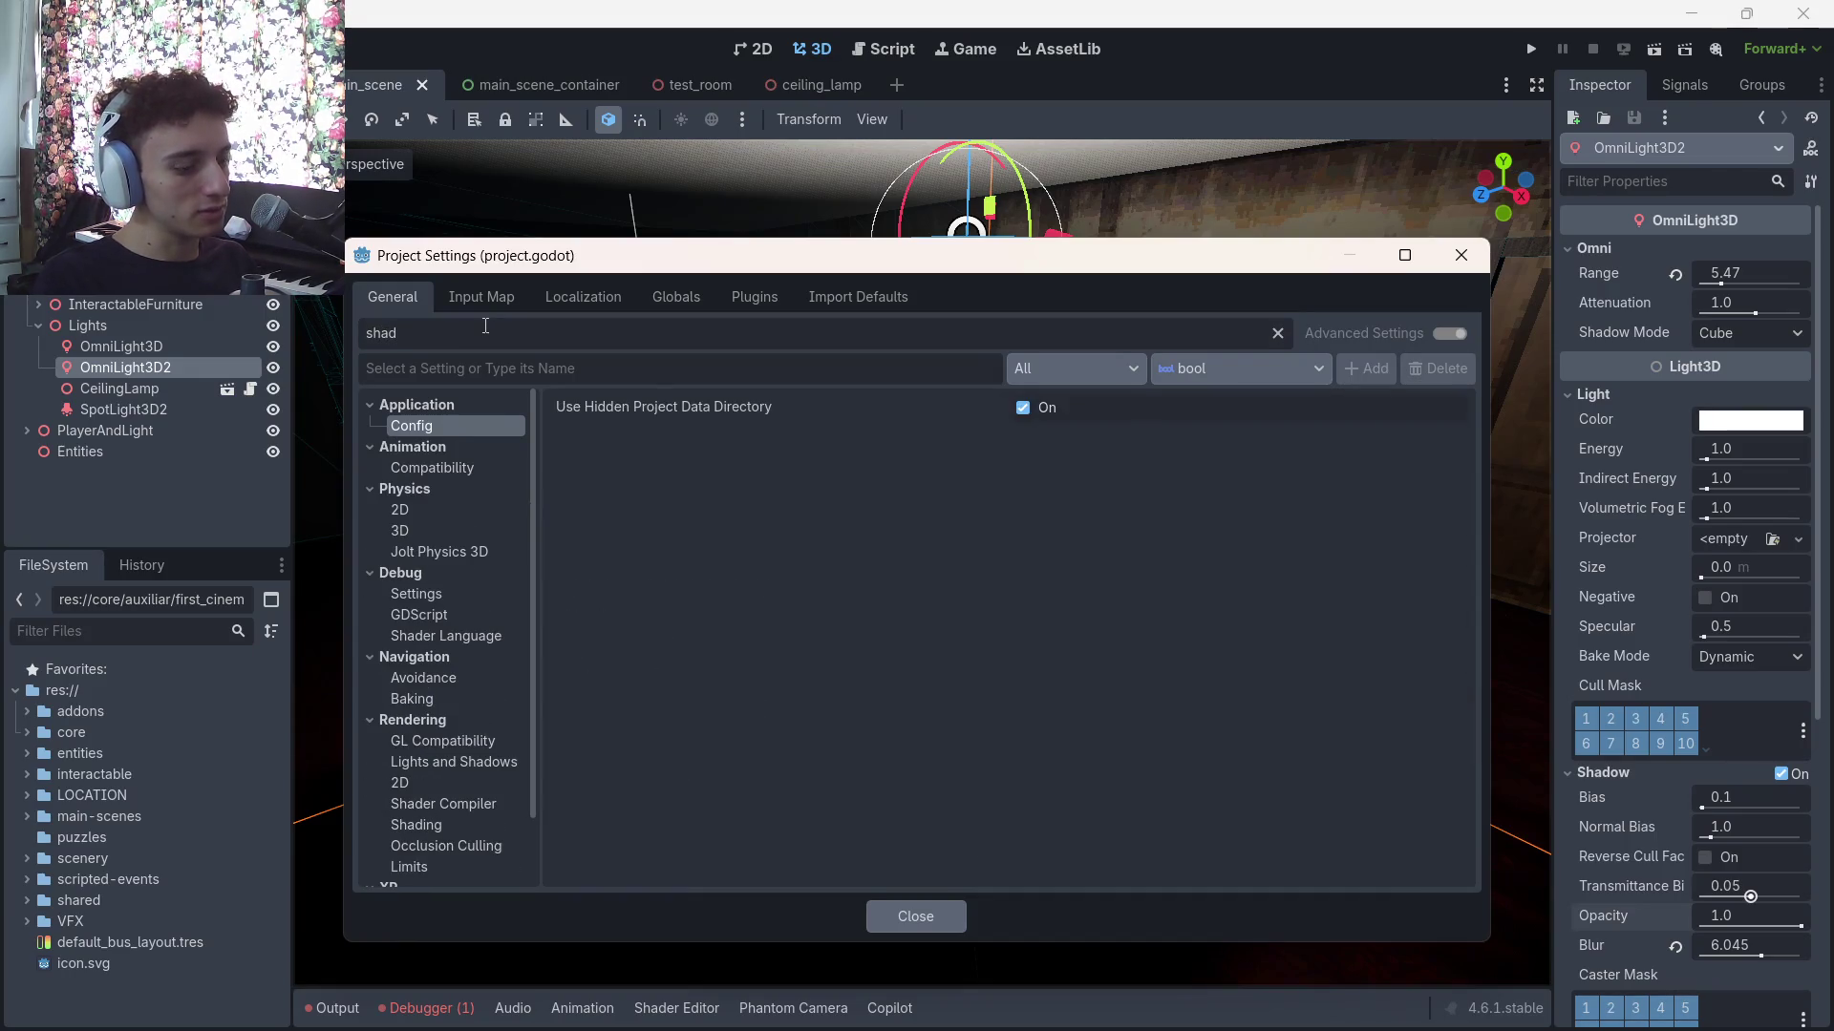
{"action": "type", "text": "ows"}
{"action": "left_click", "coordinate": [449, 467]}
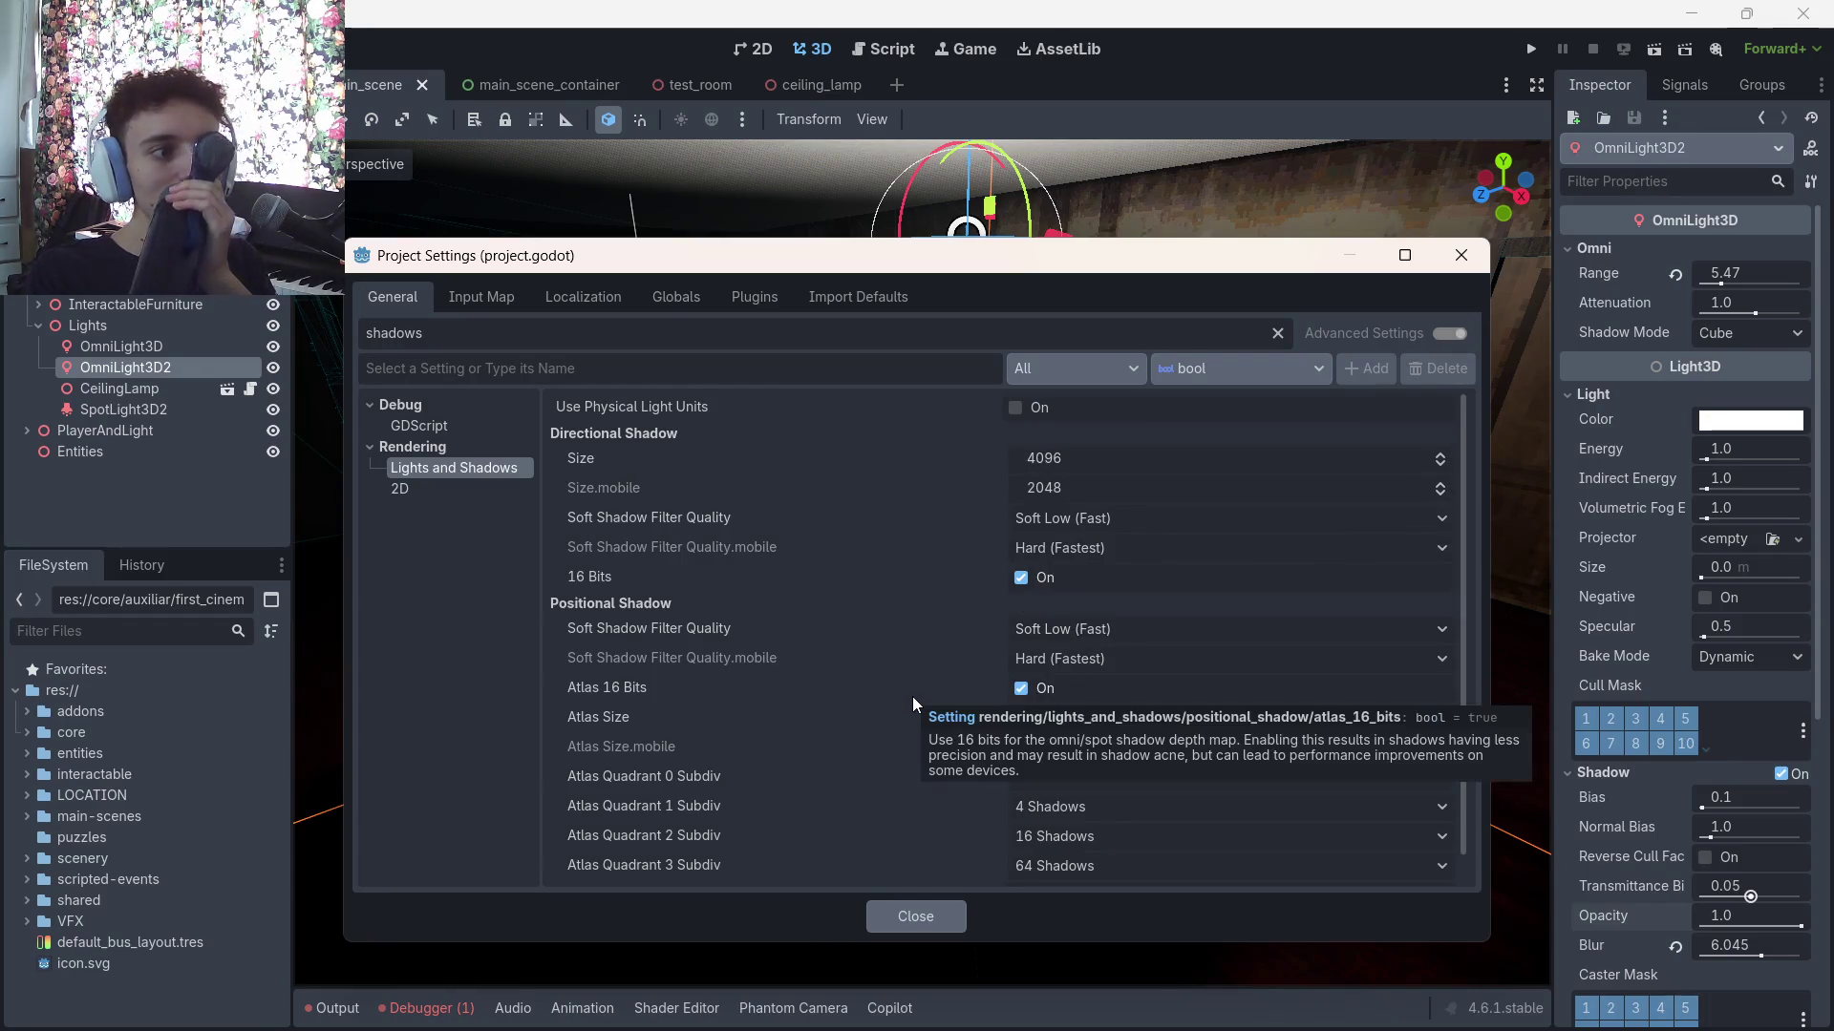
{"action": "scroll", "coordinate": [1103, 636], "scroll_direction": "down", "scroll_amount": 1}
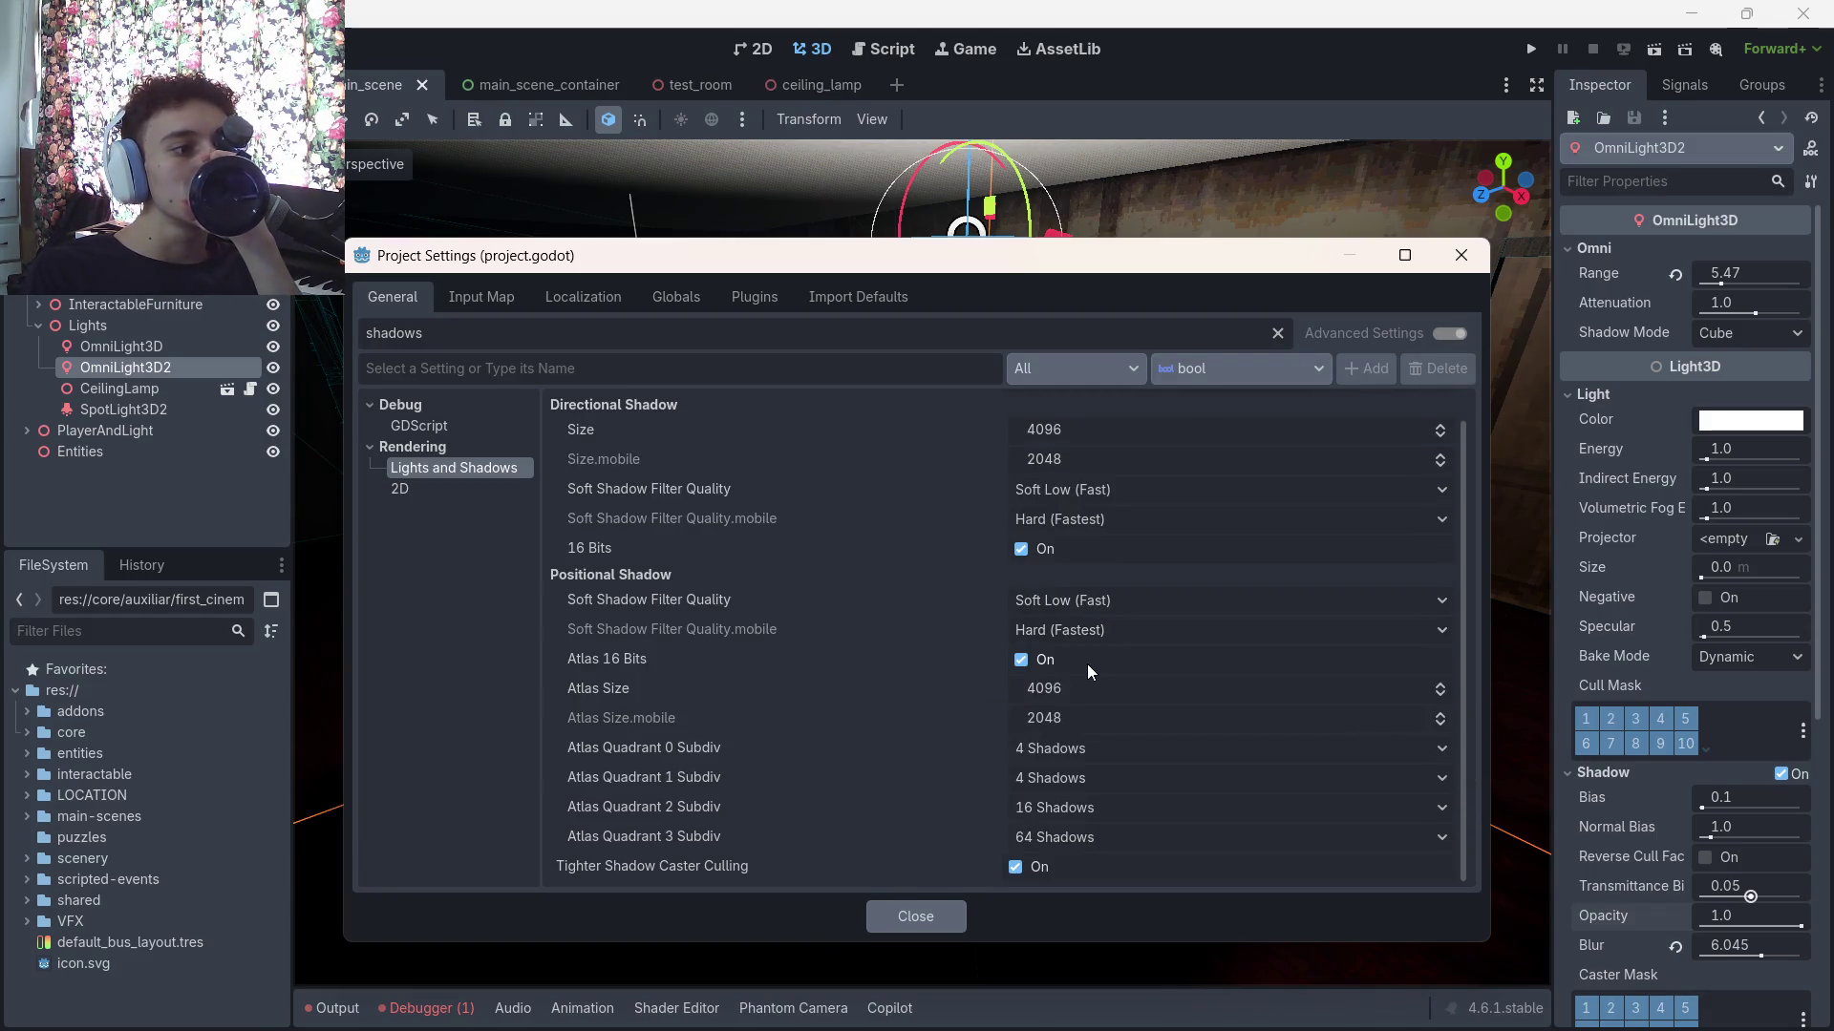
{"action": "scroll", "coordinate": [1114, 655], "scroll_direction": "up", "scroll_amount": 1}
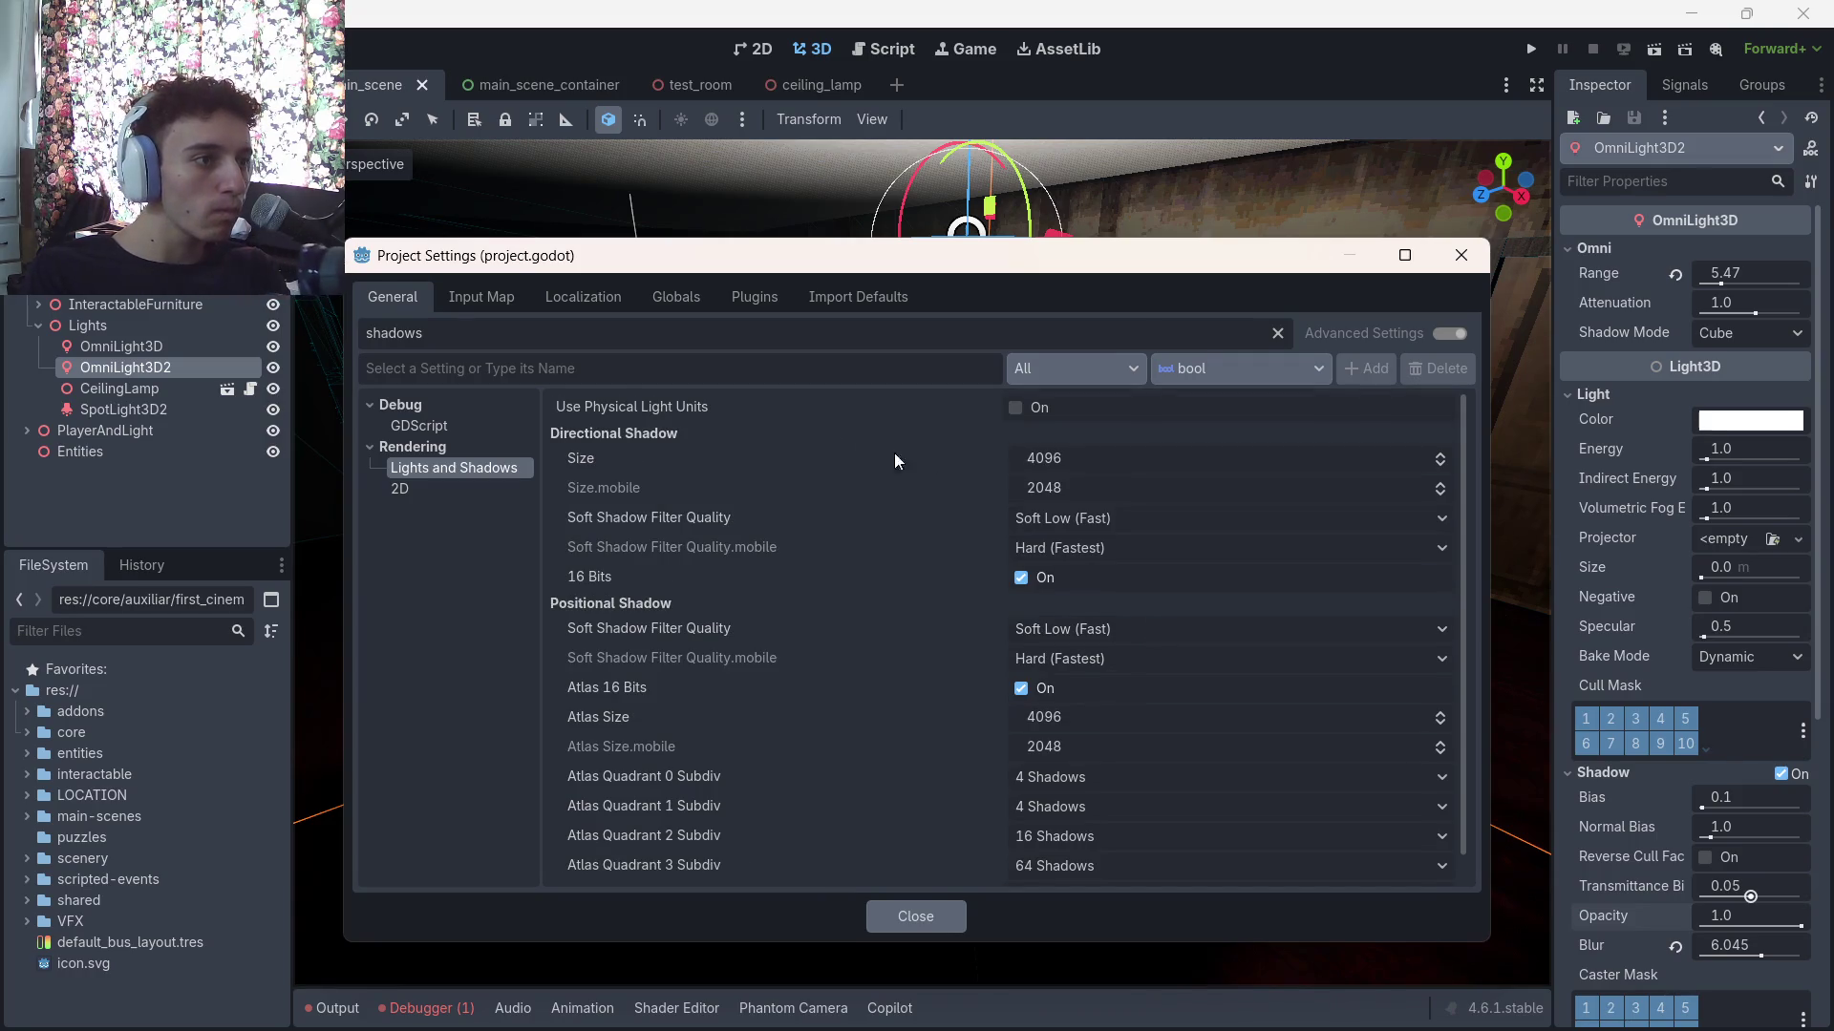
{"action": "mouse_move", "coordinate": [633, 410]}
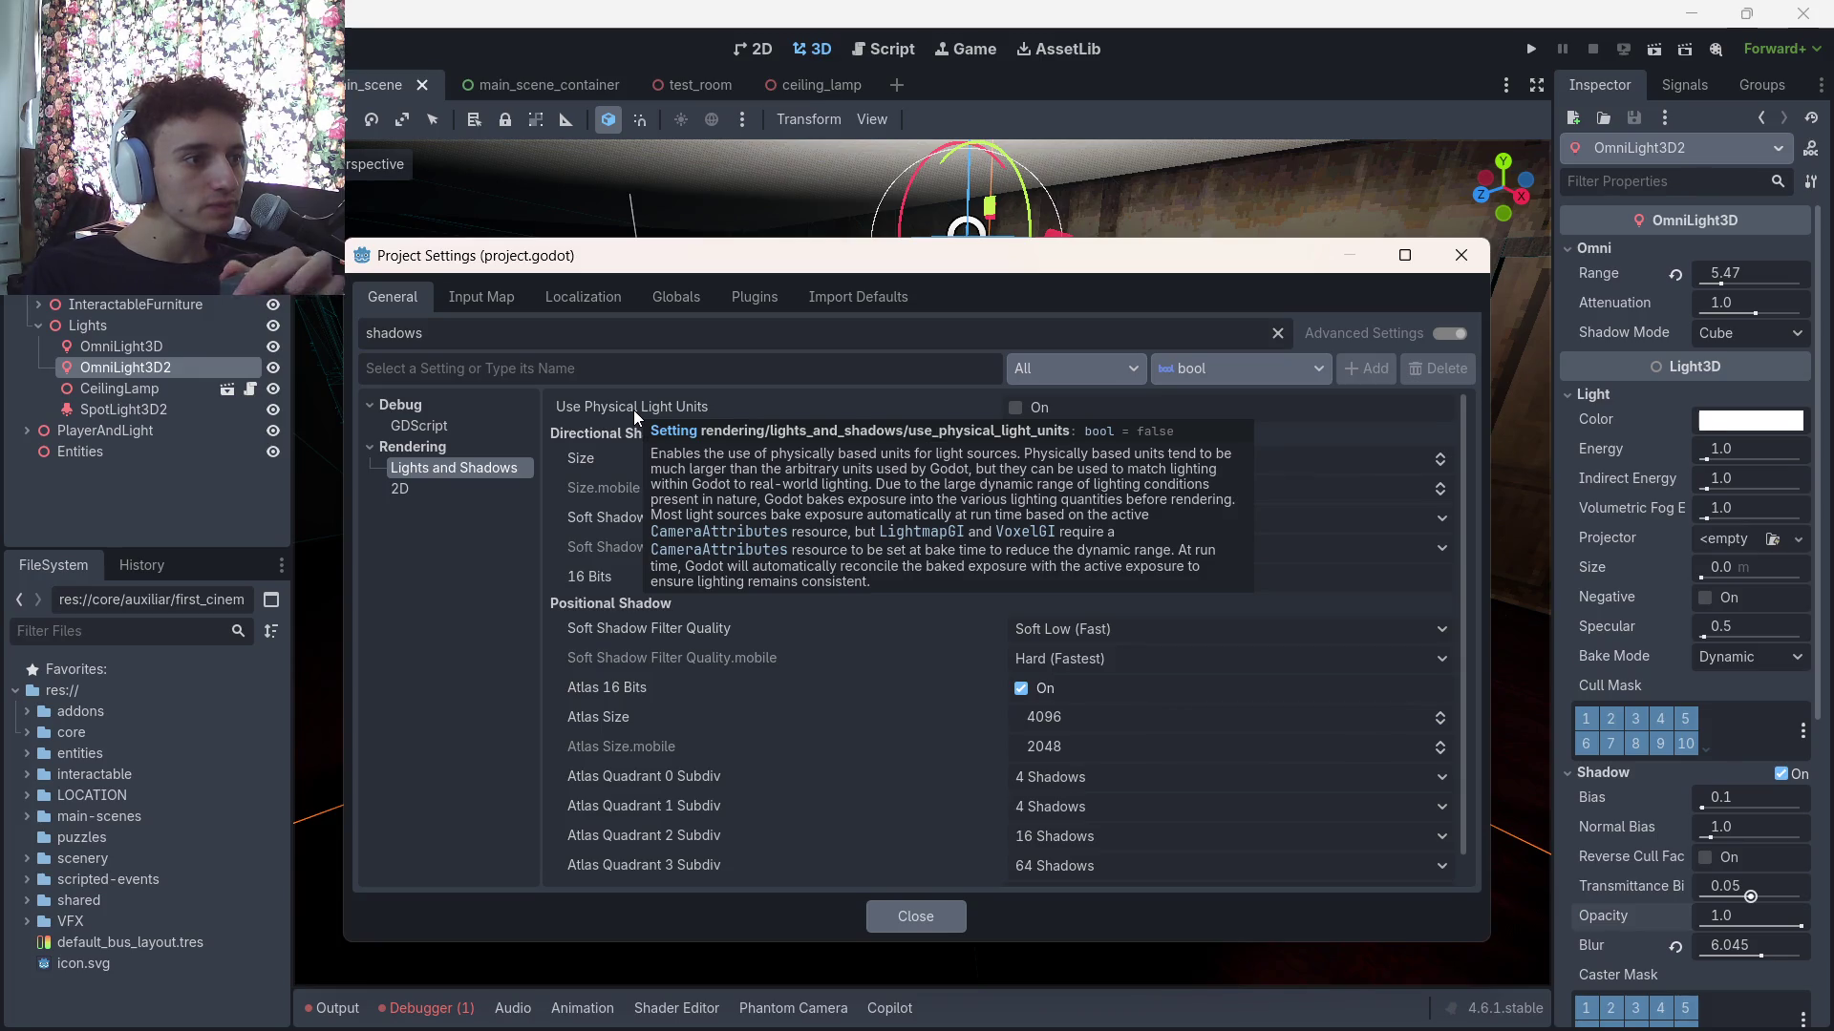
{"action": "left_click", "coordinate": [430, 492]}
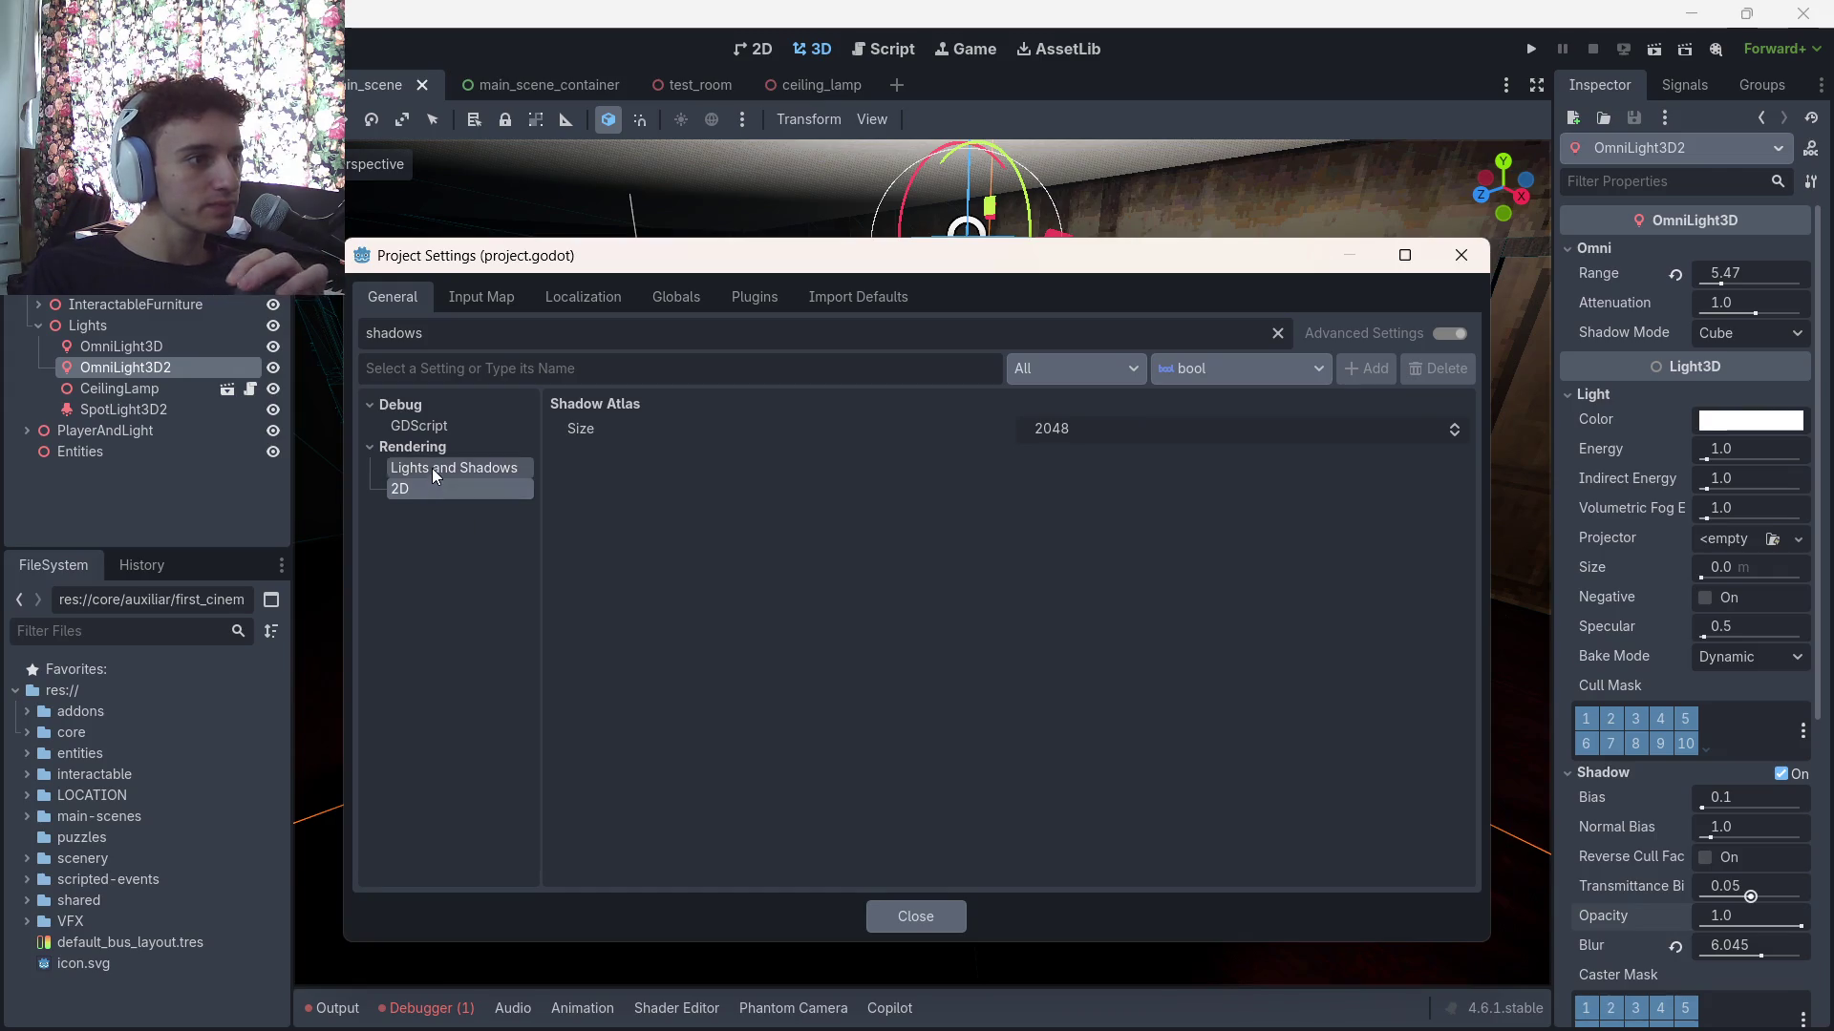
{"action": "left_click", "coordinate": [451, 426]}
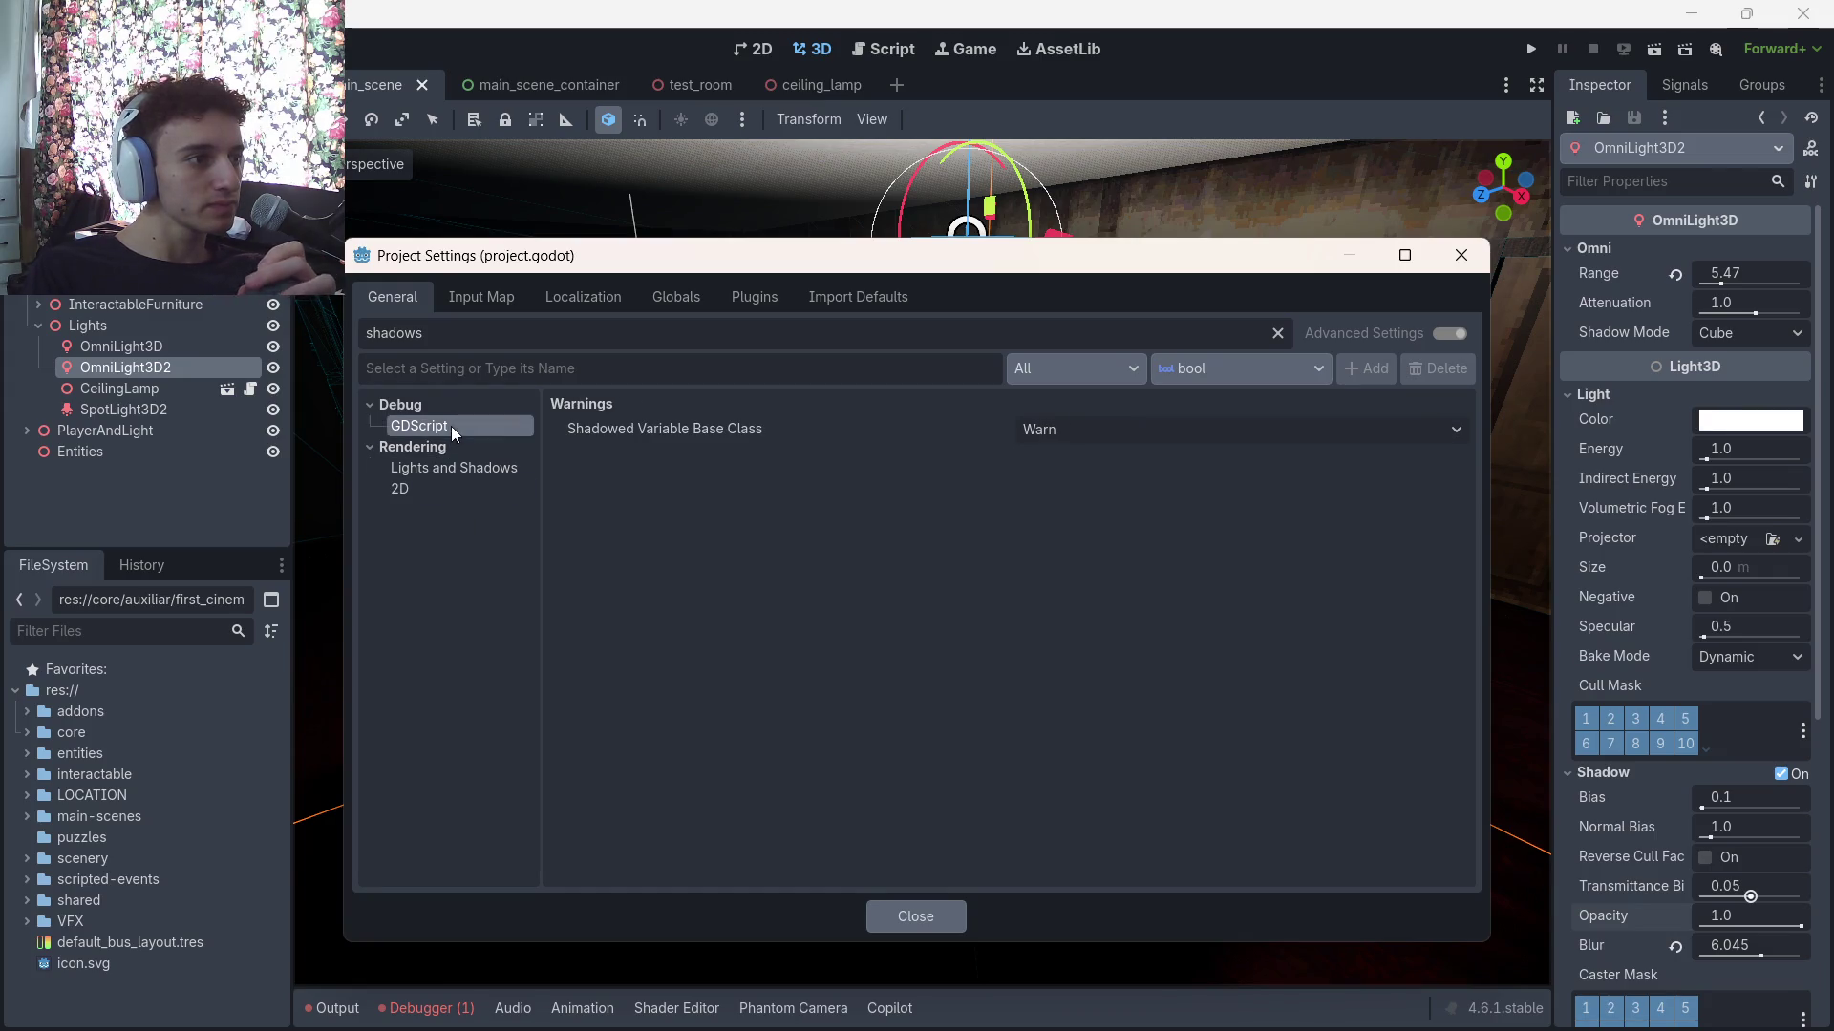
{"action": "left_click", "coordinate": [1278, 333]}
{"action": "left_click", "coordinate": [1460, 253]}
Save the scene and turn the view to look along the corridor
{"action": "scroll", "coordinate": [1162, 436], "scroll_direction": "down", "scroll_amount": 3}
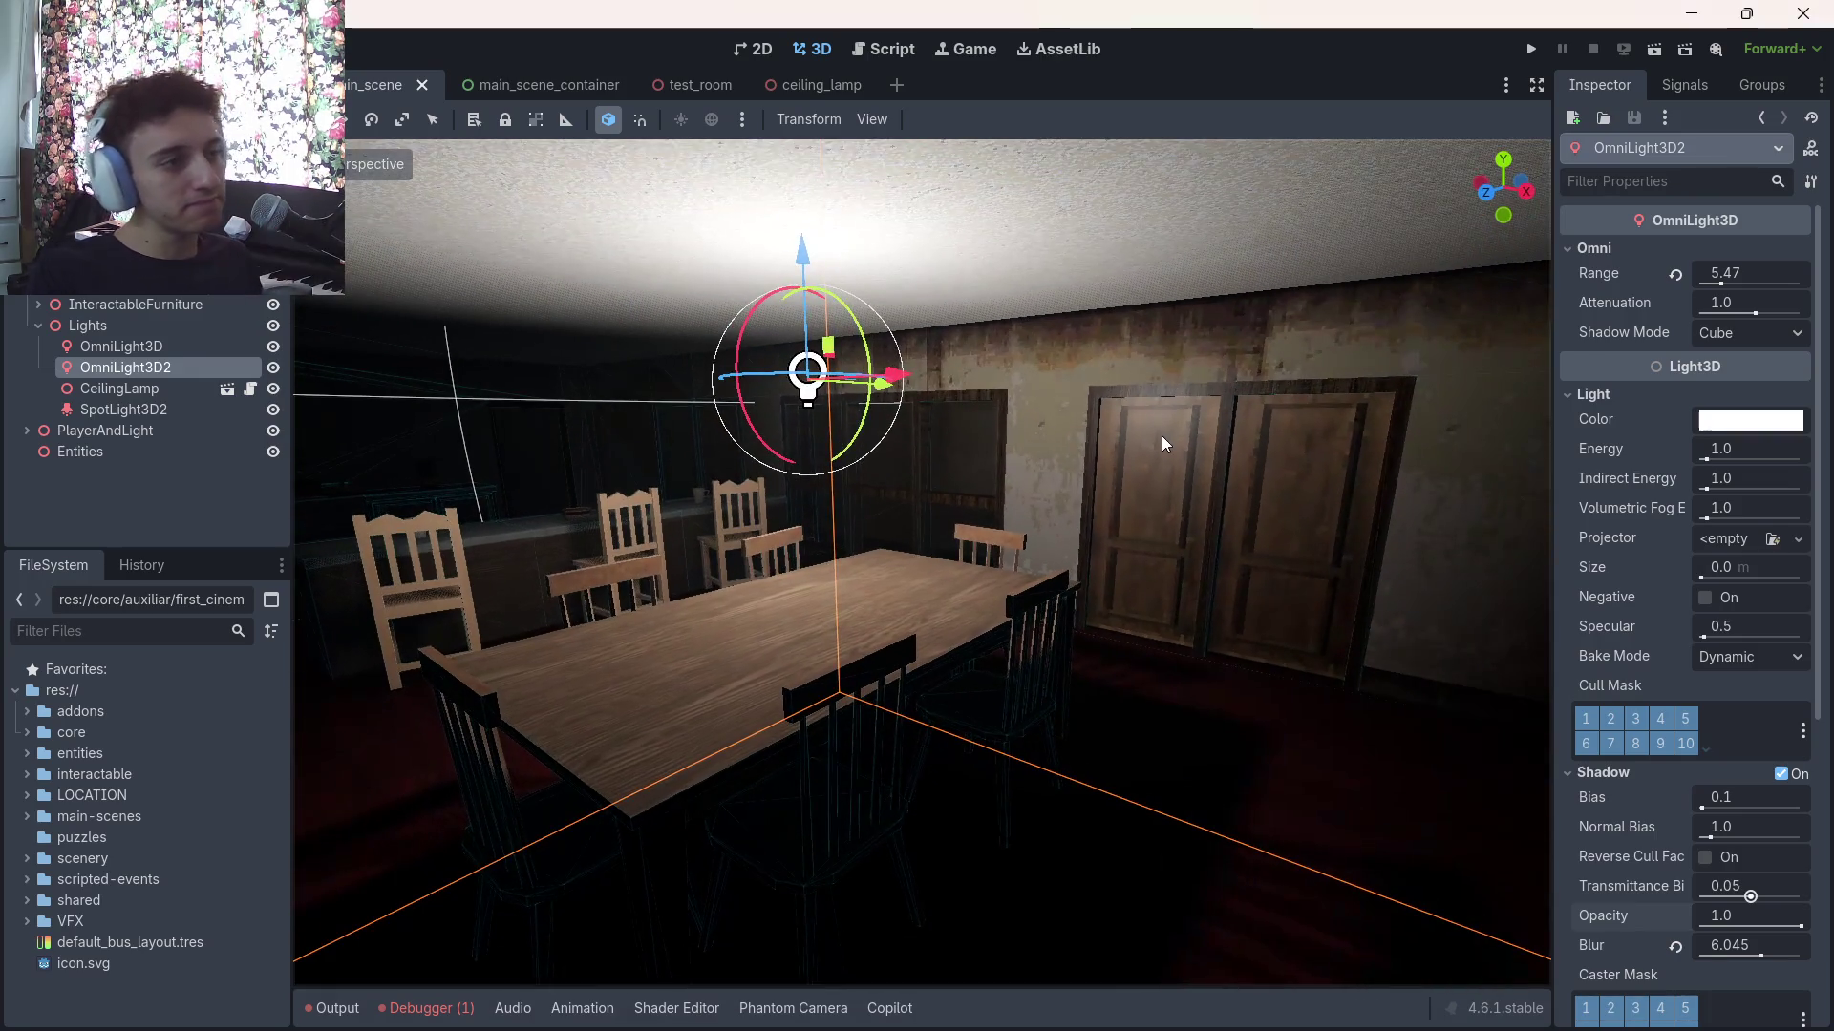
{"action": "key", "text": "ctrl+s"}
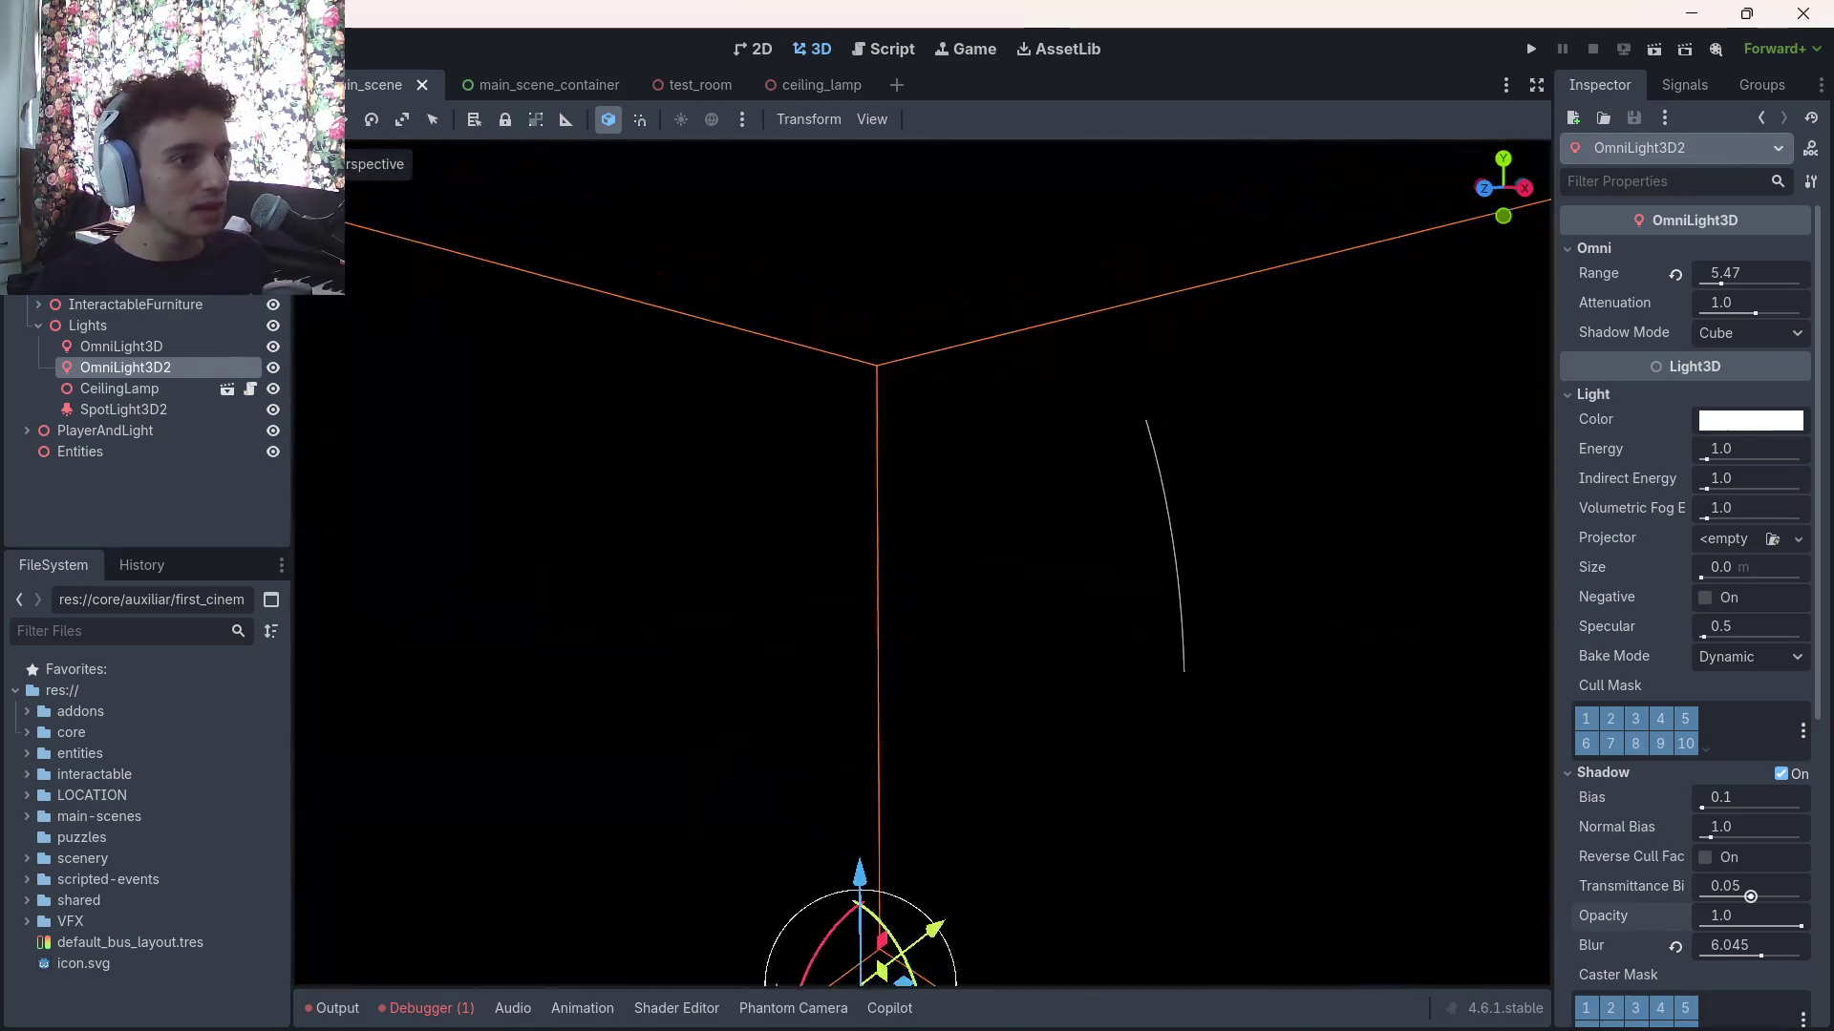
{"action": "scroll", "coordinate": [921, 563], "scroll_direction": "up", "scroll_amount": 8}
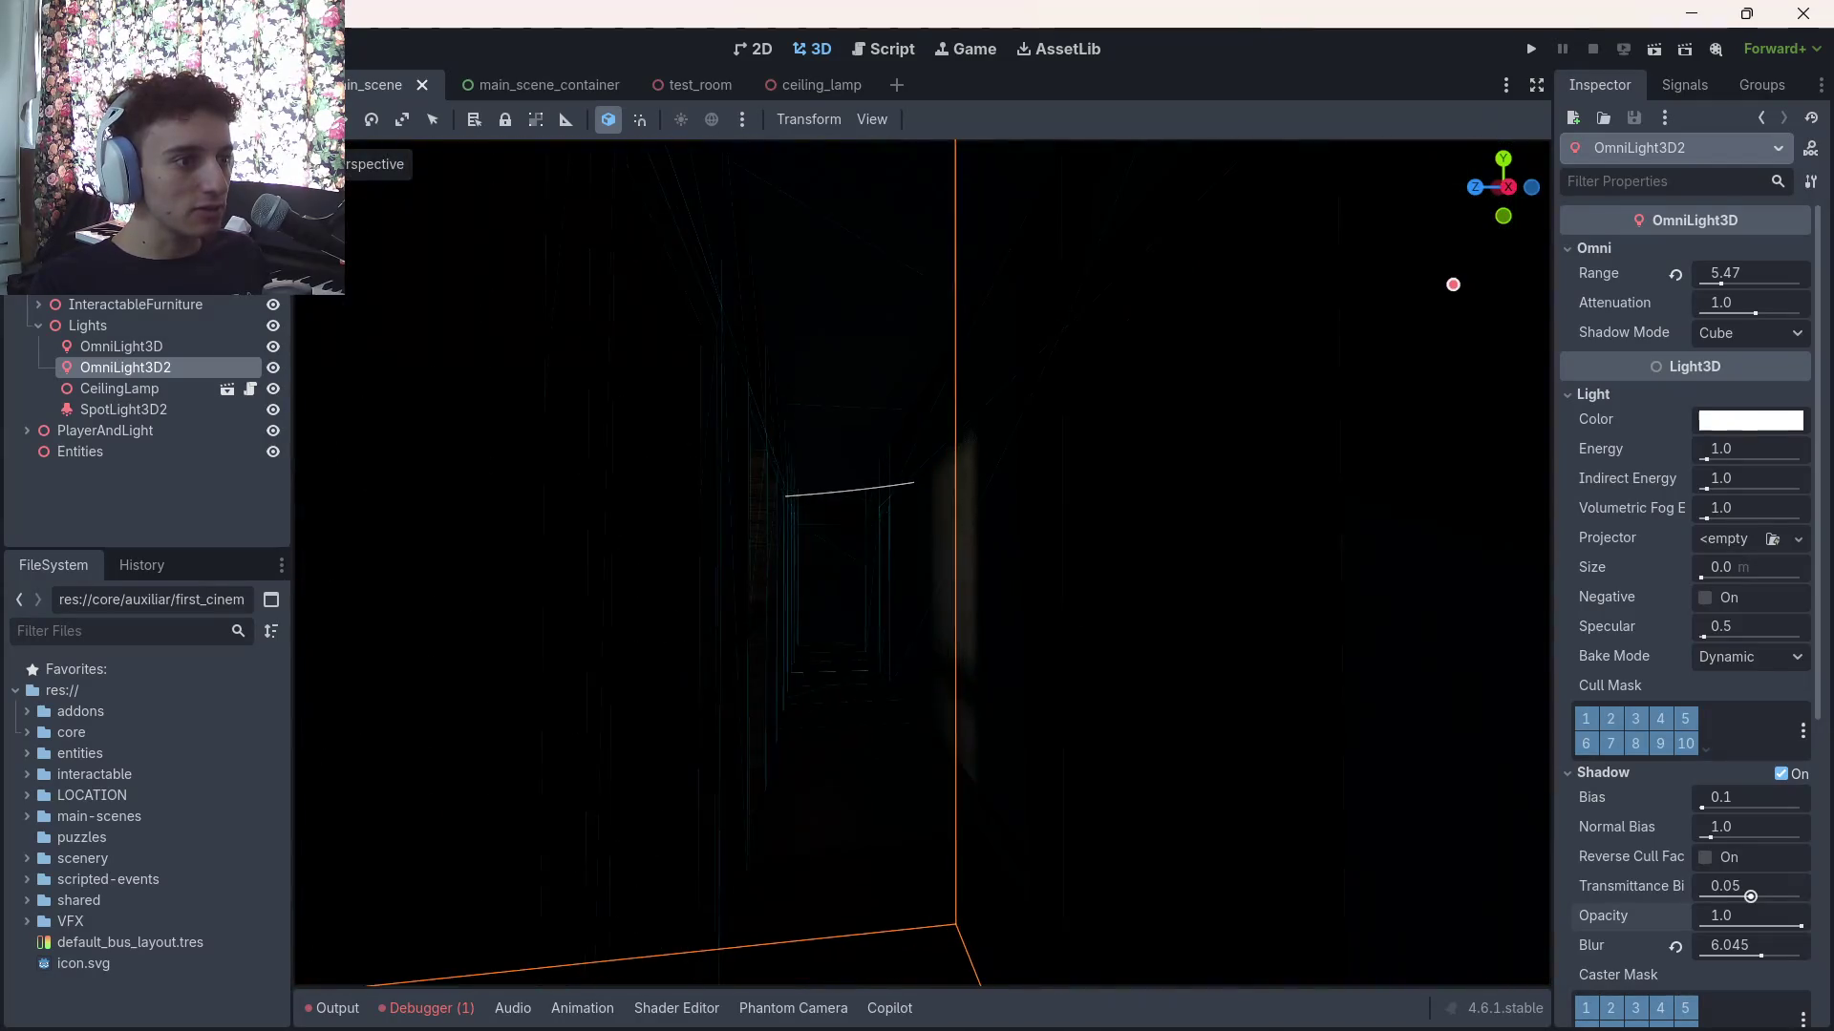
{"action": "left_click_drag", "start_coordinate": [1173, 479], "coordinate": [1172, 478]}
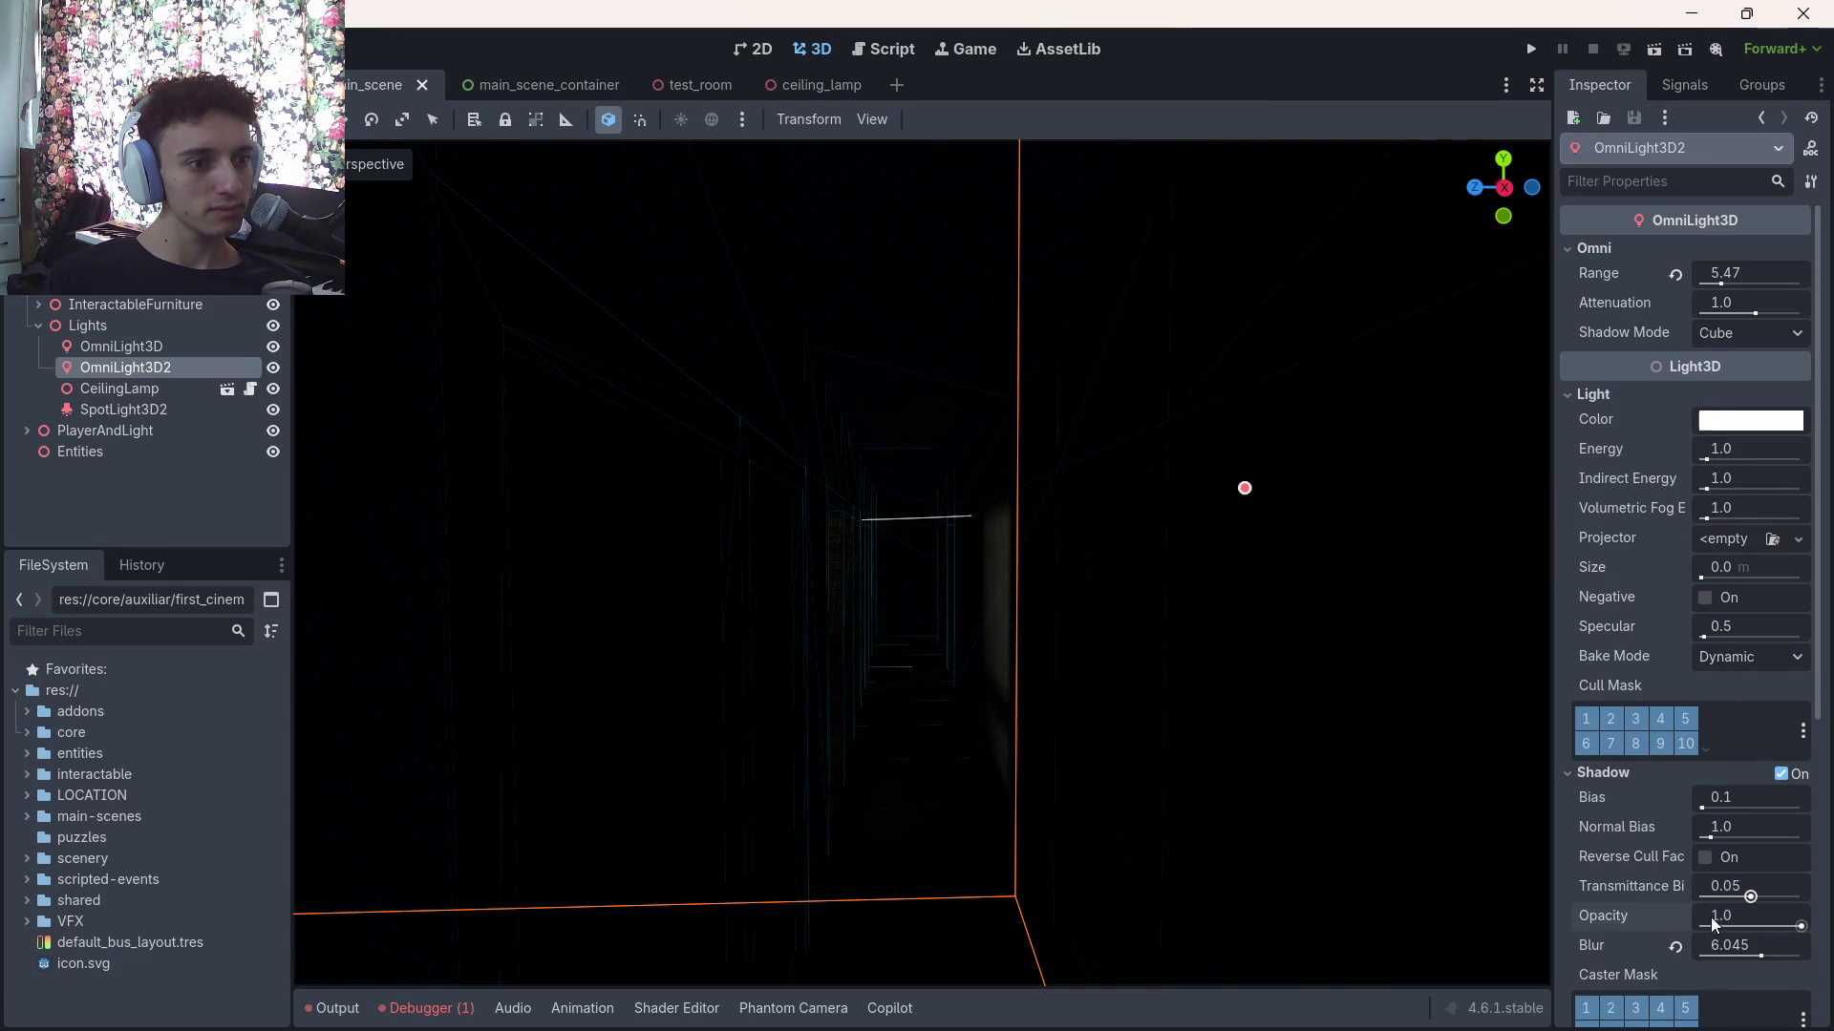
Bring back the 0.75 shadow opacity and fly the view down the corridor to judge it
{"action": "key", "text": "ctrl+shift+z"}
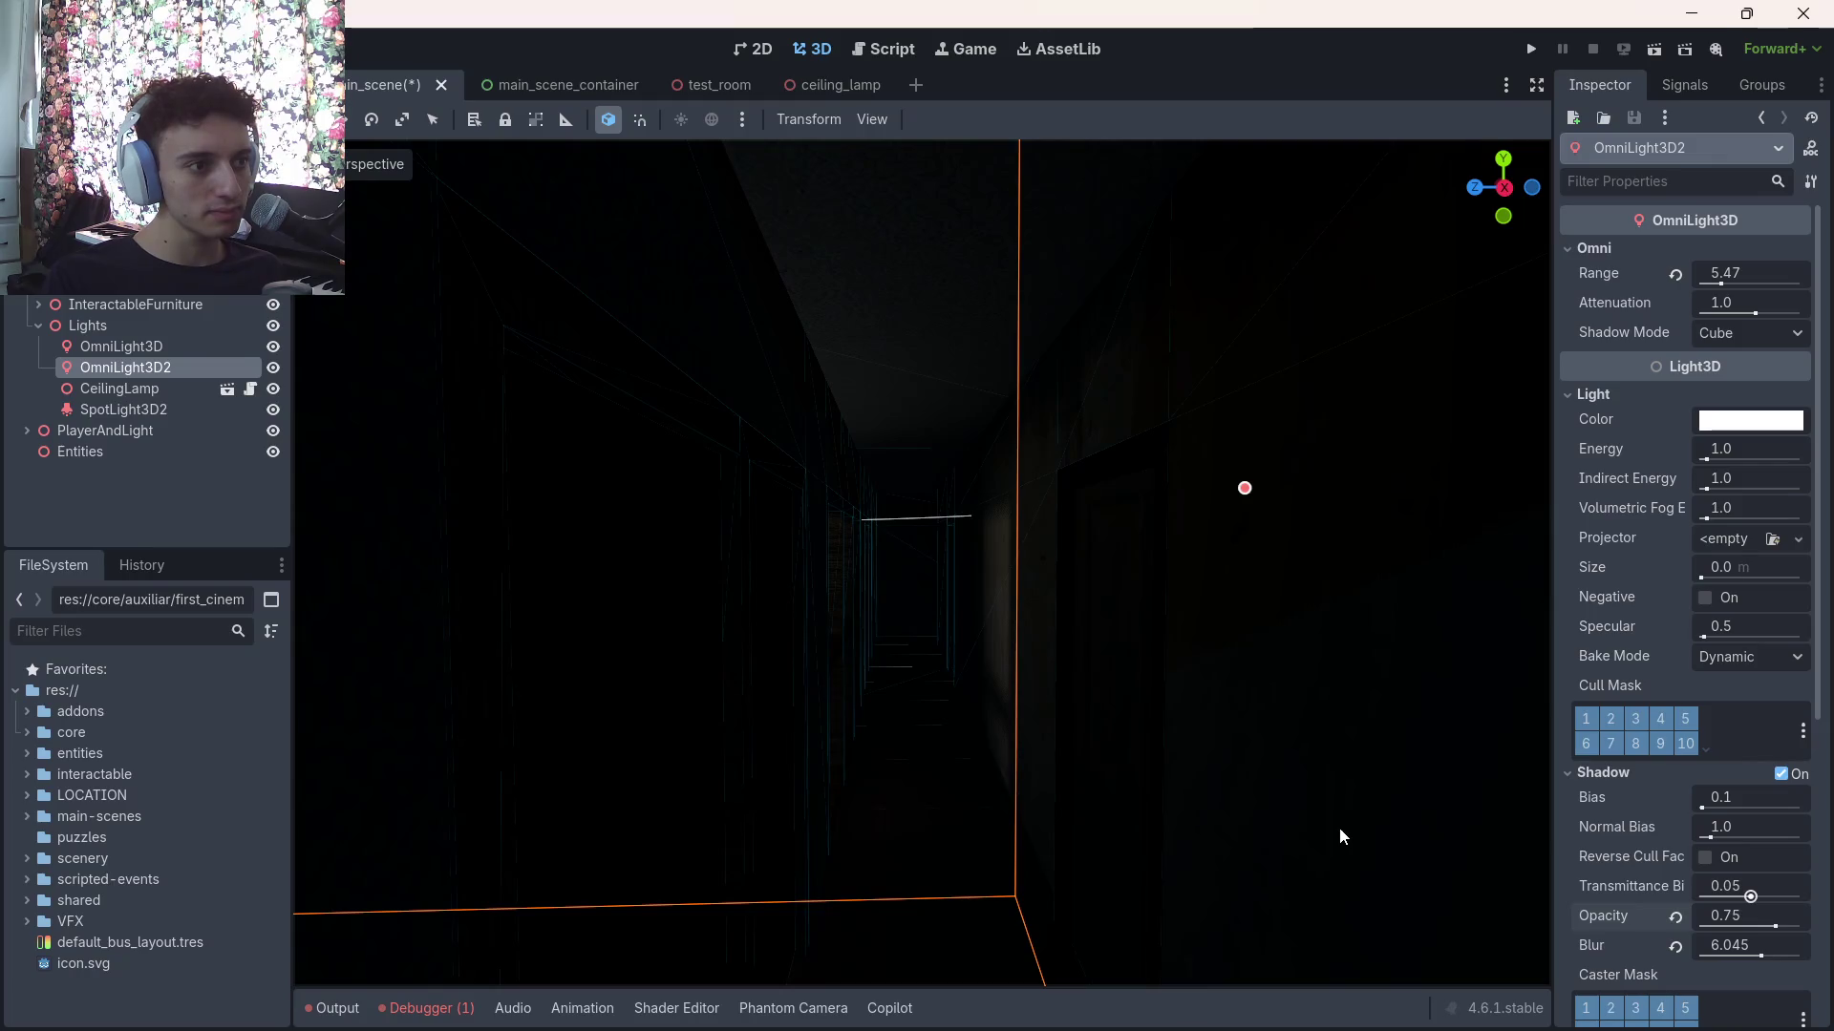
{"action": "key", "text": "w"}
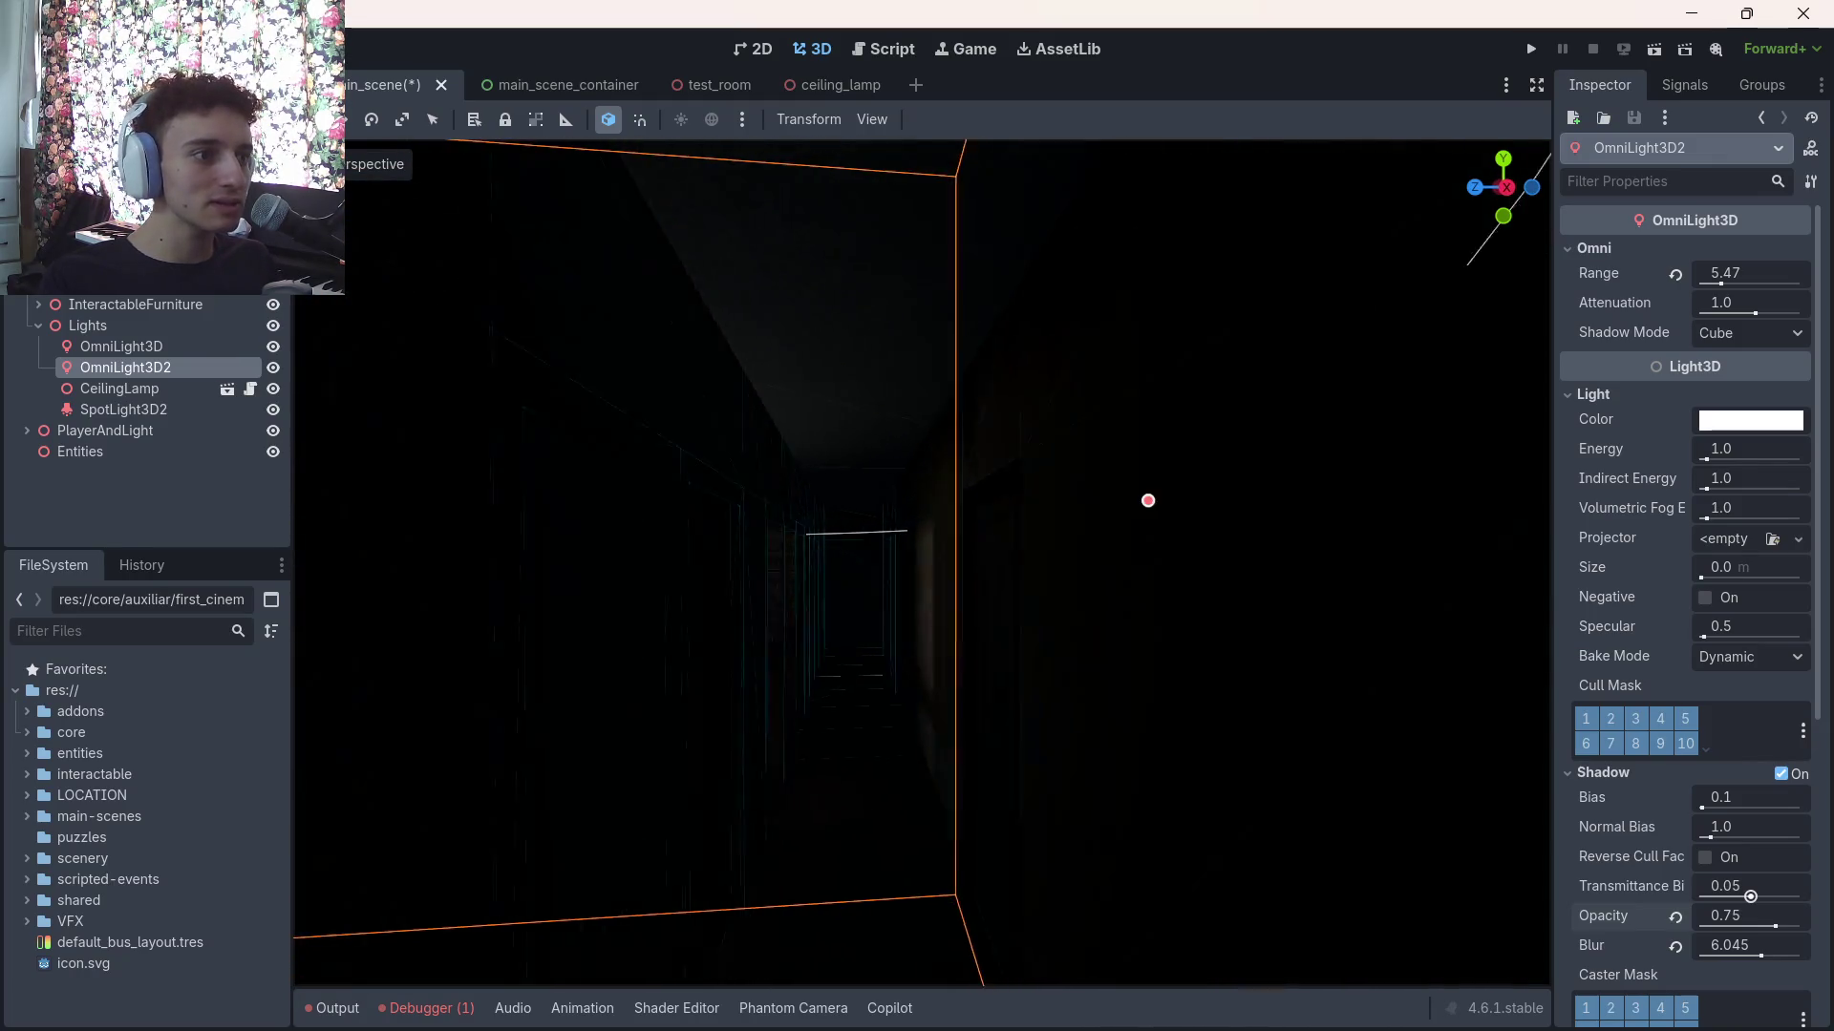
{"action": "key", "text": "w"}
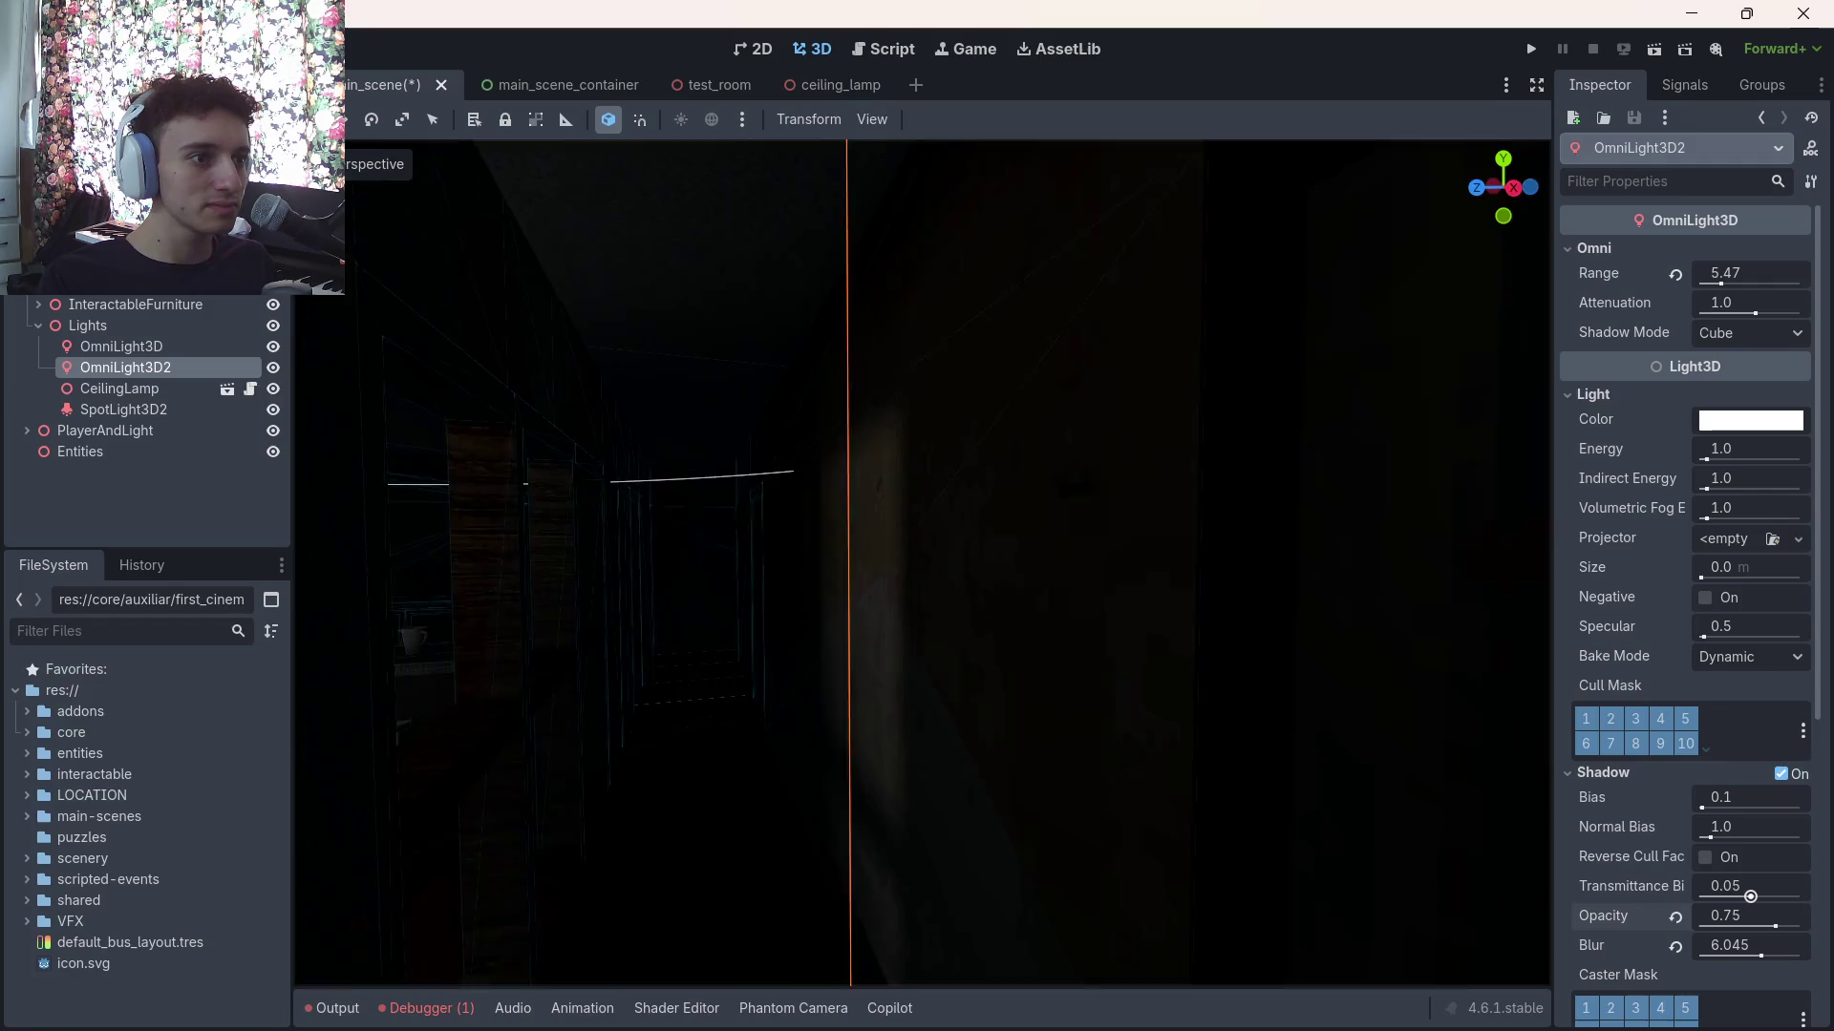
{"action": "key", "text": "w"}
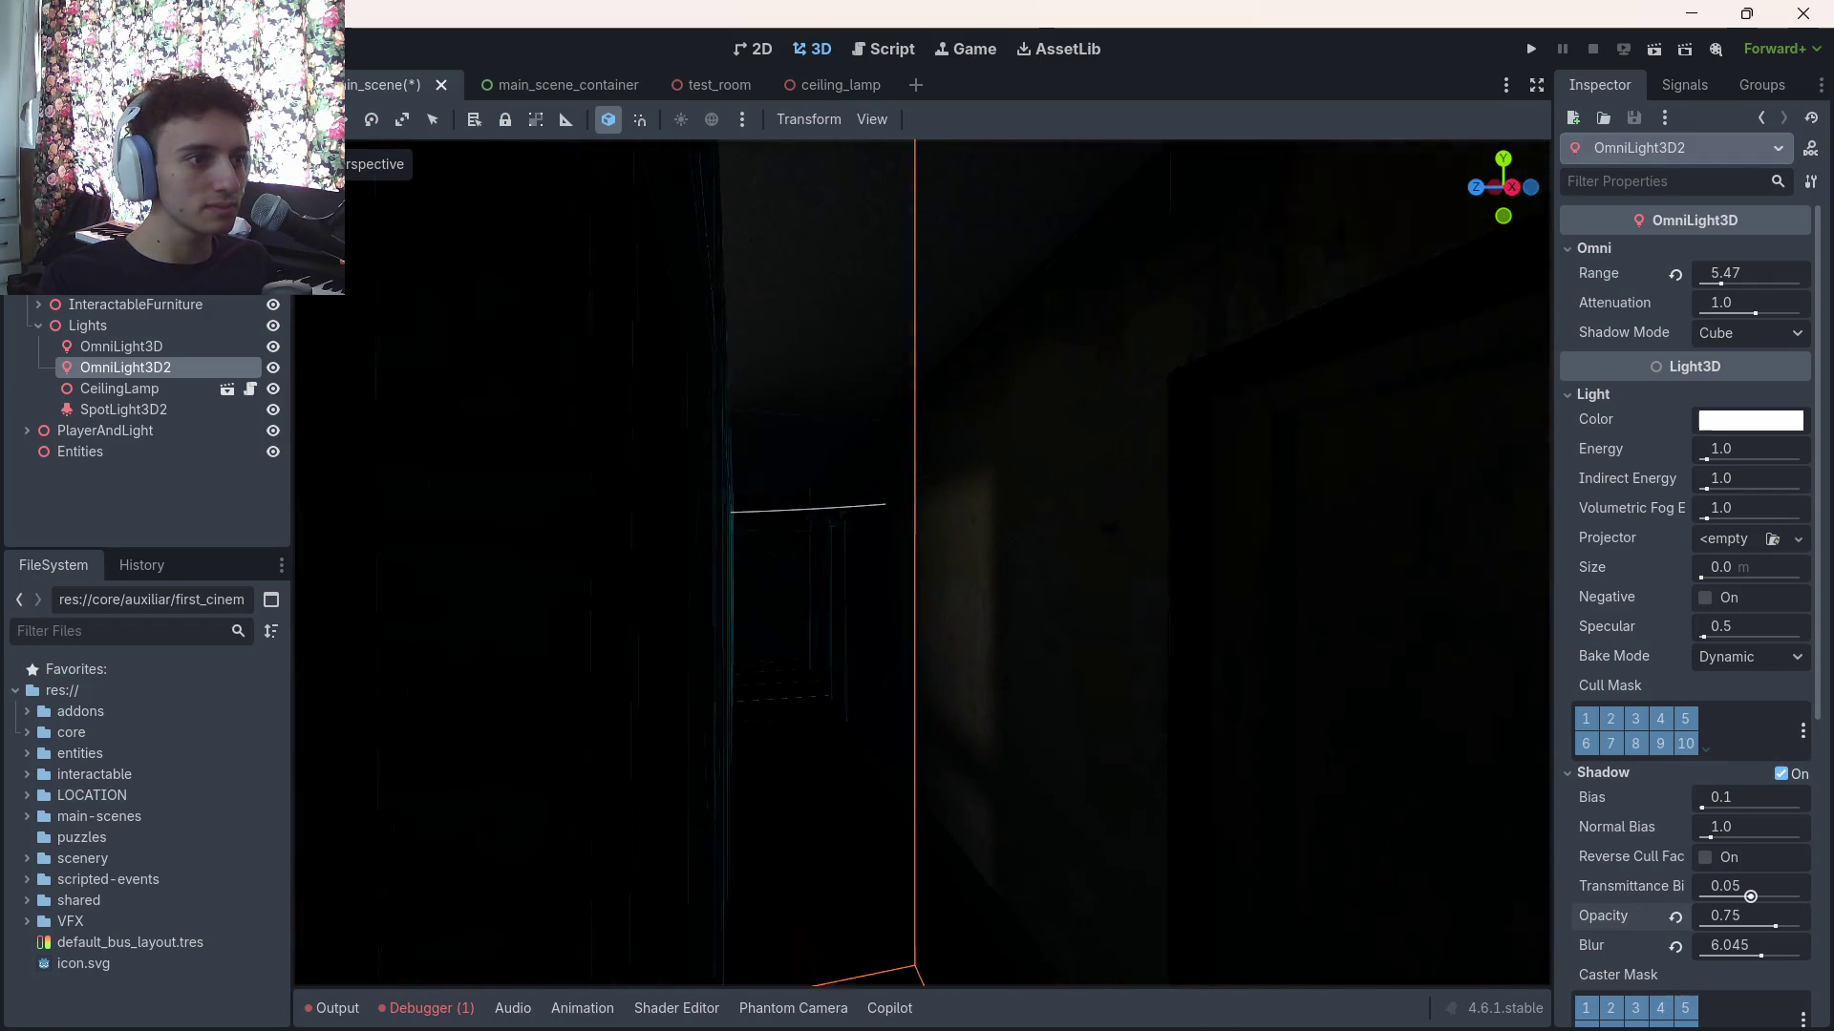
{"action": "key", "text": "w"}
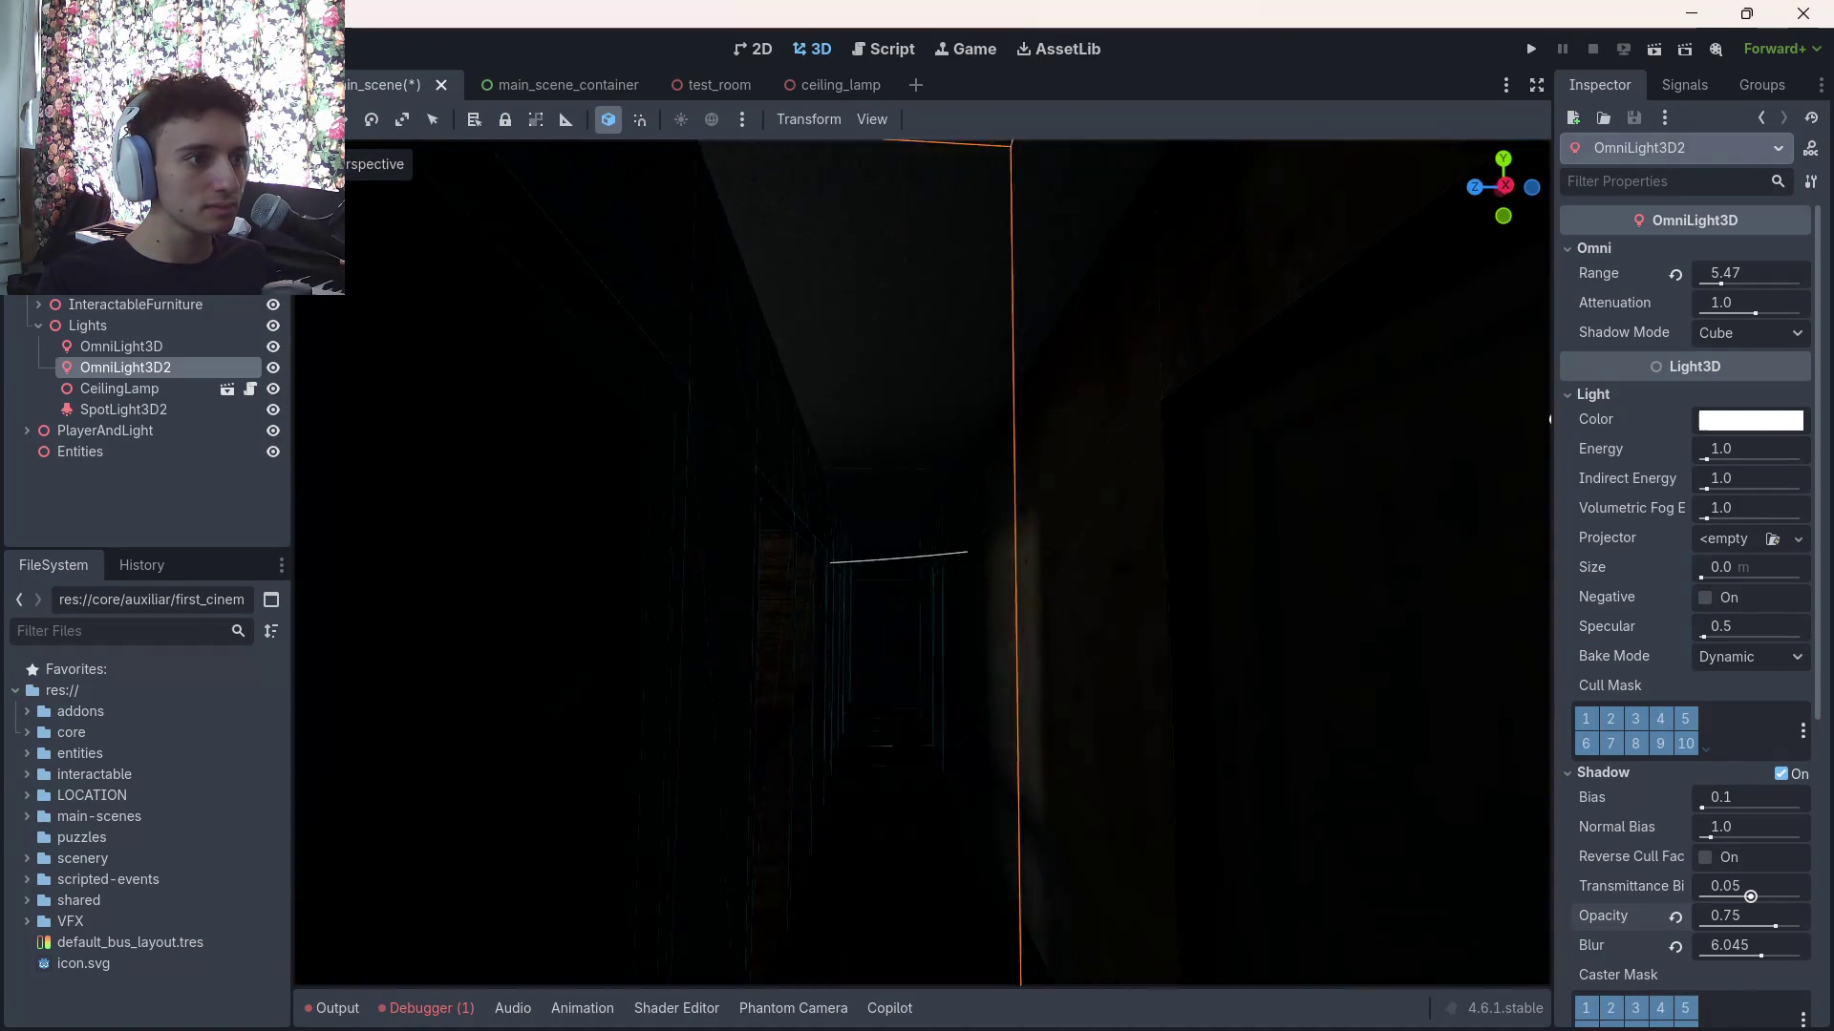
{"action": "key", "text": "w"}
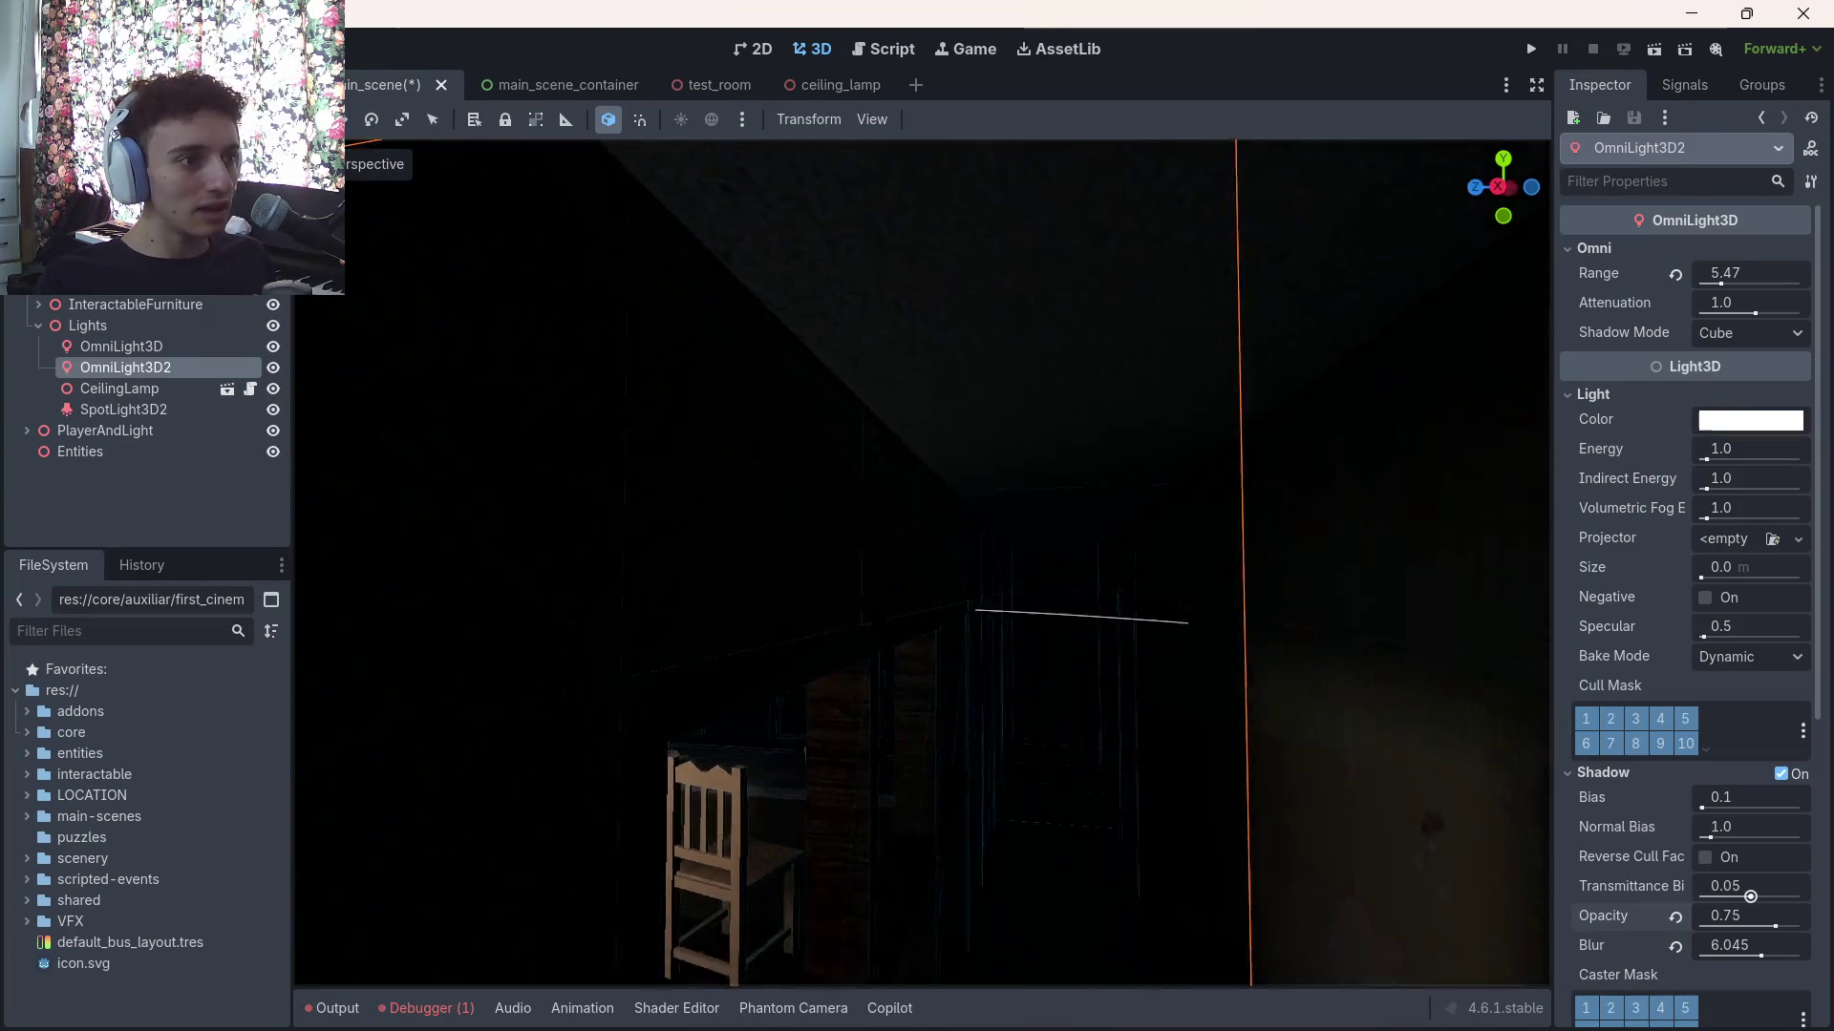
{"action": "key", "text": "w"}
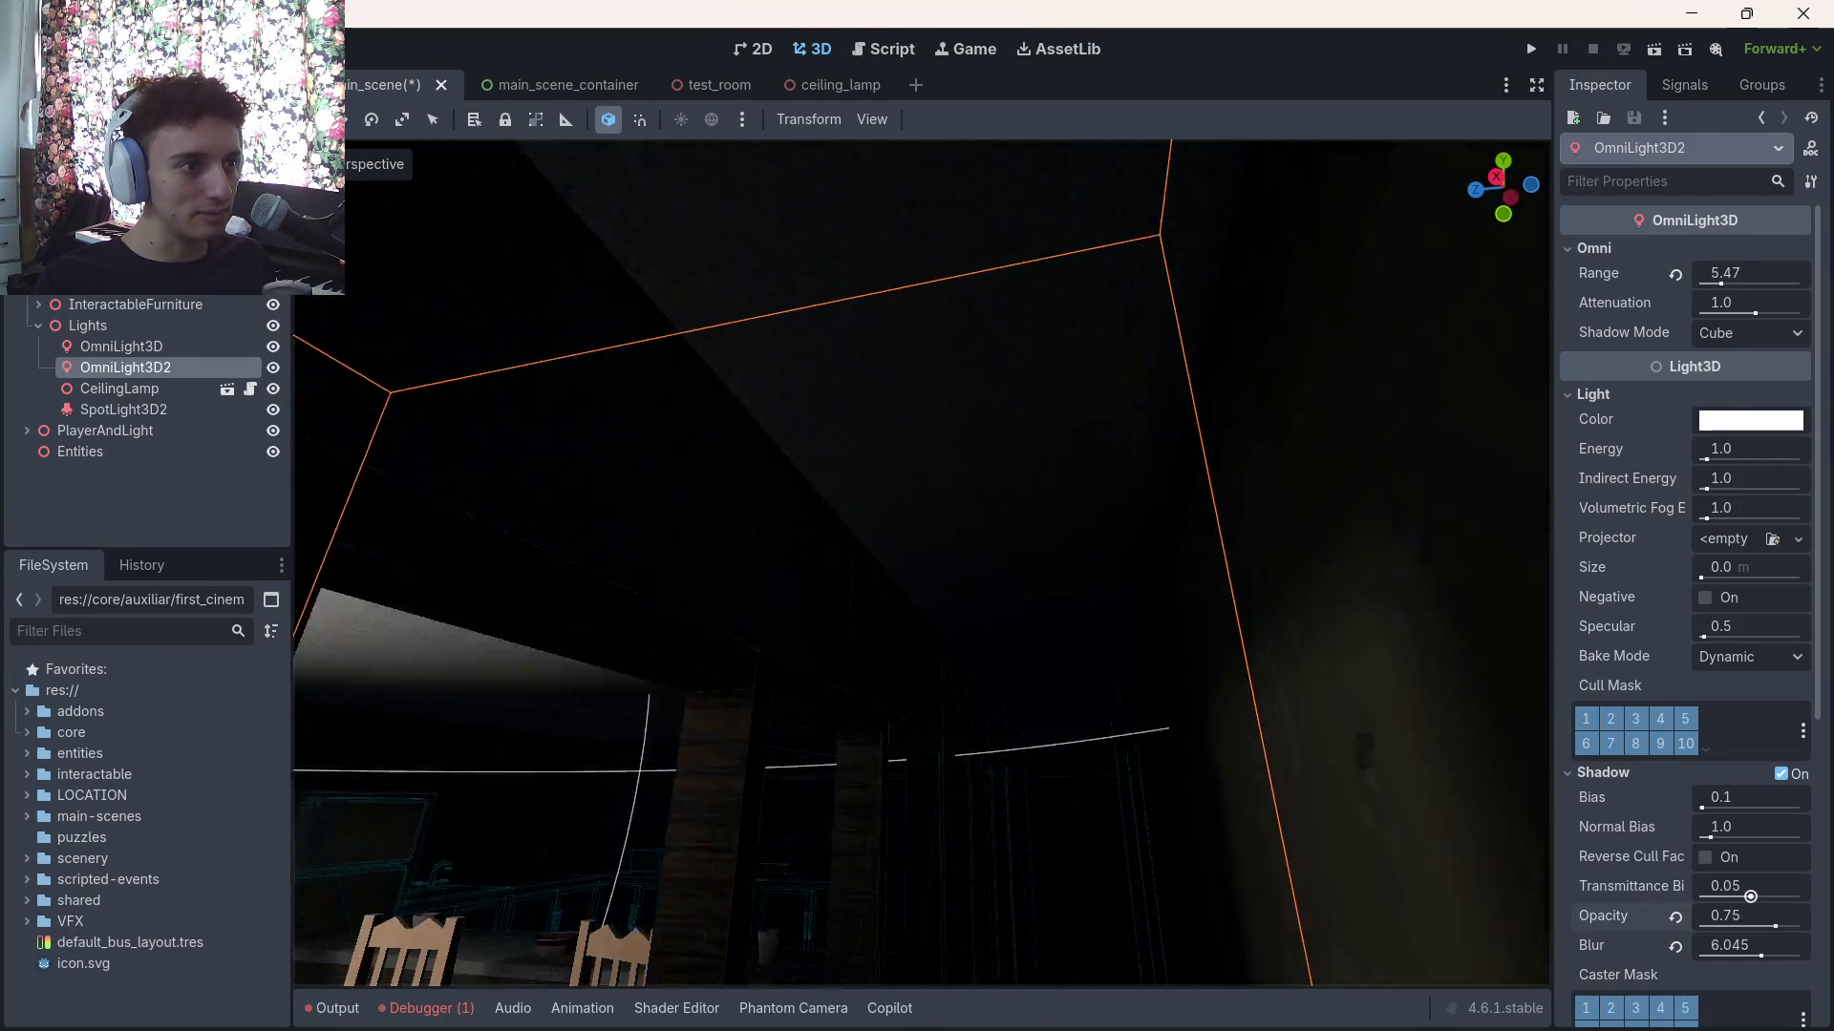
{"action": "key", "text": "w"}
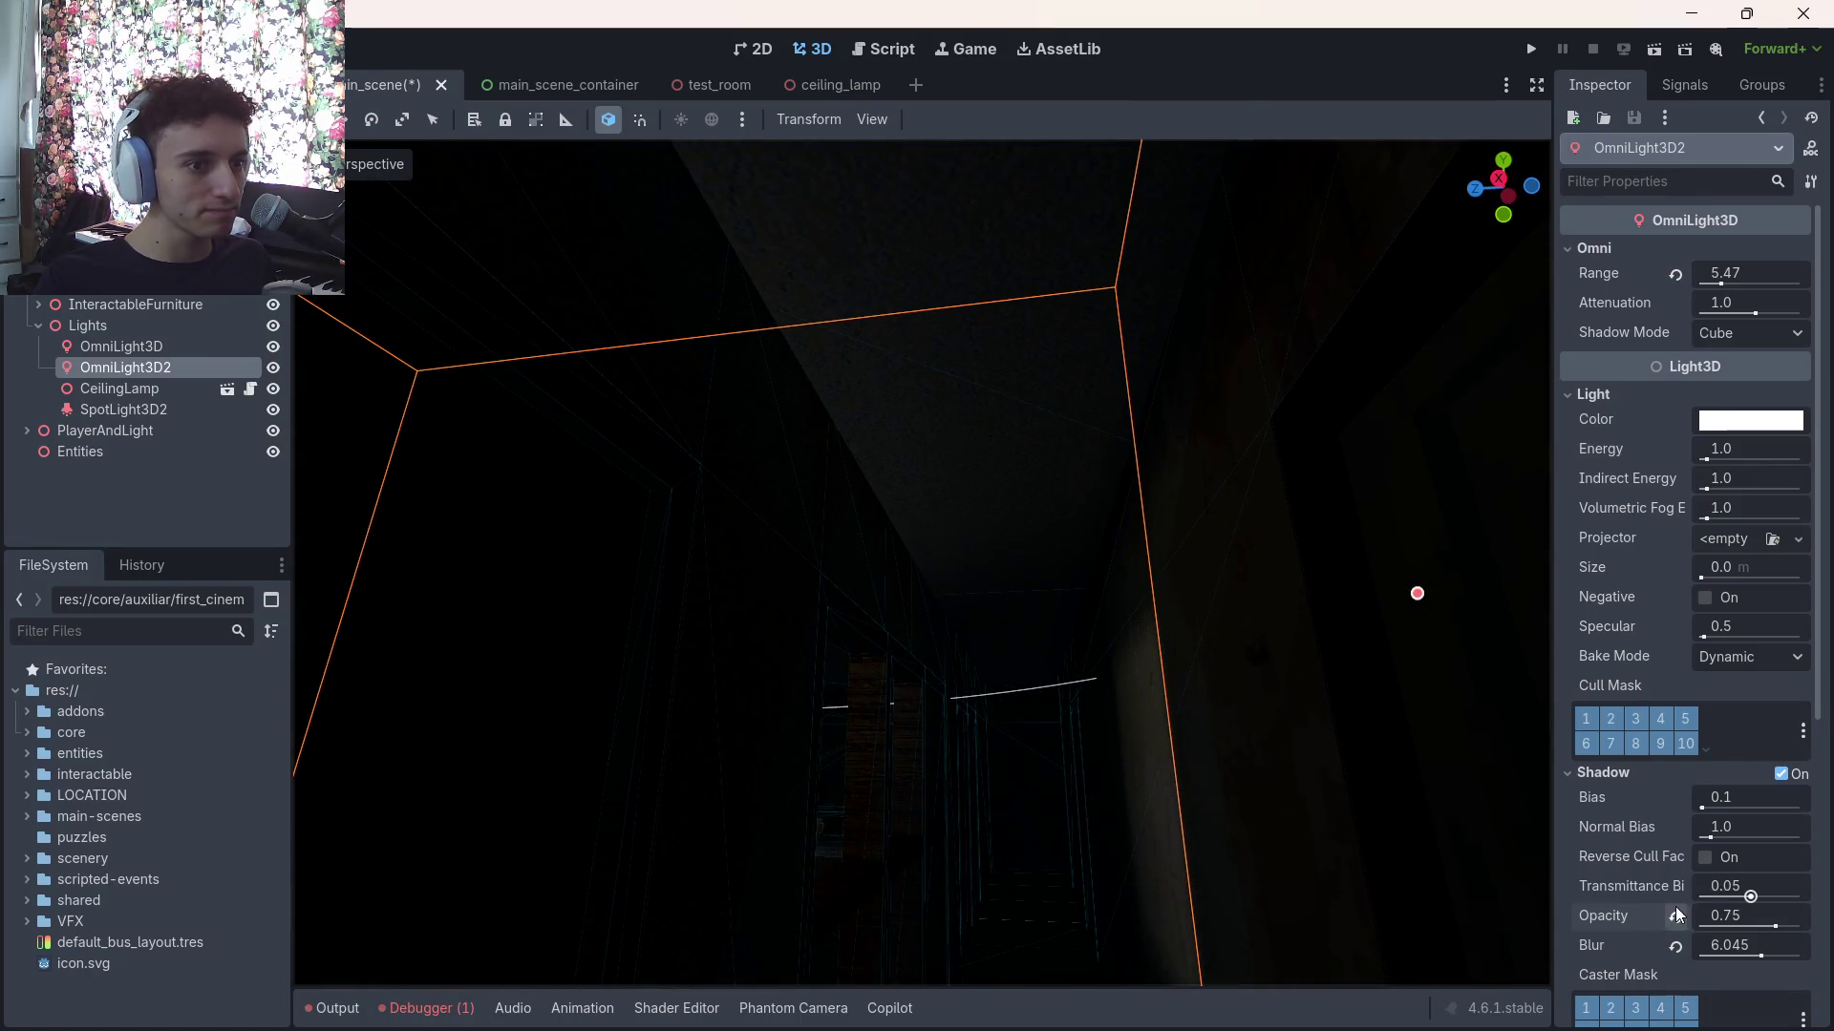
Switch shadow opacity between 1.0 and 0.75, leave it at 1.0, and deselect the light
{"action": "left_click", "coordinate": [1676, 915]}
{"action": "key", "text": "w"}
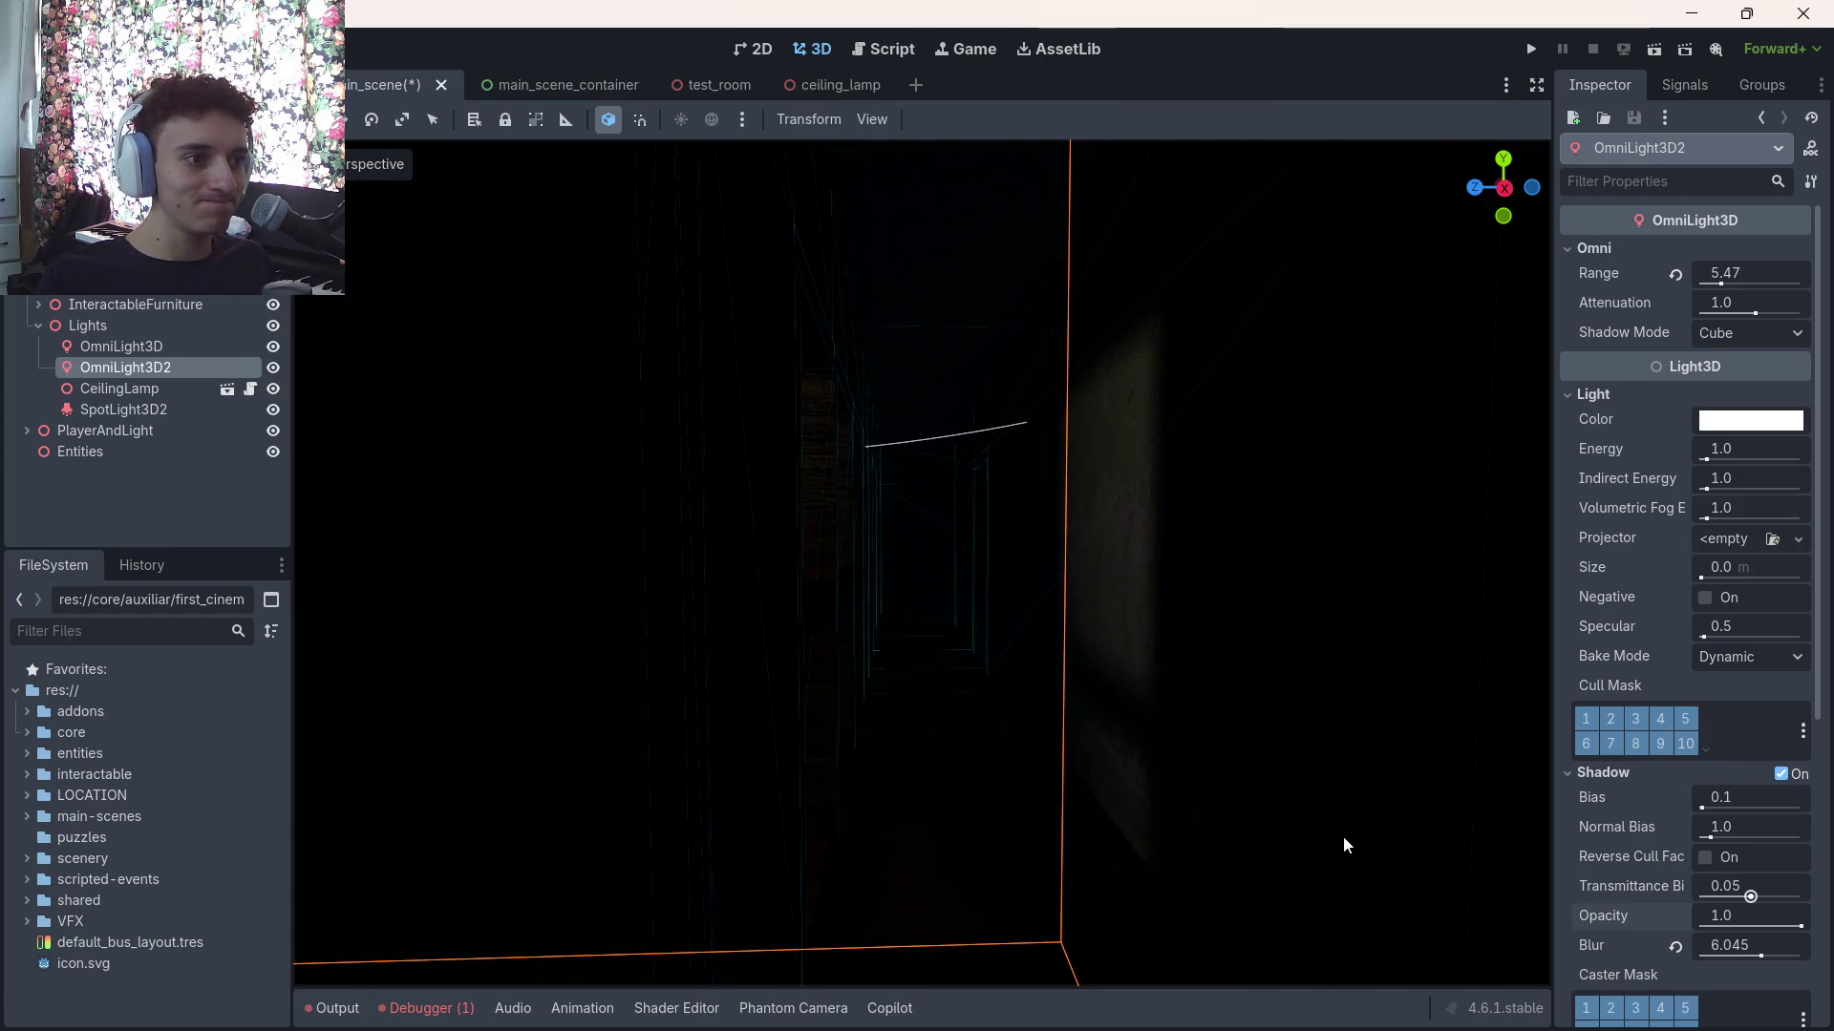
{"action": "key", "text": "ctrl+z"}
{"action": "key", "text": "w"}
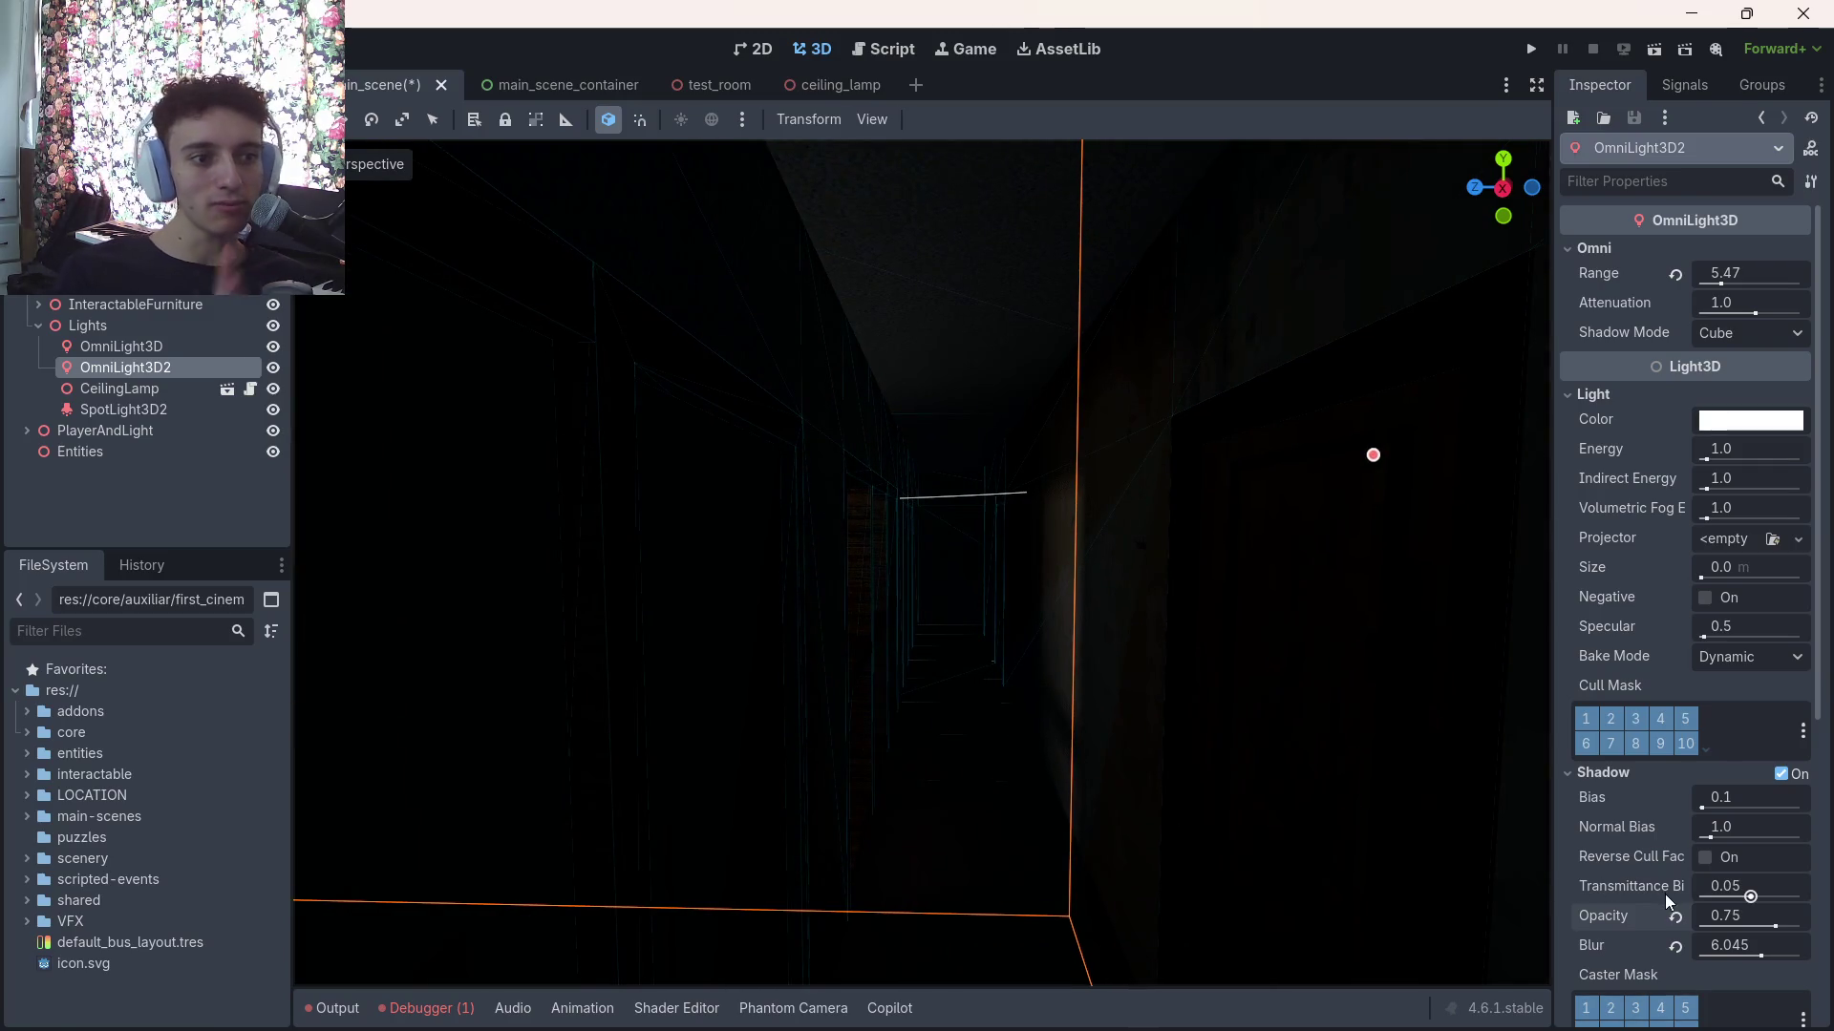
{"action": "left_click", "coordinate": [1677, 917]}
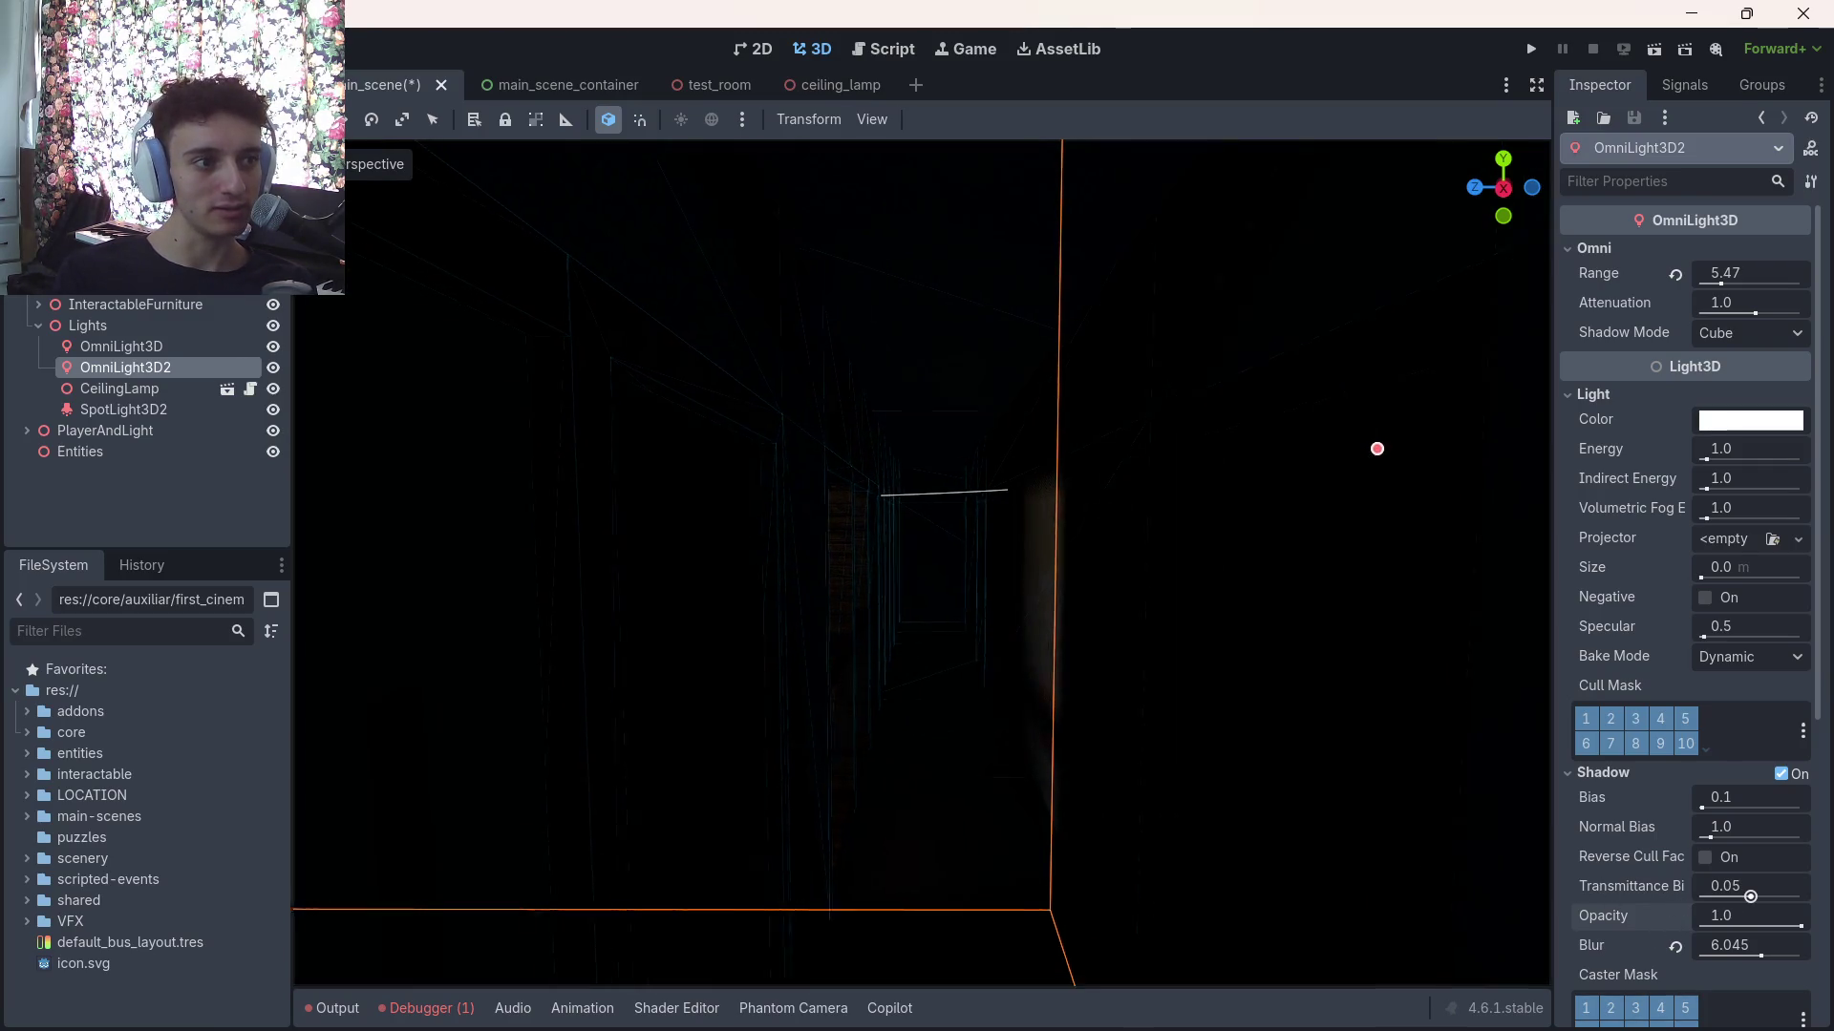
{"action": "left_click", "coordinate": [176, 525]}
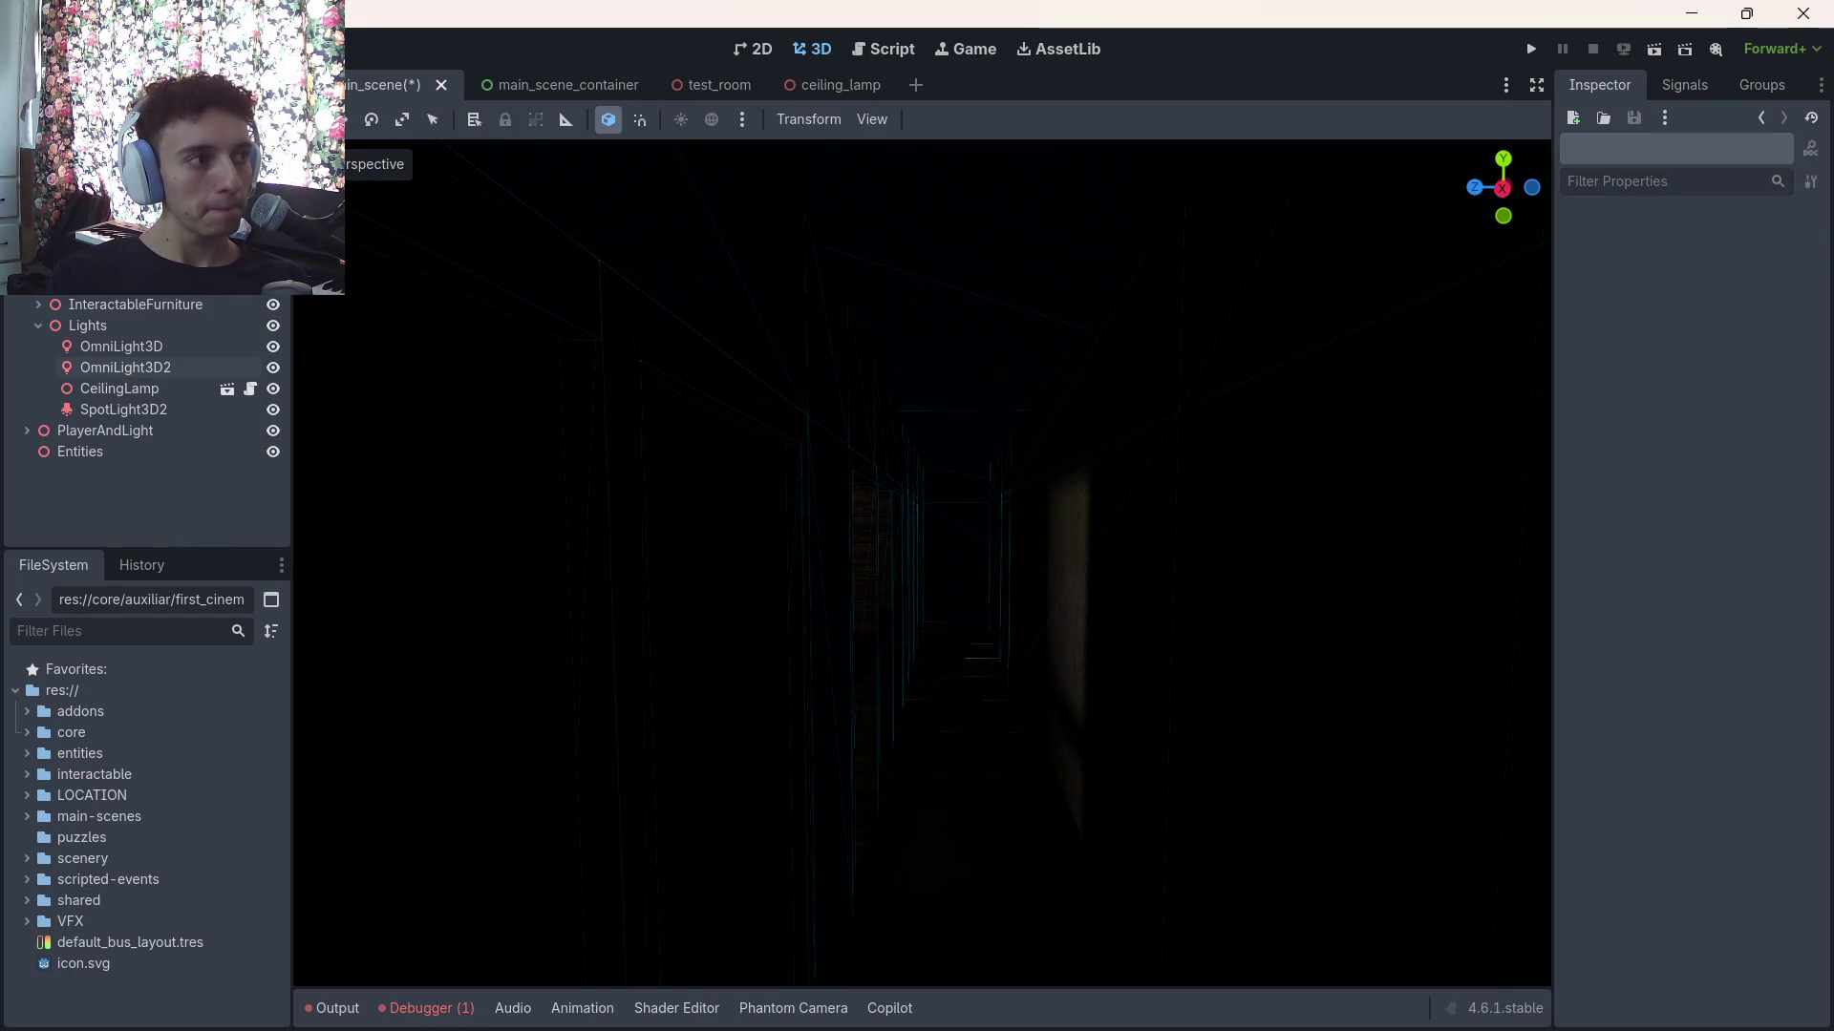
Select WorldEnvironment and toggle SDFGI and Adjustments on and off, leaving both disabled
{"action": "left_click", "coordinate": [124, 282]}
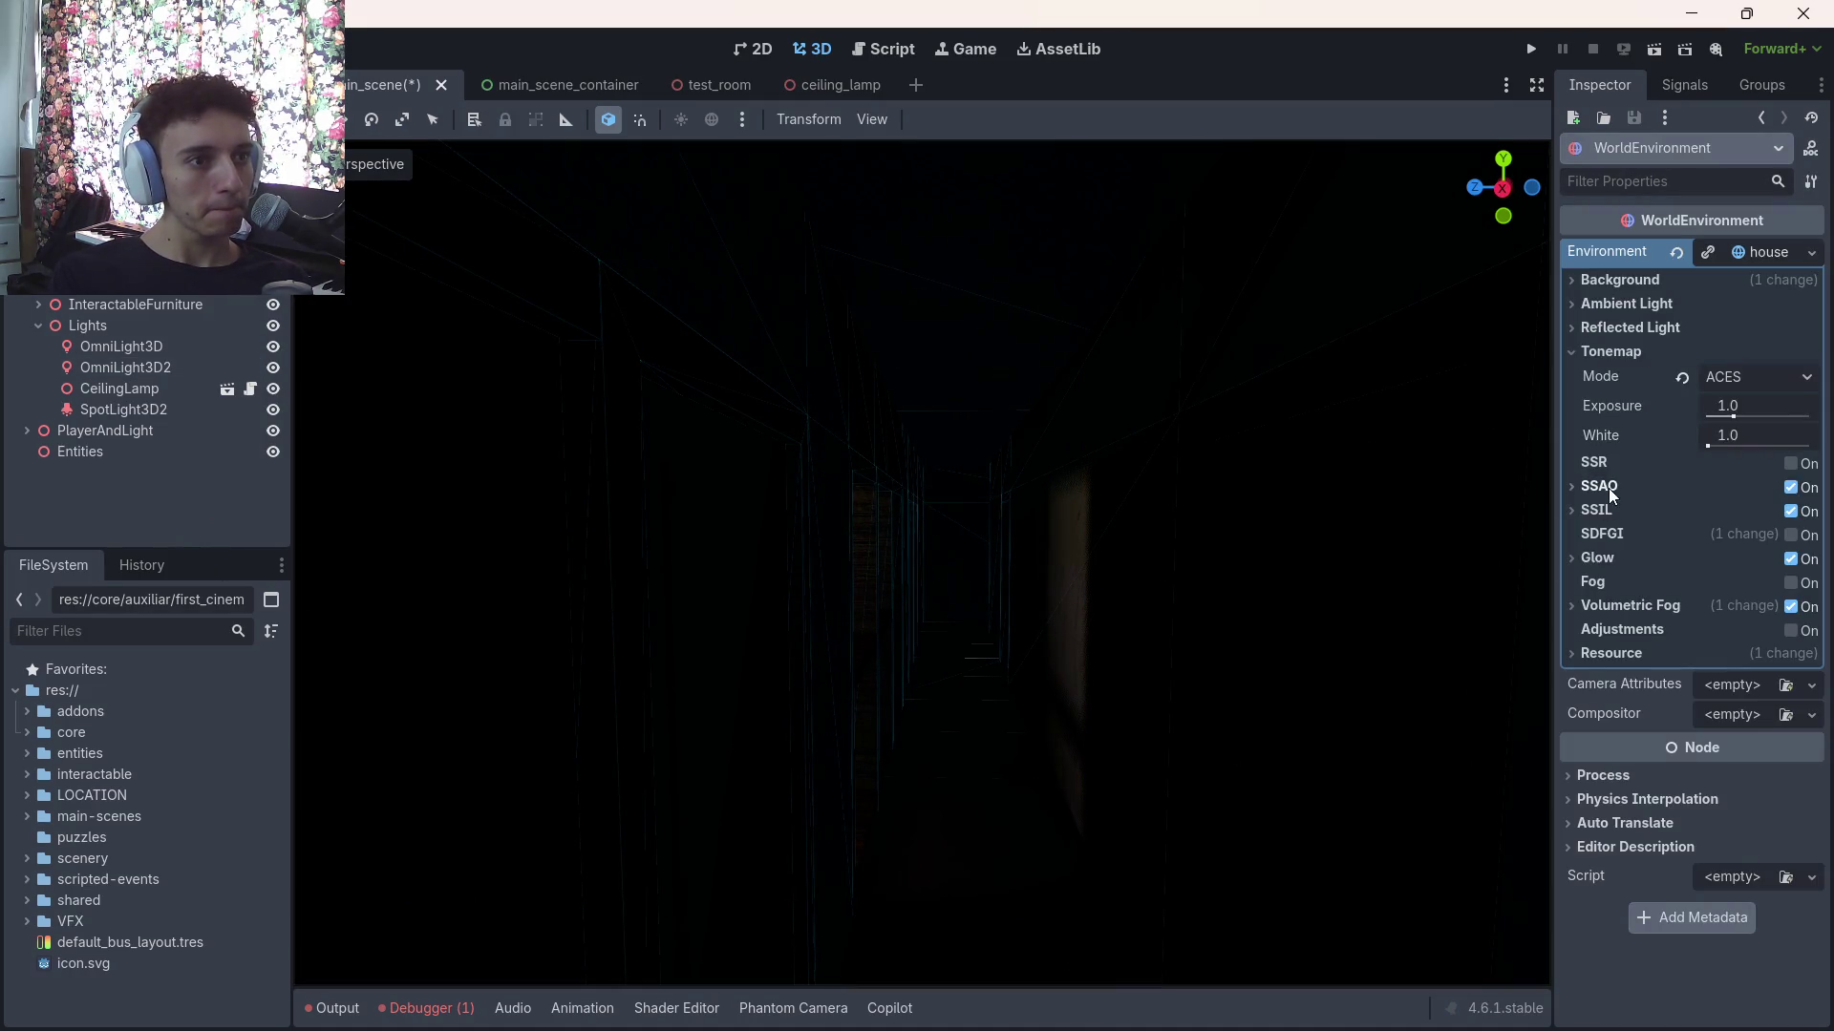
{"action": "left_click", "coordinate": [1791, 535]}
{"action": "left_click", "coordinate": [1786, 536]}
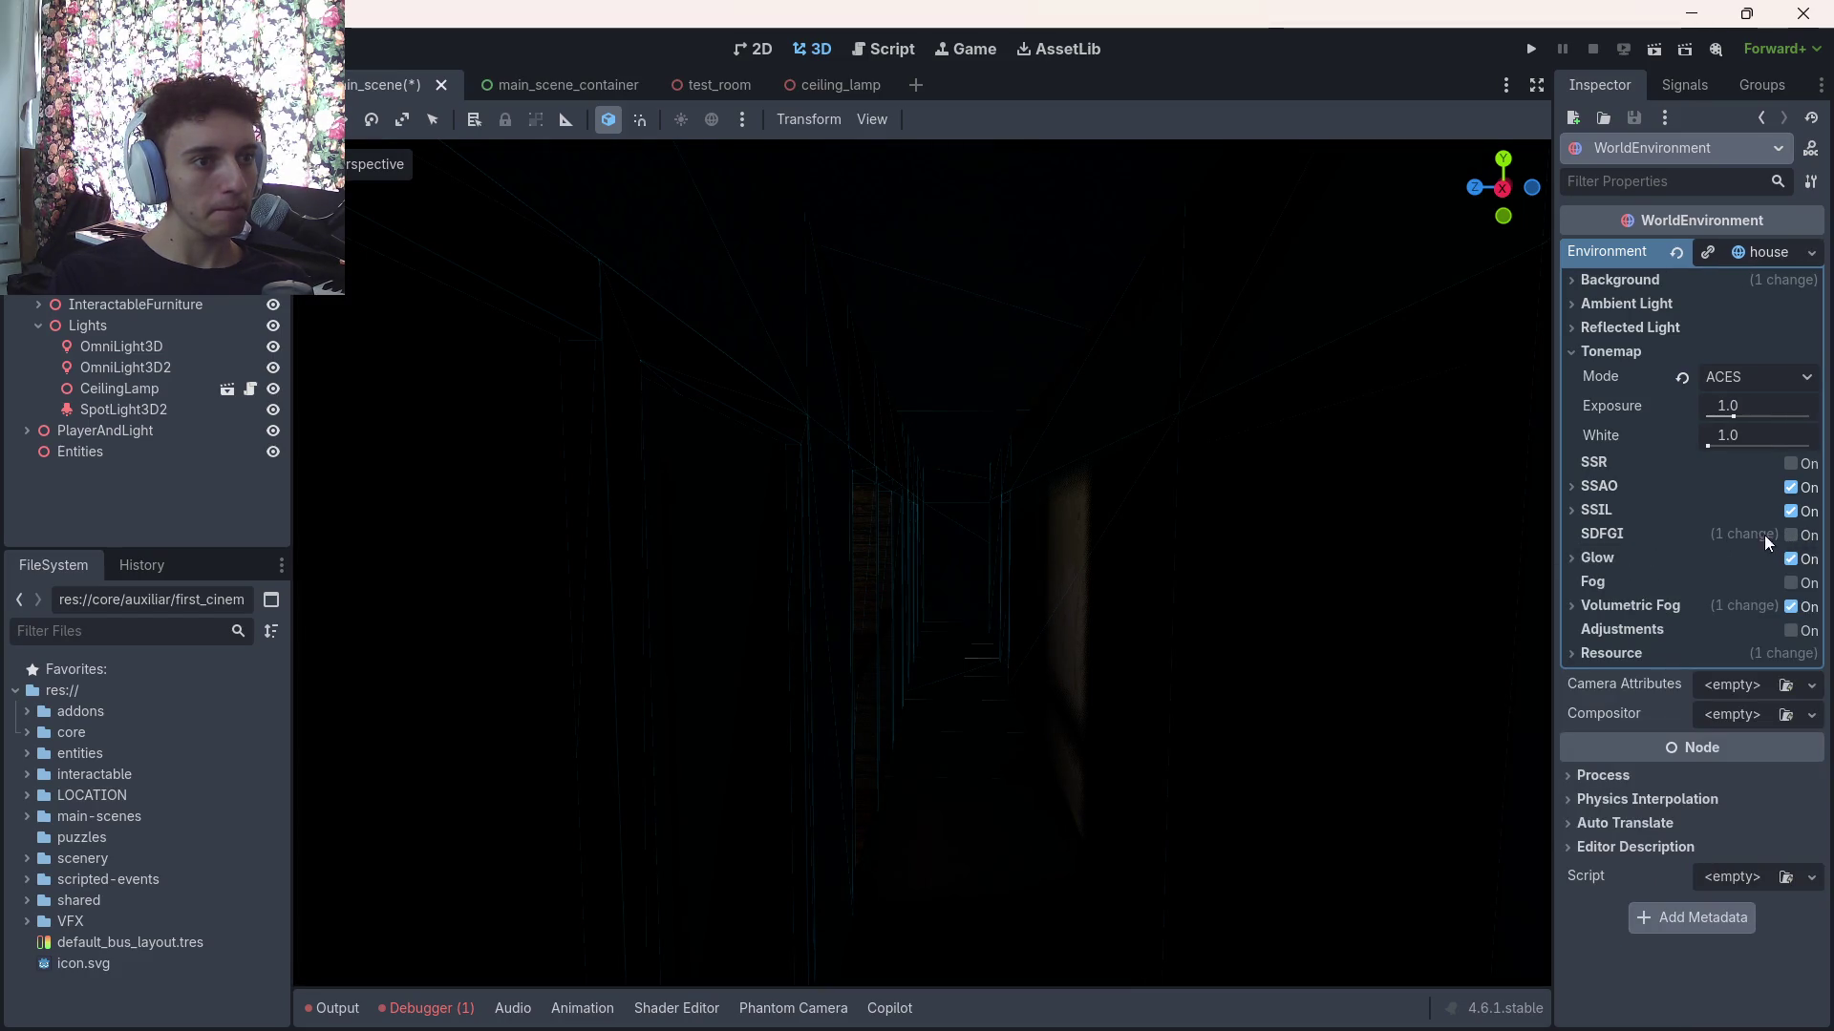
{"action": "left_click", "coordinate": [1788, 536]}
{"action": "left_click", "coordinate": [1787, 536]}
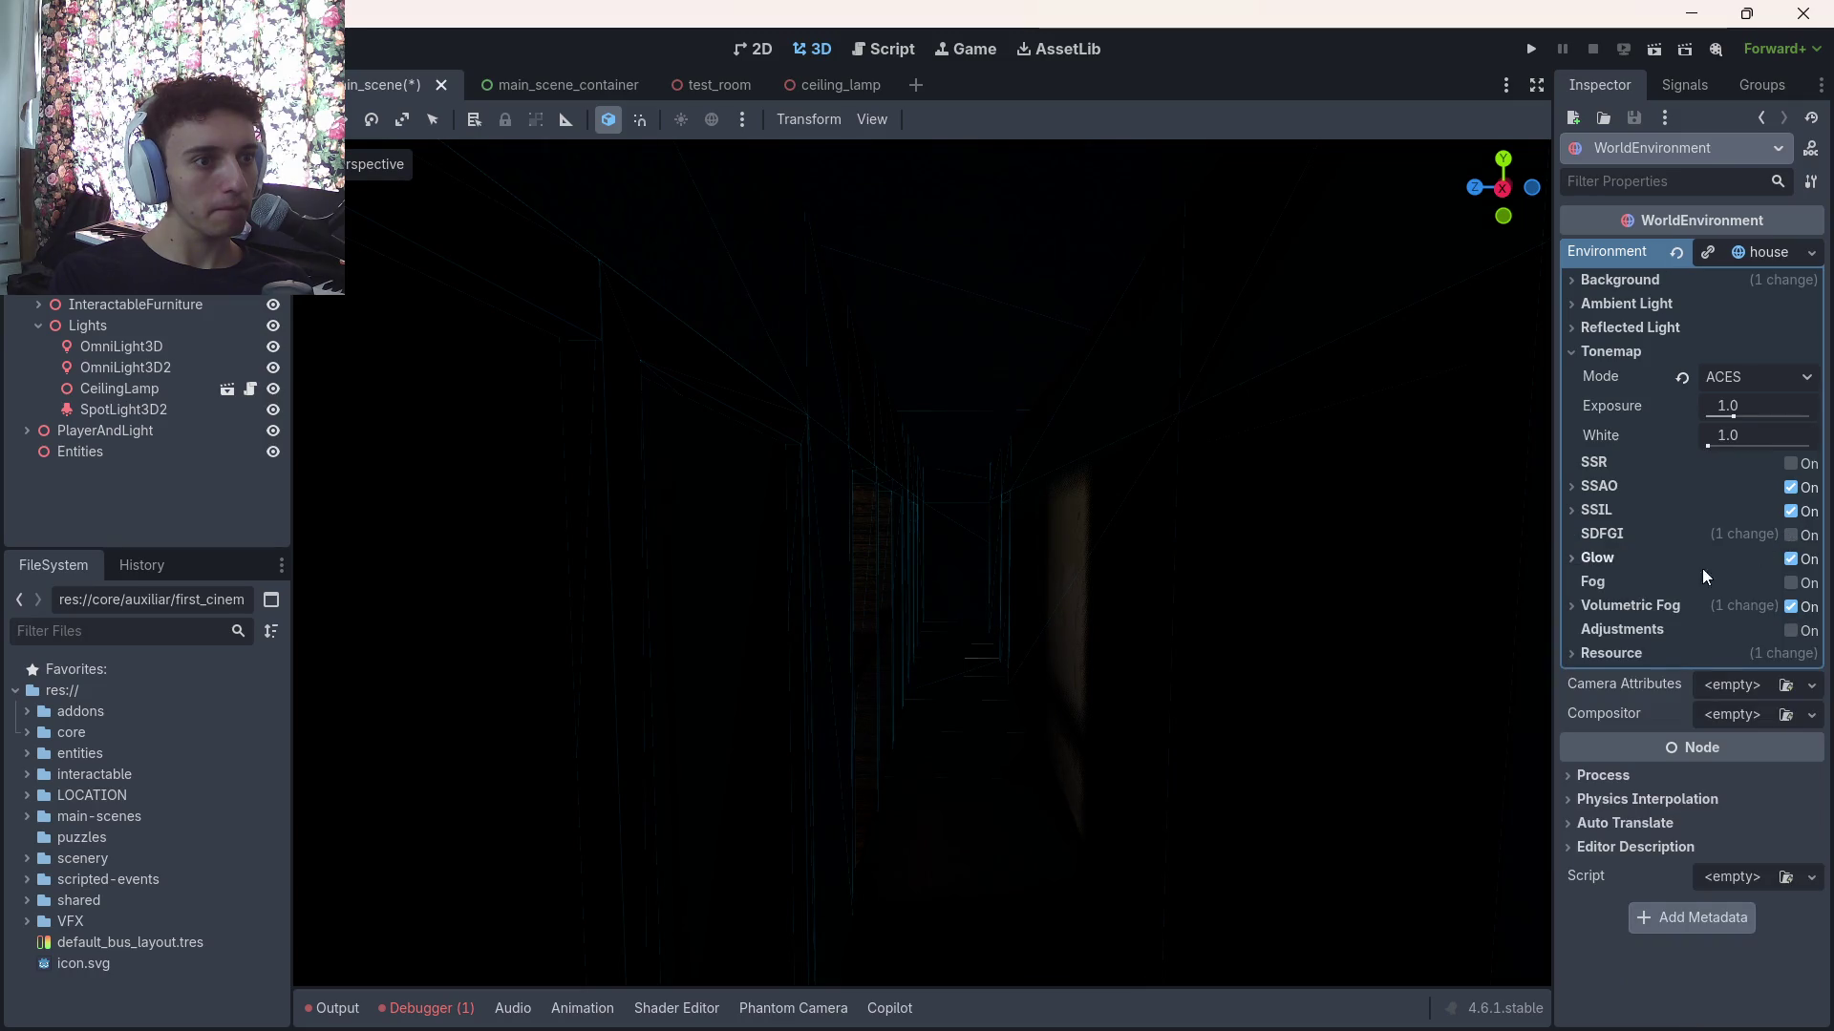
{"action": "left_click", "coordinate": [1786, 632]}
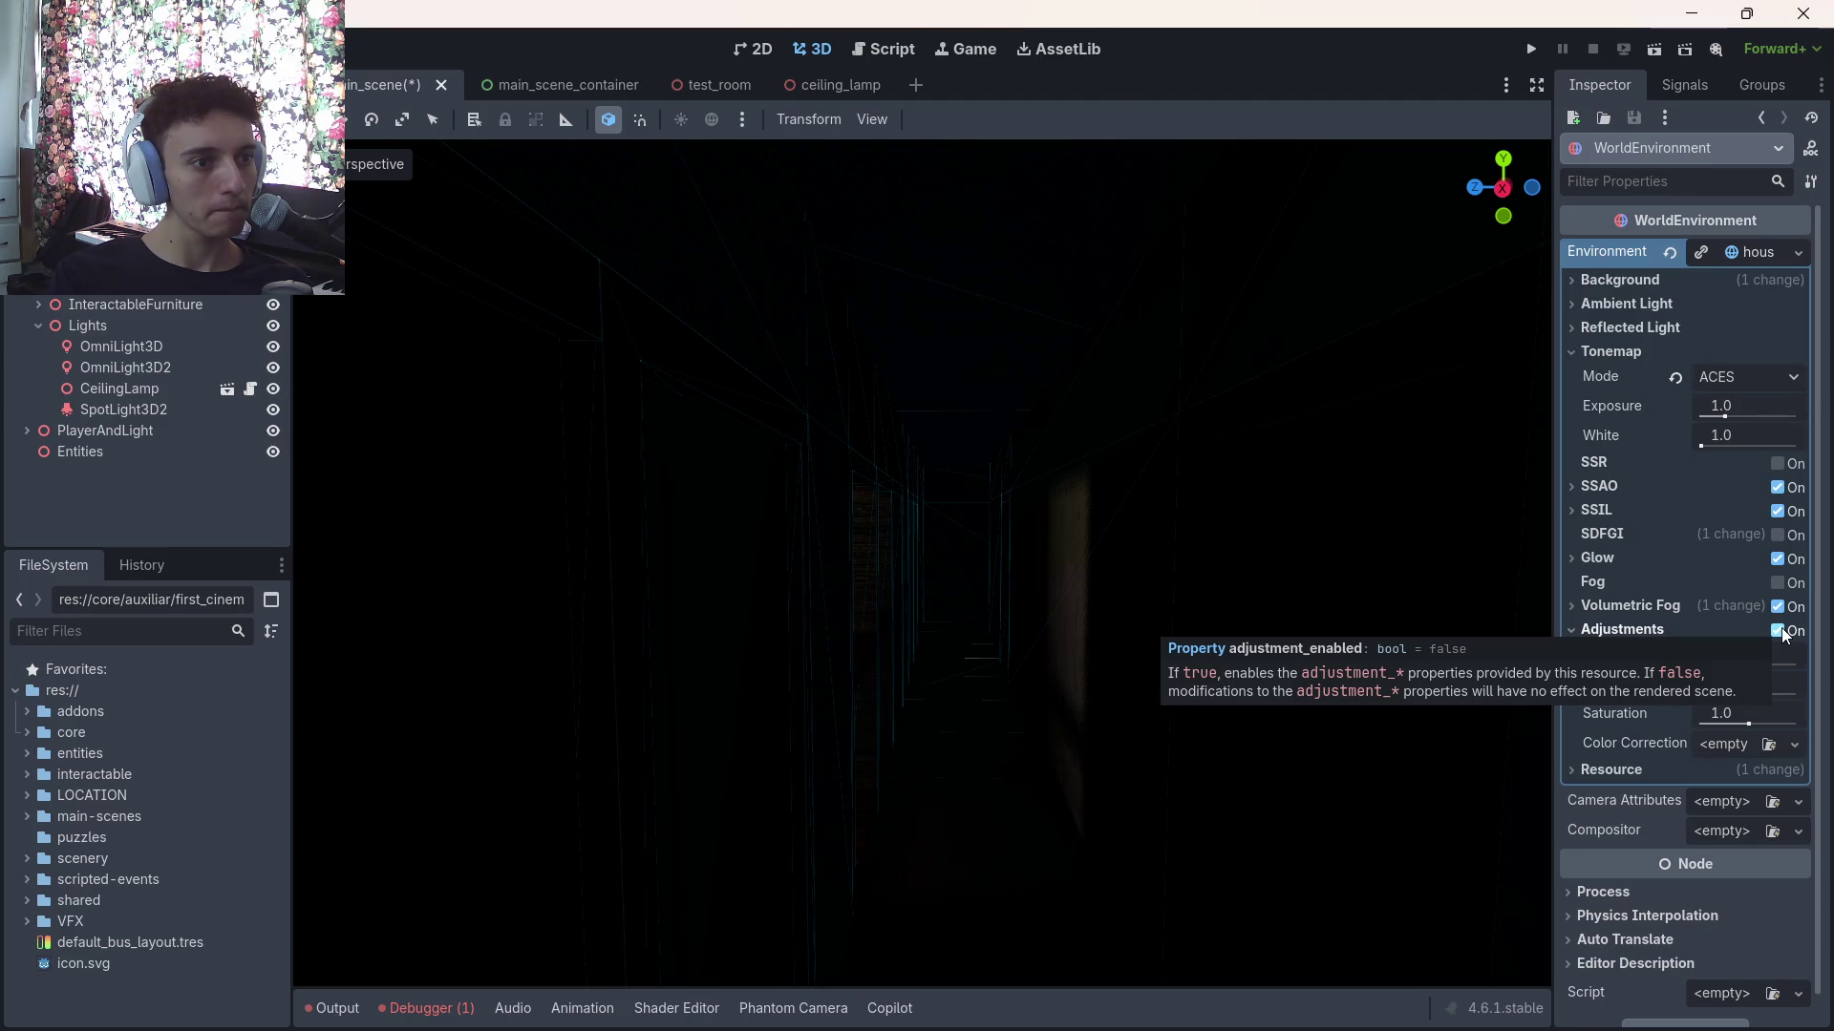
{"action": "left_click", "coordinate": [1783, 632]}
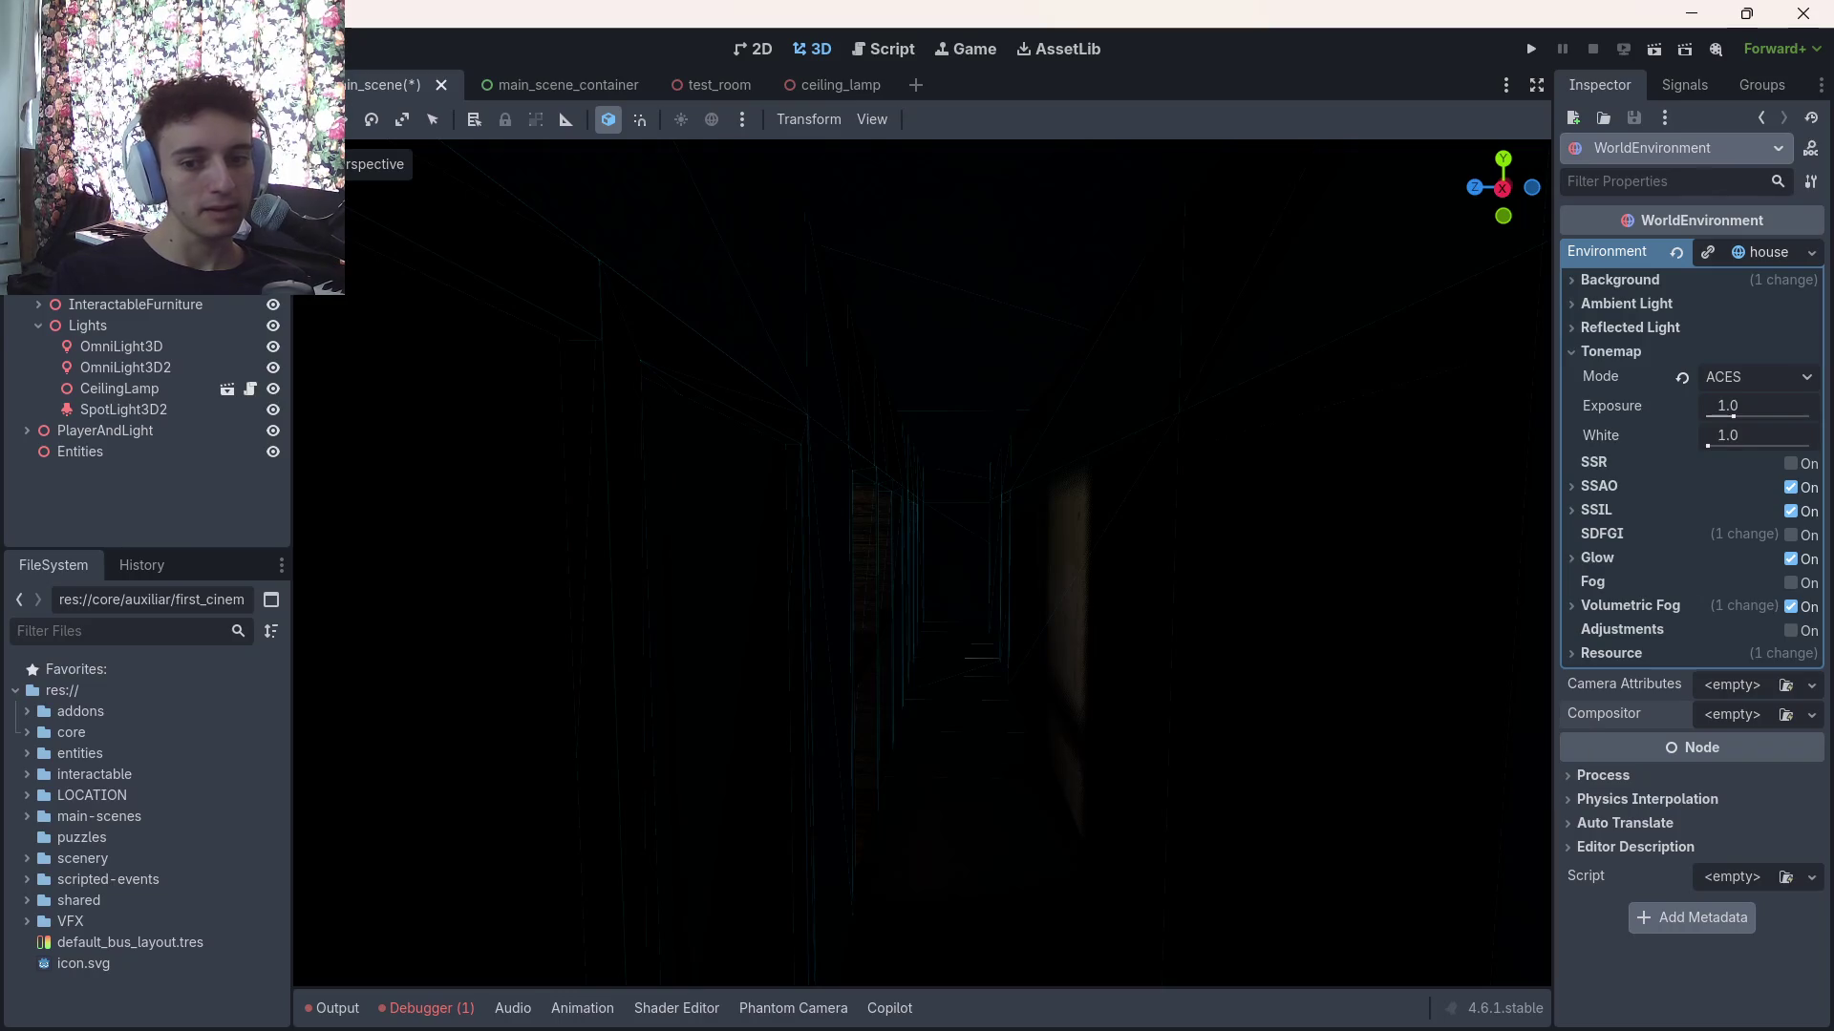
{"action": "mouse_move", "coordinate": [1149, 978]}
{"action": "key", "text": "ctrl+s"}
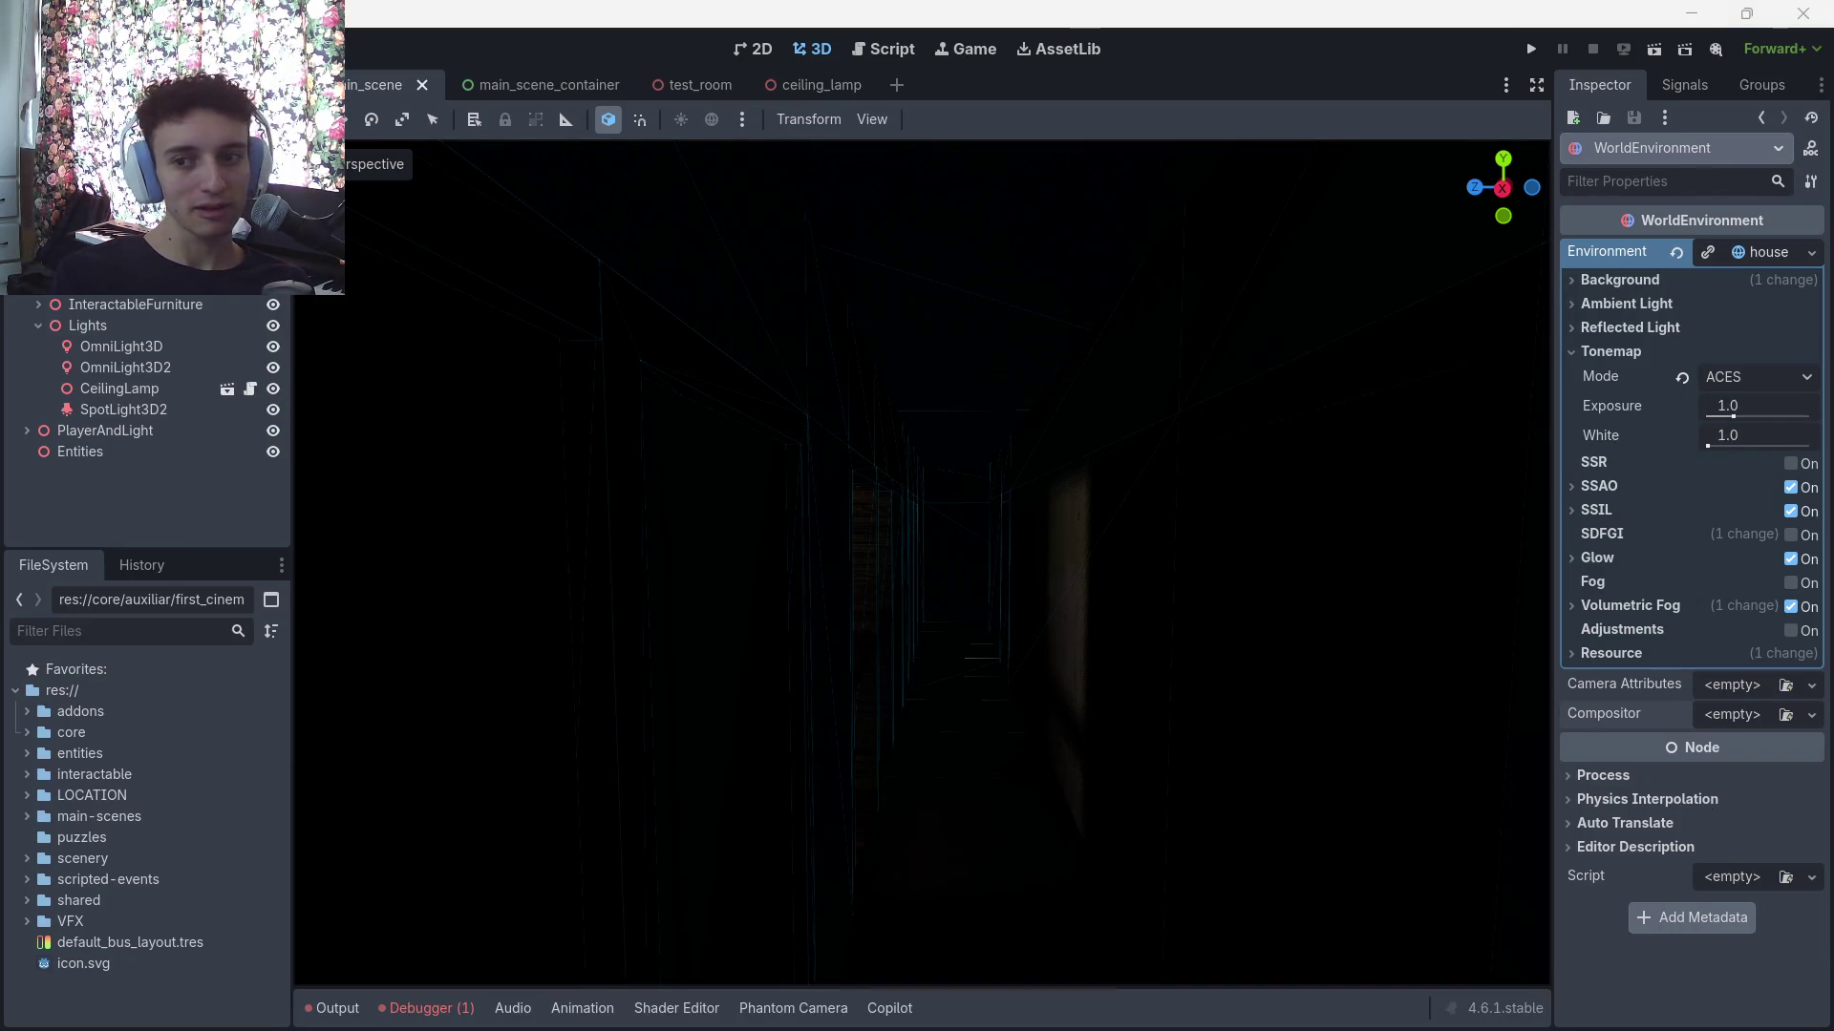
{"action": "key", "text": "w"}
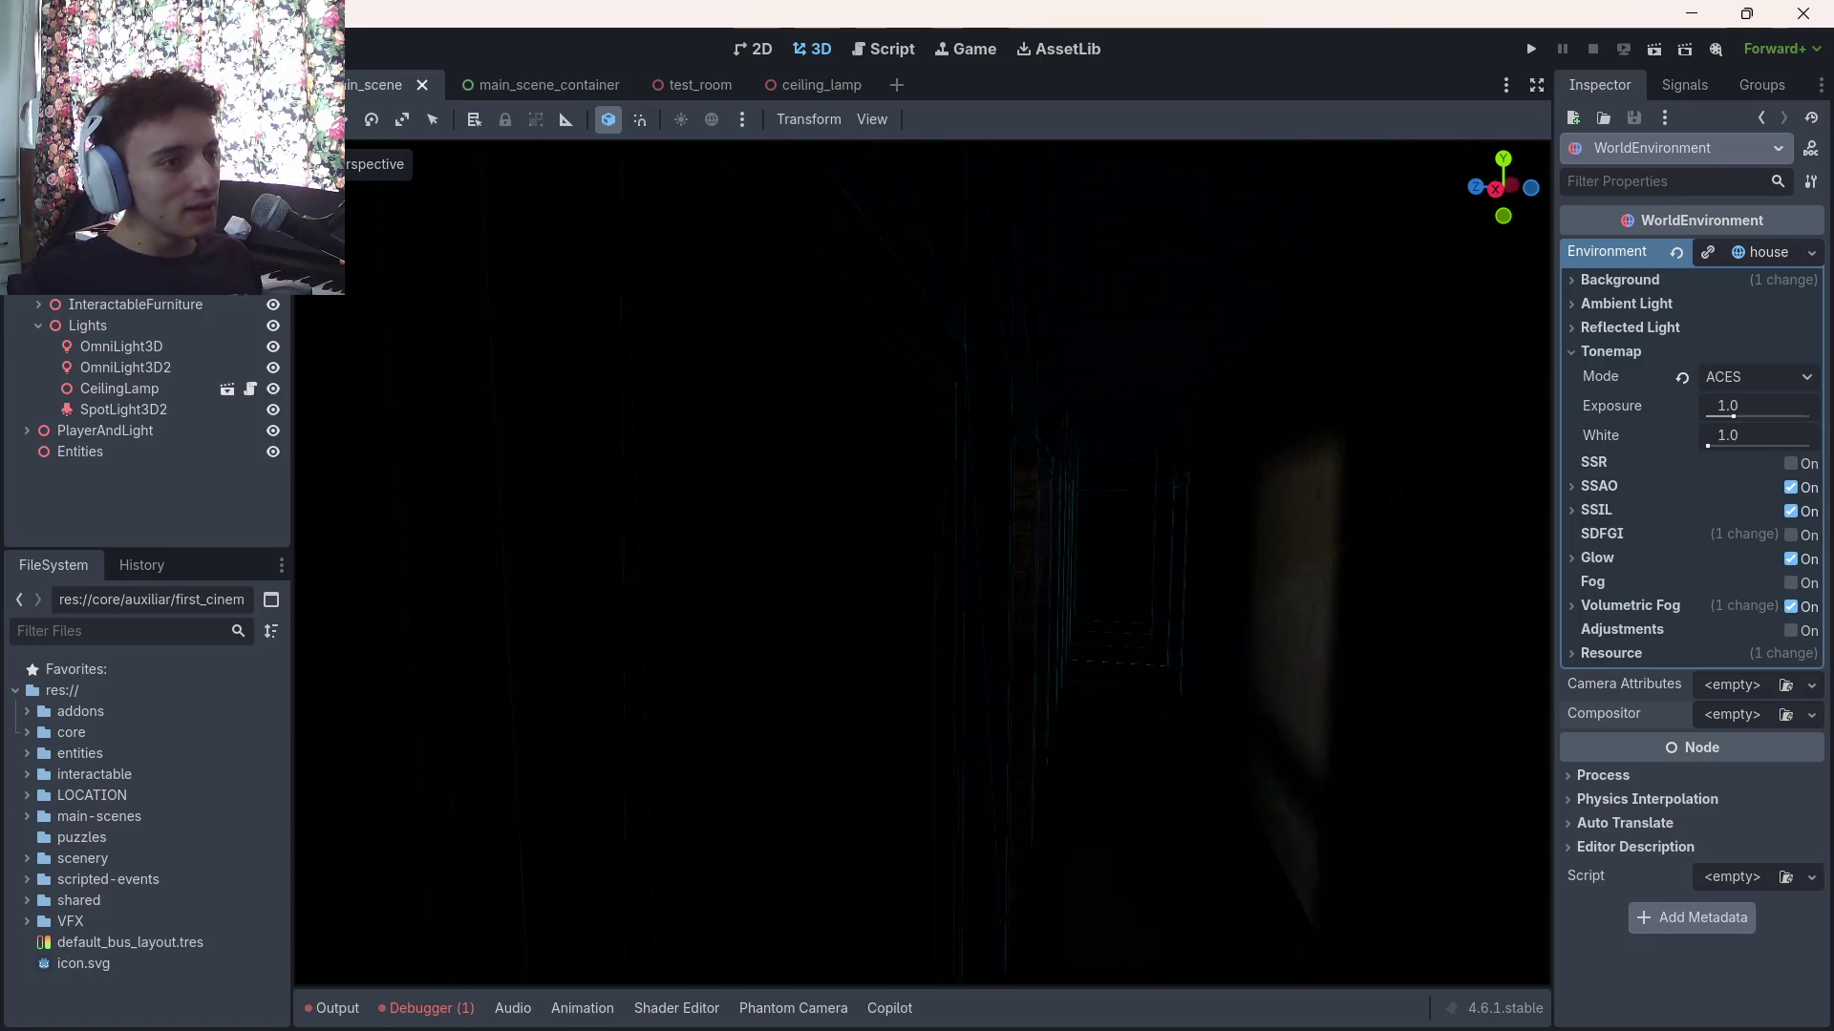
{"action": "key", "text": "w"}
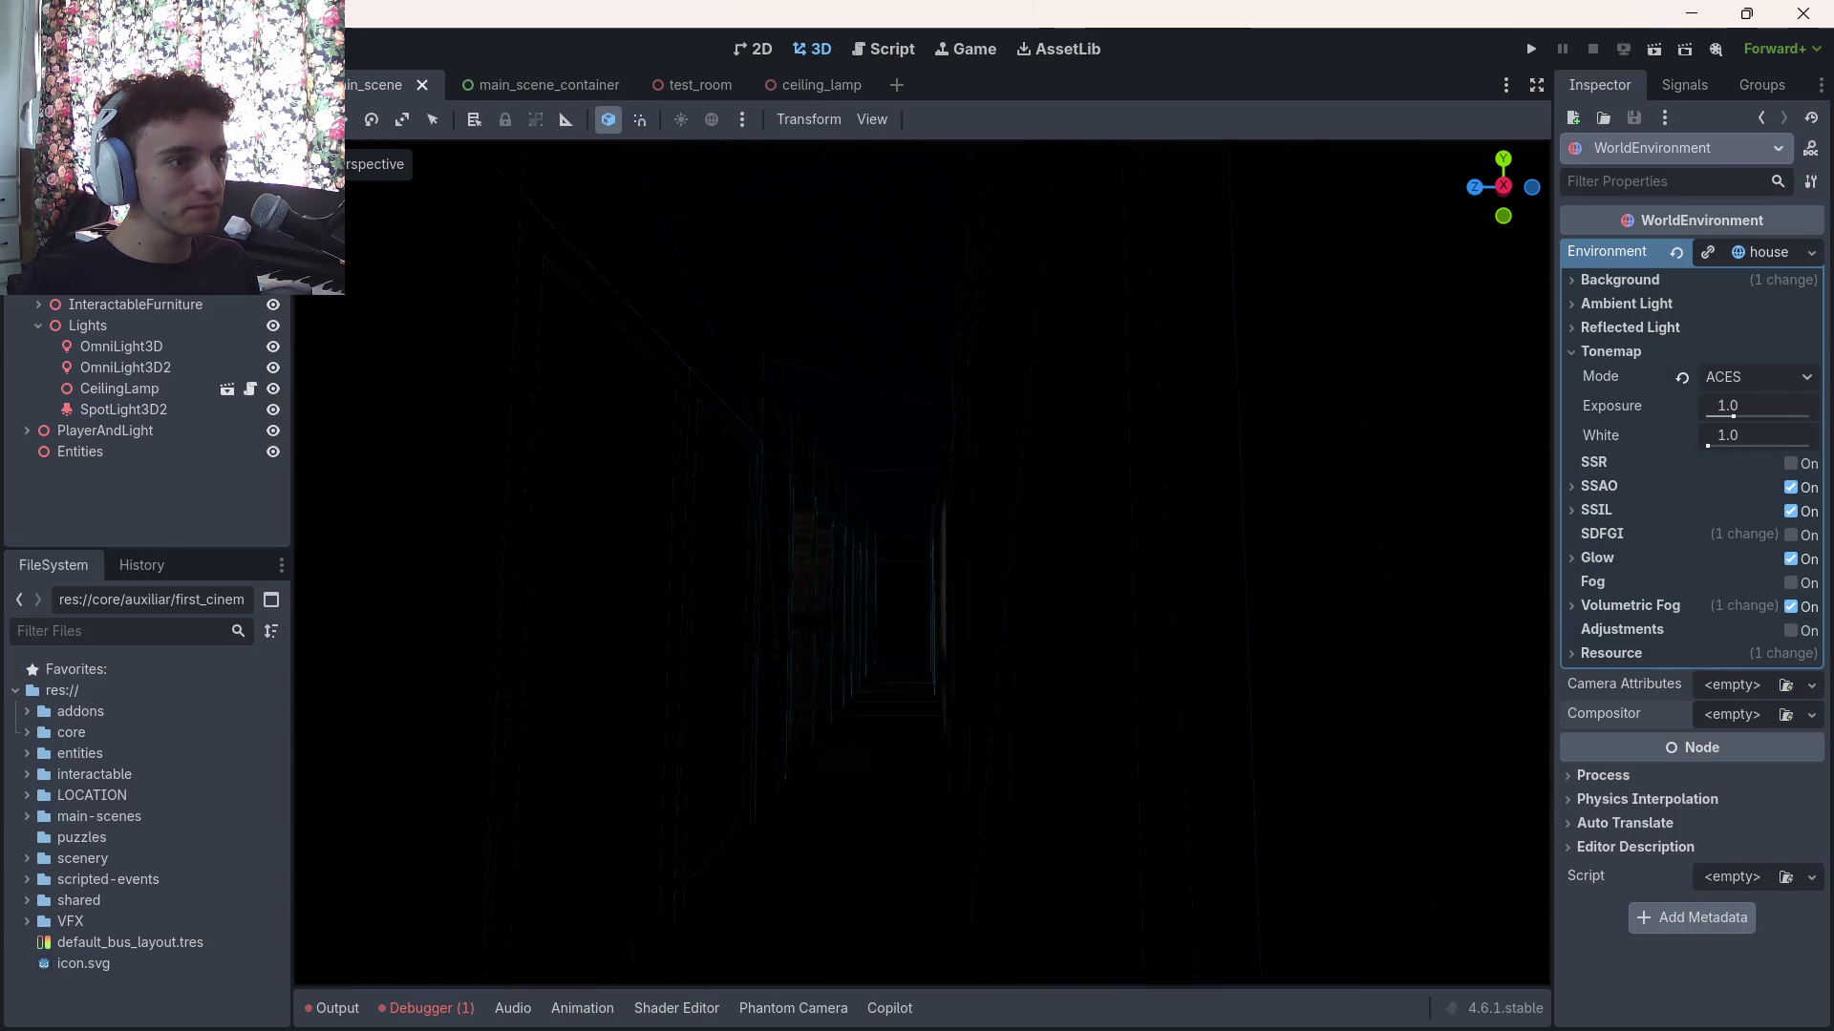
{"action": "key", "text": "w"}
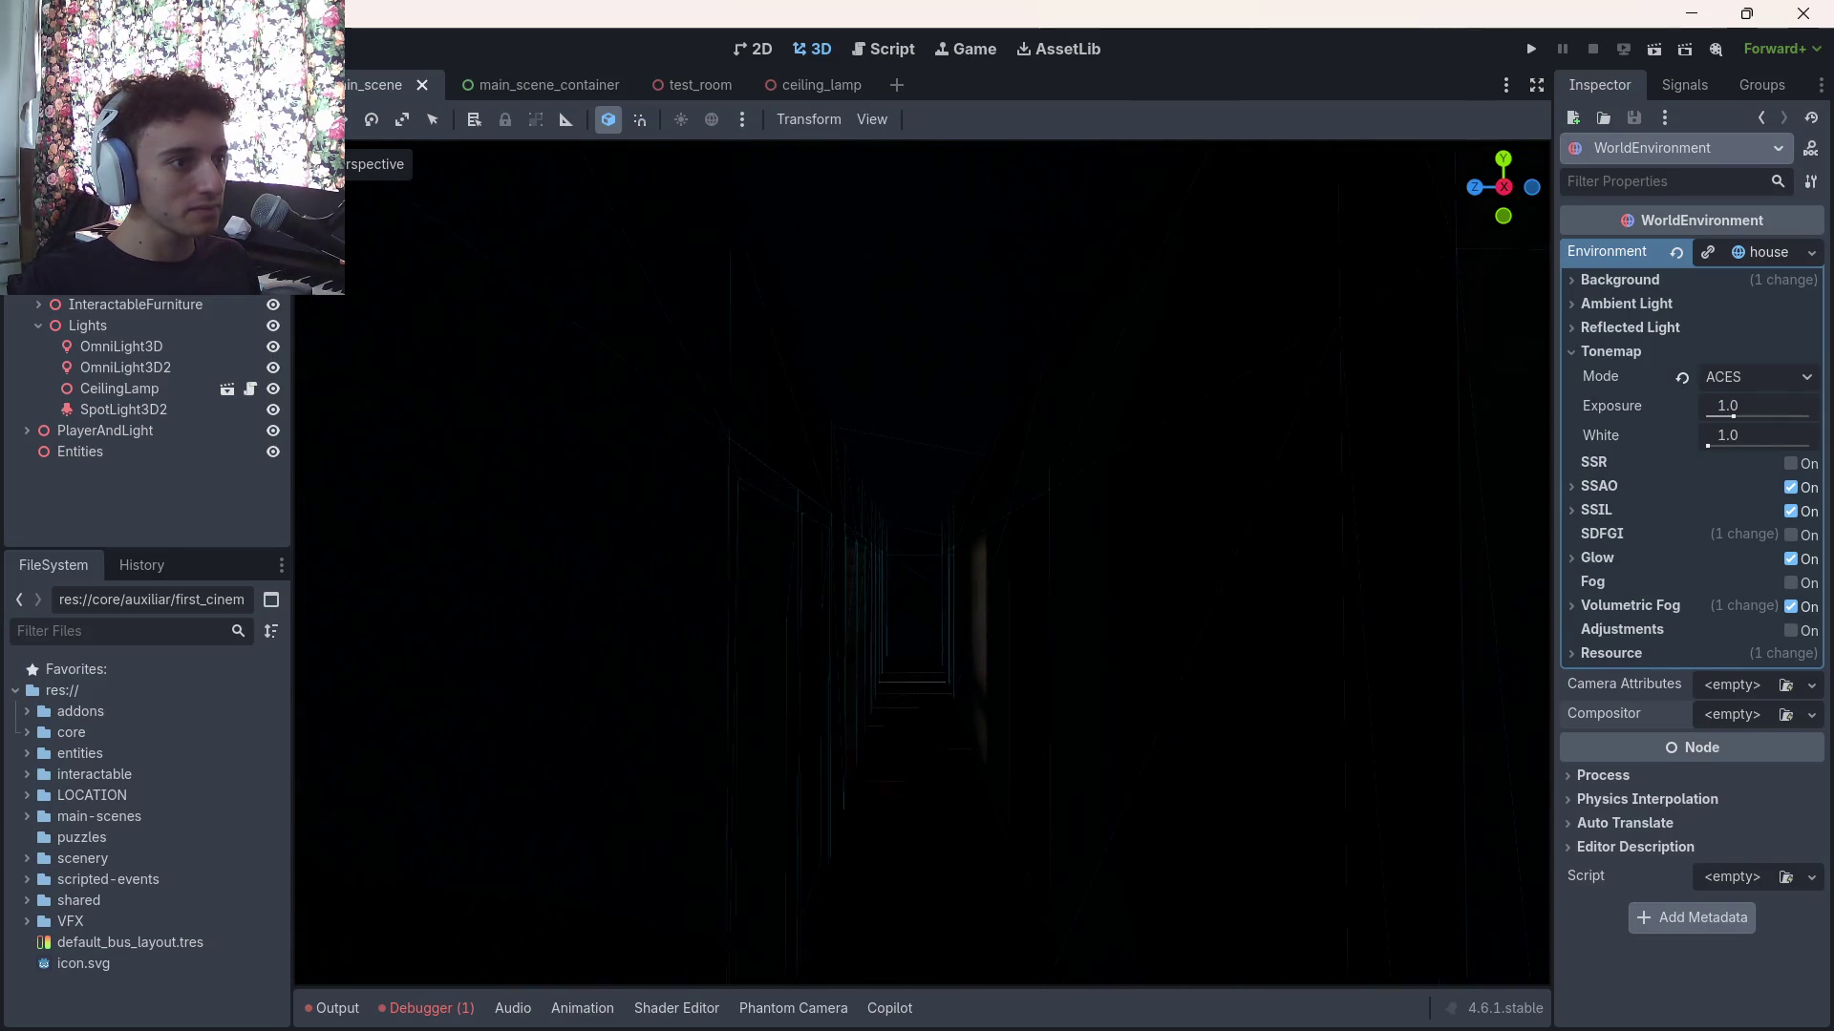
{"action": "key", "text": "w"}
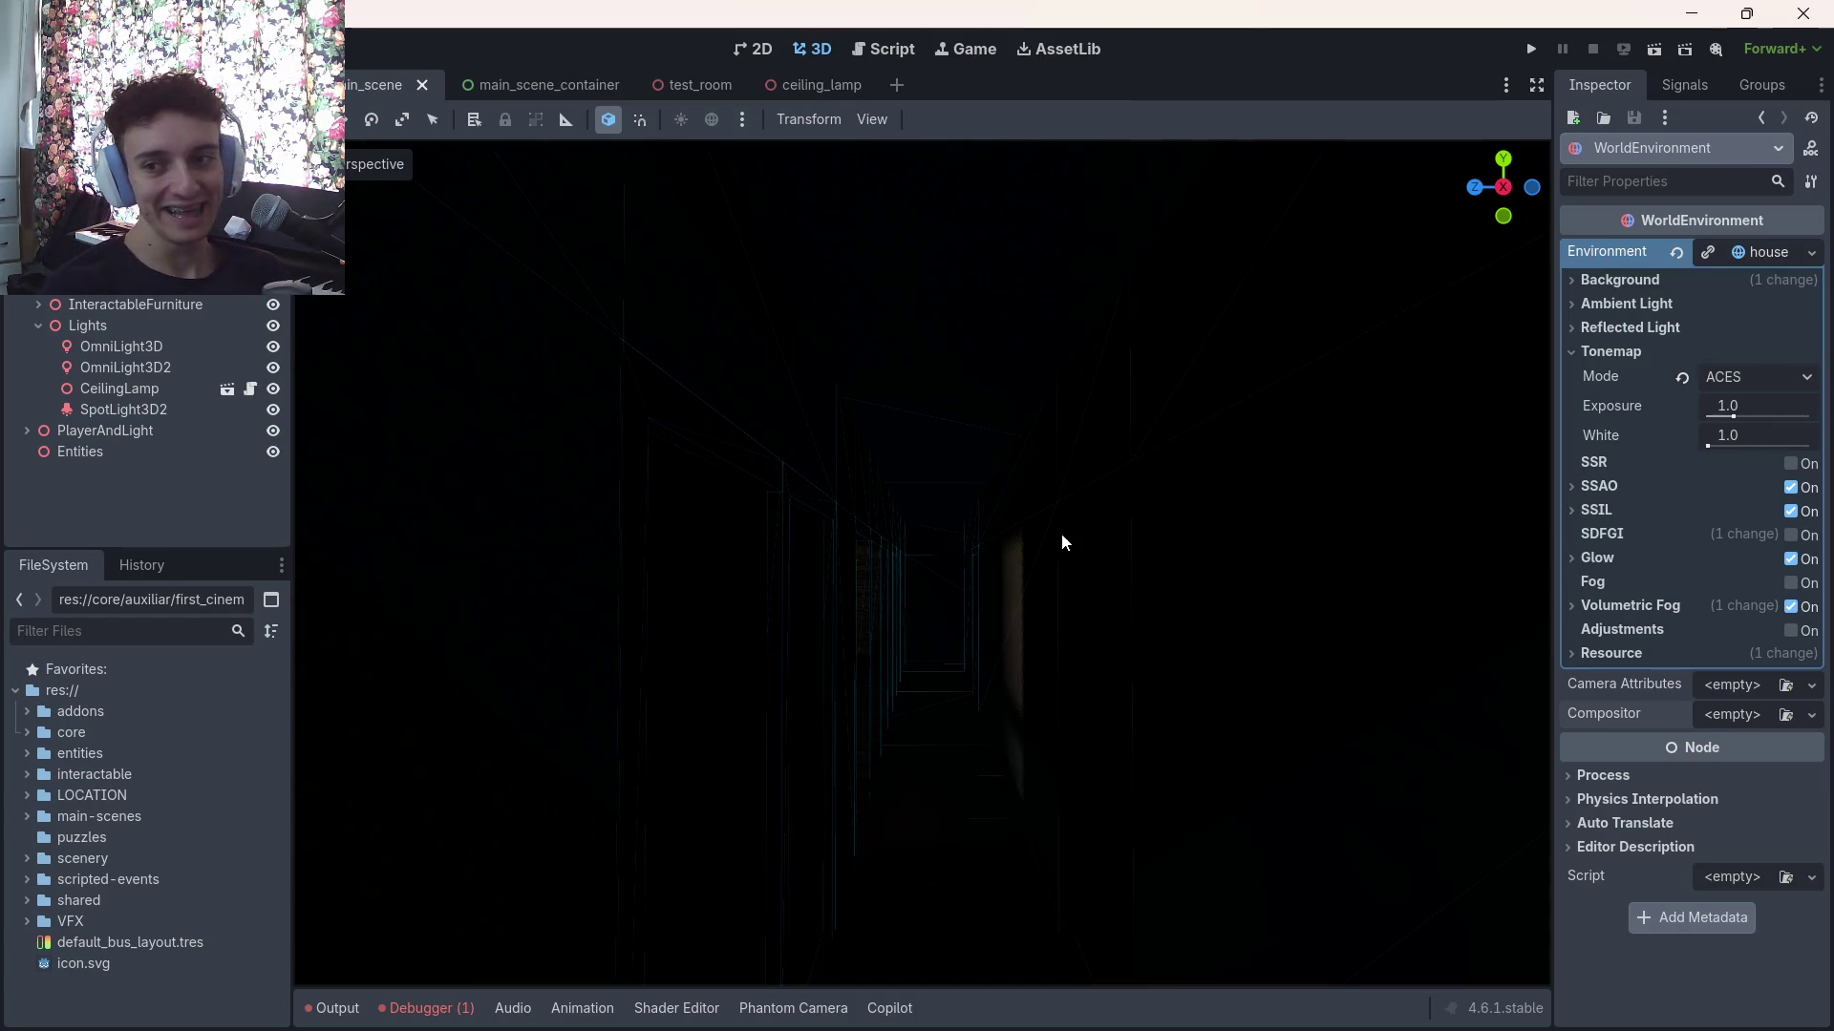
{"action": "key", "text": "w"}
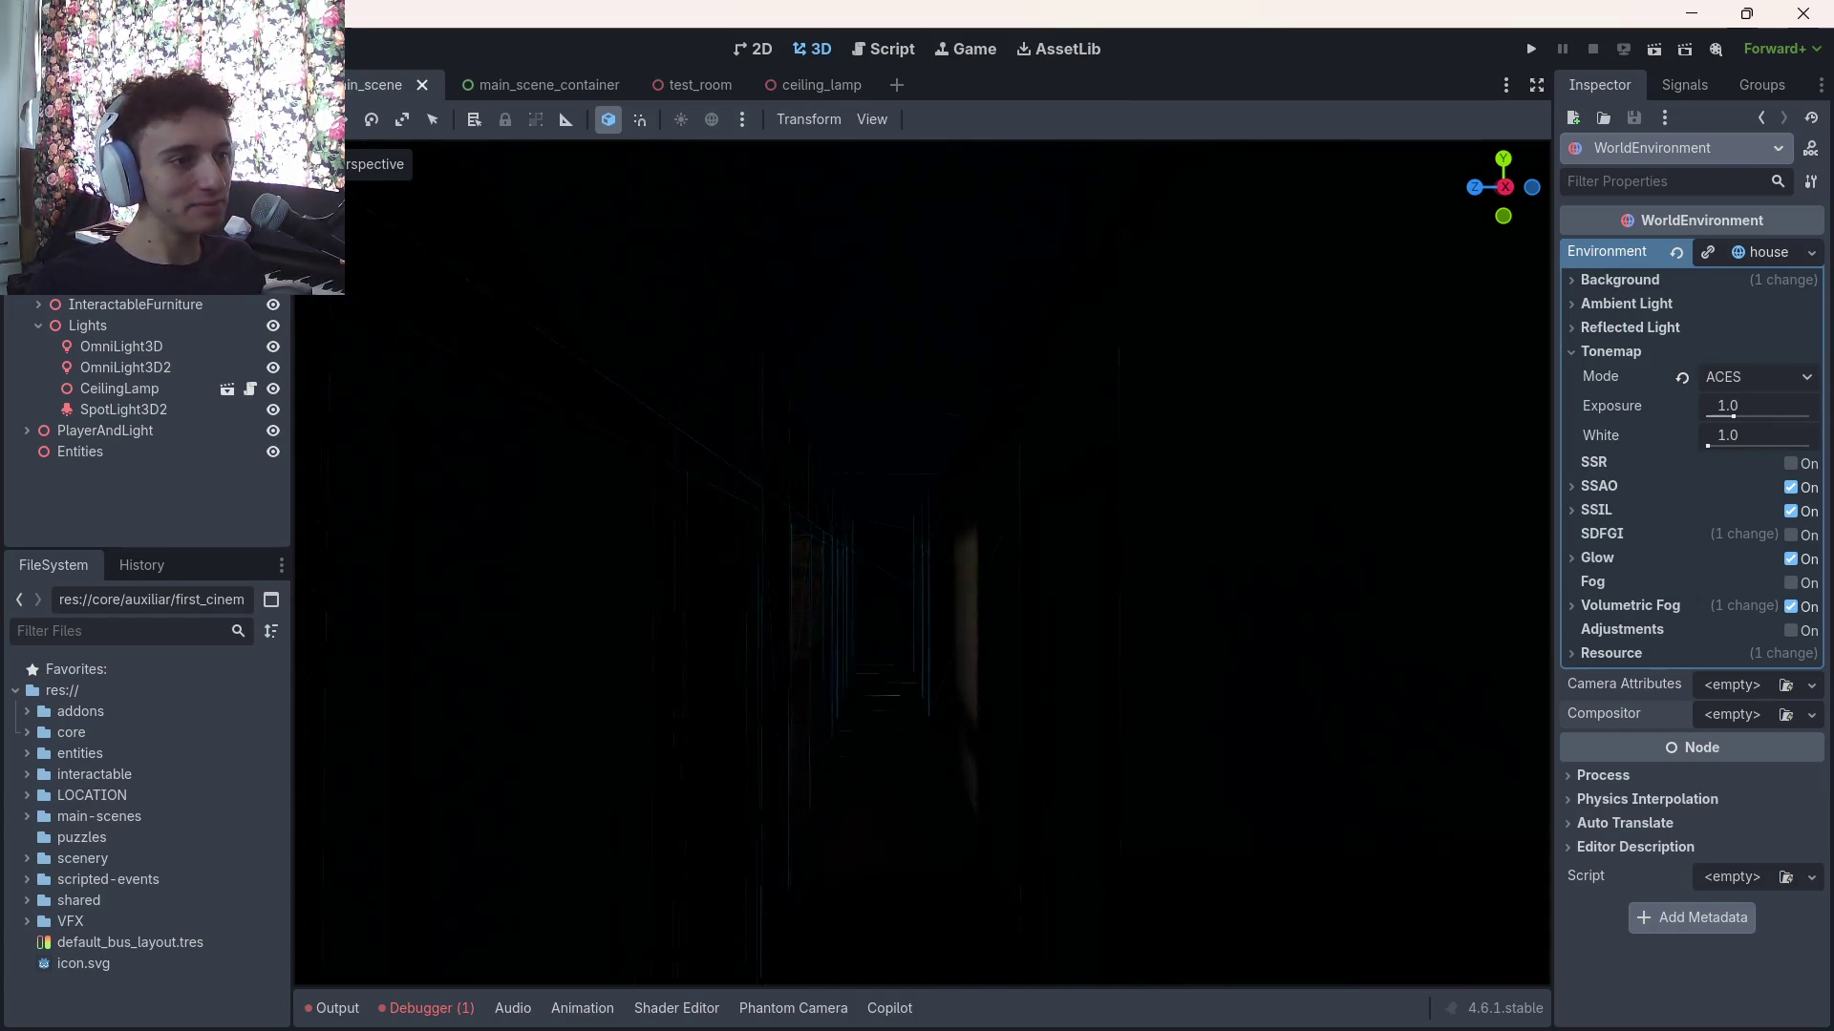
{"action": "key", "text": "w"}
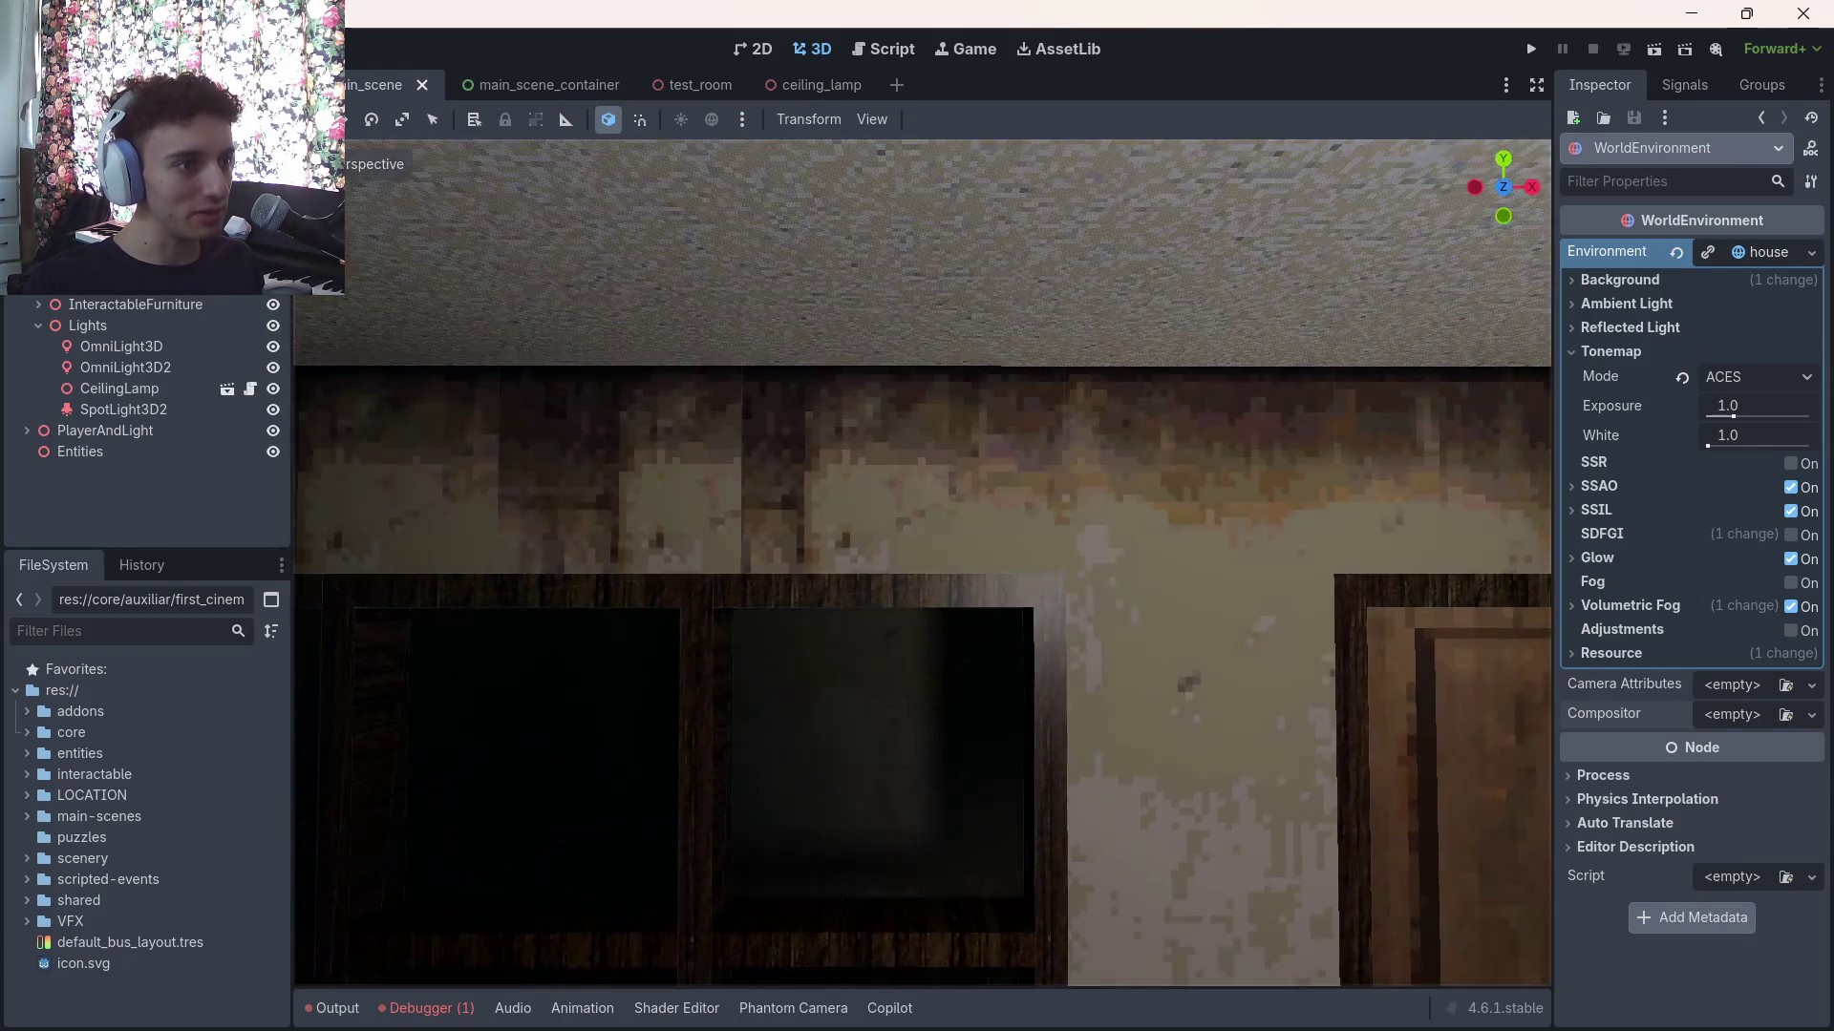
{"action": "key", "text": "w"}
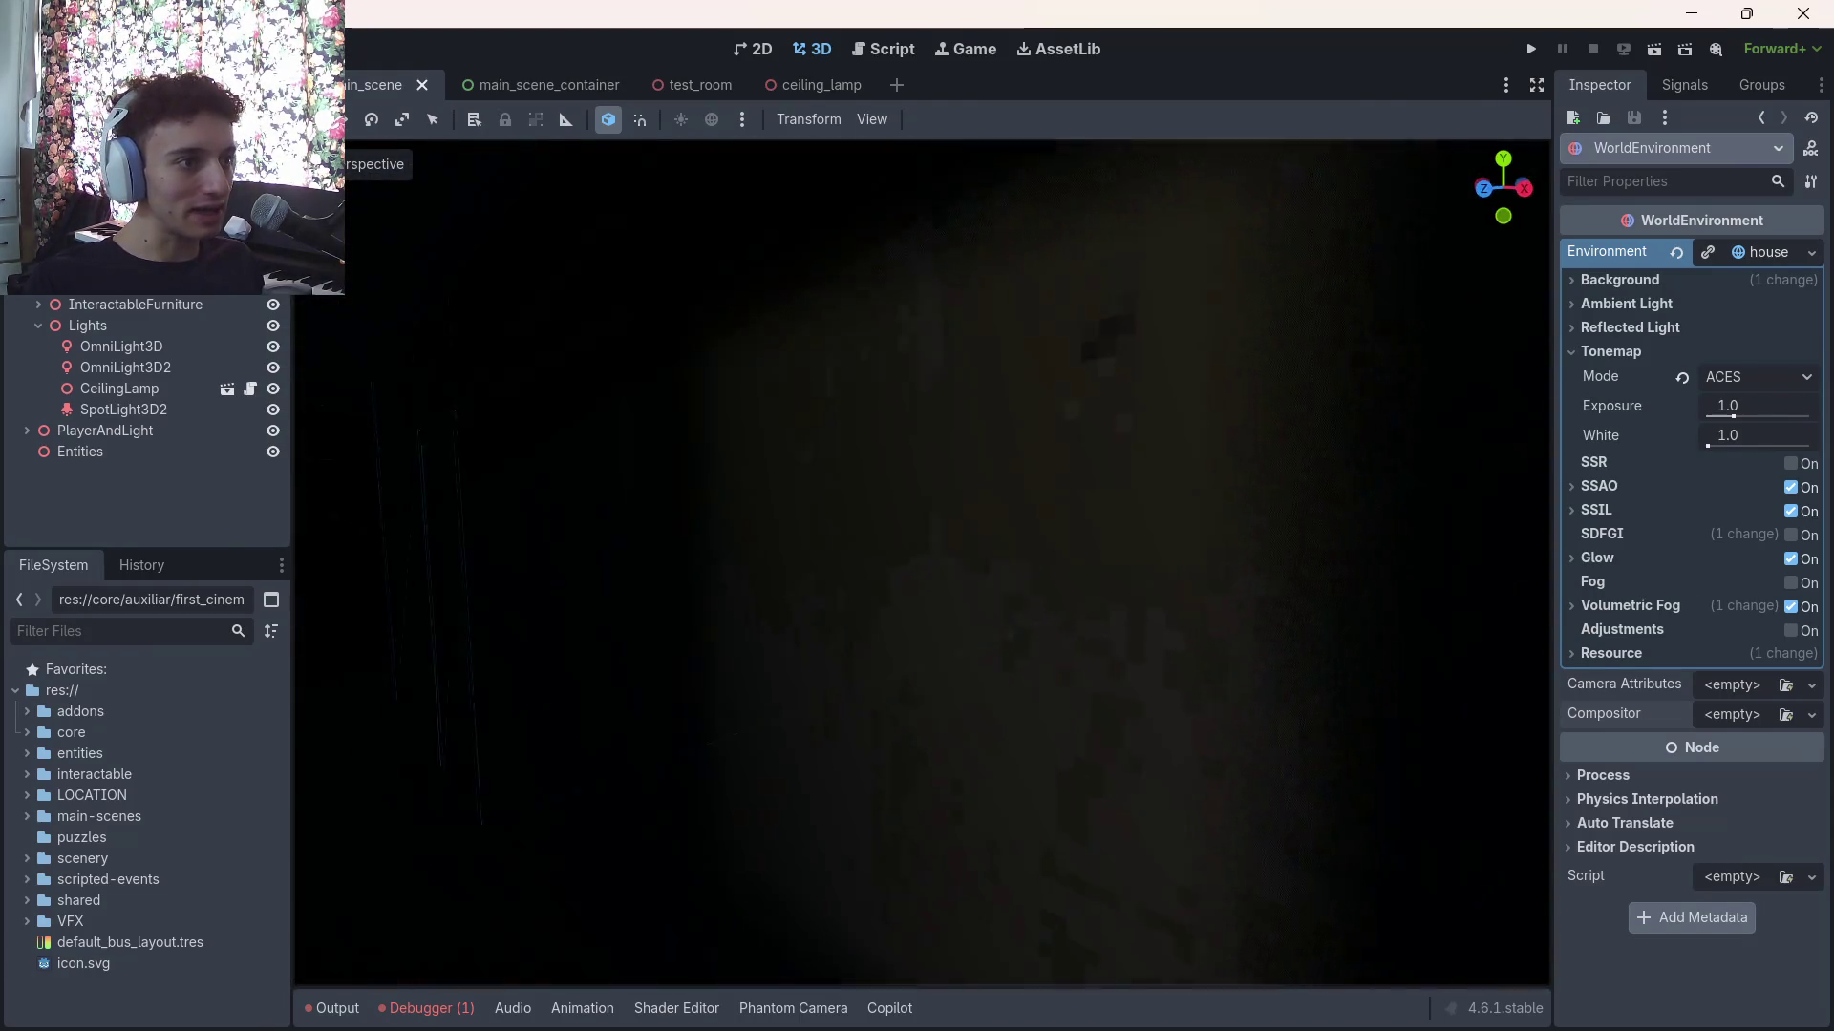
{"action": "key", "text": "w"}
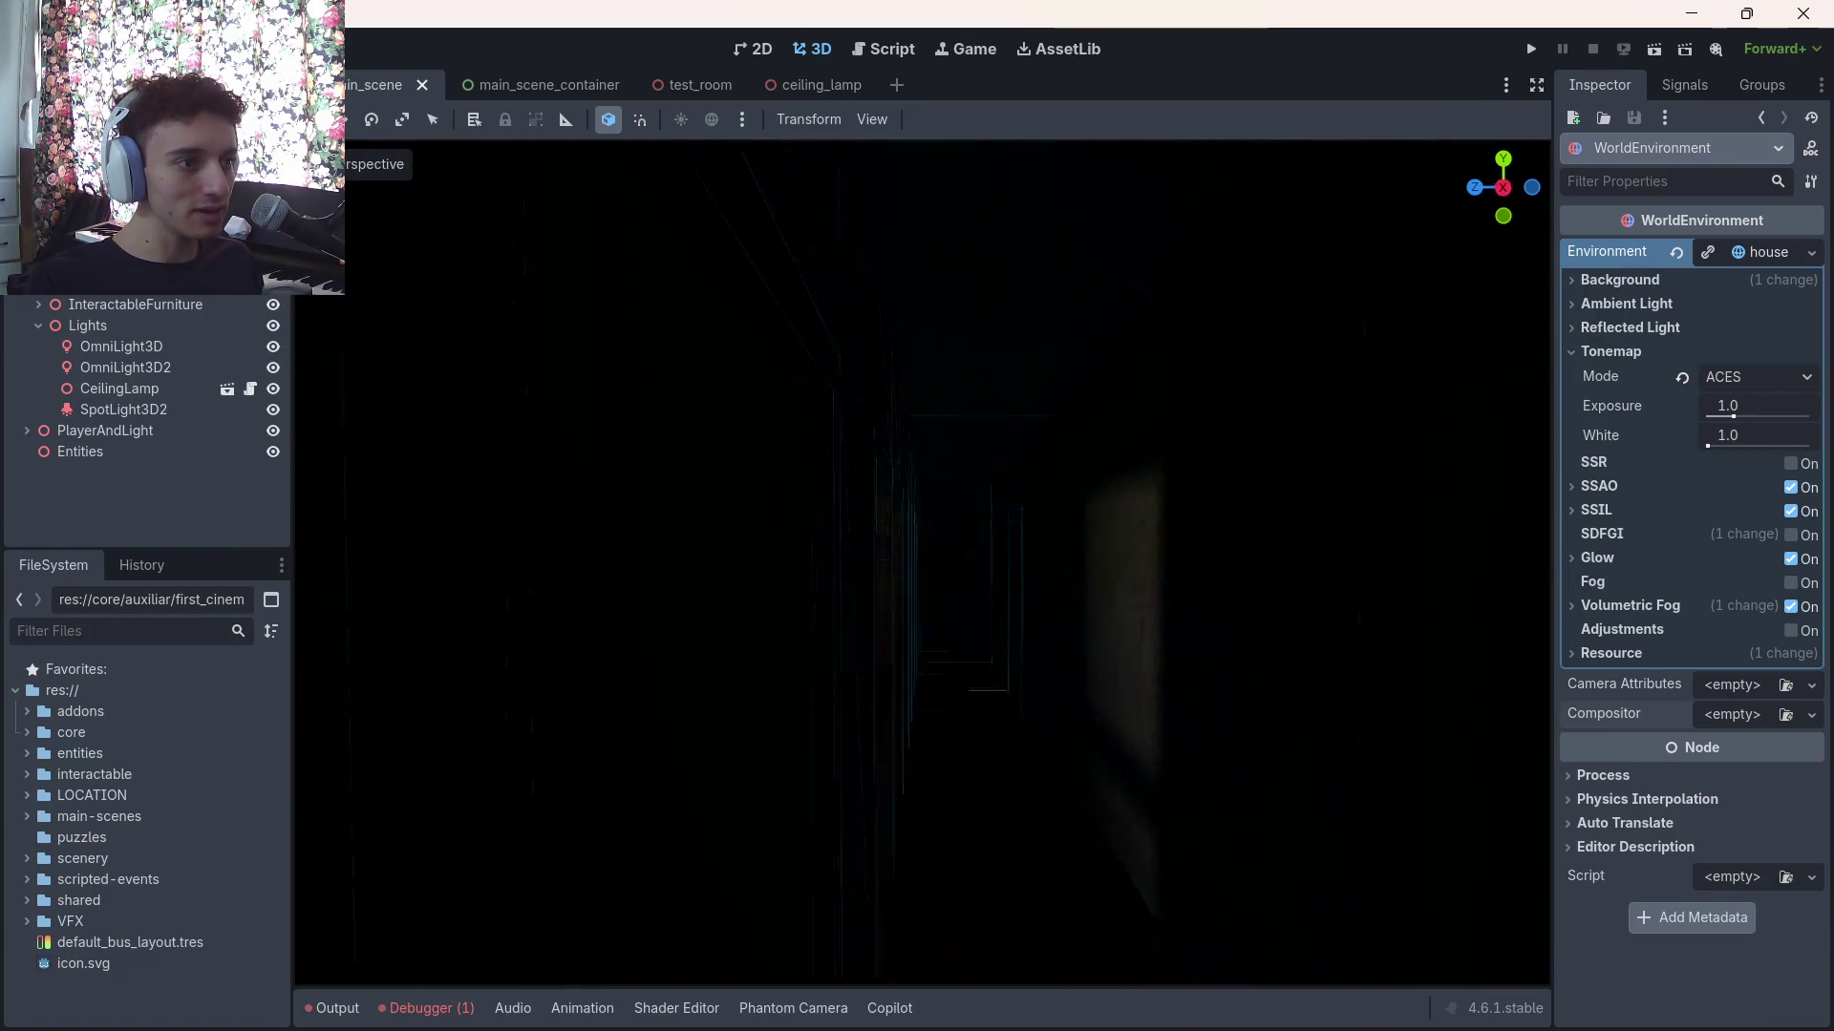
{"action": "key", "text": "w"}
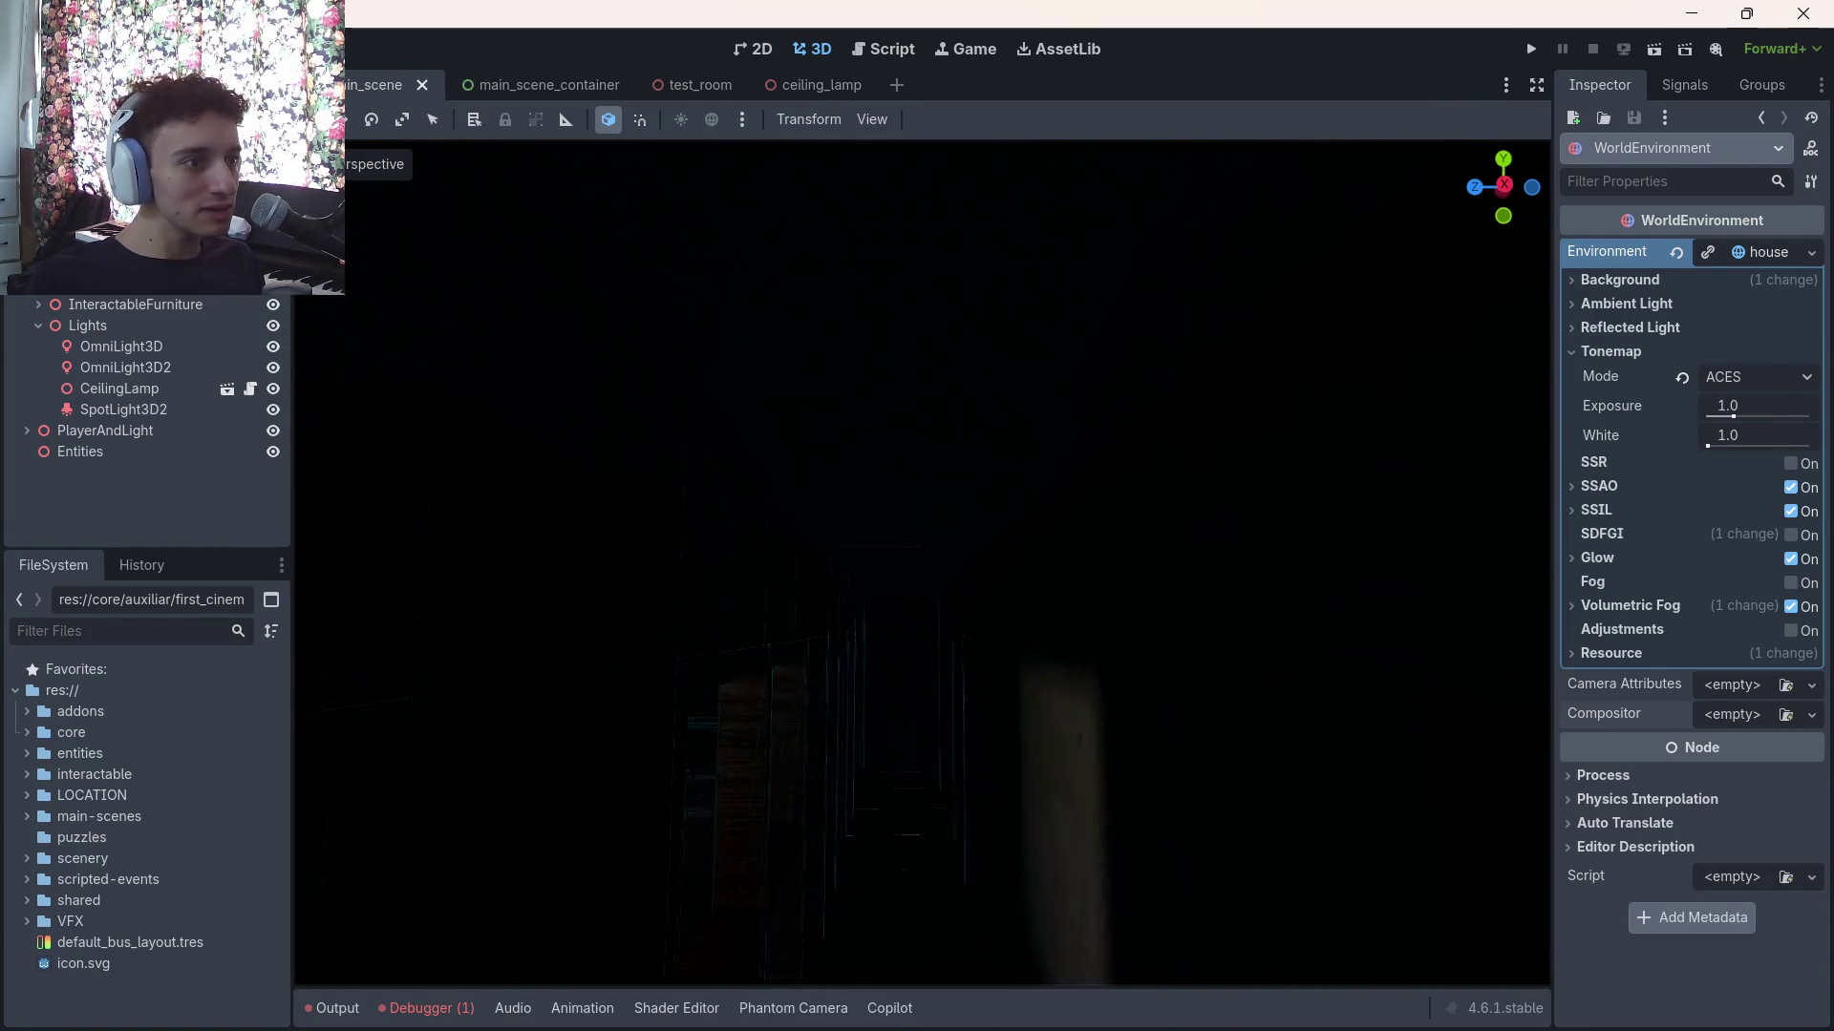
{"action": "key", "text": "w"}
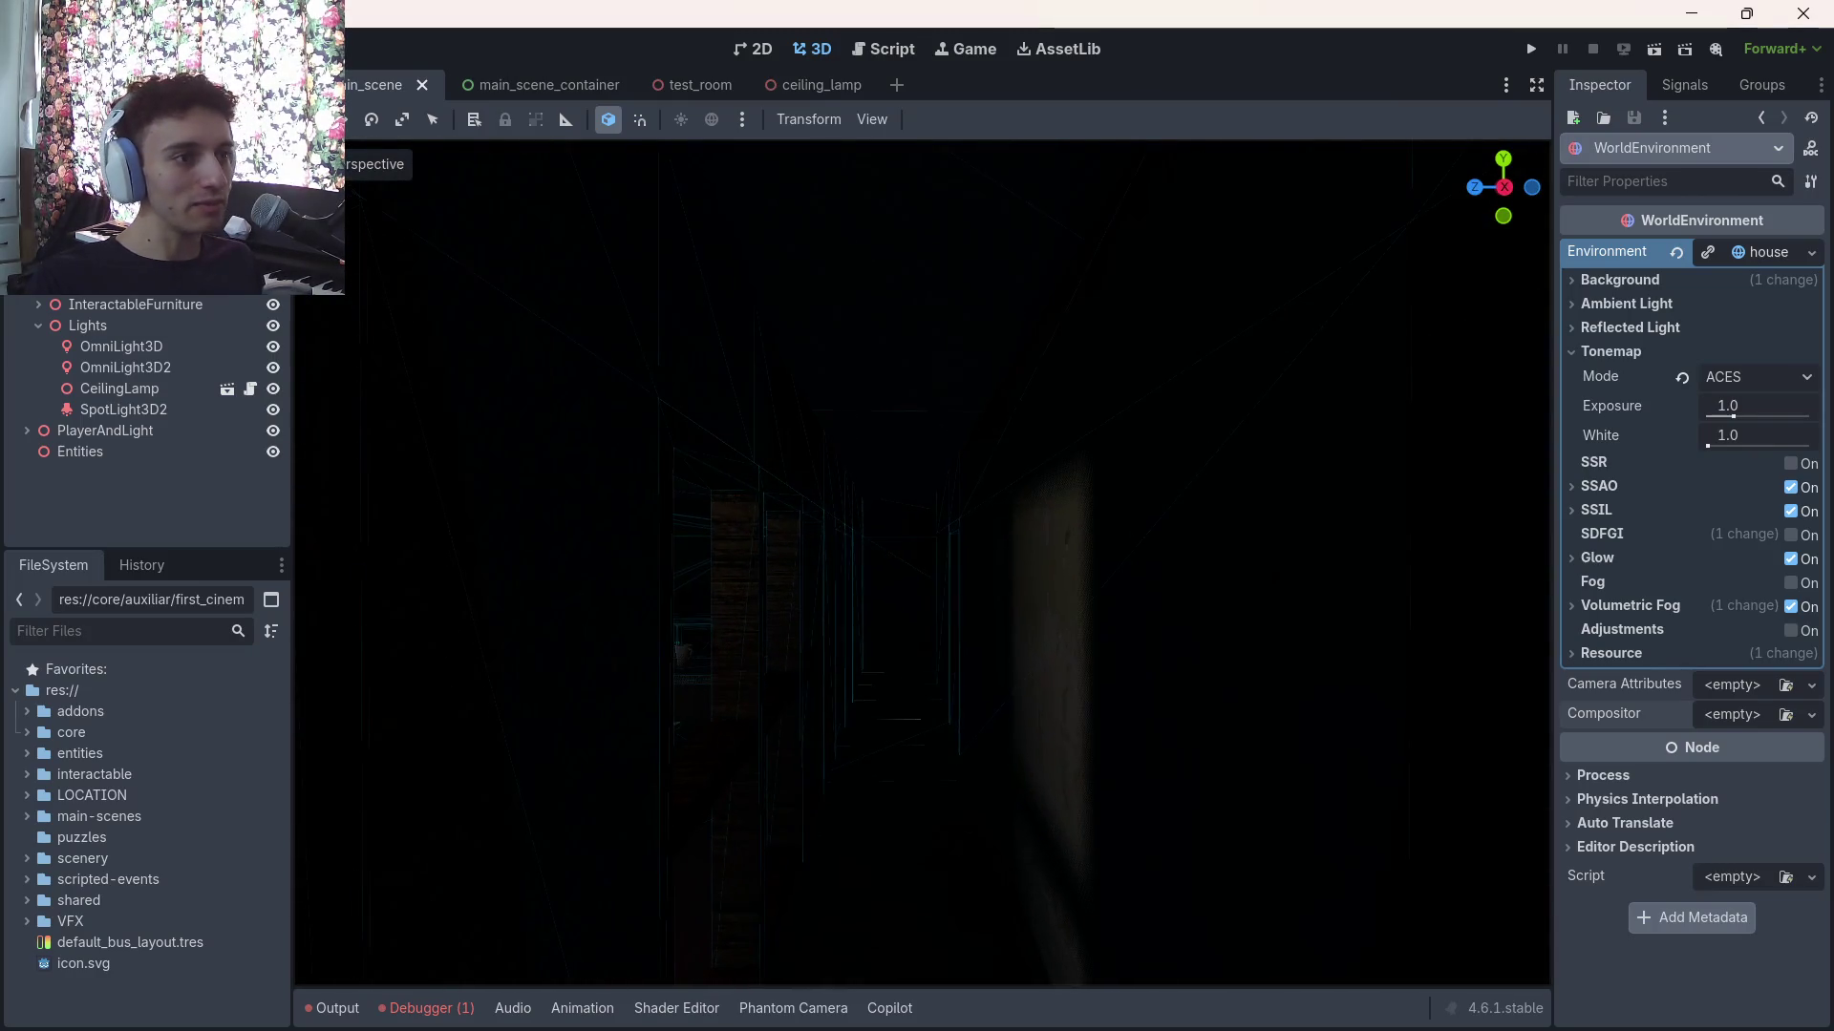
{"action": "key", "text": "w"}
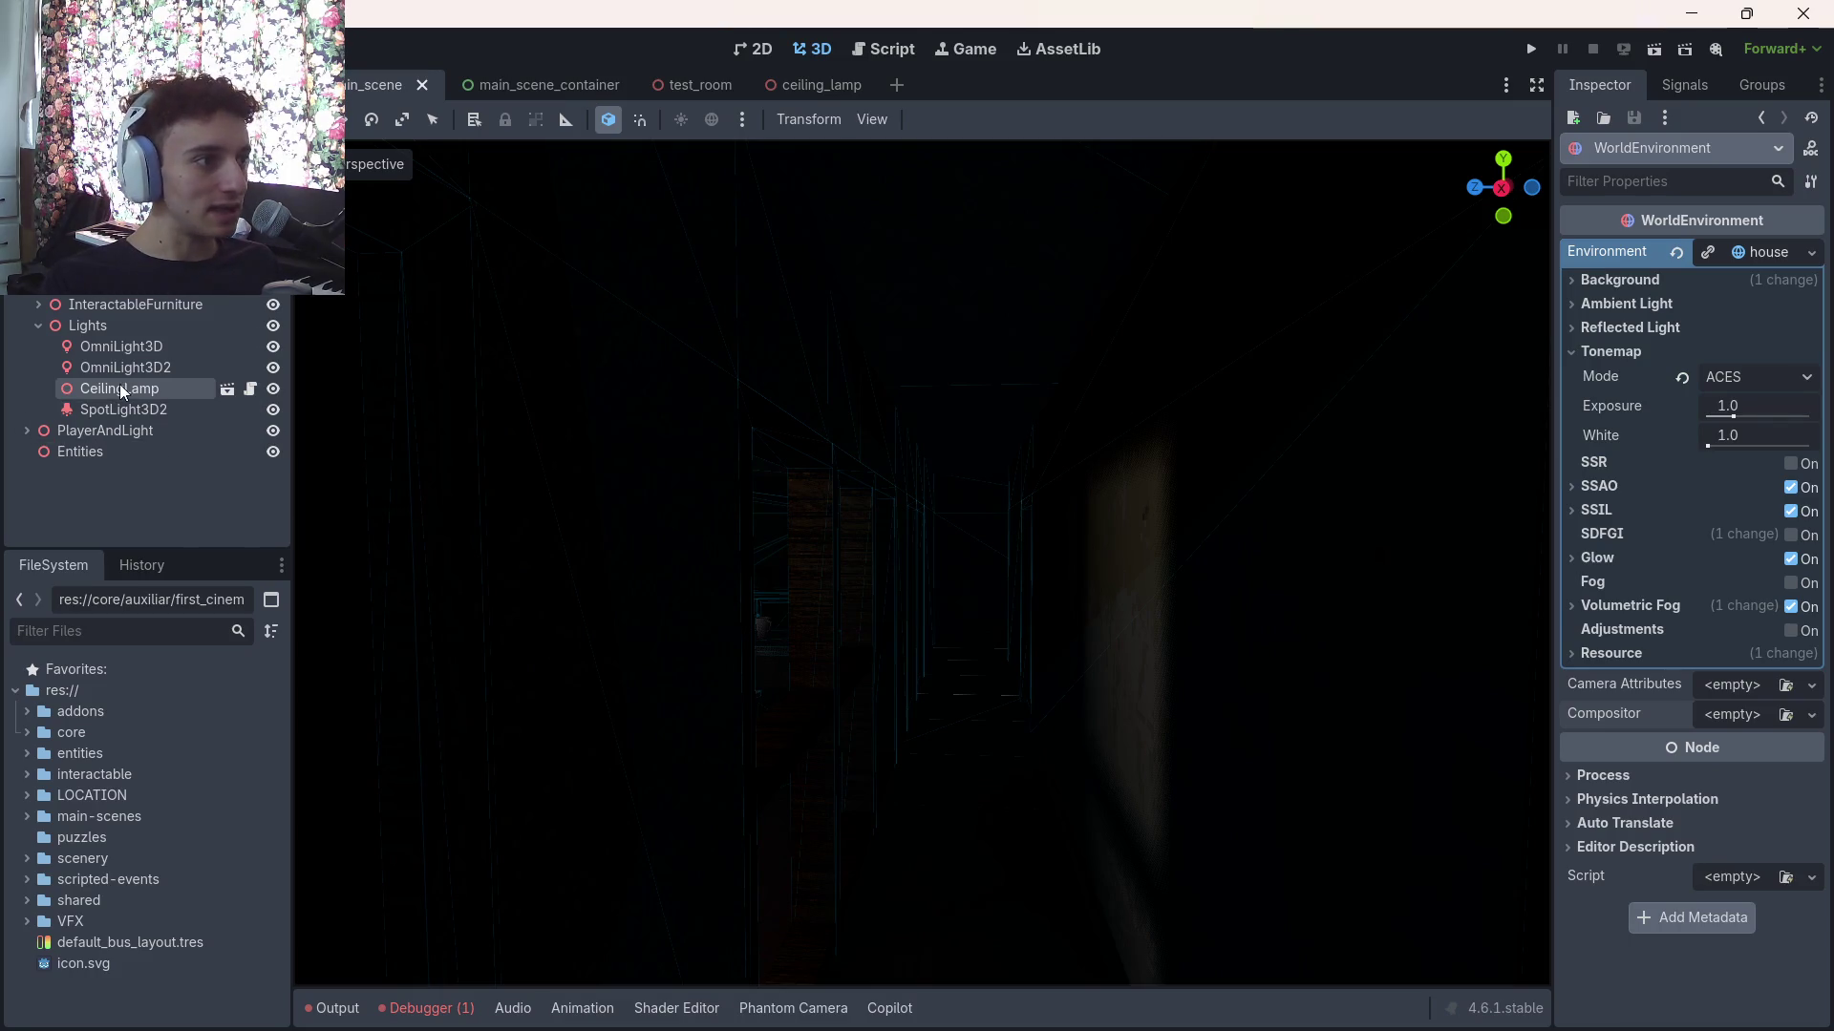
Inspect the Lights group and its SpotLight3D2 light, briefly opening and dismissing the Add Node dialog
{"action": "left_click", "coordinate": [122, 325]}
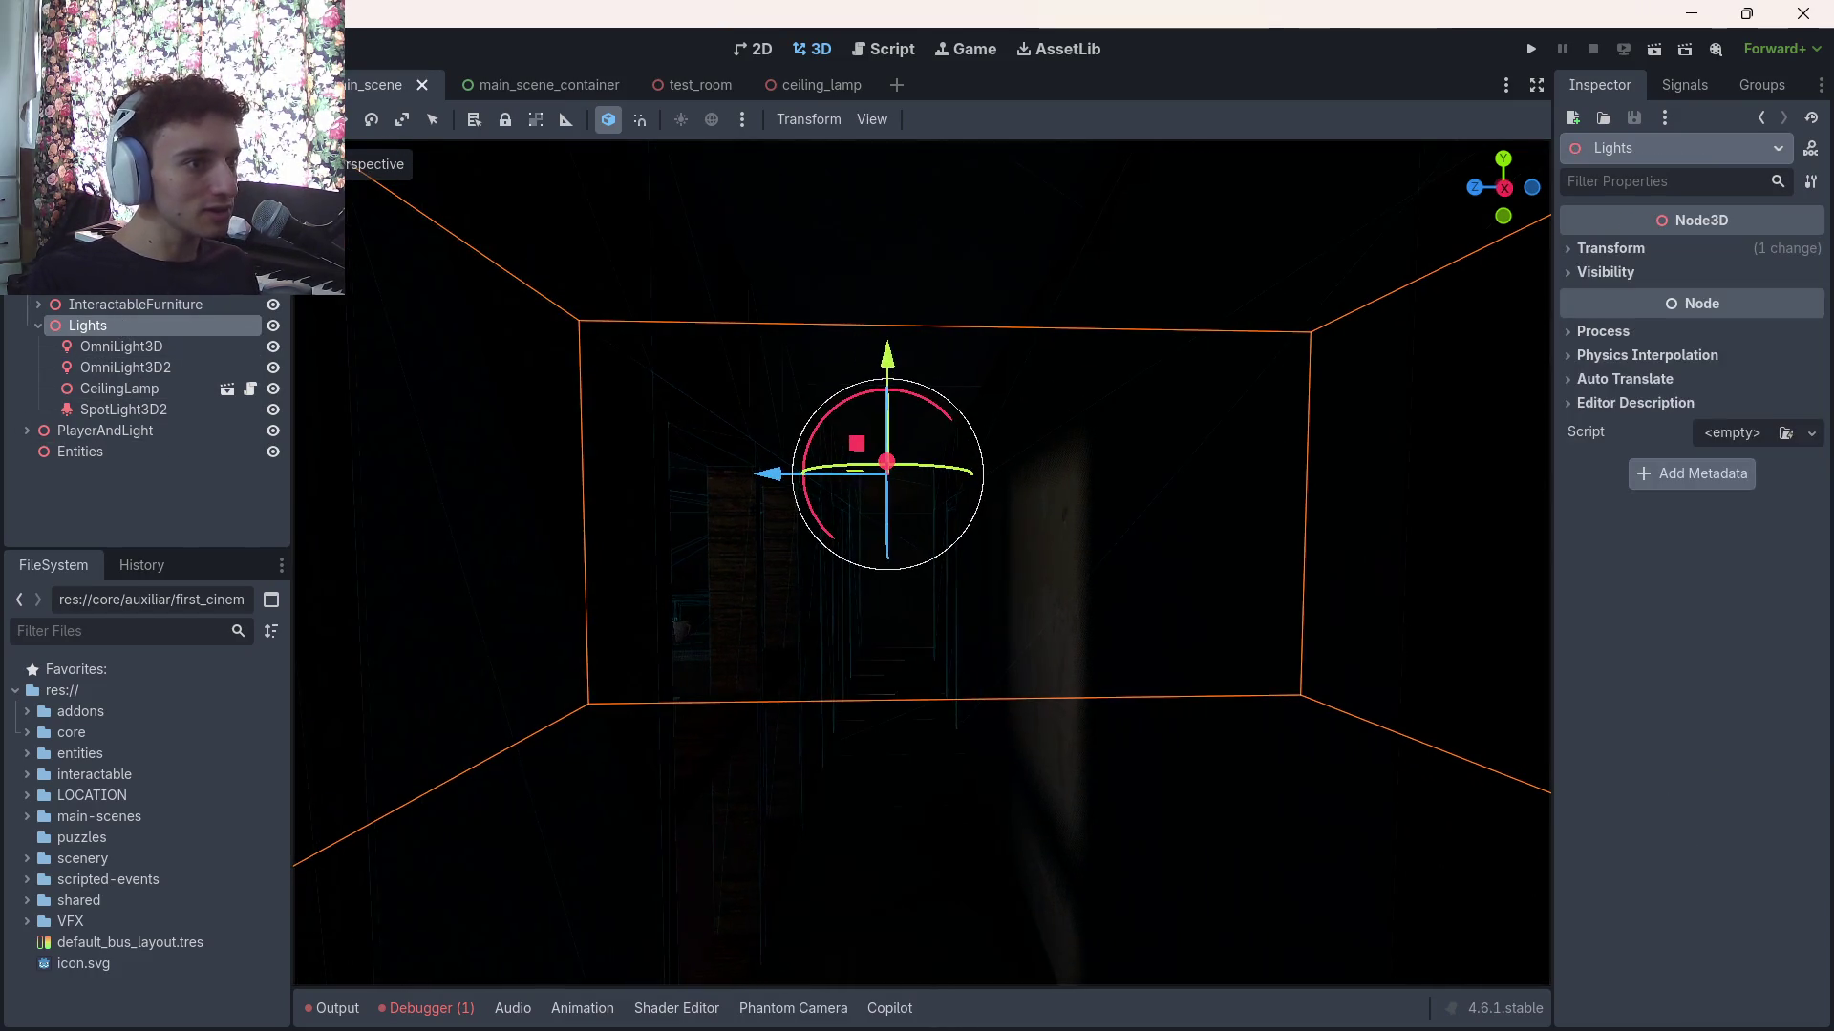
{"action": "left_click", "coordinate": [143, 521]}
{"action": "left_click", "coordinate": [151, 329]}
{"action": "left_click", "coordinate": [136, 411]}
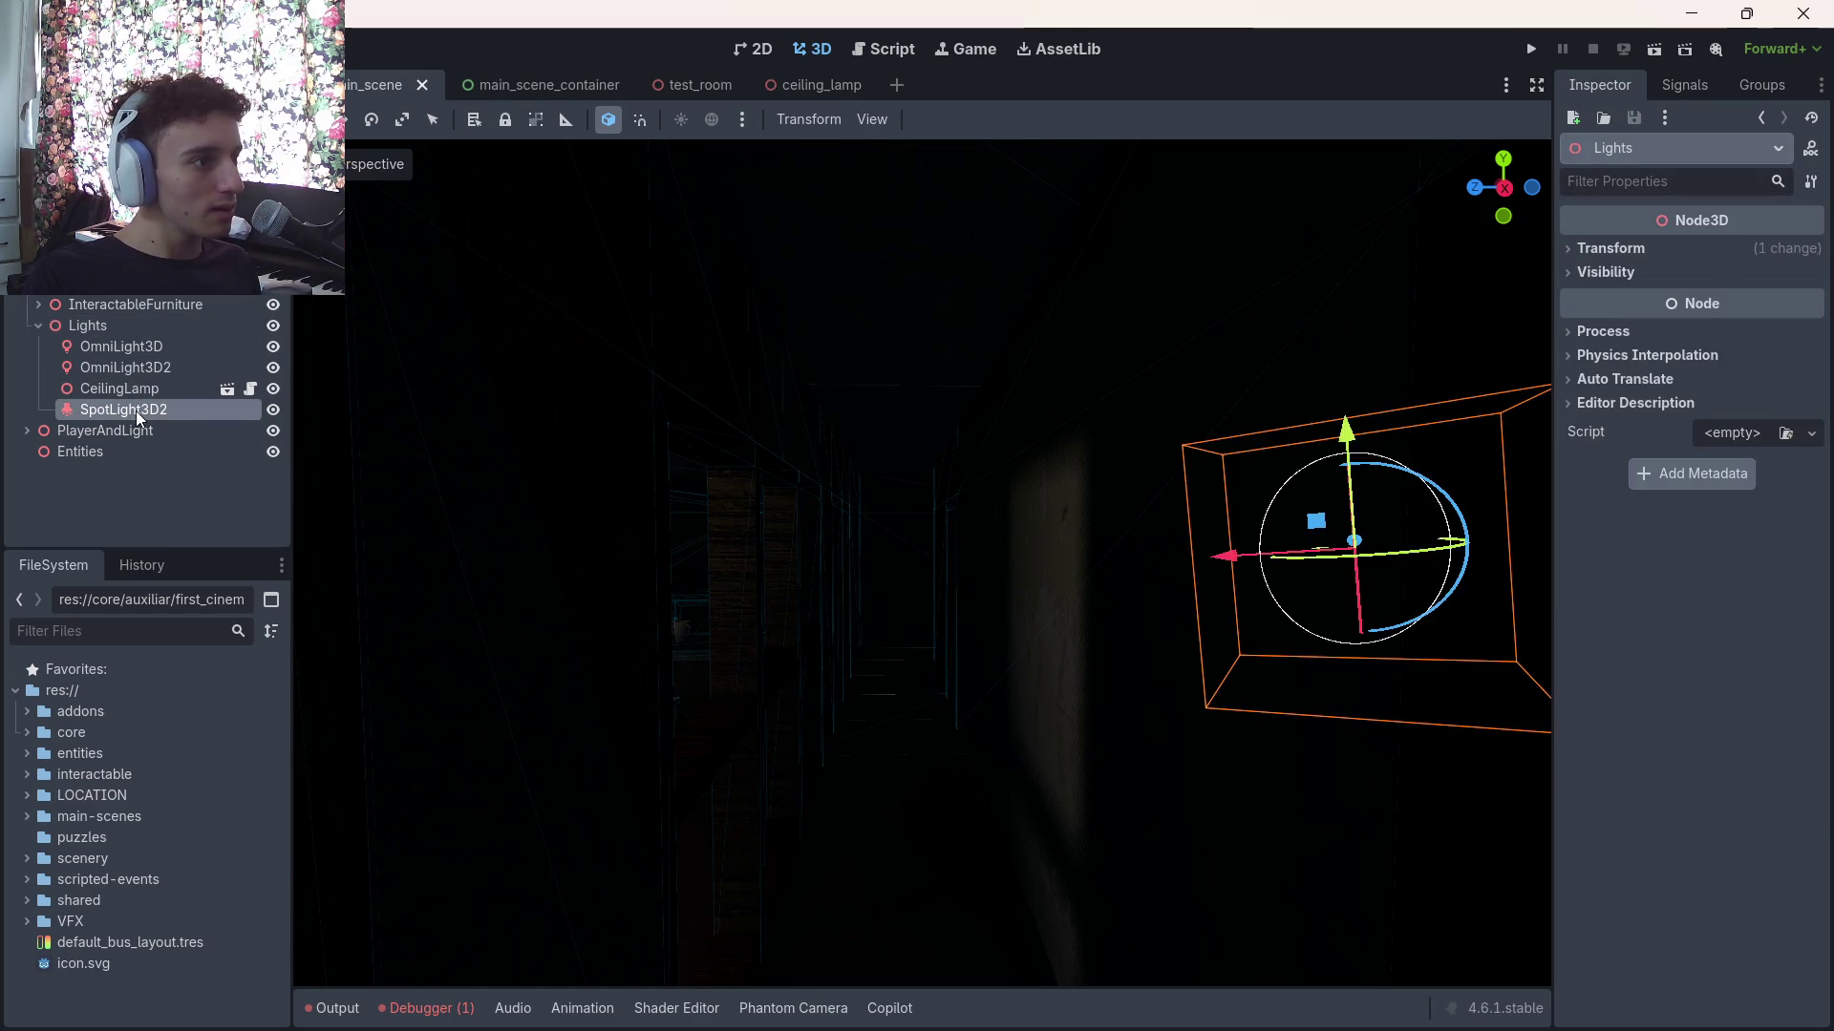
{"action": "double_click", "coordinate": [105, 326]}
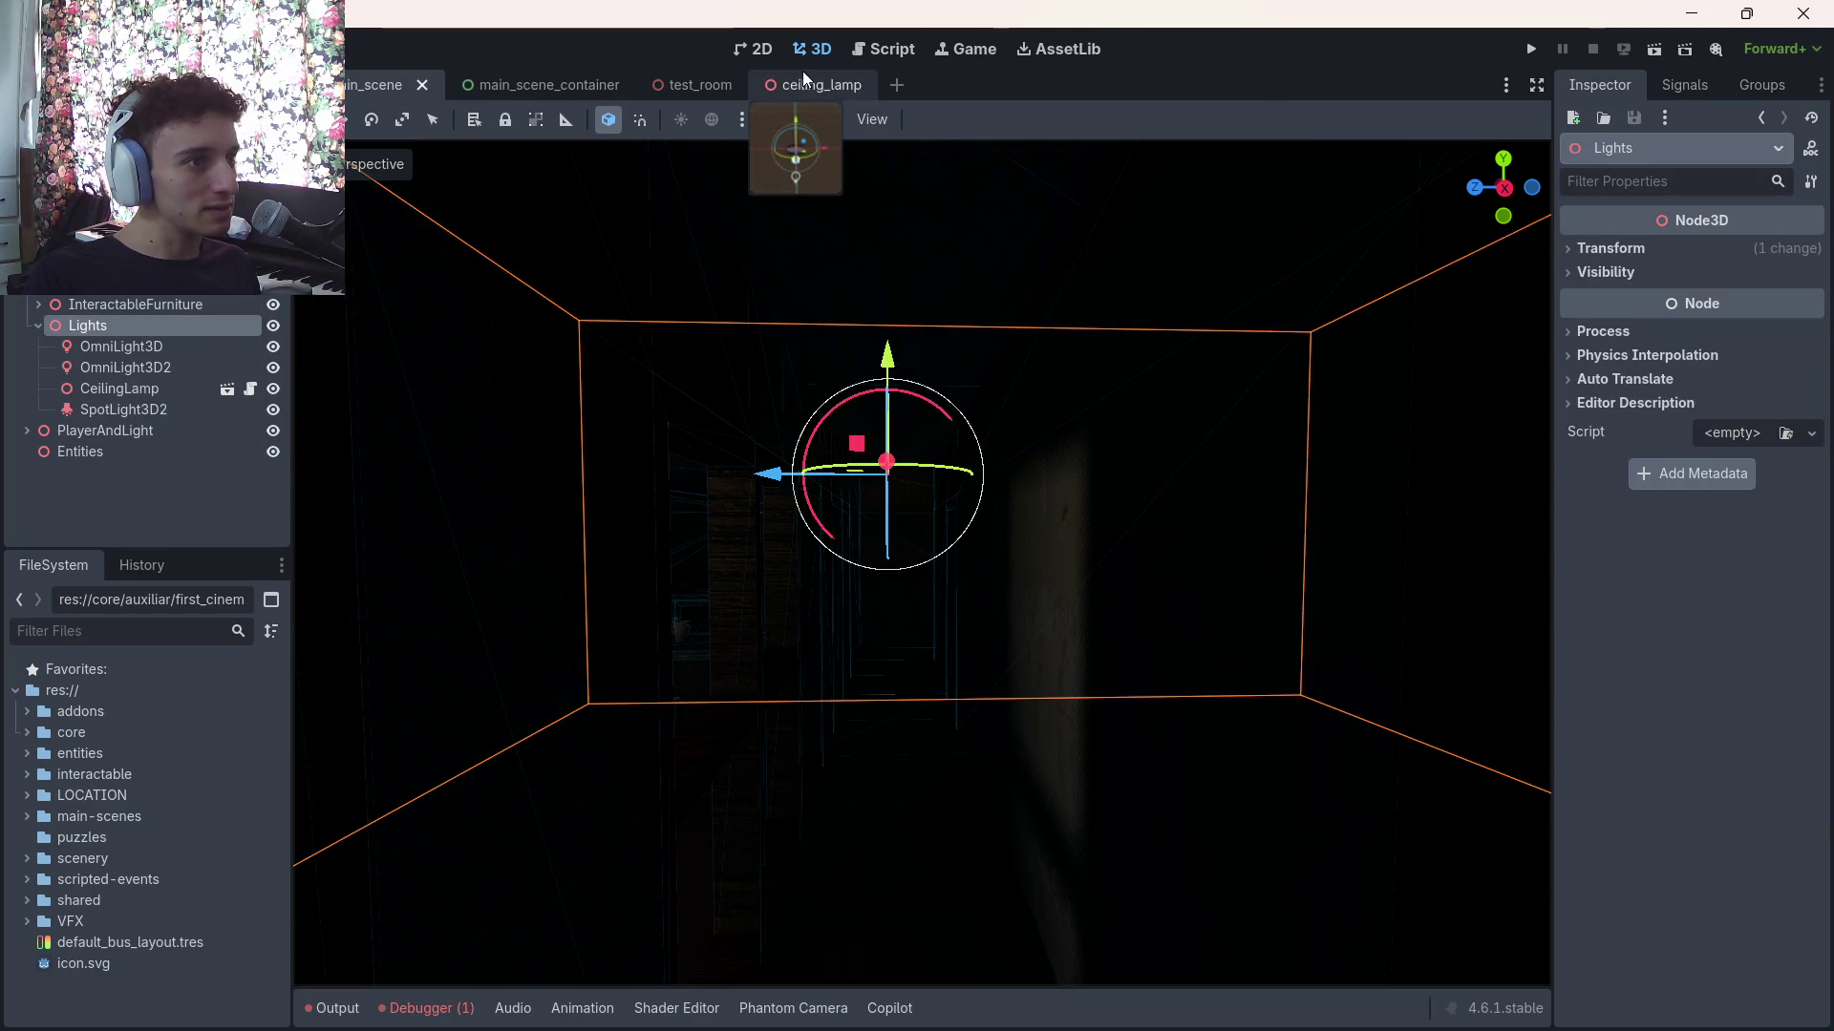
{"action": "left_click", "coordinate": [126, 410]}
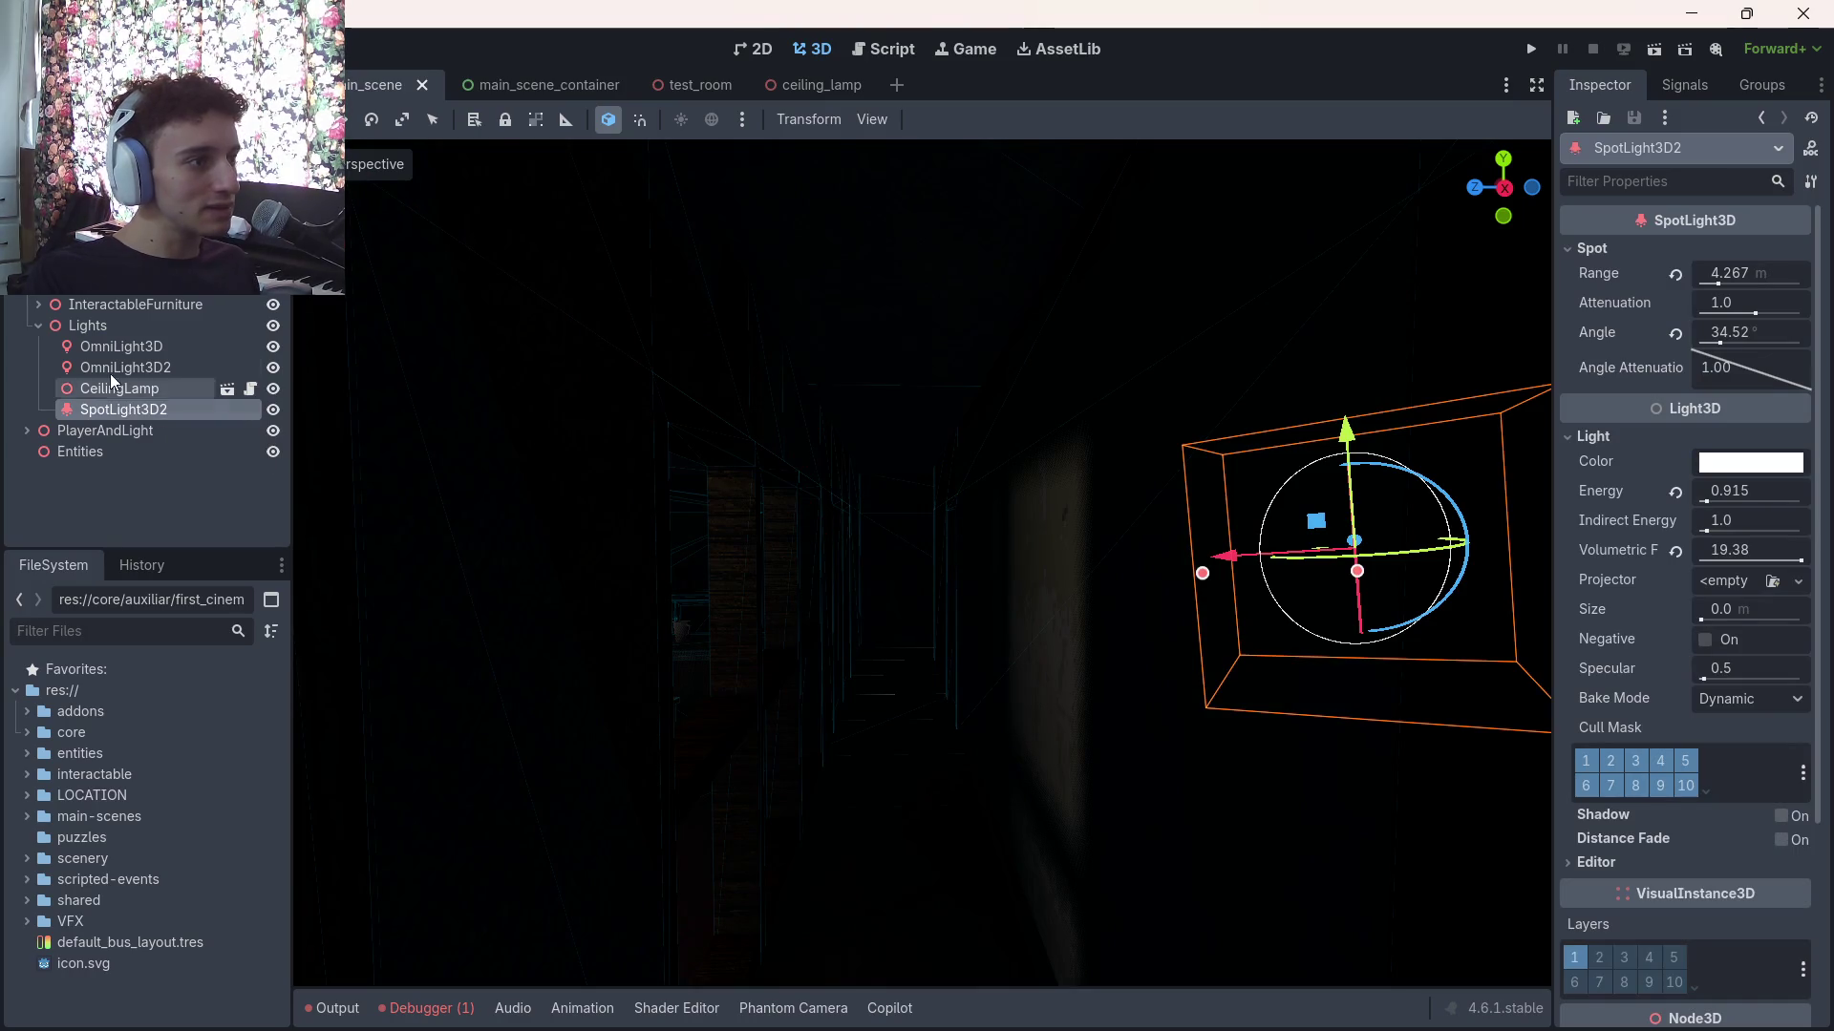
{"action": "left_click", "coordinate": [128, 329]}
{"action": "key", "text": "ctrl+a"}
{"action": "key", "text": "Escape"}
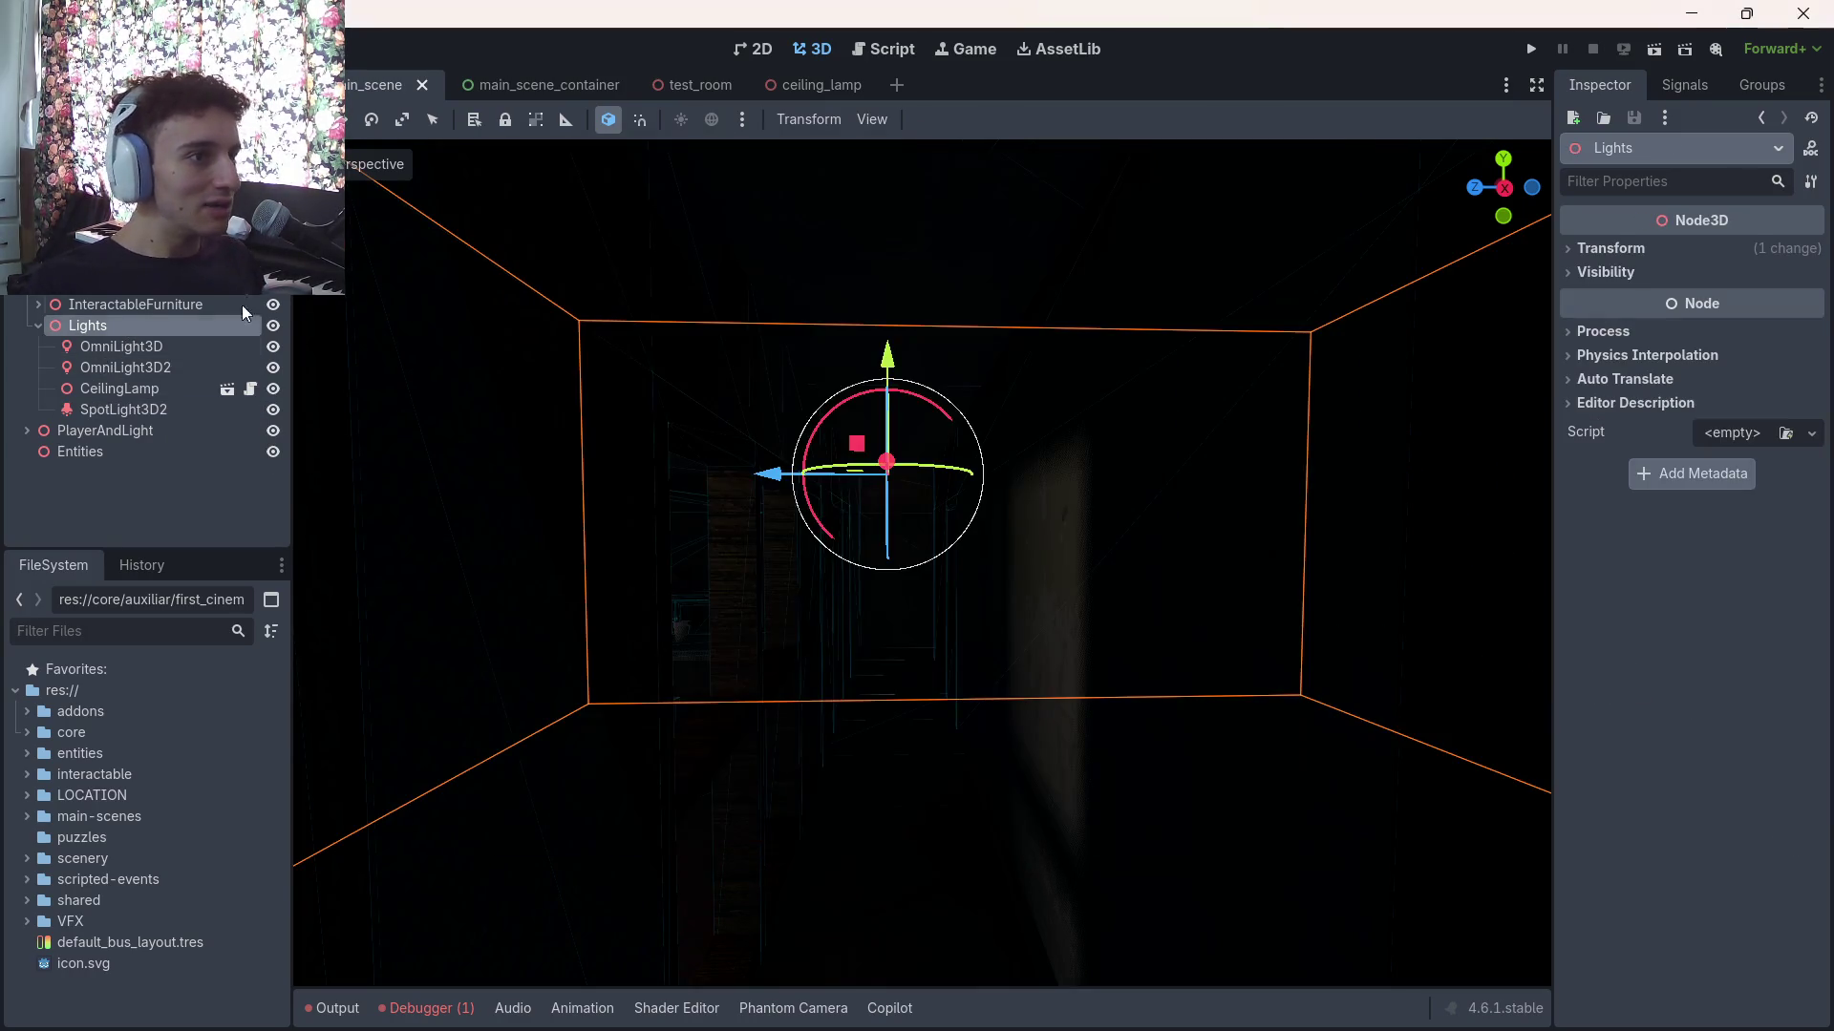
Paste the ceiling_lamp spotlight under Lights in main_scene and delete its OmniLight3D3 child
{"action": "left_click", "coordinate": [821, 84]}
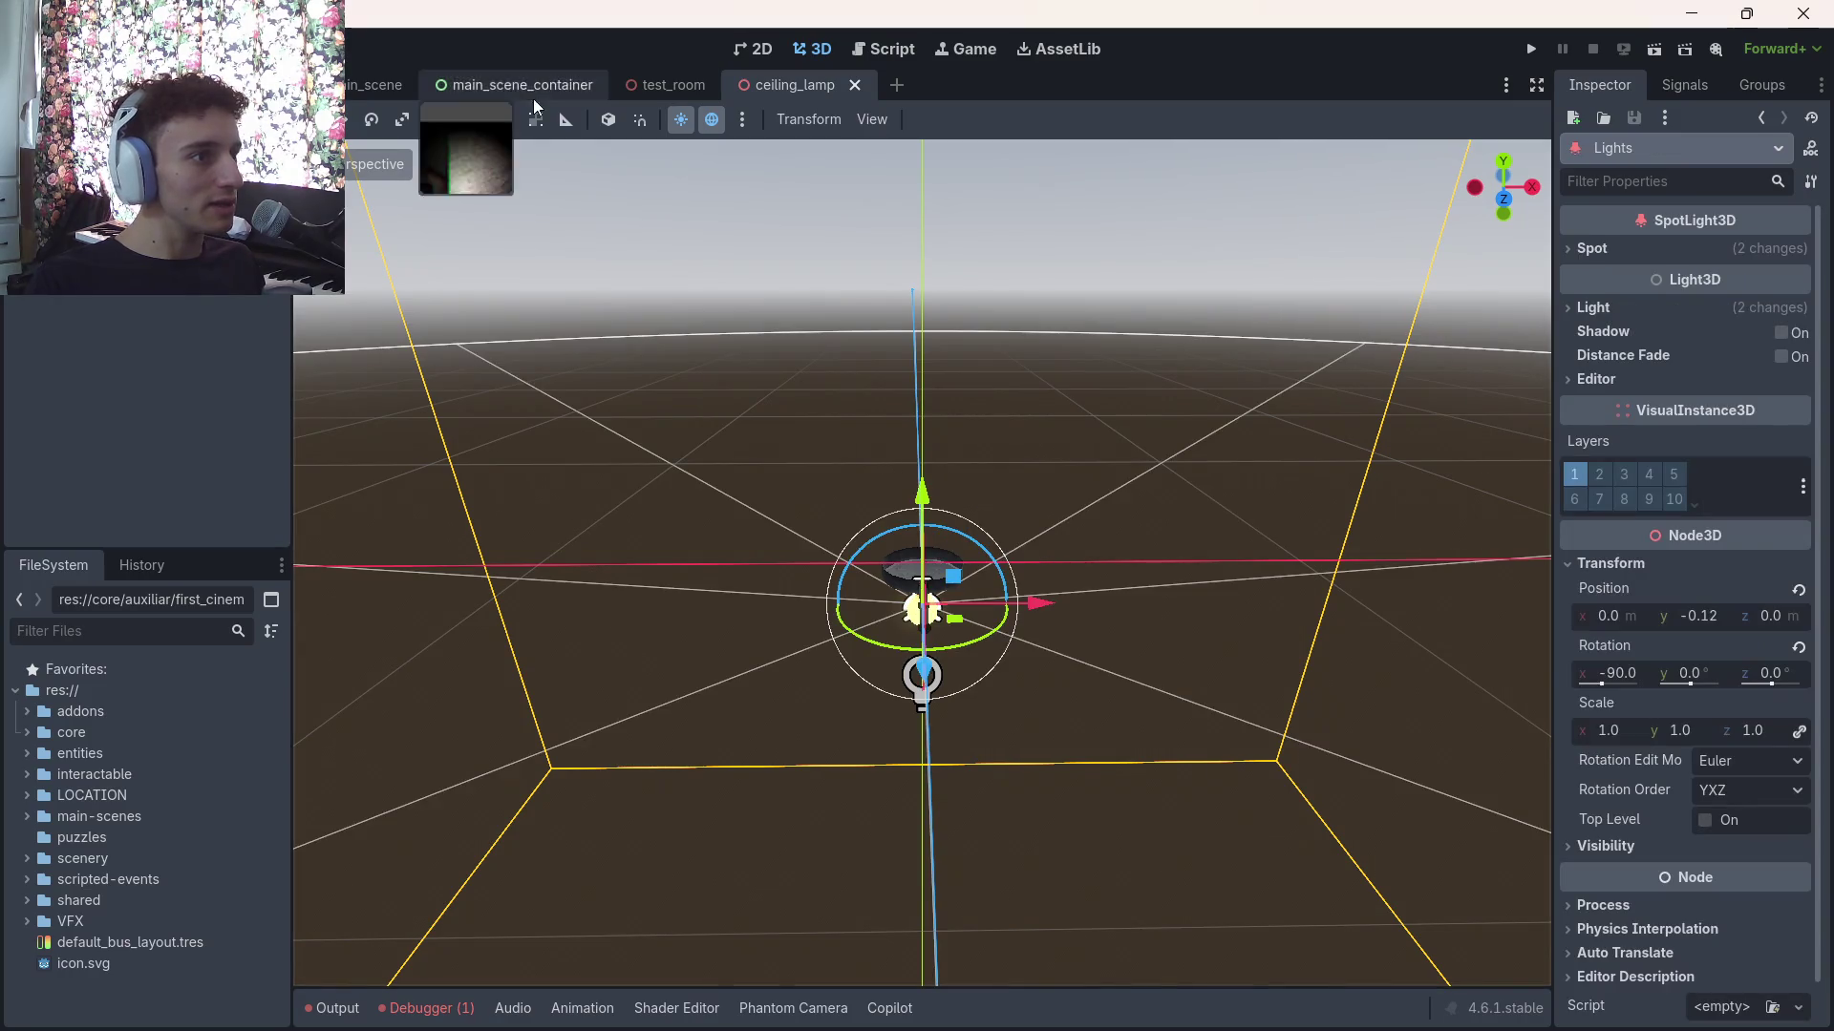
{"action": "left_click", "coordinate": [361, 78]}
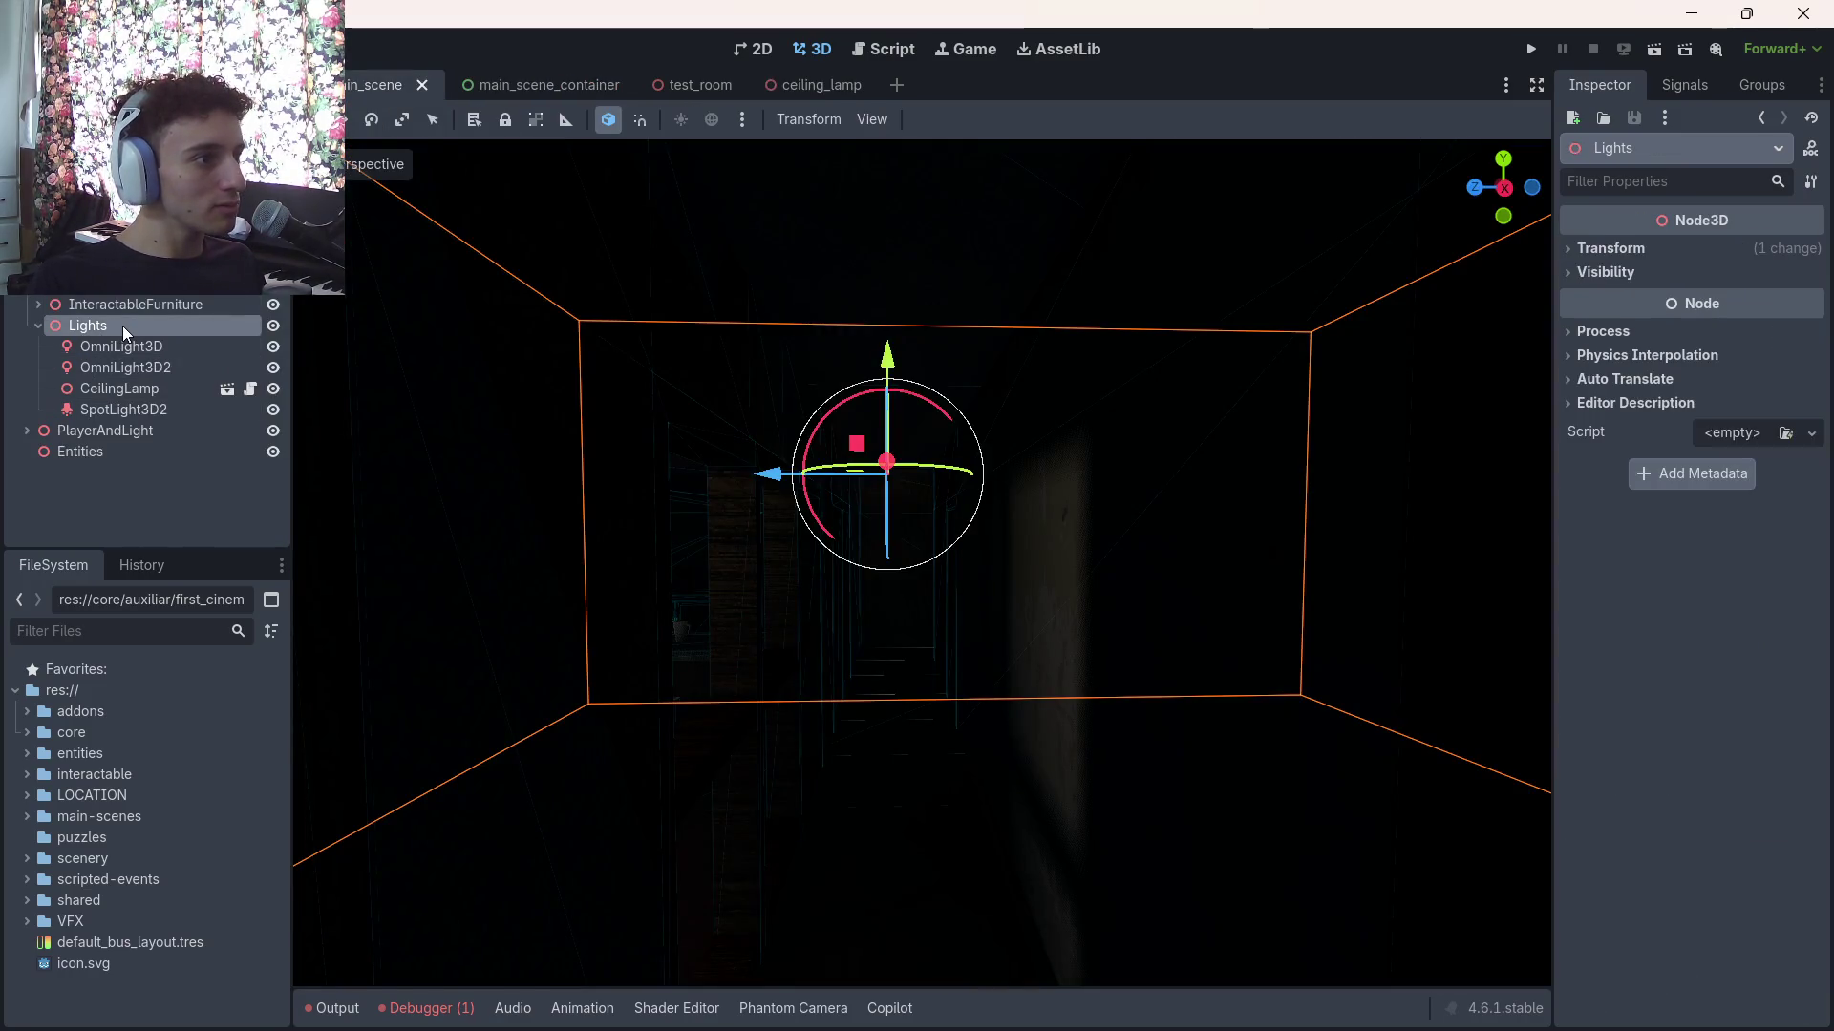
{"action": "key", "text": "ctrl+v"}
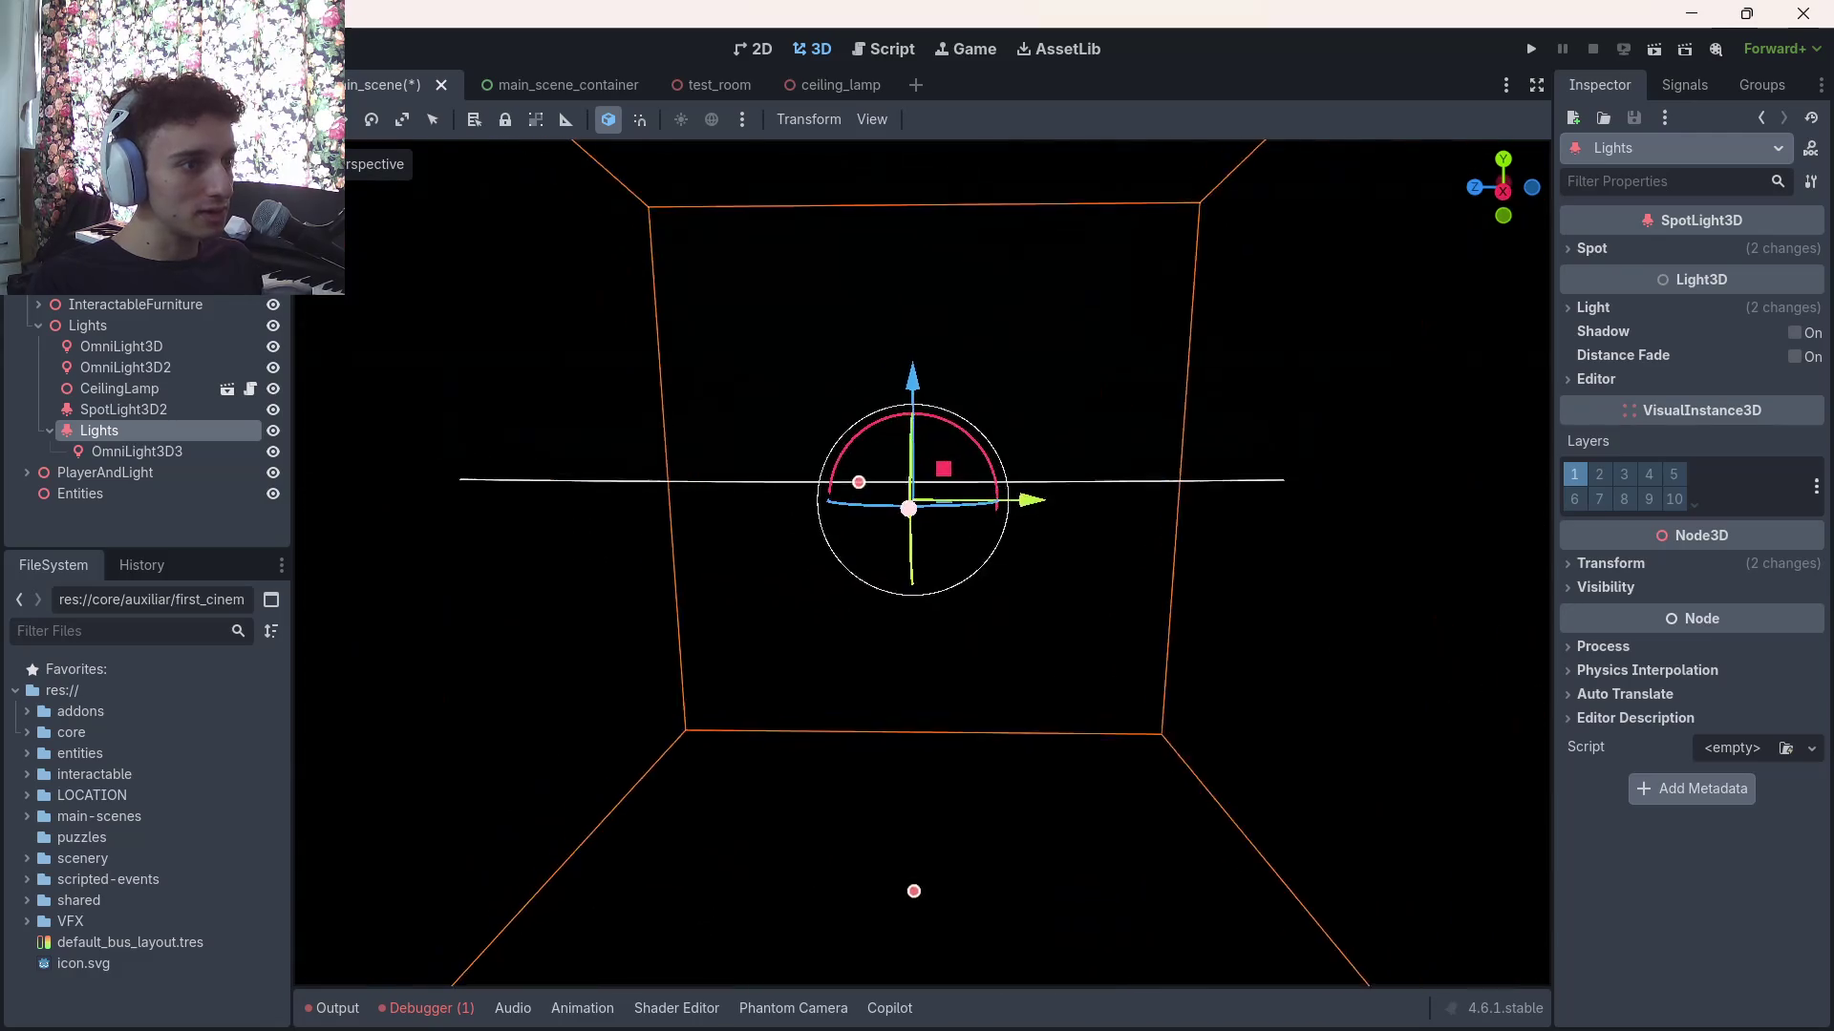
{"action": "left_click", "coordinate": [123, 451]}
{"action": "key", "text": "Delete"}
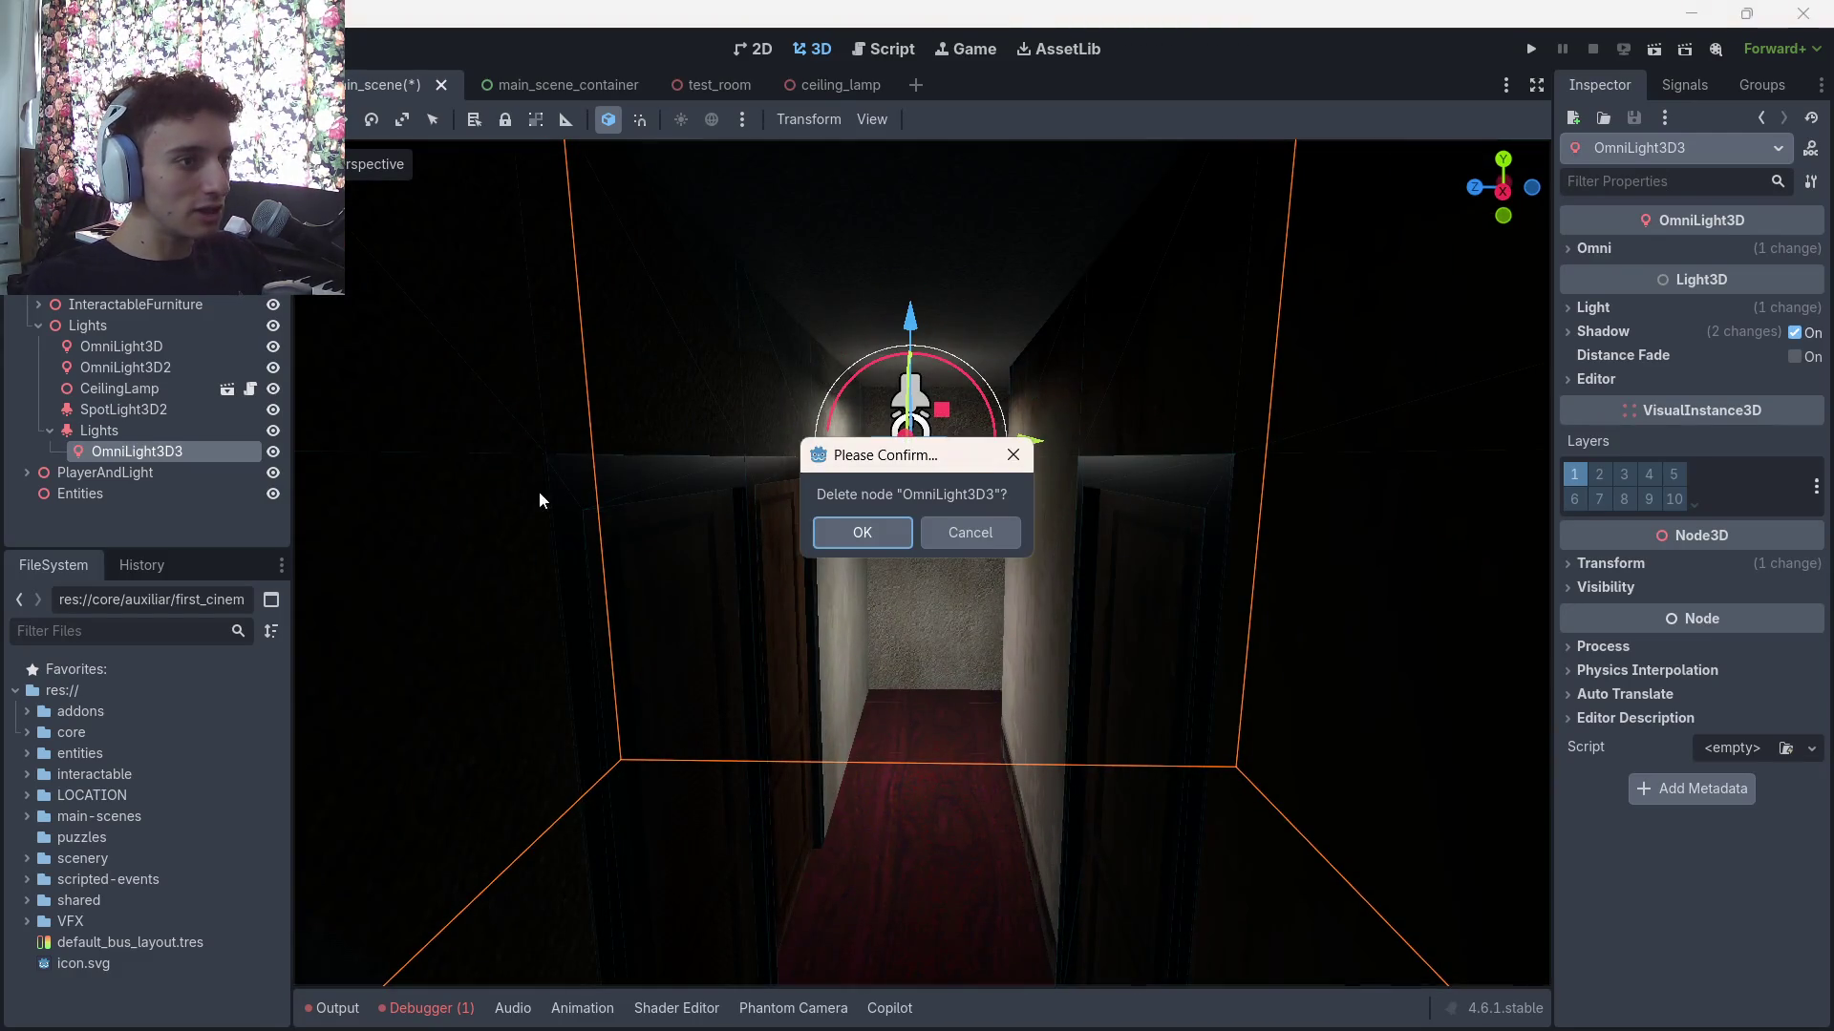
{"action": "left_click", "coordinate": [872, 531]}
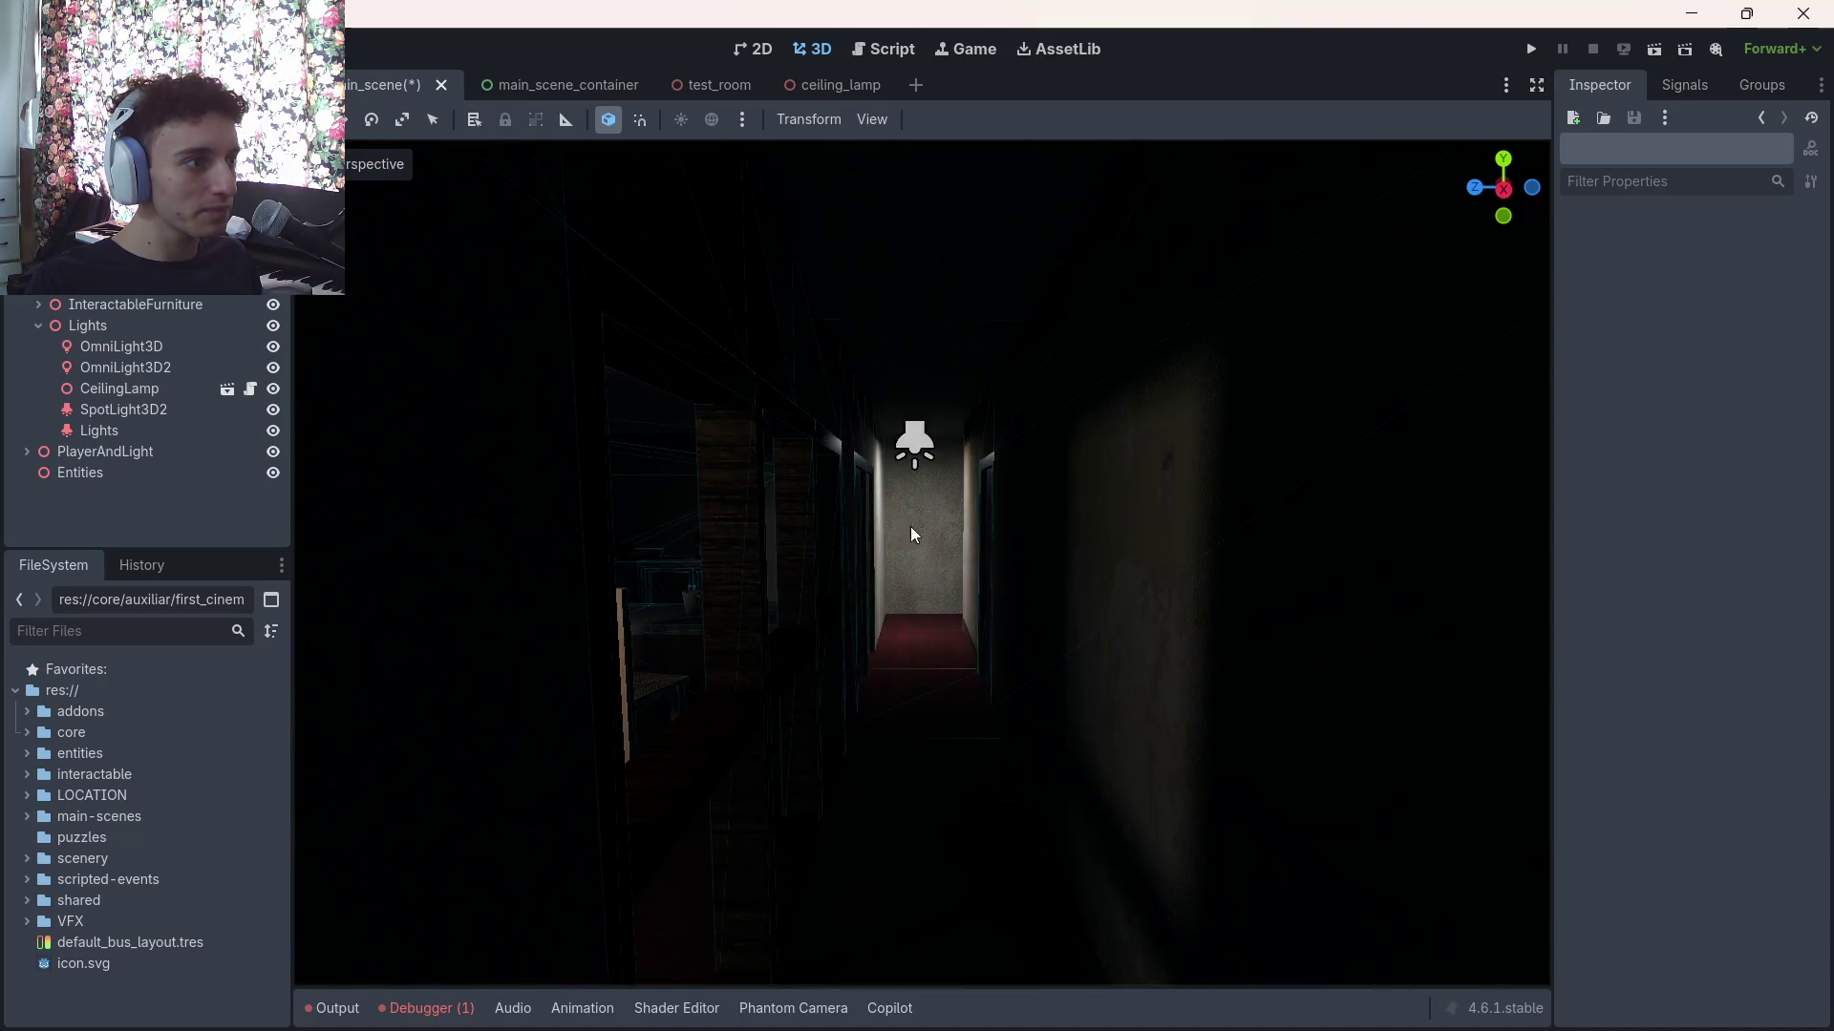
Select the new spotlight and set its X rotation to 0, then to 180 degrees
{"action": "left_click", "coordinate": [914, 441]}
{"action": "mouse_move", "coordinate": [1002, 412]}
{"action": "left_mouse_down"}
{"action": "mouse_move", "coordinate": [960, 368]}
{"action": "mouse_move", "coordinate": [861, 349]}
{"action": "left_mouse_up"}
{"action": "right_click", "coordinate": [861, 350]}
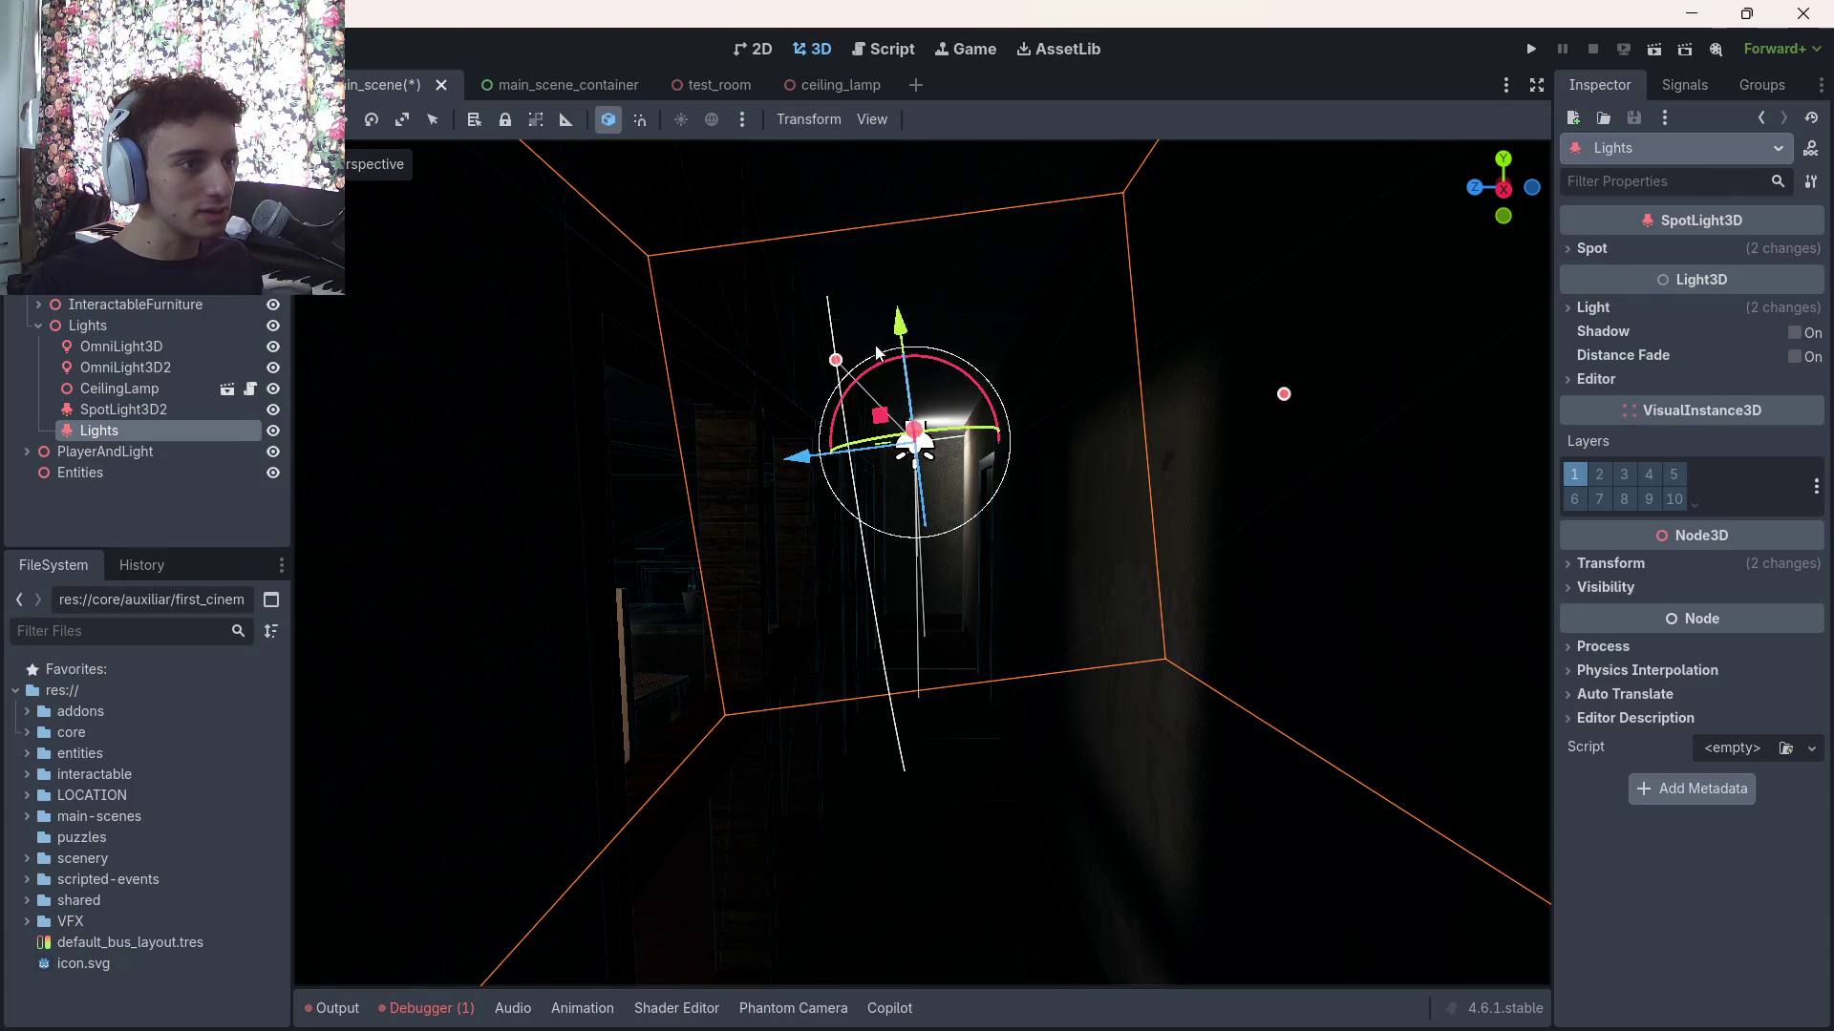
{"action": "left_click", "coordinate": [1607, 562]}
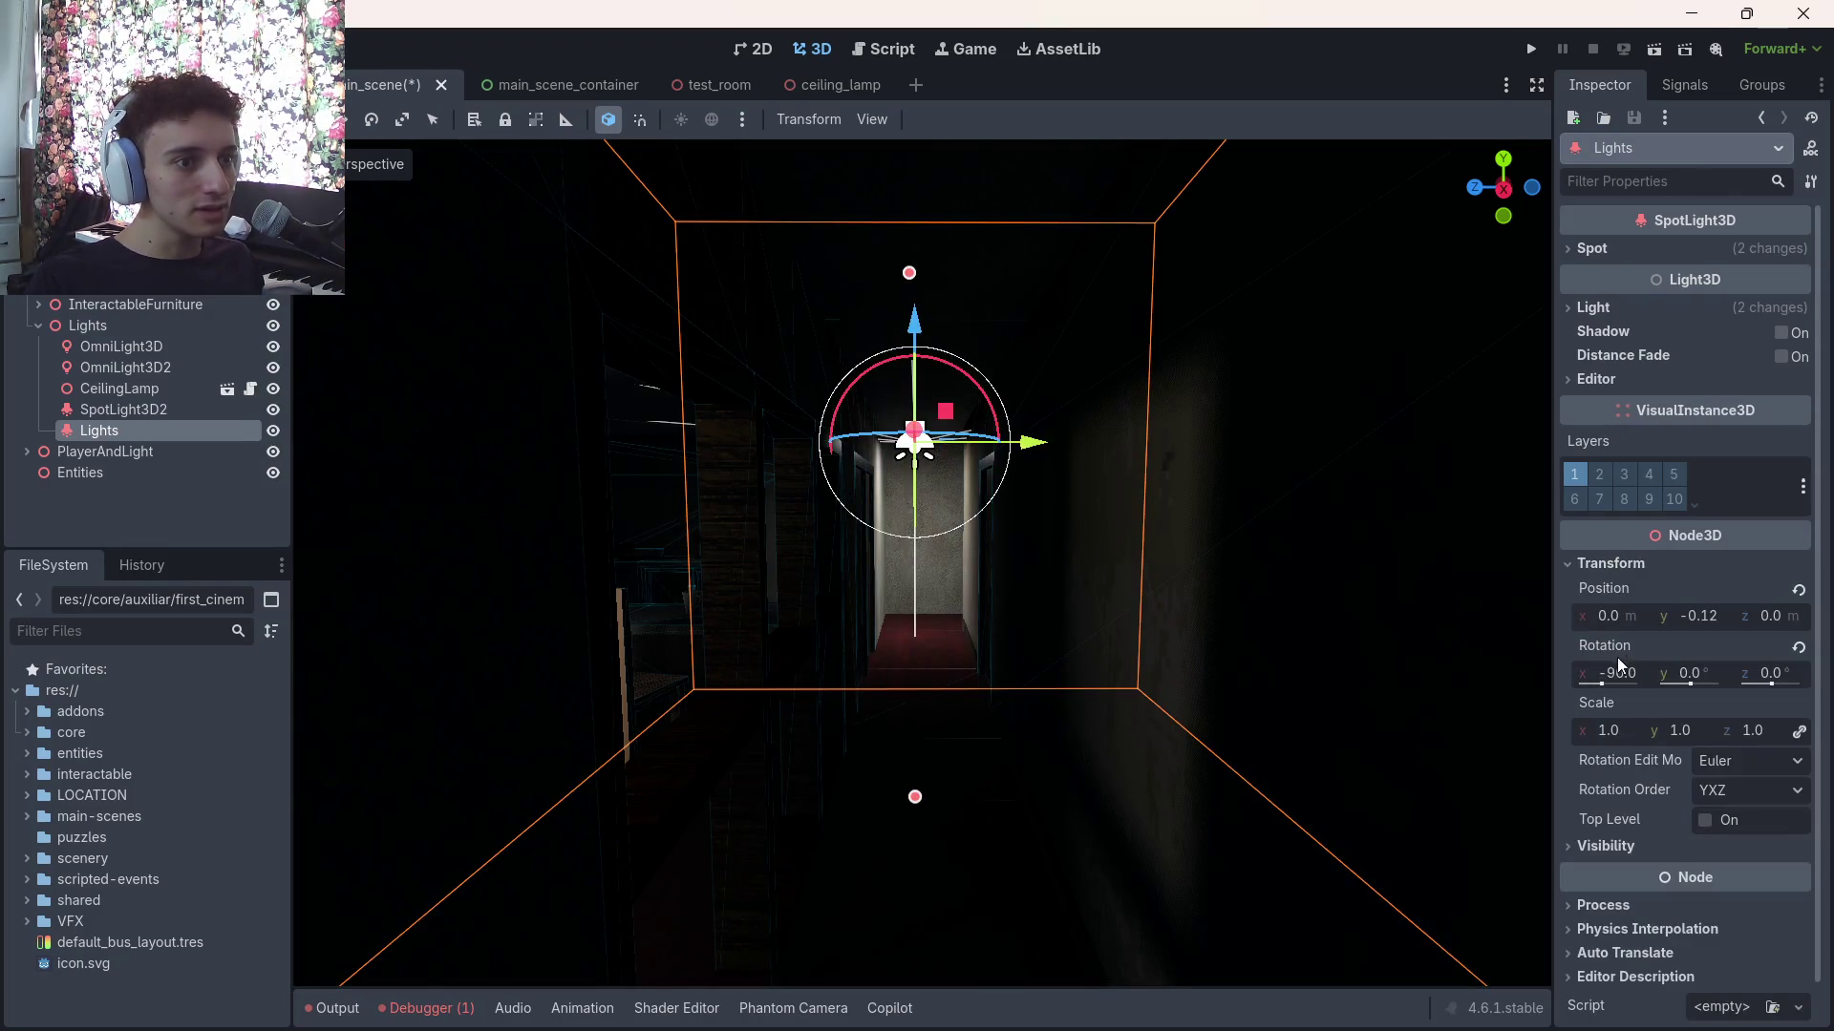
{"action": "type", "text": "0"}
{"action": "key", "text": "Return"}
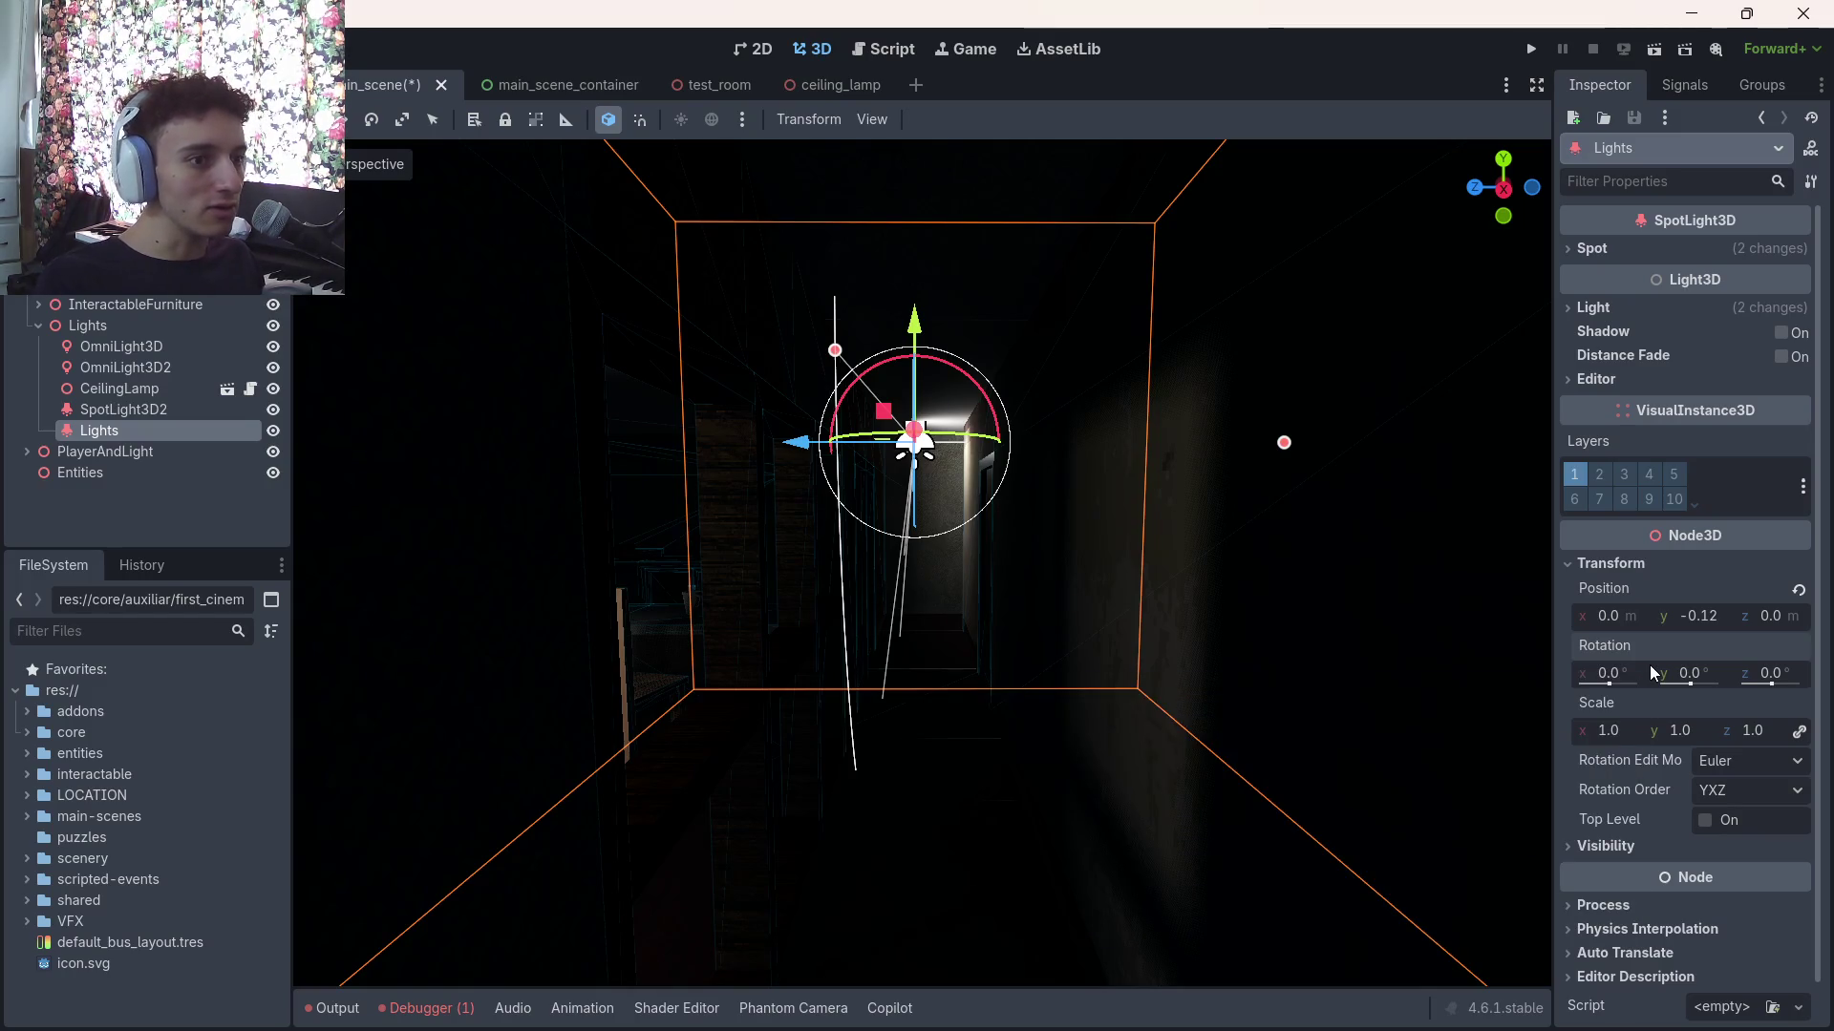
{"action": "type", "text": "80"}
{"action": "key", "text": "Return"}
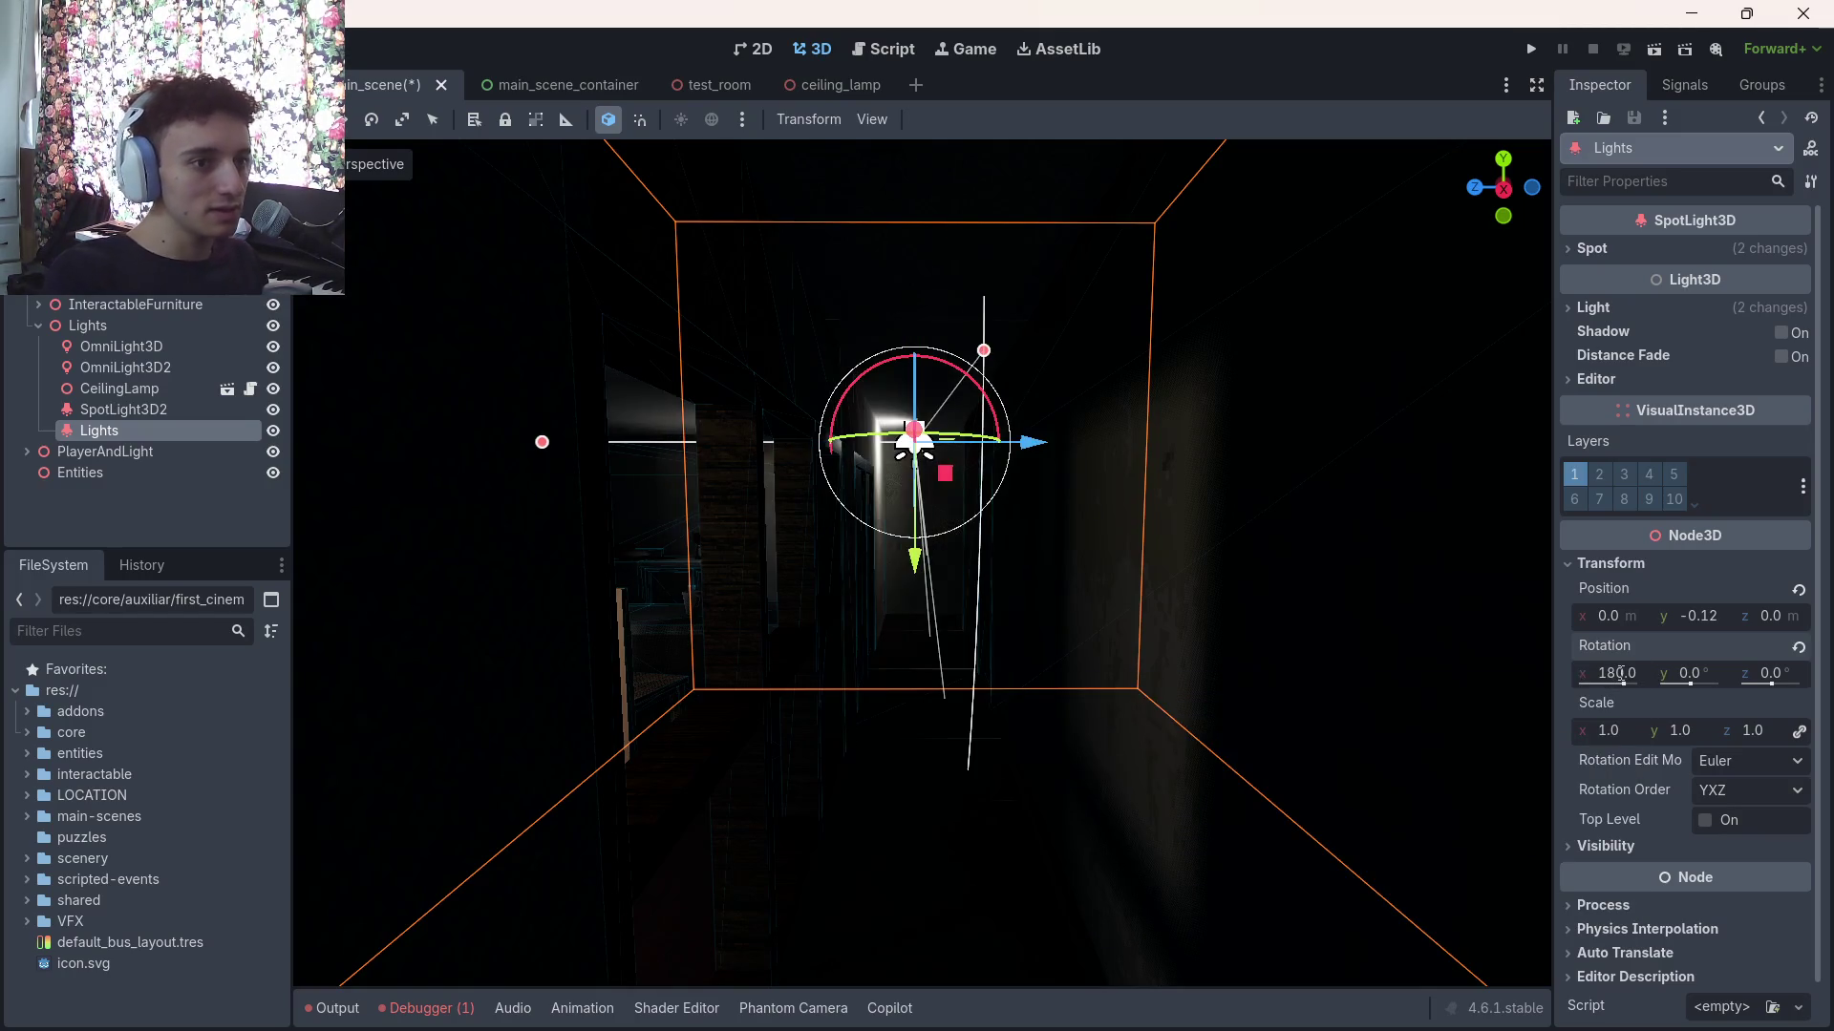
Move the spotlight along Z and X, then lower it to Position y -0.87
{"action": "mouse_move", "coordinate": [1038, 444]}
{"action": "left_mouse_down"}
{"action": "mouse_move", "coordinate": [959, 445]}
{"action": "mouse_move", "coordinate": [1011, 451]}
{"action": "mouse_move", "coordinate": [993, 420]}
{"action": "left_mouse_up"}
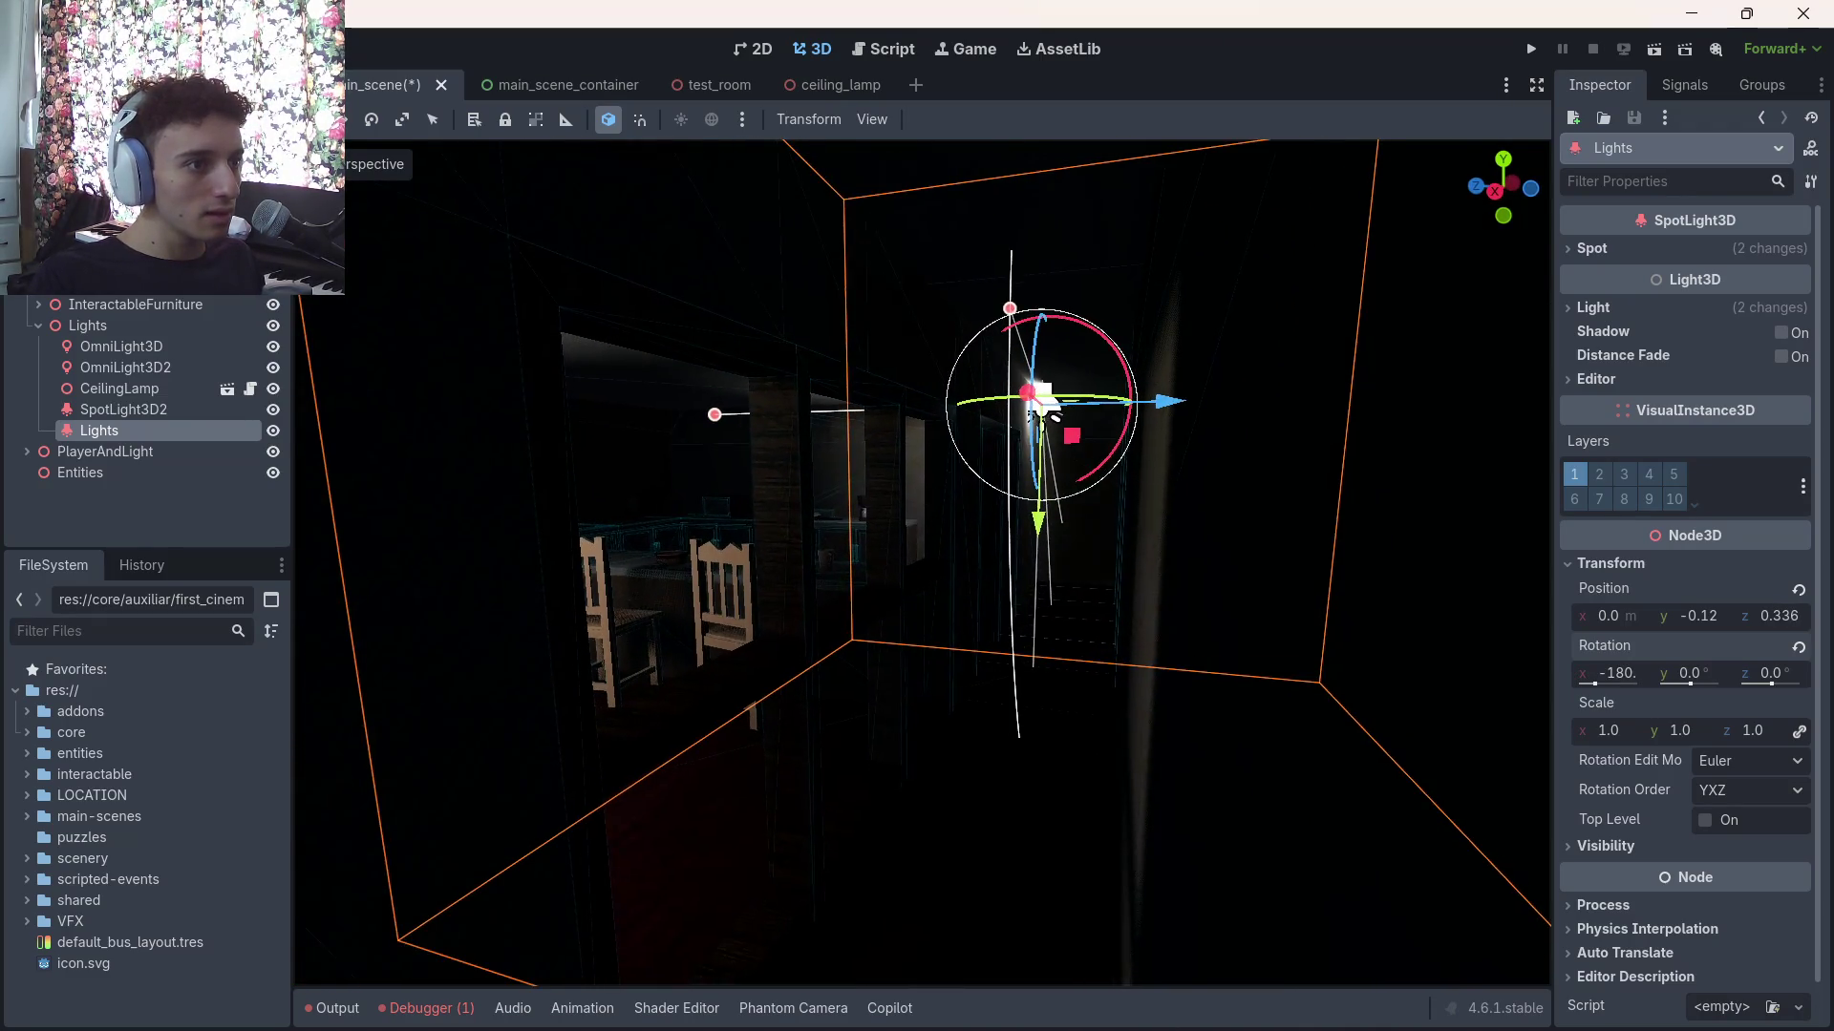
{"action": "scroll", "coordinate": [1000, 423], "scroll_direction": "up", "scroll_amount": 5}
{"action": "left_click_drag", "start_coordinate": [1440, 395], "coordinate": [1518, 401]}
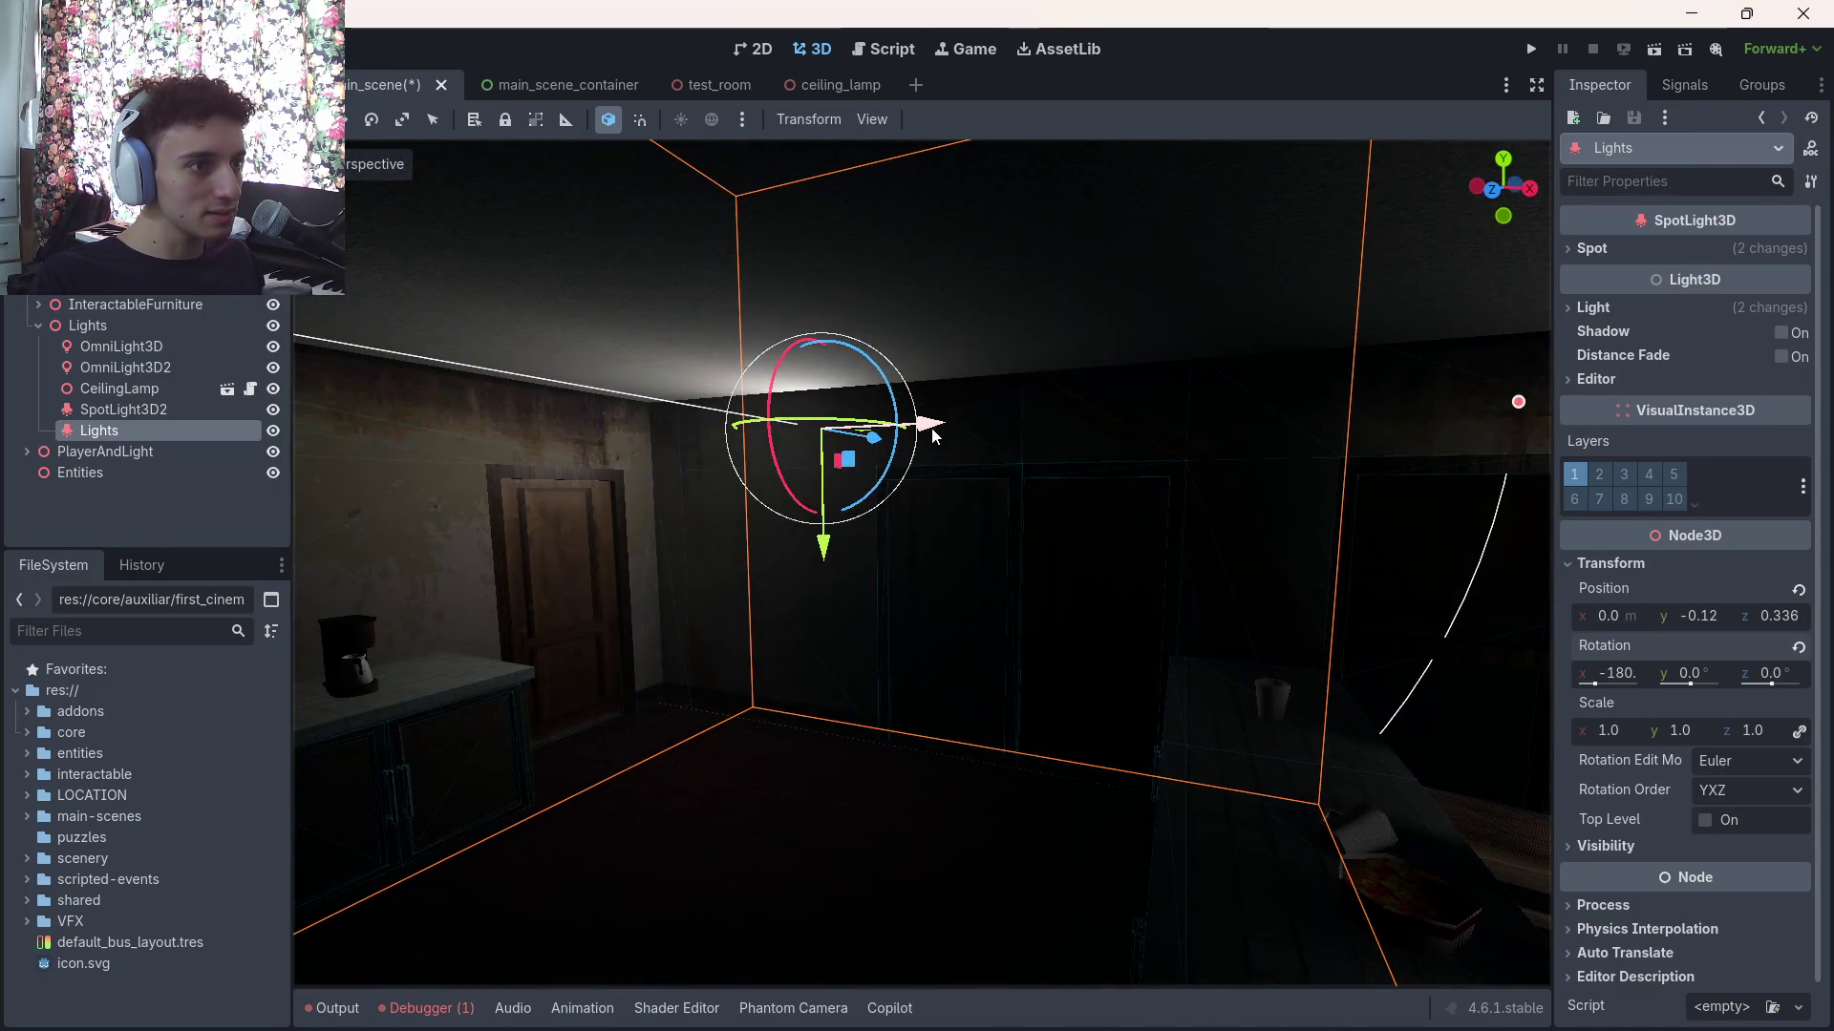
{"action": "left_click_drag", "start_coordinate": [931, 428], "coordinate": [1528, 406]}
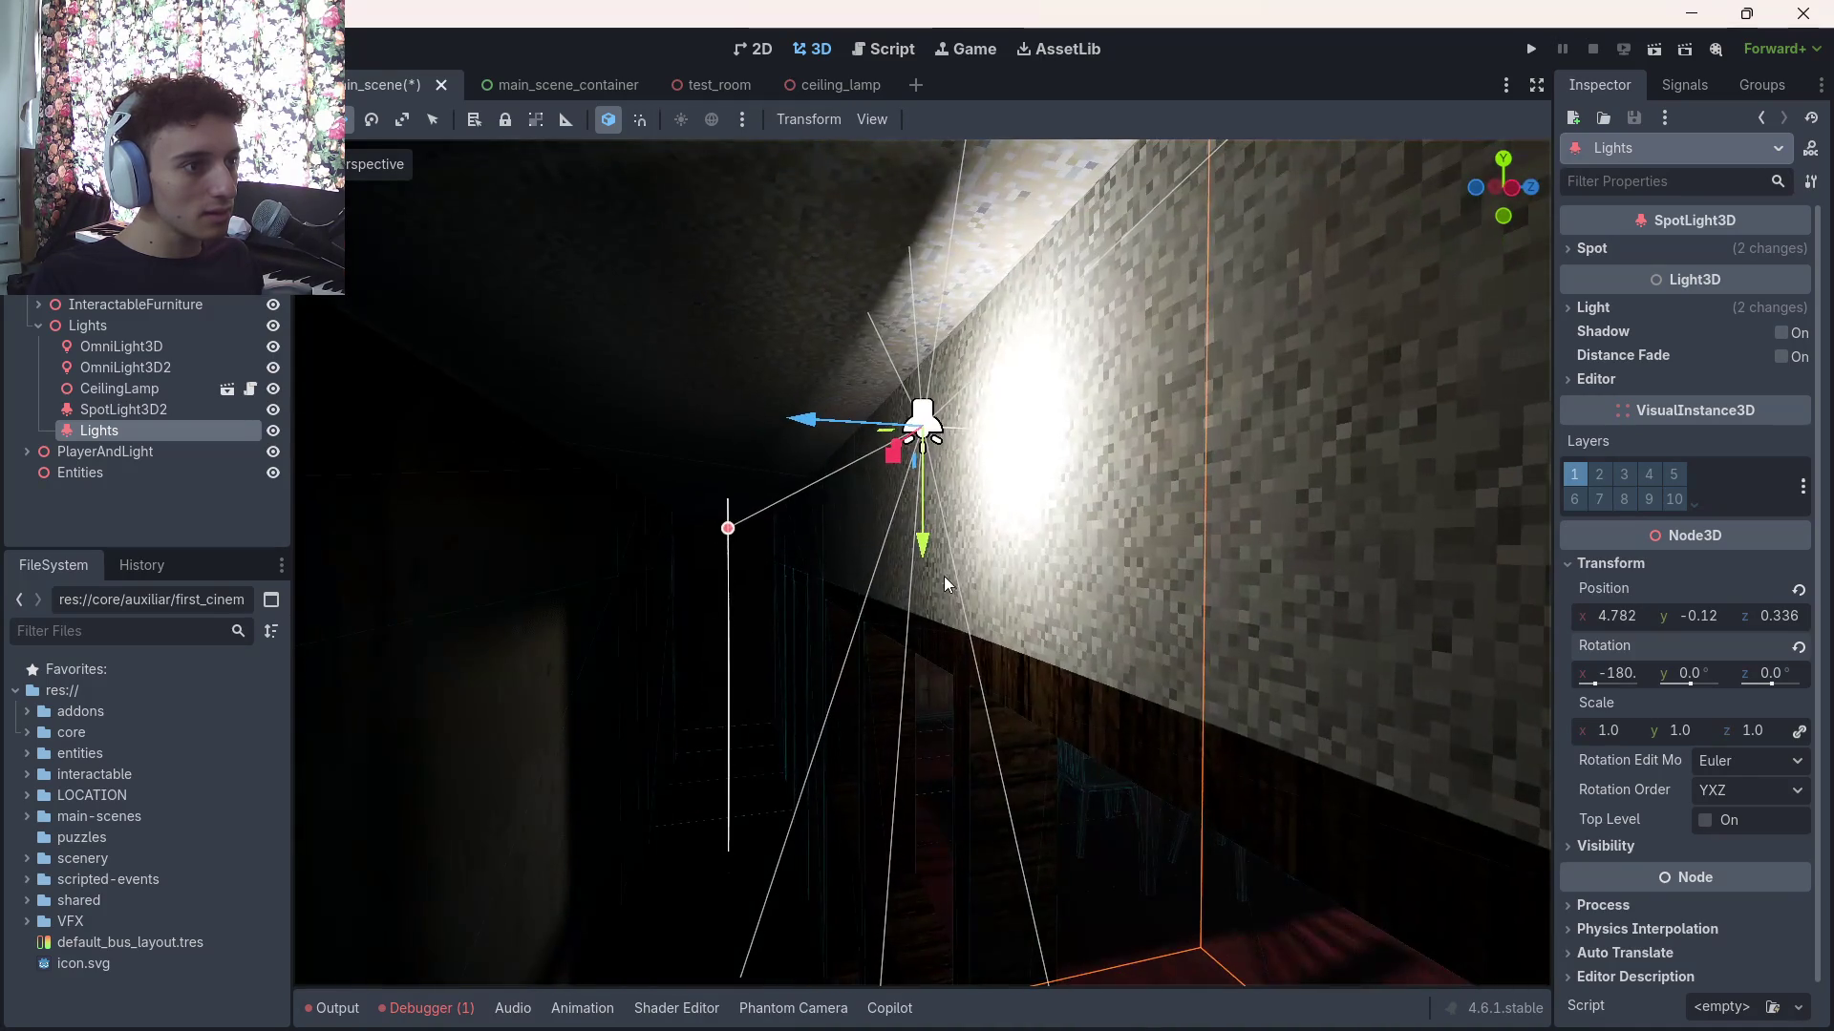
{"action": "left_click_drag", "start_coordinate": [925, 564], "coordinate": [927, 998]}
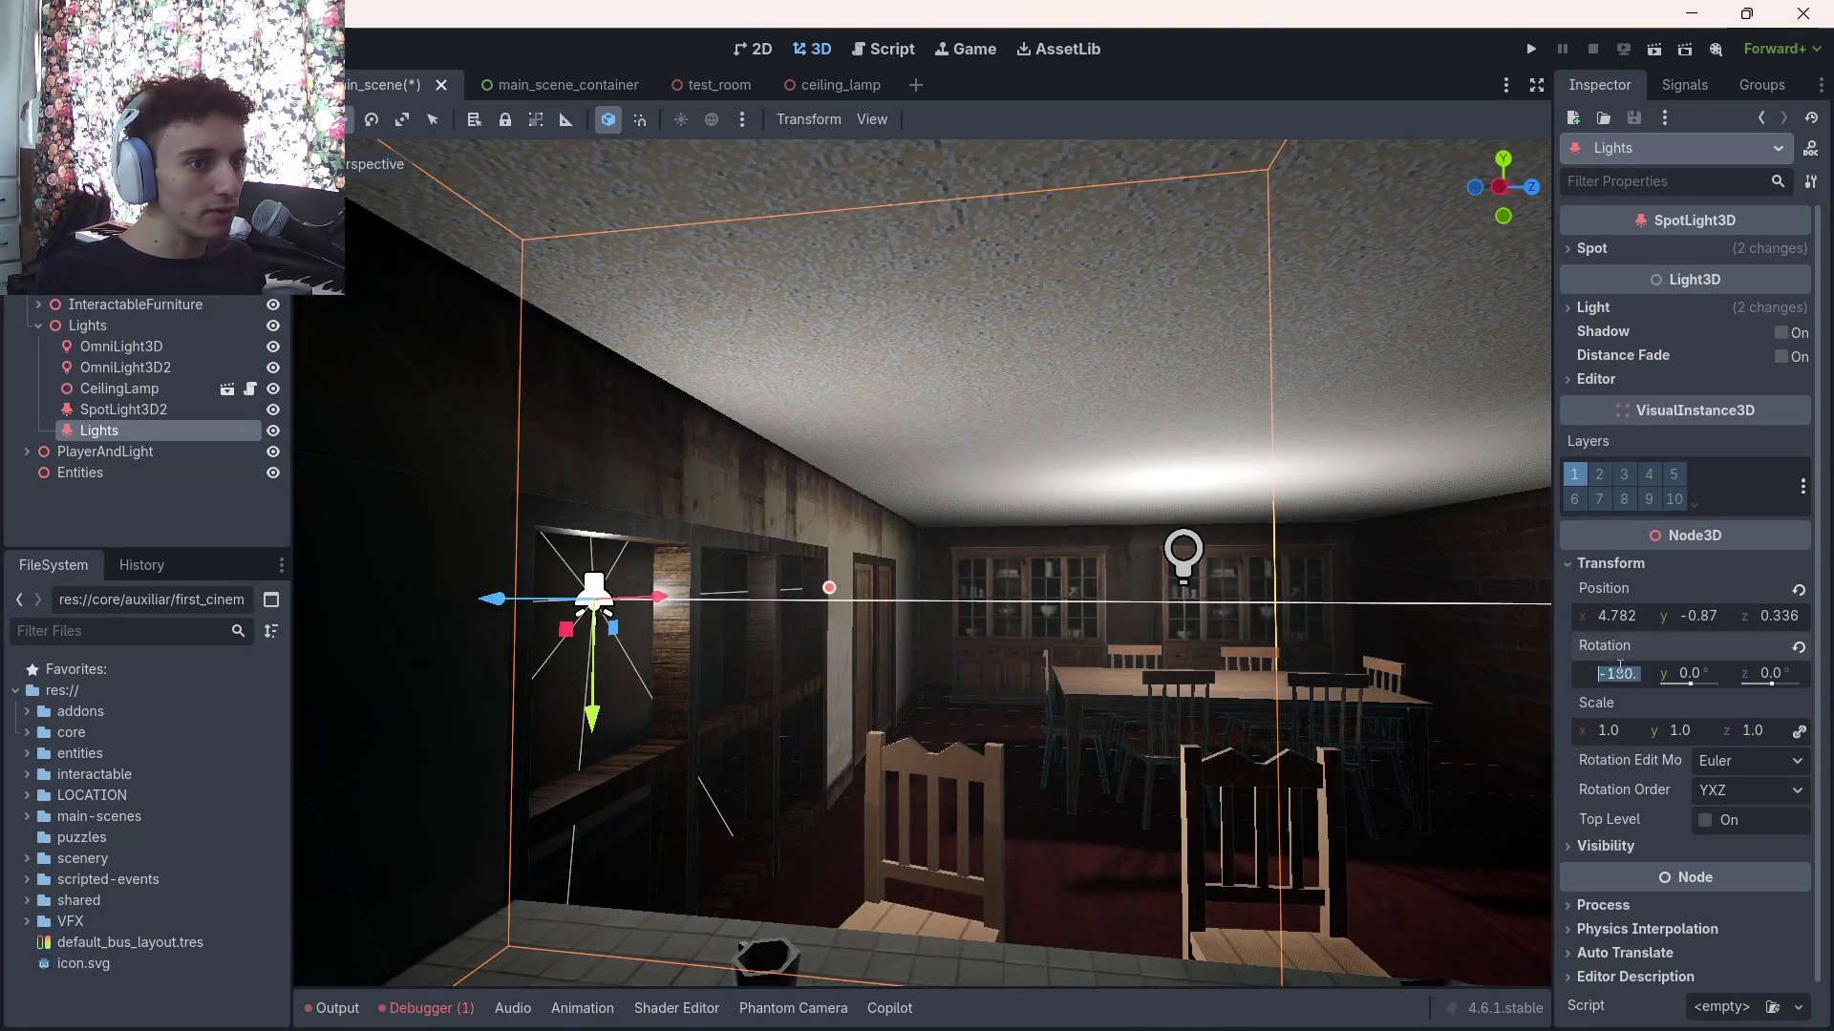
Set the spotlight's X rotation to 0, frame it, and slide it along its Z axis
{"action": "type", "text": "0"}
{"action": "key", "text": "Return"}
{"action": "key", "text": "f"}
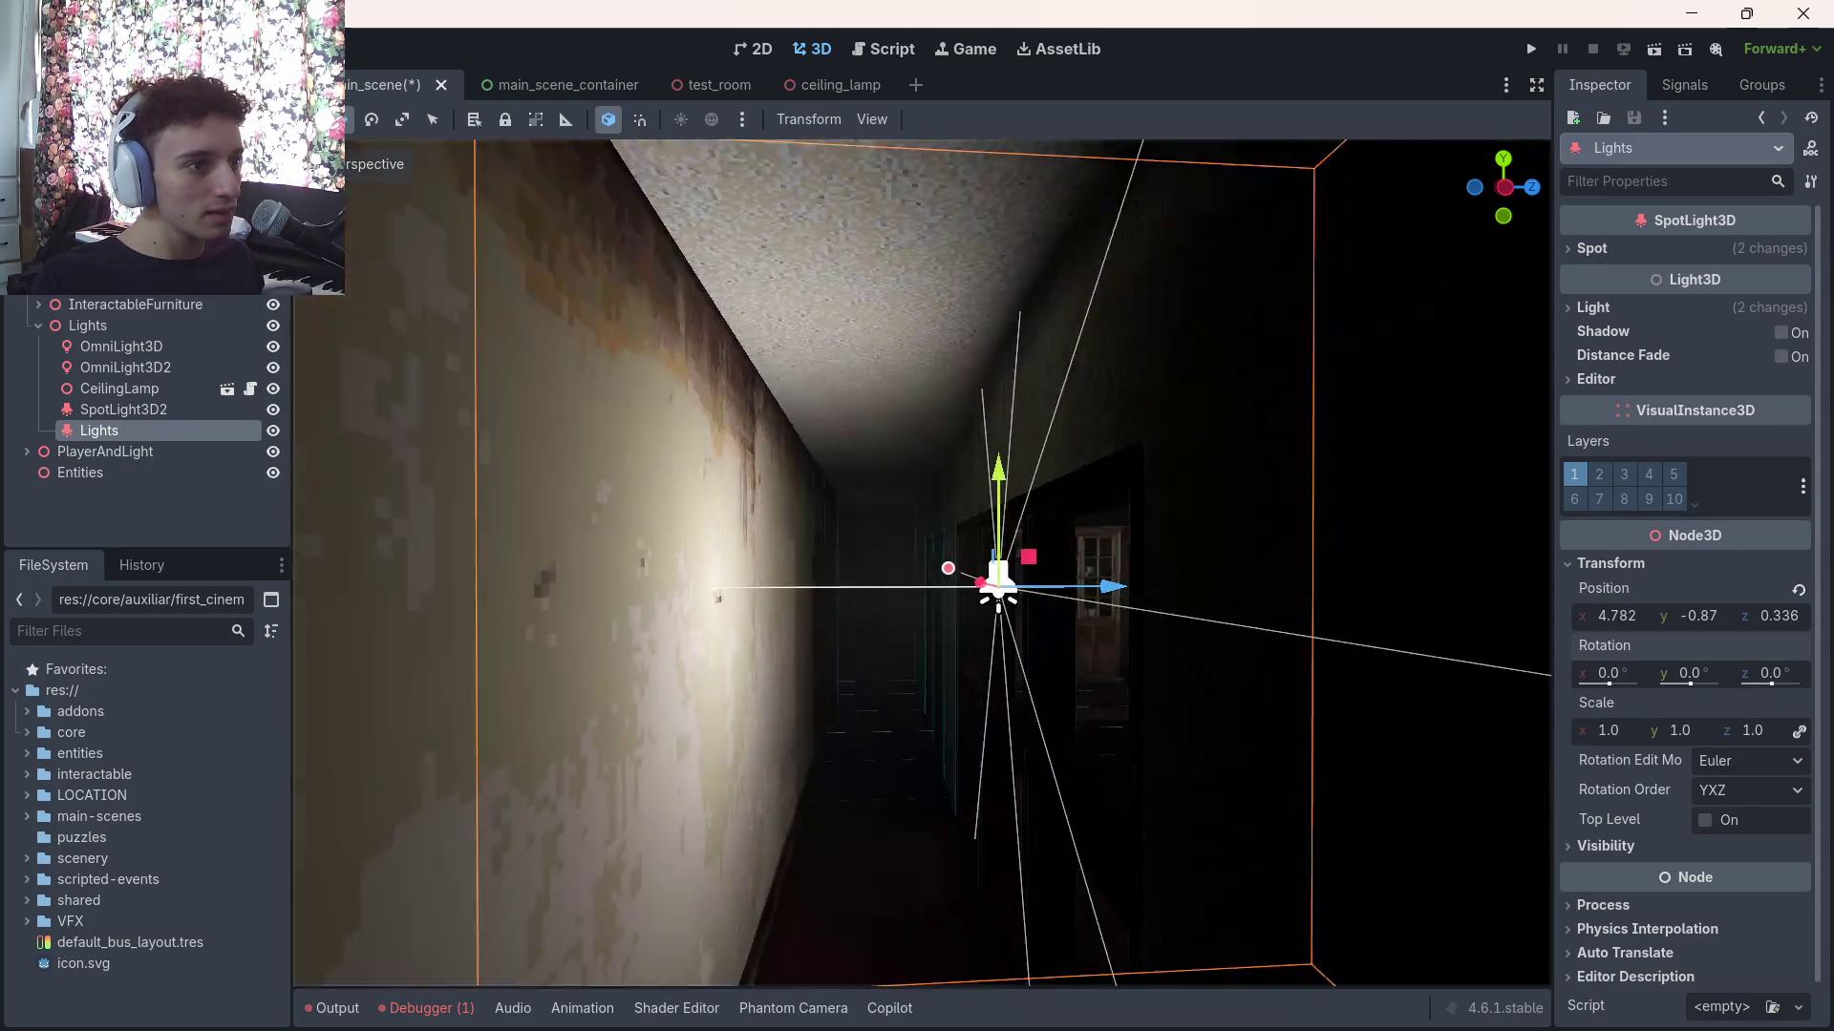
{"action": "mouse_move", "coordinate": [1077, 571]}
{"action": "left_mouse_down"}
{"action": "mouse_move", "coordinate": [1211, 599]}
{"action": "mouse_move", "coordinate": [1286, 589]}
{"action": "left_mouse_up"}
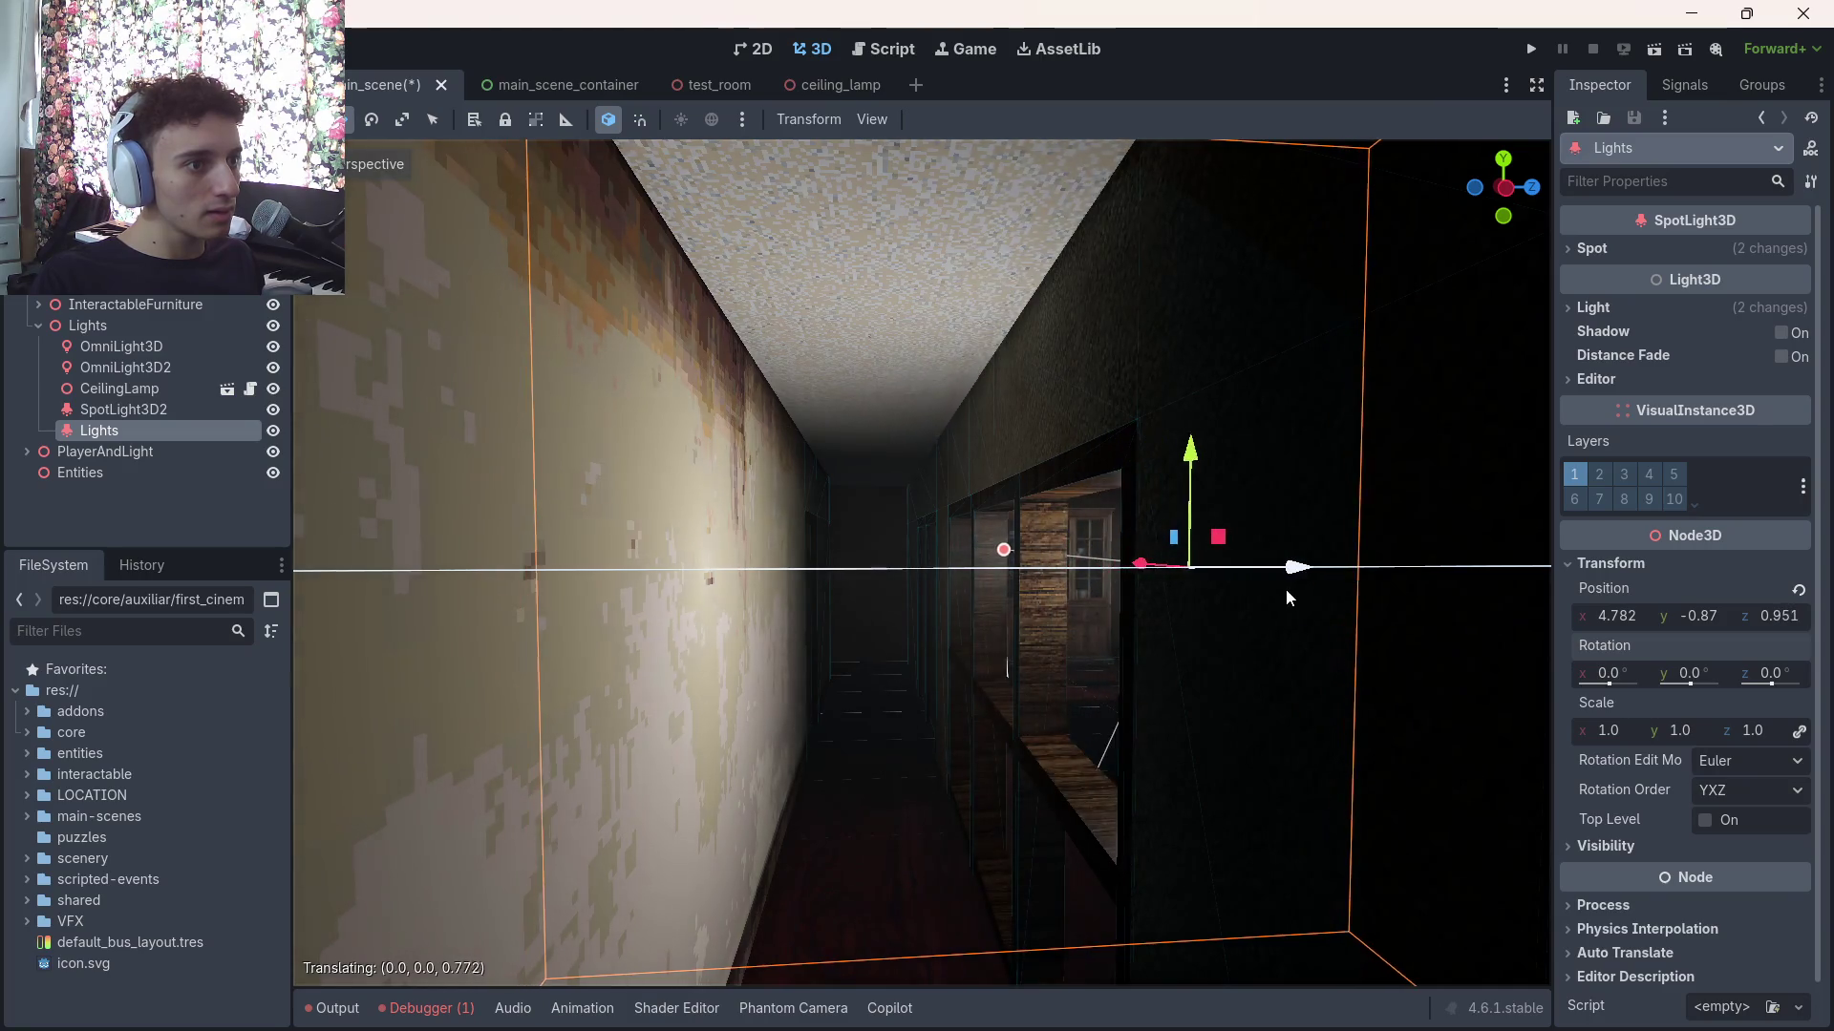
{"action": "key", "text": "s"}
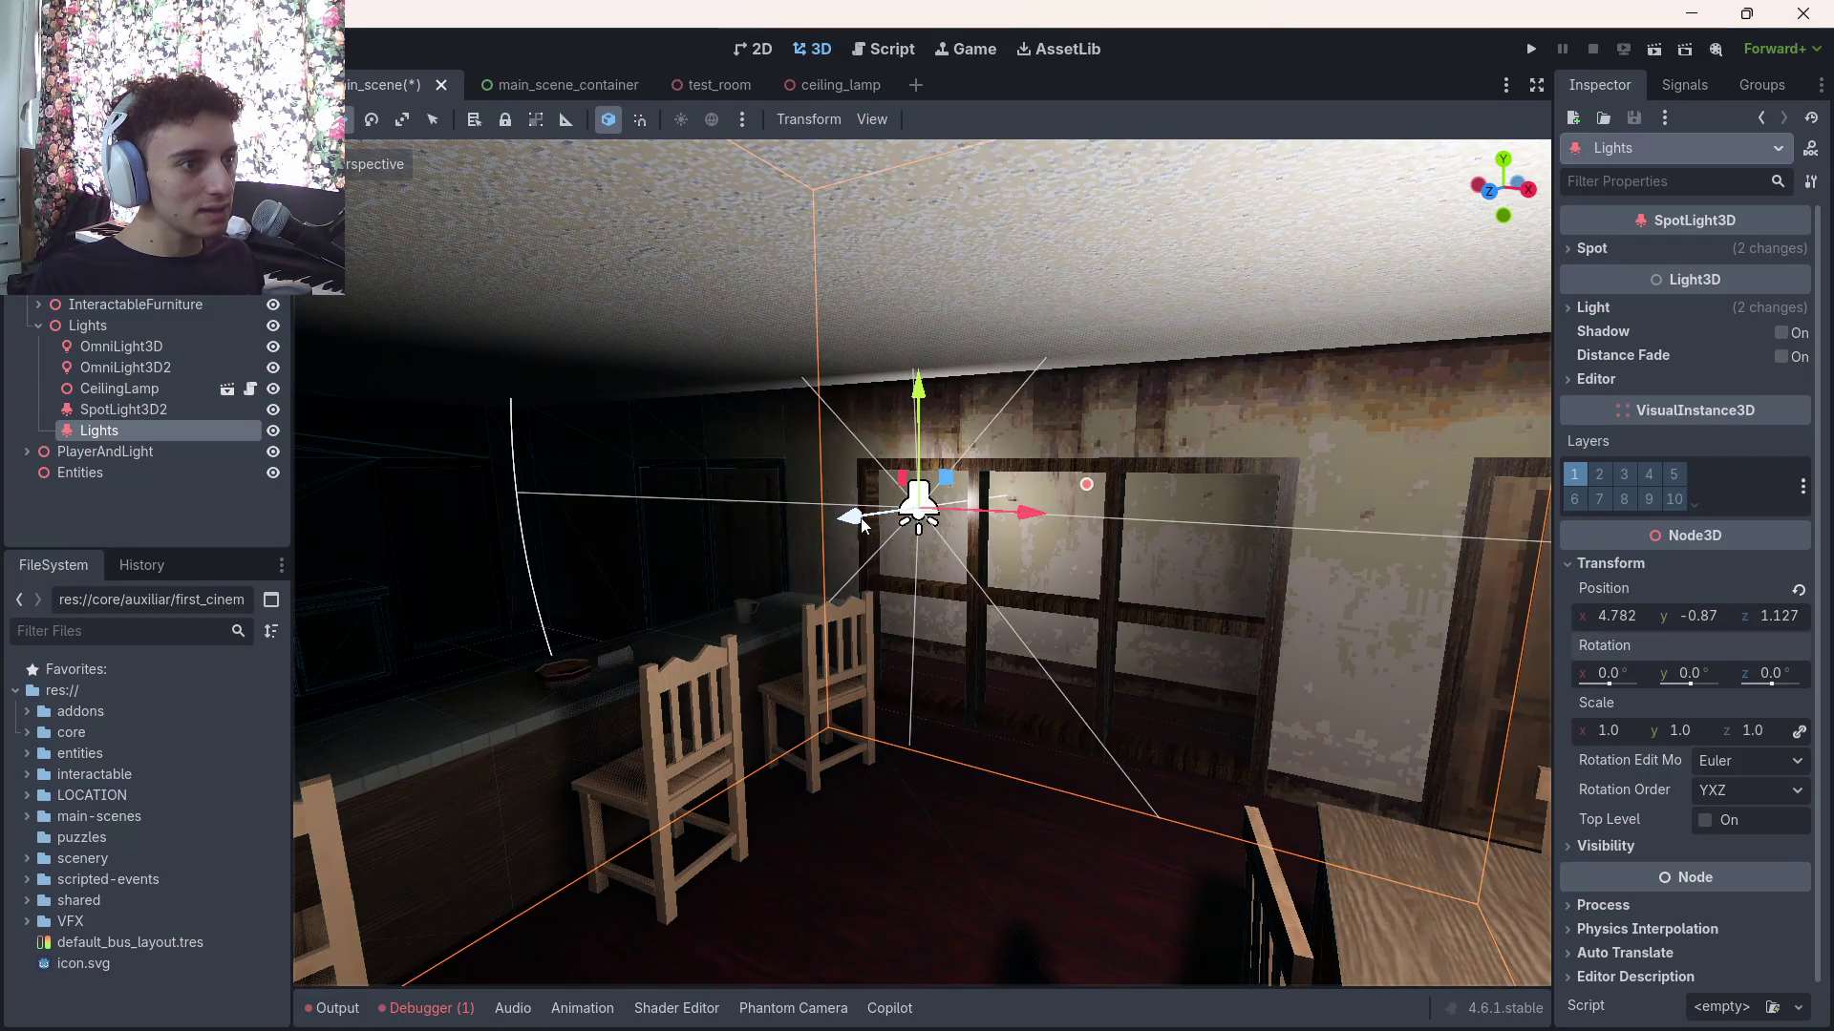
{"action": "left_click_drag", "start_coordinate": [863, 524], "coordinate": [955, 516]}
{"action": "key", "text": "w"}
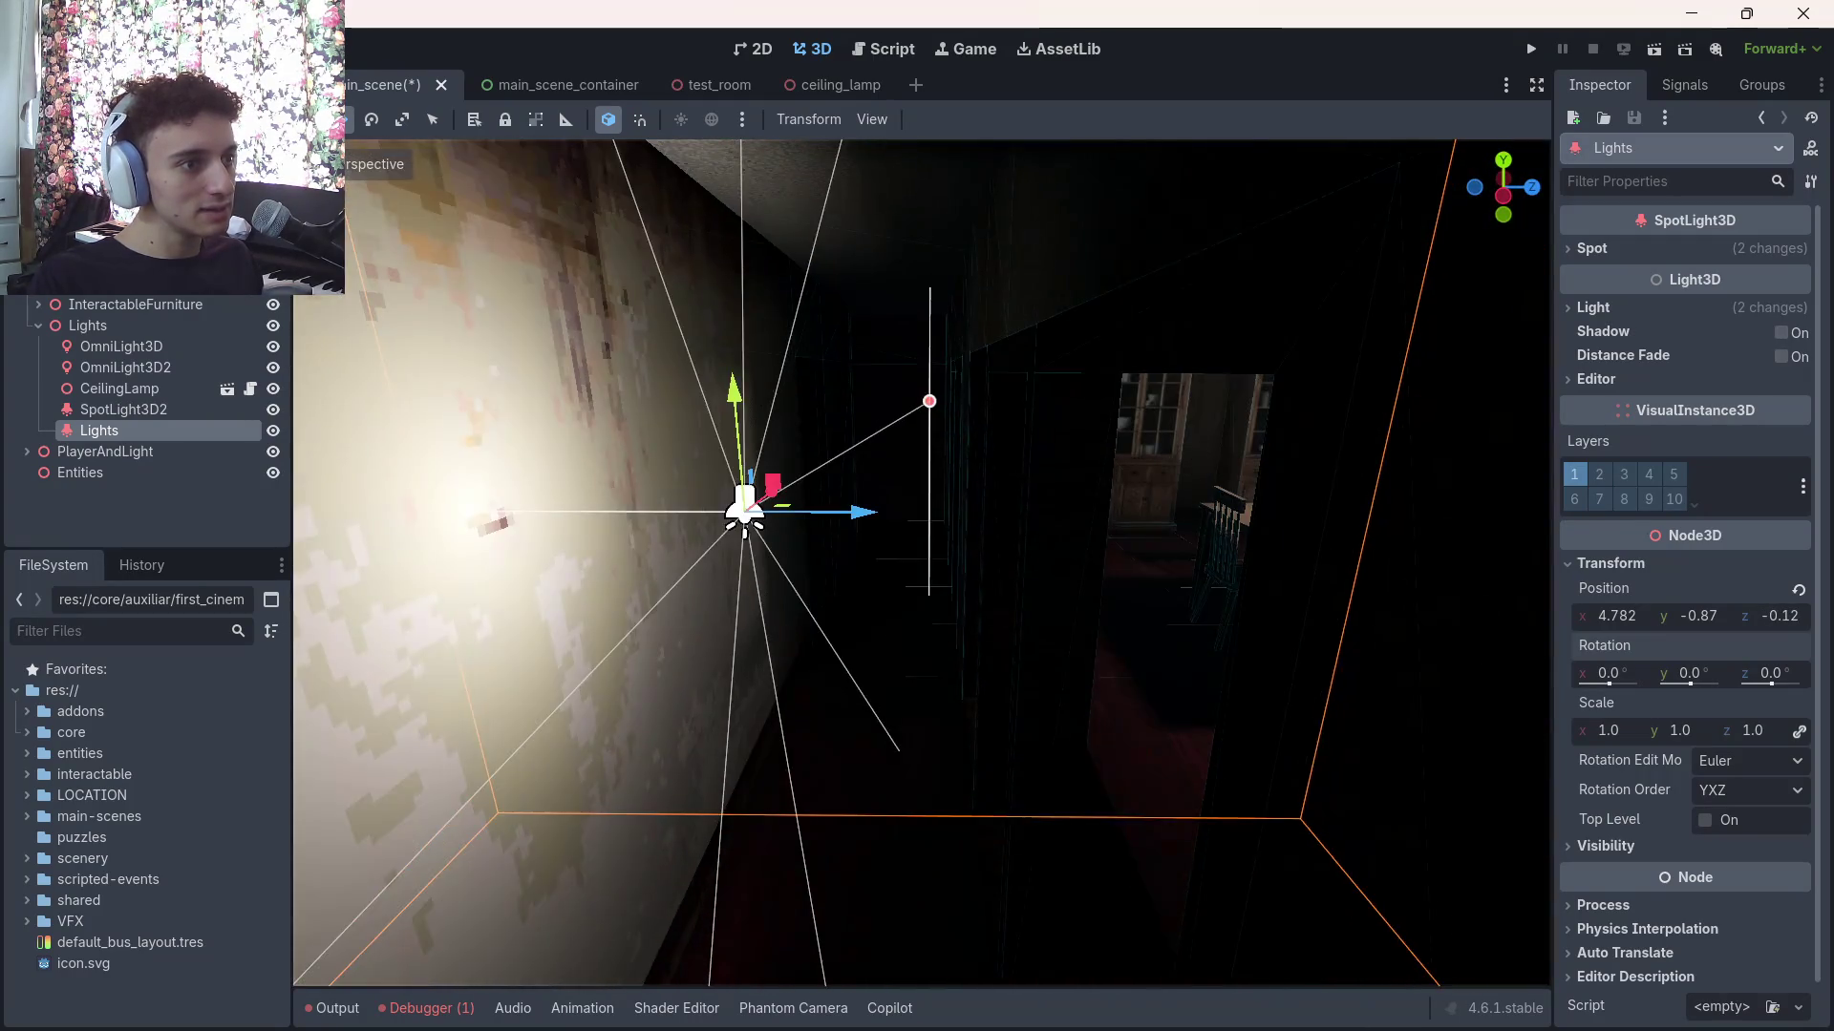
{"action": "mouse_move", "coordinate": [963, 517]}
{"action": "left_mouse_down"}
{"action": "mouse_move", "coordinate": [1069, 531]}
{"action": "mouse_move", "coordinate": [994, 556]}
{"action": "left_mouse_up"}
Nudge the spotlight down and along X to 5.16, -1.03, 0.368, then turn off layer 1
{"action": "key", "text": "w"}
{"action": "key", "text": "d"}
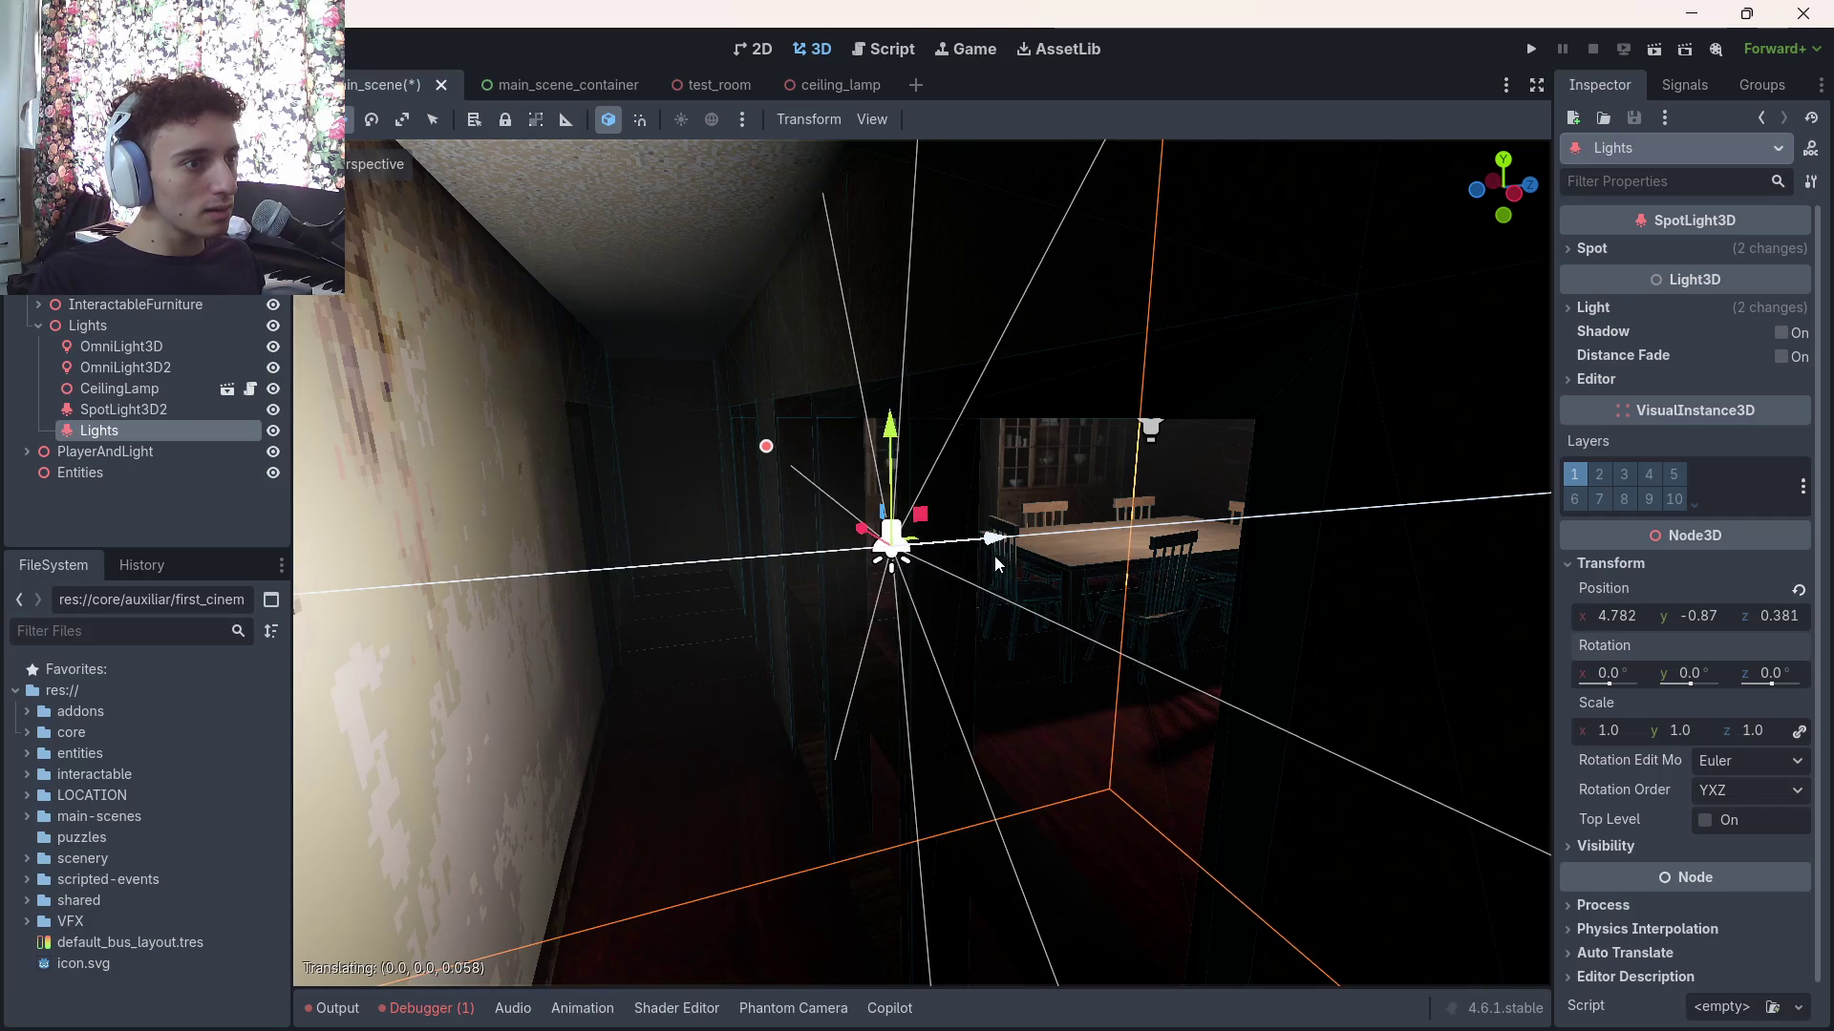
{"action": "key", "text": "w"}
{"action": "left_click_drag", "start_coordinate": [1058, 459], "coordinate": [1053, 513]}
{"action": "mouse_move", "coordinate": [995, 599]}
{"action": "left_mouse_down"}
{"action": "mouse_move", "coordinate": [731, 552]}
{"action": "mouse_move", "coordinate": [924, 617]}
{"action": "mouse_move", "coordinate": [902, 613]}
{"action": "left_mouse_up"}
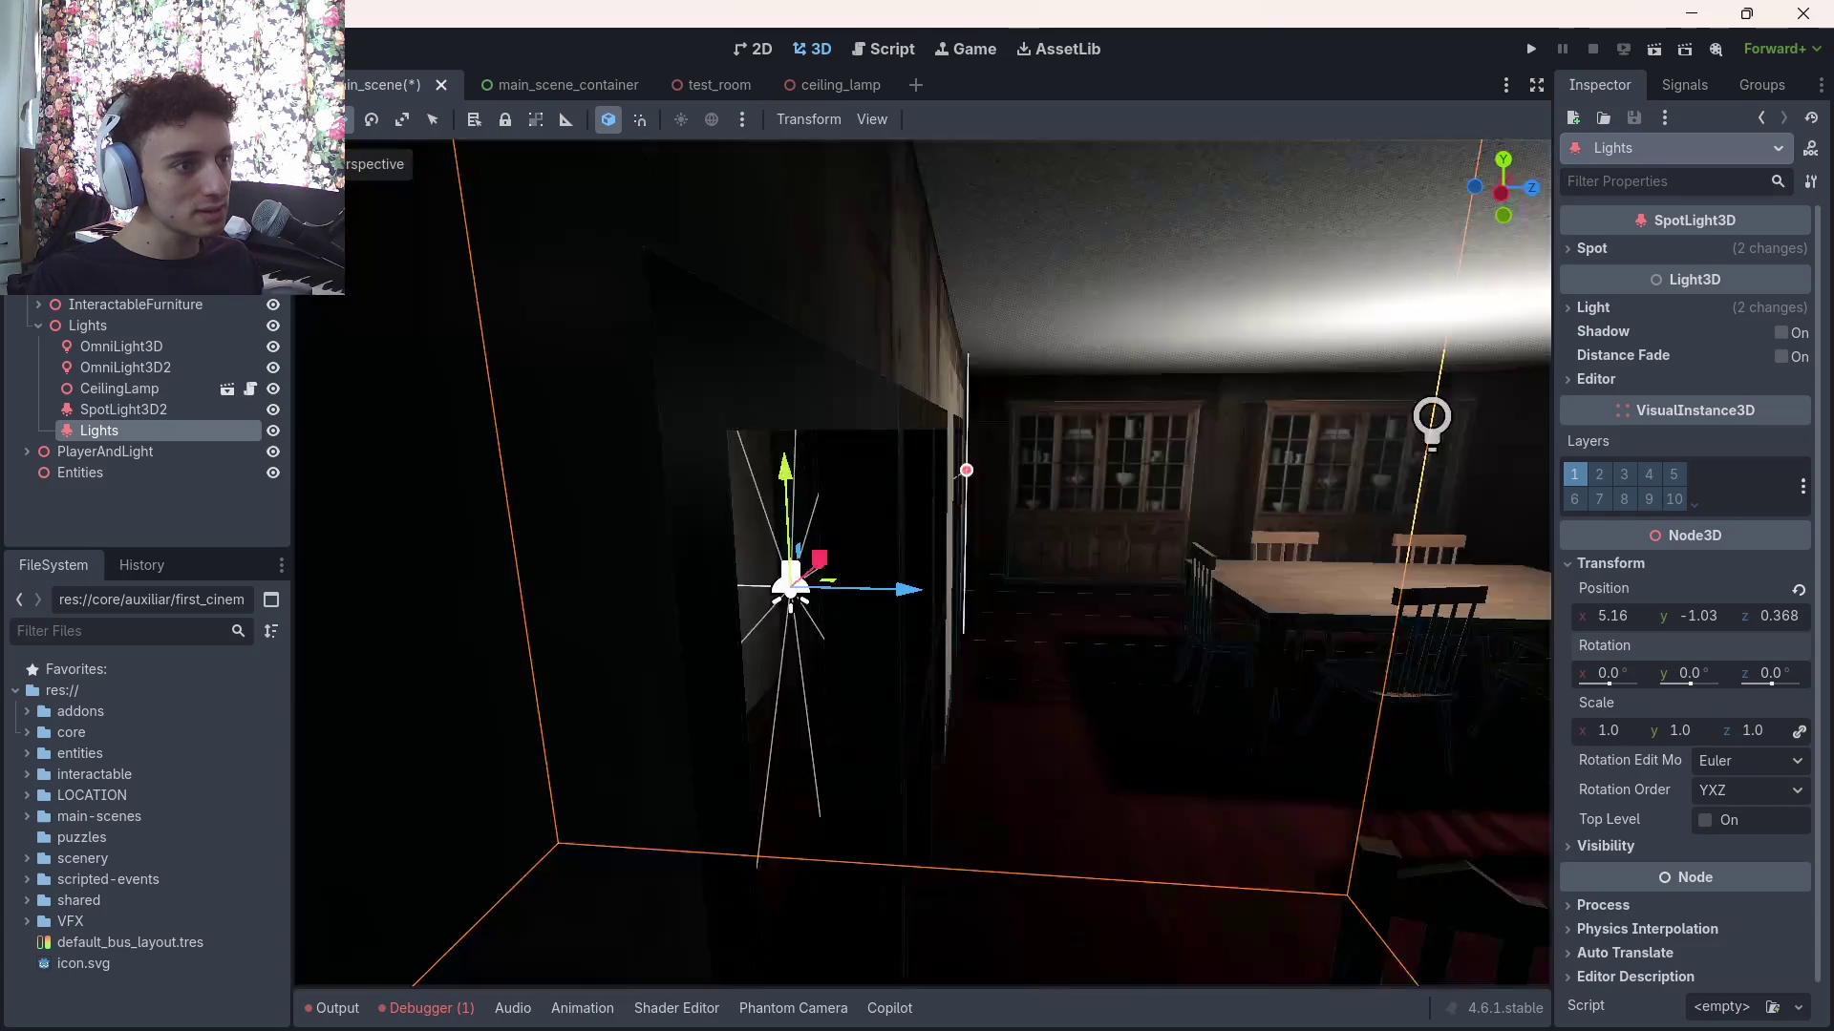
{"action": "key", "text": "w"}
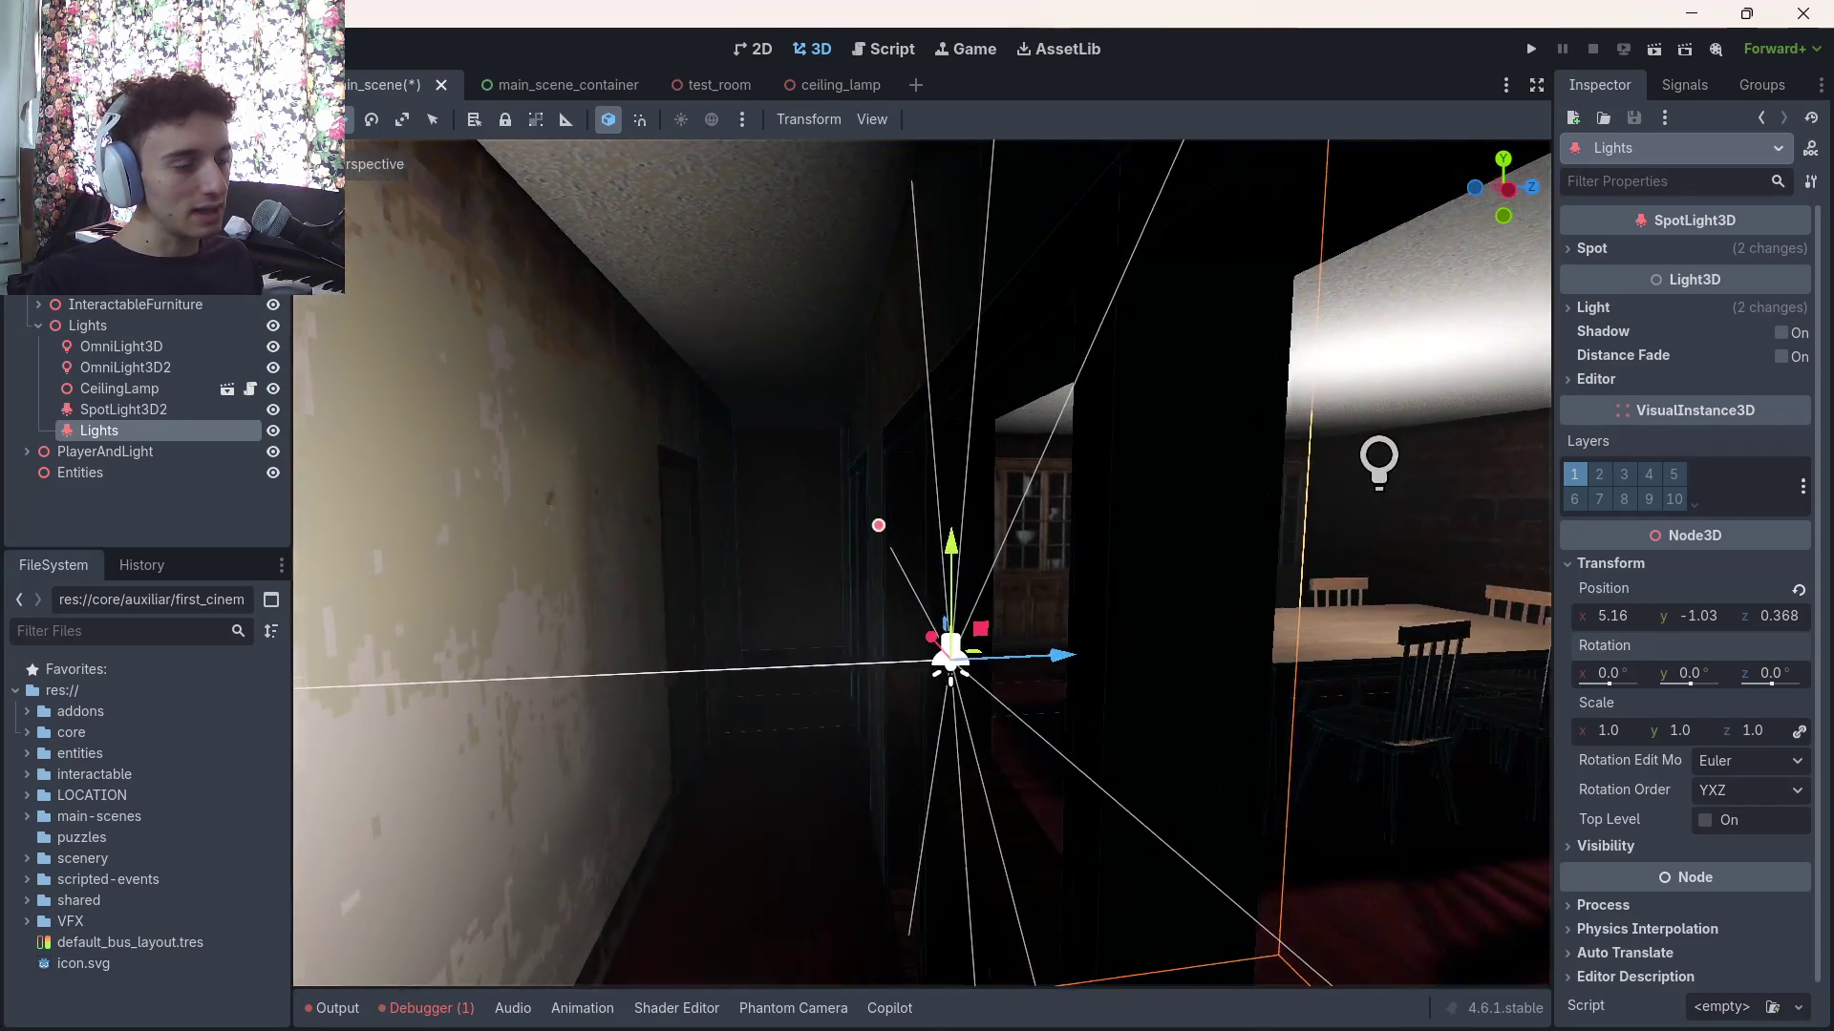
{"action": "key", "text": "w"}
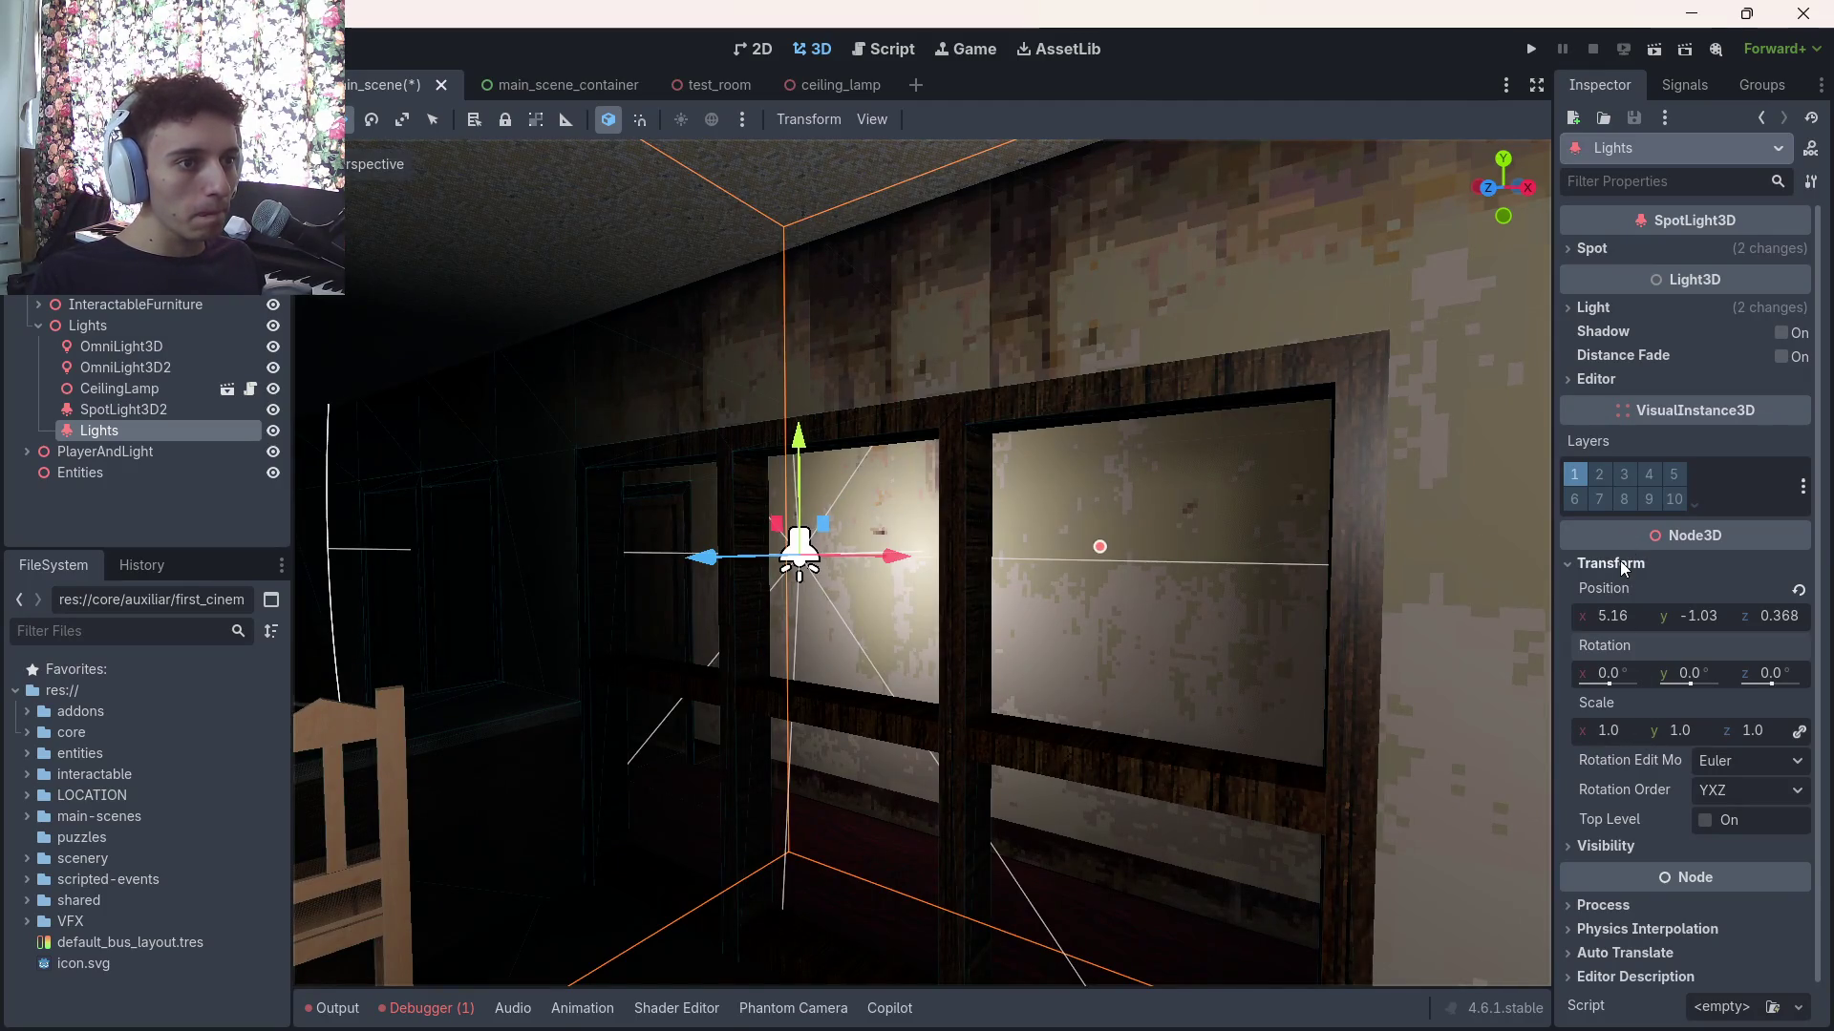
{"action": "left_click", "coordinate": [1573, 474]}
{"action": "double_click", "coordinate": [1601, 474]}
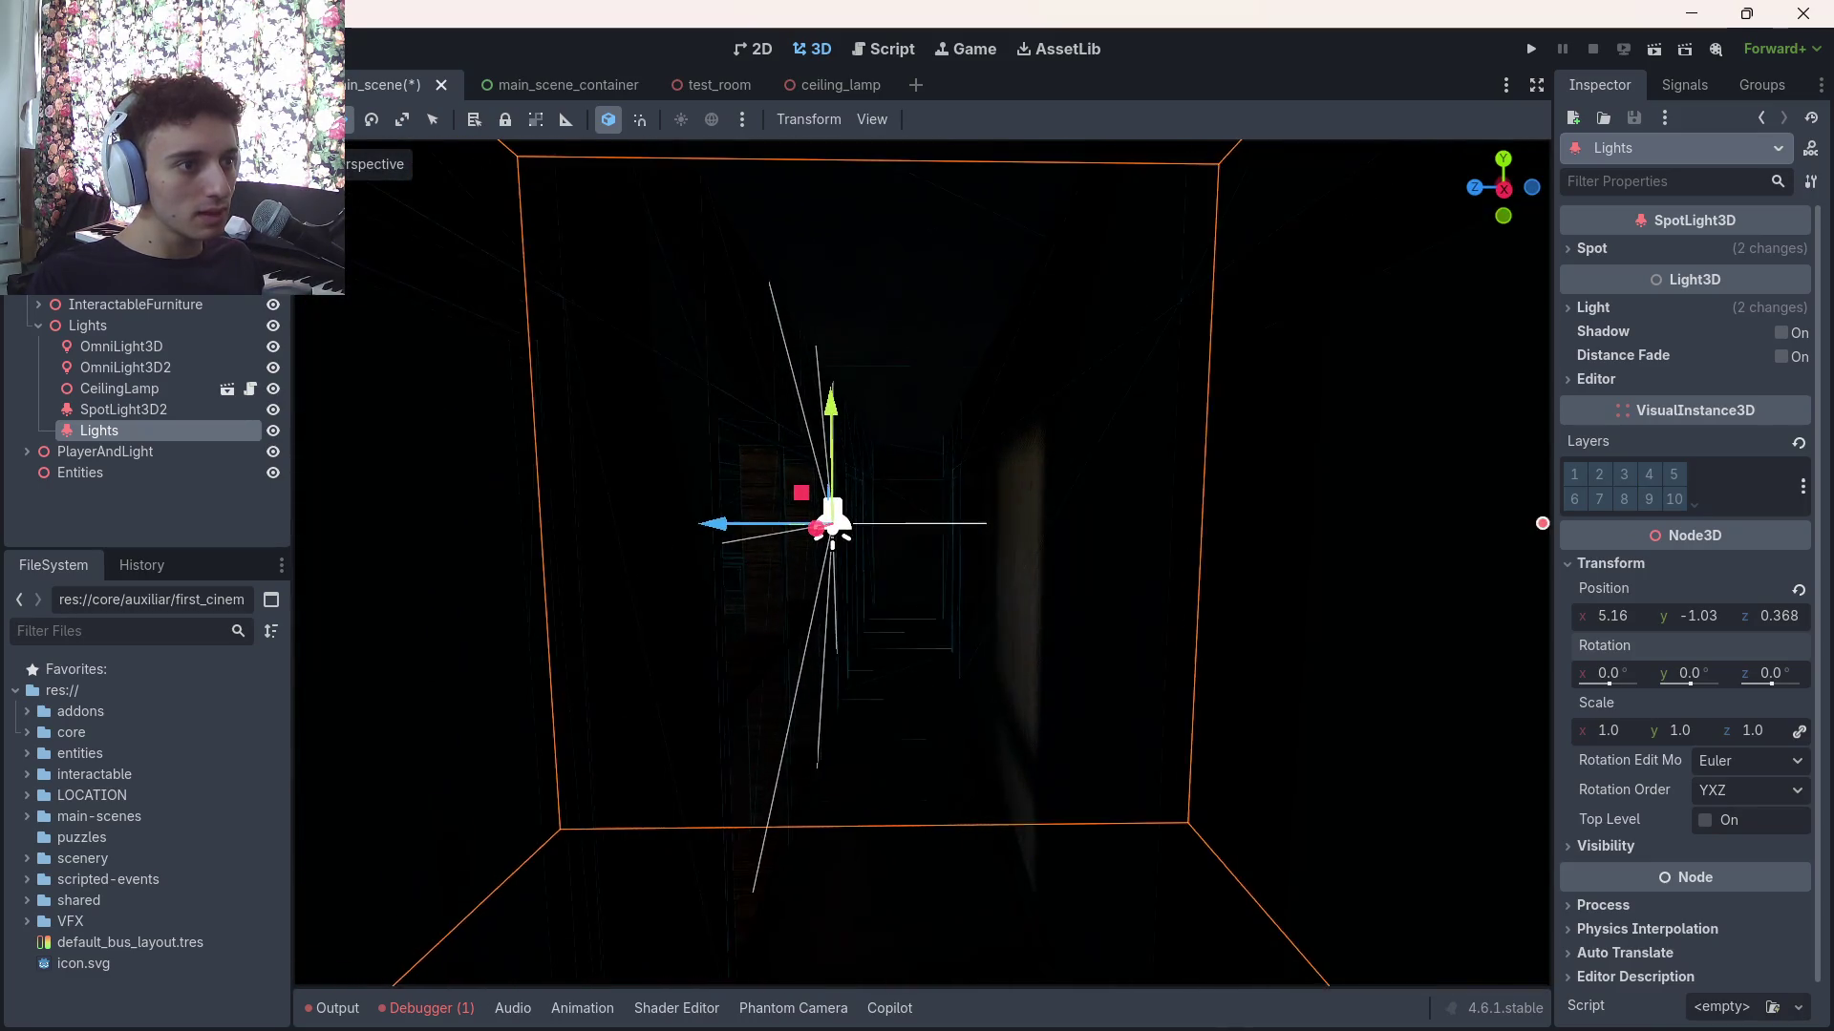
Re-enable layer 1 and try the spotlight's shadow and distance fade toggles, leaving both off
{"action": "left_click", "coordinate": [1578, 477]}
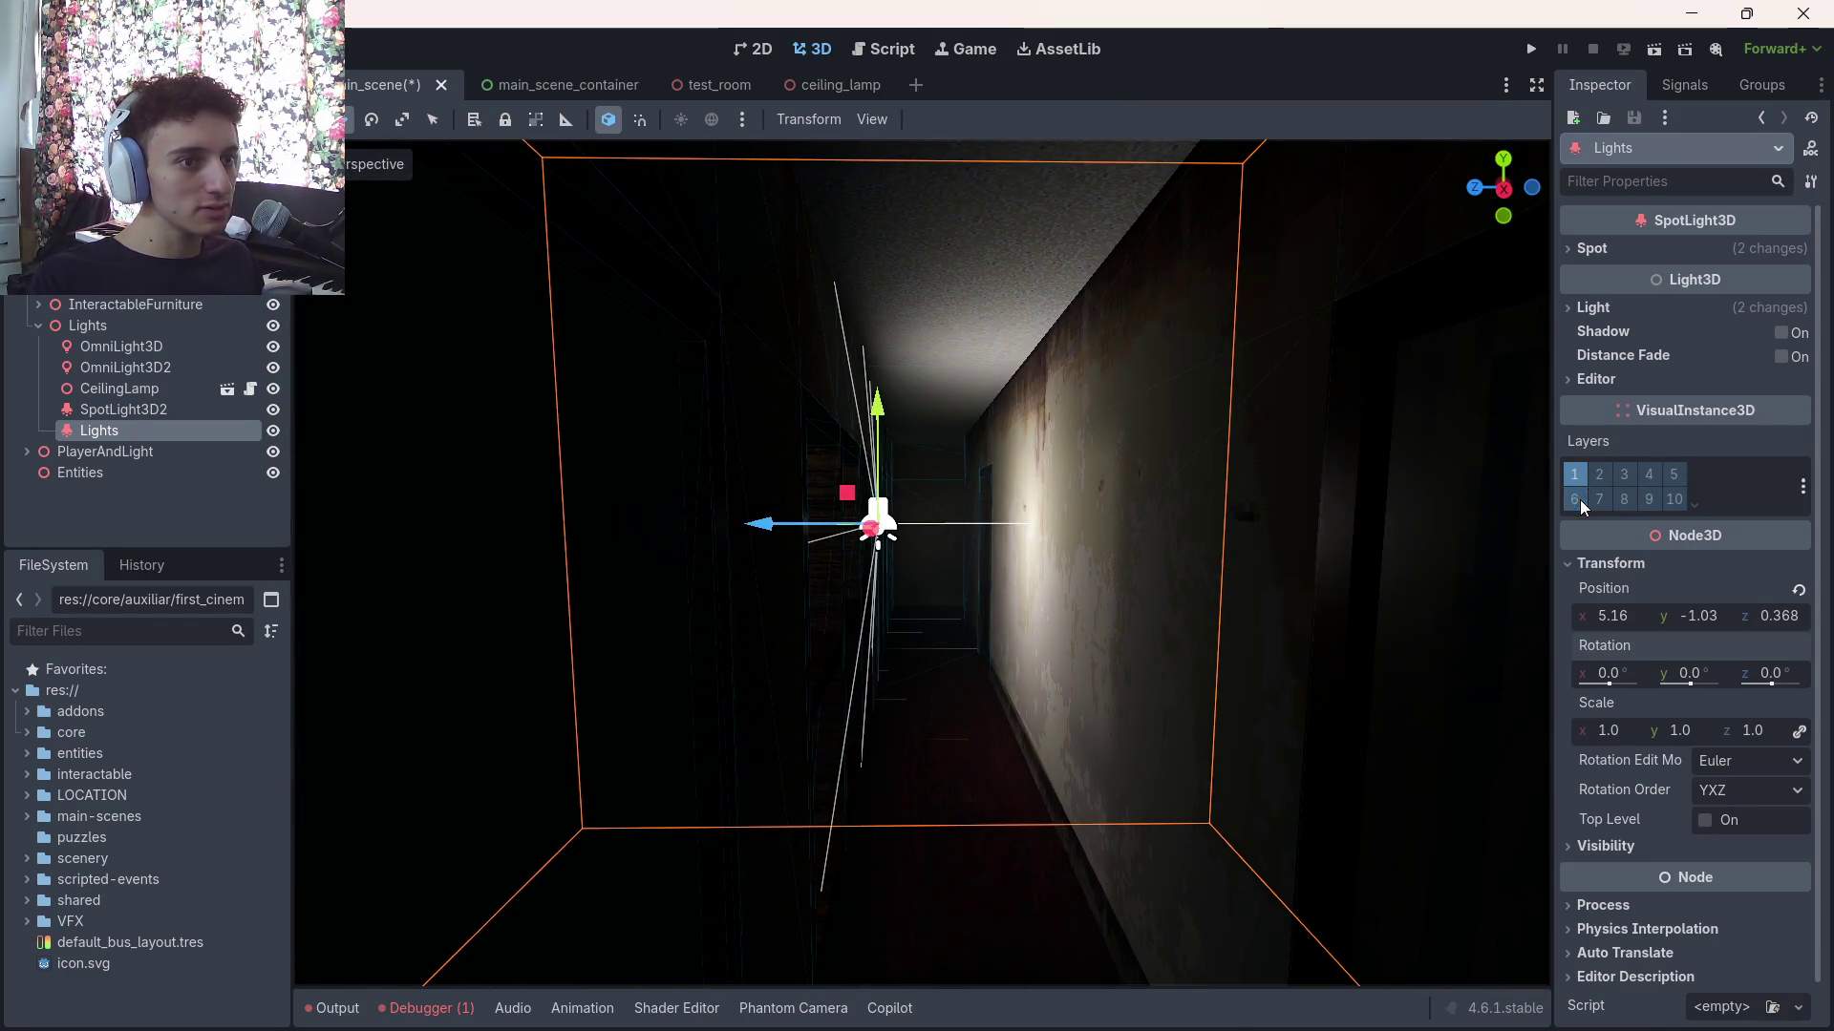
{"action": "scroll", "coordinate": [1626, 807], "scroll_direction": "down", "scroll_amount": 1}
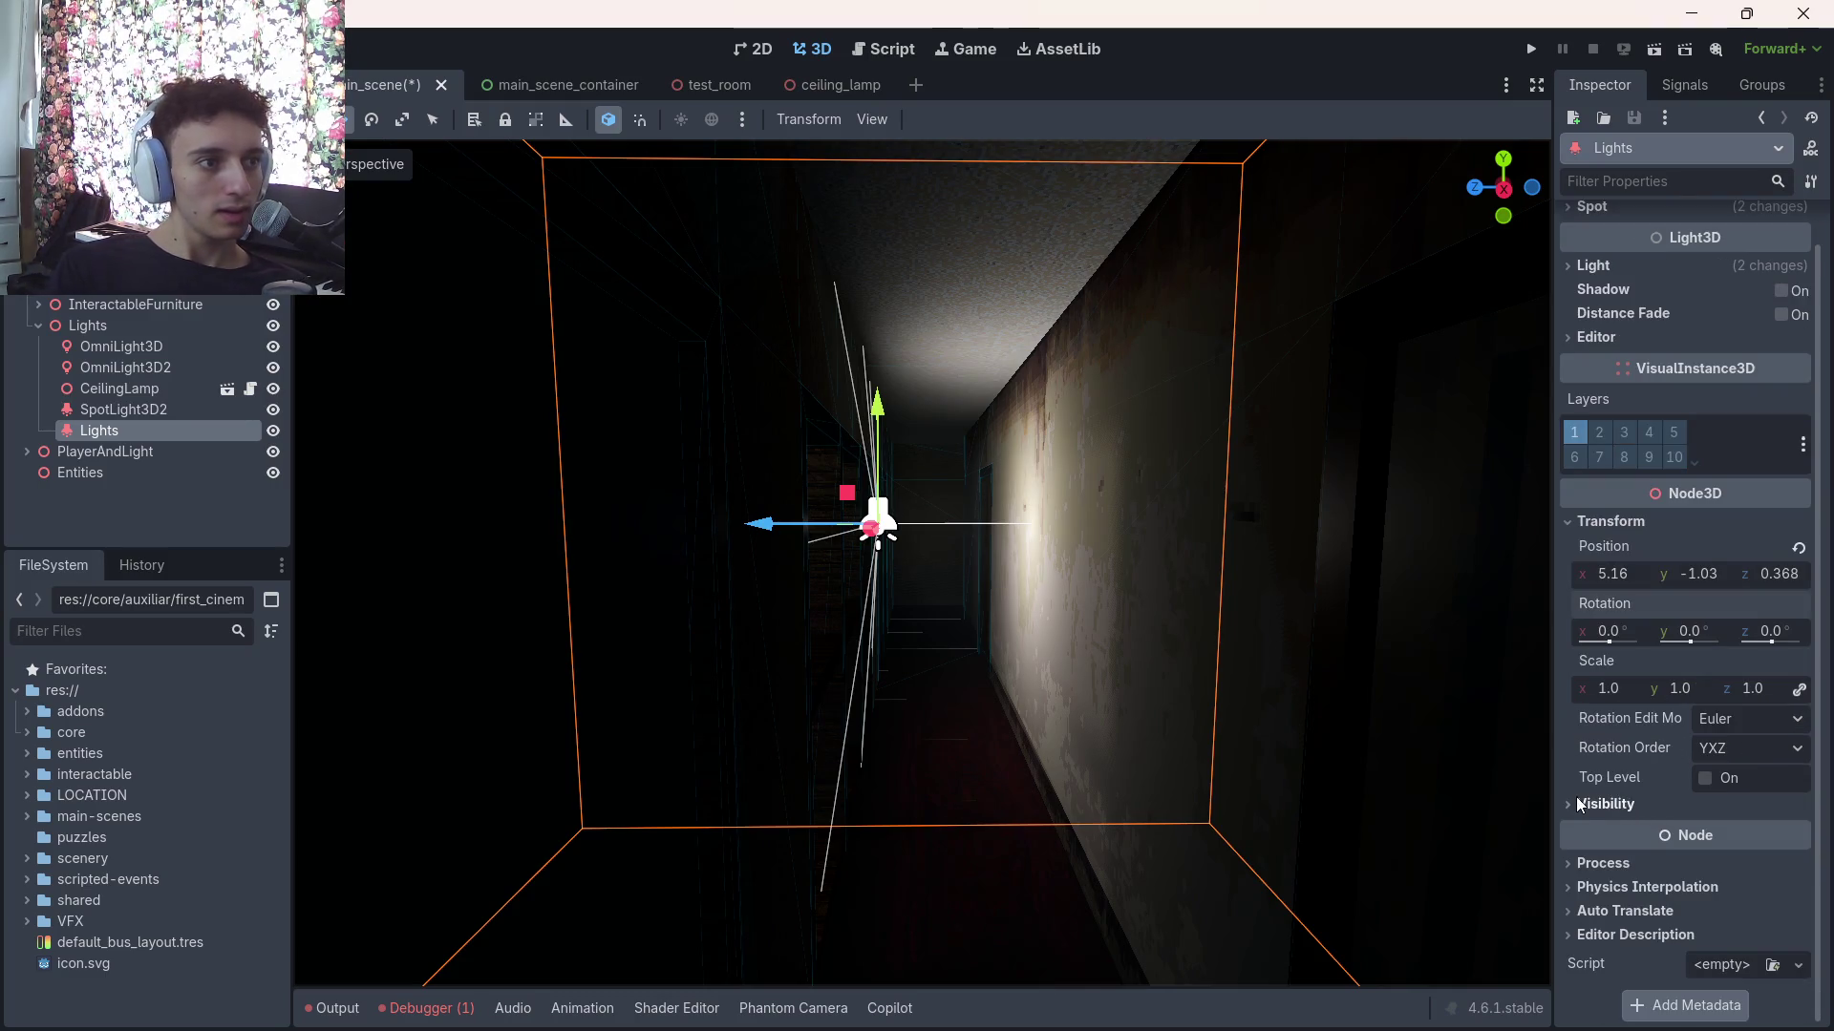
{"action": "left_click", "coordinate": [1585, 807]}
{"action": "left_click", "coordinate": [1589, 806]}
{"action": "left_click", "coordinate": [1586, 863]}
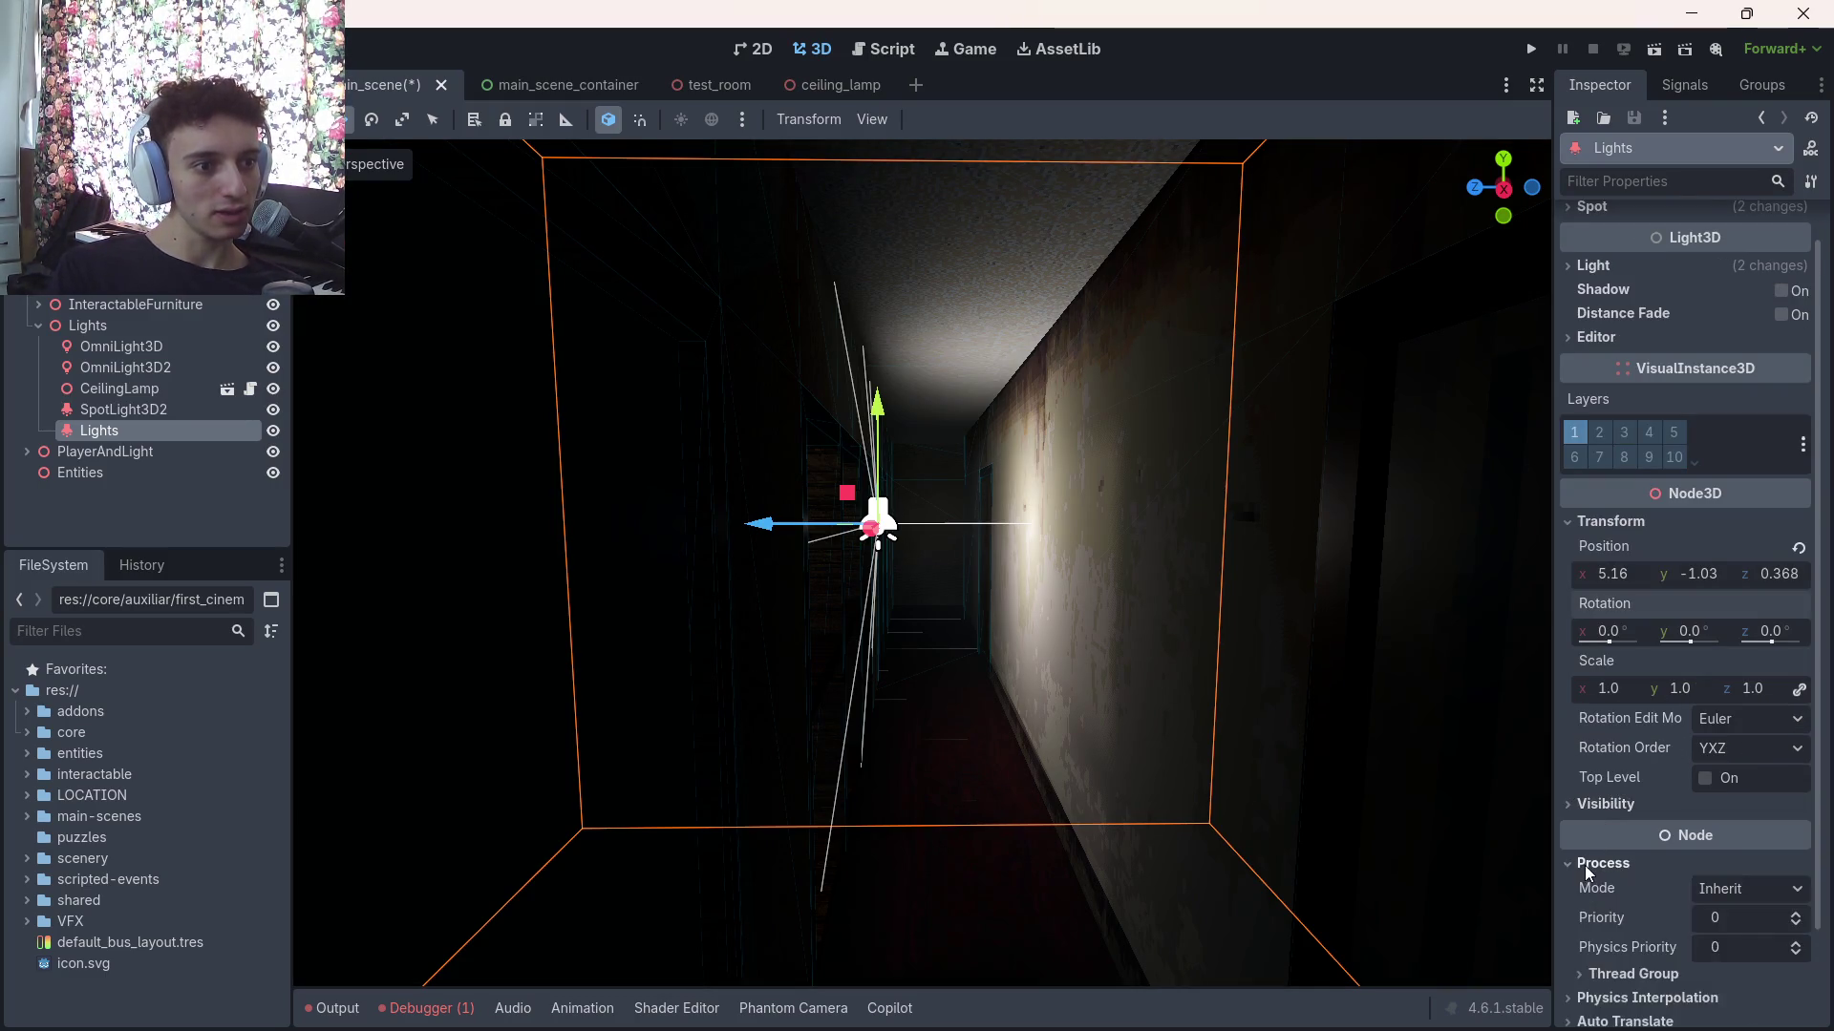
{"action": "left_click", "coordinate": [1584, 865]}
{"action": "left_click_drag", "start_coordinate": [1220, 734], "coordinate": [1270, 730]}
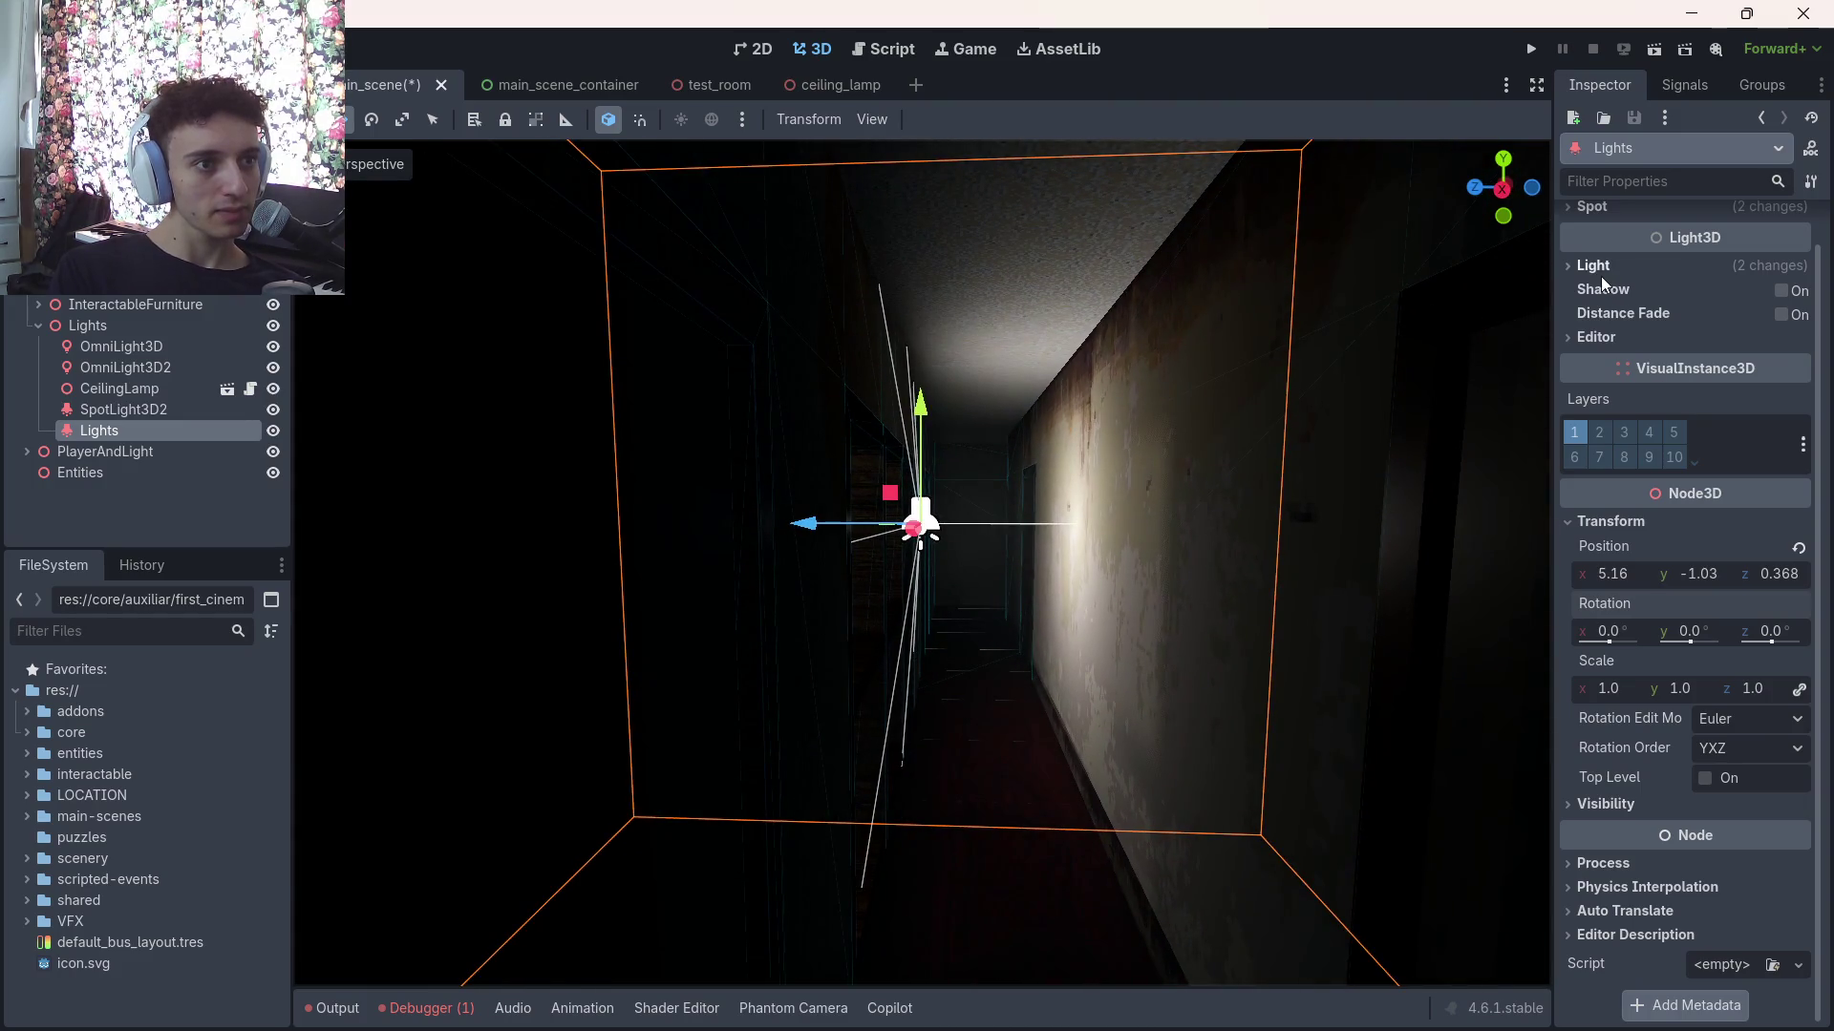
{"action": "left_click", "coordinate": [1799, 296]}
{"action": "double_click", "coordinate": [1791, 294]}
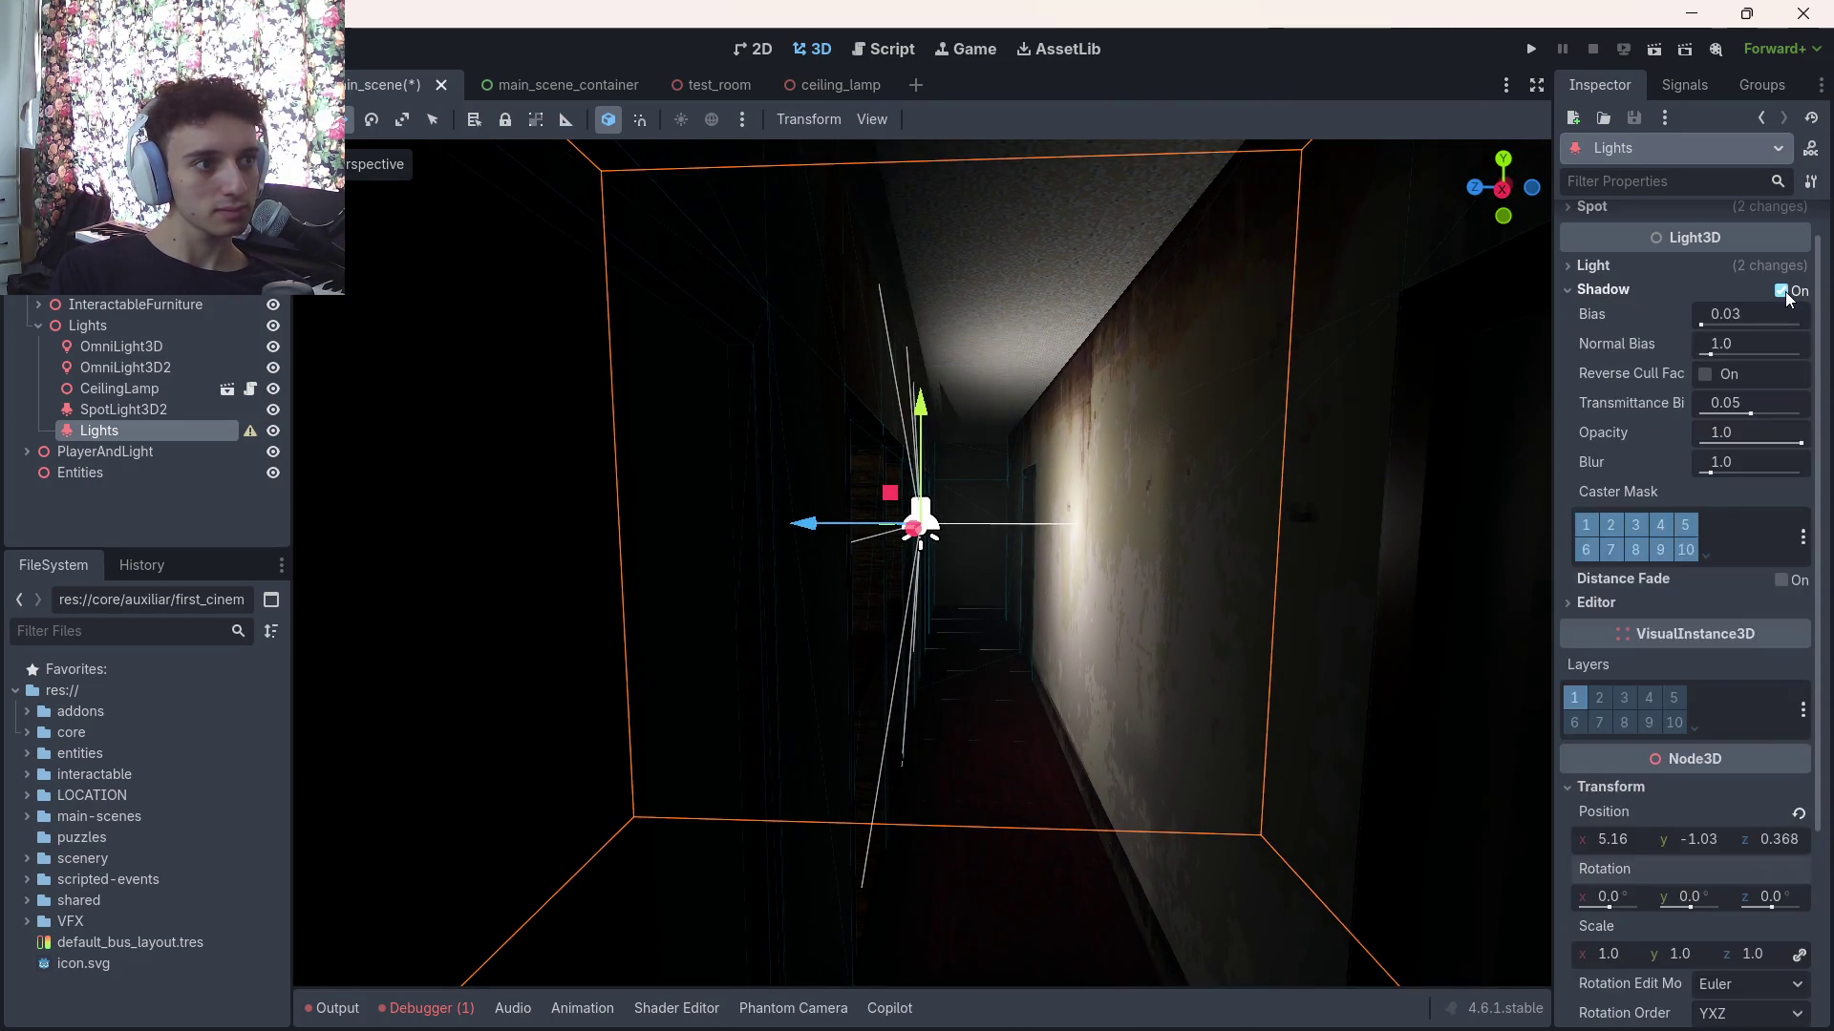
{"action": "left_click", "coordinate": [1787, 294]}
{"action": "left_click", "coordinate": [1782, 314]}
{"action": "left_click", "coordinate": [1782, 314]}
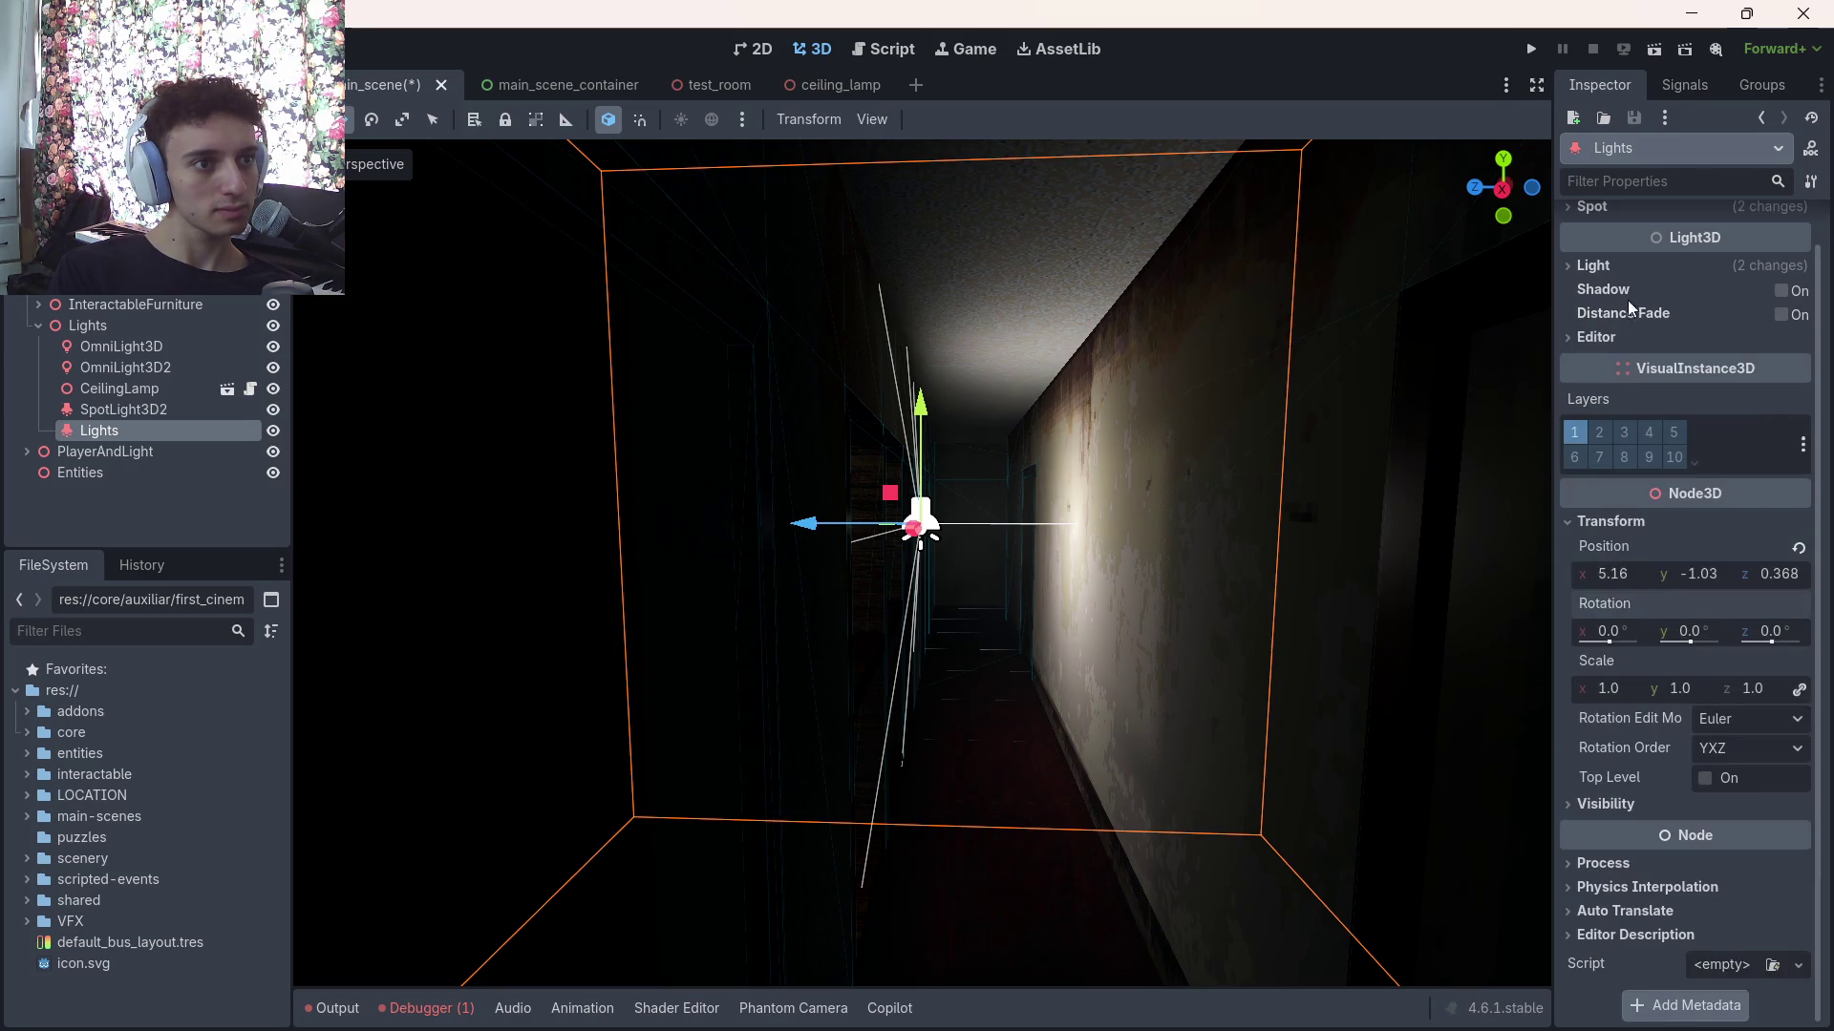
{"action": "left_click", "coordinate": [1576, 340]}
{"action": "left_click", "coordinate": [1575, 340]}
{"action": "double_click", "coordinate": [1588, 264]}
{"action": "scroll", "coordinate": [1587, 259], "scroll_direction": "up", "scroll_amount": 2}
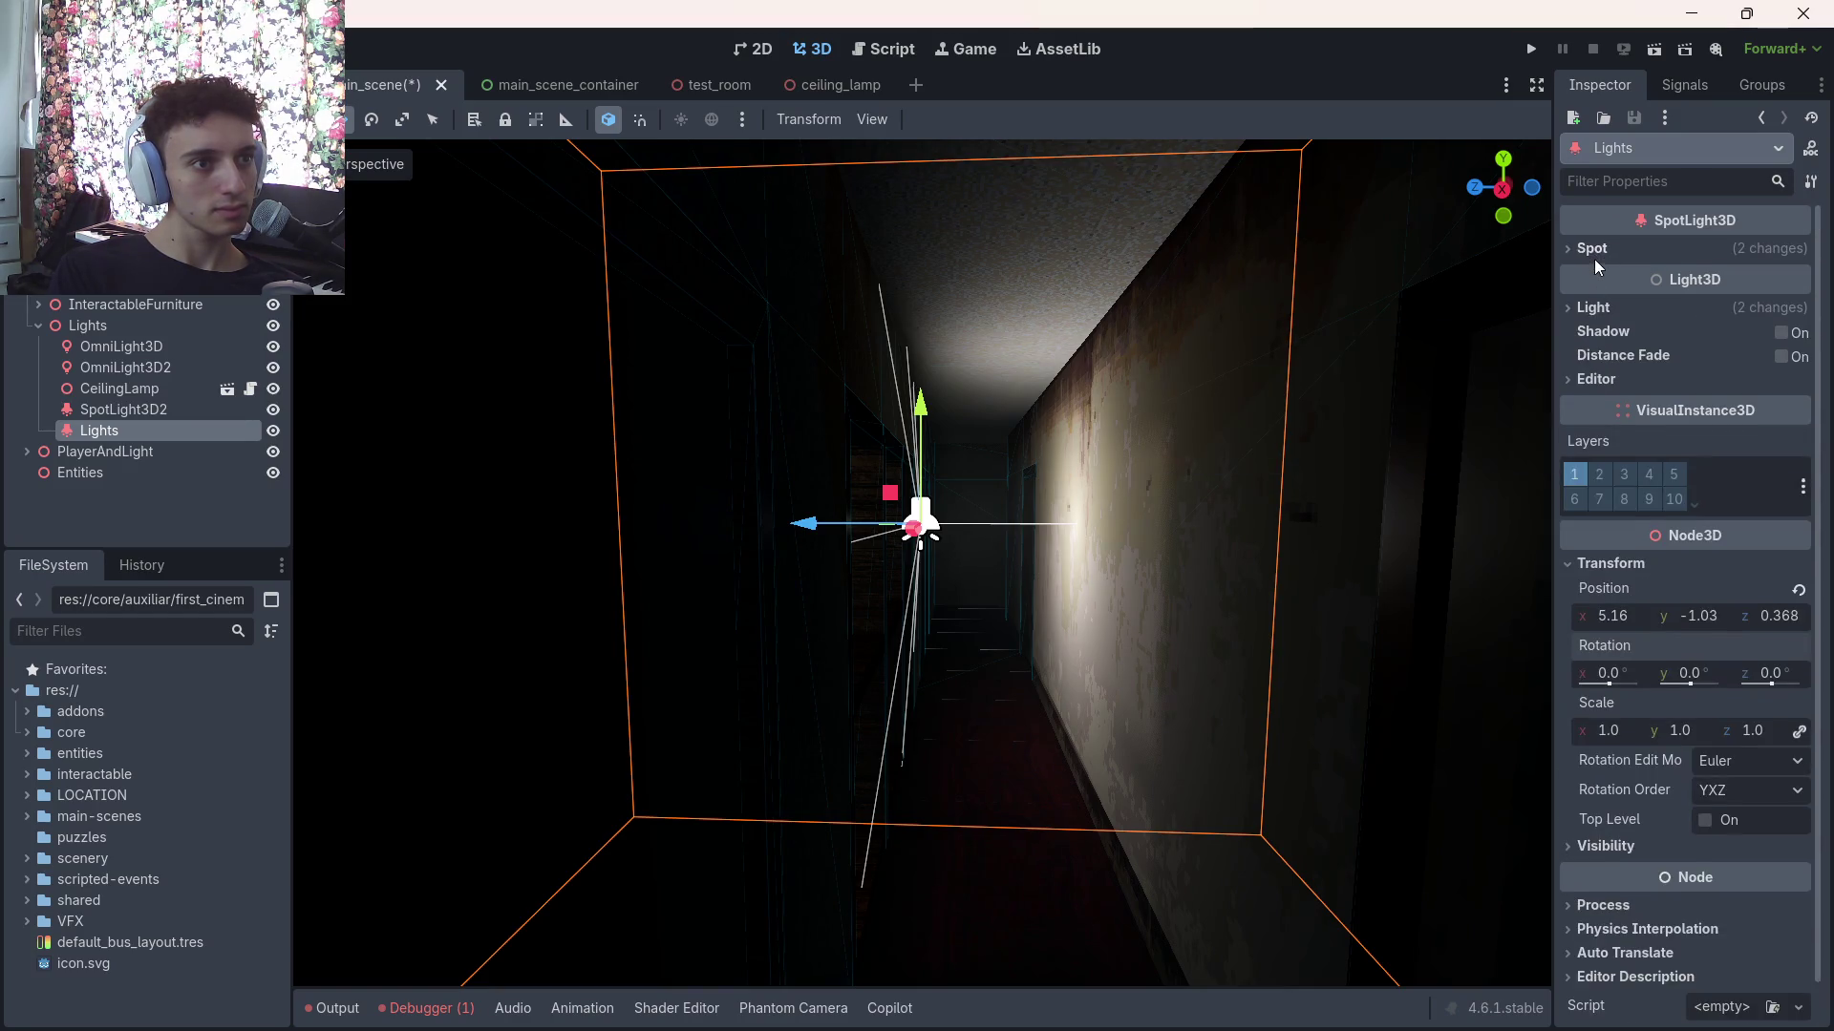
Try spot attenuation, reset it to 1.0, and set angle attenuation to 7.21
{"action": "left_click", "coordinate": [1592, 248]}
{"action": "left_click_drag", "start_coordinate": [1745, 305], "coordinate": [1770, 305]}
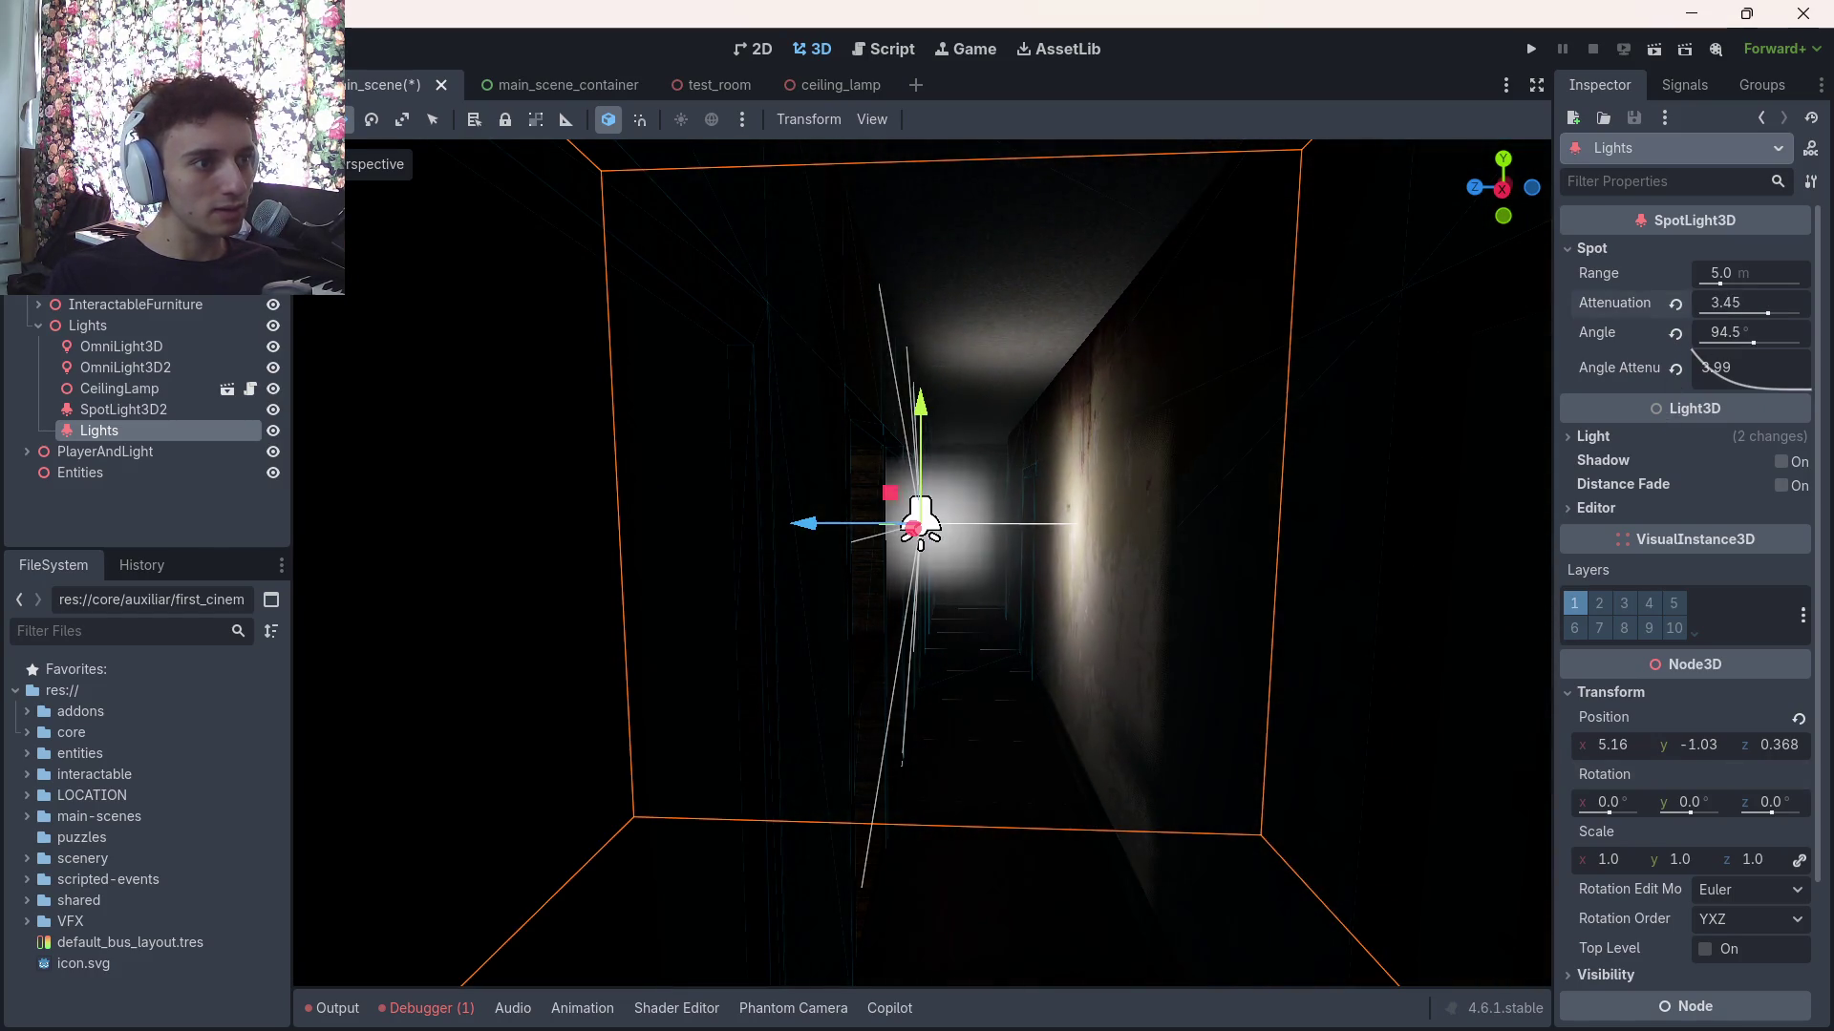
{"action": "left_click", "coordinate": [1675, 304]}
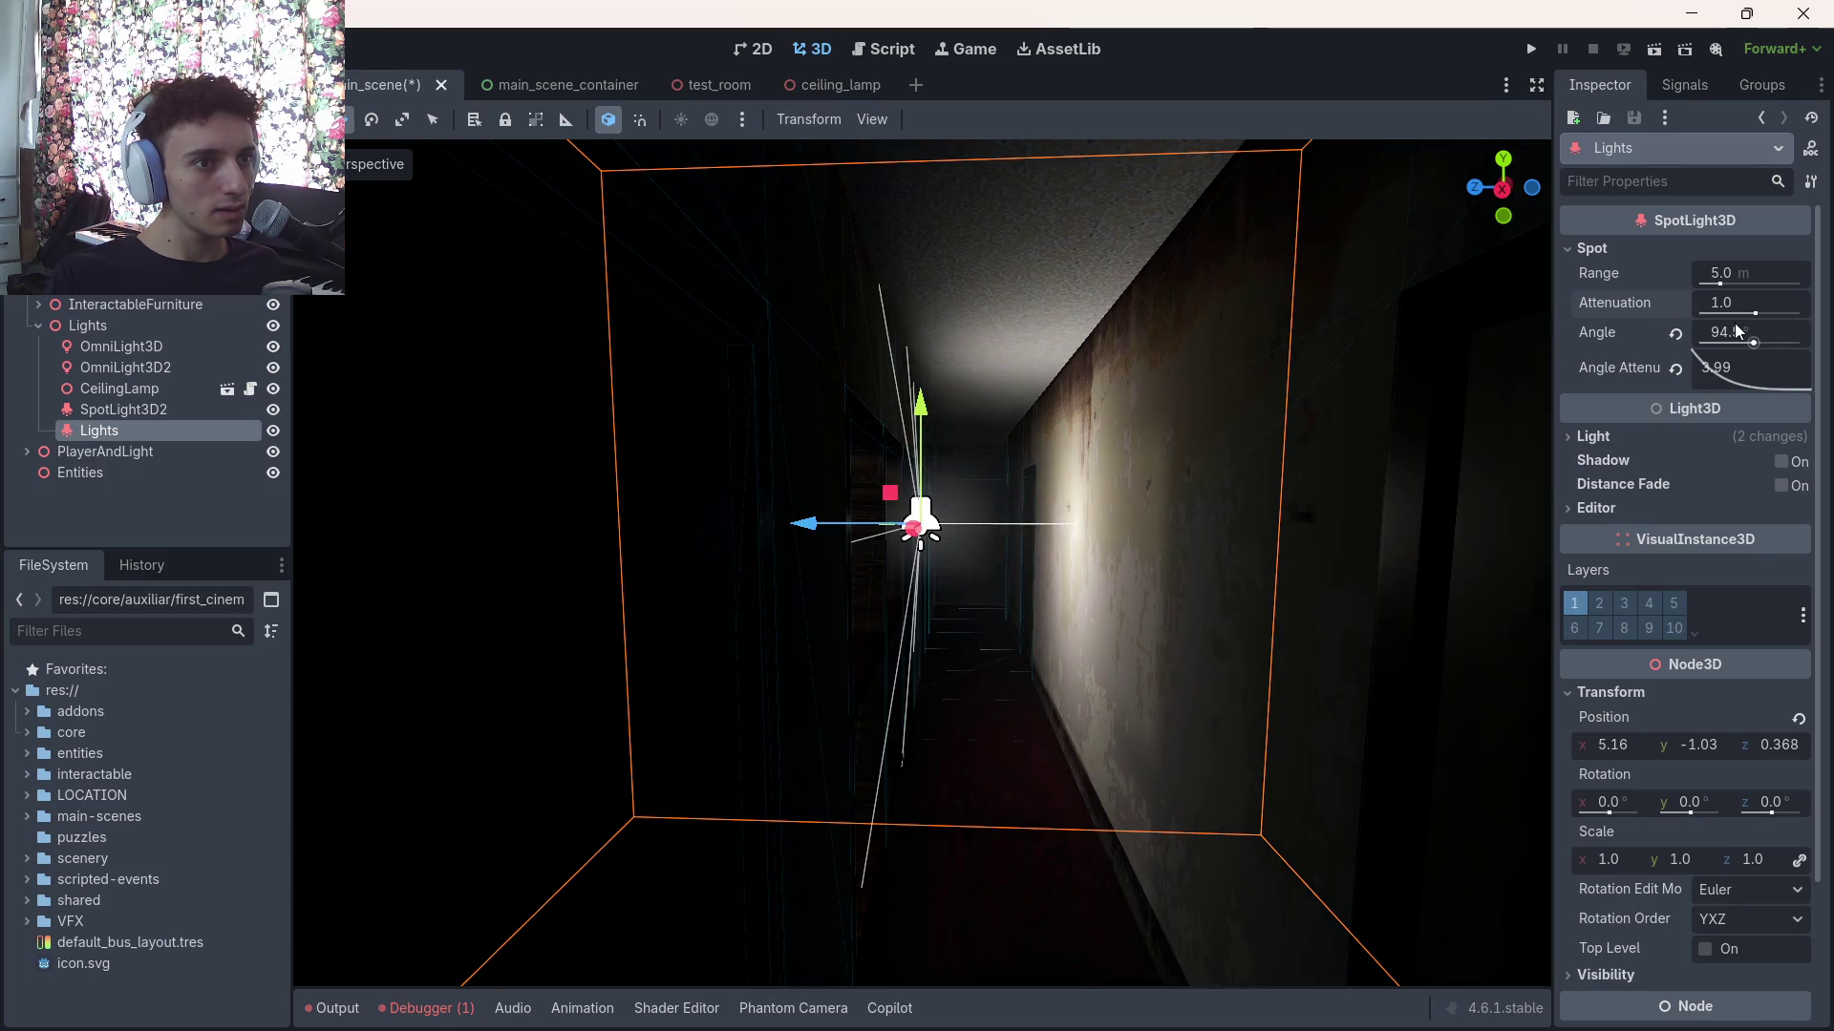
{"action": "mouse_move", "coordinate": [1724, 365]}
{"action": "left_mouse_down"}
{"action": "mouse_move", "coordinate": [1652, 393]}
{"action": "mouse_move", "coordinate": [1705, 390]}
{"action": "left_mouse_up"}
{"action": "left_click_drag", "start_coordinate": [1716, 391], "coordinate": [1690, 387]}
Shorten the spotlight's range to 3.14 m and hide the Lights node
{"action": "left_click", "coordinate": [1593, 435]}
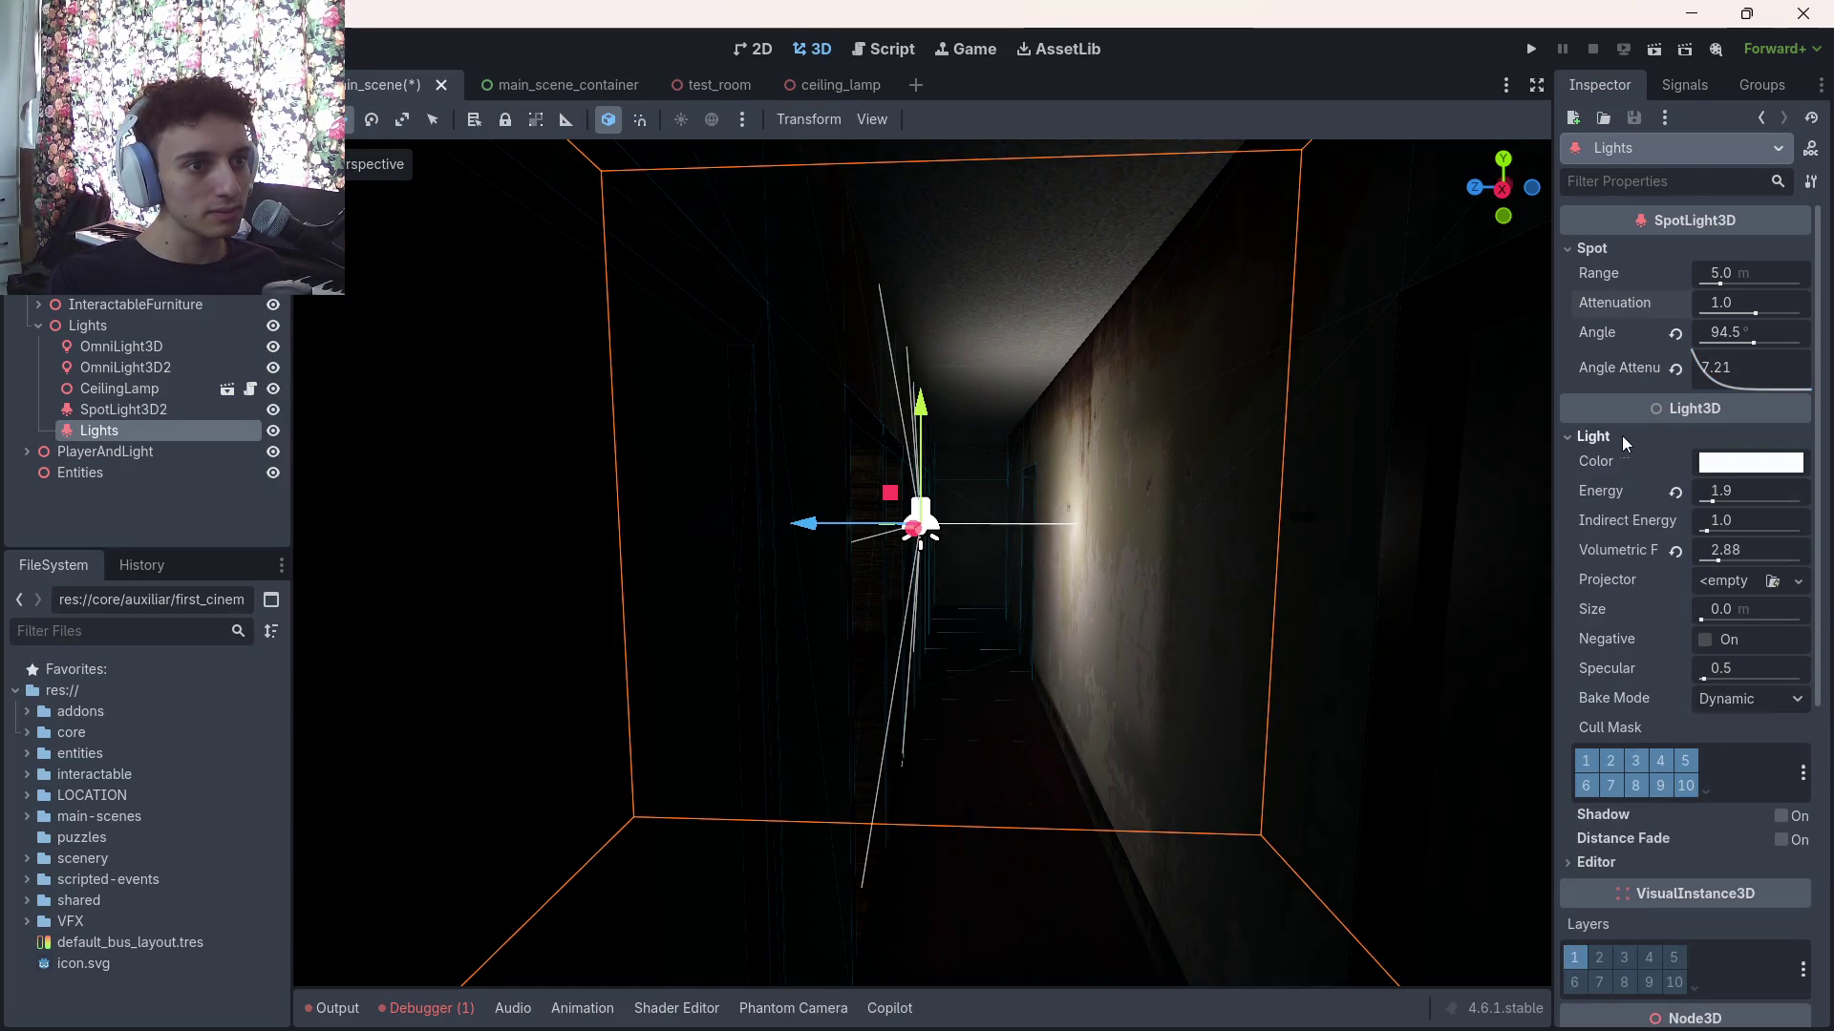
{"action": "left_click", "coordinate": [1621, 435]}
{"action": "mouse_move", "coordinate": [1717, 271]}
{"action": "left_mouse_down"}
{"action": "mouse_move", "coordinate": [1681, 271]}
{"action": "mouse_move", "coordinate": [1786, 271]}
{"action": "mouse_move", "coordinate": [1695, 271]}
{"action": "left_mouse_up"}
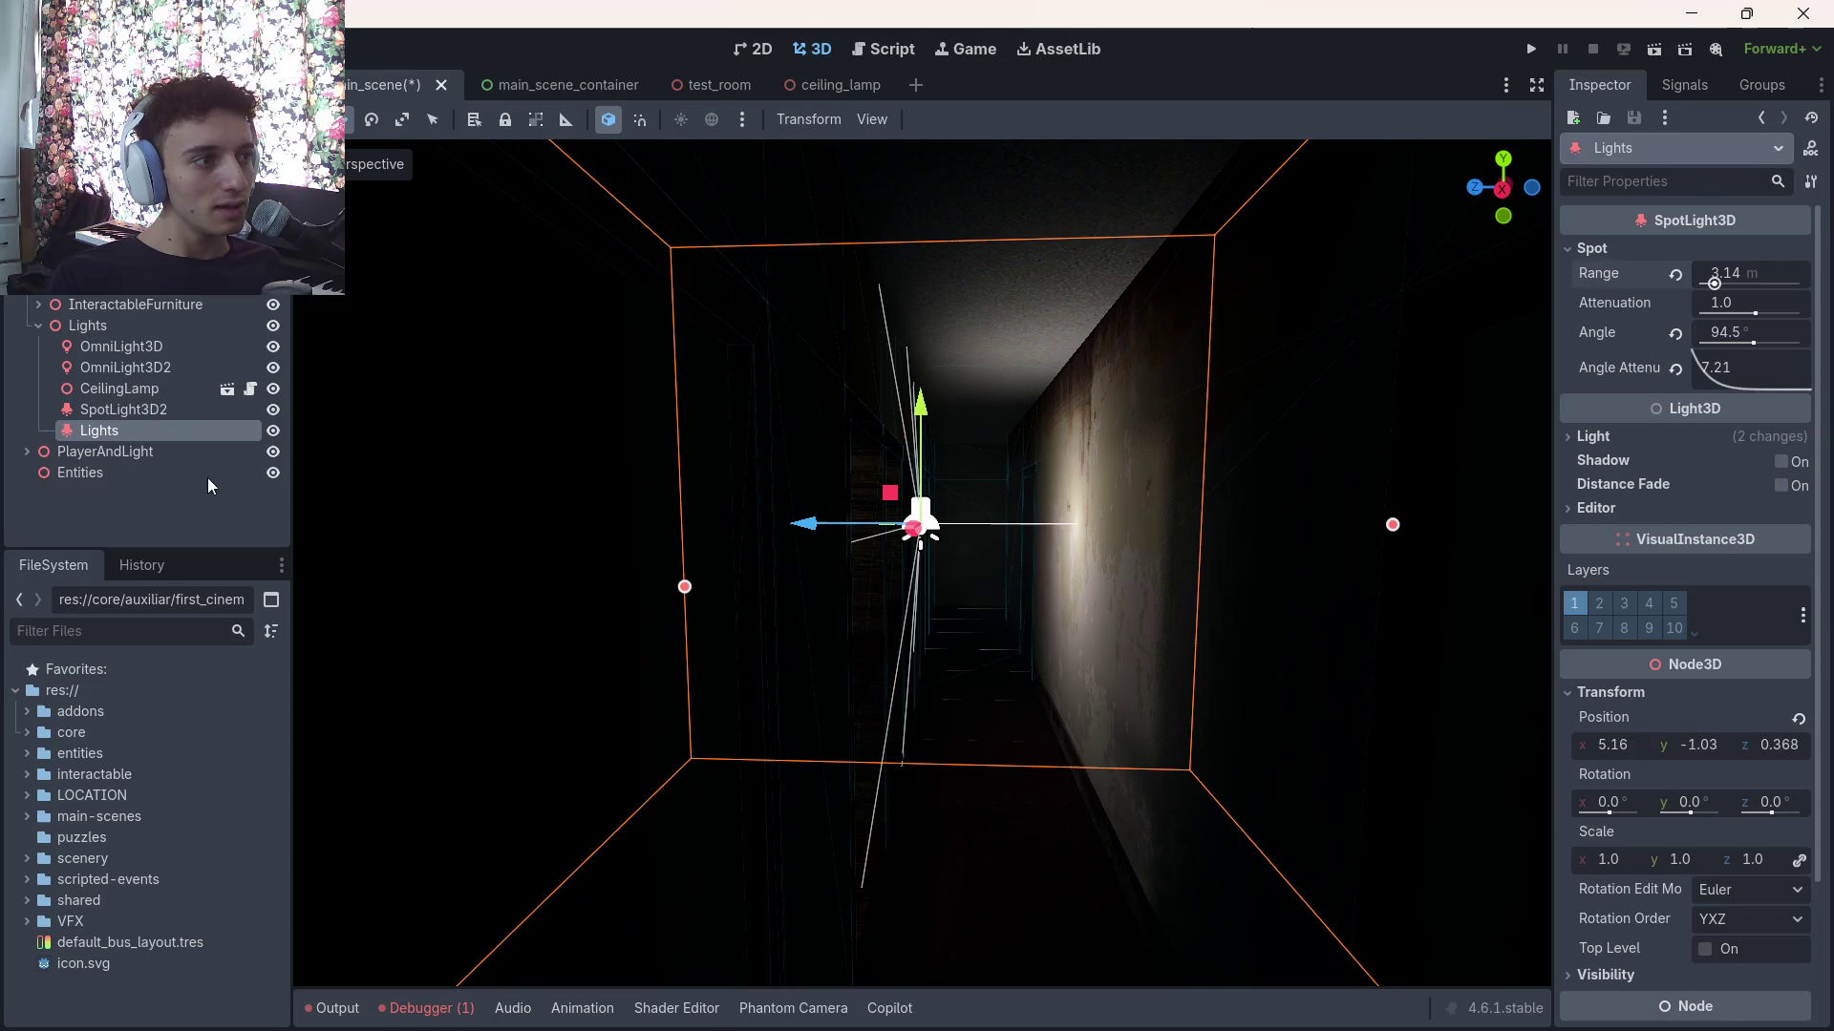
{"action": "left_click", "coordinate": [273, 432]}
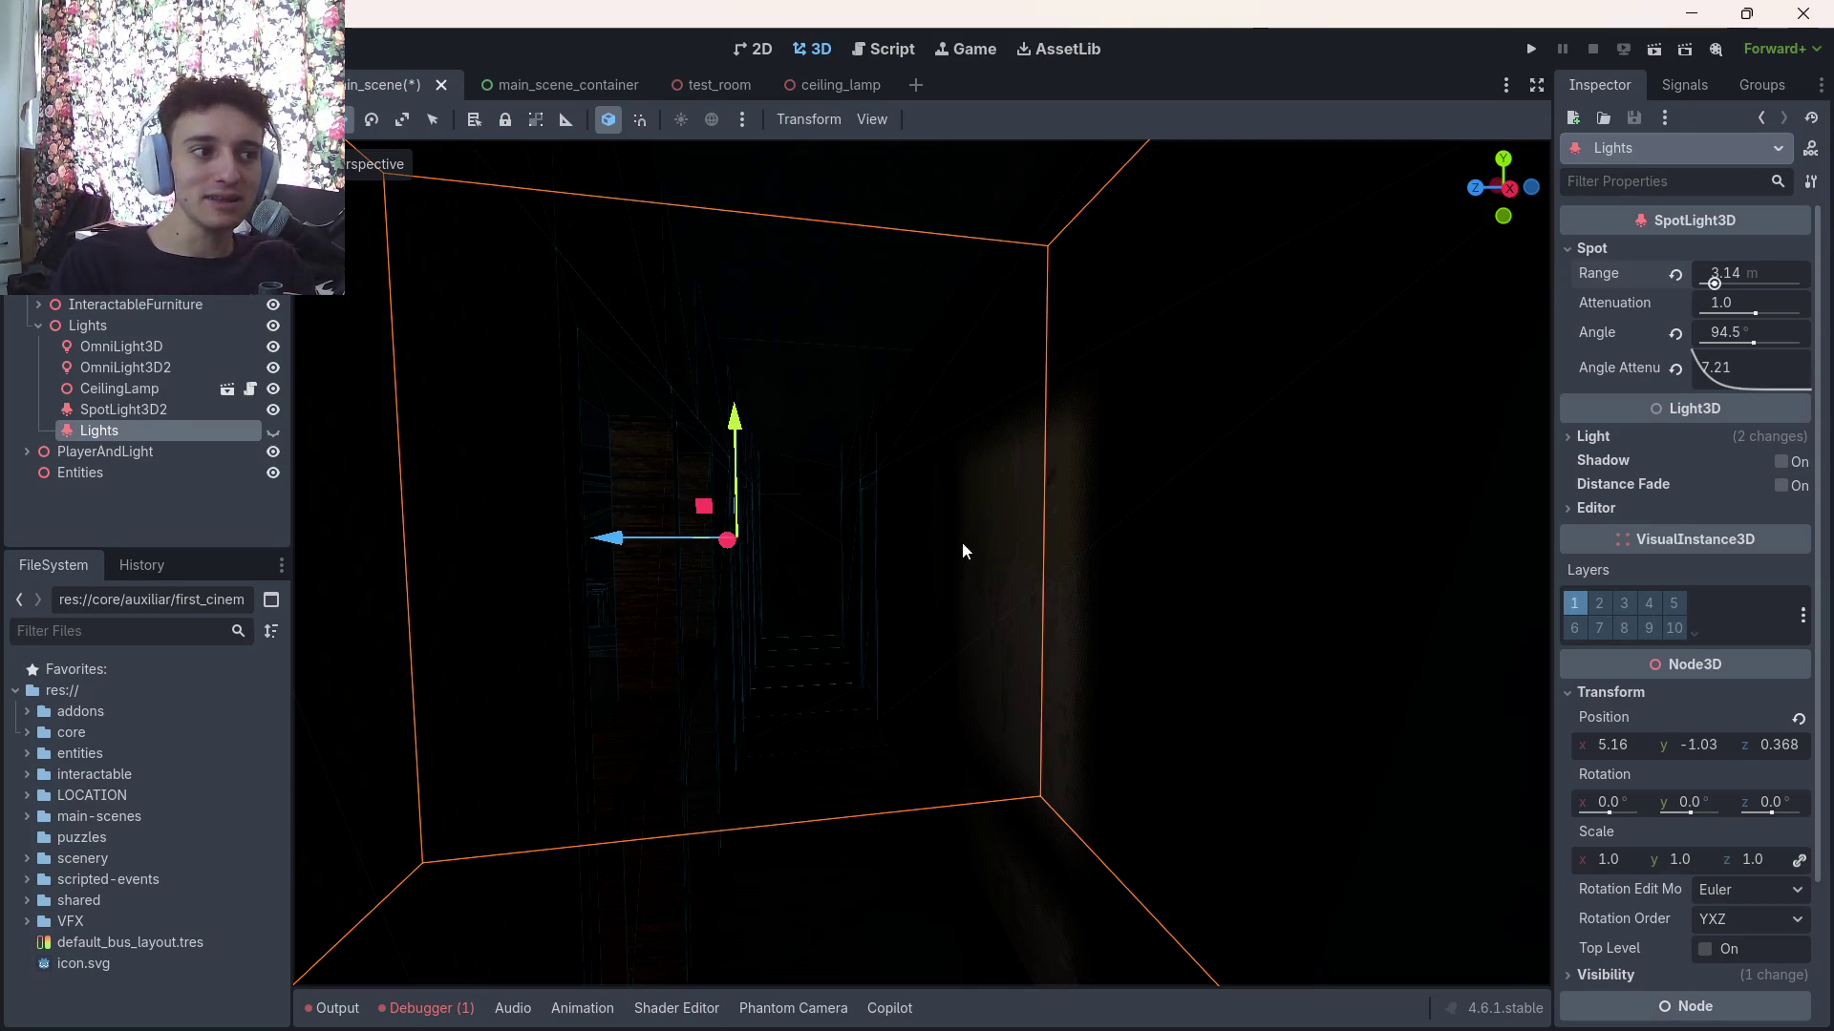
Show and re-hide the Lights spotlight, then save main_scene with it hidden
{"action": "left_click", "coordinate": [113, 495]}
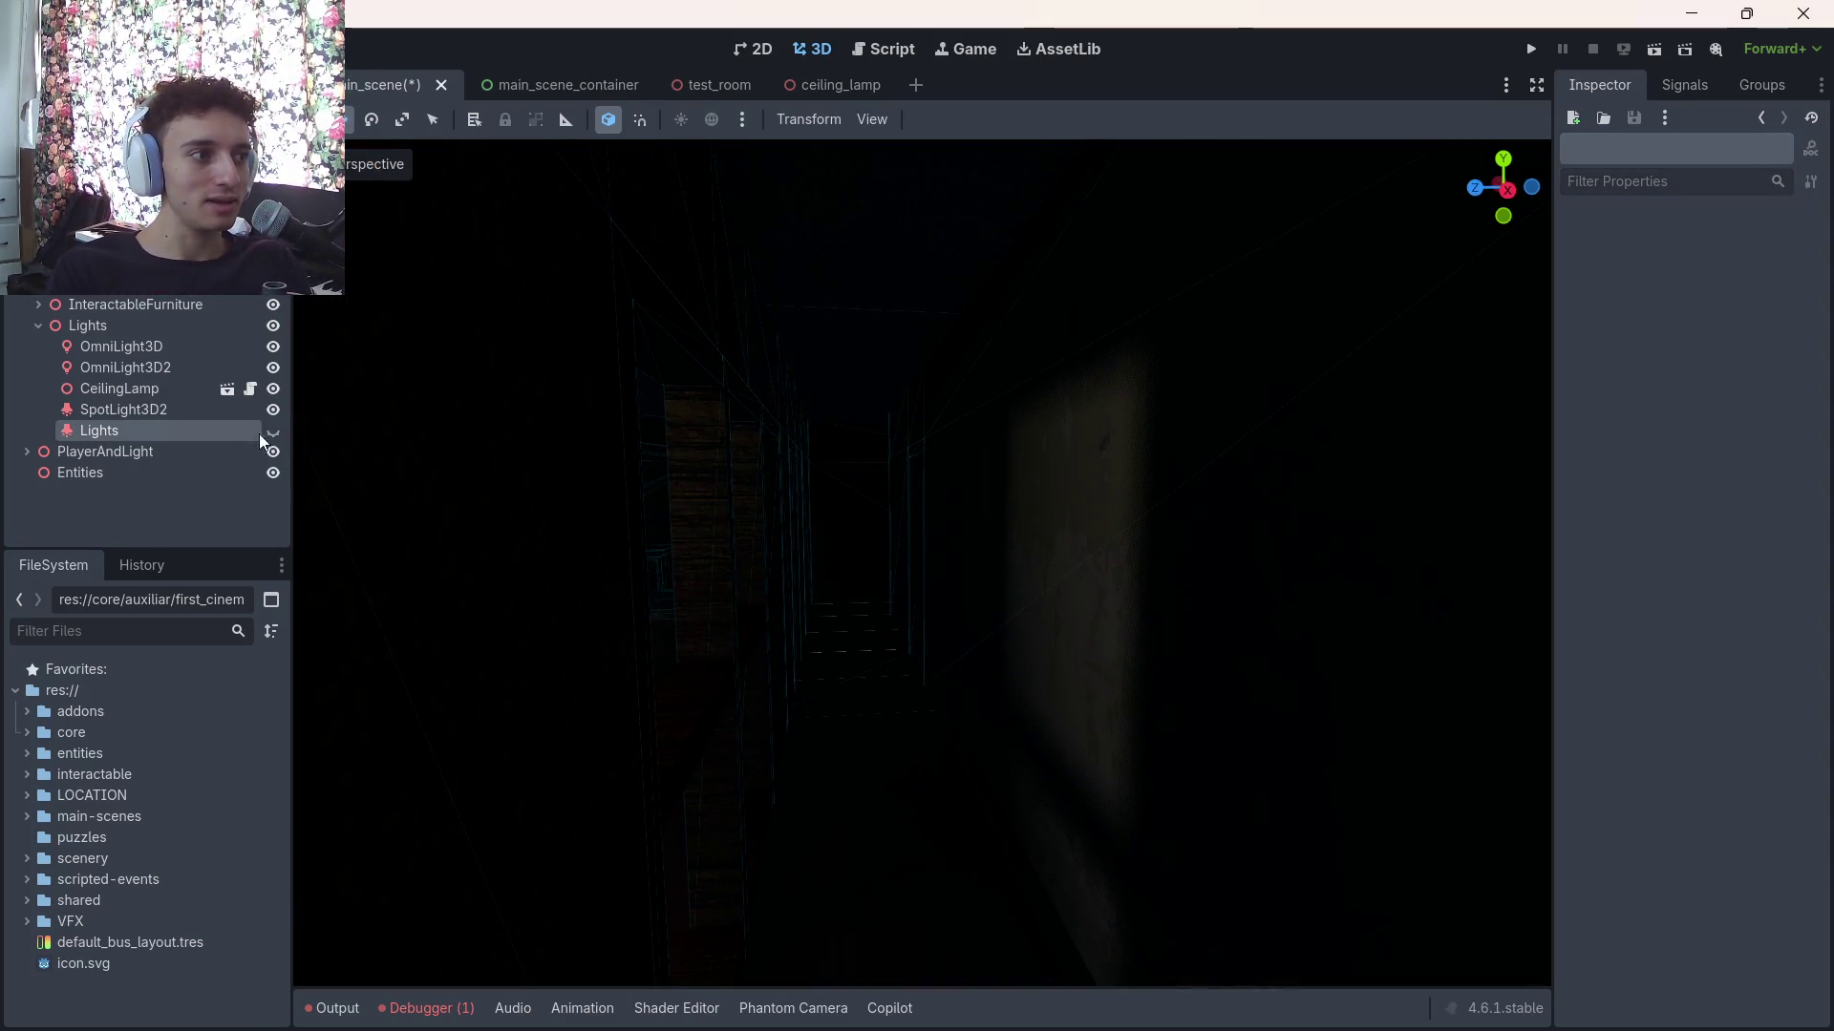
{"action": "left_click", "coordinate": [272, 431]}
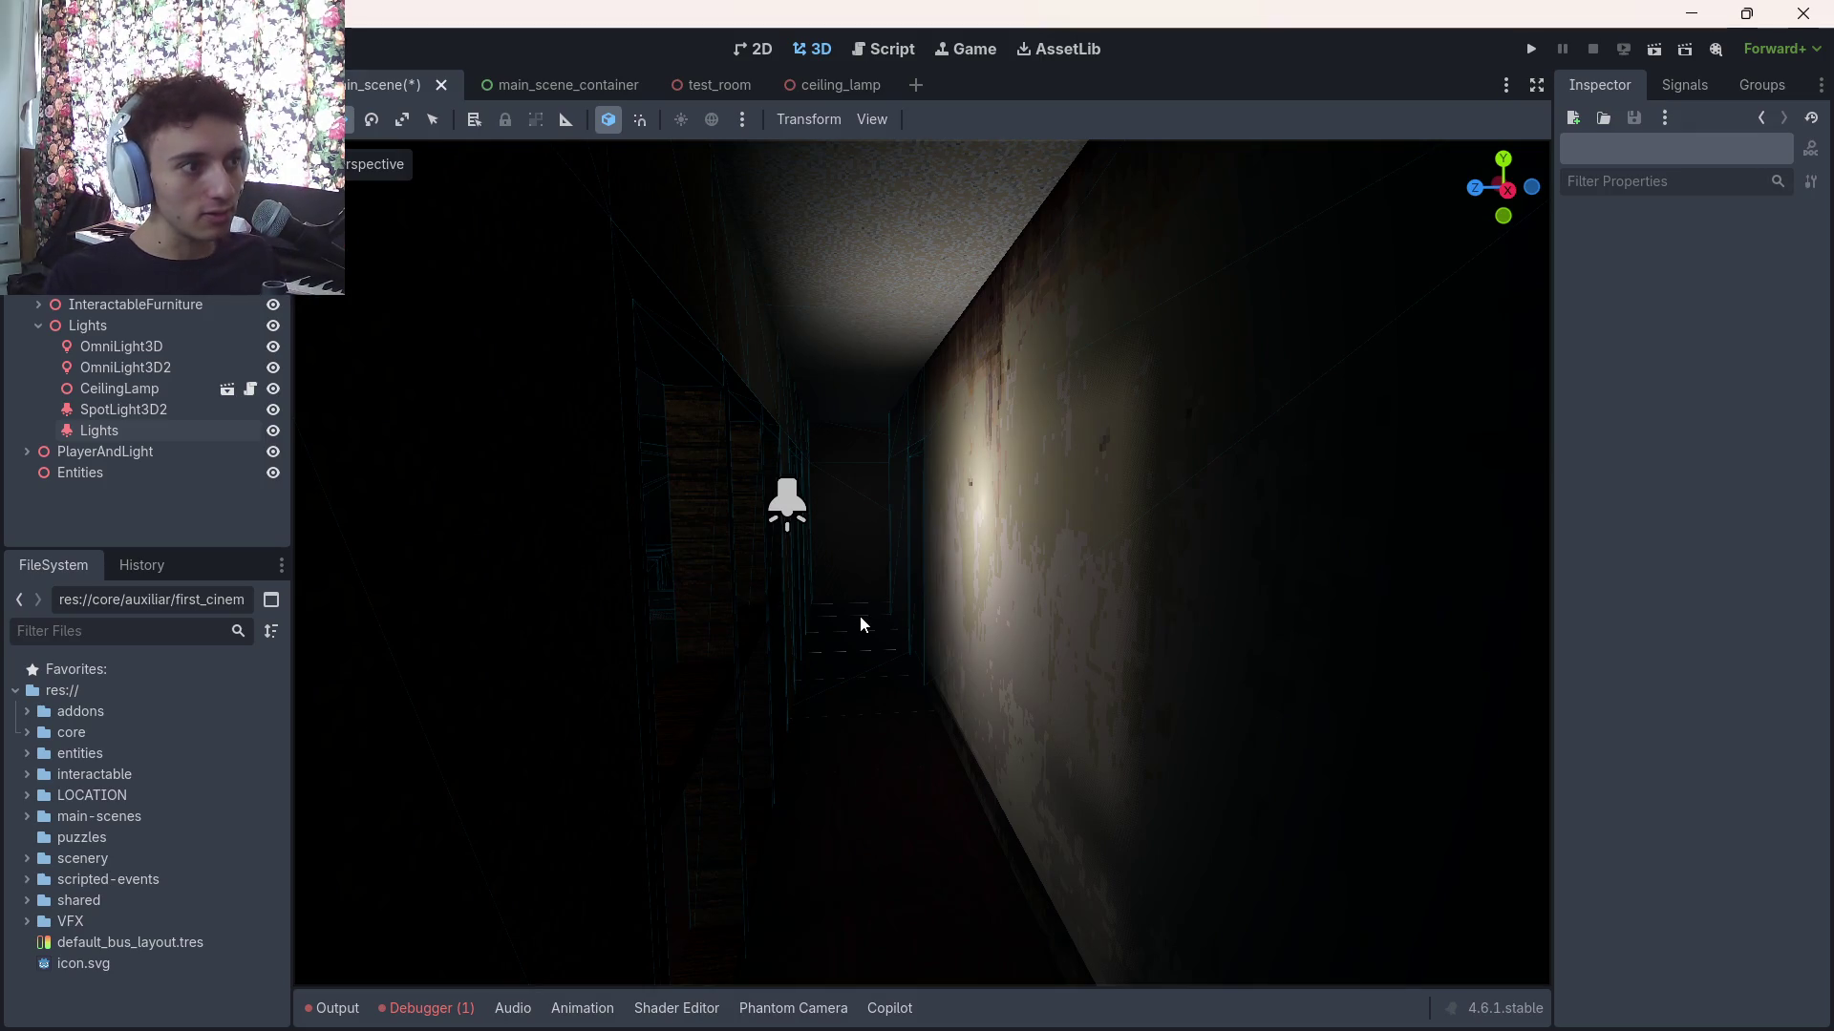
{"action": "left_click", "coordinate": [272, 432]}
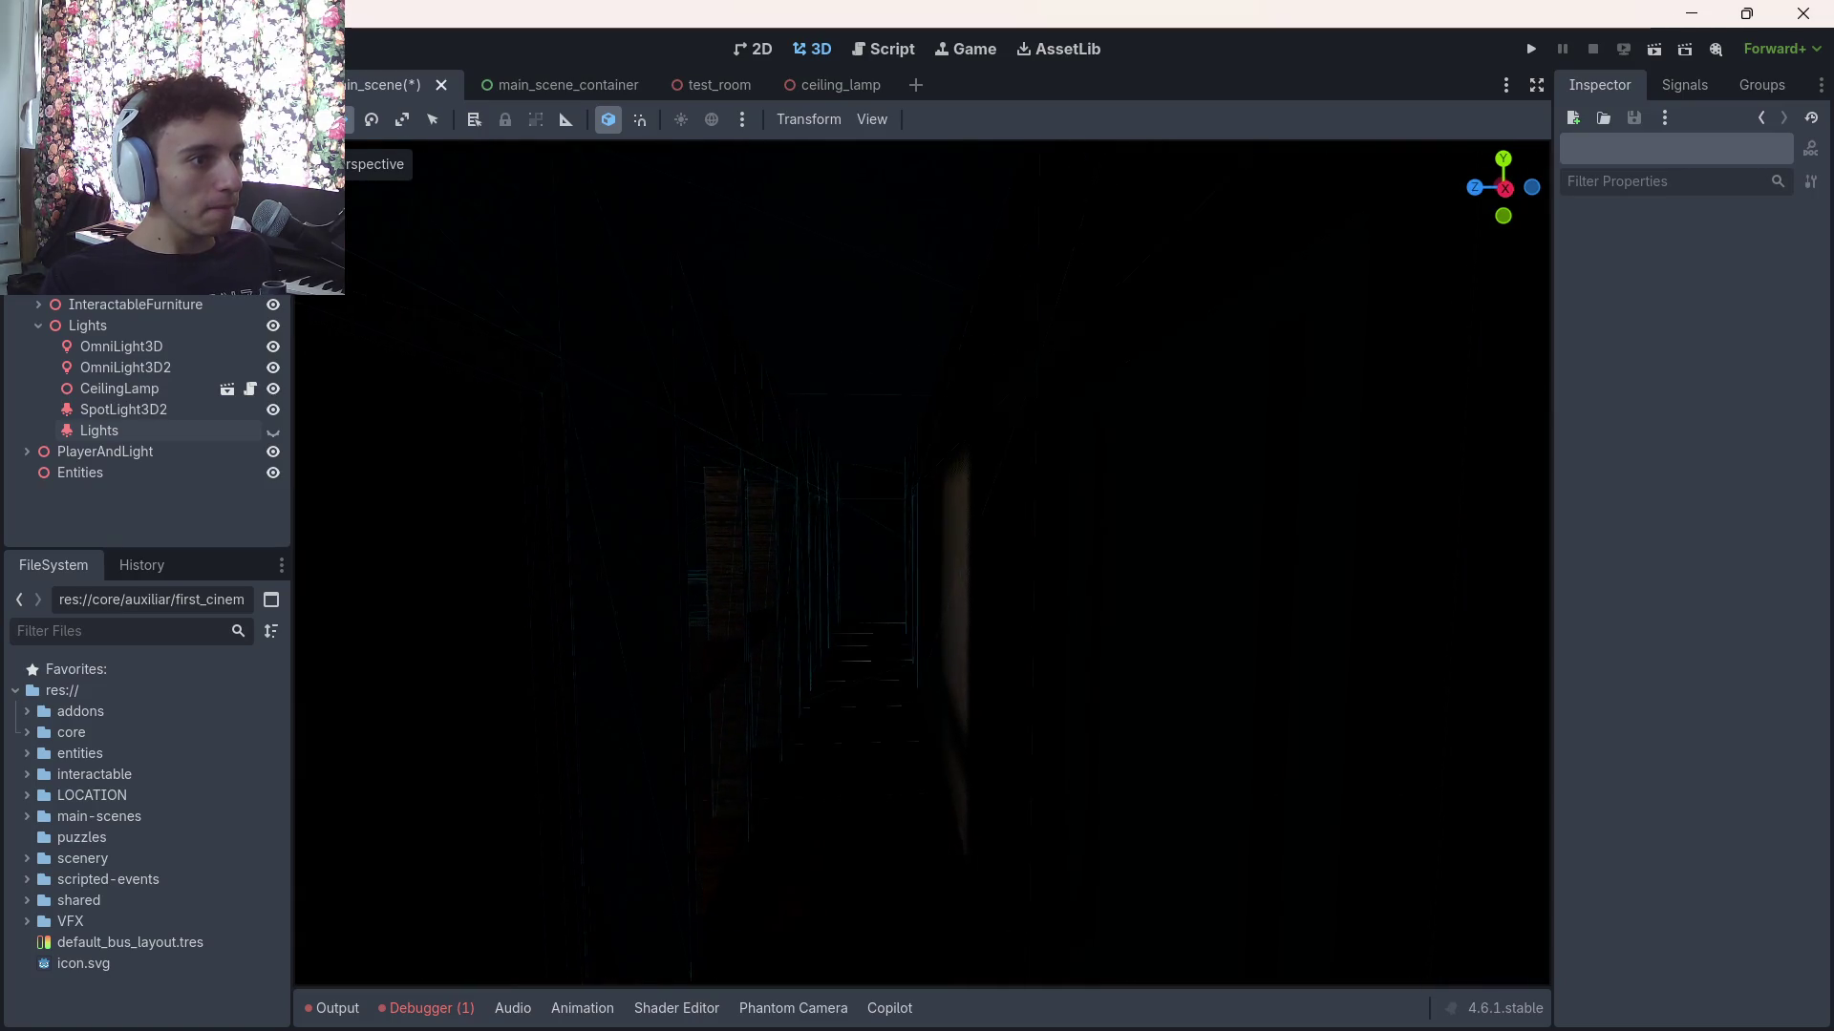
{"action": "key", "text": "ctrl+s"}
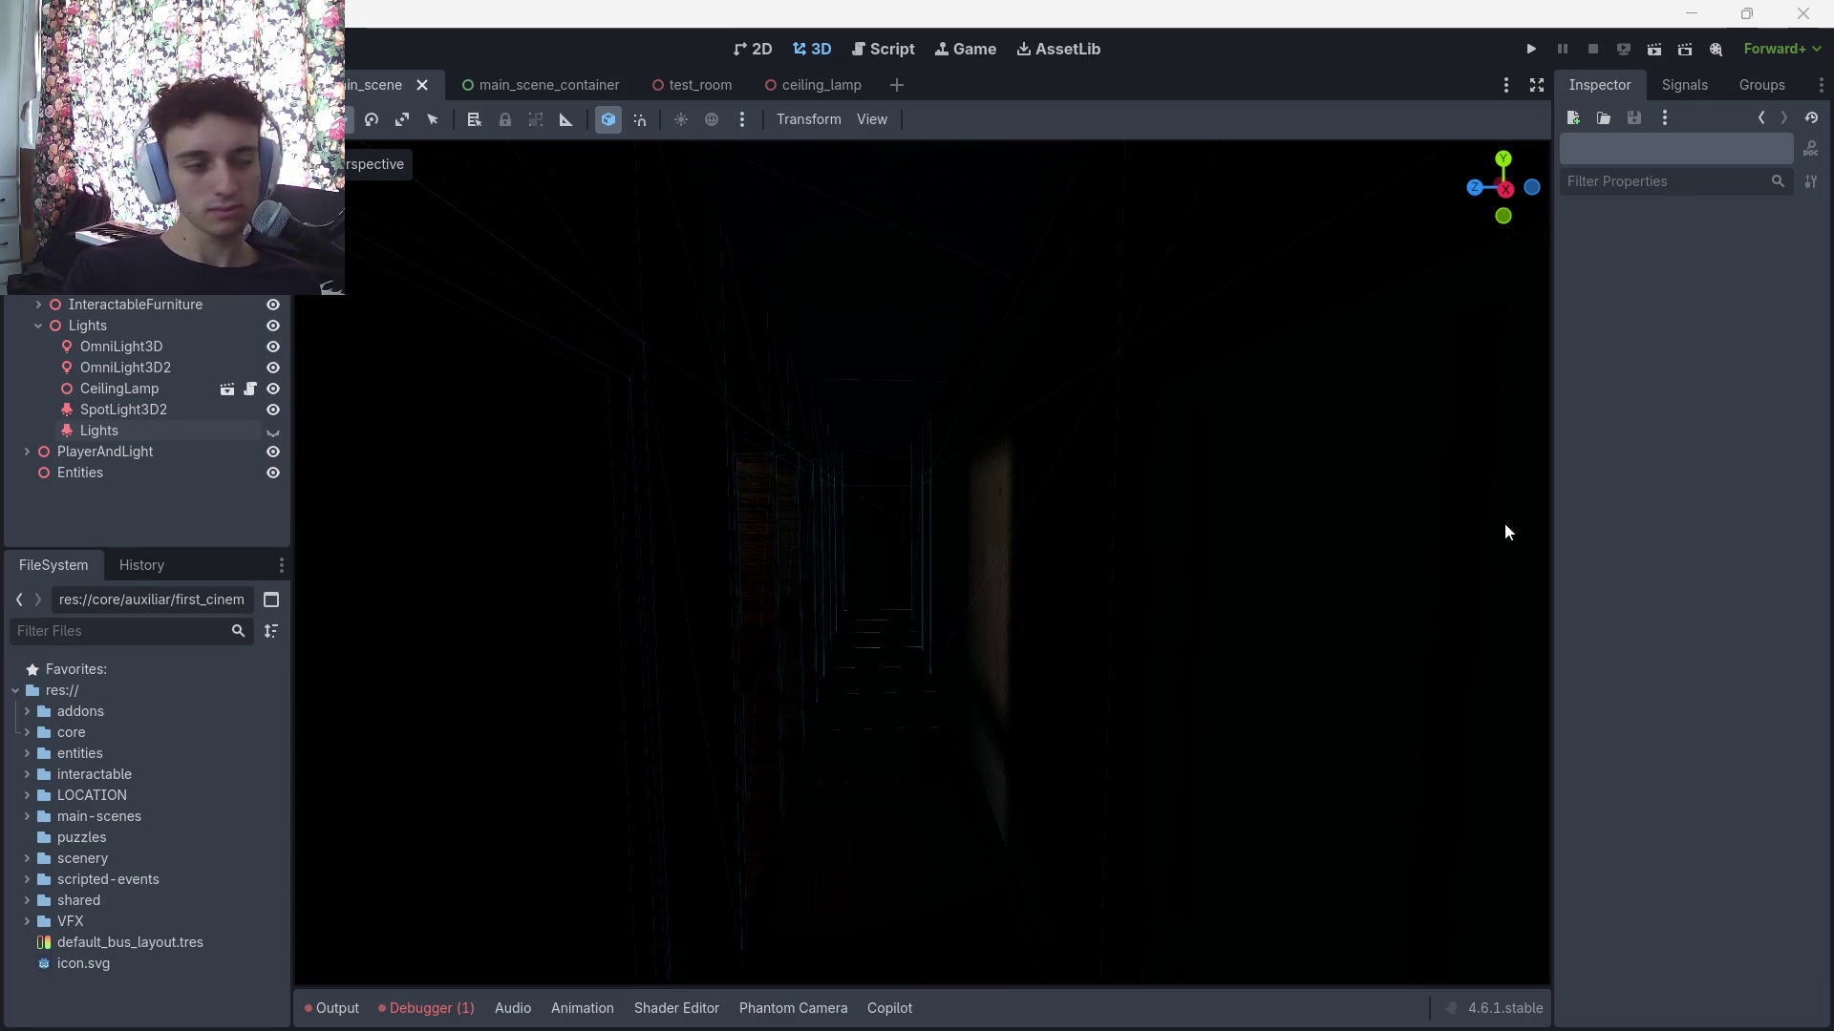
In WorldEnvironment's SSIL settings, reset radius to 5.0 m and intensity to 1.0, and adjust normal rejection
{"action": "scroll", "coordinate": [884, 488], "scroll_direction": "up", "scroll_amount": 2}
{"action": "left_click", "coordinate": [105, 282]}
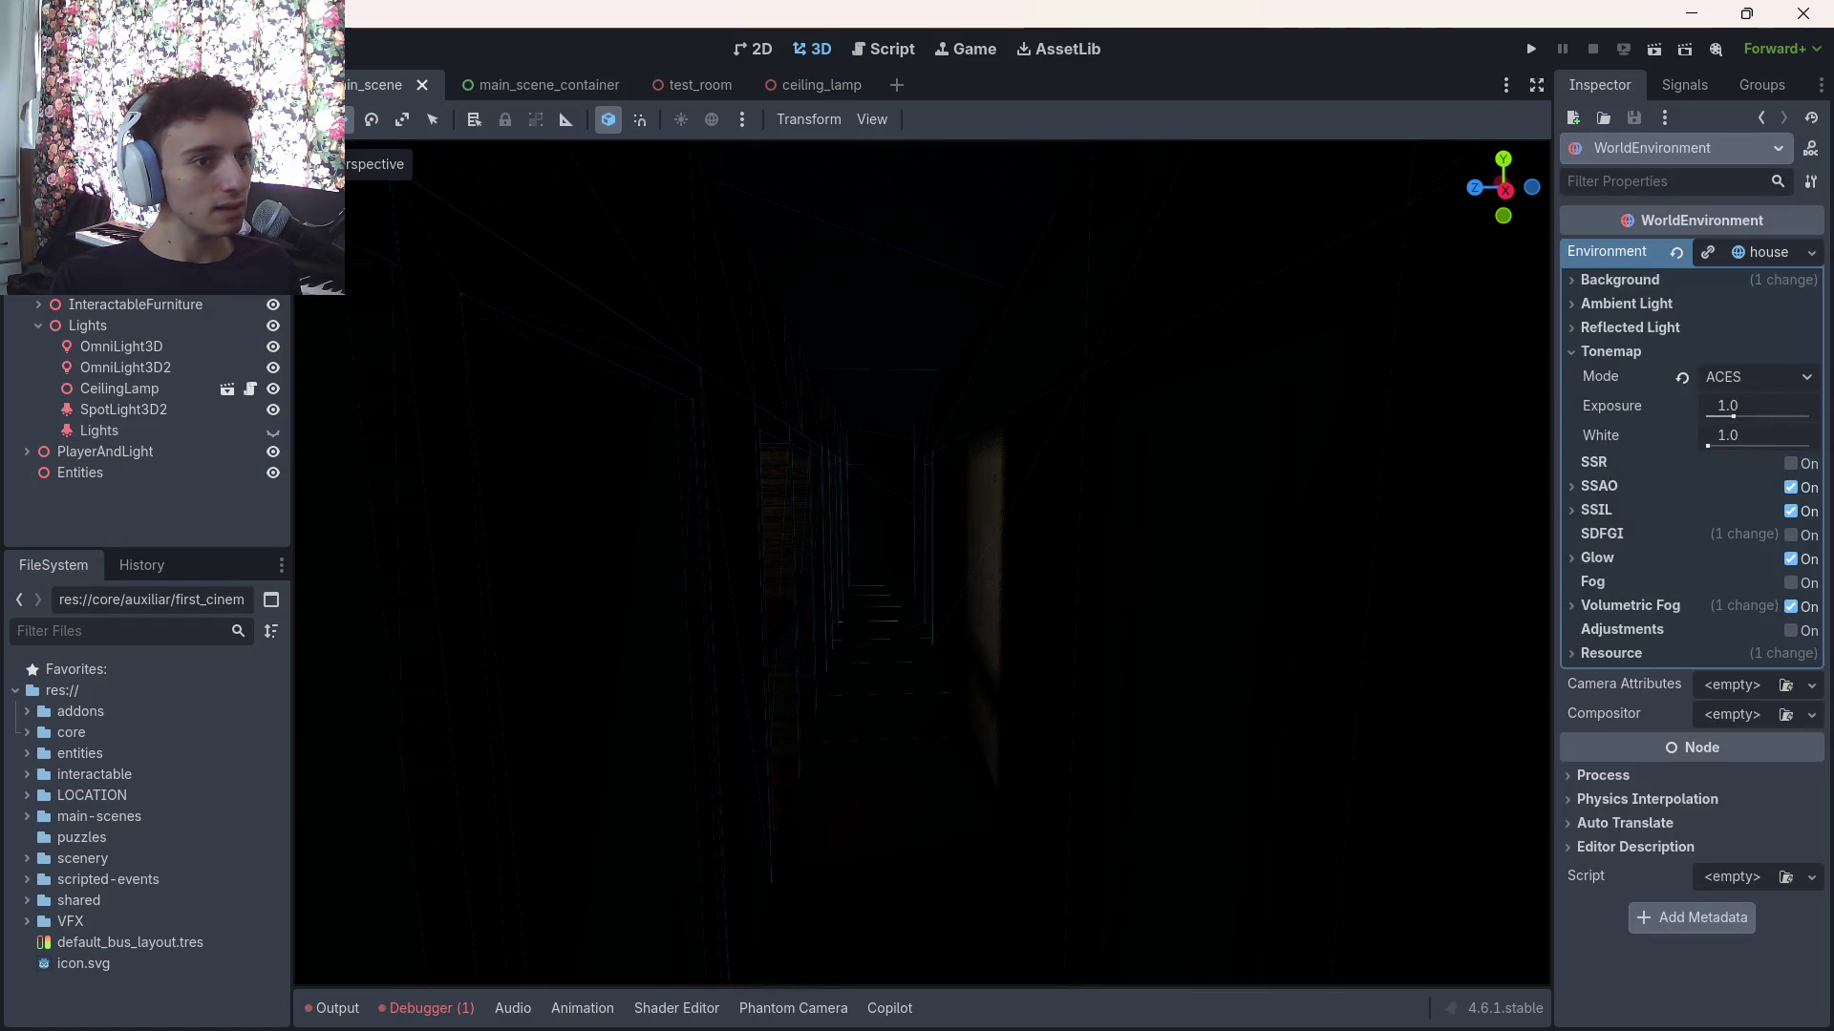
{"action": "left_click", "coordinate": [1567, 513]}
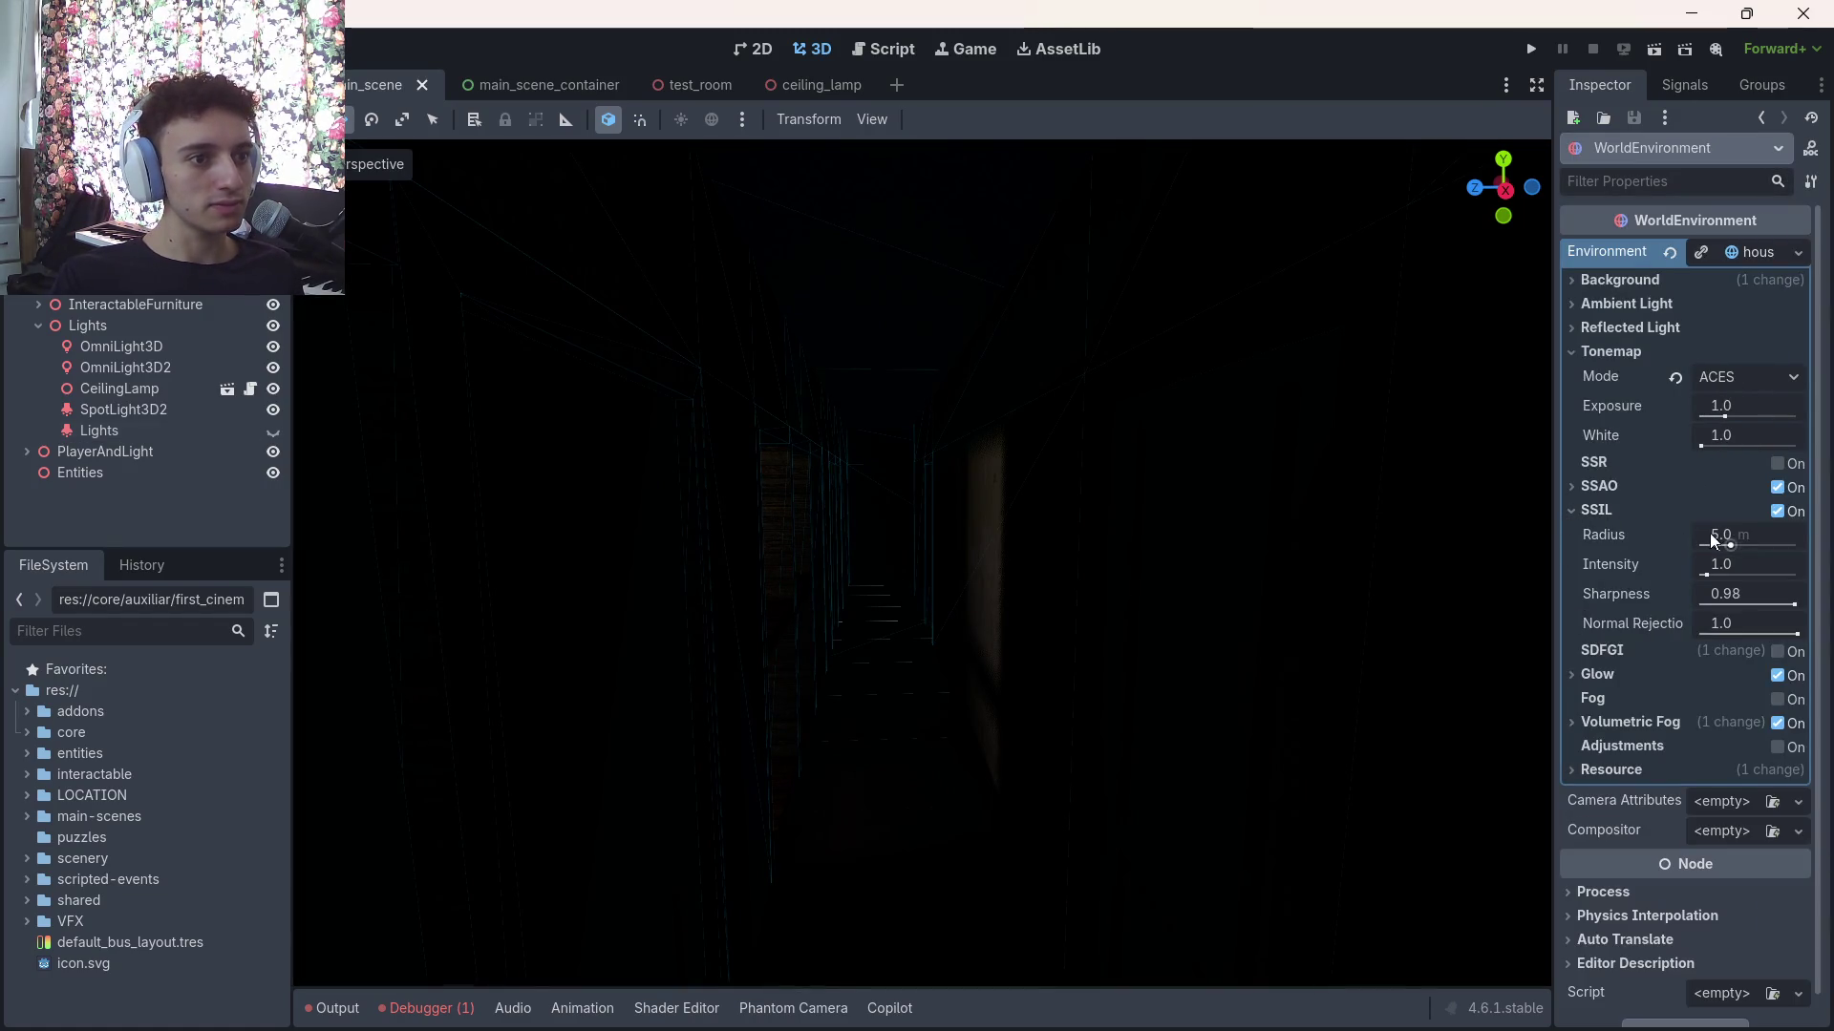
{"action": "mouse_move", "coordinate": [1717, 534]}
{"action": "left_mouse_down"}
{"action": "mouse_move", "coordinate": [1786, 535]}
{"action": "mouse_move", "coordinate": [1776, 569]}
{"action": "mouse_move", "coordinate": [1724, 569]}
{"action": "mouse_move", "coordinate": [1777, 569]}
{"action": "left_mouse_up"}
{"action": "left_click", "coordinate": [1675, 536]}
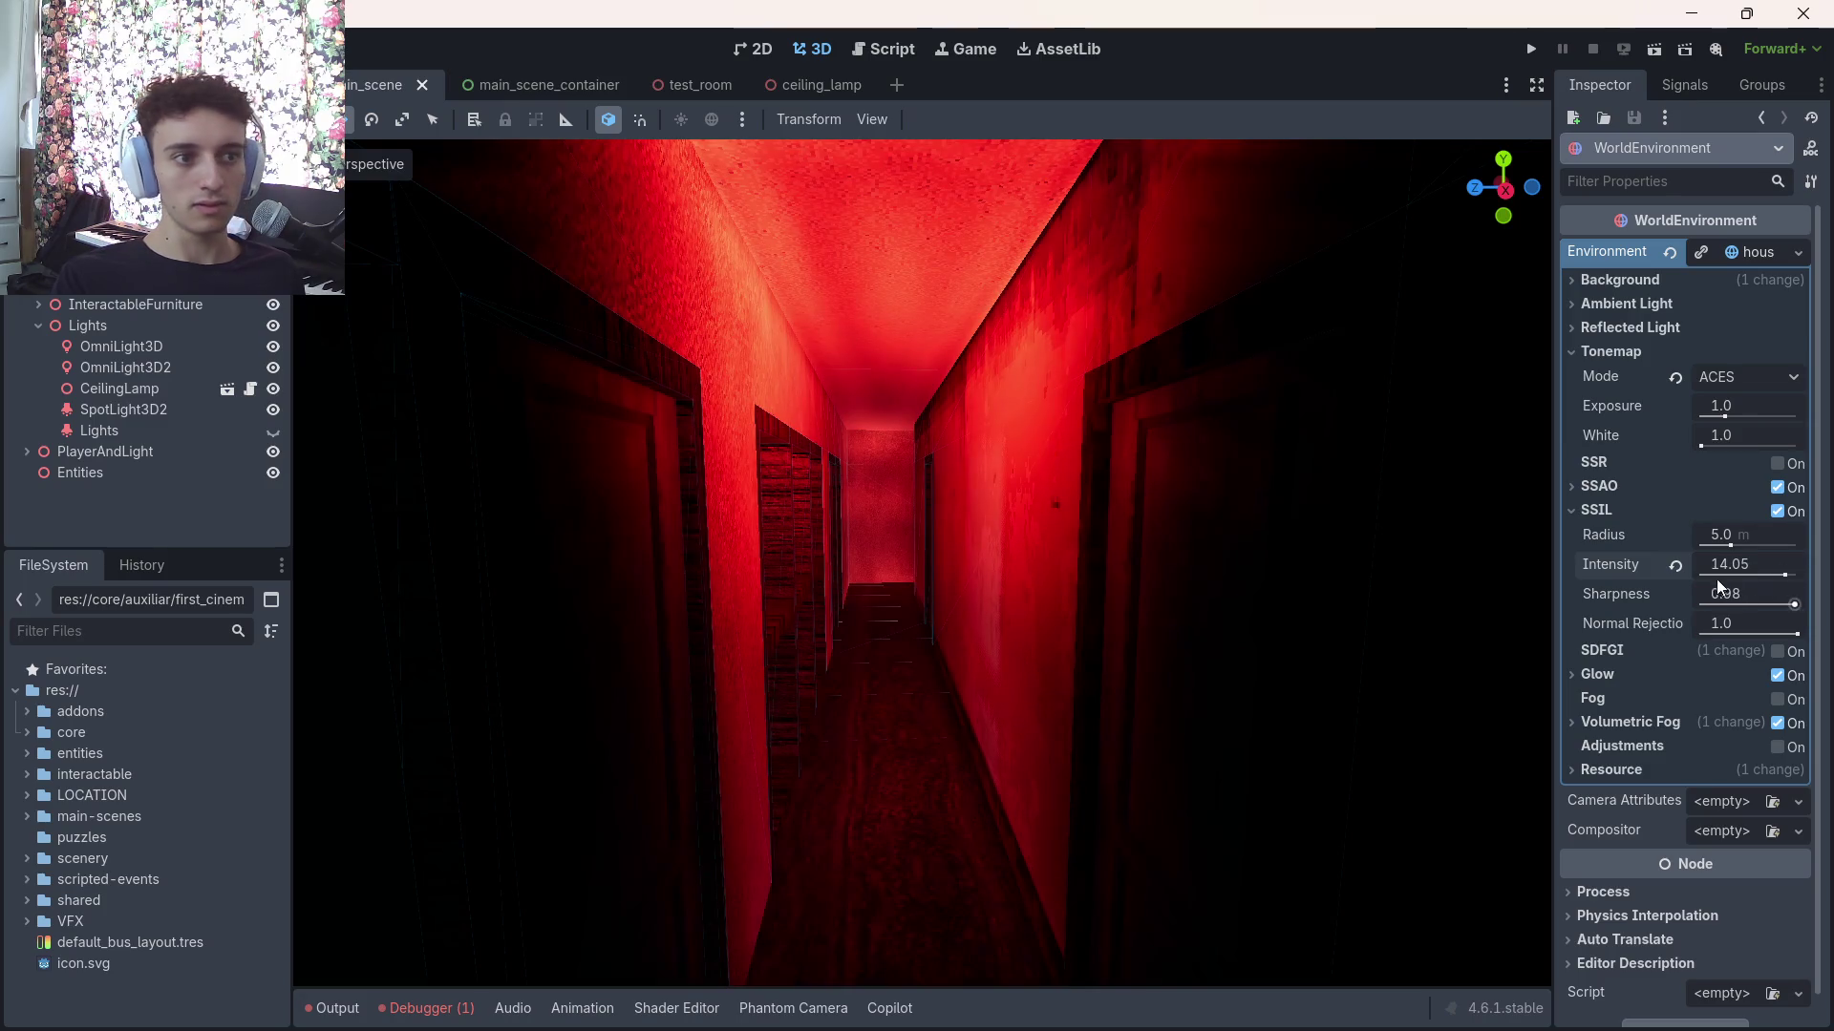
{"action": "left_click", "coordinate": [1675, 566]}
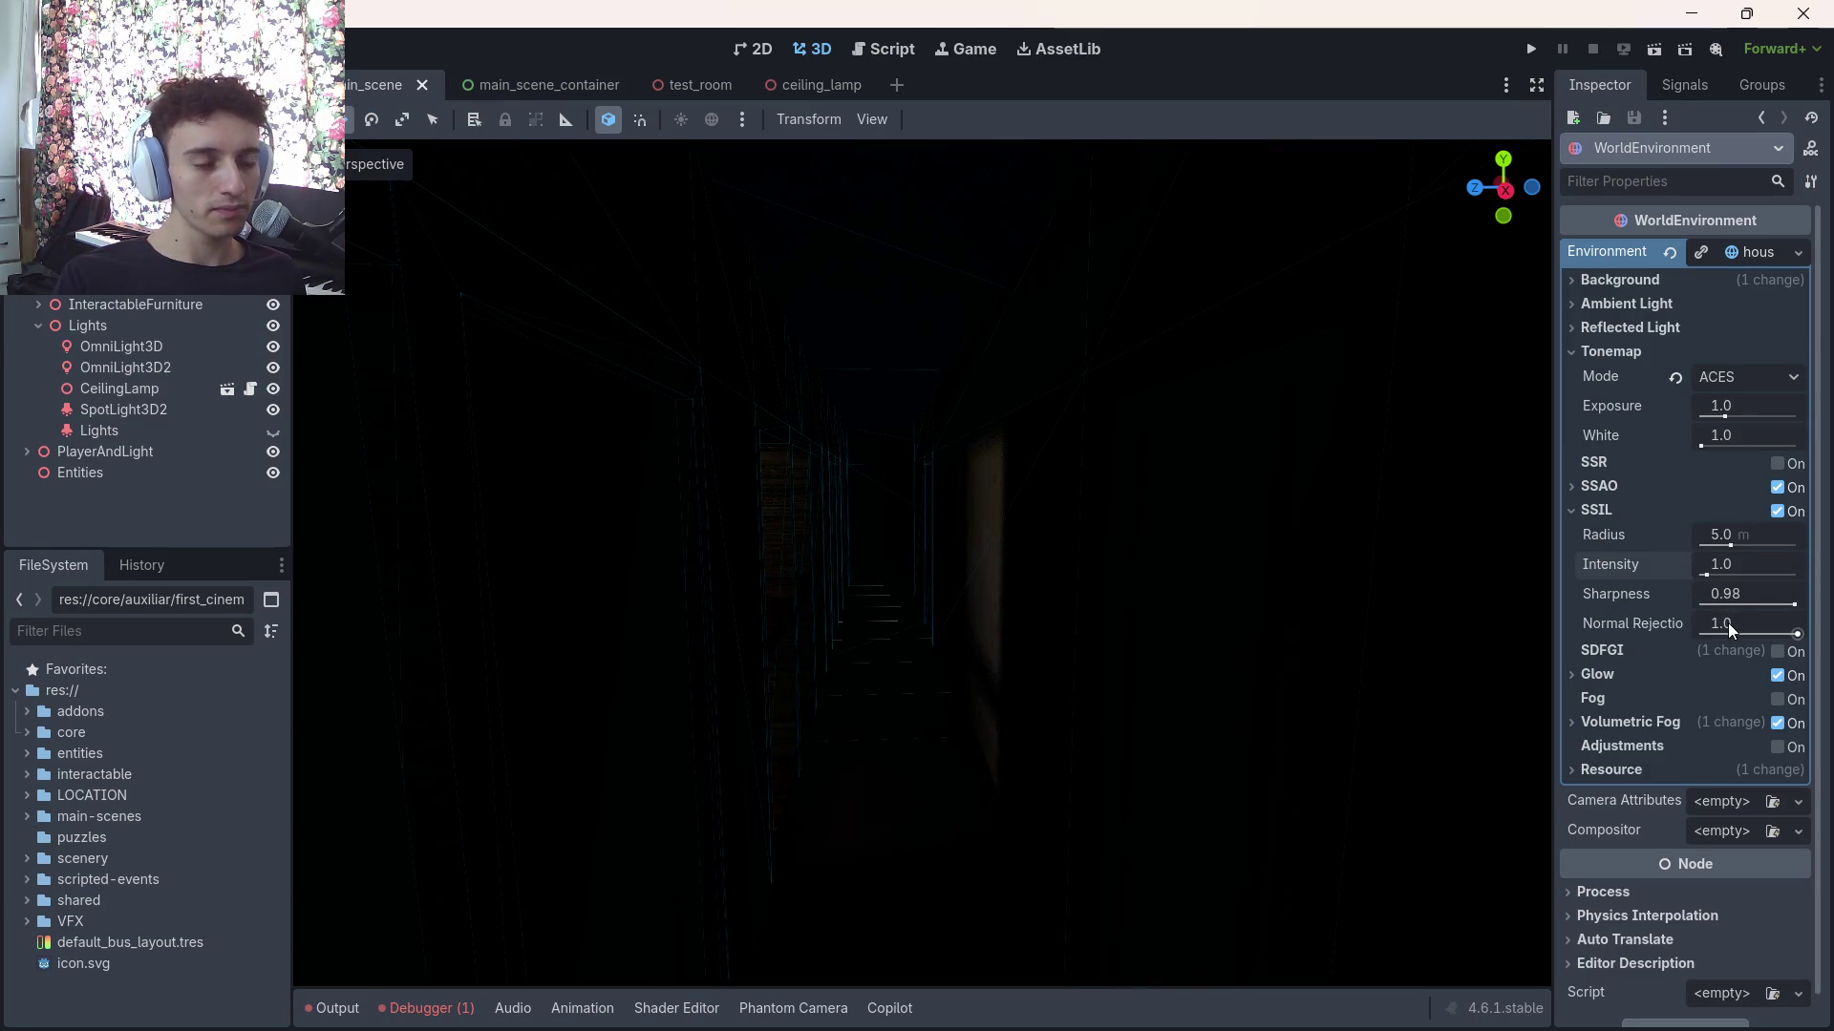
{"action": "left_click_drag", "start_coordinate": [1727, 623], "coordinate": [1701, 623]}
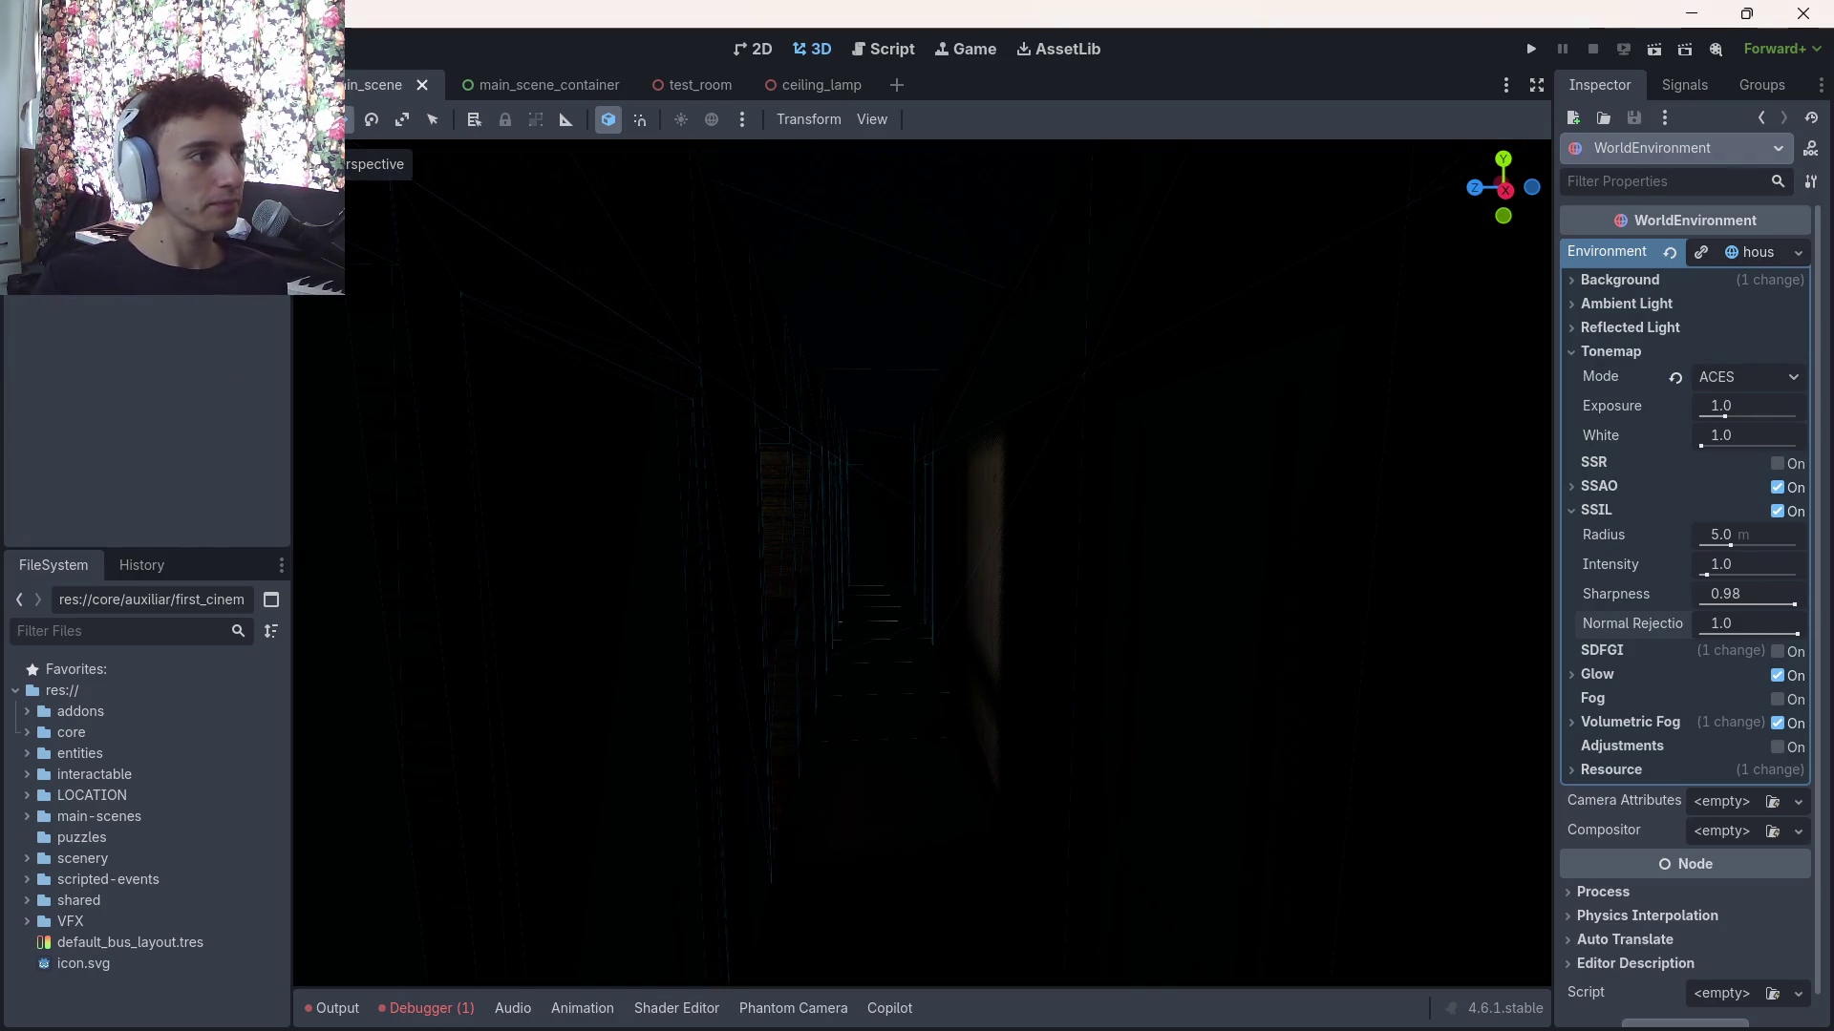
Create a VoxelGI node as a child of Lights
{"action": "left_click", "coordinate": [252, 329]}
{"action": "key", "text": "ctrl+a"}
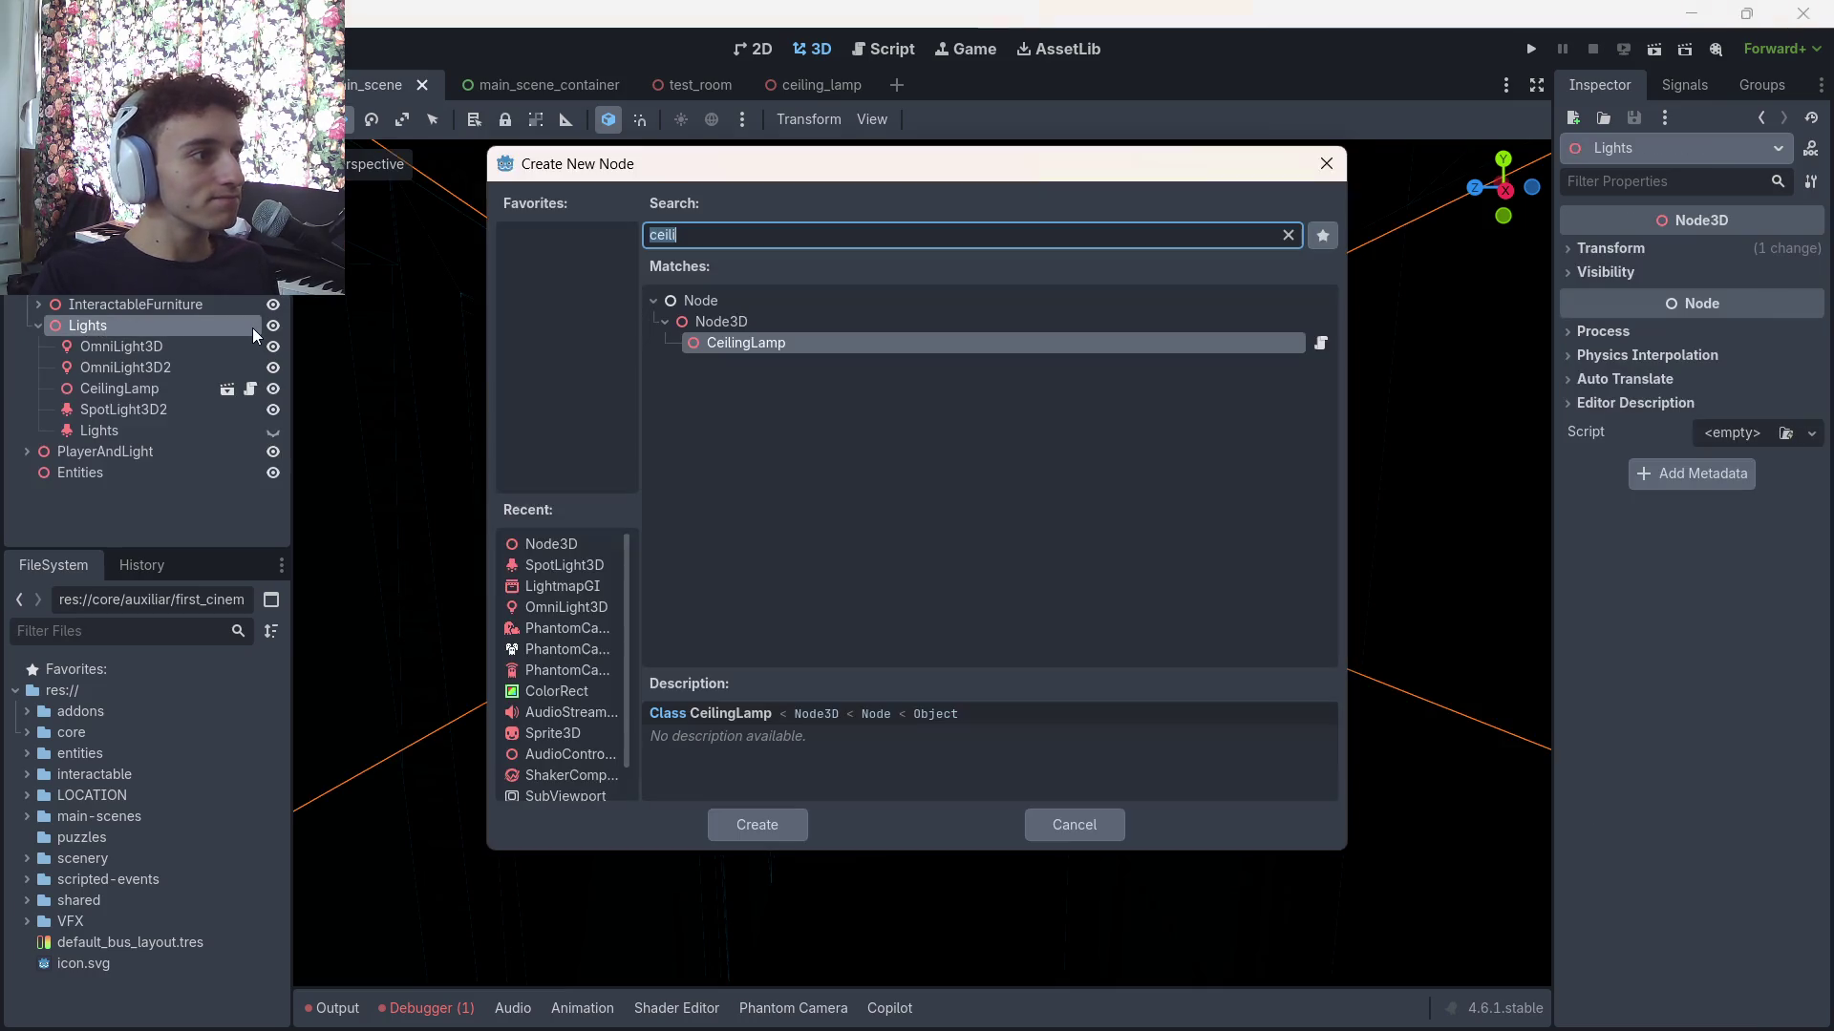
{"action": "type", "text": "vocelgi"}
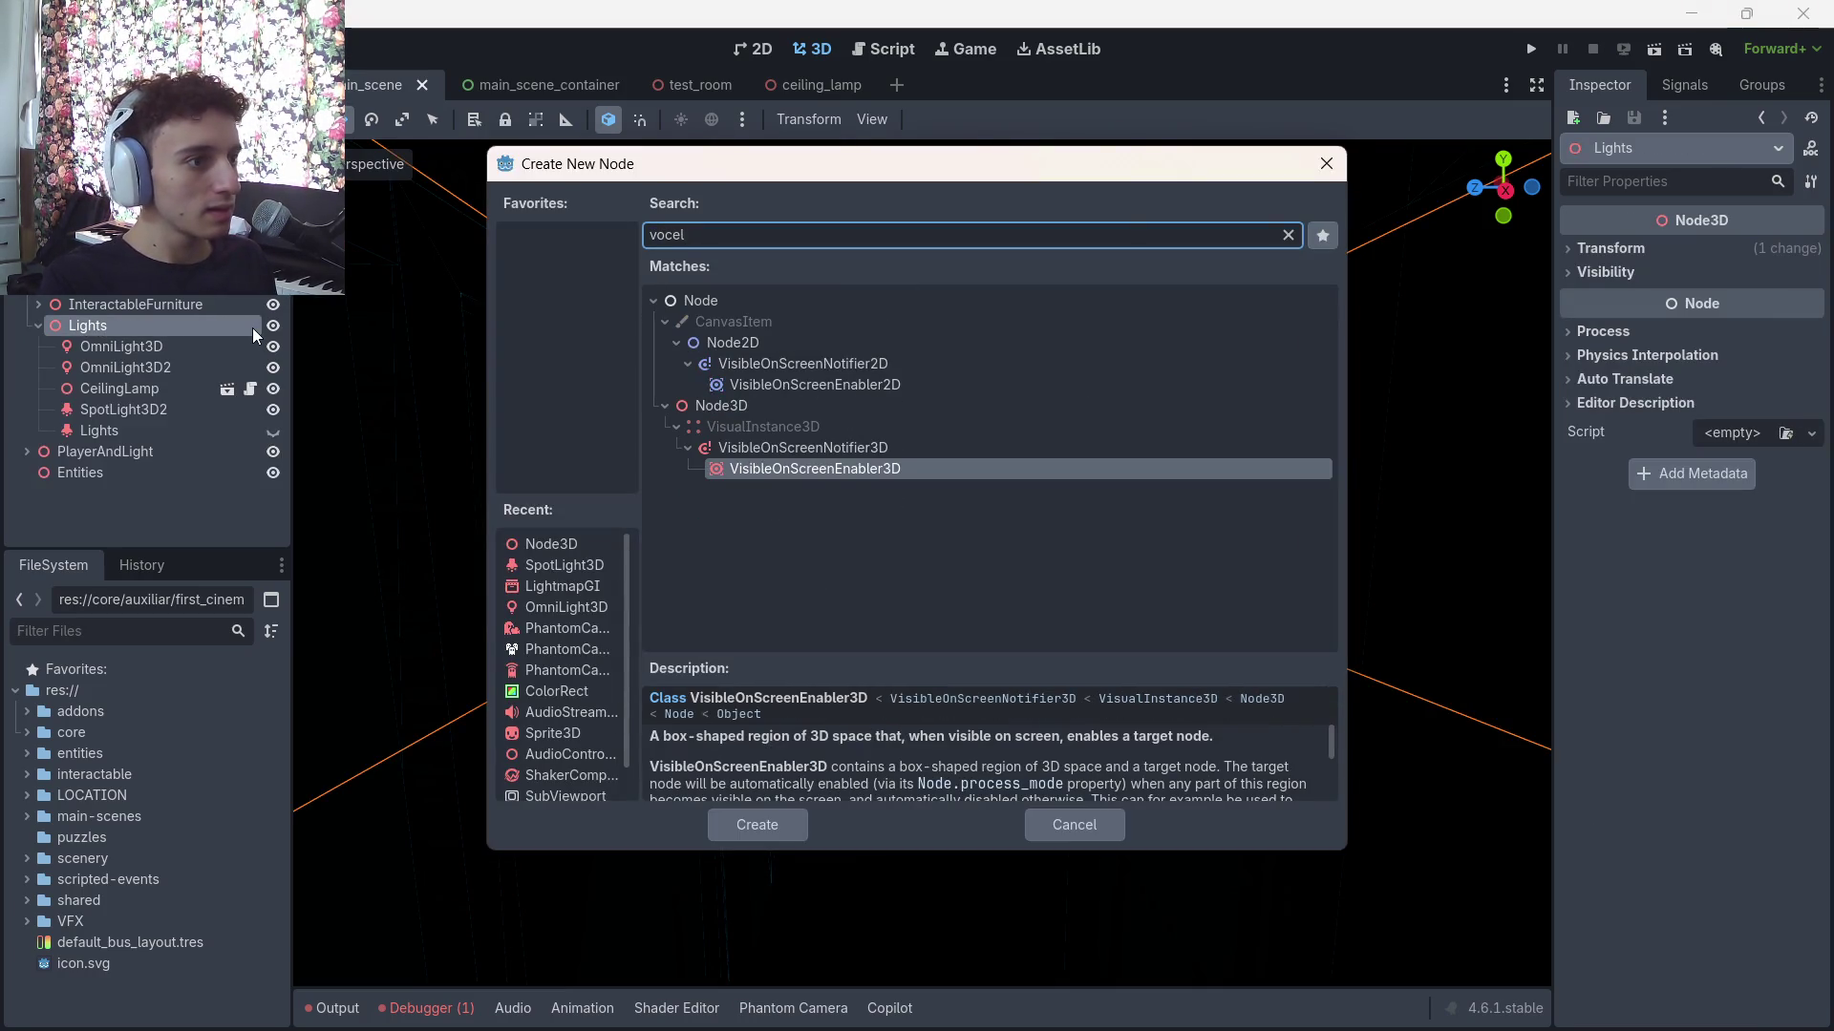
{"action": "key", "text": "BackSpace"}
{"action": "key", "text": "BackSpace"}
{"action": "key", "text": "BackSpace"}
{"action": "type", "text": "xelgi"}
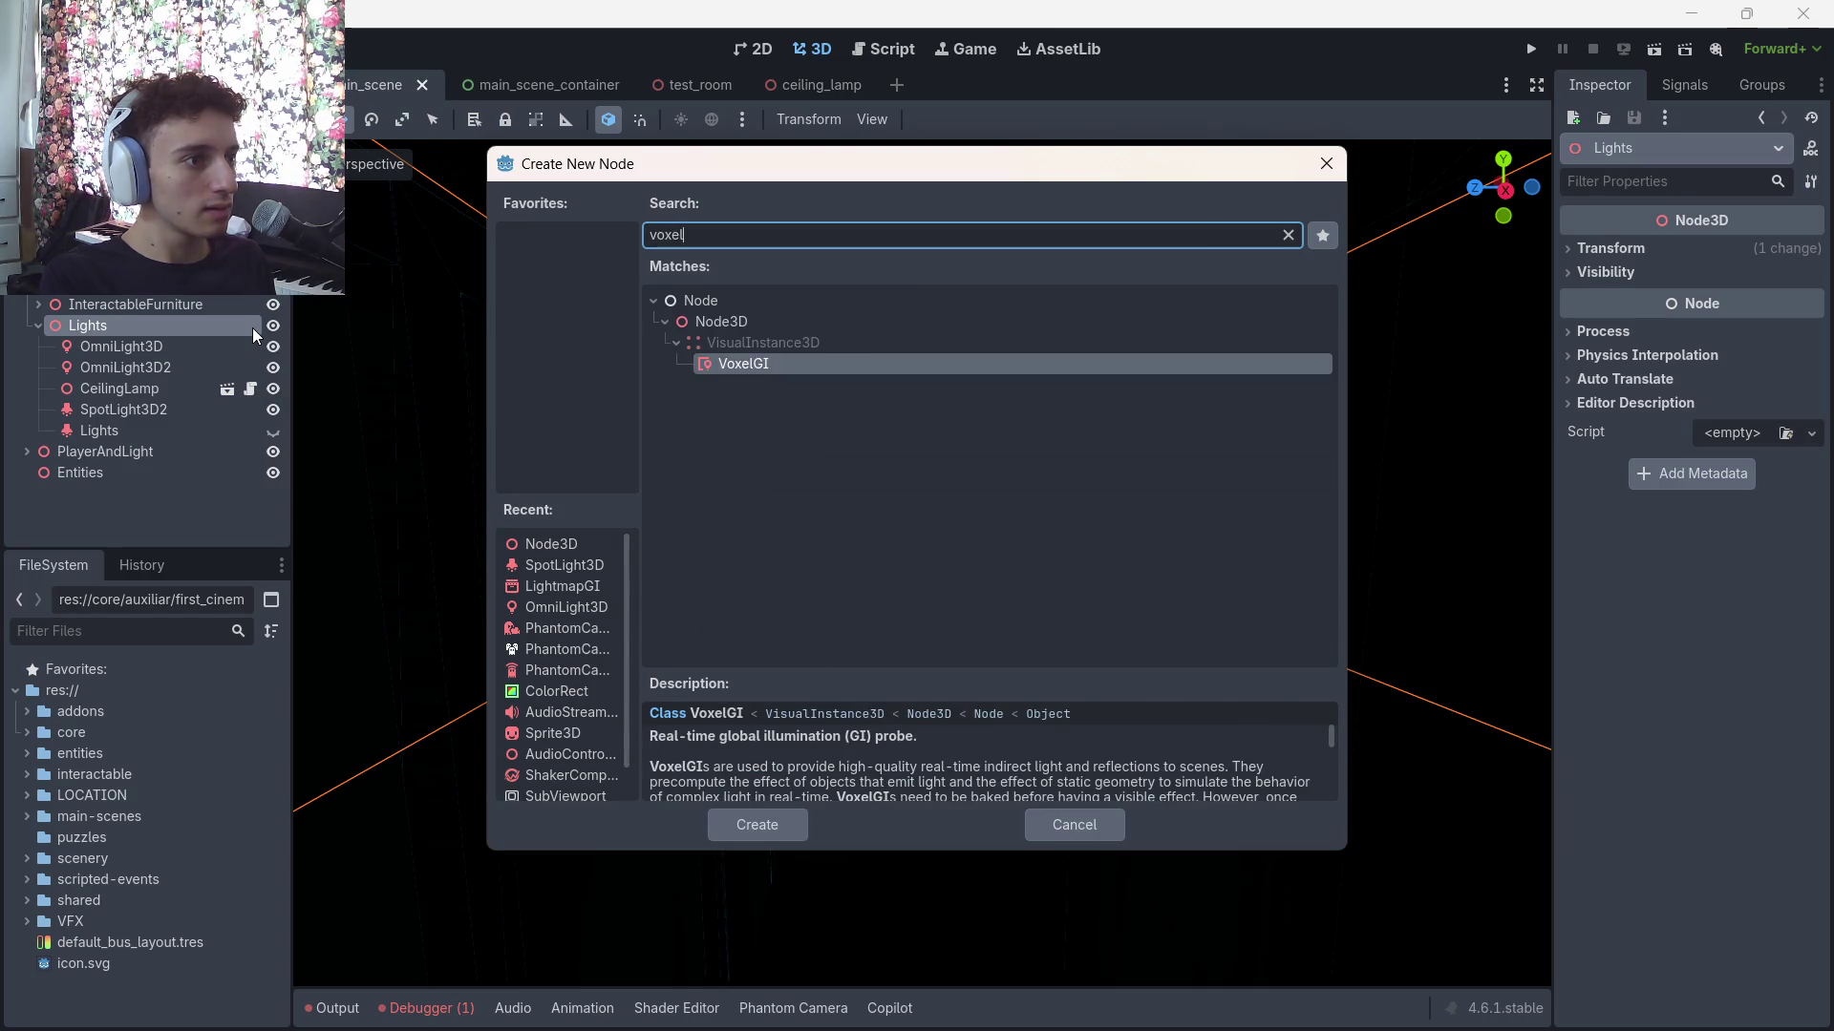
{"action": "key", "text": "Return"}
Lower the VoxelGI box and stretch it along X and Z to 37.667 × 20 × 33.968 m
{"action": "left_click_drag", "start_coordinate": [871, 313], "coordinate": [871, 359]}
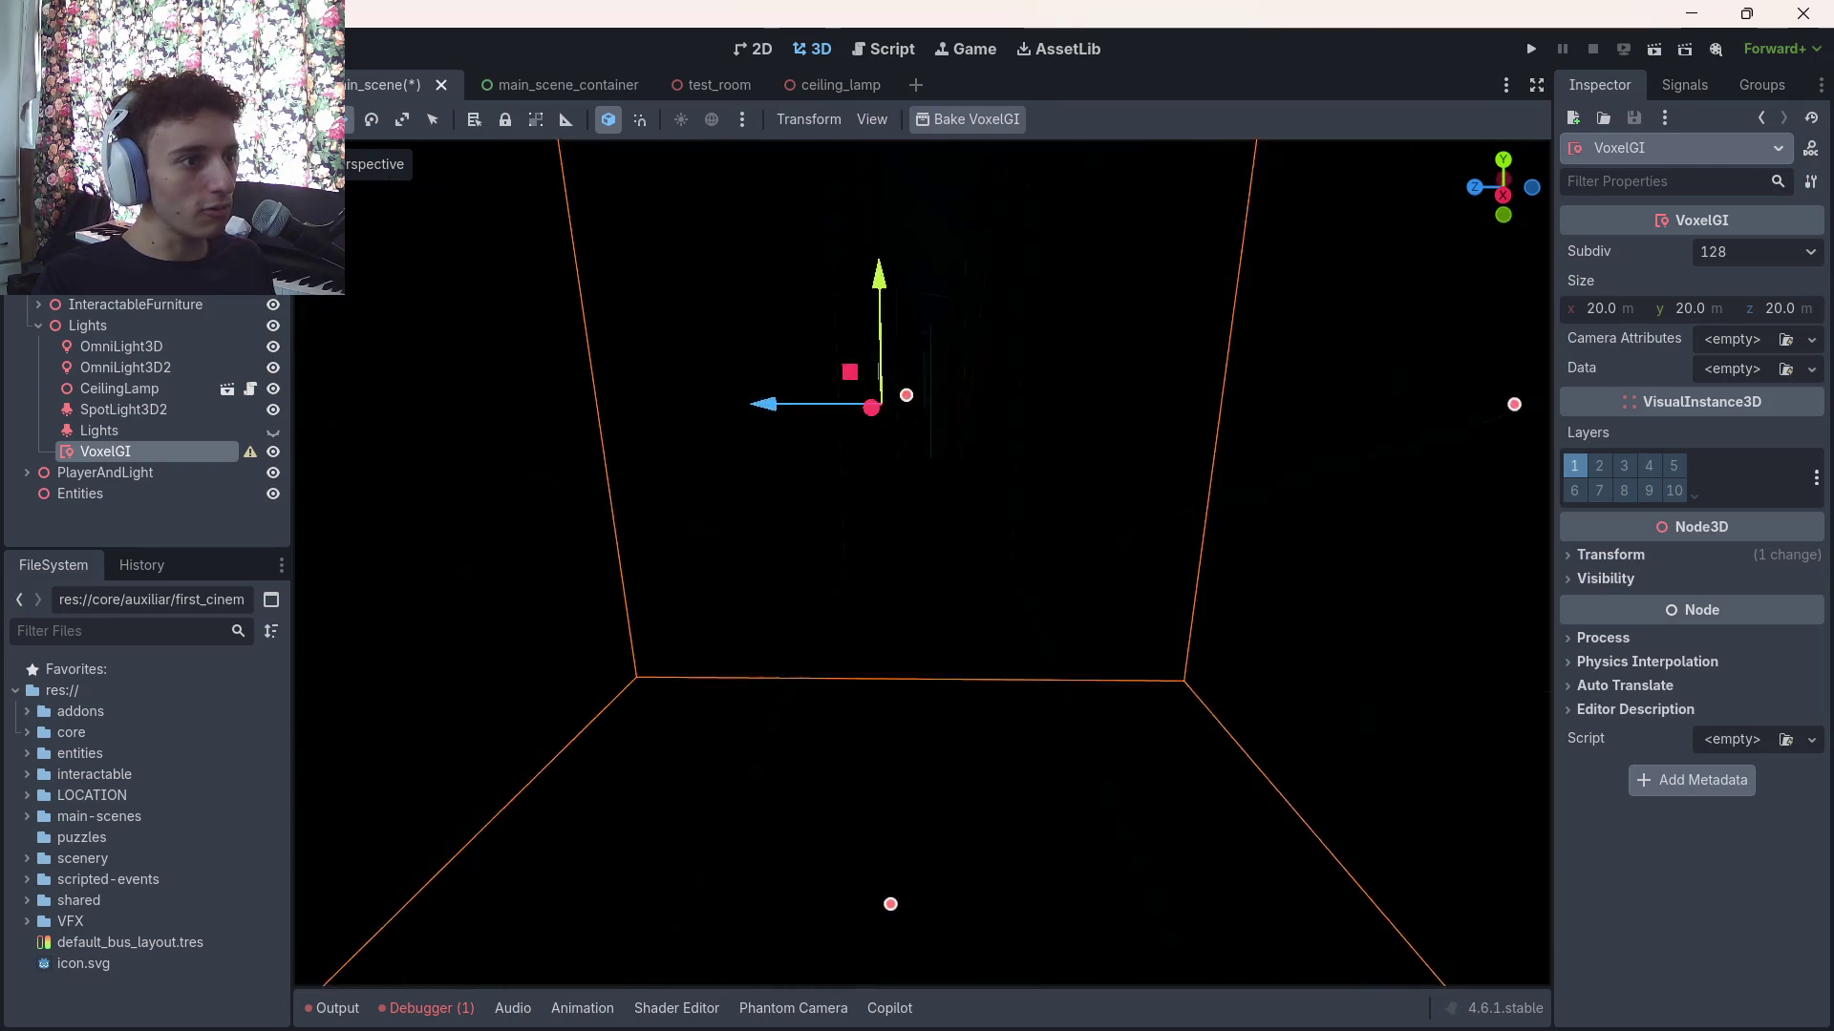
{"action": "scroll", "coordinate": [922, 563], "scroll_direction": "down", "scroll_amount": 5}
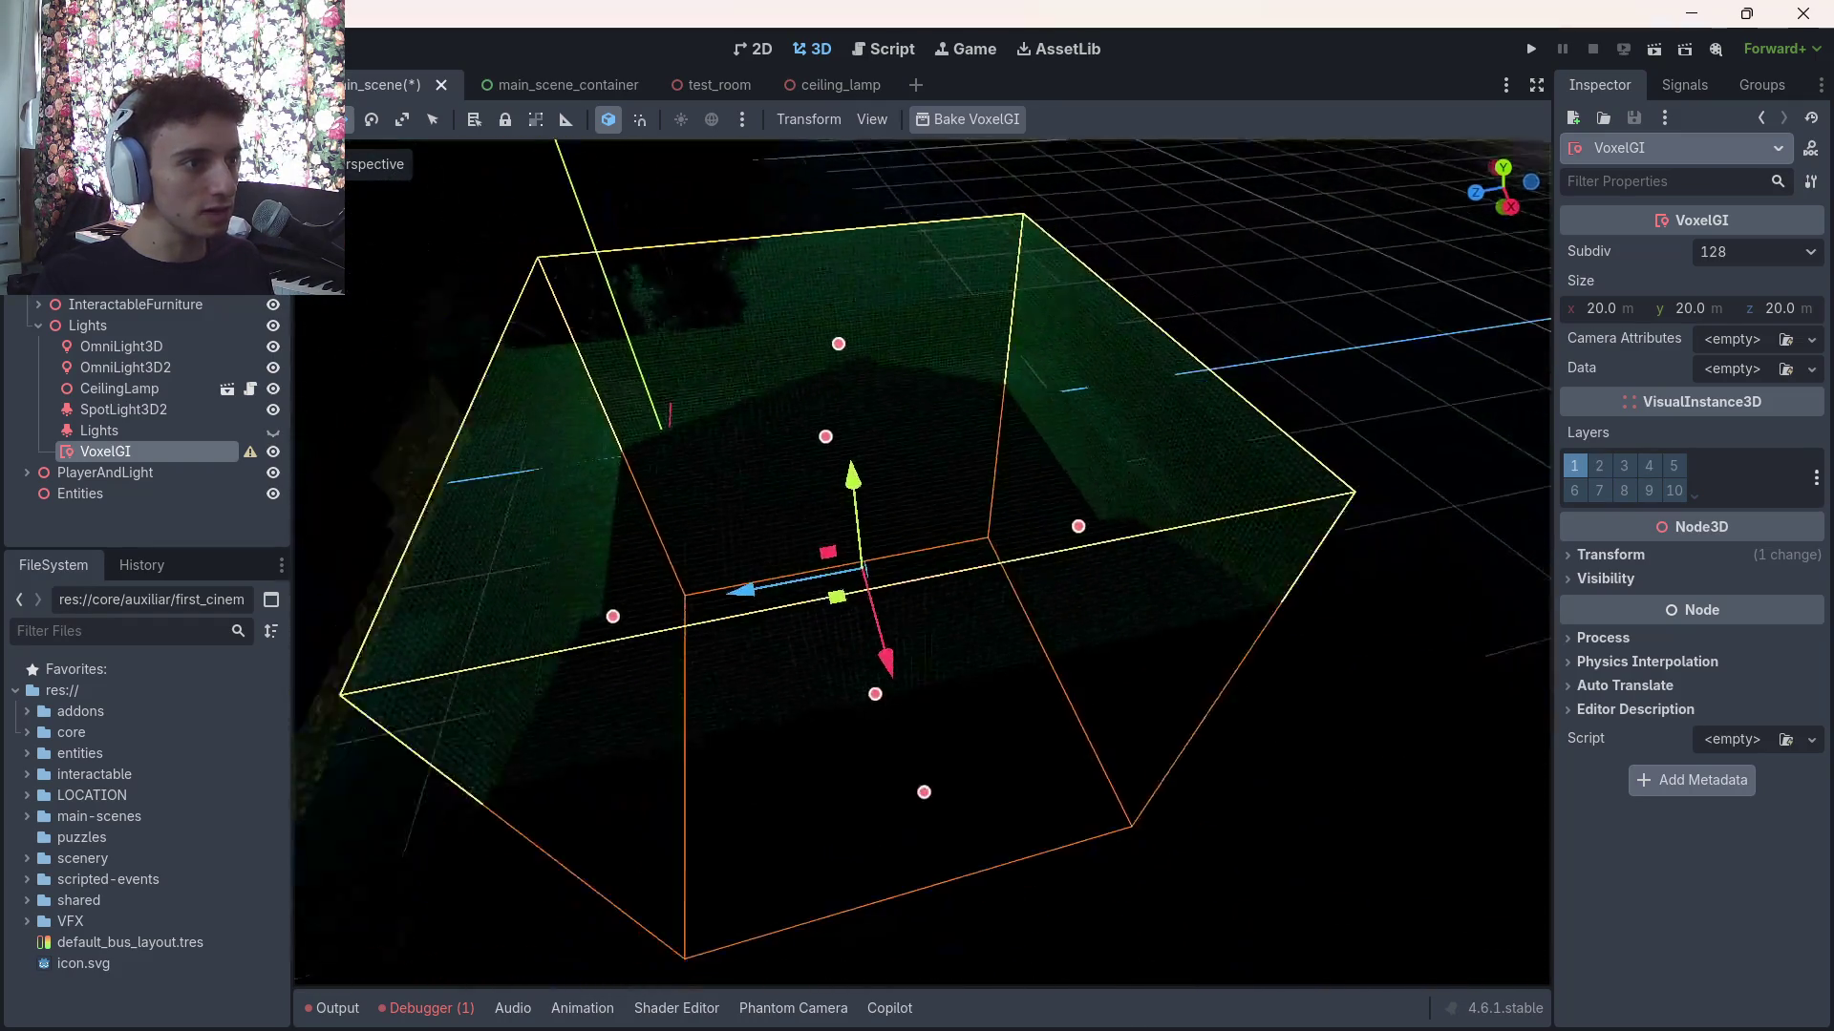
{"action": "left_click_drag", "start_coordinate": [922, 563], "coordinate": [828, 484]}
{"action": "mouse_move", "coordinate": [858, 611]}
{"action": "left_mouse_down"}
{"action": "mouse_move", "coordinate": [1160, 645]}
{"action": "mouse_move", "coordinate": [1147, 662]}
{"action": "left_mouse_up"}
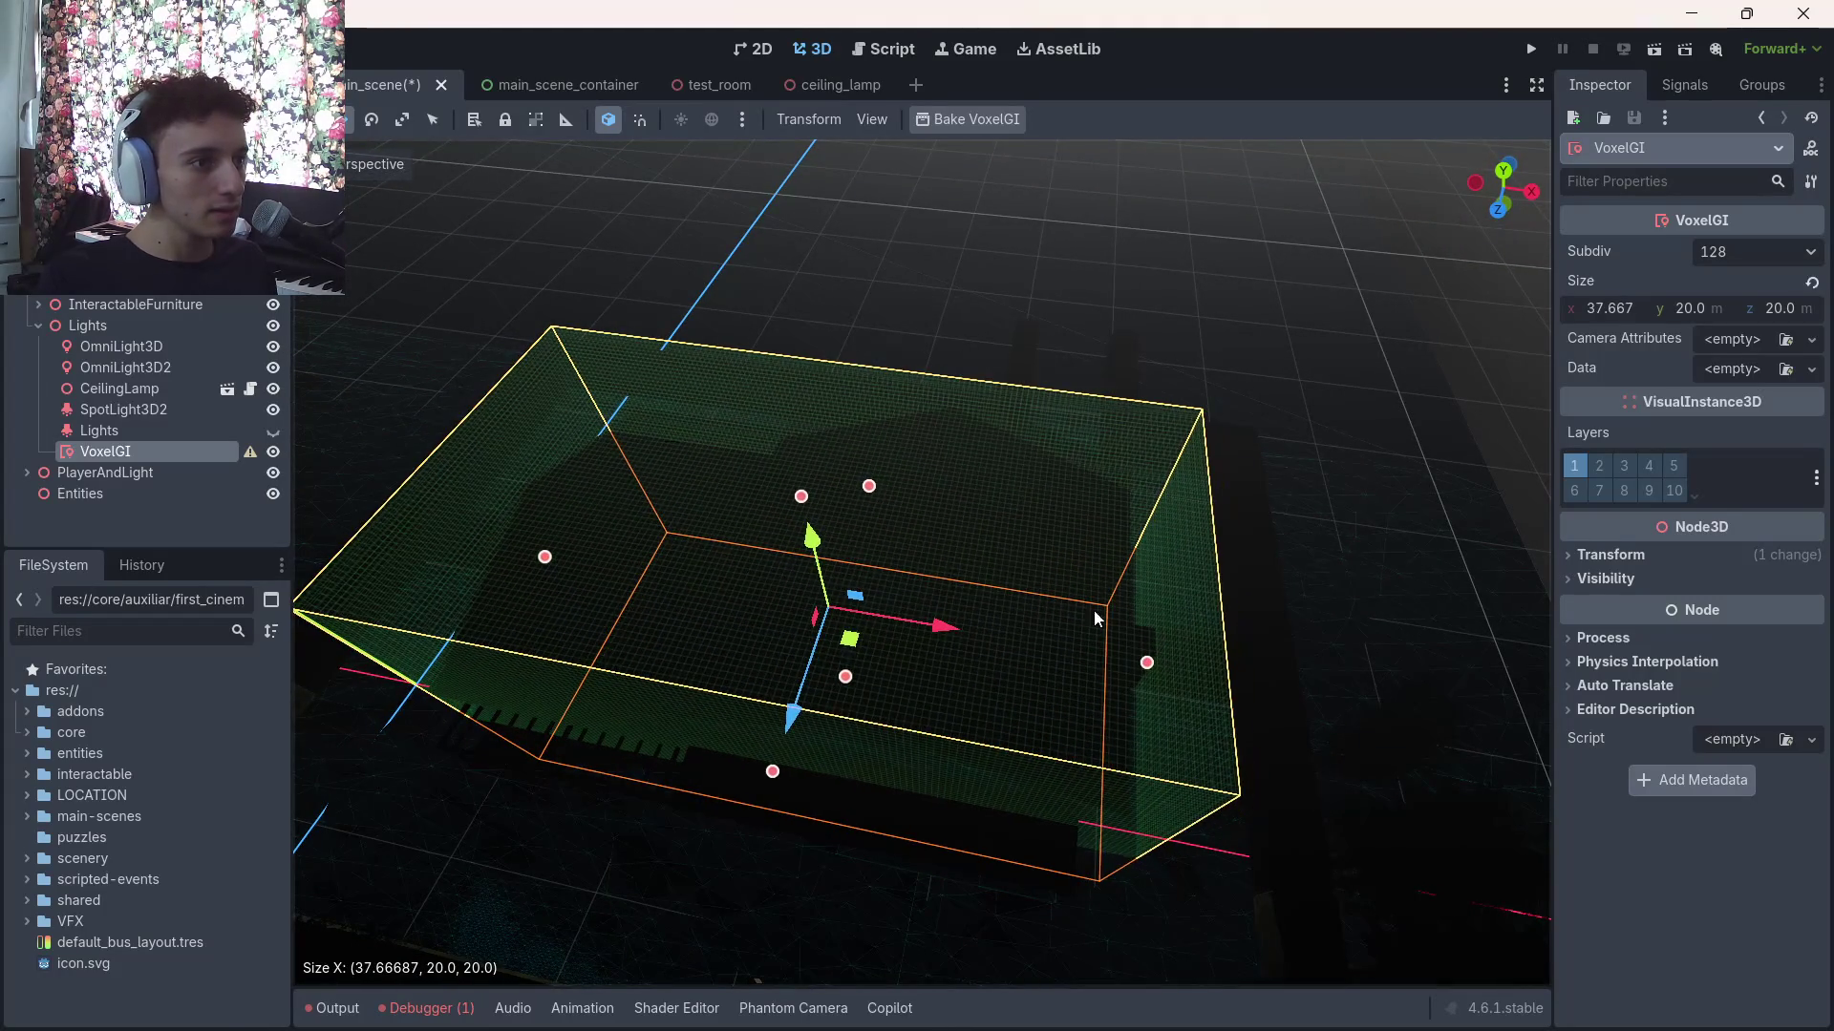
{"action": "mouse_move", "coordinate": [868, 489]}
{"action": "left_mouse_down"}
{"action": "mouse_move", "coordinate": [956, 305]}
{"action": "mouse_move", "coordinate": [955, 401]}
{"action": "left_mouse_up"}
{"action": "scroll", "coordinate": [955, 401], "scroll_direction": "up", "scroll_amount": 6}
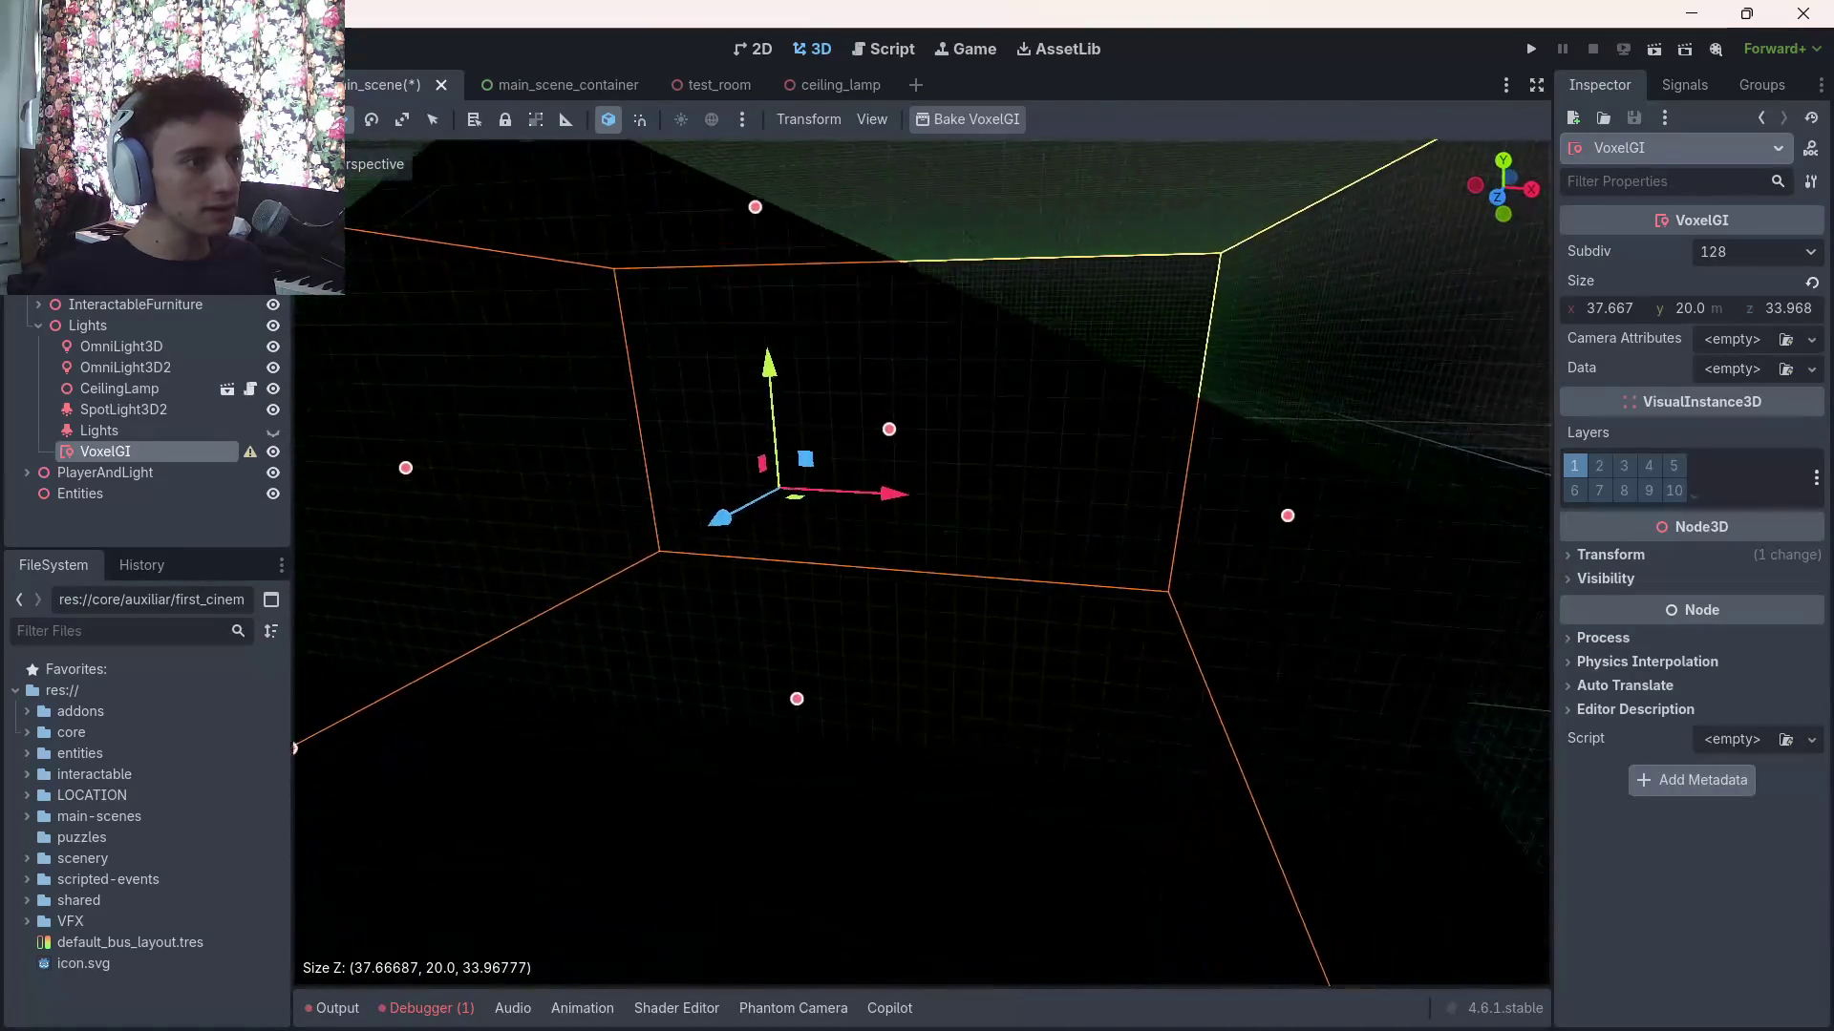
{"action": "scroll", "coordinate": [922, 564], "scroll_direction": "up", "scroll_amount": 8}
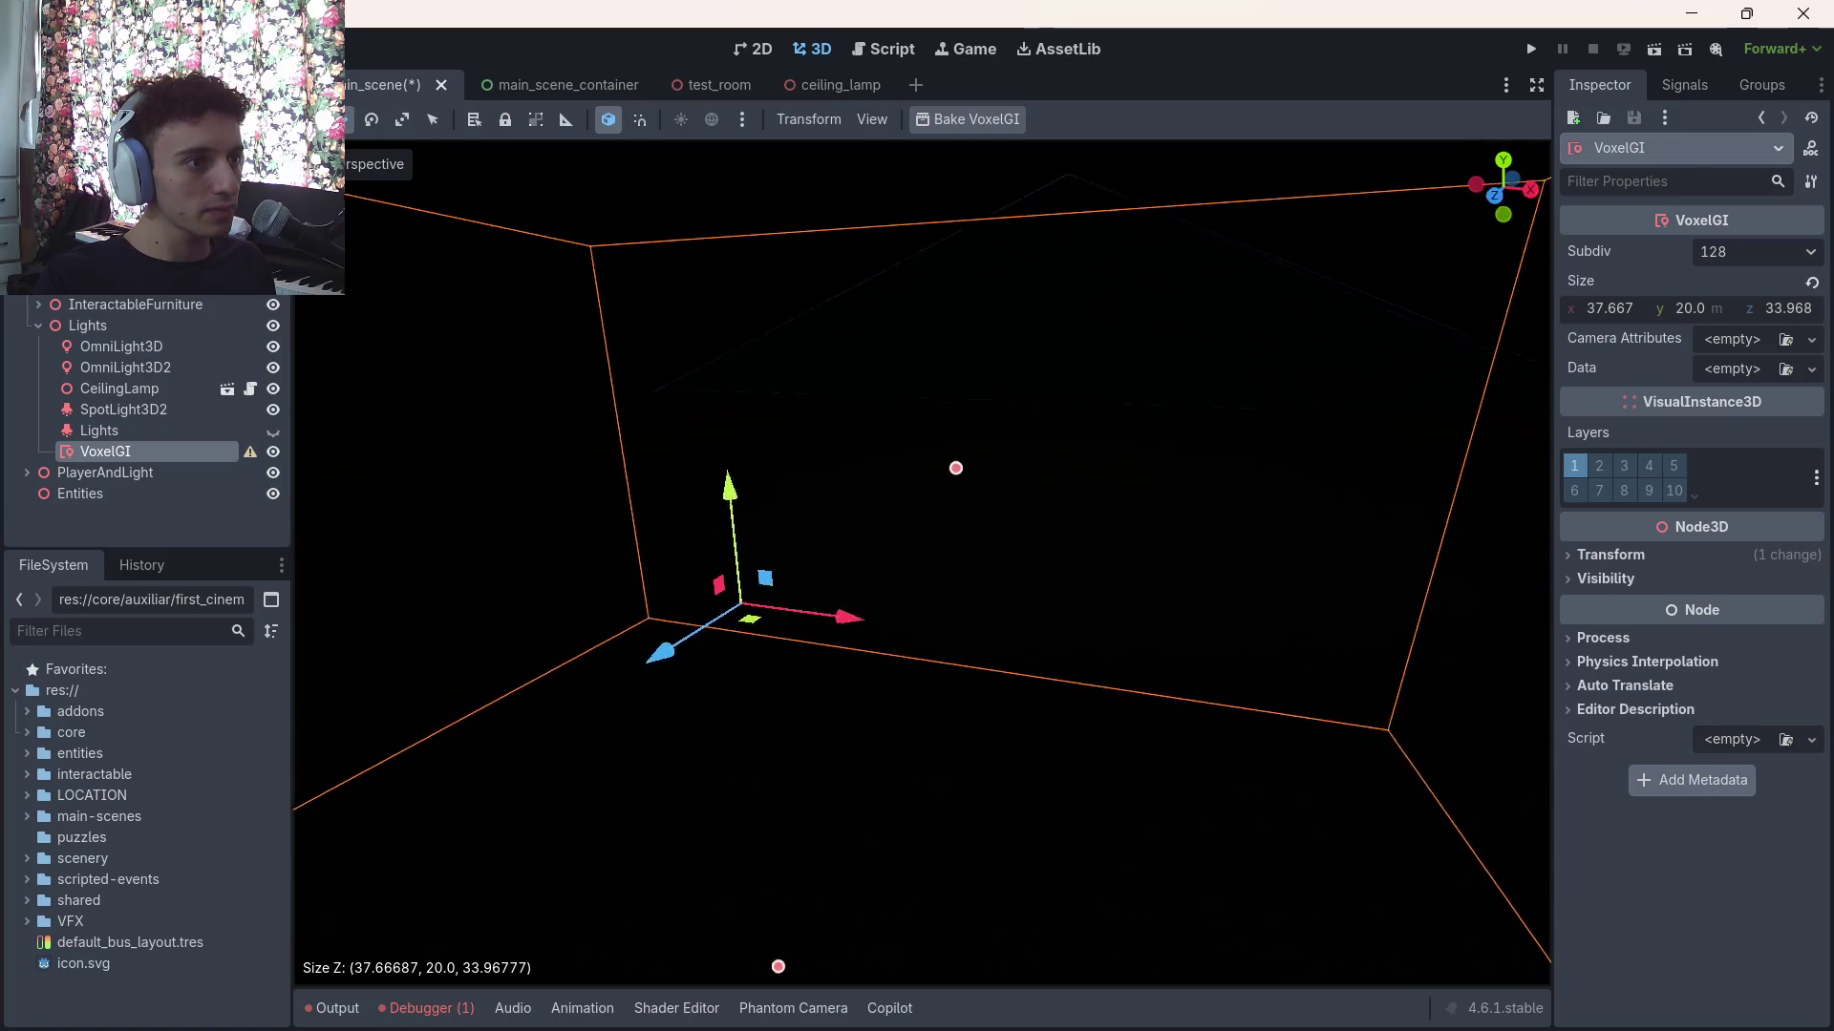
{"action": "scroll", "coordinate": [923, 563], "scroll_direction": "down", "scroll_amount": 8}
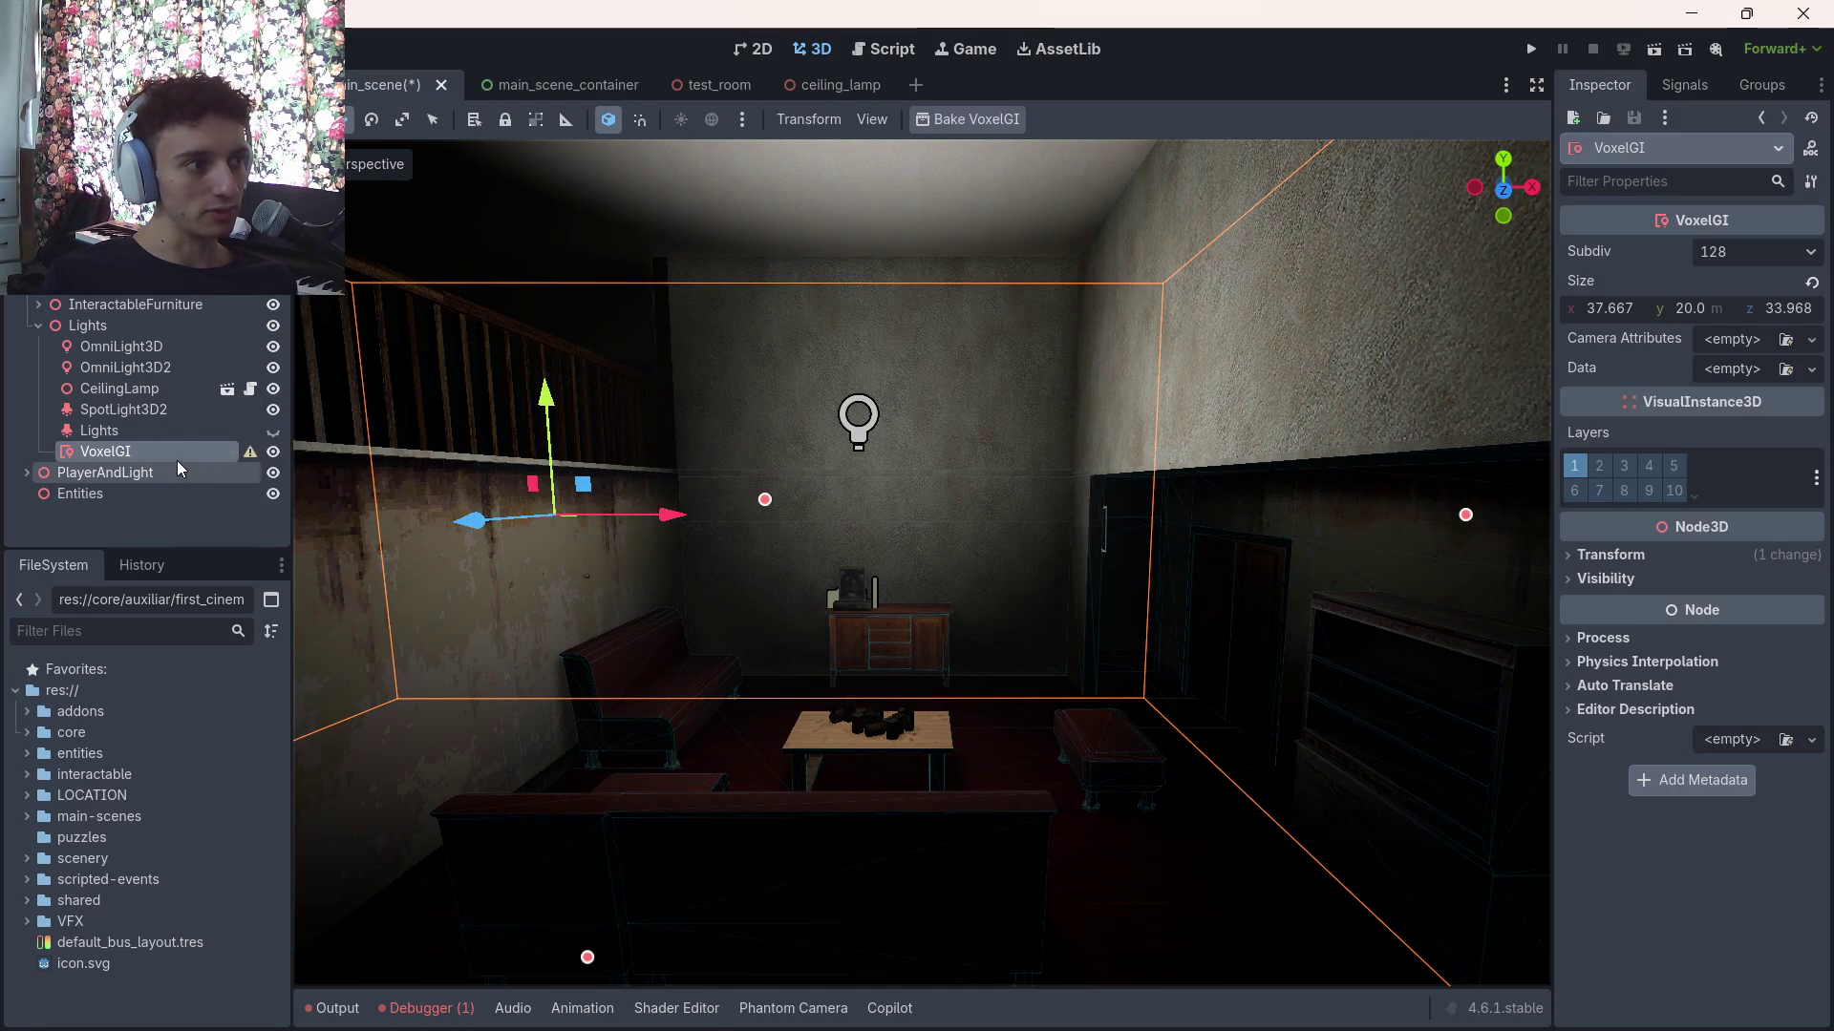
{"action": "mouse_move", "coordinate": [247, 455]}
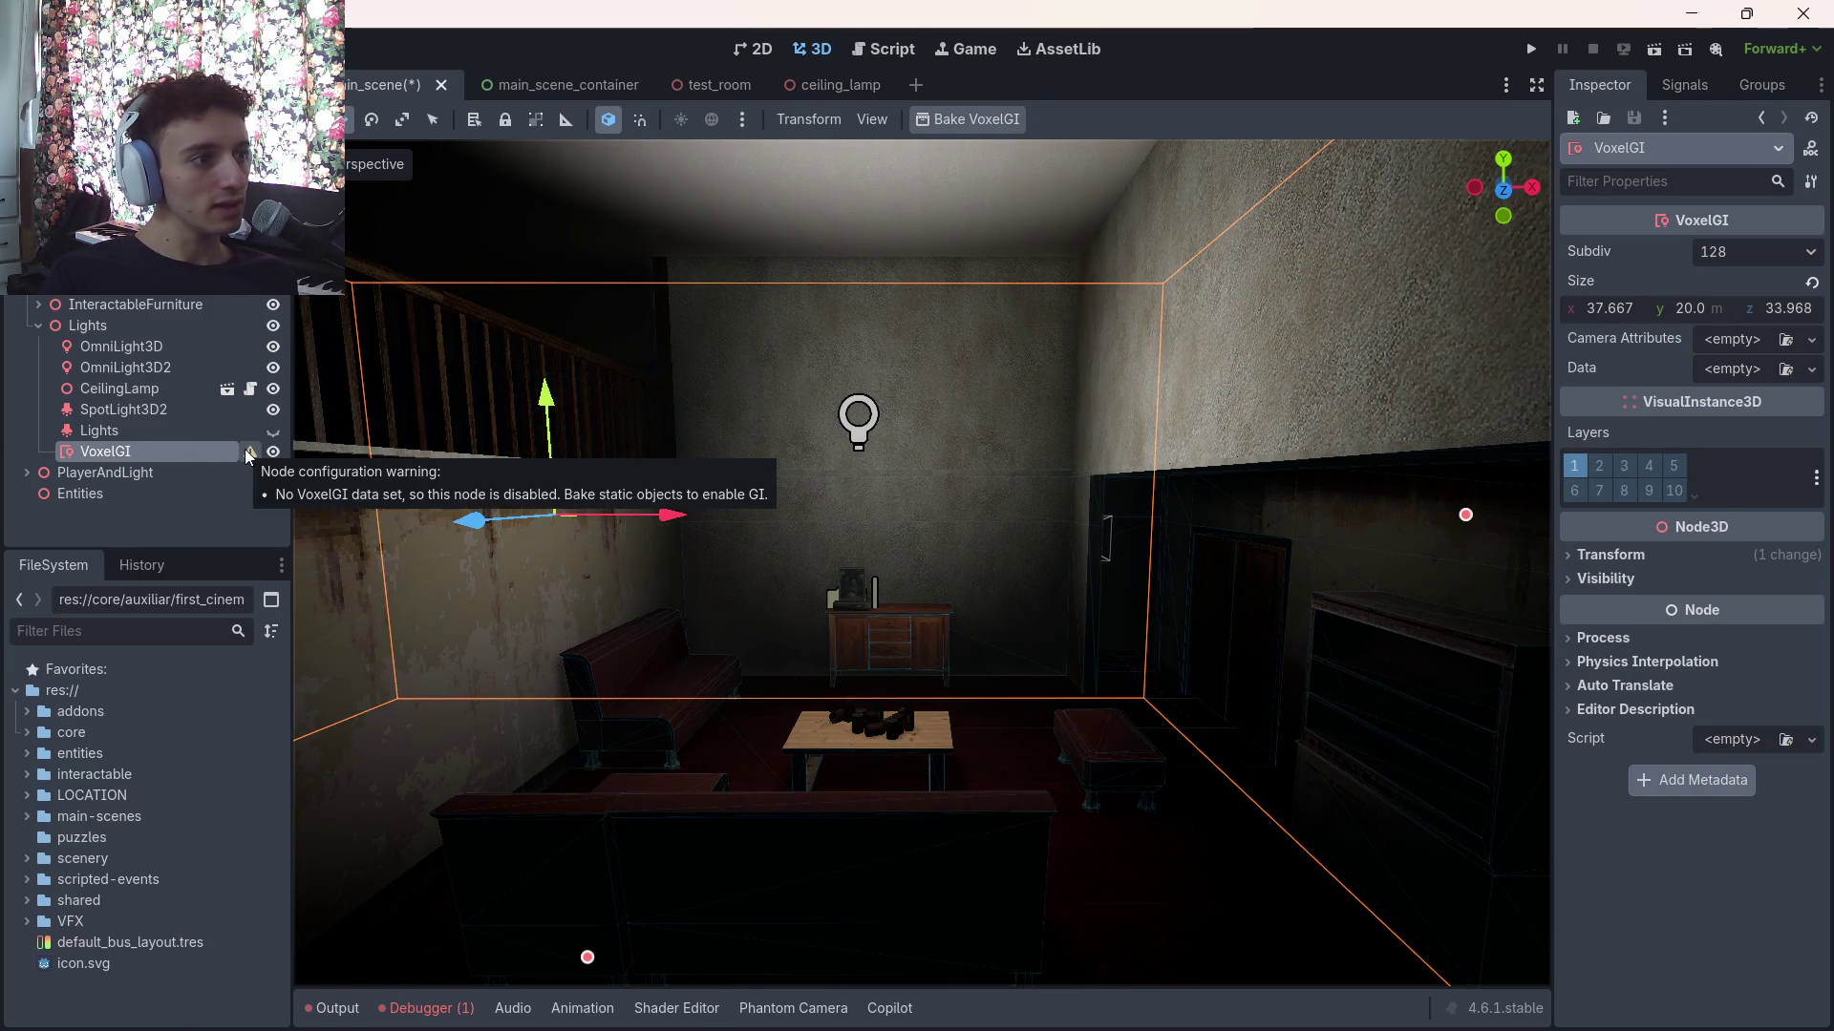
Bake the VoxelGI, saving main_scene.VoxelGI_data.res into res://VFX/lightmap
{"action": "left_click", "coordinate": [995, 119]}
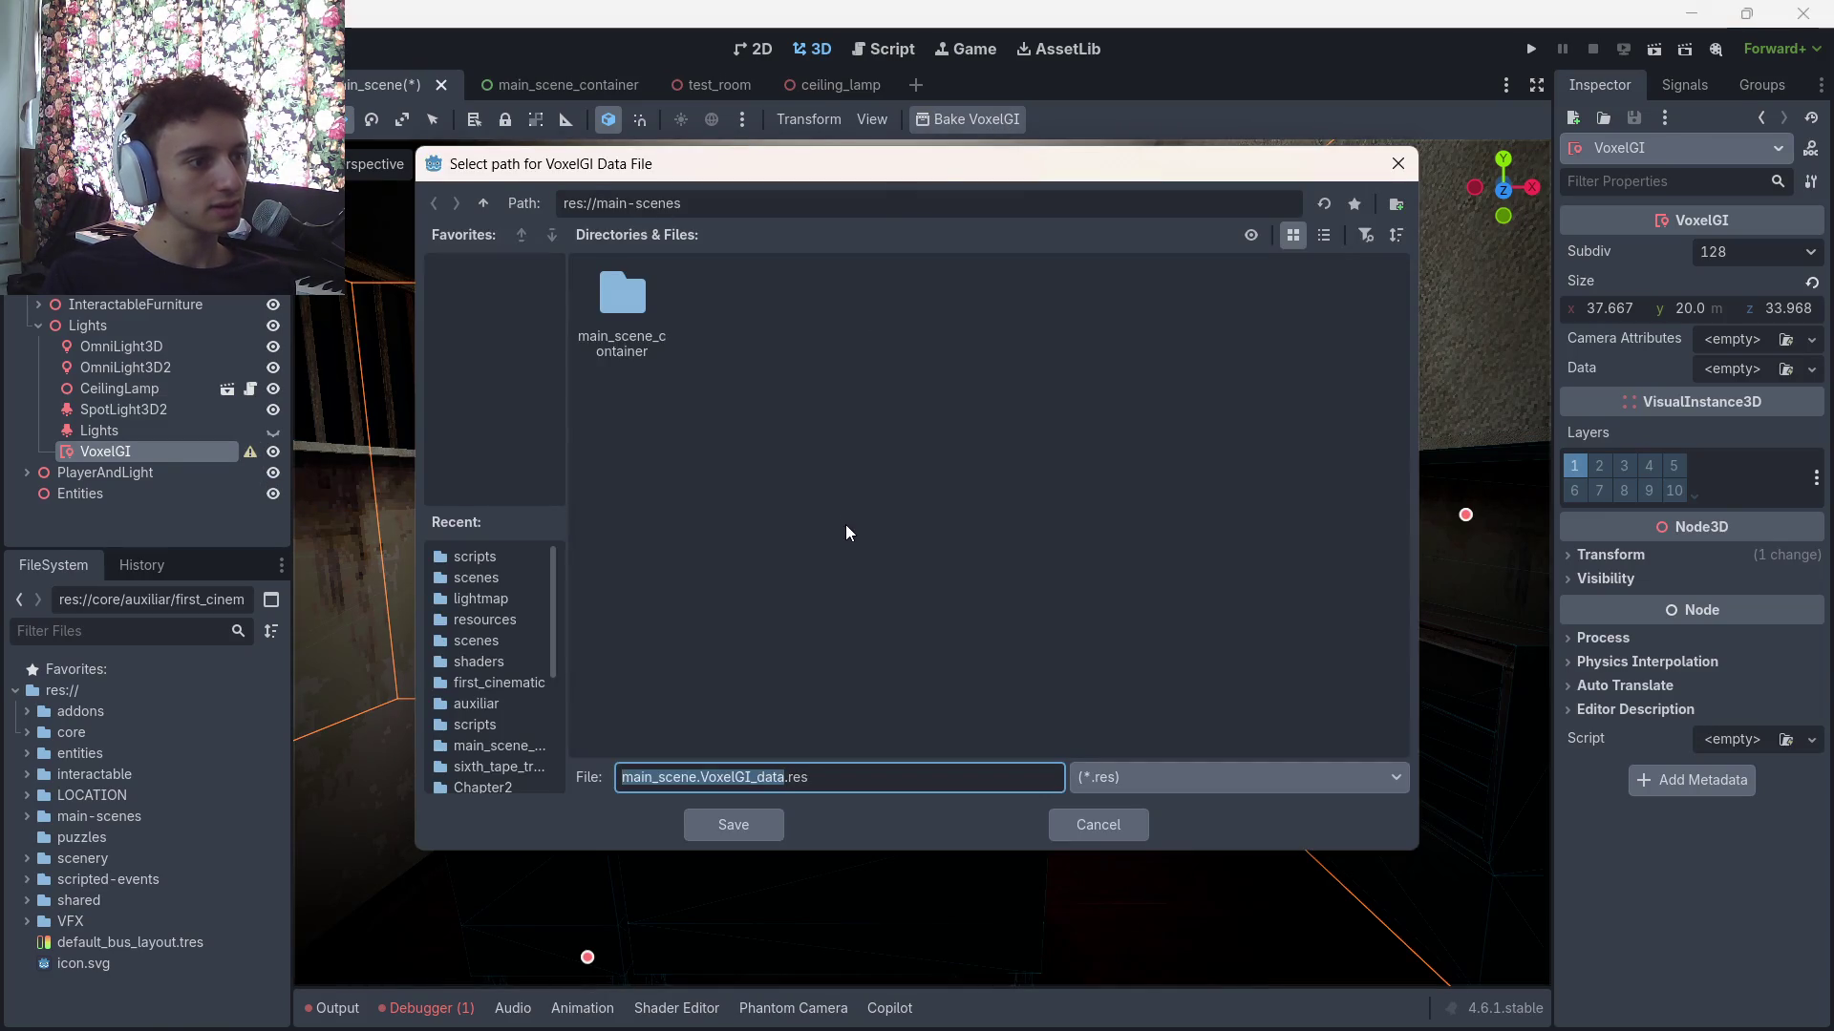
{"action": "left_click", "coordinate": [481, 202]}
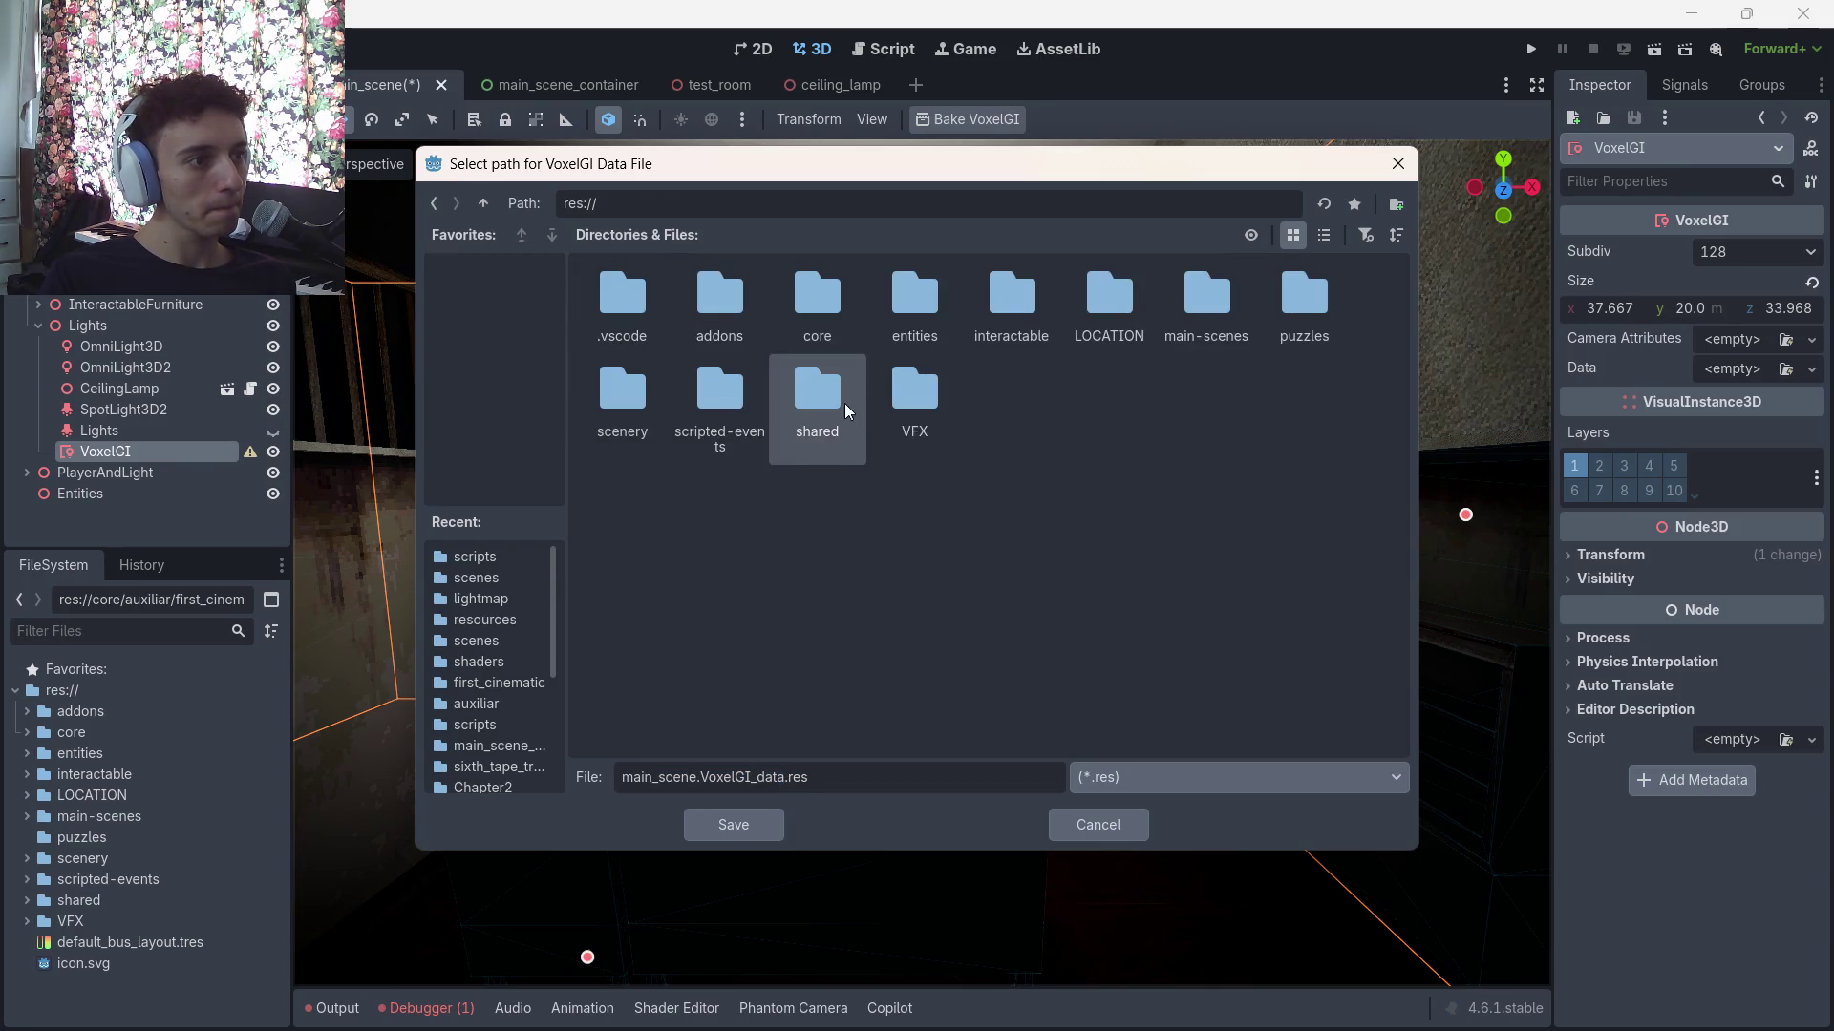
{"action": "double_click", "coordinate": [922, 402]}
{"action": "double_click", "coordinate": [684, 317]}
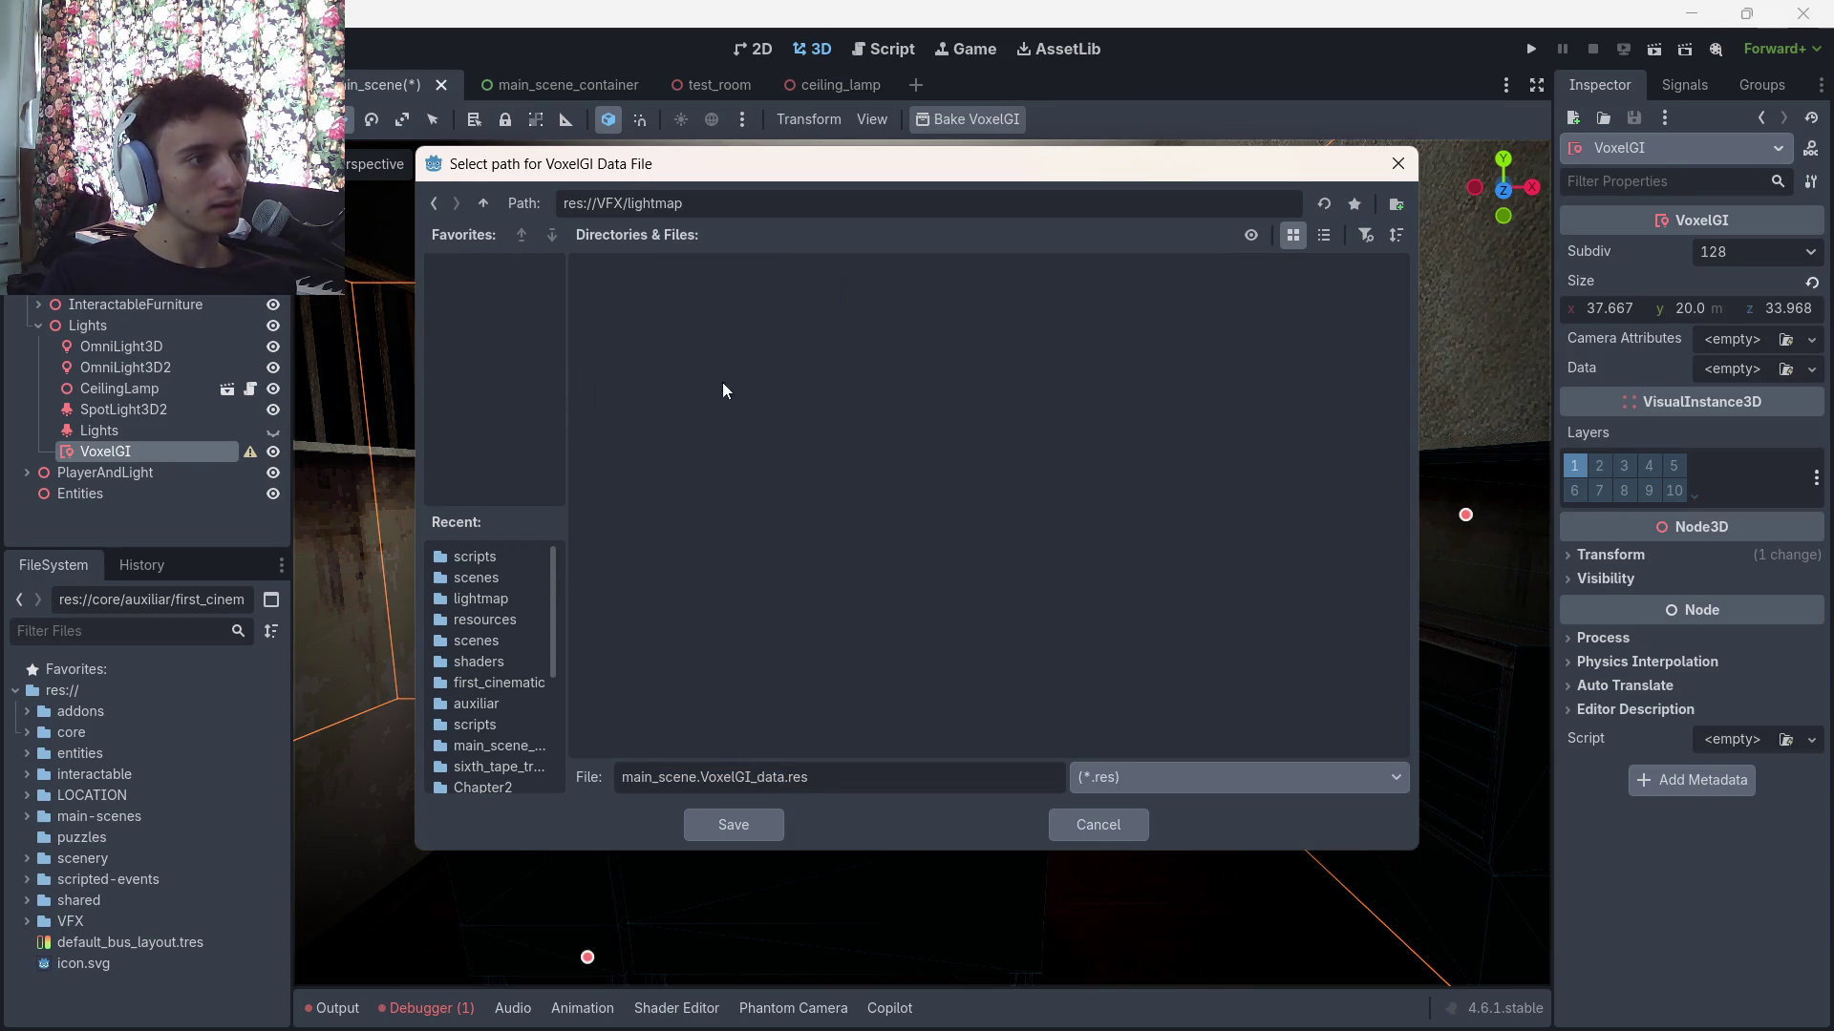
{"action": "left_click", "coordinate": [761, 825]}
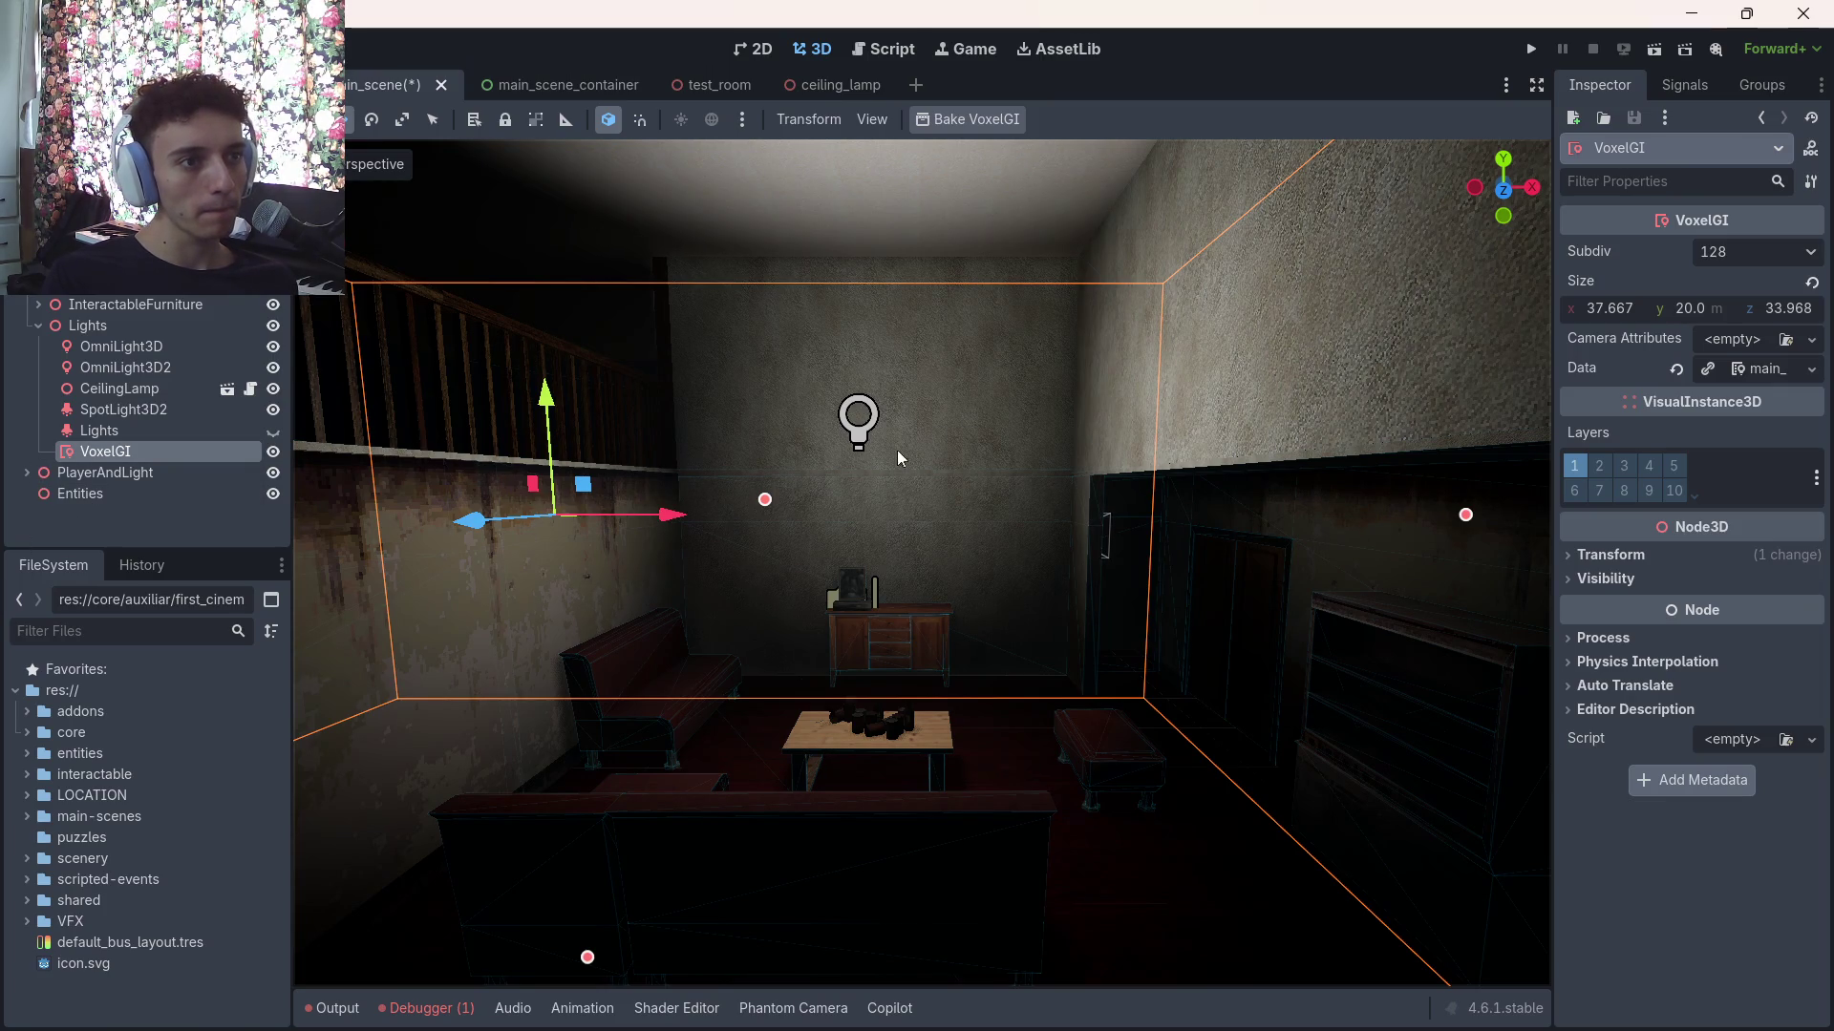
Fly through the baked scene and save main_scene
{"action": "key", "text": "w"}
{"action": "key", "text": "w"}
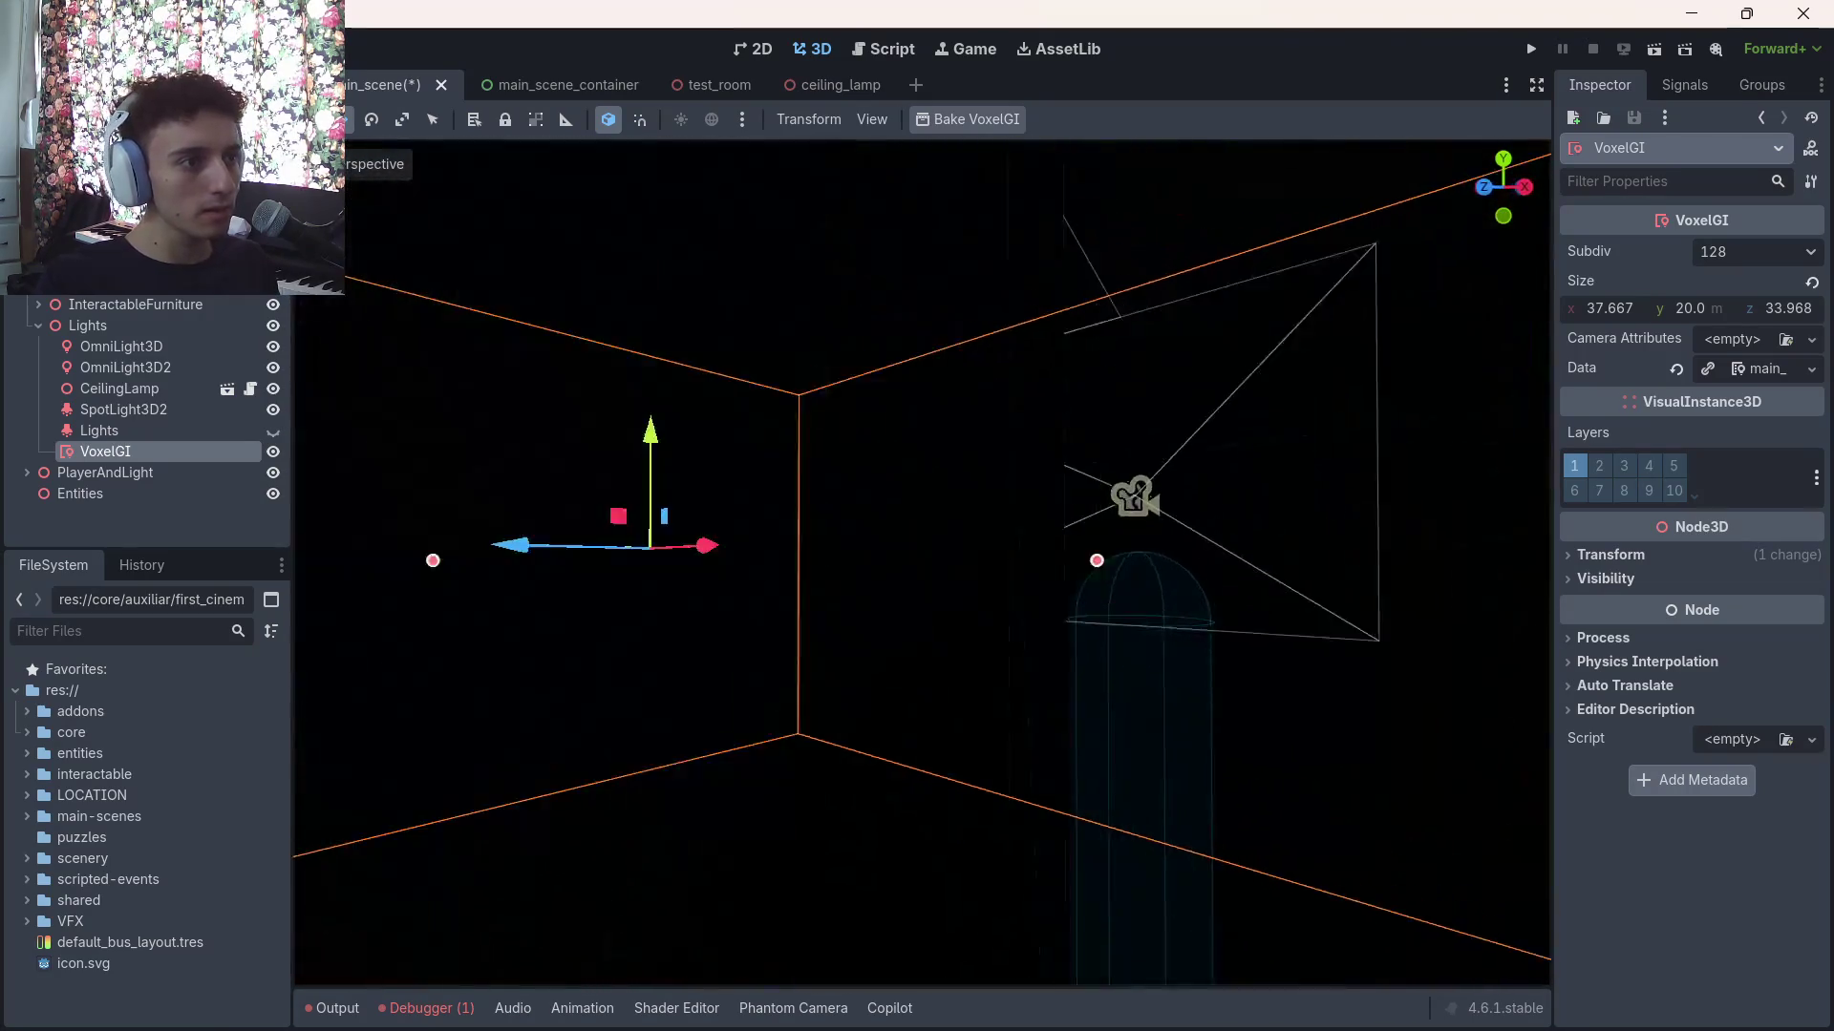
{"action": "key", "text": "w"}
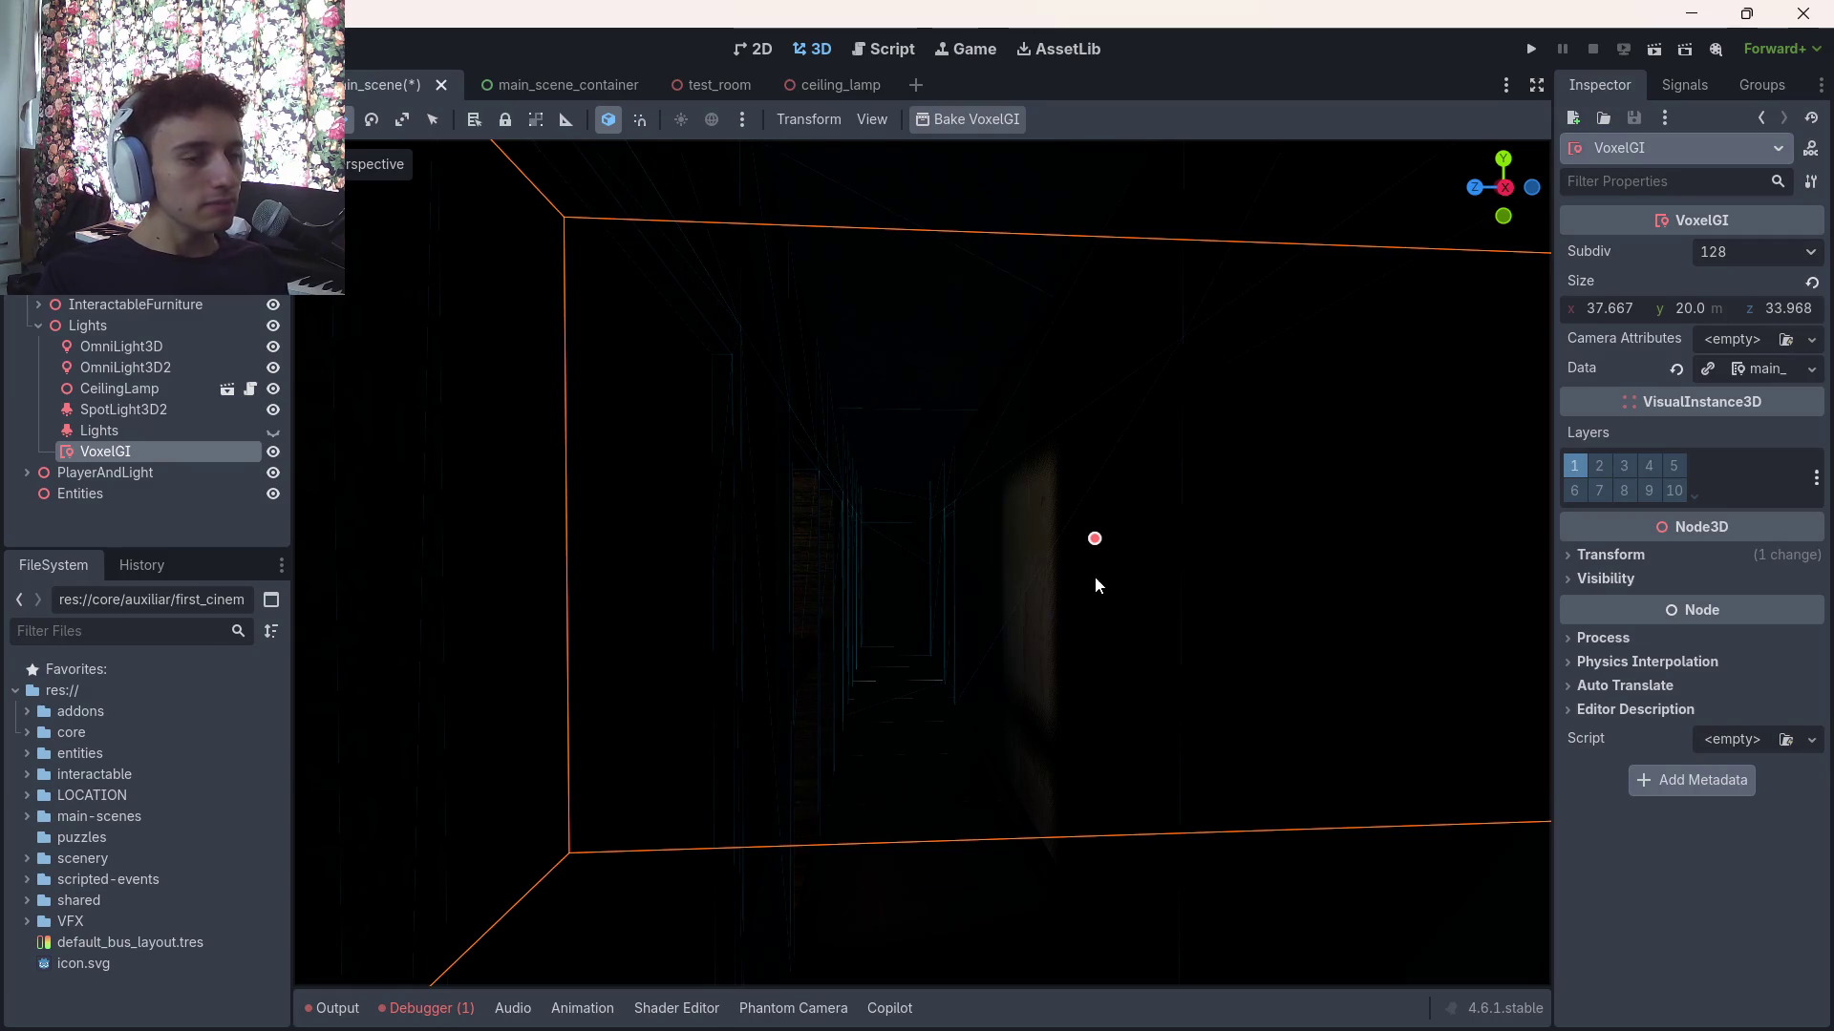
{"action": "key", "text": "ctrl+s"}
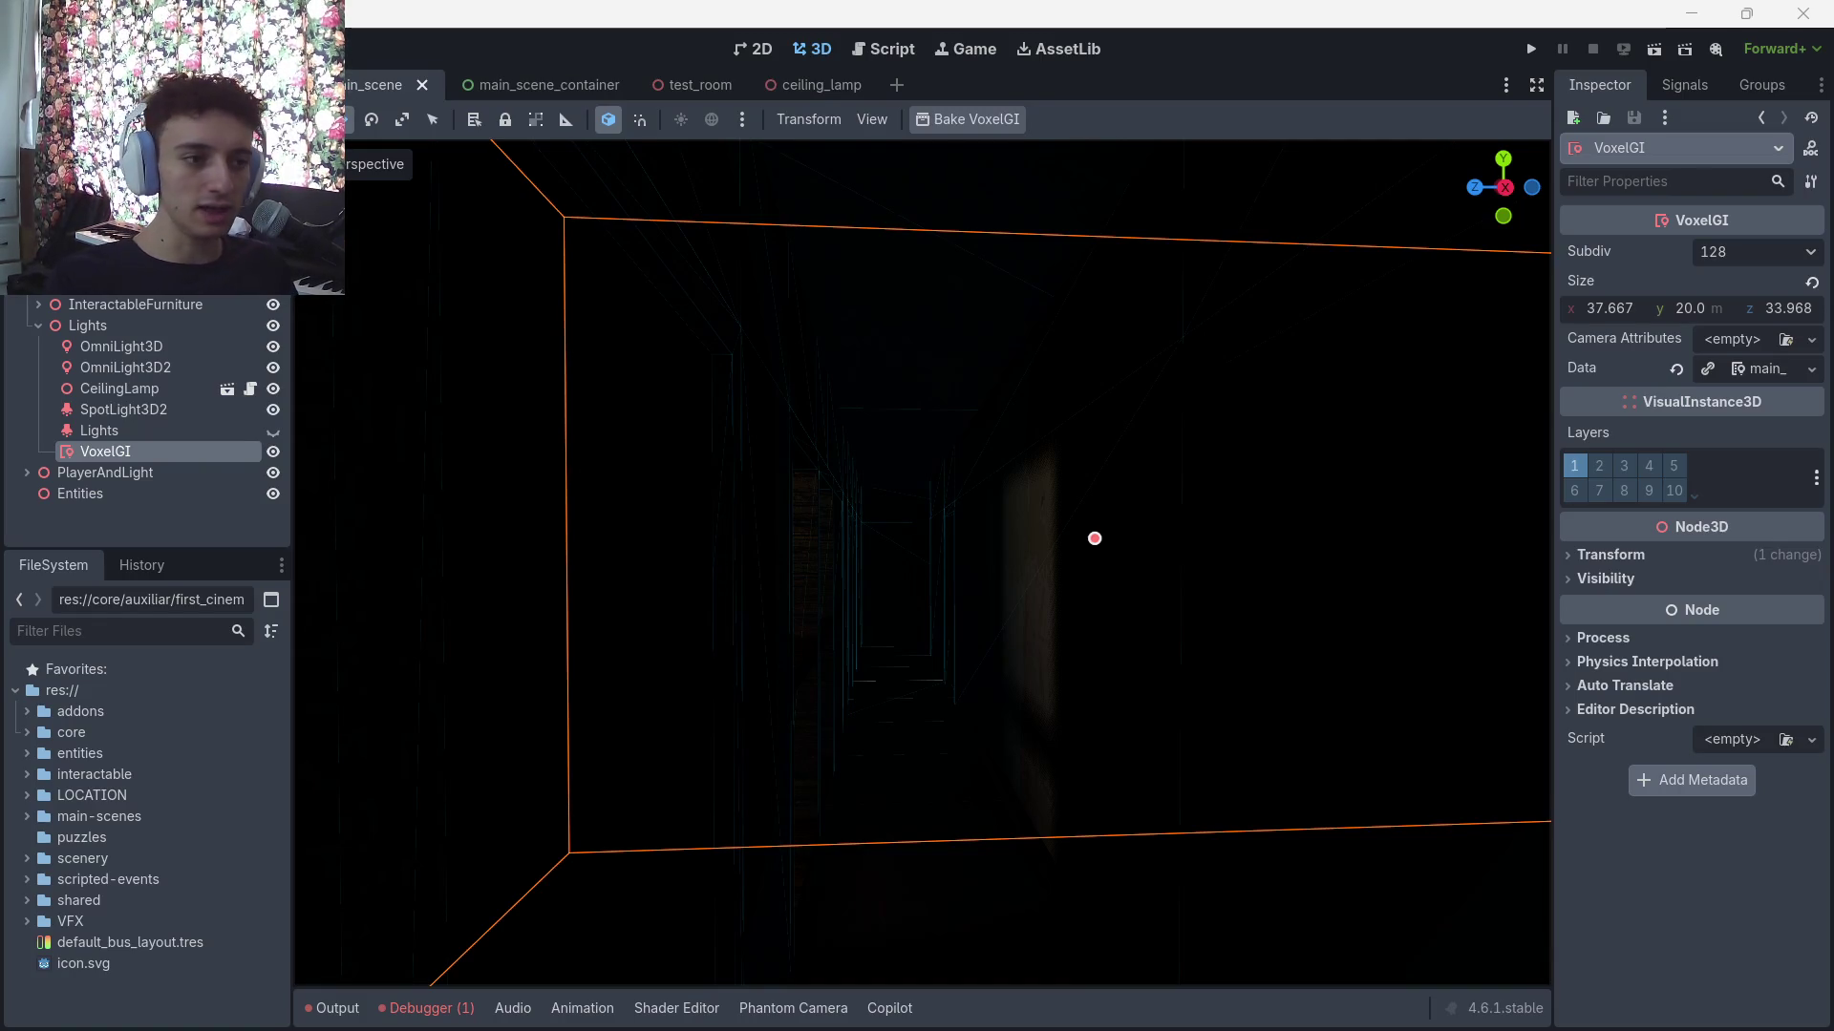
{"action": "mouse_move", "coordinate": [1028, 1024]}
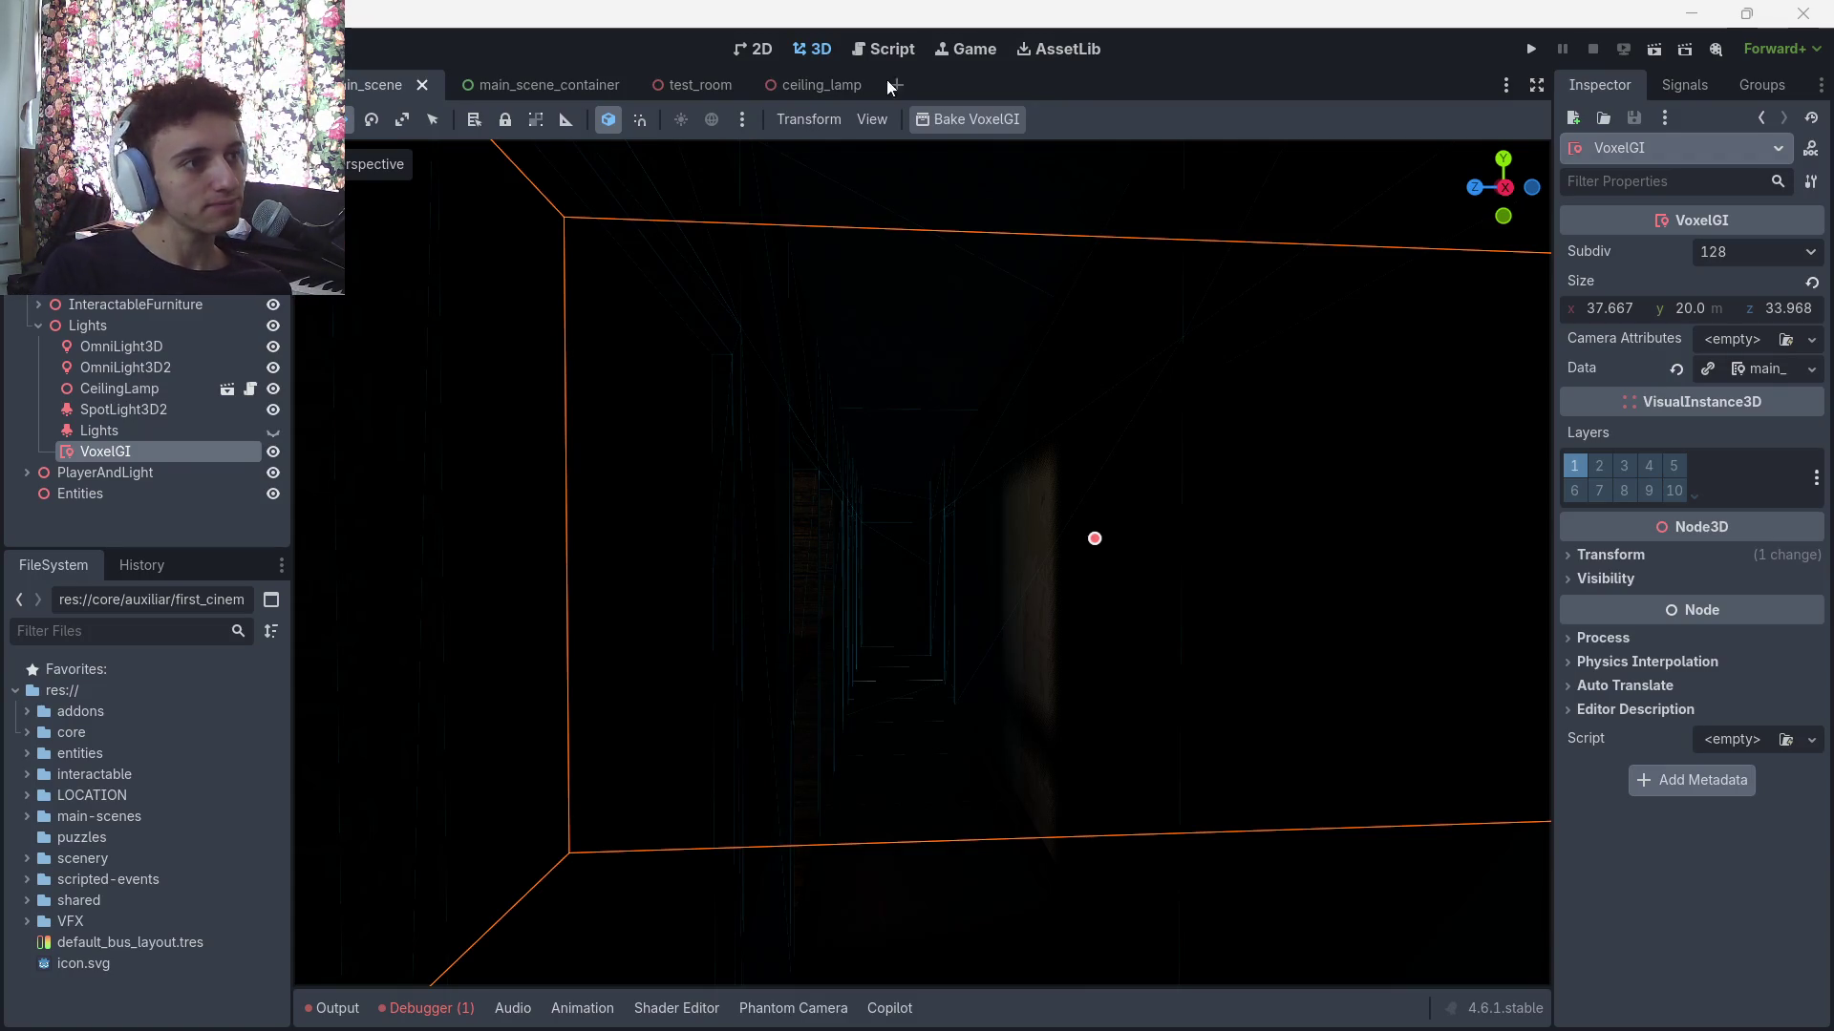
Return to main_scene, open the house scene and fly the view inside the house
{"action": "left_click", "coordinate": [669, 87]}
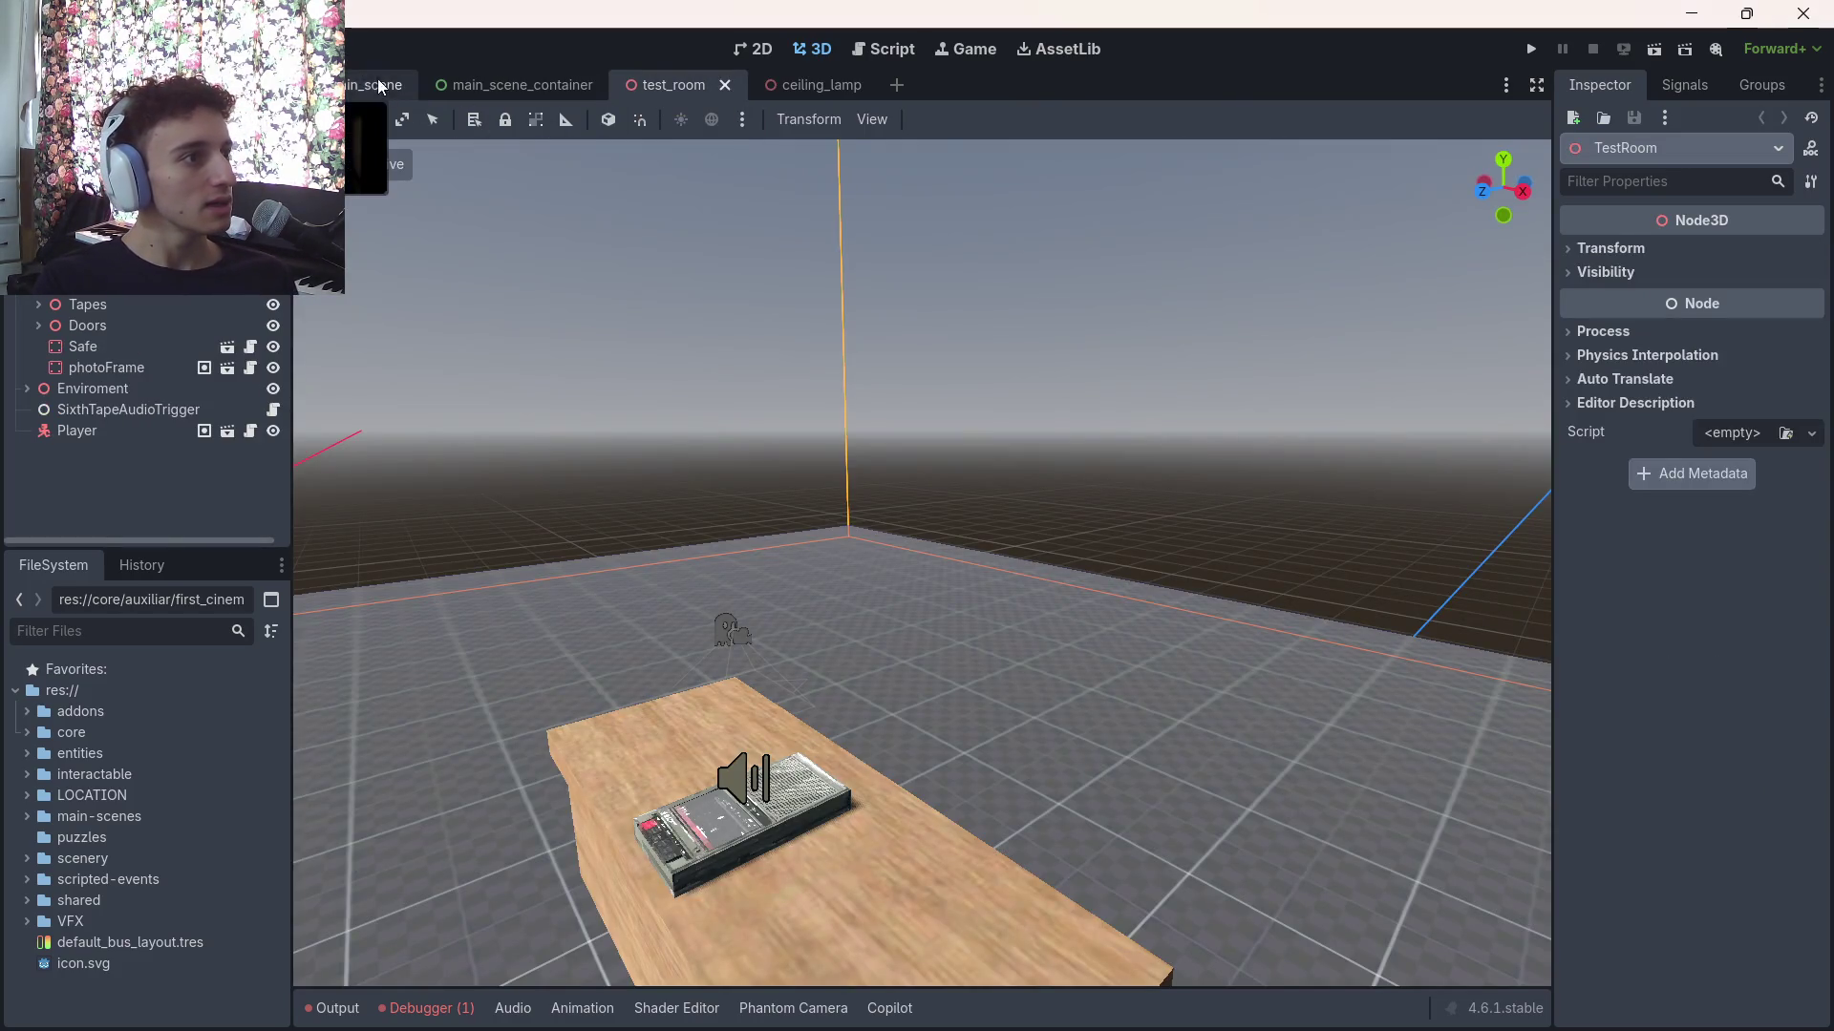
{"action": "left_click", "coordinate": [347, 75]}
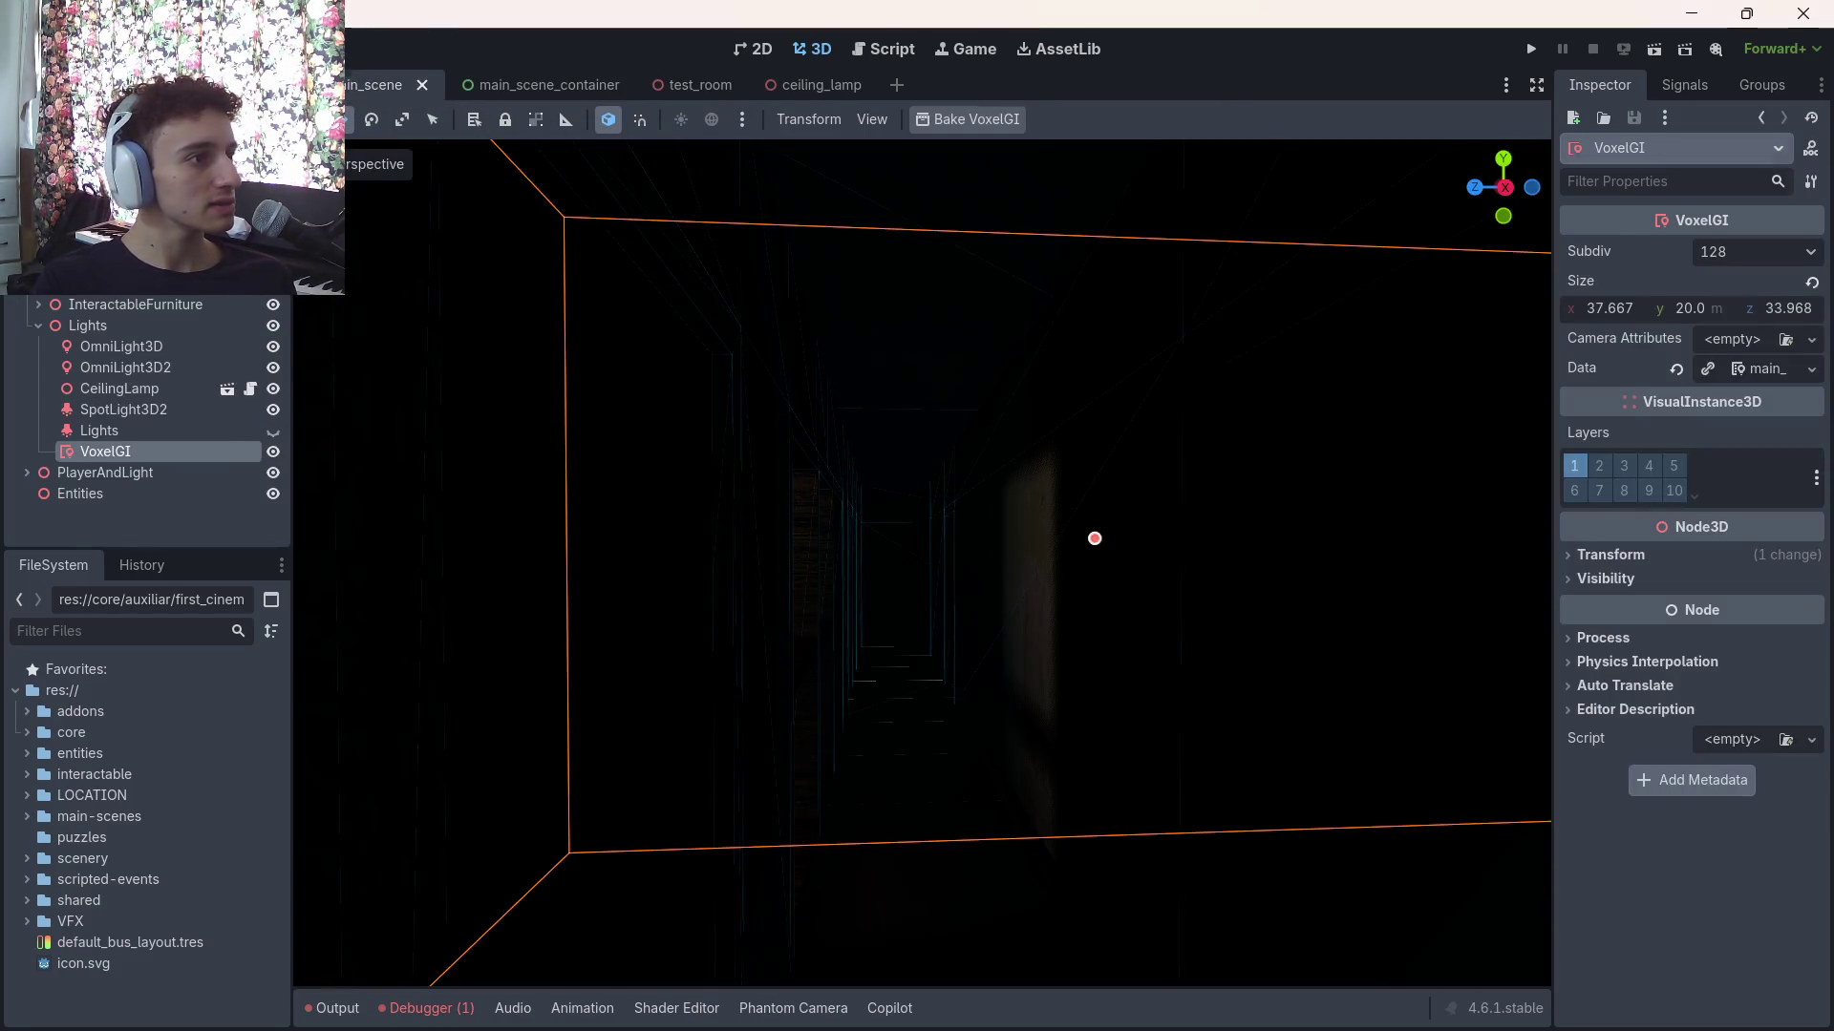
{"action": "double_click", "coordinate": [1094, 538]}
{"action": "scroll", "coordinate": [959, 599], "scroll_direction": "up", "scroll_amount": 5}
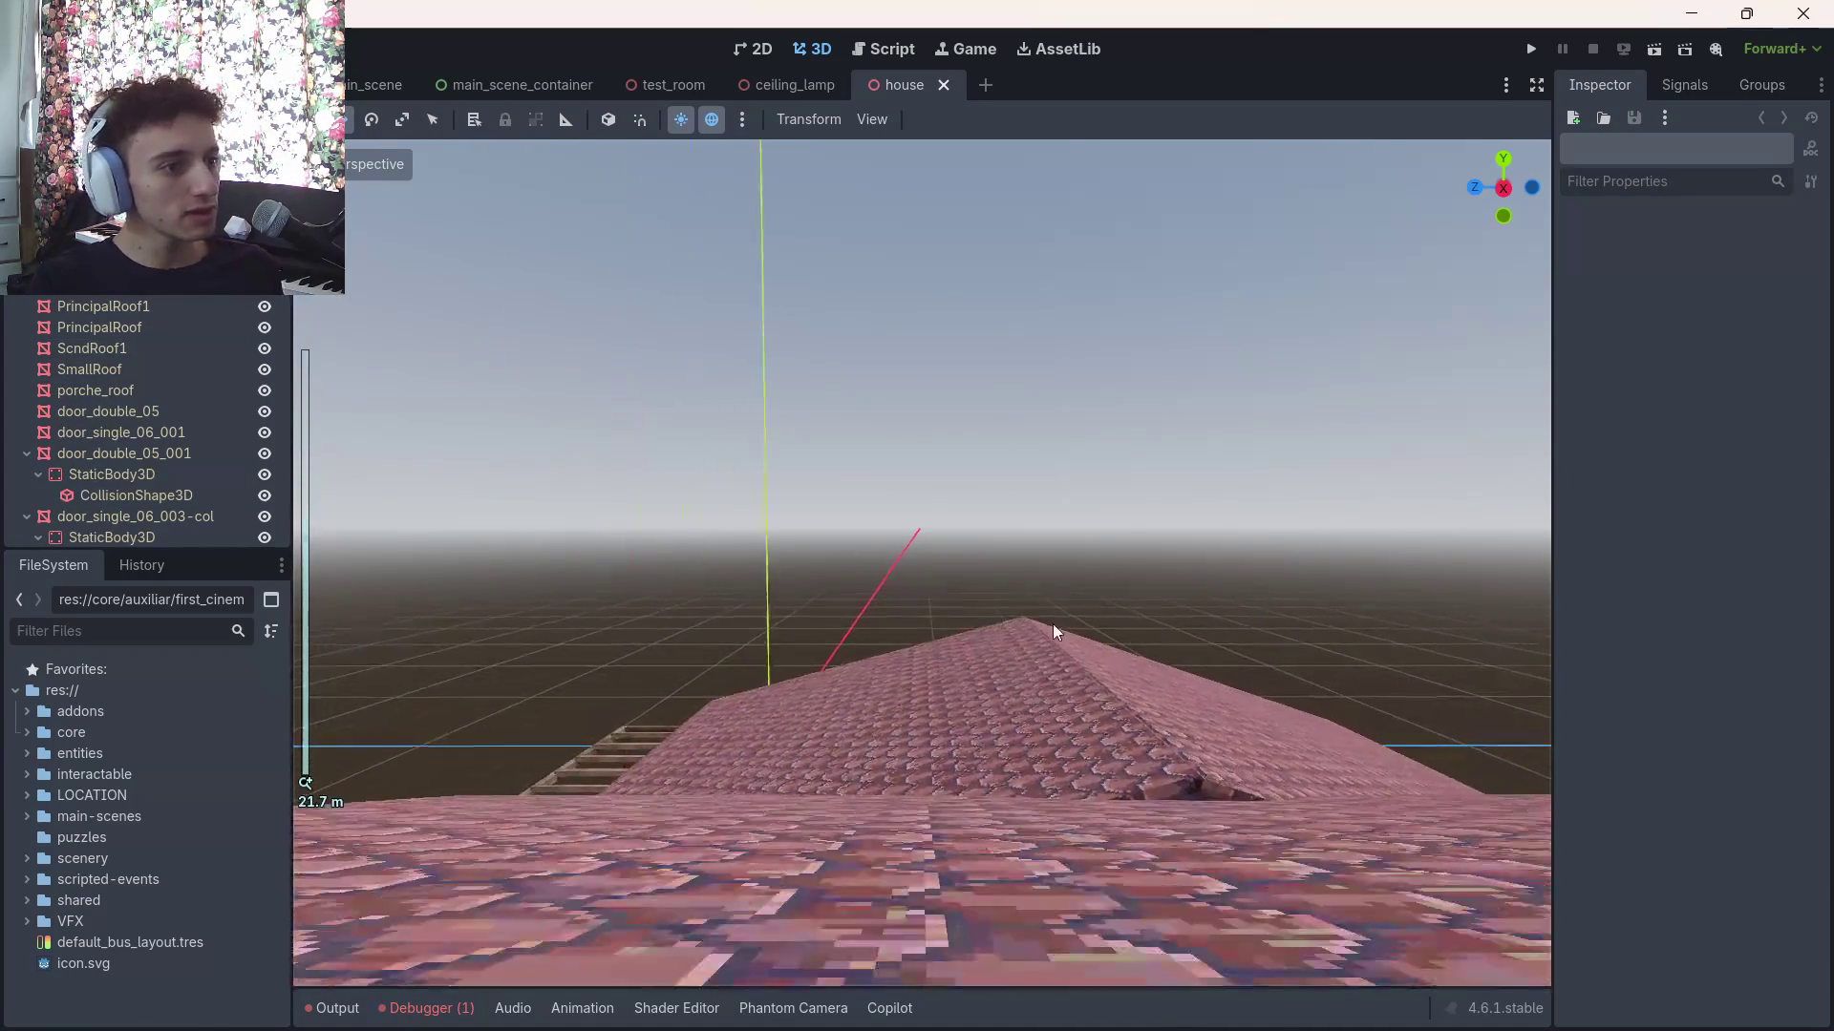
{"action": "key", "text": "w"}
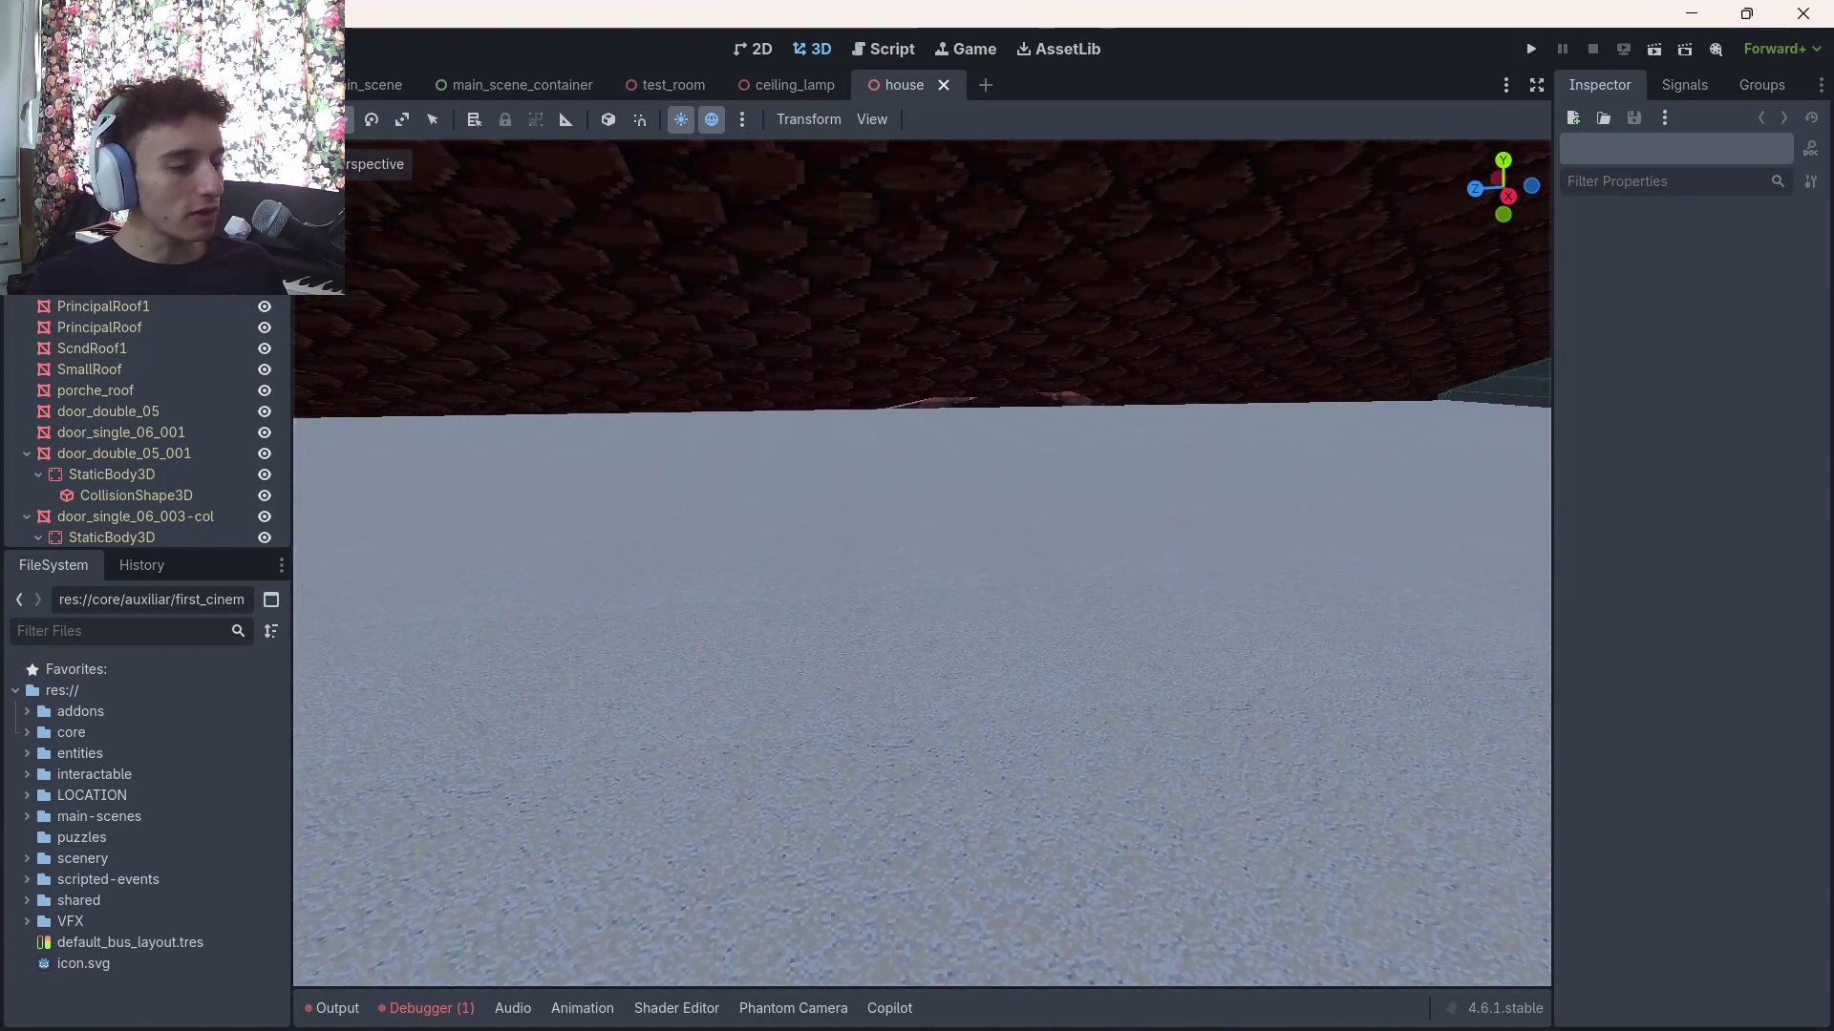
{"action": "key", "text": "w"}
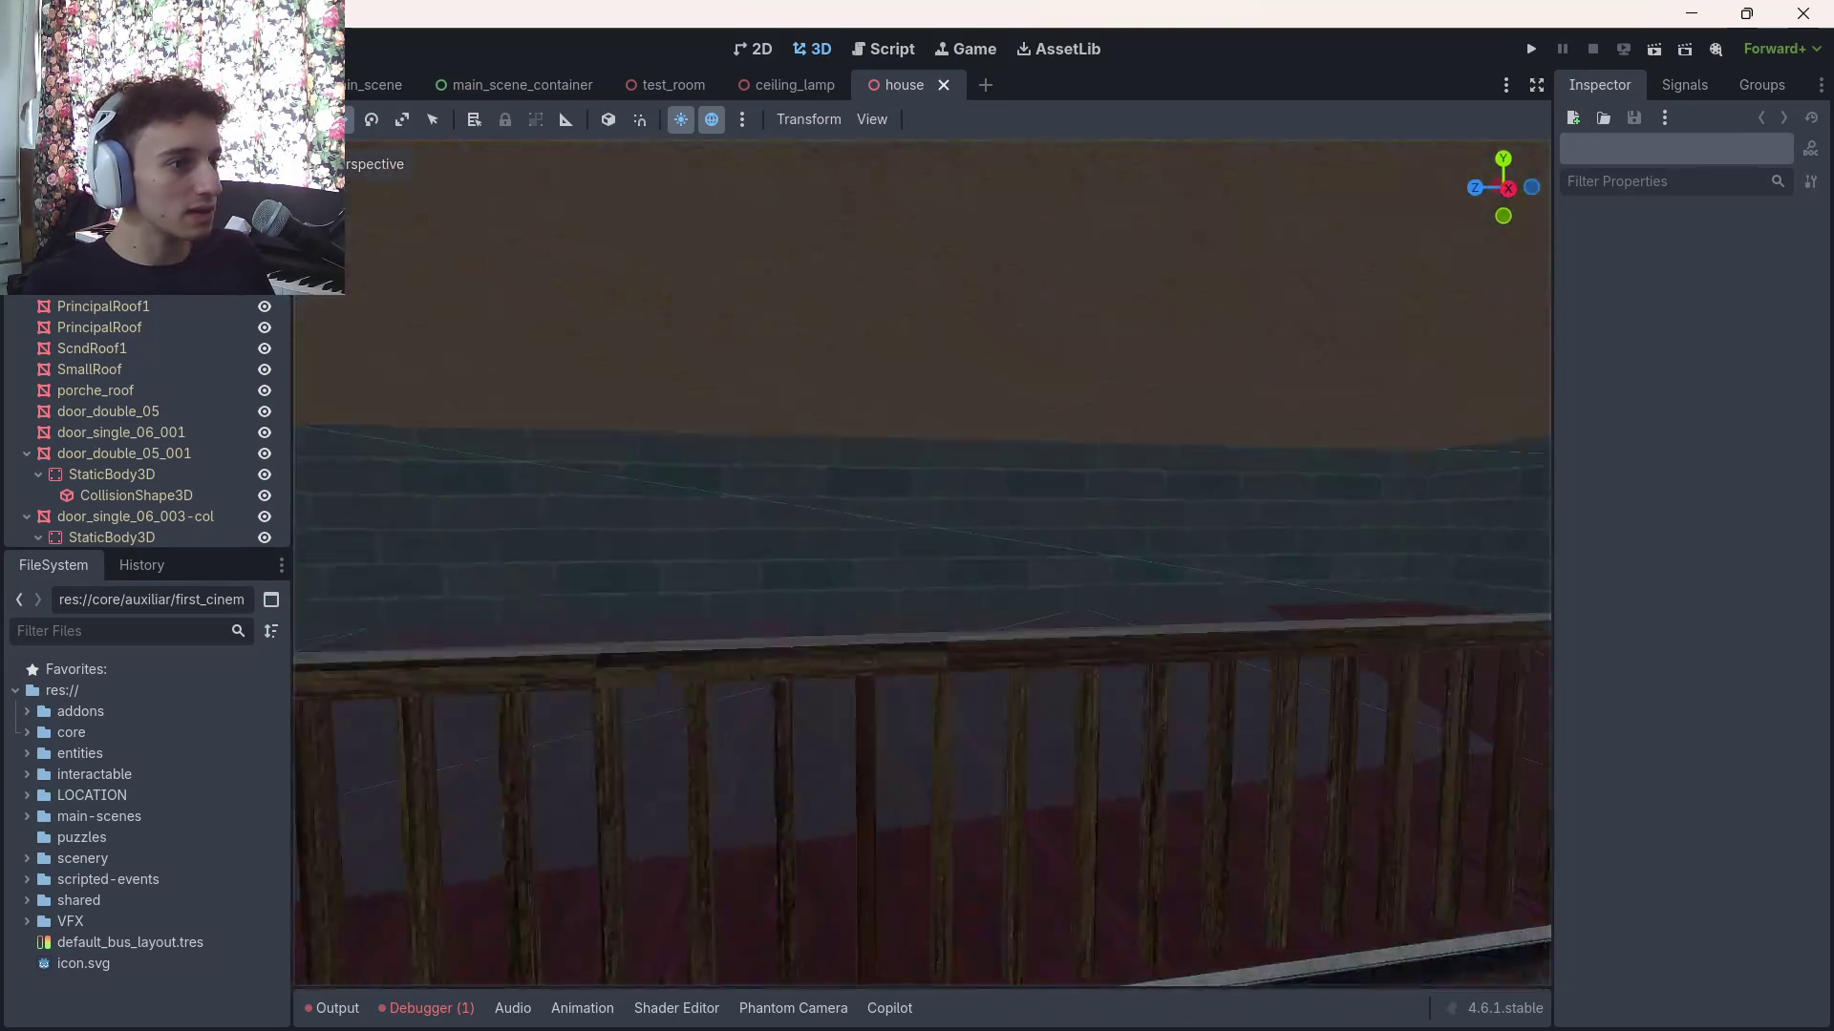
{"action": "key", "text": "w"}
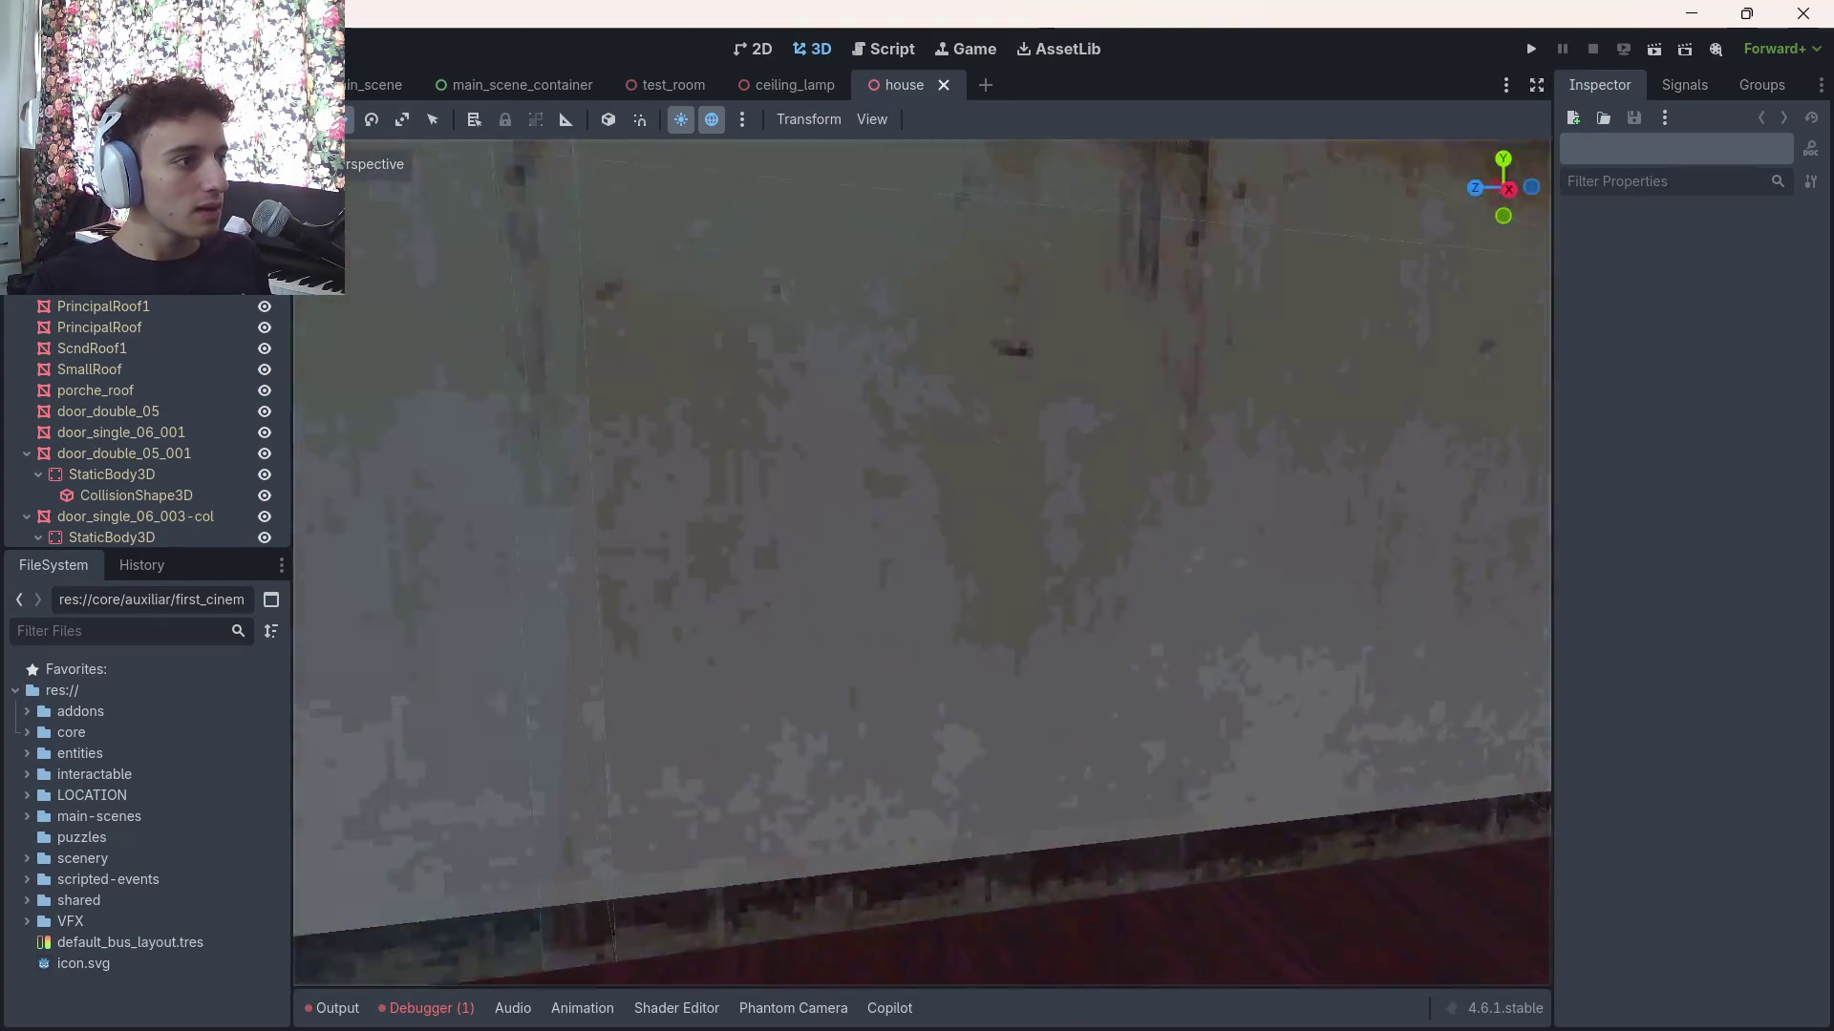
{"action": "key", "text": "w"}
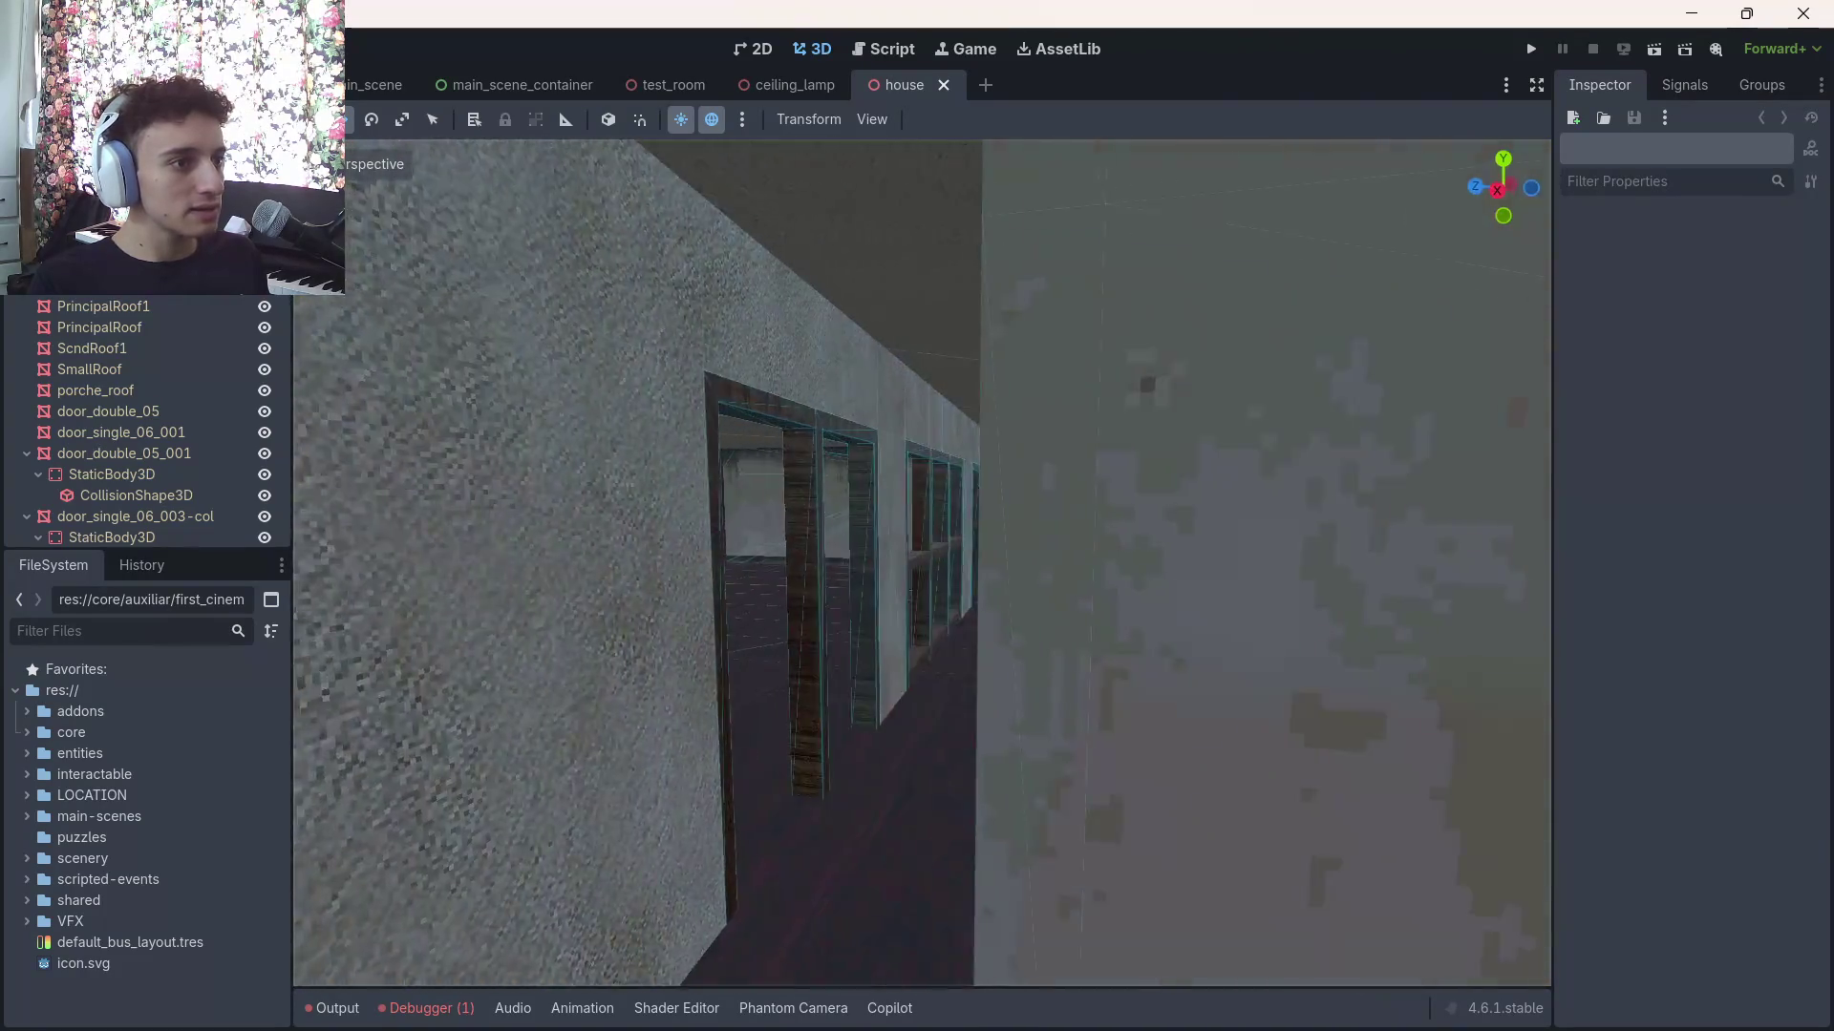
{"action": "key", "text": "w"}
Select the int1 and int2 wall meshes while moving into the upstairs corridor
{"action": "left_click", "coordinate": [598, 448]}
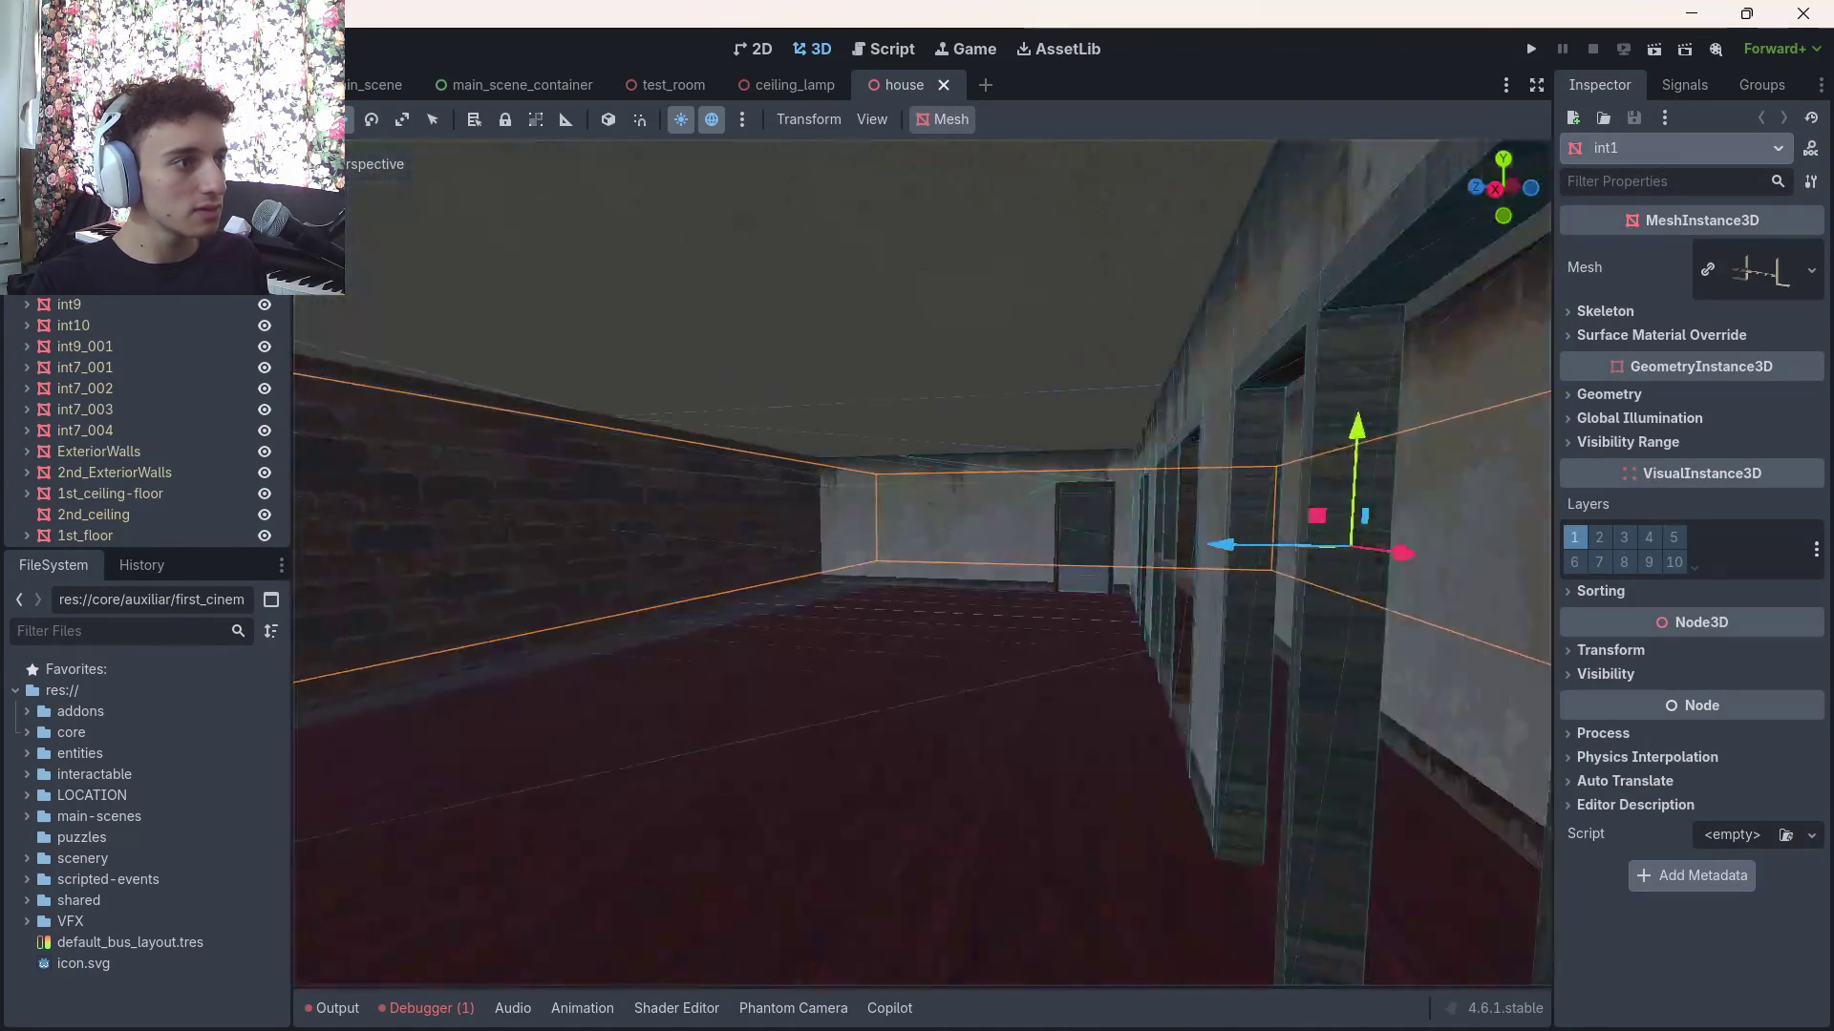
{"action": "key", "text": "w"}
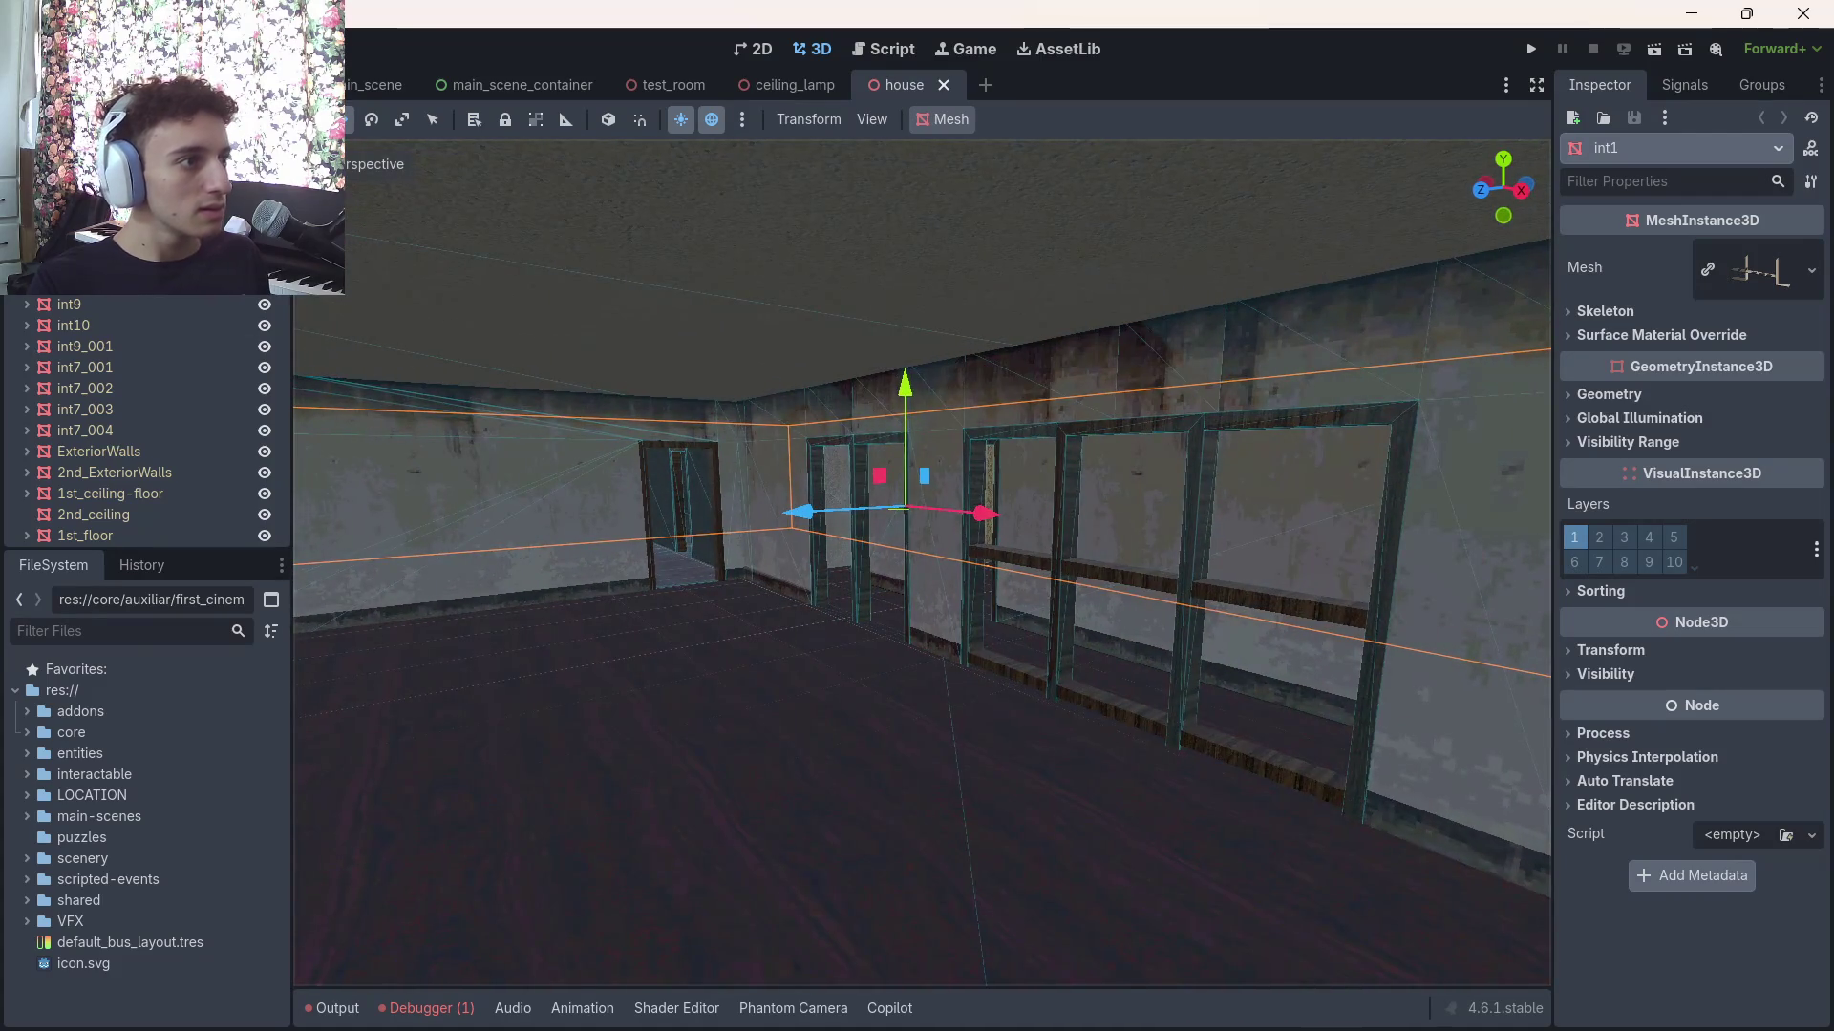
{"action": "left_click", "coordinate": [917, 462]}
{"action": "key", "text": "w"}
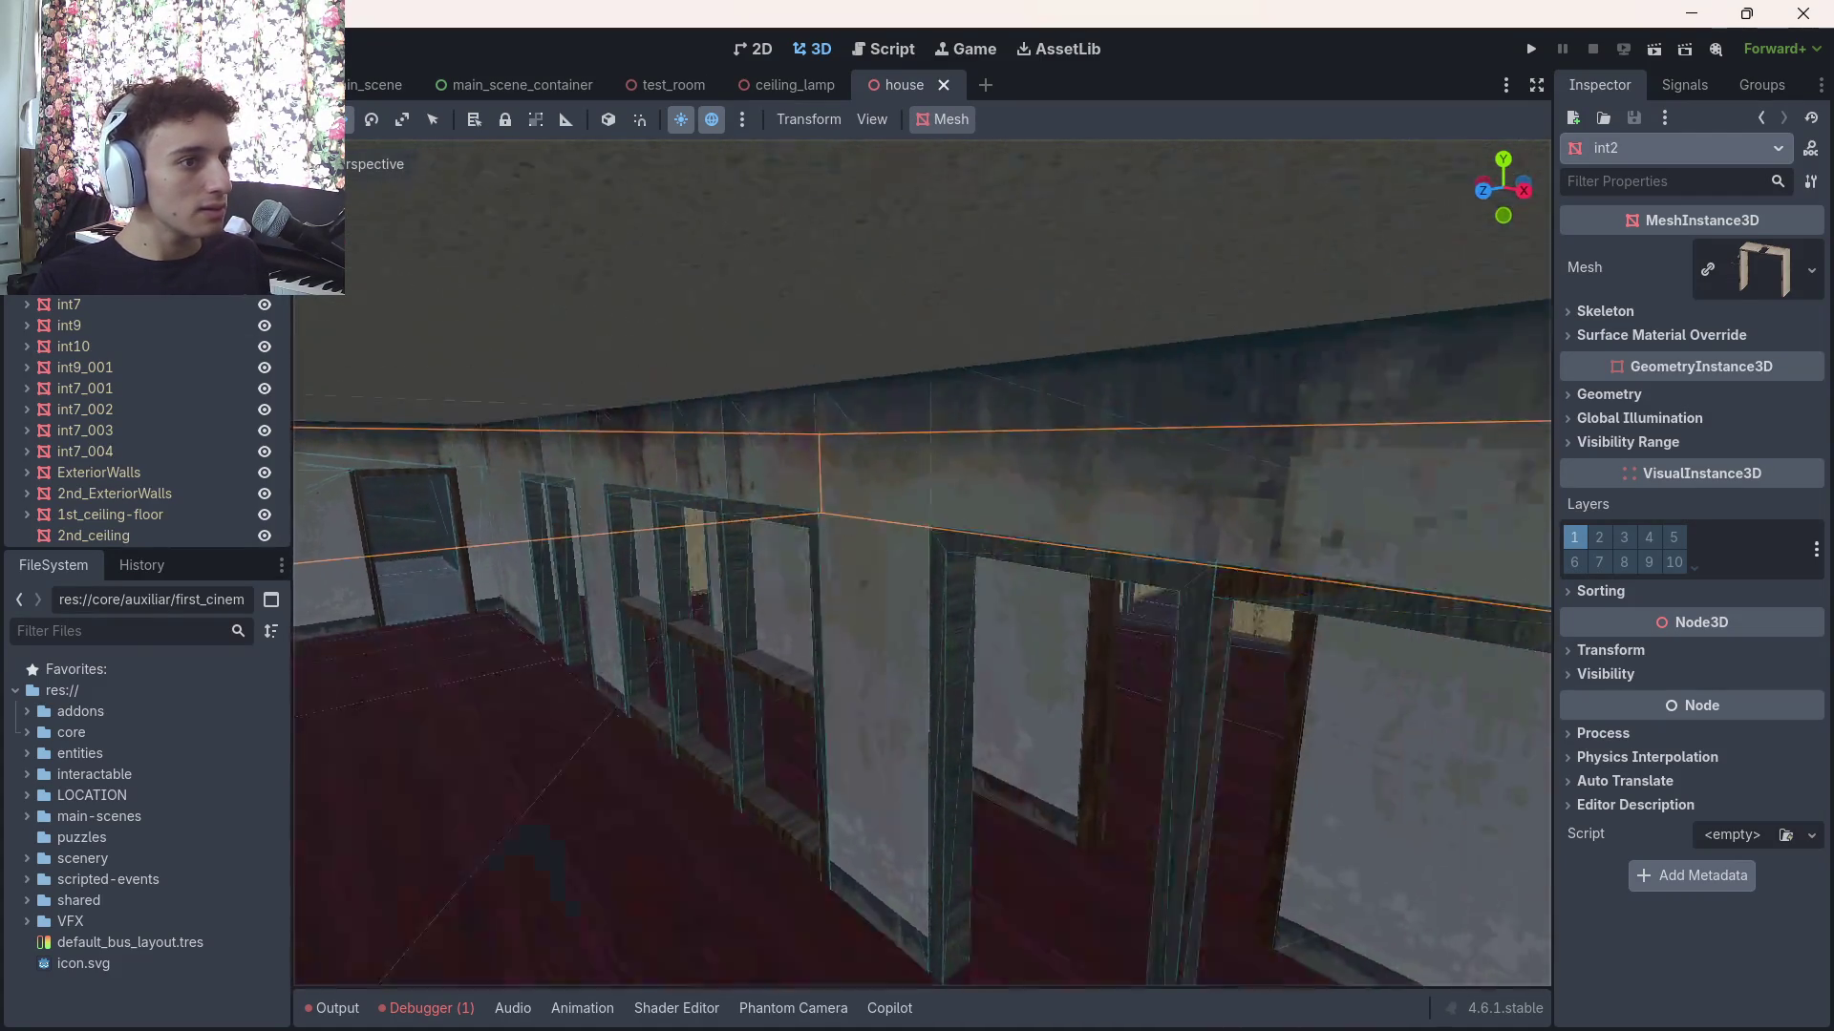
{"action": "key", "text": "w"}
{"action": "left_click", "coordinate": [917, 477]}
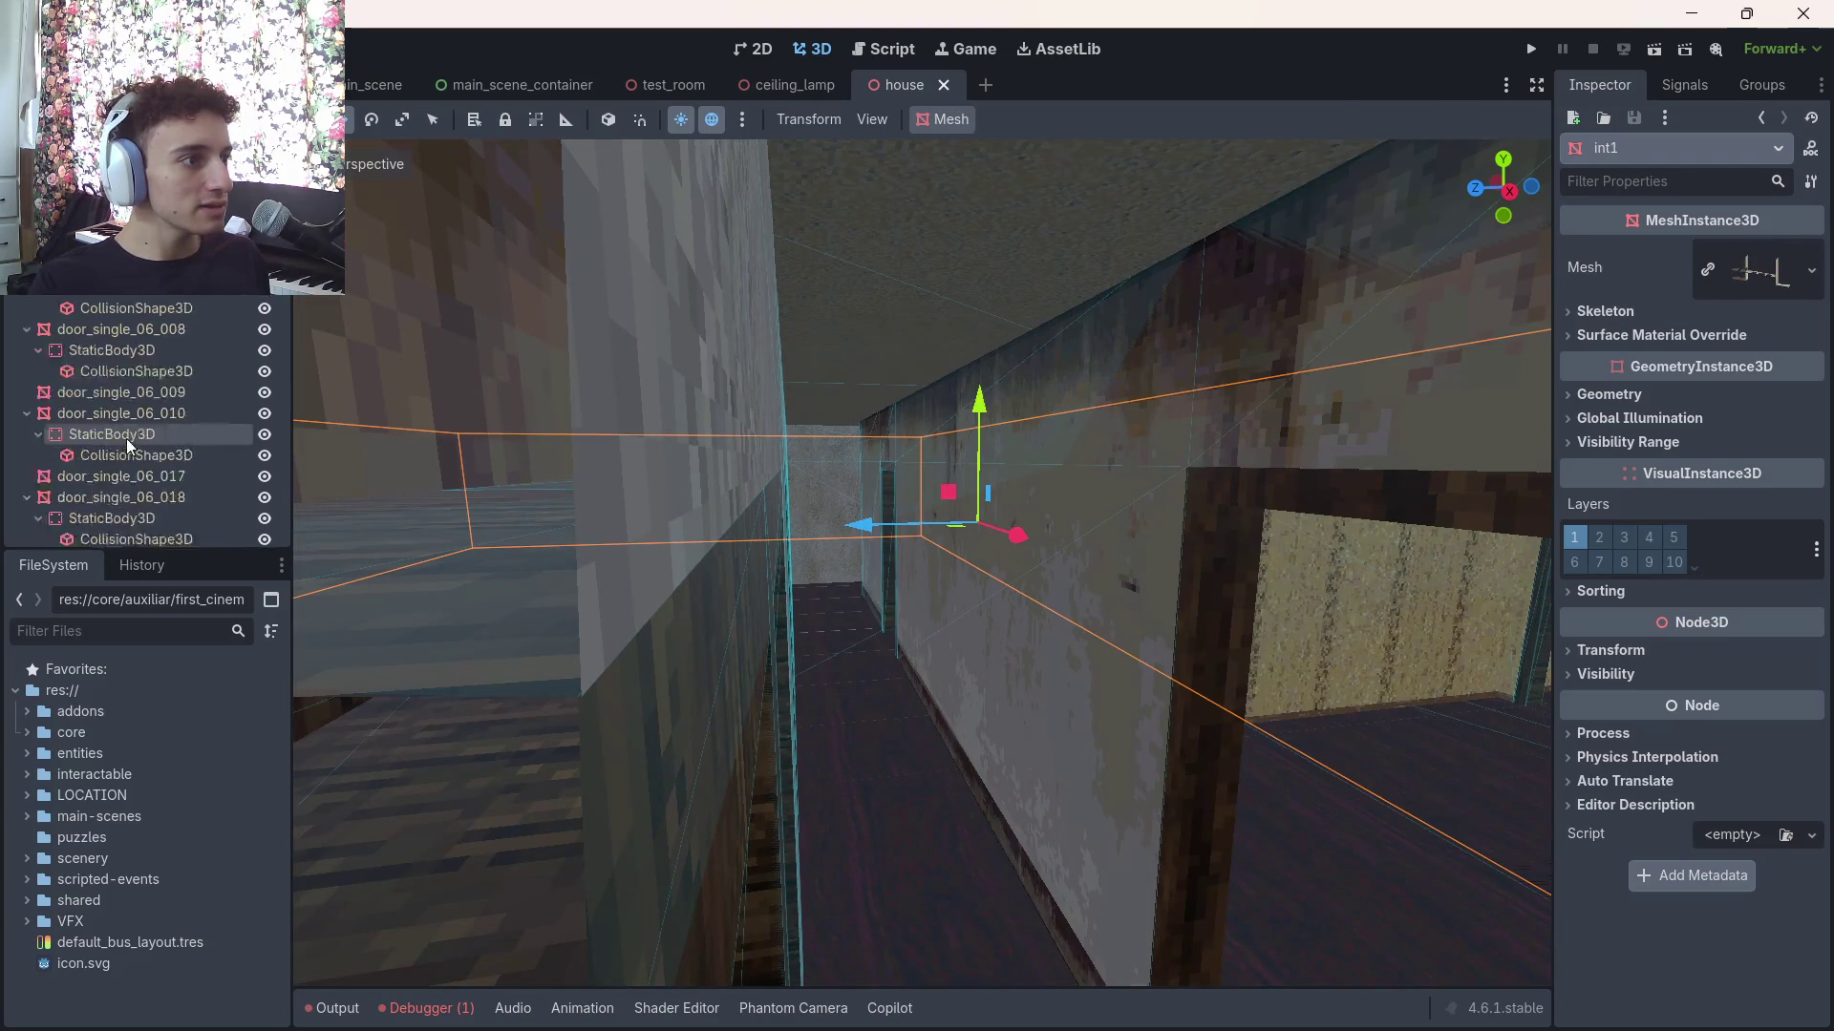
{"action": "scroll", "coordinate": [129, 434], "scroll_direction": "up", "scroll_amount": 10}
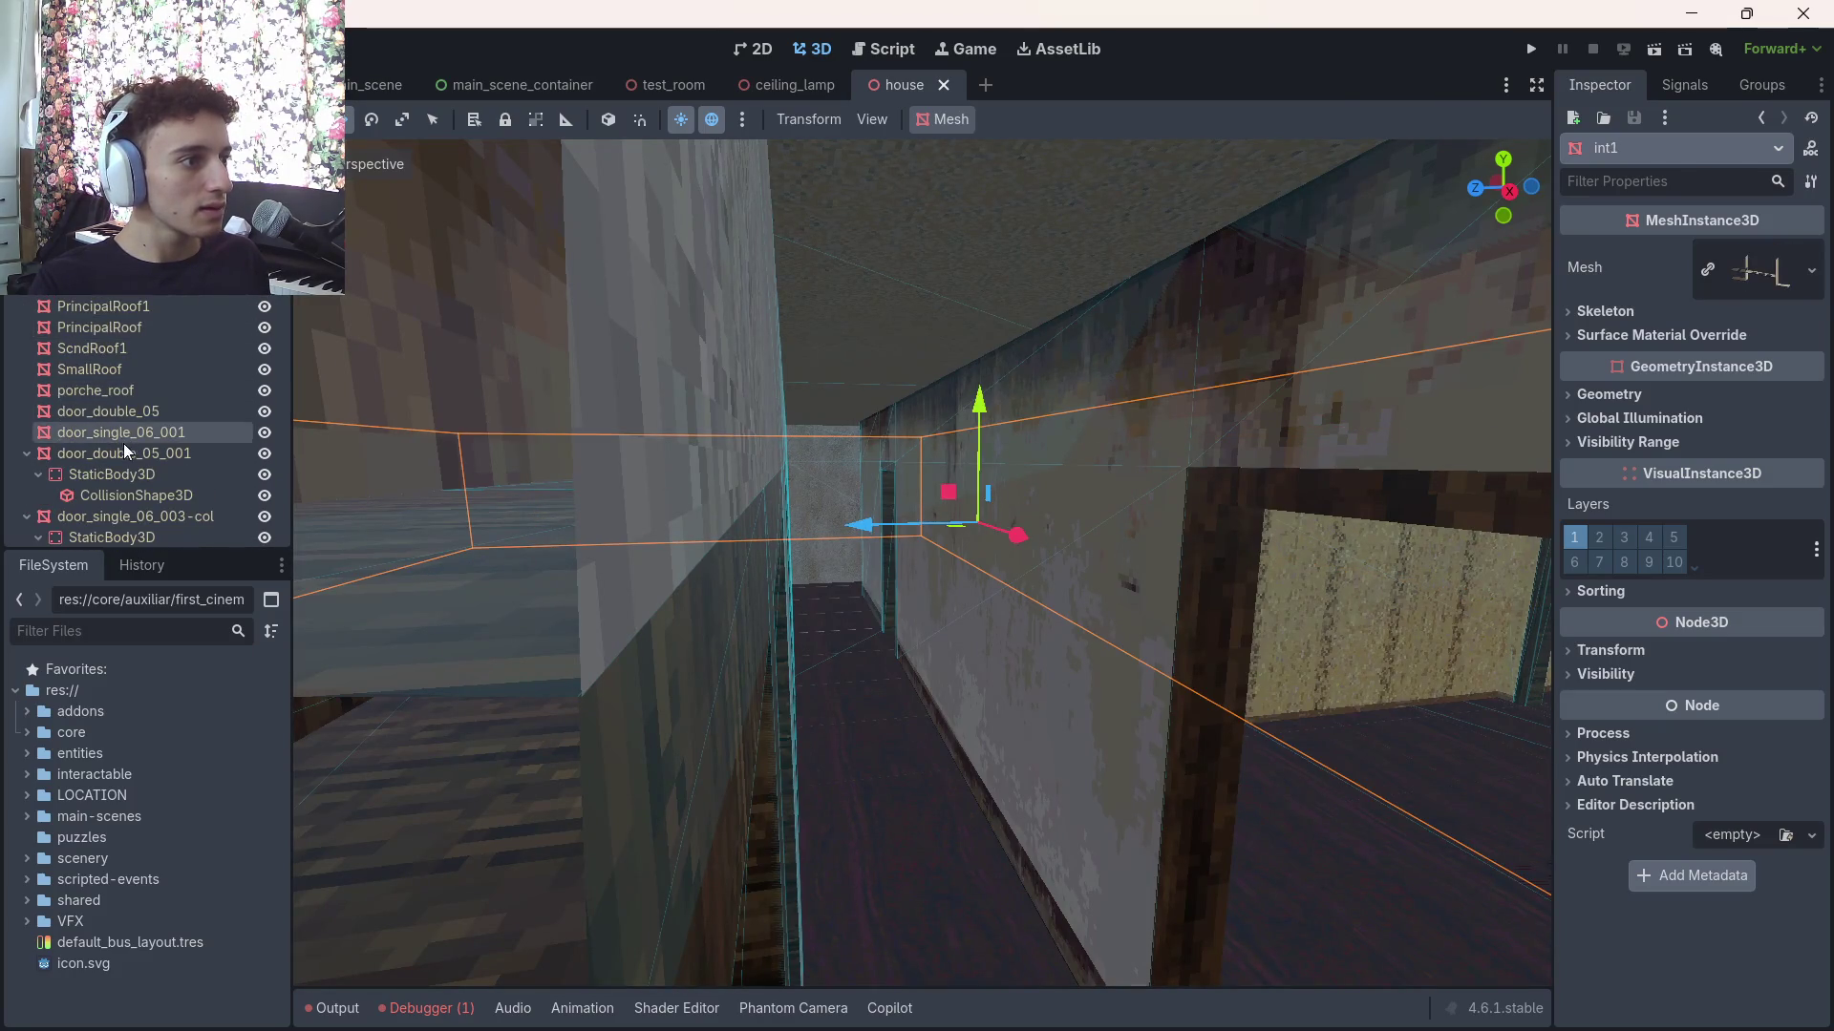
Collapse door_double_05_001 and the door_single_06 nodes through door_single_06_024
{"action": "left_click", "coordinate": [27, 453]}
{"action": "left_click", "coordinate": [25, 475]}
{"action": "scroll", "coordinate": [14, 491], "scroll_direction": "down", "scroll_amount": 3}
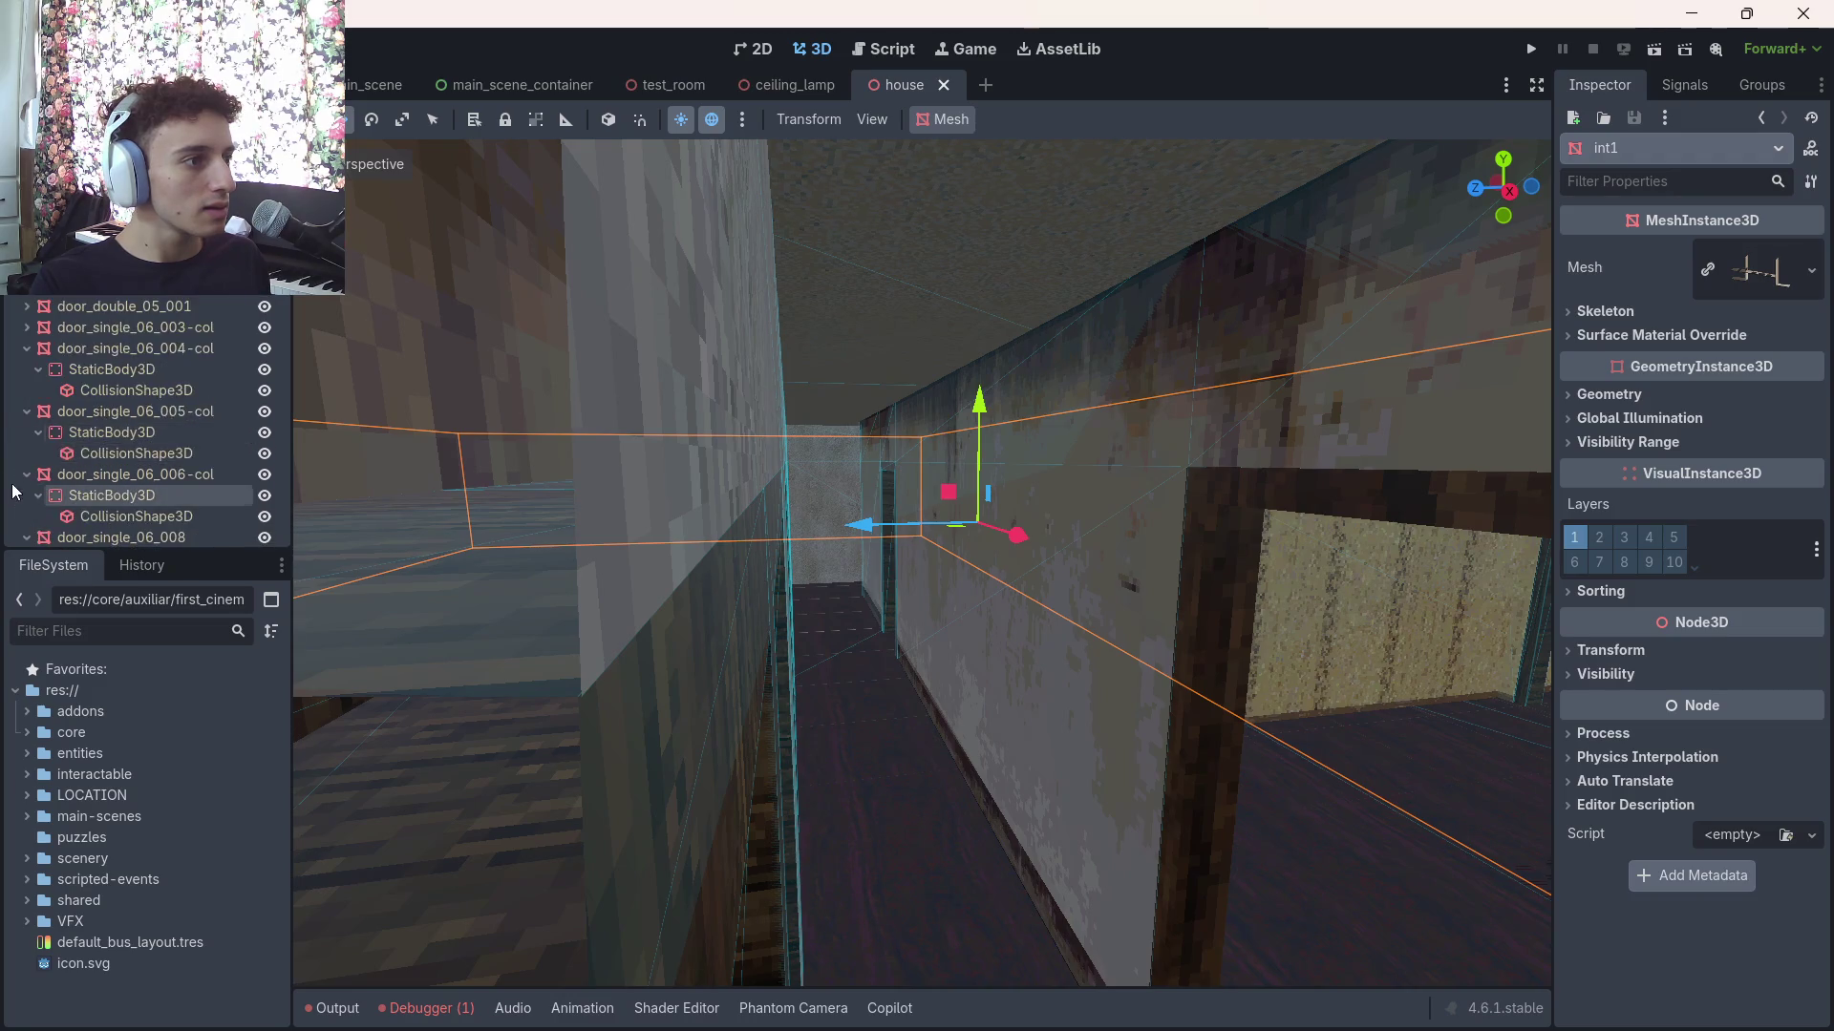
{"action": "left_click", "coordinate": [27, 348]}
{"action": "left_click", "coordinate": [26, 368]}
{"action": "left_click", "coordinate": [27, 389]}
{"action": "left_click", "coordinate": [27, 411]}
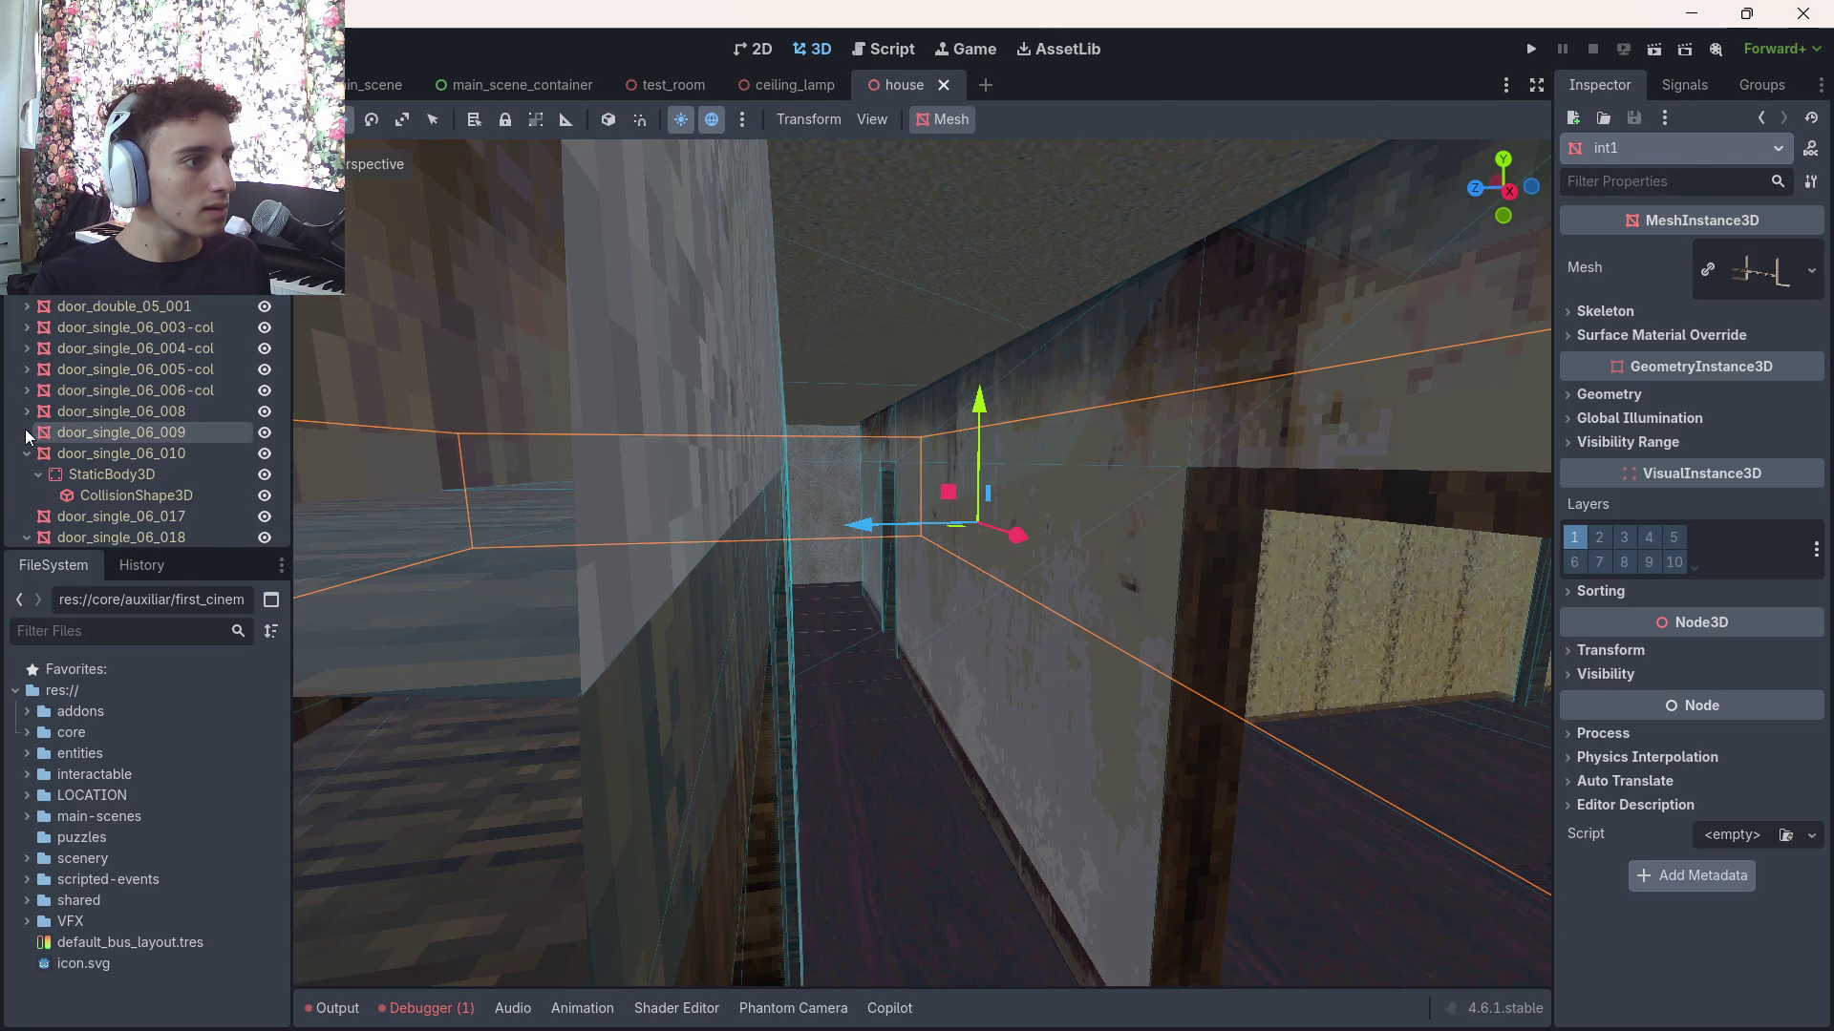
{"action": "left_click", "coordinate": [27, 431]}
{"action": "left_click", "coordinate": [23, 455]}
{"action": "scroll", "coordinate": [21, 382], "scroll_direction": "down", "scroll_amount": 3}
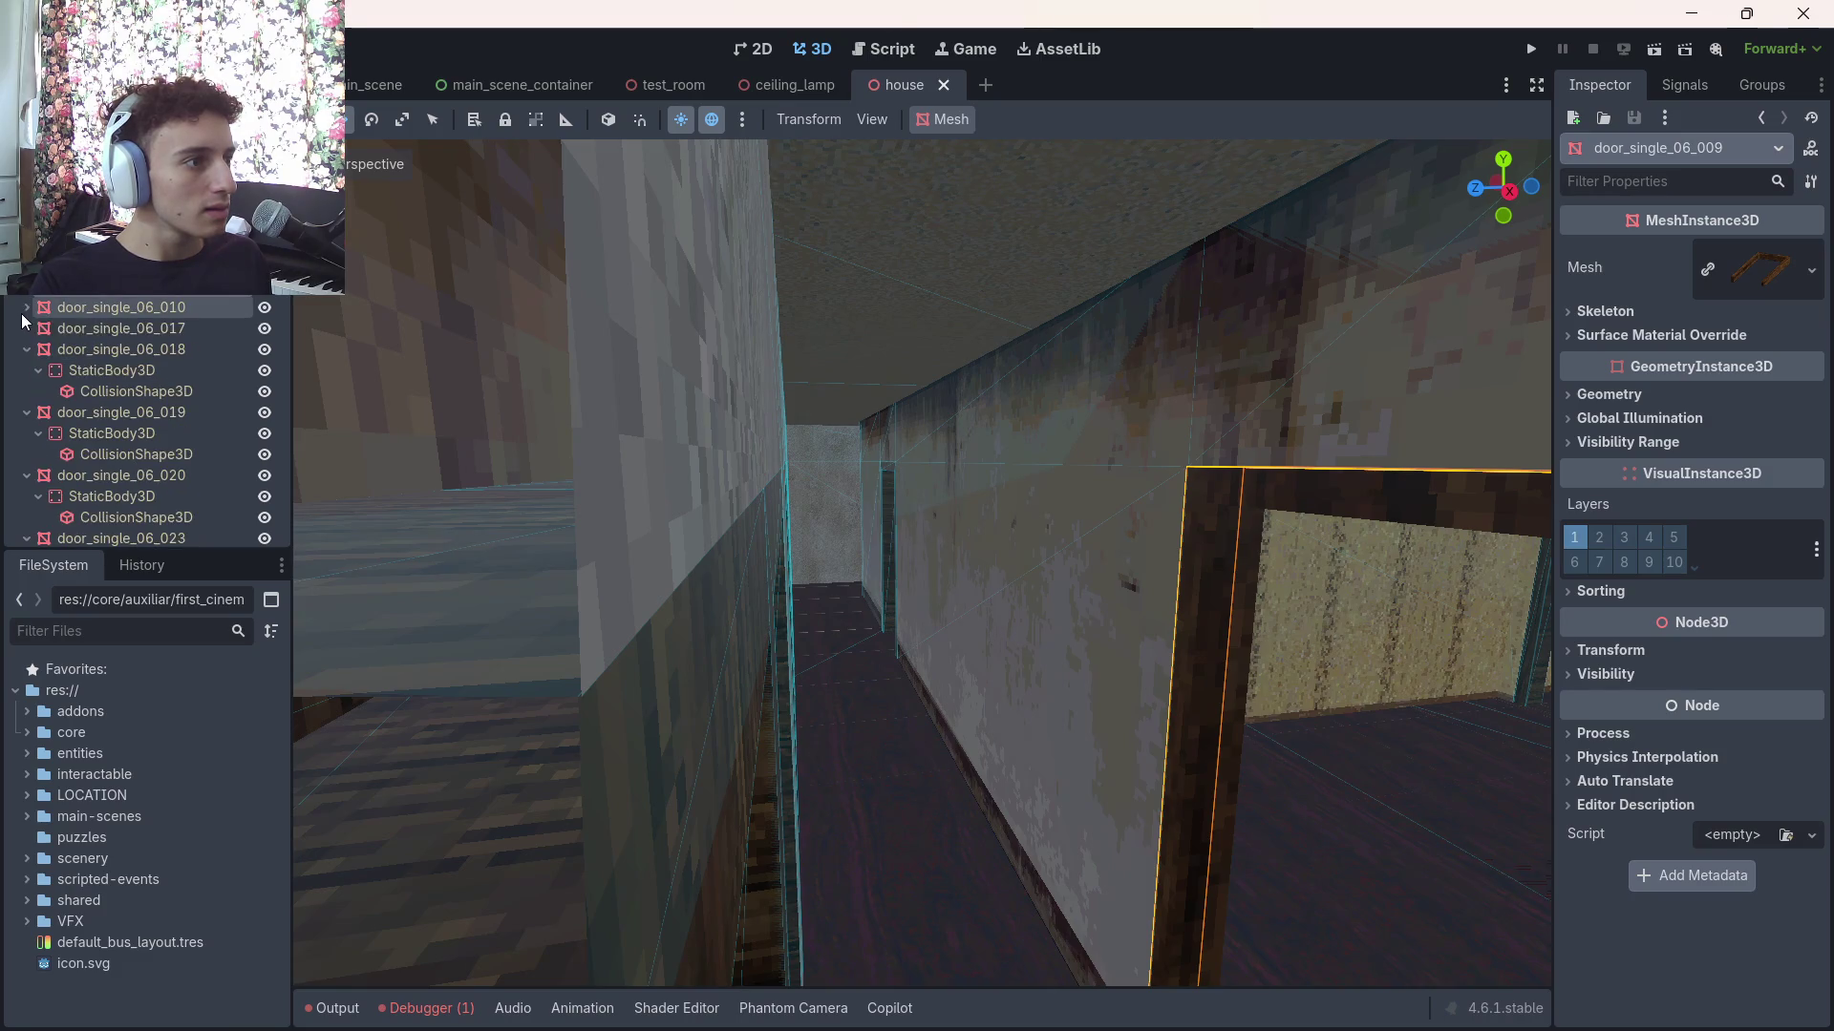
{"action": "left_click", "coordinate": [26, 348]}
{"action": "left_click", "coordinate": [38, 391]}
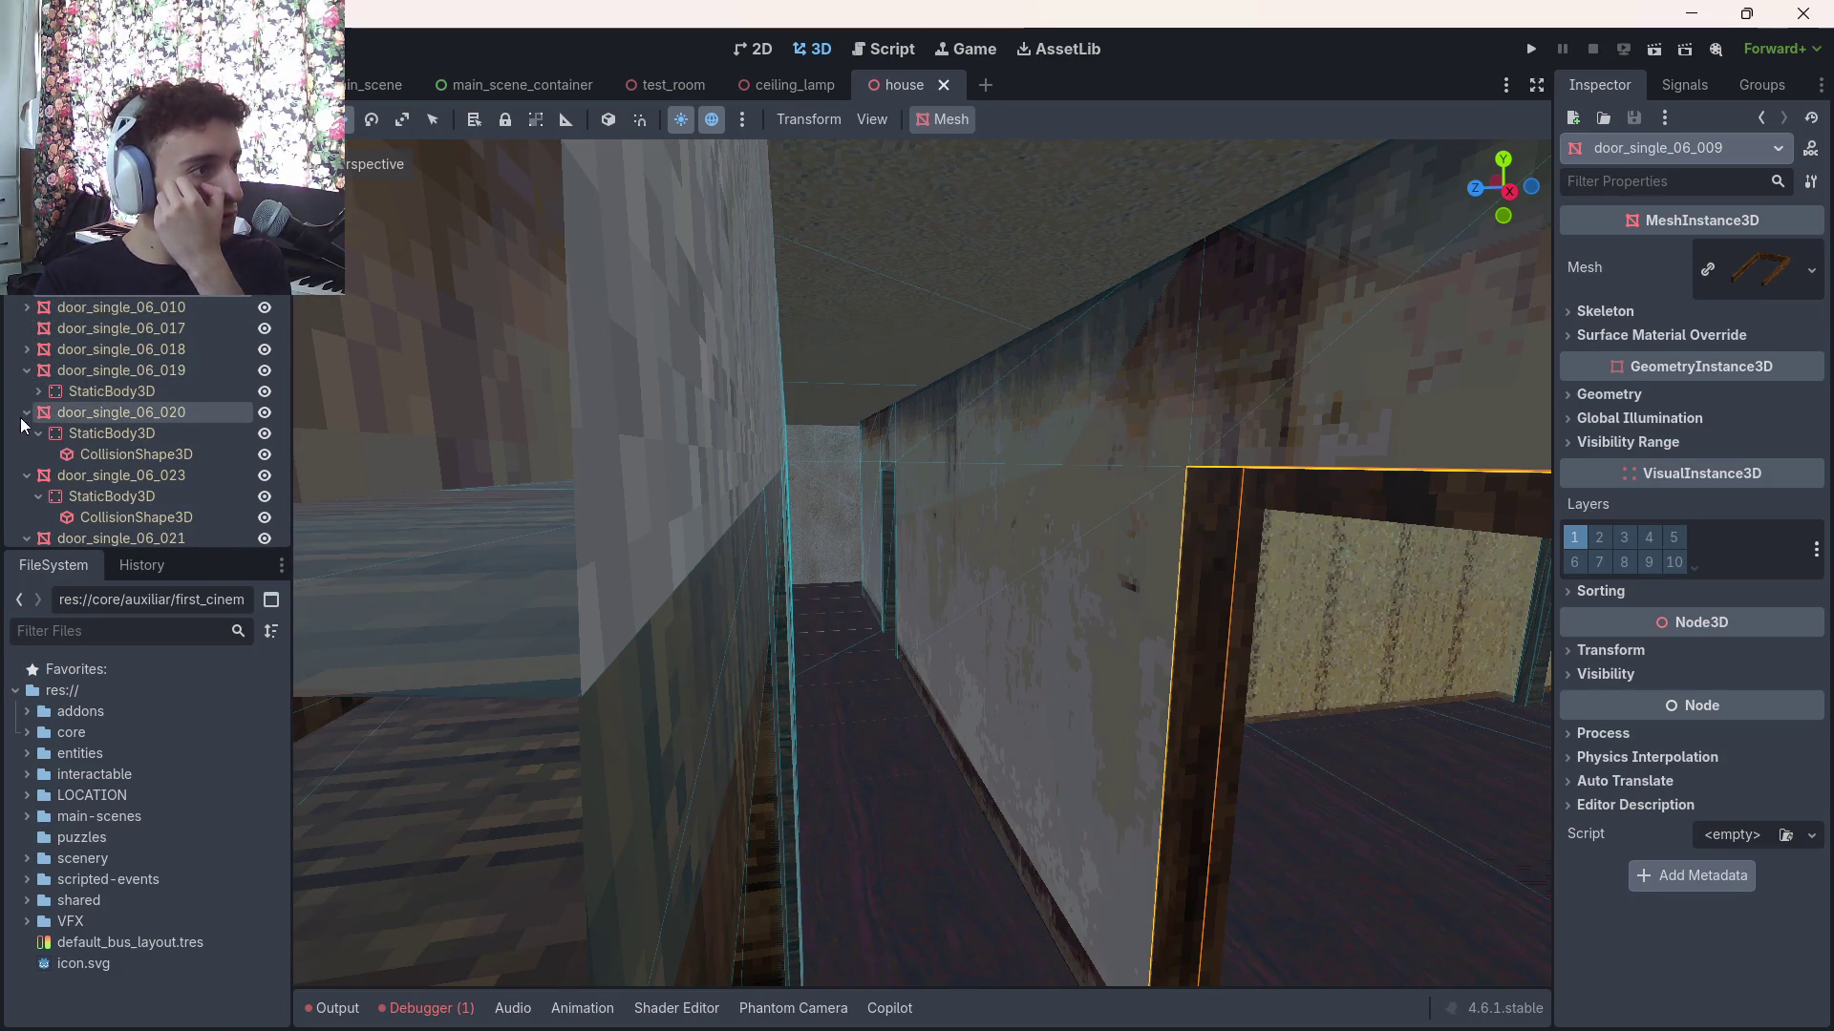
{"action": "left_click", "coordinate": [26, 411]}
{"action": "left_click", "coordinate": [26, 369]}
{"action": "left_click", "coordinate": [27, 412]}
{"action": "scroll", "coordinate": [25, 420], "scroll_direction": "down", "scroll_amount": 1}
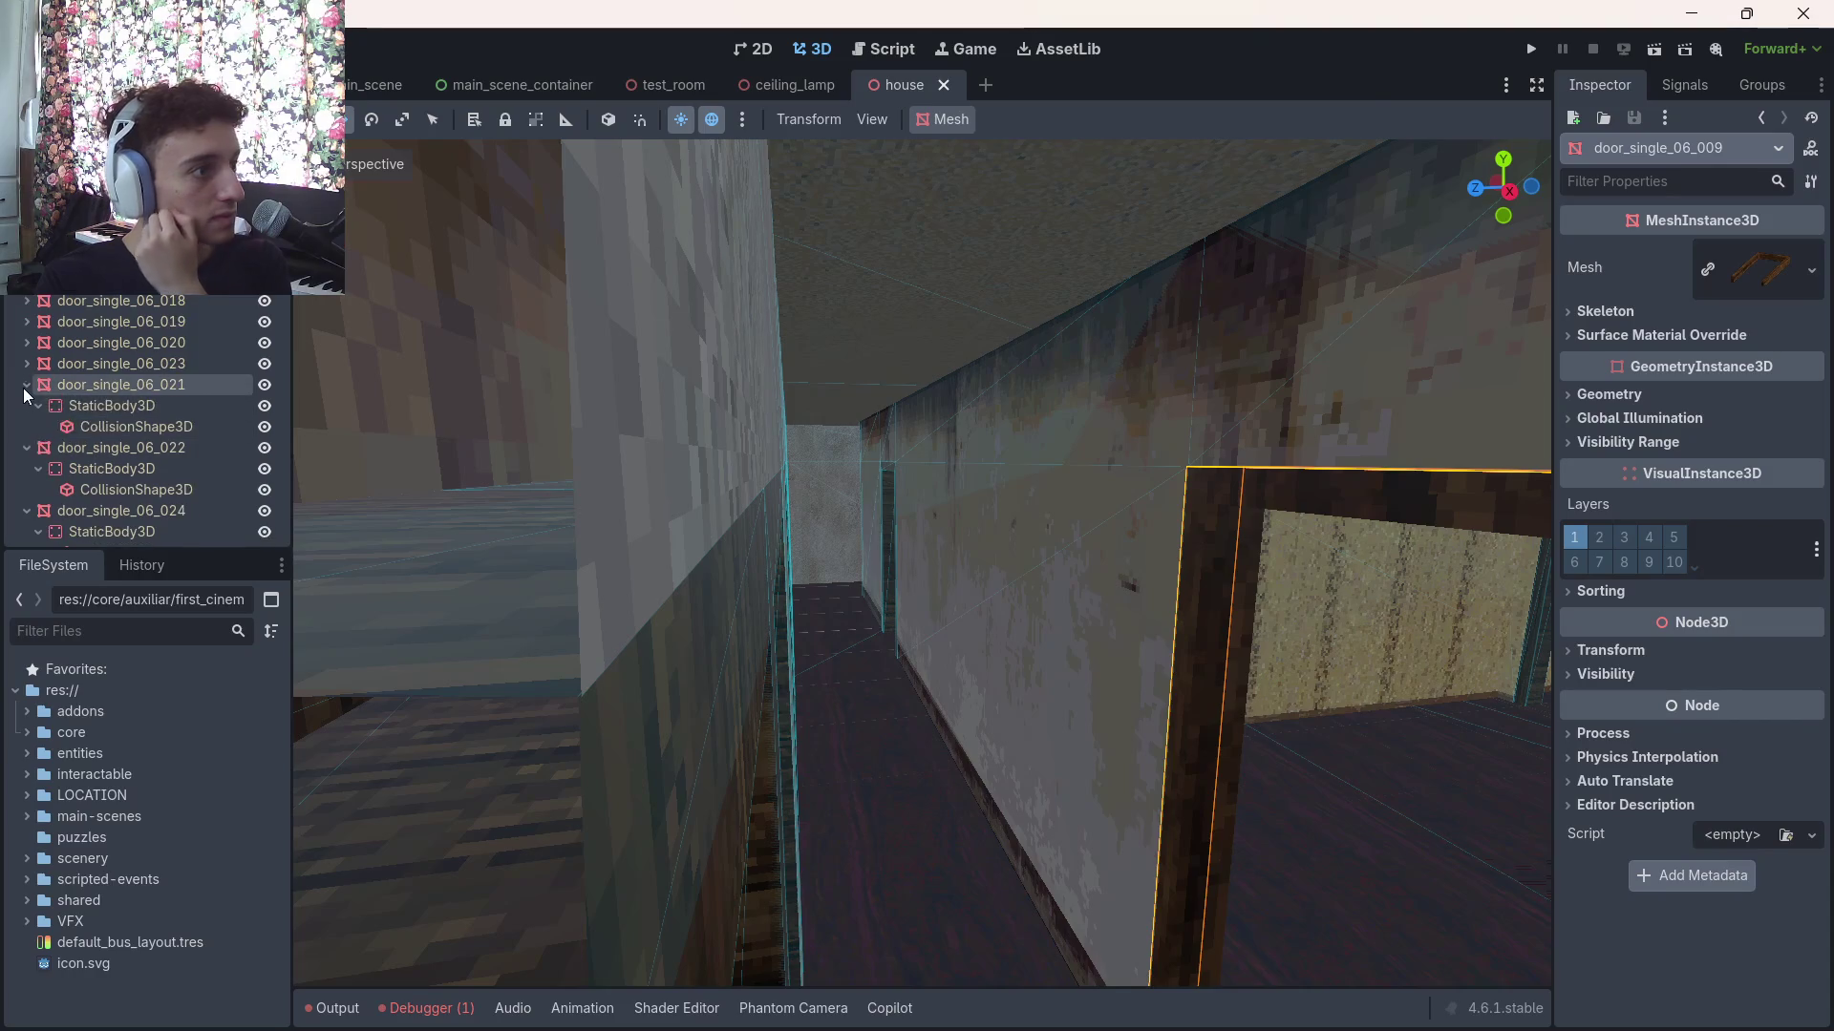
{"action": "left_click", "coordinate": [25, 385]}
{"action": "left_click", "coordinate": [21, 409]}
{"action": "left_click", "coordinate": [21, 429]}
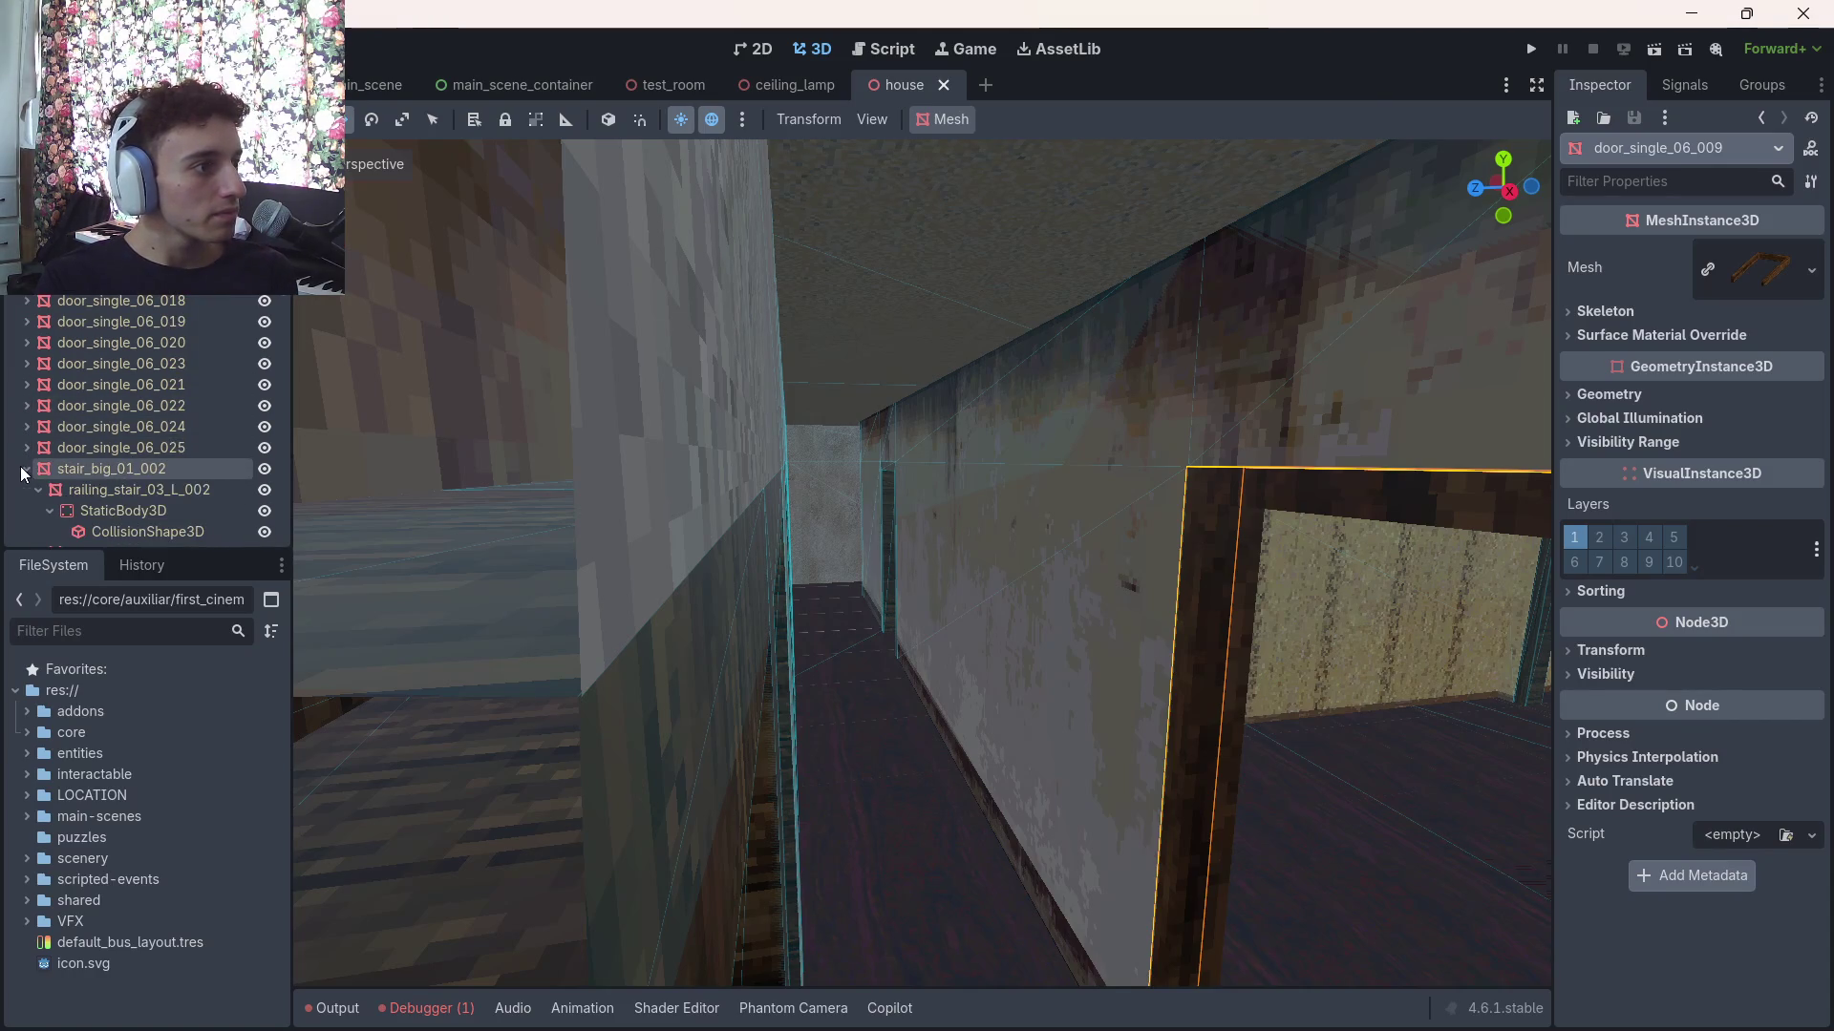
Collapse the stair_big nodes, remaining door_single nodes and window_double_02 nodes further down
{"action": "left_click", "coordinate": [21, 466]}
{"action": "scroll", "coordinate": [20, 466], "scroll_direction": "down", "scroll_amount": 1}
{"action": "left_click", "coordinate": [19, 393]}
{"action": "left_click", "coordinate": [19, 427]}
{"action": "scroll", "coordinate": [15, 439], "scroll_direction": "down", "scroll_amount": 1}
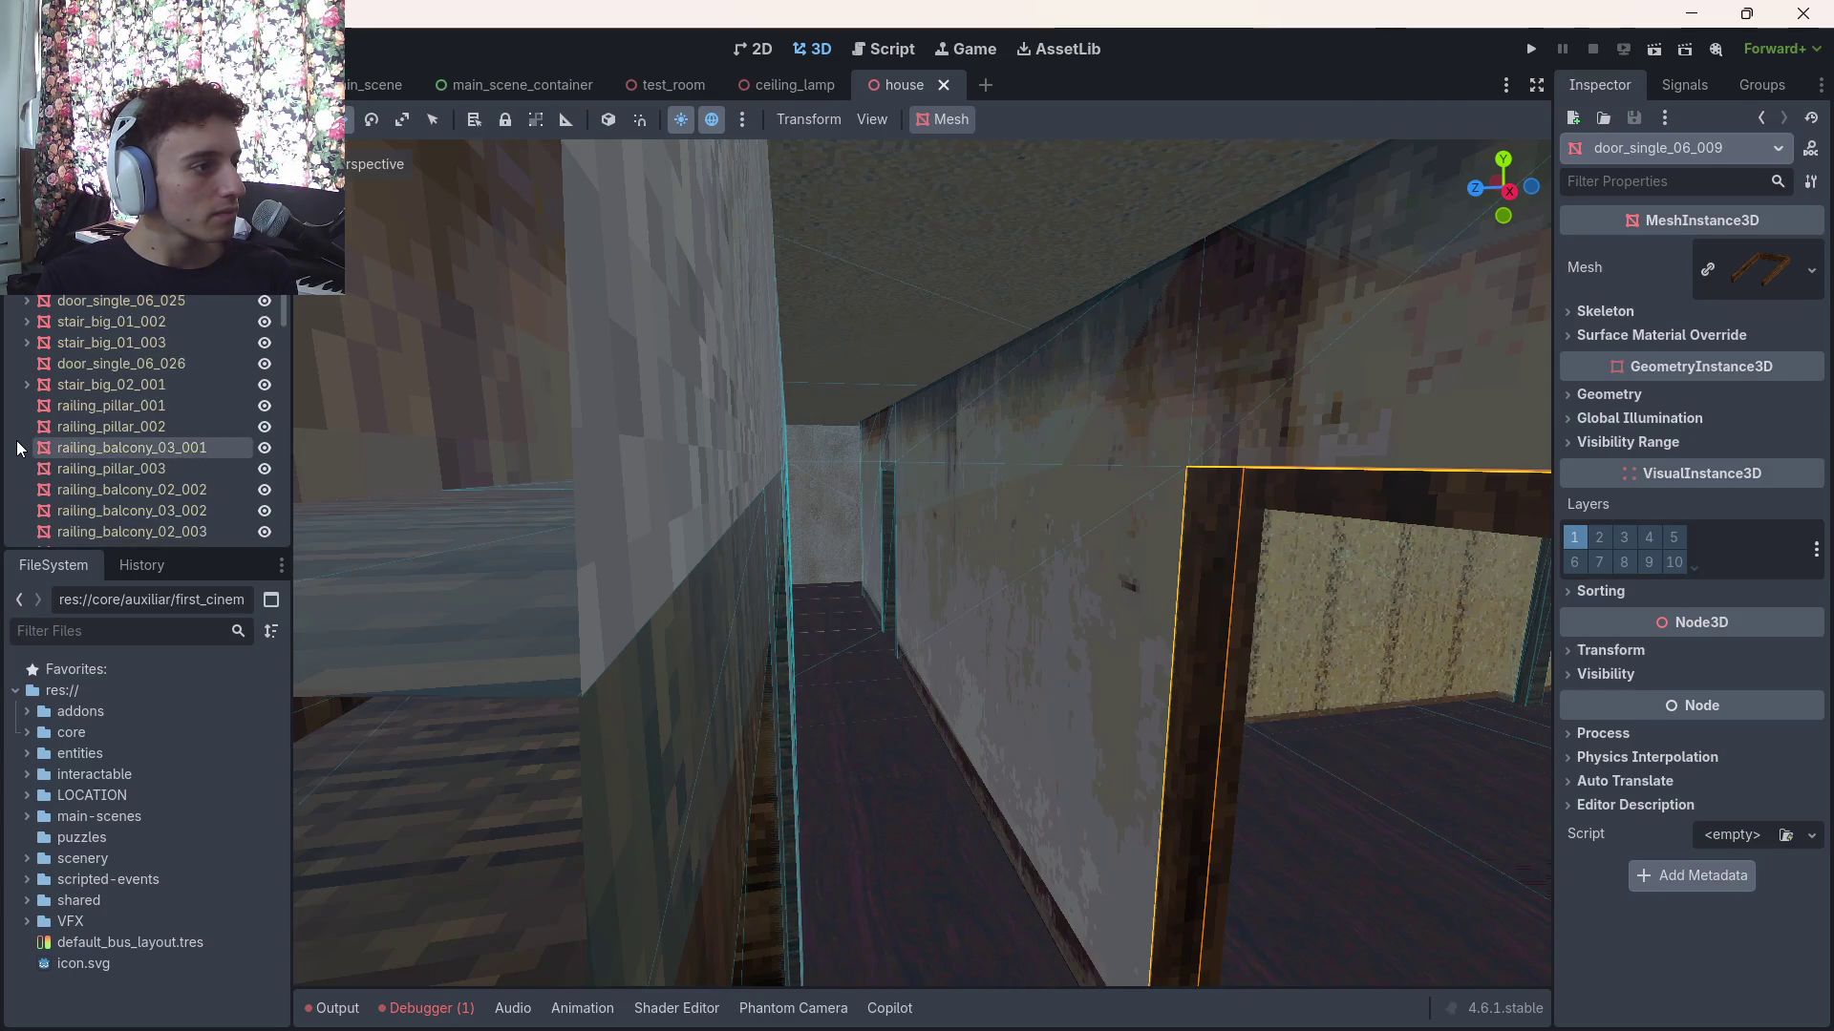
{"action": "scroll", "coordinate": [15, 439], "scroll_direction": "down", "scroll_amount": 10}
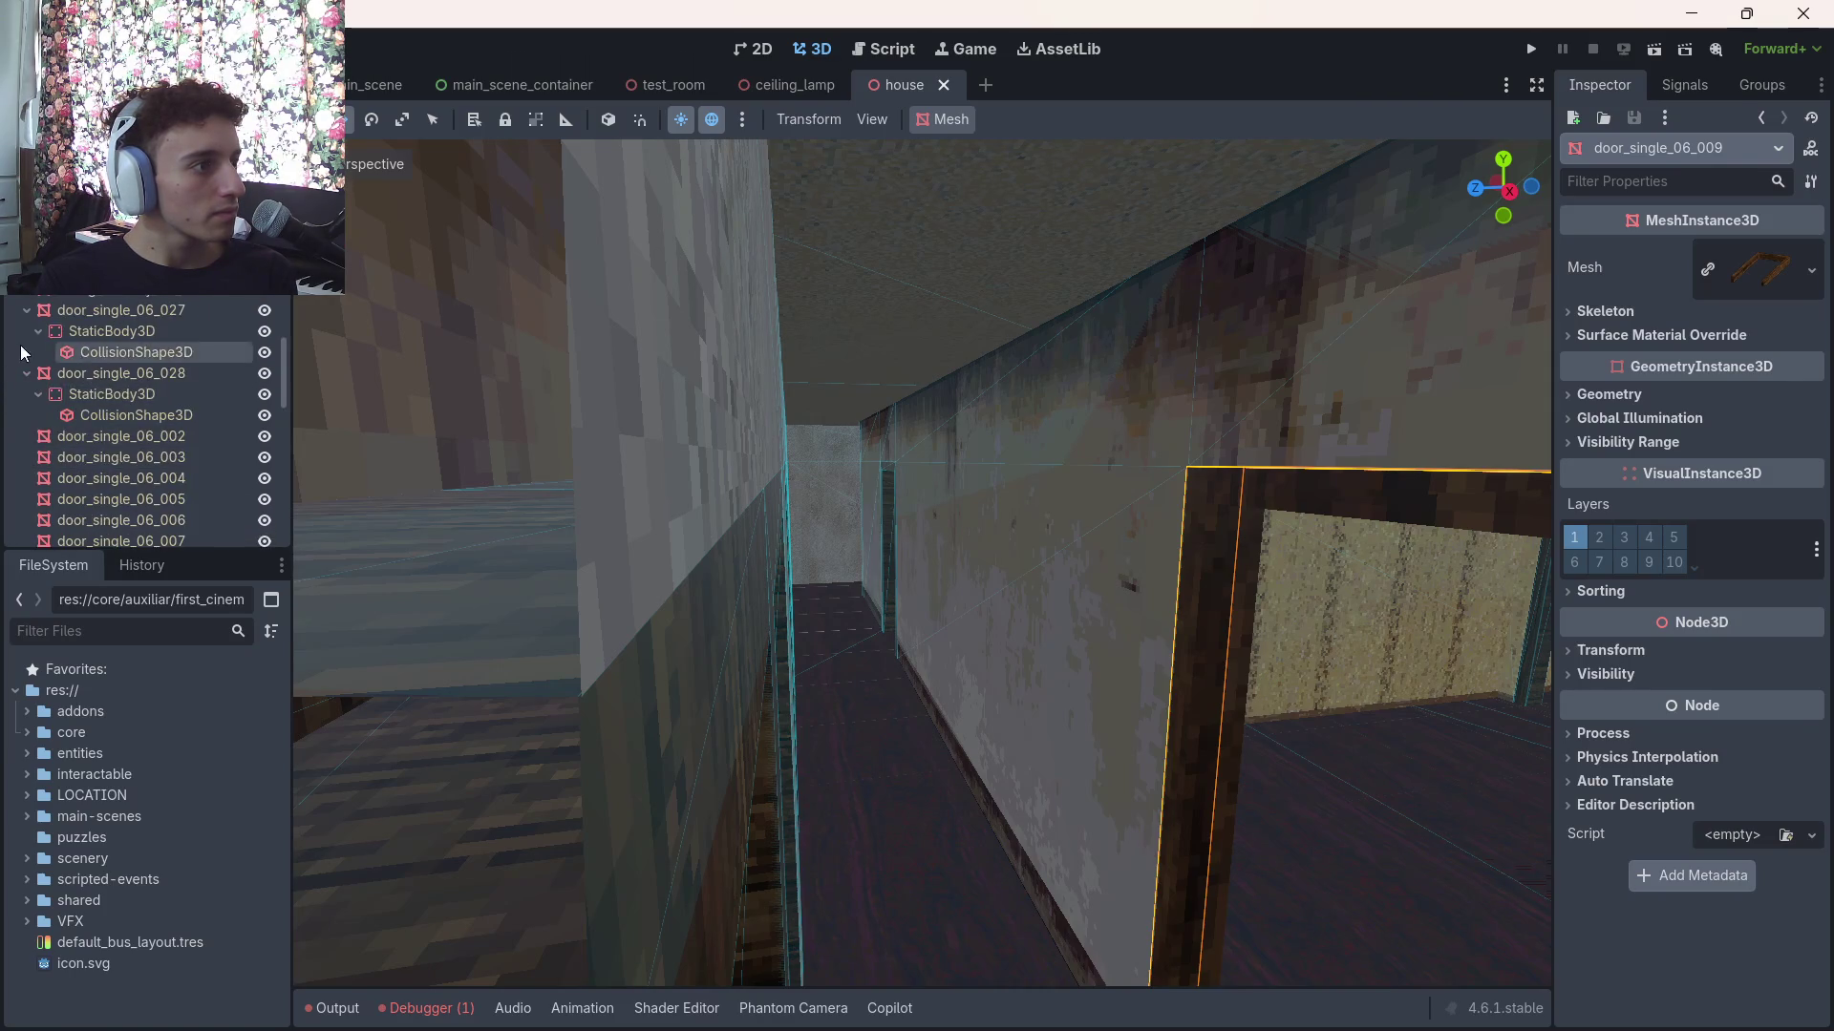
{"action": "left_click", "coordinate": [20, 310]}
{"action": "left_click", "coordinate": [21, 335]}
{"action": "scroll", "coordinate": [17, 382], "scroll_direction": "down", "scroll_amount": 2}
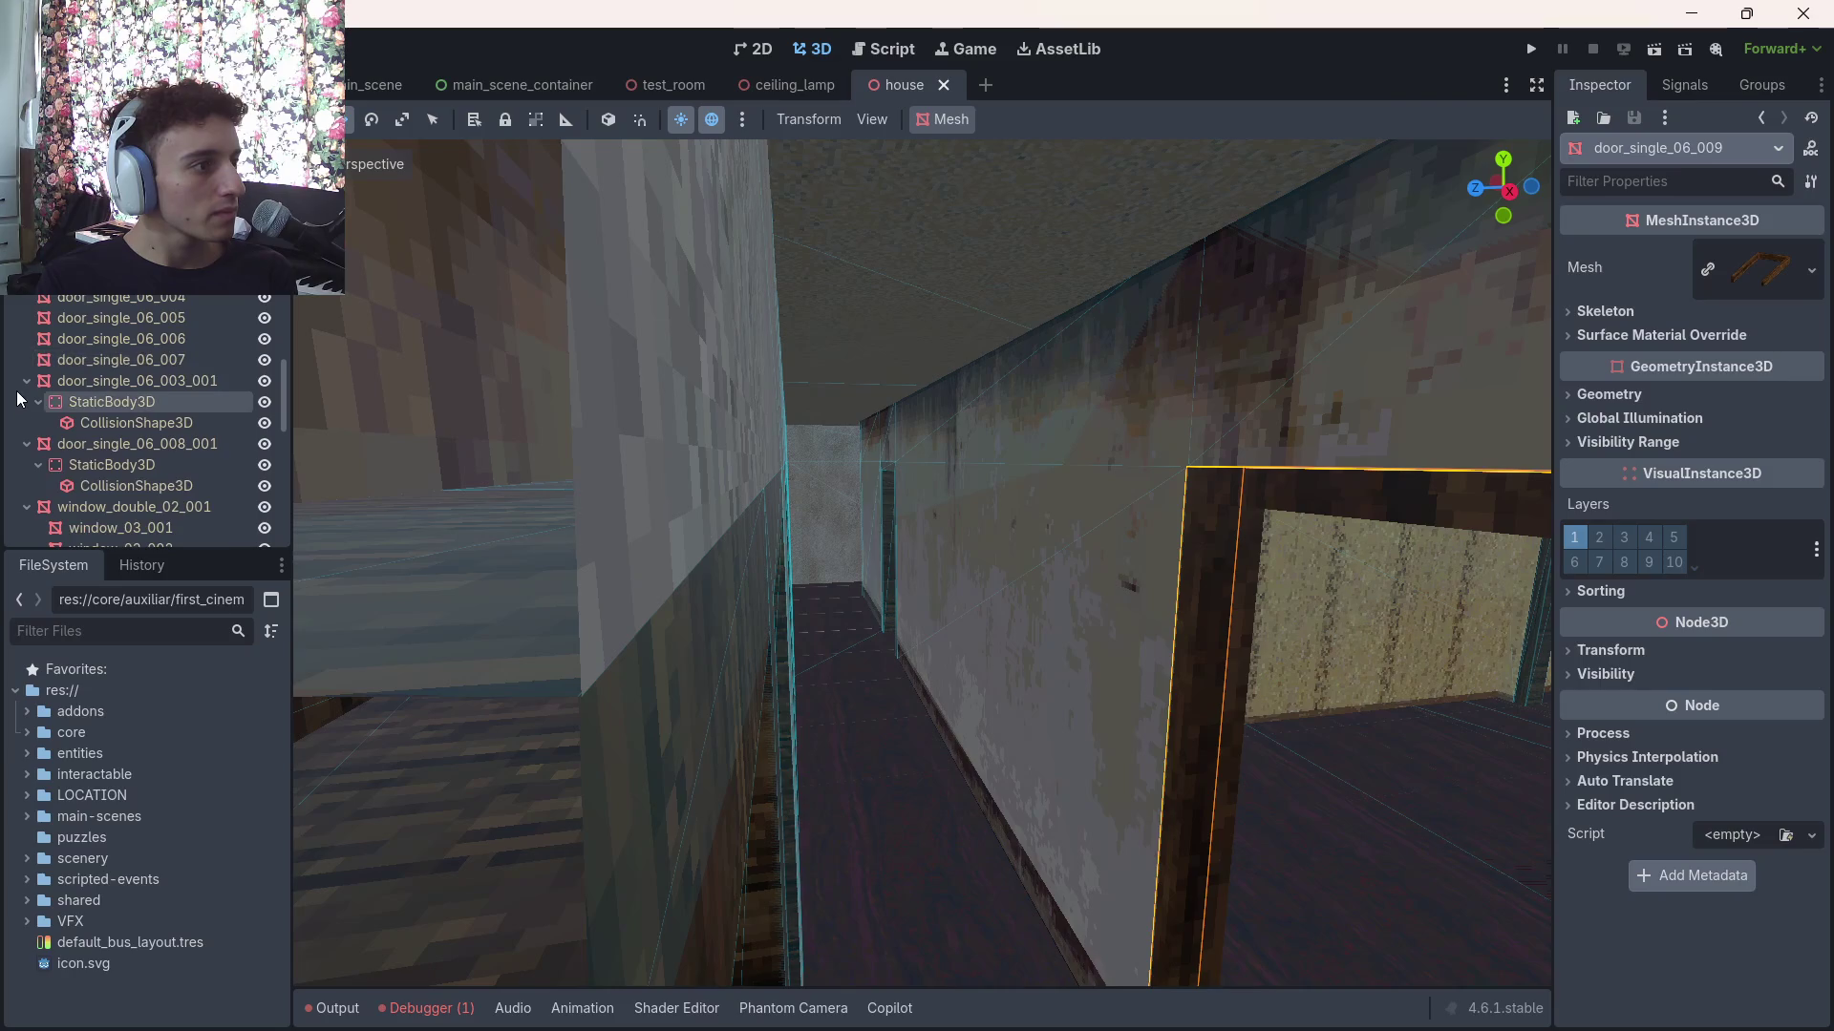
{"action": "left_click", "coordinate": [17, 390]}
{"action": "left_click", "coordinate": [19, 408]}
{"action": "left_click", "coordinate": [23, 428]}
{"action": "left_click", "coordinate": [24, 443]}
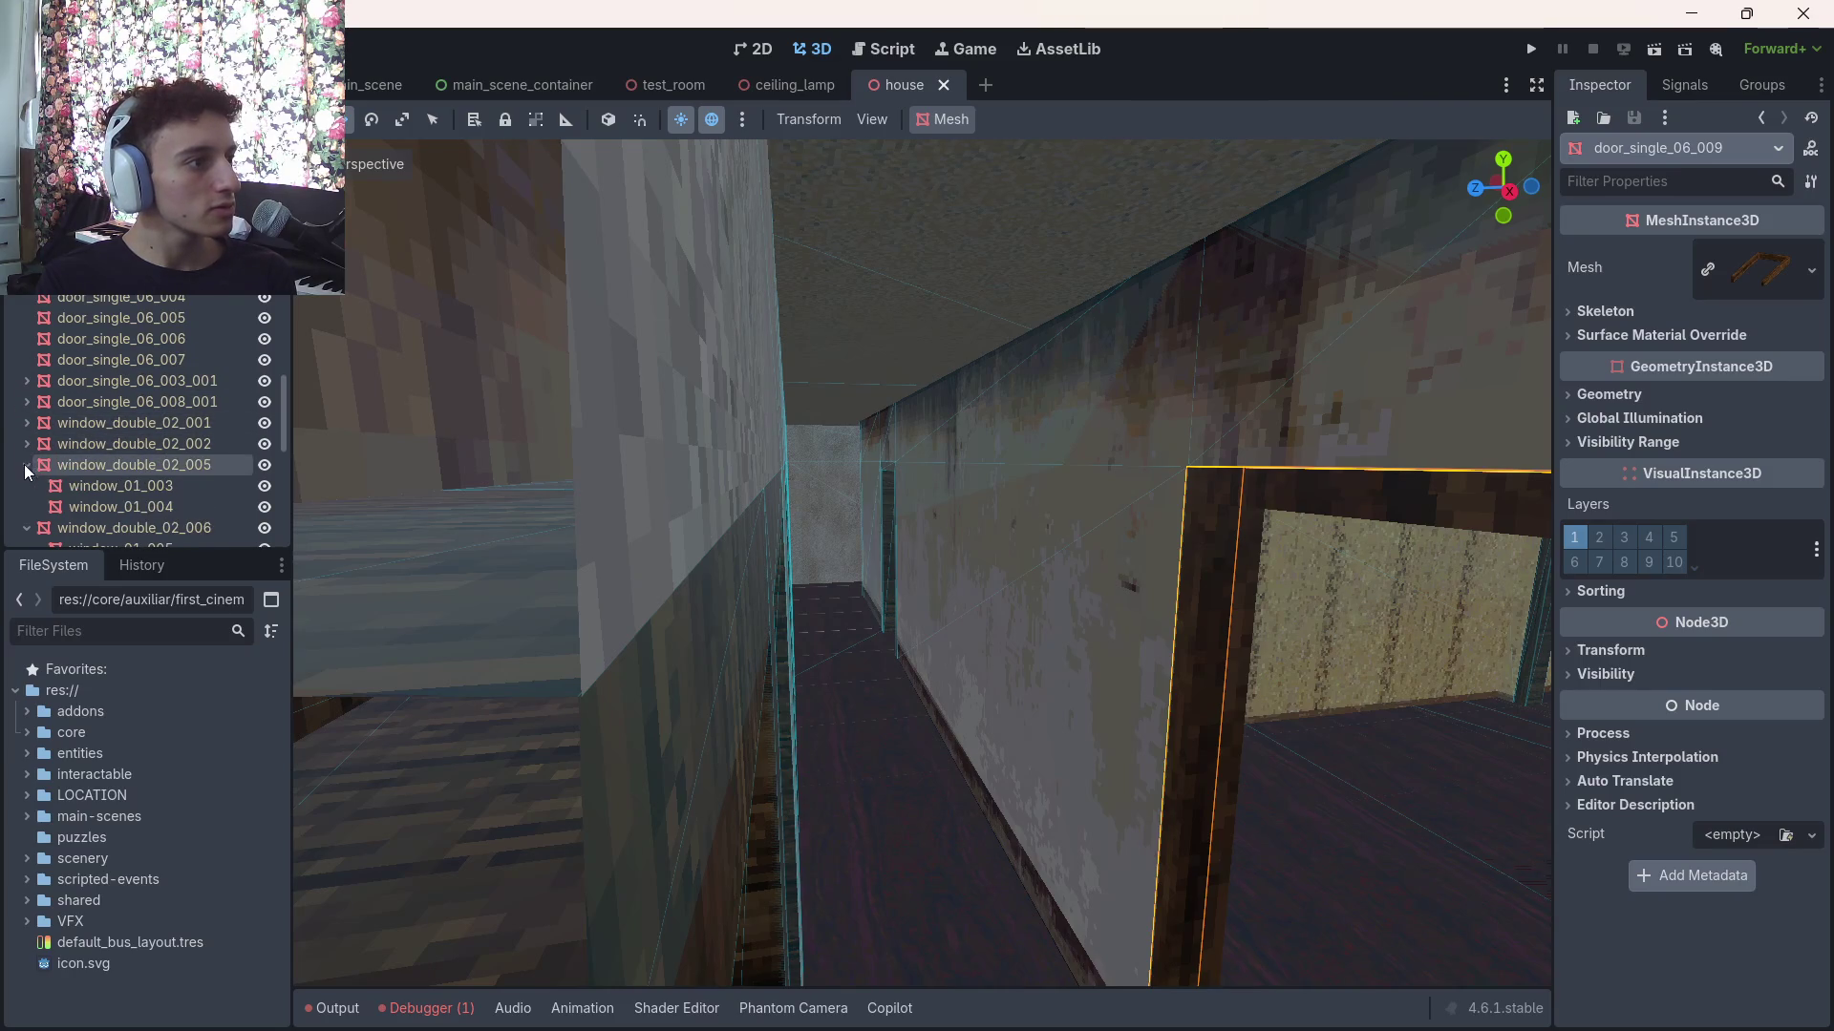
{"action": "left_click", "coordinate": [25, 472]}
{"action": "scroll", "coordinate": [14, 432], "scroll_direction": "down", "scroll_amount": 1}
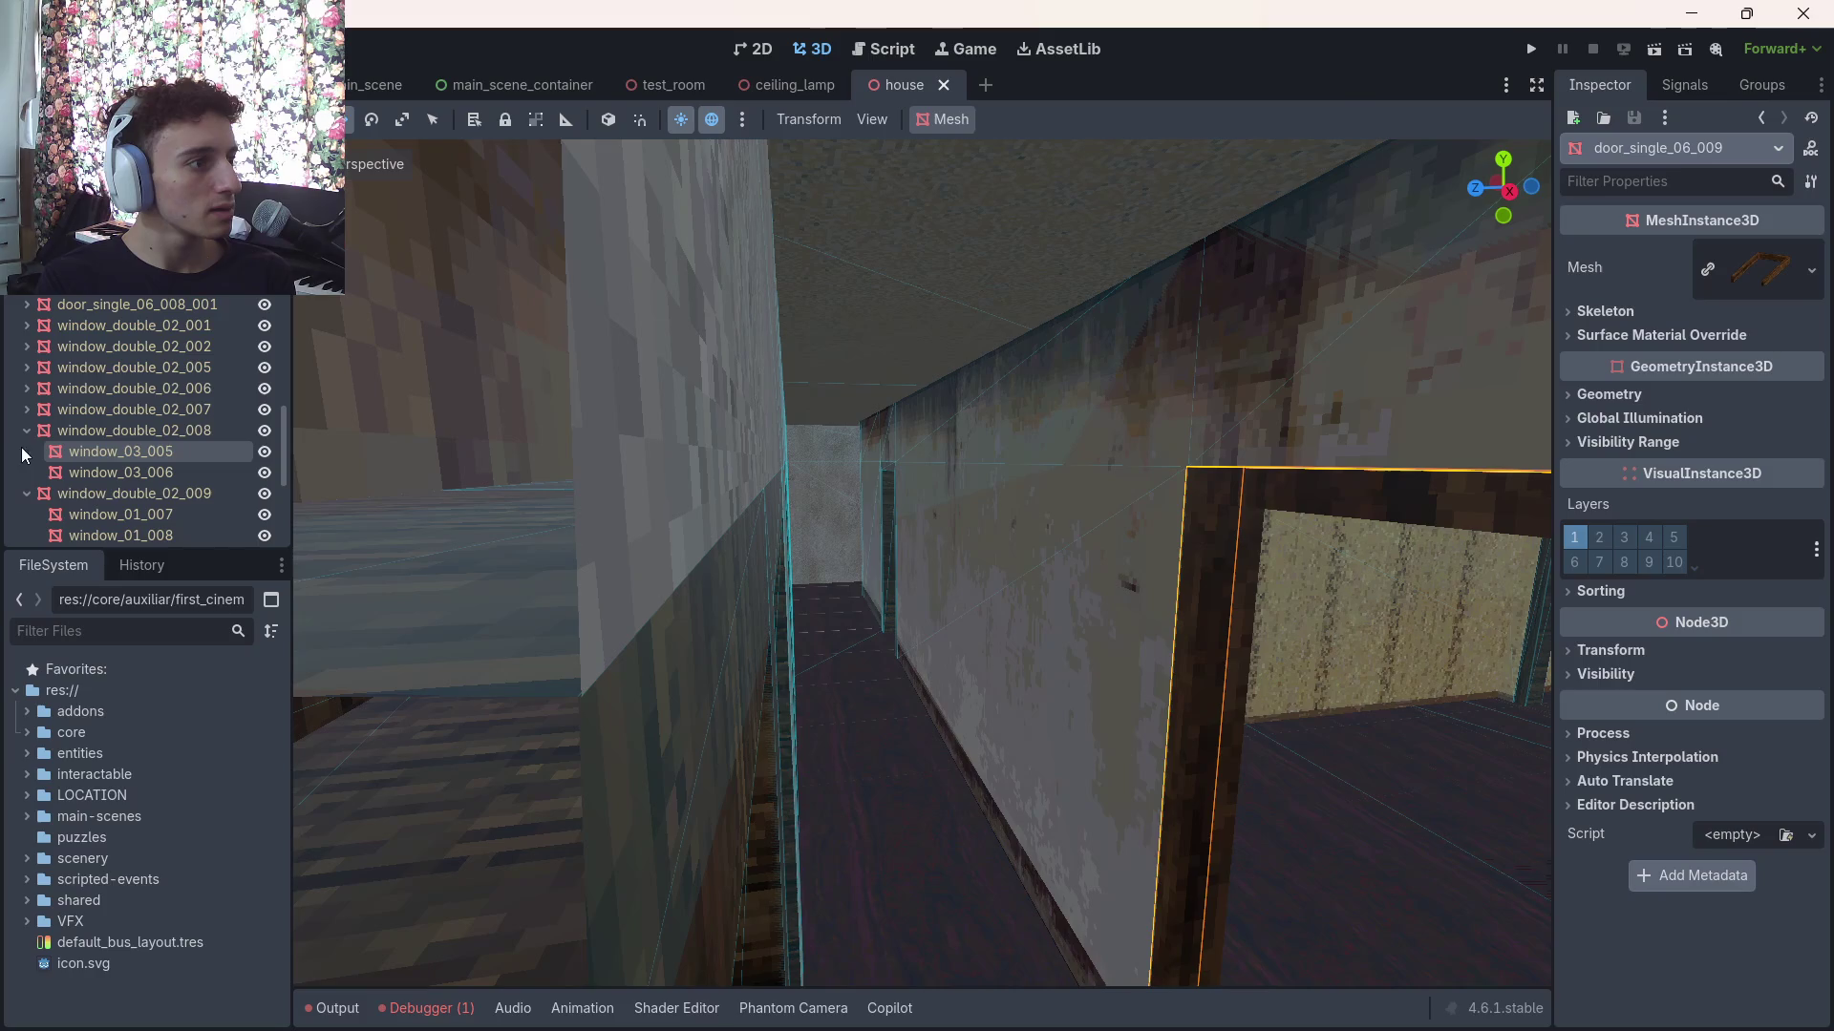
{"action": "left_click", "coordinate": [25, 431]}
{"action": "scroll", "coordinate": [19, 438], "scroll_direction": "down", "scroll_amount": 5}
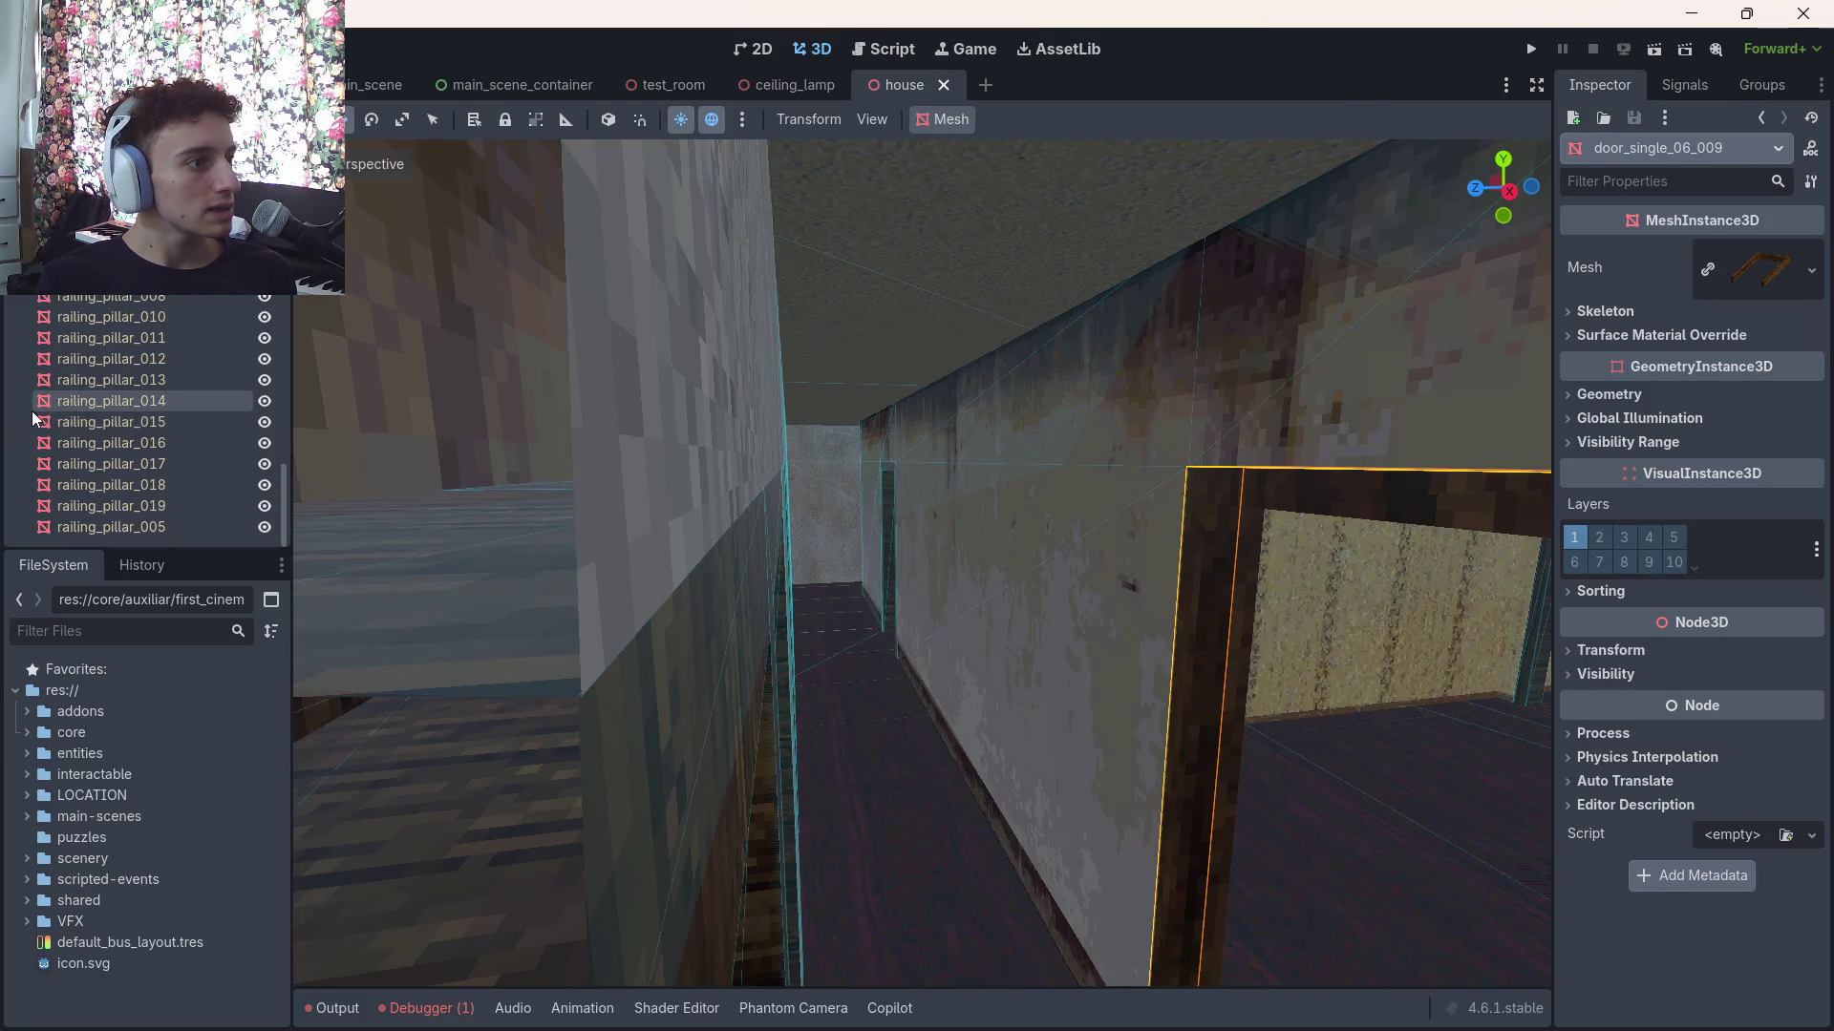
{"action": "left_click", "coordinate": [141, 526]}
{"action": "scroll", "coordinate": [153, 449], "scroll_direction": "up", "scroll_amount": 10}
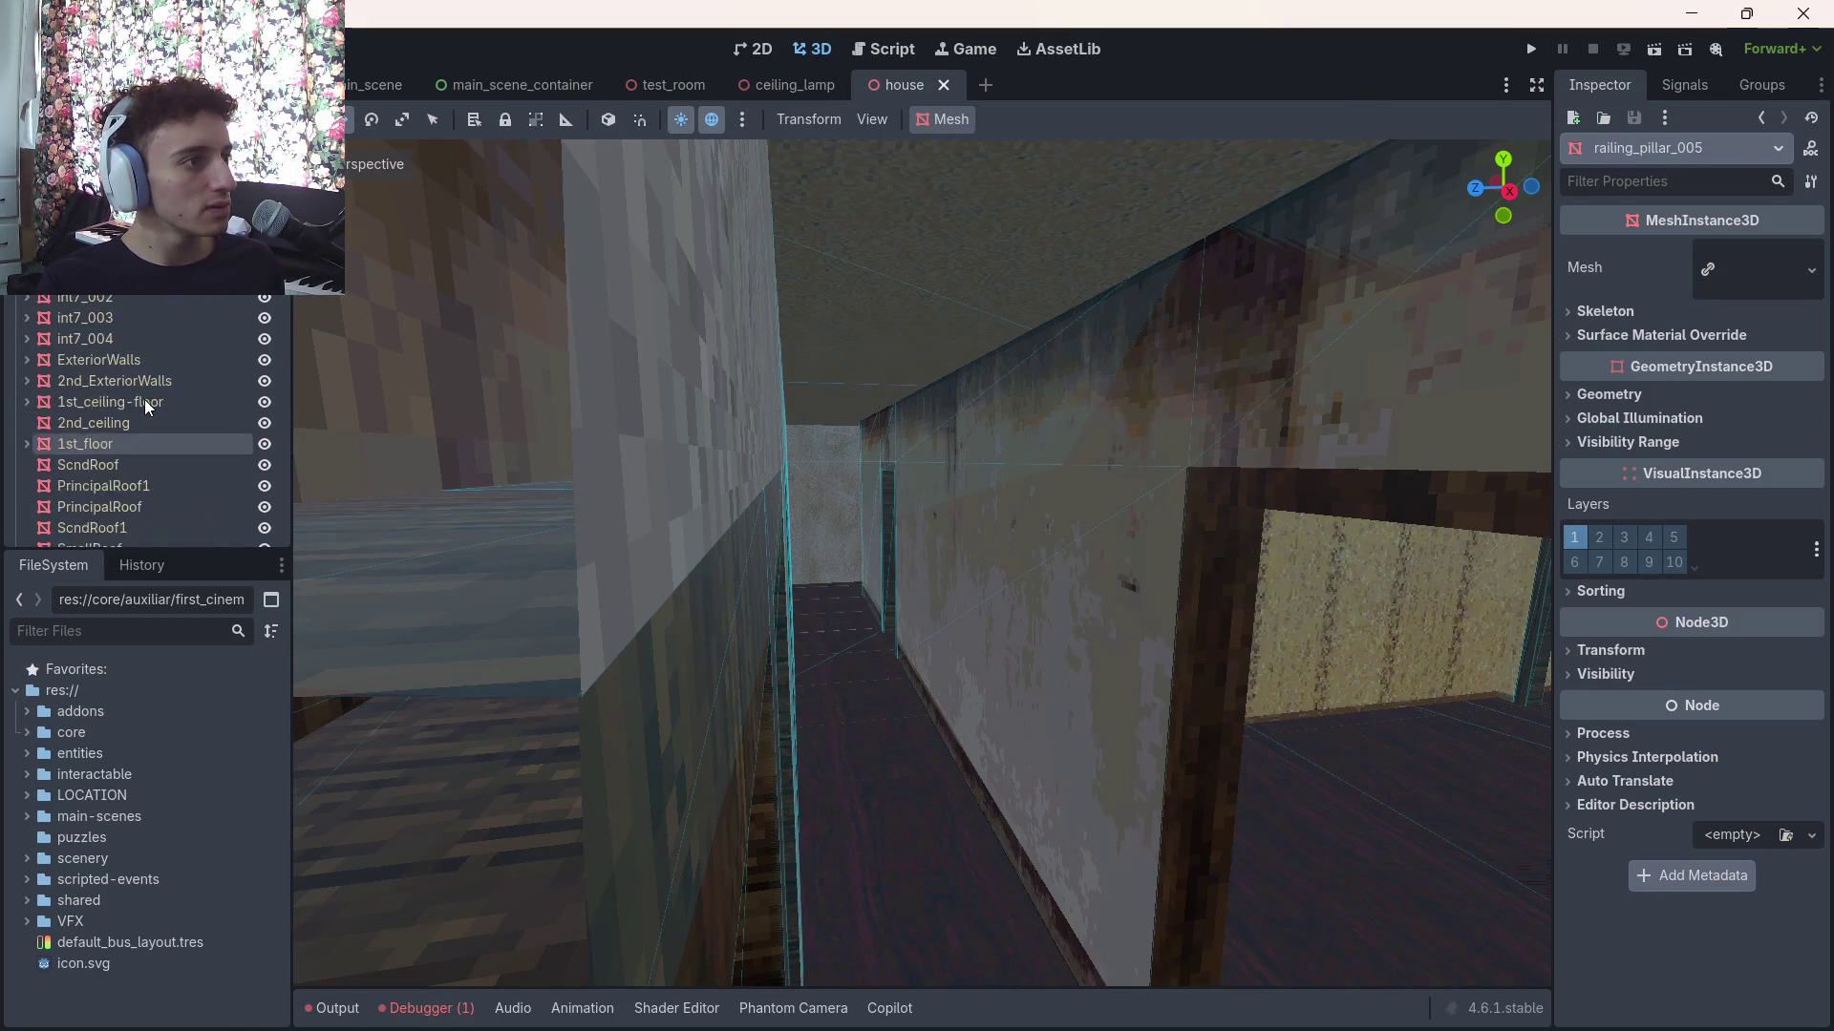
{"action": "scroll", "coordinate": [145, 399], "scroll_direction": "up", "scroll_amount": 3}
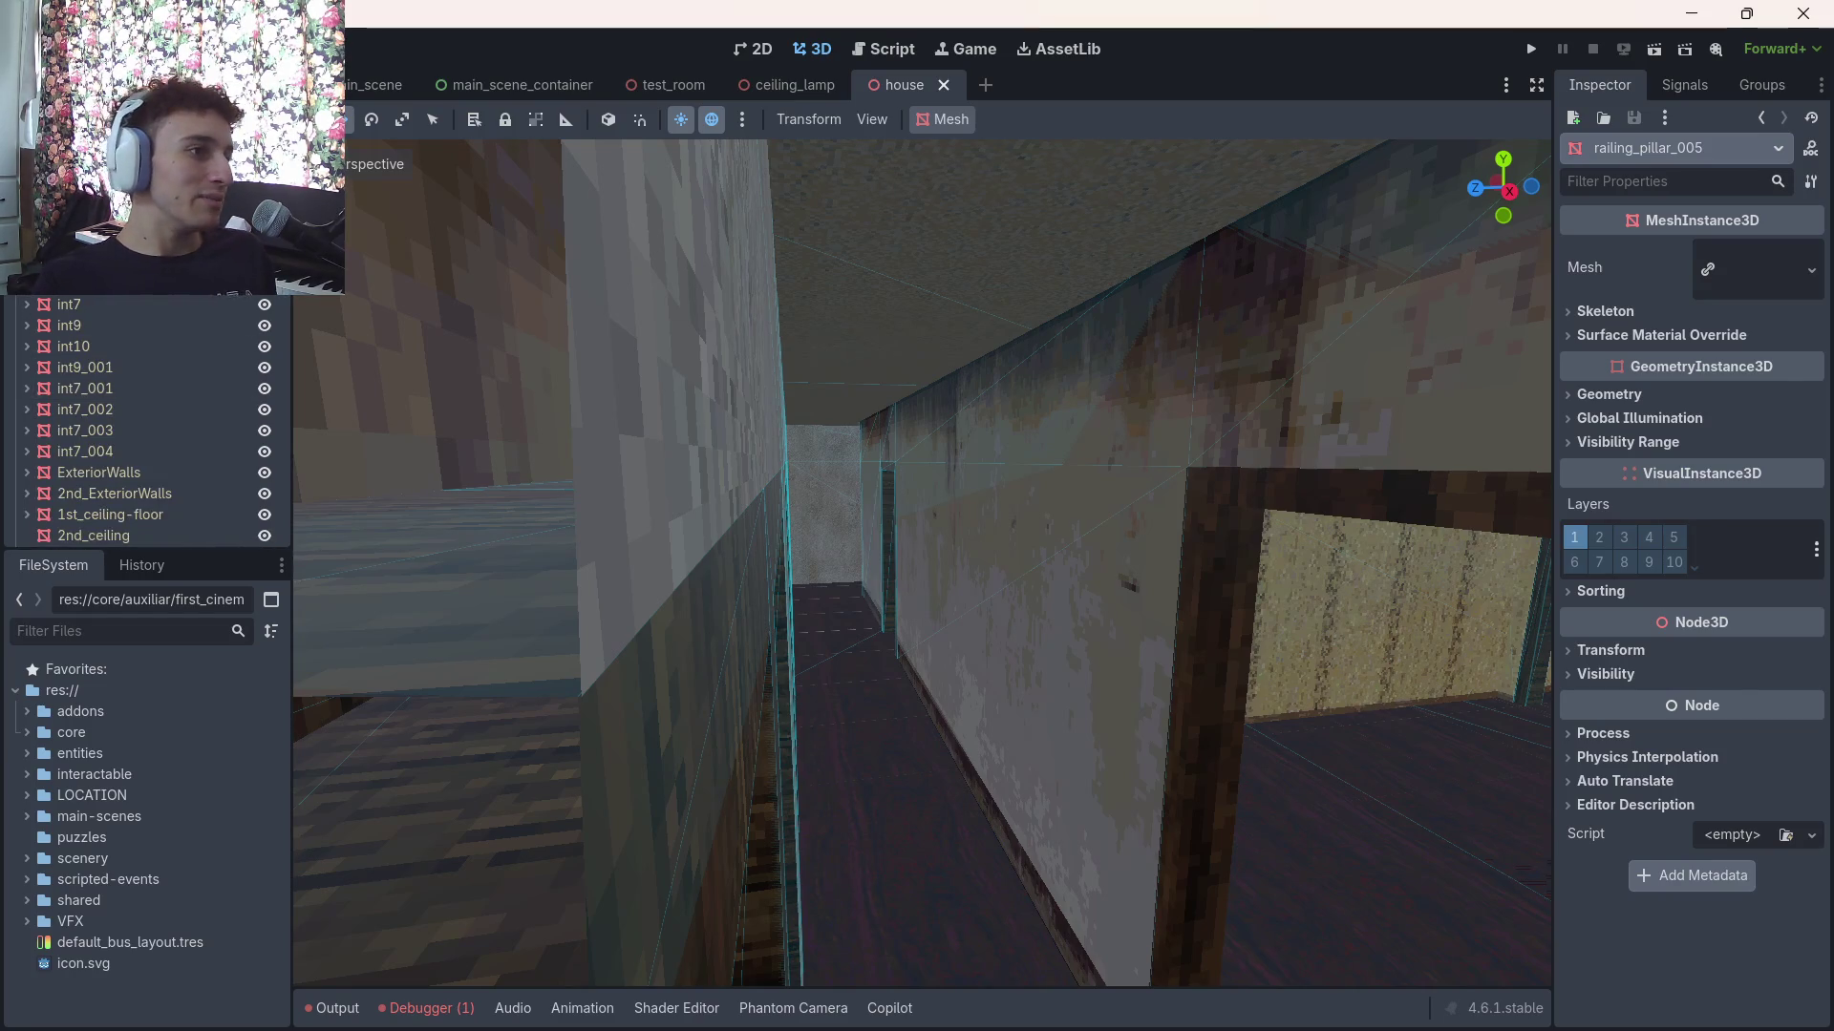
Filter the FileSystem for house.glb and show its import settings
{"action": "type", "text": "house"}
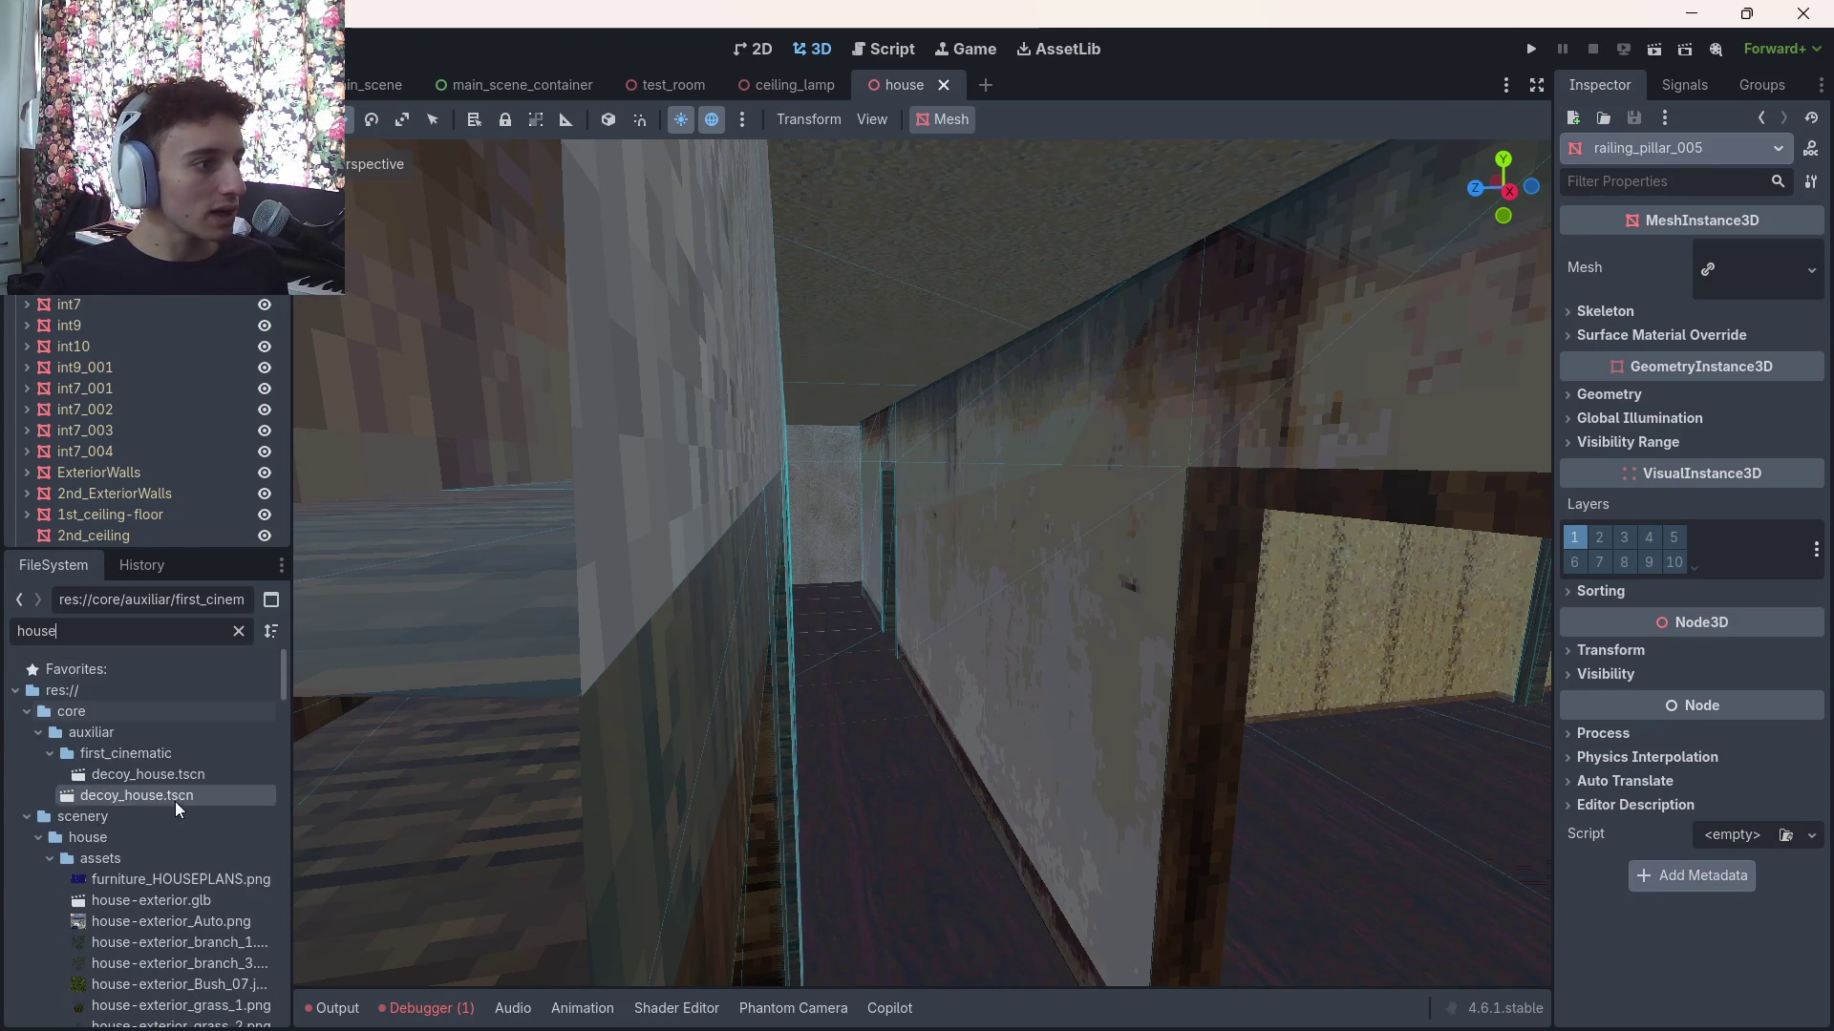
{"action": "scroll", "coordinate": [197, 857], "scroll_direction": "down", "scroll_amount": 5}
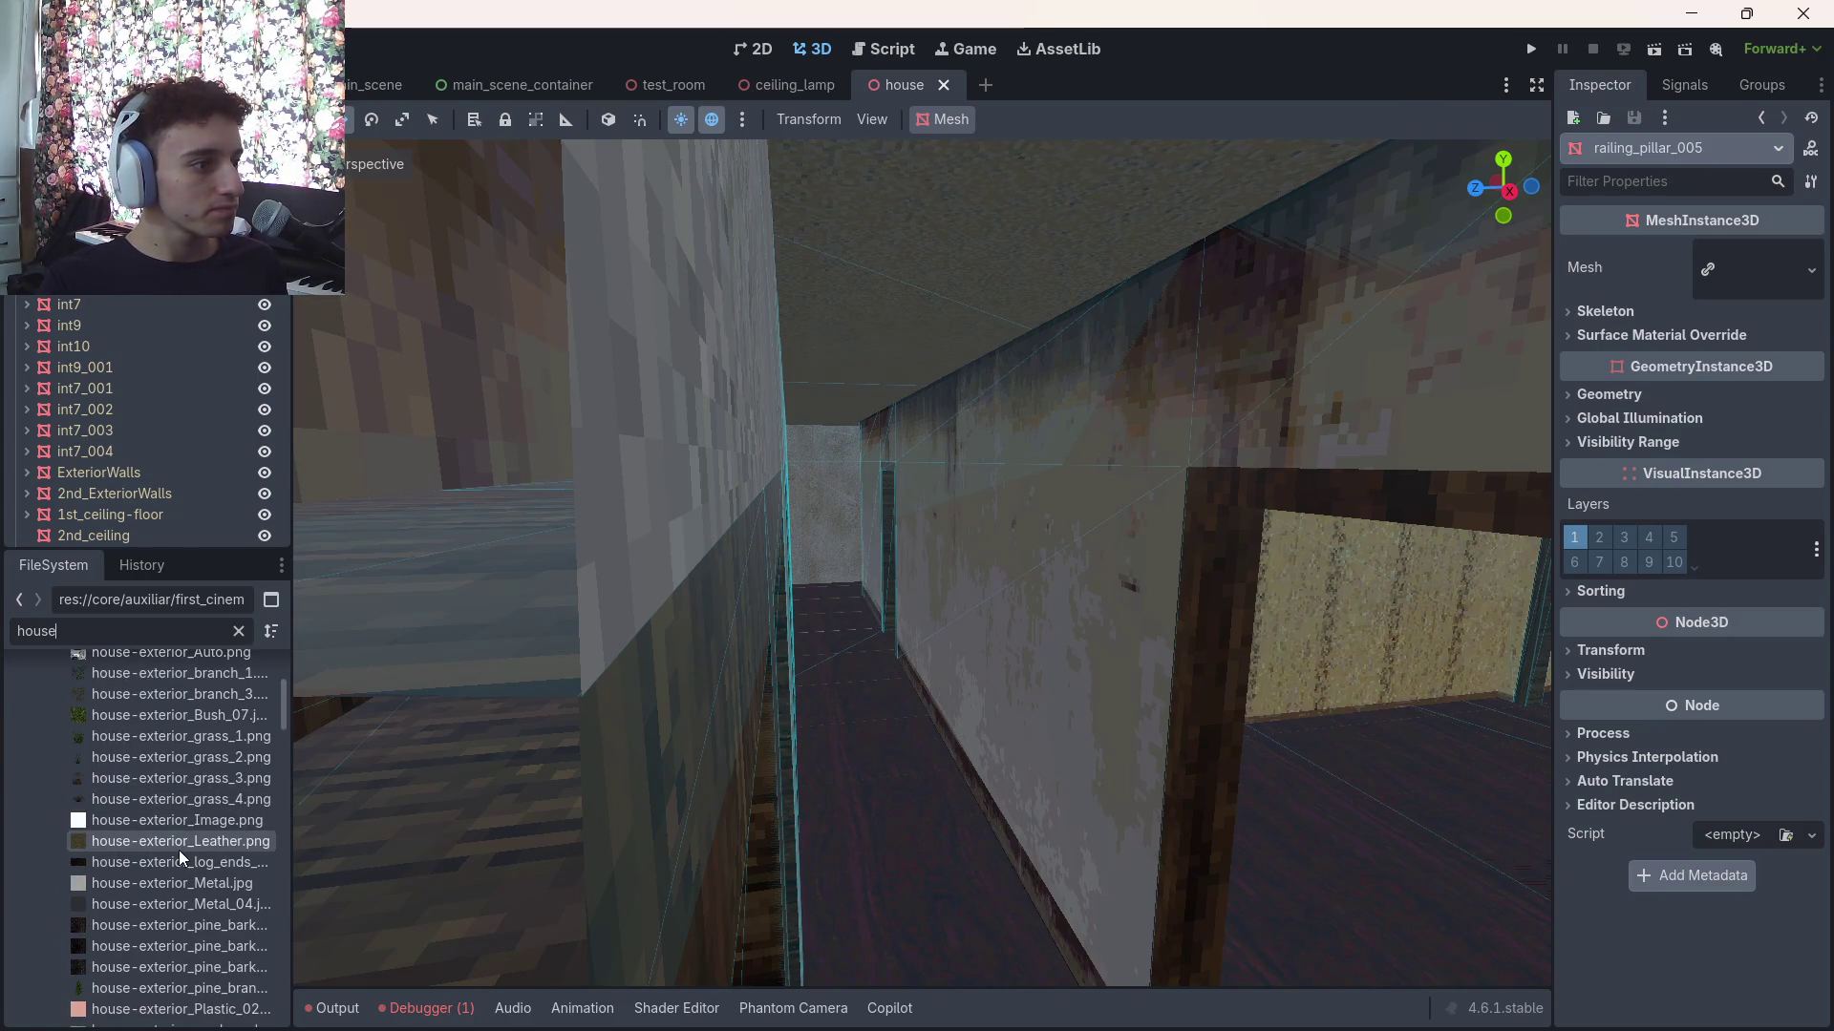
{"action": "scroll", "coordinate": [191, 841], "scroll_direction": "down", "scroll_amount": 8}
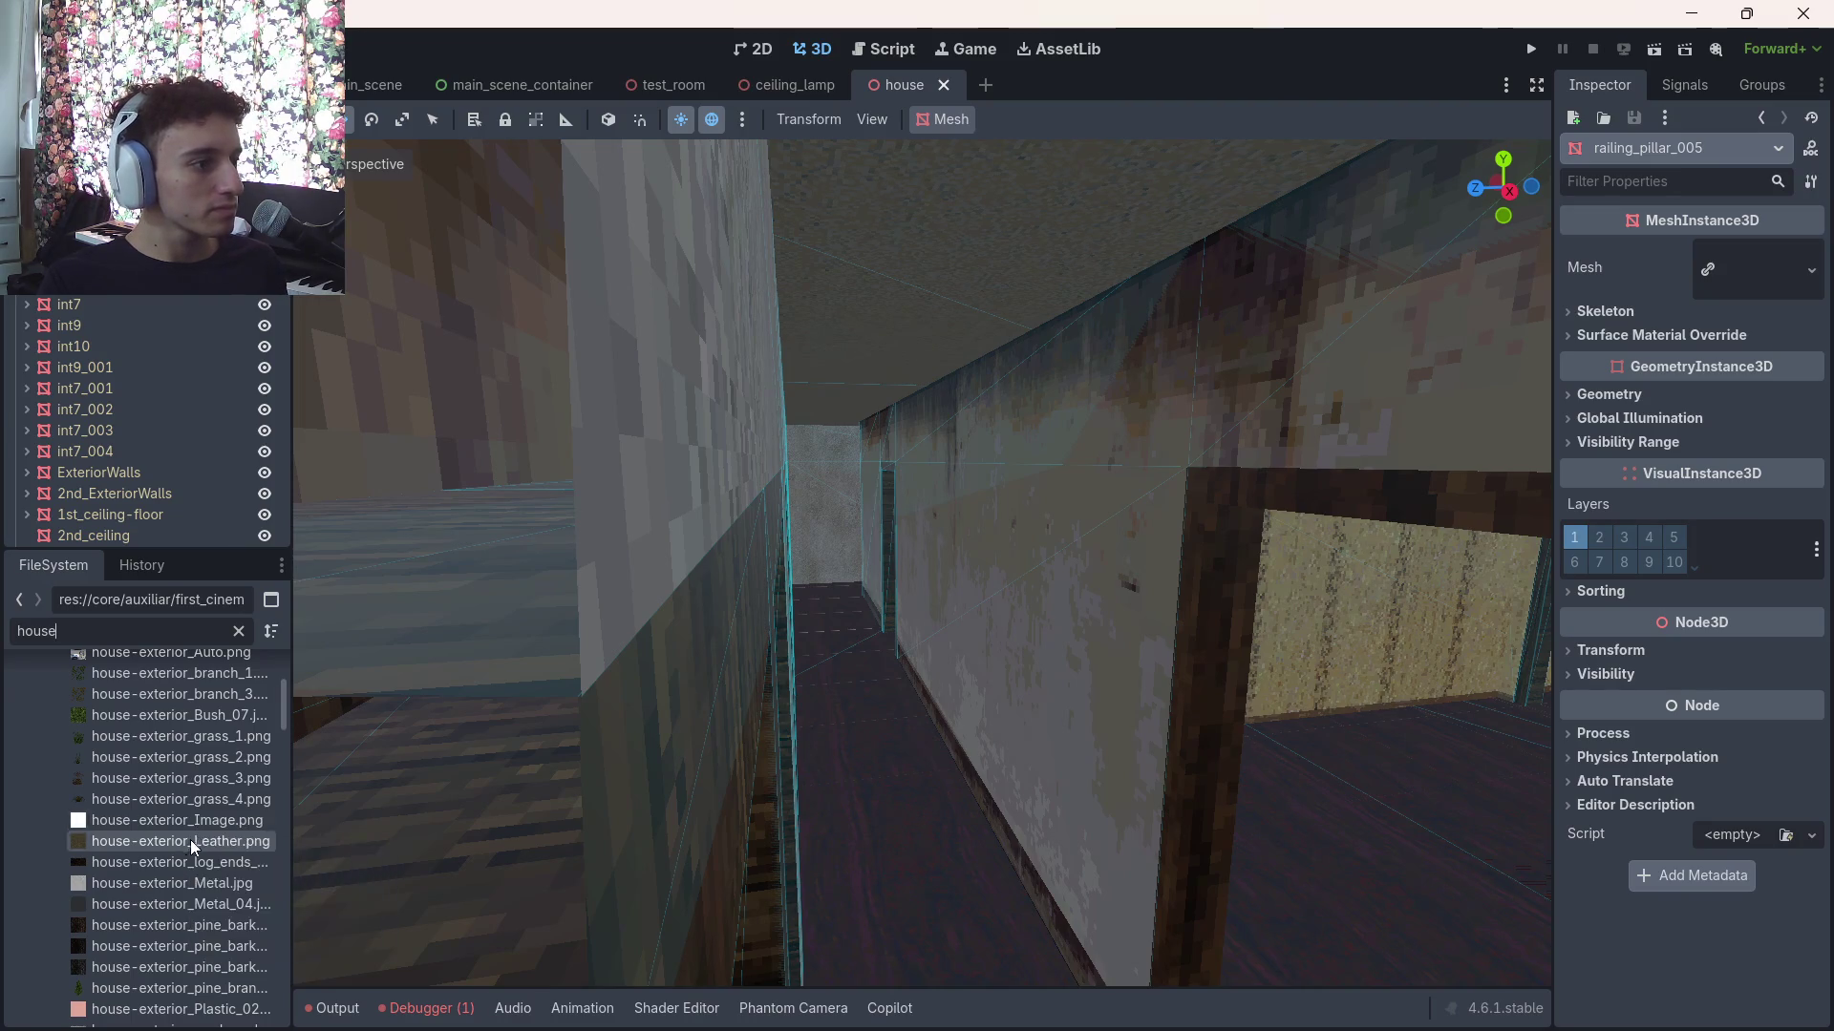
{"action": "scroll", "coordinate": [181, 854], "scroll_direction": "down", "scroll_amount": 10}
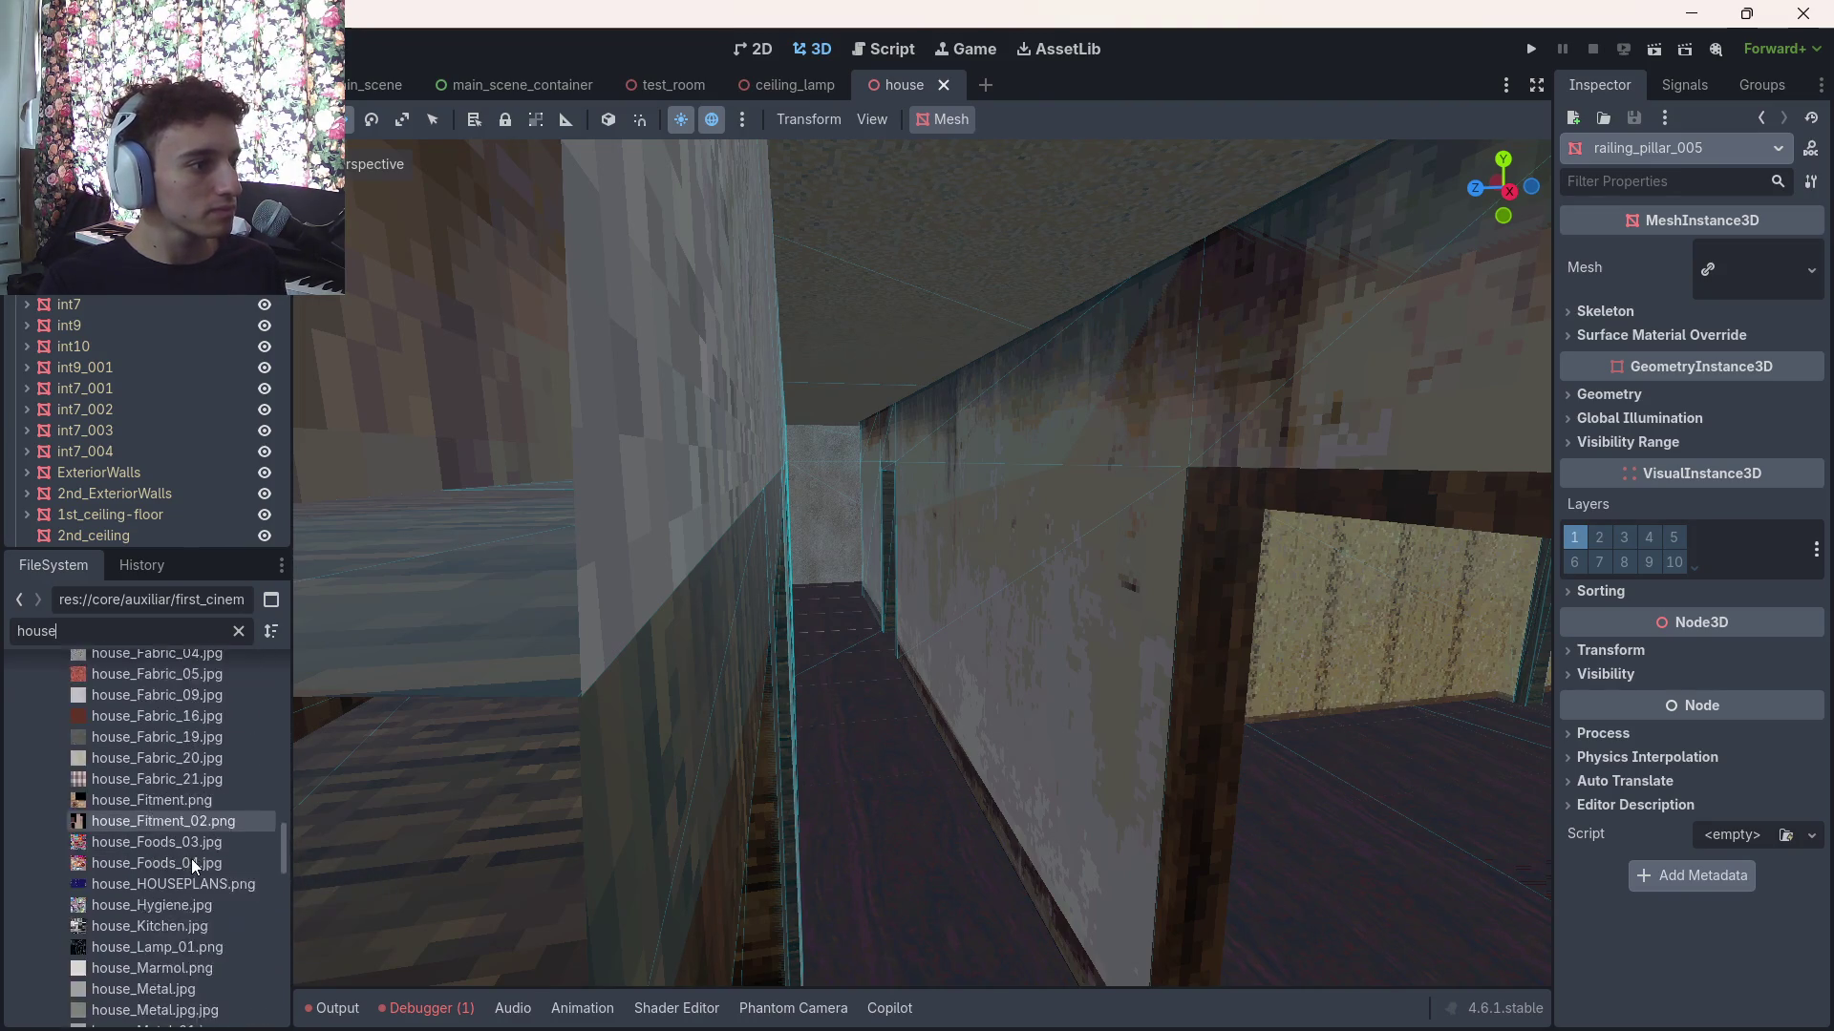
{"action": "scroll", "coordinate": [198, 878], "scroll_direction": "down", "scroll_amount": 8}
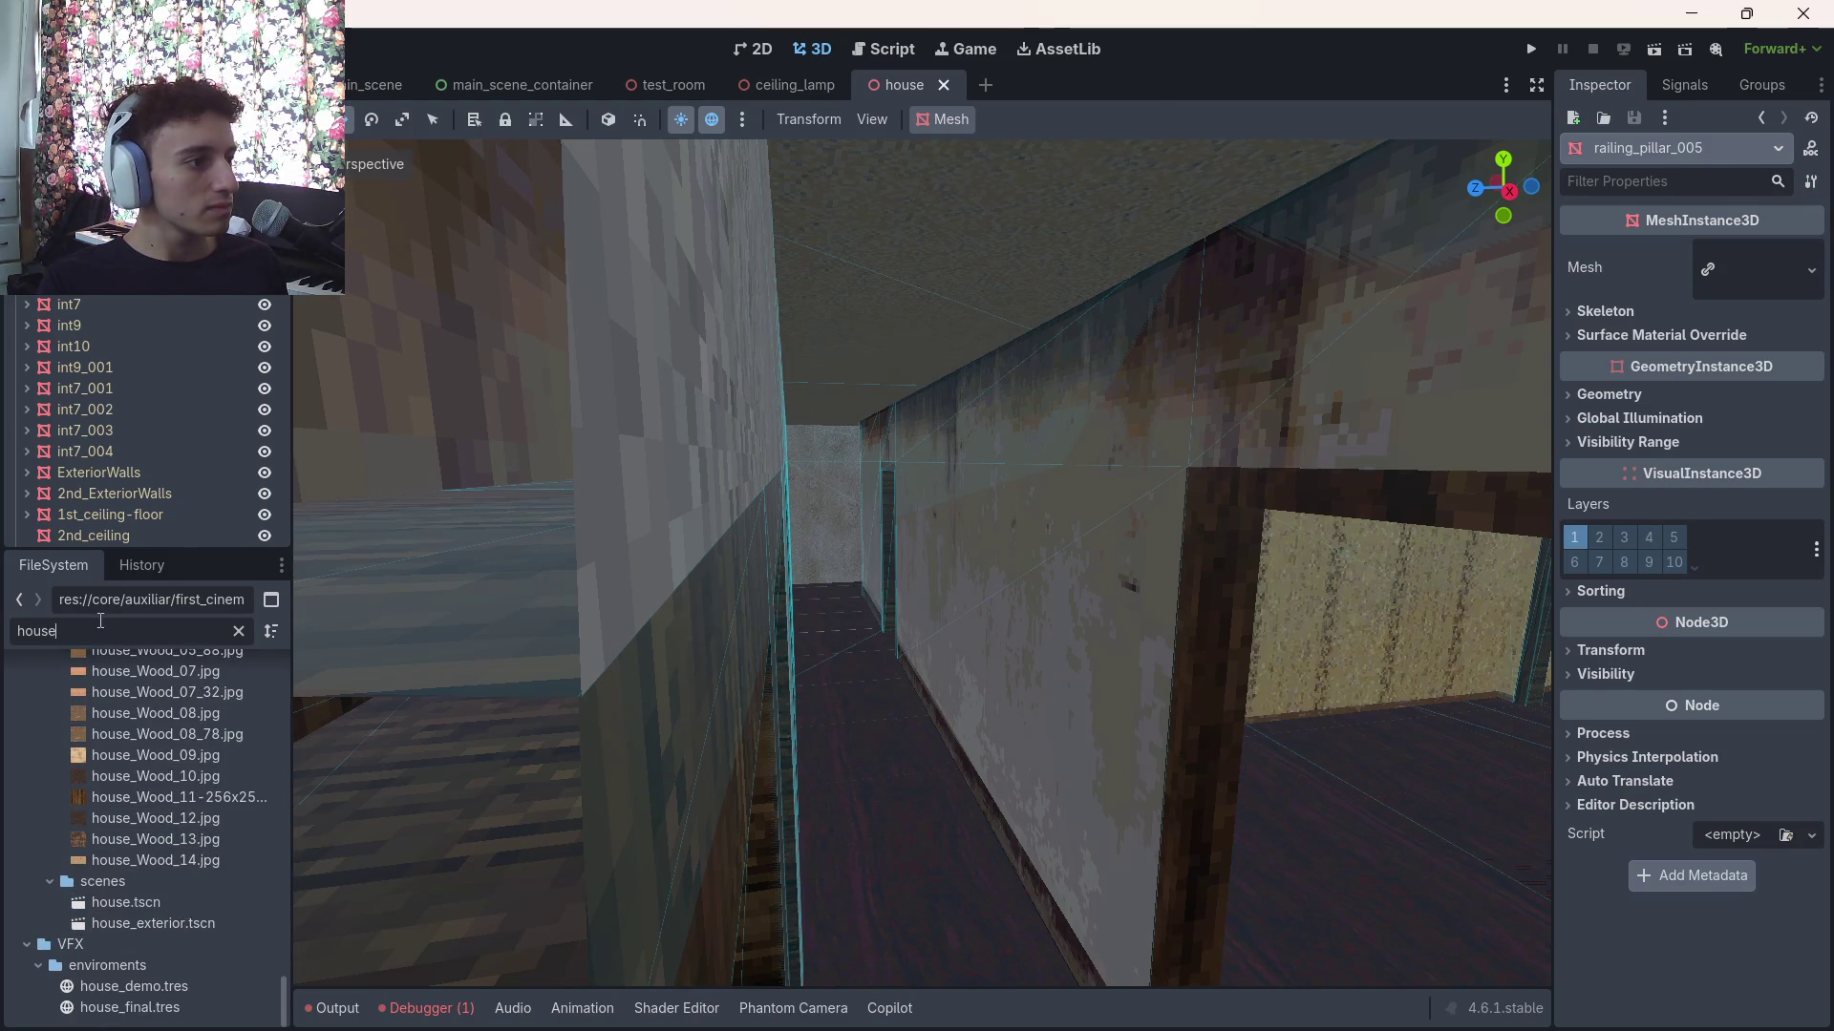
{"action": "type", "text": ".gl"}
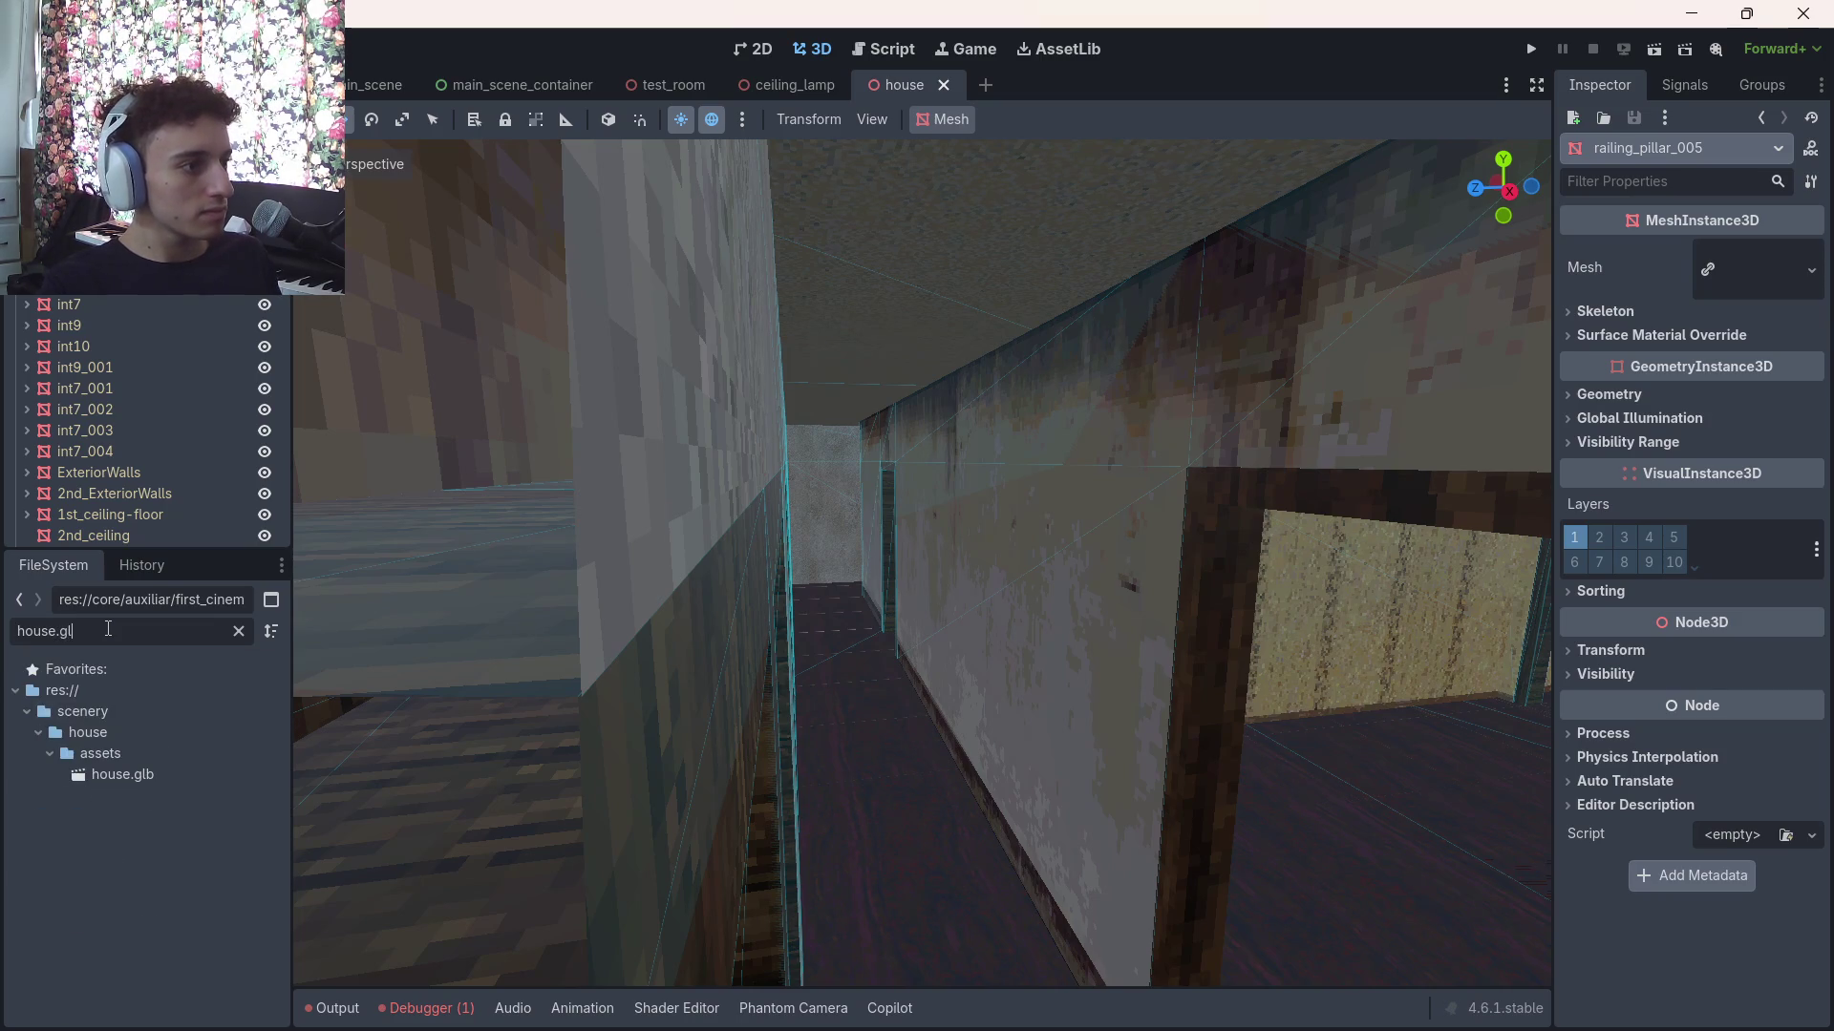
{"action": "left_click", "coordinate": [92, 85]}
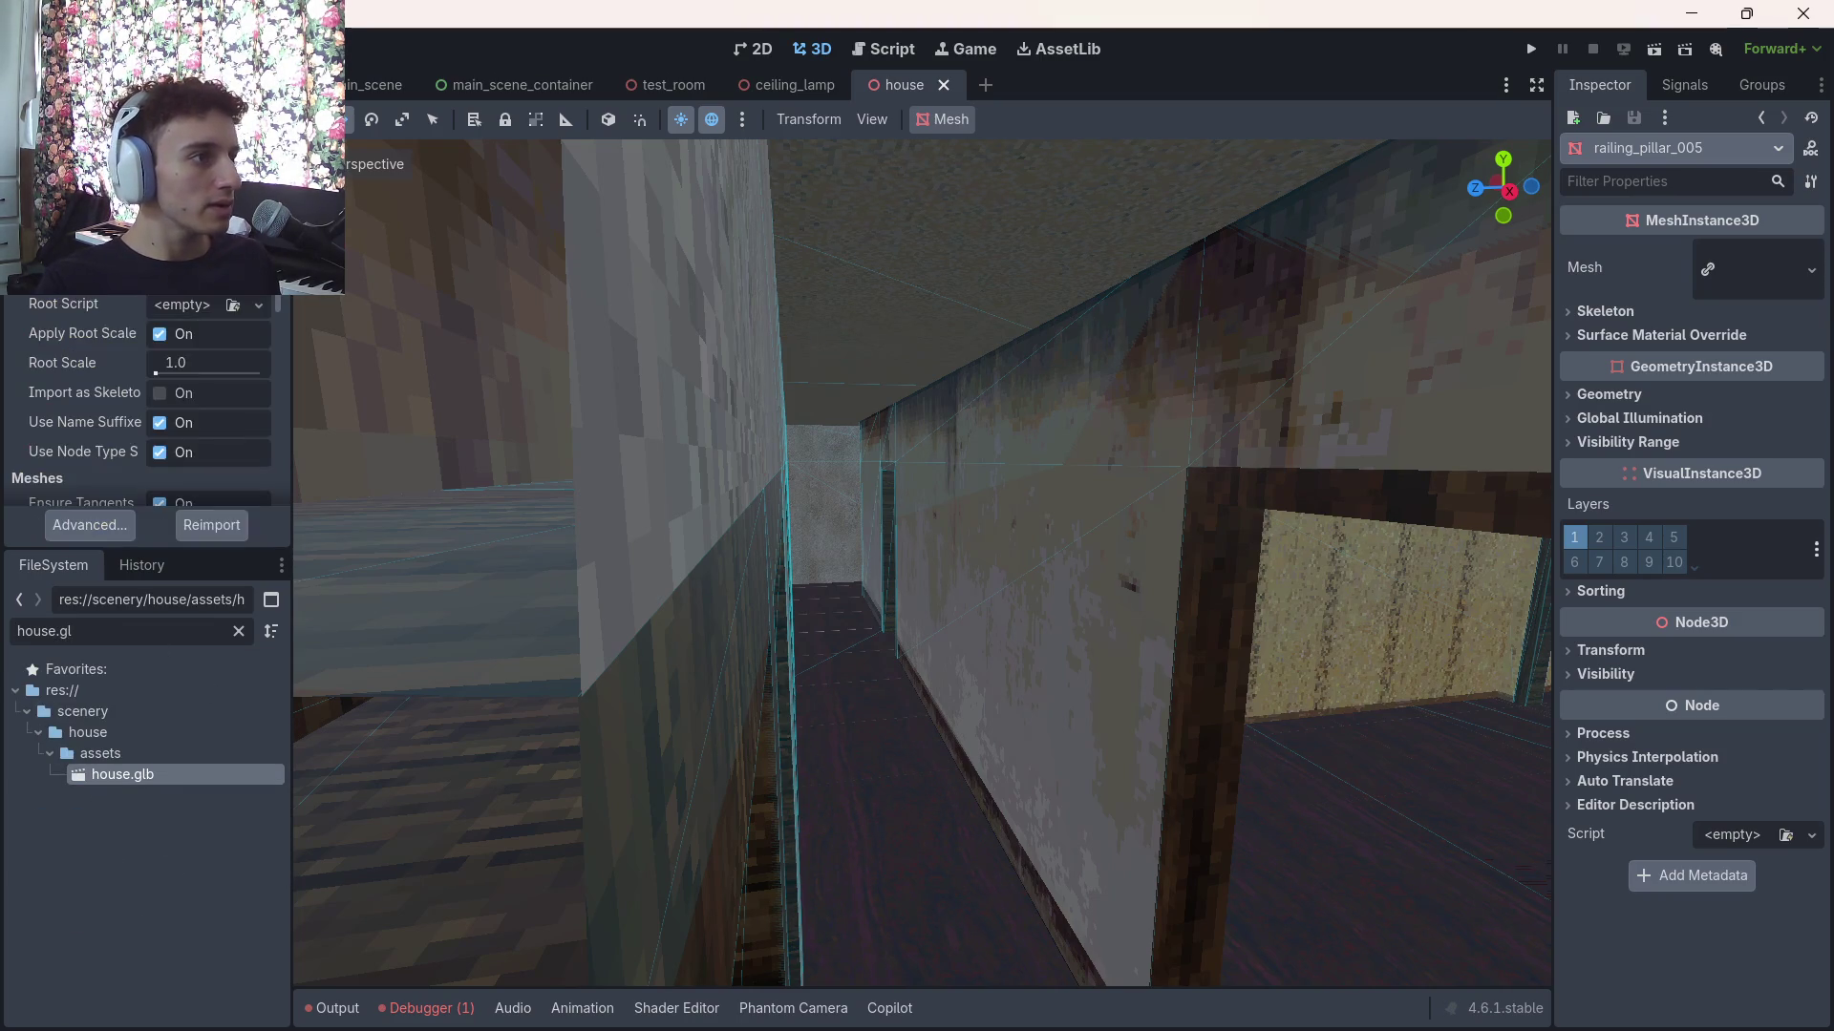
Open house.glb's Advanced Import Settings and preview meshes like house_railing_pillar_022 and the int2 node
{"action": "left_click", "coordinate": [119, 518]}
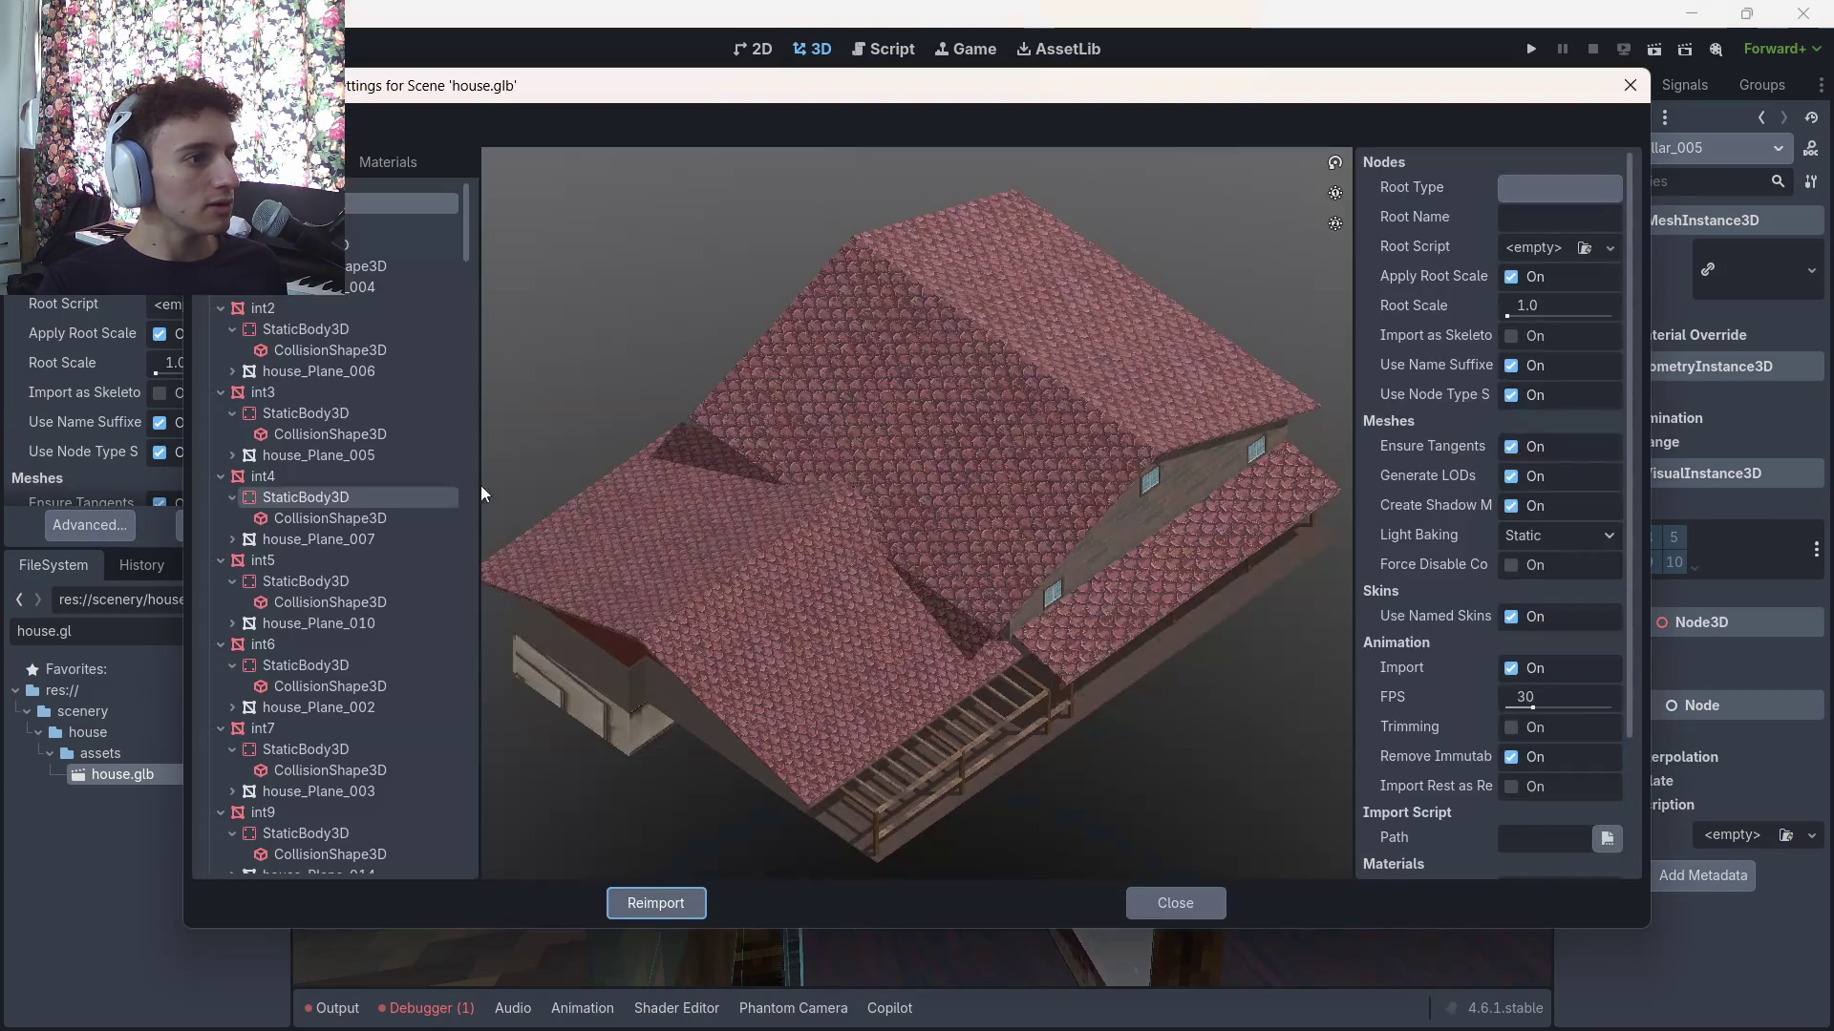
{"action": "left_click", "coordinate": [401, 225]}
{"action": "left_click", "coordinate": [315, 161]}
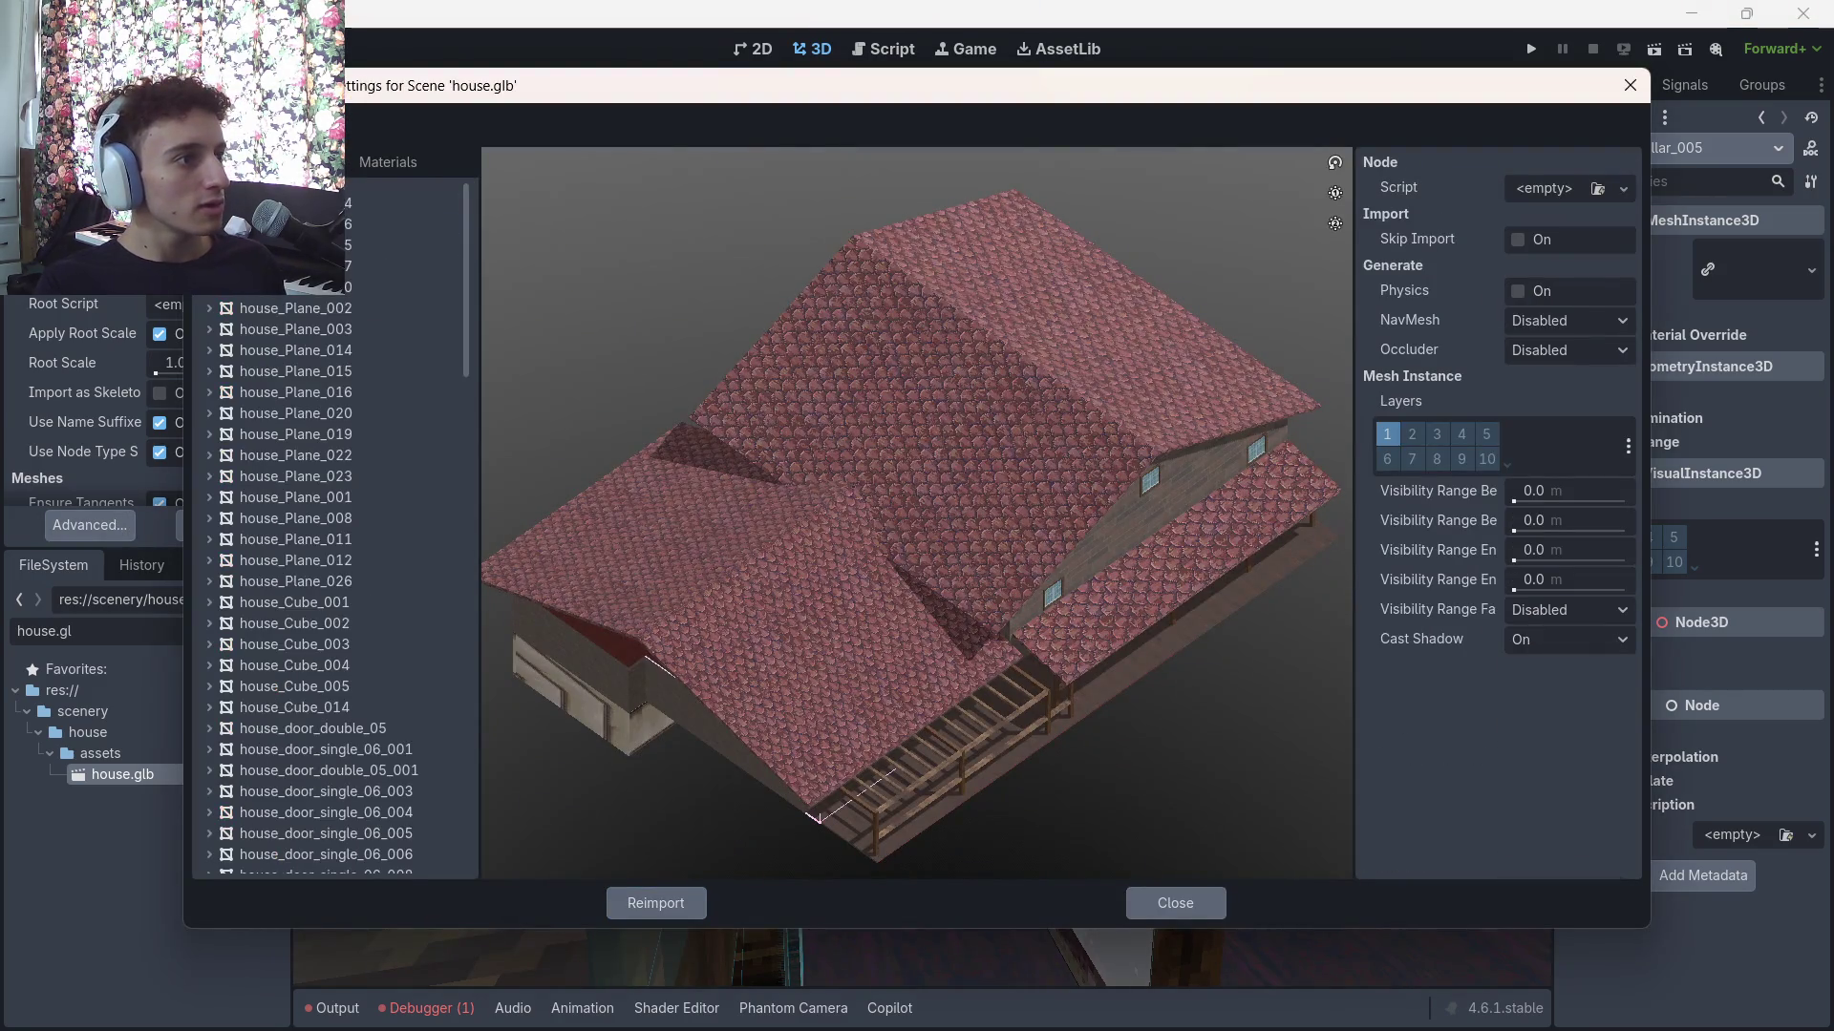
{"action": "left_click", "coordinate": [393, 219]}
{"action": "left_click_drag", "start_coordinate": [465, 221], "coordinate": [497, 691]}
{"action": "scroll", "coordinate": [336, 823], "scroll_direction": "down", "scroll_amount": 3}
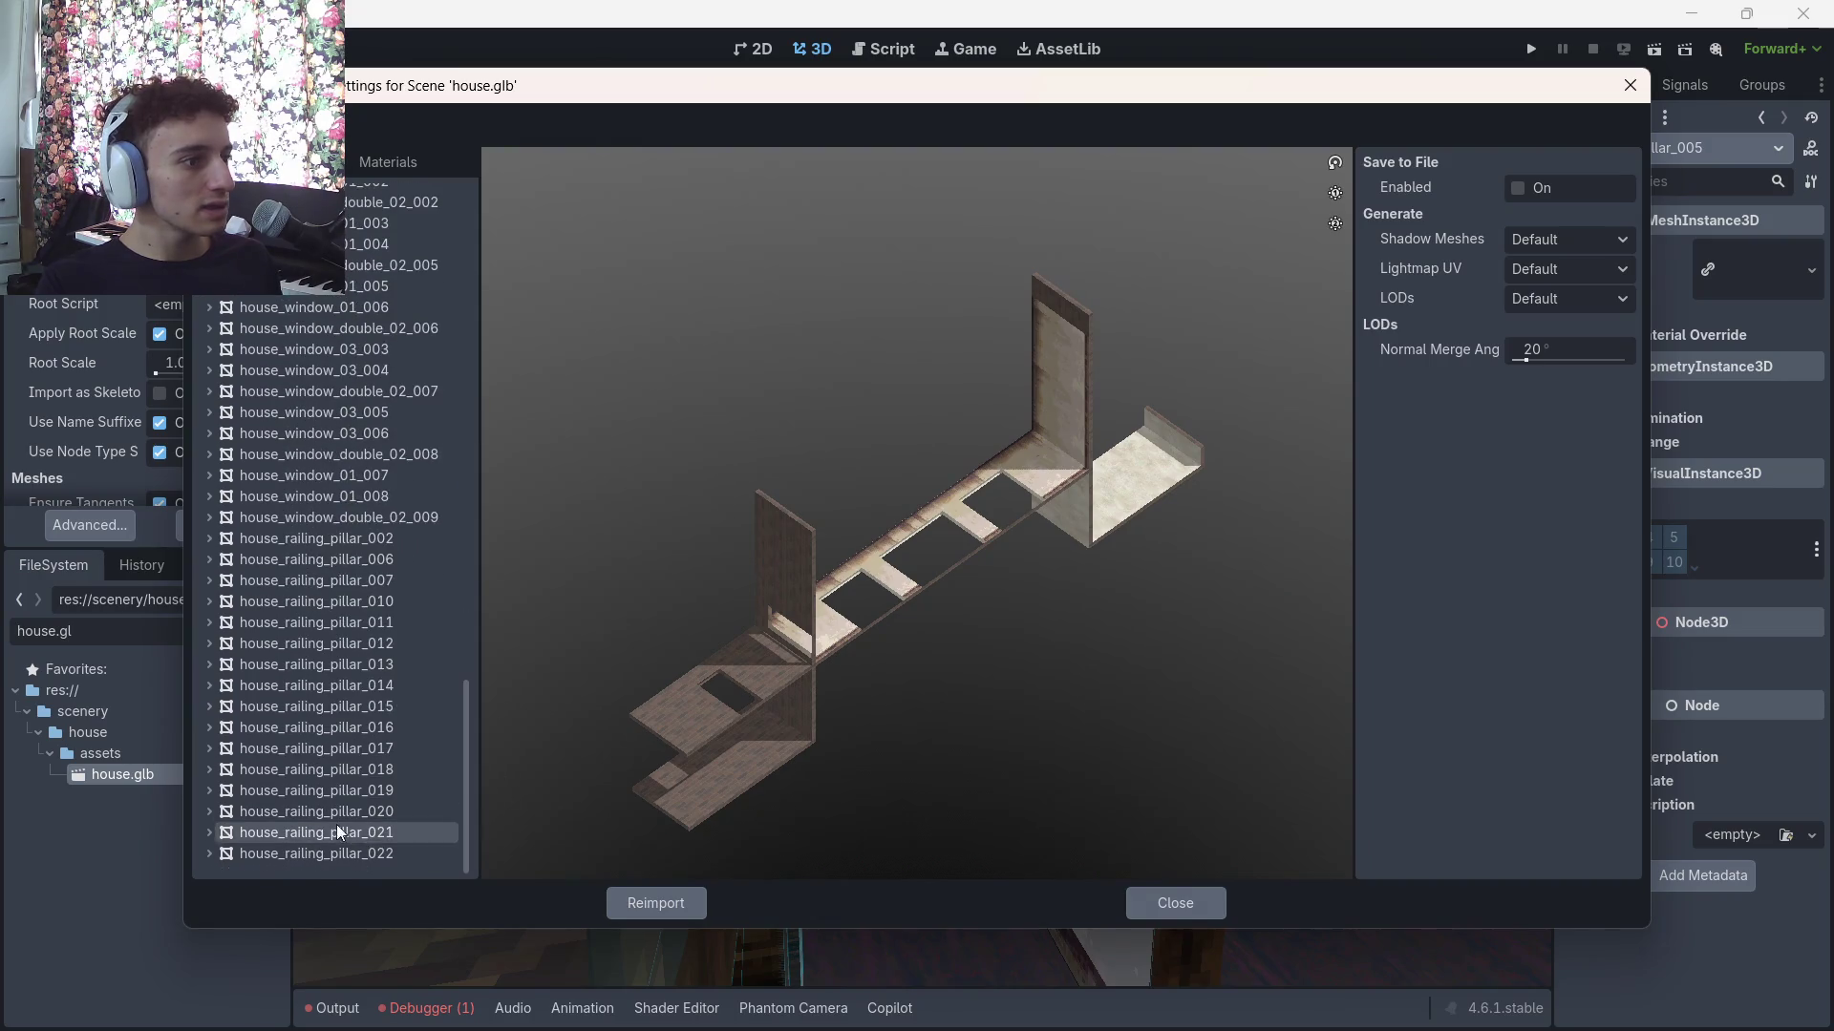
{"action": "left_click", "coordinate": [342, 854]}
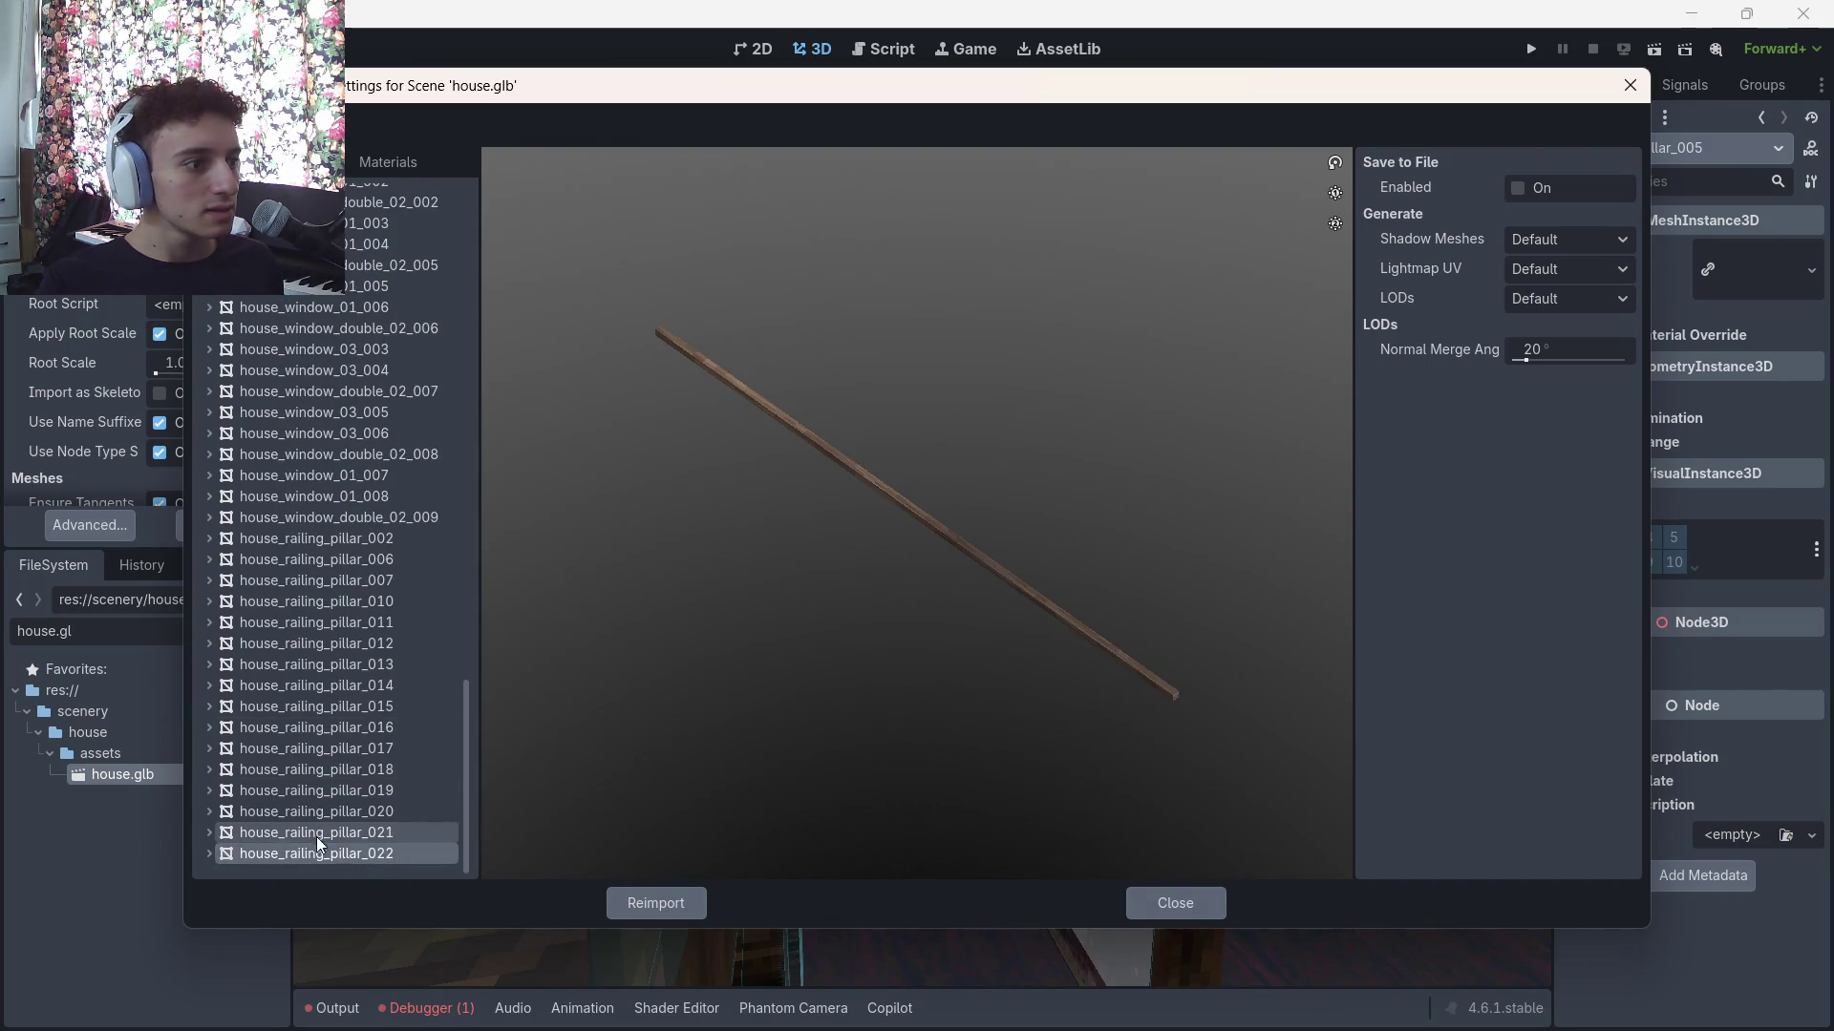
{"action": "left_click", "coordinate": [317, 833]}
{"action": "left_click", "coordinate": [334, 854]}
{"action": "scroll", "coordinate": [342, 521], "scroll_direction": "up", "scroll_amount": 15}
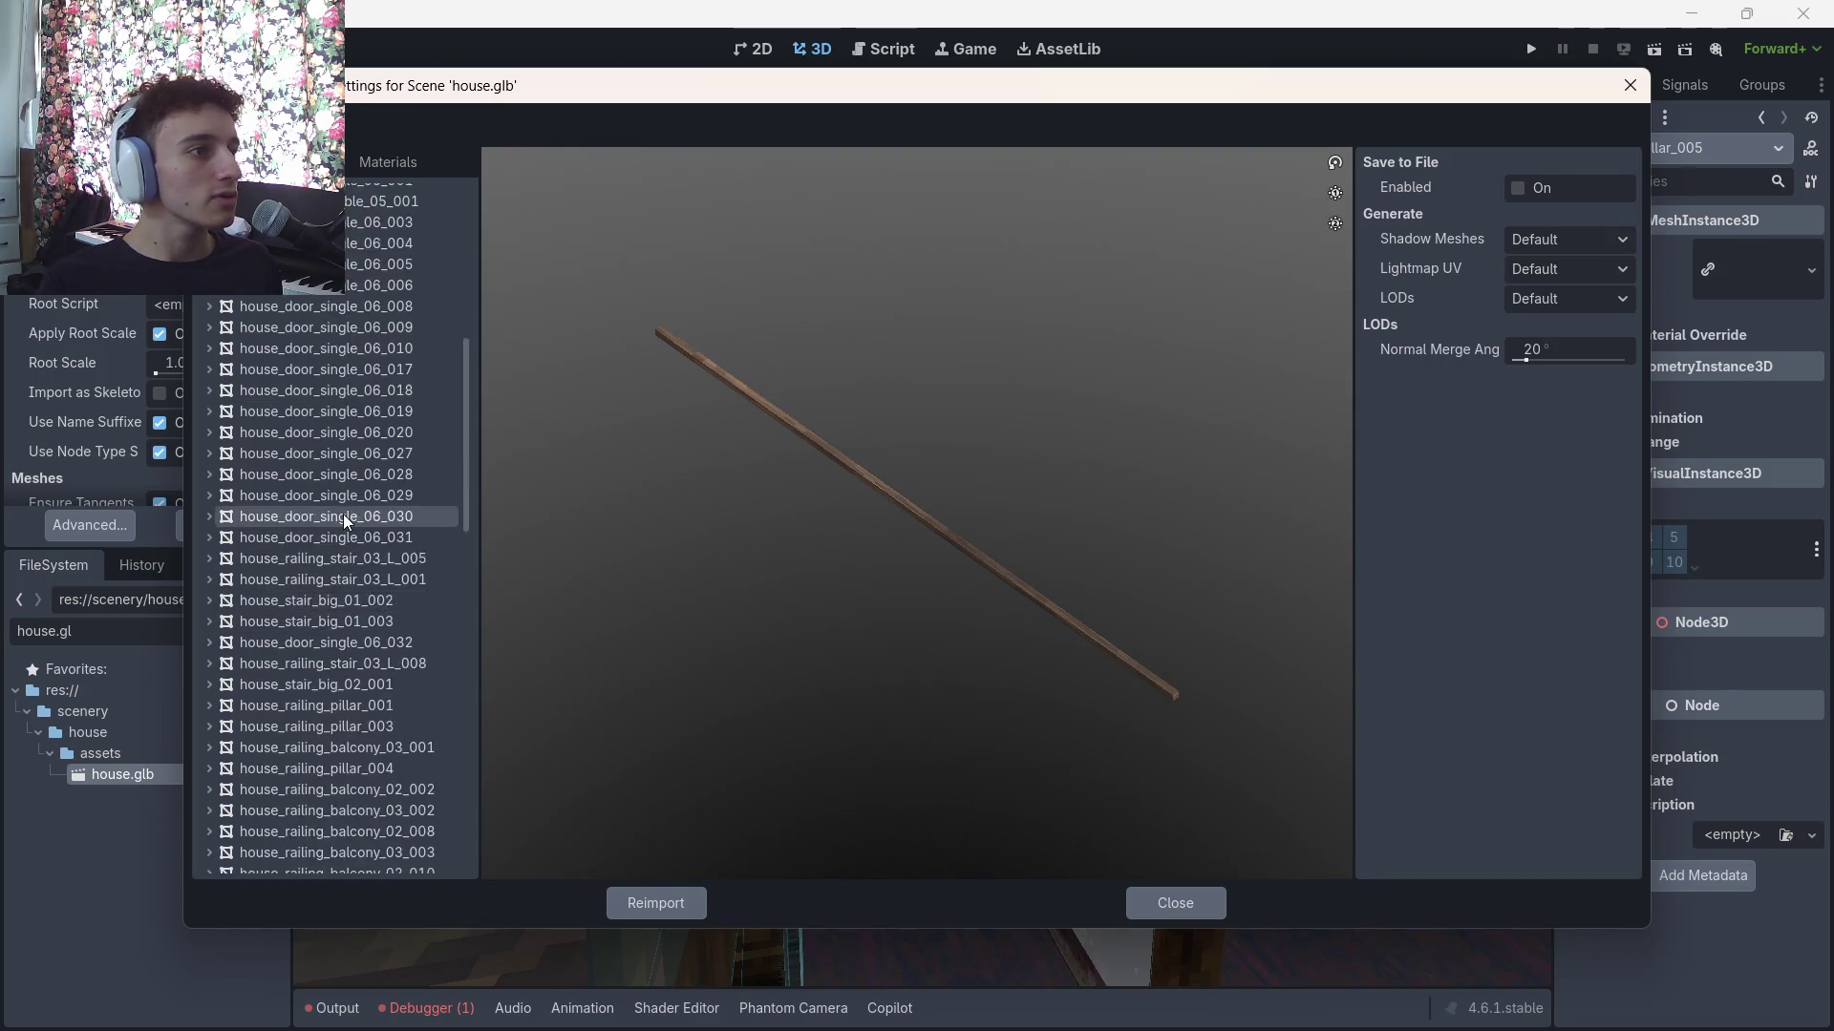
{"action": "left_click", "coordinate": [329, 202]}
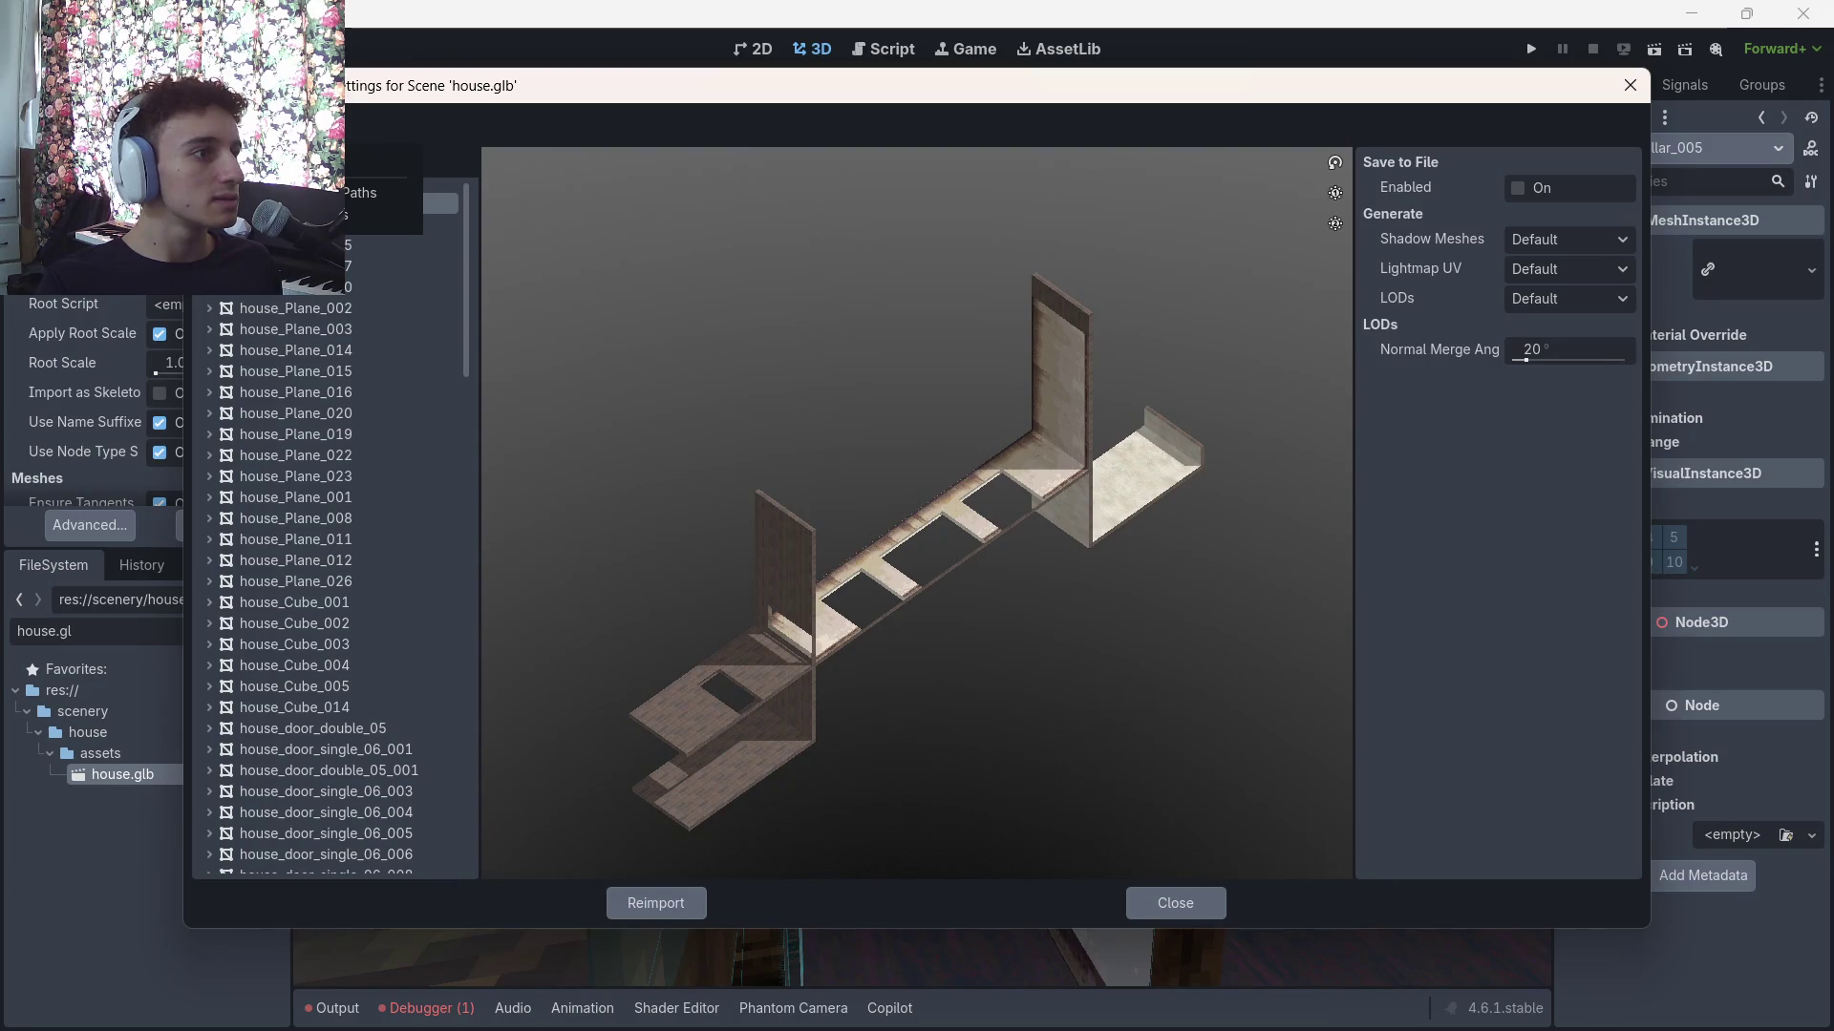
{"action": "left_click", "coordinate": [263, 162]}
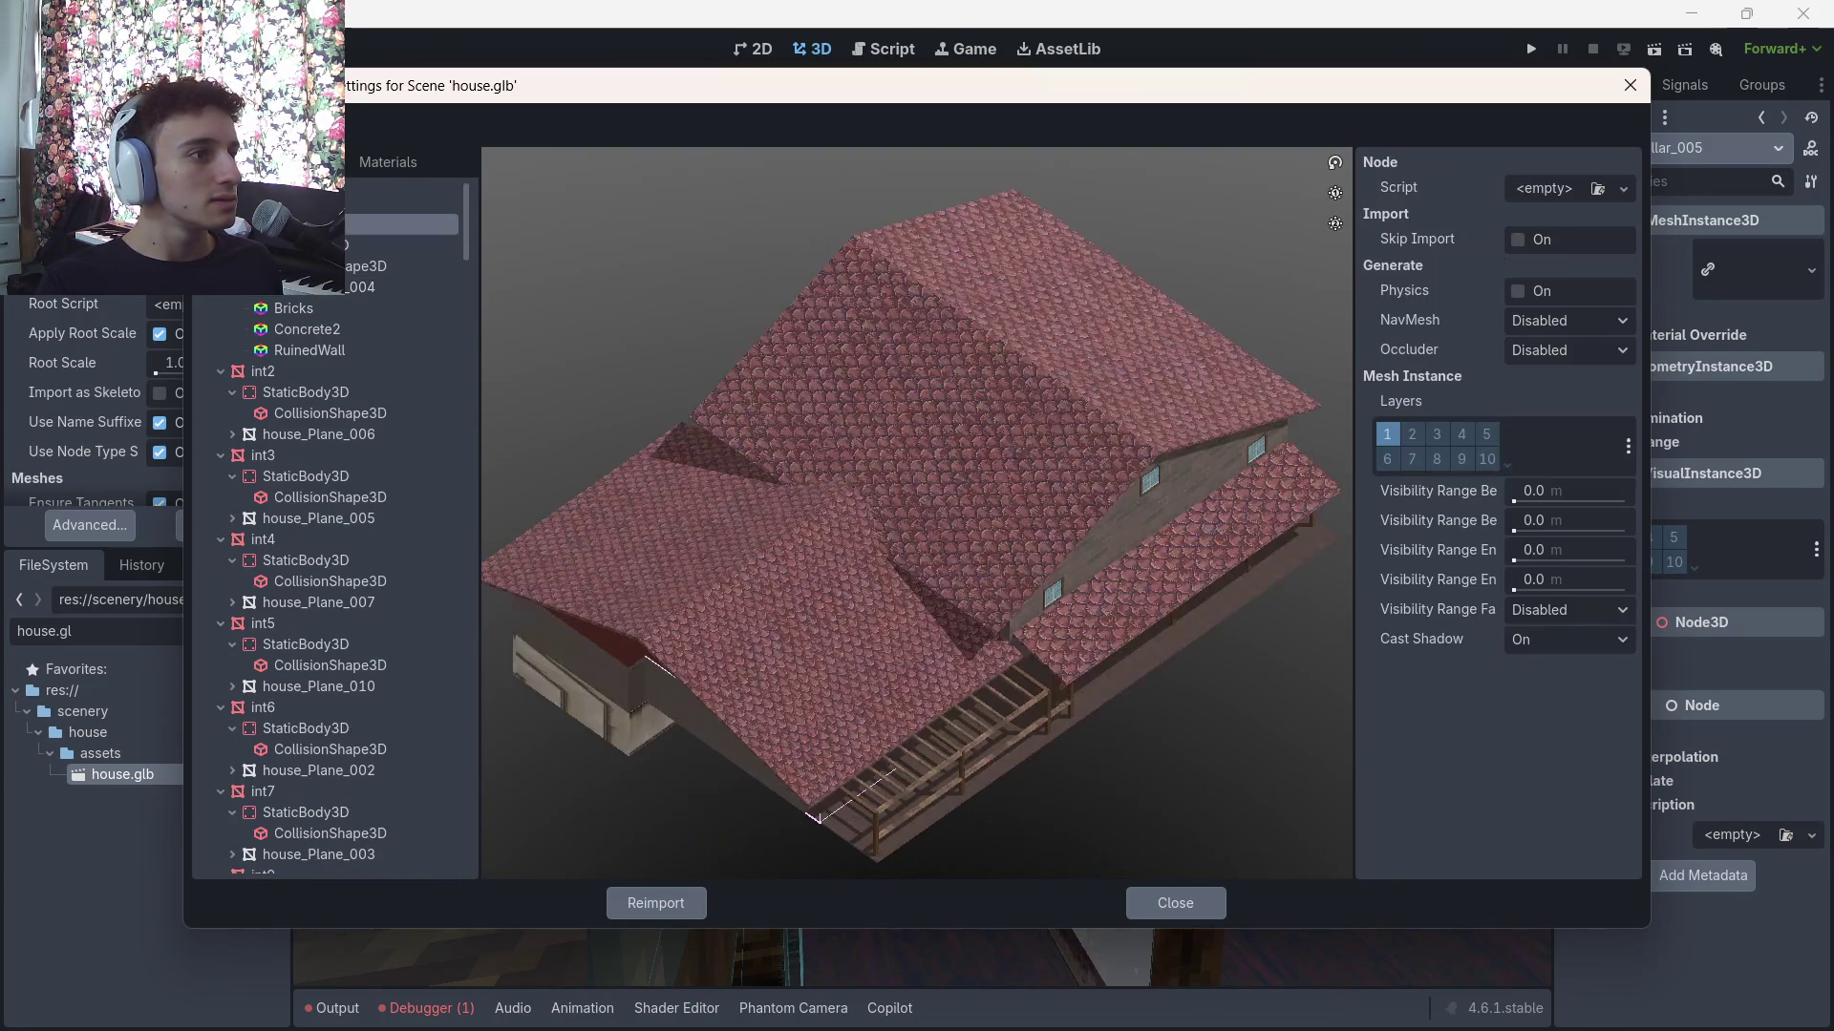
{"action": "left_click", "coordinate": [261, 369]}
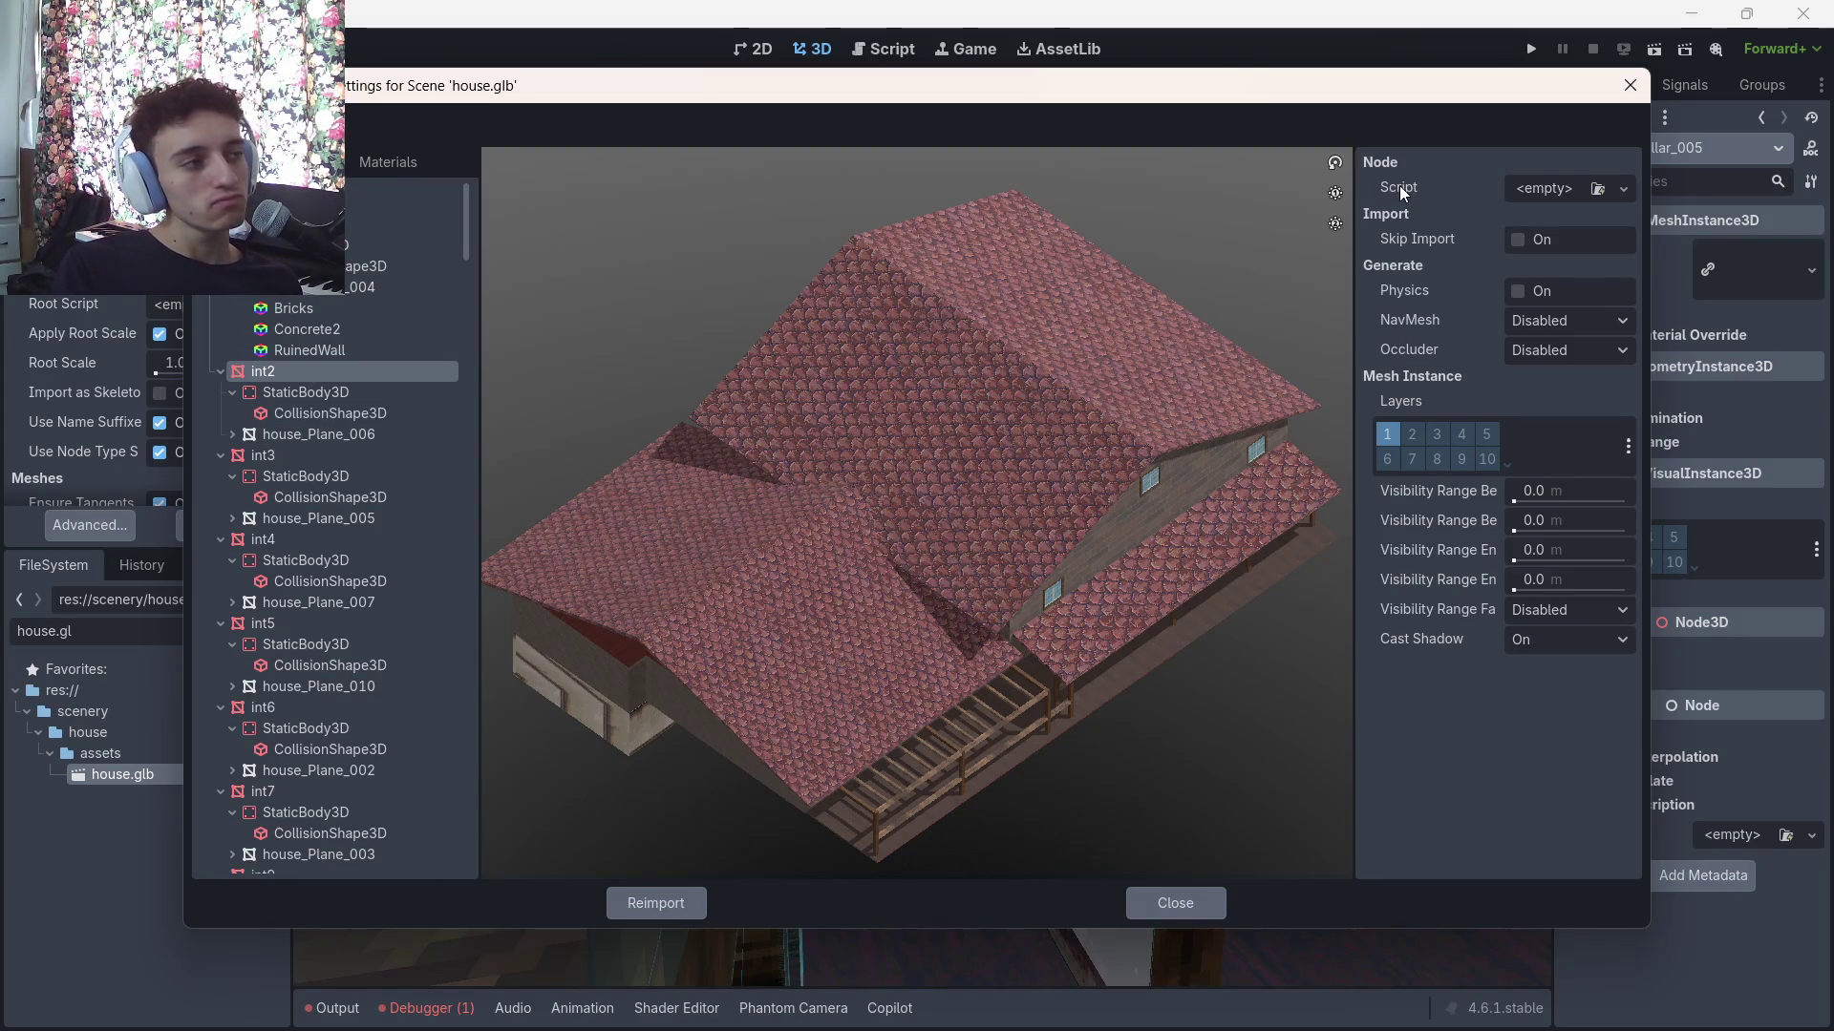
Preview the imported materials, including brick, WoodPlanks, Wood_10, textures, textures.001 and Wood_13
{"action": "left_click", "coordinate": [390, 163]}
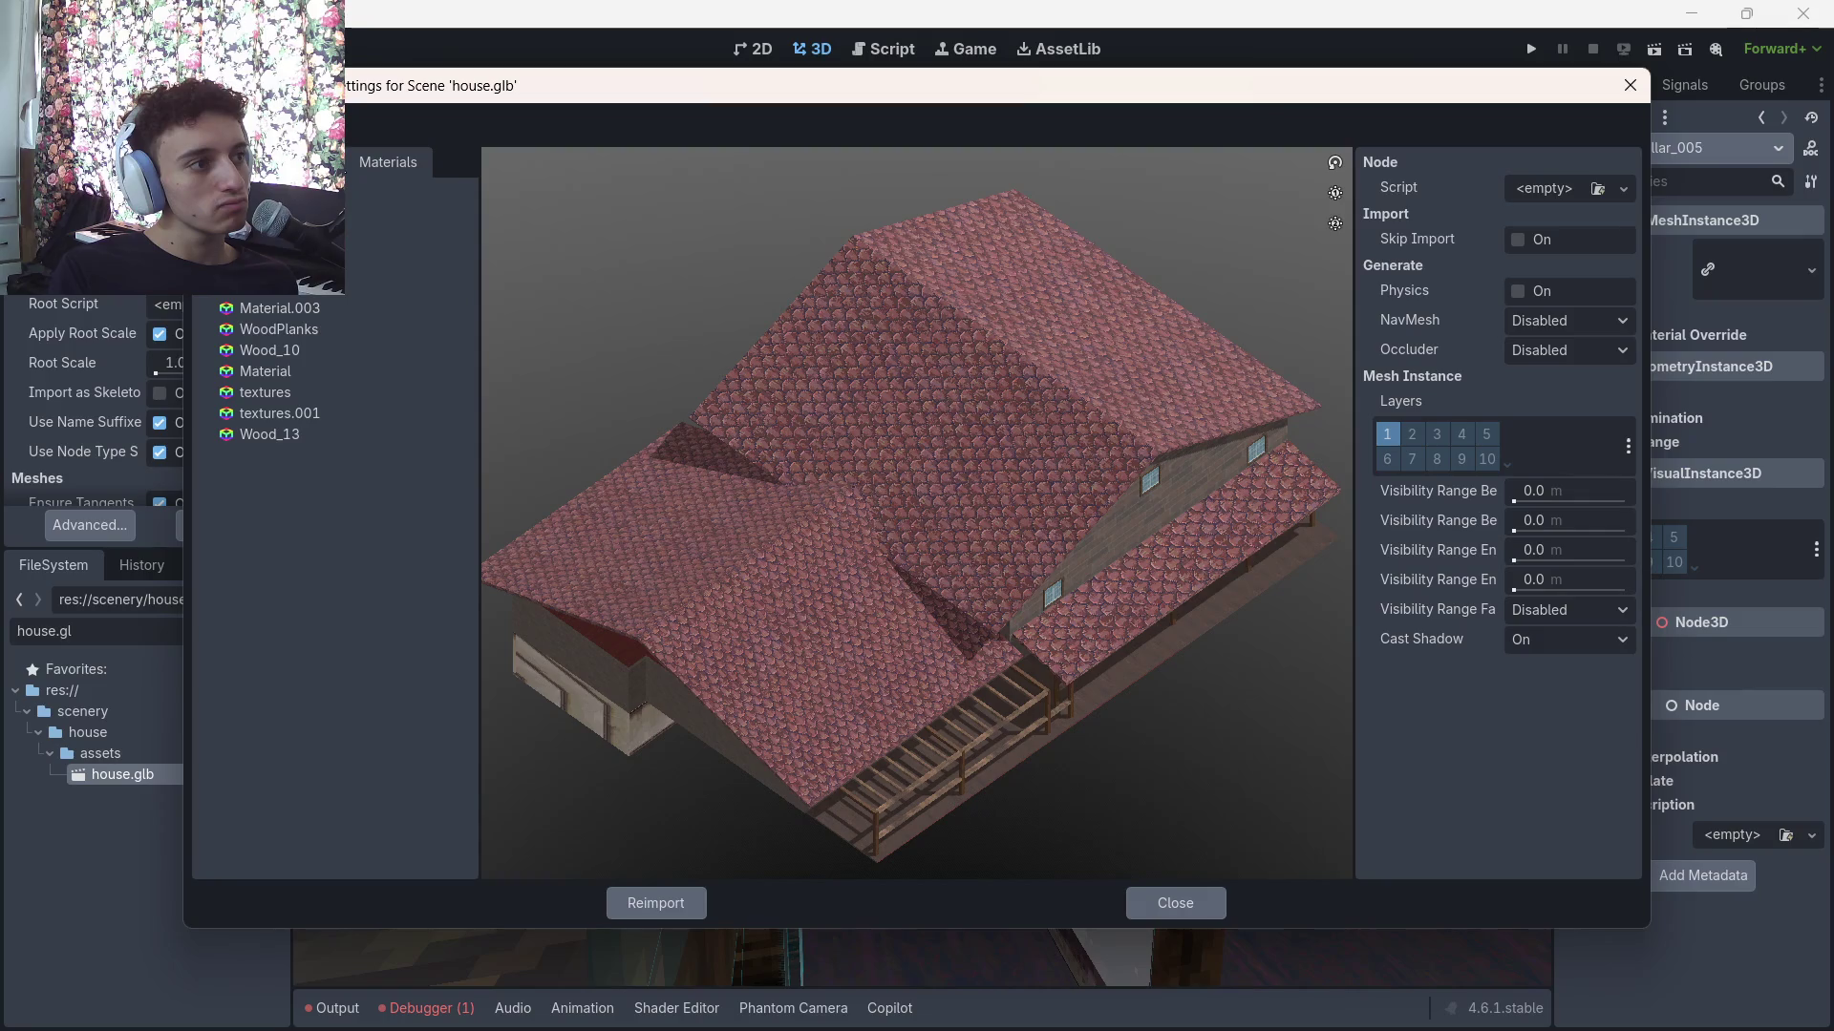
{"action": "left_click", "coordinate": [406, 202]}
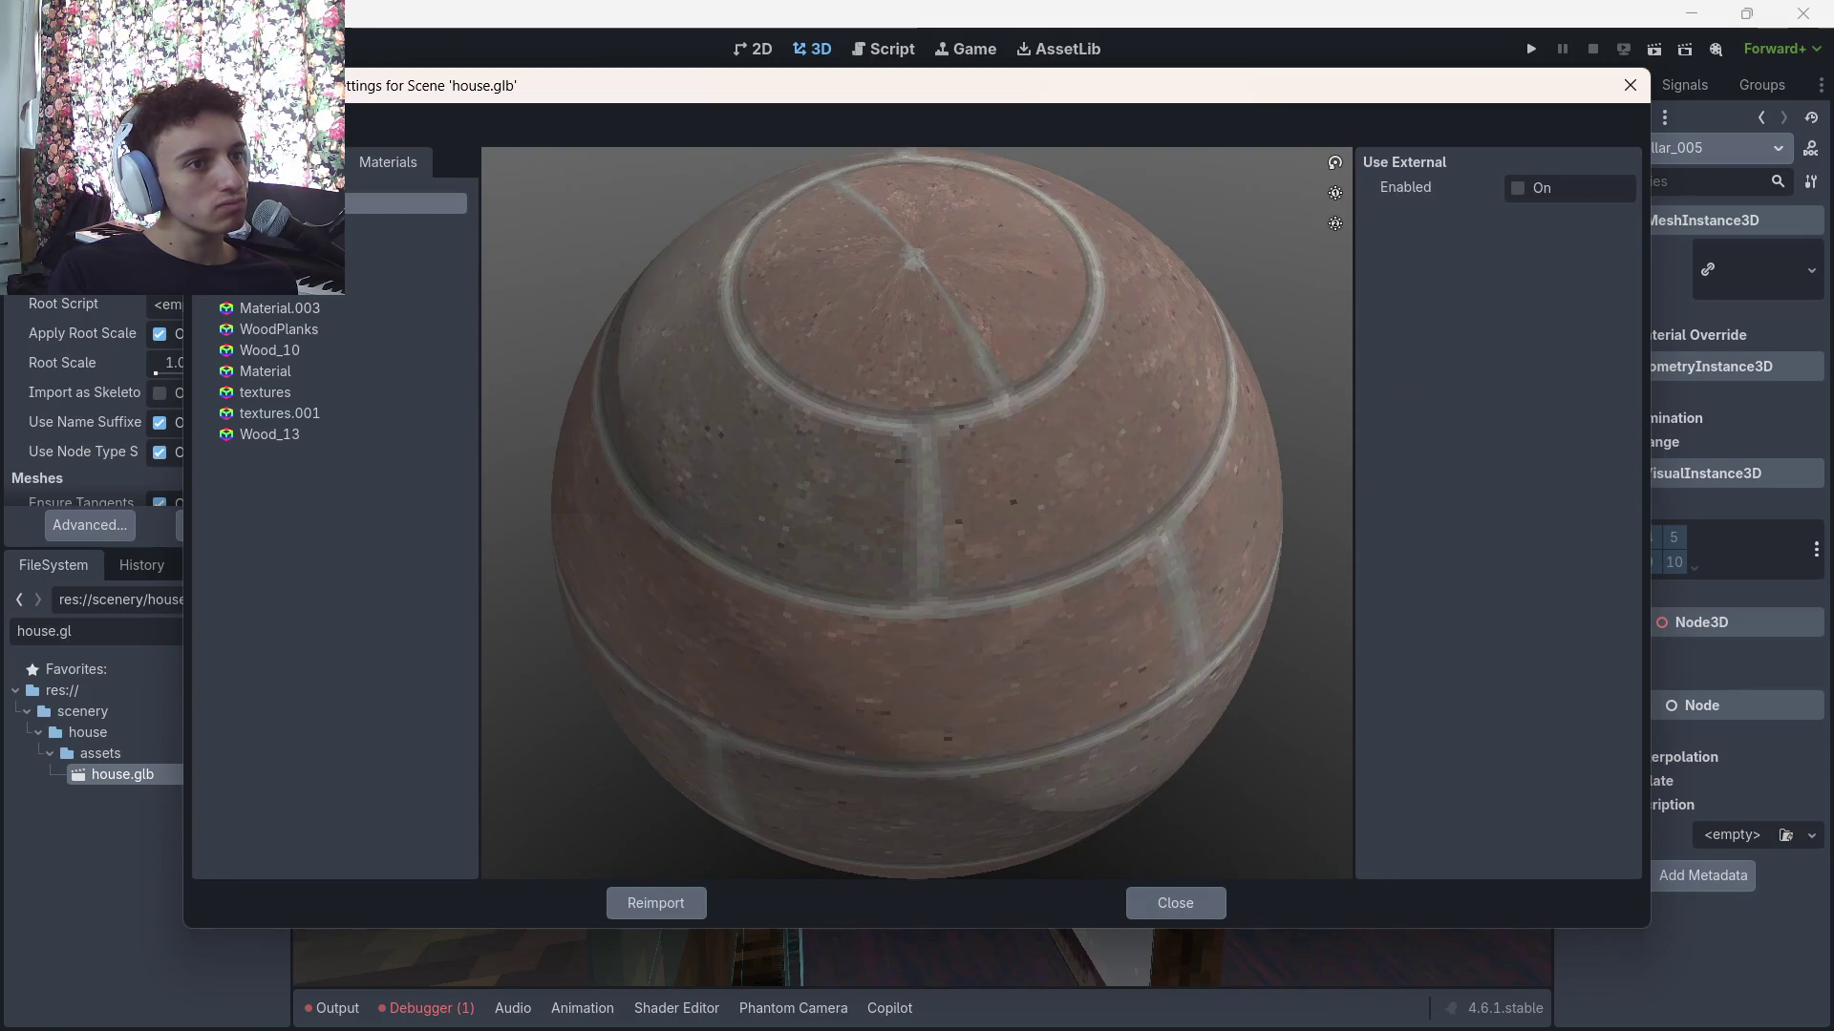
{"action": "left_click", "coordinate": [406, 224]}
{"action": "left_click", "coordinate": [406, 202]}
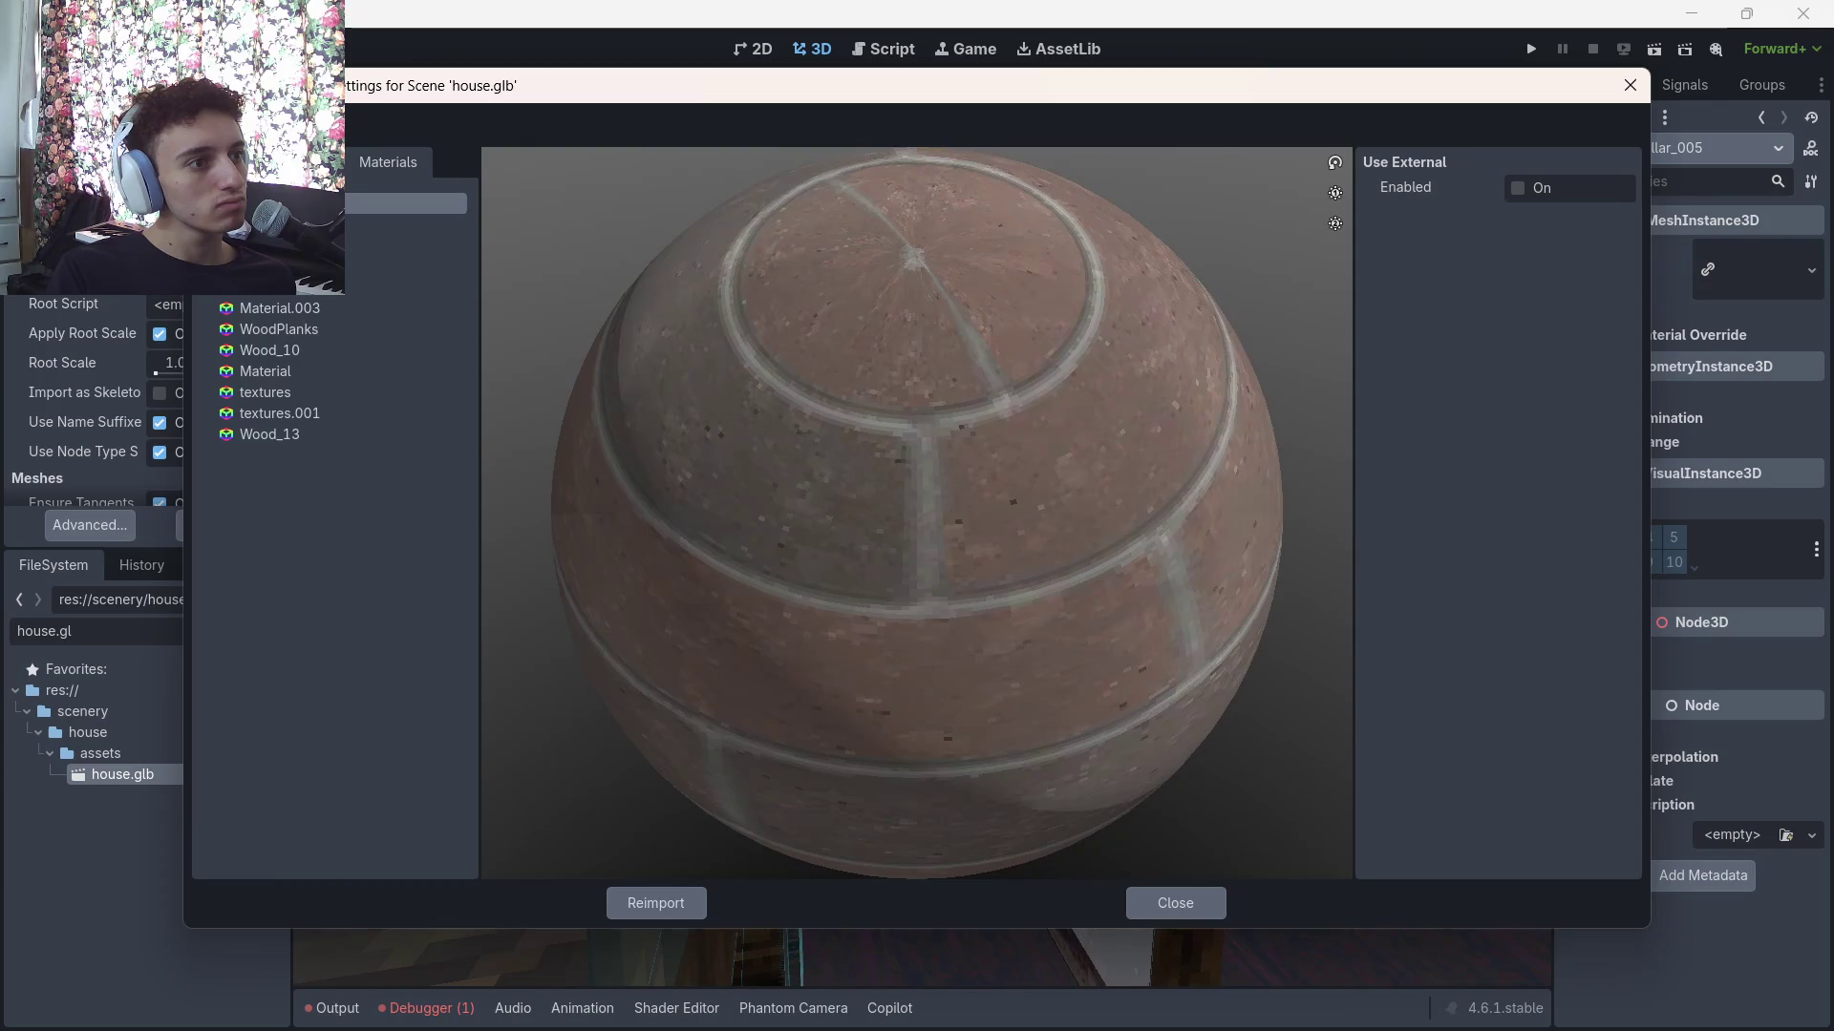
{"action": "mouse_move", "coordinate": [994, 553]}
{"action": "left_mouse_down"}
{"action": "mouse_move", "coordinate": [1039, 443]}
{"action": "mouse_move", "coordinate": [1033, 490]}
{"action": "left_mouse_up"}
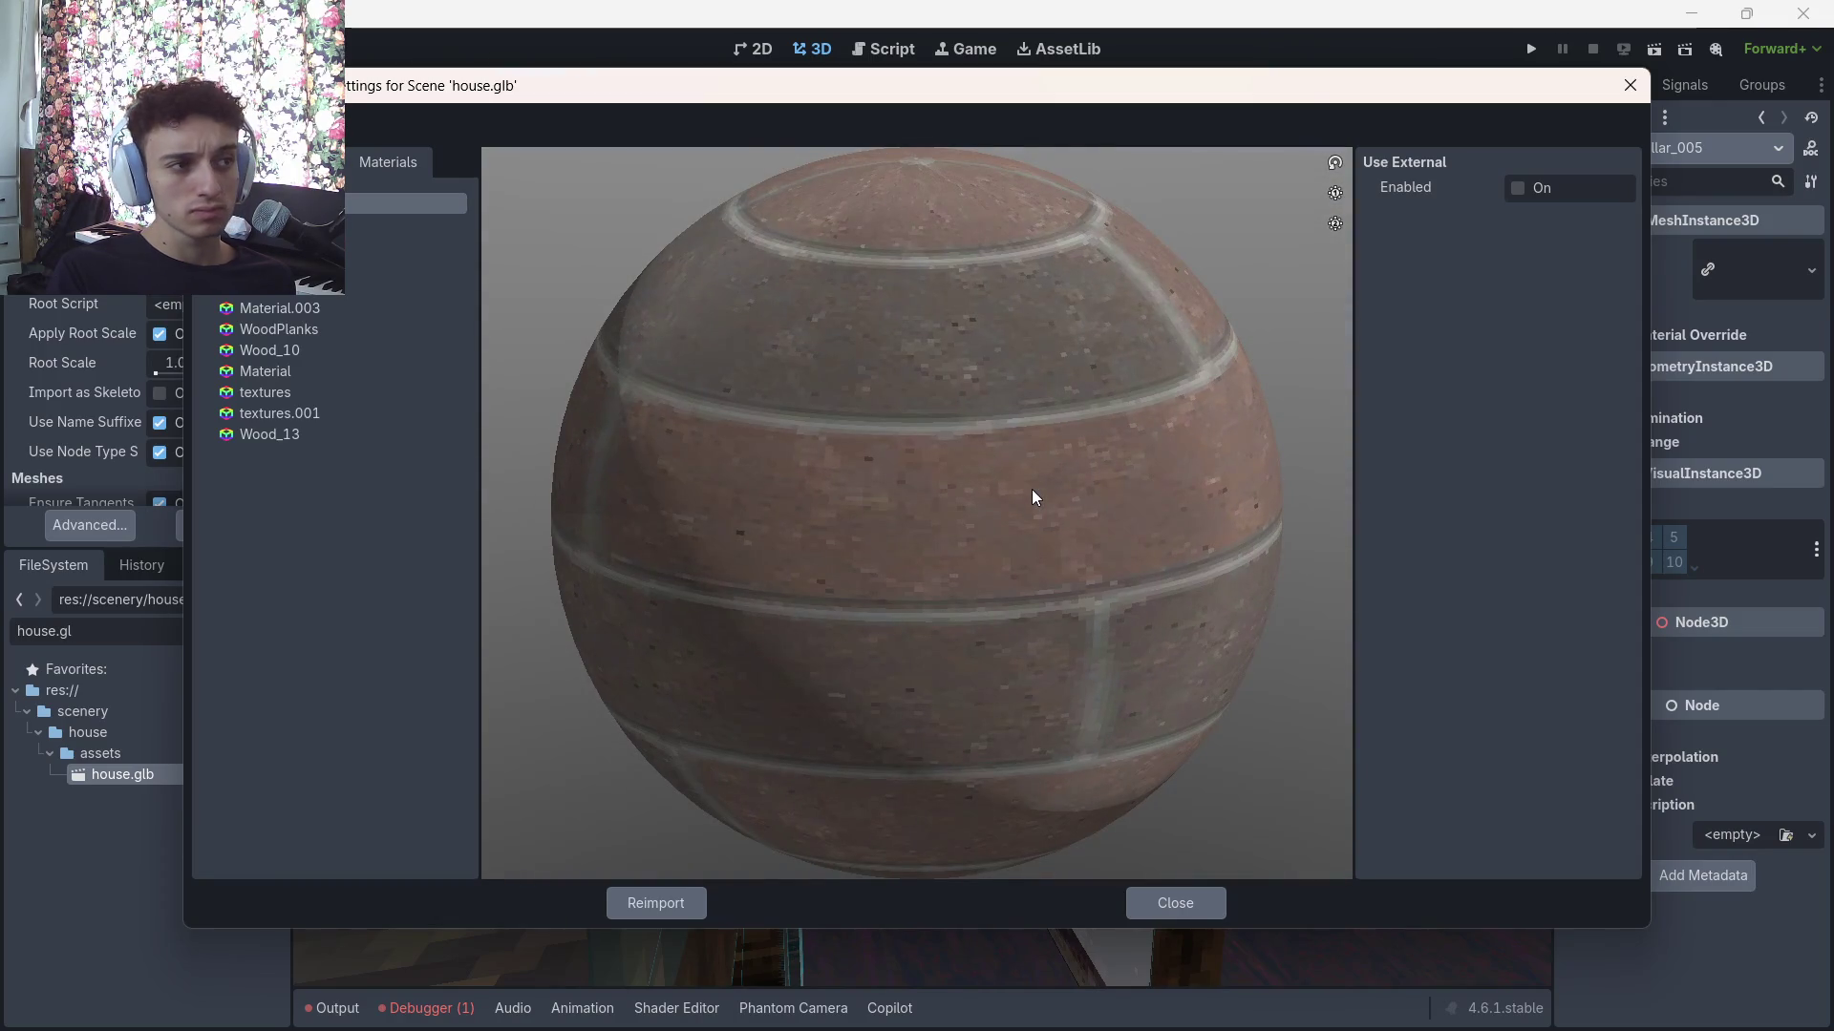
{"action": "left_click", "coordinate": [325, 224]}
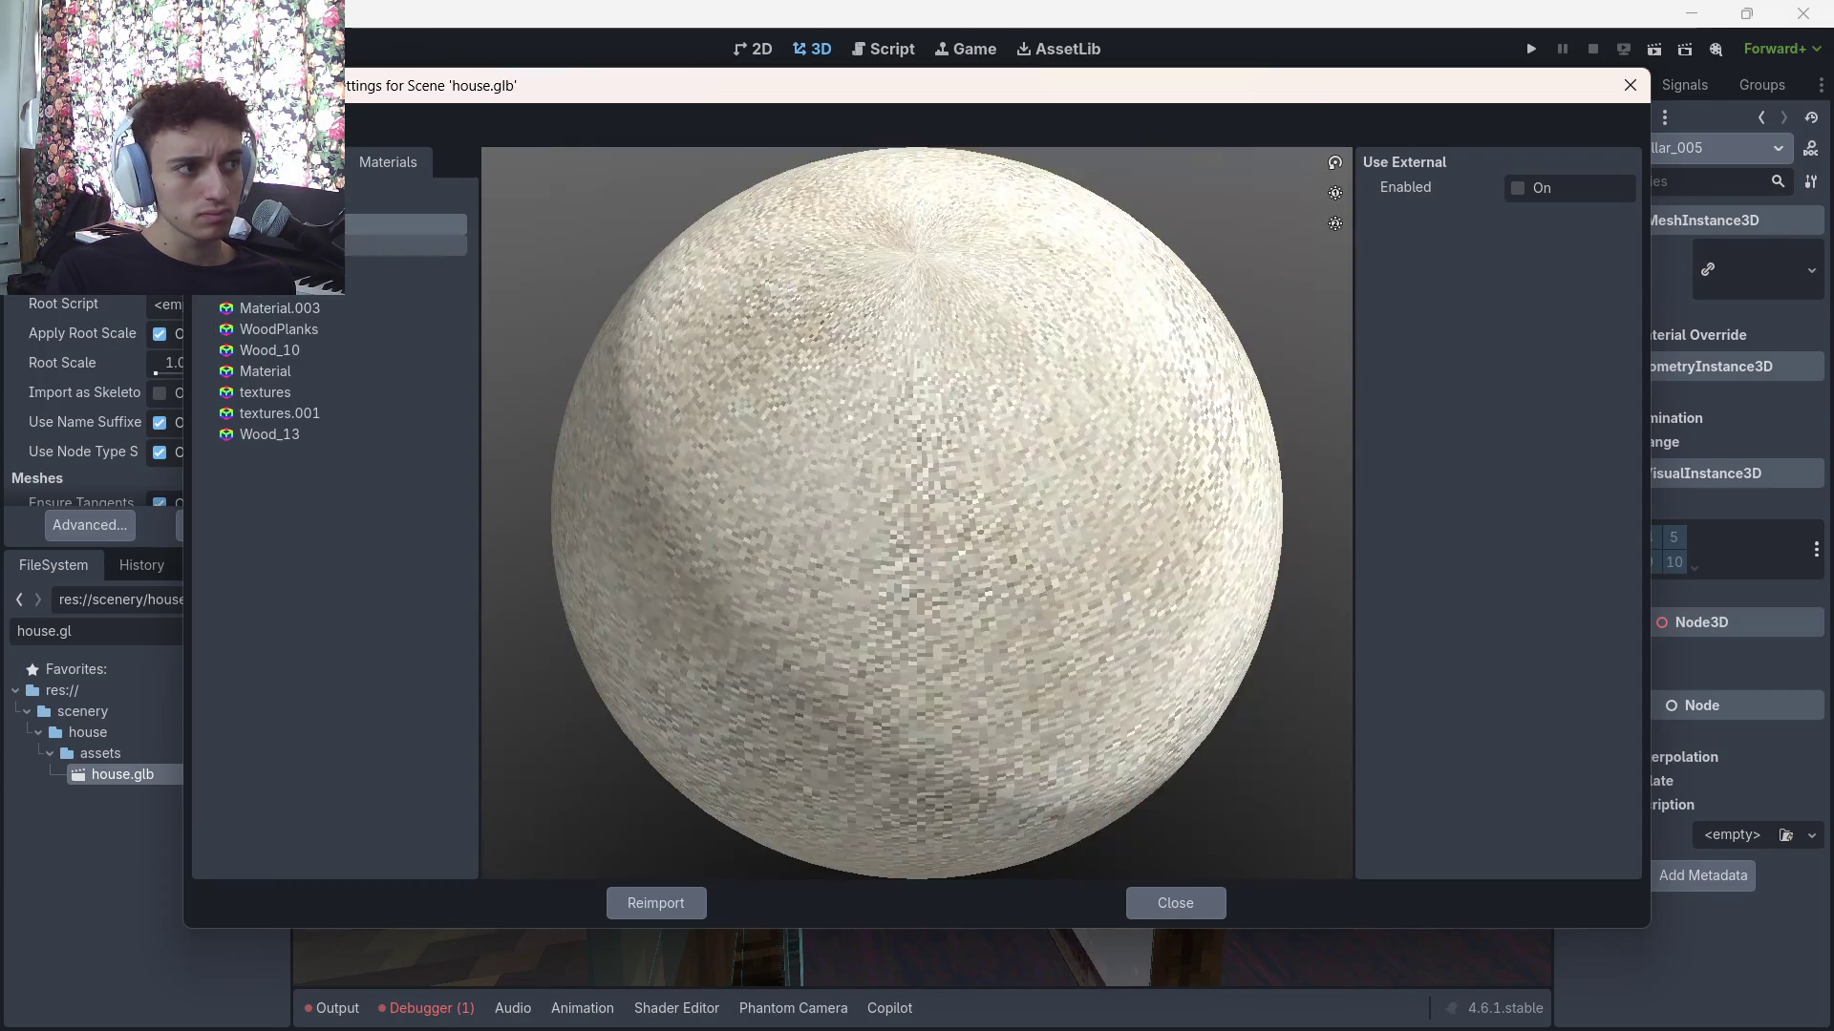
{"action": "left_click", "coordinate": [325, 267]}
{"action": "left_click", "coordinate": [282, 308]}
{"action": "left_click", "coordinate": [278, 330]}
{"action": "left_click", "coordinate": [276, 351]}
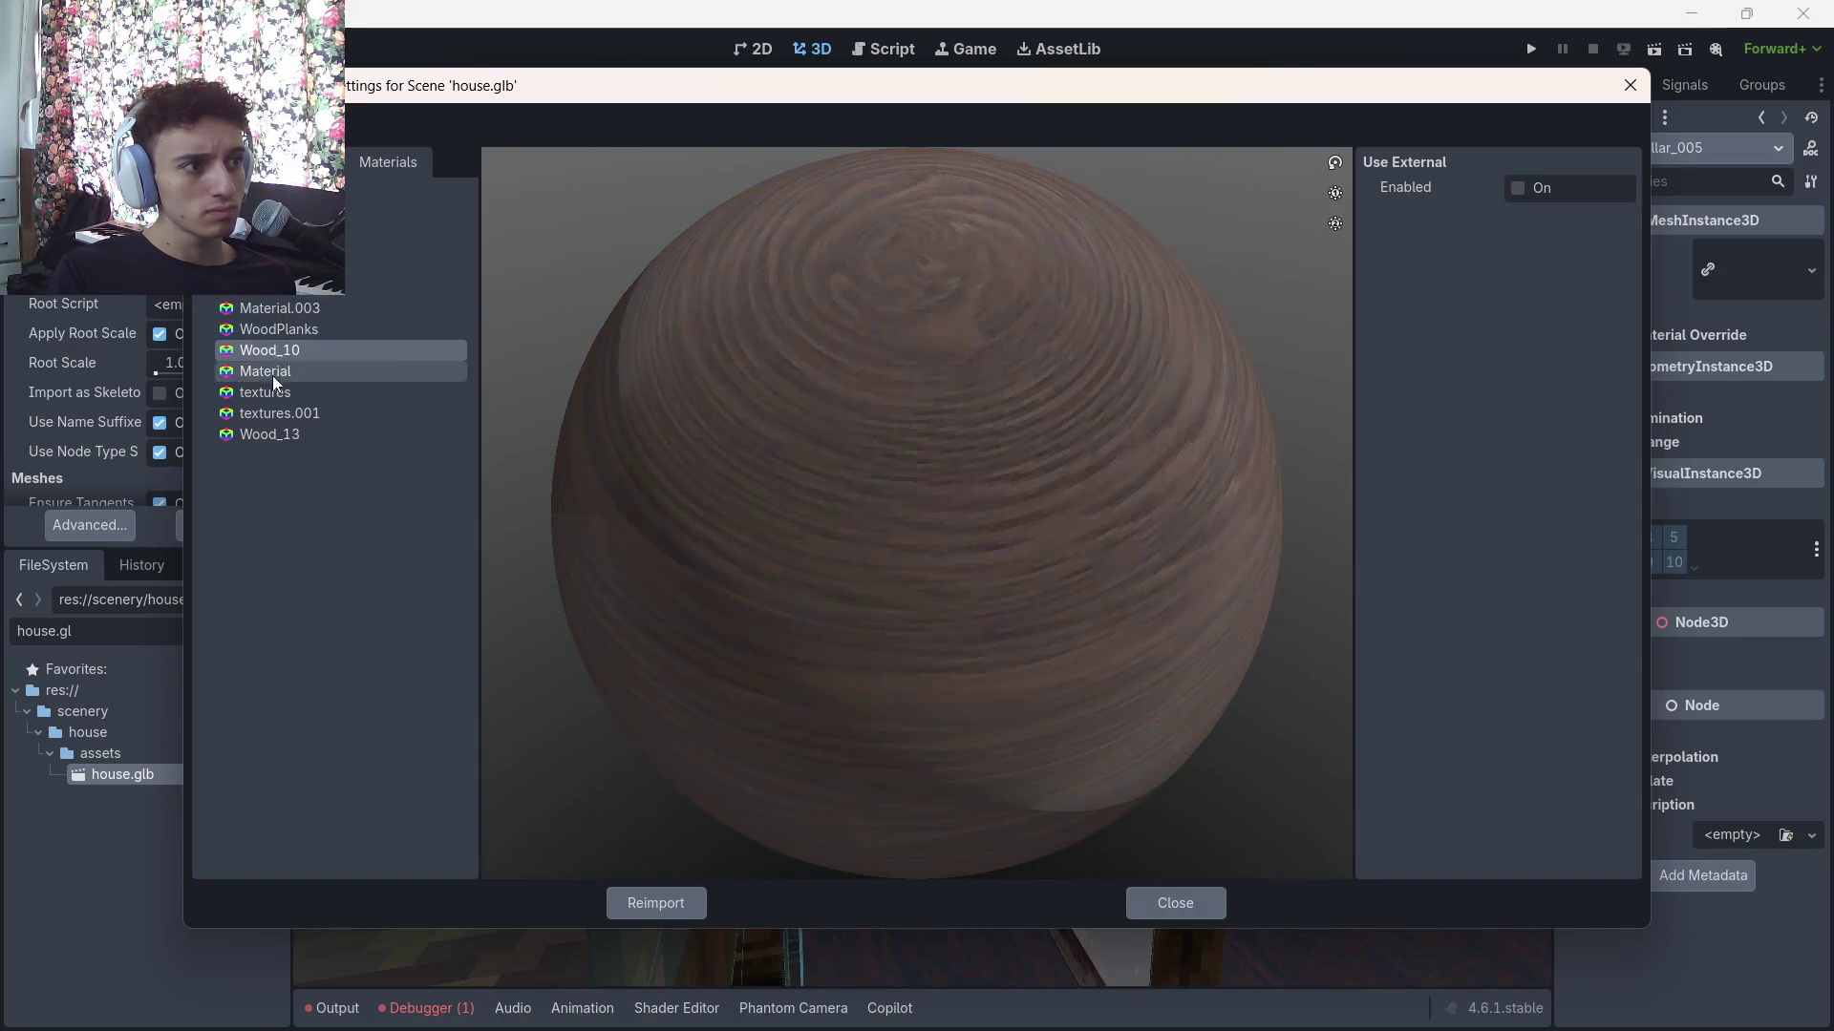
{"action": "left_click", "coordinate": [273, 372]}
{"action": "left_click", "coordinate": [277, 392]}
{"action": "left_click", "coordinate": [279, 415]}
{"action": "left_click", "coordinate": [281, 438]}
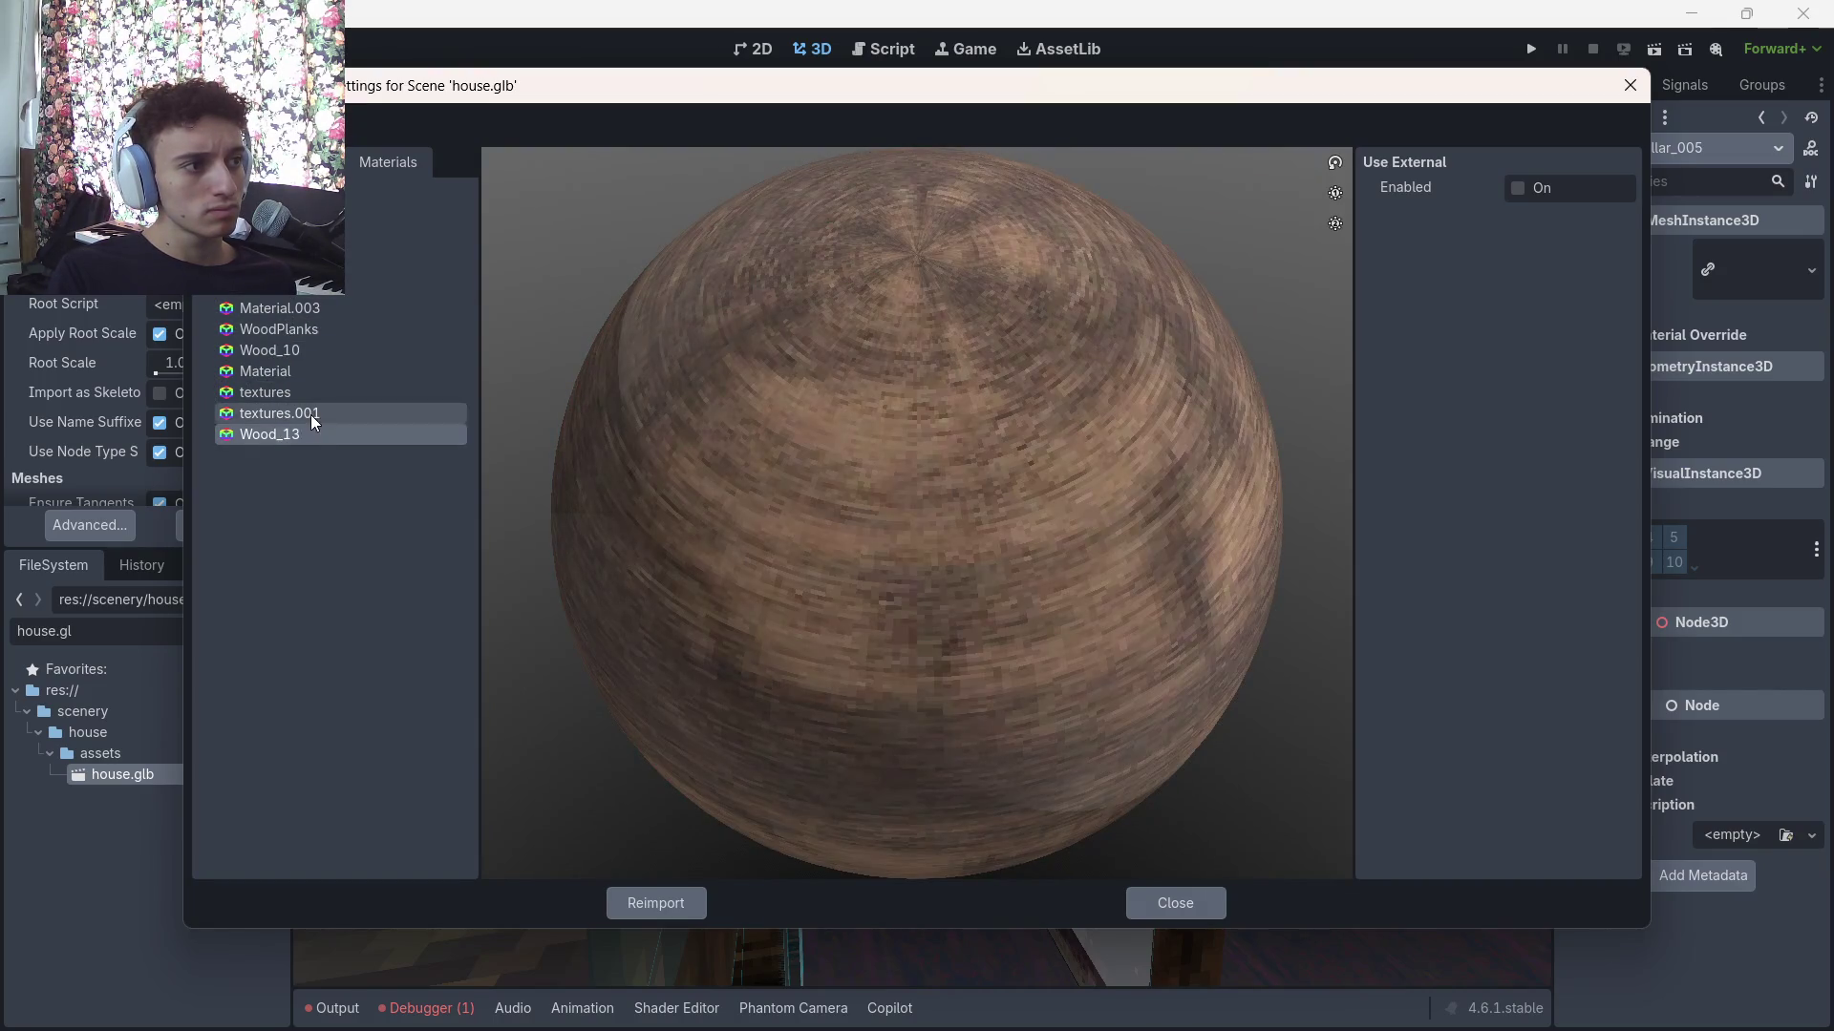
{"action": "left_click", "coordinate": [310, 414]}
Find where textures.001 is used and select int2 to preview the whole house
{"action": "left_click", "coordinate": [229, 162]}
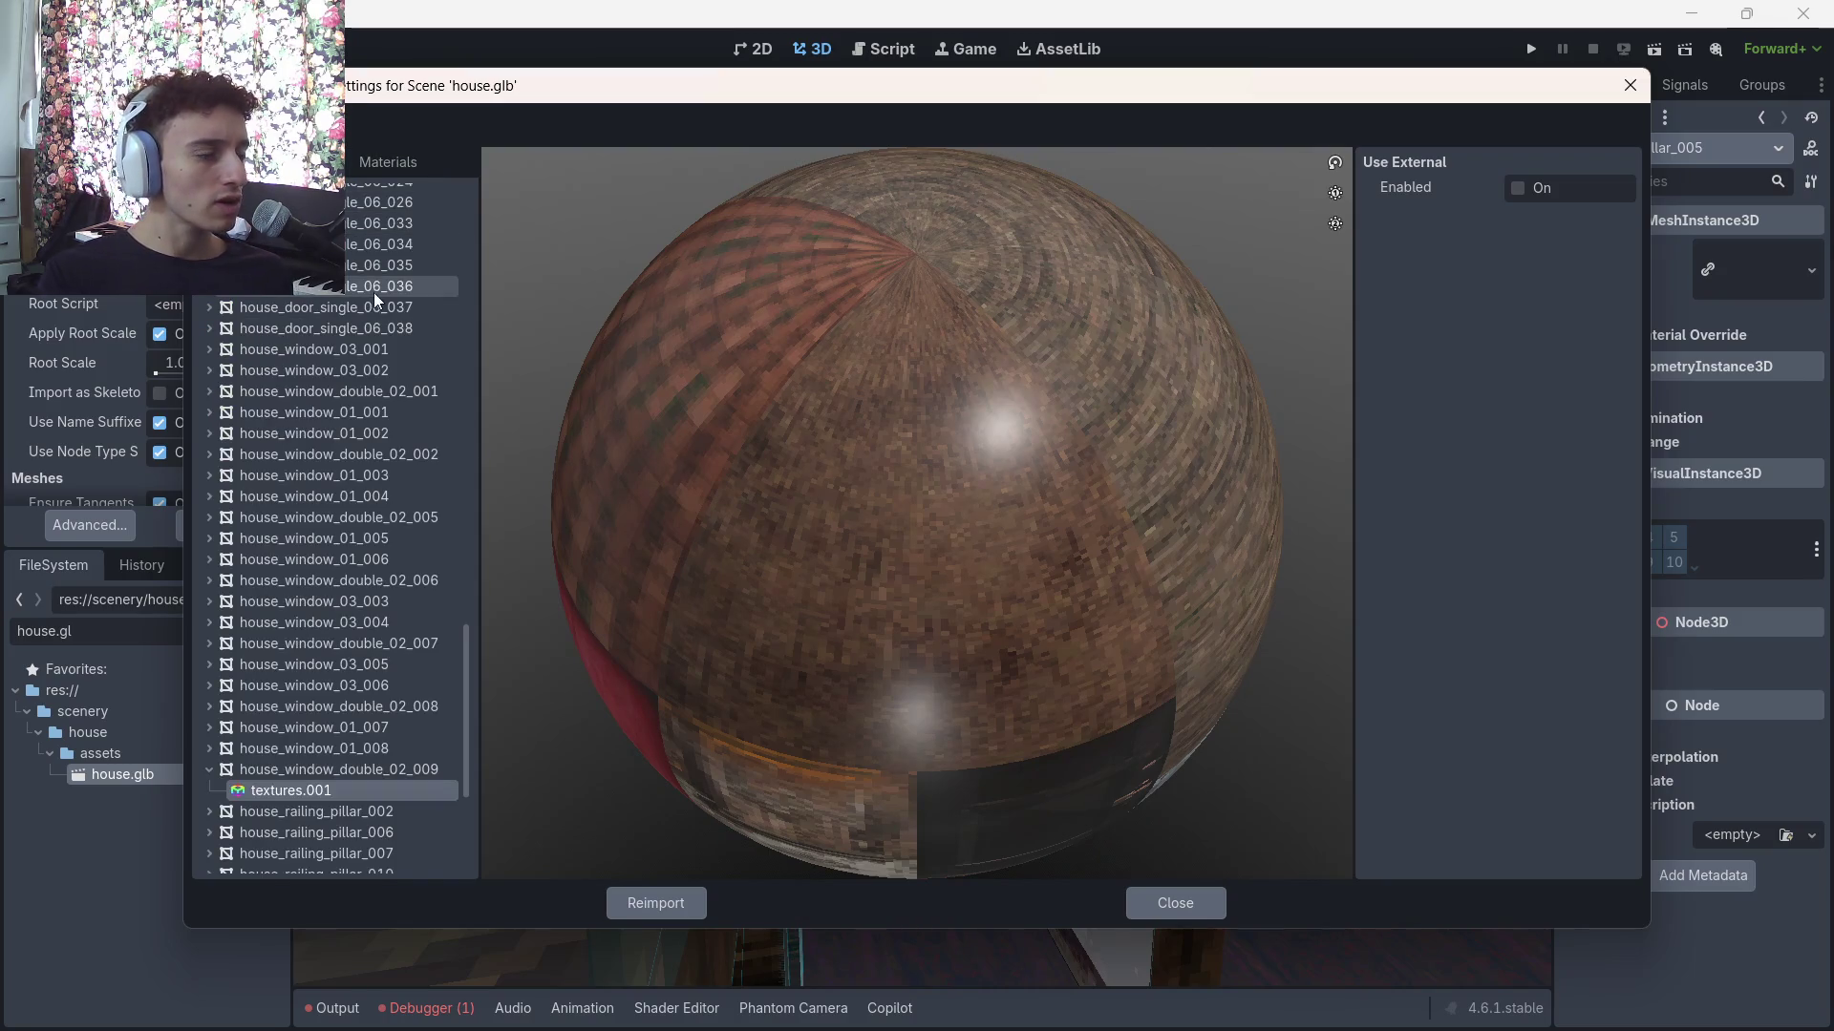
{"action": "scroll", "coordinate": [334, 525], "scroll_direction": "up", "scroll_amount": 15}
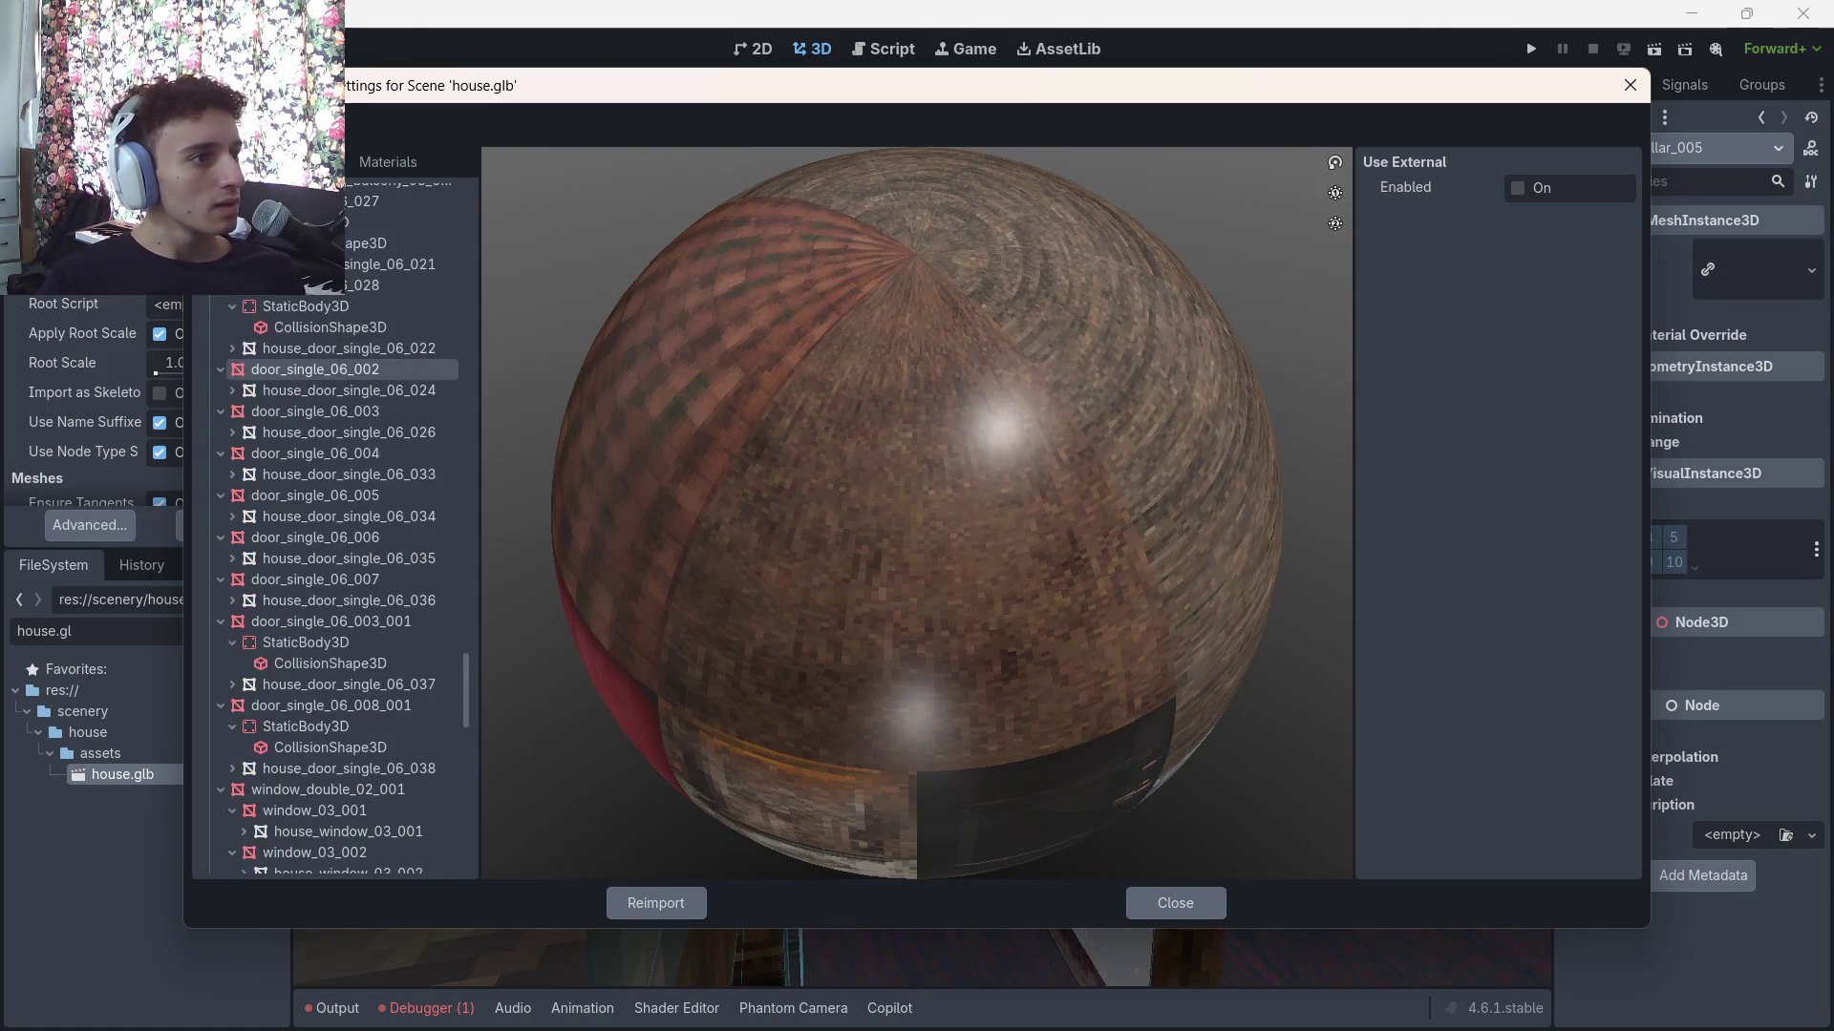
{"action": "scroll", "coordinate": [334, 526], "scroll_direction": "up", "scroll_amount": 10}
{"action": "left_click_drag", "start_coordinate": [467, 426], "coordinate": [467, 197]}
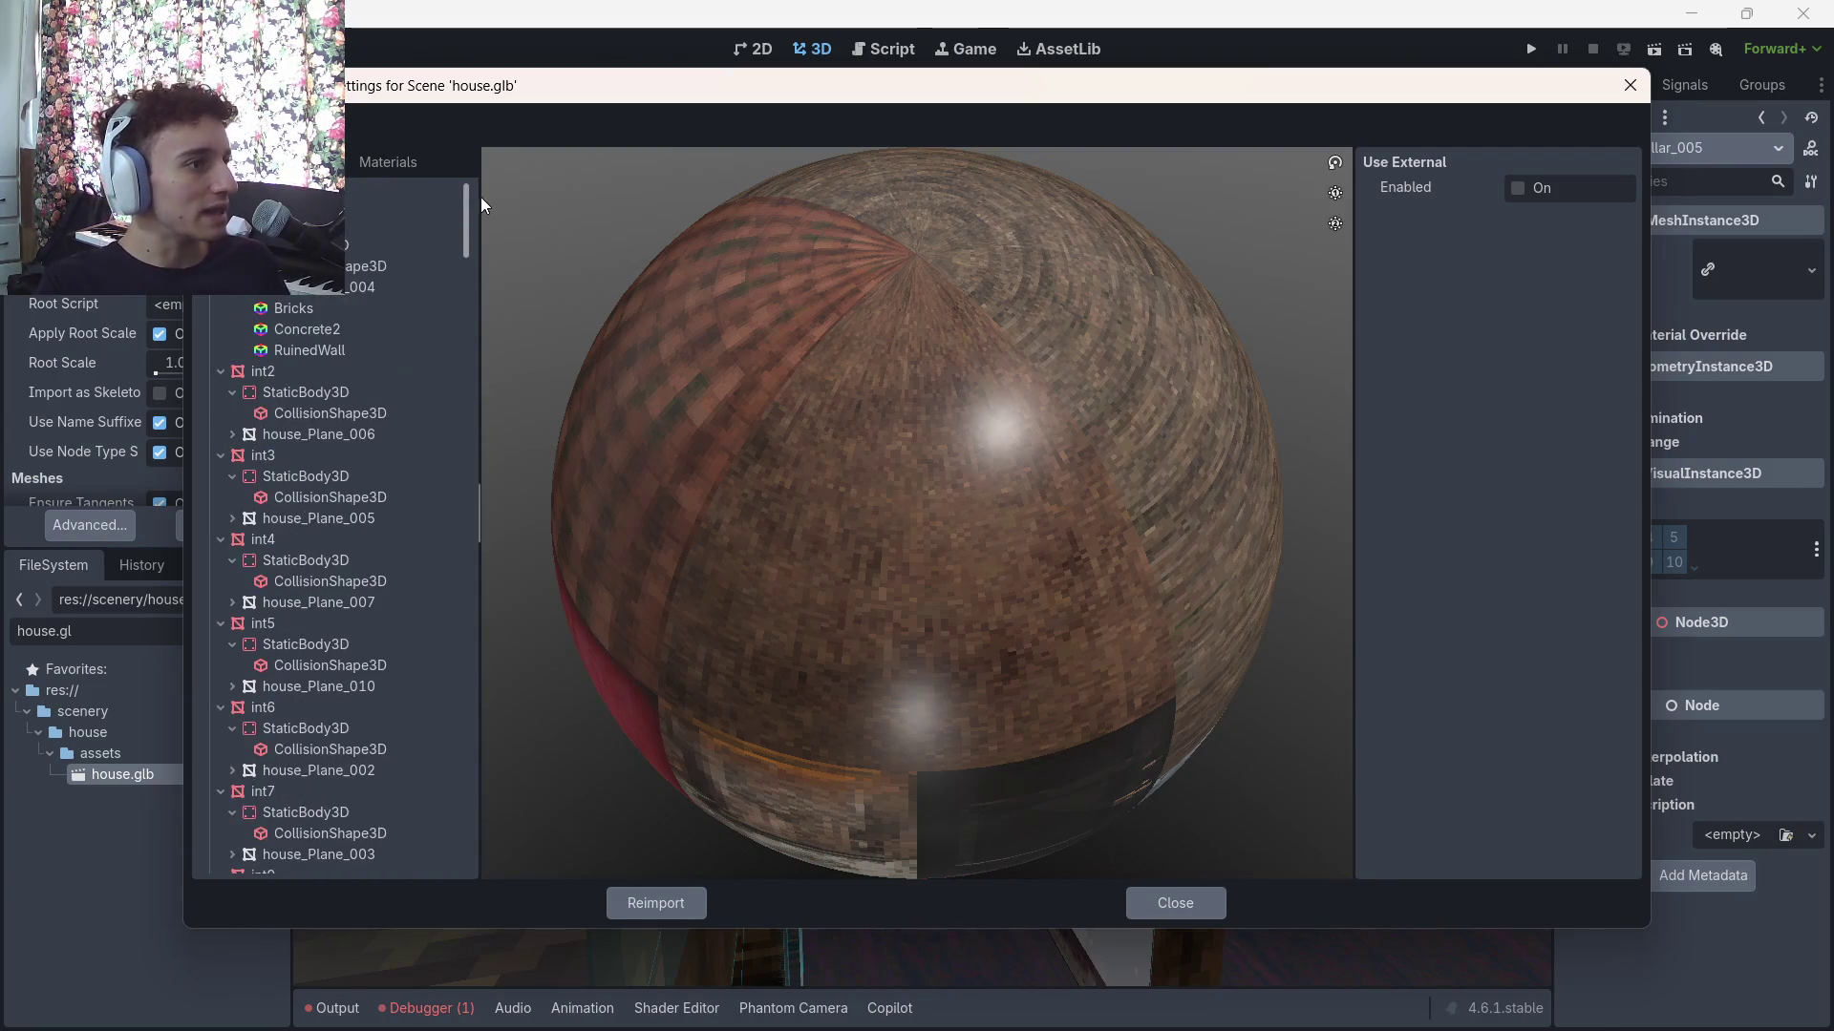
{"action": "left_click", "coordinate": [382, 266]}
{"action": "left_click", "coordinate": [275, 370]}
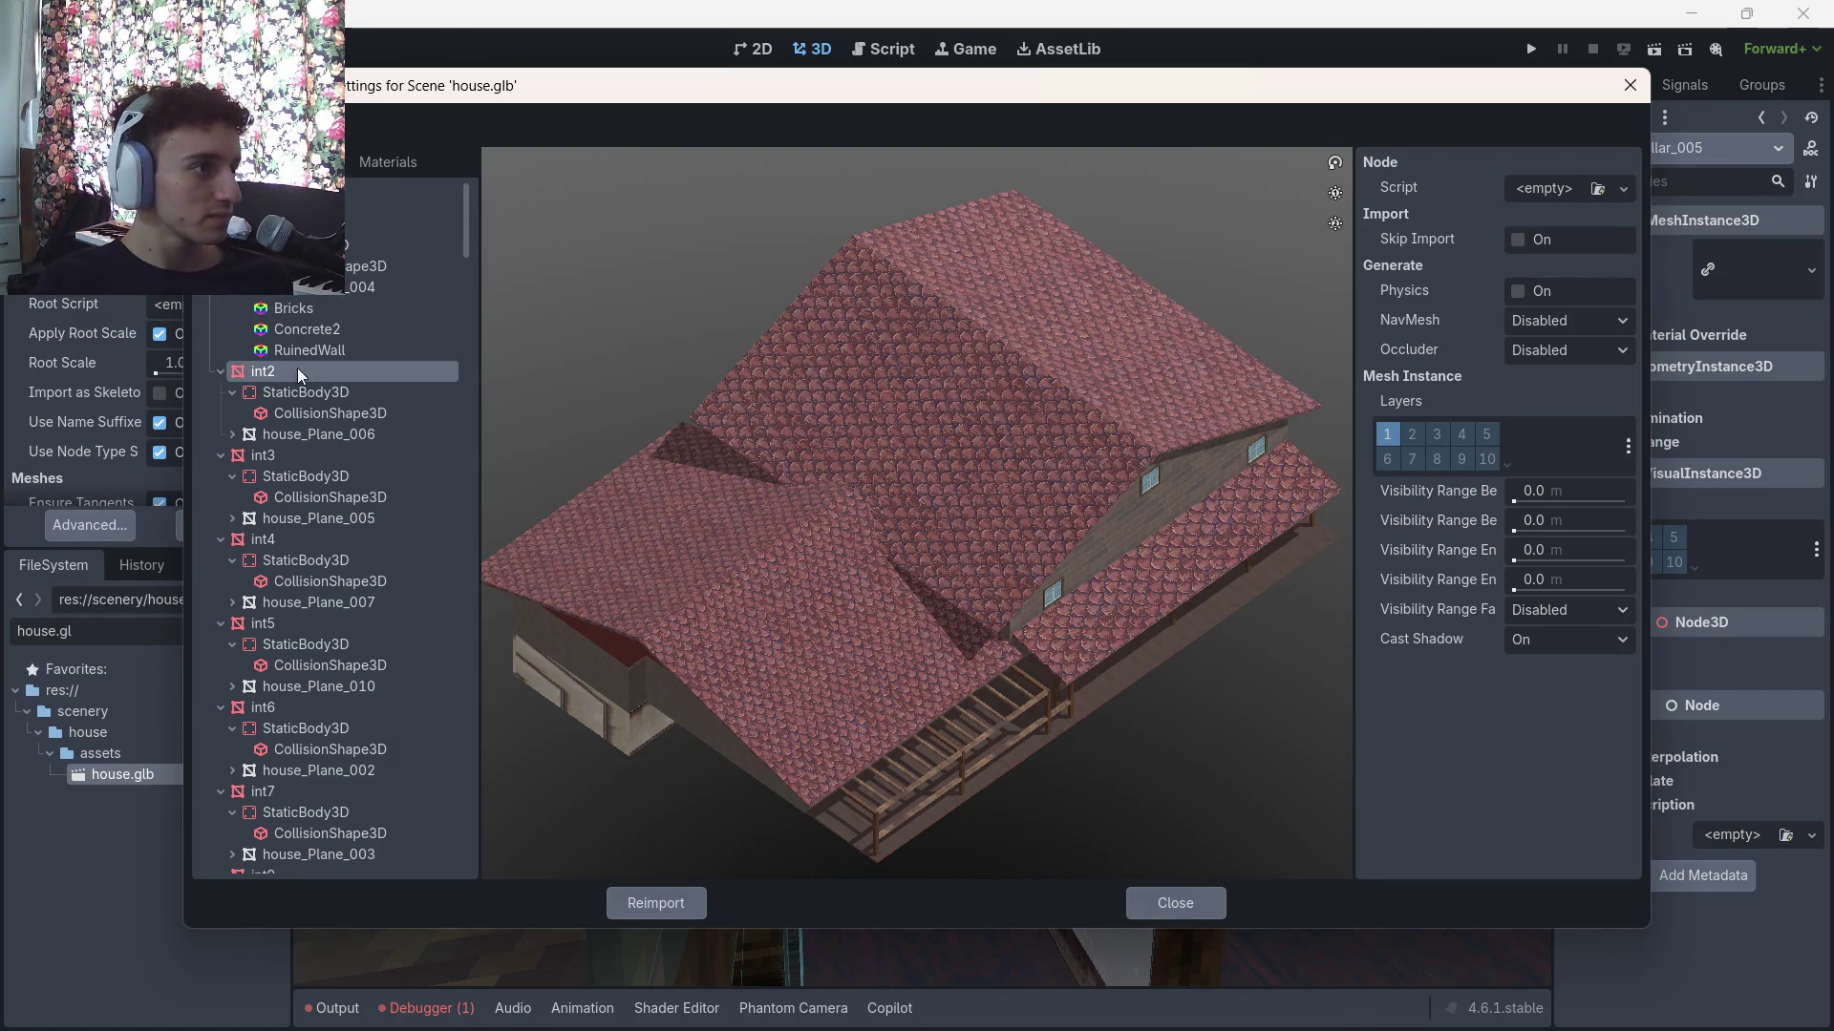
{"action": "left_click", "coordinate": [230, 125]}
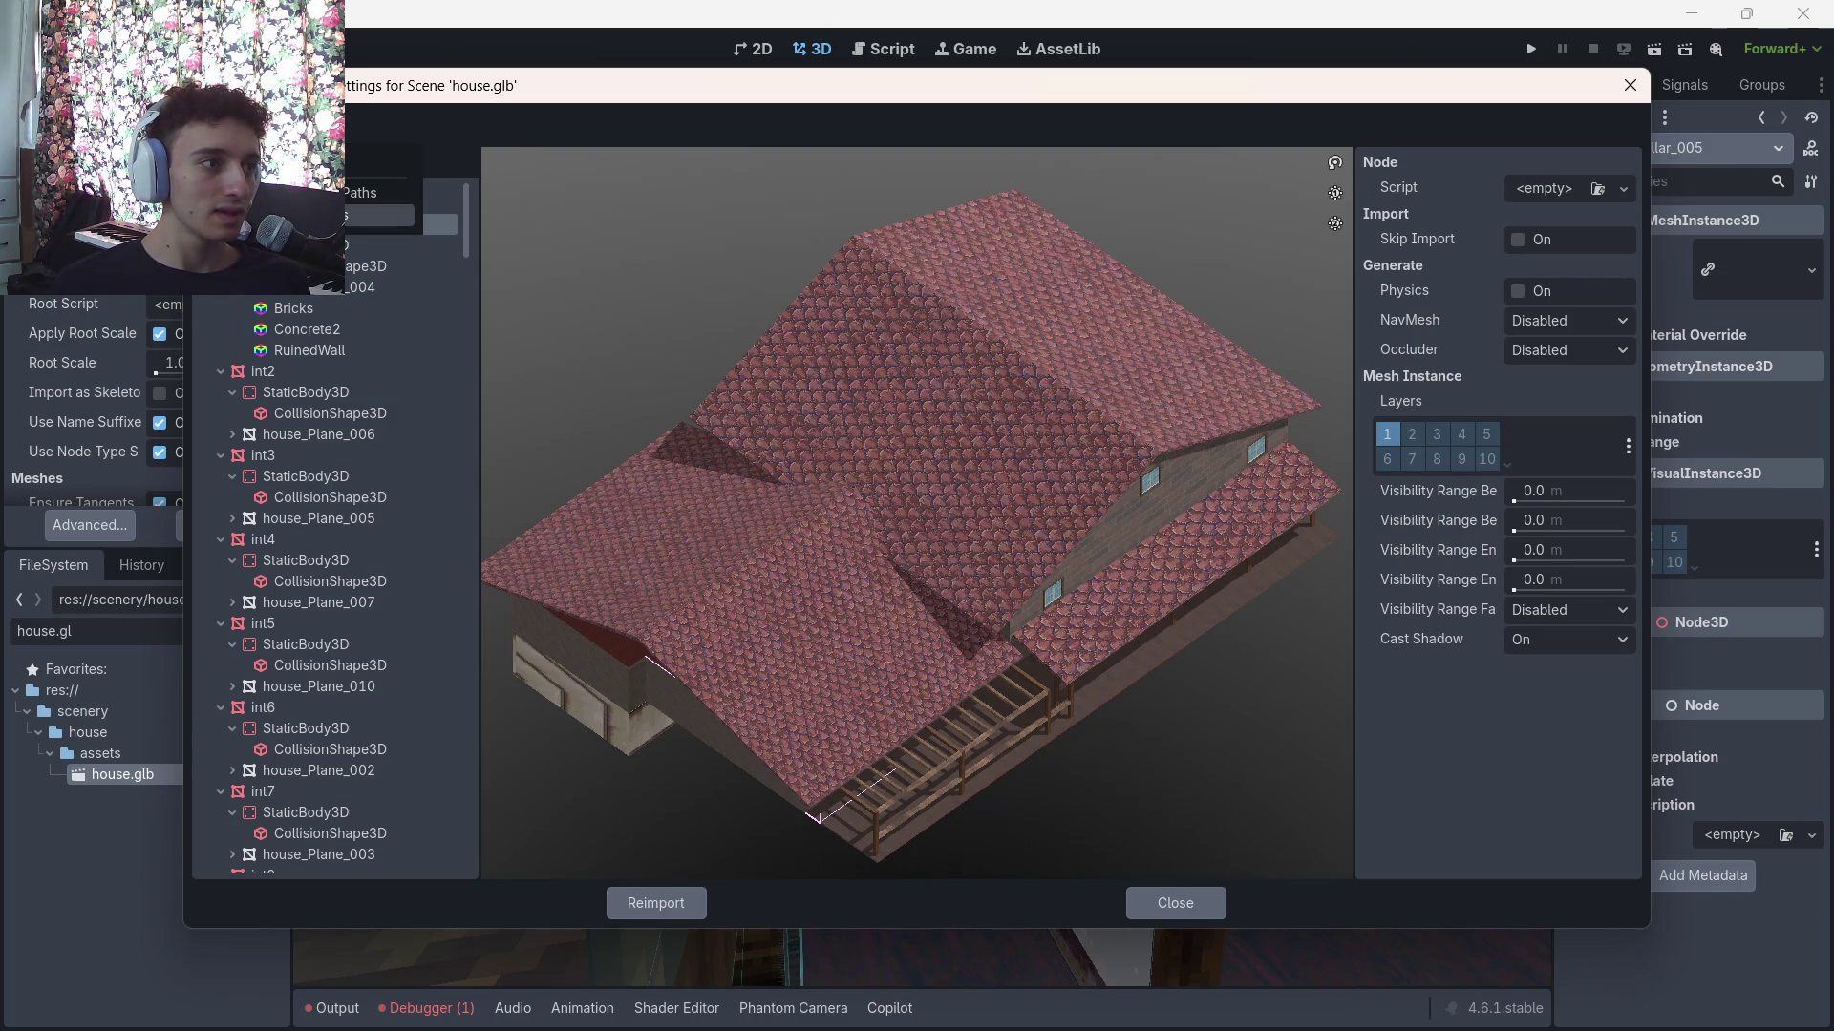
Set house.glb's mesh save paths to a new scenery/house/assets/meshes folder and reimport
{"action": "left_click", "coordinate": [440, 223]}
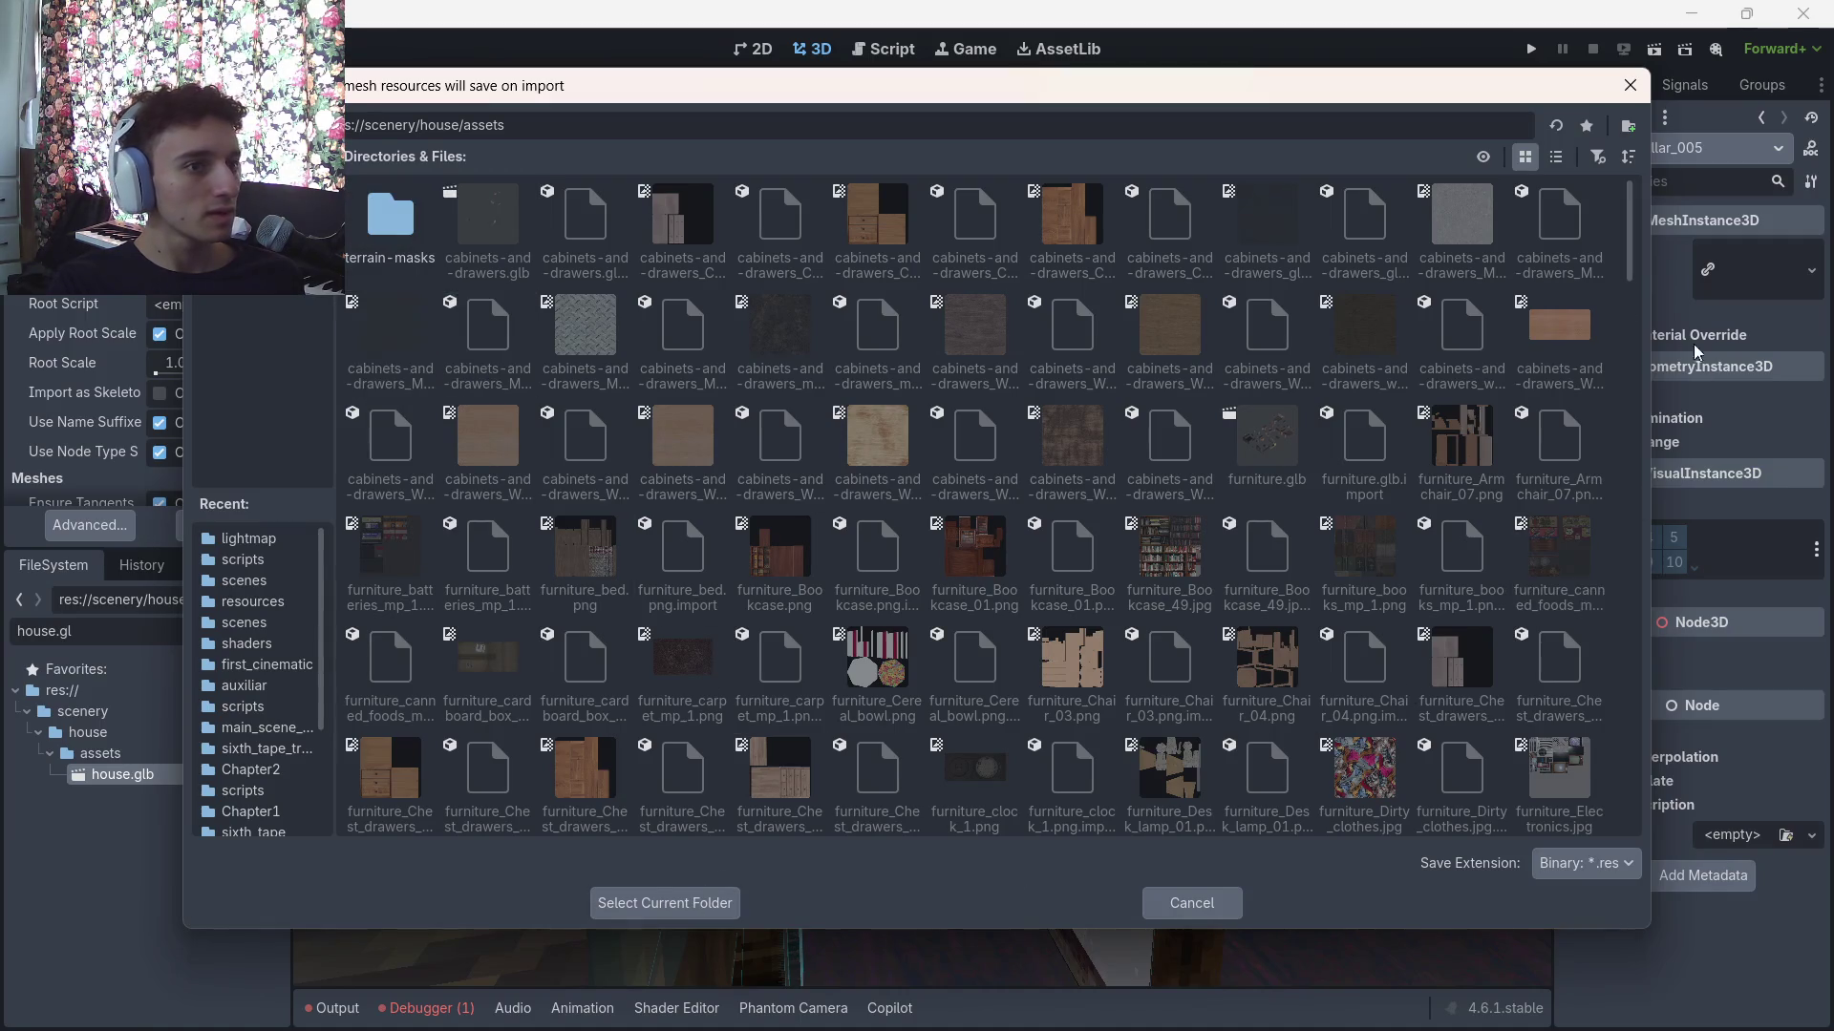
{"action": "scroll", "coordinate": [1618, 329], "scroll_direction": "down", "scroll_amount": 20}
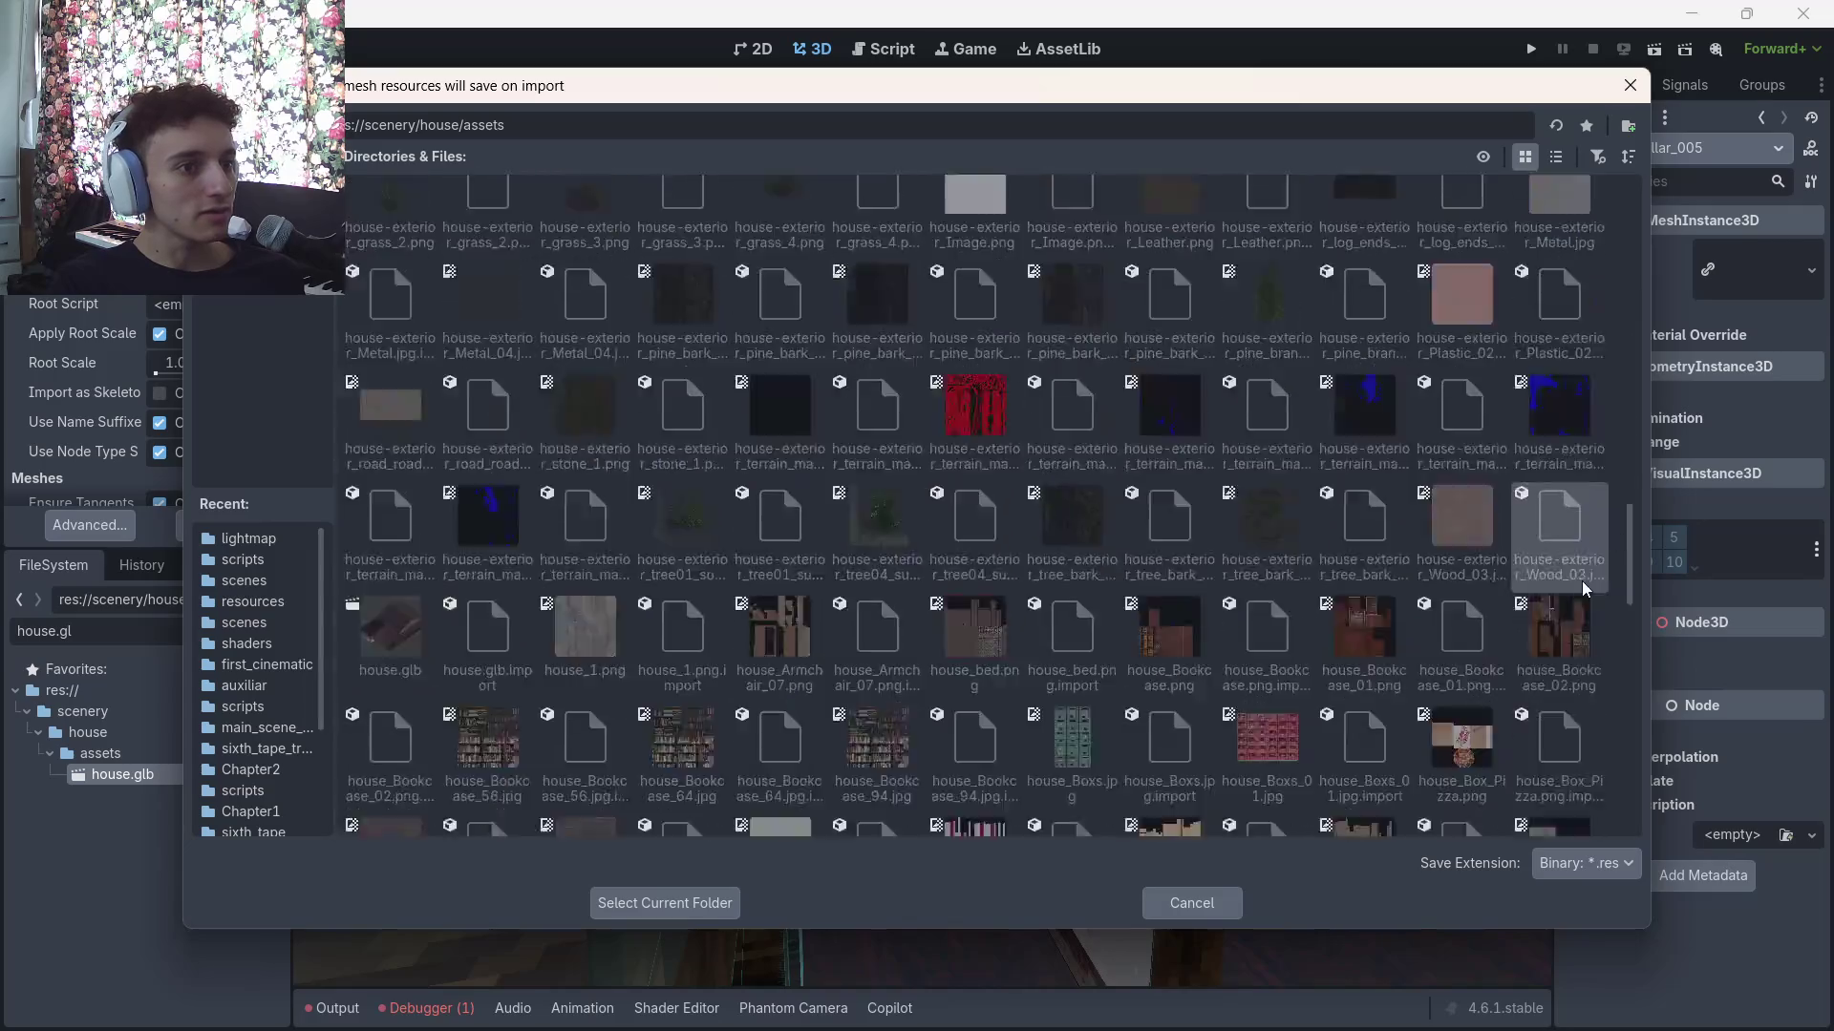
{"action": "right_click", "coordinate": [1291, 731]}
{"action": "left_click", "coordinate": [1316, 748]}
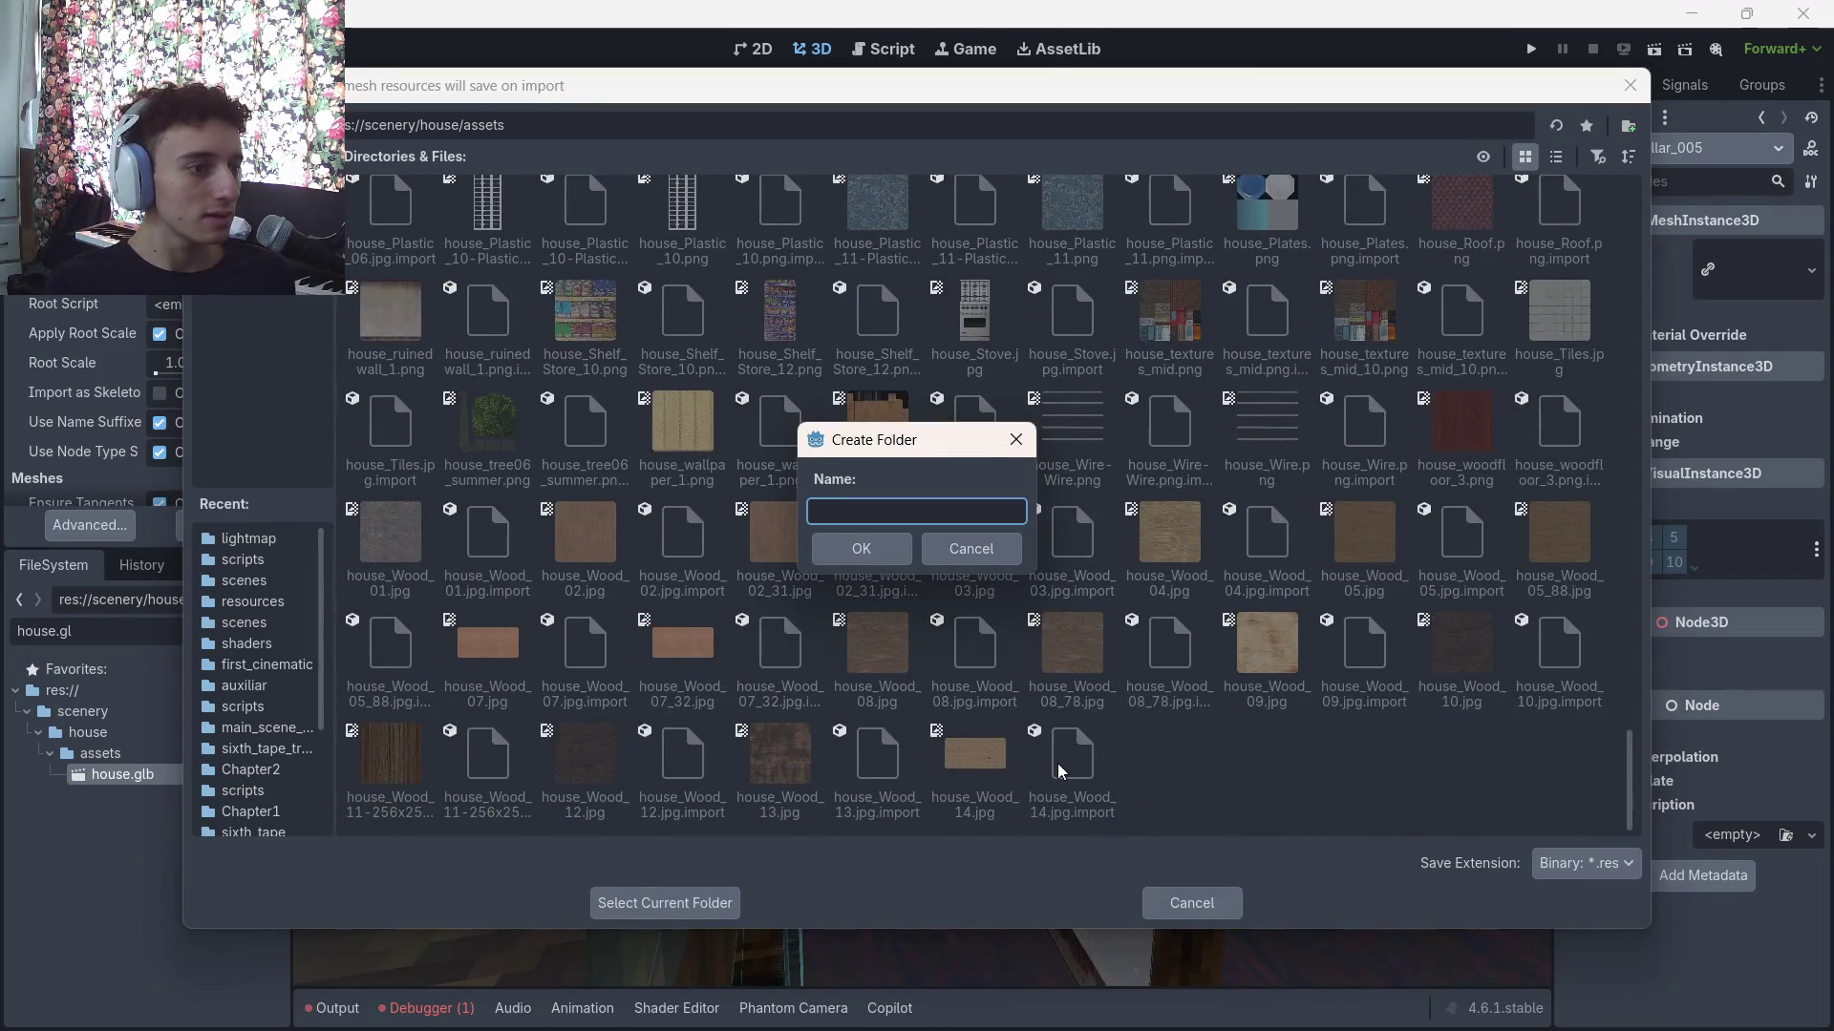
{"action": "type", "text": "meshes"}
{"action": "key", "text": "Return"}
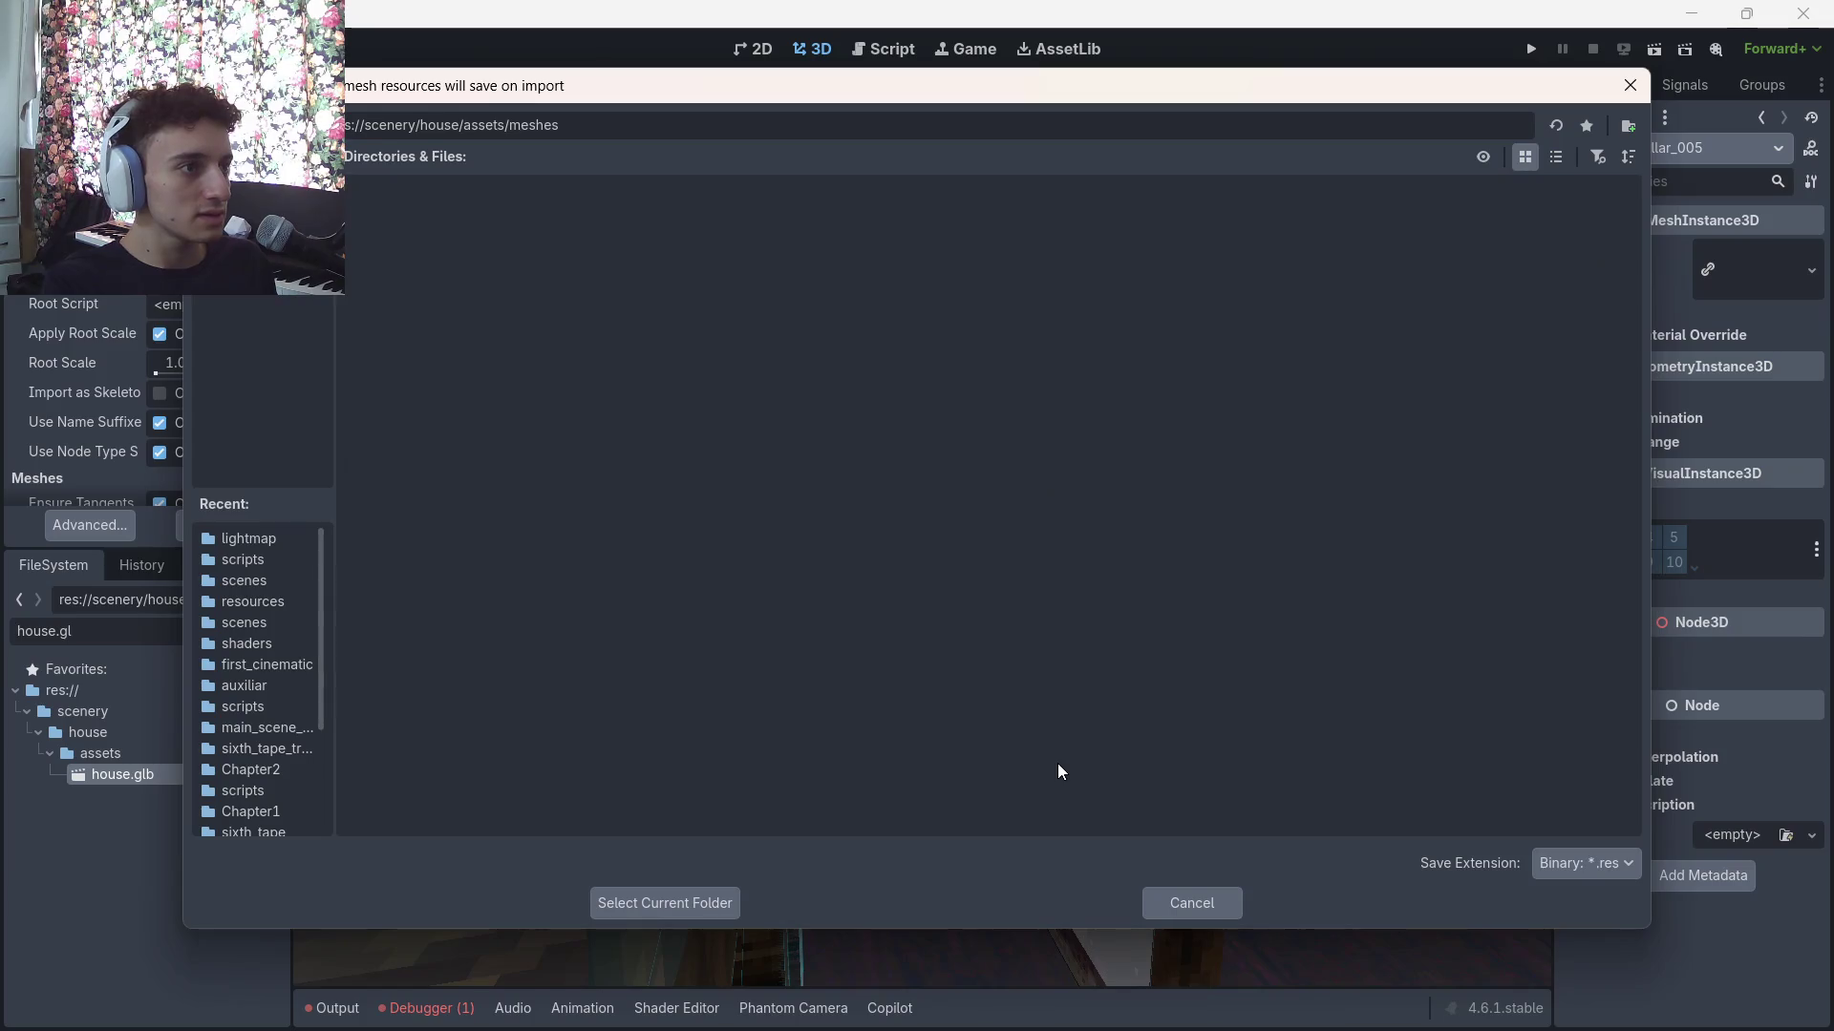
{"action": "left_click", "coordinate": [661, 903]}
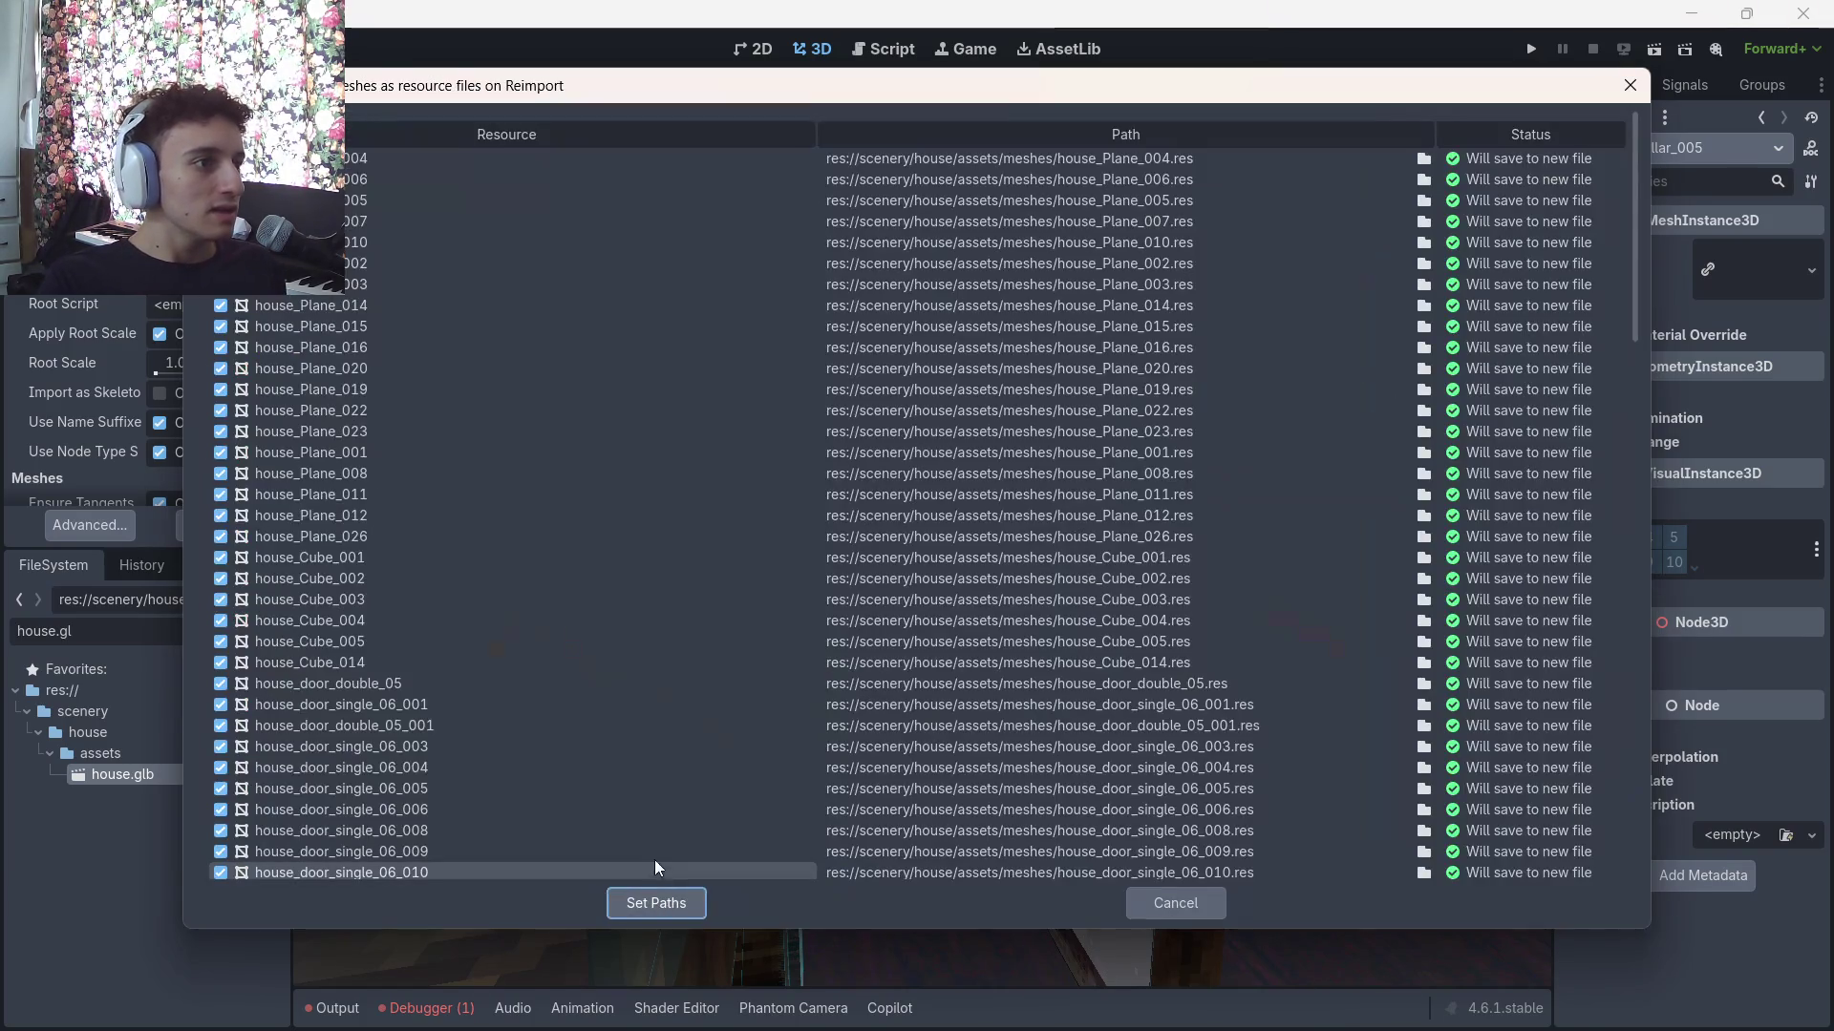
{"action": "scroll", "coordinate": [648, 736], "scroll_direction": "down", "scroll_amount": 5}
{"action": "scroll", "coordinate": [648, 736], "scroll_direction": "down", "scroll_amount": 10}
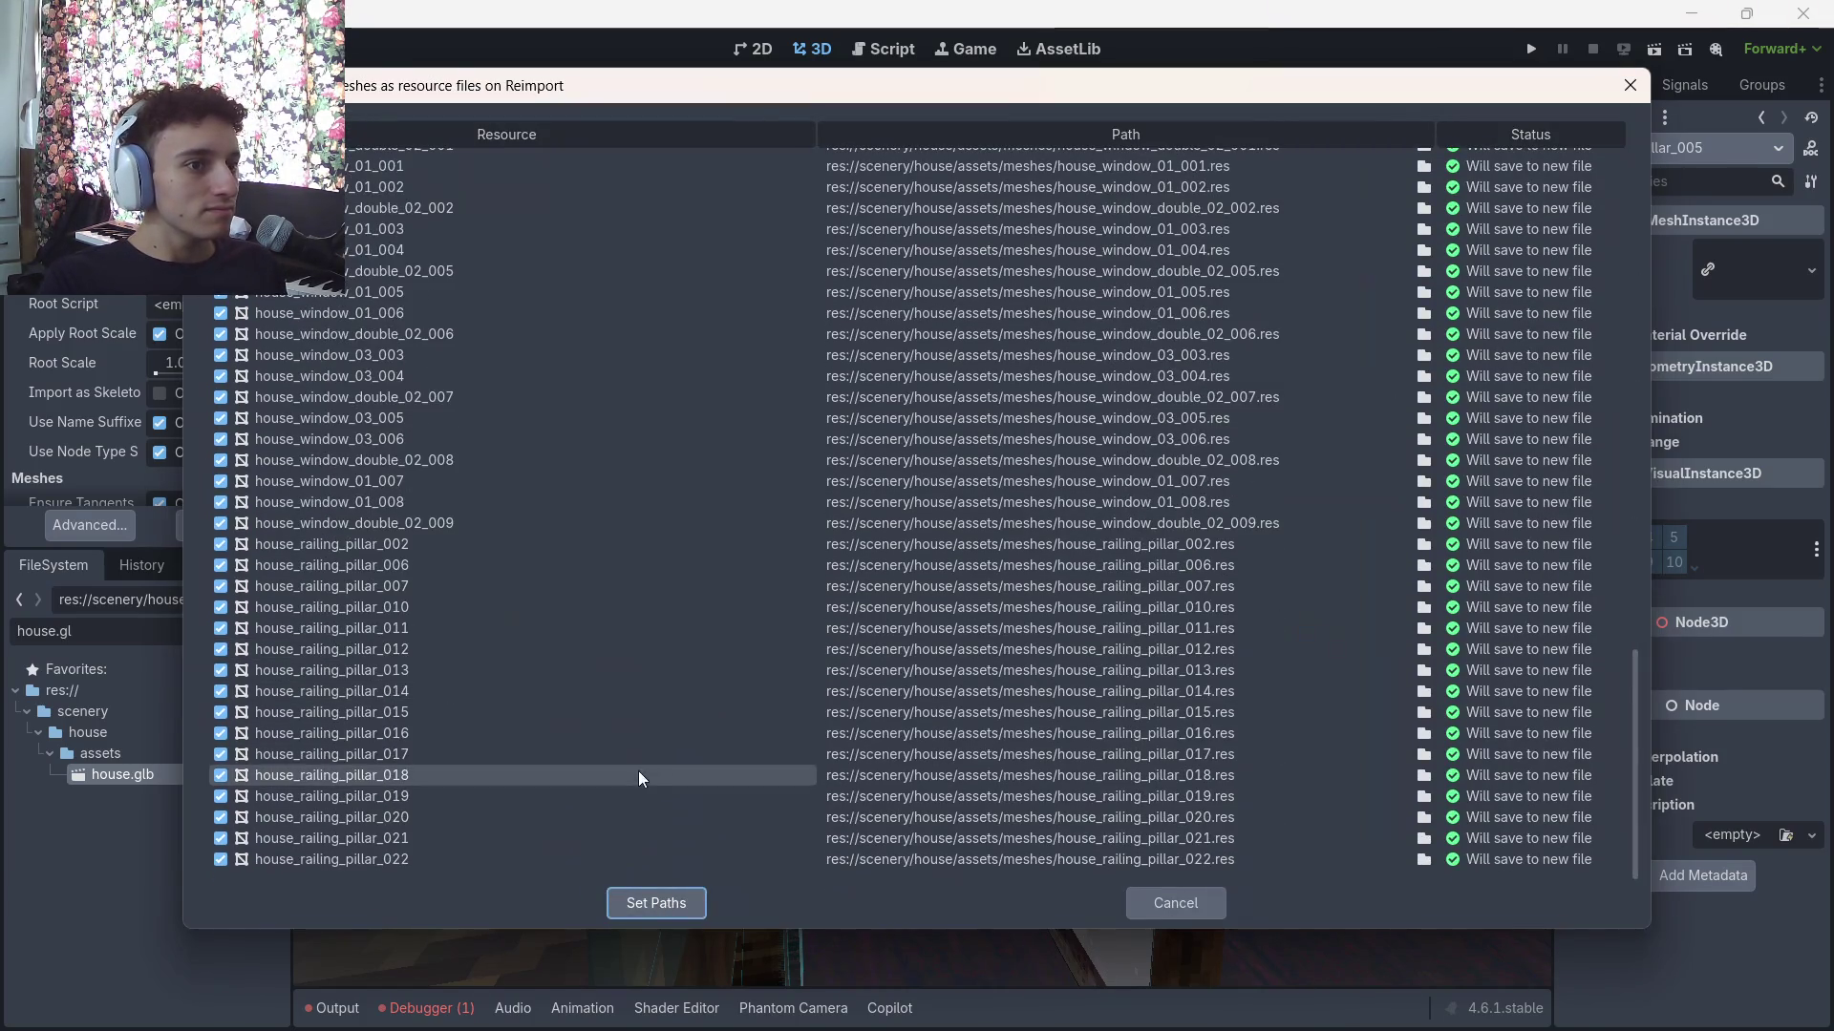
{"action": "left_click", "coordinate": [657, 908]}
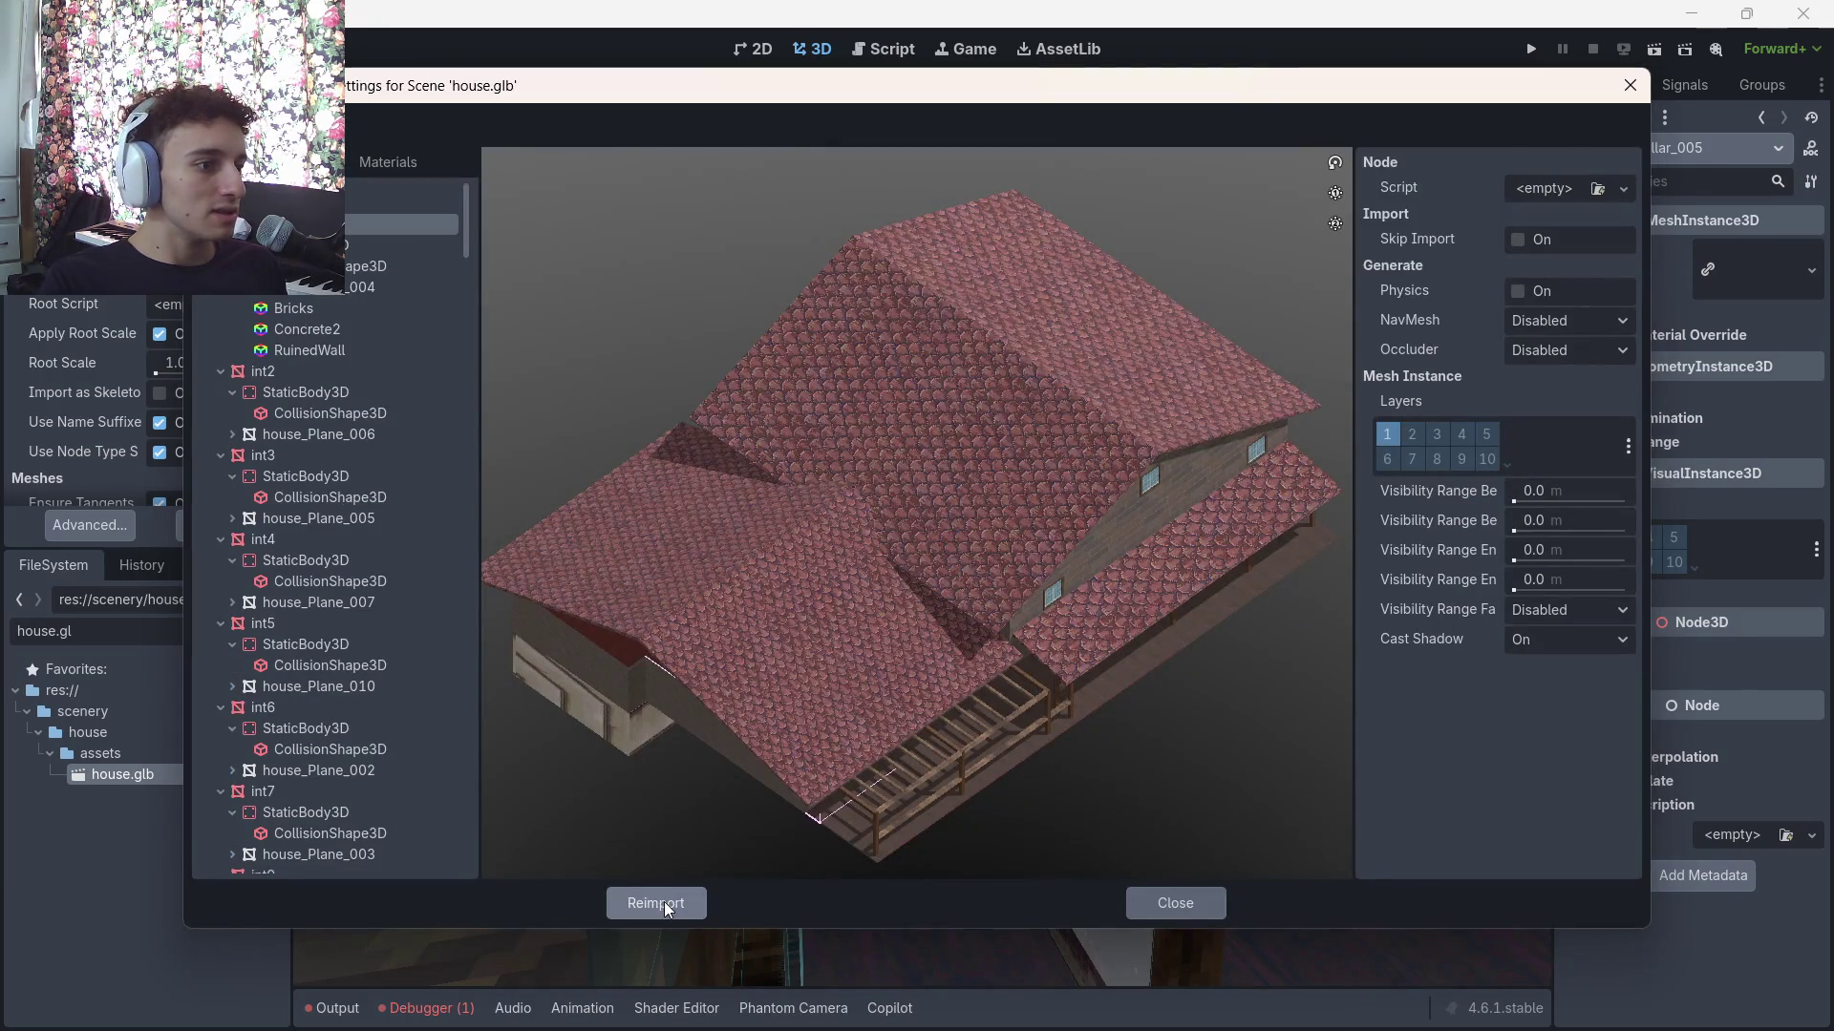
{"action": "left_click", "coordinate": [657, 904]}
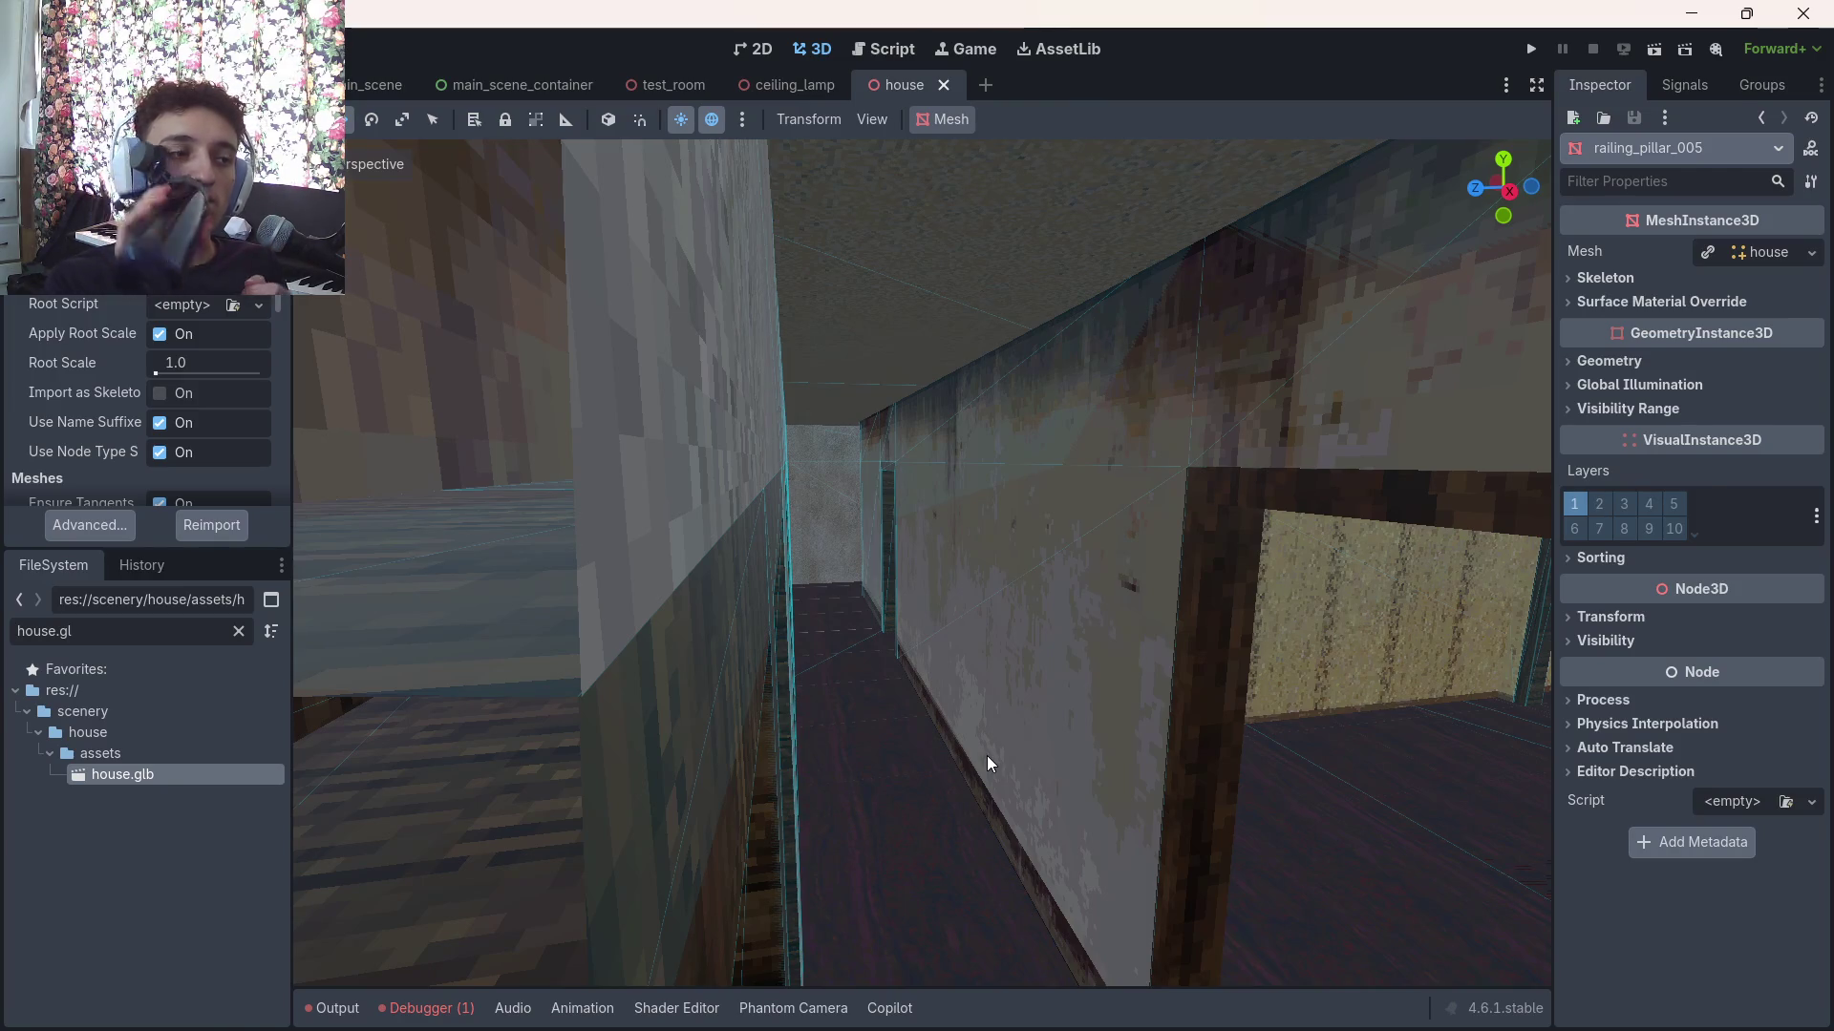
Expand house/assets/meshes in FileSystem to check saved mesh files like house_Cube_001.res
{"action": "left_click", "coordinate": [113, 732]}
{"action": "left_click", "coordinate": [236, 633]}
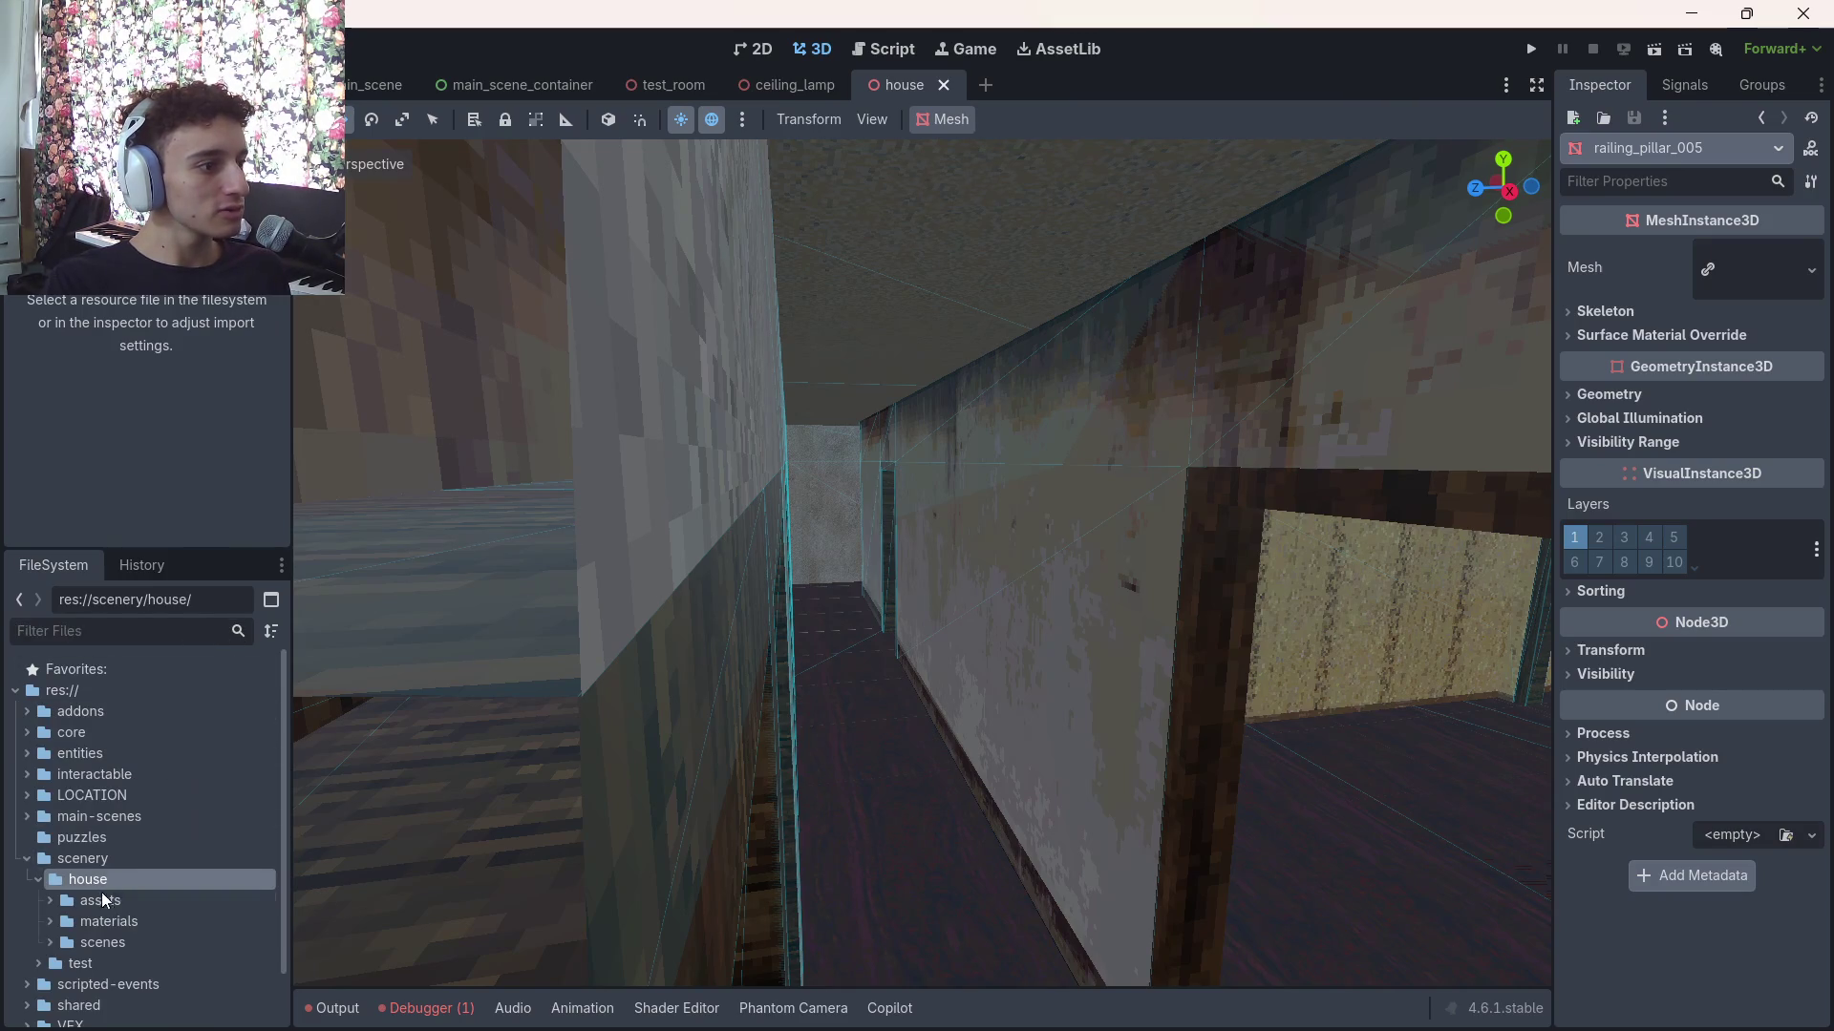
{"action": "scroll", "coordinate": [105, 893], "scroll_direction": "down", "scroll_amount": 3}
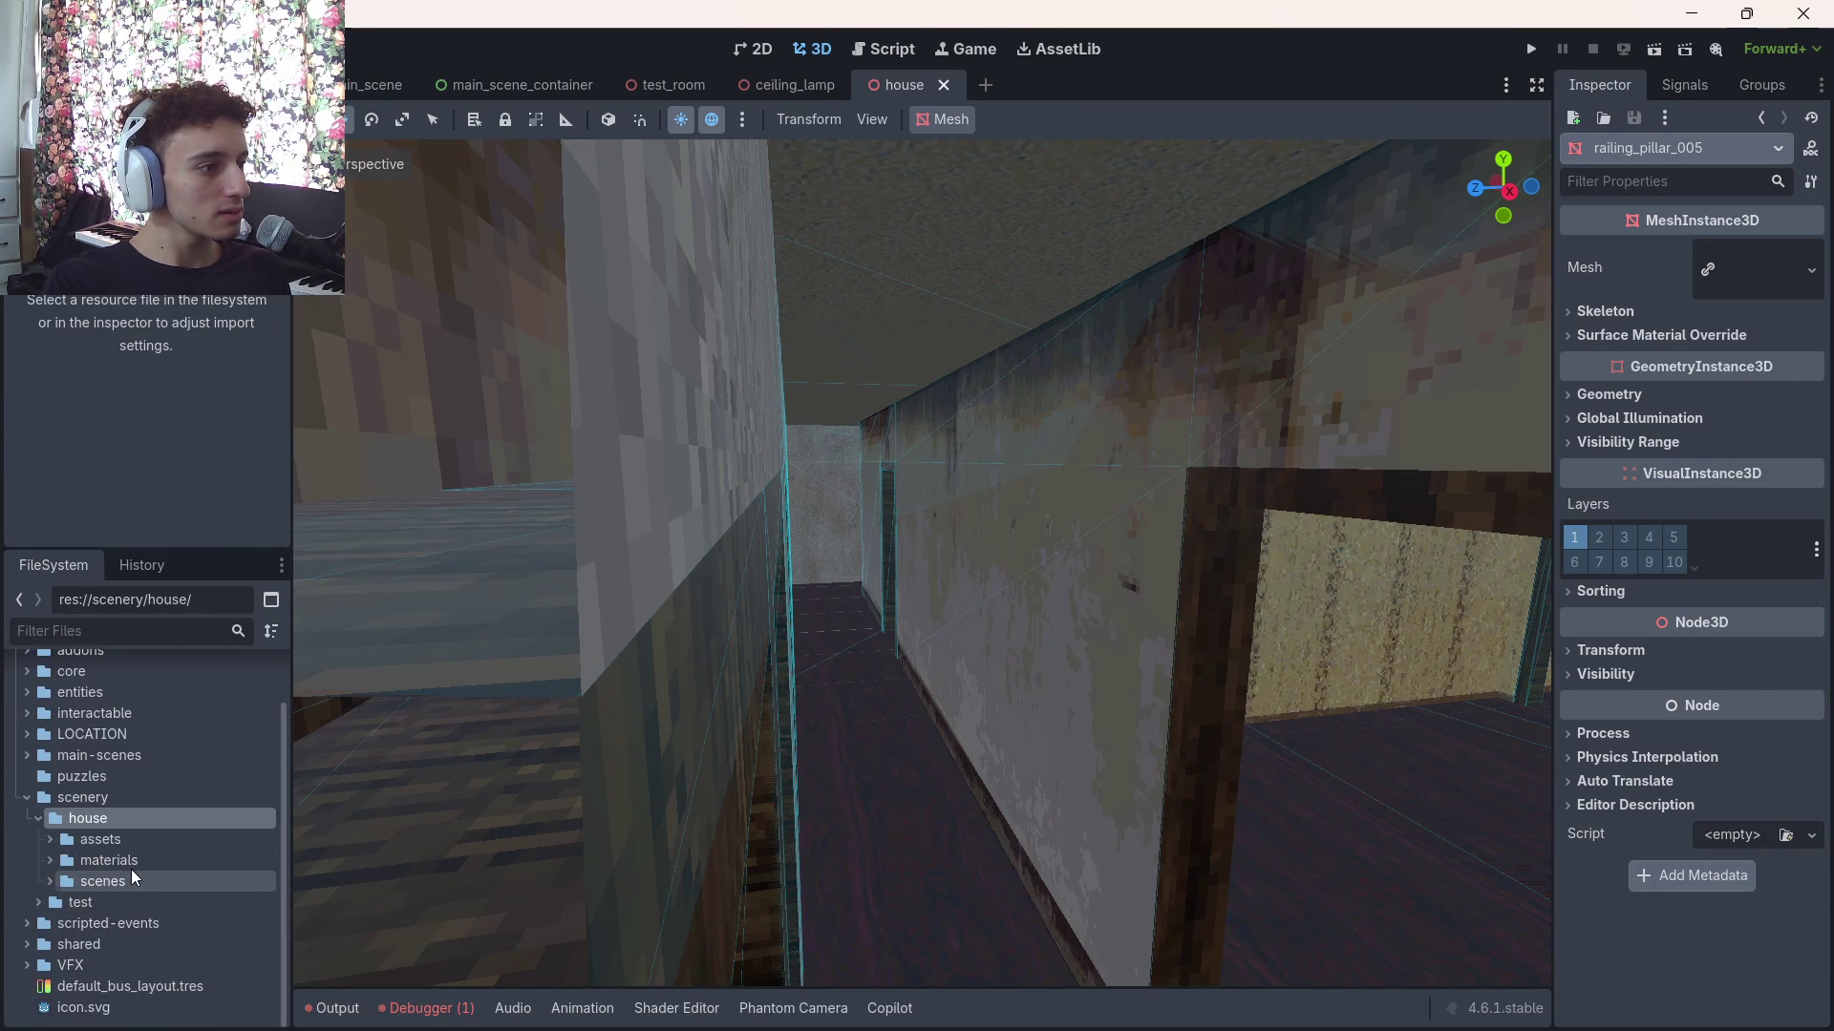
{"action": "left_click", "coordinate": [44, 816]}
{"action": "left_click", "coordinate": [38, 879]}
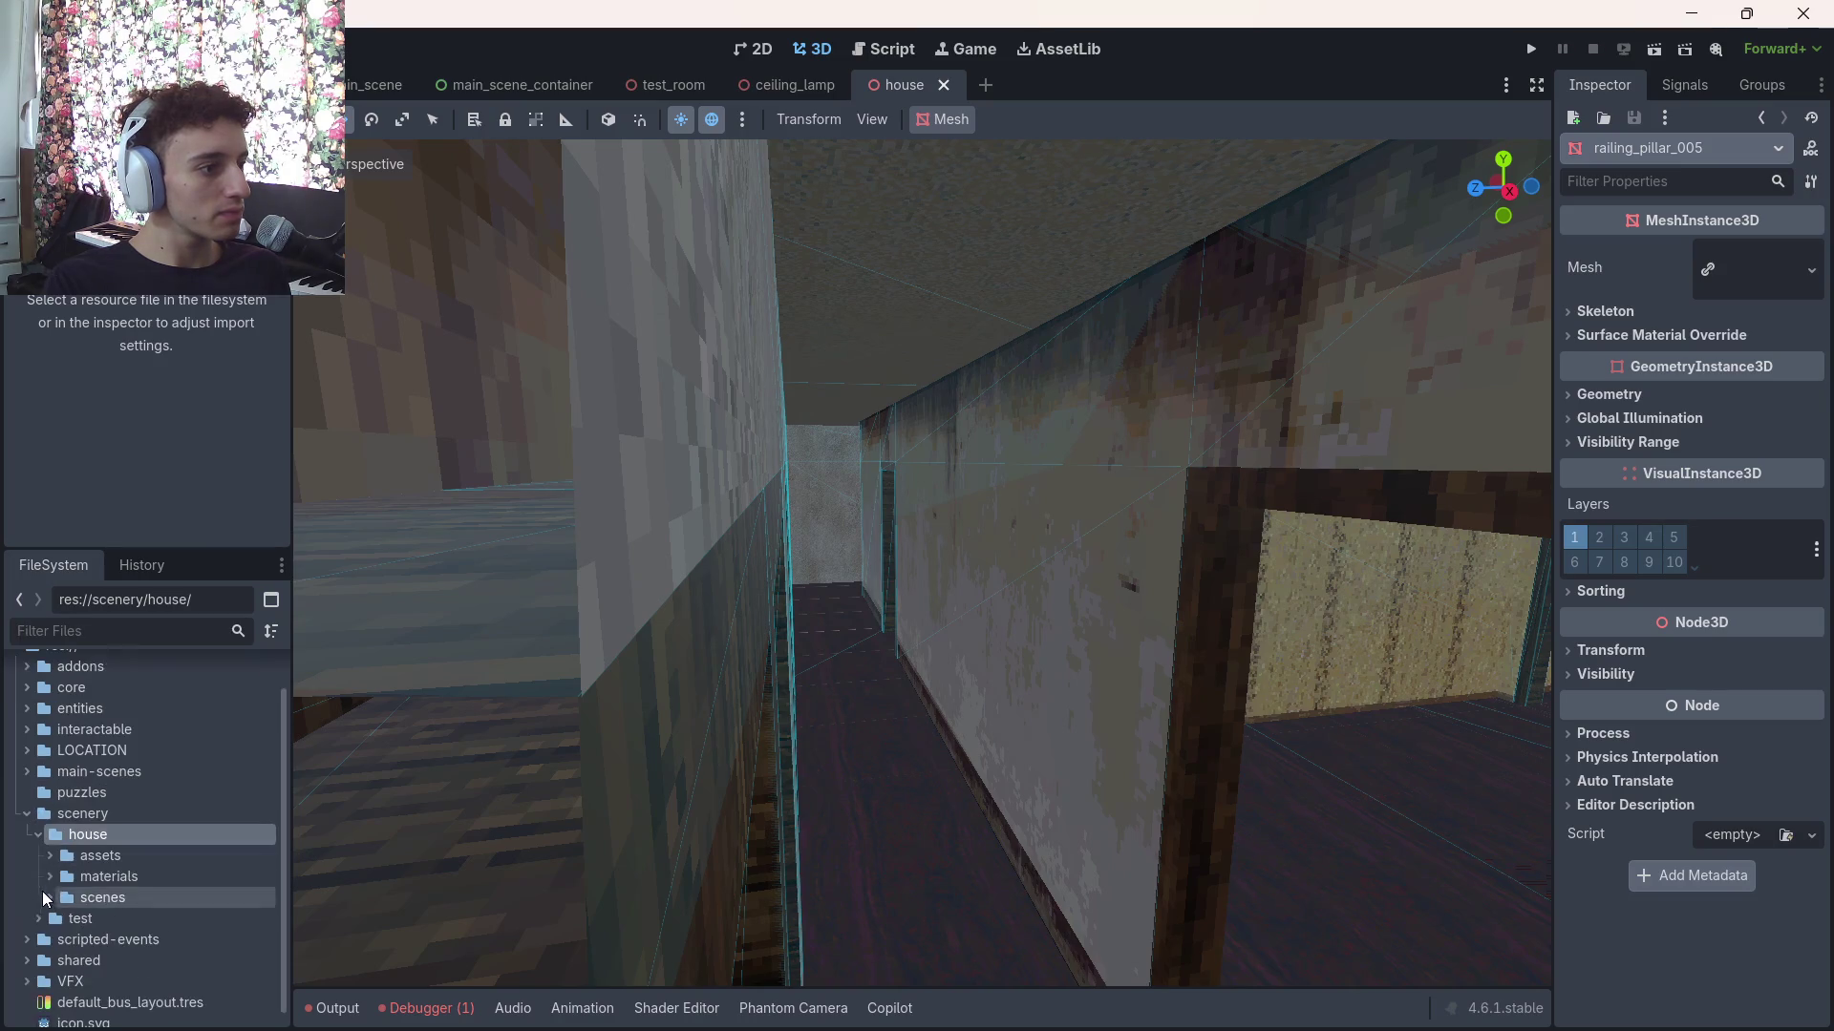
{"action": "left_click", "coordinate": [47, 855]}
{"action": "left_click", "coordinate": [60, 878]}
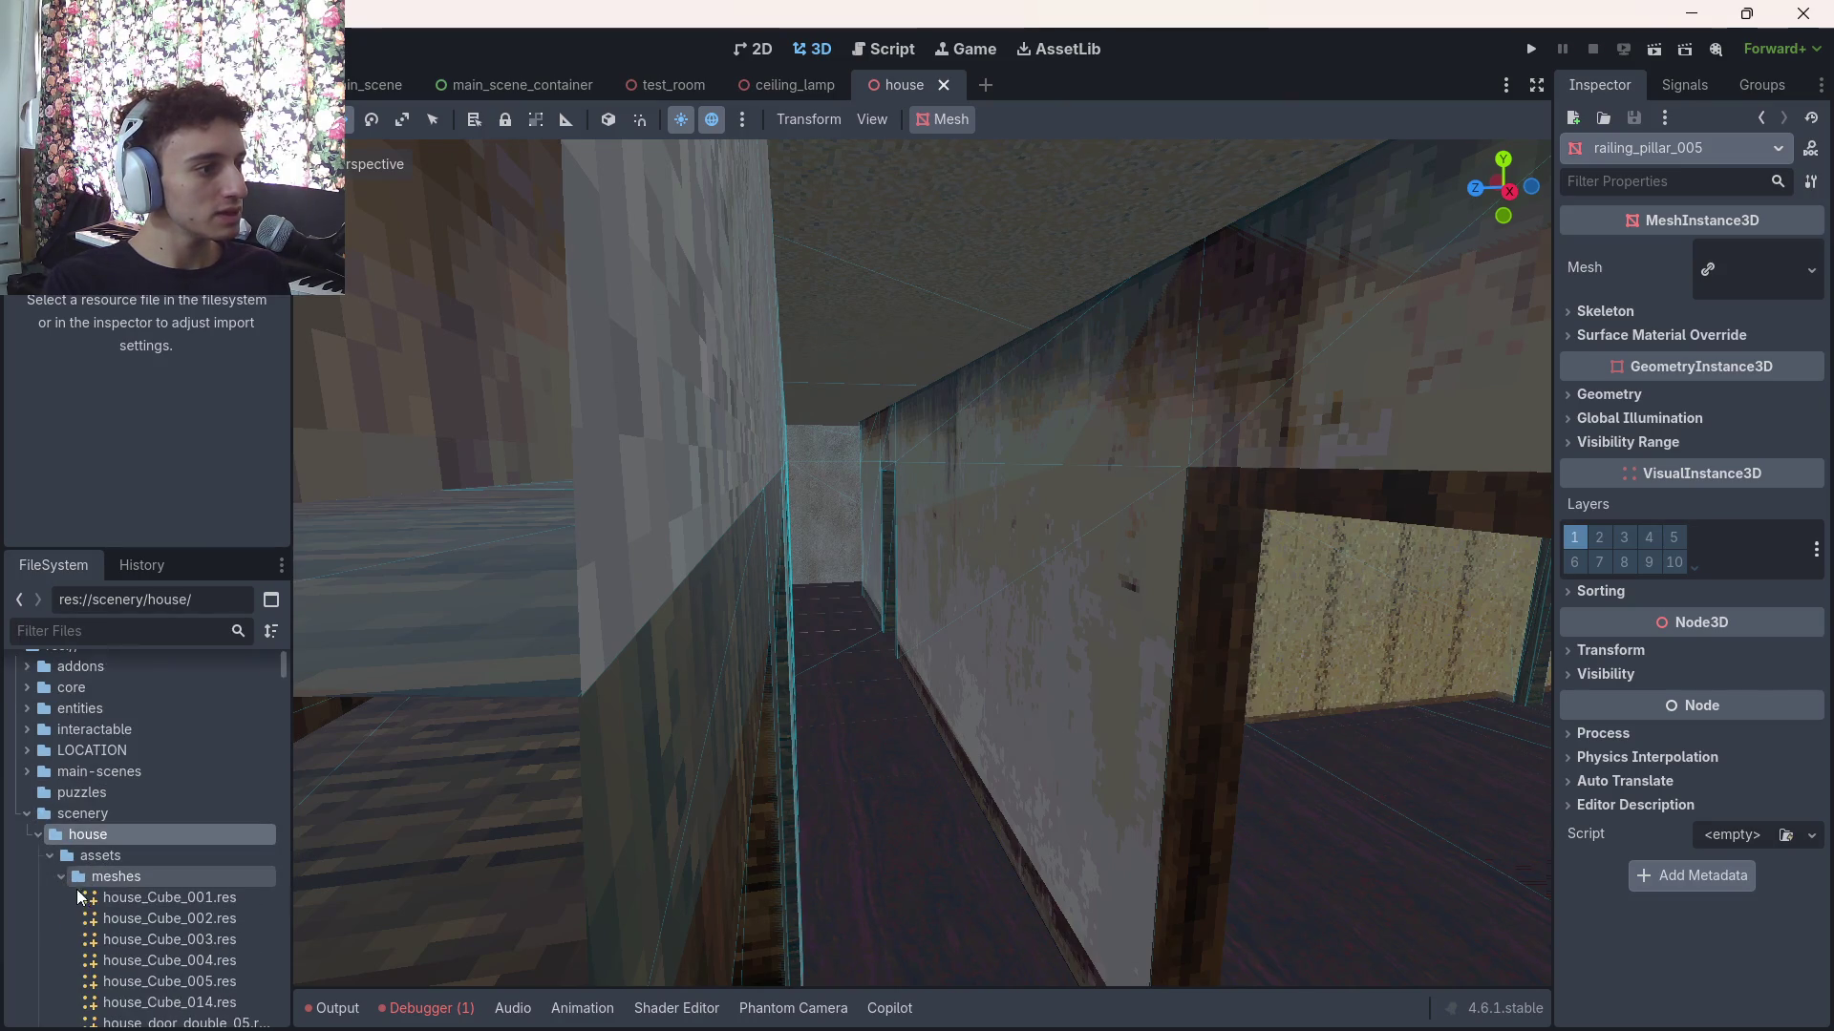
{"action": "scroll", "coordinate": [157, 887], "scroll_direction": "down", "scroll_amount": 5}
{"action": "scroll", "coordinate": [163, 858], "scroll_direction": "up", "scroll_amount": 5}
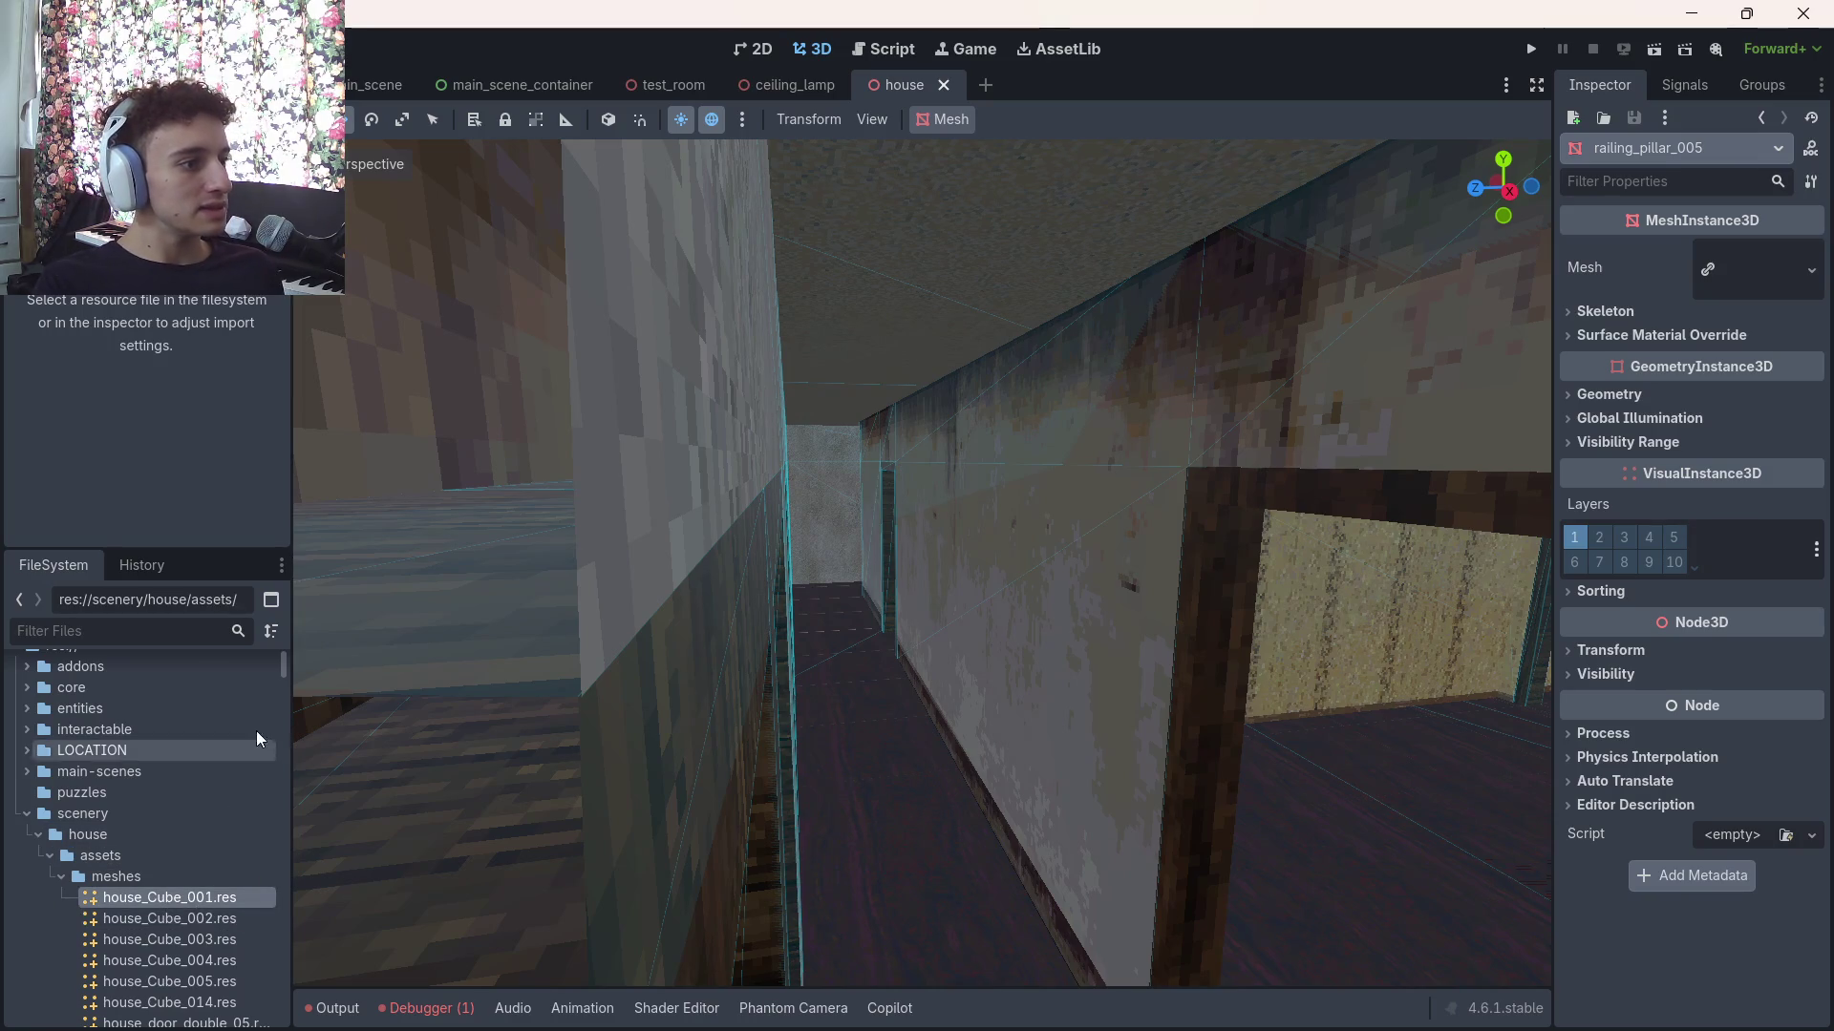
{"action": "left_click_drag", "start_coordinate": [283, 668], "coordinate": [292, 776]}
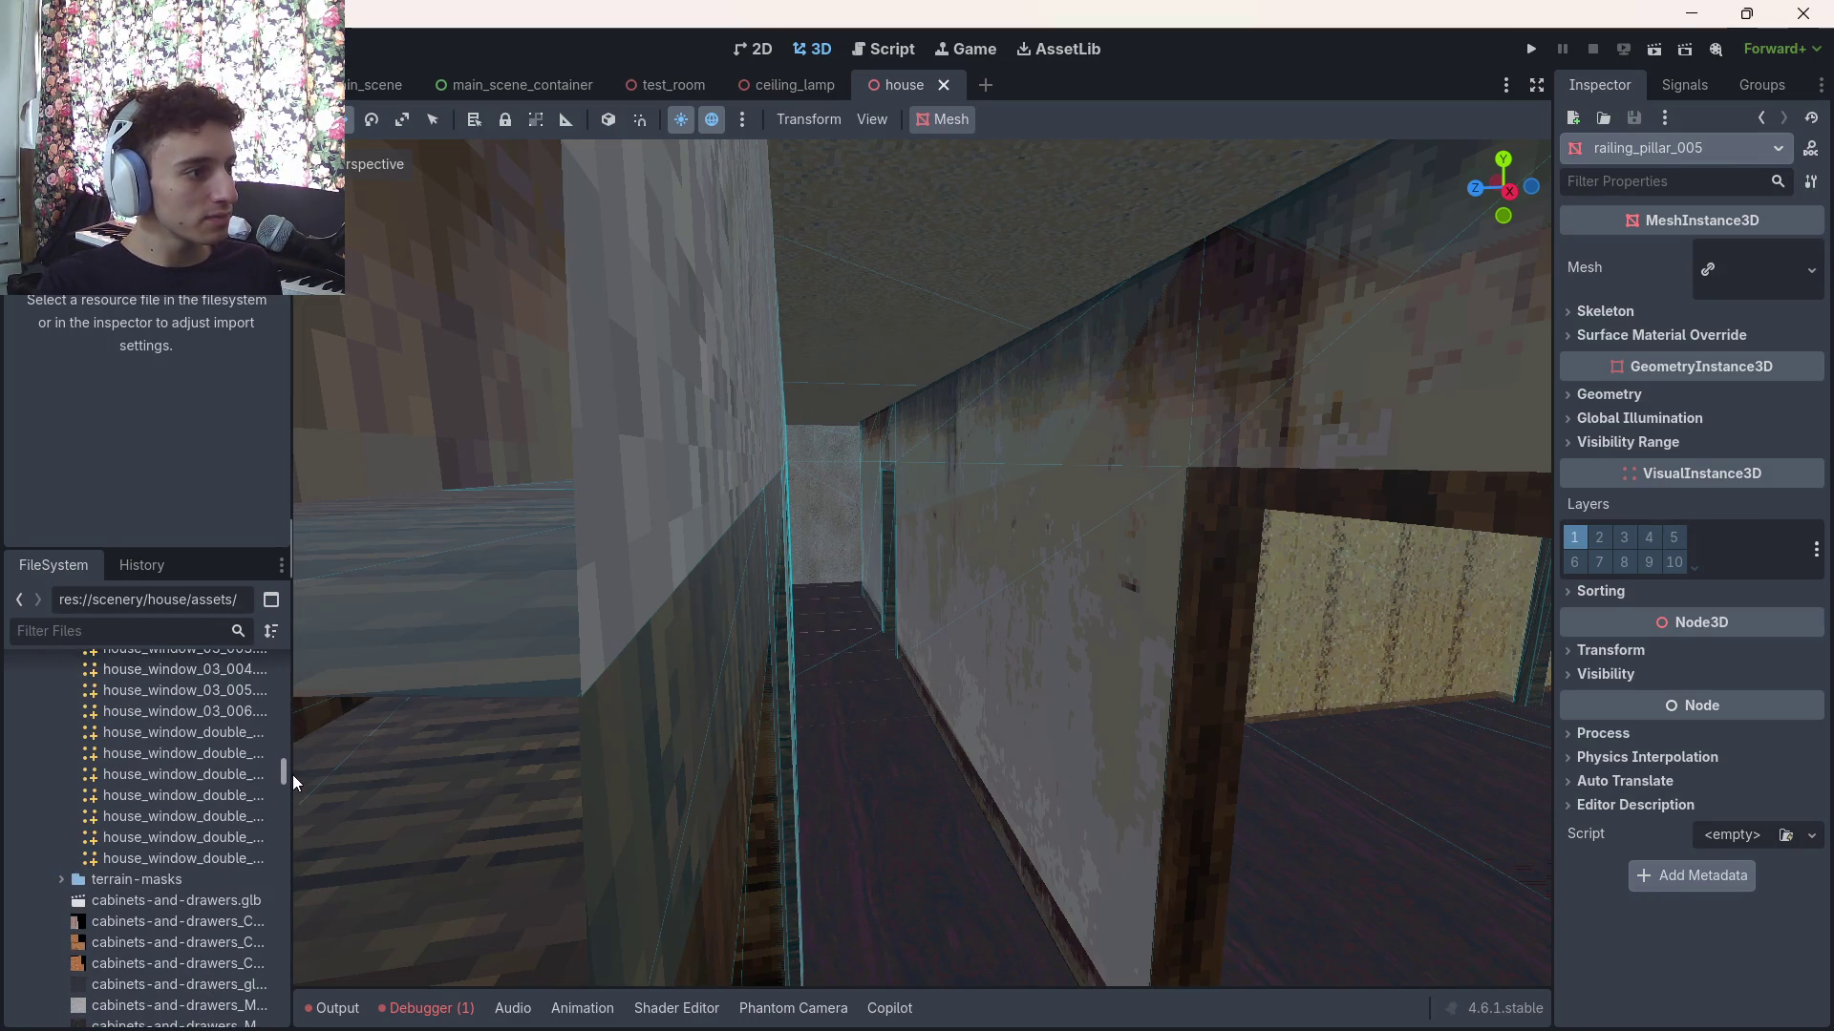
{"action": "left_click", "coordinate": [192, 853], "text": "shift"}
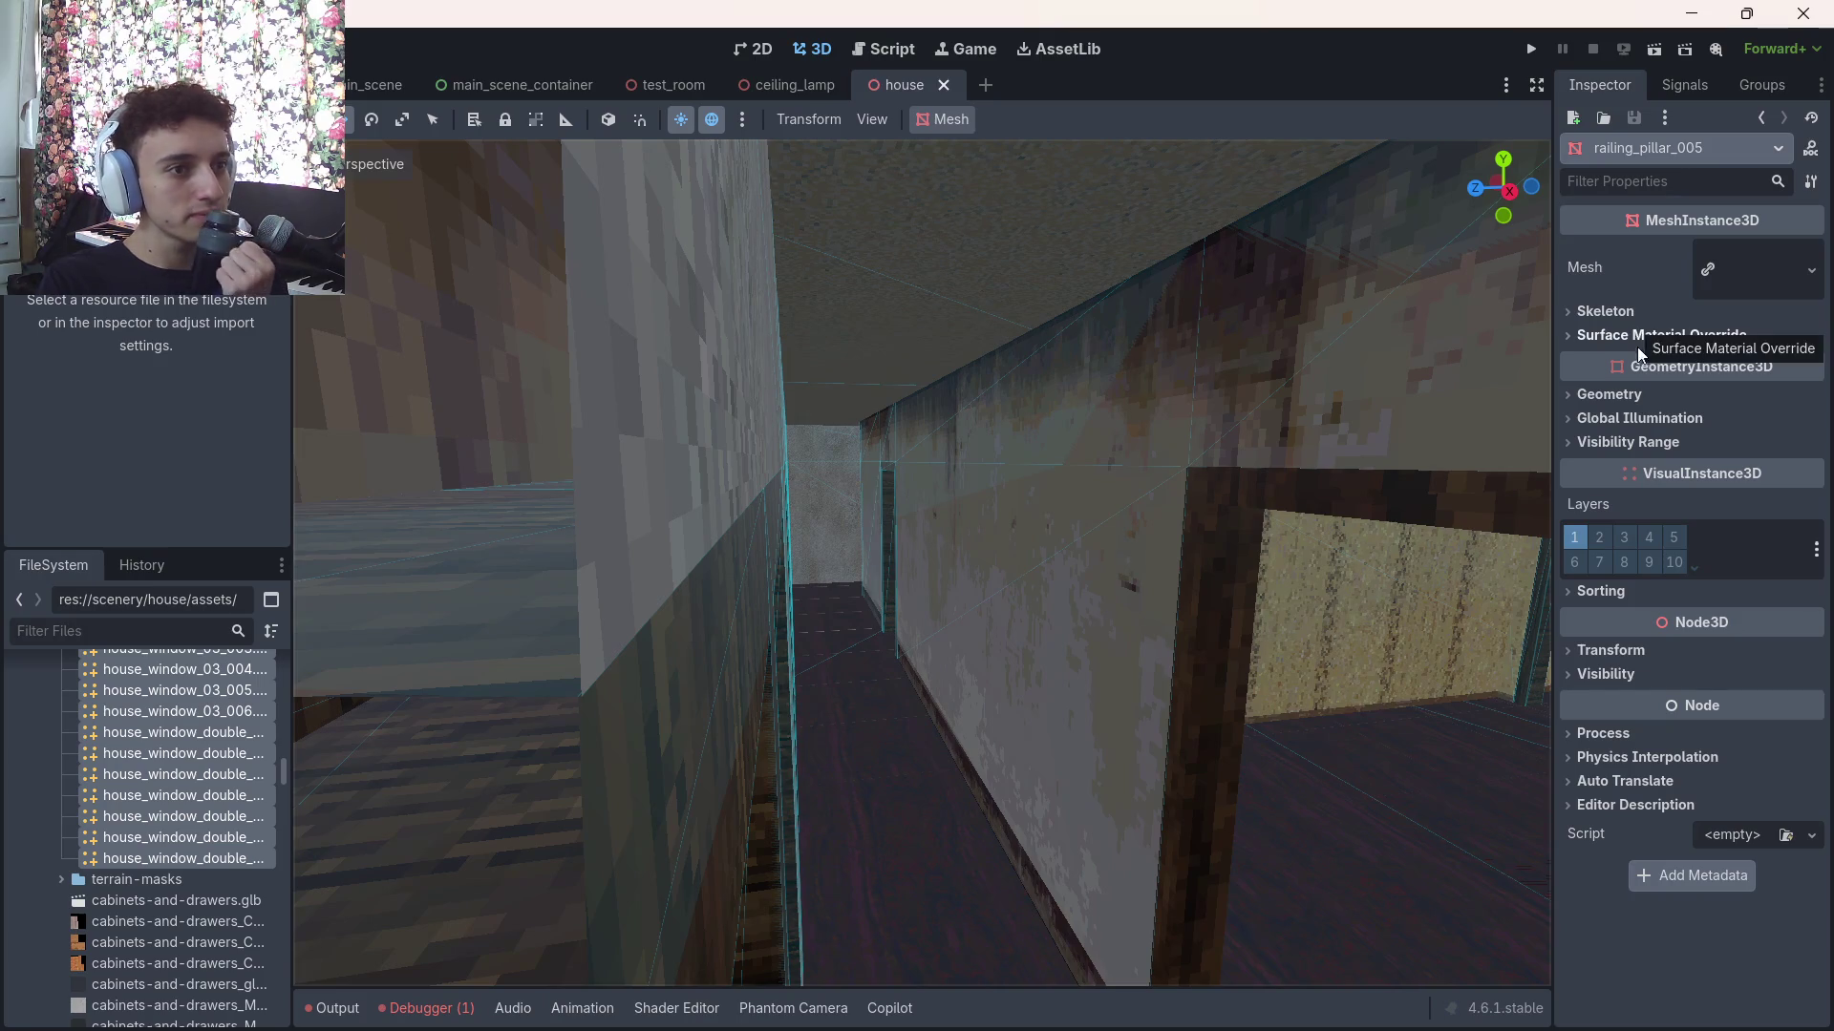
Check the pillar's Global Illumination section, keeping its GI mode at Static
{"action": "left_click", "coordinate": [1631, 420]}
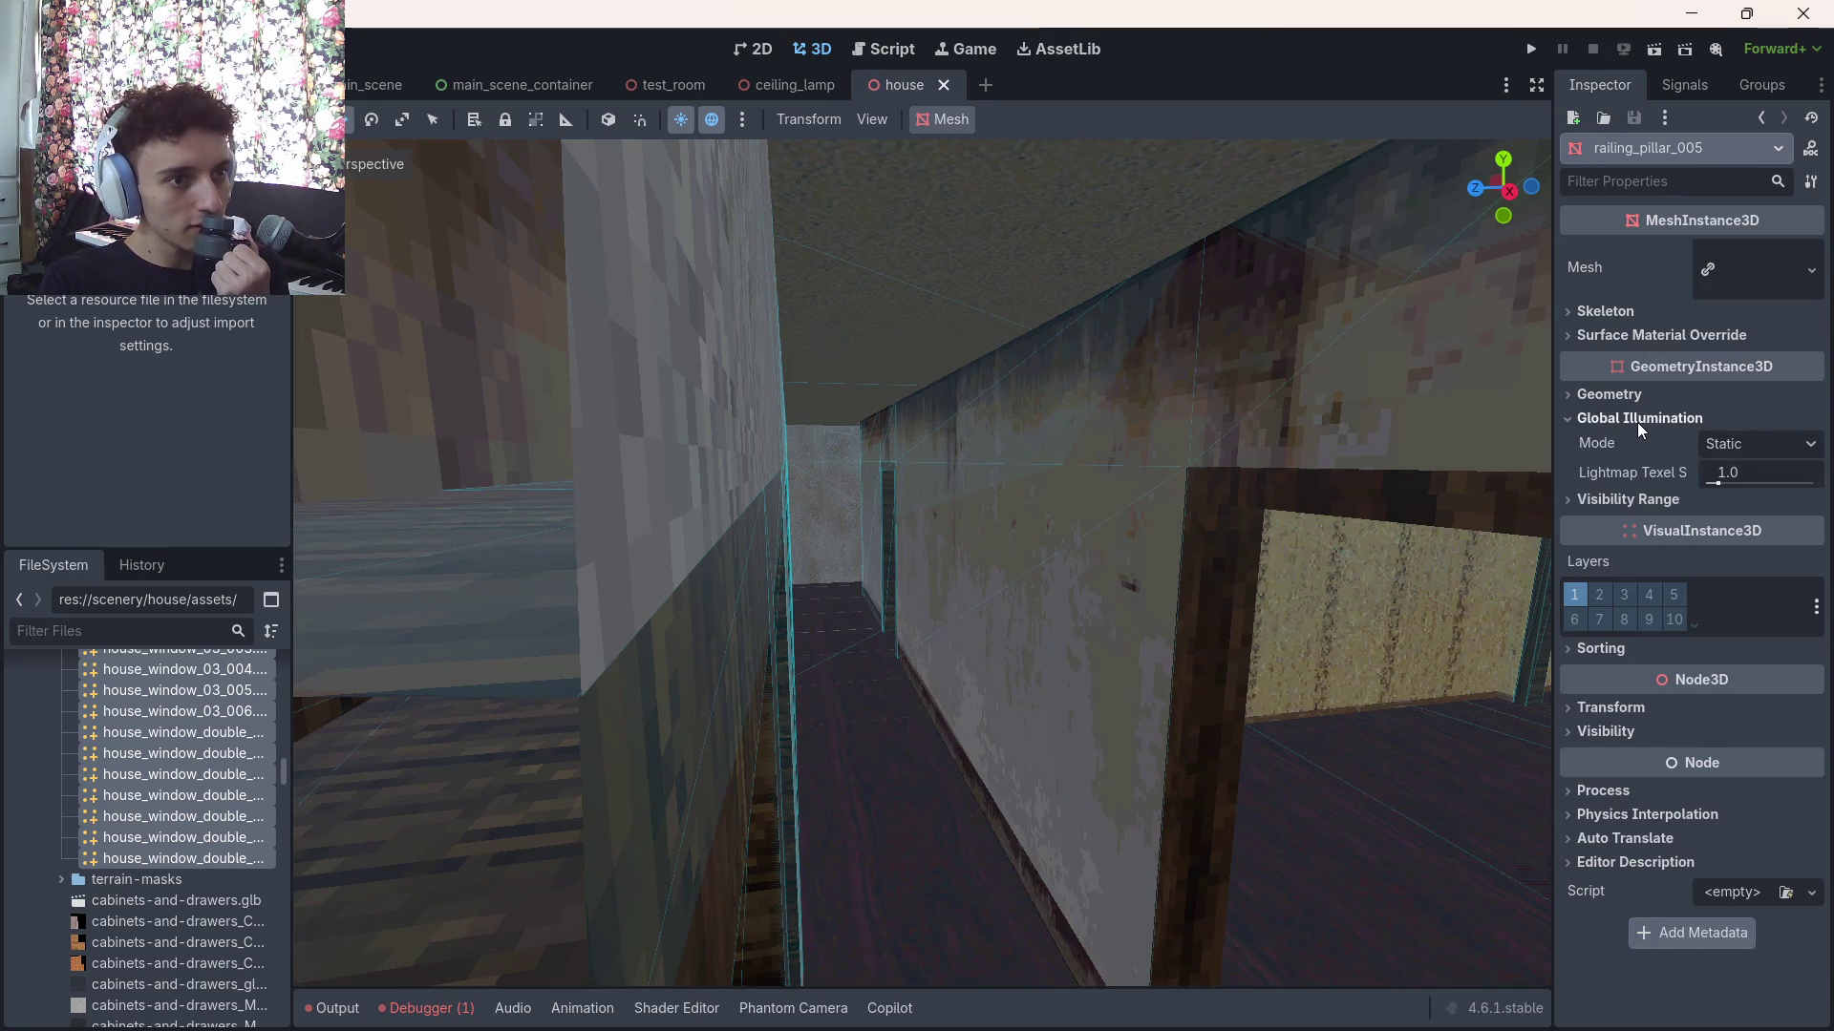
{"action": "left_click", "coordinate": [1635, 394]}
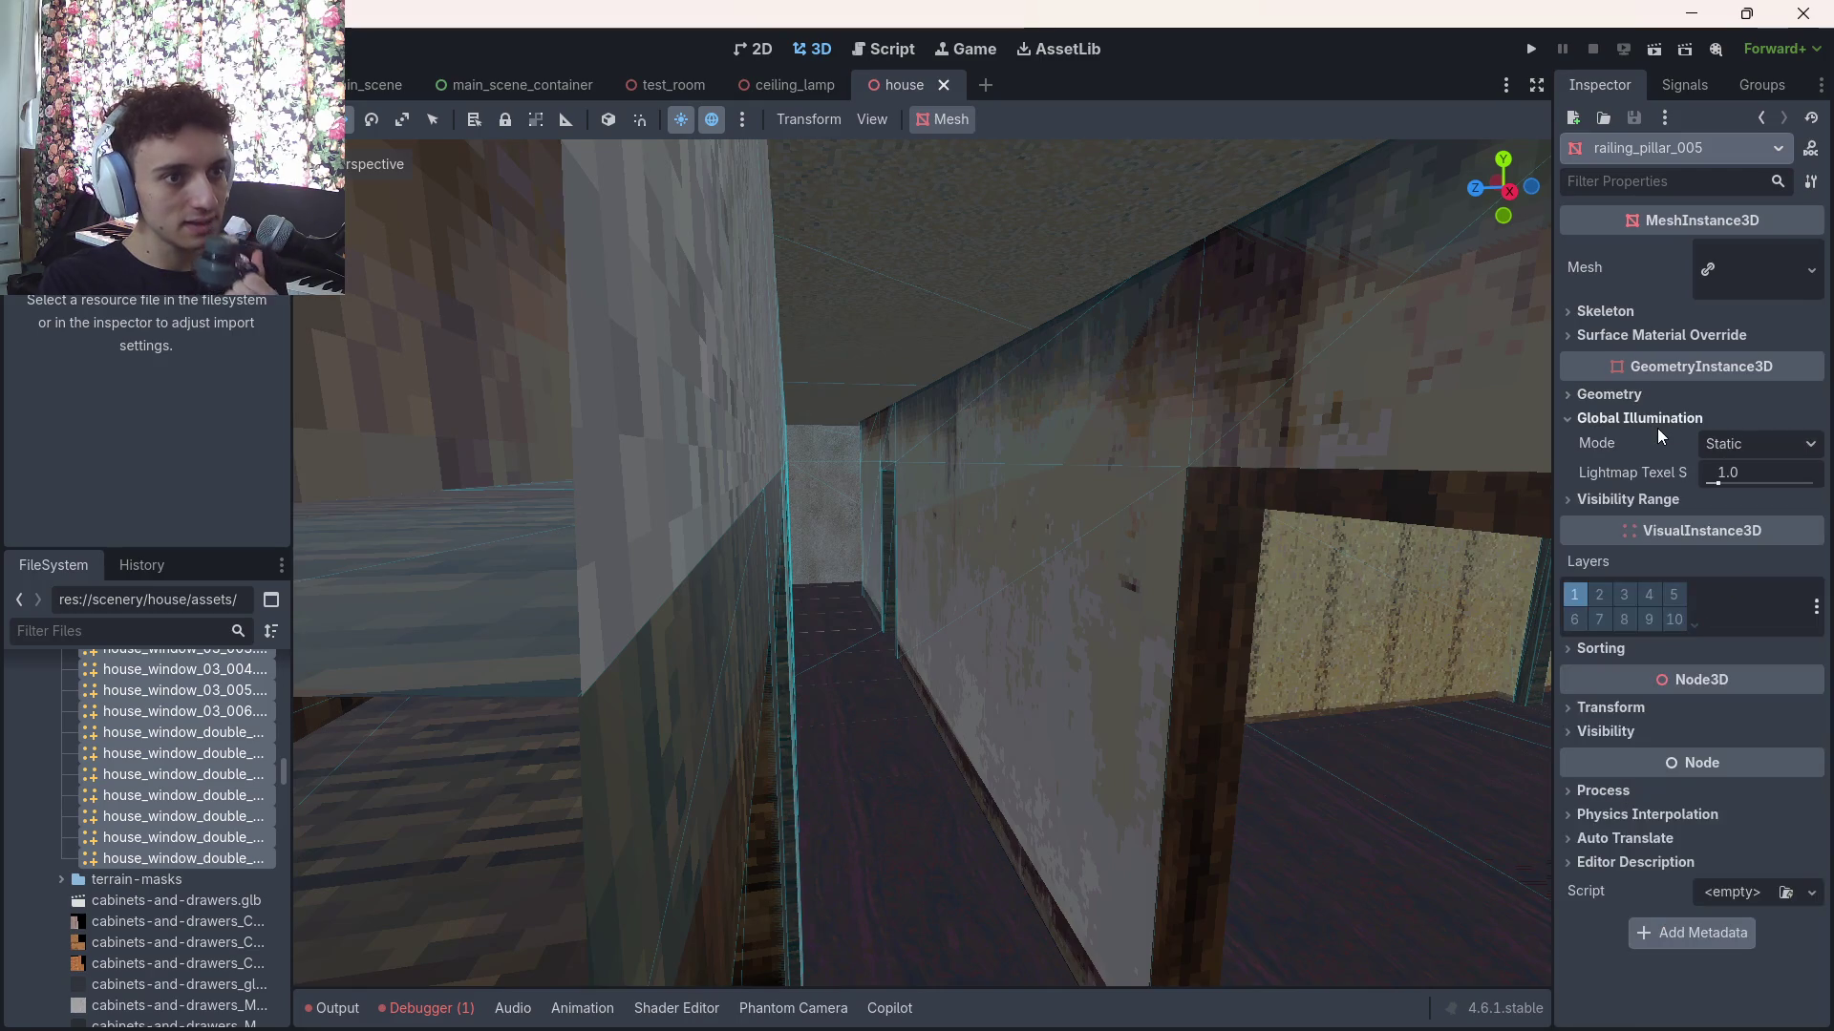
{"action": "left_click", "coordinate": [1619, 502]}
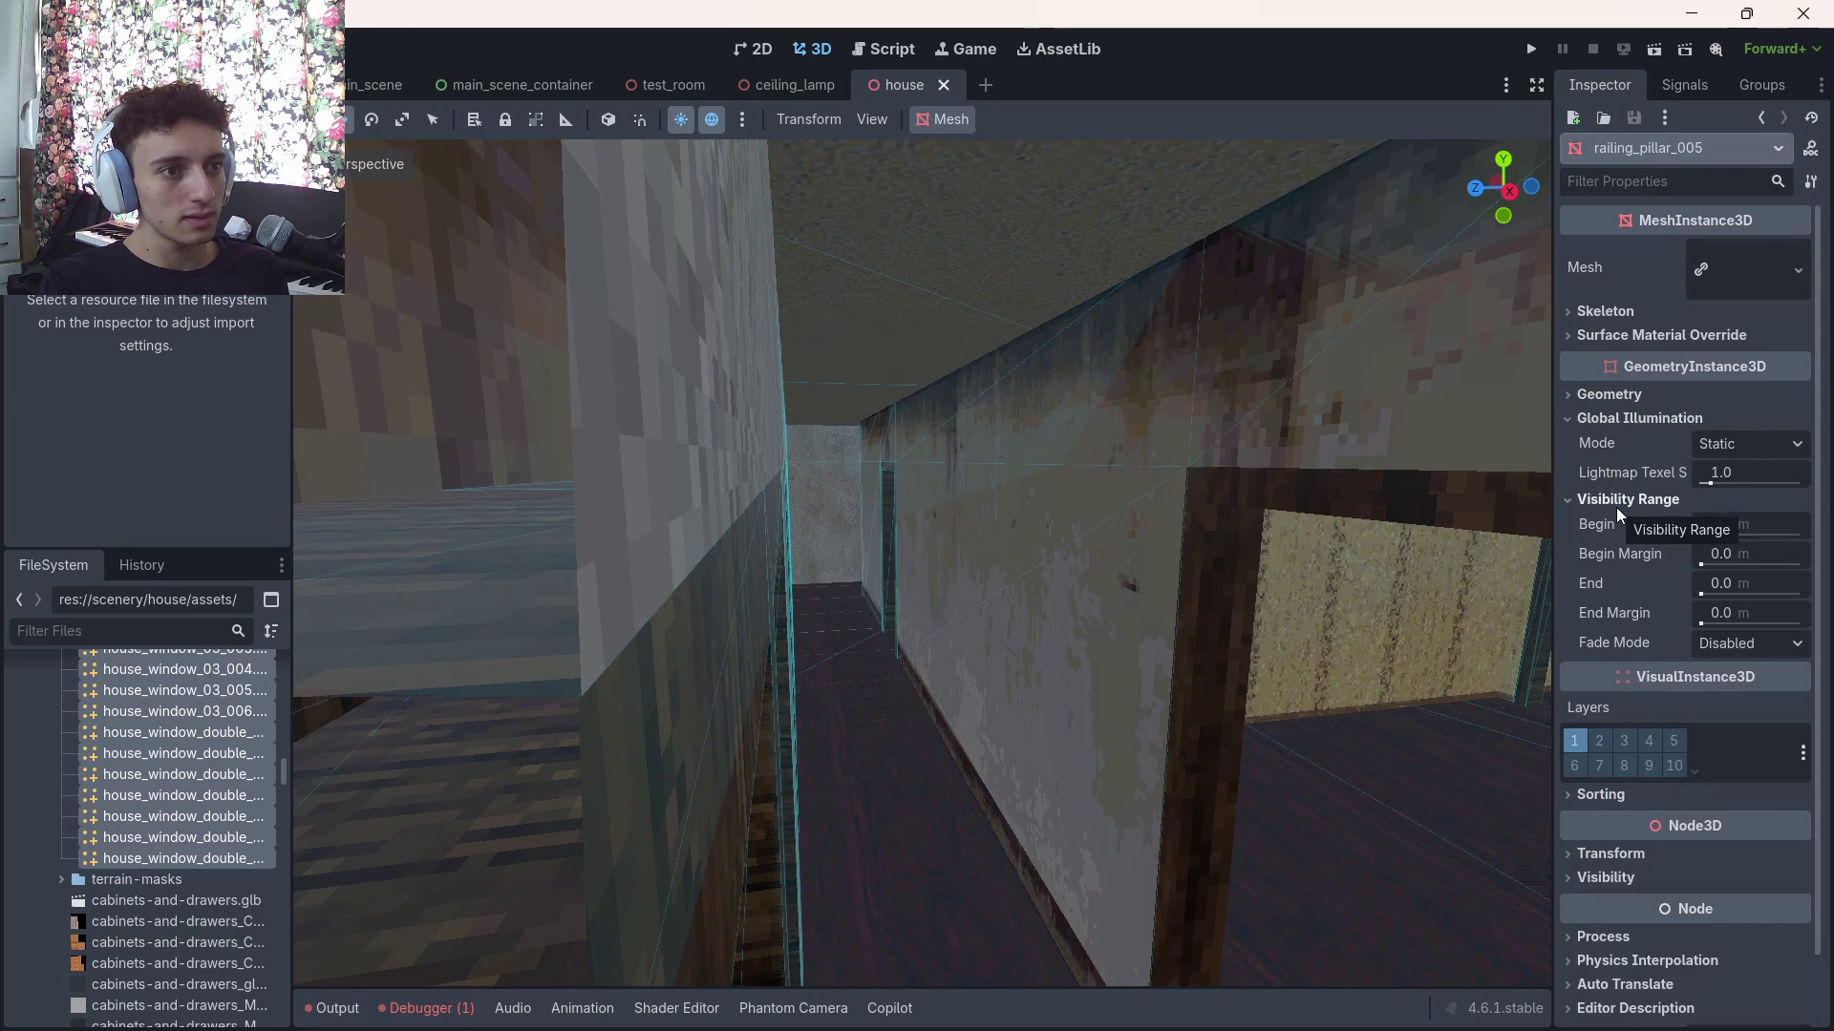
{"action": "left_click", "coordinate": [1616, 507]}
{"action": "left_click", "coordinate": [1757, 443]}
{"action": "left_click", "coordinate": [1757, 445]}
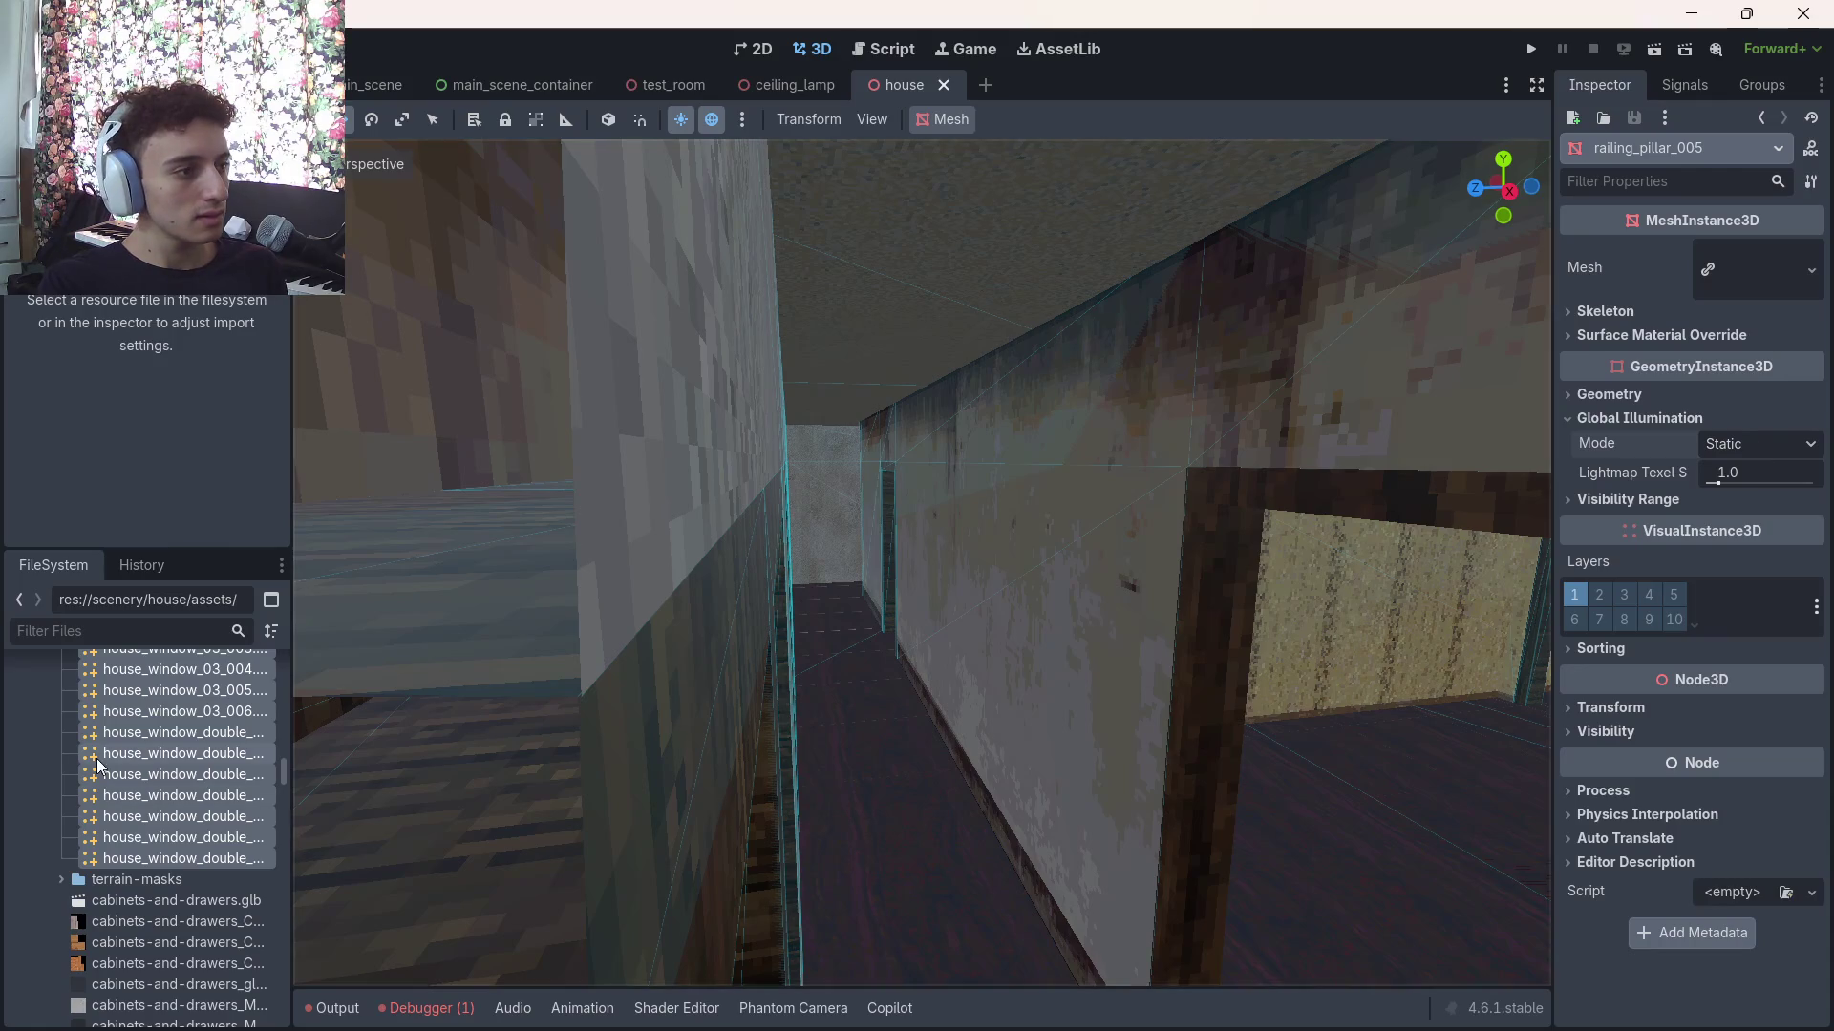
Inspect house window mesh files, viewing the first surface's name and material
{"action": "left_click", "coordinate": [181, 837]}
{"action": "left_click", "coordinate": [186, 821]}
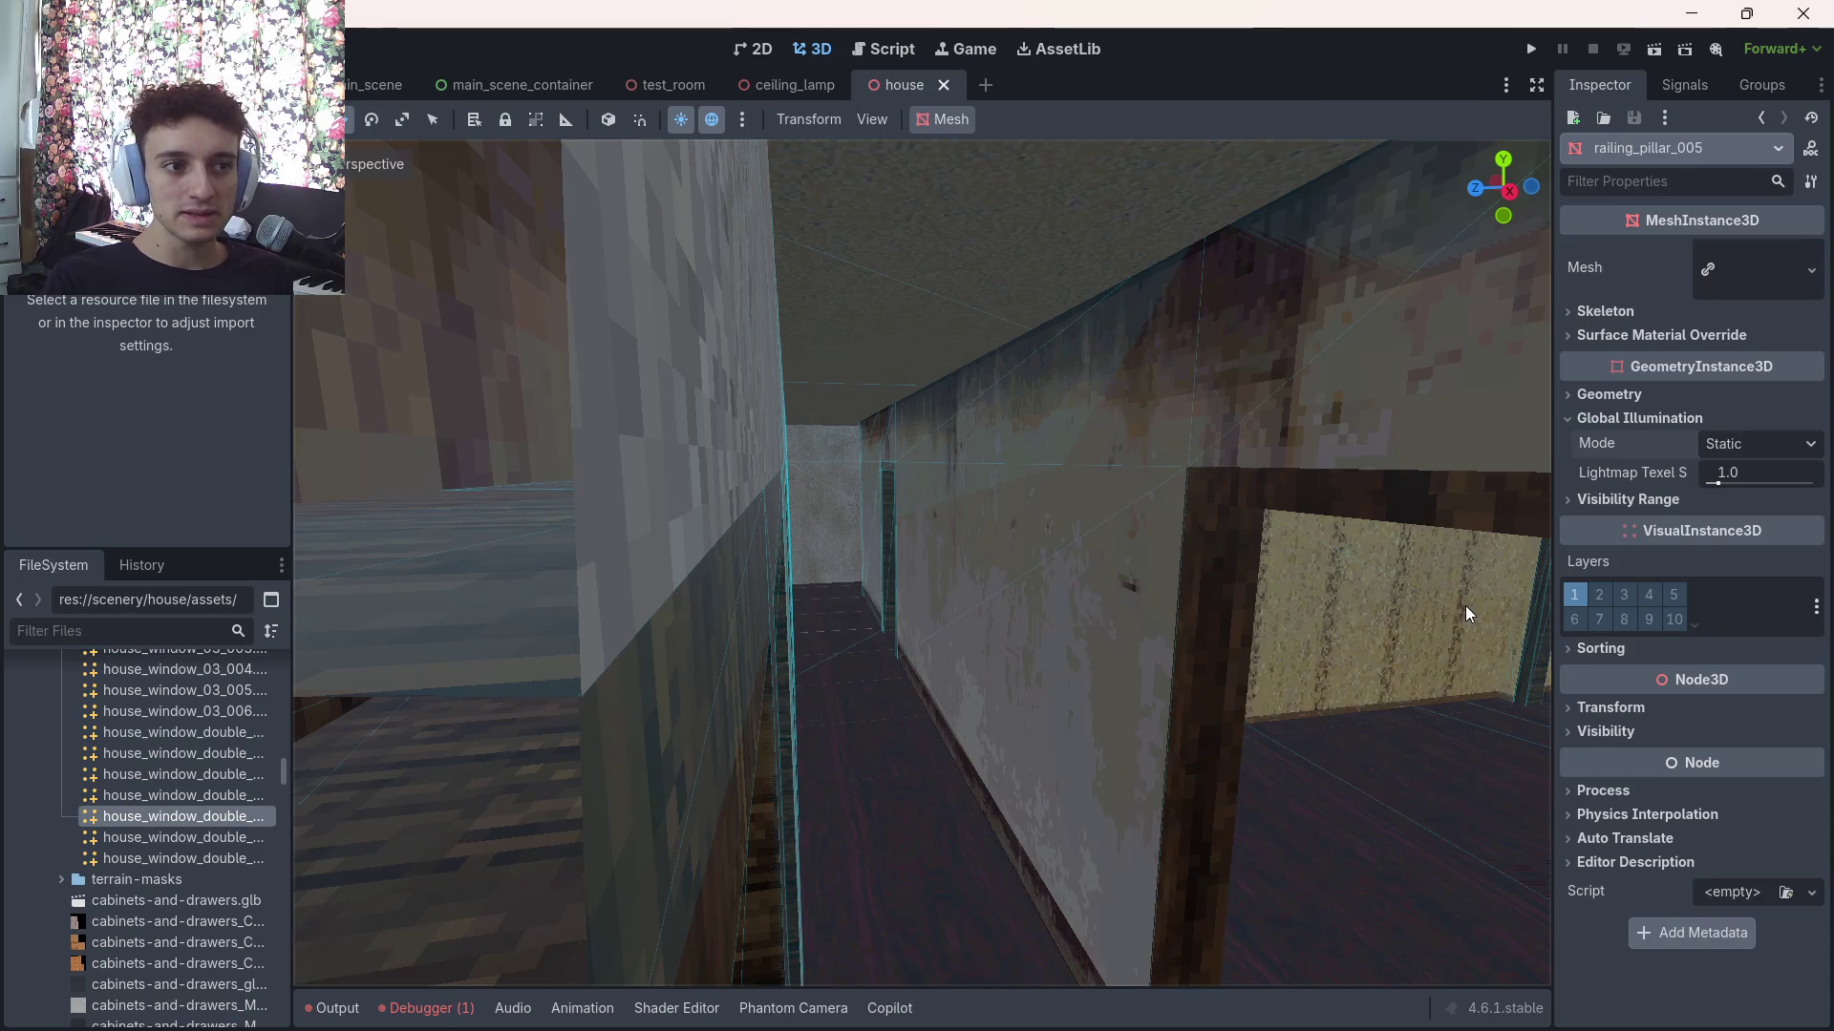
{"action": "left_click", "coordinate": [1748, 271]}
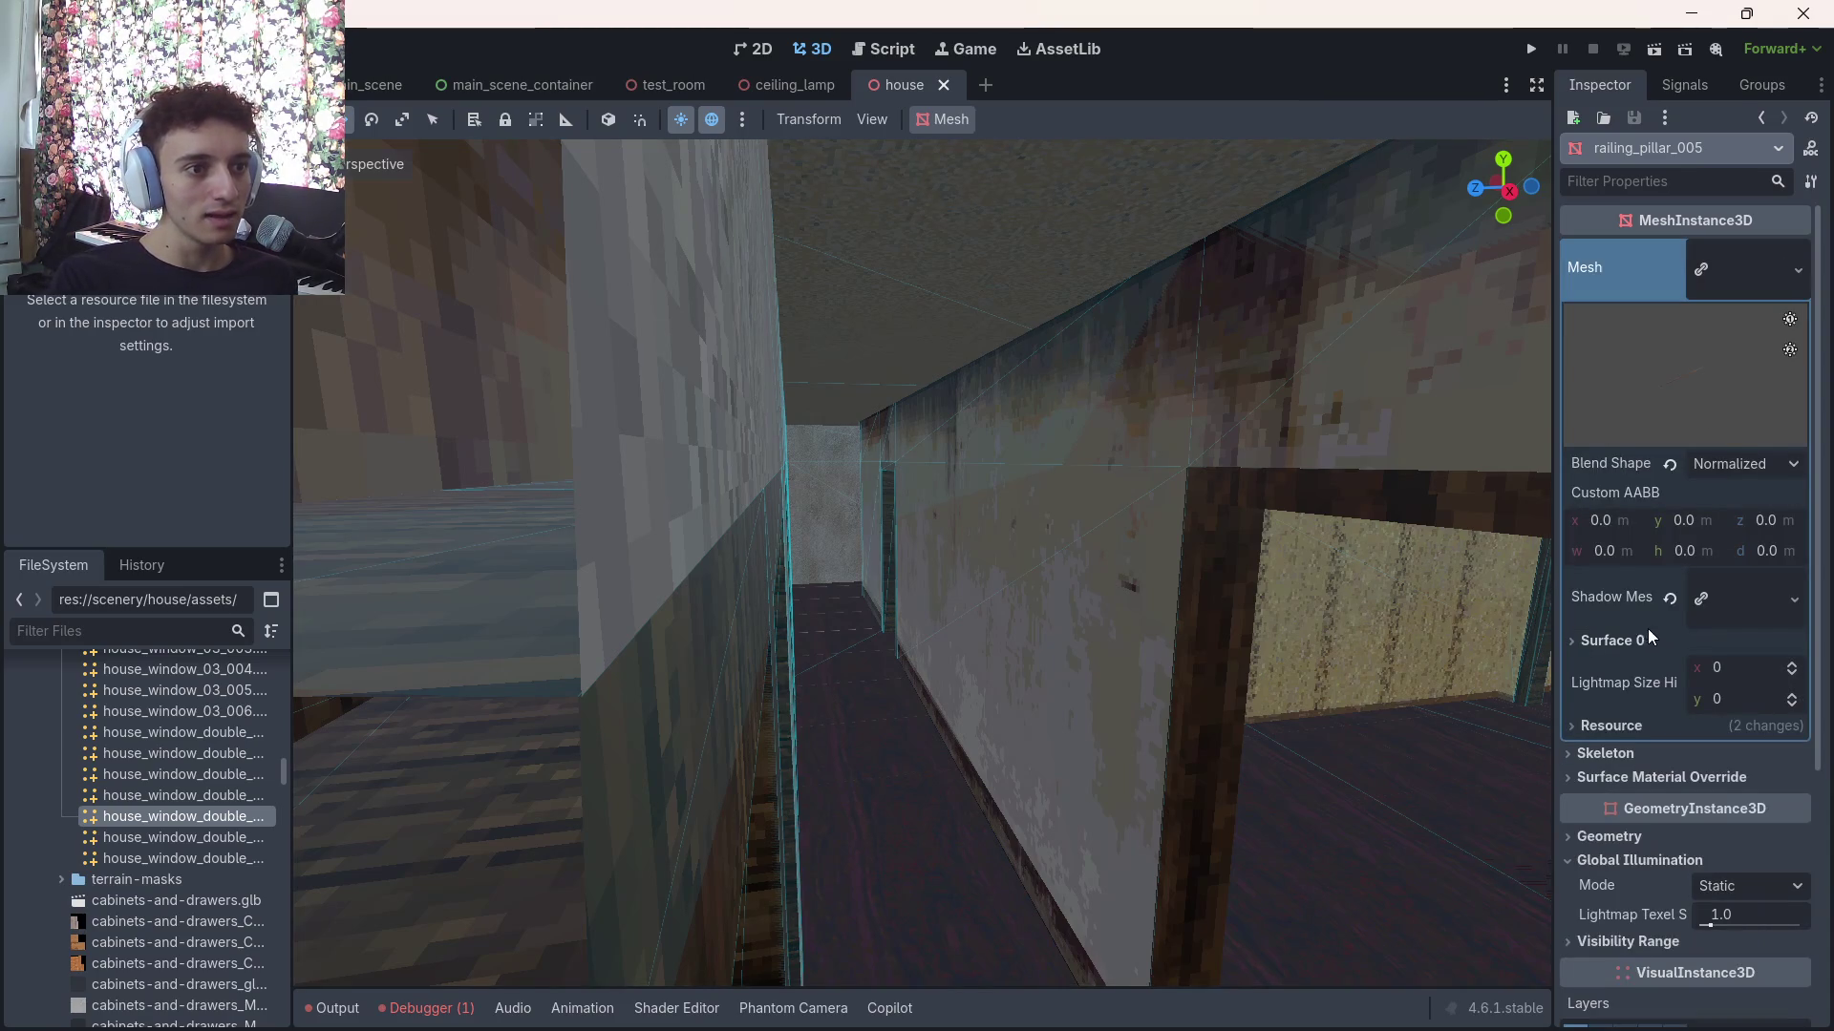
{"action": "left_click", "coordinate": [1612, 725]}
{"action": "left_click", "coordinate": [1612, 725]}
{"action": "left_click", "coordinate": [1605, 640]}
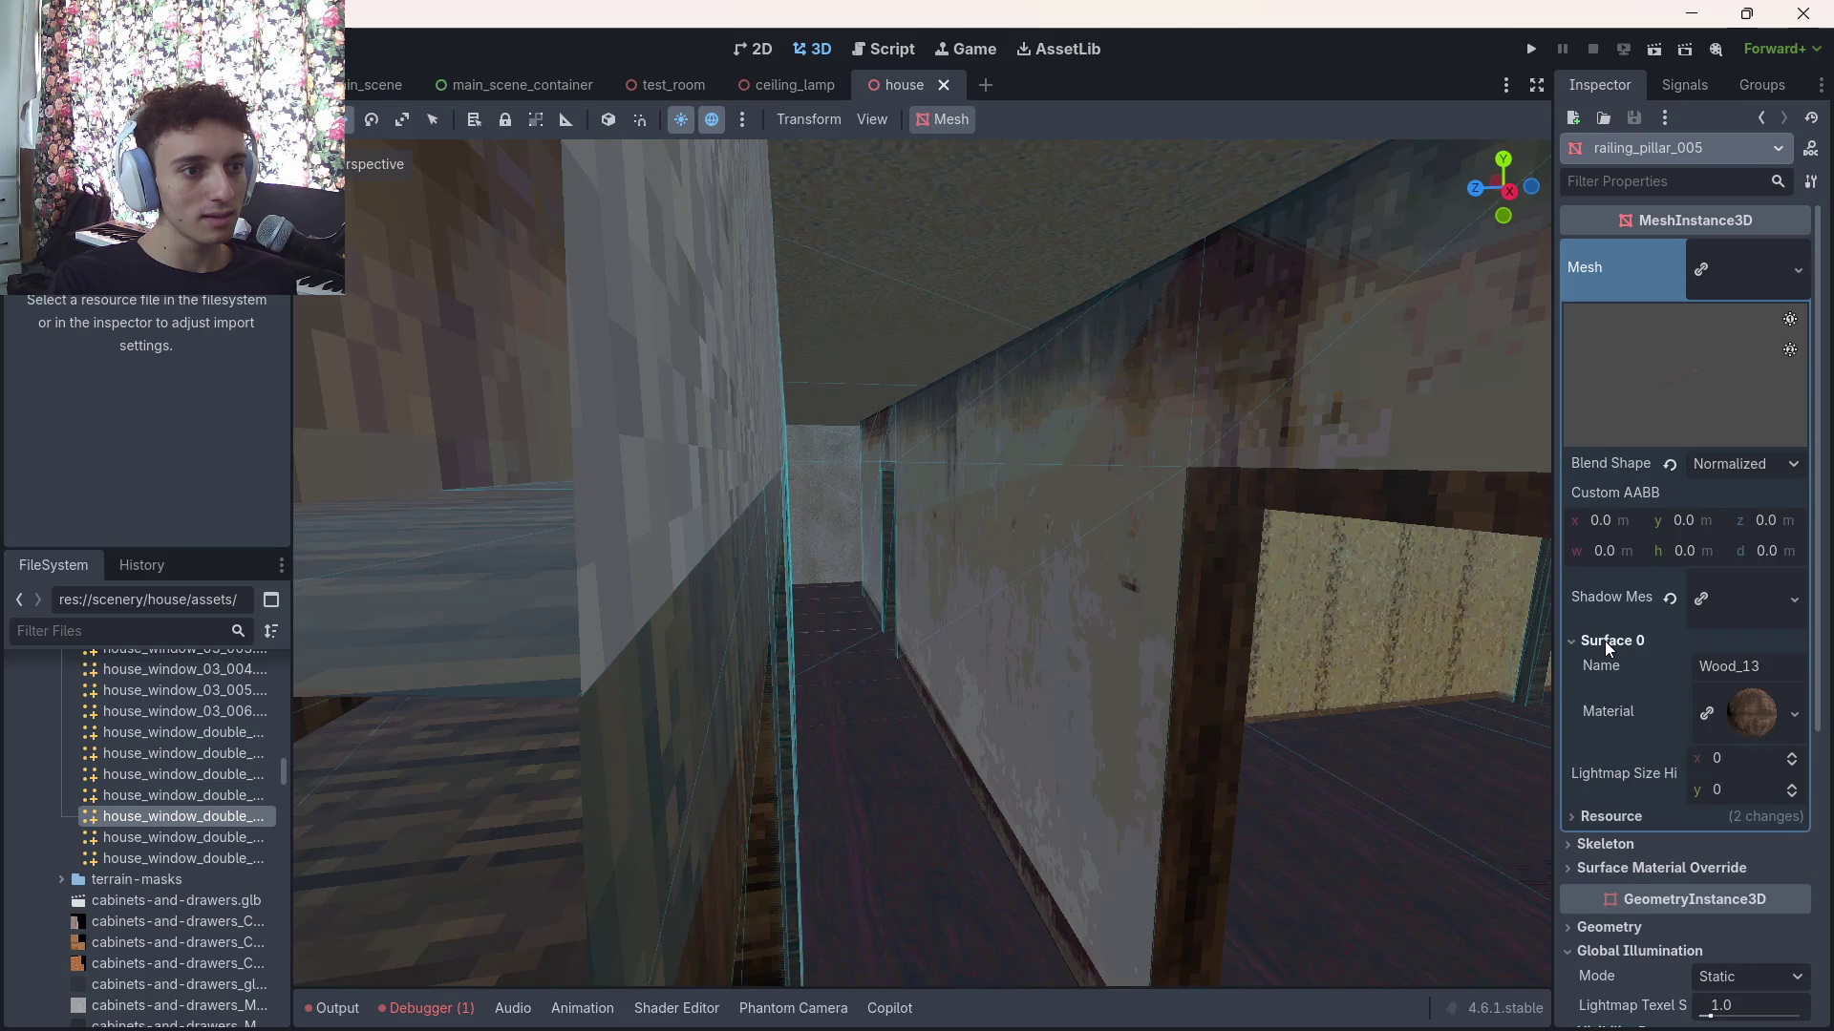
{"action": "left_click", "coordinate": [1605, 640]}
{"action": "left_click", "coordinate": [214, 791]}
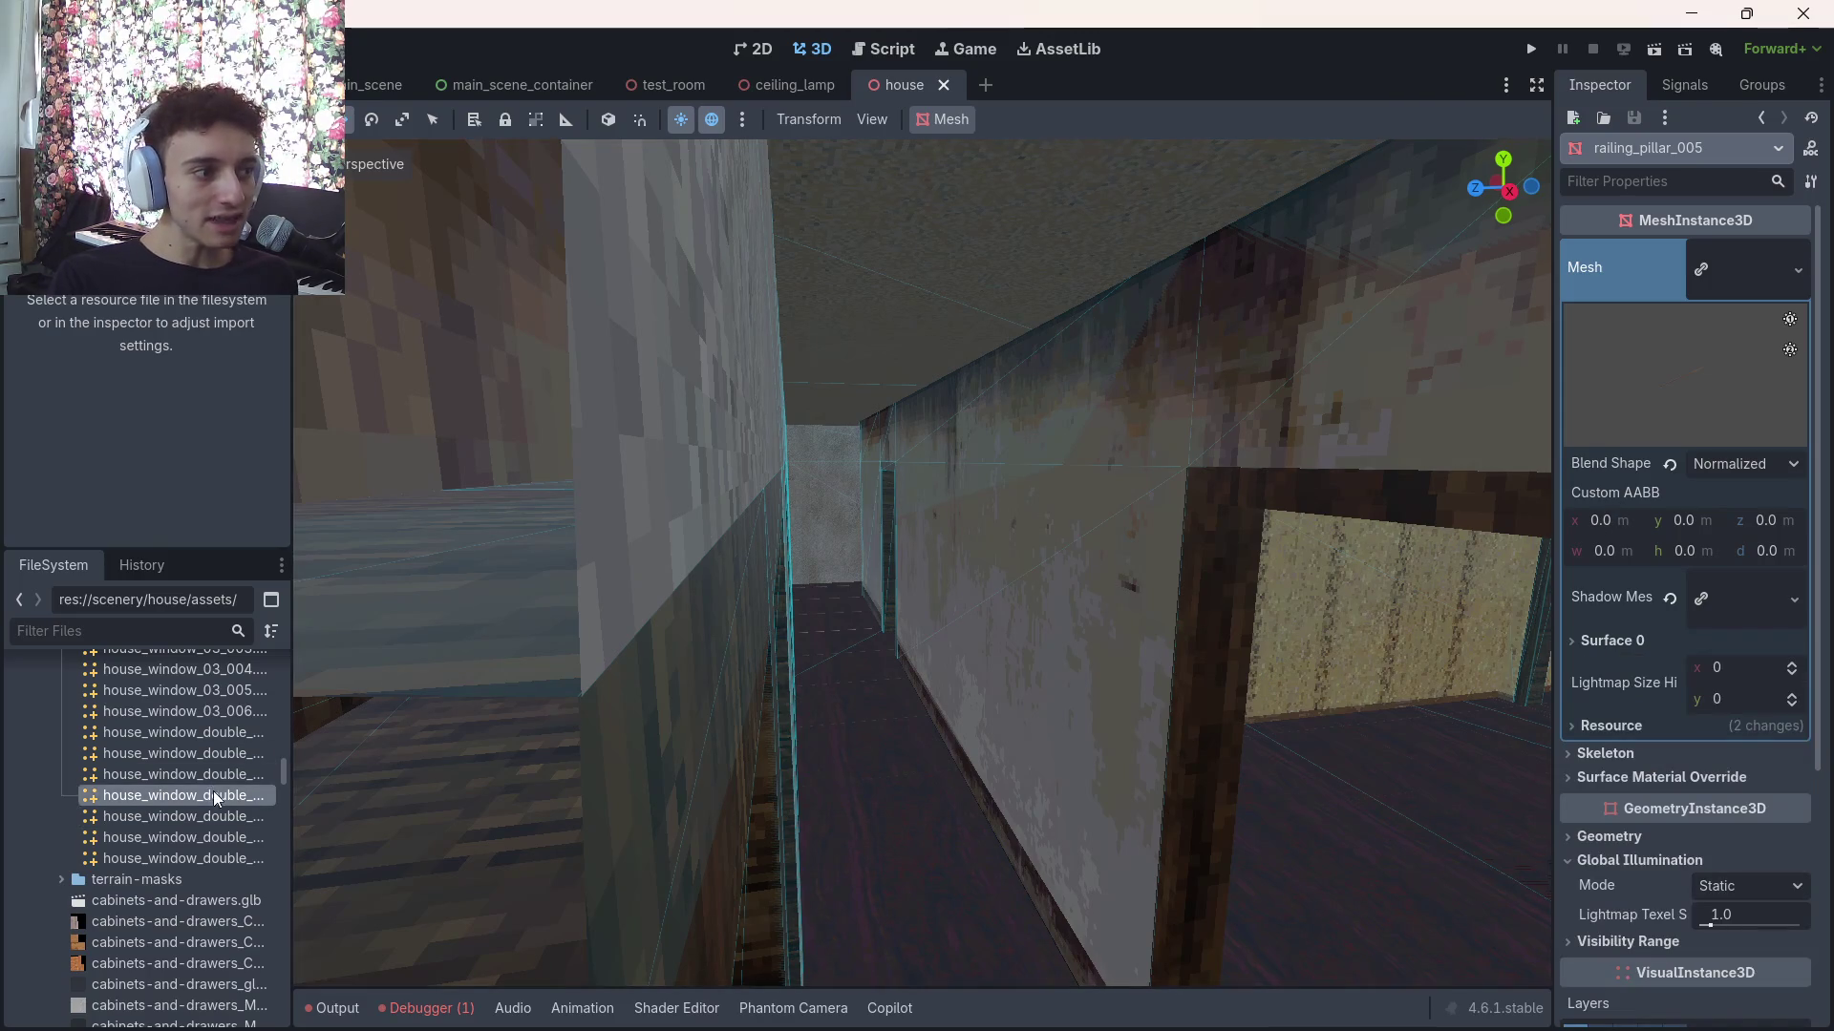
Collapse the house folders and check railing_pillar_008's Global Illumination mode in the Scene dock
{"action": "scroll", "coordinate": [216, 785], "scroll_direction": "up", "scroll_amount": 5}
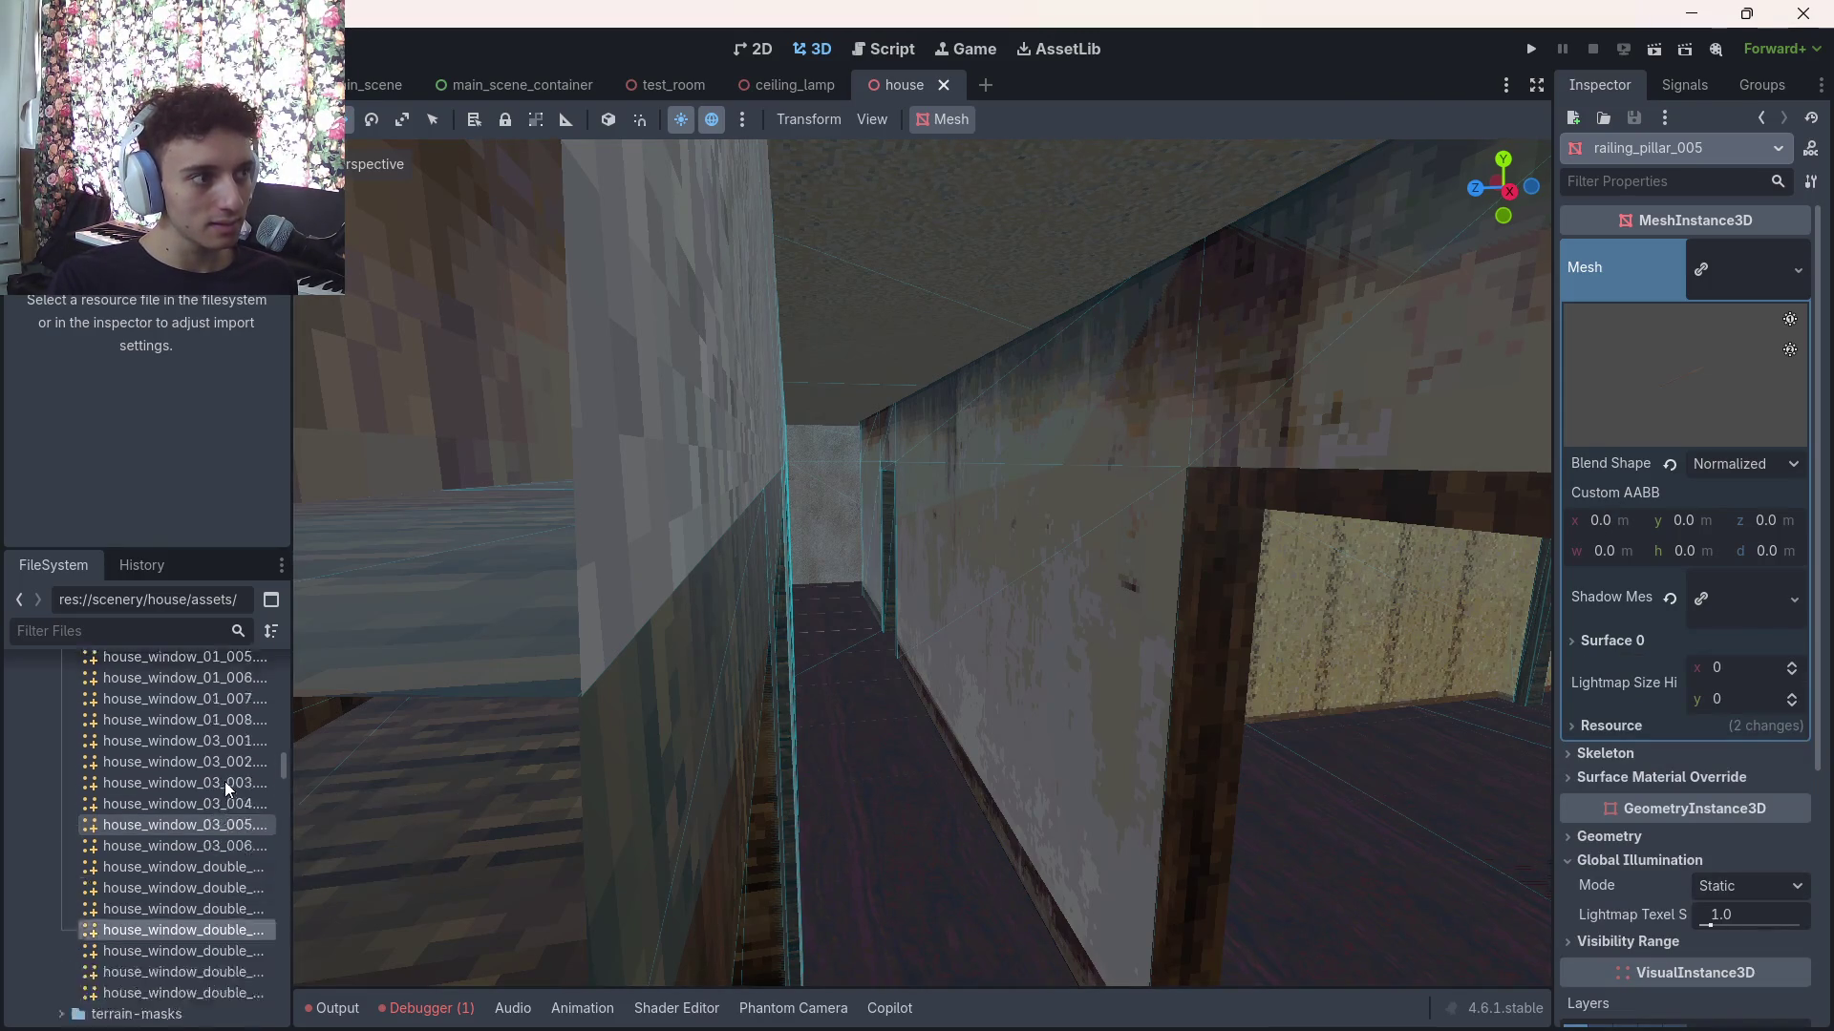
{"action": "scroll", "coordinate": [214, 778], "scroll_direction": "up", "scroll_amount": 15}
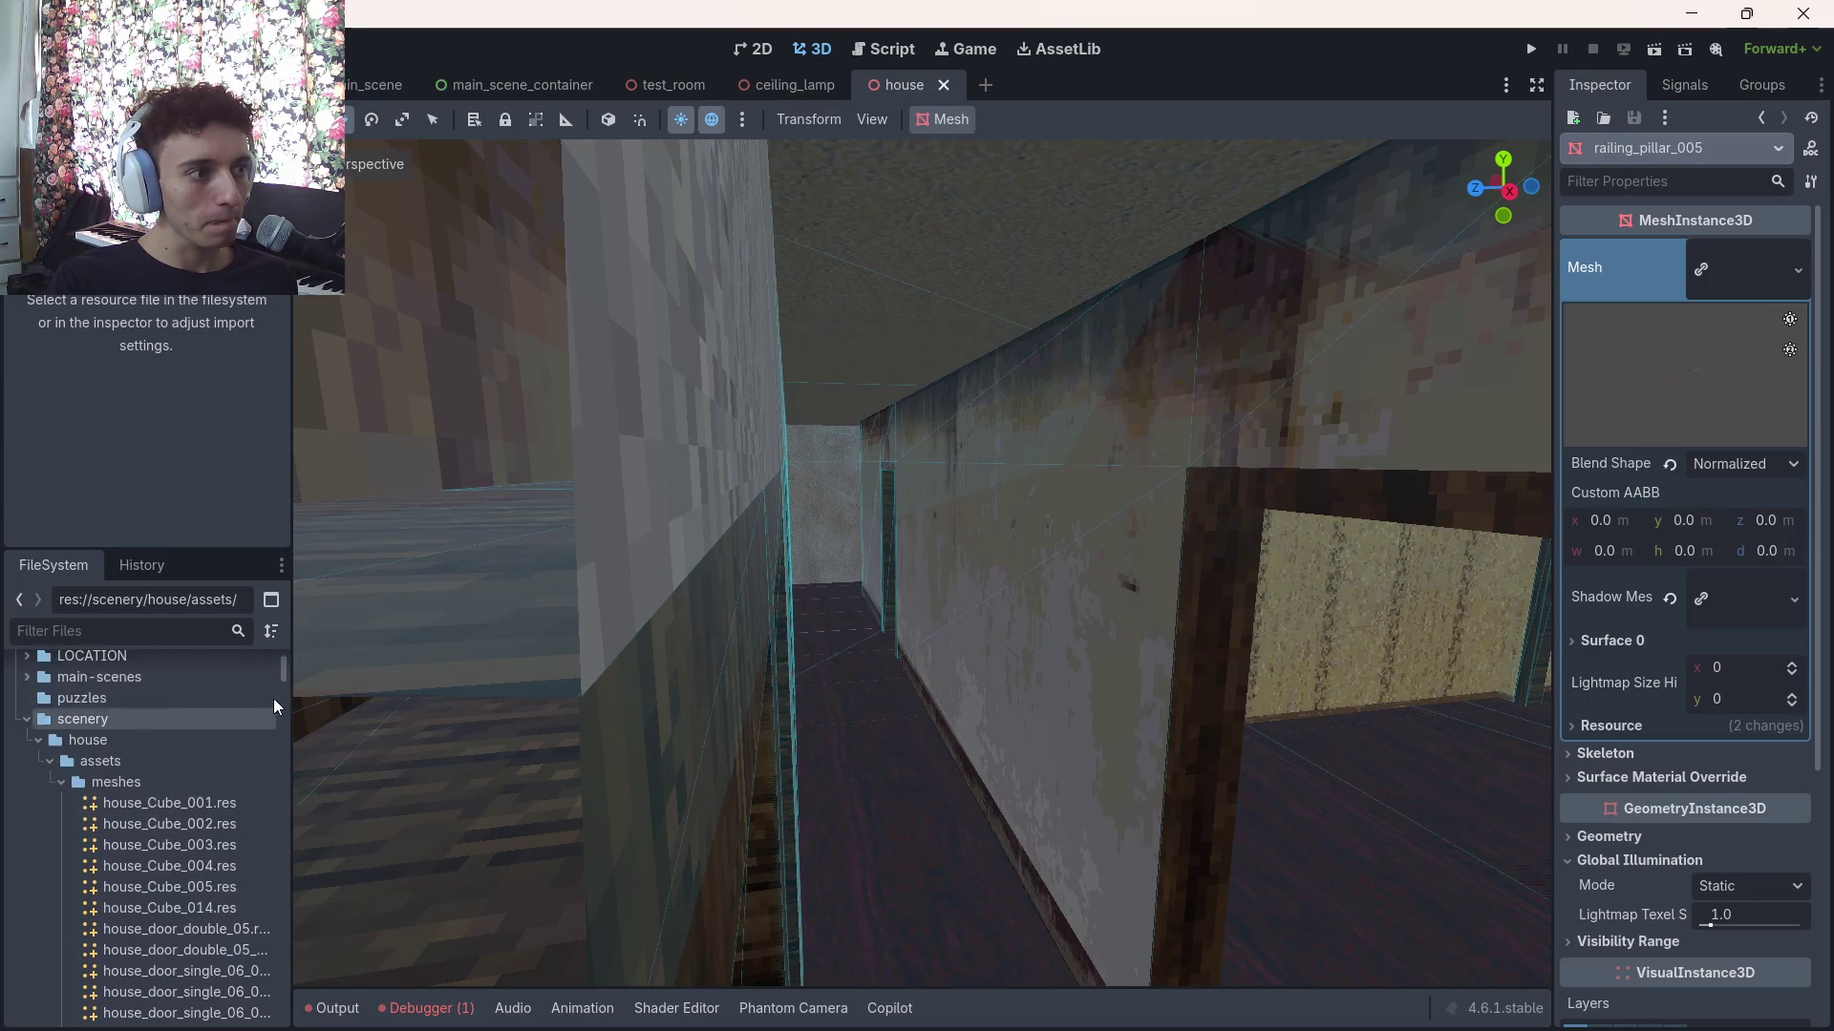
{"action": "left_click", "coordinate": [62, 921]}
{"action": "left_click", "coordinate": [82, 903]}
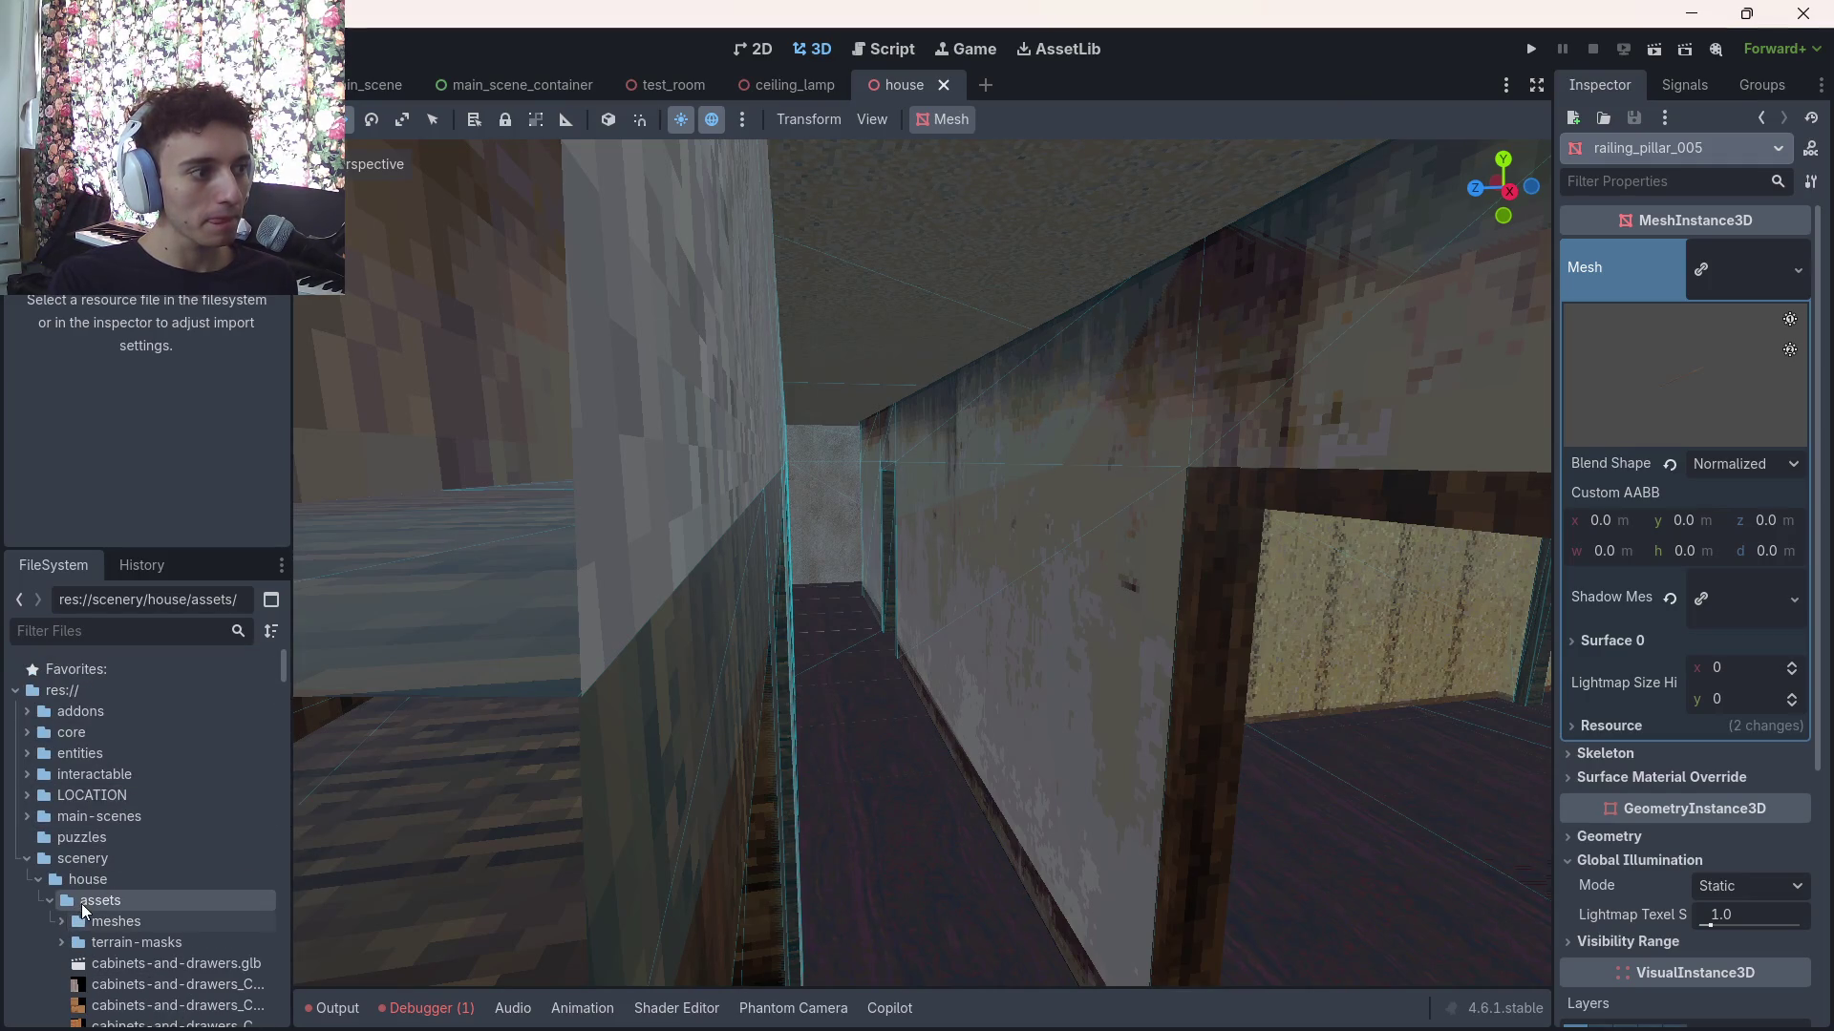
{"action": "left_click", "coordinate": [38, 879]}
{"action": "left_click", "coordinate": [38, 84]}
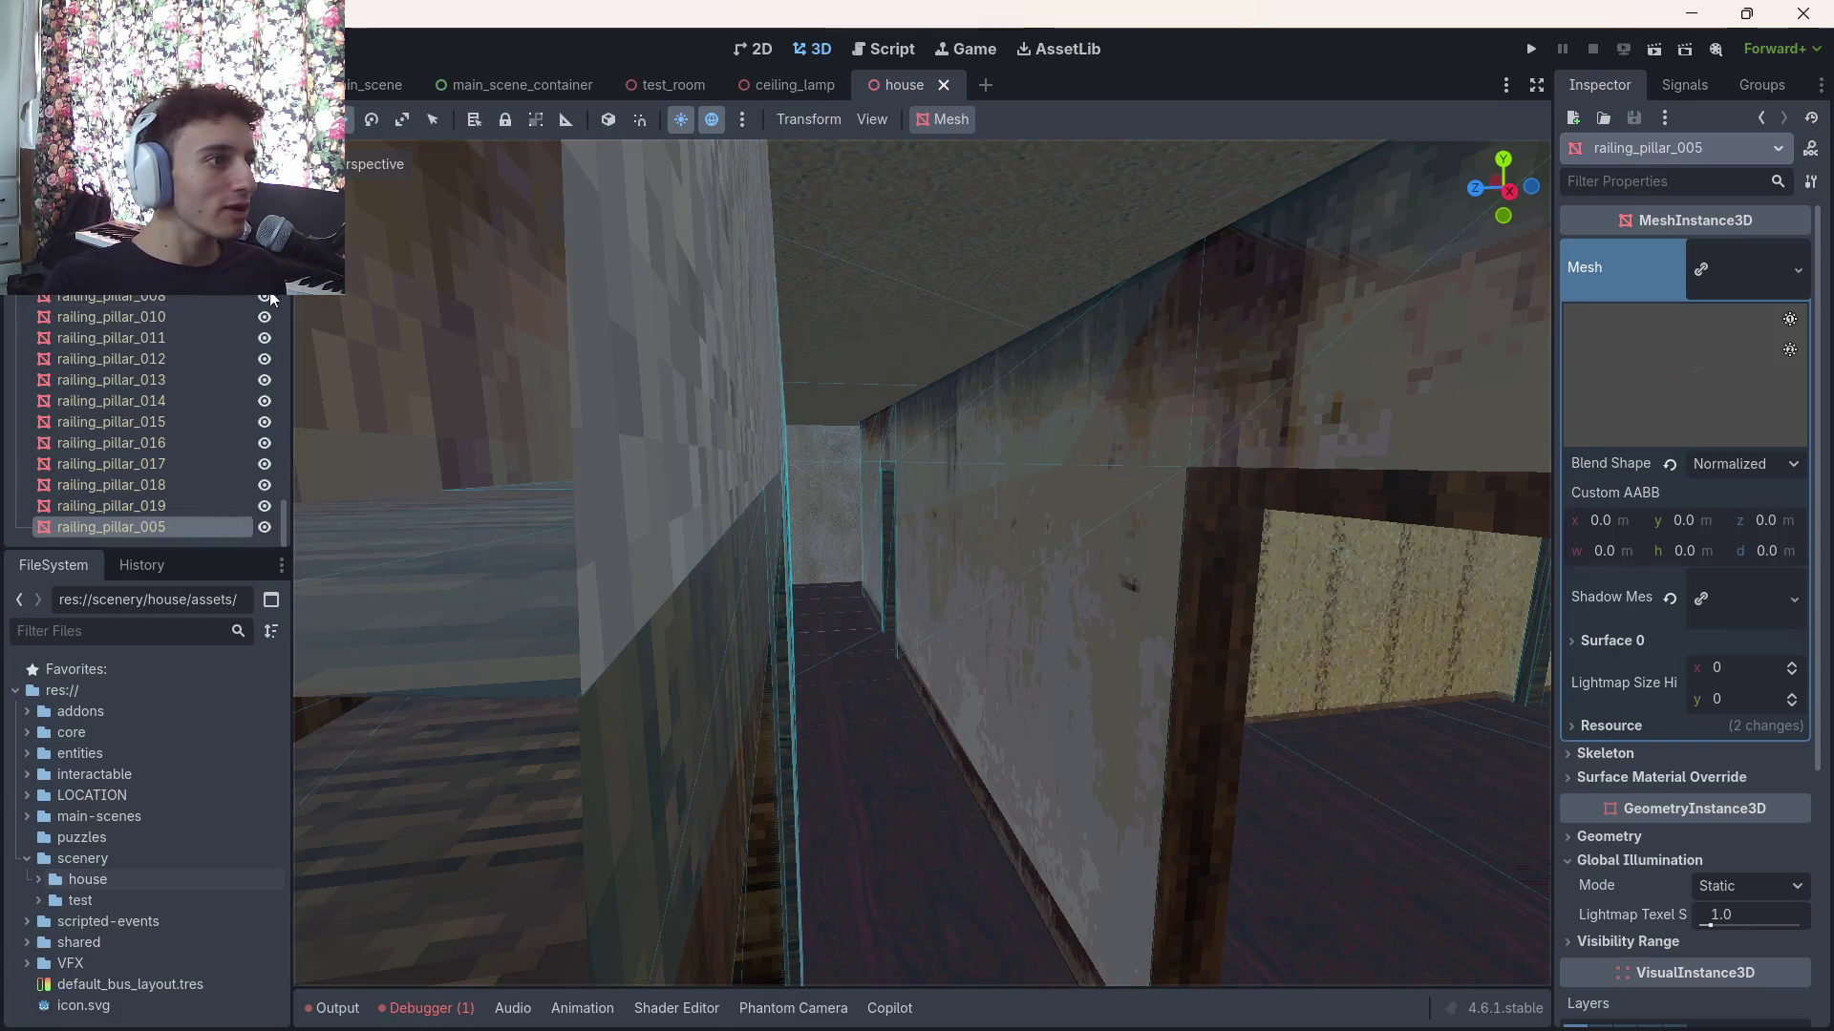
{"action": "left_click", "coordinate": [1146, 306]}
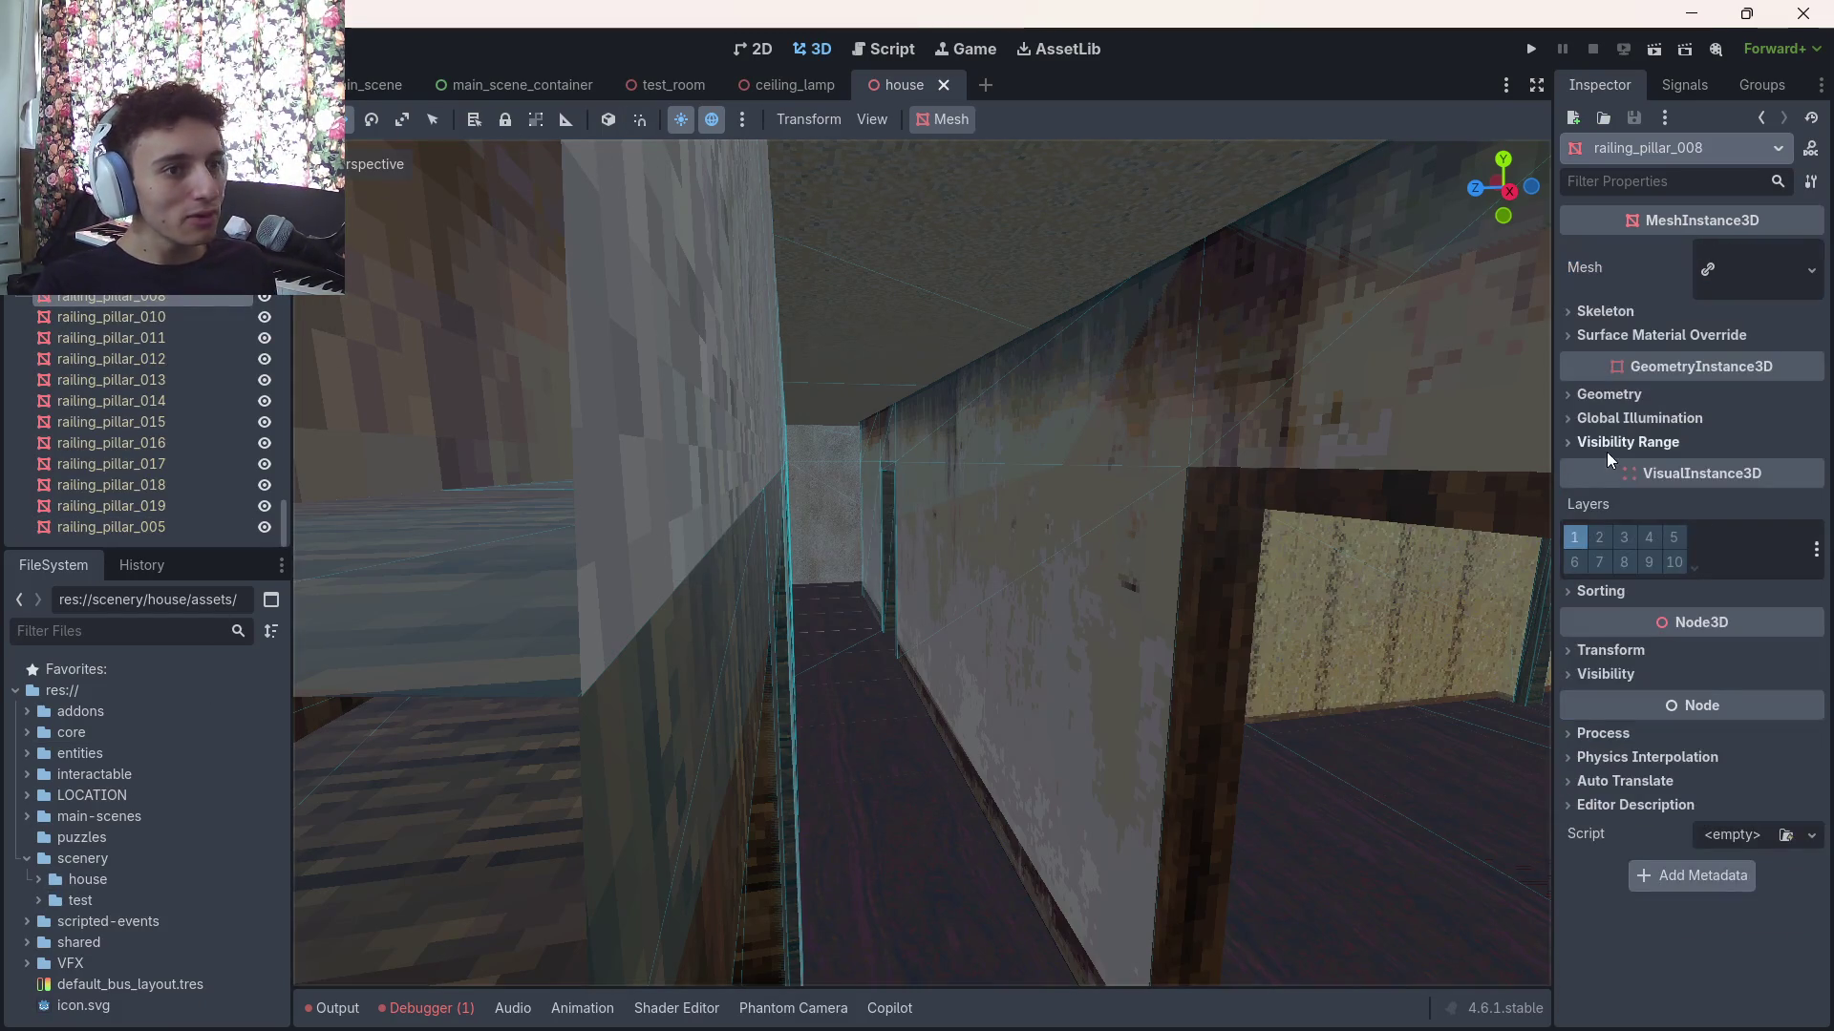
{"action": "left_click", "coordinate": [1623, 418]}
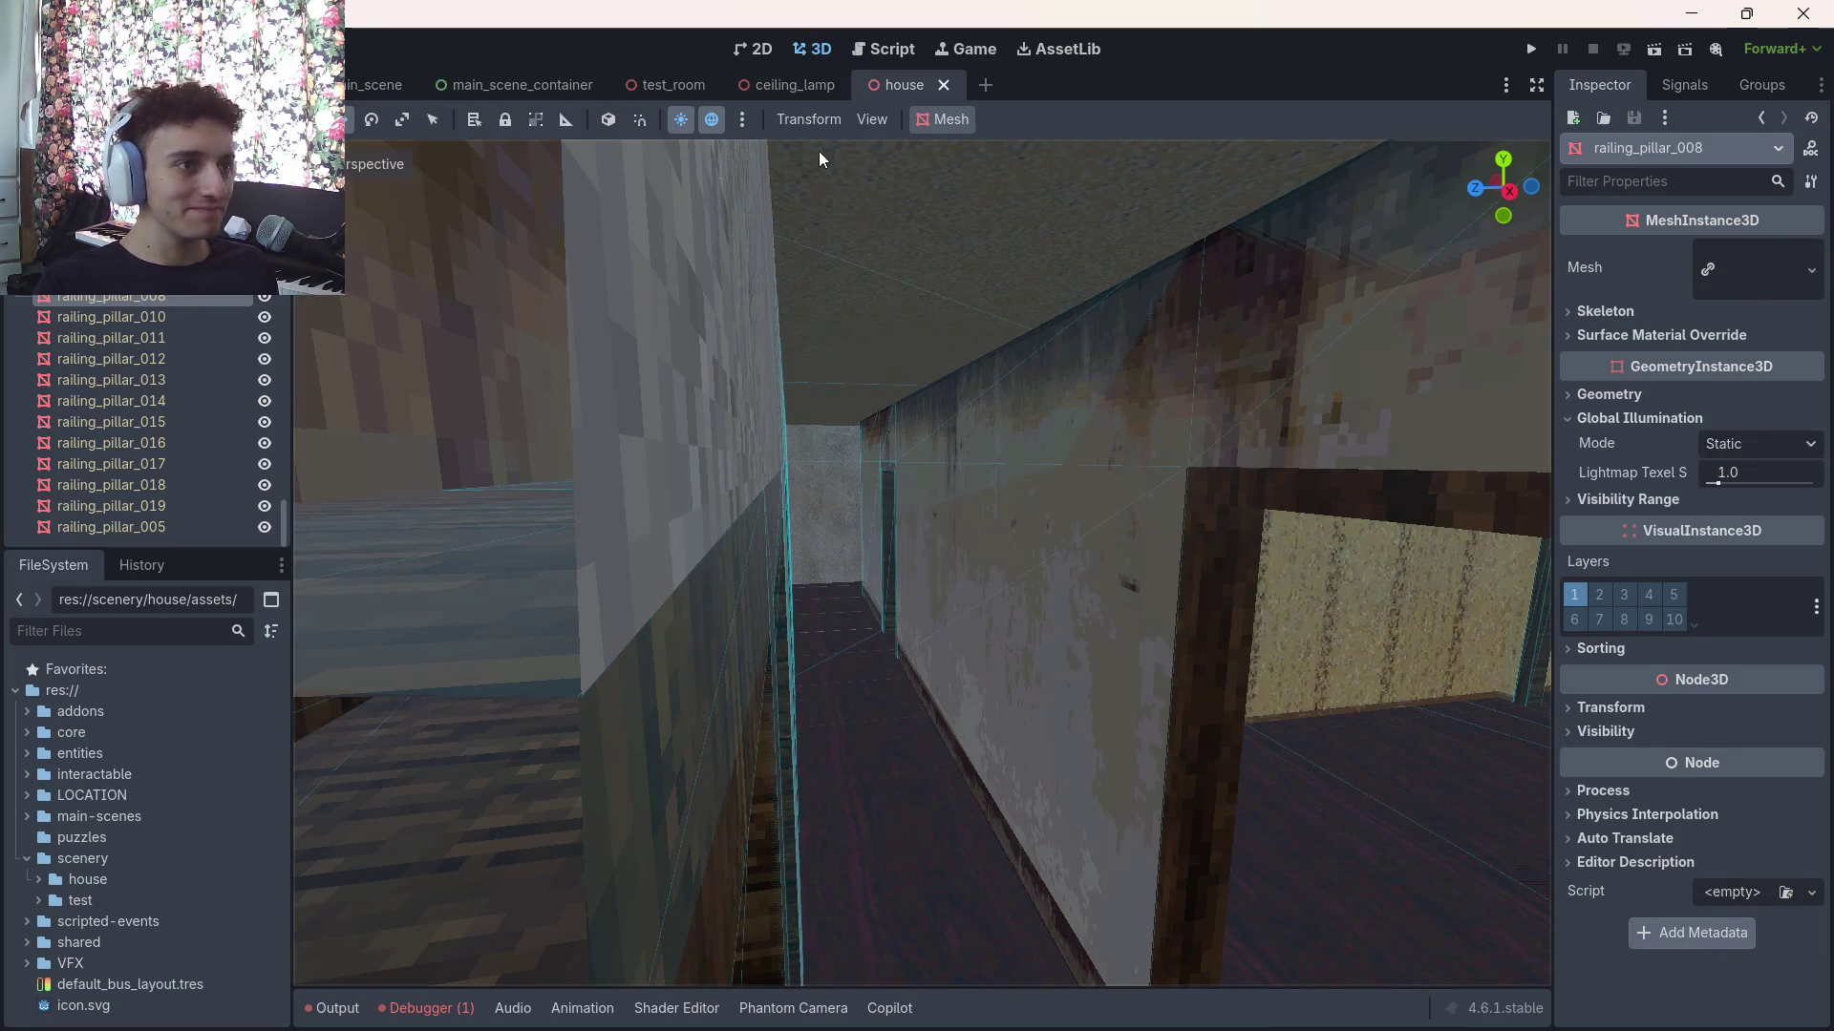
In main_scene, set OmniLight3D2's Bake Mode to Static and save the scene
{"action": "left_click", "coordinate": [363, 84]}
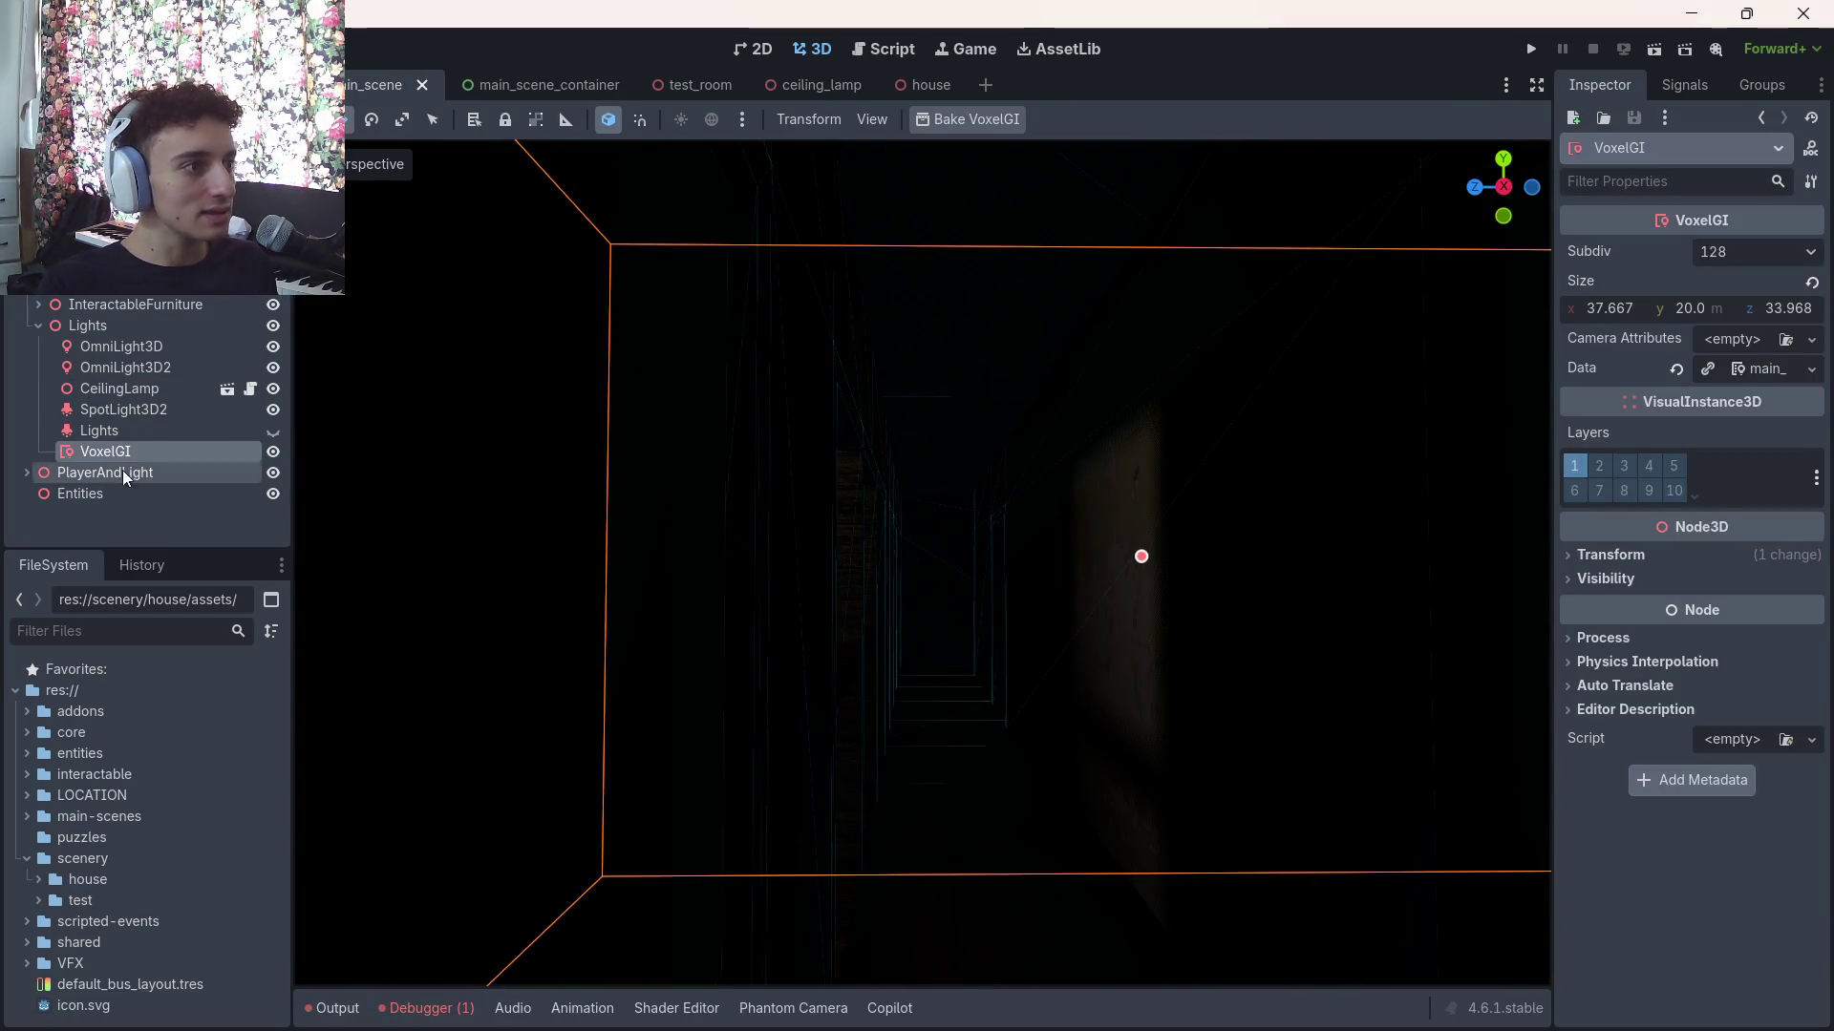
{"action": "left_click", "coordinate": [90, 431]}
{"action": "left_click", "coordinate": [115, 409]}
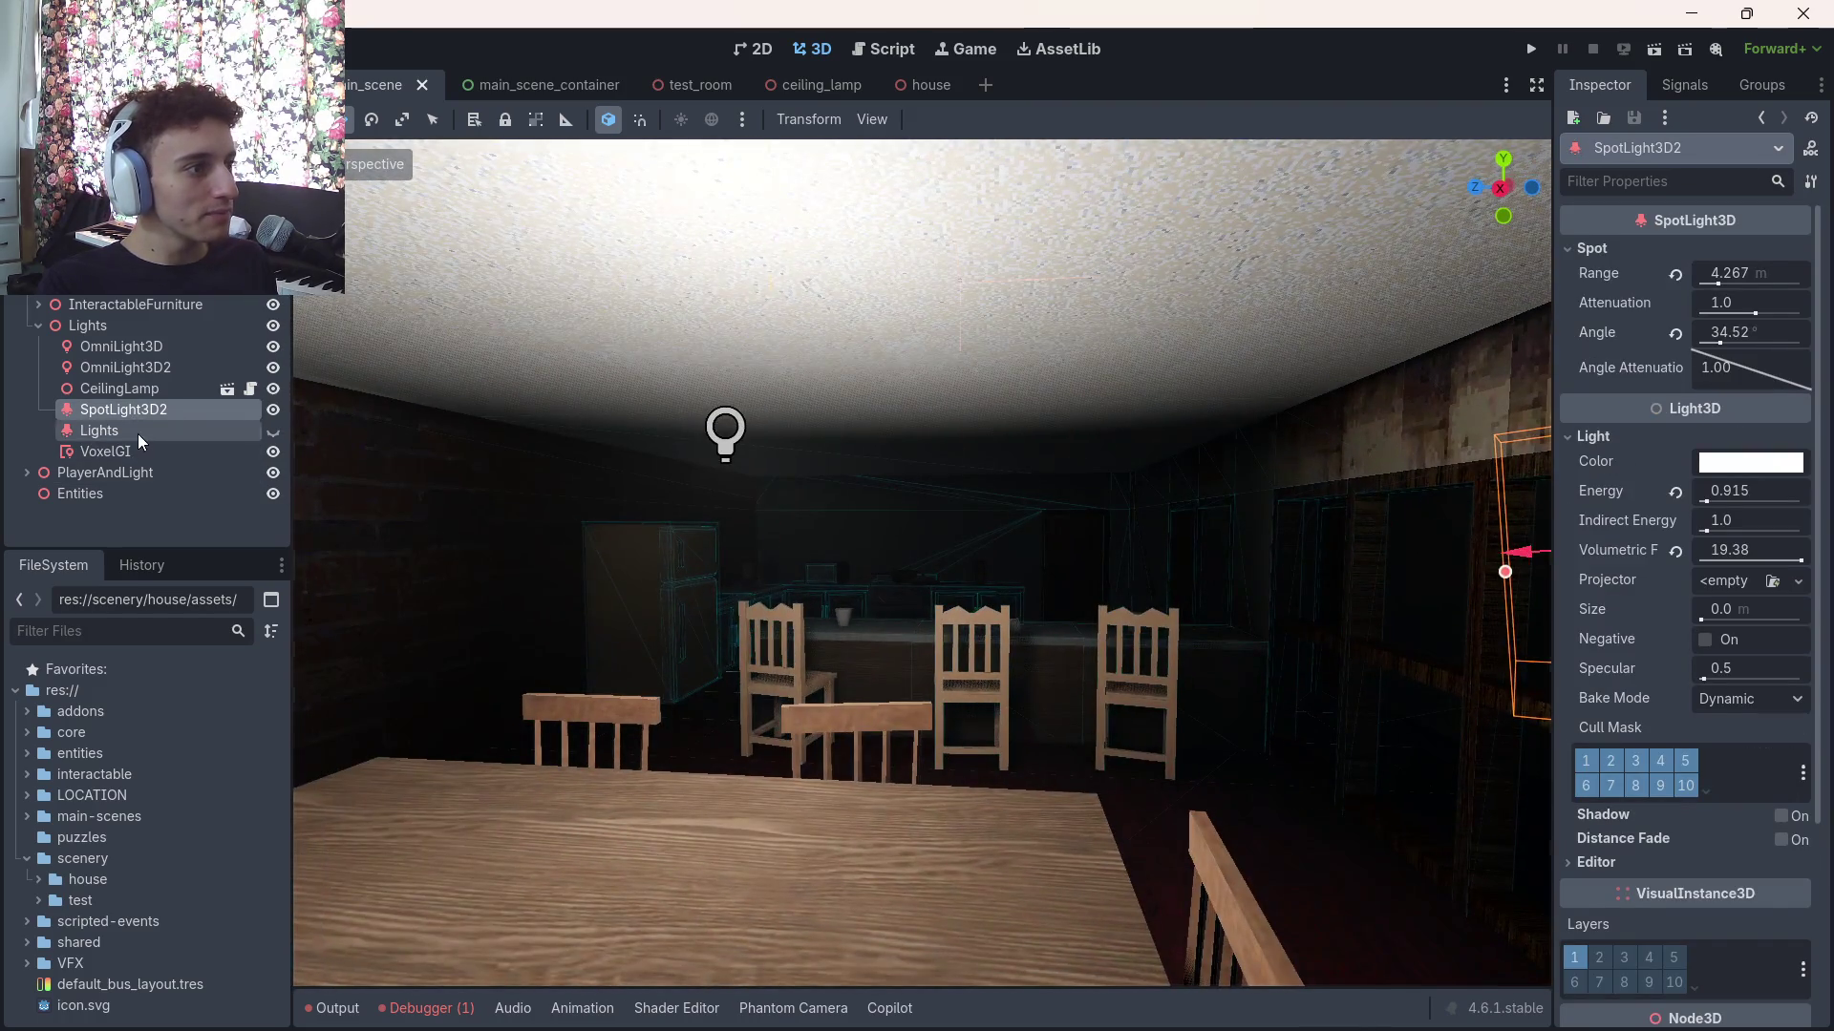
{"action": "left_click", "coordinate": [134, 431]}
{"action": "left_click", "coordinate": [119, 449]}
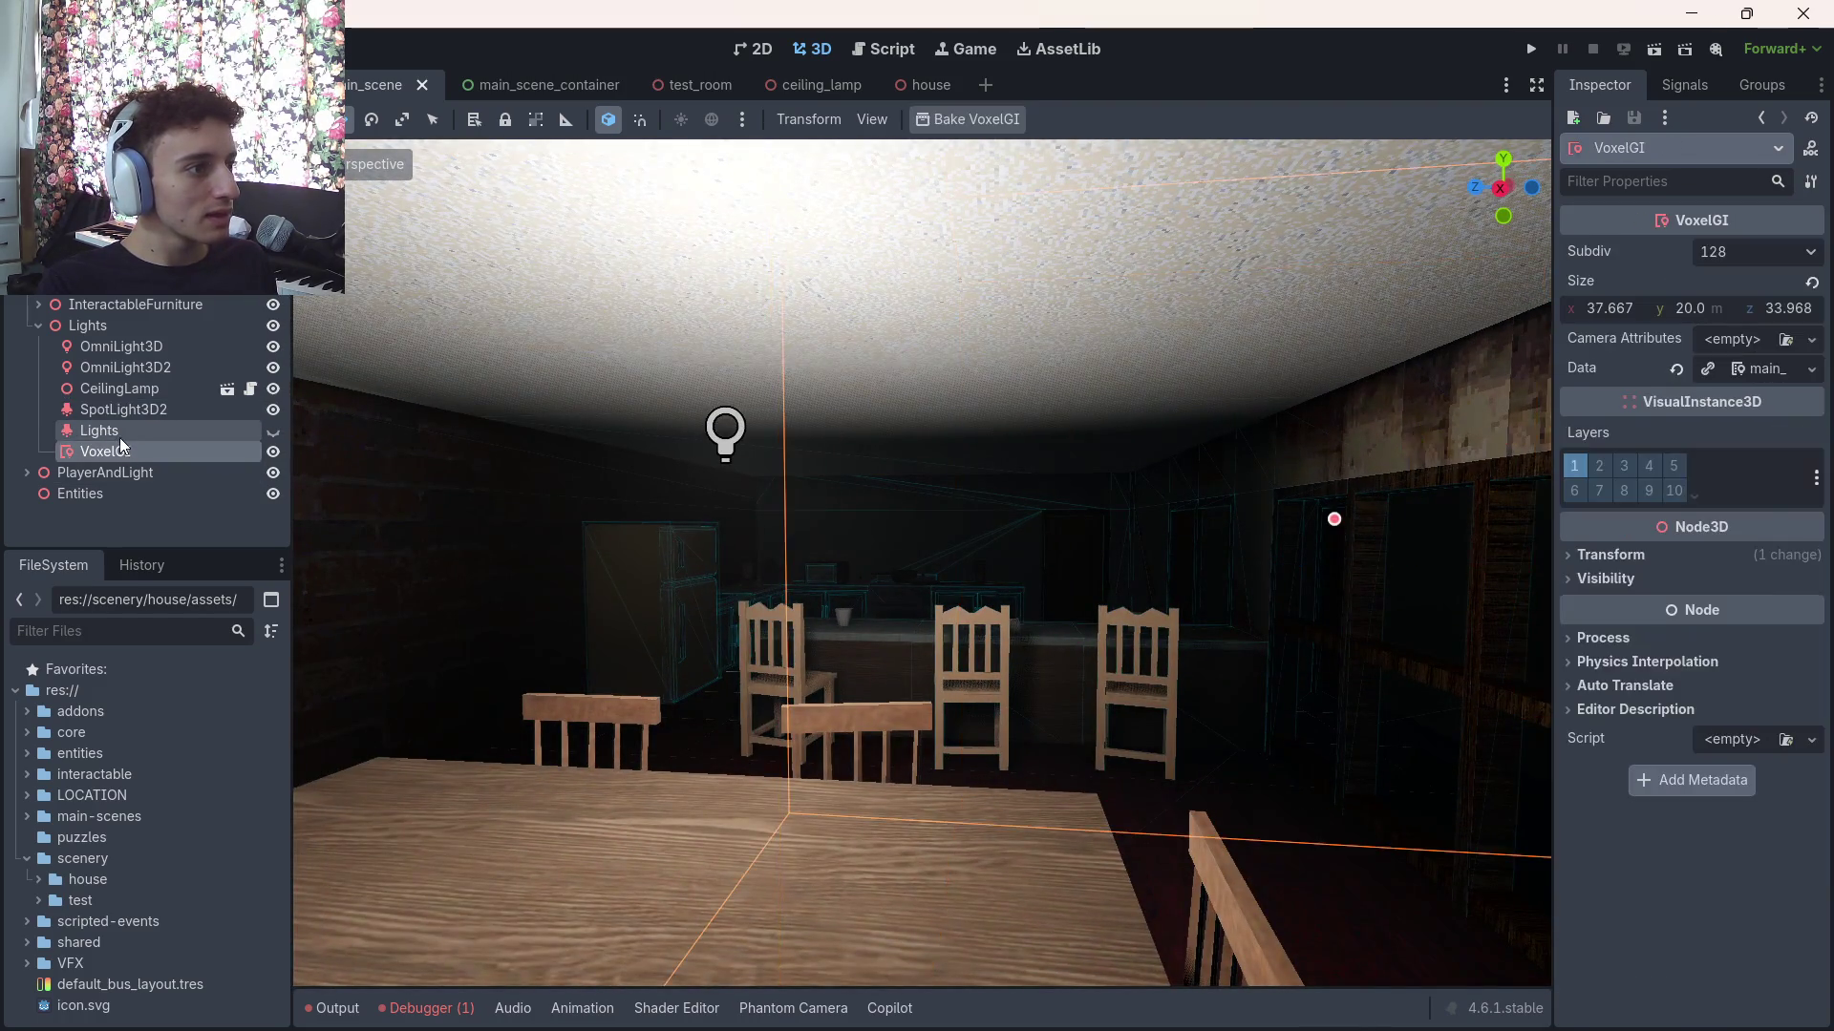
{"action": "left_click", "coordinate": [122, 411]}
{"action": "left_click", "coordinate": [124, 388]}
{"action": "left_click", "coordinate": [145, 350]}
{"action": "left_click", "coordinate": [142, 371]}
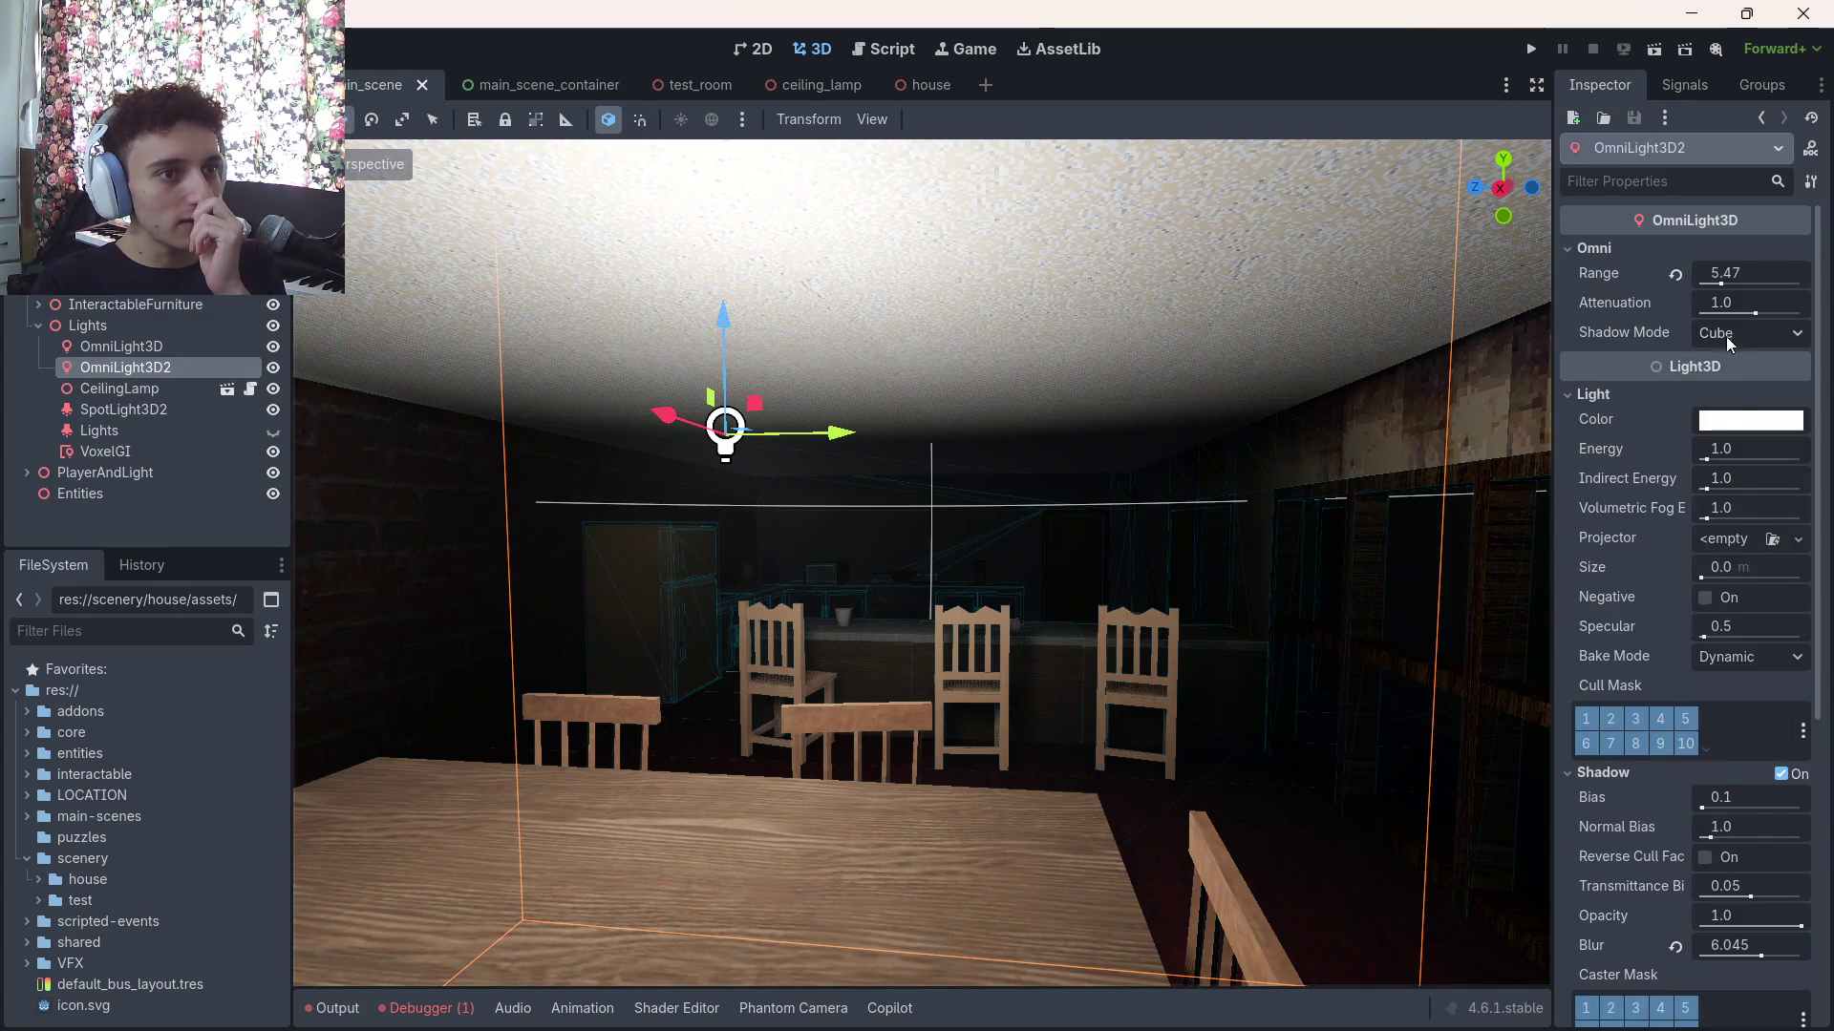
{"action": "left_click", "coordinate": [1732, 655]}
{"action": "left_click", "coordinate": [1745, 707]}
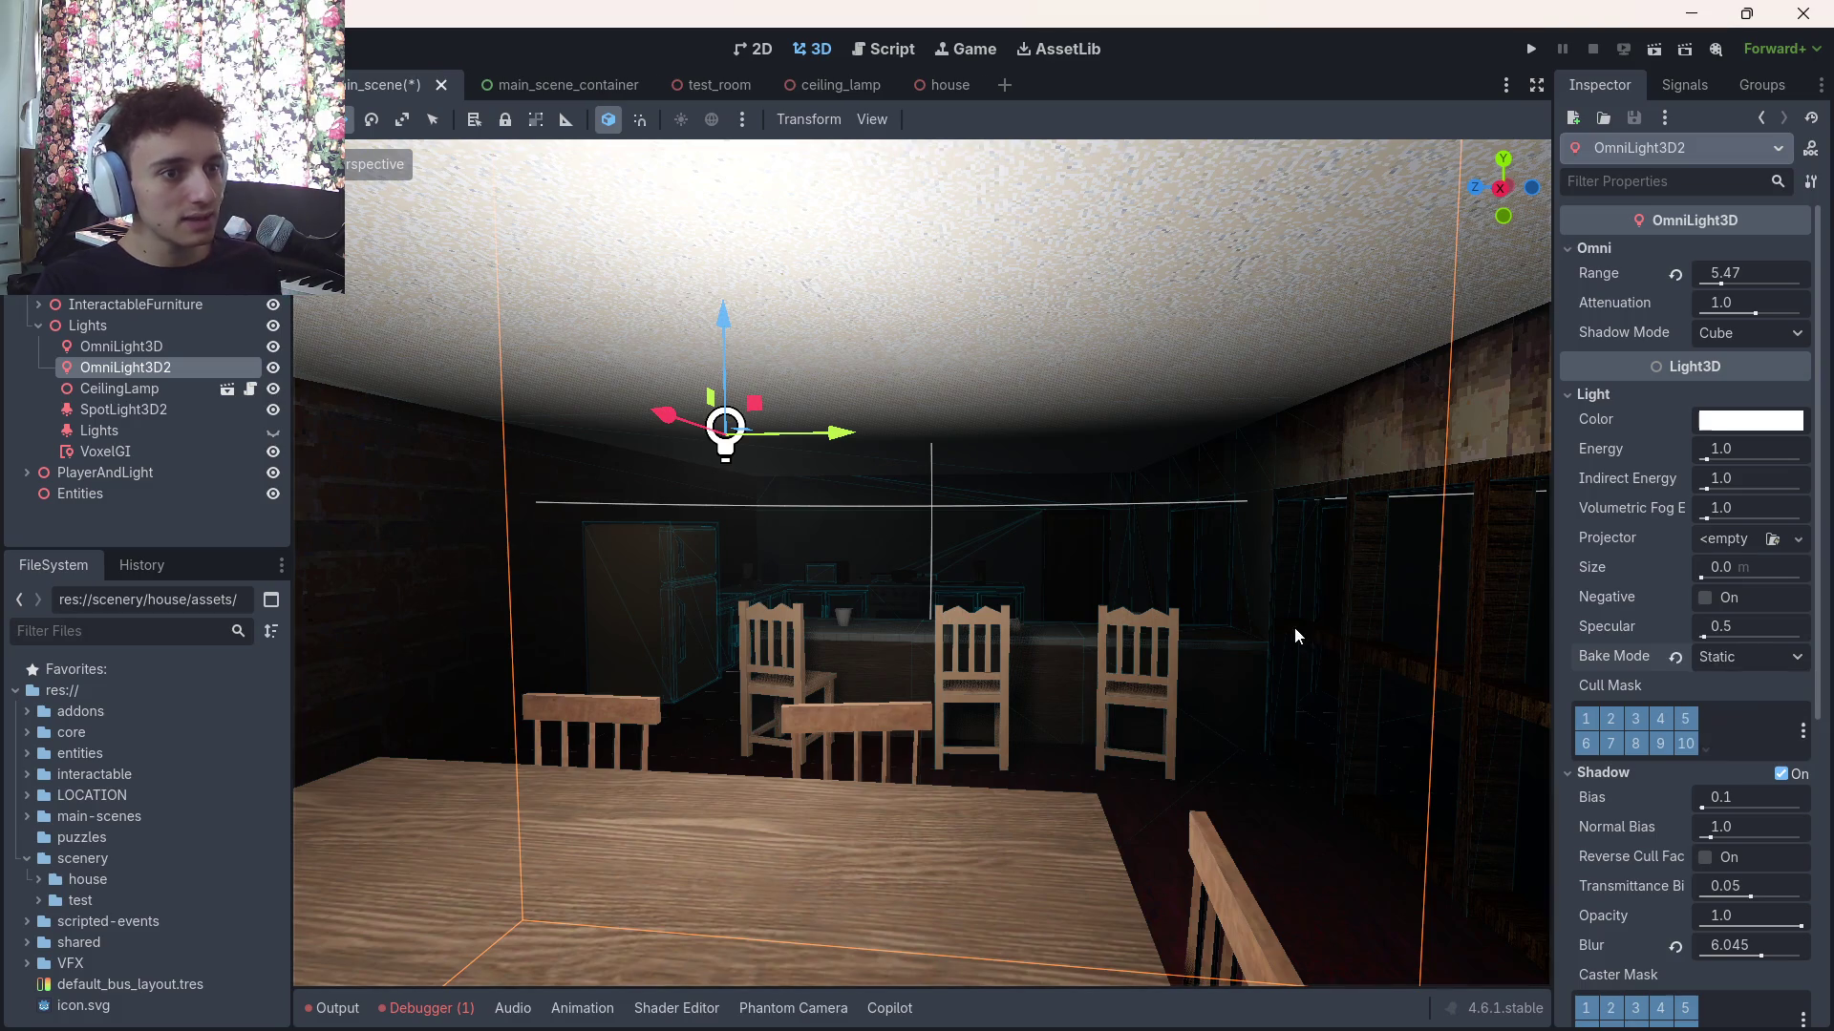
{"action": "key", "text": "ctrl+s"}
Rebake the VoxelGI volume and look around the lit scene
{"action": "left_click", "coordinate": [124, 451]}
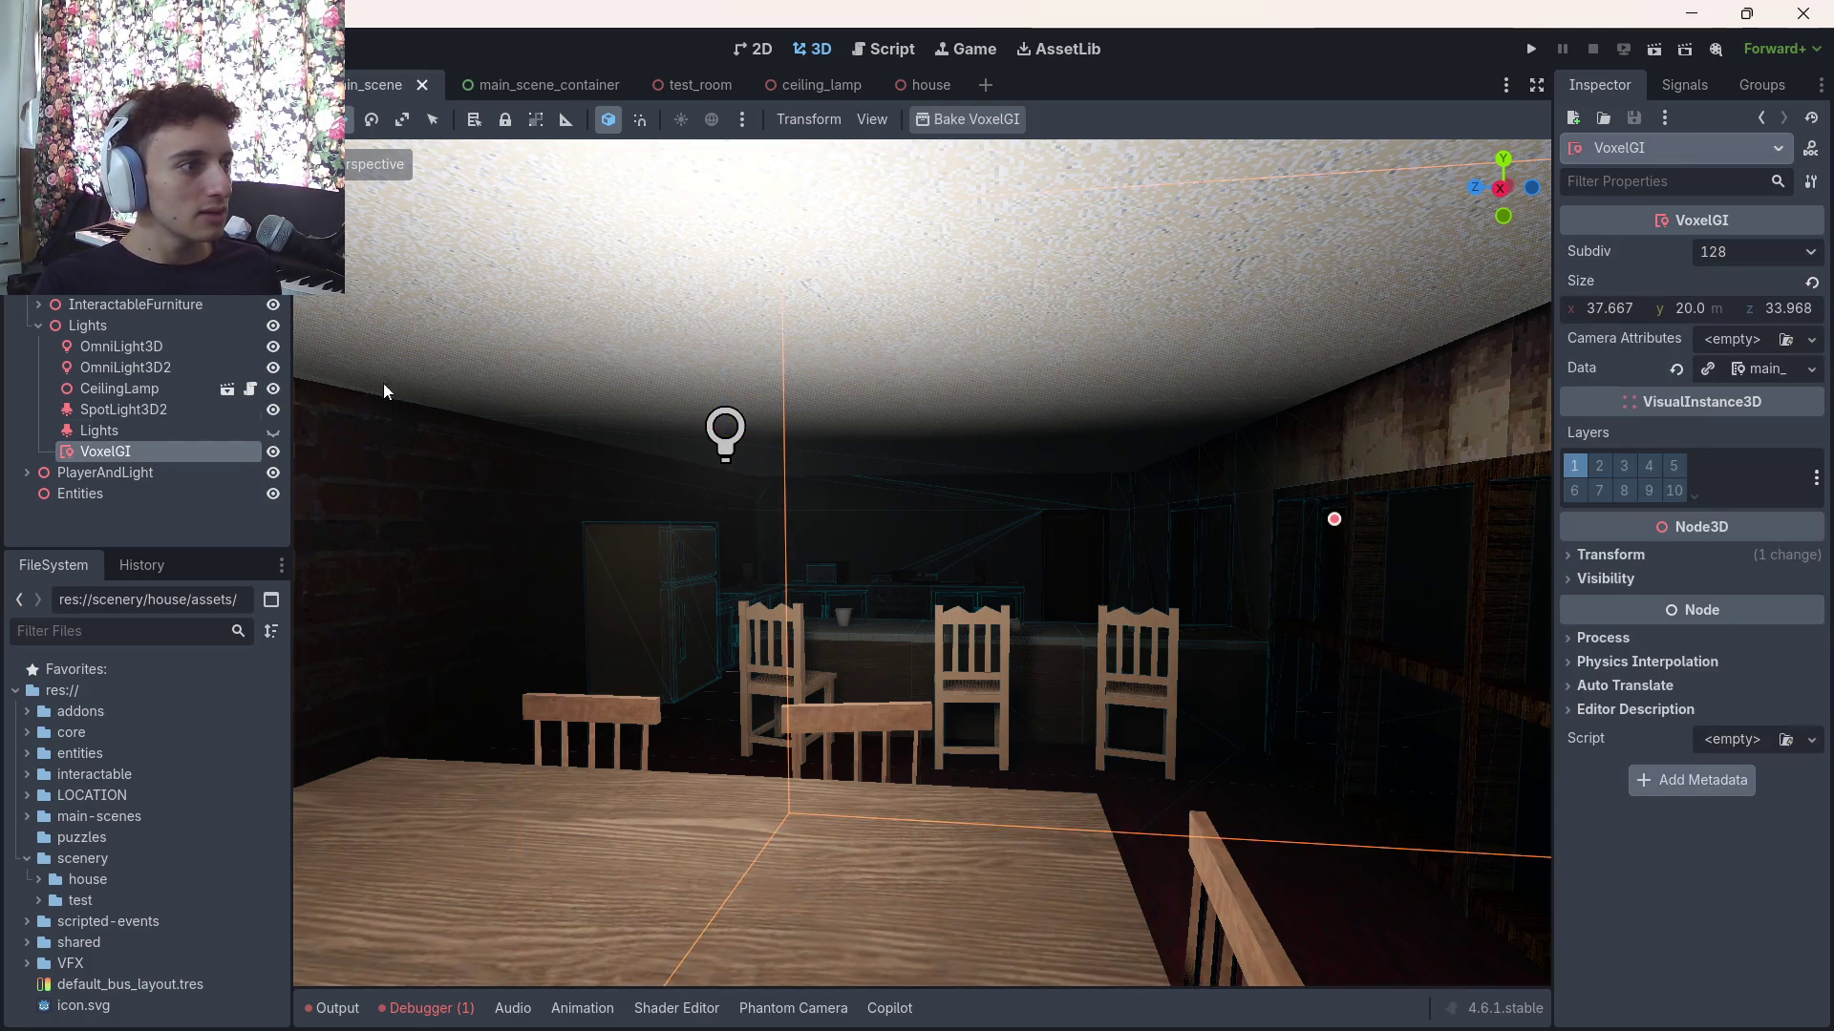
{"action": "left_click", "coordinate": [1000, 118]}
{"action": "mouse_move", "coordinate": [1079, 422]}
{"action": "left_mouse_down"}
{"action": "mouse_move", "coordinate": [936, 440]}
{"action": "mouse_move", "coordinate": [409, 401]}
{"action": "left_mouse_up"}
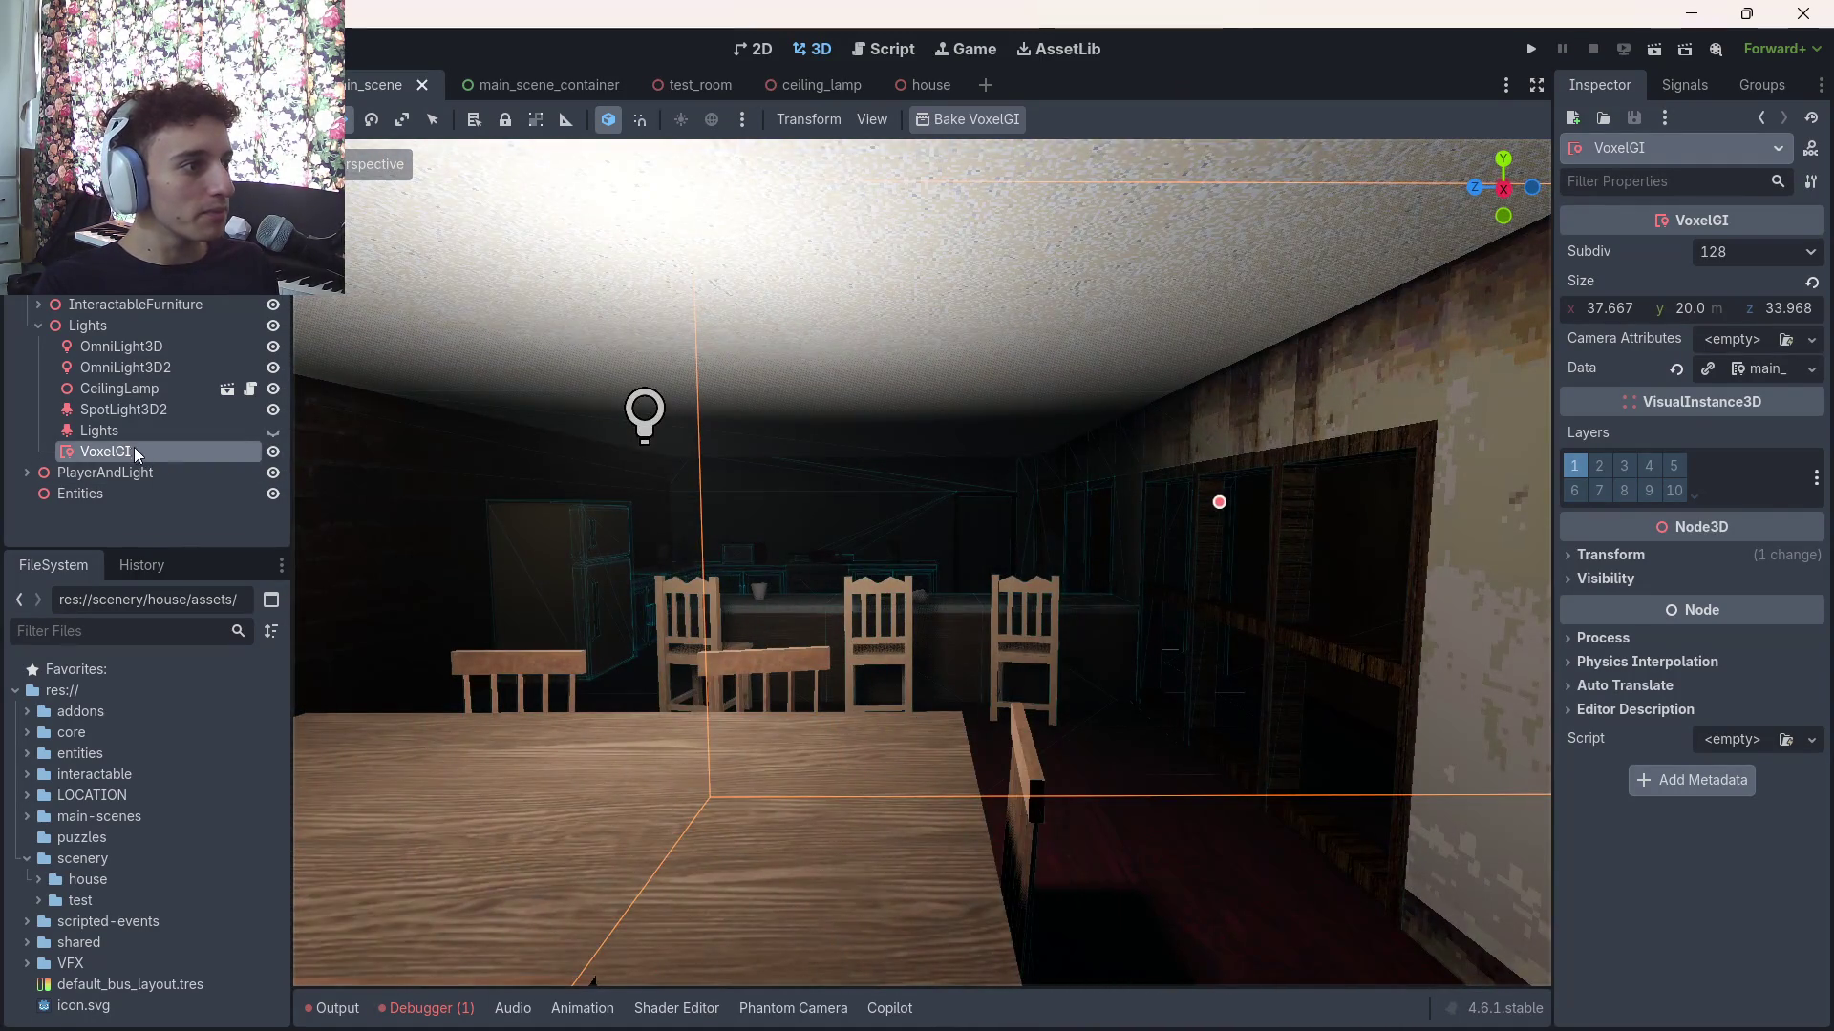
Toggle OmniLight3D2's visibility to compare the lighting, then reselect VoxelGI
{"action": "left_click", "coordinate": [134, 436]}
{"action": "left_click", "coordinate": [139, 450]}
{"action": "left_click", "coordinate": [146, 438]}
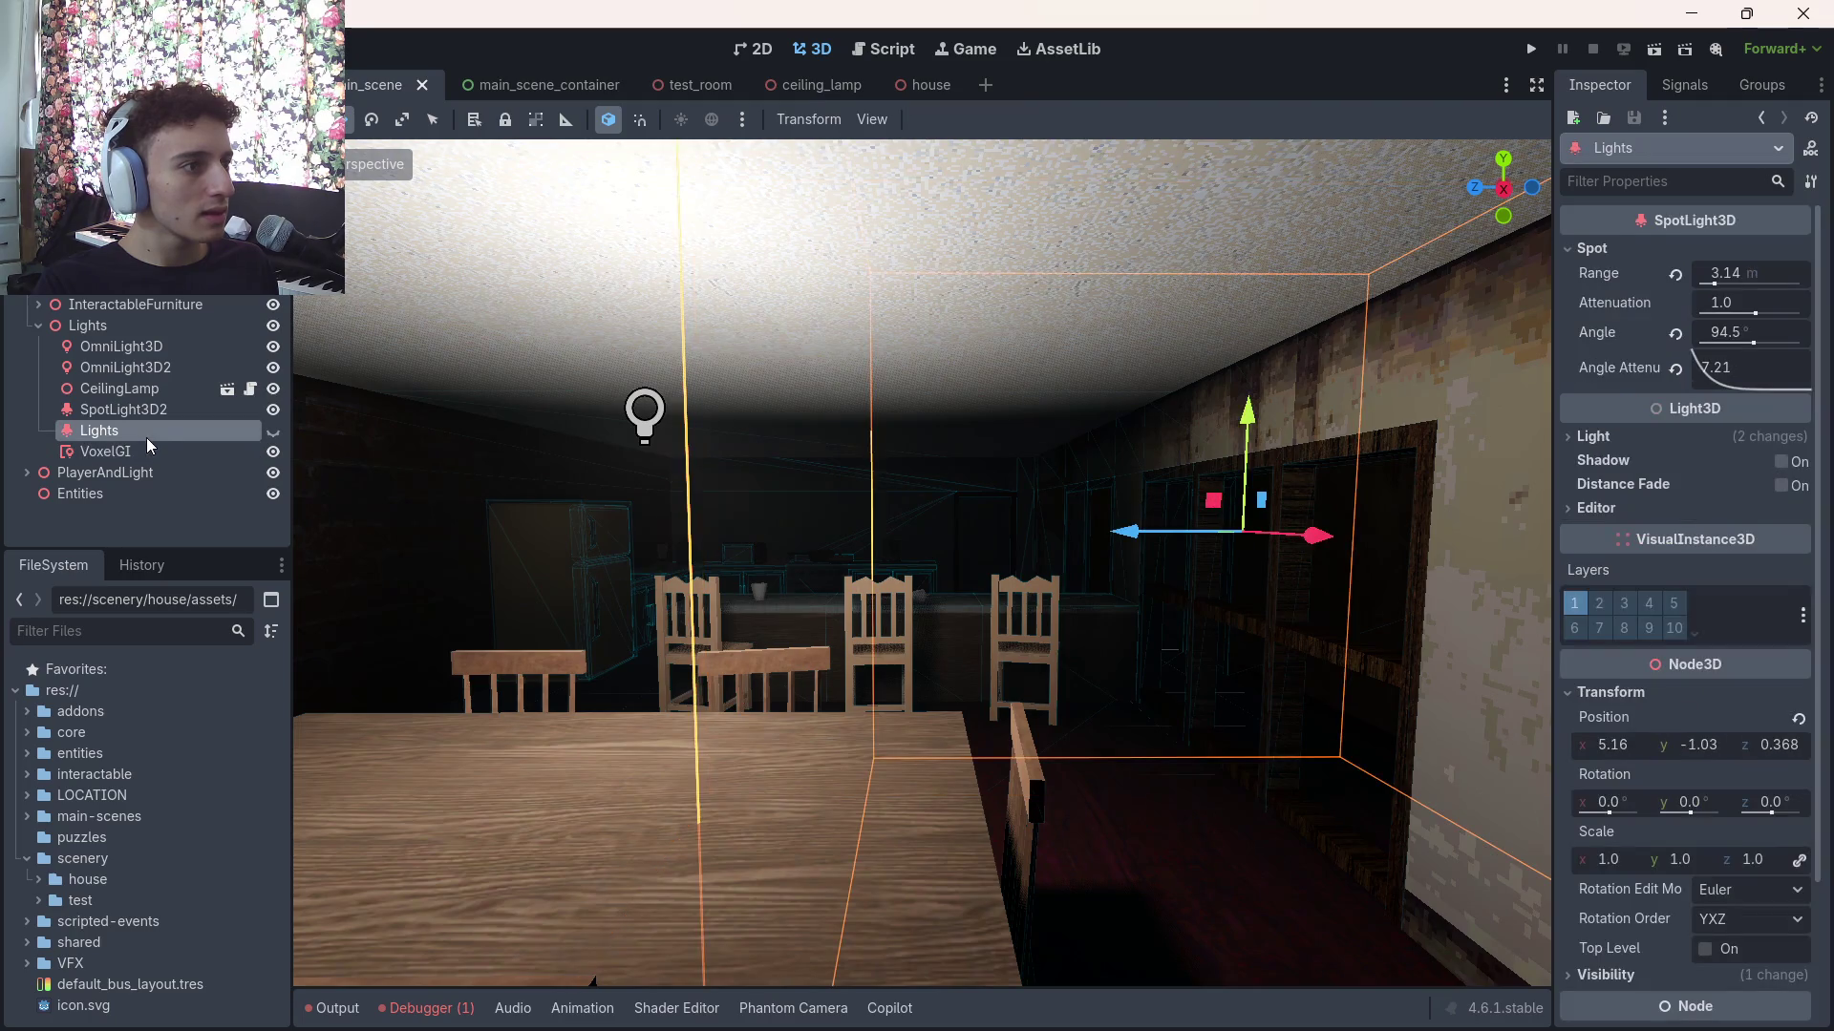
{"action": "left_click", "coordinate": [159, 416]}
{"action": "left_click", "coordinate": [128, 386]}
{"action": "left_click", "coordinate": [172, 369]}
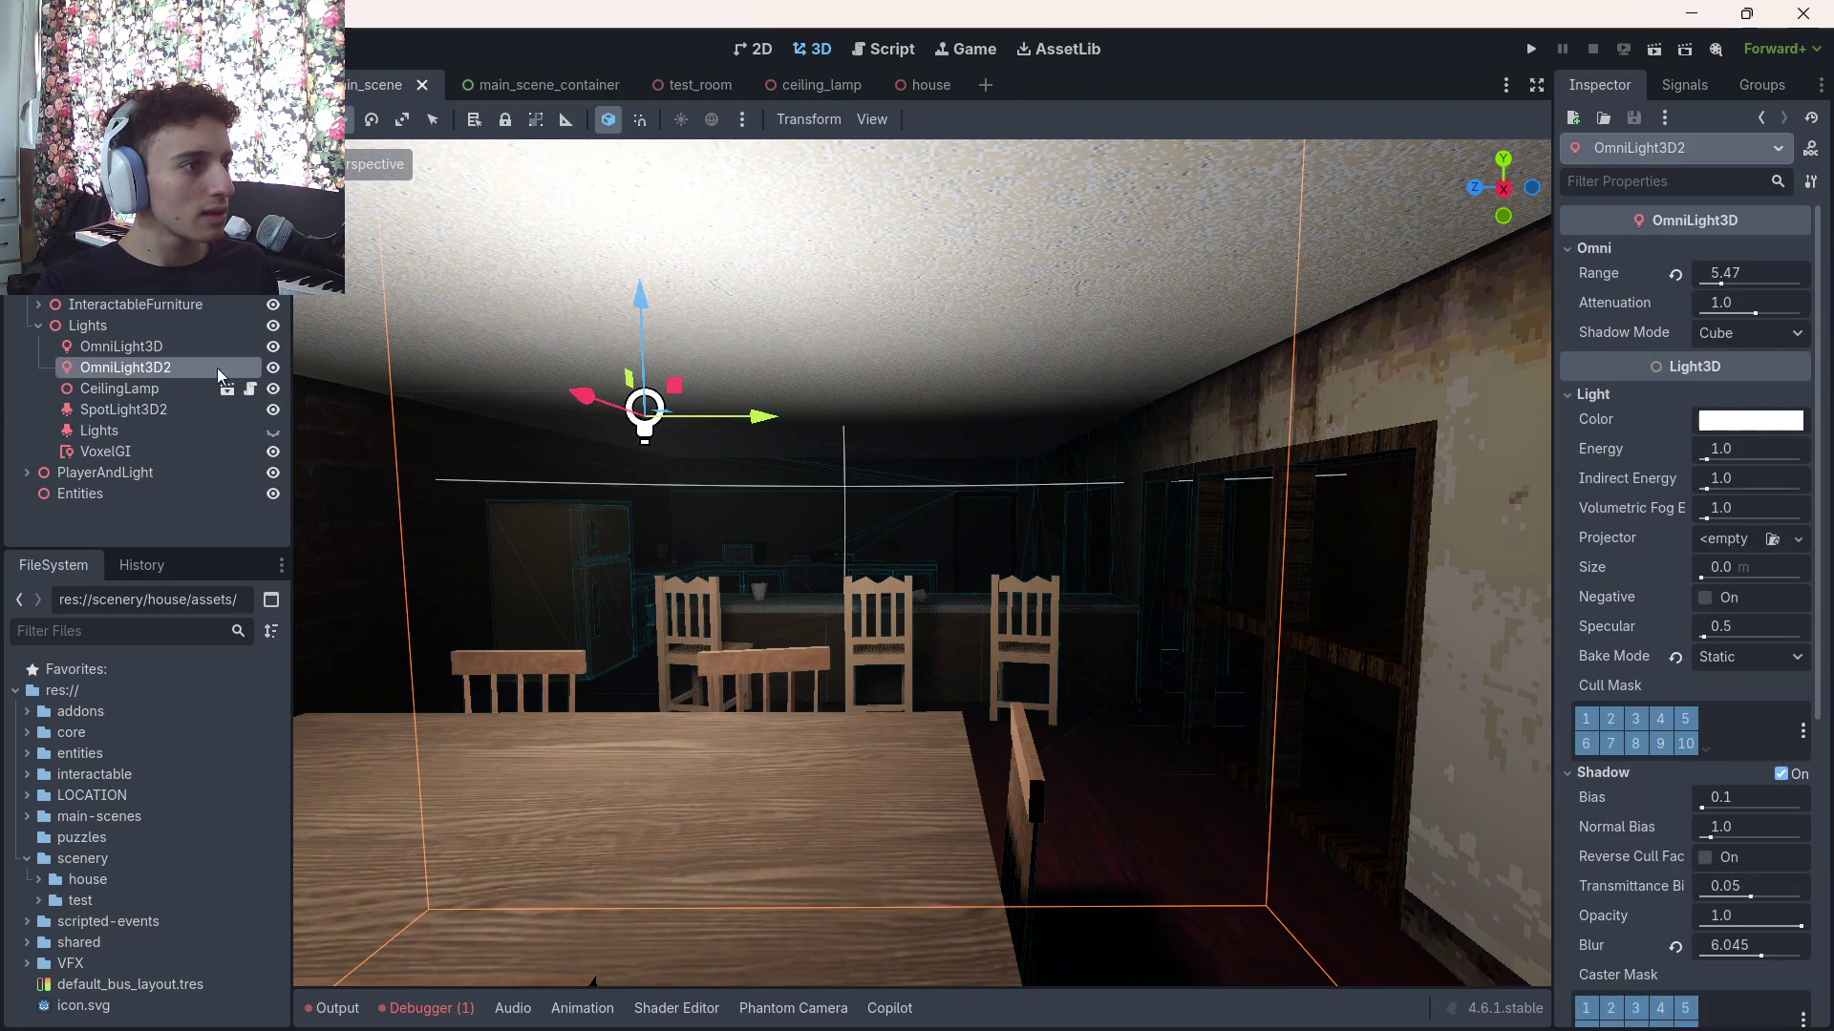
{"action": "left_click", "coordinate": [272, 368]}
{"action": "left_click", "coordinate": [272, 370]}
{"action": "scroll", "coordinate": [930, 519], "scroll_direction": "up", "scroll_amount": 3}
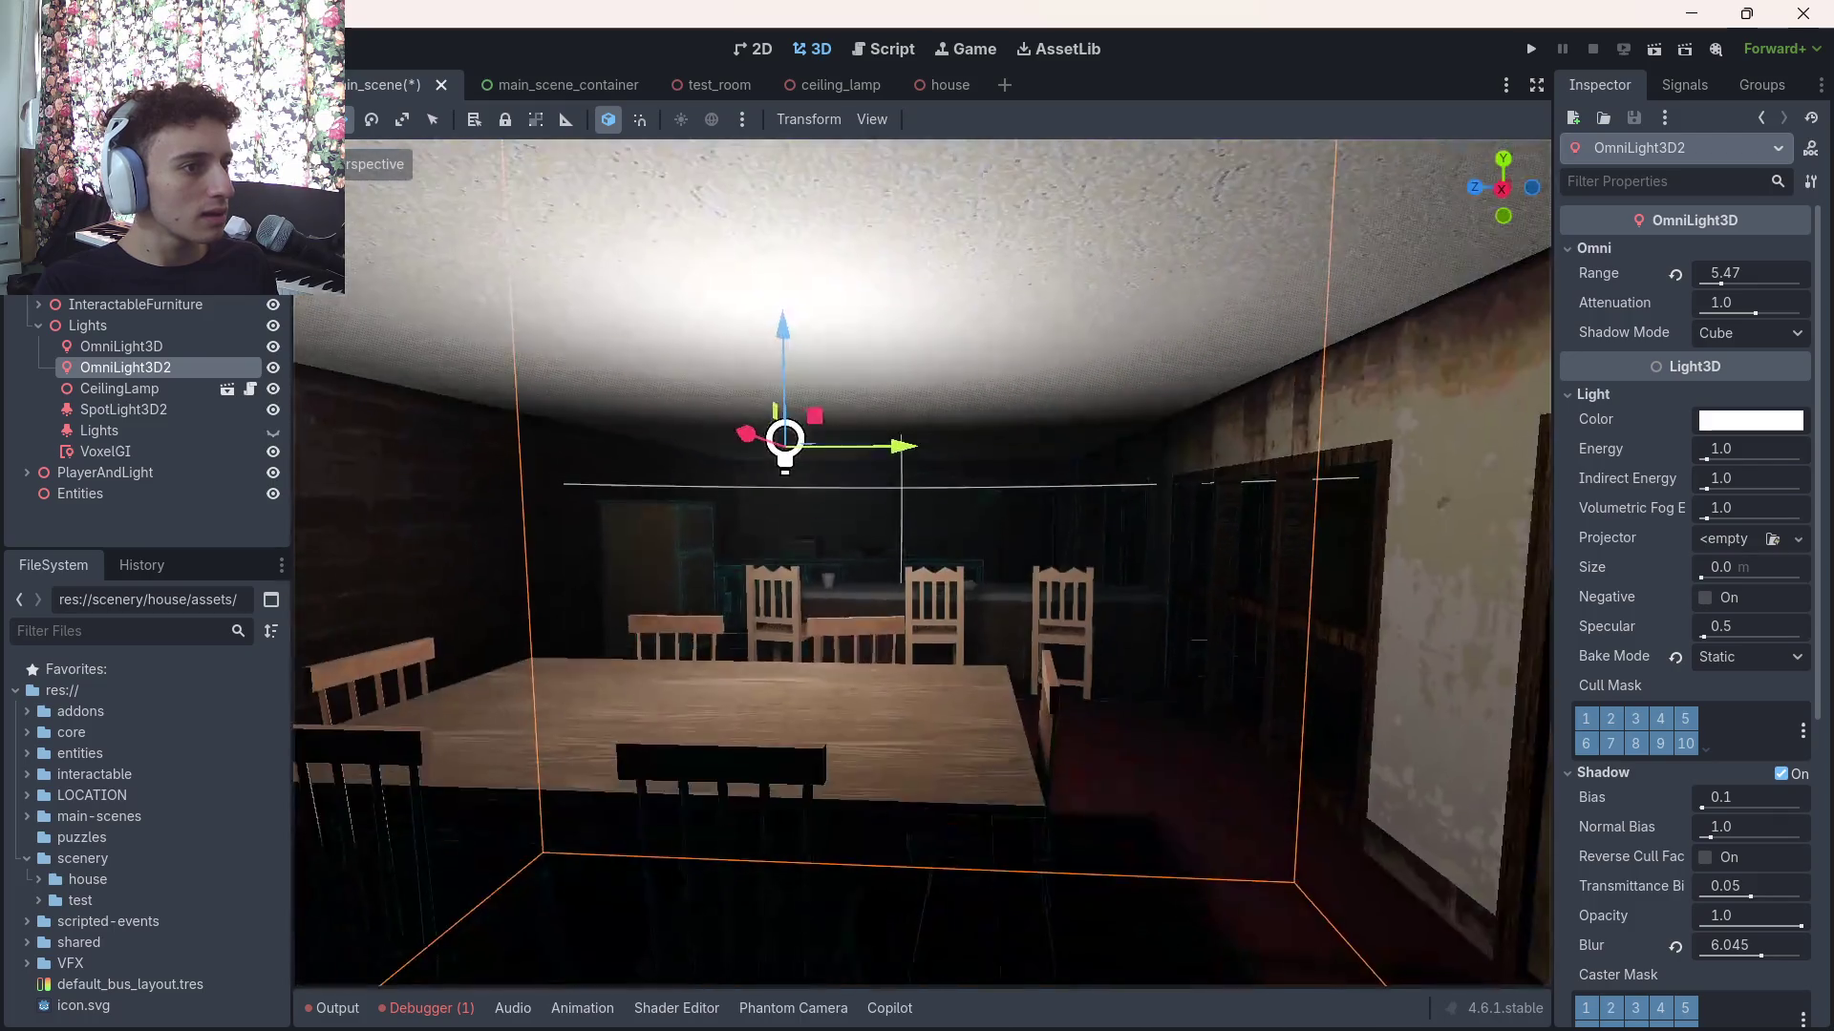
{"action": "left_click", "coordinate": [115, 431]}
{"action": "left_click", "coordinate": [128, 453]}
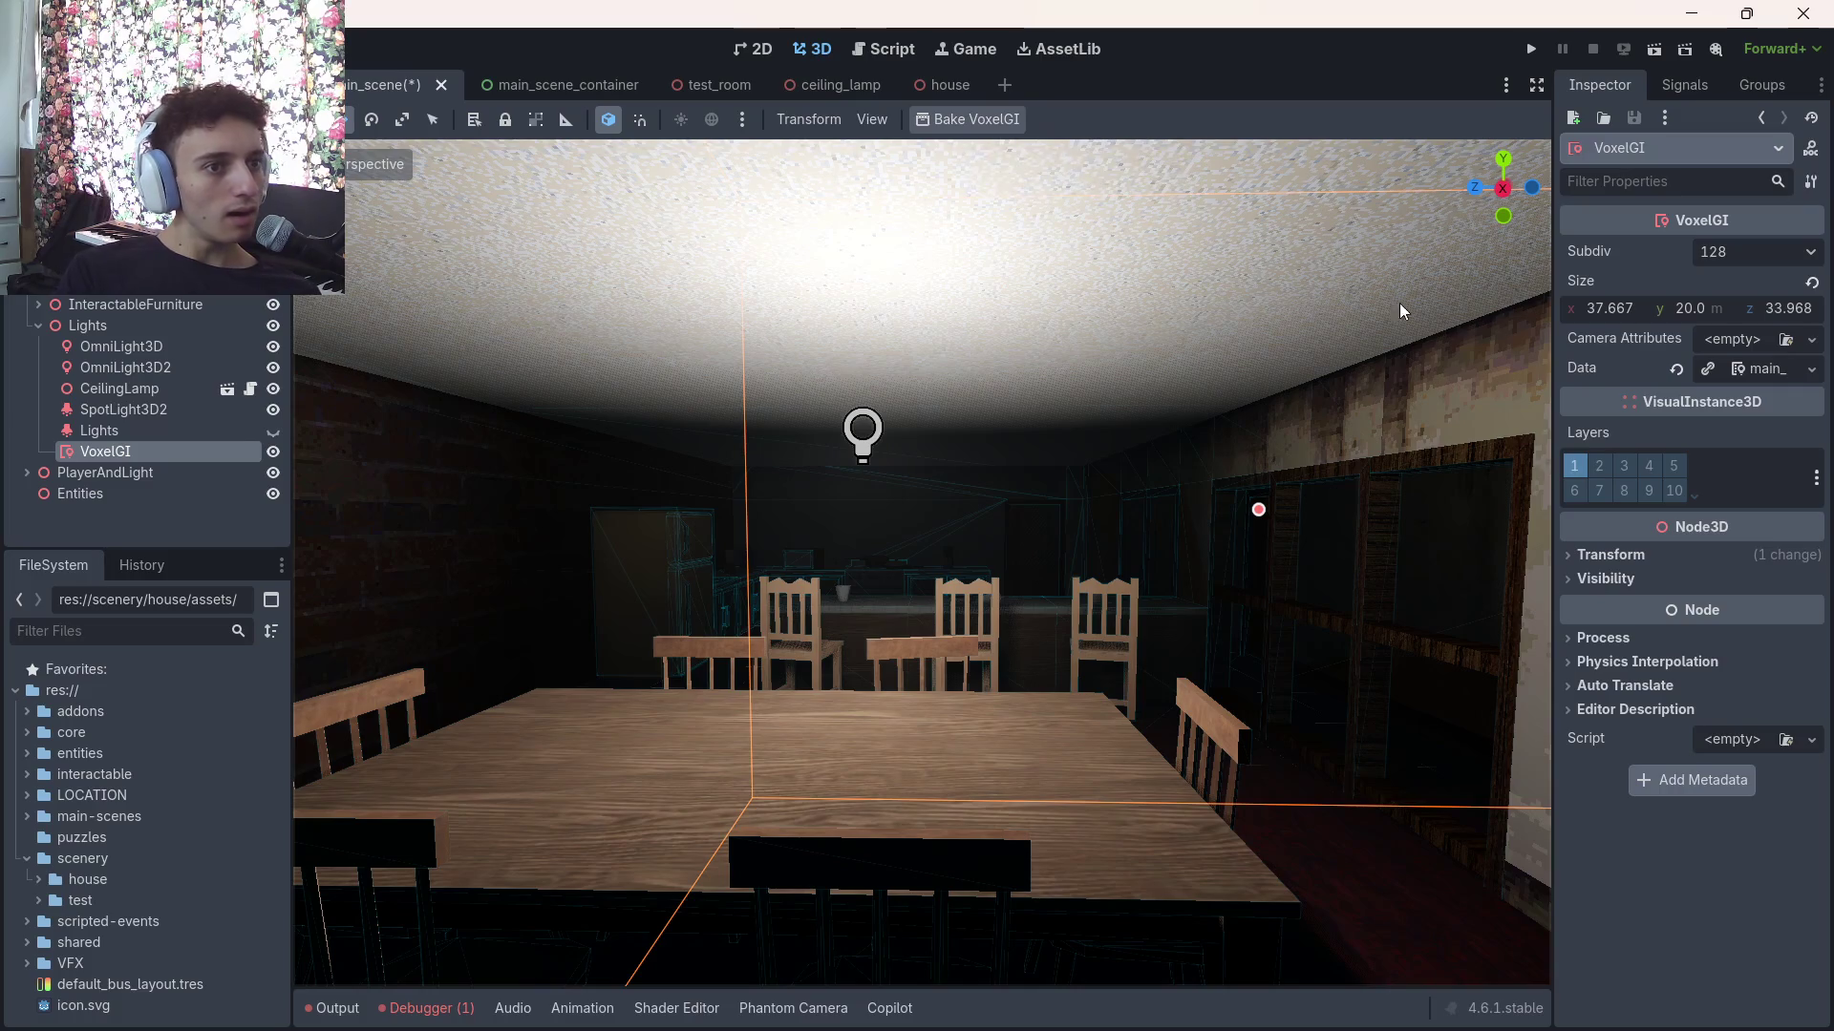
Adjust the VoxelGI data to Energy 1.0 and Bias 1.5, then save main_scene
{"action": "left_click", "coordinate": [1749, 368]}
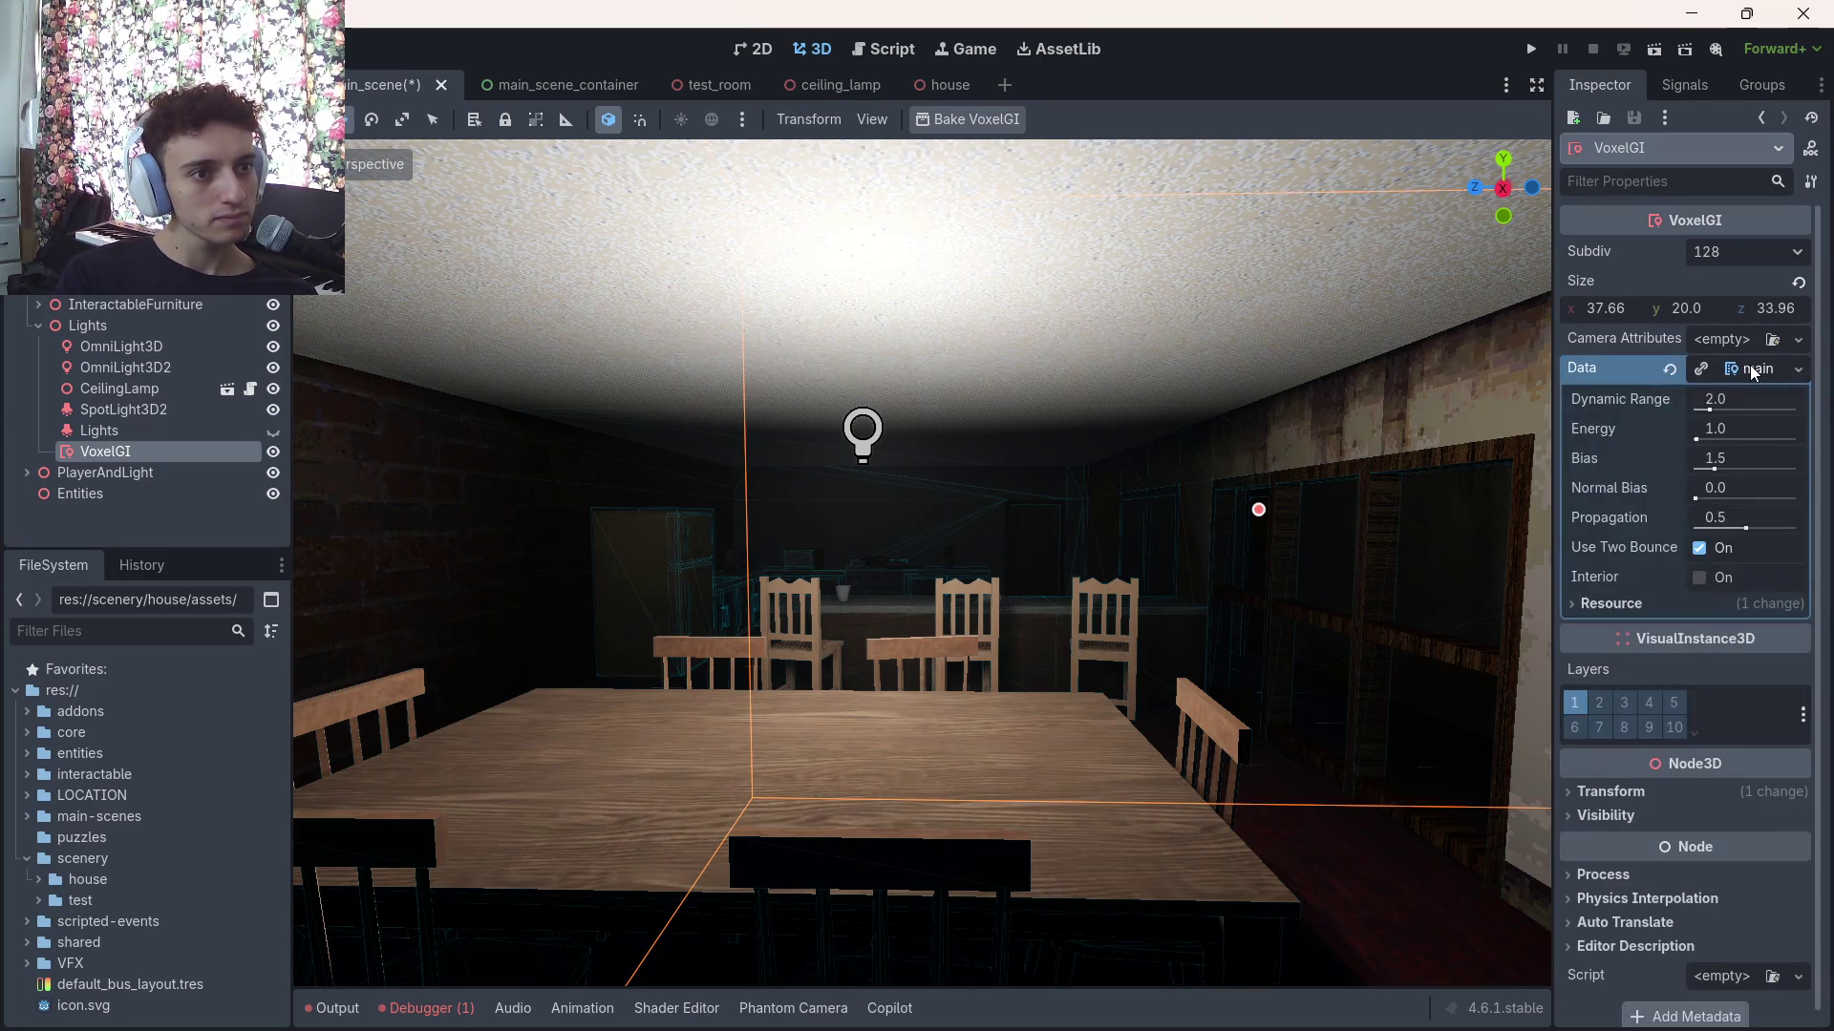
{"action": "left_click_drag", "start_coordinate": [1731, 428], "coordinate": [1681, 427]}
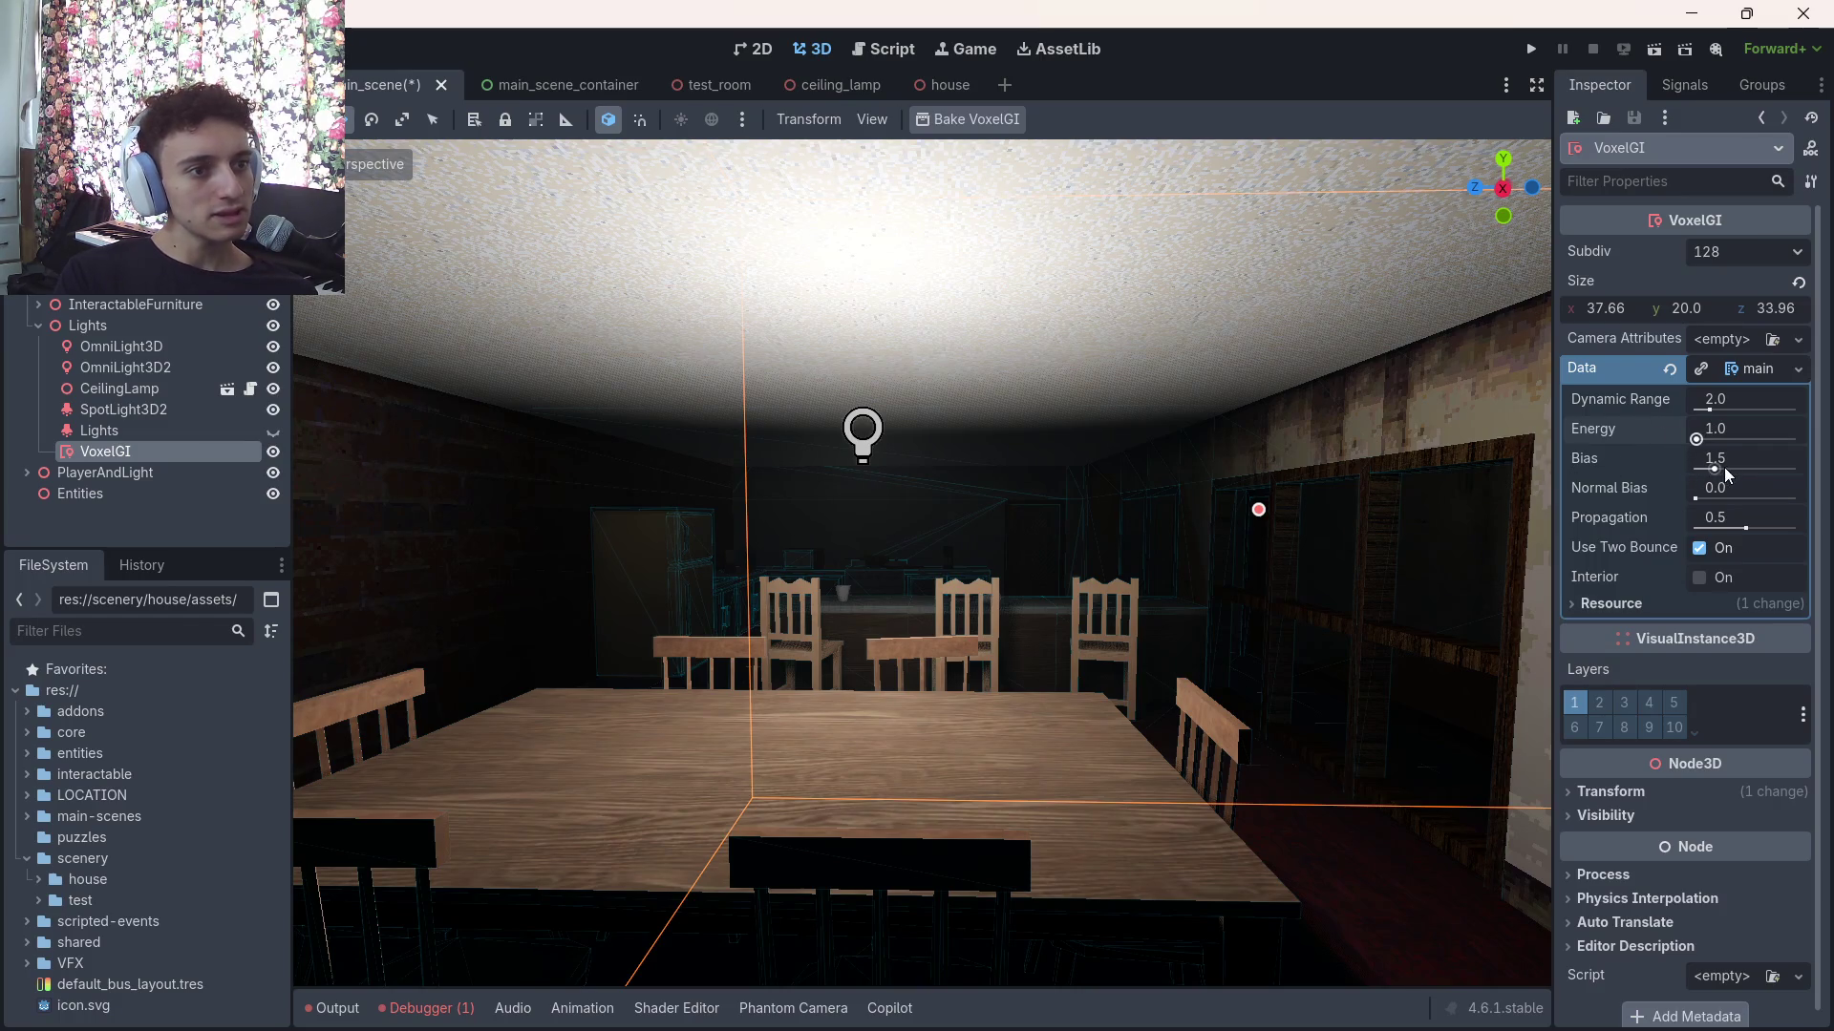
{"action": "left_click_drag", "start_coordinate": [1723, 463], "coordinate": [1682, 460]}
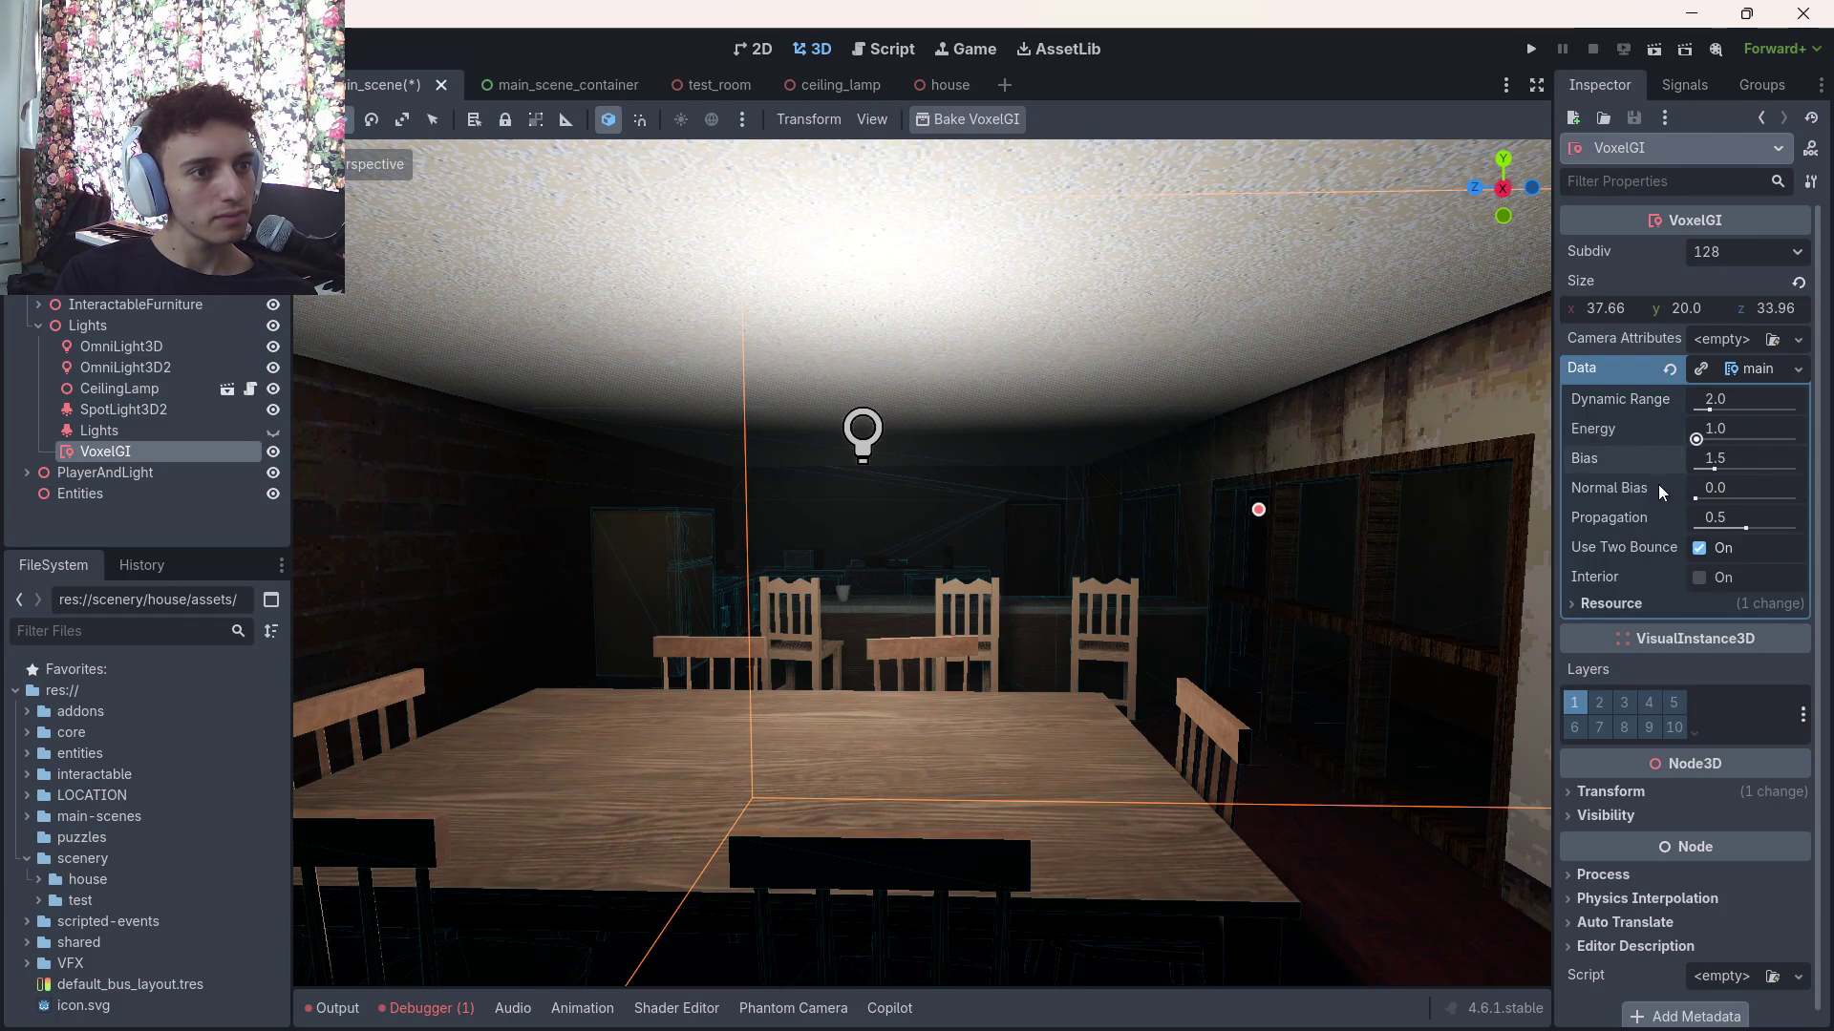
{"action": "mouse_move", "coordinate": [1289, 1027]}
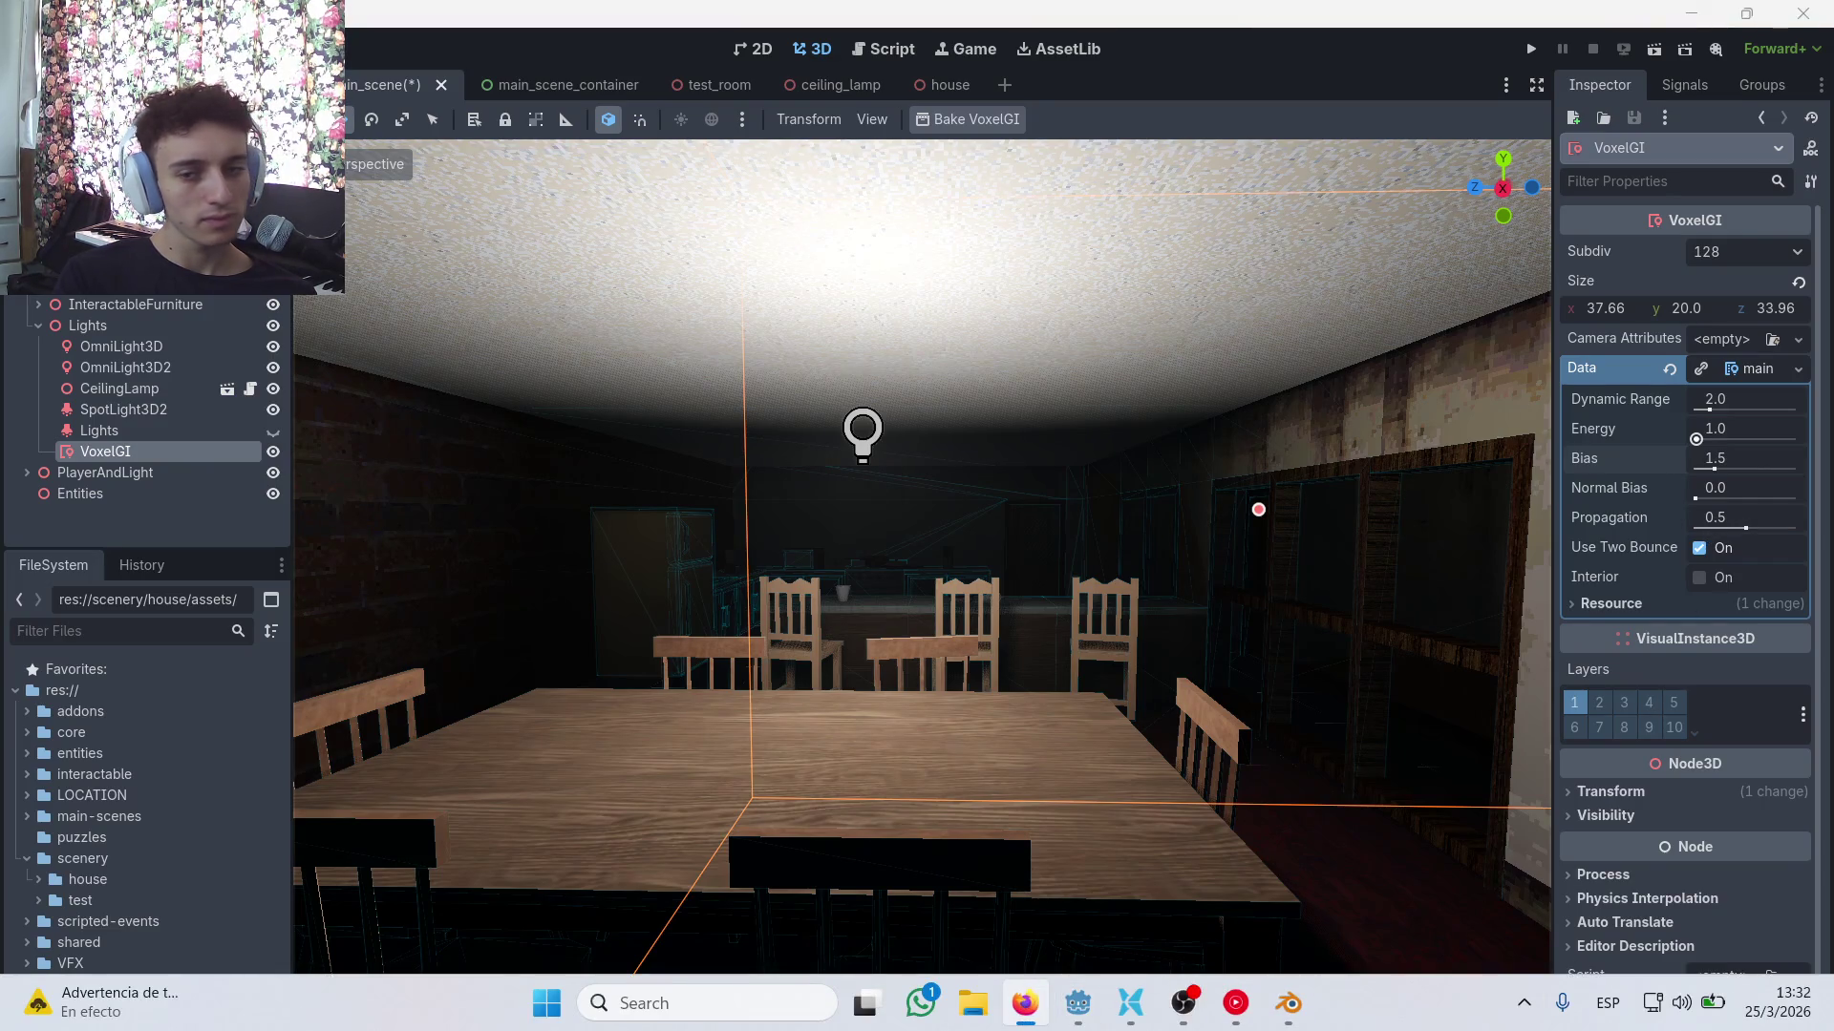
{"action": "key", "text": "ctrl+s"}
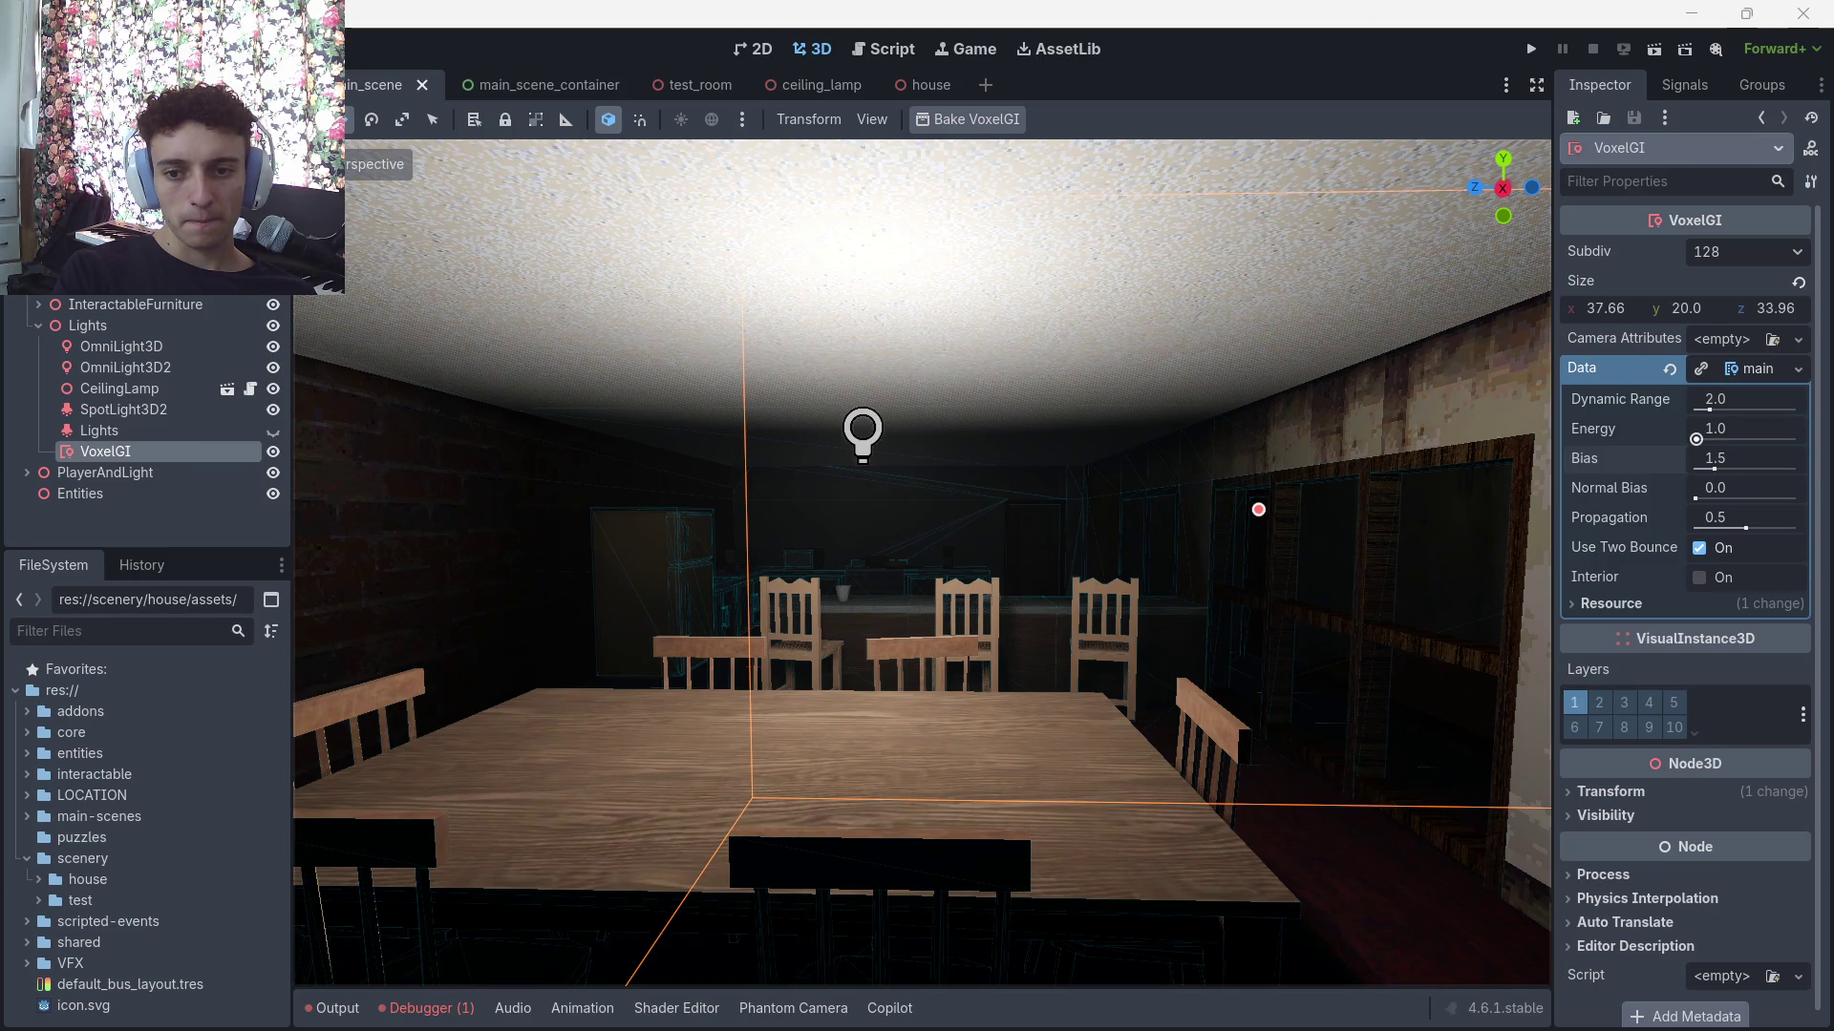
Delete the old VoxelGI node, add a new VoxelGI child under Lights, and save
{"action": "left_click", "coordinate": [113, 430]}
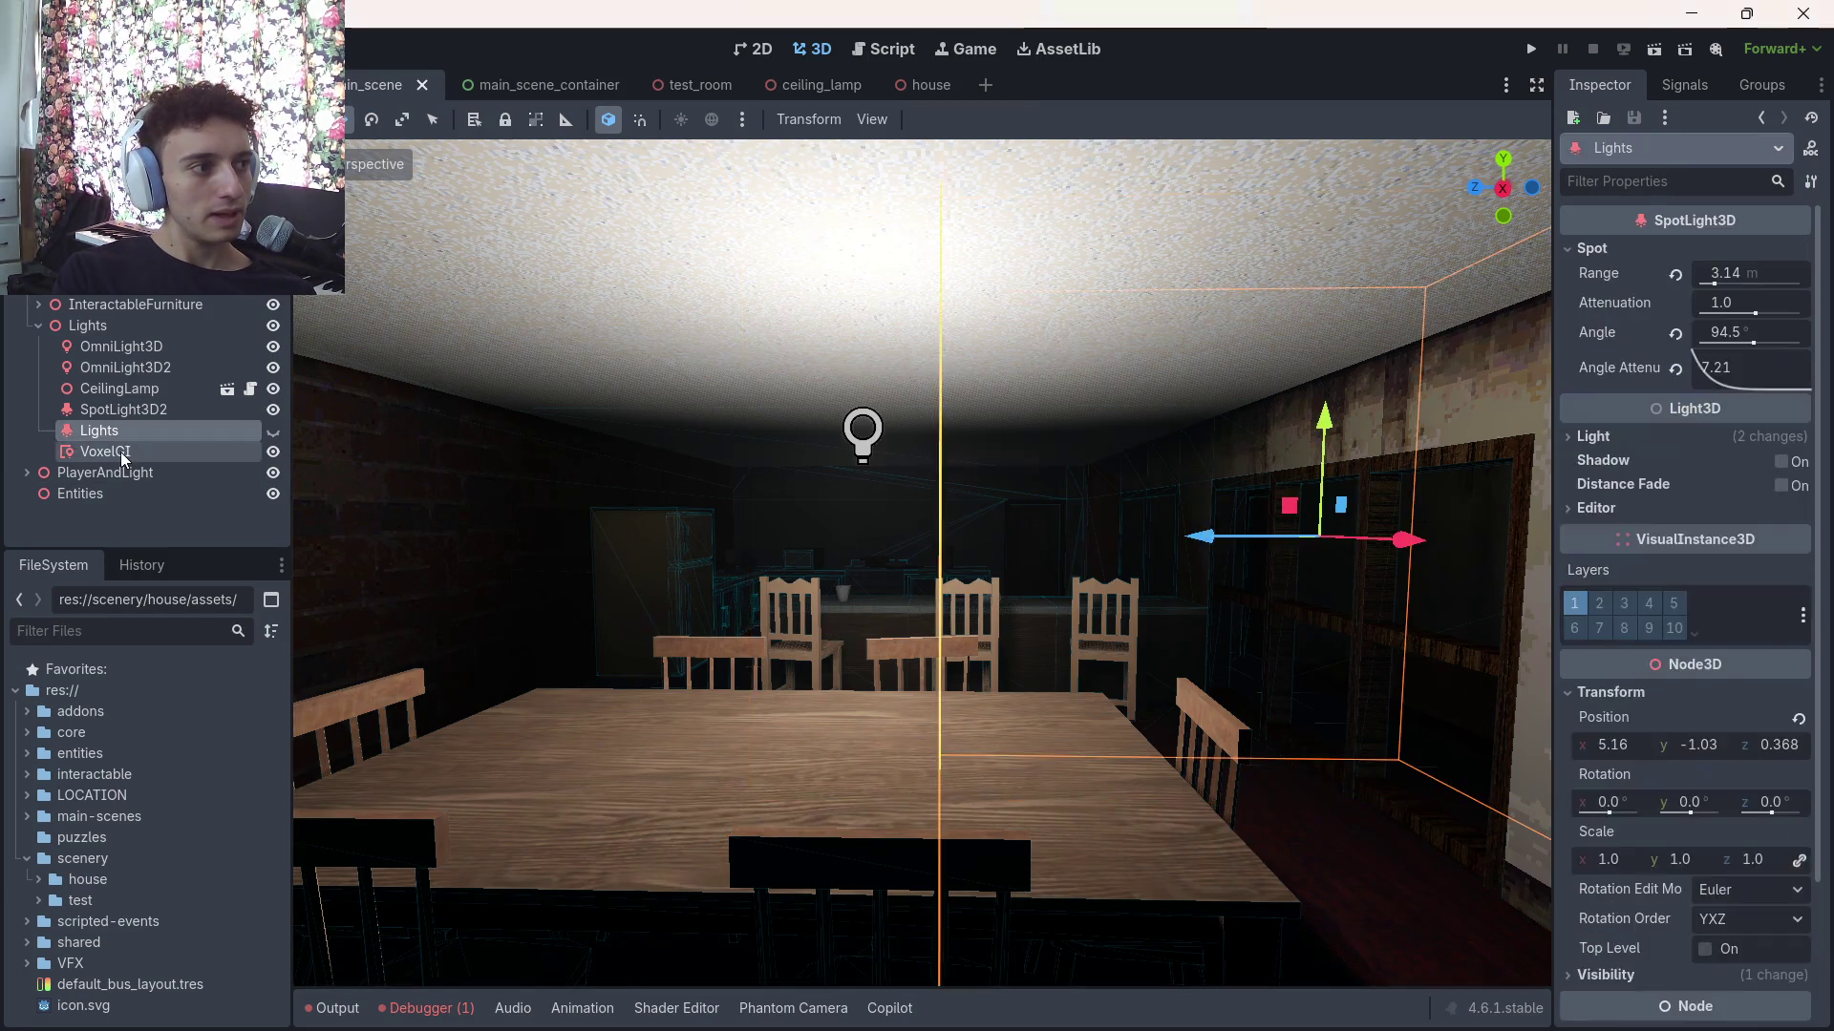
{"action": "left_click", "coordinate": [121, 451]}
{"action": "key", "text": "Delete"}
{"action": "left_click", "coordinate": [861, 531]}
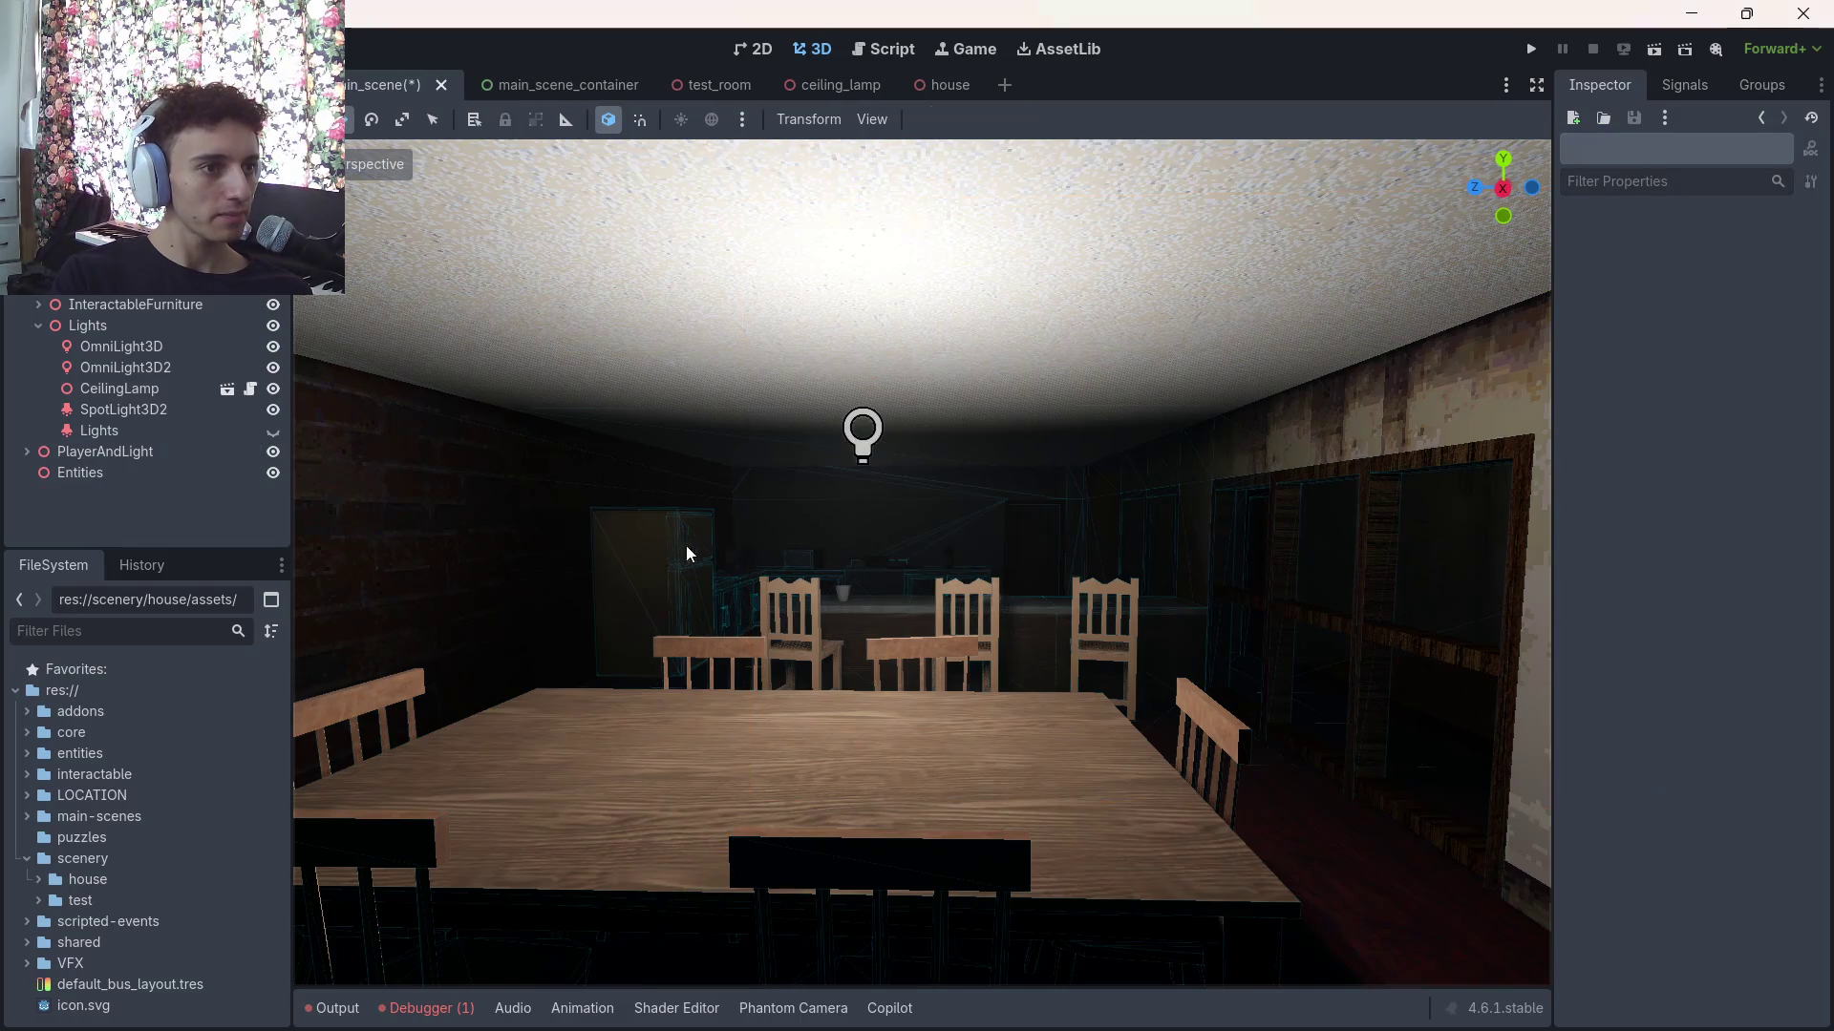
{"action": "left_click", "coordinate": [92, 327]}
{"action": "key", "text": "ctrl+a"}
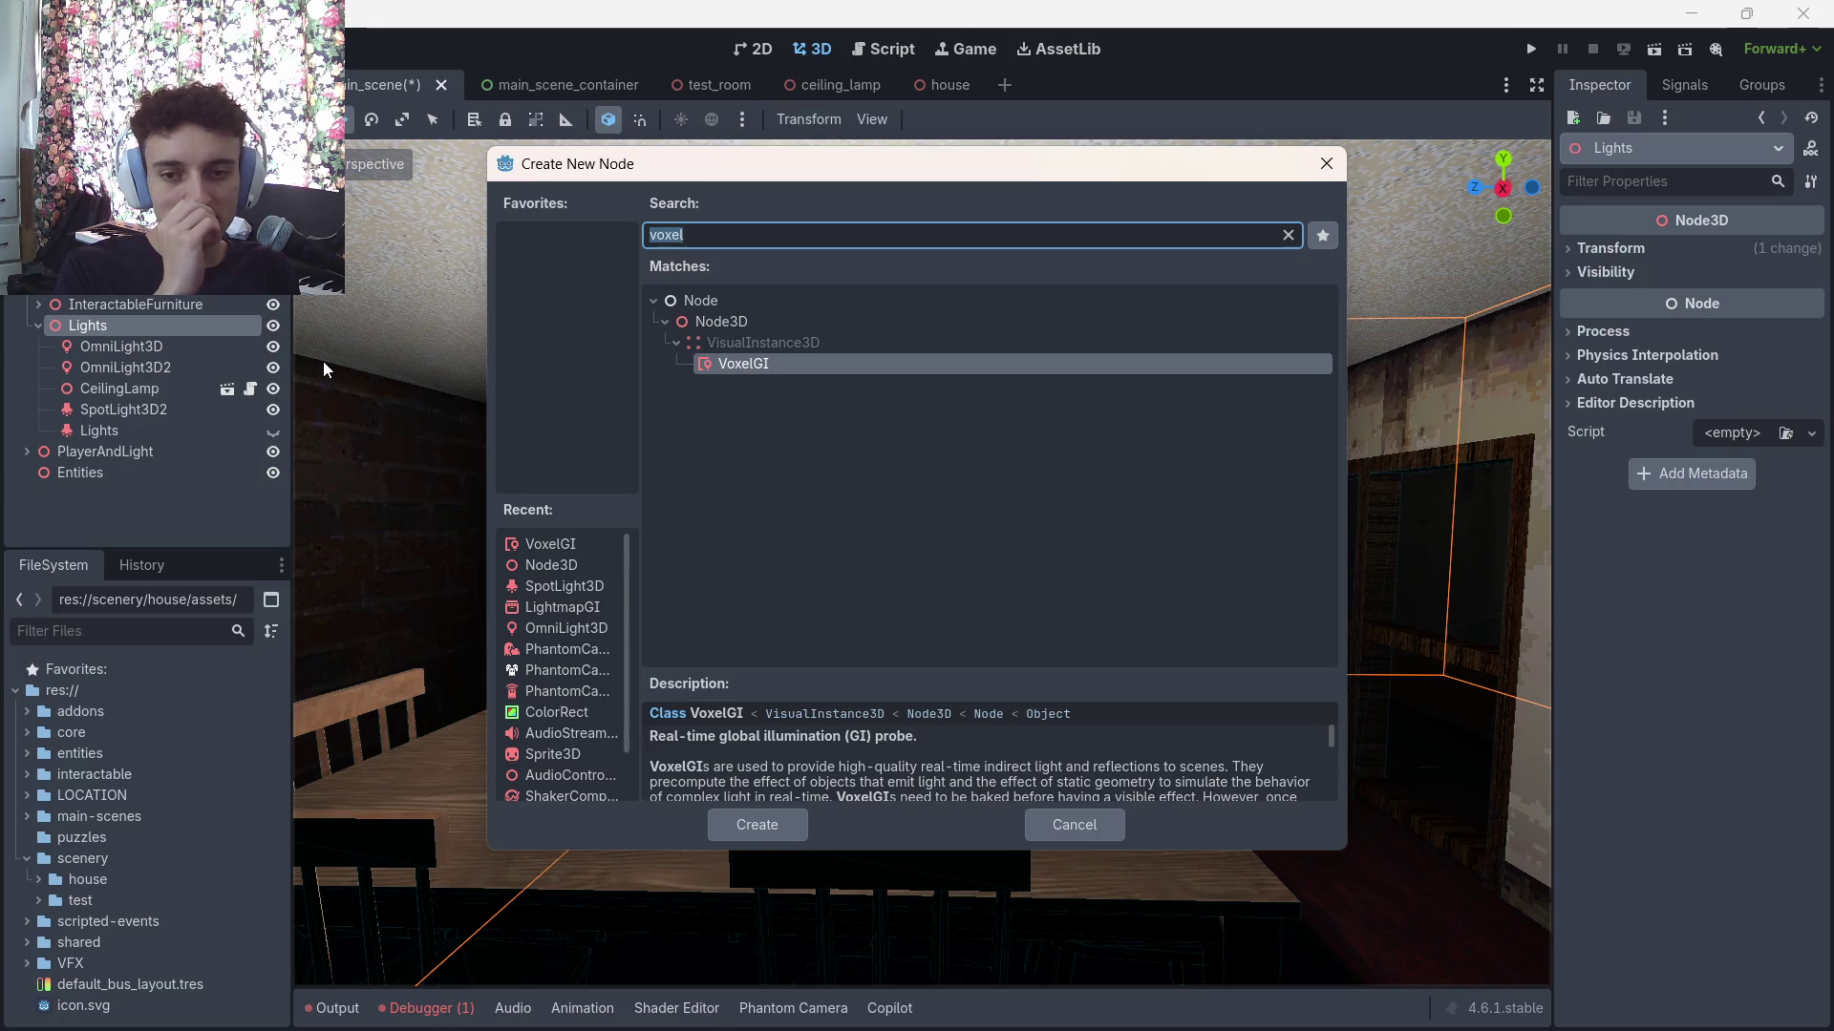
{"action": "key", "text": "Return"}
{"action": "key", "text": "ctrl+s"}
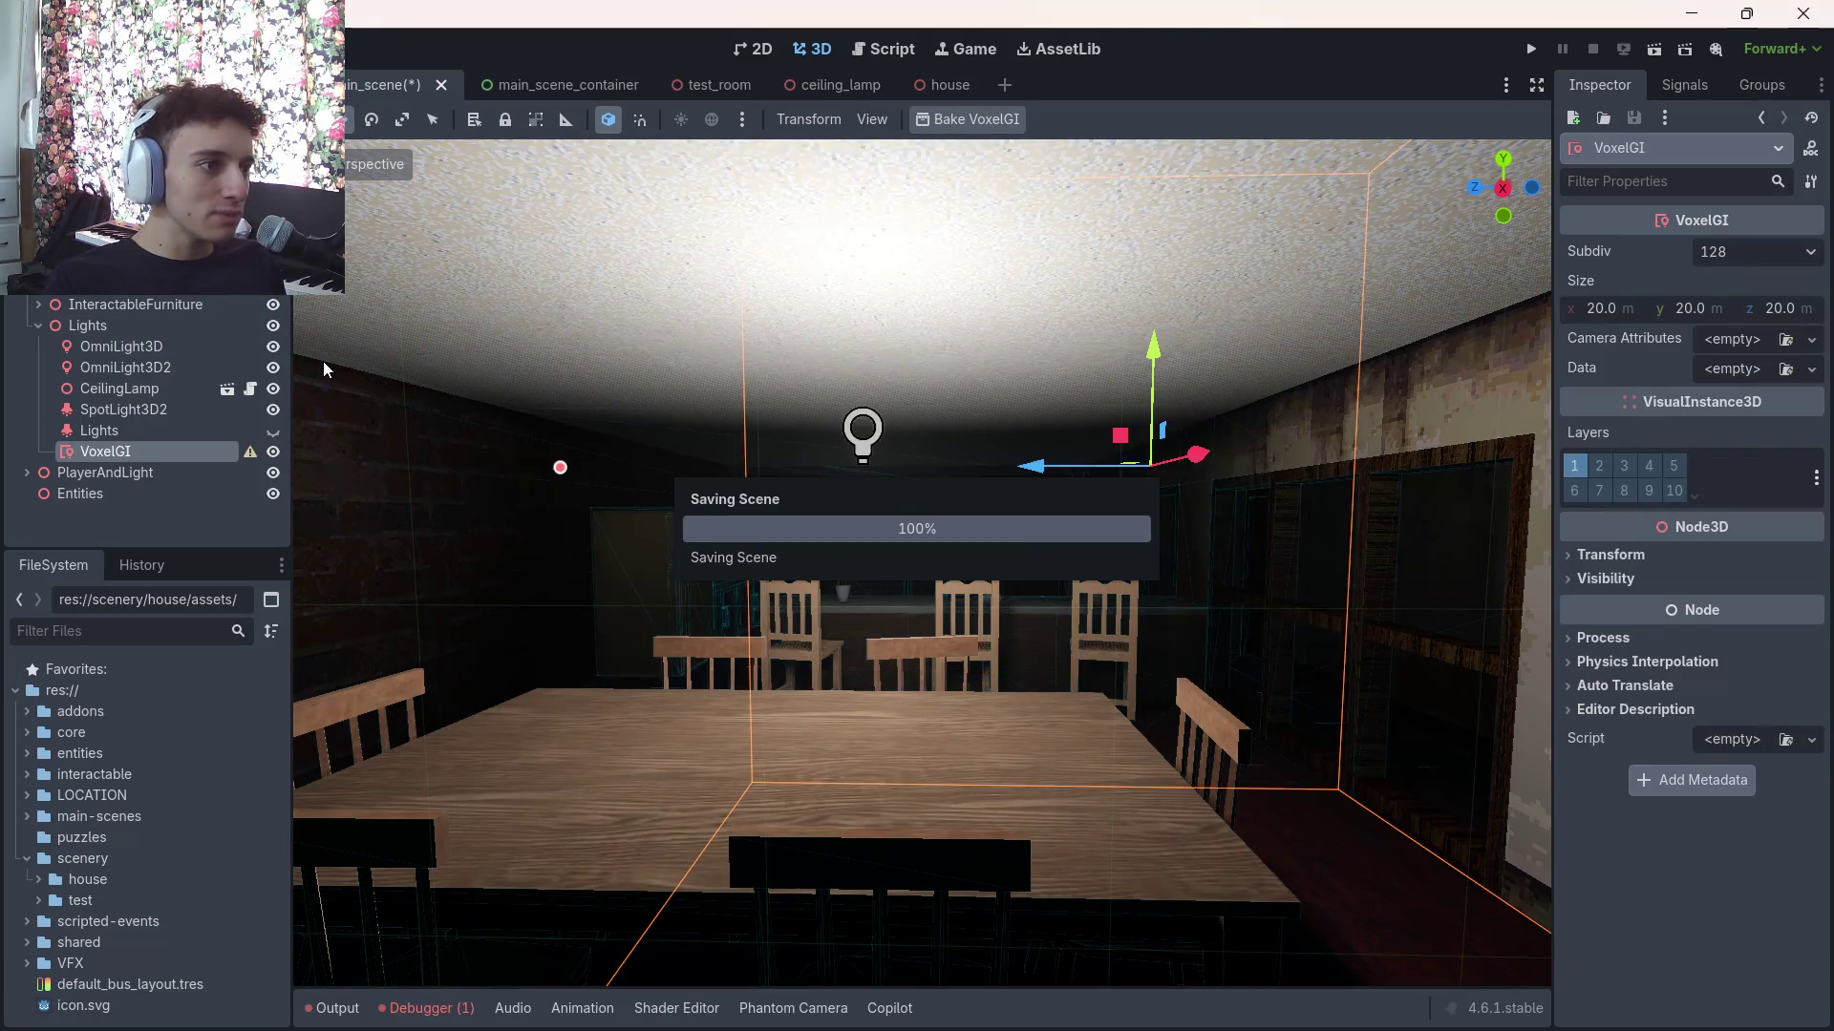
Resize the VoxelGI box to about 35.55 × 20 × 32.2 to cover the house, then save
{"action": "scroll", "coordinate": [922, 563], "scroll_direction": "down", "scroll_amount": 10}
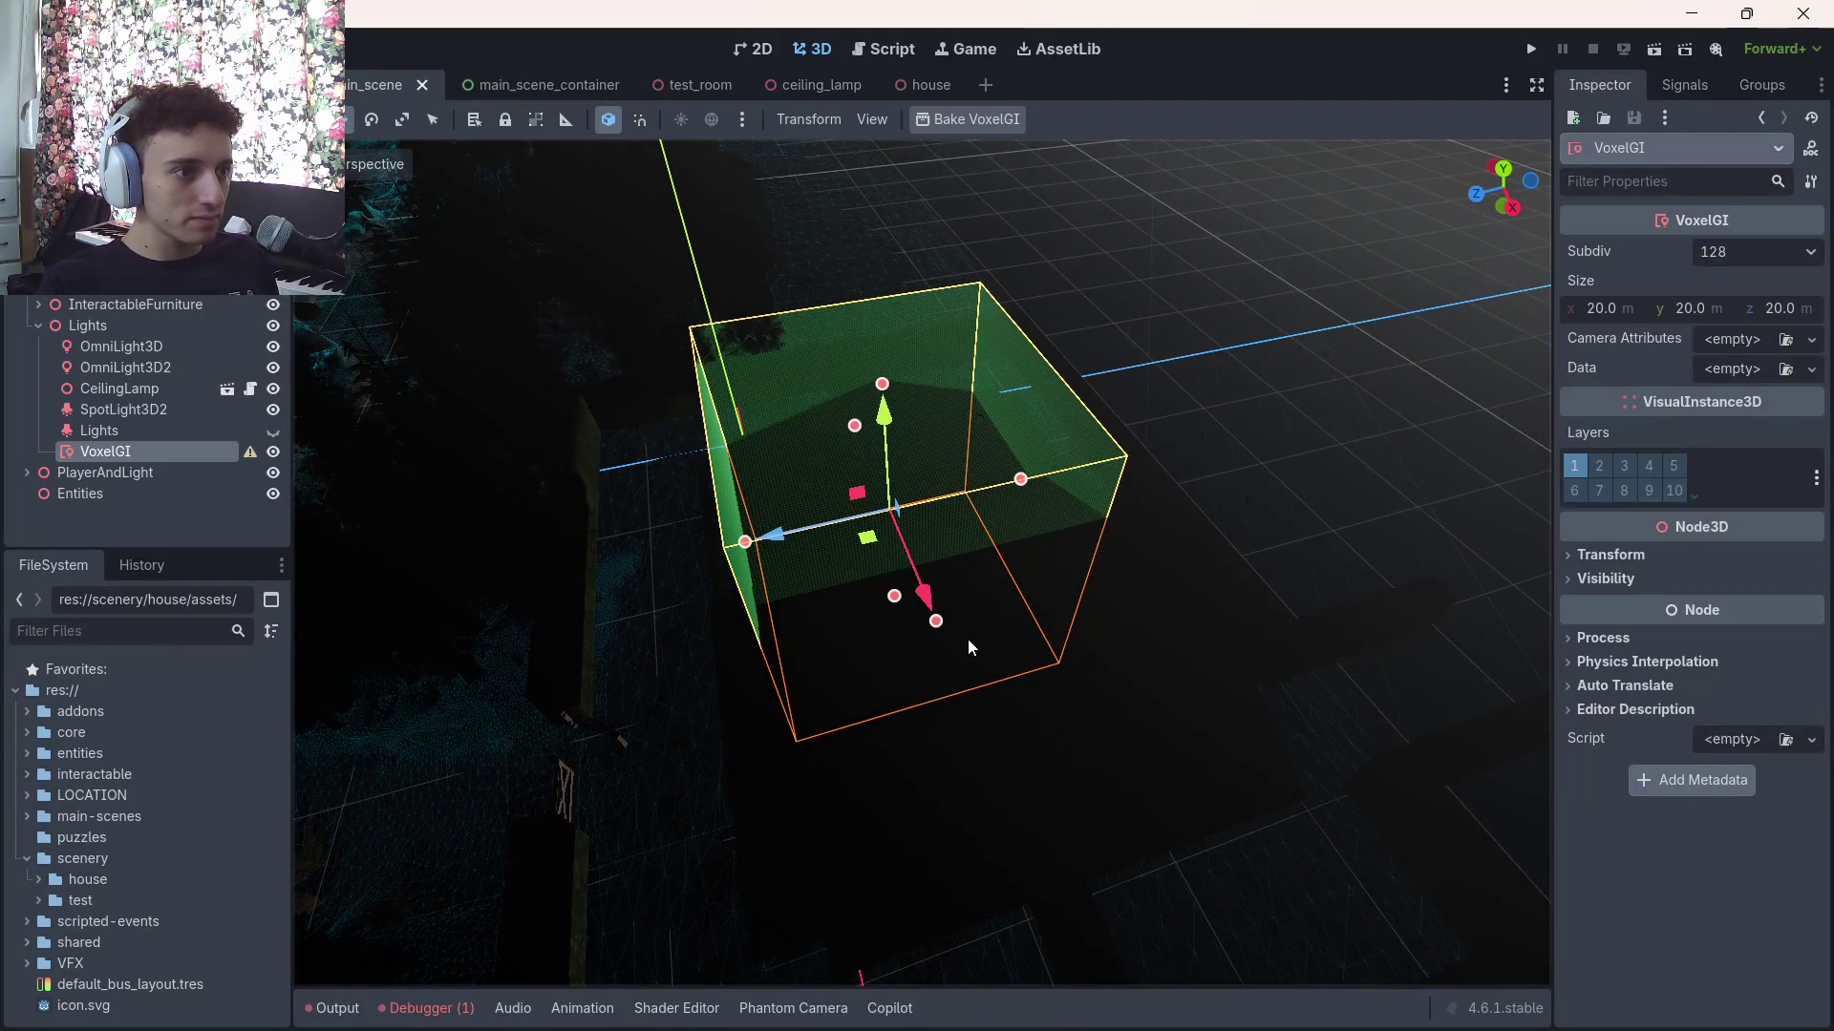
{"action": "left_click_drag", "start_coordinate": [967, 638], "coordinate": [1132, 859]}
{"action": "left_click_drag", "start_coordinate": [1070, 555], "coordinate": [1190, 545]}
{"action": "left_click_drag", "start_coordinate": [762, 635], "coordinate": [716, 643]}
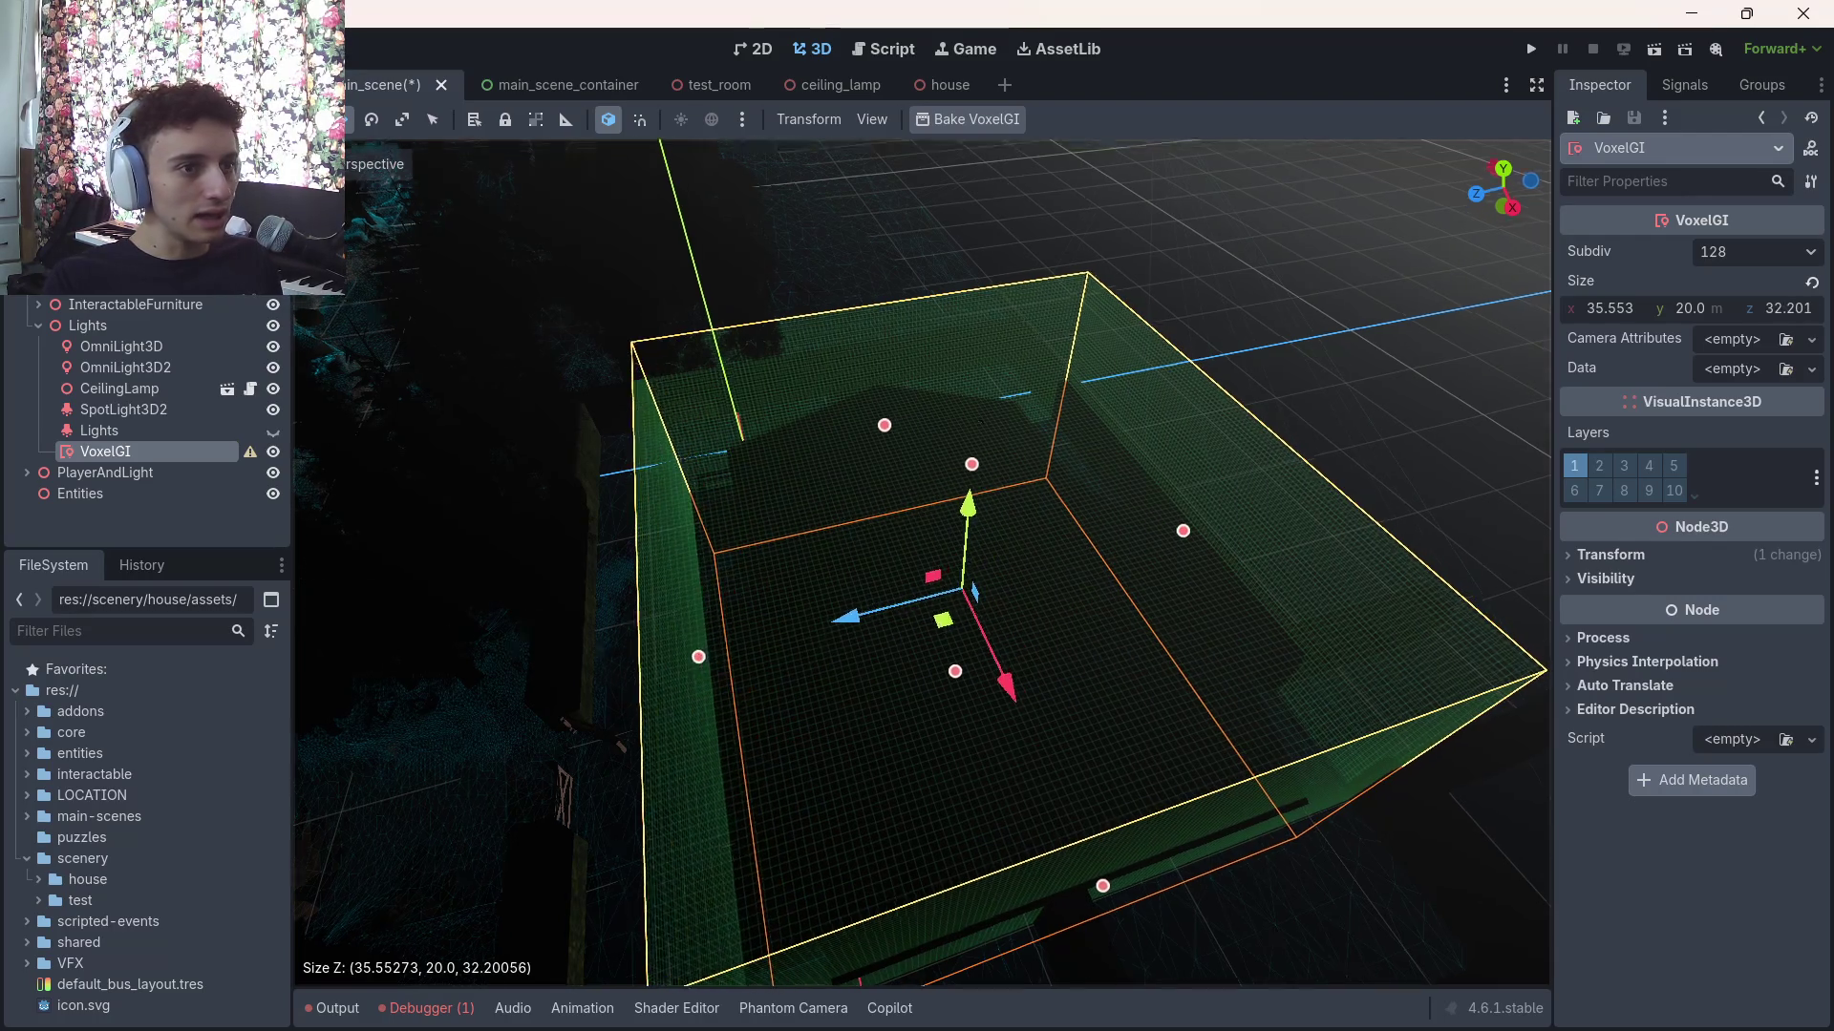
{"action": "scroll", "coordinate": [717, 643], "scroll_direction": "up", "scroll_amount": 5}
{"action": "key", "text": "s"}
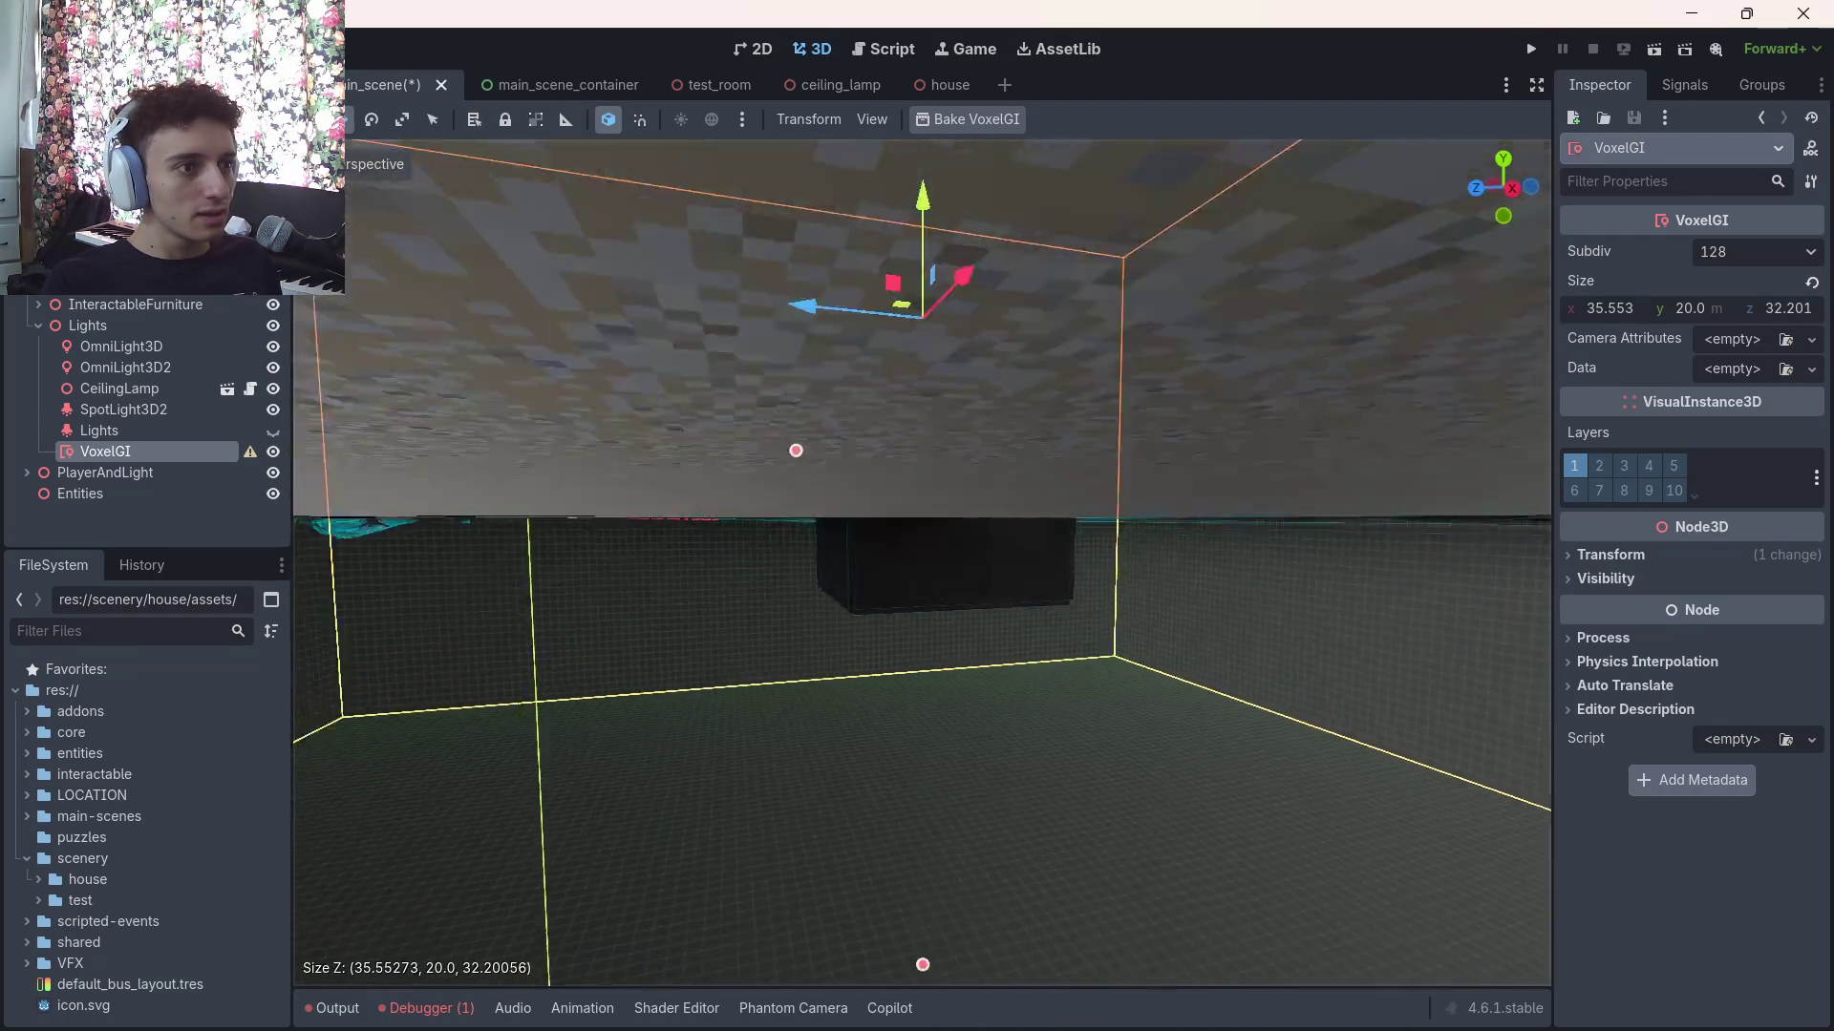
{"action": "key", "text": "w"}
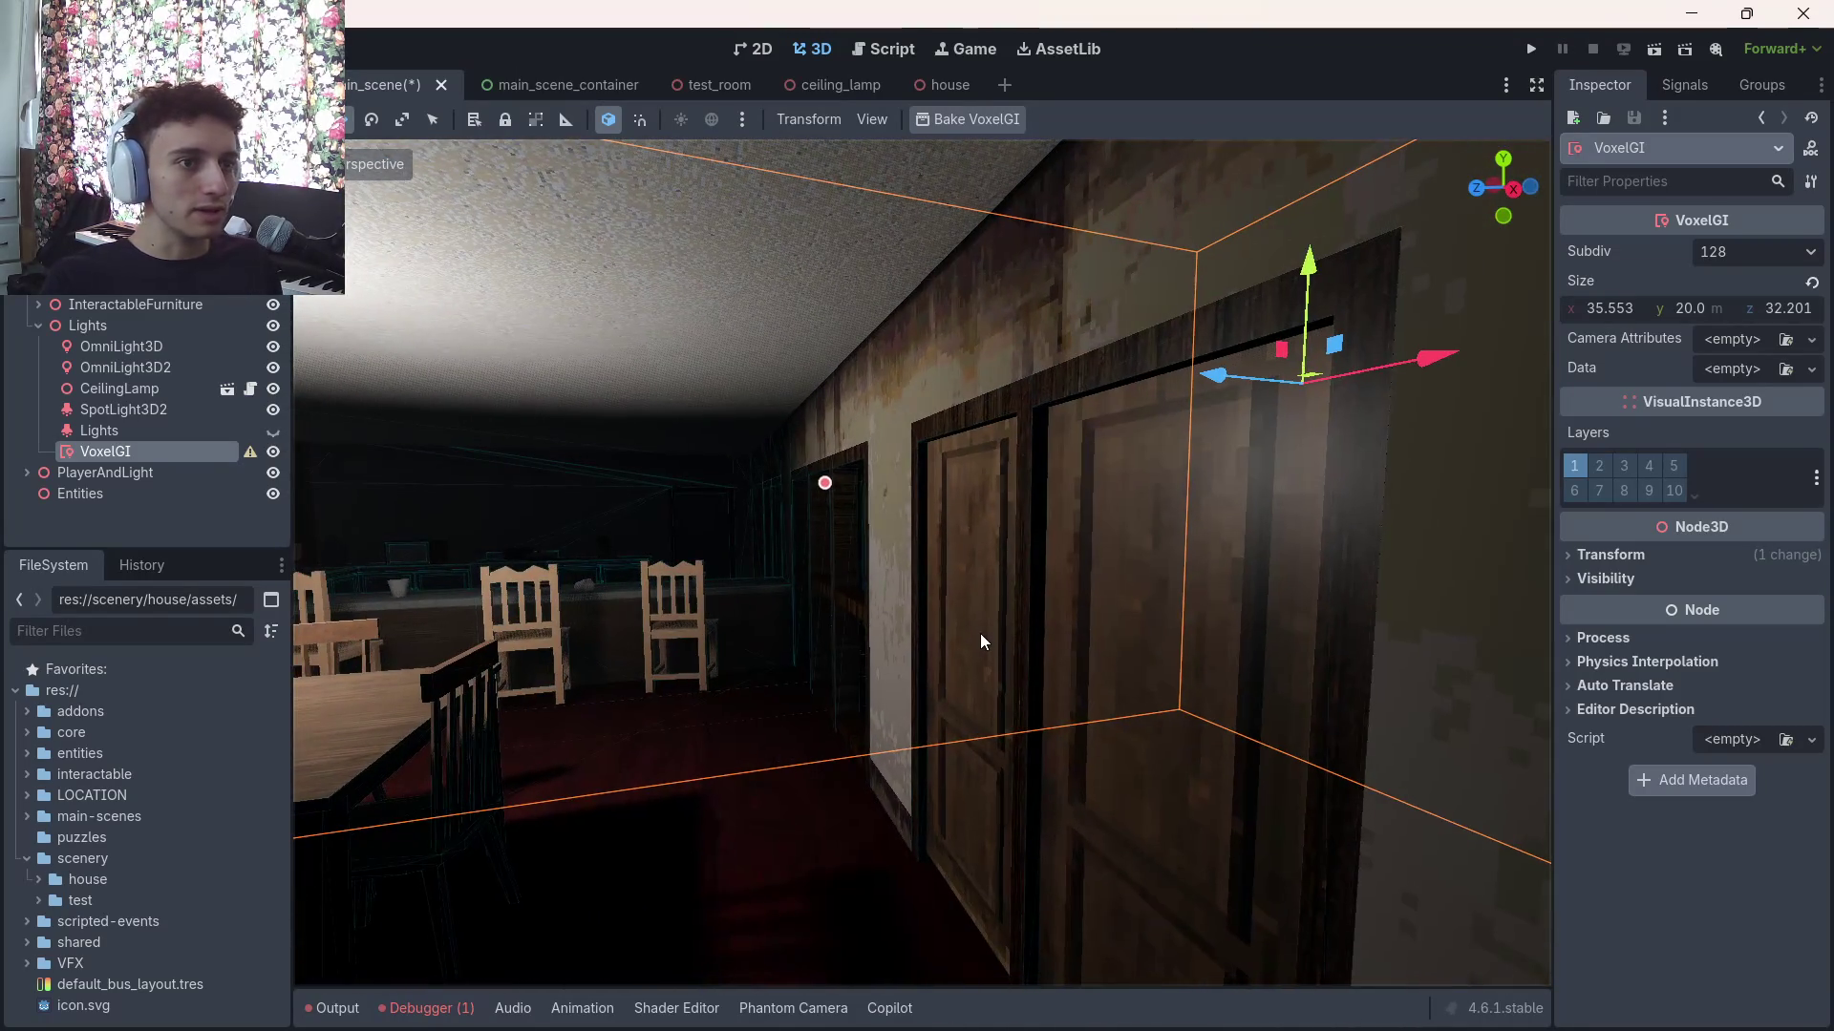
{"action": "key", "text": "ctrl+s"}
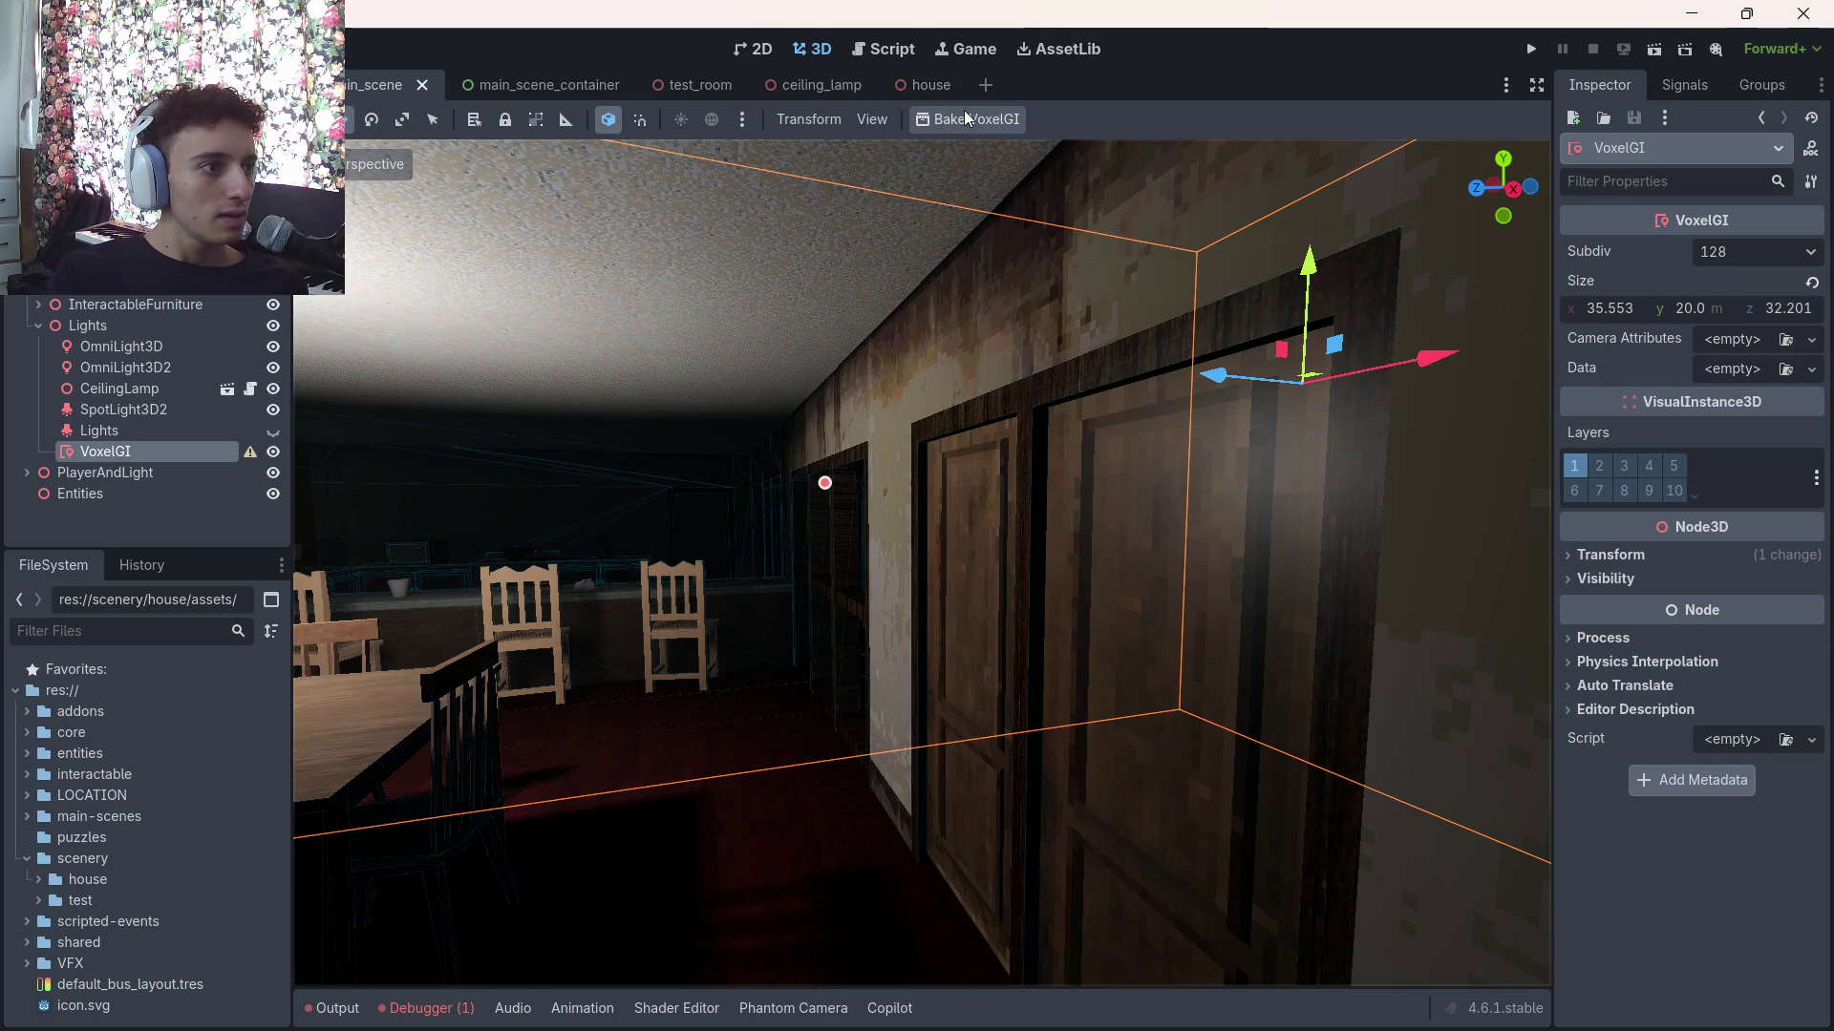
Bake the new VoxelGI, overwriting main_scene.VoxelGI_data.res in res://VFX/lightmap
{"action": "left_click", "coordinate": [967, 117]}
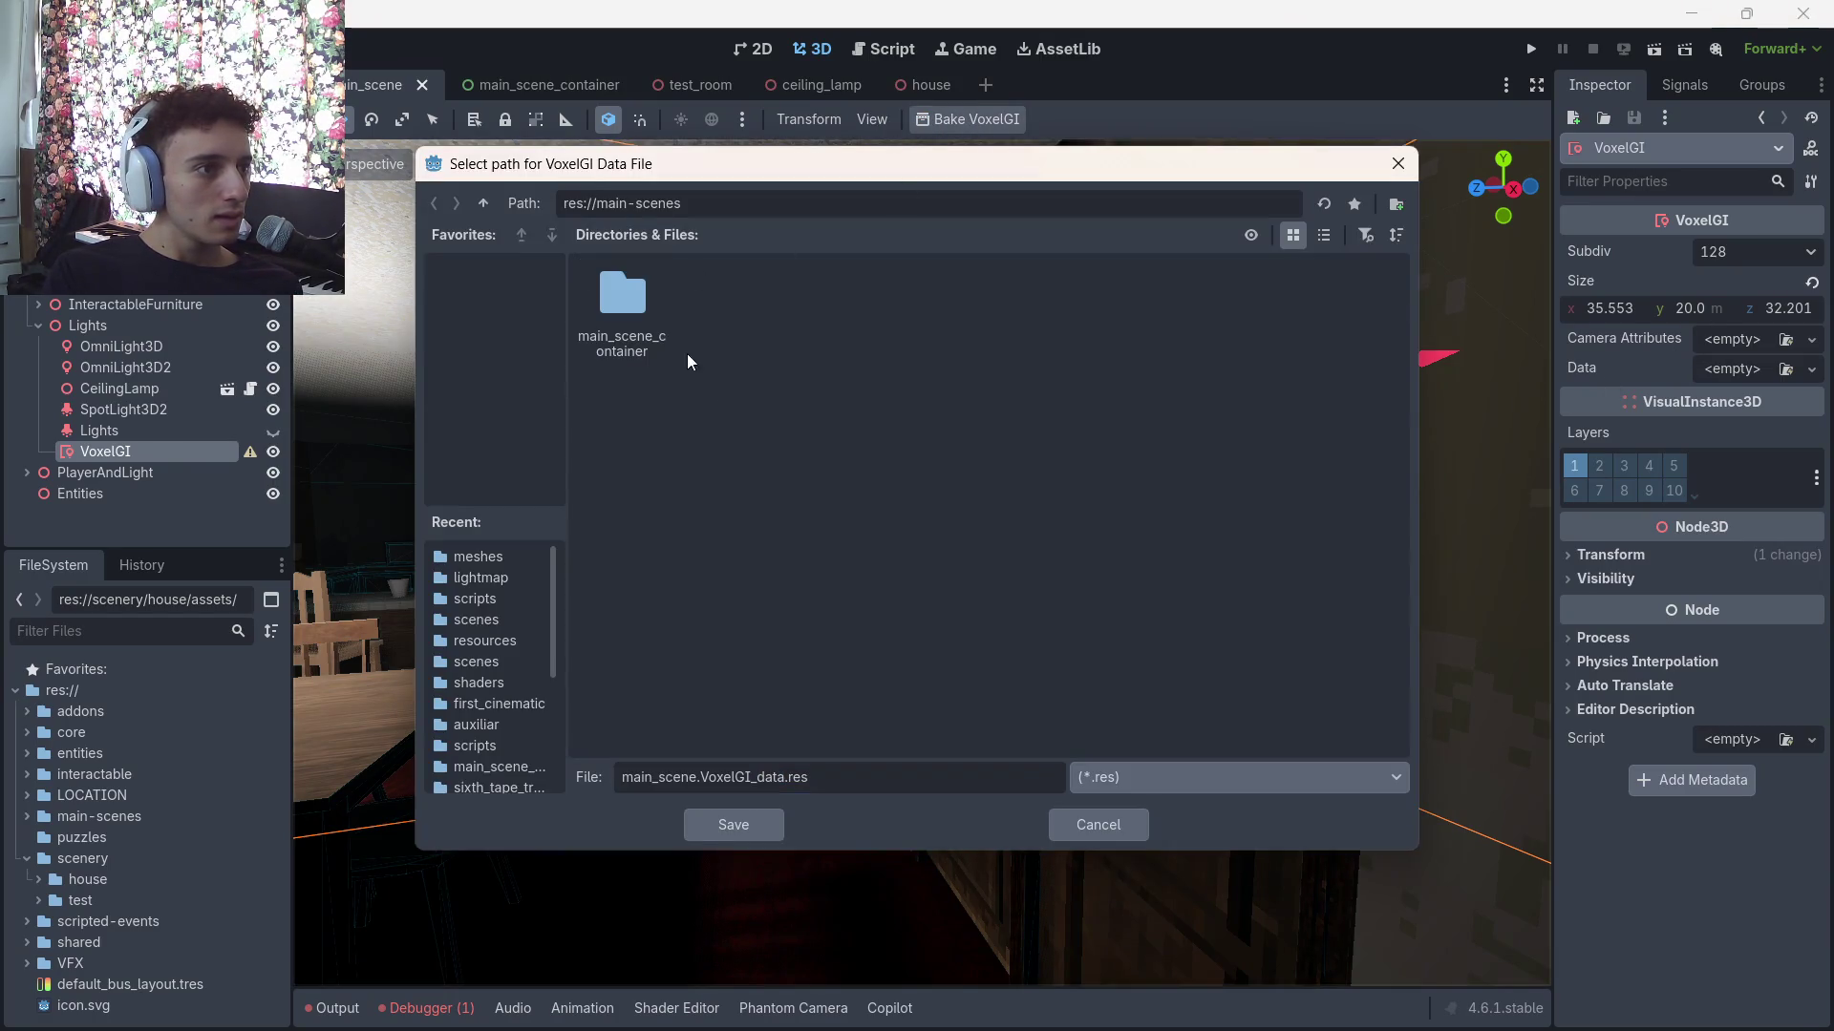
{"action": "left_click", "coordinate": [484, 204]}
{"action": "double_click", "coordinate": [898, 412]}
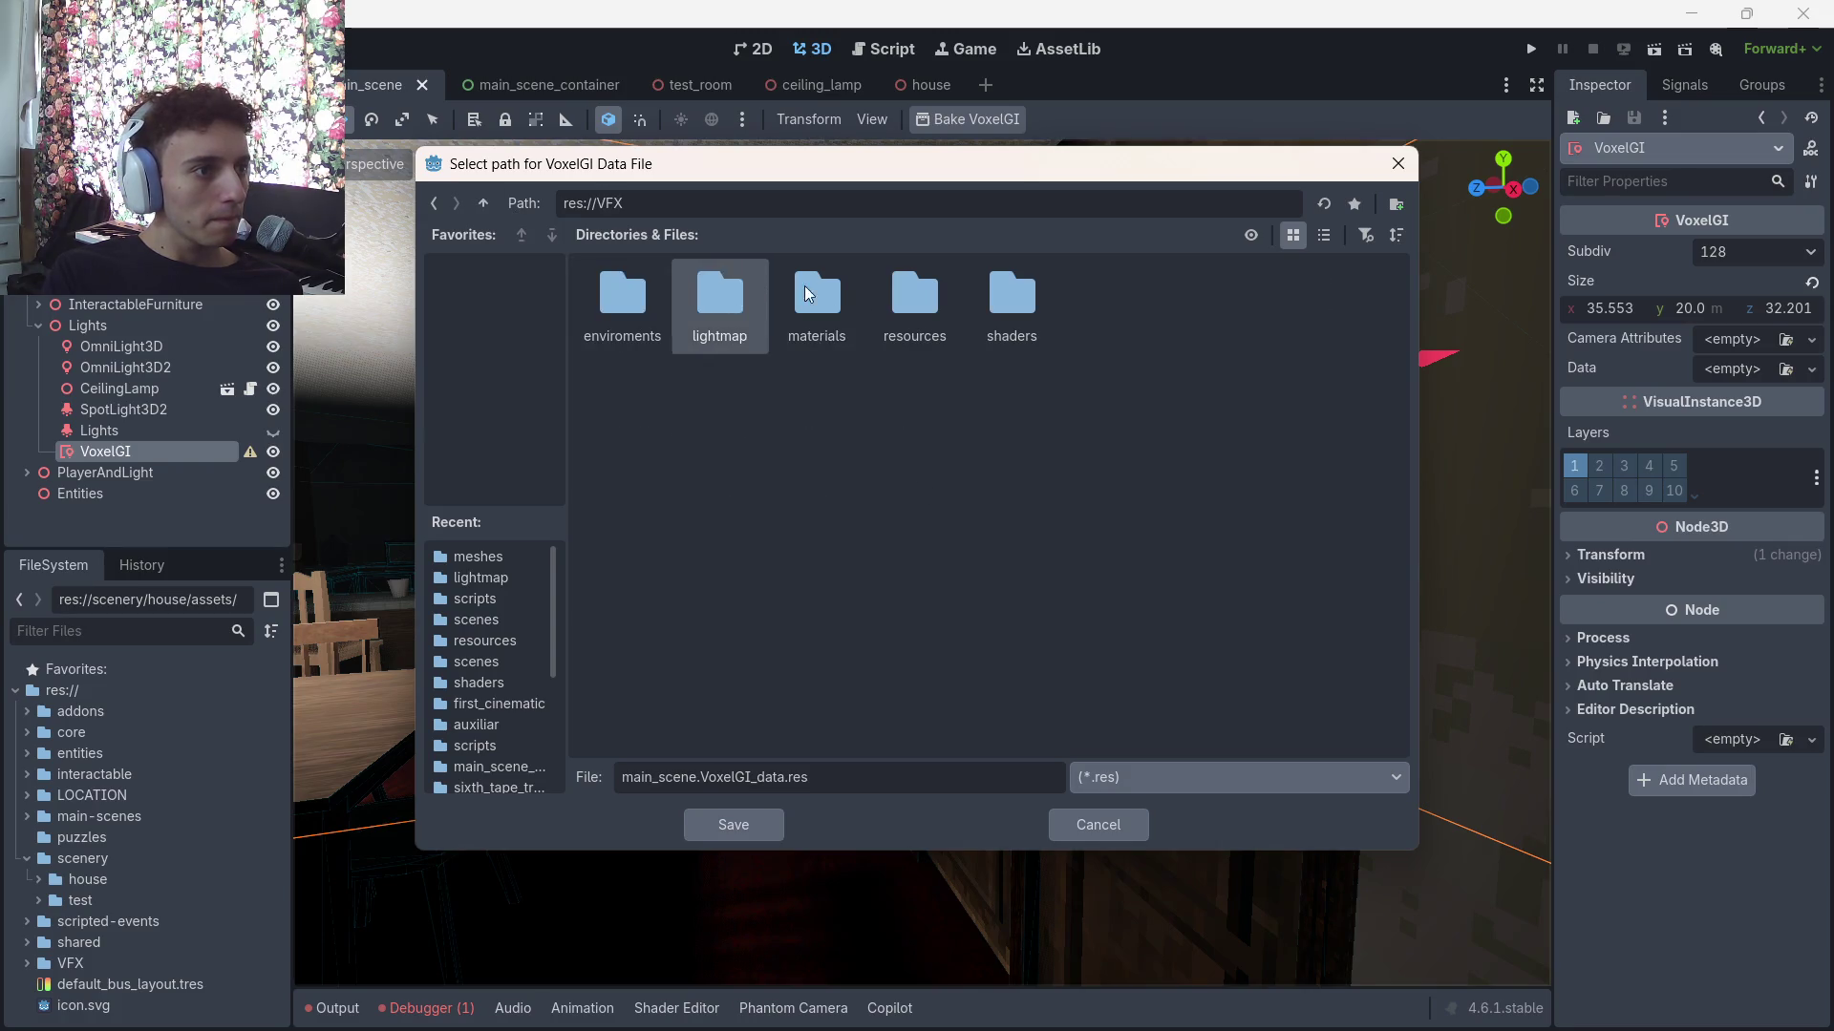
{"action": "double_click", "coordinate": [674, 305]}
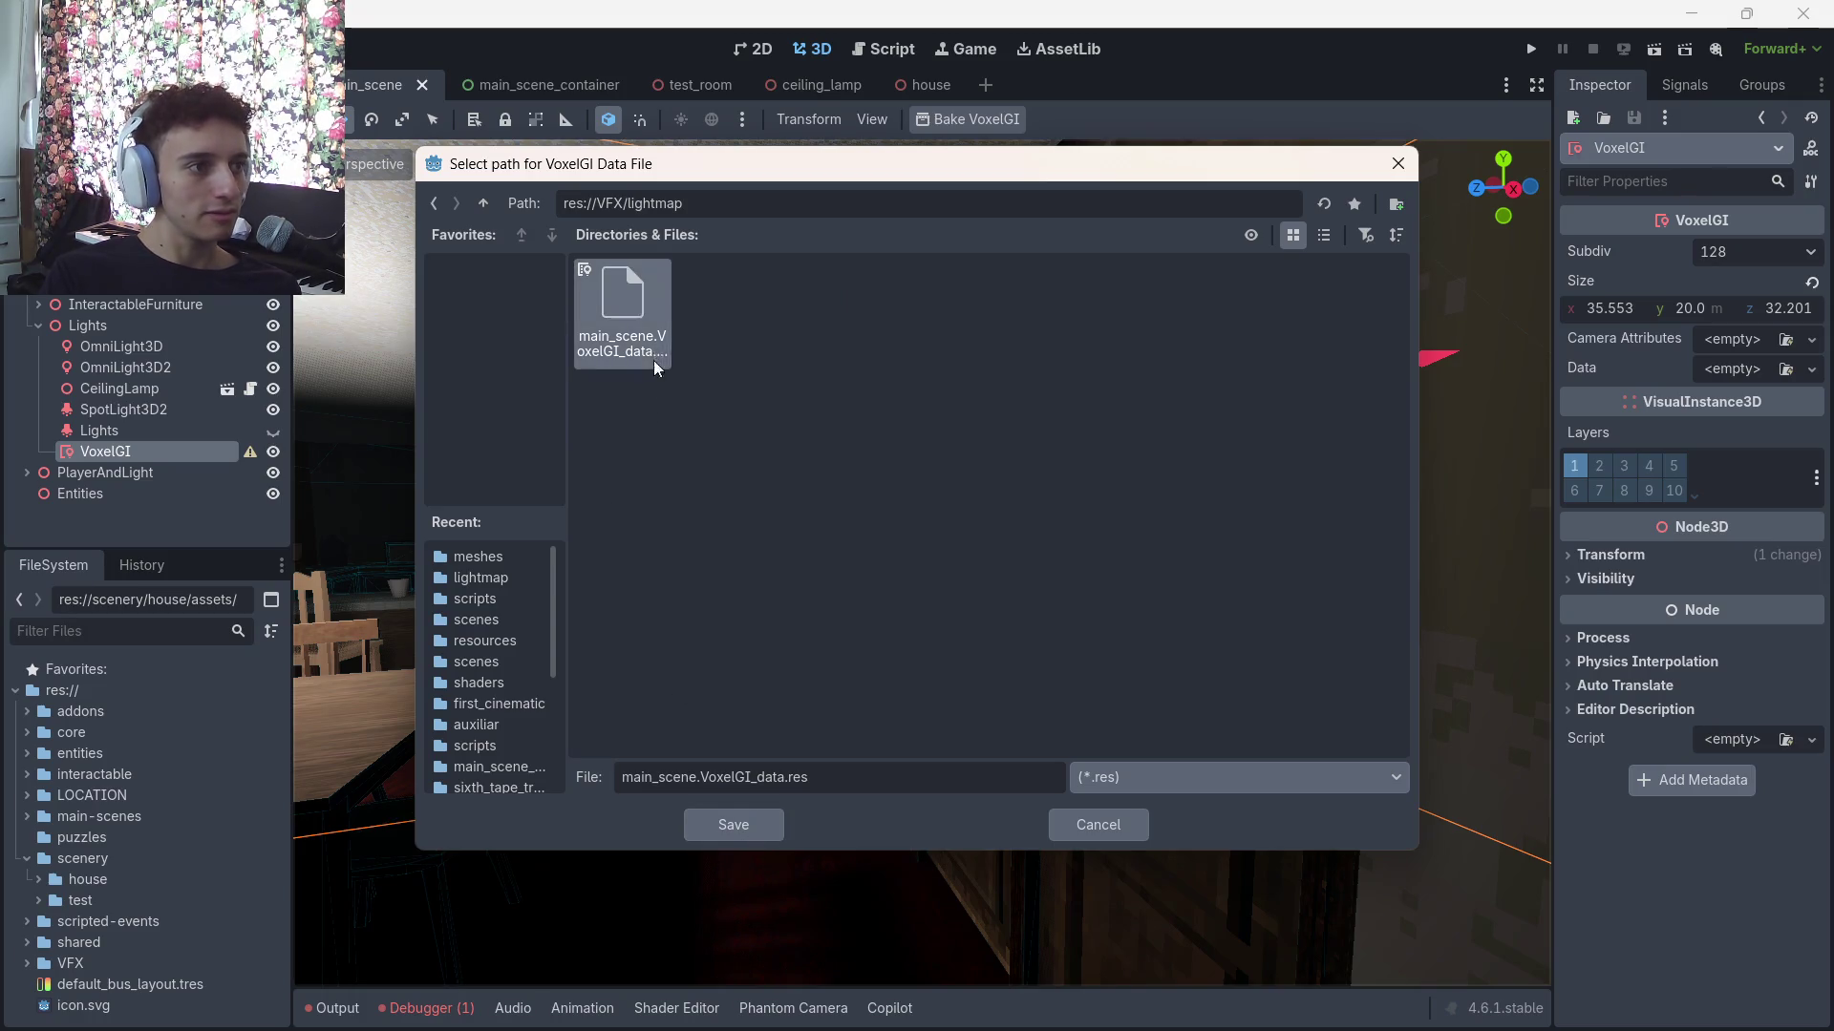
{"action": "left_click", "coordinate": [731, 823]}
{"action": "left_click", "coordinate": [817, 552]}
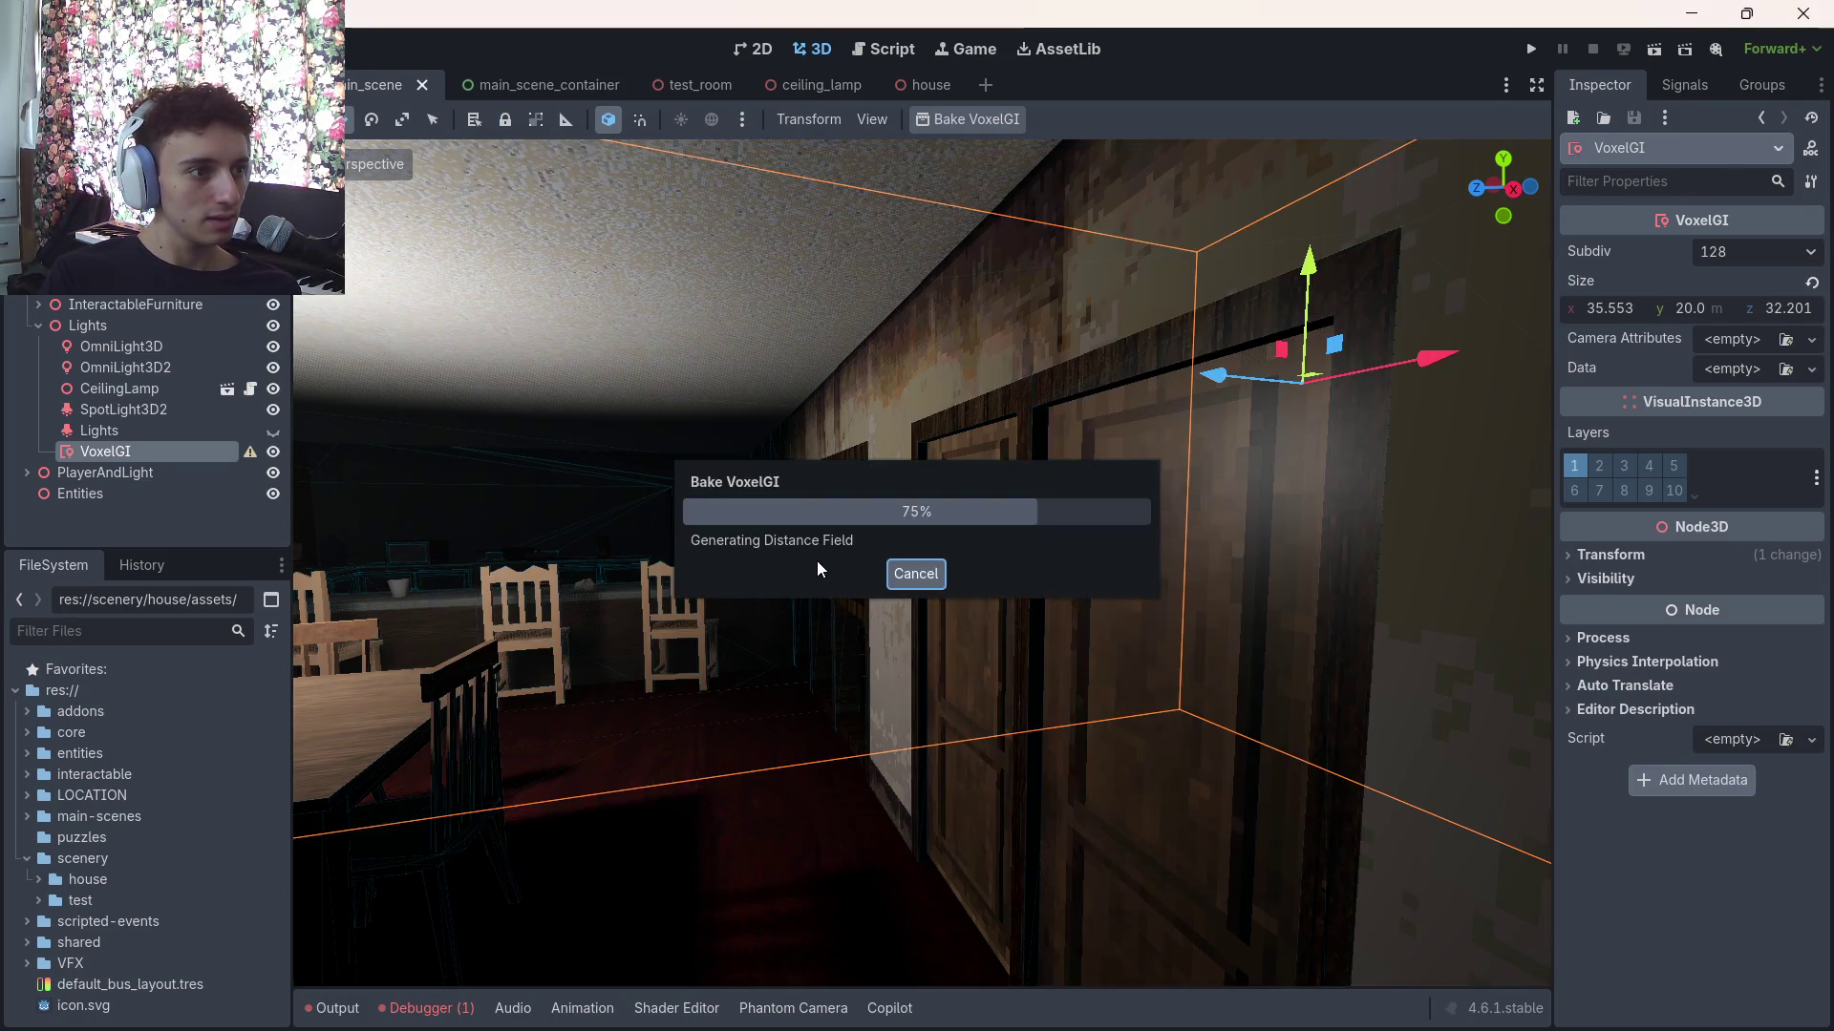
{"action": "key", "text": "w"}
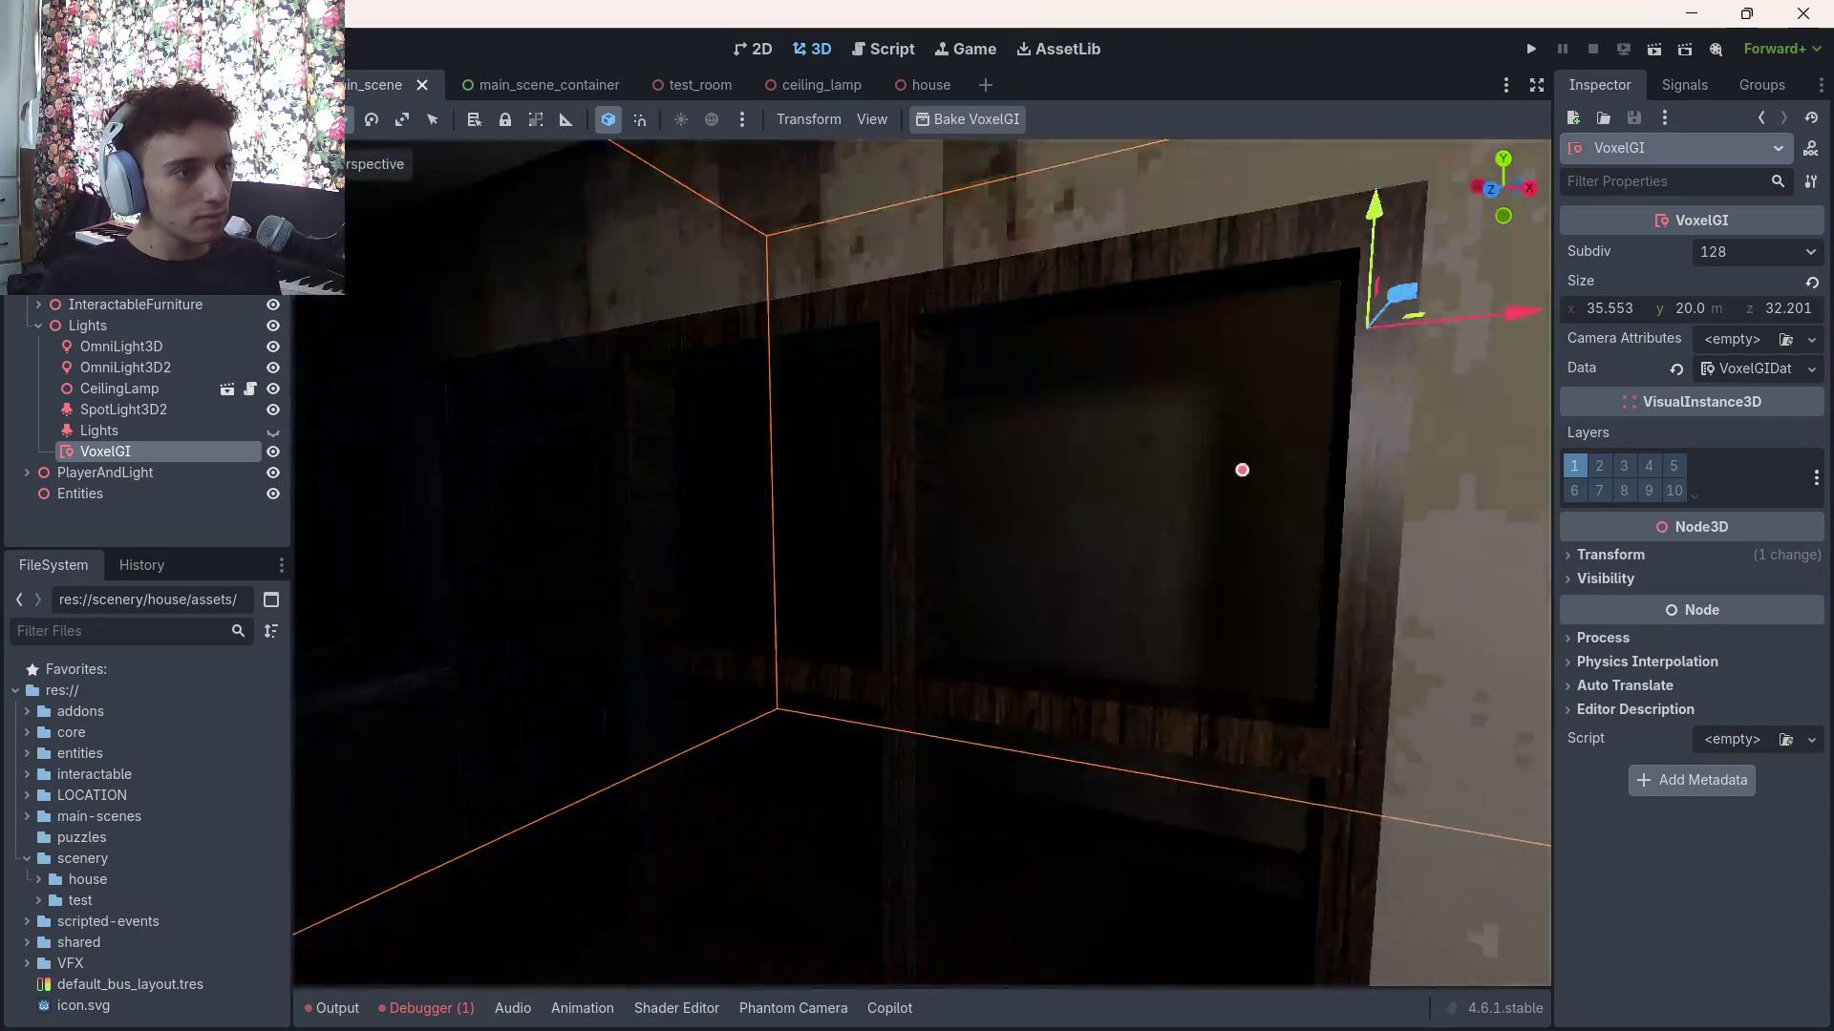
{"action": "mouse_move", "coordinate": [1242, 469]}
{"action": "left_mouse_down"}
{"action": "mouse_move", "coordinate": [917, 536]}
{"action": "mouse_move", "coordinate": [942, 480]}
{"action": "mouse_move", "coordinate": [990, 479]}
{"action": "mouse_move", "coordinate": [1047, 524]}
{"action": "mouse_move", "coordinate": [957, 499]}
{"action": "mouse_move", "coordinate": [974, 541]}
{"action": "mouse_move", "coordinate": [1033, 556]}
{"action": "left_mouse_up"}
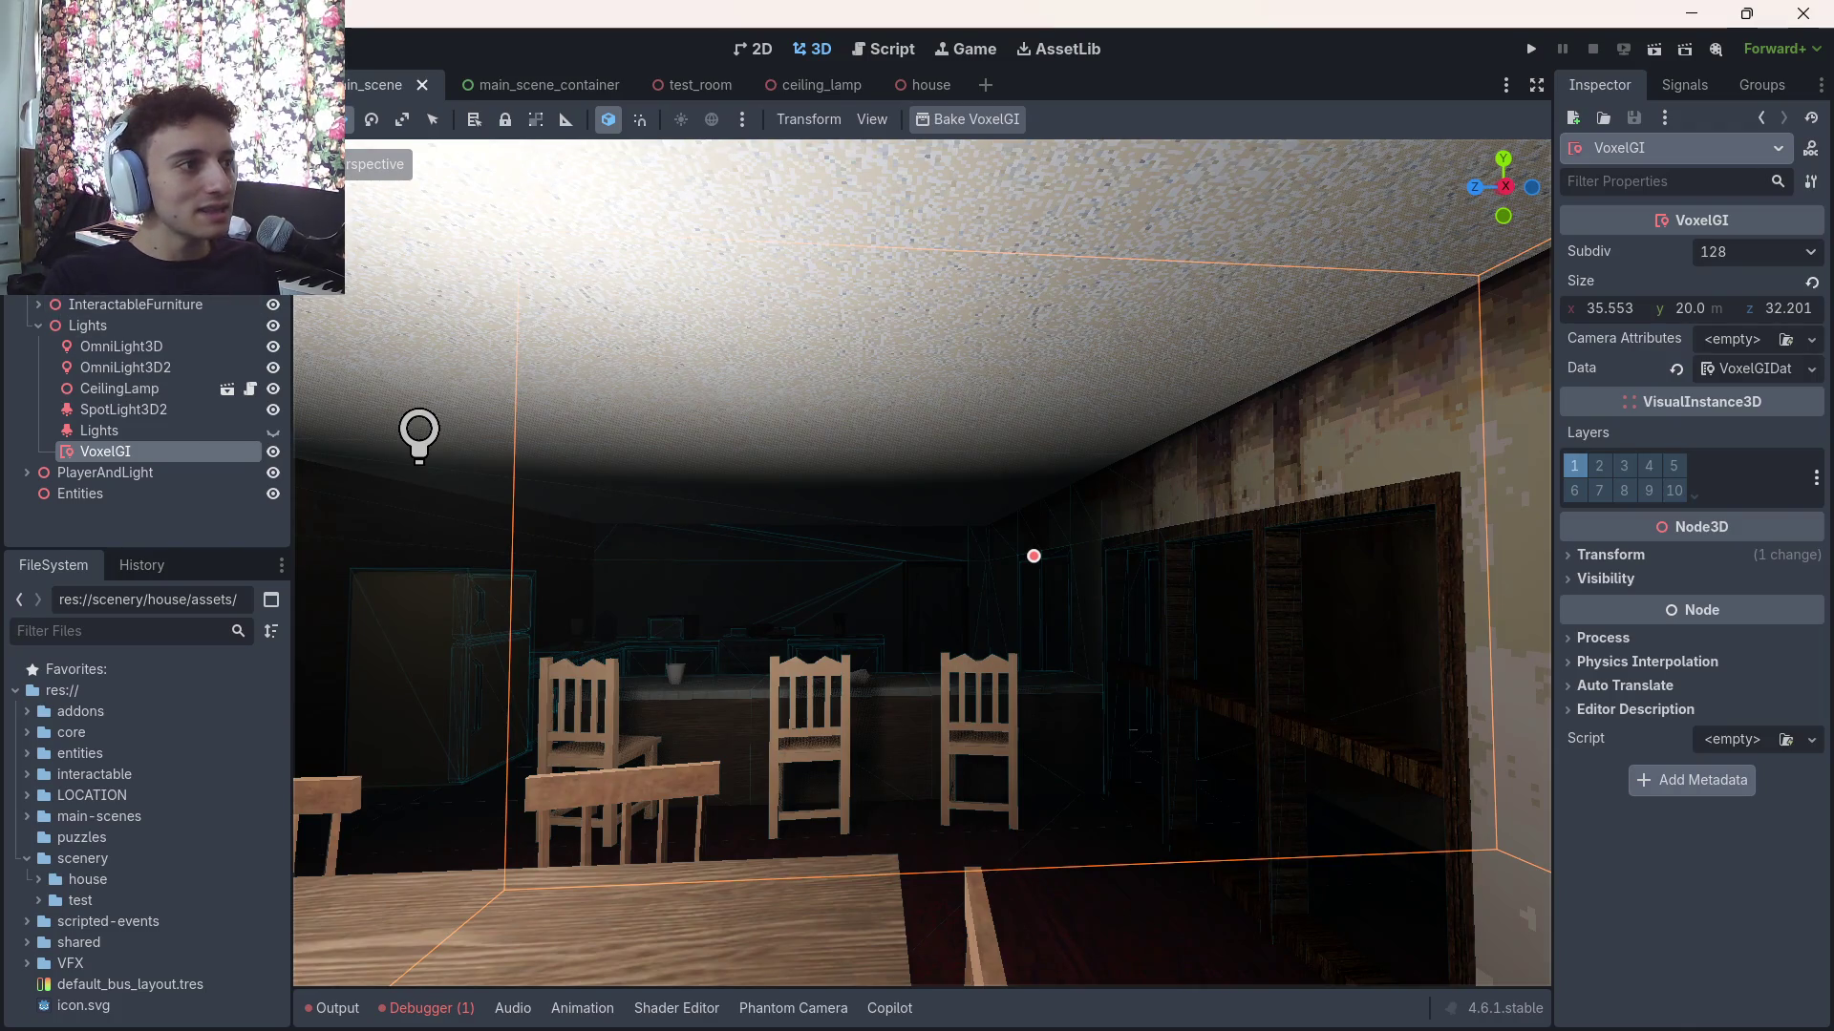
Turn on SDFGI in the WorldEnvironment settings
{"action": "left_click", "coordinate": [115, 282]}
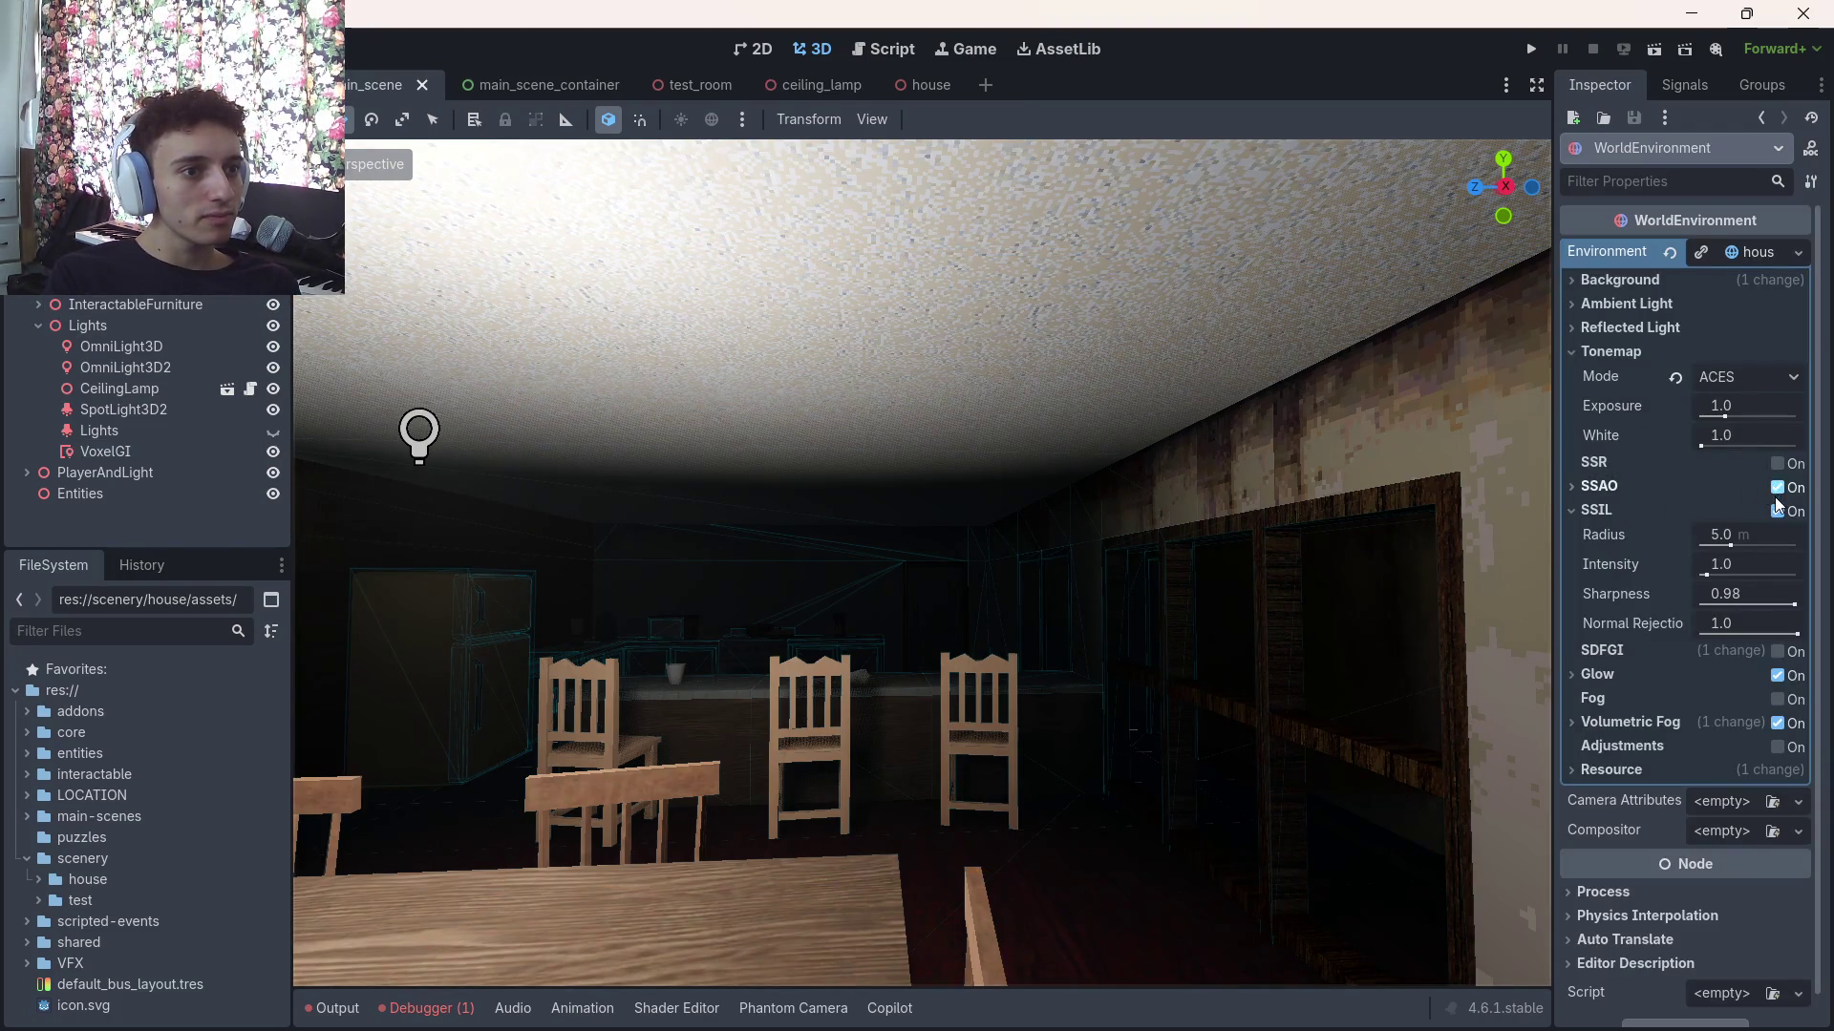
{"action": "left_click", "coordinate": [1777, 652]}
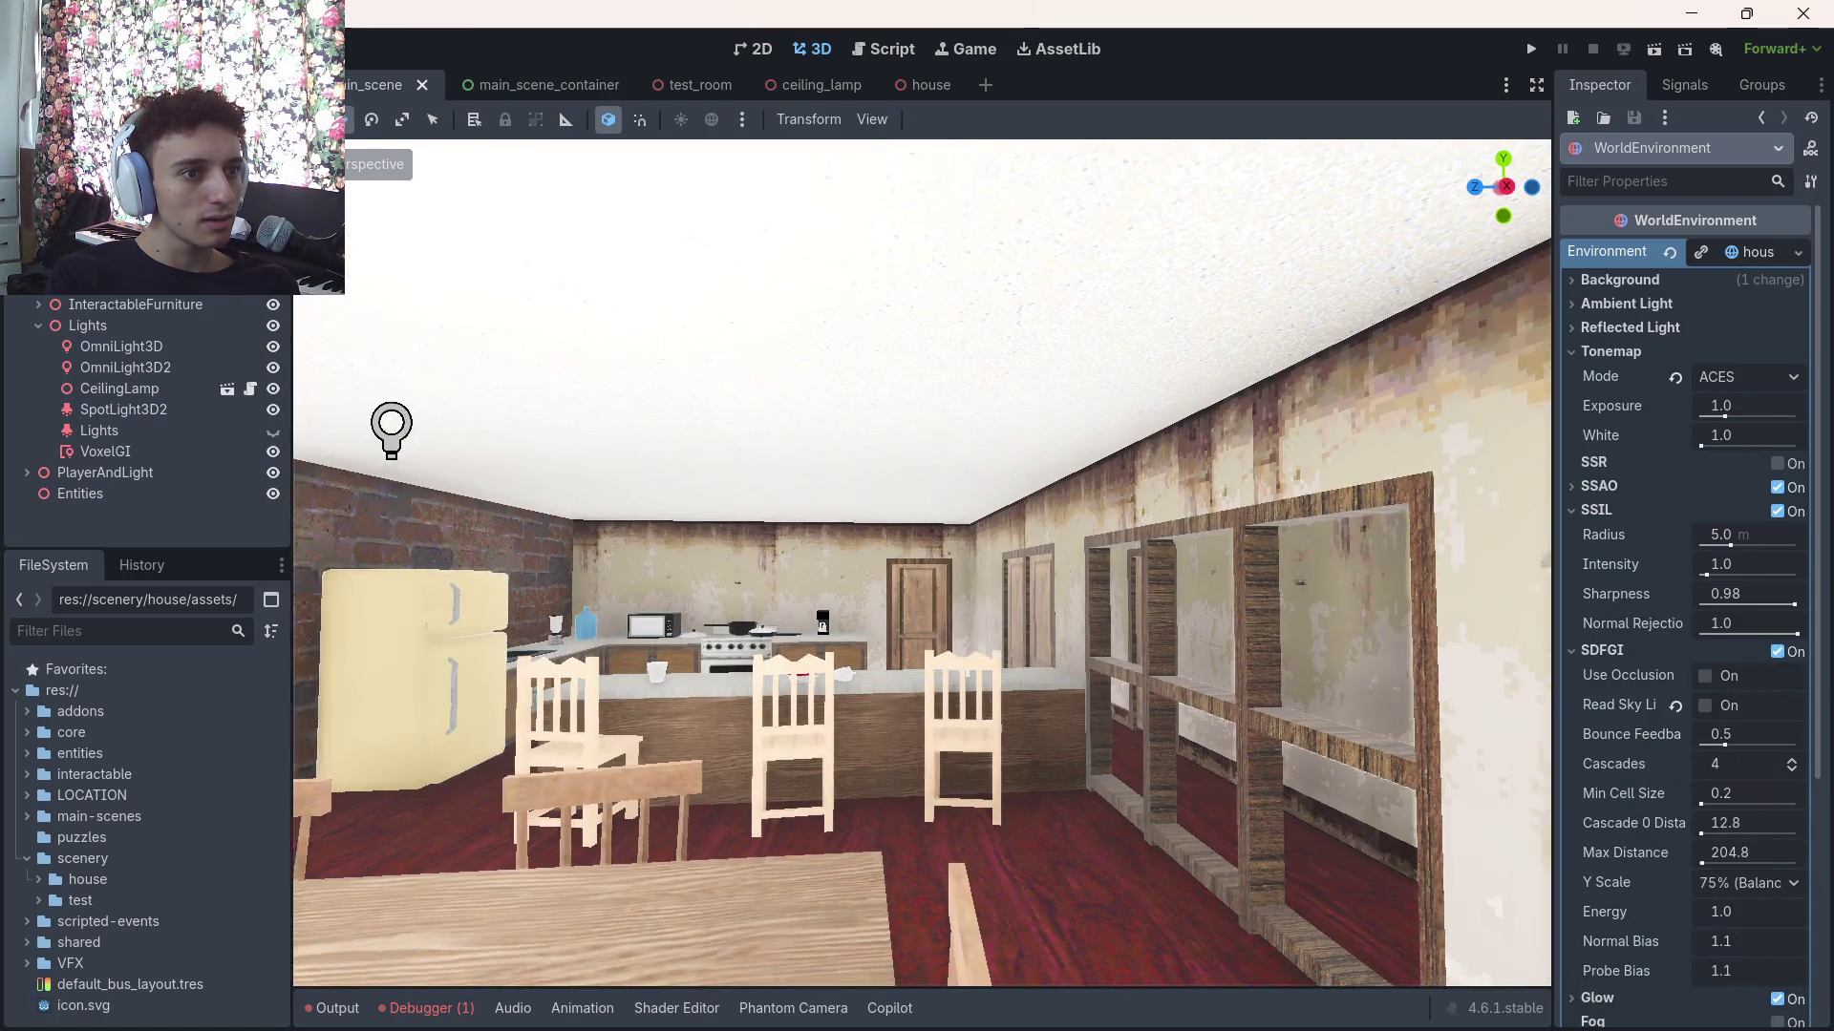
{"action": "key", "text": "w"}
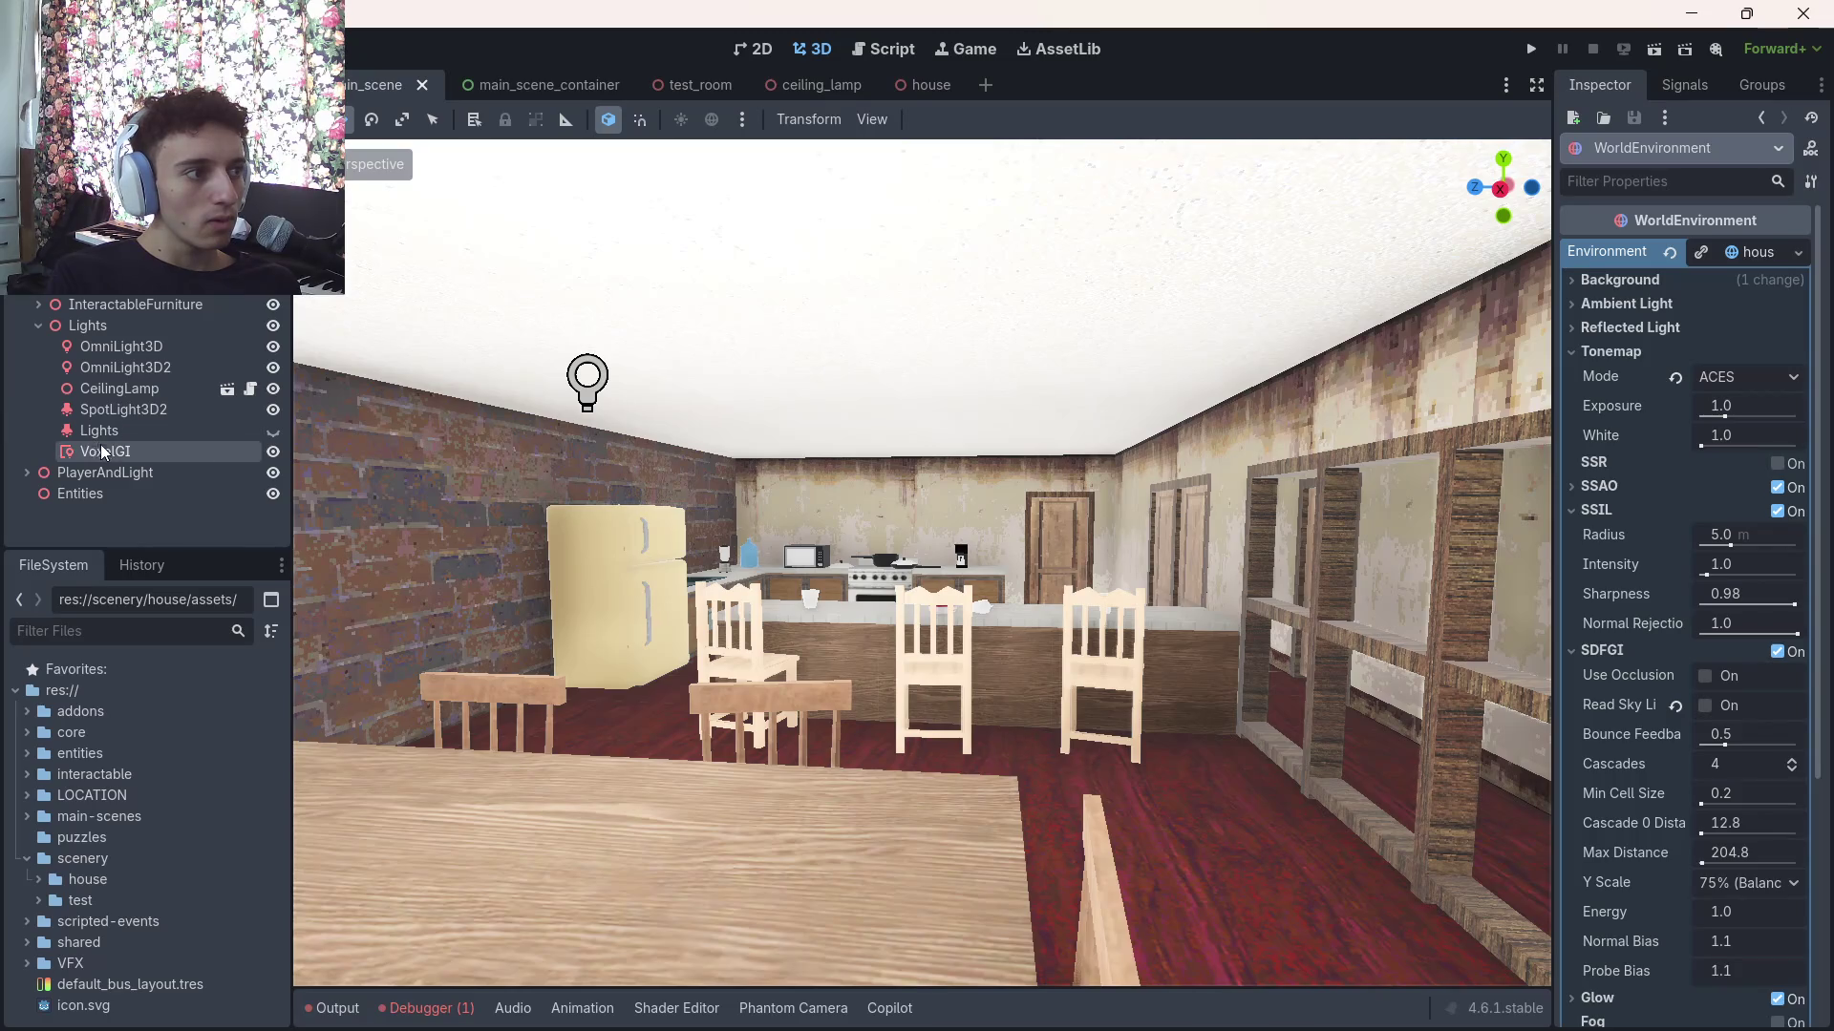
Adjust the new VoxelGI data's Energy value and save the scene
{"action": "left_click", "coordinate": [105, 451]}
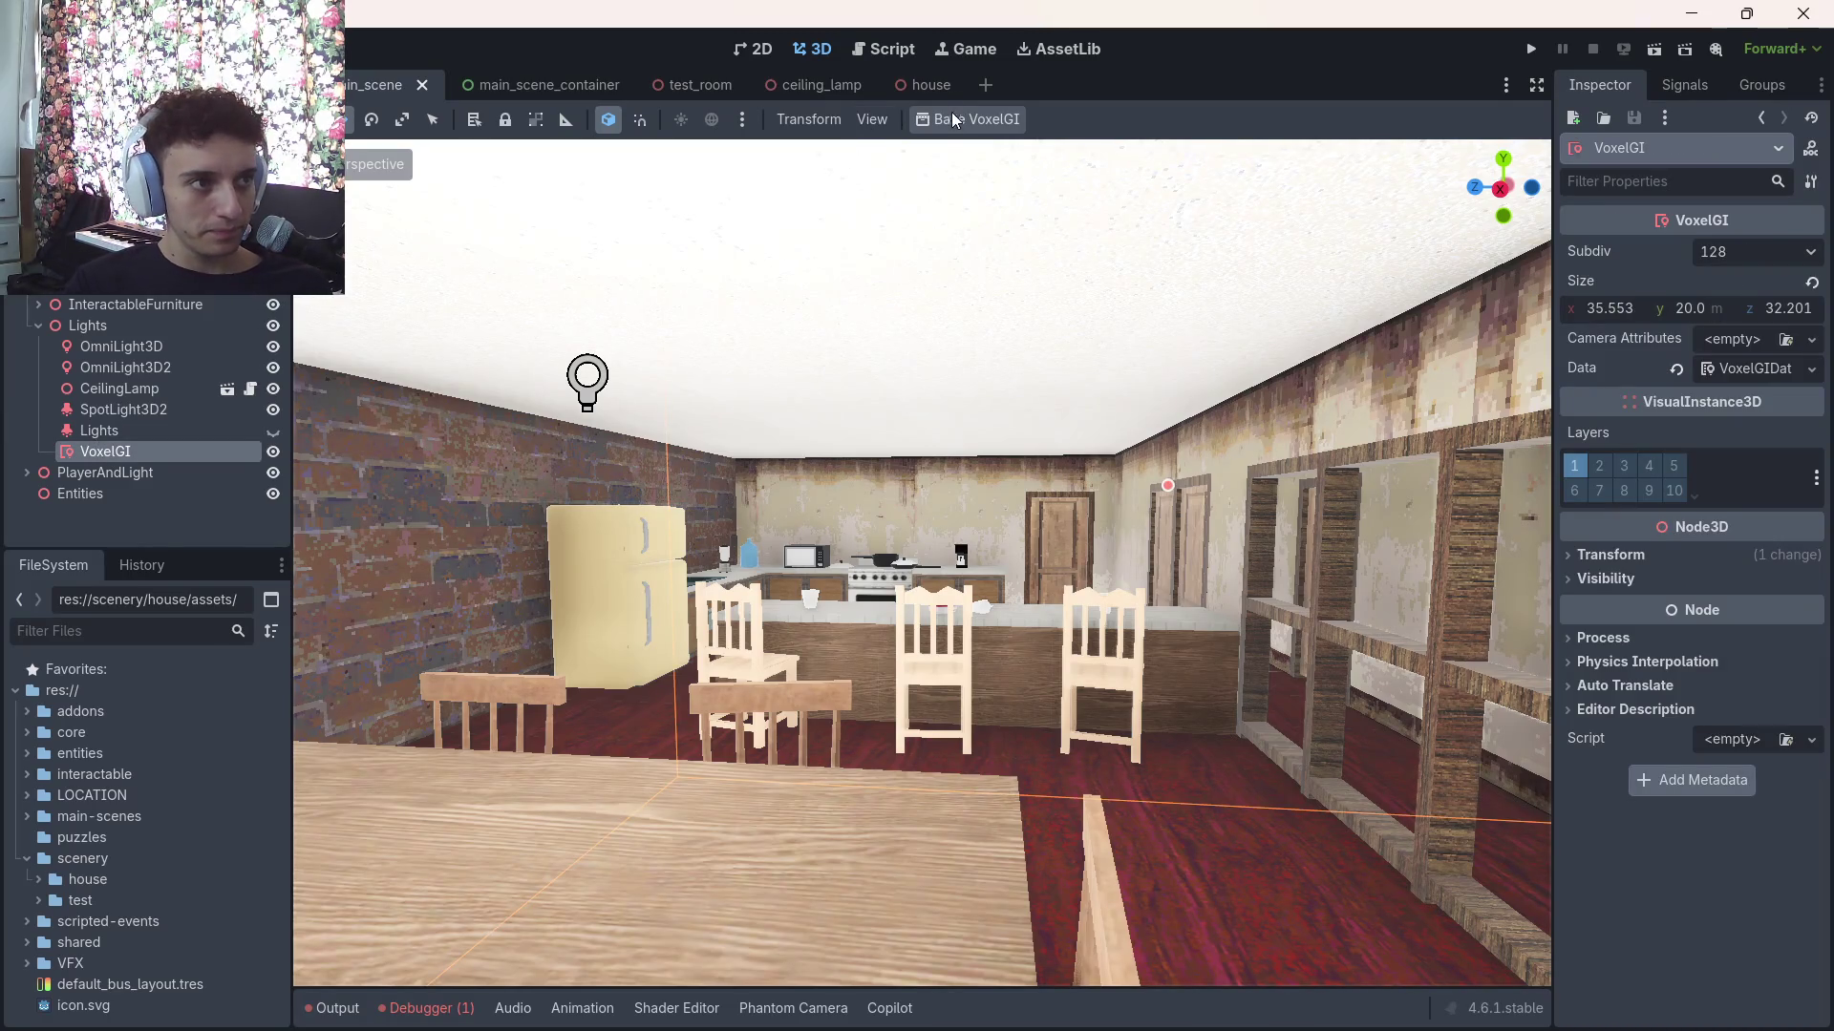
{"action": "left_click", "coordinate": [1738, 369]}
{"action": "left_click_drag", "start_coordinate": [1719, 429], "coordinate": [1690, 429]}
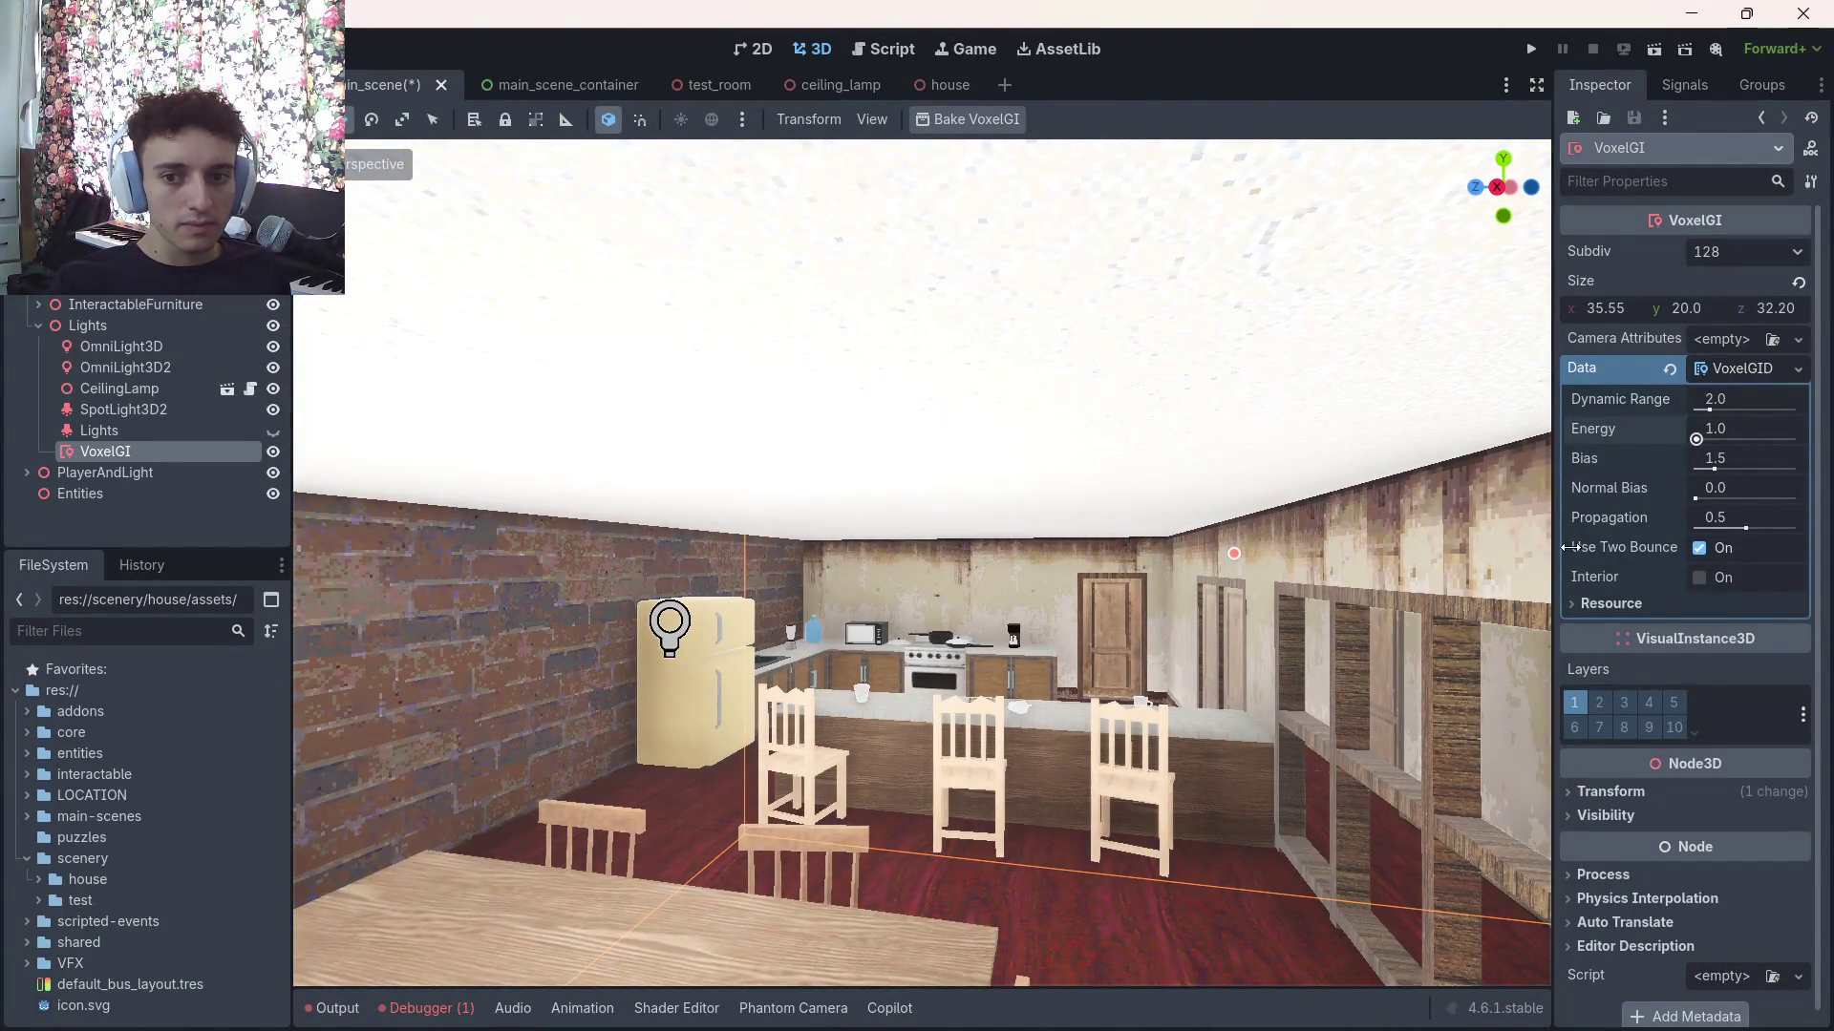
{"action": "key", "text": "ctrl+s"}
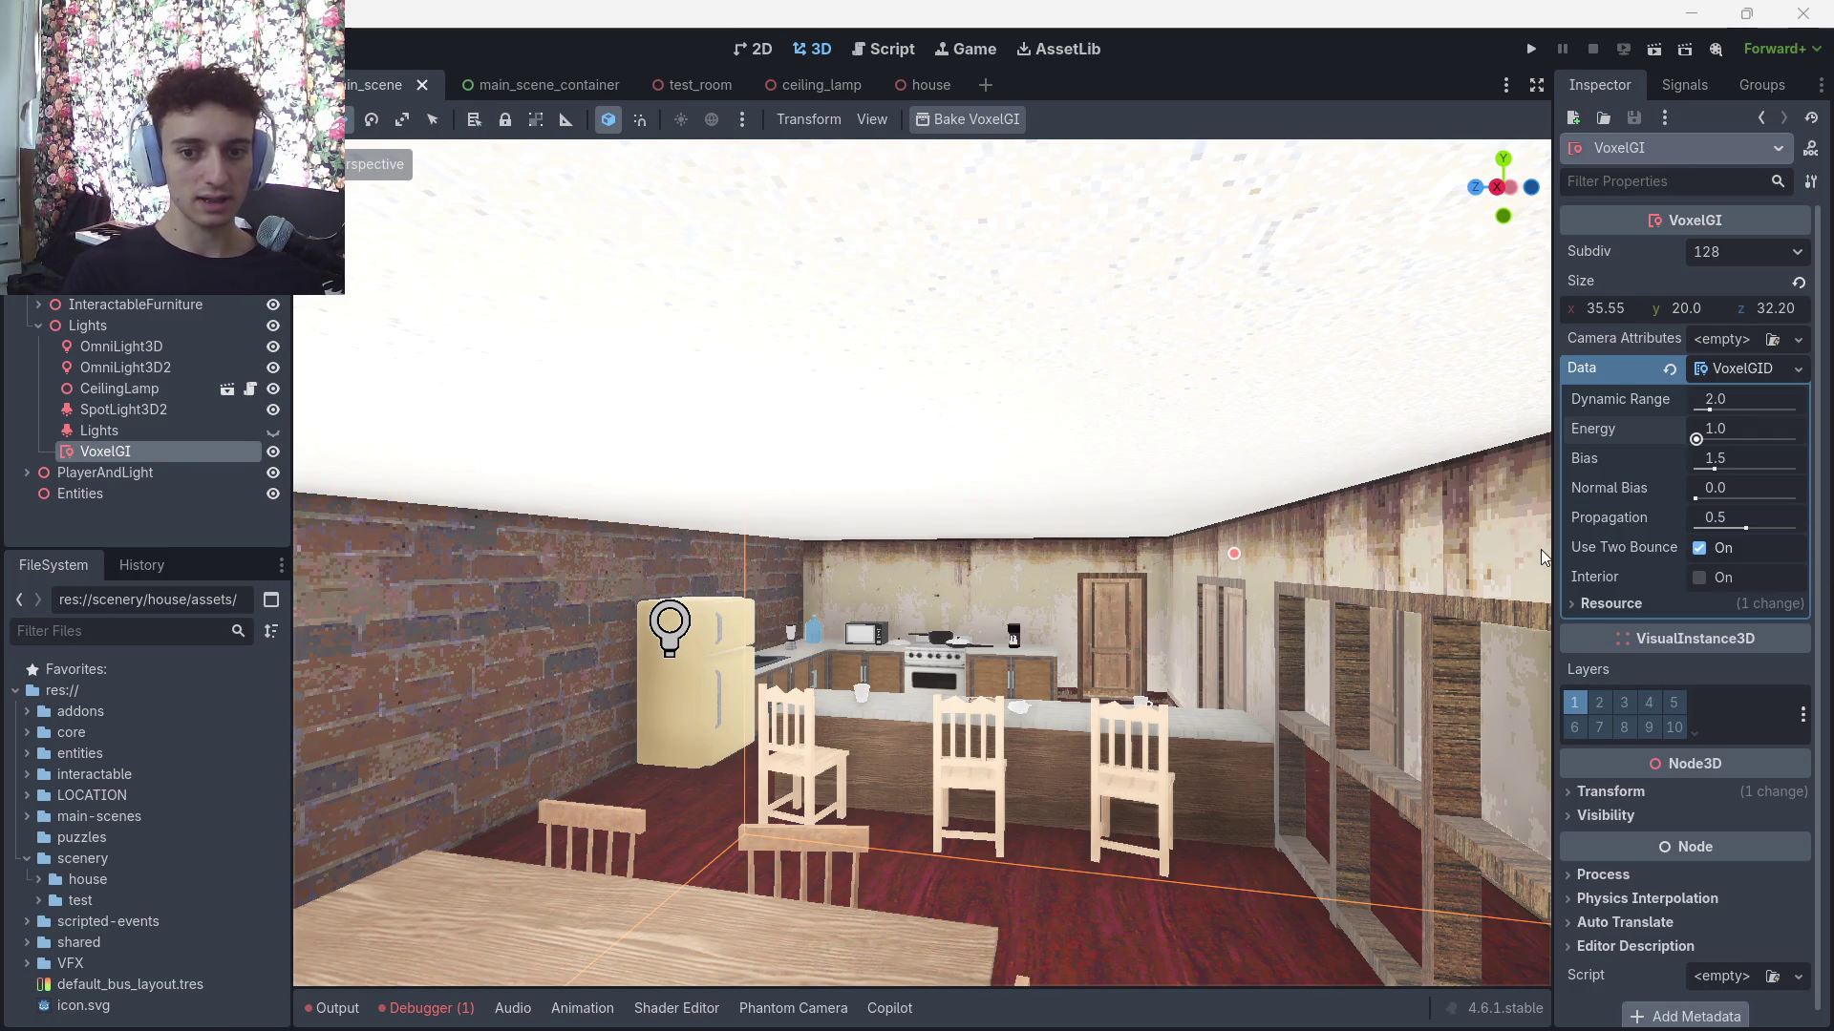
Collapse the WorldEnvironment's Tonemap and SSIL sections in the Inspector
{"action": "left_click", "coordinate": [144, 268]}
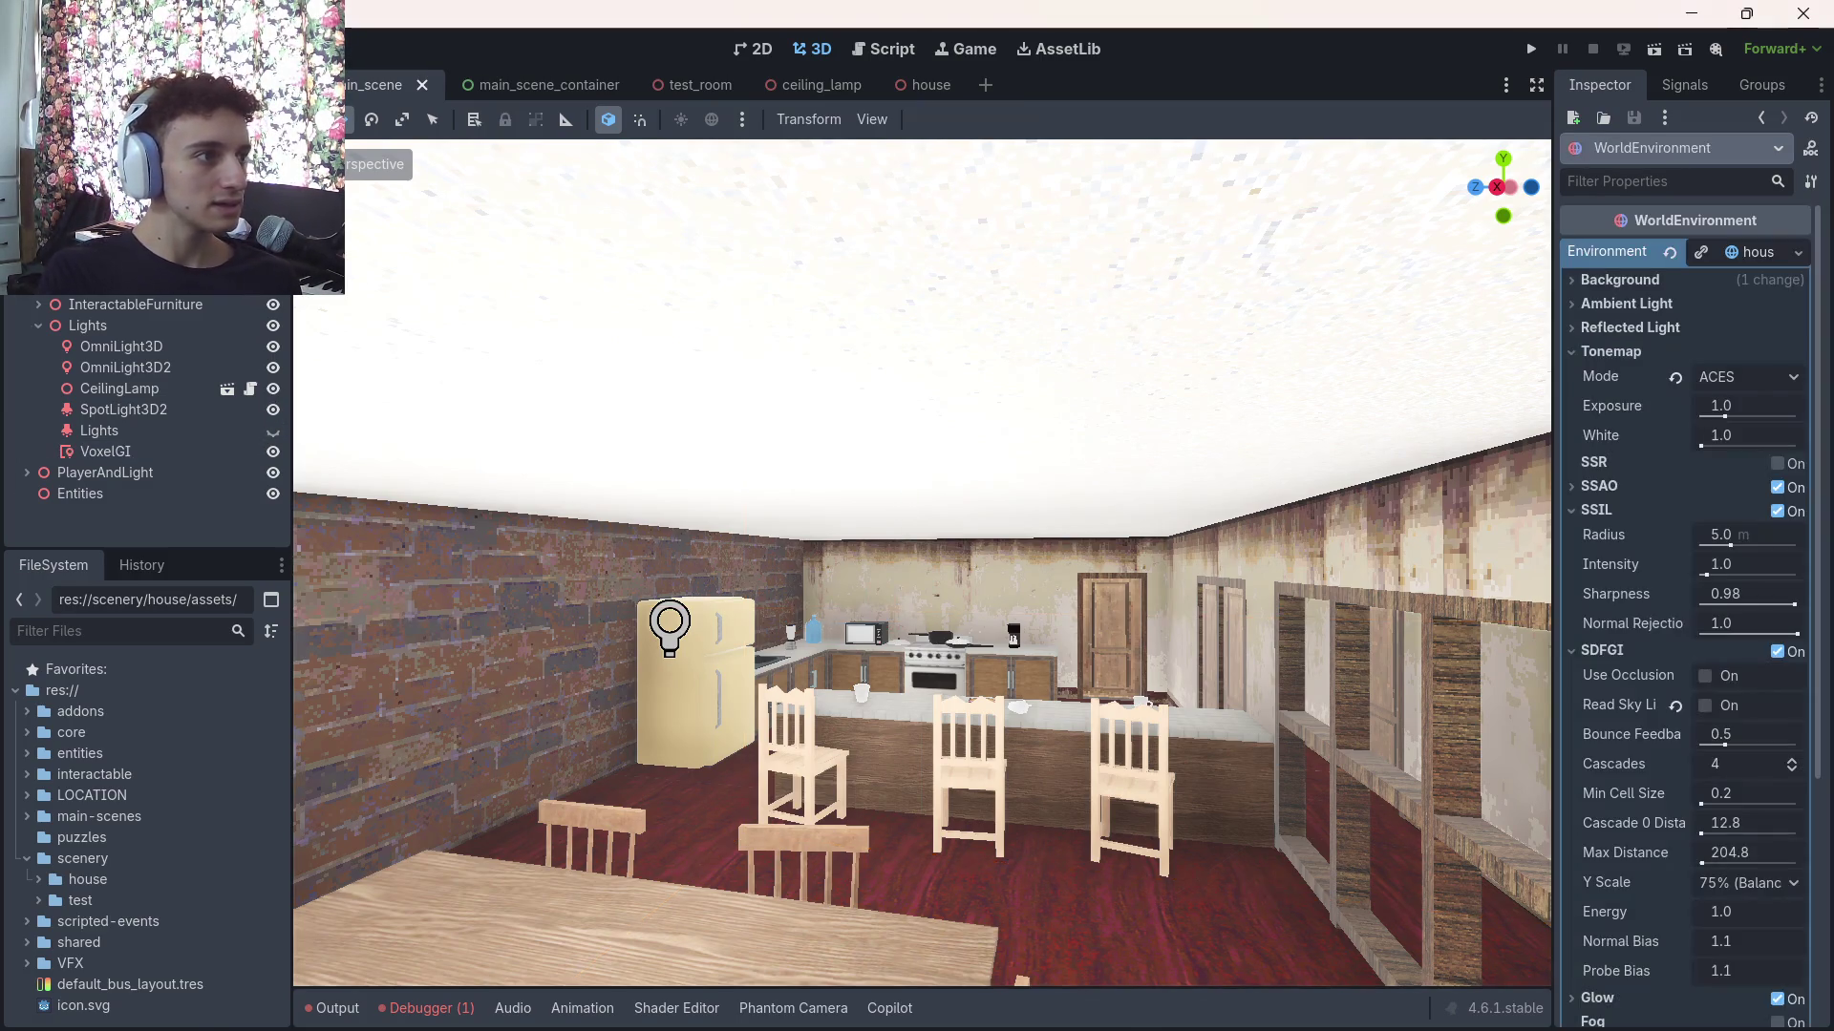
{"action": "left_click", "coordinate": [1573, 350]}
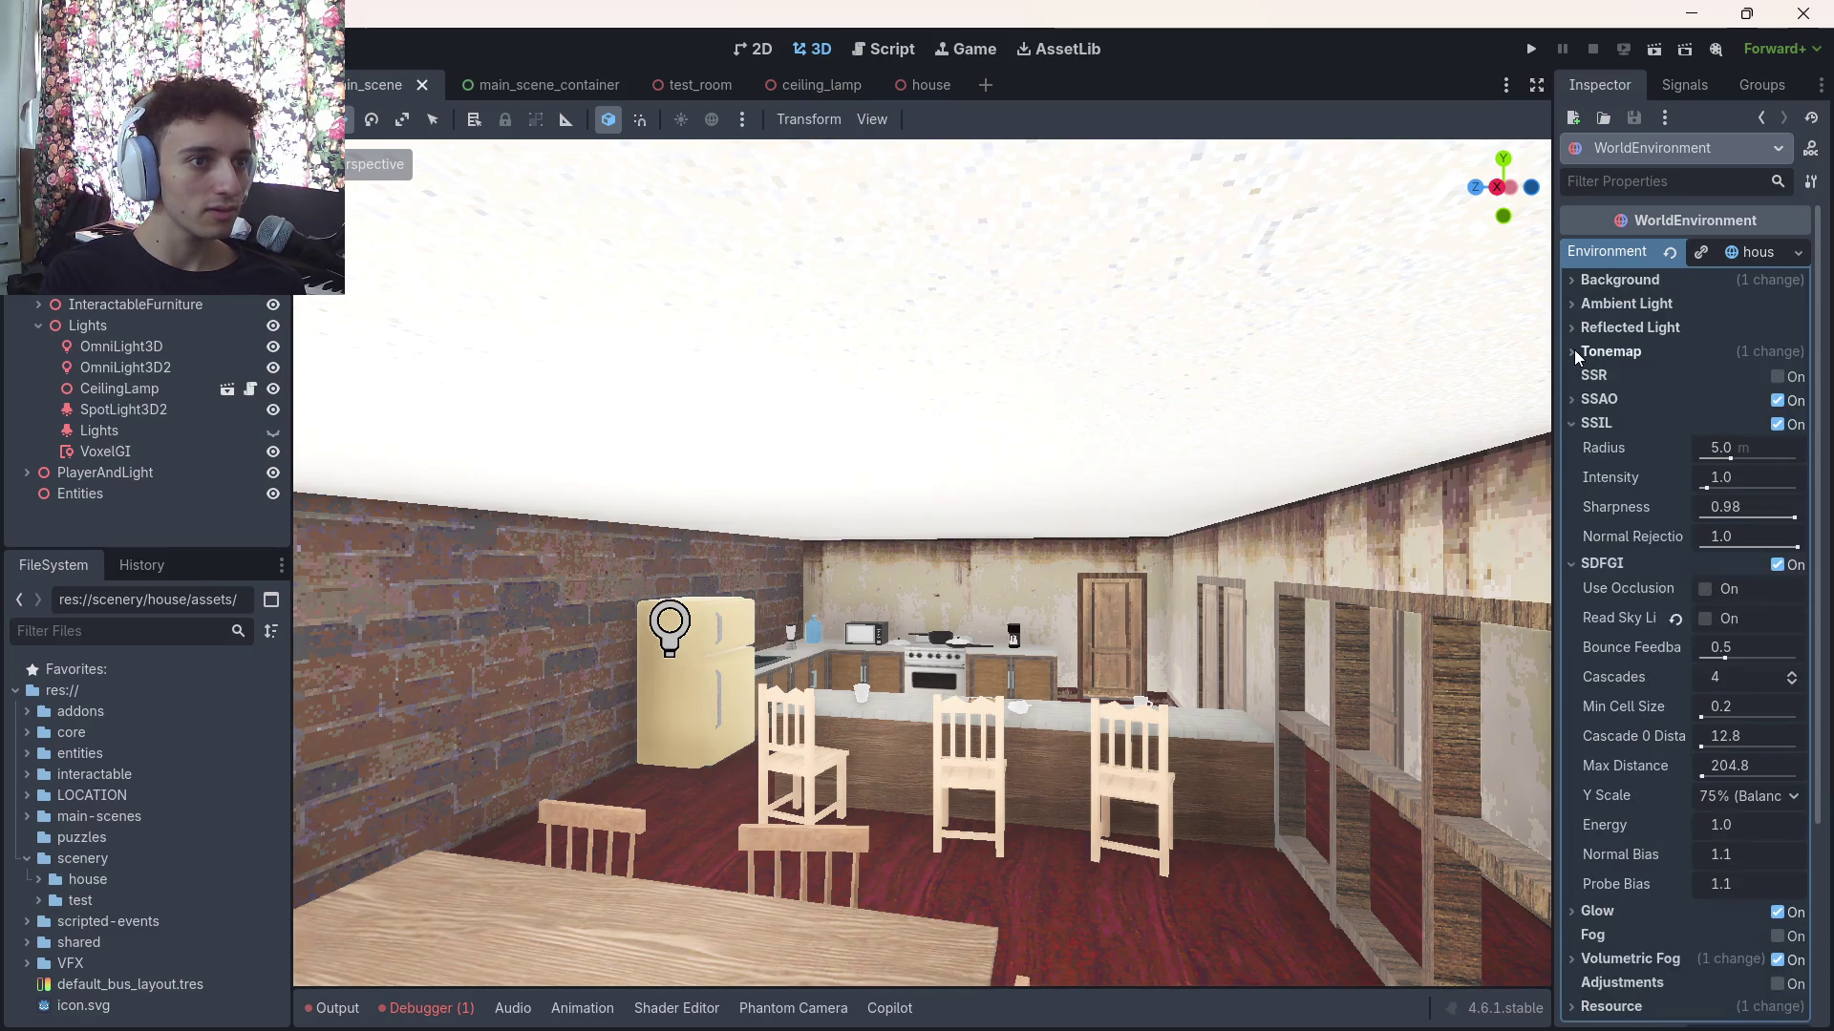
{"action": "scroll", "coordinate": [1716, 438], "scroll_direction": "down", "scroll_amount": 2}
{"action": "left_click", "coordinate": [1613, 324]}
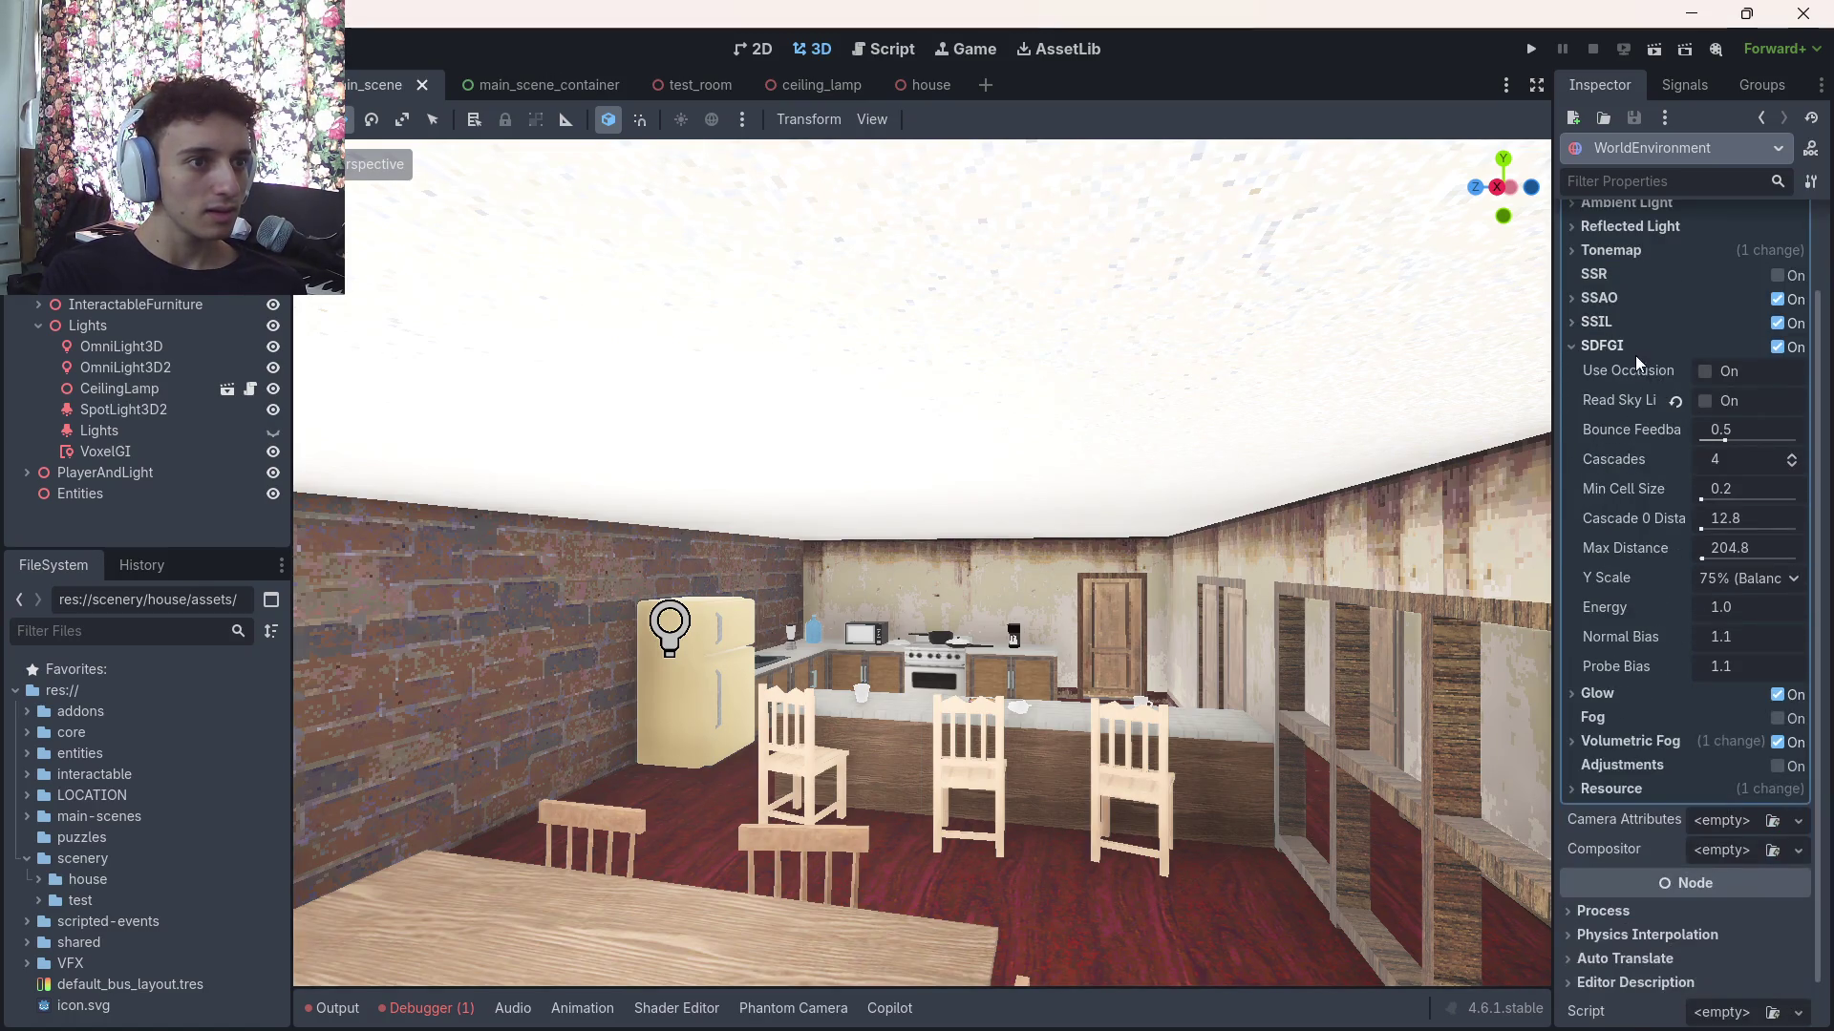
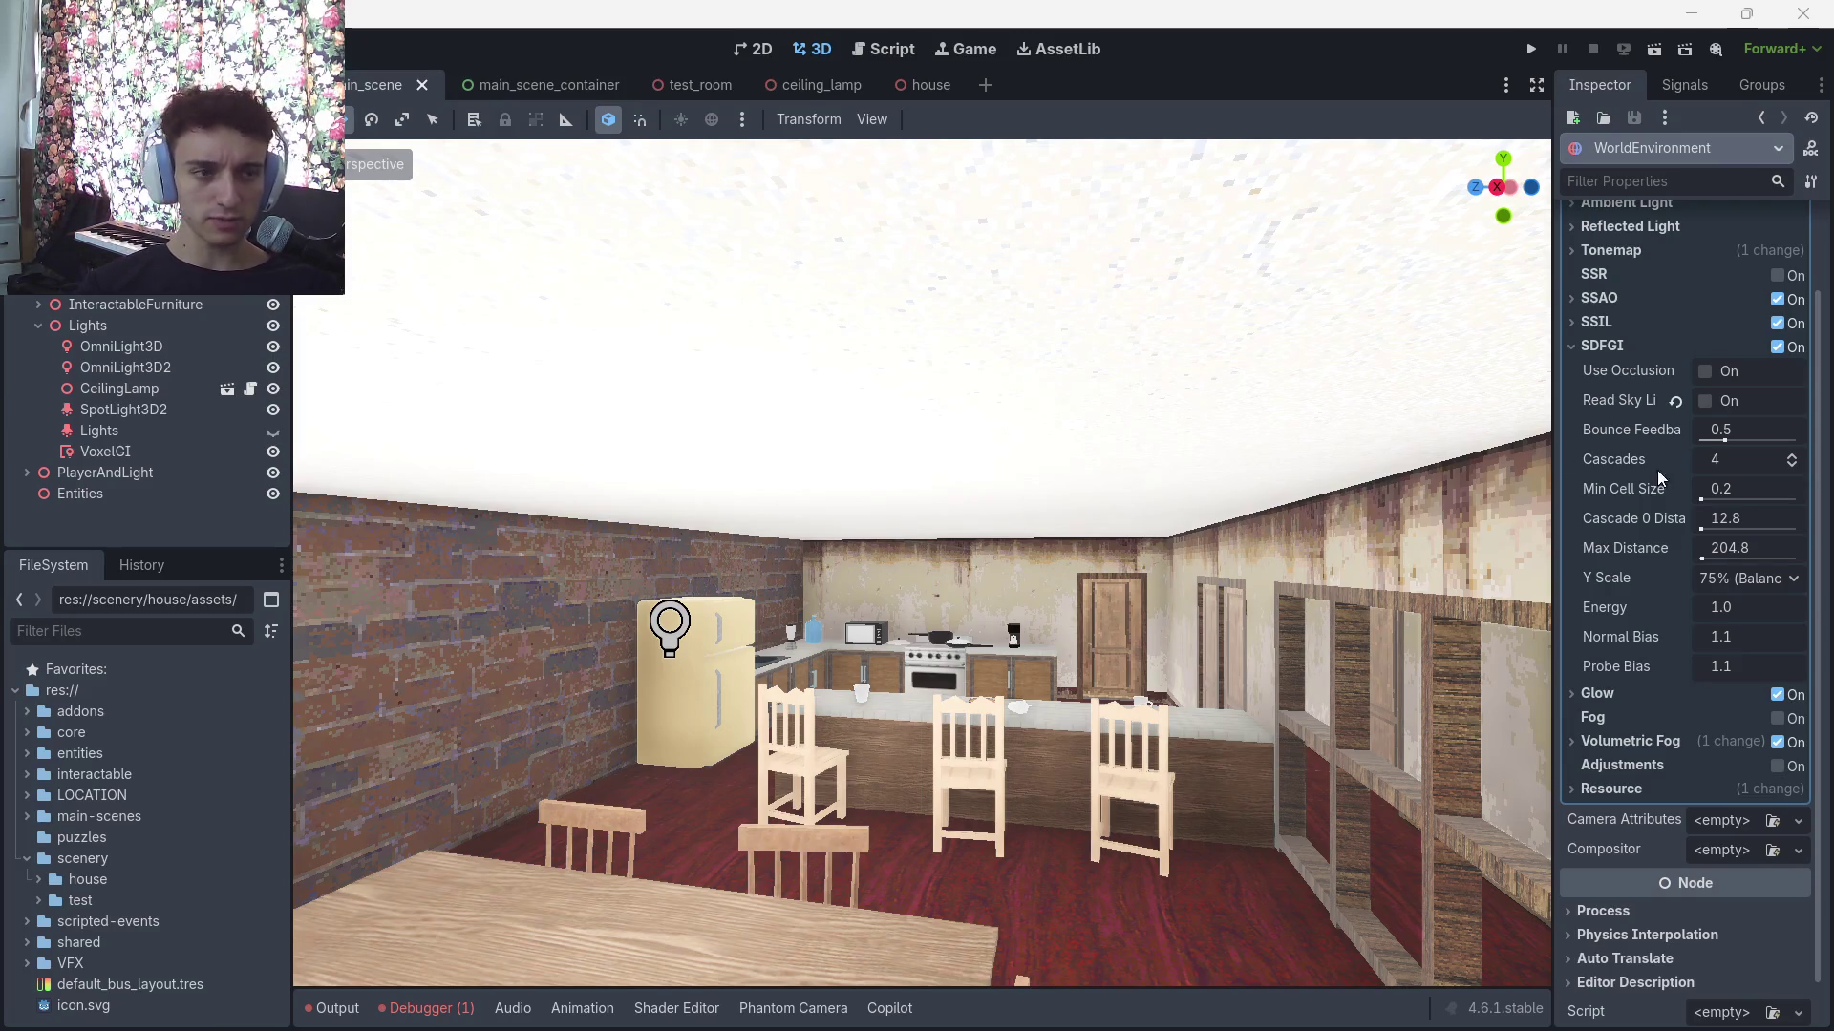
Turn off SDFGI in the WorldEnvironment, save the scene, and select the VoxelGI node
{"action": "left_click", "coordinate": [1778, 347]}
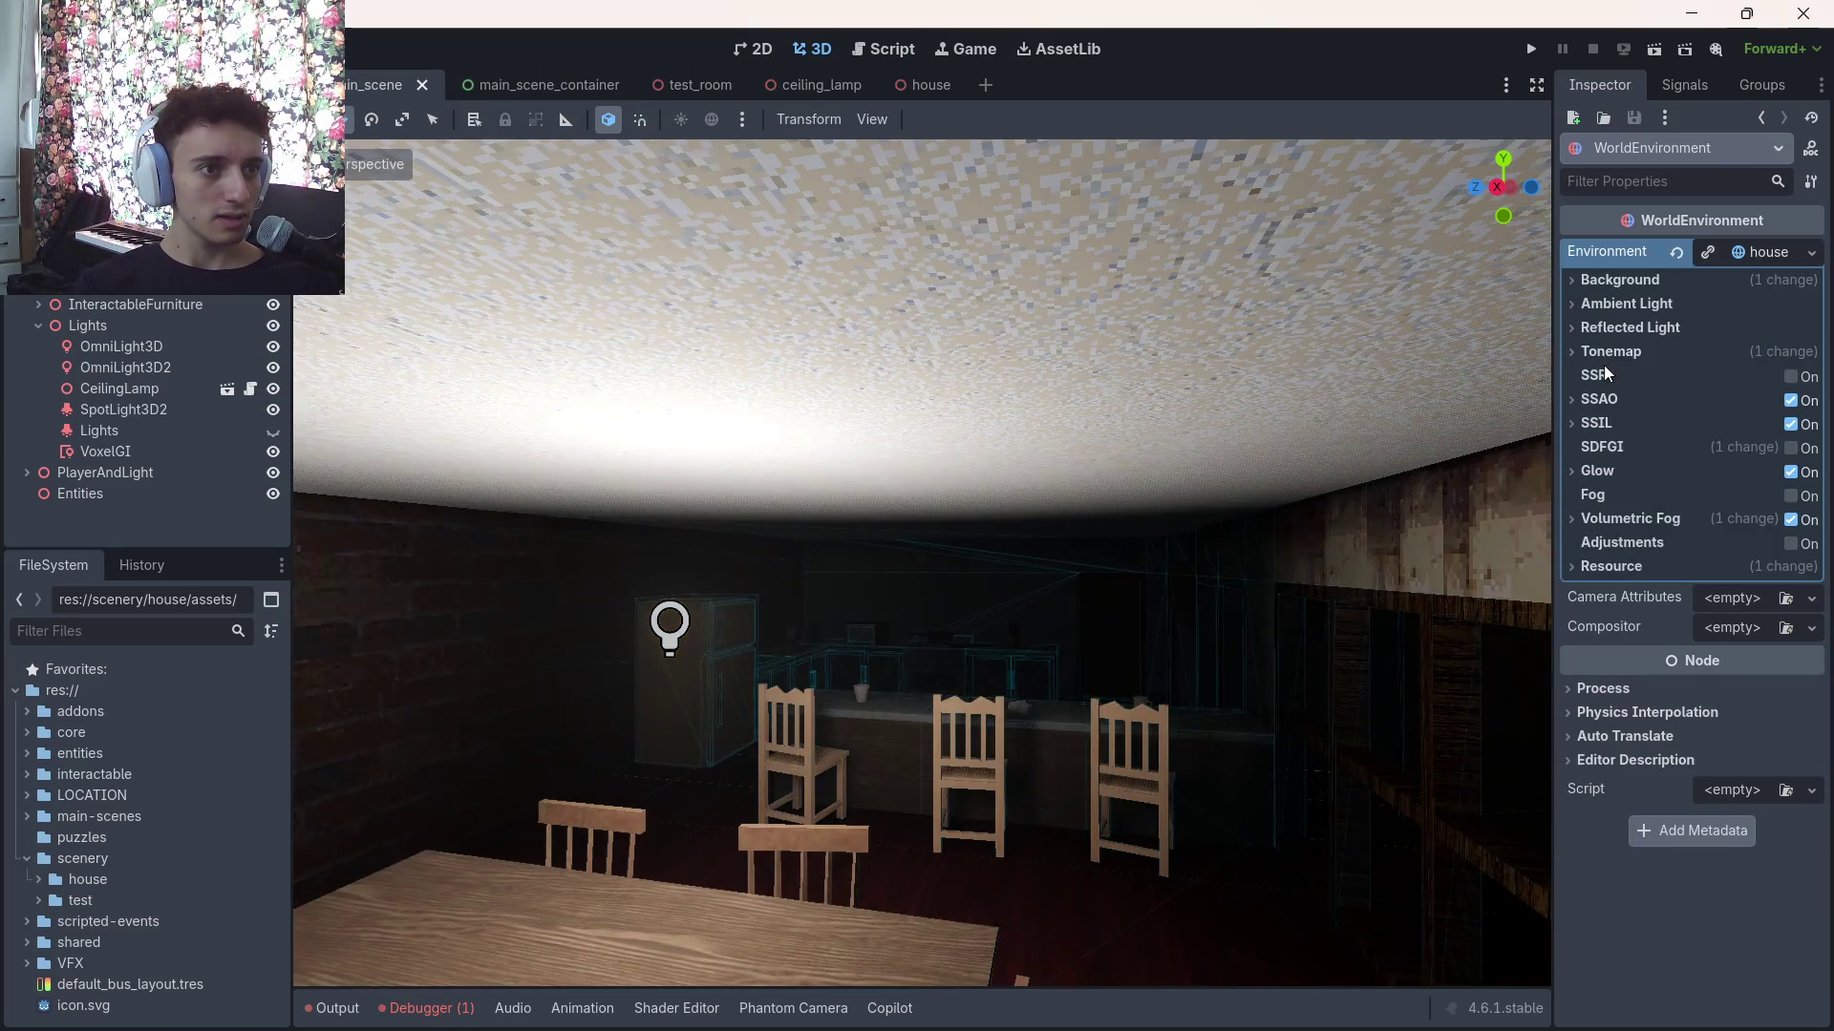
{"action": "key", "text": "w"}
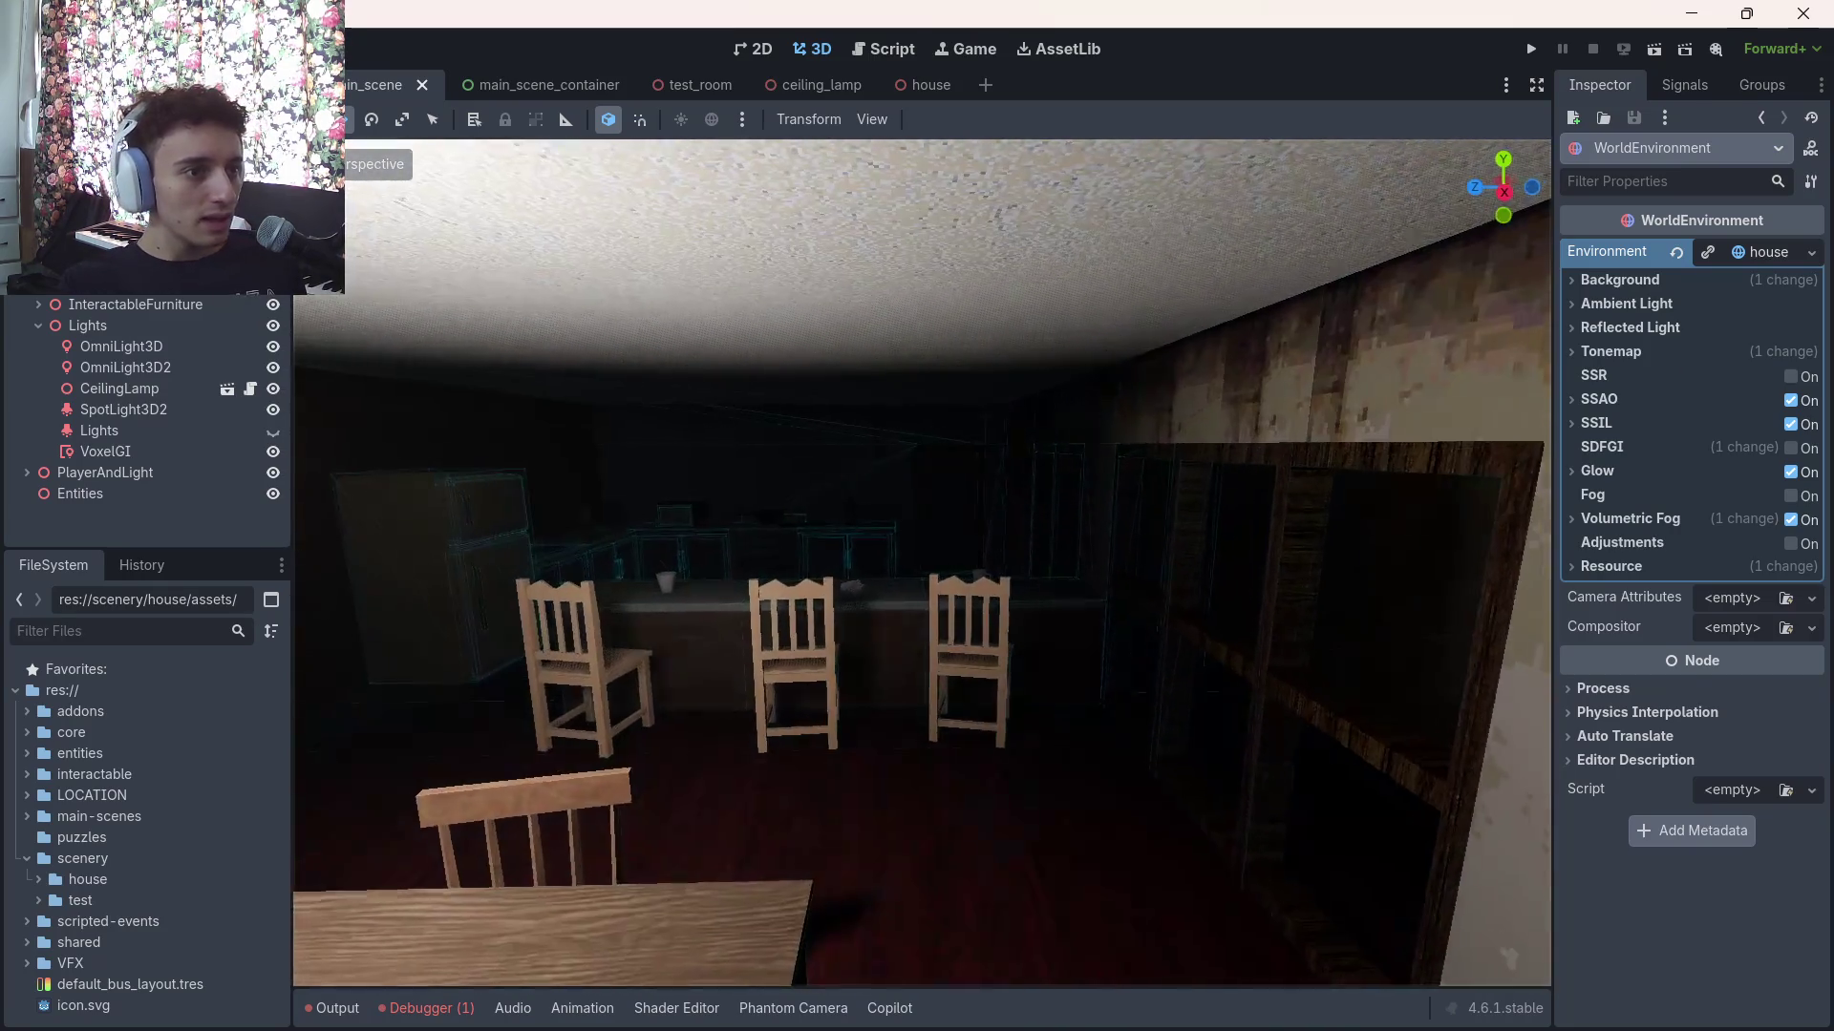
{"action": "key", "text": "ctrl+s"}
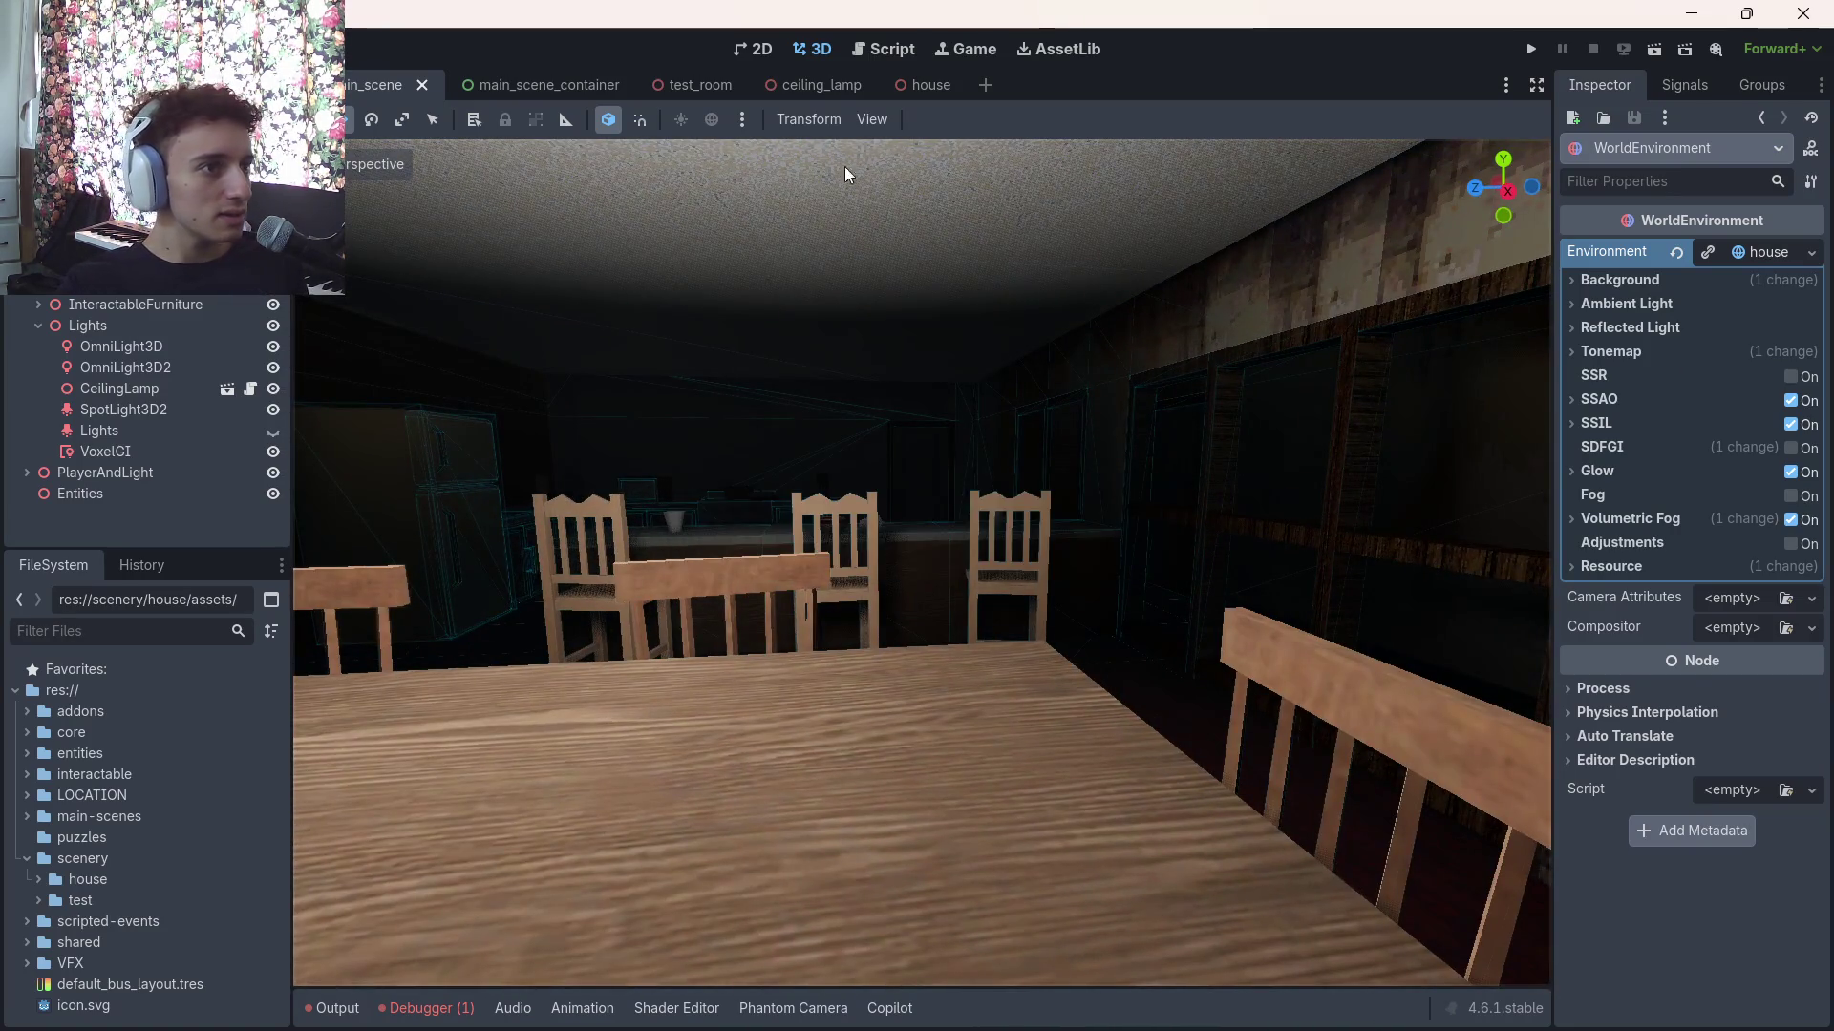
{"action": "left_click", "coordinate": [106, 451]}
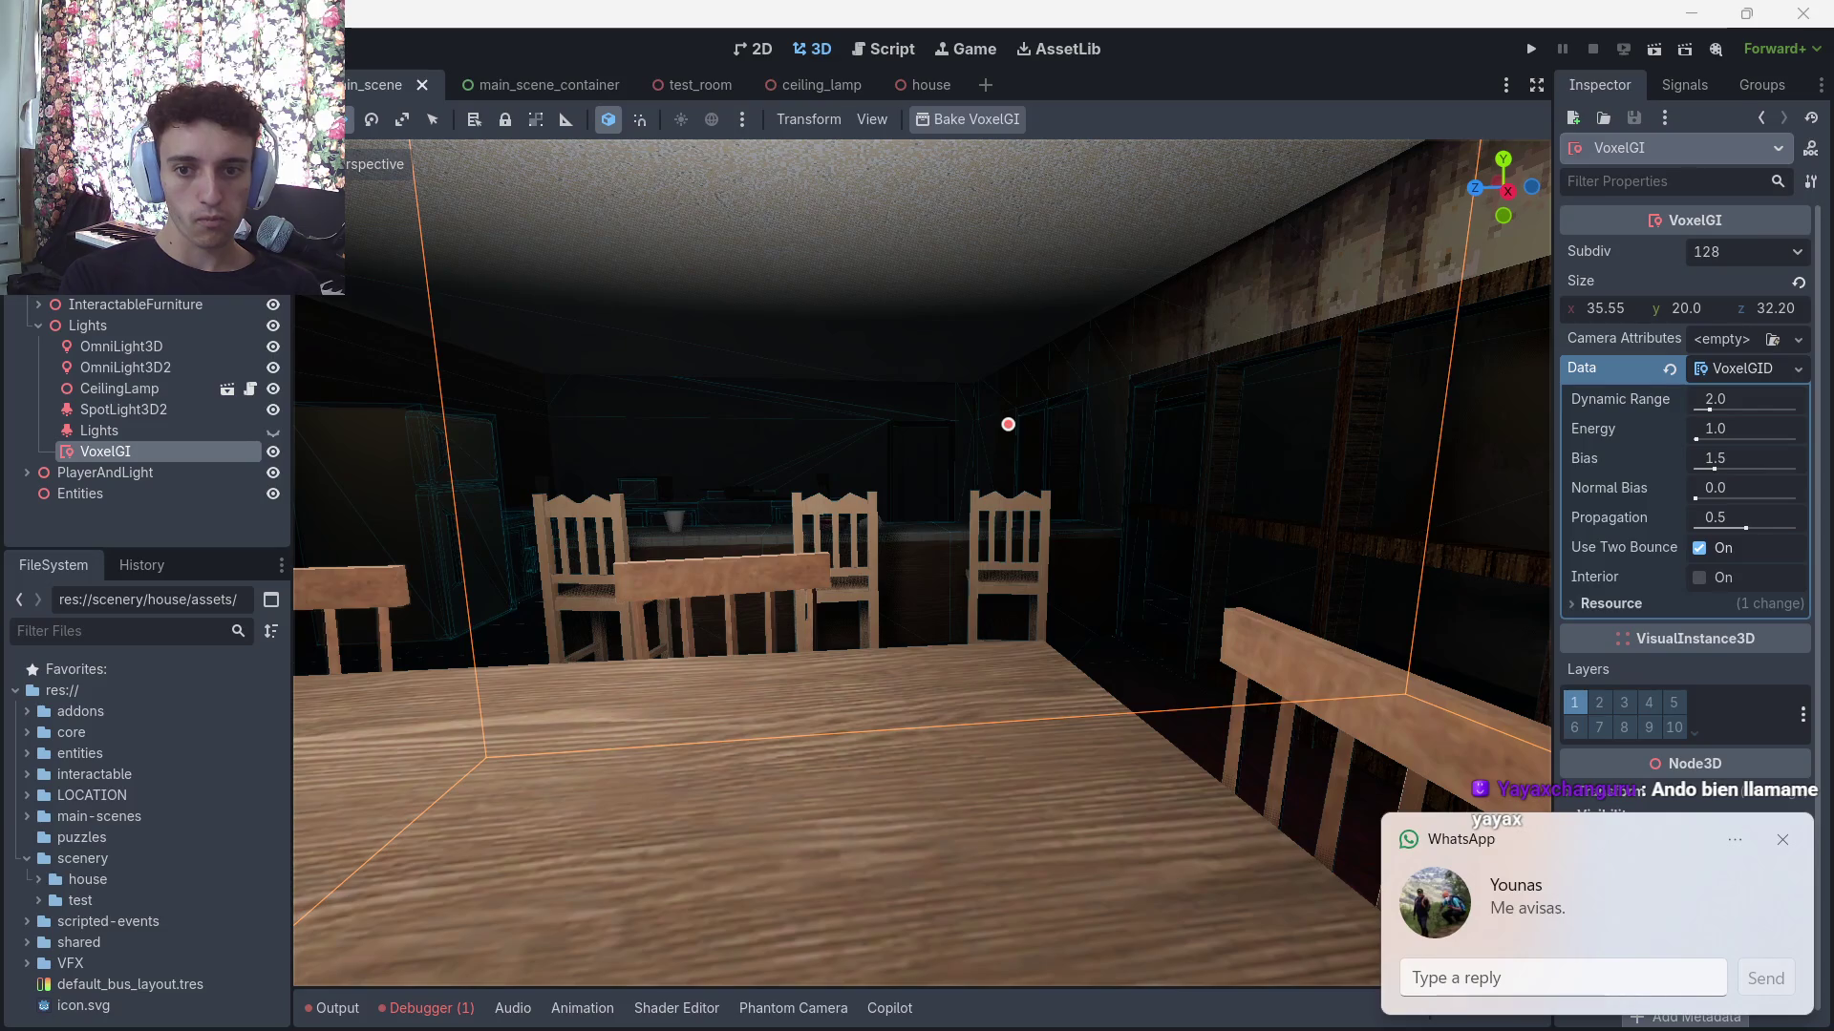
Dismiss the WhatsApp notification and switch to the browser with the VoxelGI tutorial
{"action": "left_click", "coordinate": [1783, 844]}
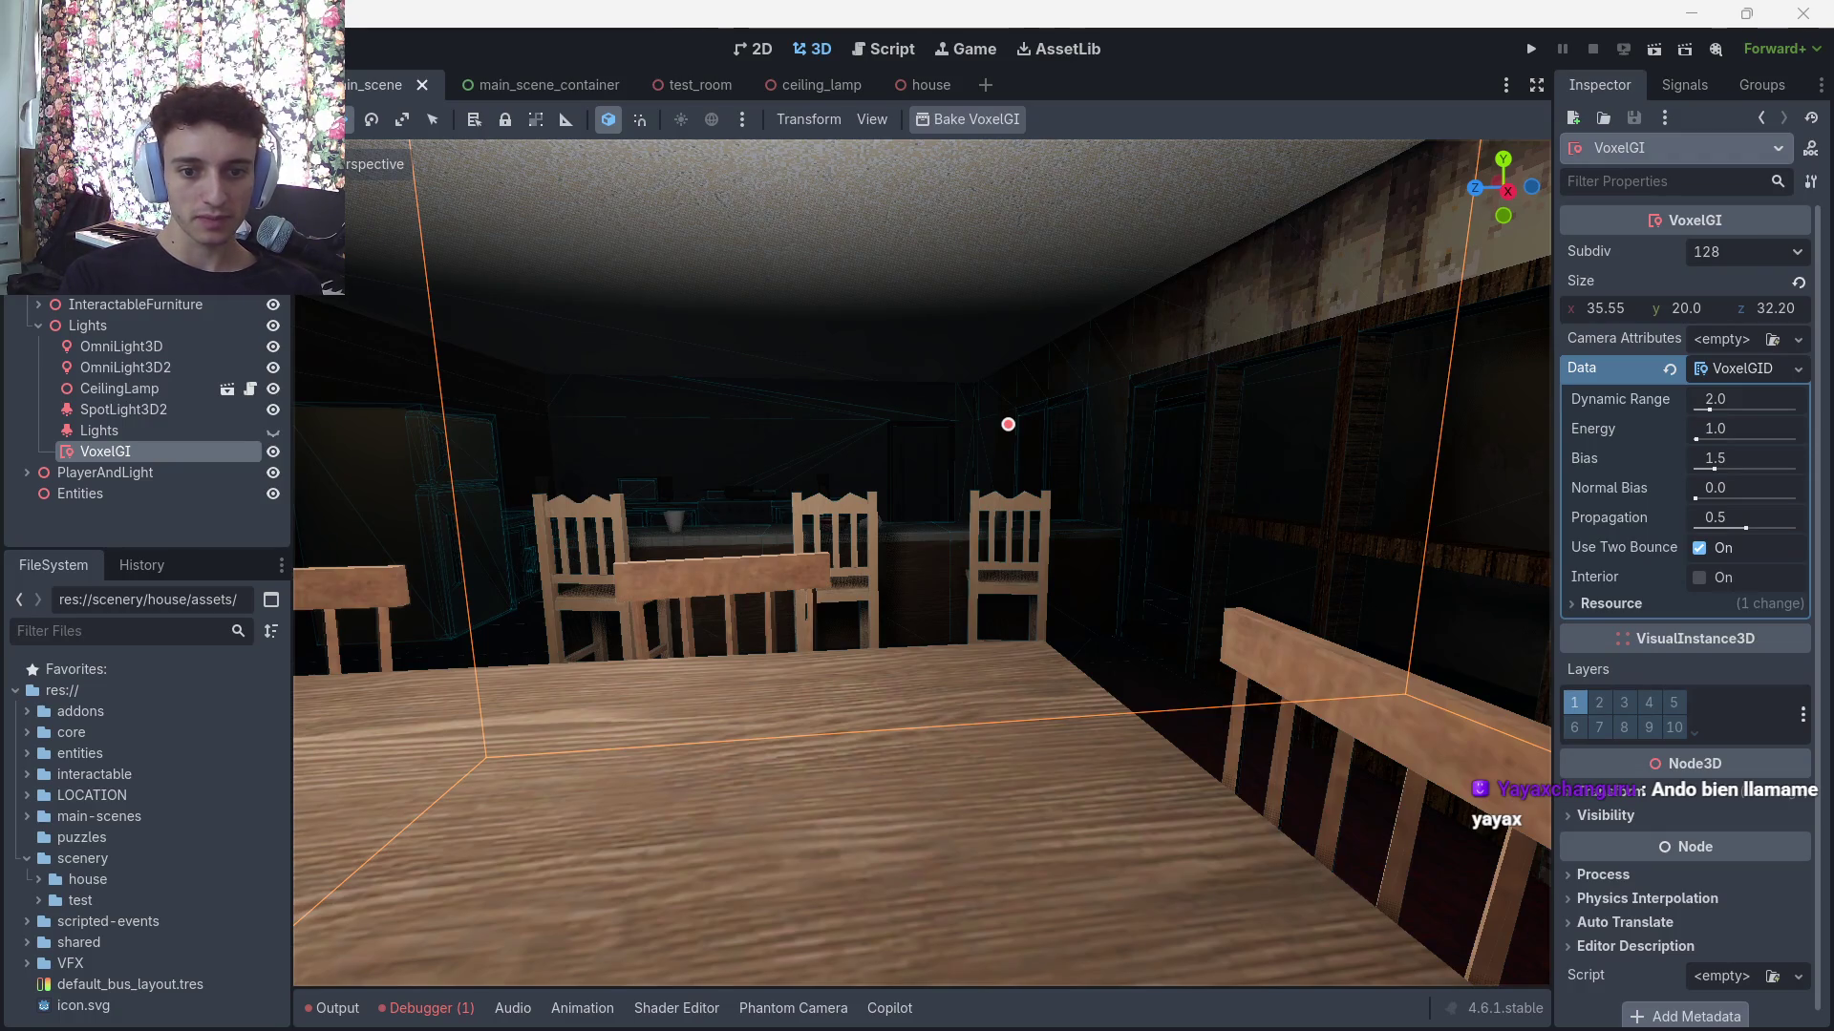
{"action": "left_click", "coordinate": [1209, 1003]}
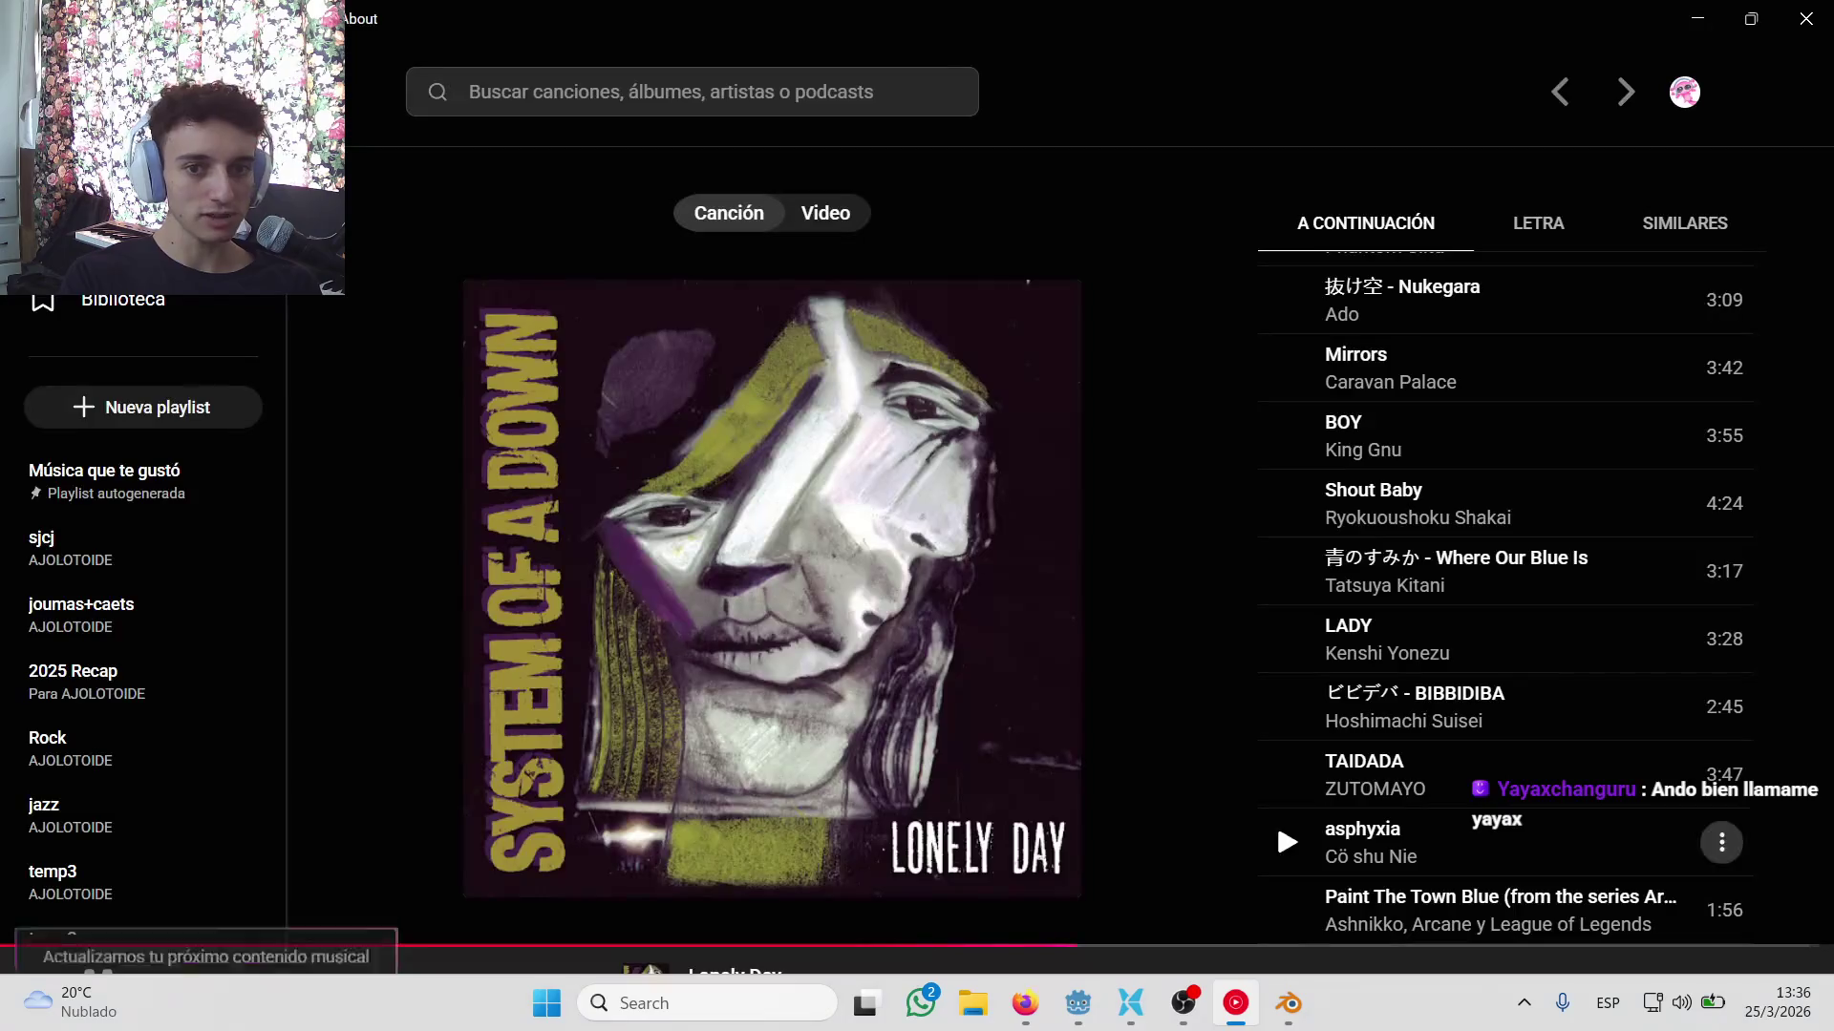
{"action": "key", "text": "alt+Tab"}
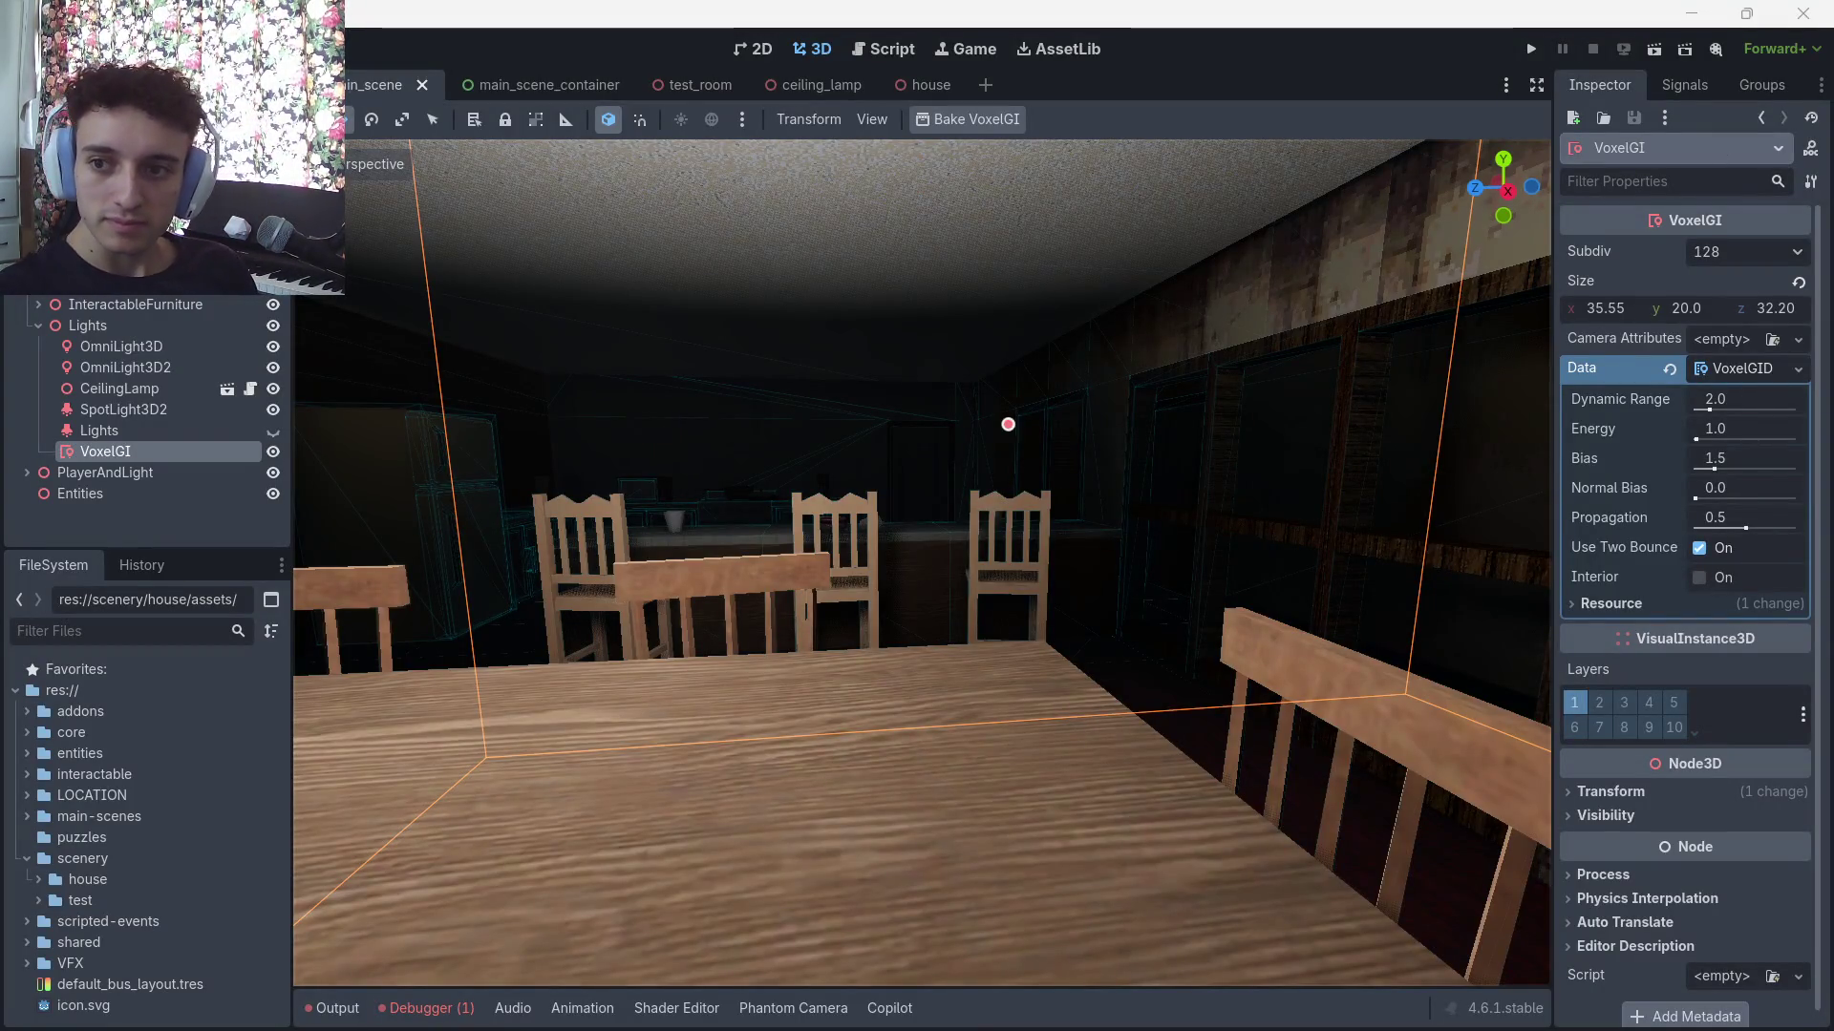
{"action": "key", "text": "alt+Tab"}
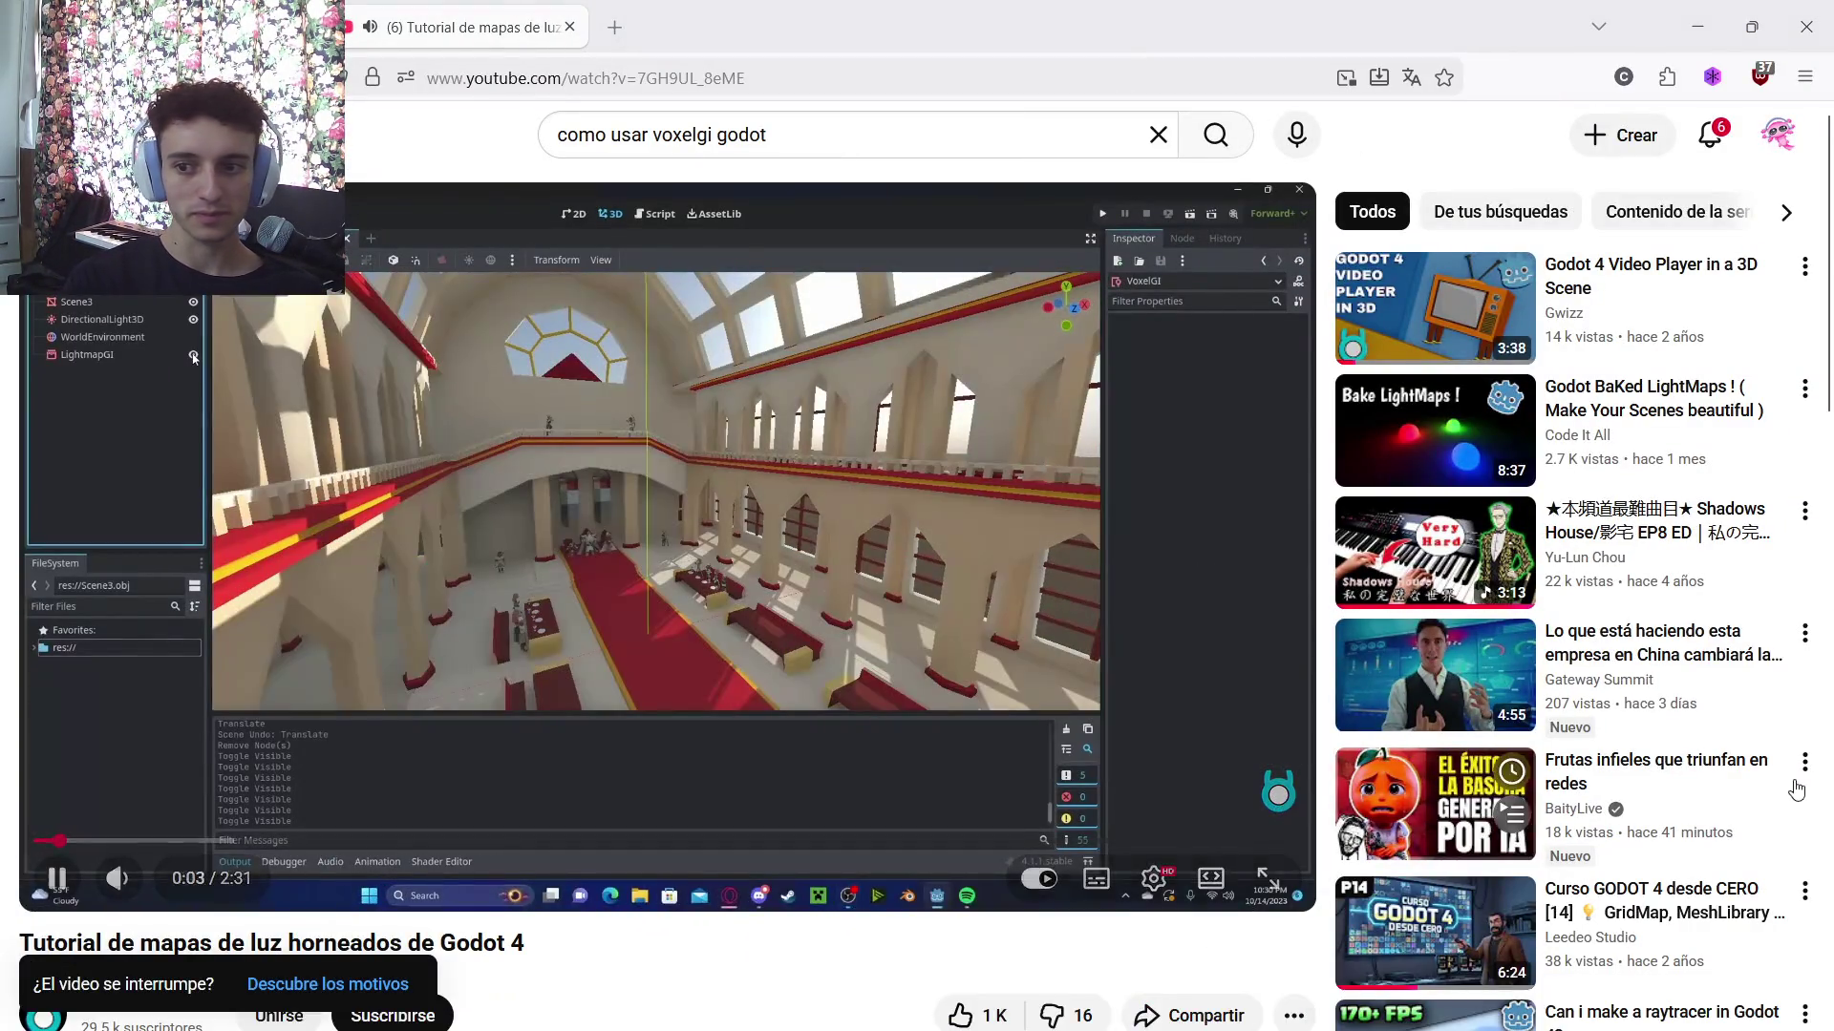
Pause the lightmap tutorial, make it full screen, and seek ahead to the VoxelGI setup
{"action": "left_click", "coordinate": [1078, 627]}
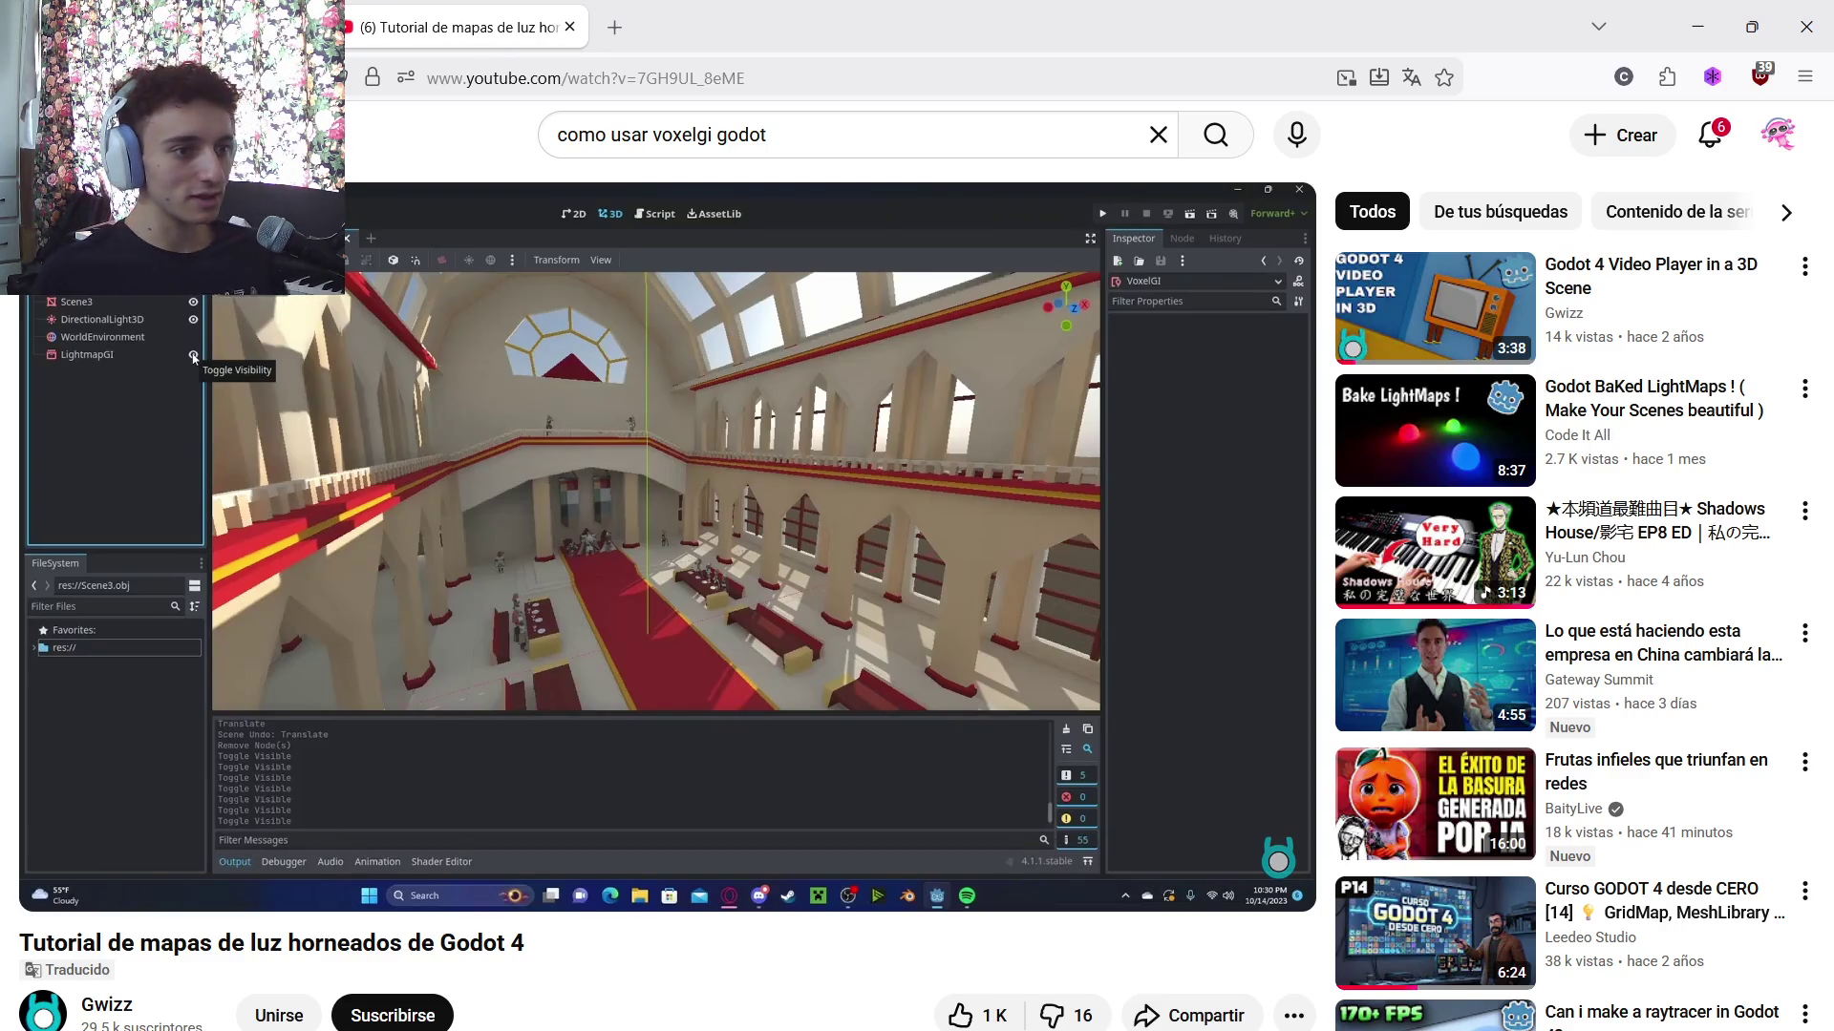
{"action": "double_click", "coordinate": [695, 592]}
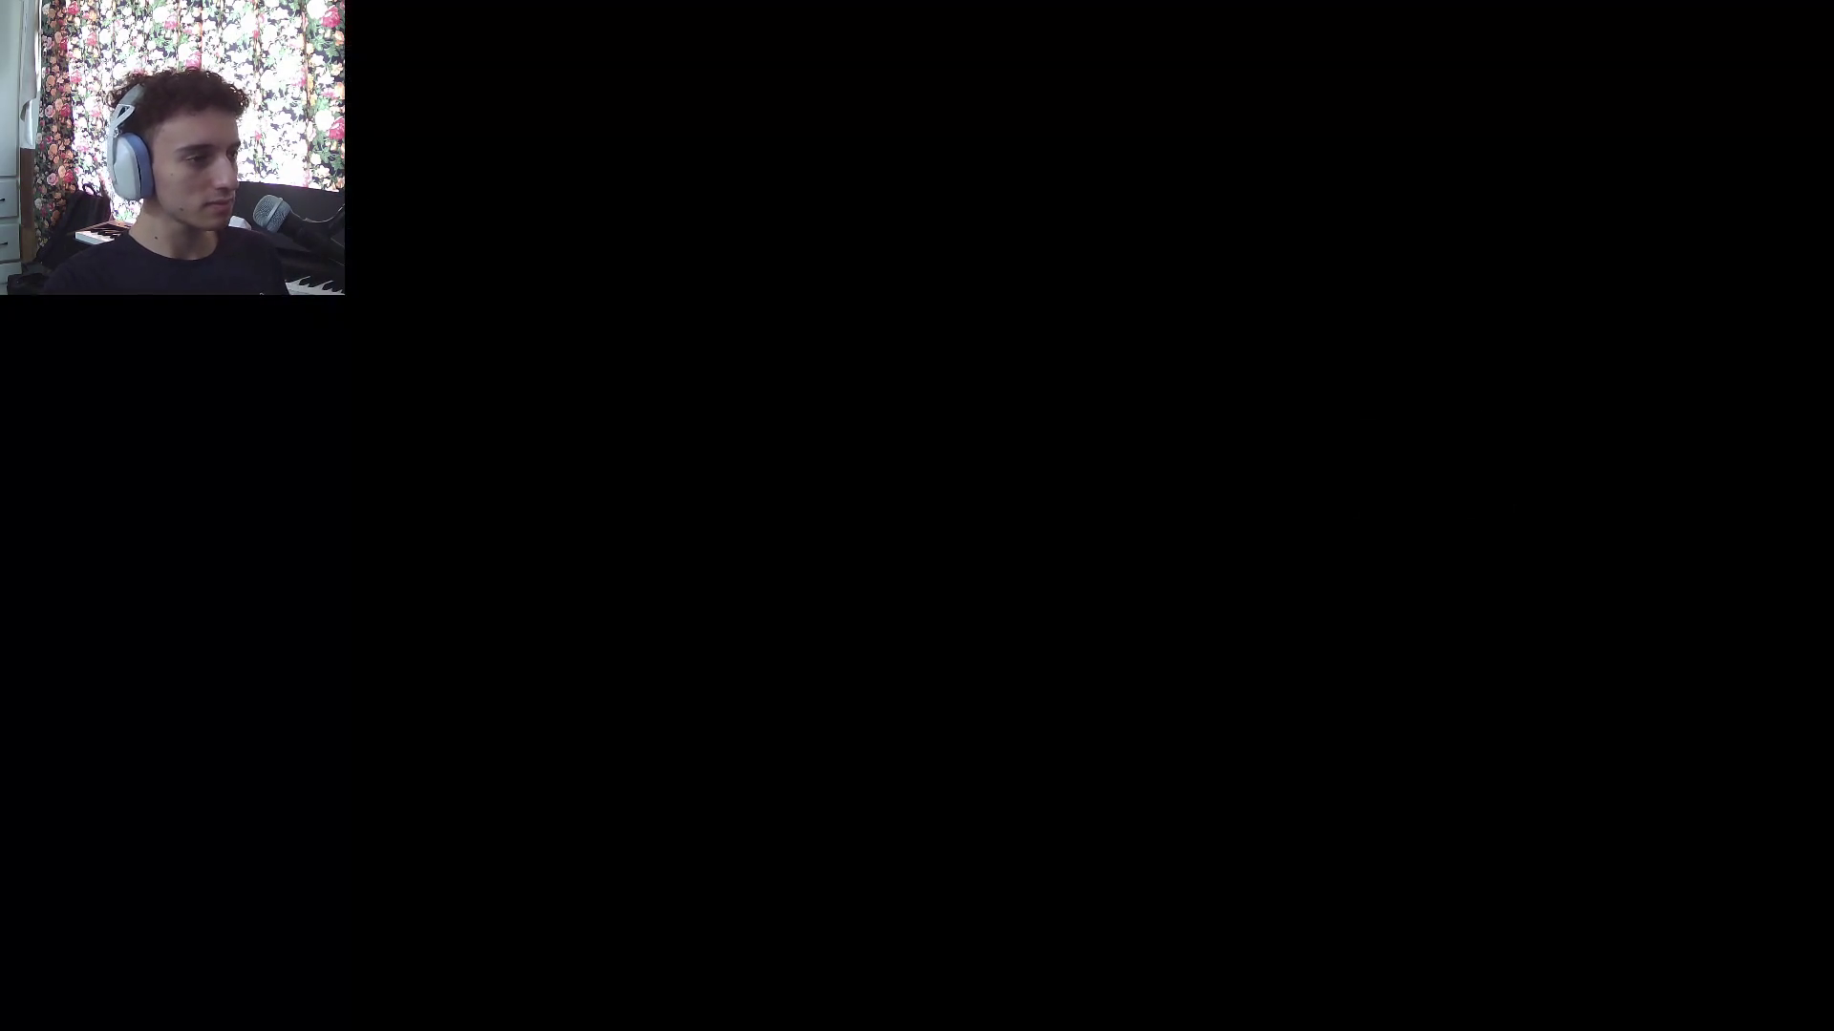
{"action": "key", "text": "Right"}
{"action": "key", "text": "Right"}
{"action": "key", "text": "Right"}
{"action": "key", "text": "Right"}
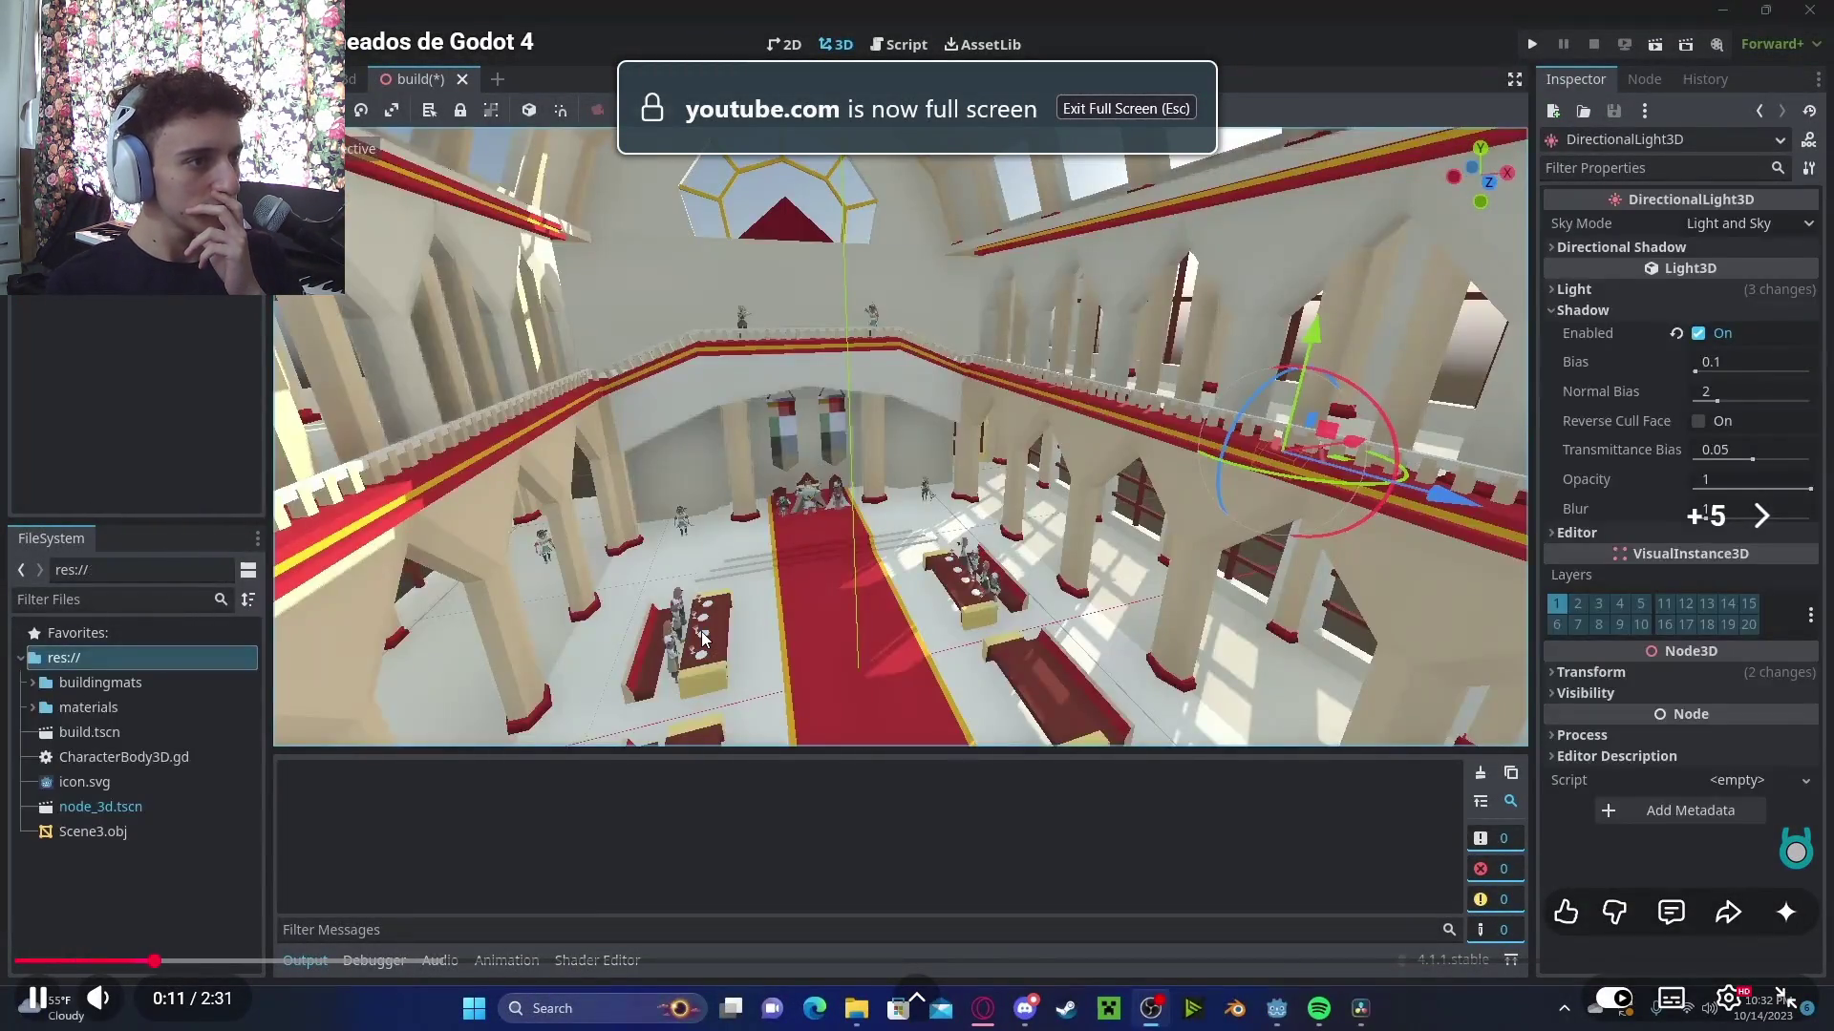
{"action": "key", "text": "Right"}
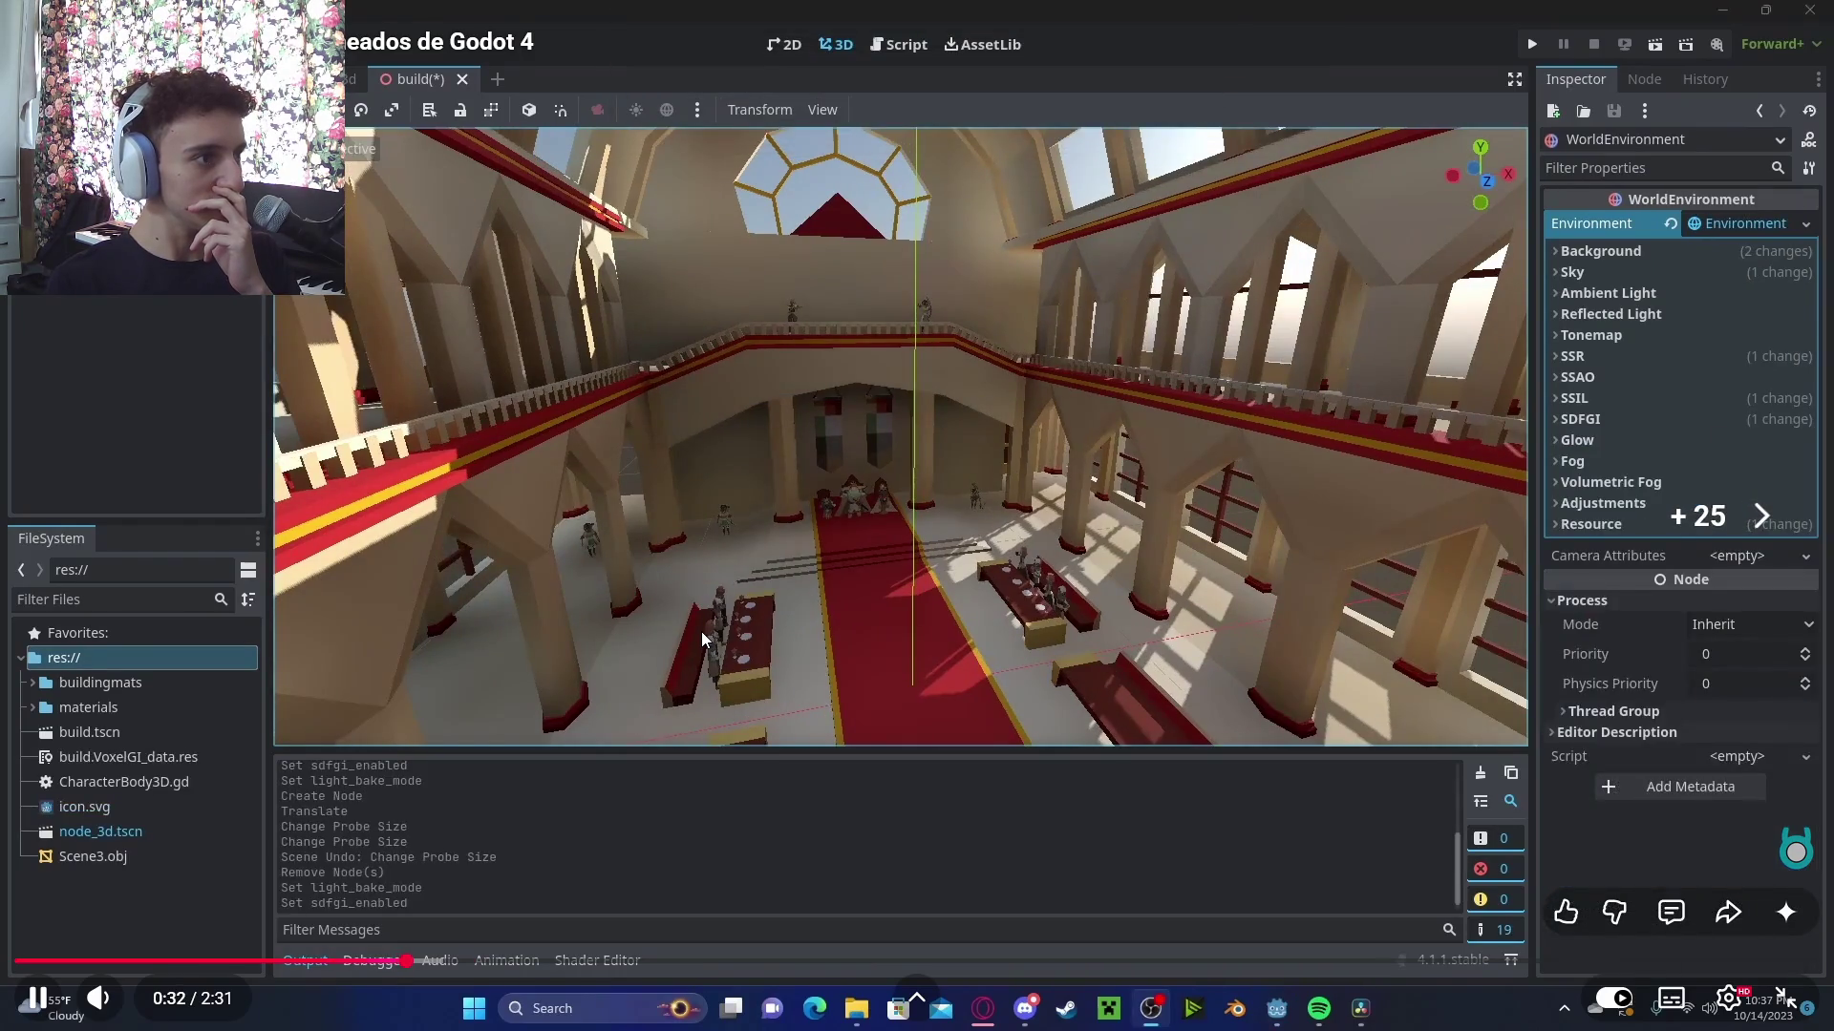
{"action": "key", "text": "Right"}
{"action": "key", "text": "Right"}
{"action": "key", "text": "Right"}
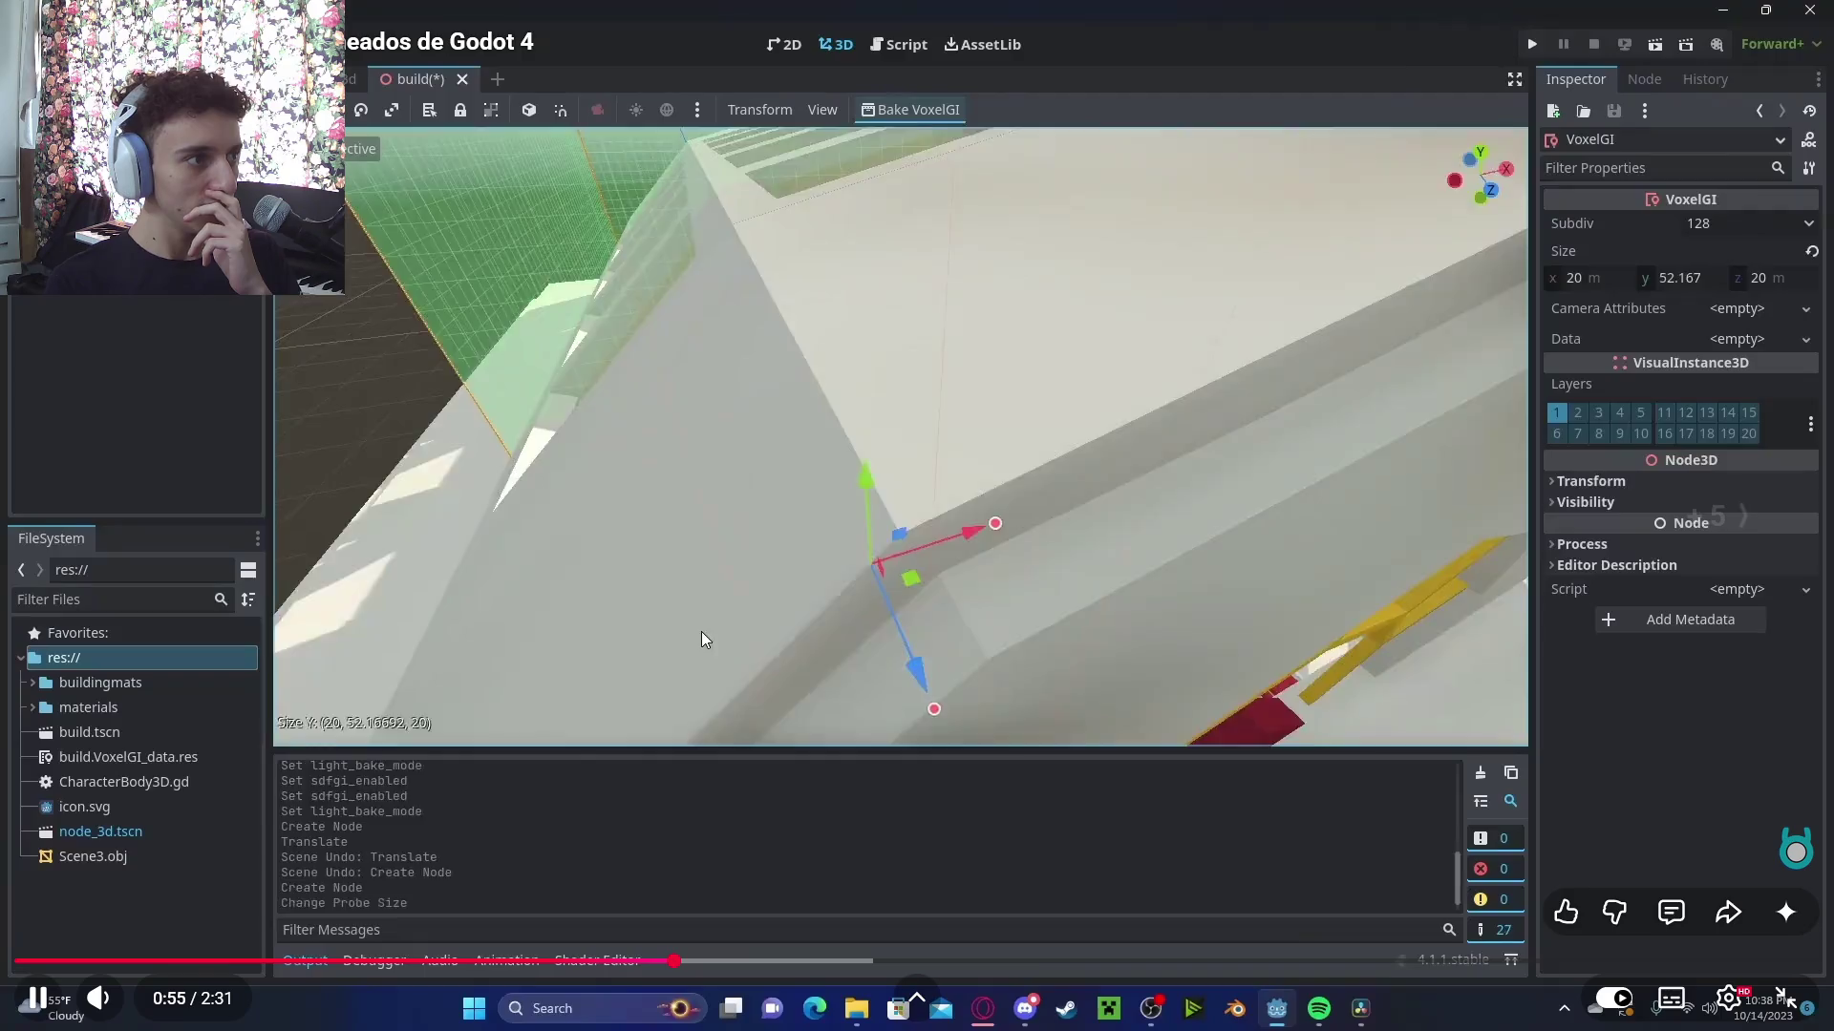
{"action": "key", "text": "Right"}
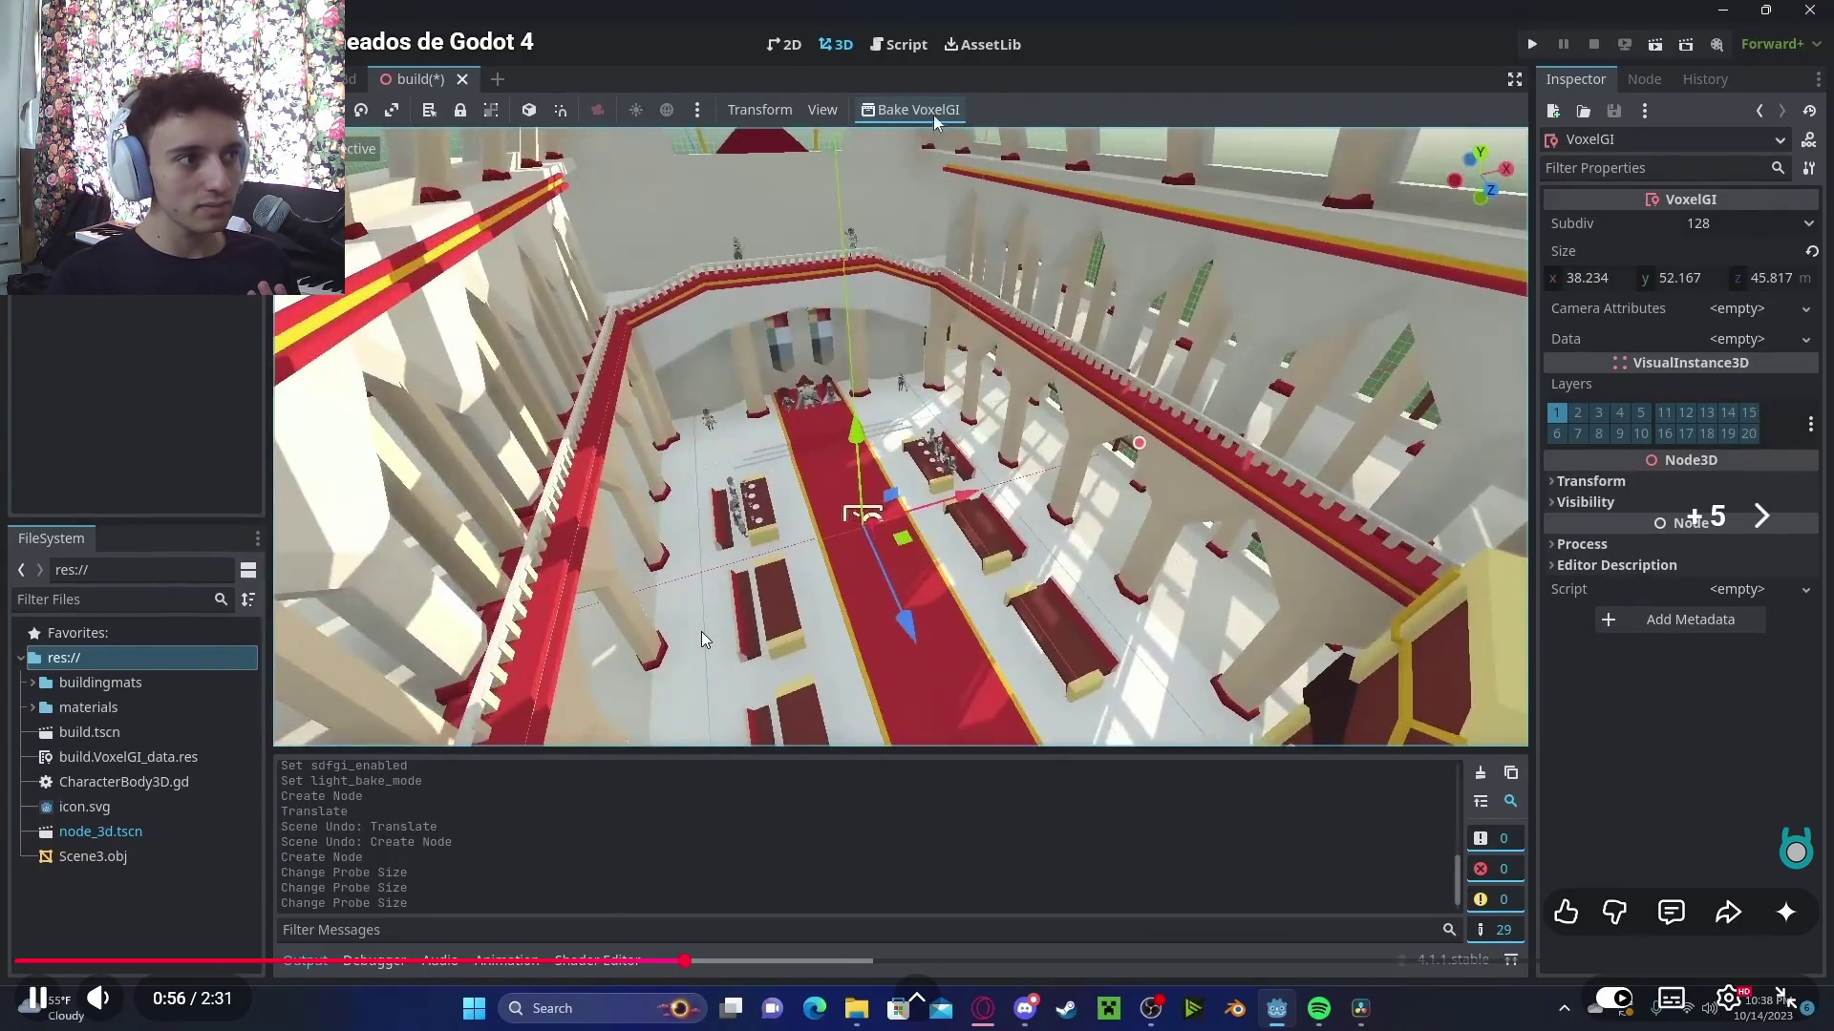
{"action": "key", "text": "Right"}
{"action": "key", "text": "Left"}
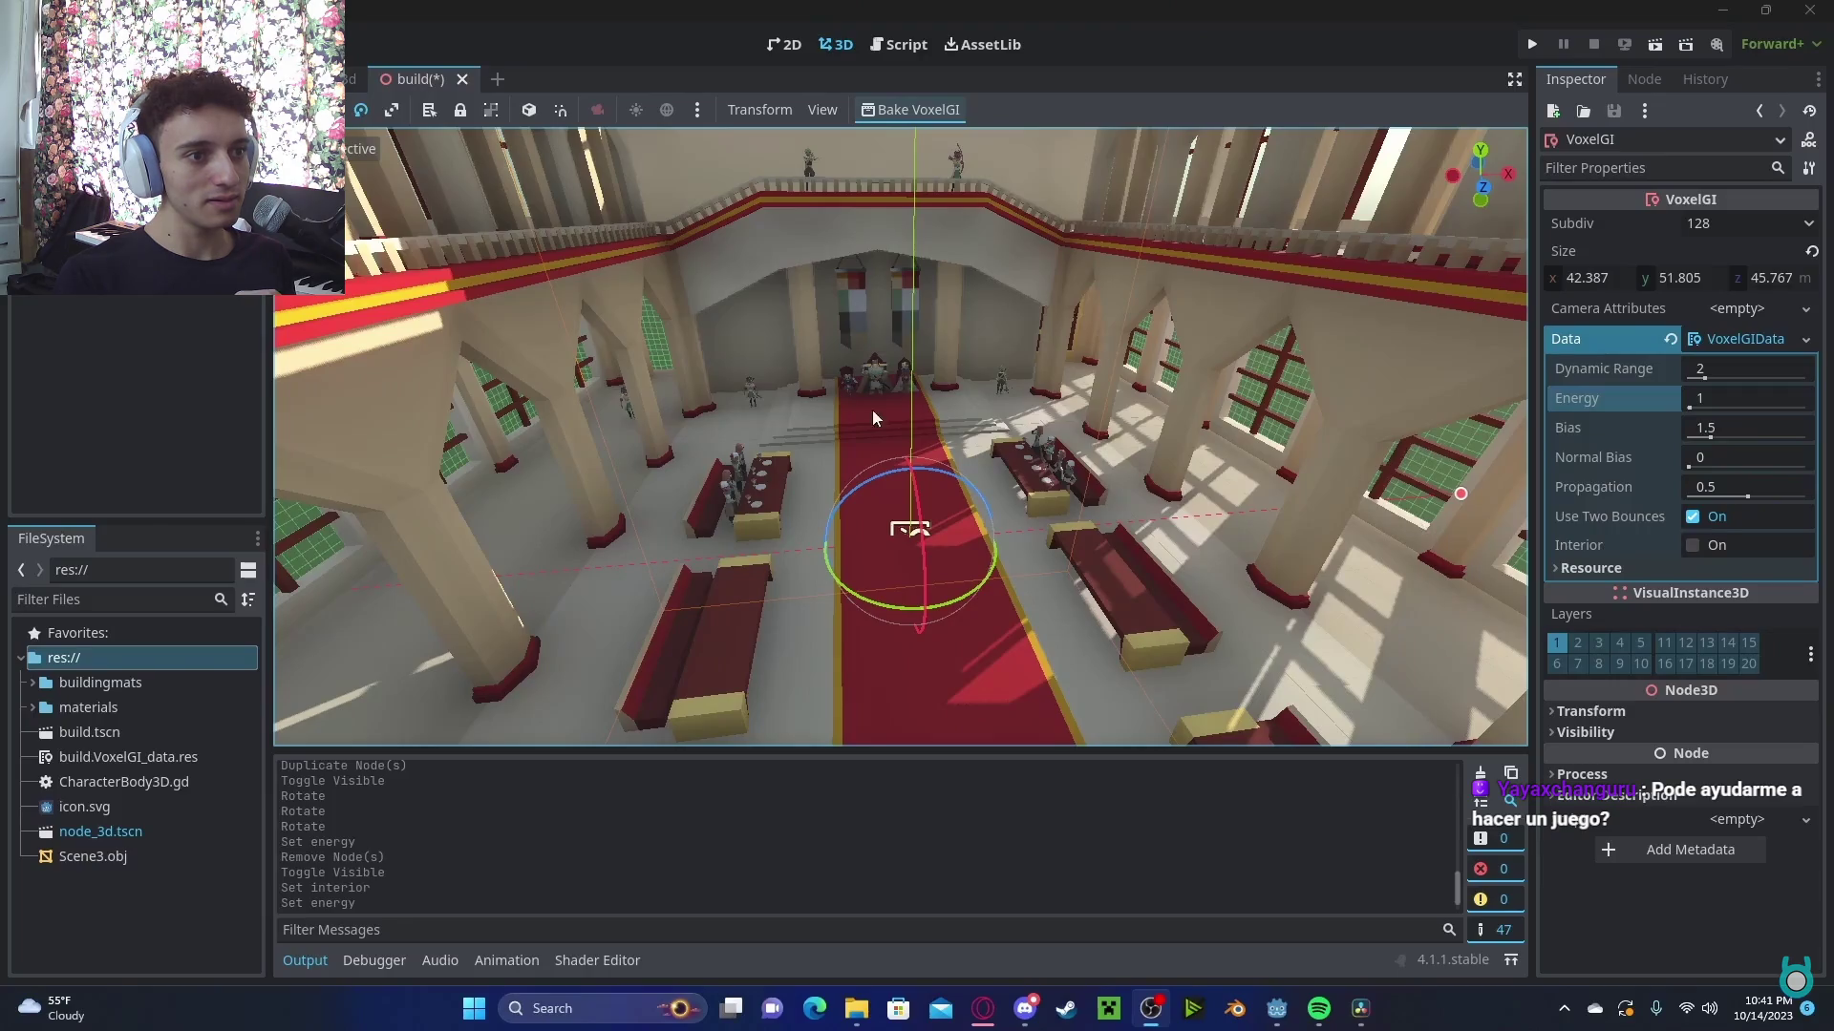
Leave the tutorial video and bring the Godot editor back to the front
{"action": "left_click_drag", "start_coordinate": [852, 417], "coordinate": [827, 59]}
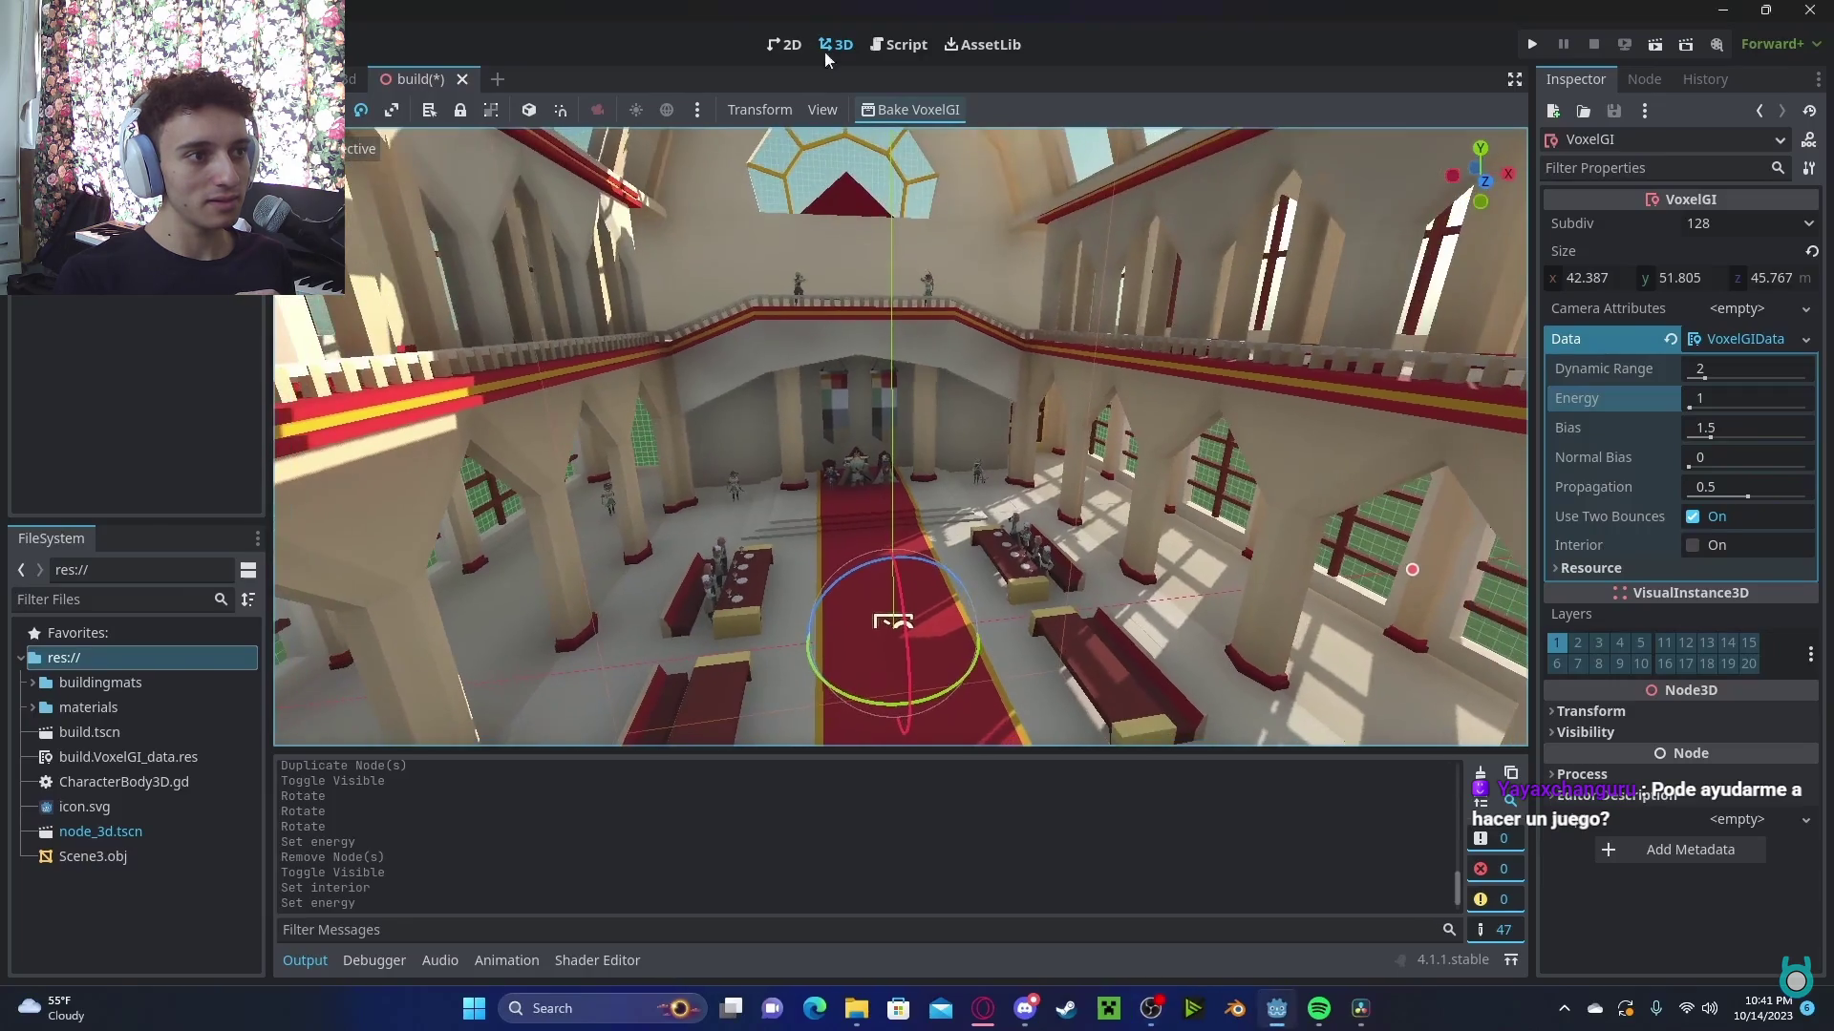
{"action": "left_click", "coordinate": [1694, 545]}
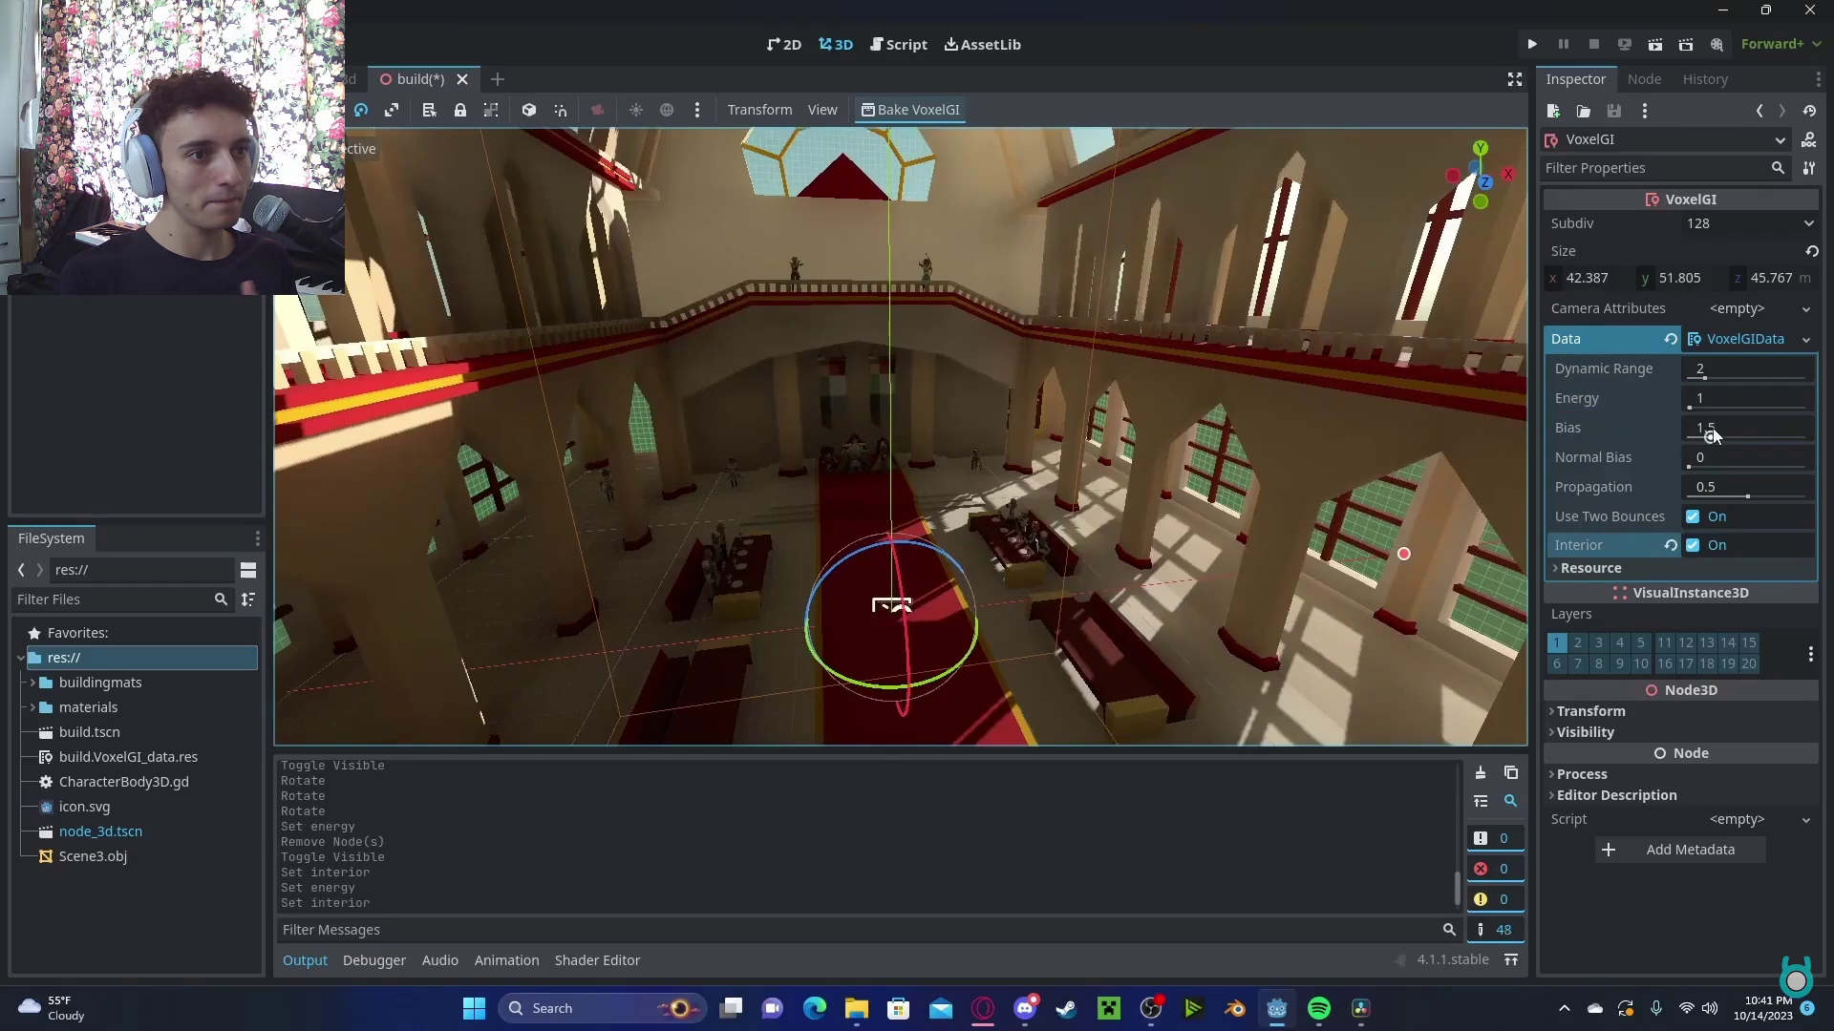
{"action": "key", "text": "alt+Tab"}
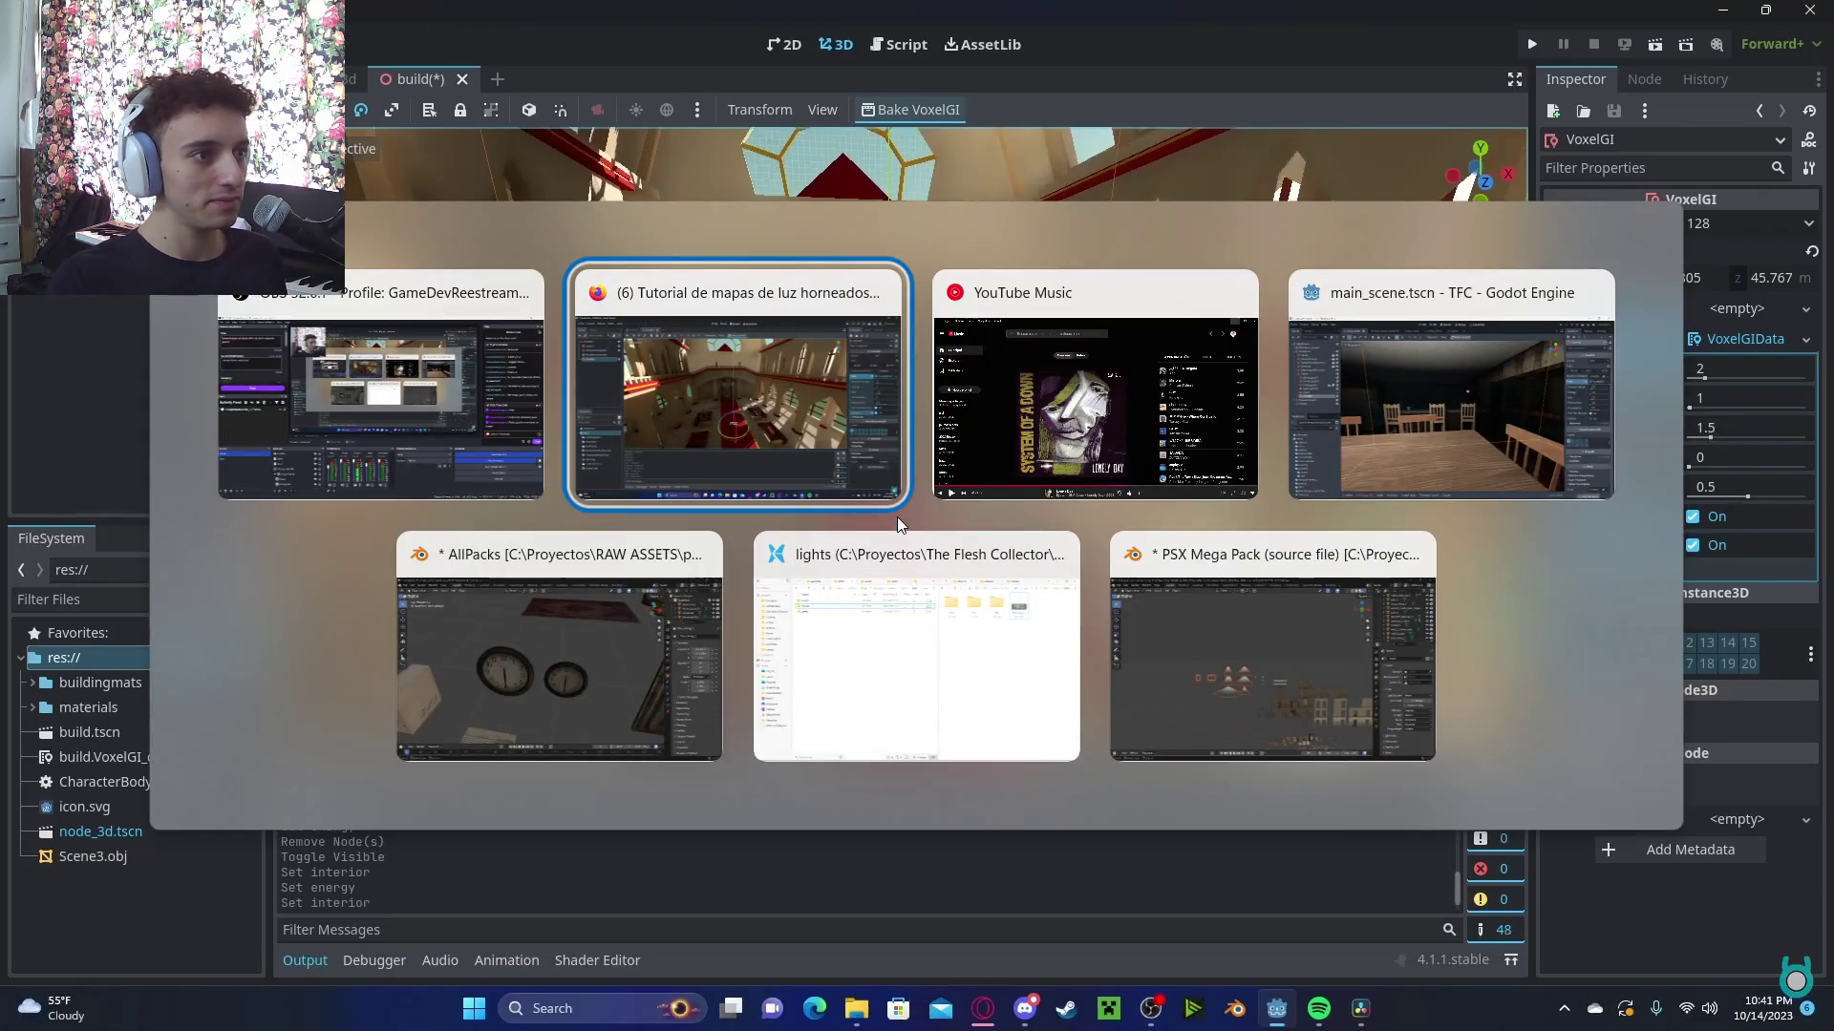
{"action": "key", "text": "alt+Tab"}
{"action": "key", "text": "alt+Tab"}
{"action": "key", "text": "Tab"}
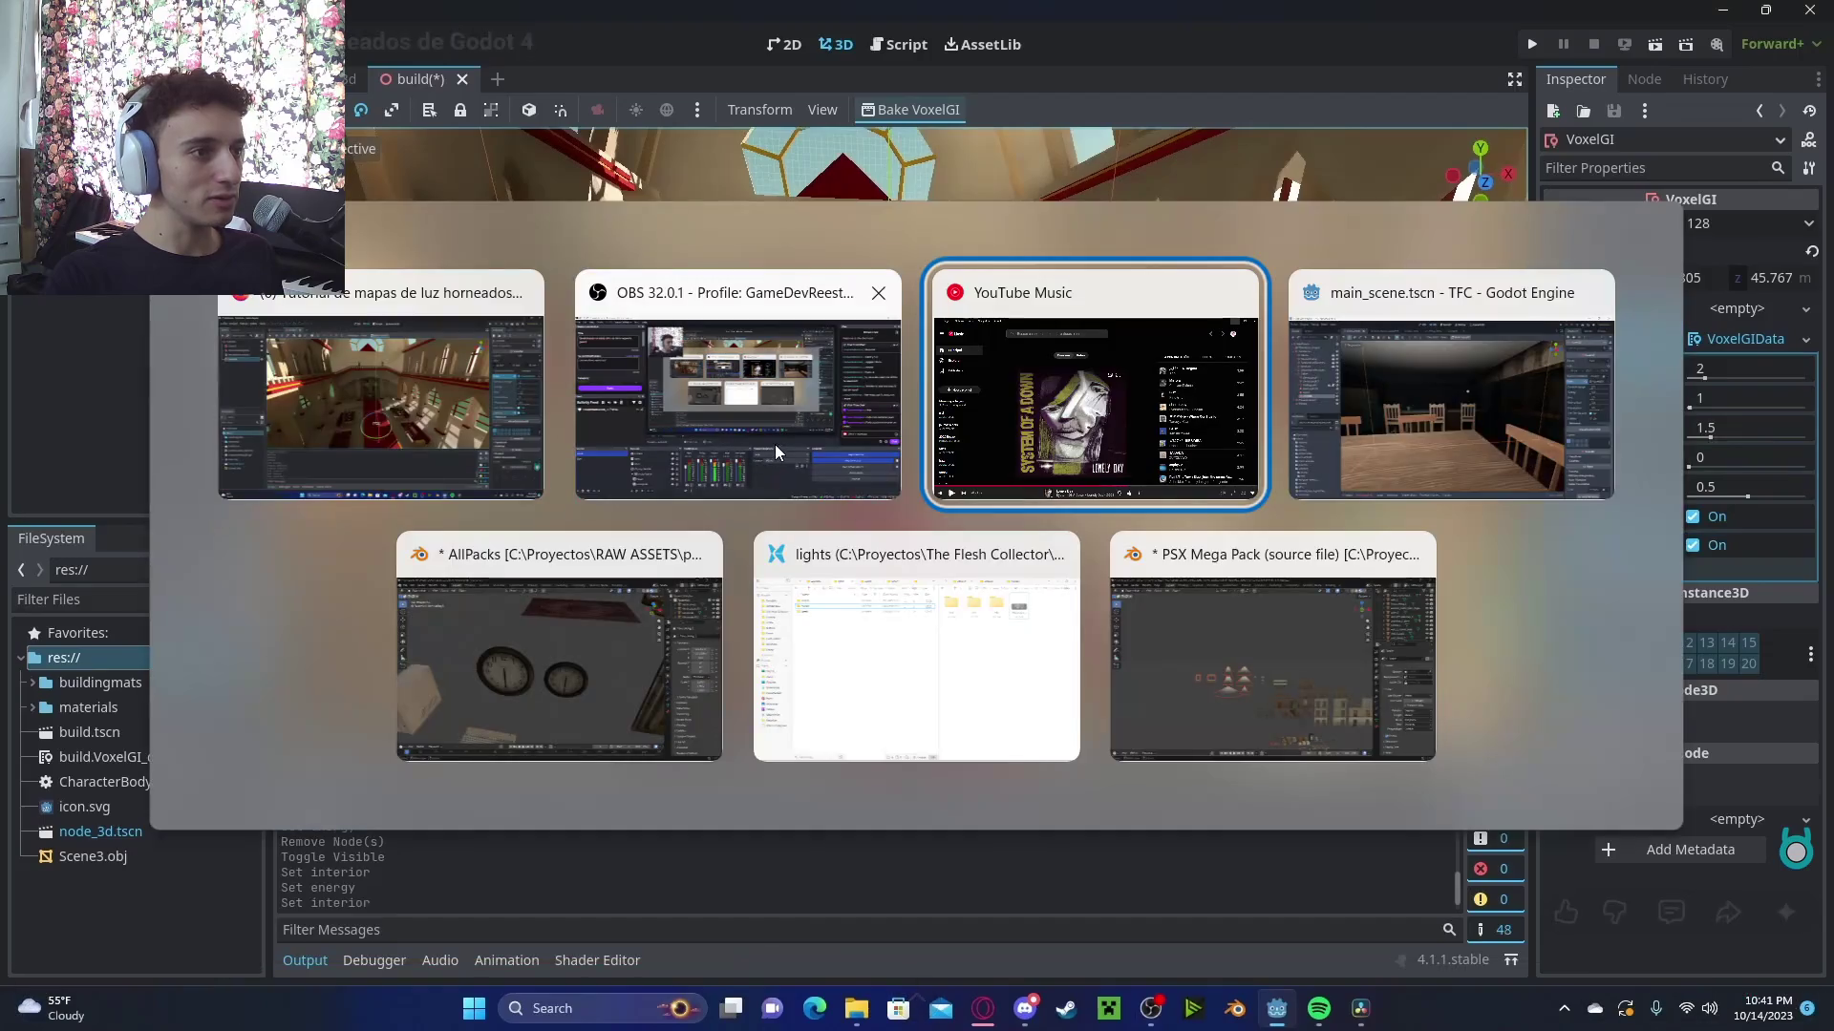
{"action": "left_click", "coordinate": [1417, 443]}
Mark the VoxelGI as Interior and start shrinking its box's depth and height
{"action": "left_click", "coordinate": [1699, 577]}
{"action": "key", "text": "s"}
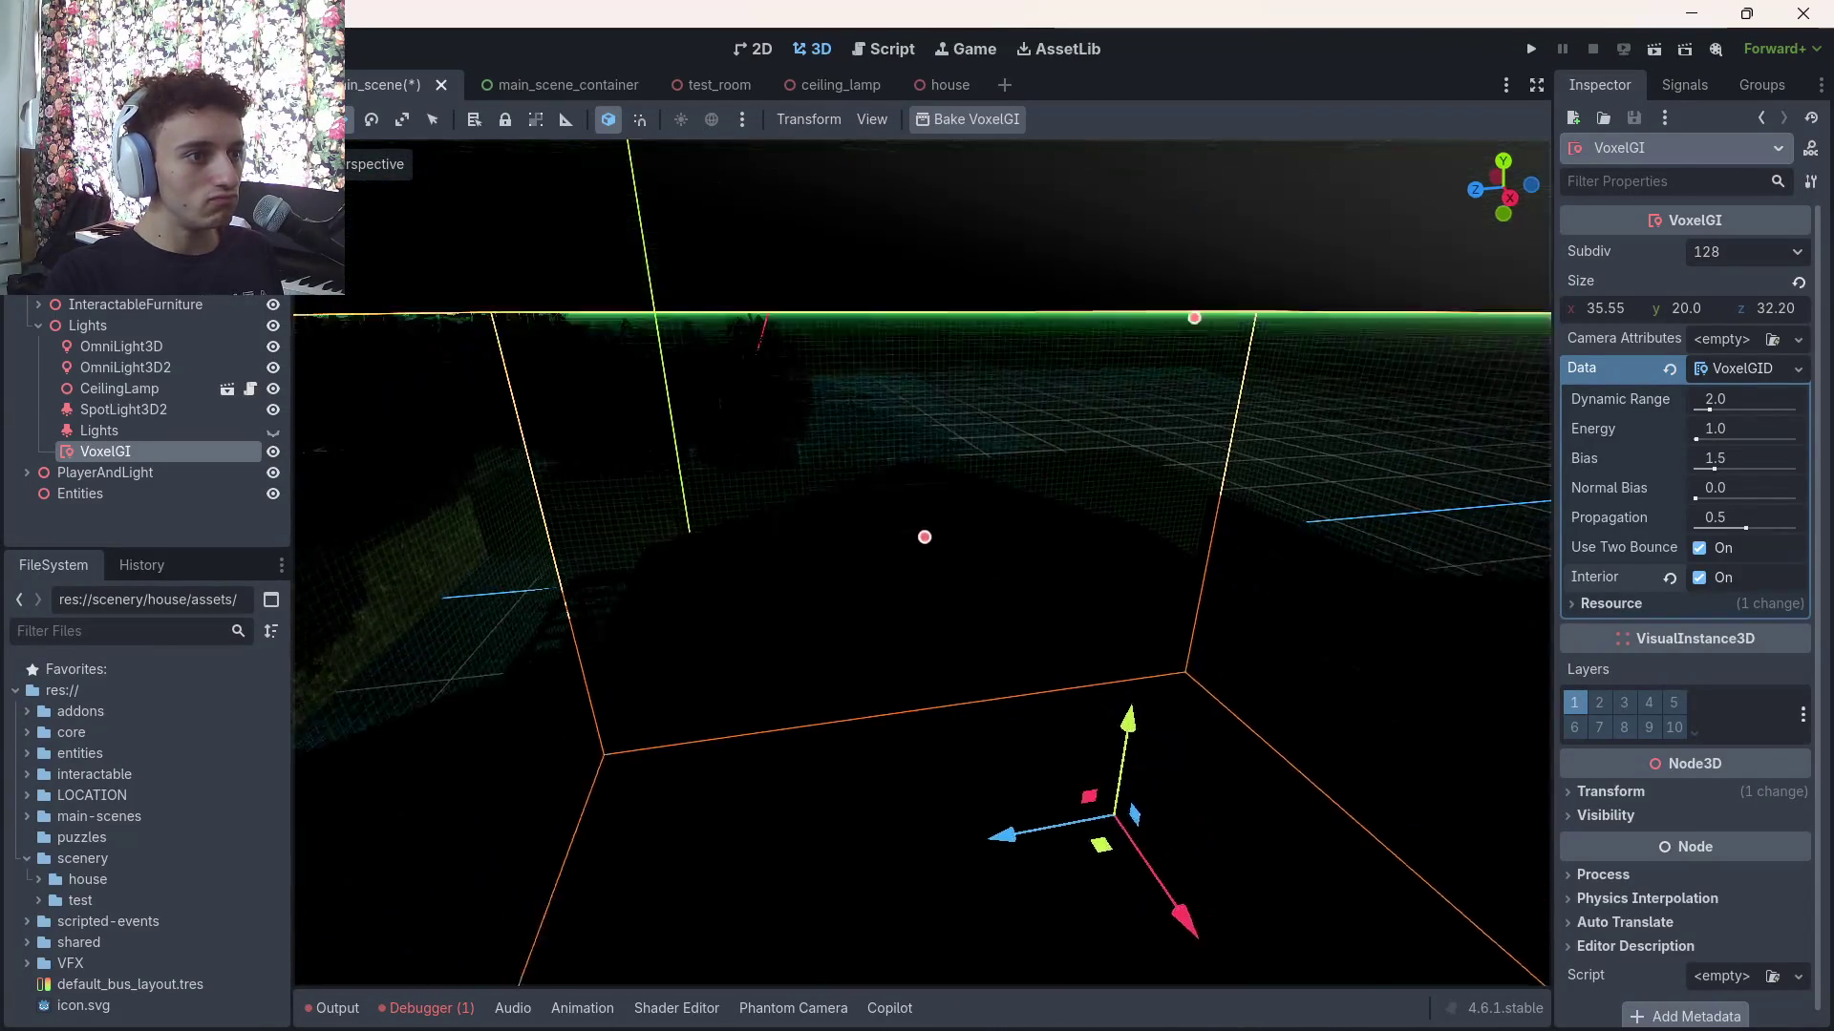
{"action": "key", "text": "s"}
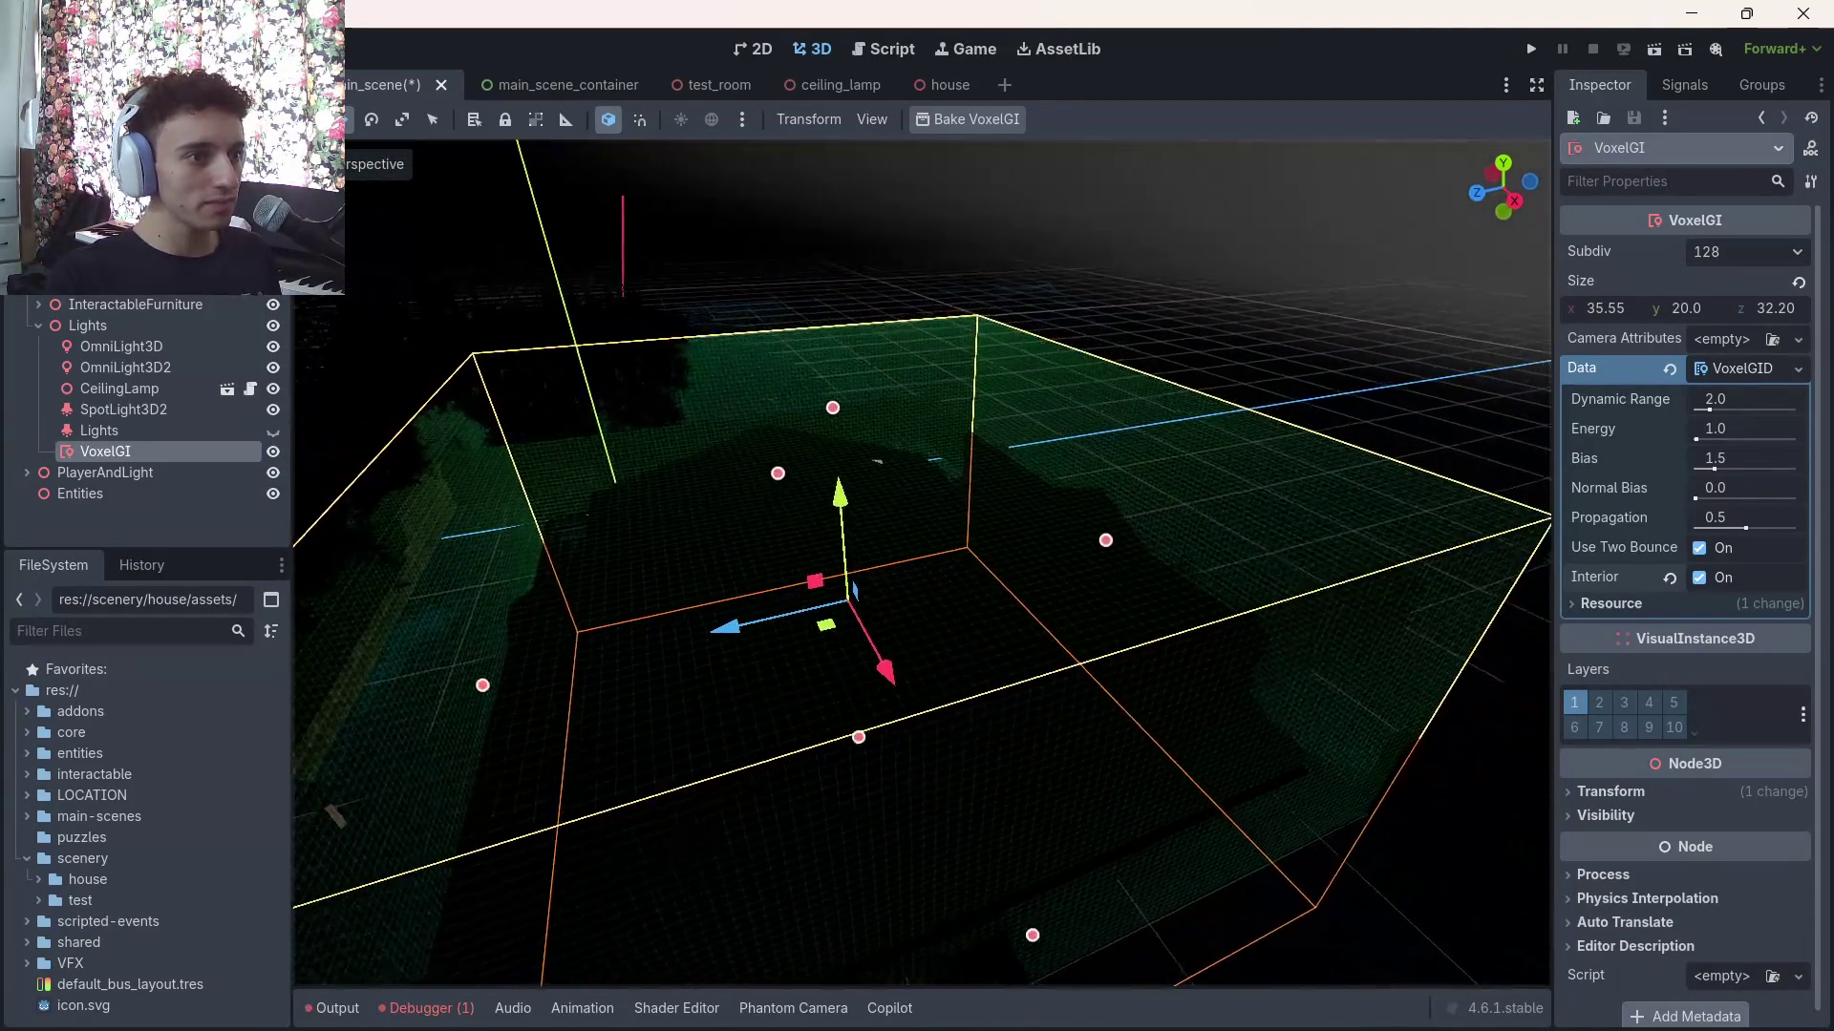
{"action": "mouse_move", "coordinate": [1457, 478]}
{"action": "left_mouse_down"}
{"action": "mouse_move", "coordinate": [994, 577]}
{"action": "mouse_move", "coordinate": [504, 619]}
{"action": "mouse_move", "coordinate": [731, 659]}
{"action": "left_mouse_up"}
{"action": "left_click_drag", "start_coordinate": [821, 401], "coordinate": [811, 504]}
Narrow the VoxelGI box width to about 21.7, set depth to 14.32, and save
{"action": "key", "text": "w"}
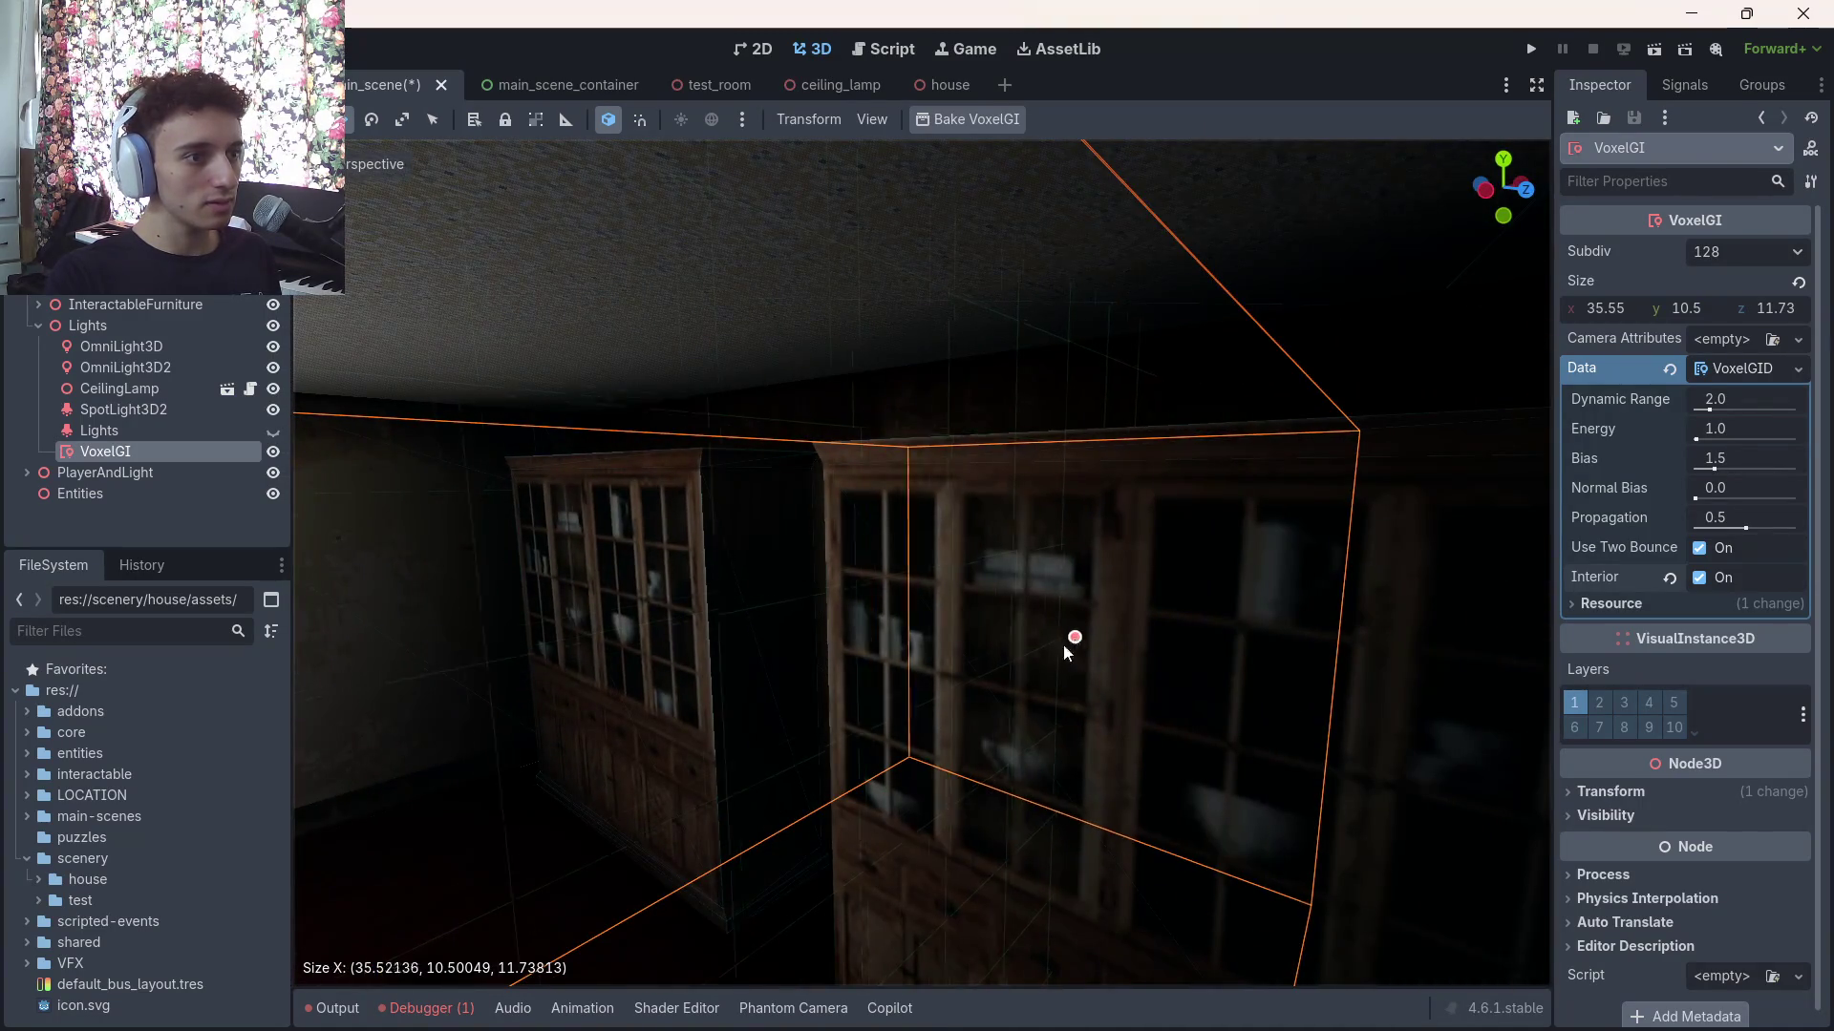
{"action": "mouse_move", "coordinate": [1063, 644]}
{"action": "left_mouse_down"}
{"action": "mouse_move", "coordinate": [313, 810]}
{"action": "mouse_move", "coordinate": [424, 782]}
{"action": "left_mouse_up"}
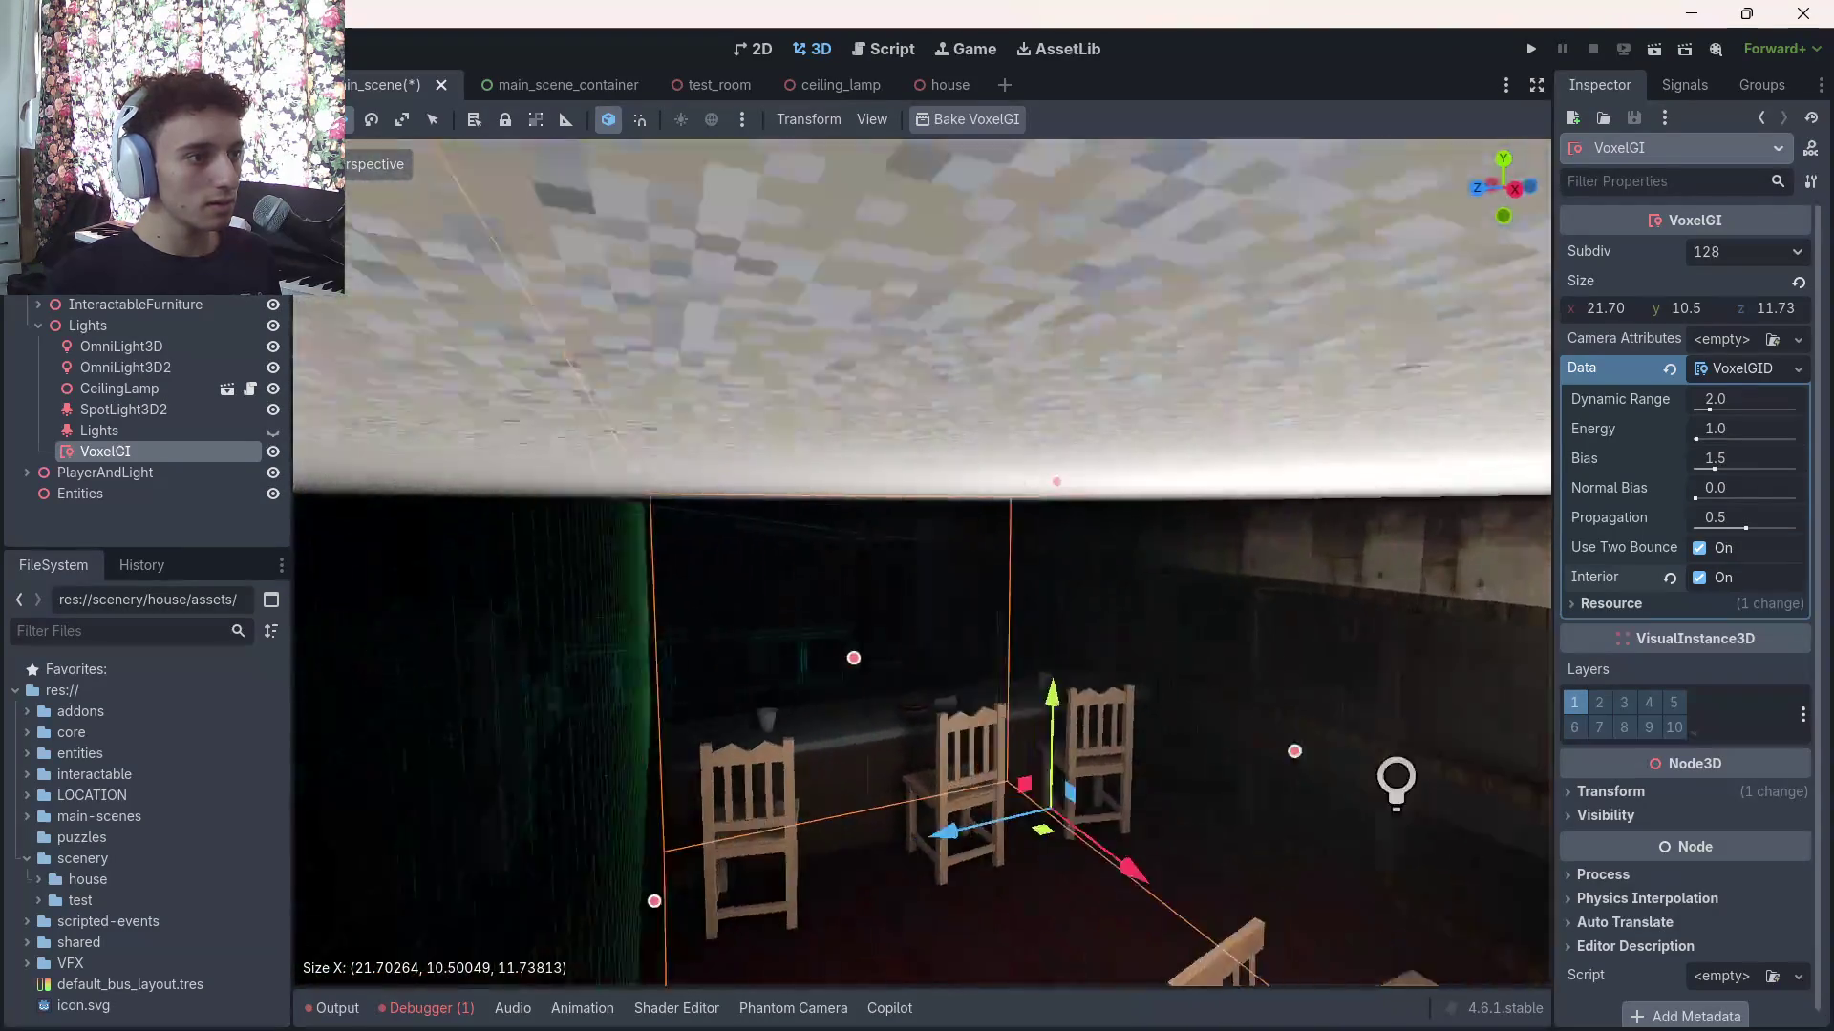
{"action": "key", "text": "s"}
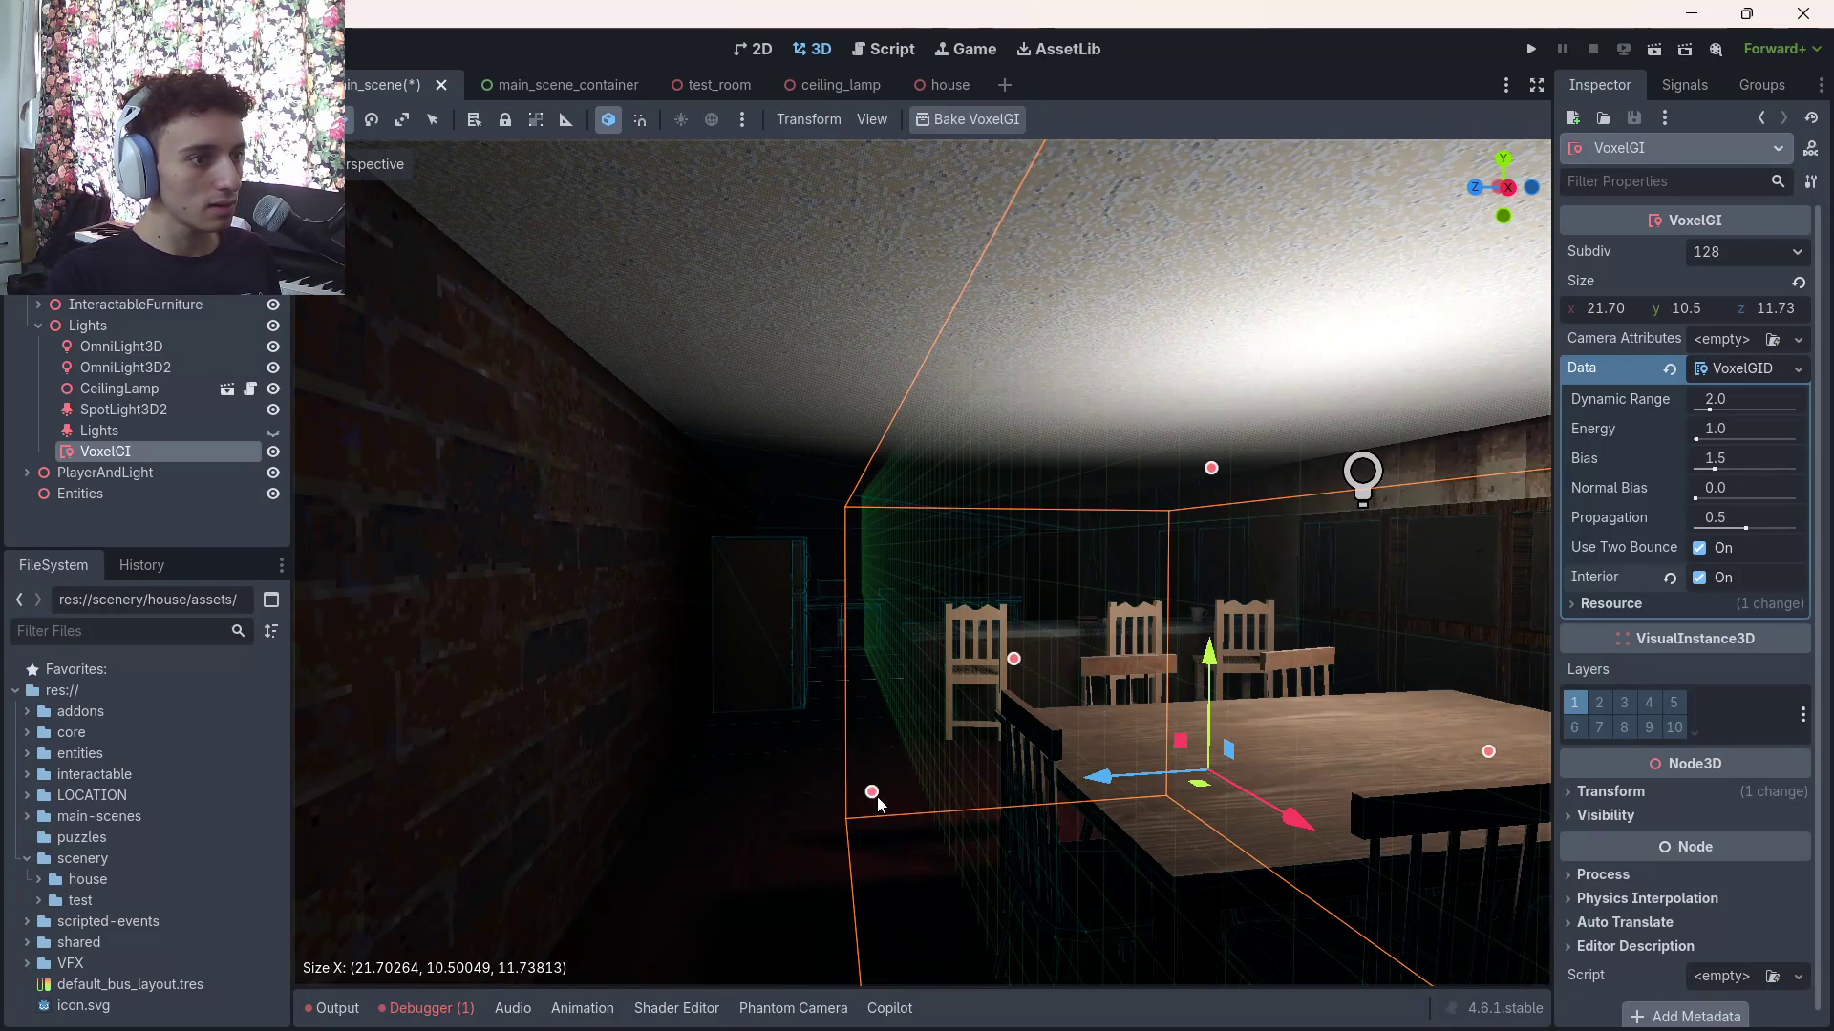
{"action": "left_click_drag", "start_coordinate": [871, 792], "coordinate": [704, 801]}
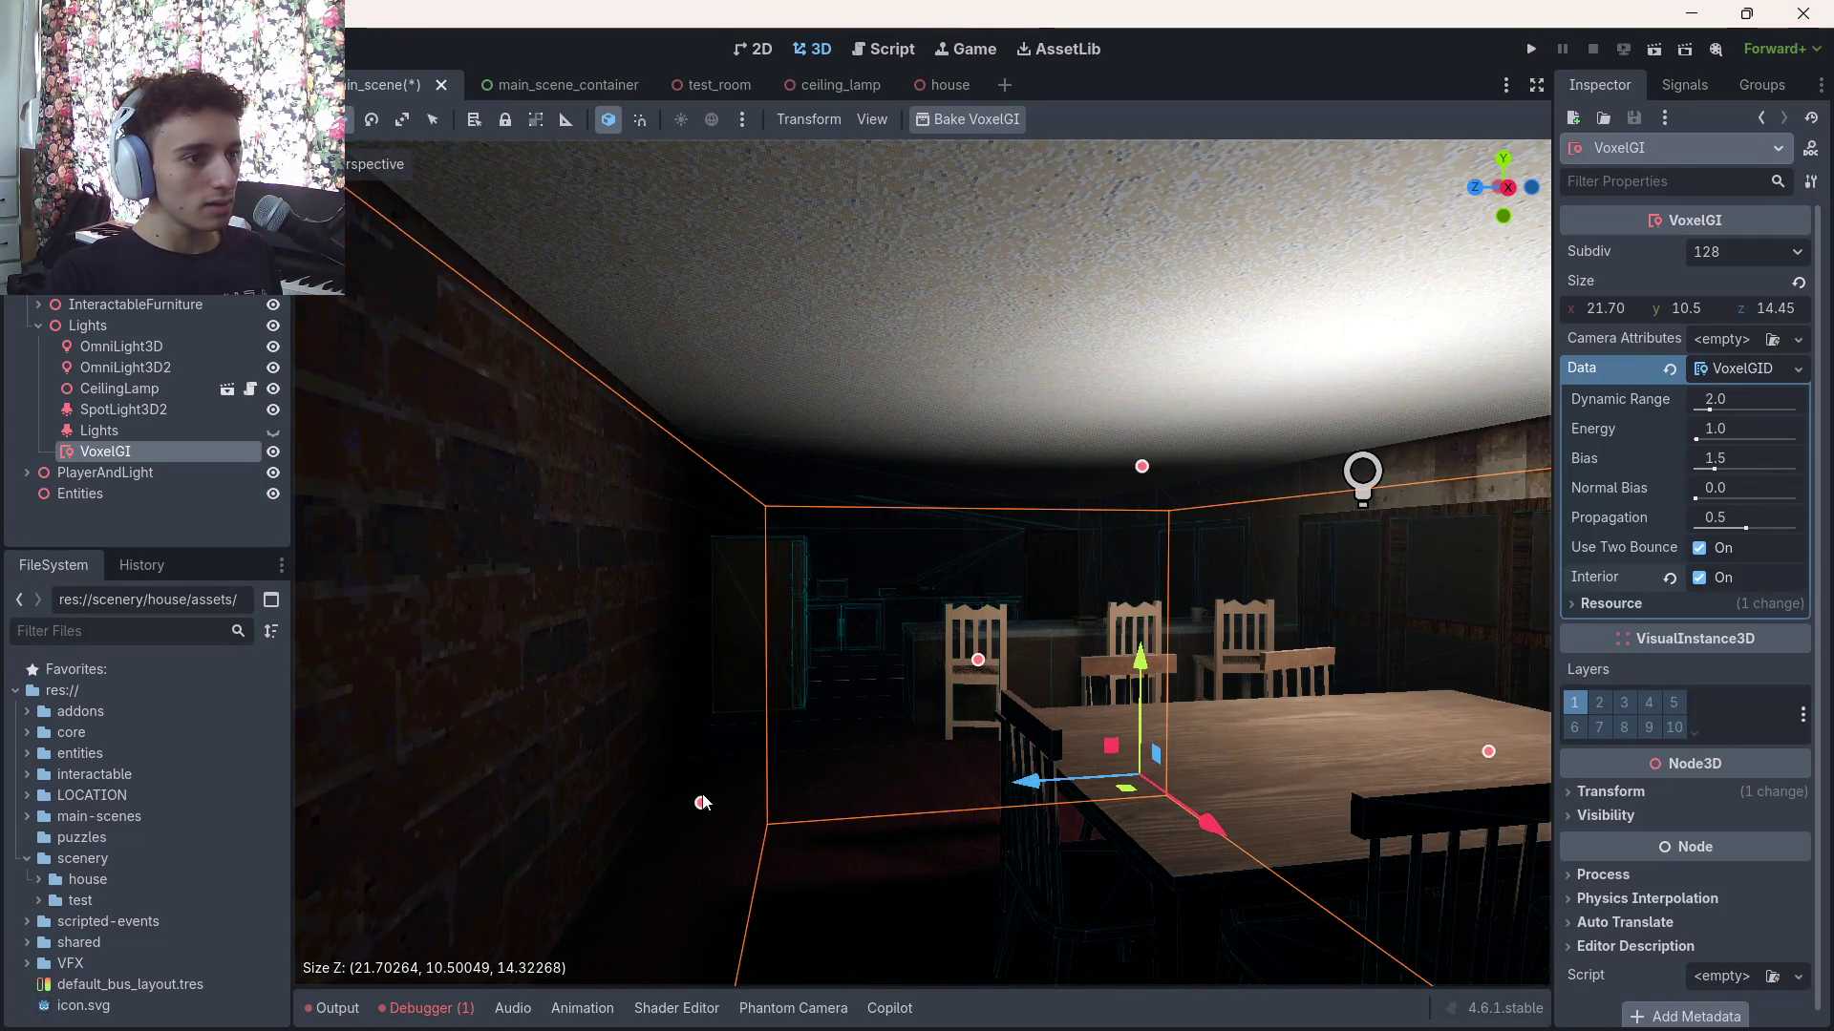
{"action": "key", "text": "s"}
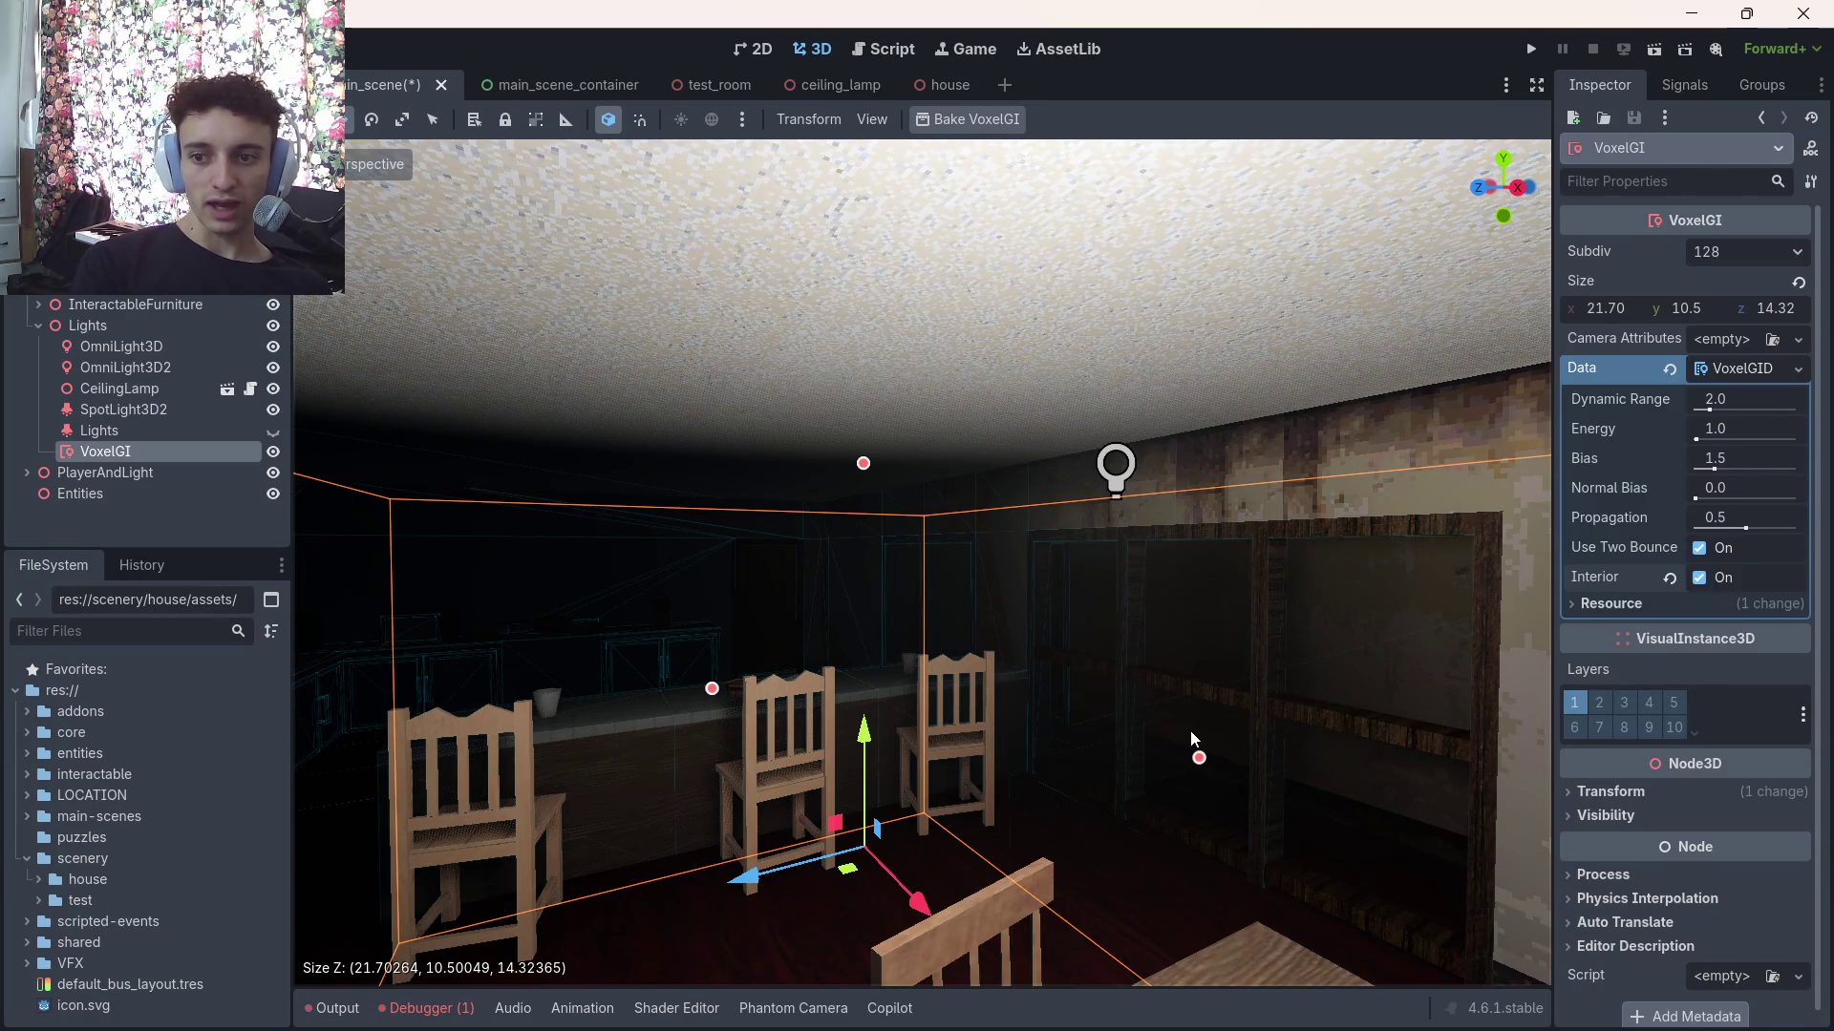
{"action": "key", "text": "ctrl+s"}
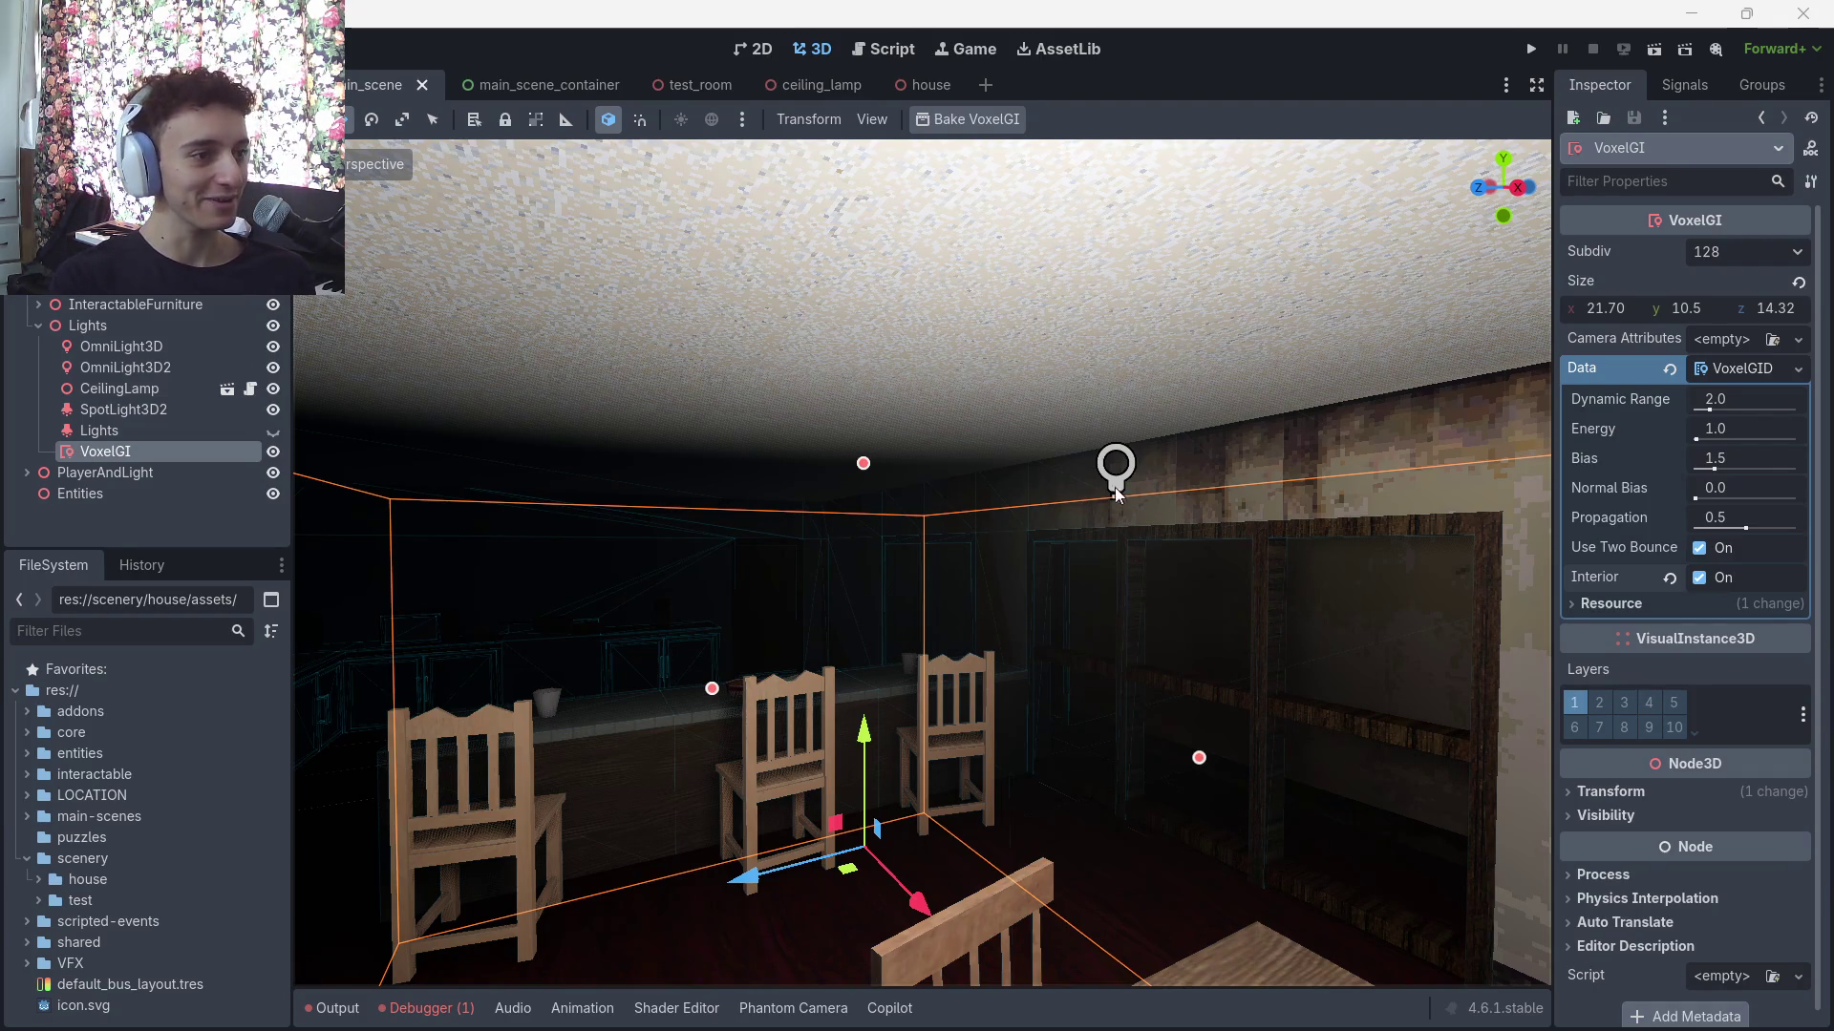
Adjust the VoxelGI box's bottom so its height is about 6.5, then save the scene
{"action": "mouse_move", "coordinate": [1103, 530]}
{"action": "left_mouse_down"}
{"action": "mouse_move", "coordinate": [848, 535]}
{"action": "mouse_move", "coordinate": [864, 532]}
{"action": "left_mouse_up"}
{"action": "left_click_drag", "start_coordinate": [922, 821], "coordinate": [949, 249]}
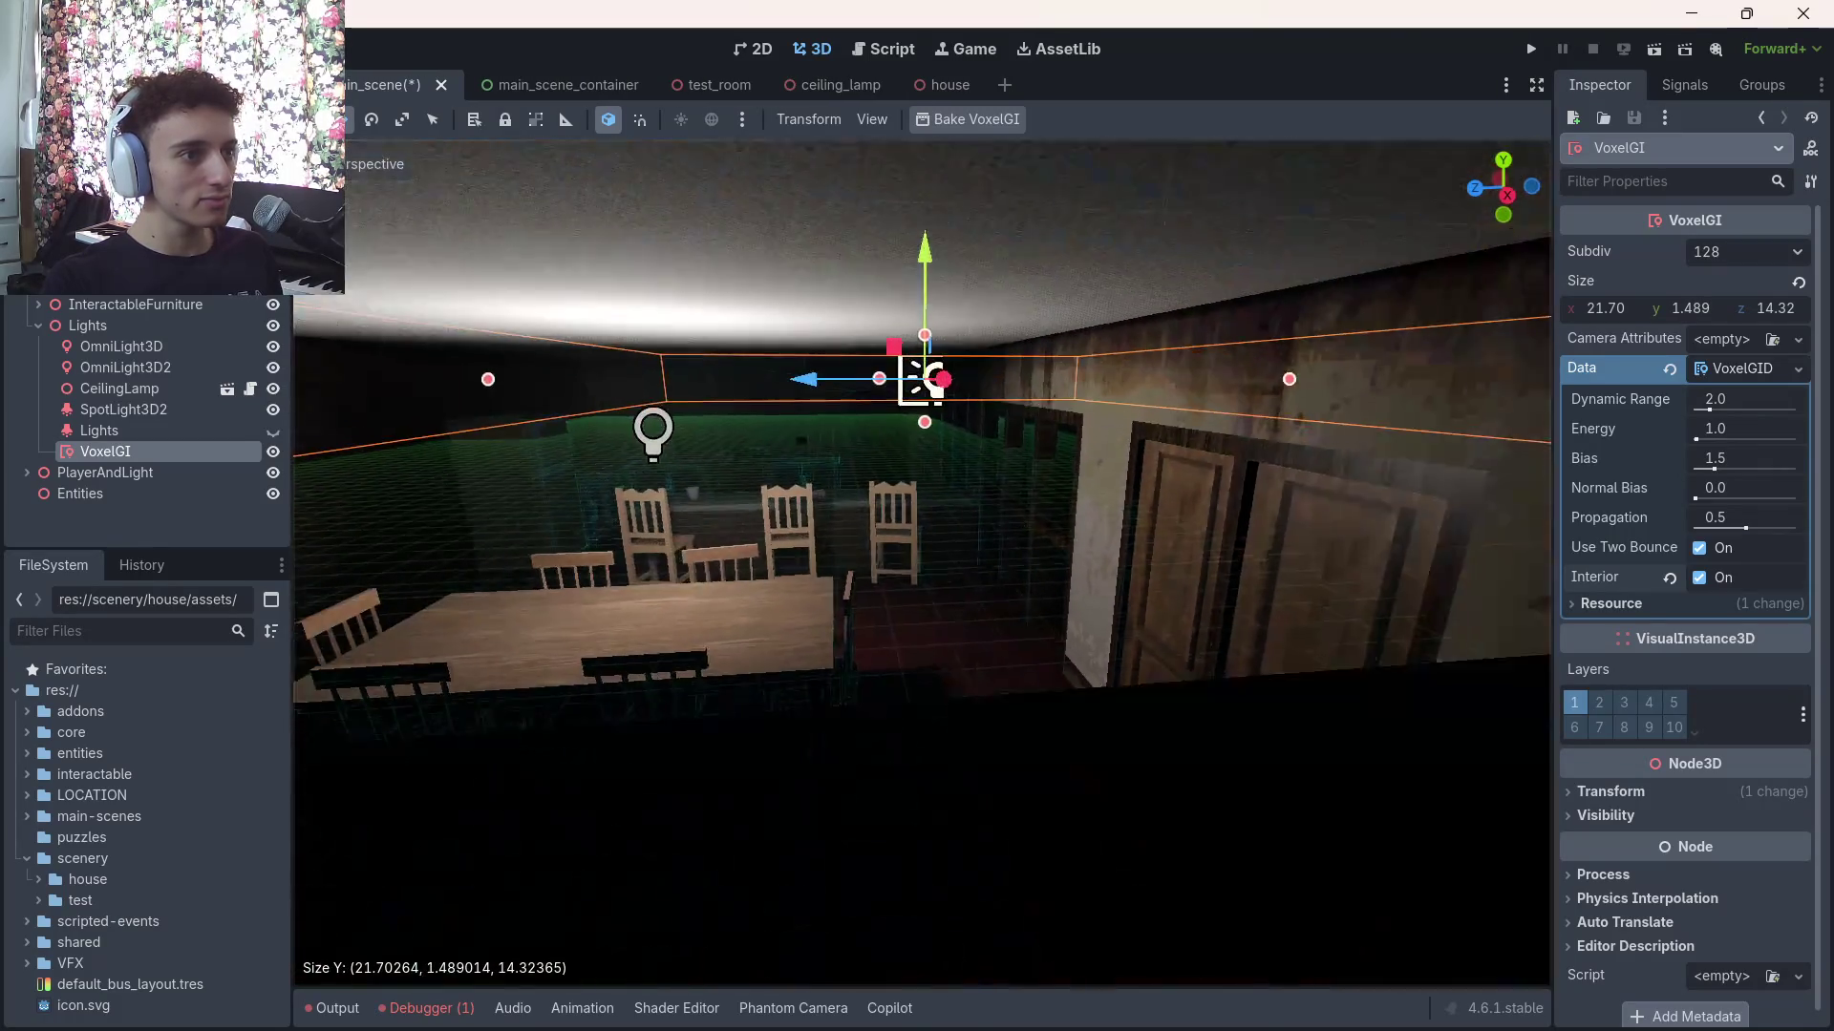
{"action": "left_click_drag", "start_coordinate": [953, 414], "coordinate": [928, 659]}
{"action": "key", "text": "ctrl+s"}
Bake the VoxelGI lighting and inspect its data resource details
{"action": "left_click", "coordinate": [969, 118]}
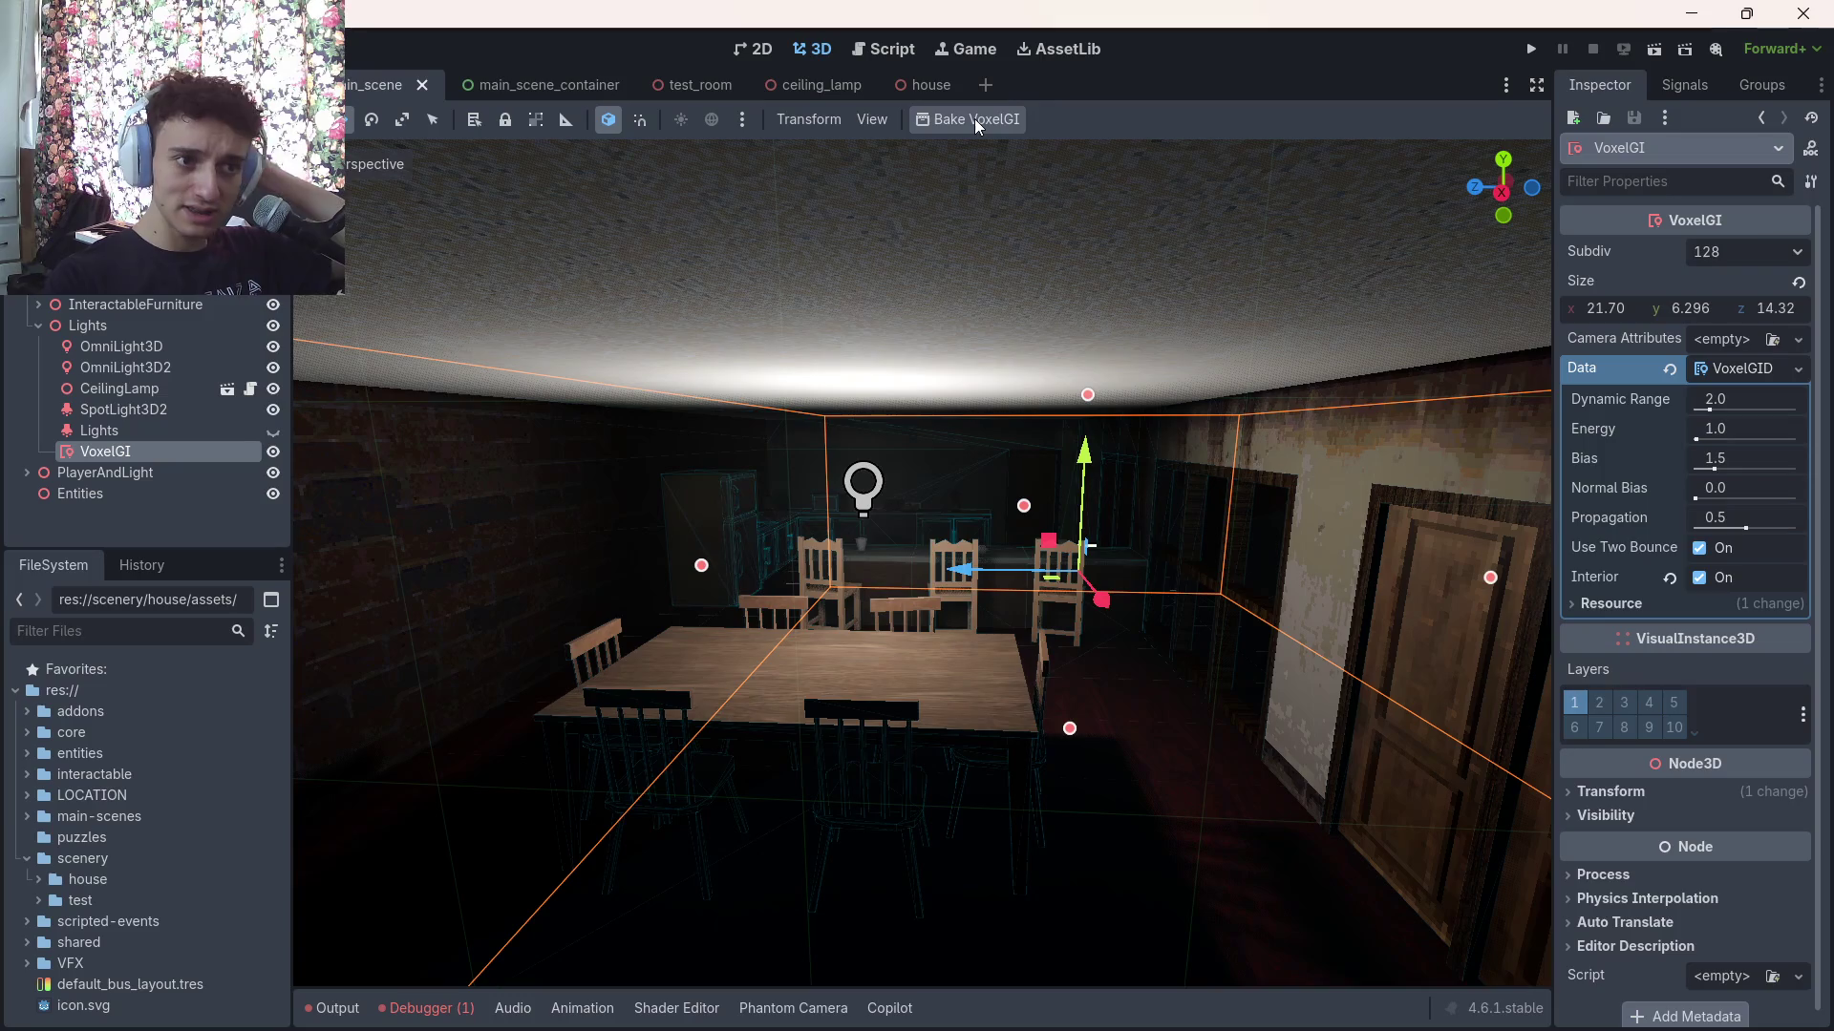
{"action": "left_click", "coordinate": [1642, 602]}
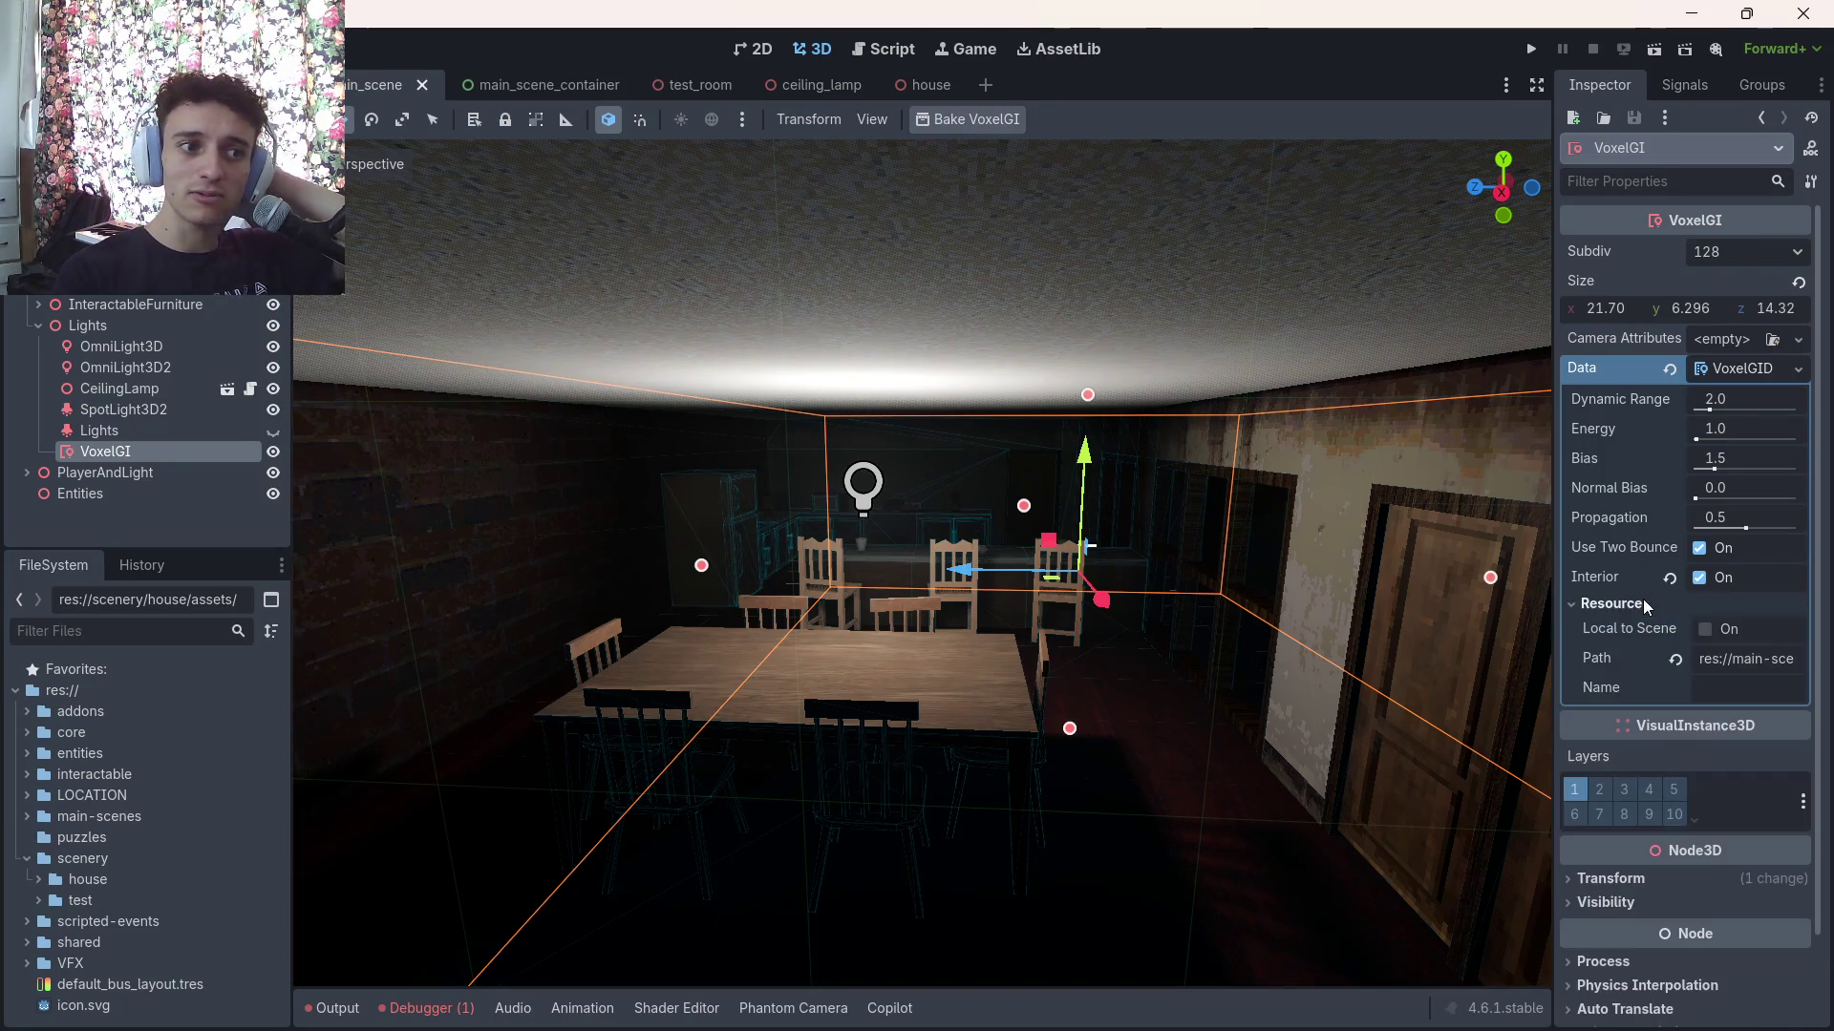
{"action": "double_click", "coordinate": [1640, 601]}
{"action": "left_click", "coordinate": [1640, 602]}
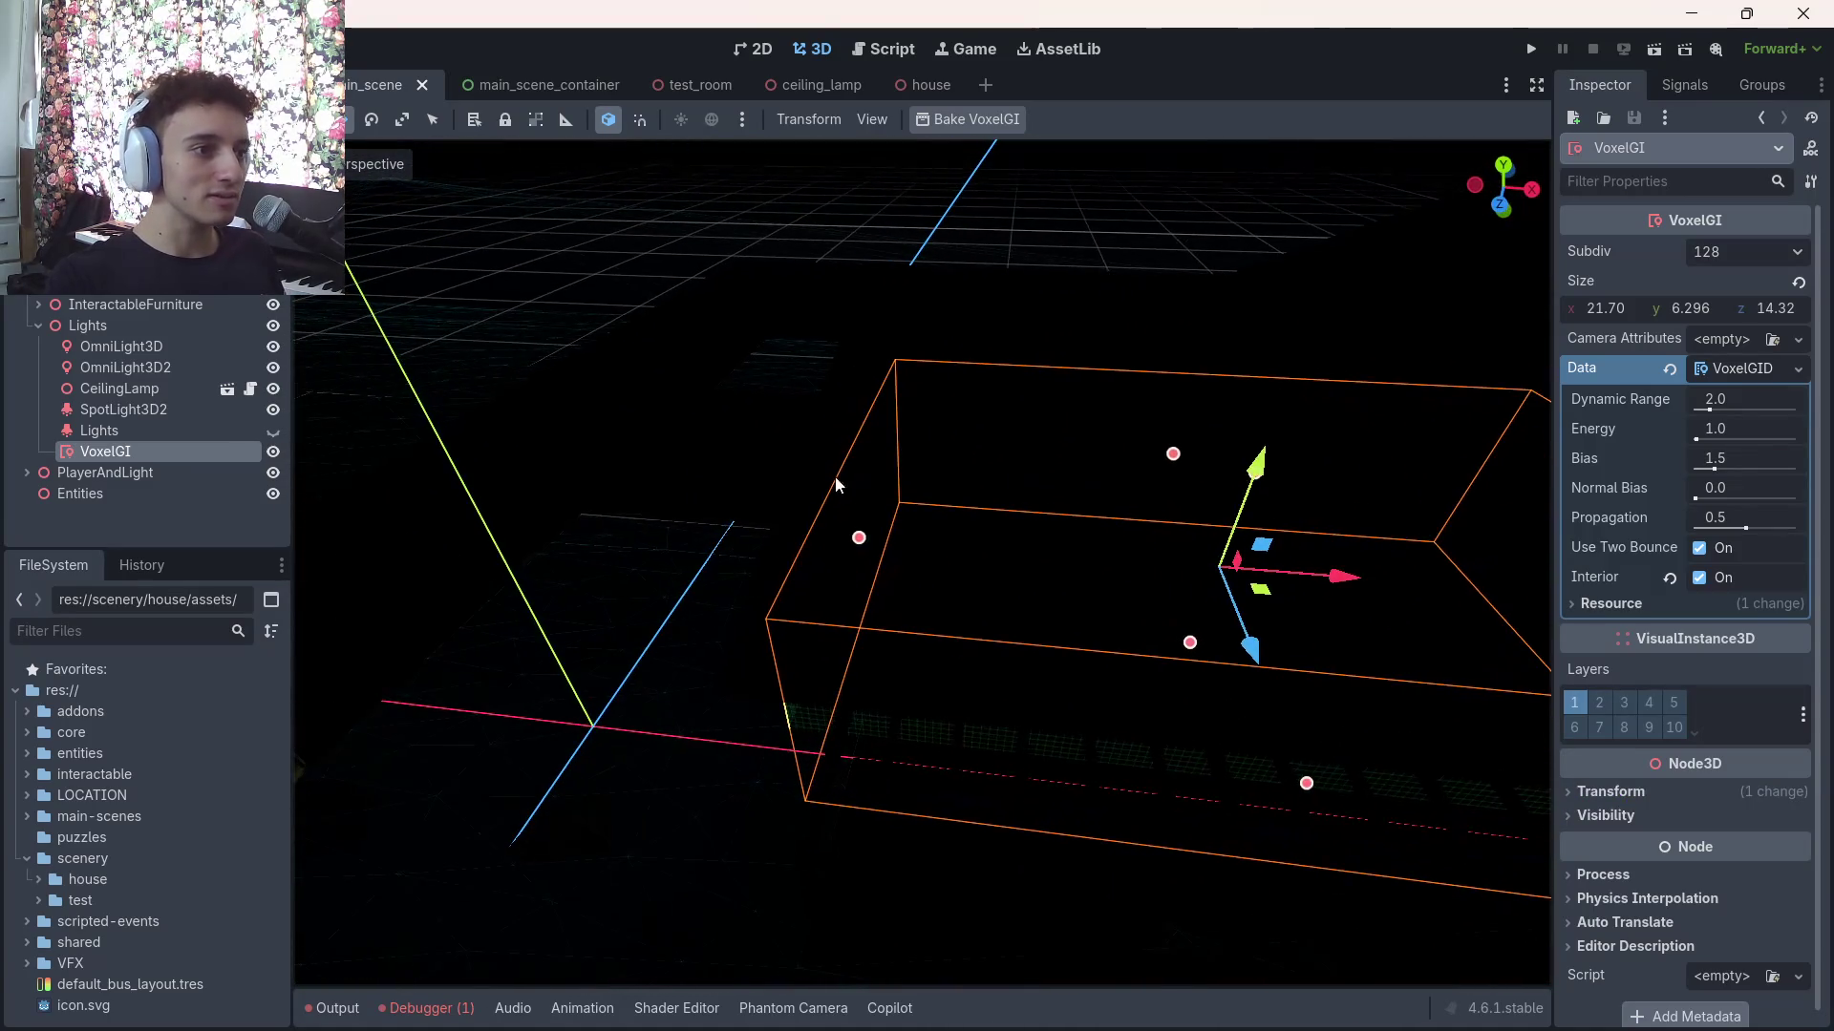
Widen the VoxelGI box along X until Size X reads 22.74
{"action": "left_click_drag", "start_coordinate": [864, 535], "coordinate": [833, 536]}
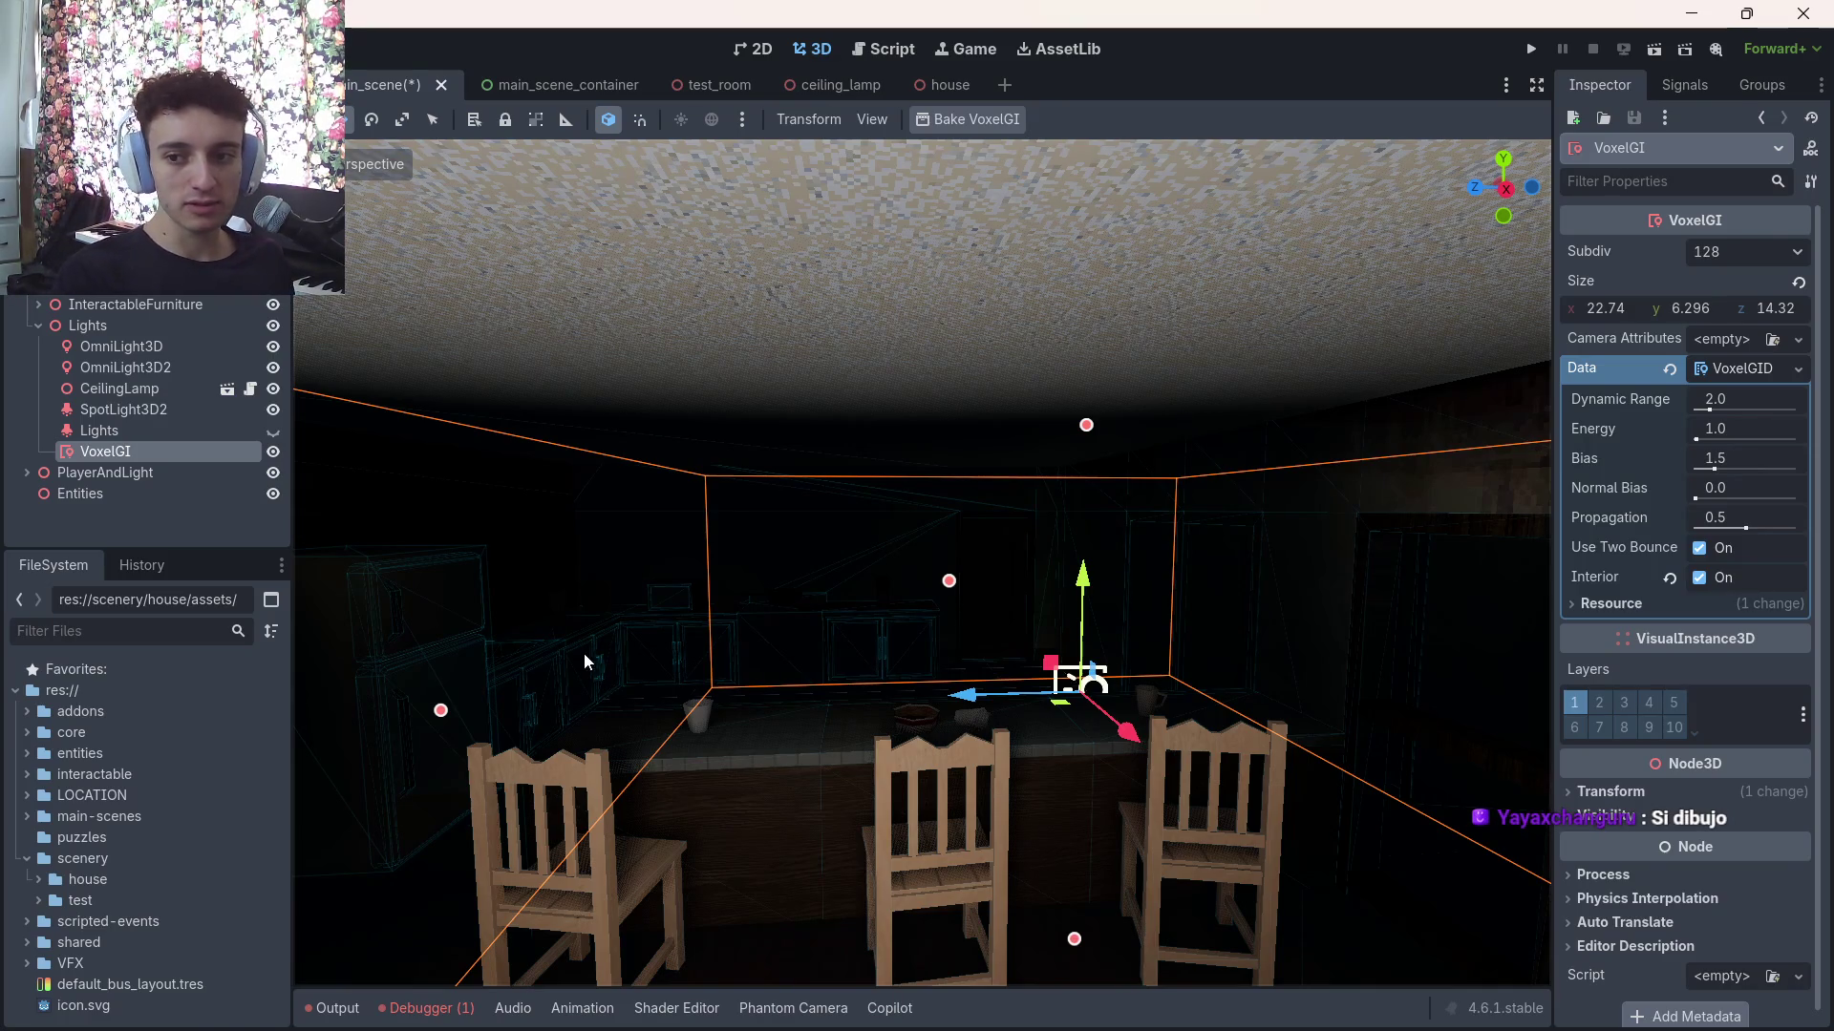
{"action": "scroll", "coordinate": [729, 704], "scroll_direction": "down", "scroll_amount": 2}
{"action": "scroll", "coordinate": [823, 690], "scroll_direction": "up", "scroll_amount": 3}
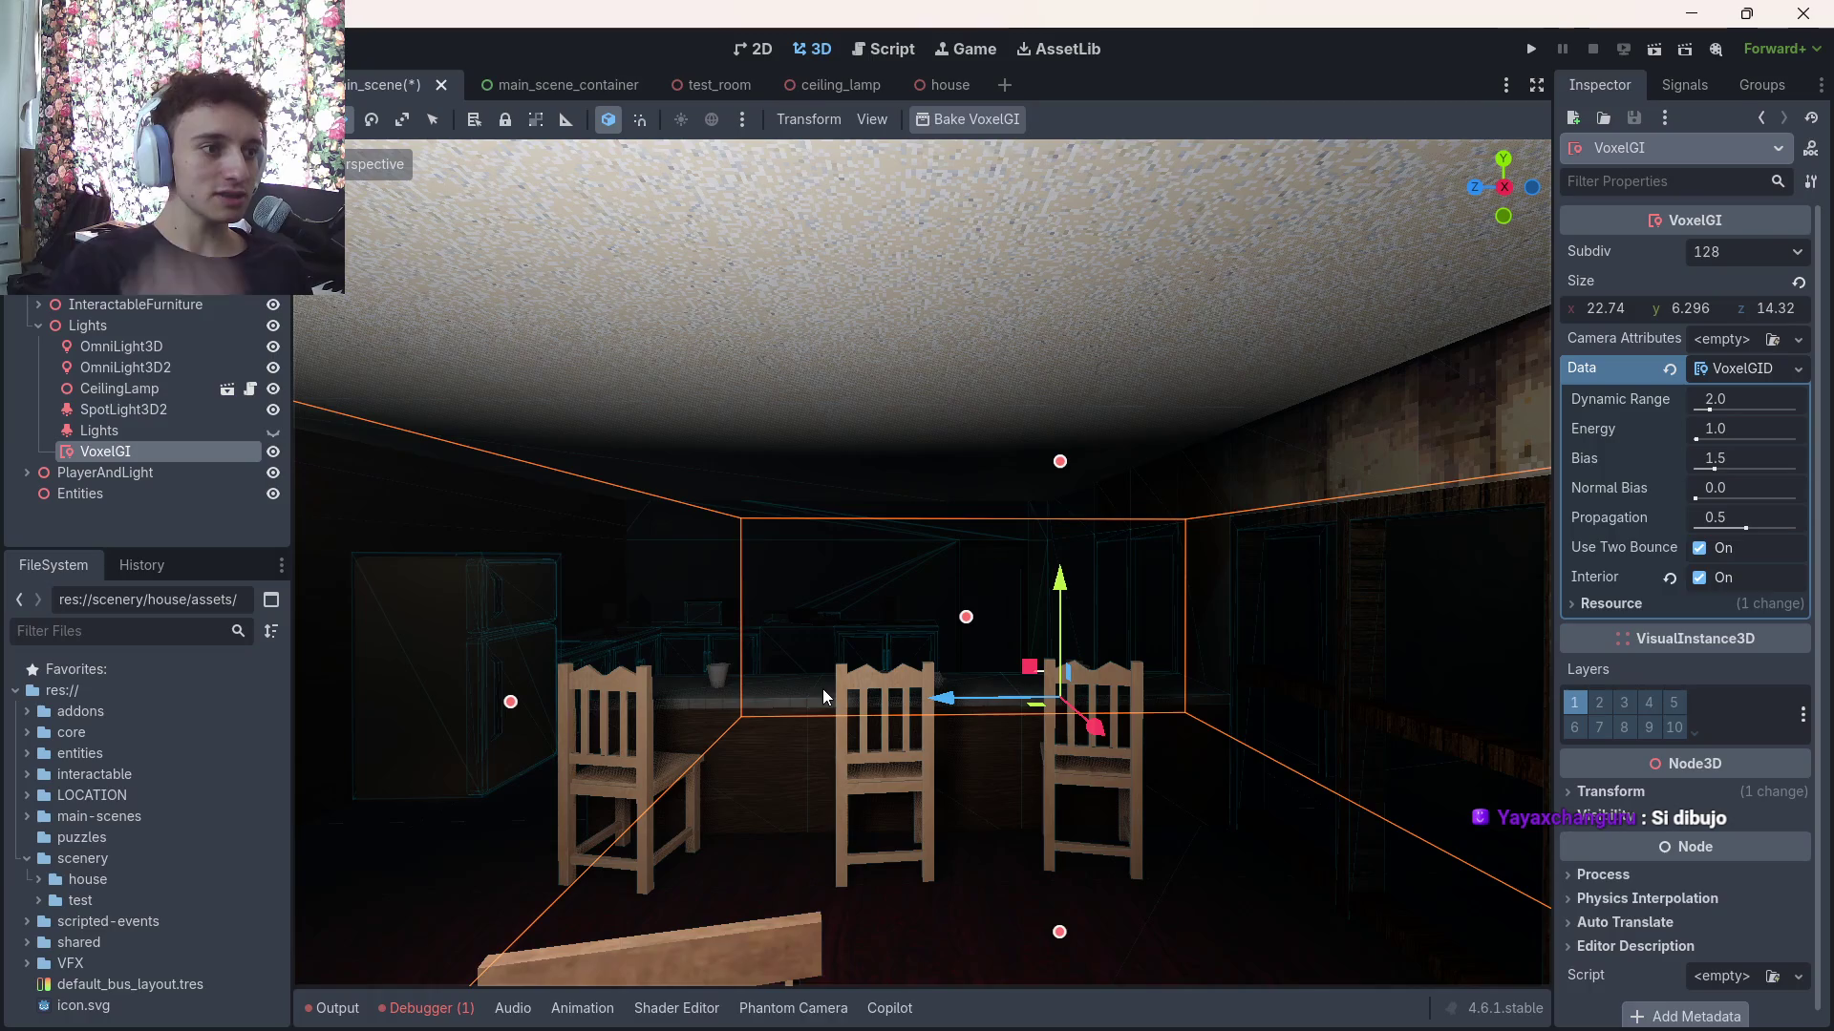
{"action": "mouse_move", "coordinate": [742, 997]}
{"action": "left_click", "coordinate": [659, 1005]}
Search Windows for 'dis' to launch Discord
{"action": "type", "text": "dis"}
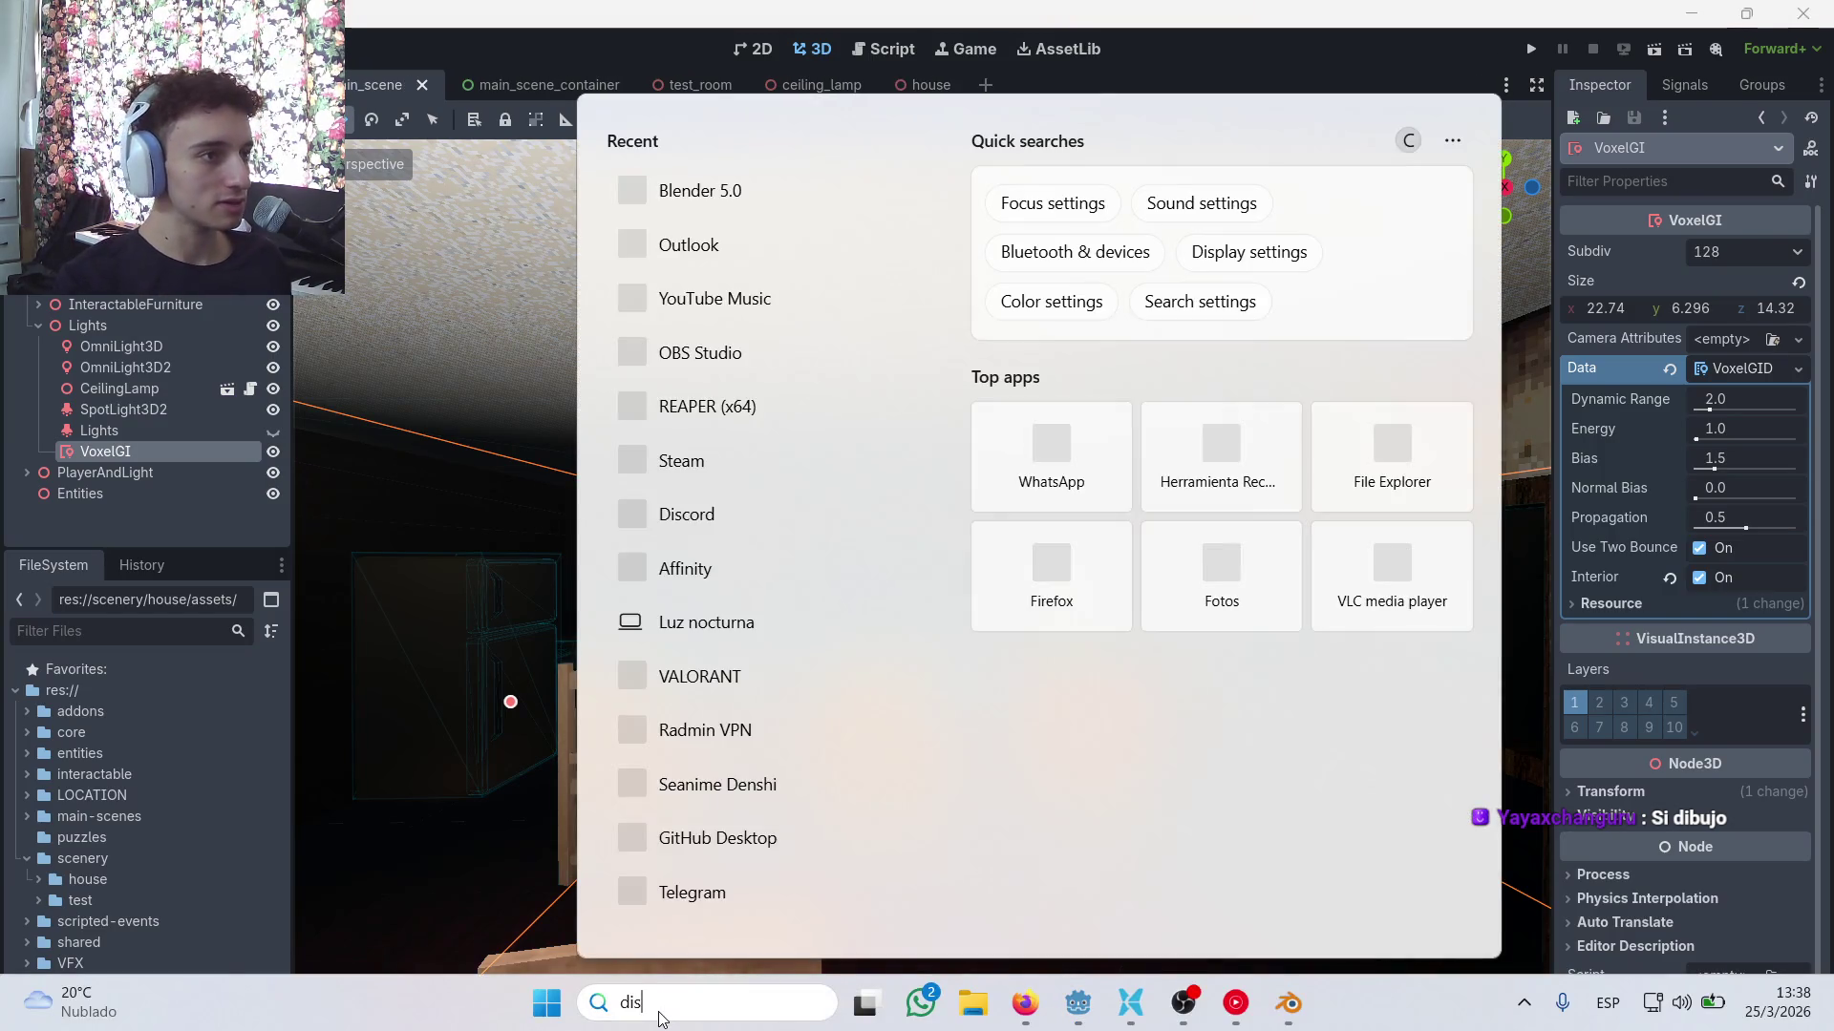
{"action": "key", "text": "Escape"}
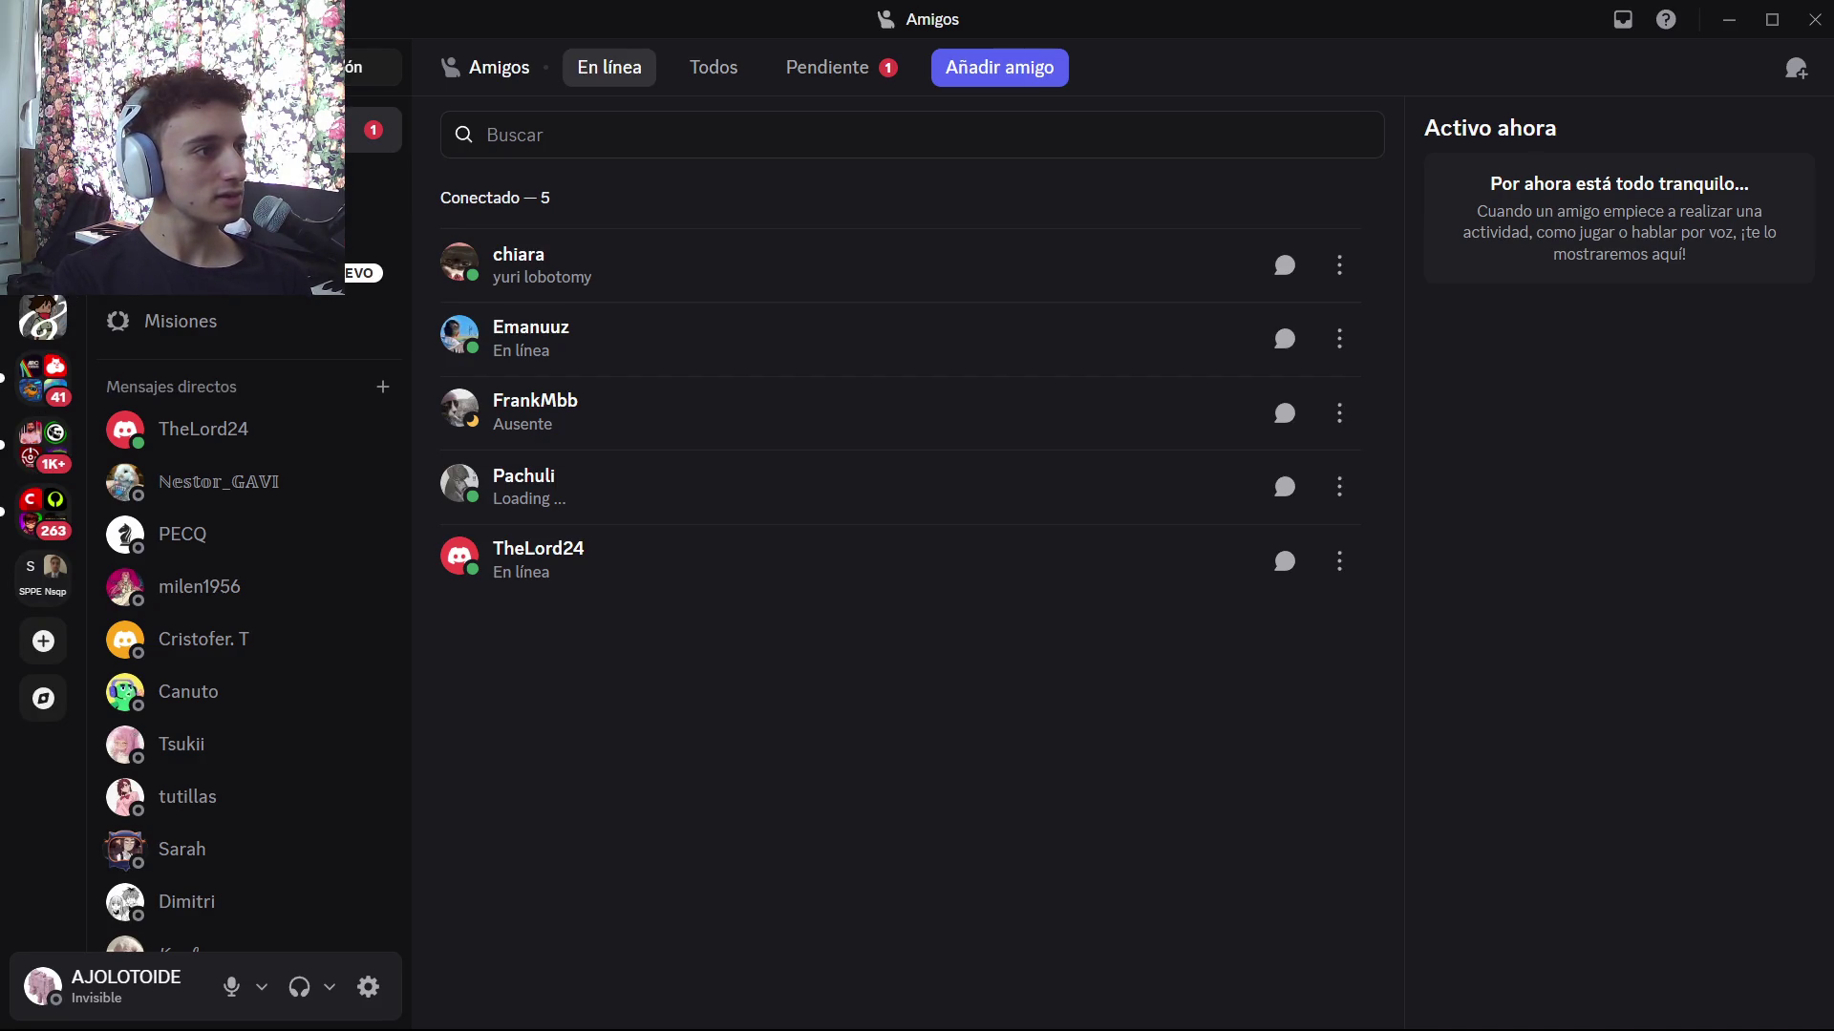
Dismiss the streamer mode notice and browse the colaboración forum channel
{"action": "scroll", "coordinate": [47, 430], "scroll_direction": "up", "scroll_amount": 3}
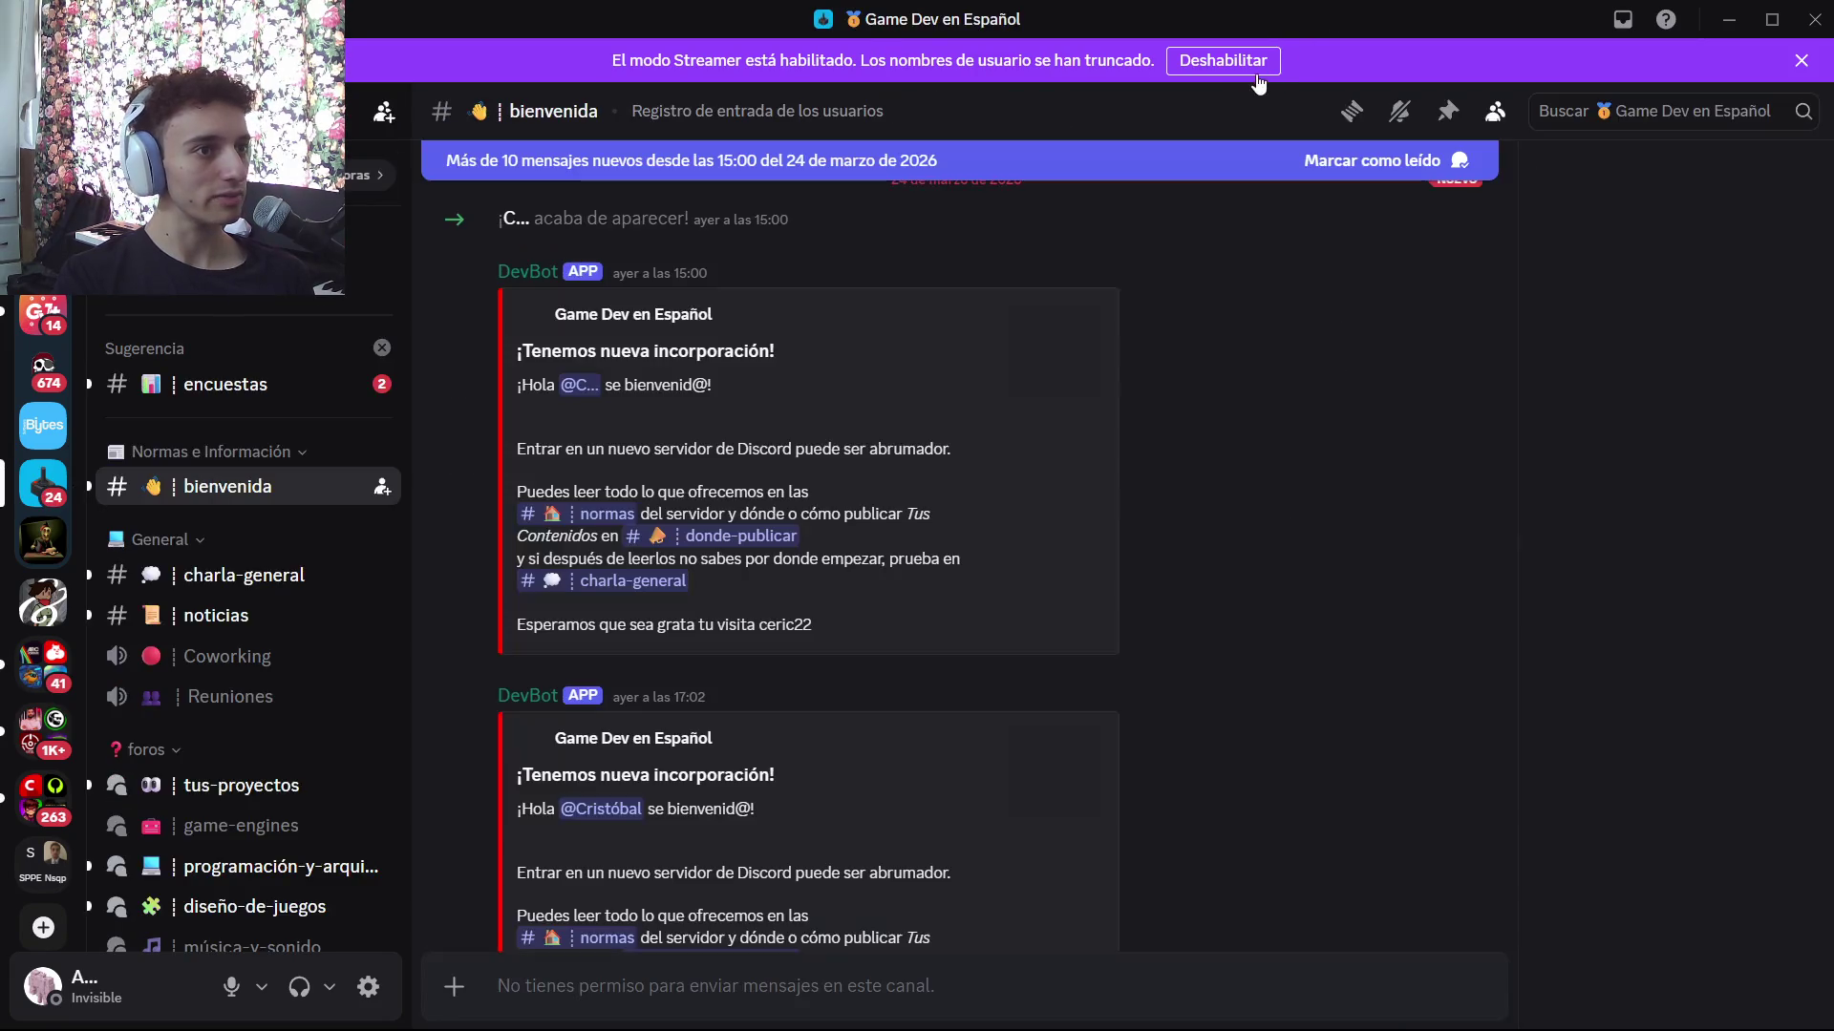
{"action": "left_click", "coordinate": [1801, 60]}
{"action": "scroll", "coordinate": [239, 573], "scroll_direction": "down", "scroll_amount": 5}
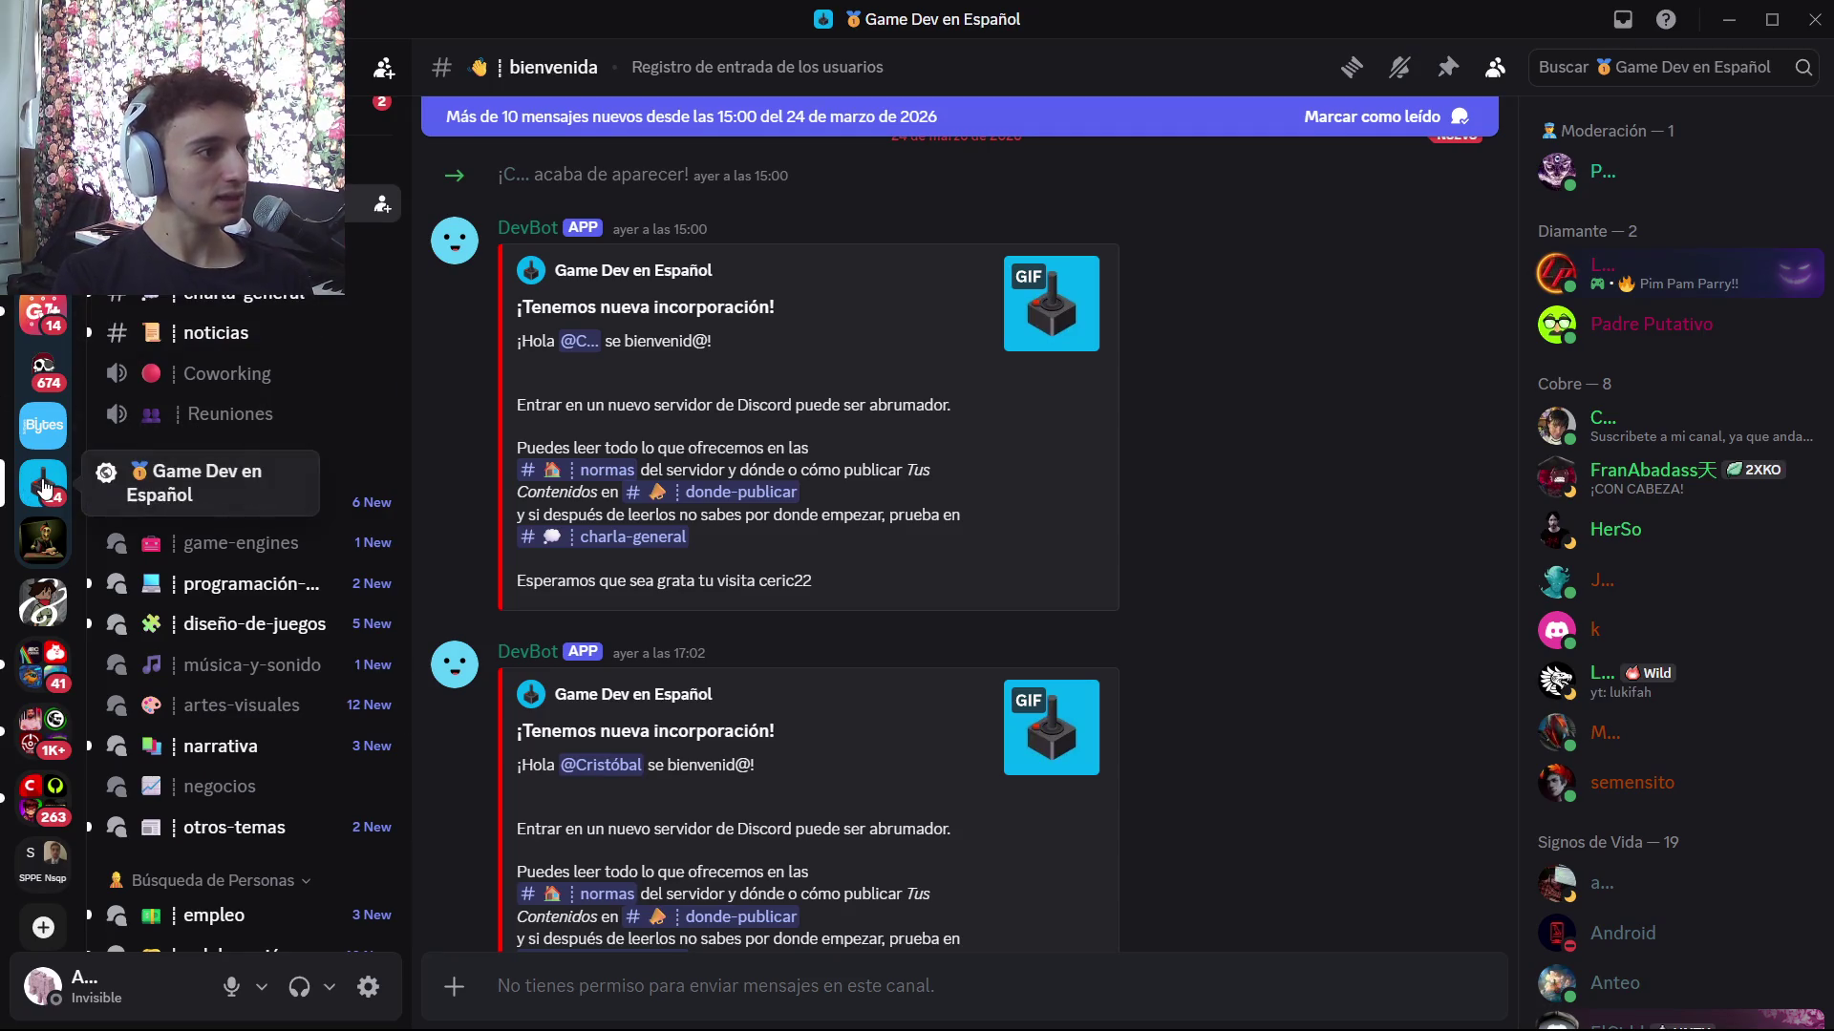
{"action": "scroll", "coordinate": [234, 430], "scroll_direction": "down", "scroll_amount": 3}
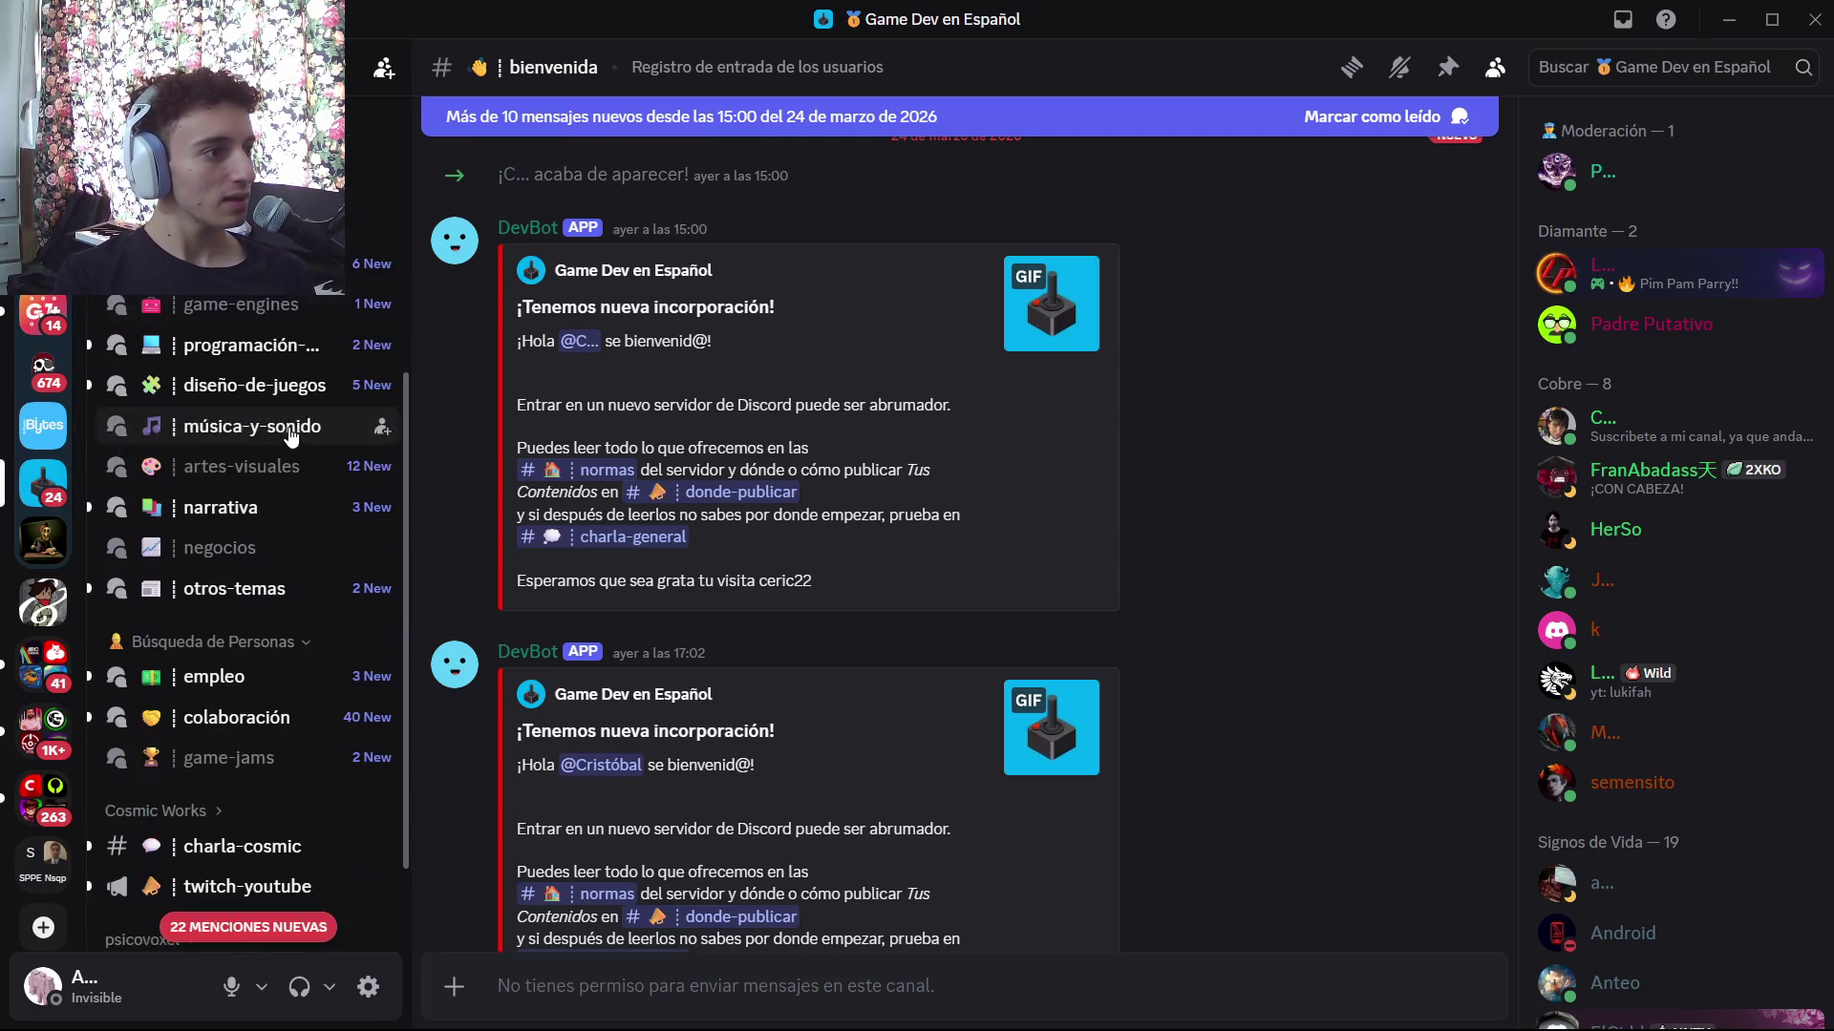
{"action": "scroll", "coordinate": [239, 573], "scroll_direction": "down", "scroll_amount": 2}
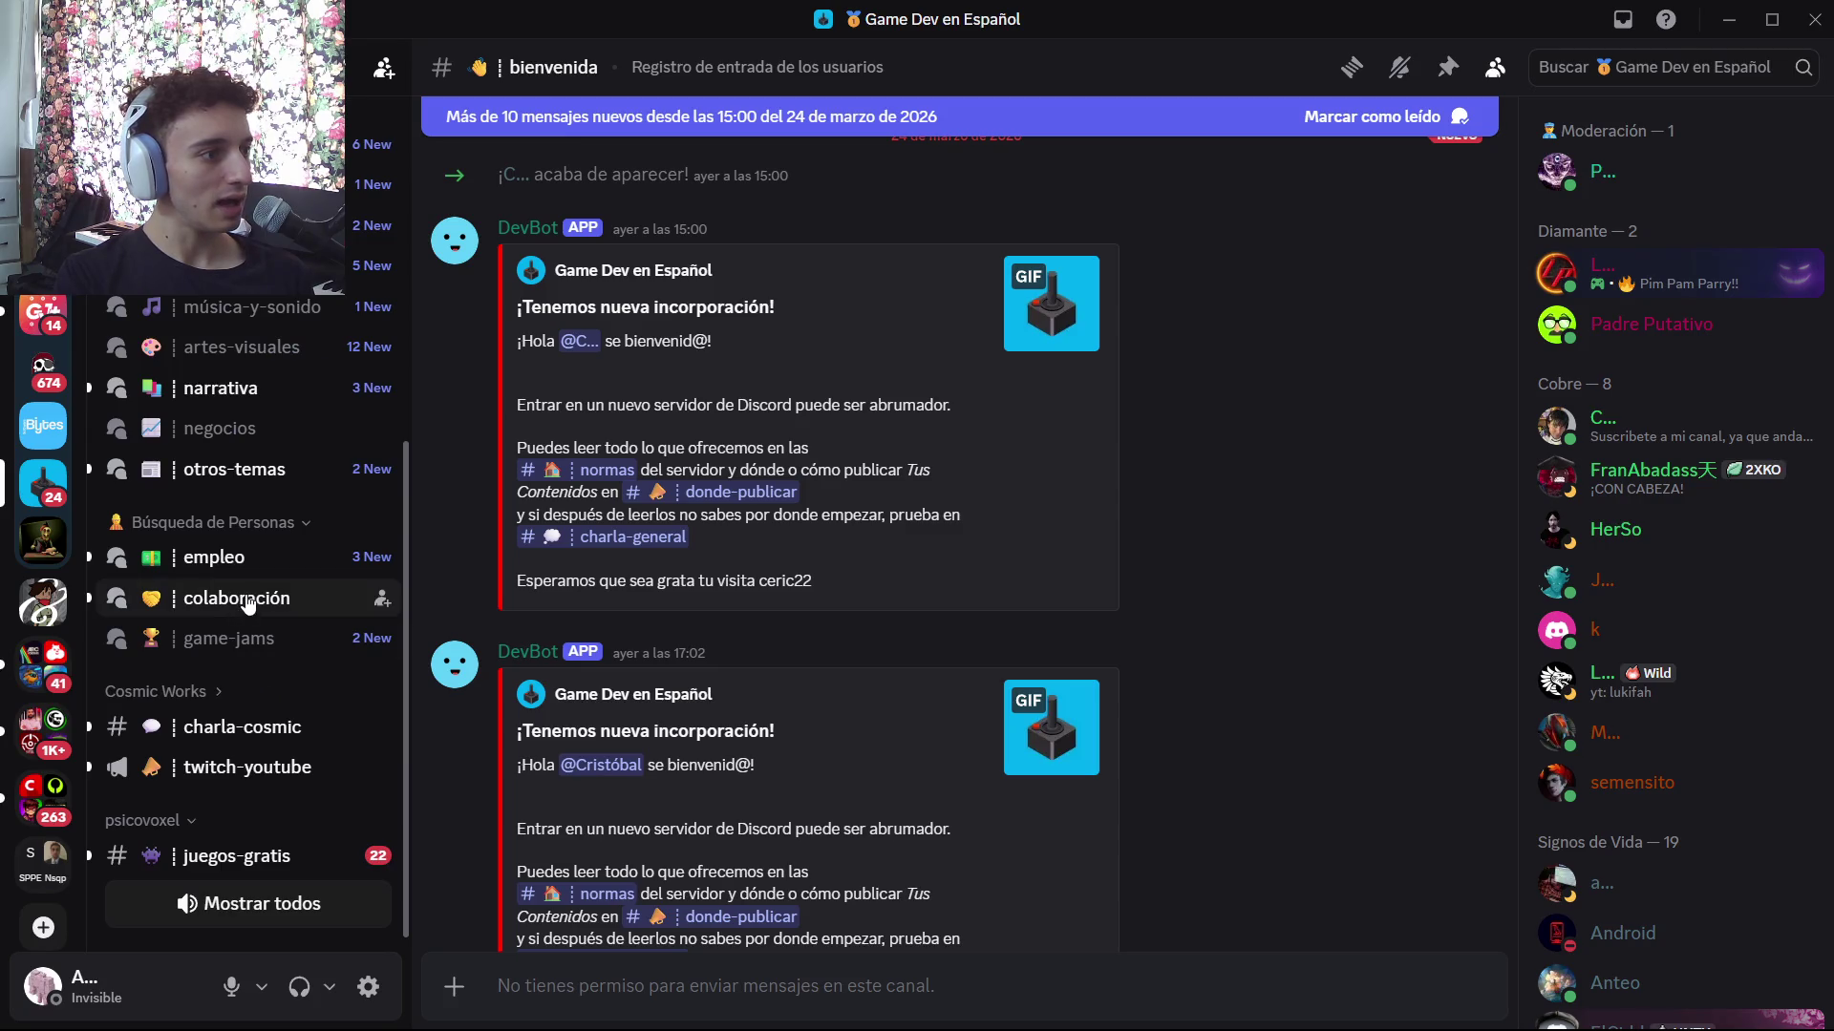
{"action": "left_click", "coordinate": [239, 598]}
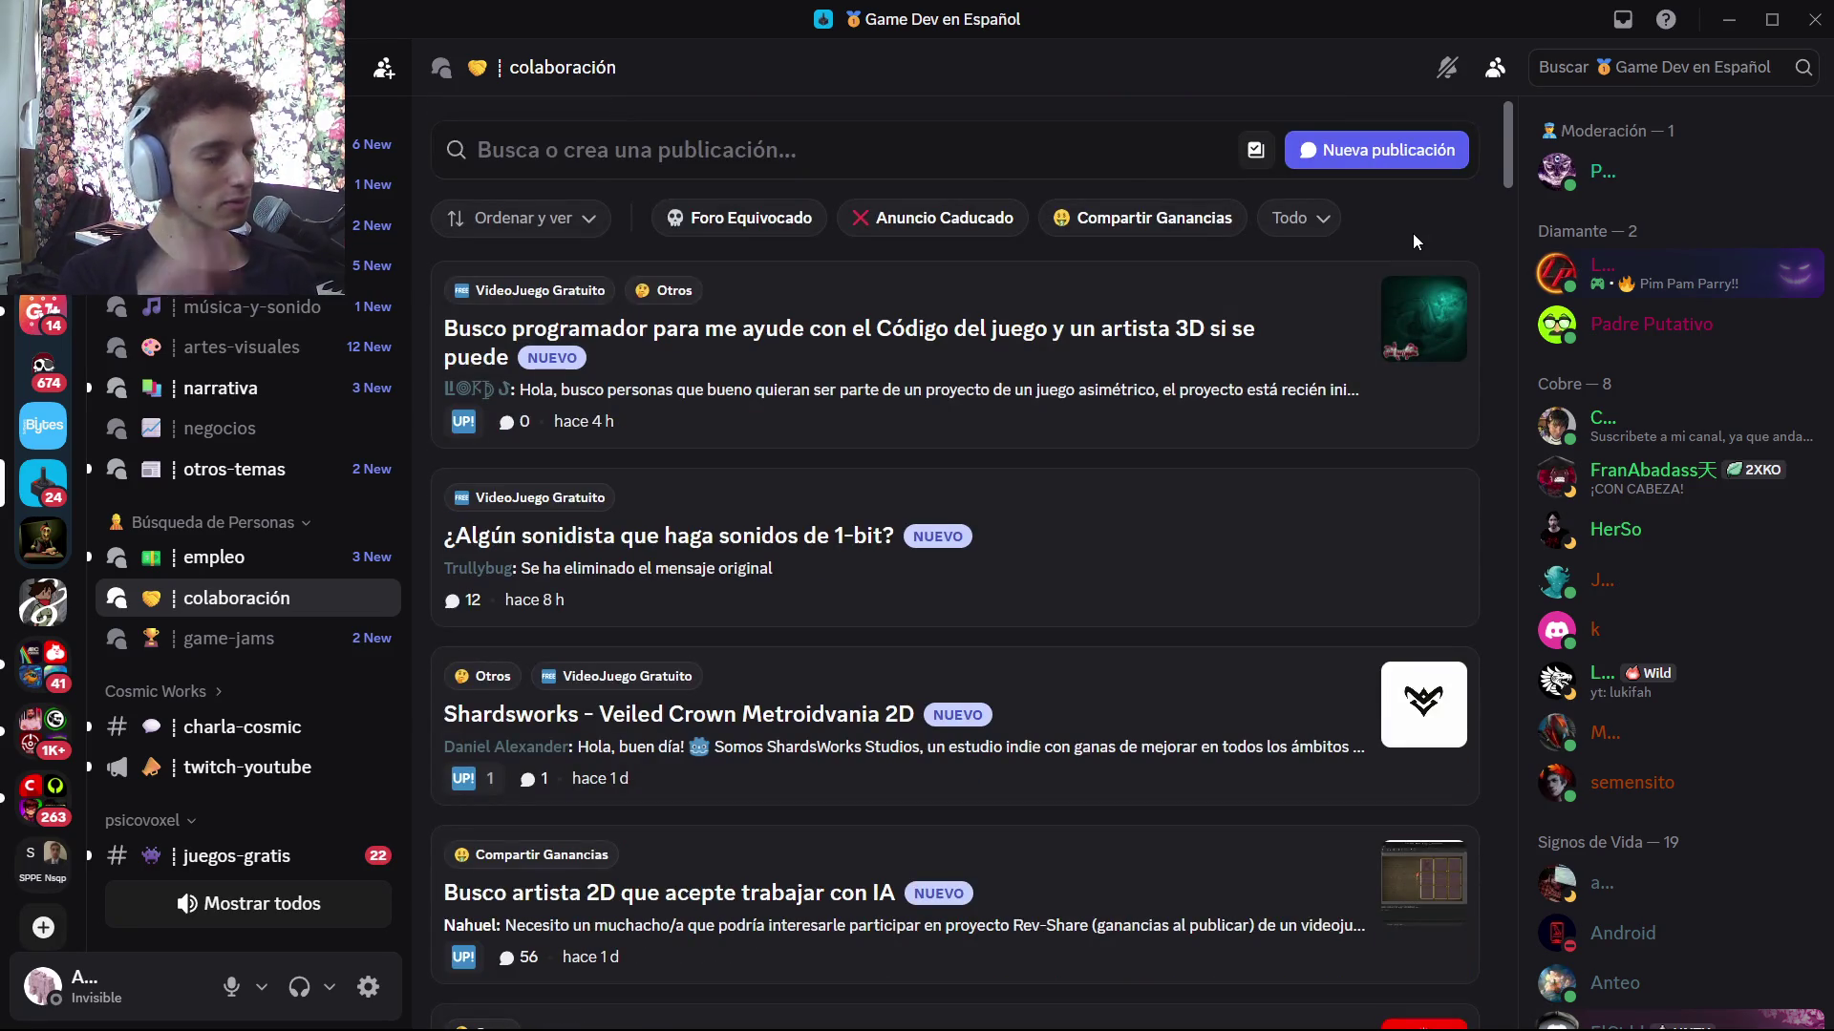
{"action": "scroll", "coordinate": [1277, 389], "scroll_direction": "down", "scroll_amount": 4}
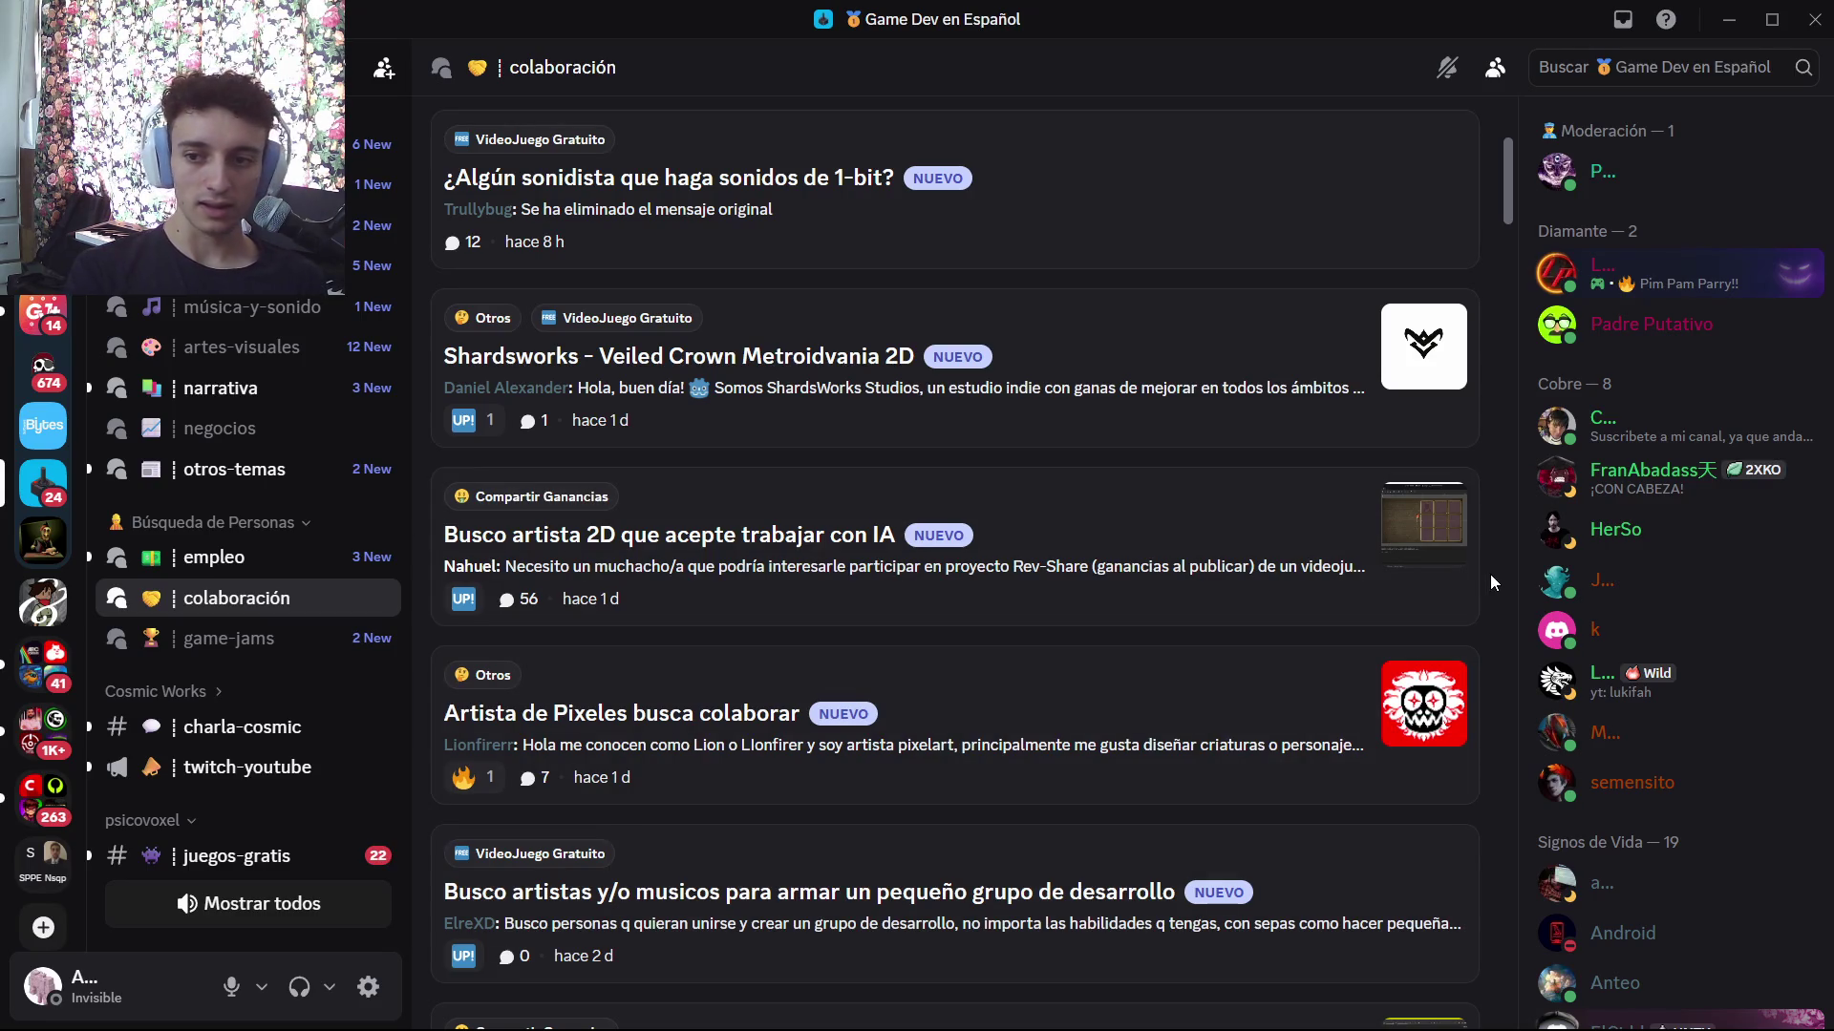
{"action": "scroll", "coordinate": [1493, 581], "scroll_direction": "up", "scroll_amount": 5}
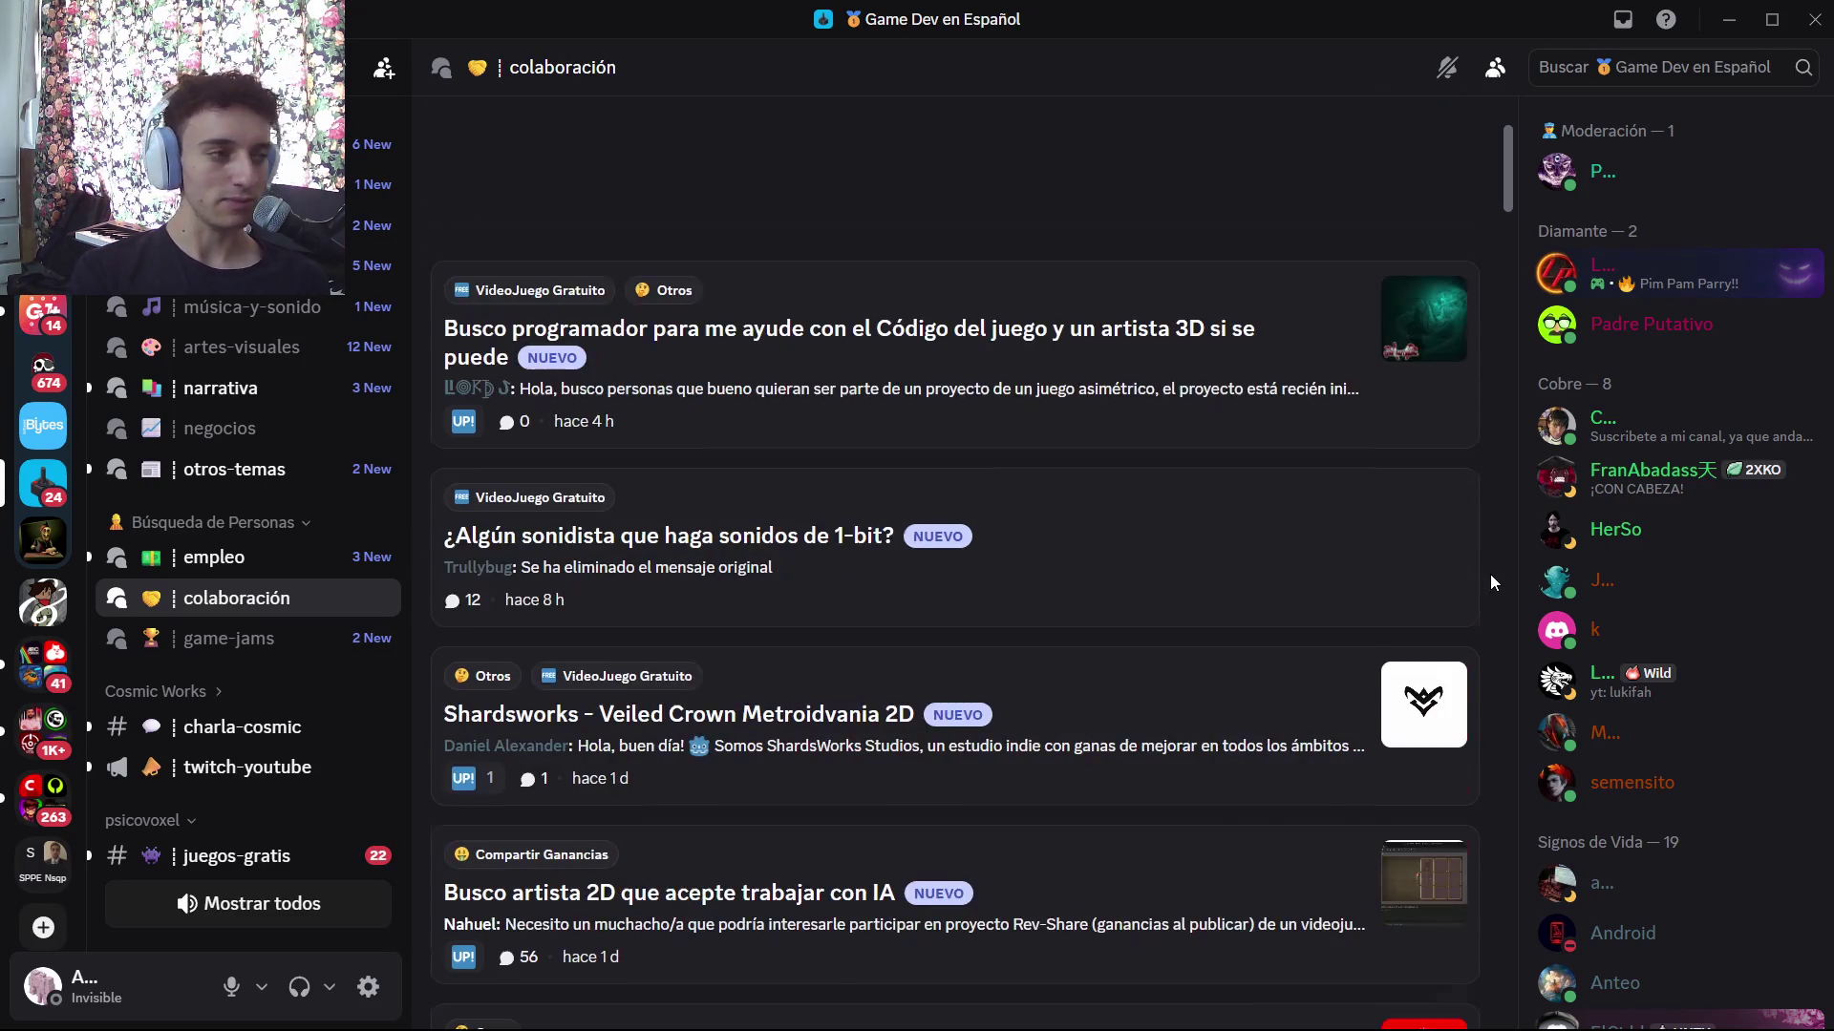
Copy an invite link for the Game Dev en Español server, then return to Godot
{"action": "right_click", "coordinate": [53, 479]}
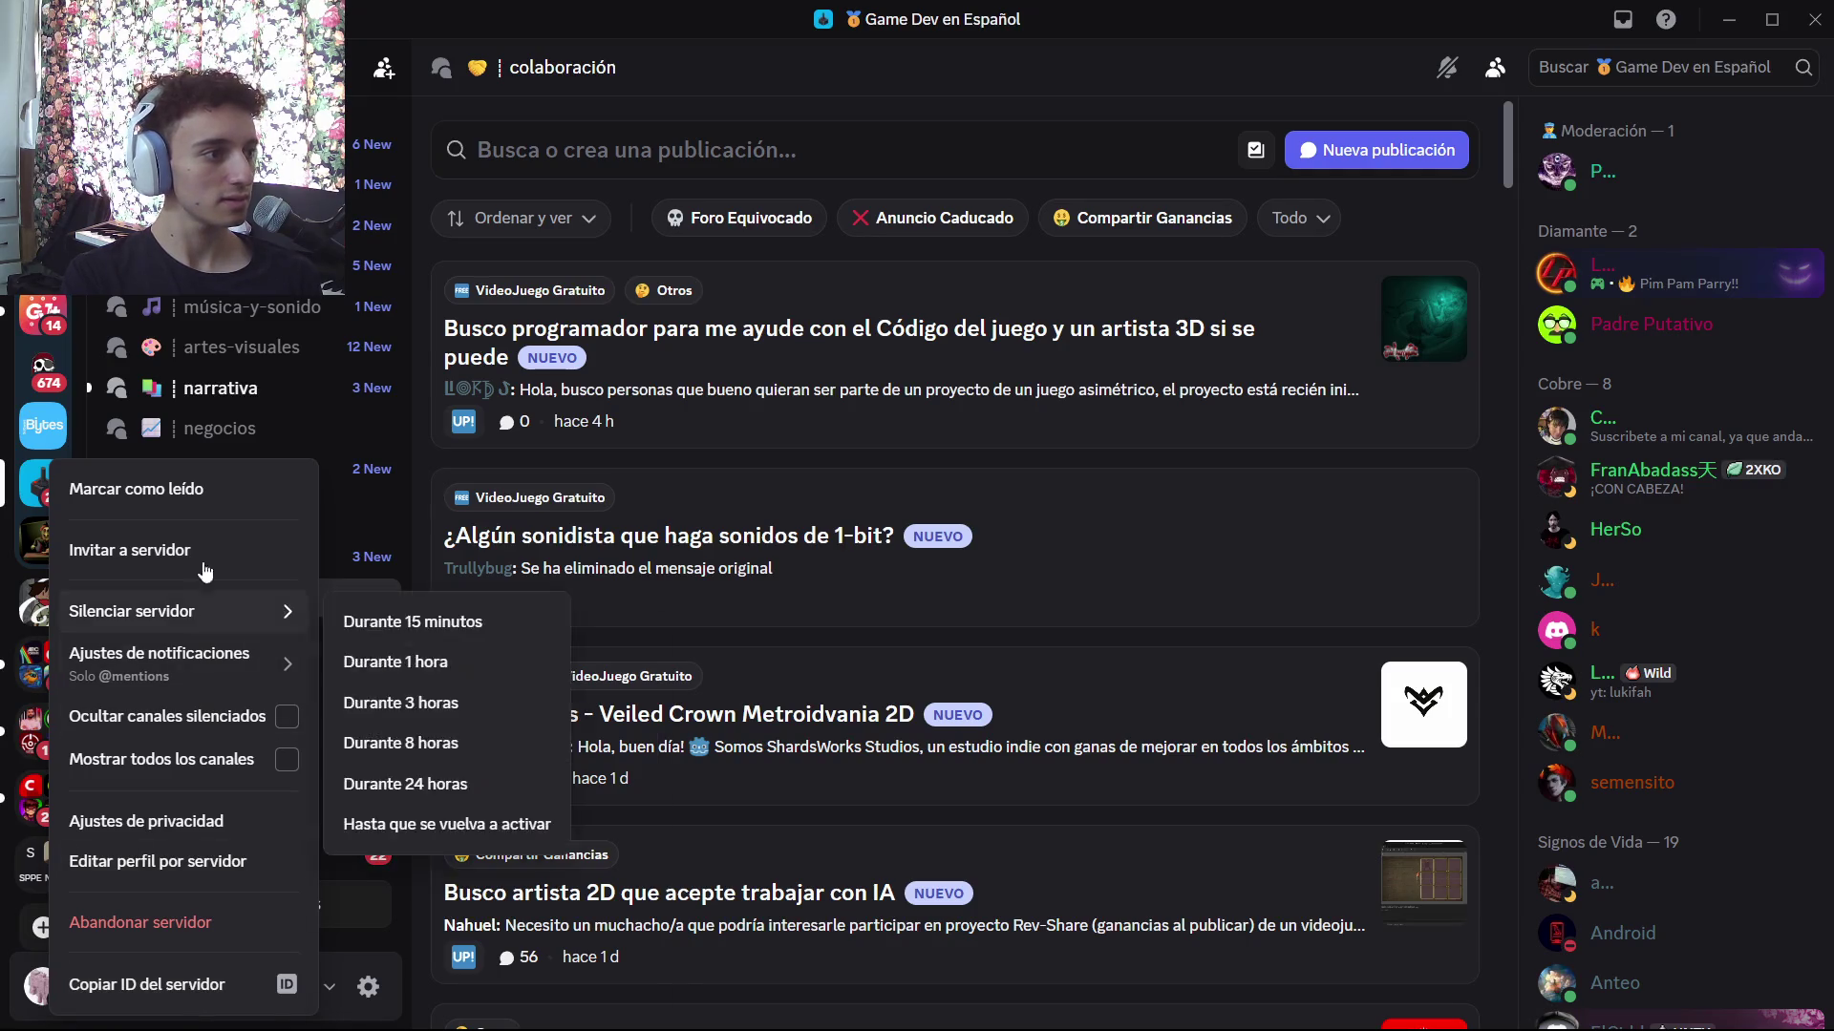
{"action": "left_click", "coordinate": [143, 552]}
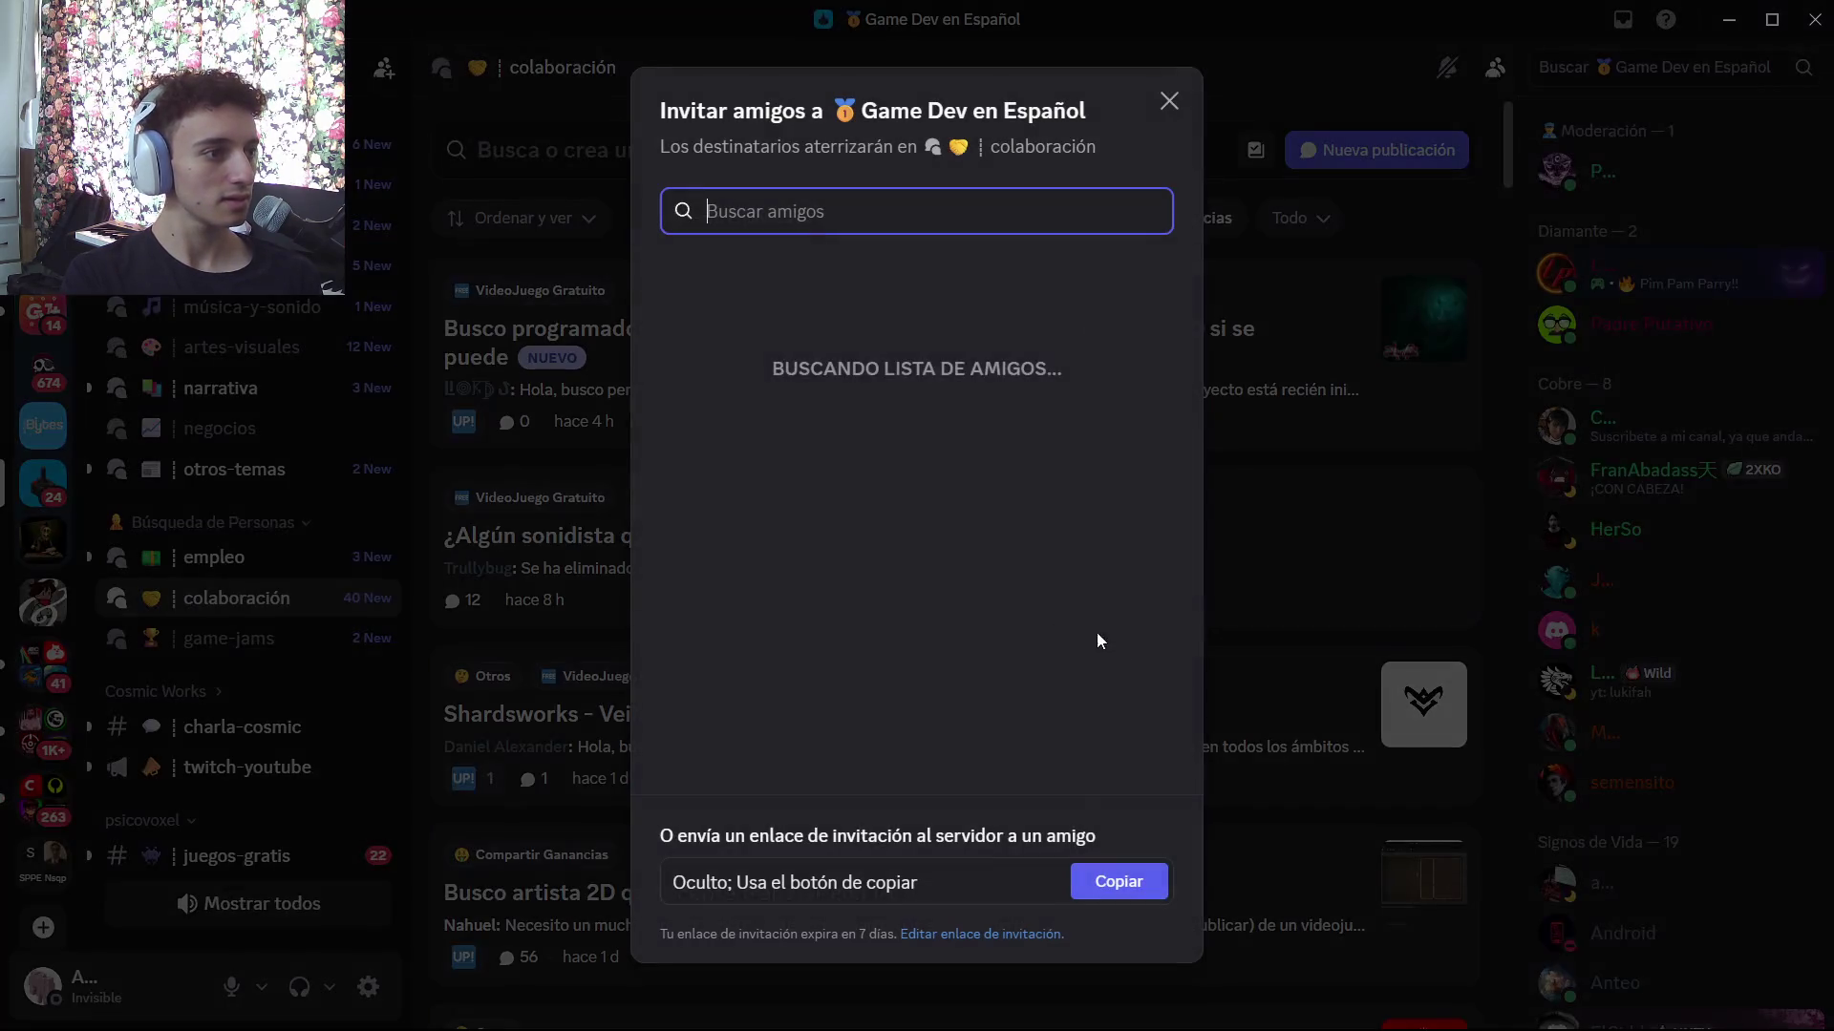
{"action": "left_click", "coordinate": [1132, 884]}
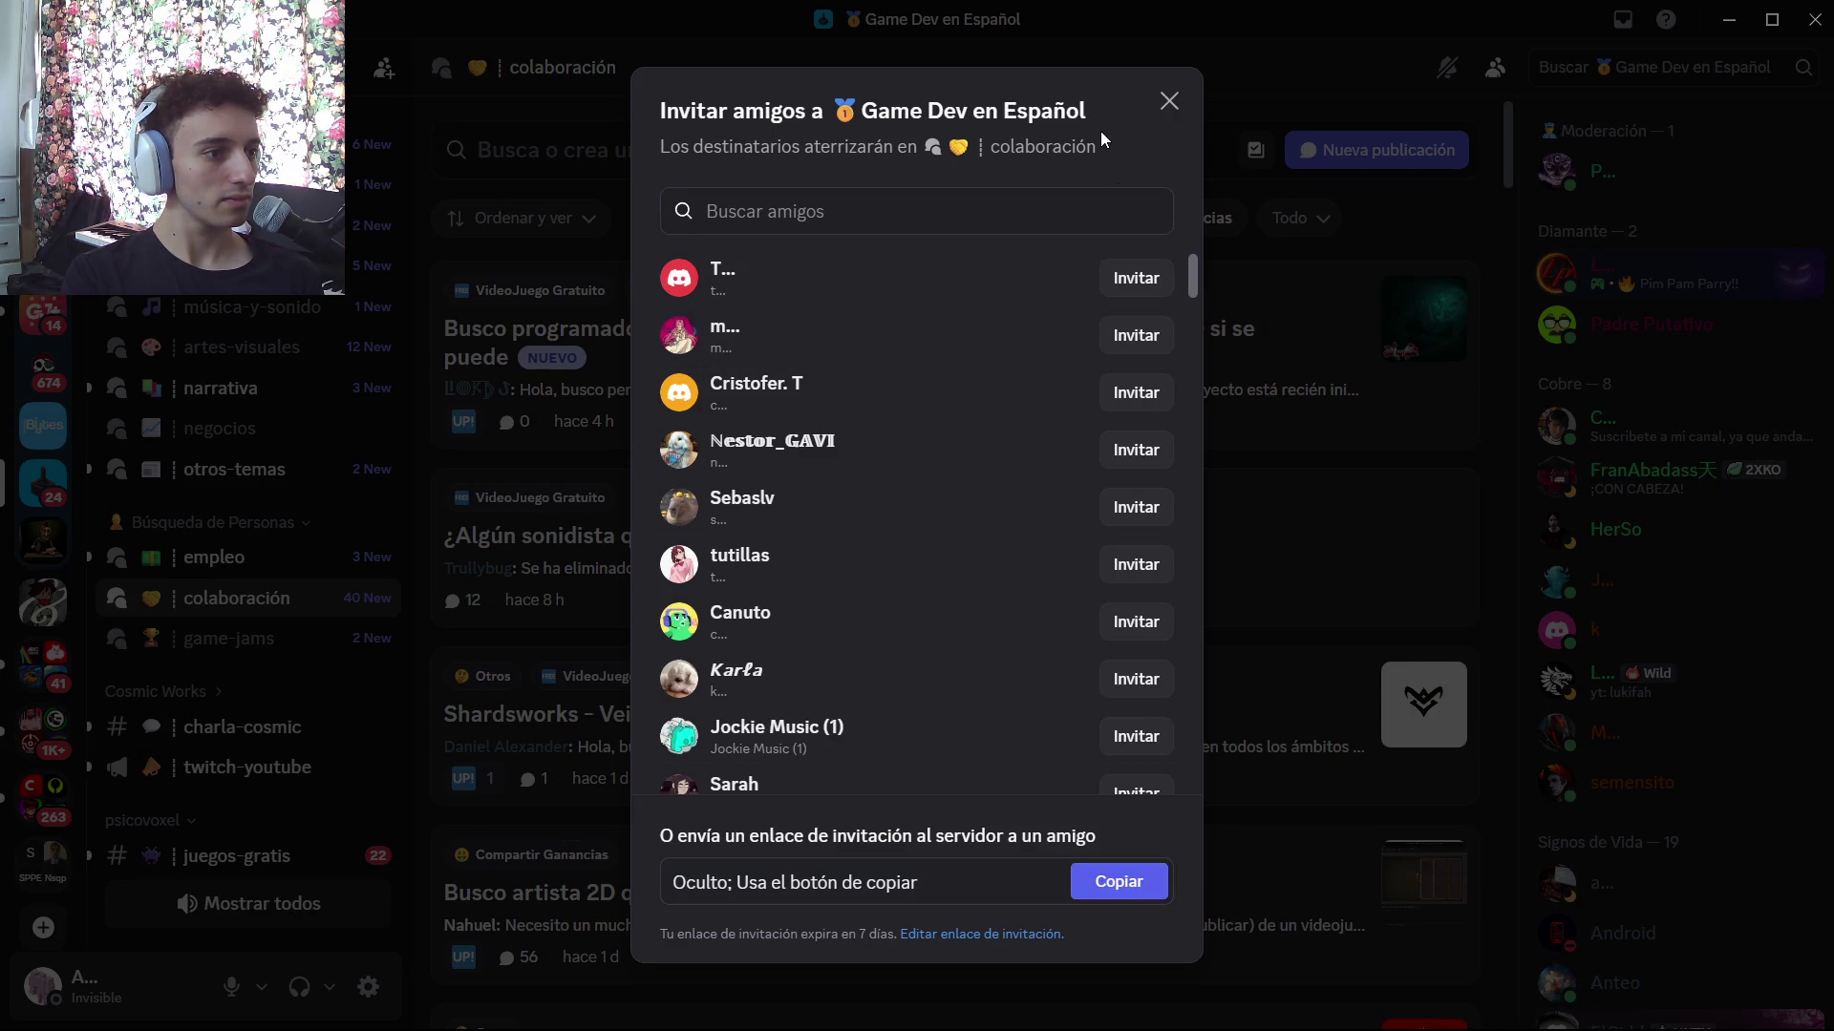
{"action": "left_click", "coordinate": [1169, 101]}
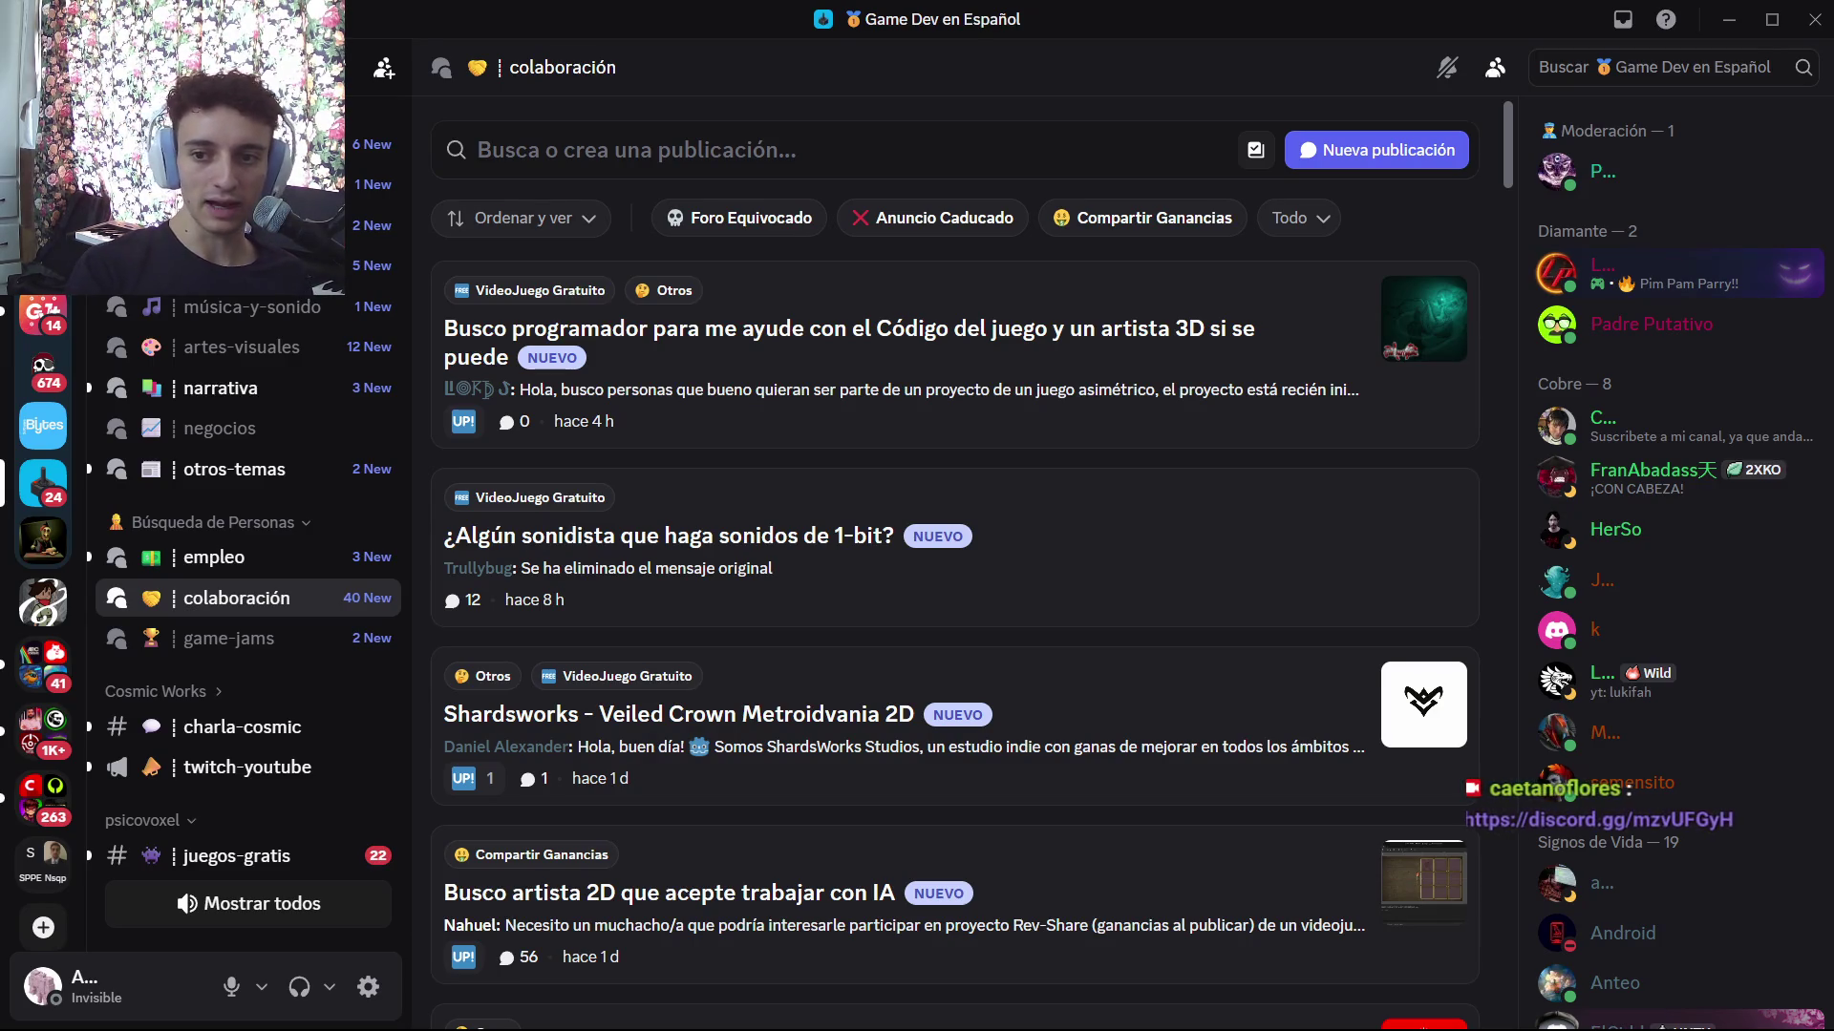
{"action": "left_click", "coordinate": [1814, 19]}
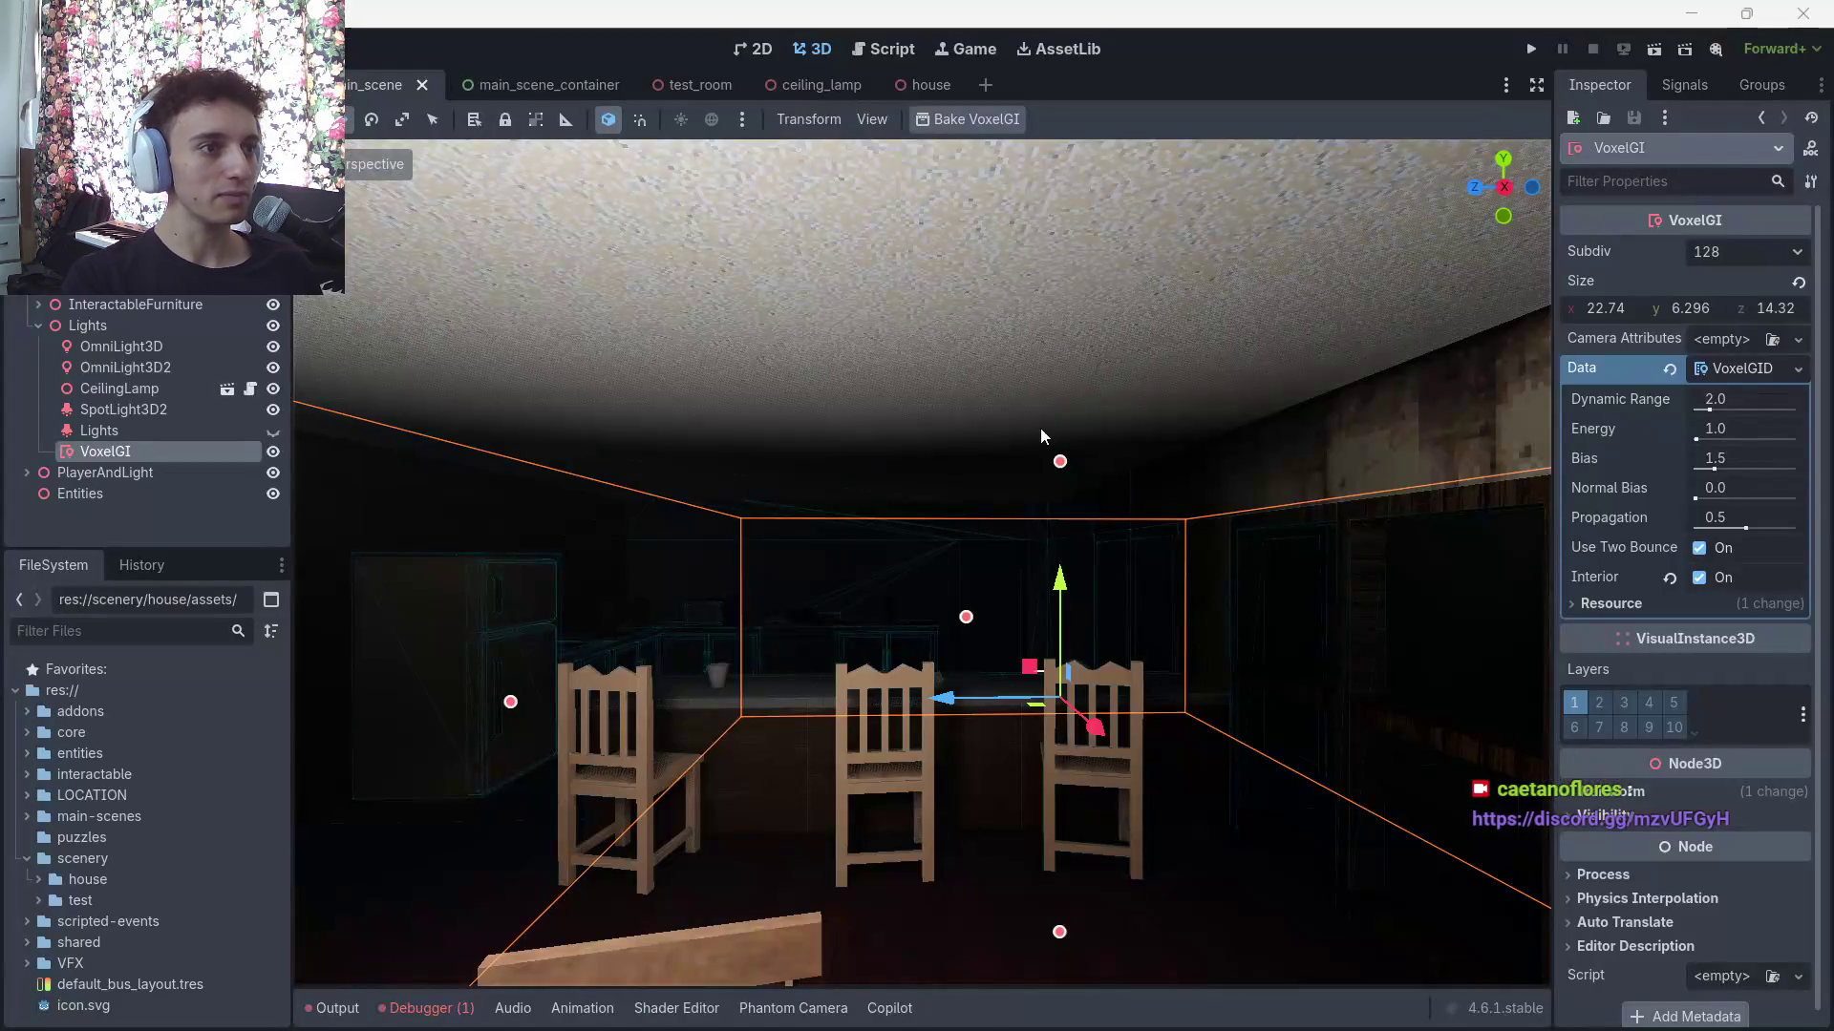
Delete the VoxelGI node from the house scene, then select the old YouTube search query
{"action": "right_click", "coordinate": [1049, 530]}
{"action": "key", "text": "w"}
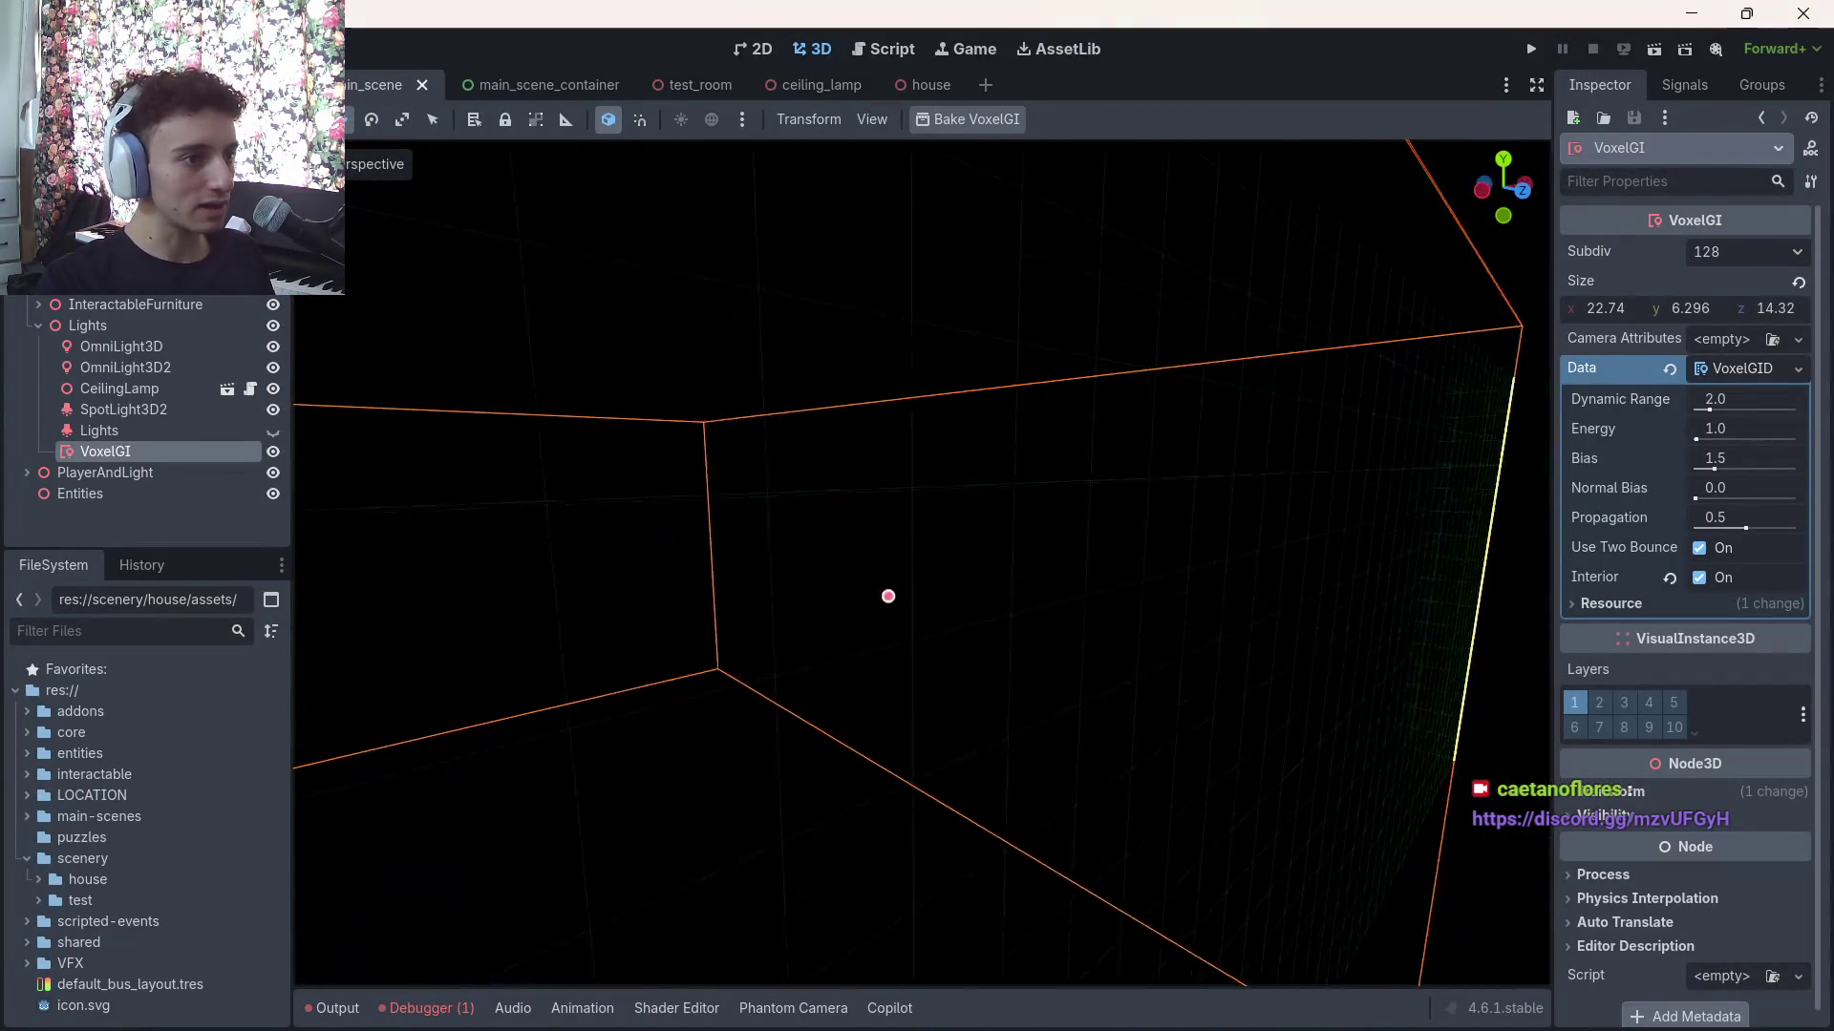
{"action": "key", "text": "s"}
{"action": "left_click", "coordinate": [158, 497]}
{"action": "left_click", "coordinate": [105, 451]}
{"action": "key", "text": "Delete"}
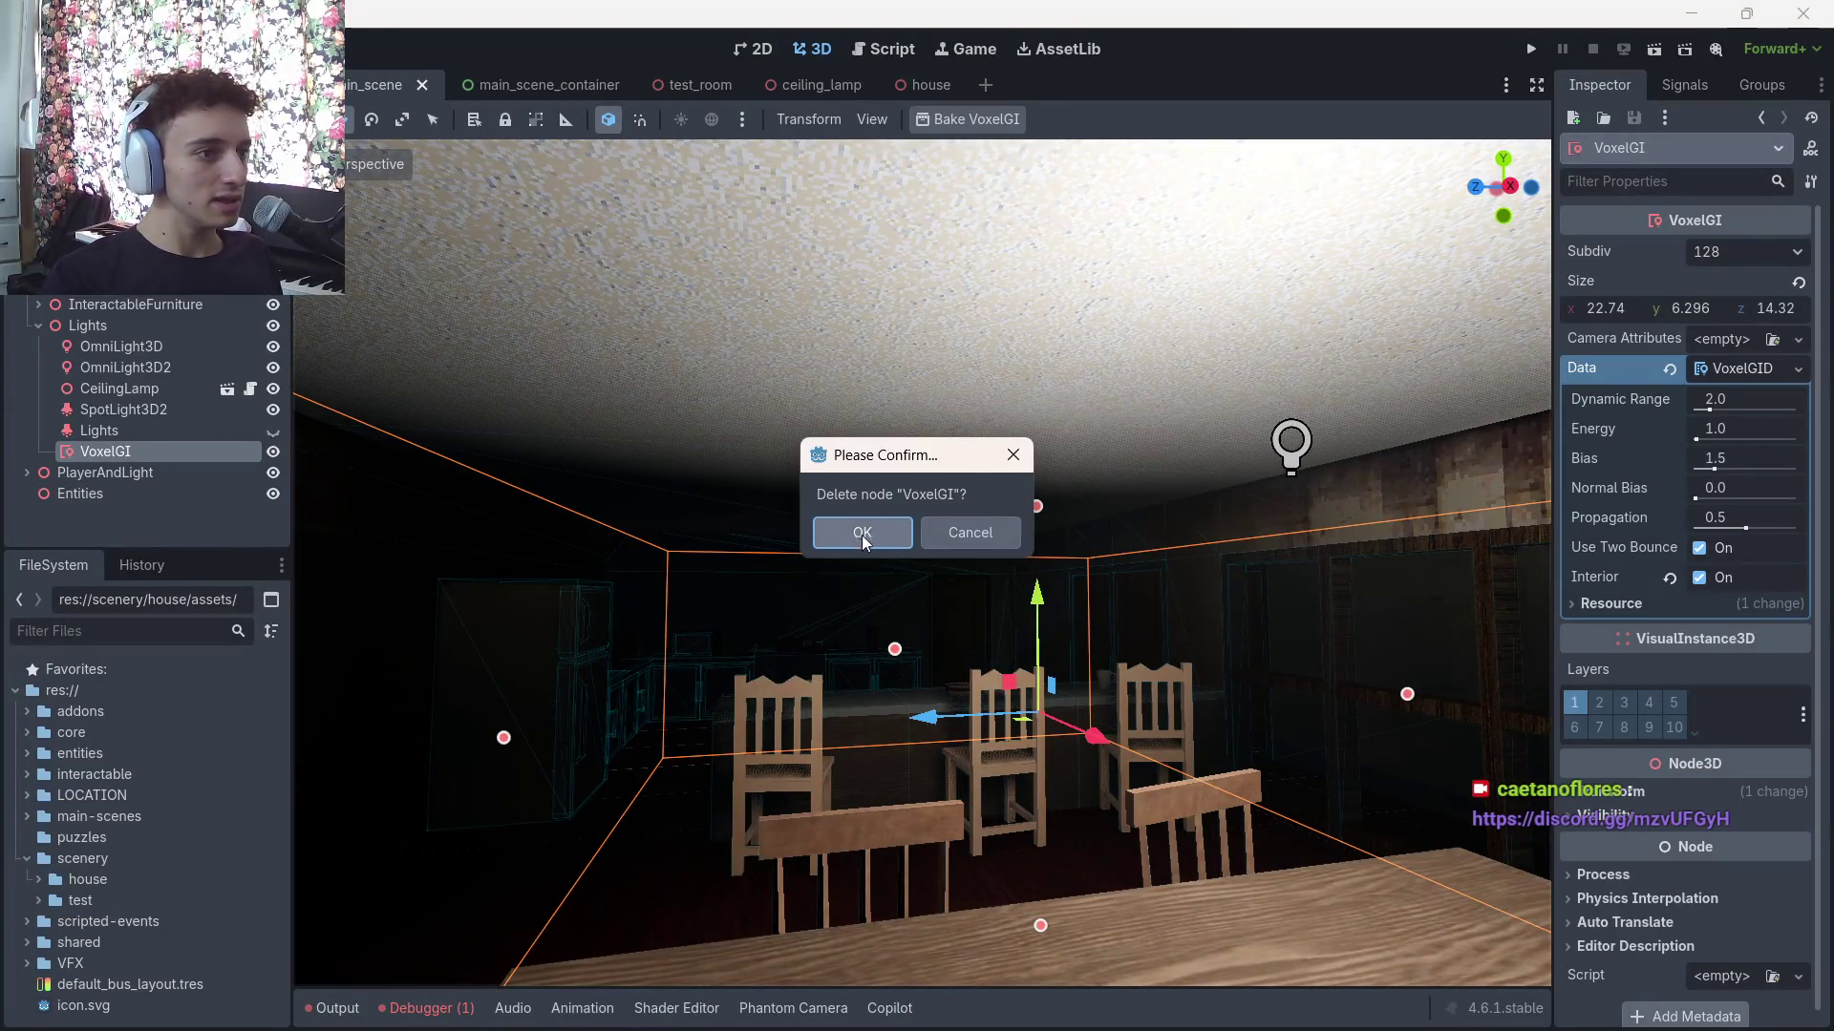
{"action": "left_click", "coordinate": [863, 535]}
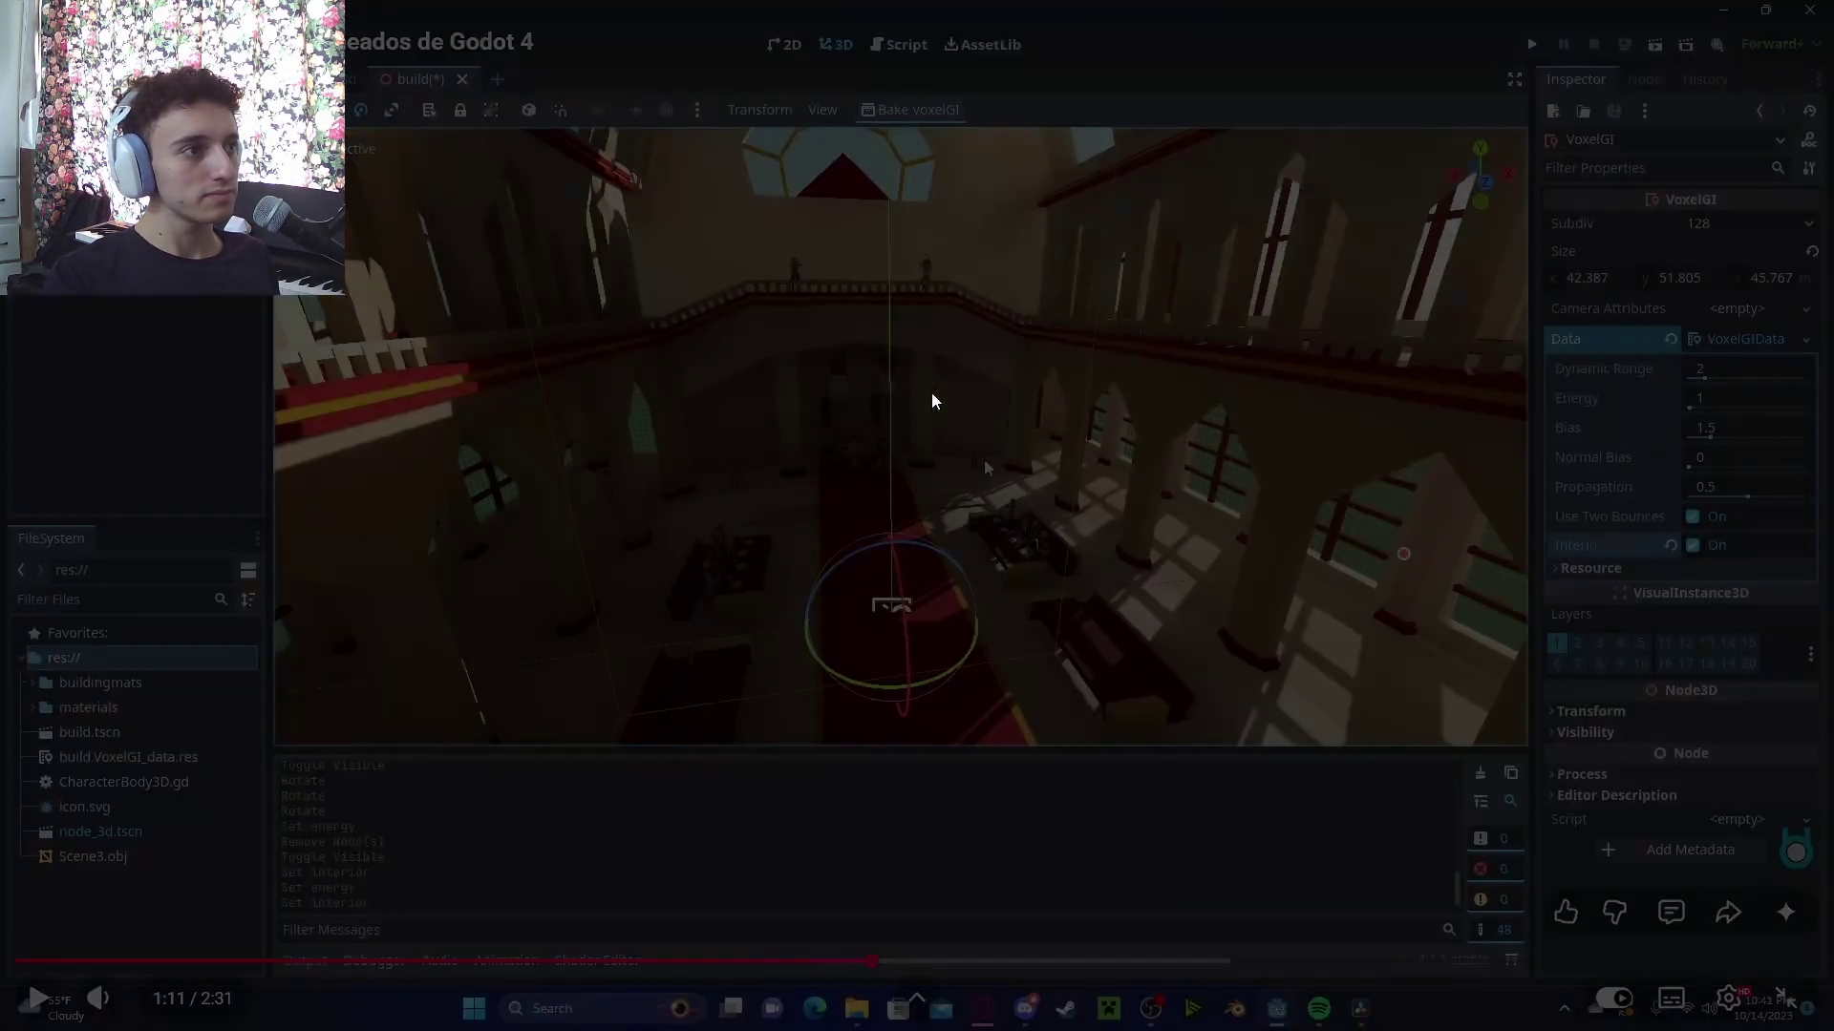
{"action": "key", "text": "Escape"}
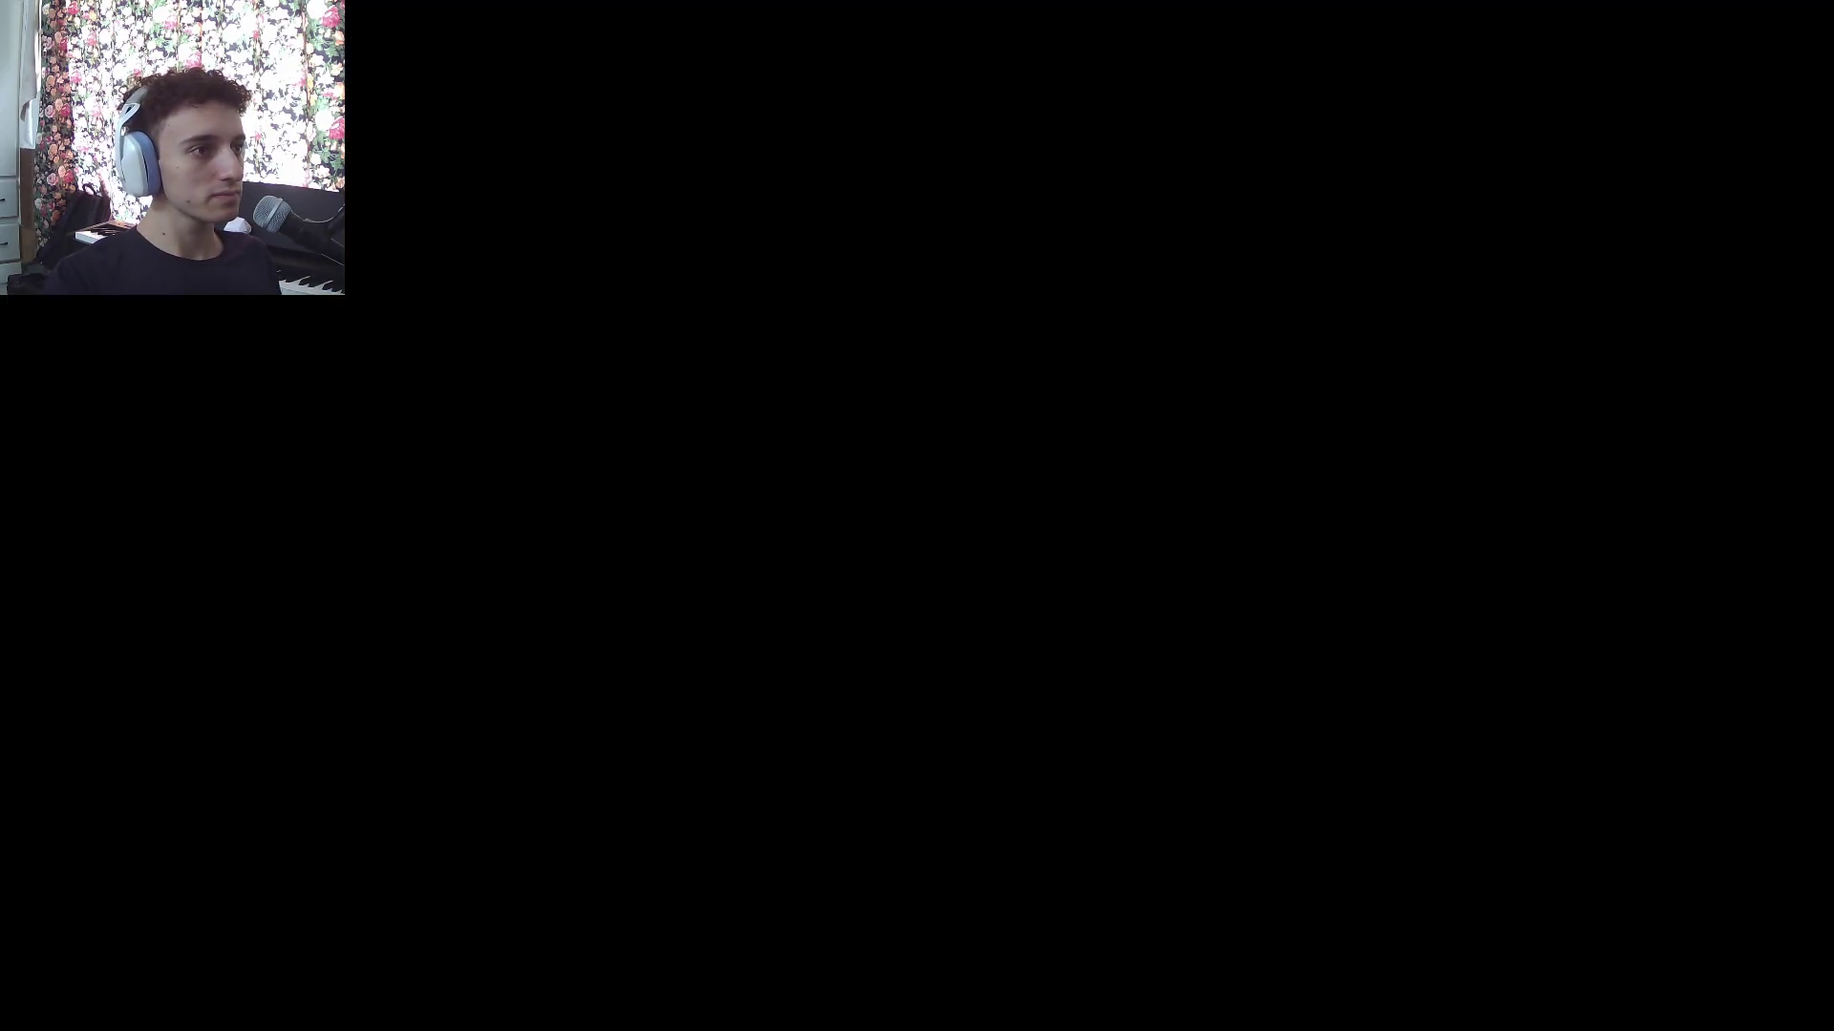
{"action": "triple_click", "coordinate": [840, 145]}
Search YouTube for 'voxel gi for interior lights' and open the second result, 'Make your Godot game look AAA'
{"action": "type", "text": "vox"}
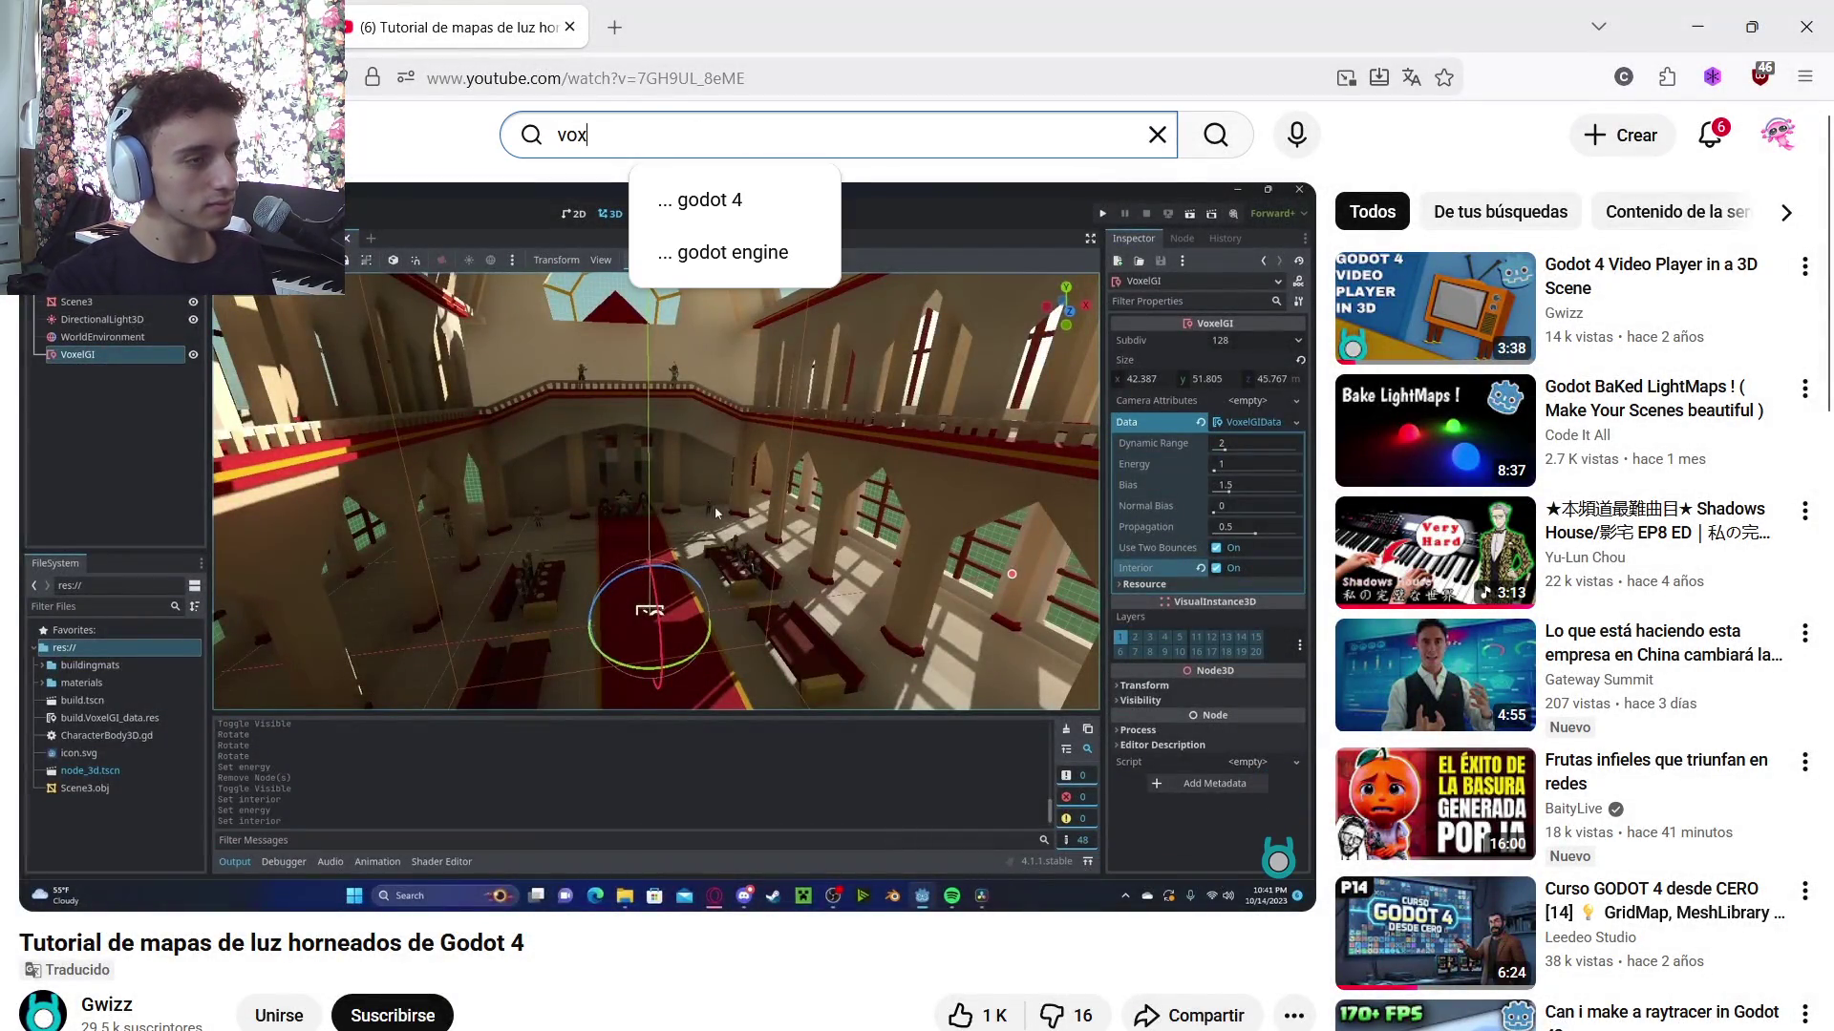
{"action": "type", "text": "el gi for in"}
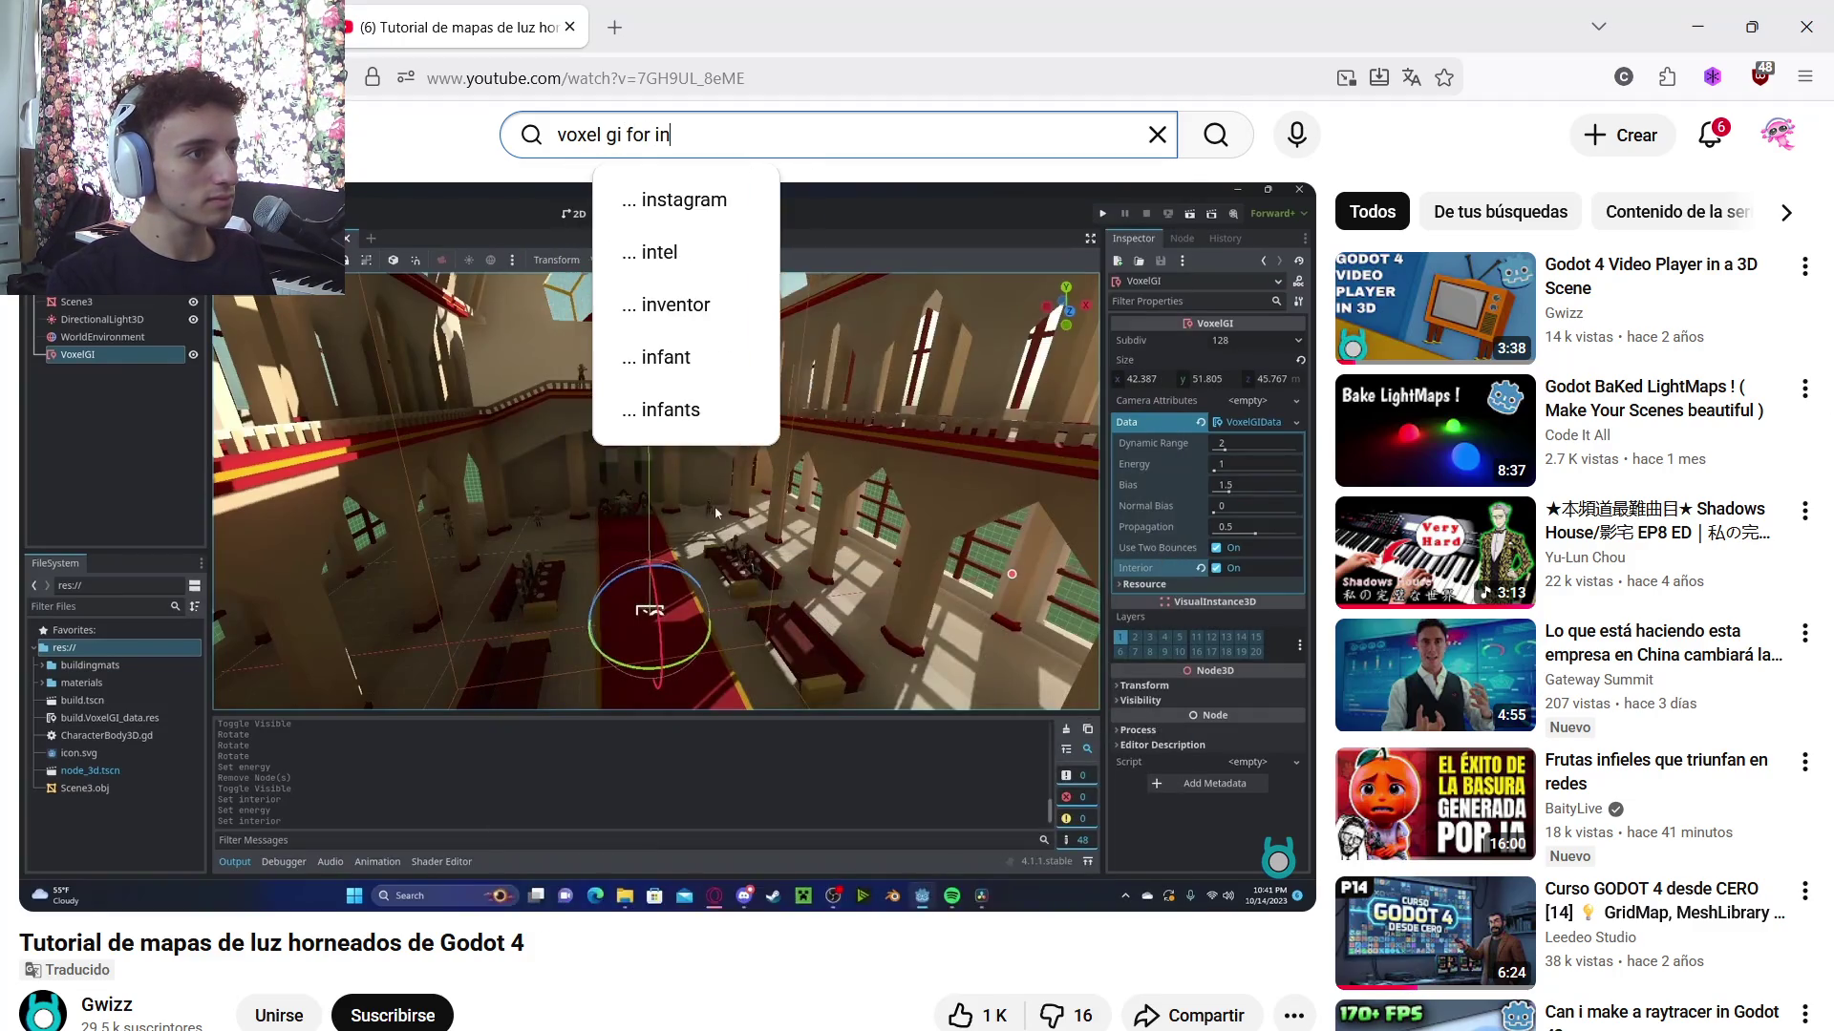
{"action": "type", "text": "terior lights"}
{"action": "key", "text": "Return"}
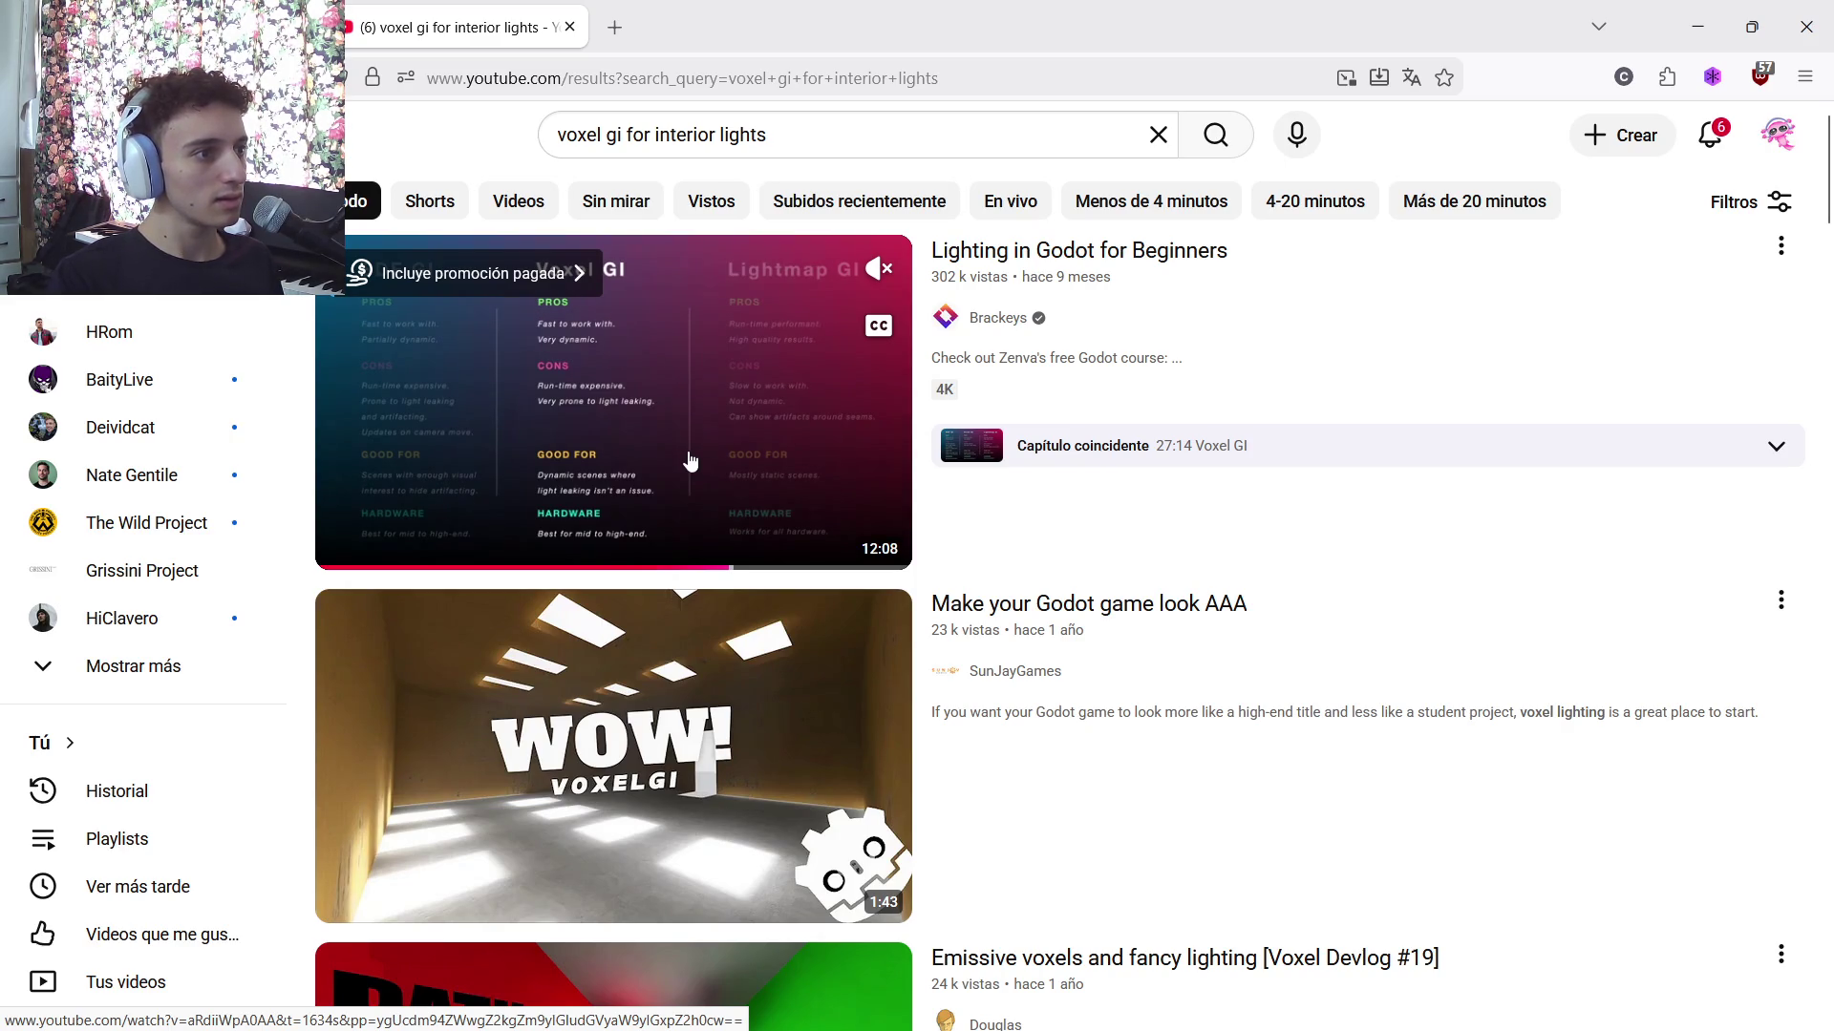
{"action": "left_click", "coordinate": [655, 745]}
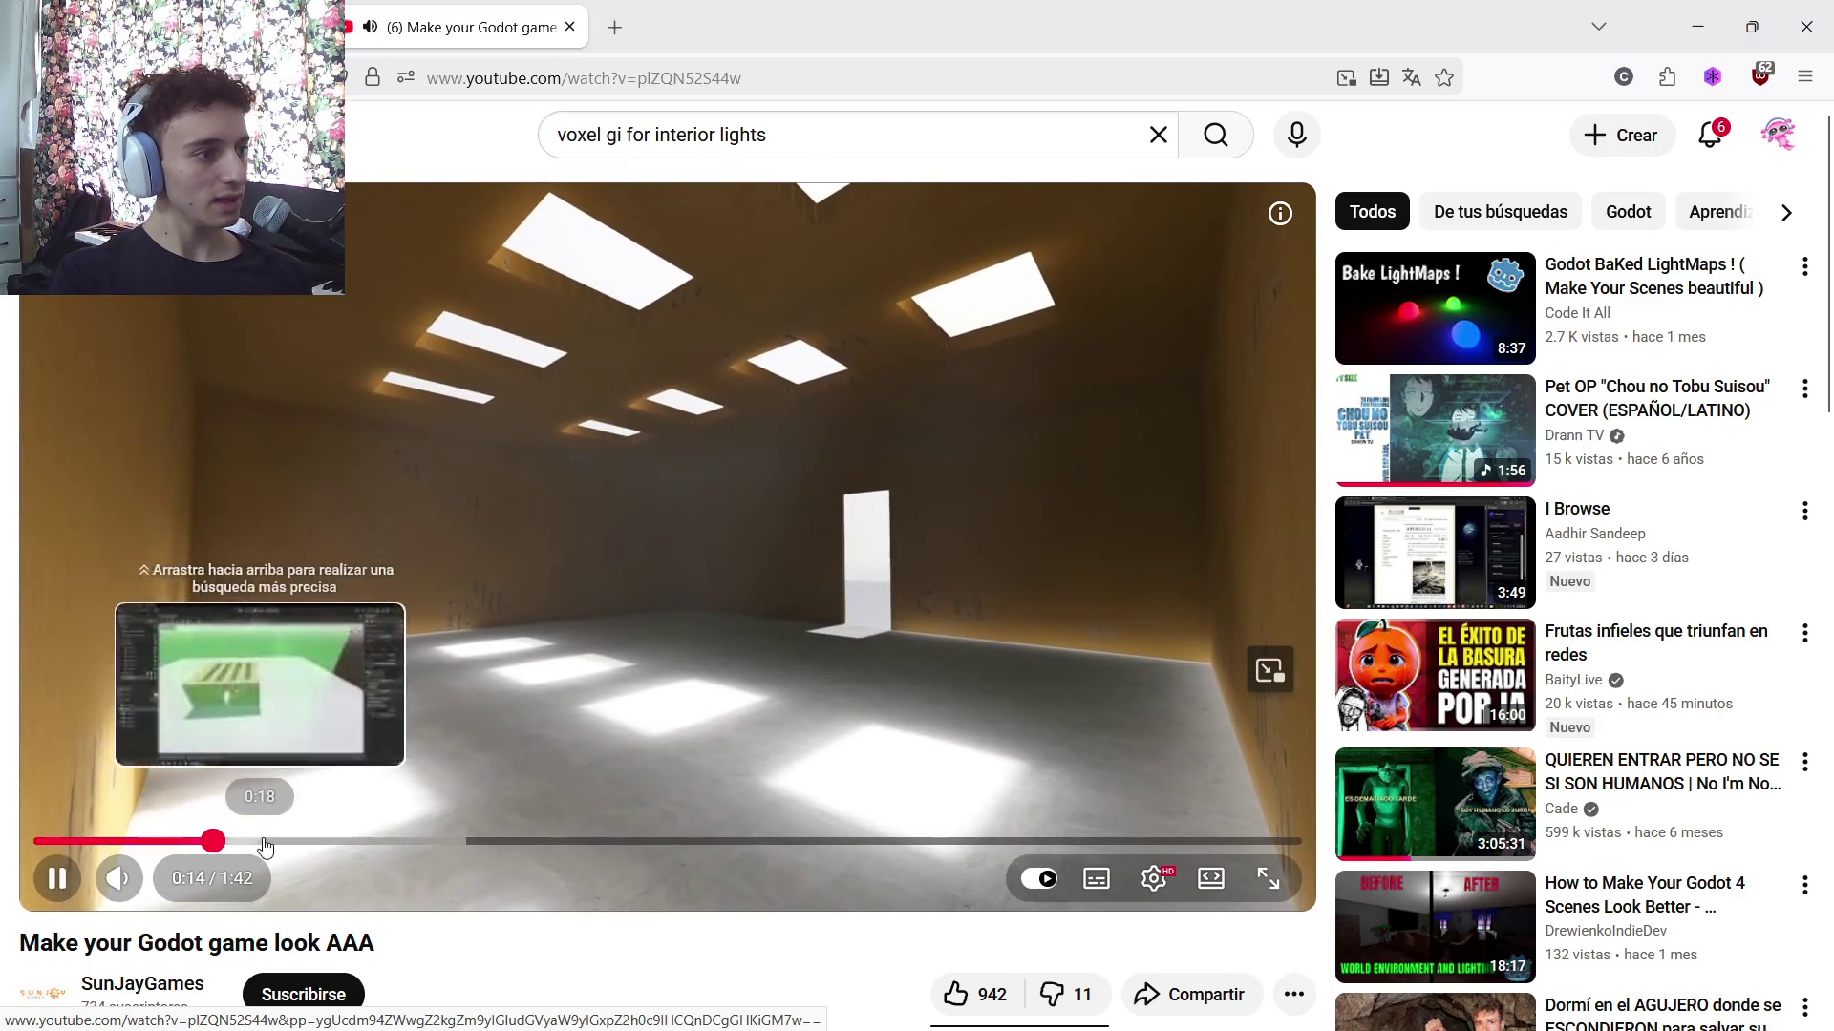
Seek to the editor part of the AAA video, pause it, and bring Godot forward
{"action": "left_click", "coordinate": [260, 841]}
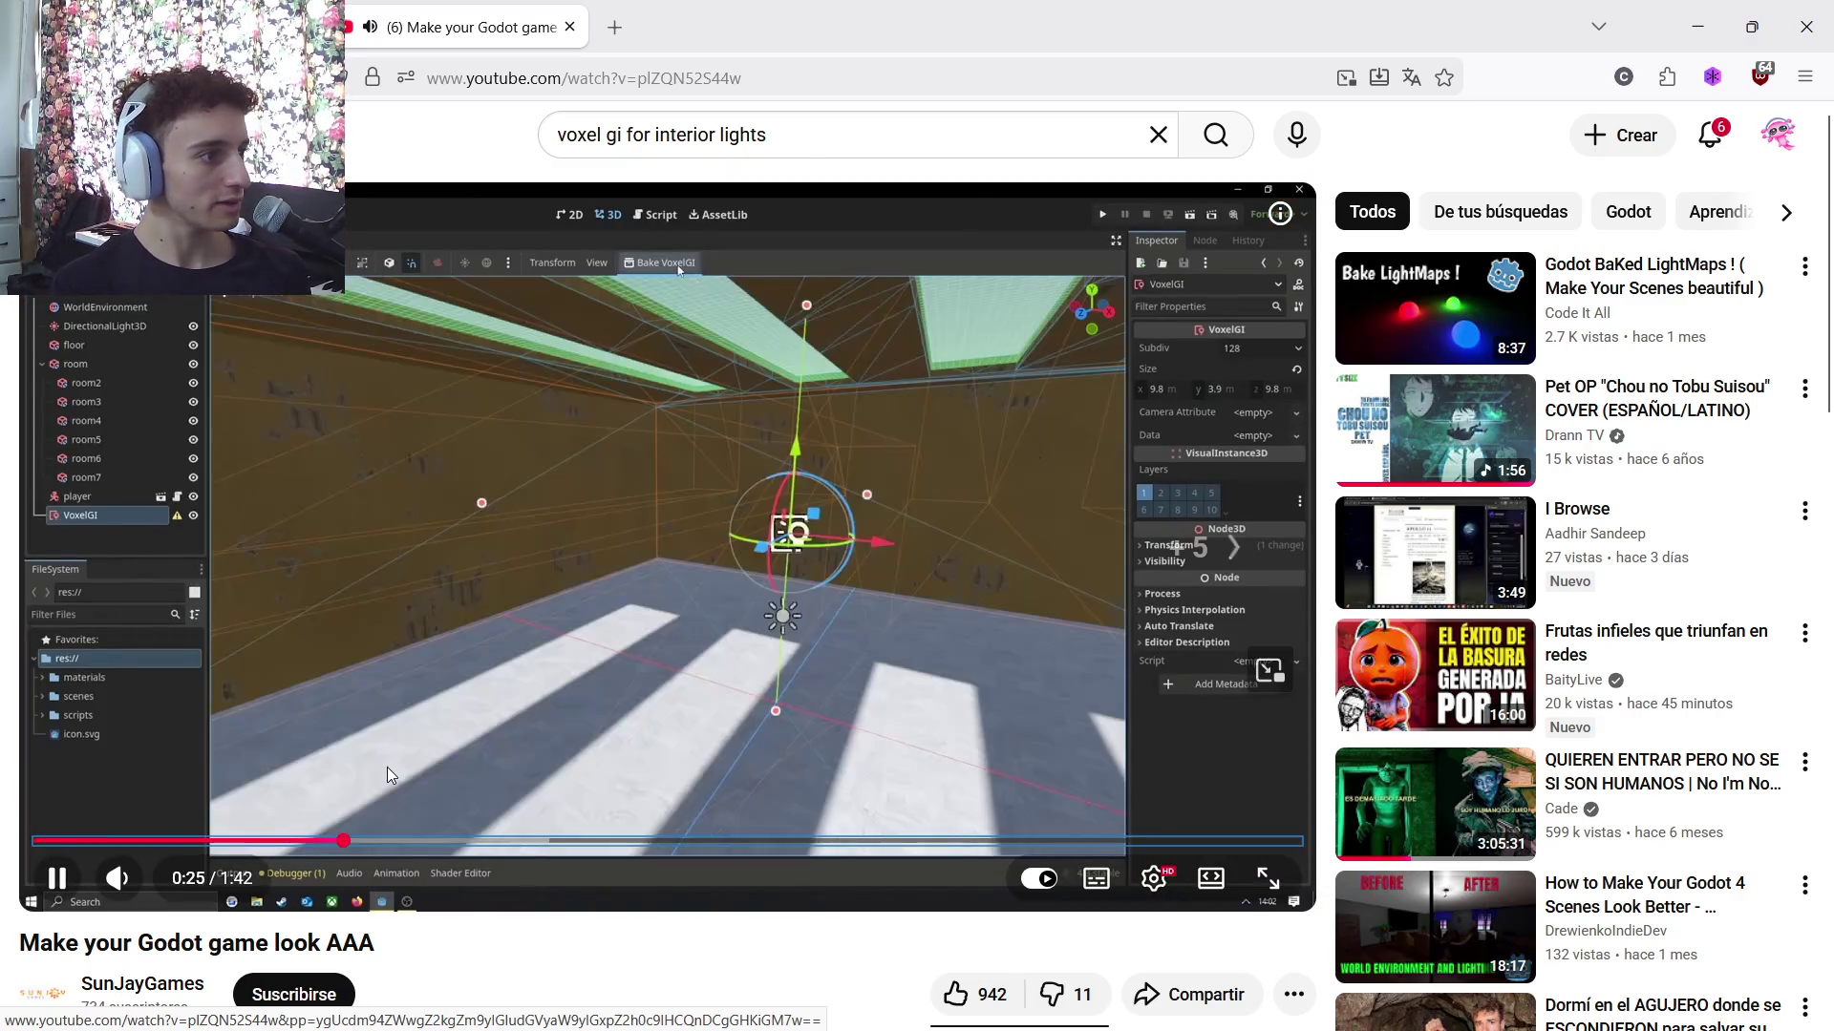
{"action": "key", "text": "Right"}
{"action": "key", "text": "Right"}
{"action": "key", "text": "Right"}
{"action": "key", "text": "Right"}
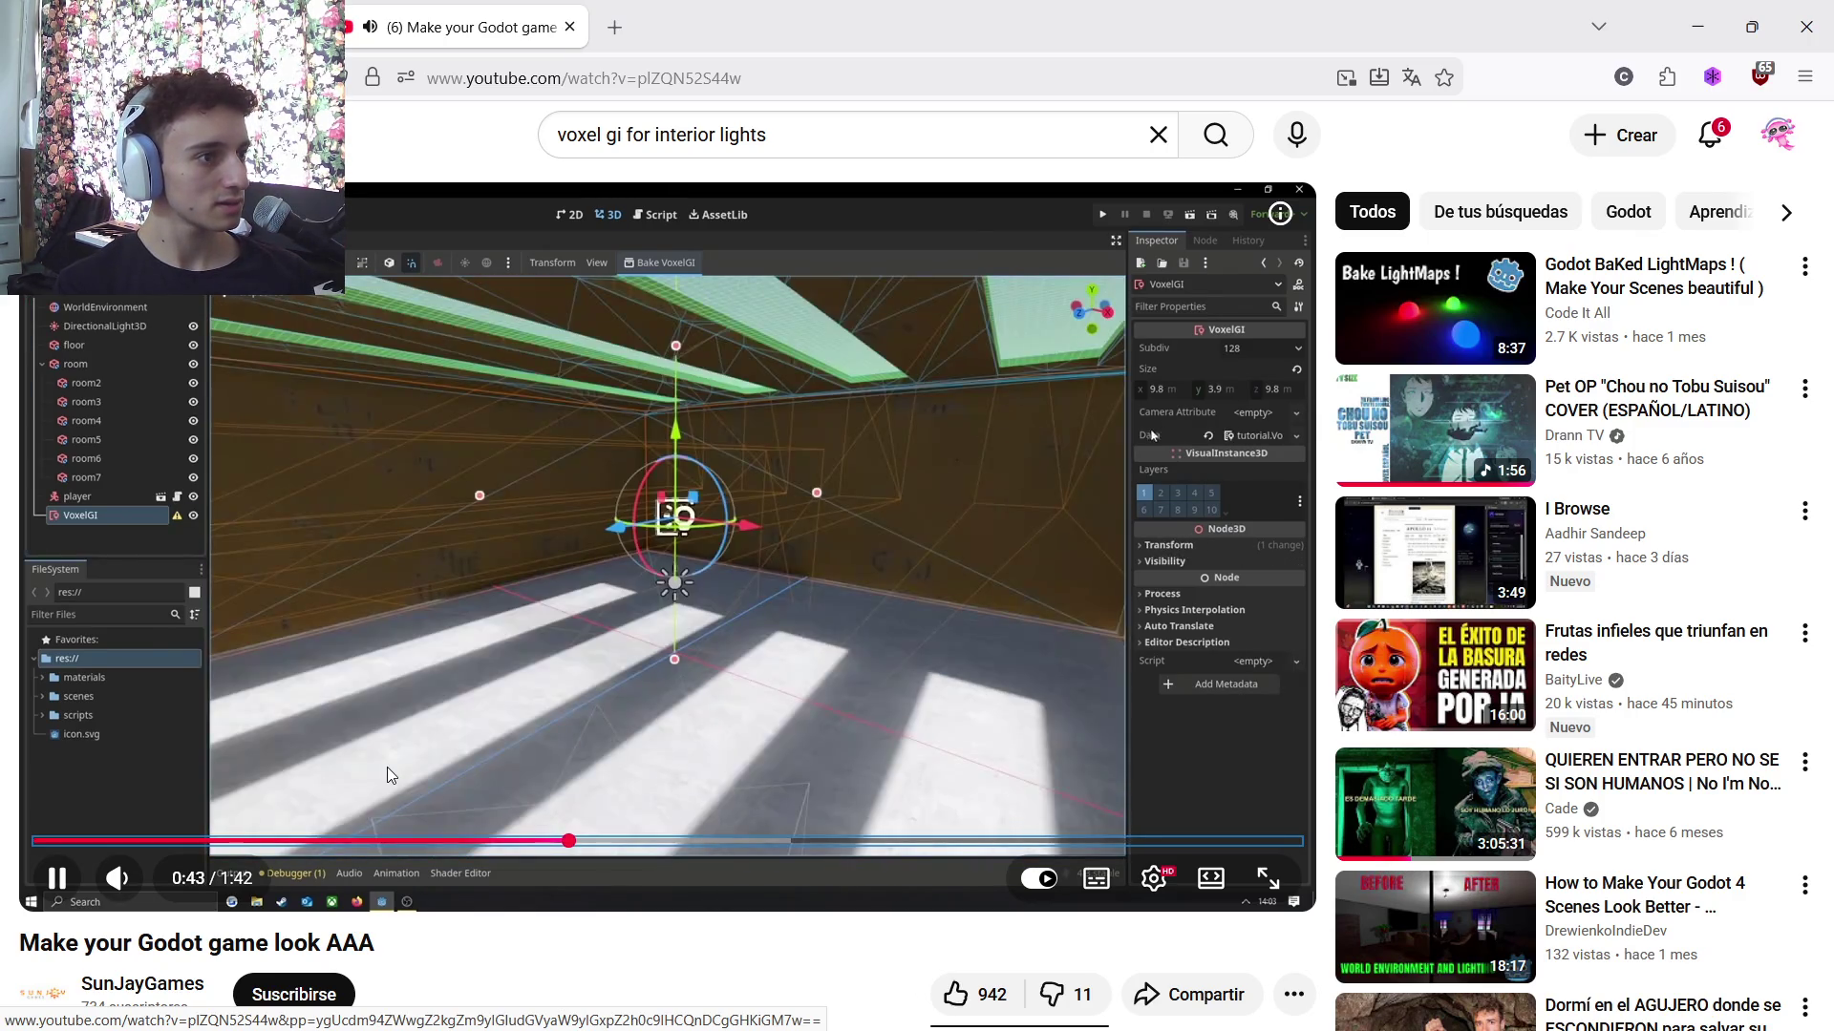
{"action": "key", "text": "Left"}
{"action": "key", "text": "Left"}
{"action": "key", "text": "Left"}
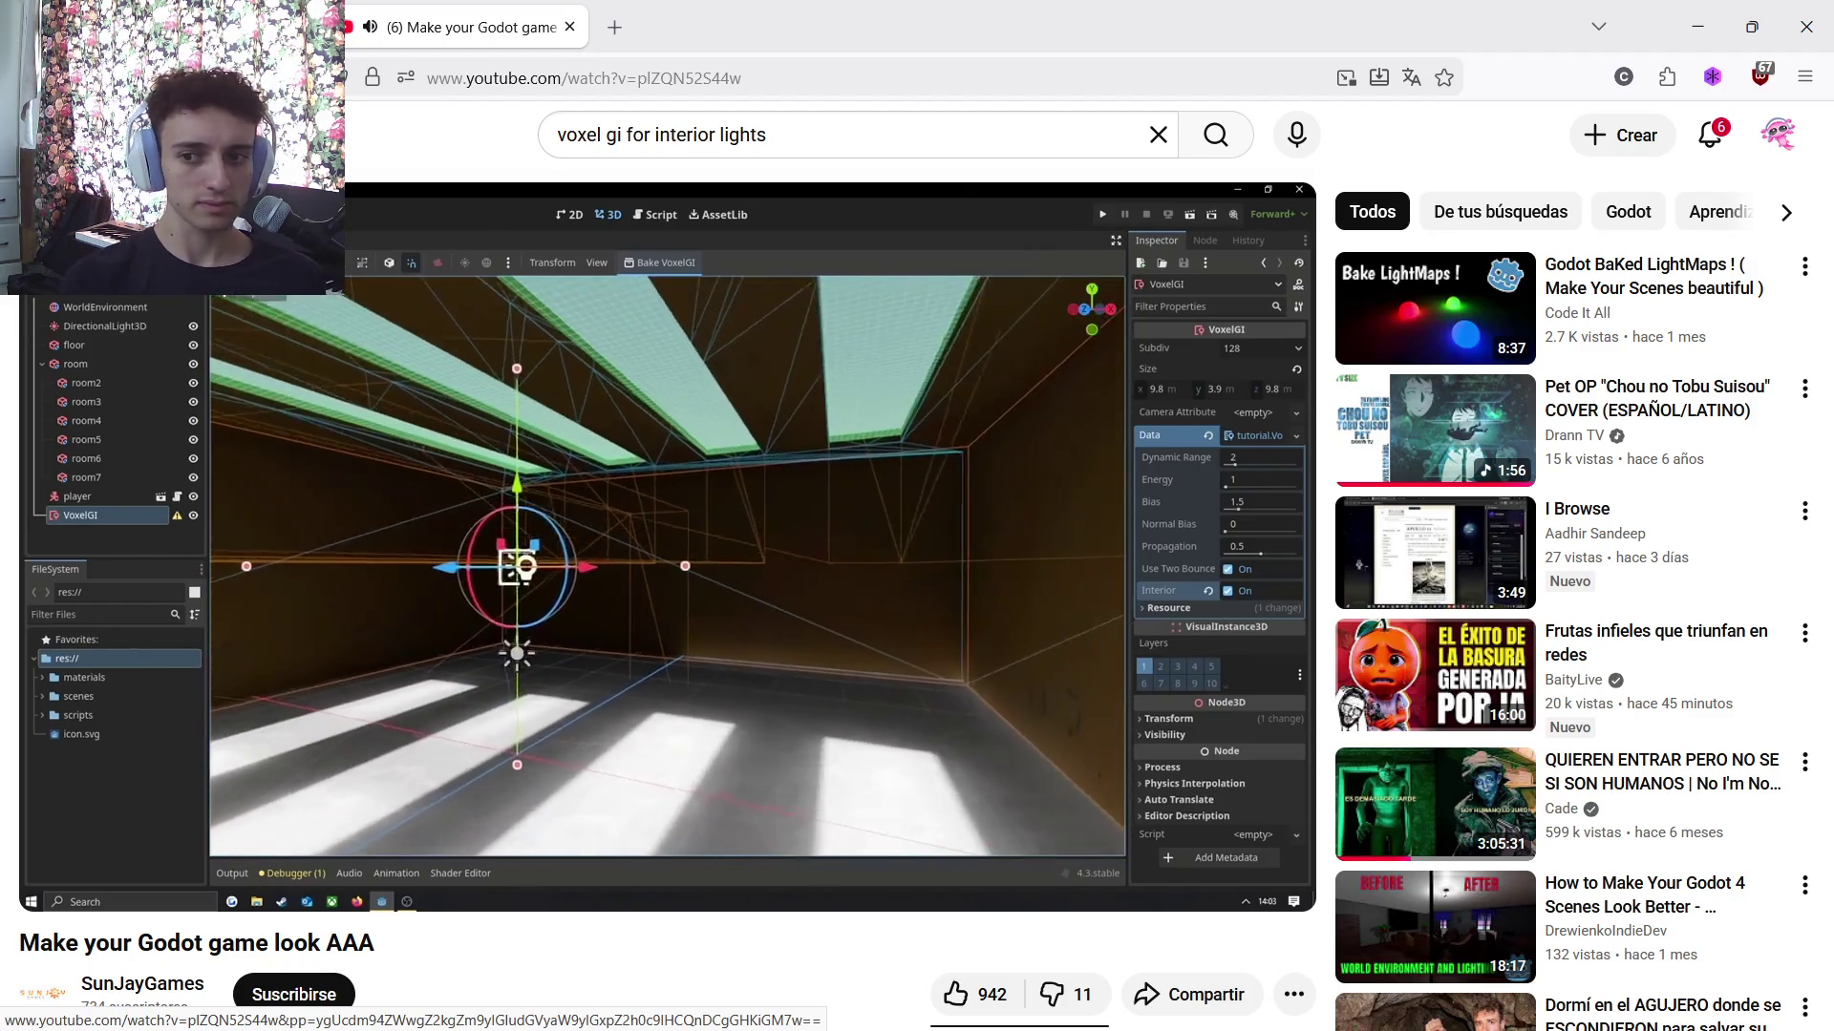
{"action": "left_click", "coordinate": [726, 573]}
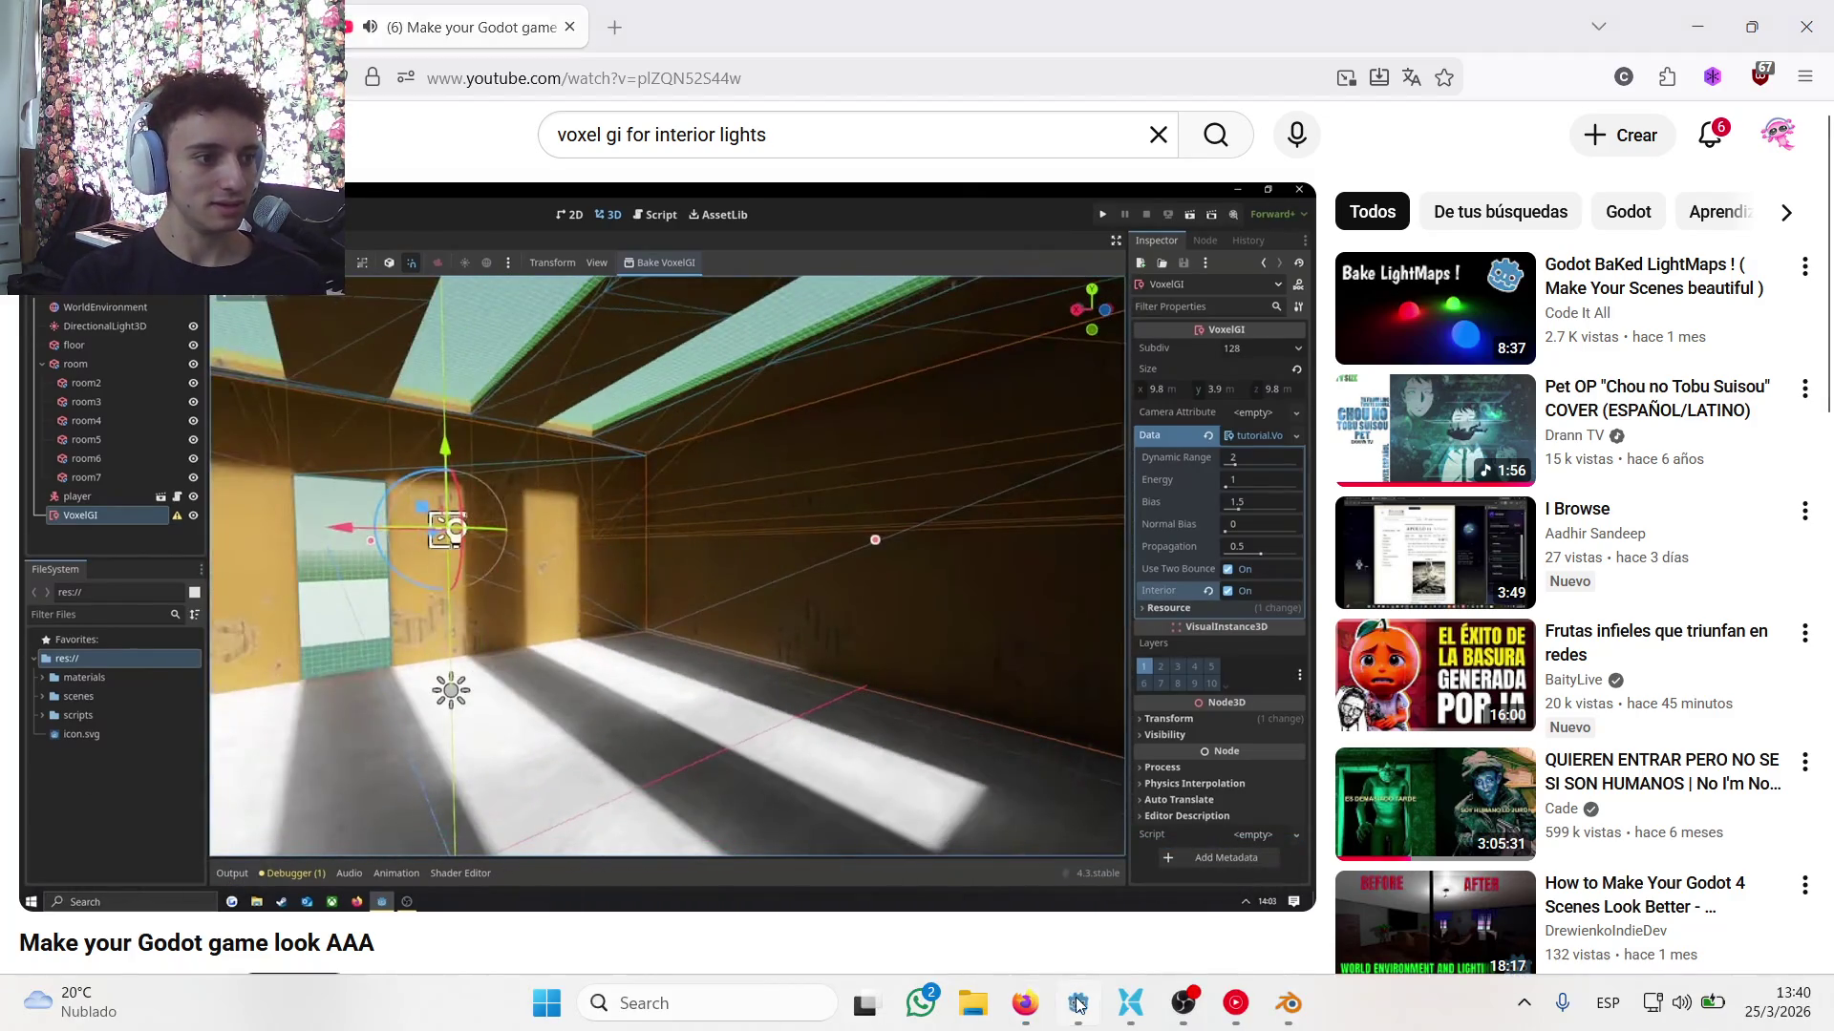
{"action": "left_click", "coordinate": [1077, 1005]}
{"action": "left_click", "coordinate": [1131, 447]}
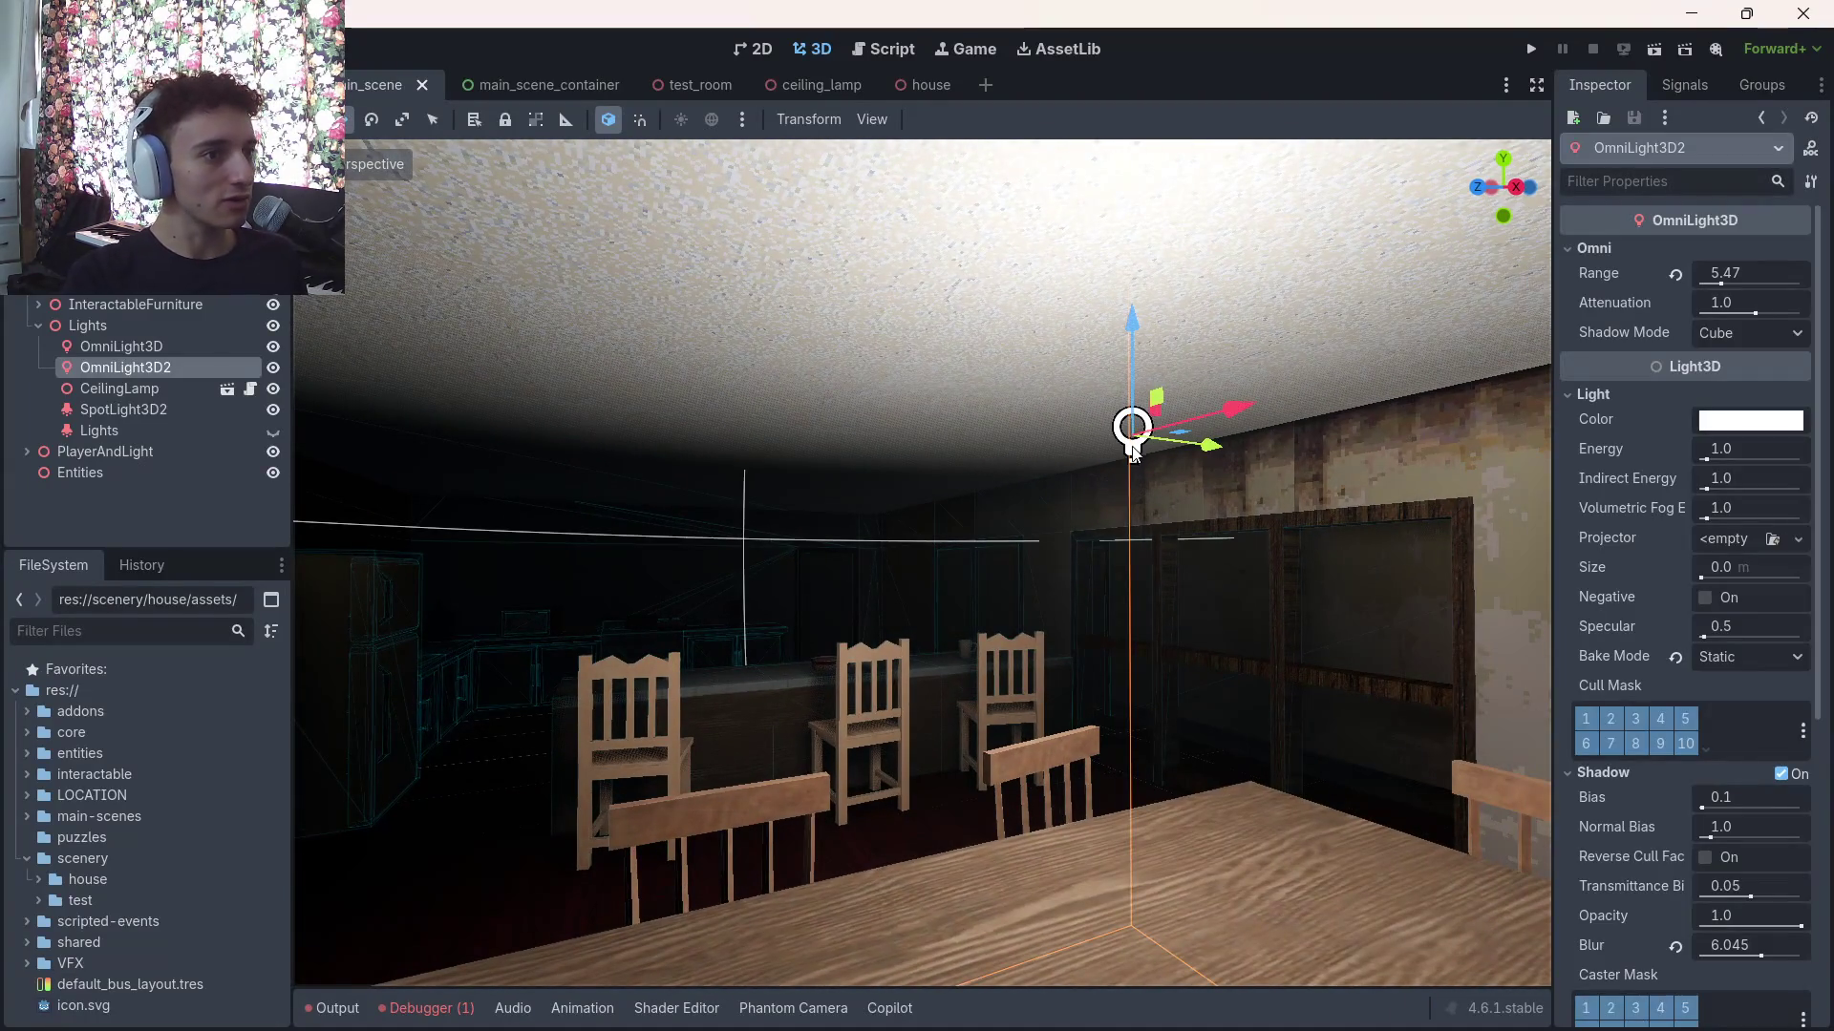
Check the second omni light's bake mode, keeping it Static, then return to the YouTube tutorial
{"action": "mouse_move", "coordinate": [1132, 447]}
{"action": "left_mouse_down"}
{"action": "mouse_move", "coordinate": [1193, 437]}
{"action": "mouse_move", "coordinate": [1387, 648]}
{"action": "left_mouse_up"}
{"action": "left_click", "coordinate": [1757, 655]}
{"action": "left_click", "coordinate": [1756, 655]}
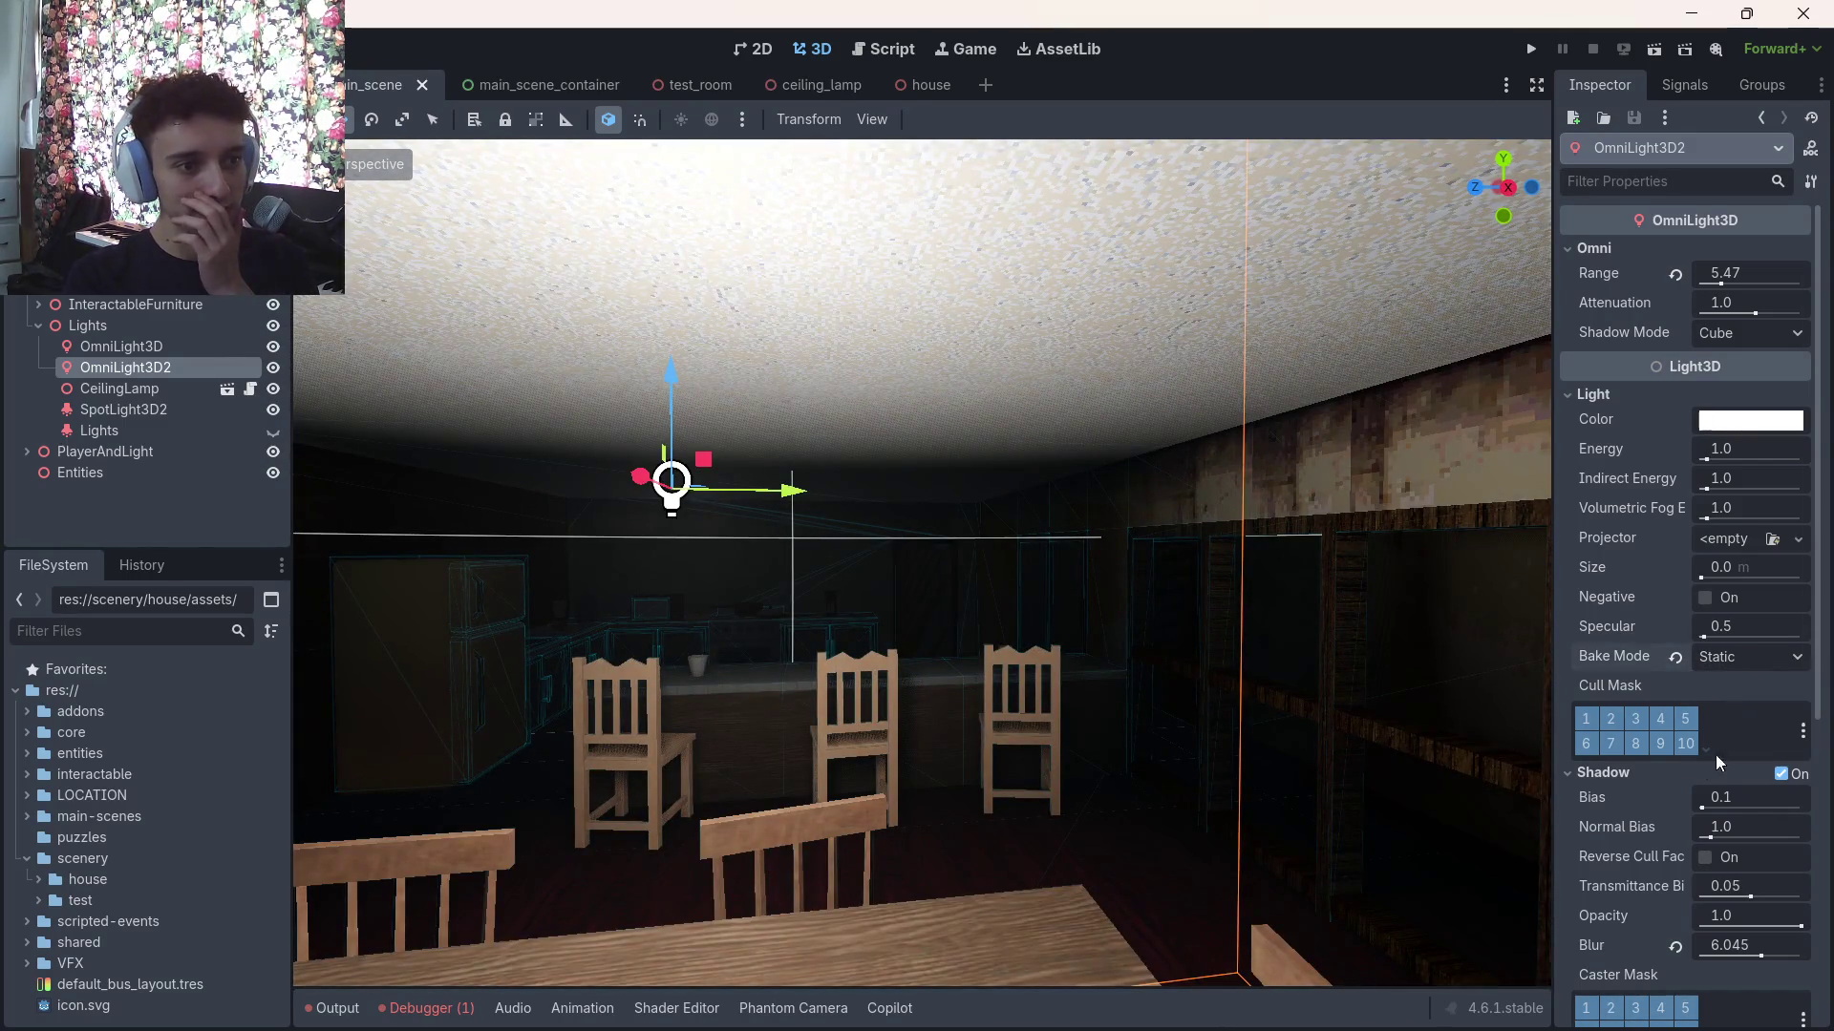
{"action": "scroll", "coordinate": [1633, 825], "scroll_direction": "down", "scroll_amount": 3}
{"action": "scroll", "coordinate": [1601, 816], "scroll_direction": "up", "scroll_amount": 3}
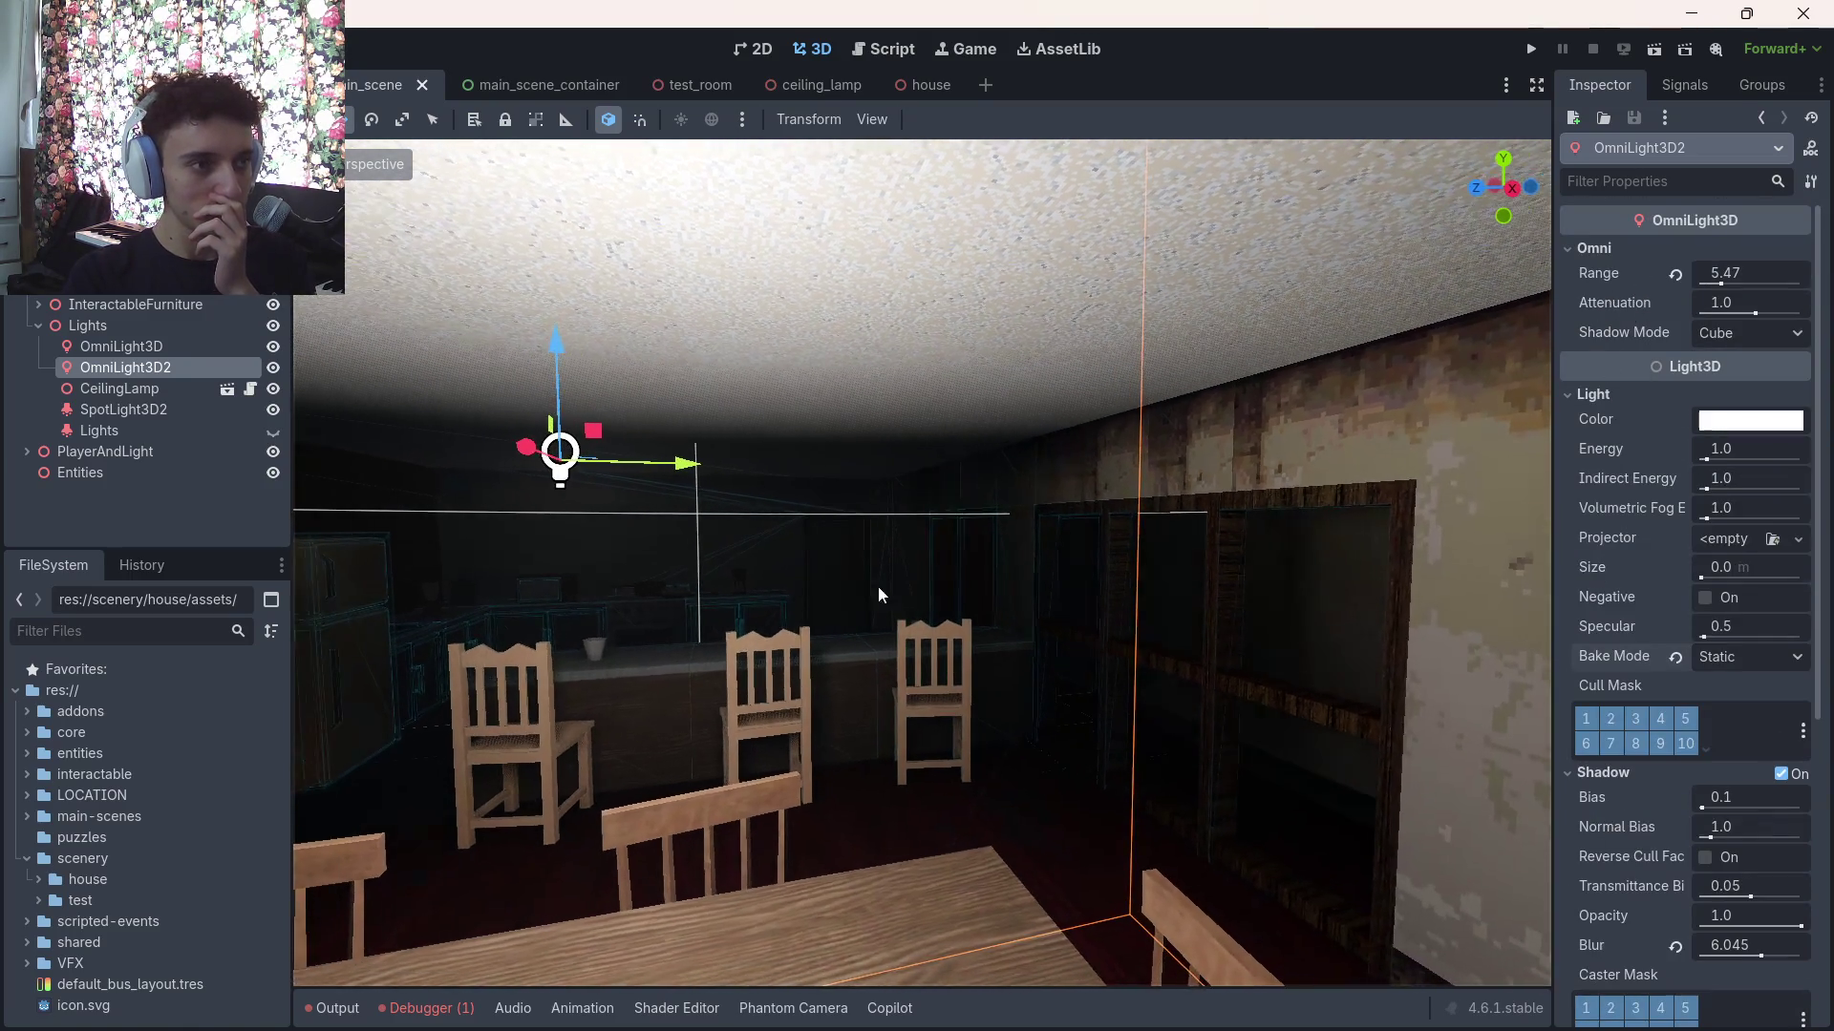
{"action": "mouse_move", "coordinate": [916, 1027]}
{"action": "left_click", "coordinate": [1014, 999]}
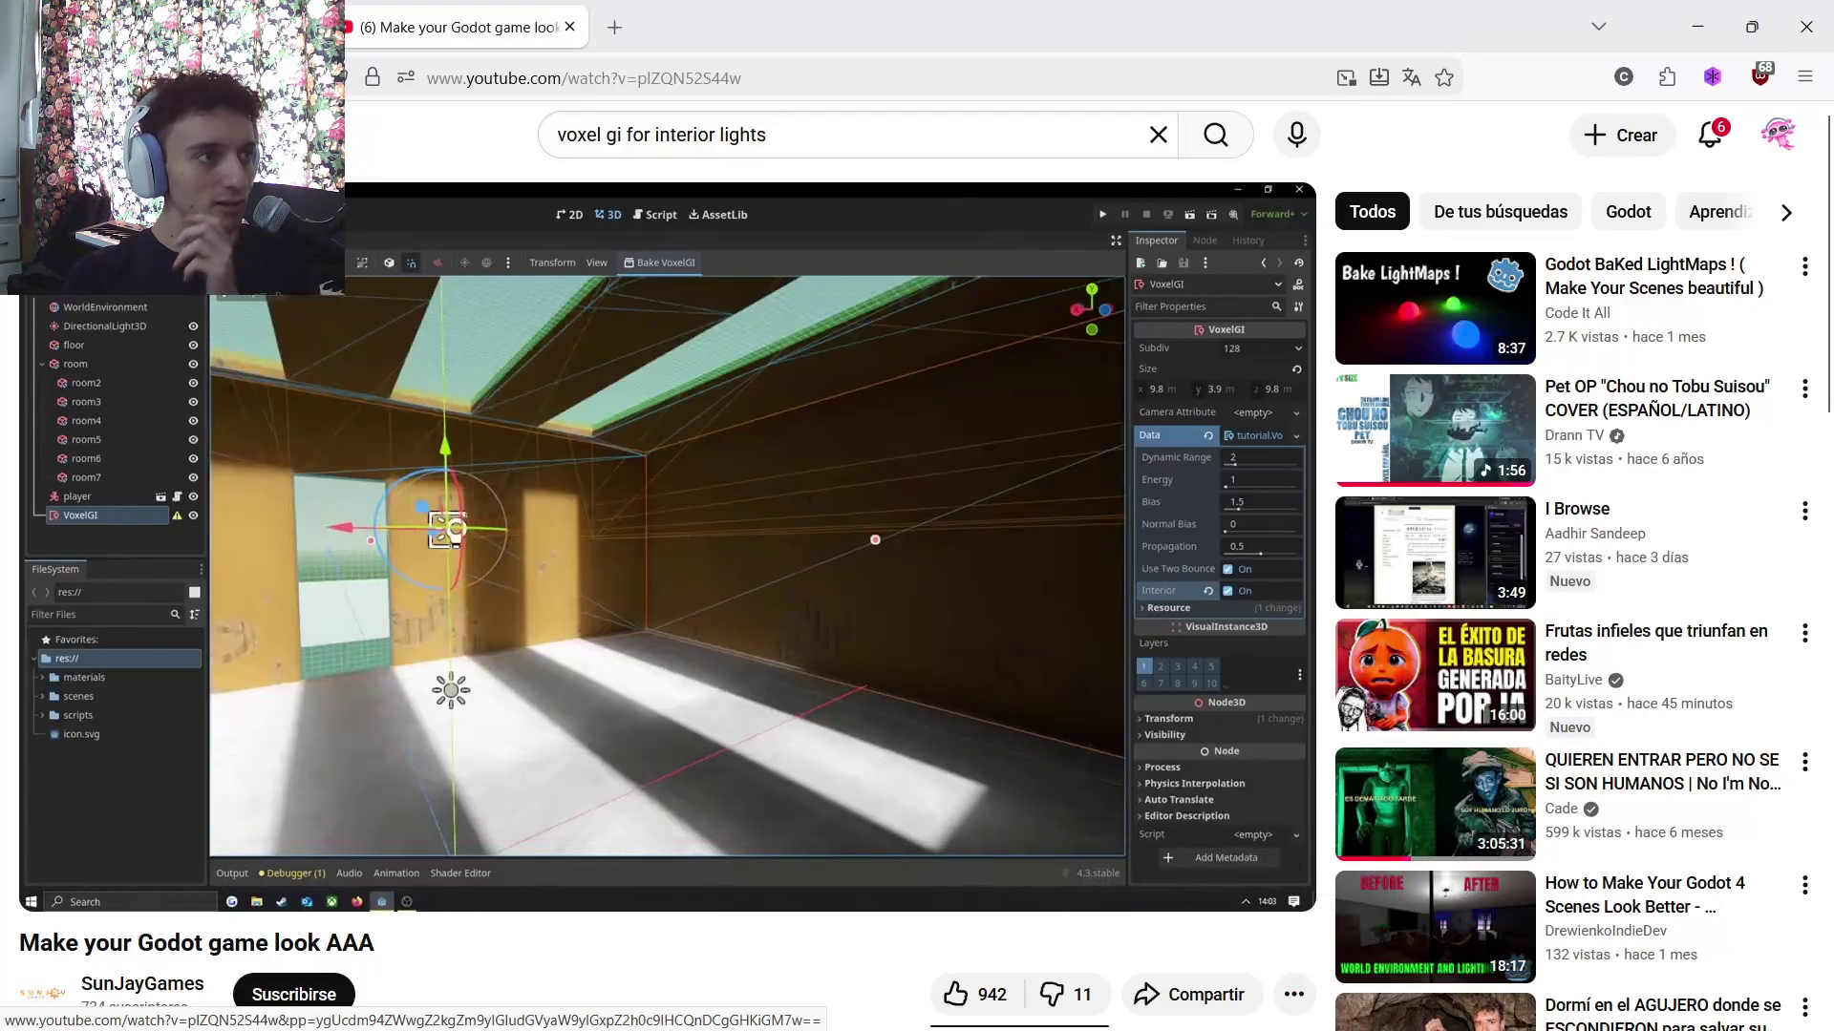
Return to the YouTube results and refine the voxel GI interior lights search by adding 'godot'
{"action": "key", "text": "alt+Left"}
{"action": "scroll", "coordinate": [667, 537], "scroll_direction": "down", "scroll_amount": 4}
{"action": "scroll", "coordinate": [671, 530], "scroll_direction": "down", "scroll_amount": 1}
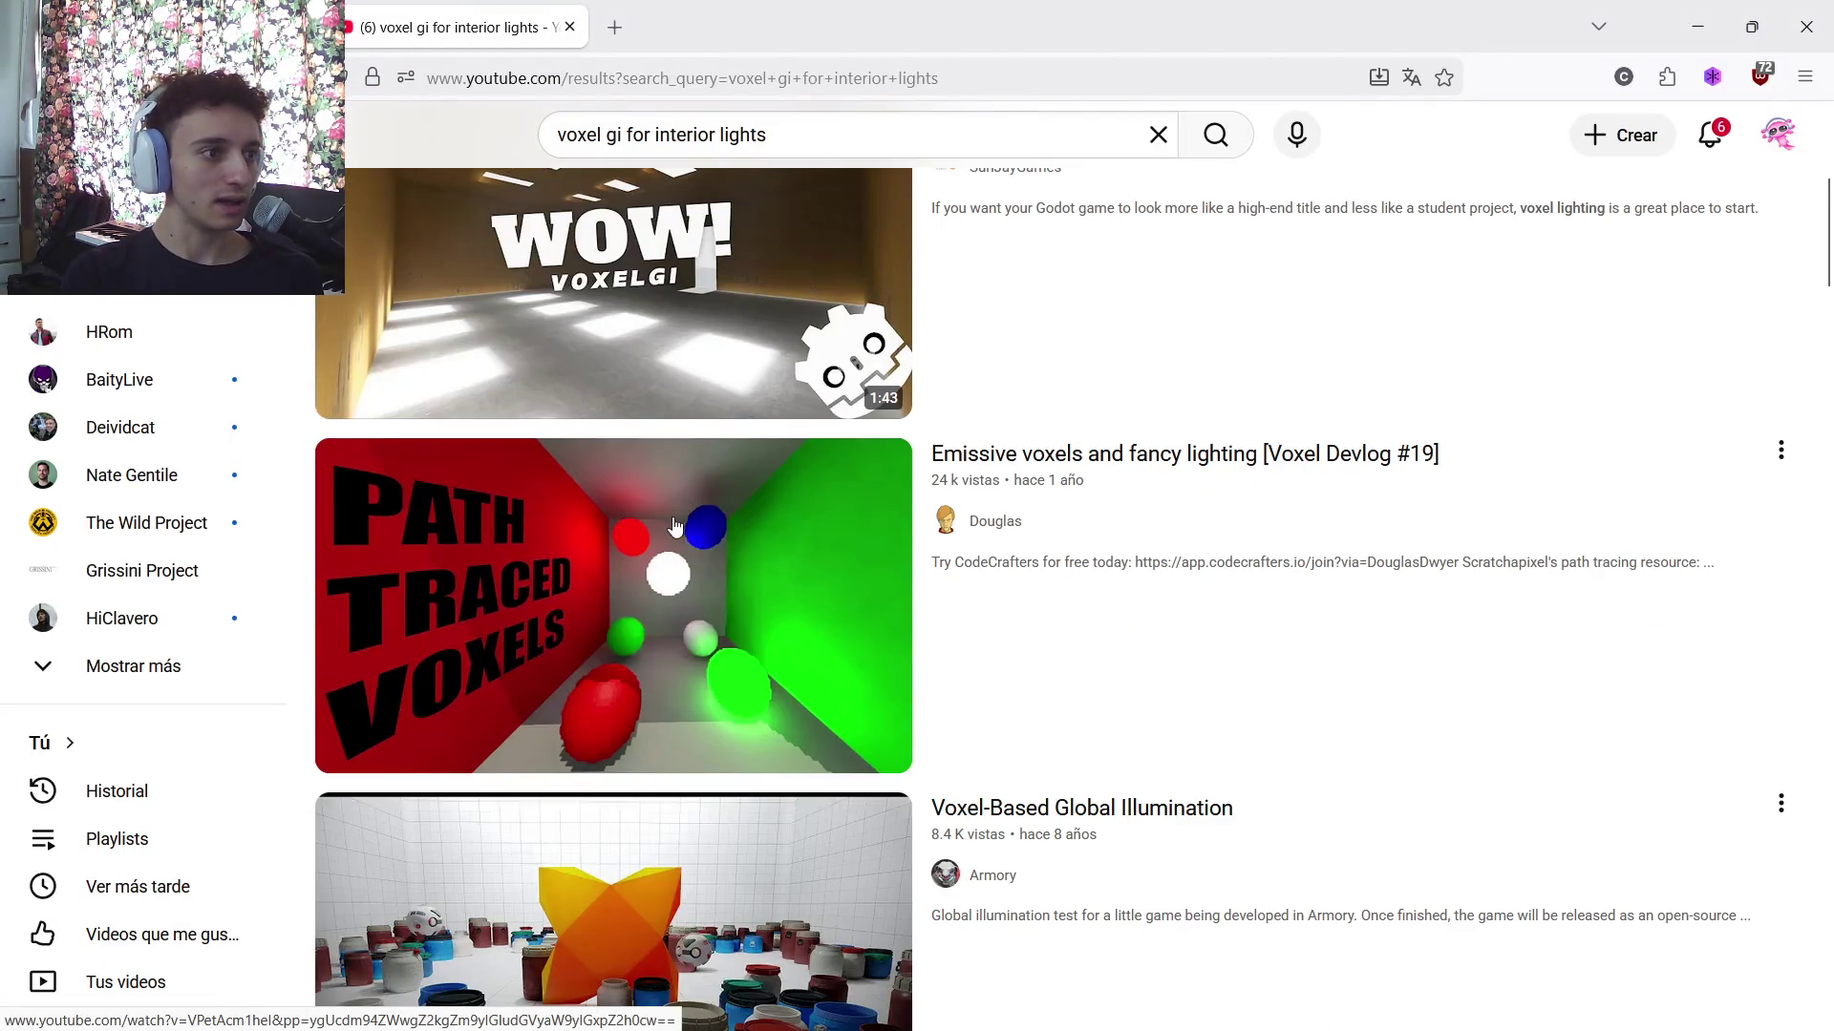
{"action": "mouse_move", "coordinate": [696, 581]}
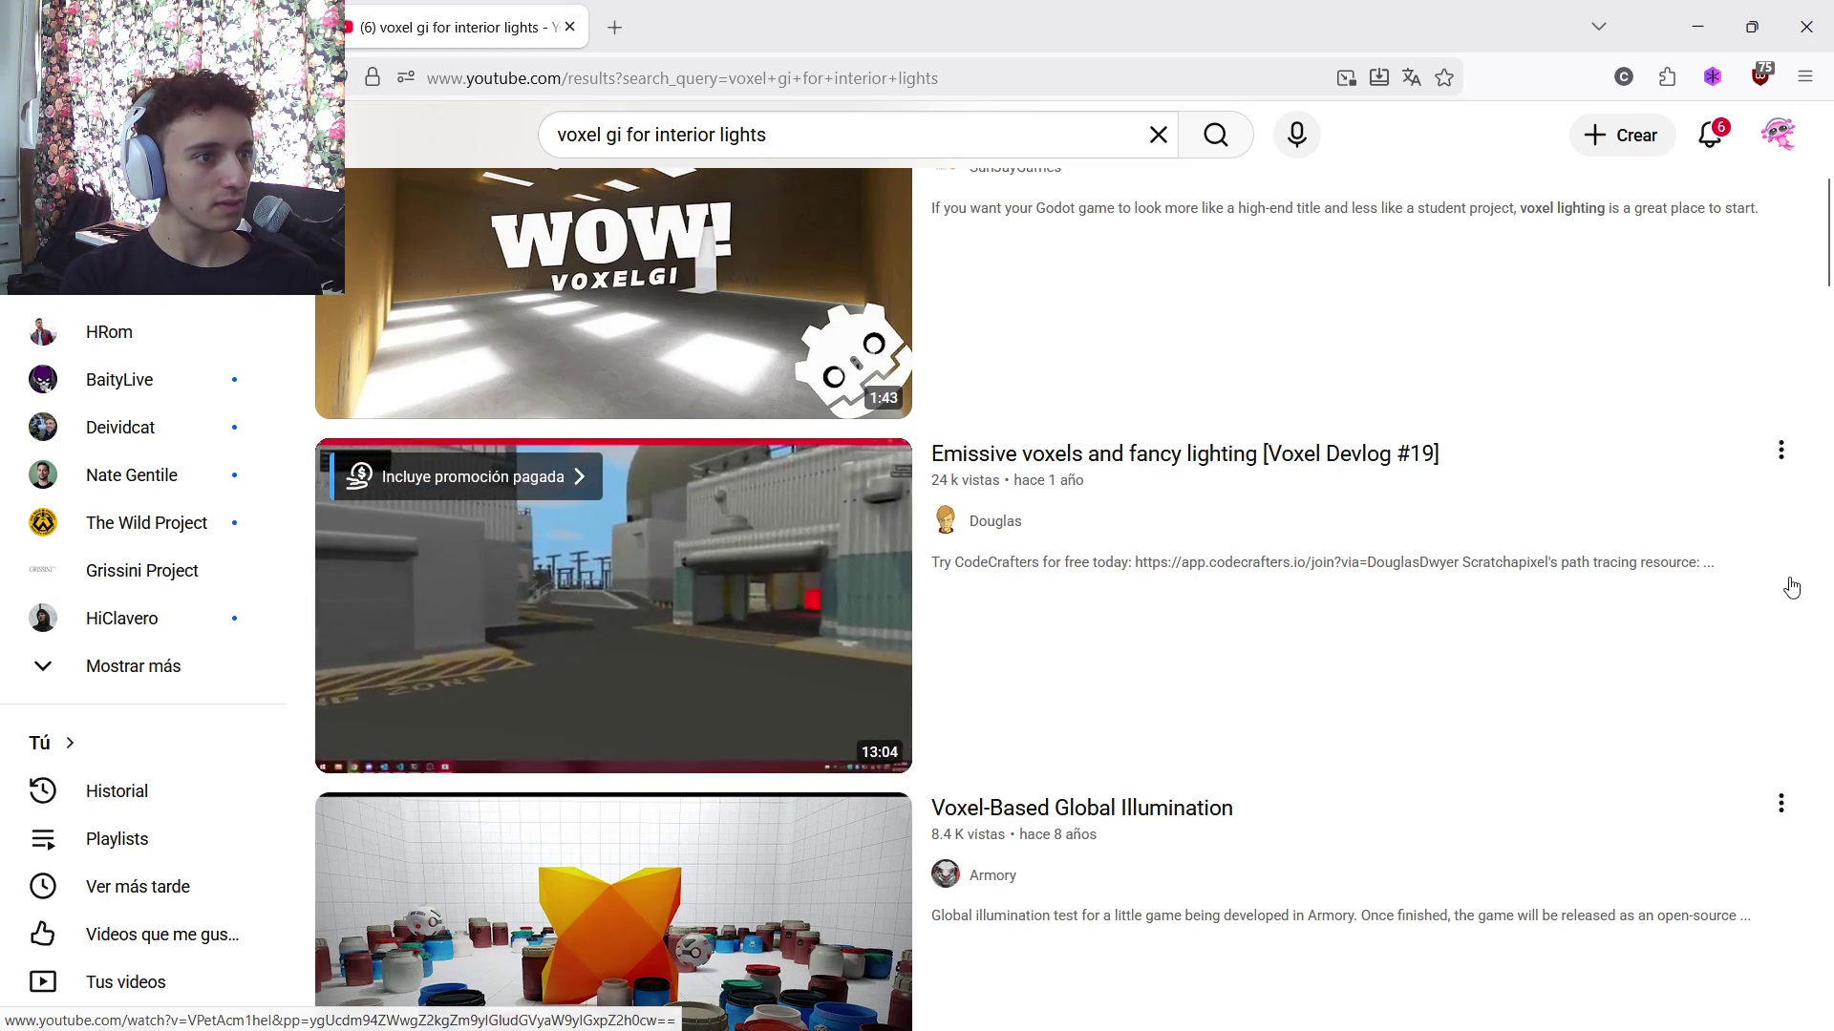
{"action": "scroll", "coordinate": [1760, 616], "scroll_direction": "down", "scroll_amount": 3}
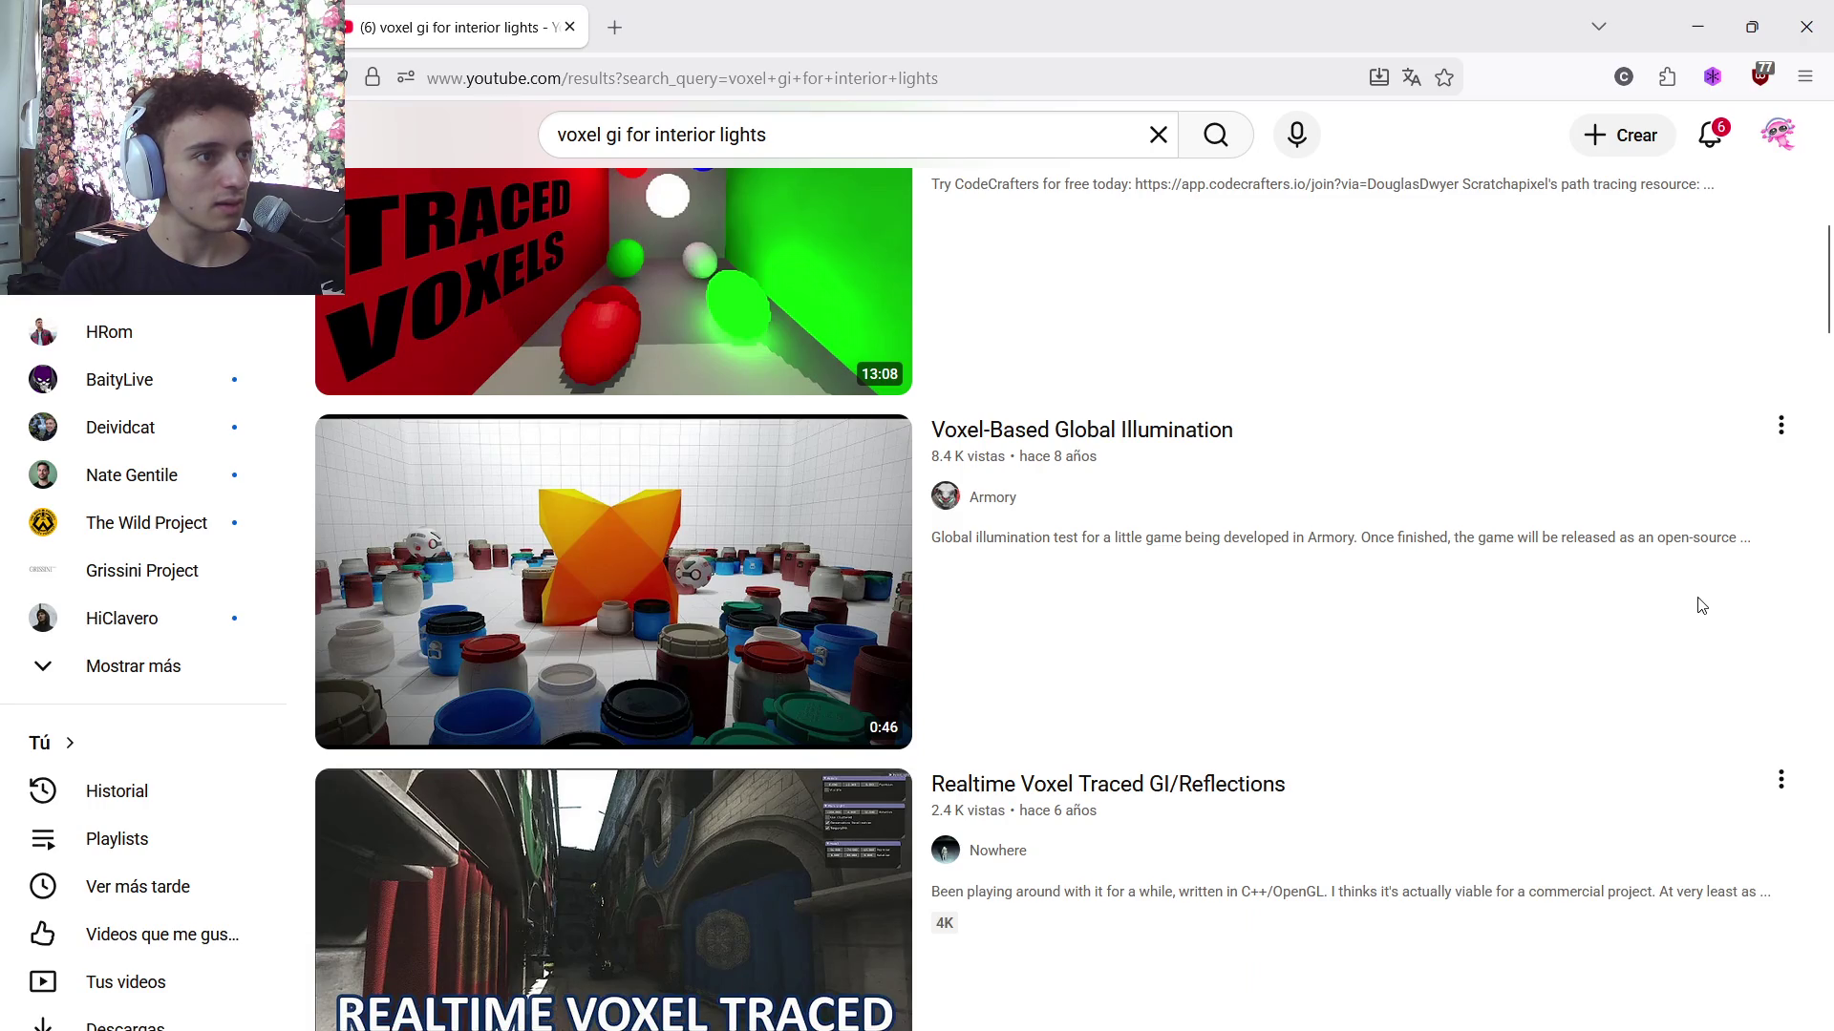
{"action": "left_click", "coordinate": [840, 135]}
{"action": "type", "text": "godot"}
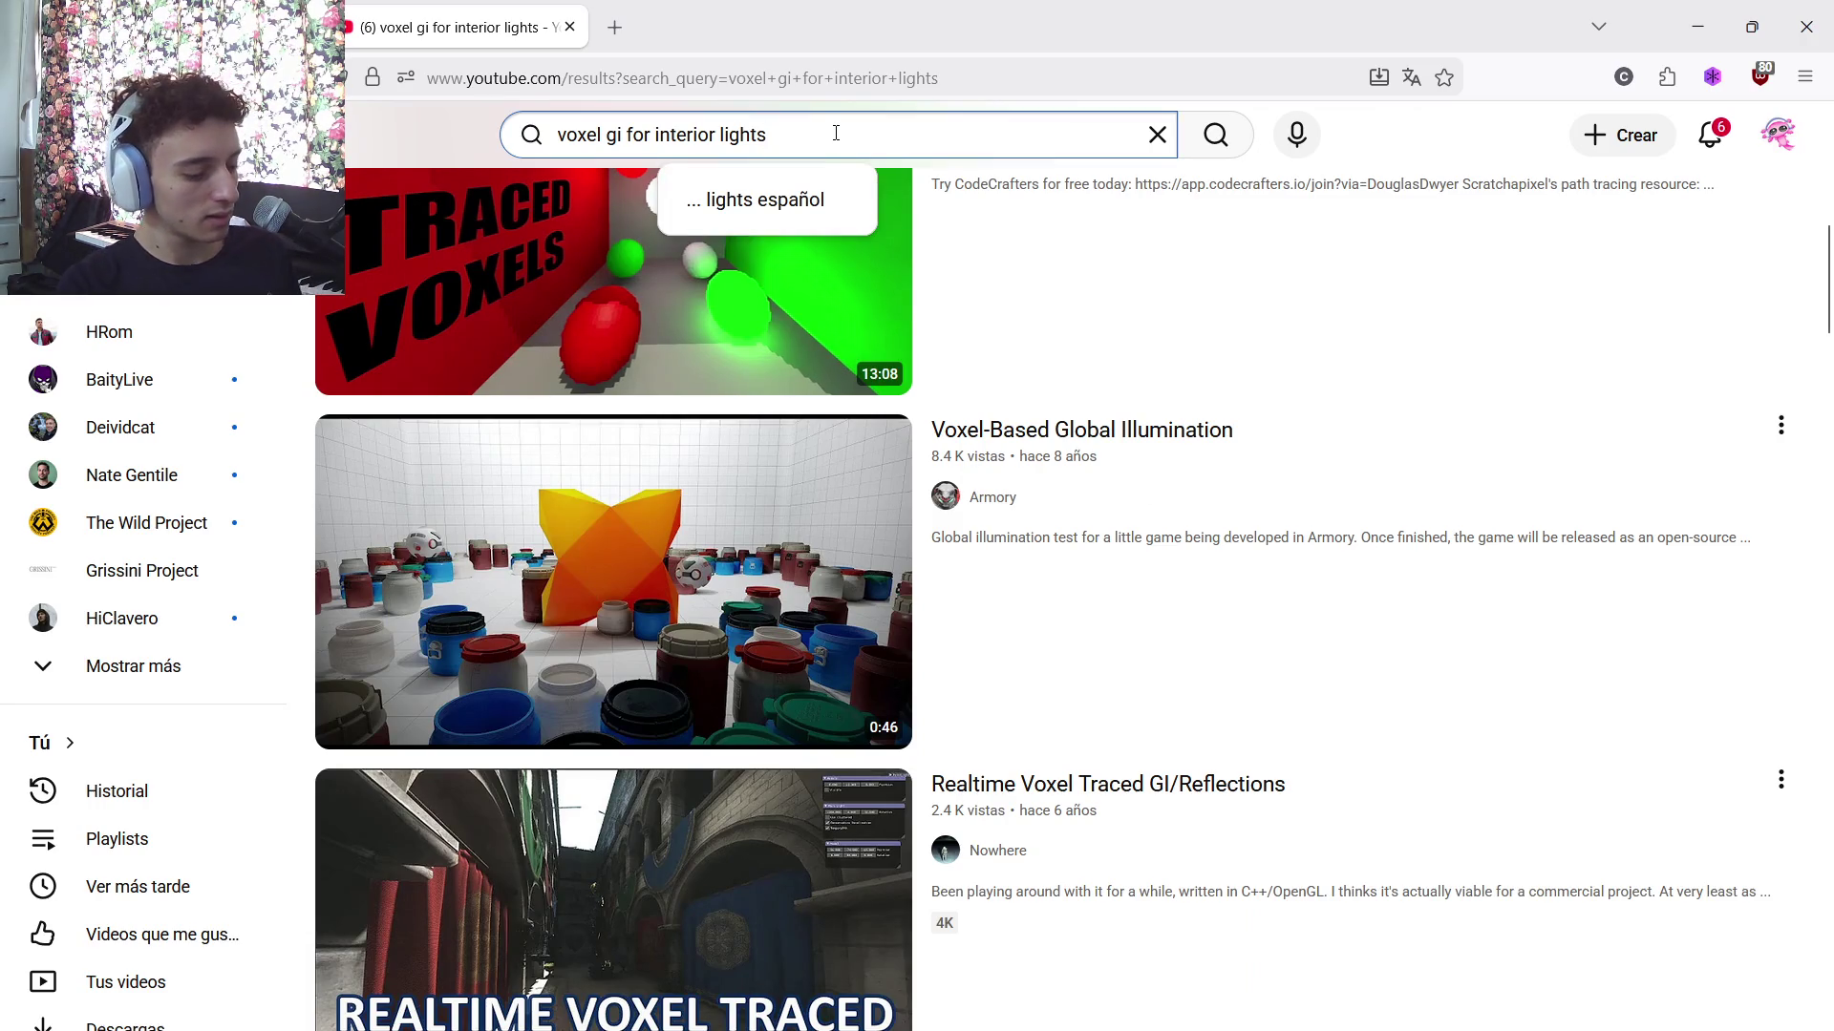
{"action": "key", "text": "Return"}
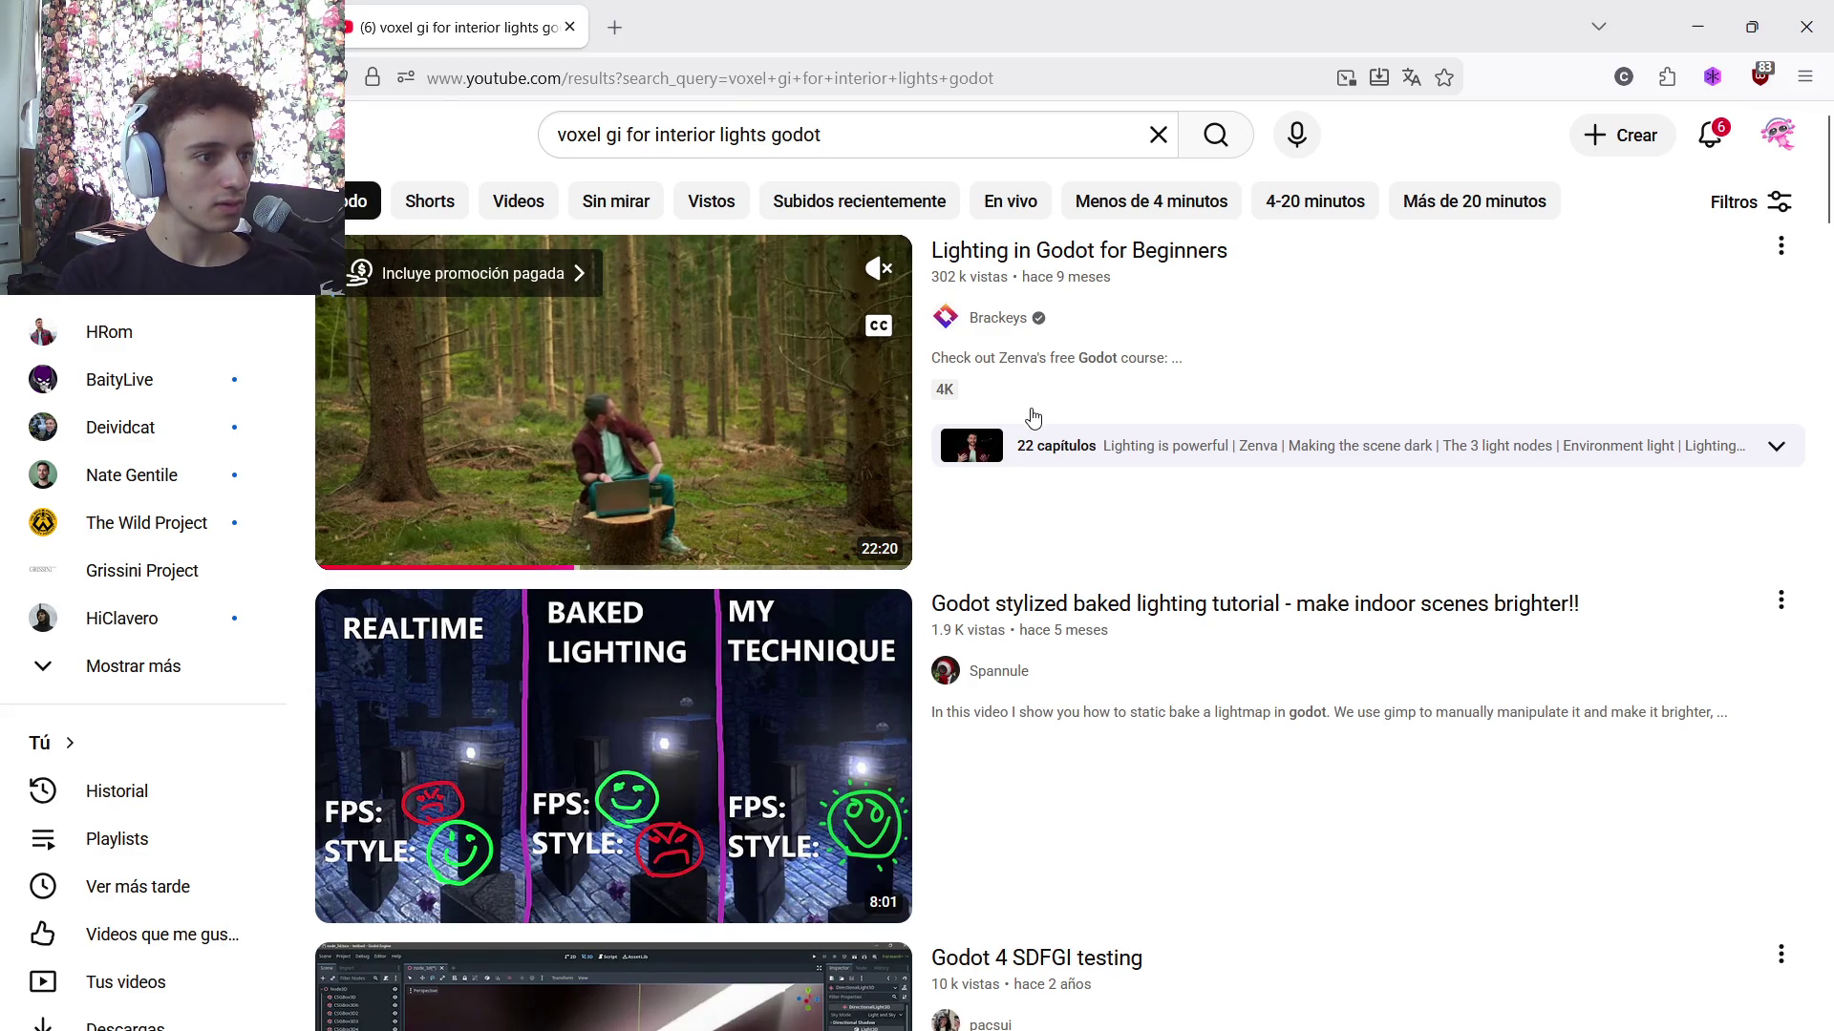
Browse the refined results and skim through the Scene Lighting video preview
{"action": "scroll", "coordinate": [1034, 421], "scroll_direction": "down", "scroll_amount": 2}
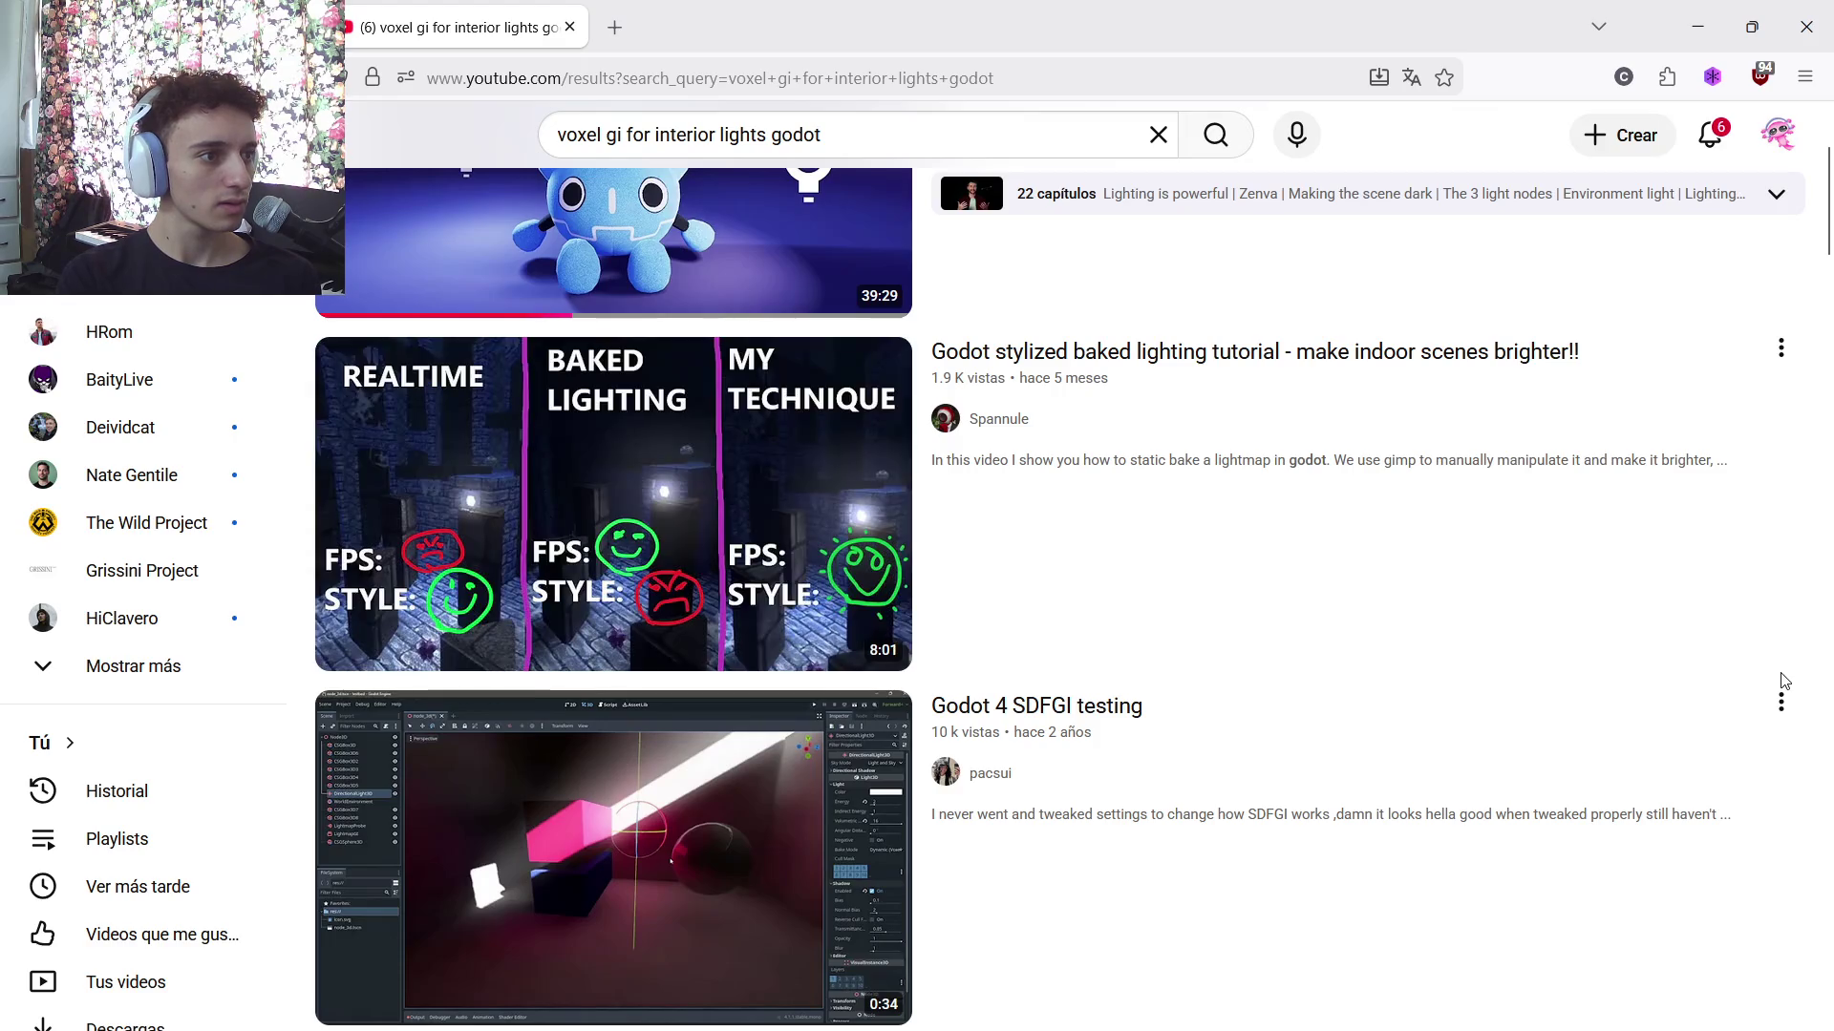
{"action": "scroll", "coordinate": [1784, 681], "scroll_direction": "down", "scroll_amount": 3}
{"action": "scroll", "coordinate": [1786, 684], "scroll_direction": "down", "scroll_amount": 3}
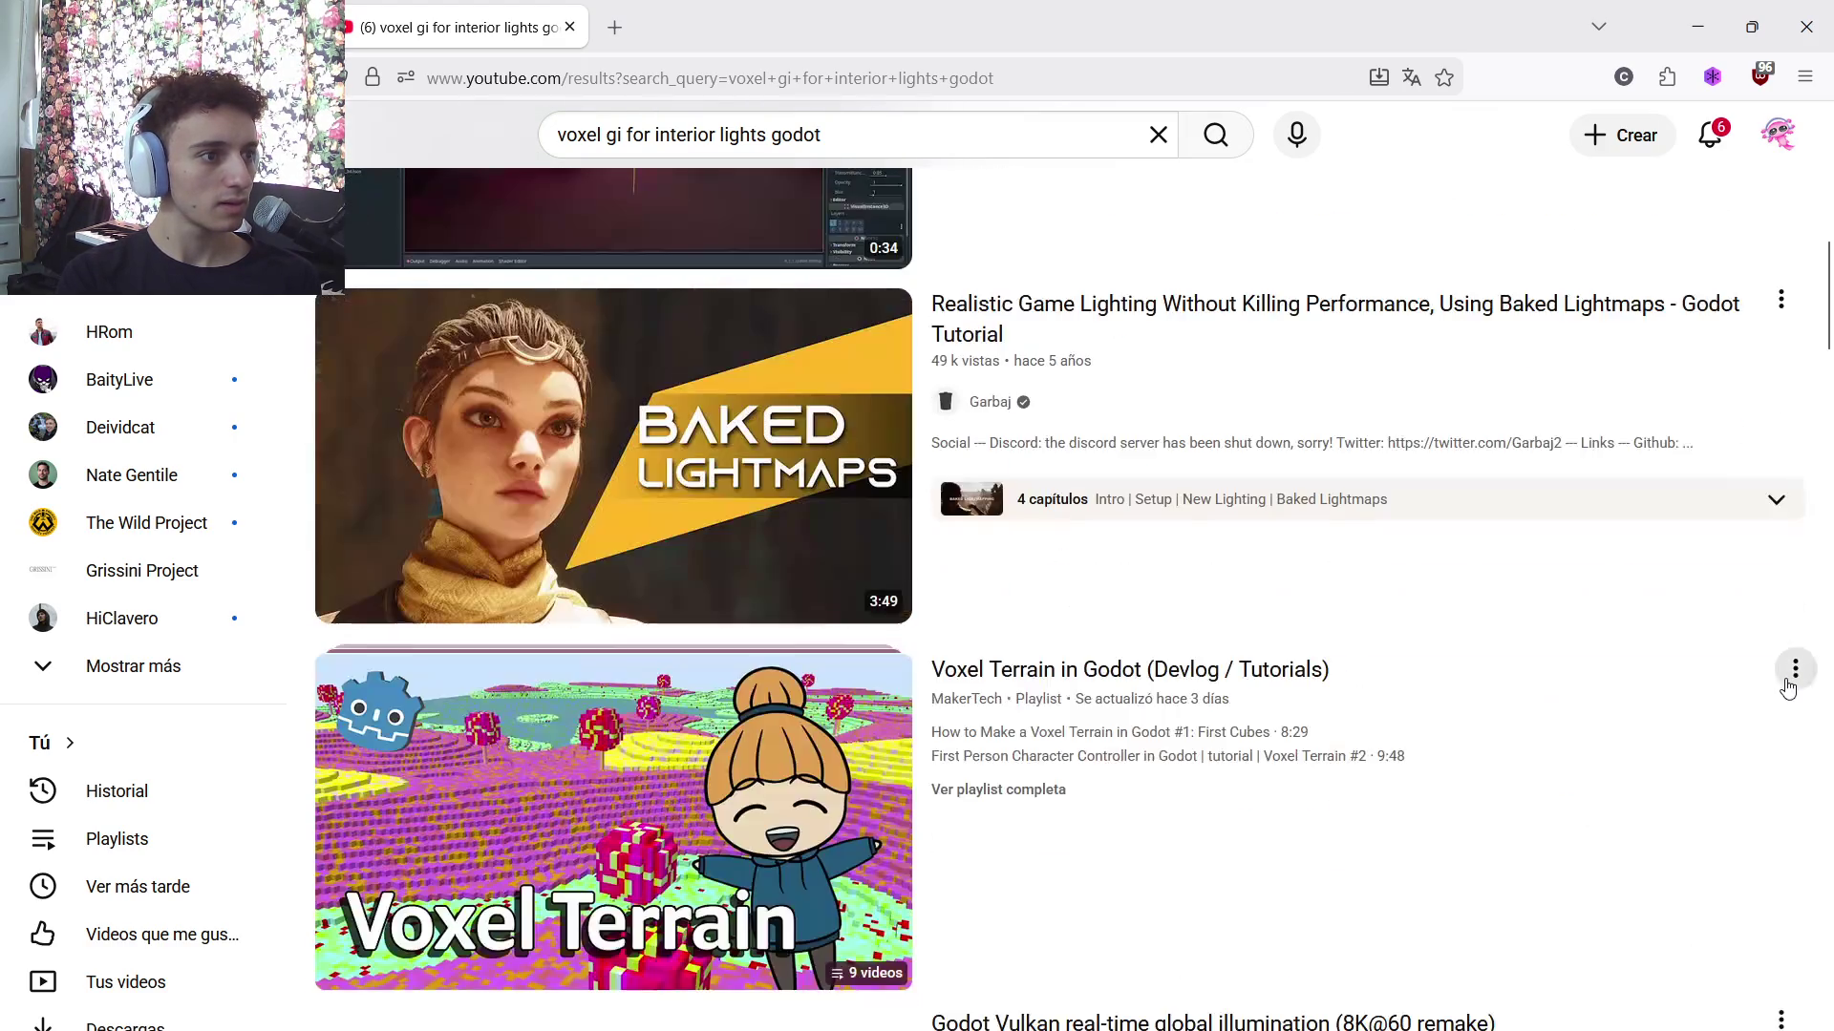
{"action": "scroll", "coordinate": [1786, 683], "scroll_direction": "down", "scroll_amount": 10}
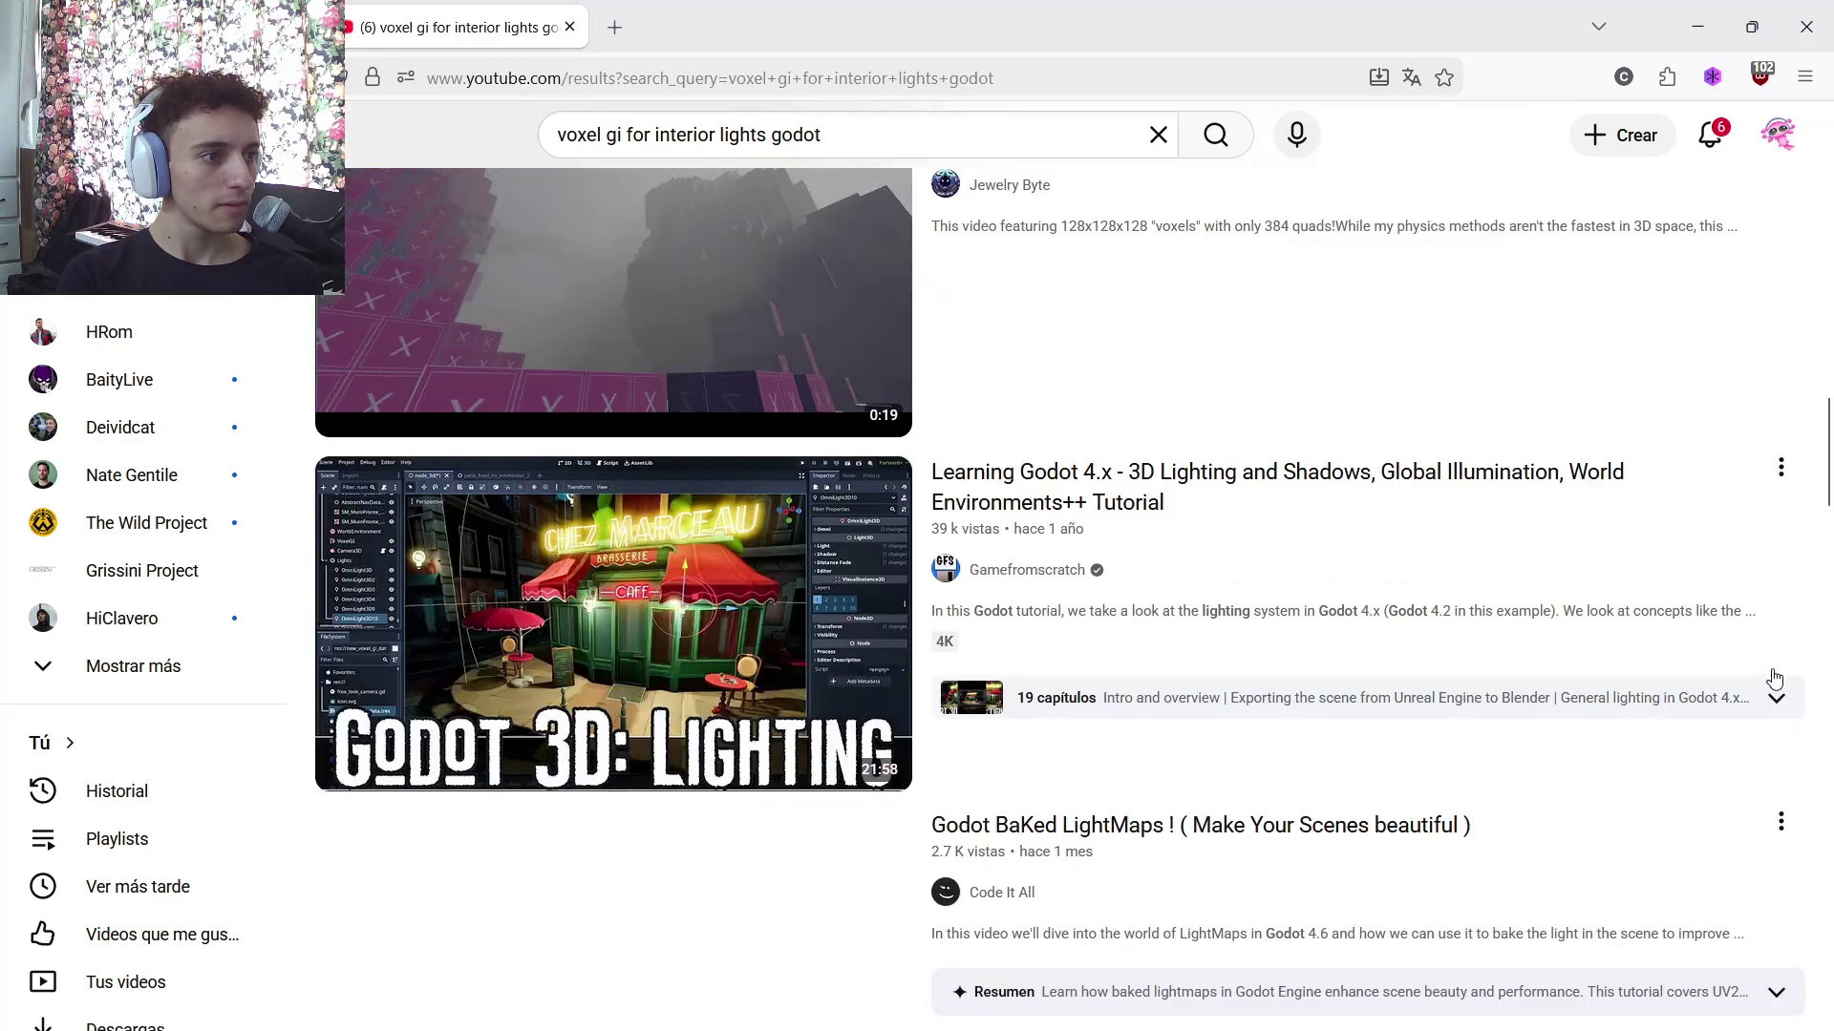
{"action": "scroll", "coordinate": [1773, 678], "scroll_direction": "down", "scroll_amount": 2}
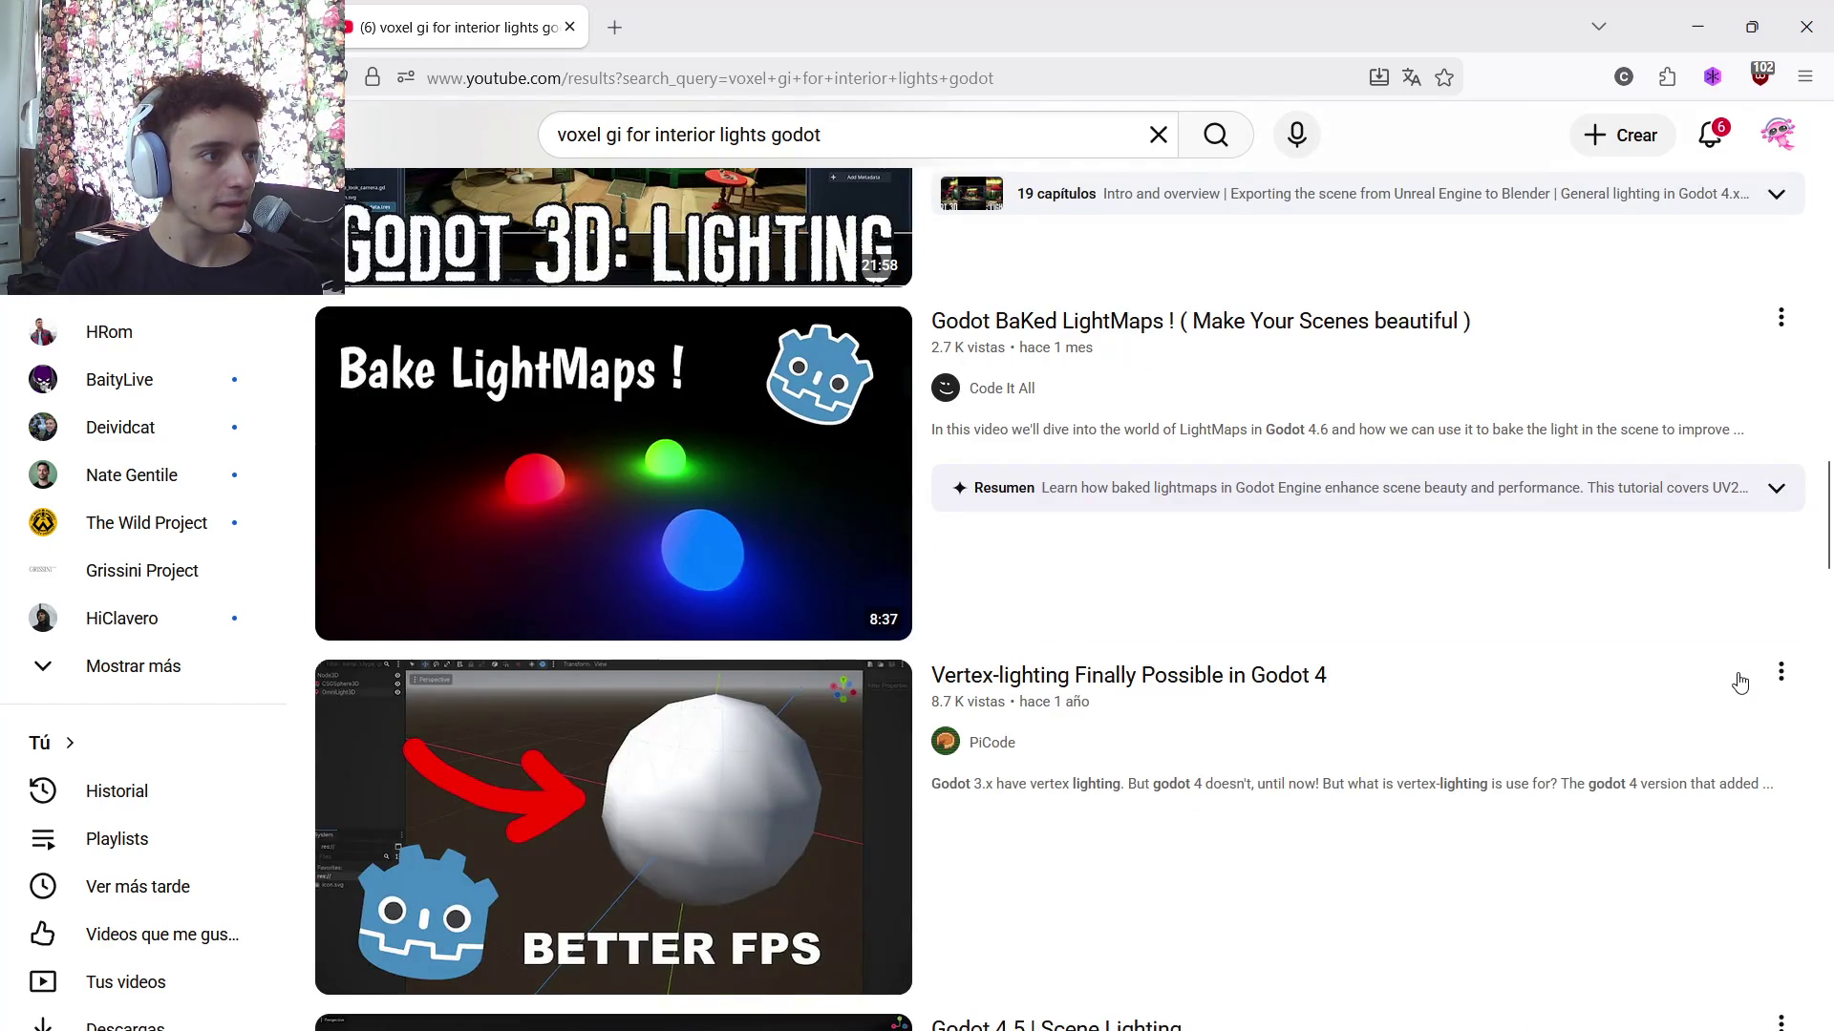
{"action": "scroll", "coordinate": [1732, 682], "scroll_direction": "down", "scroll_amount": 3}
{"action": "scroll", "coordinate": [1732, 681], "scroll_direction": "up", "scroll_amount": 3}
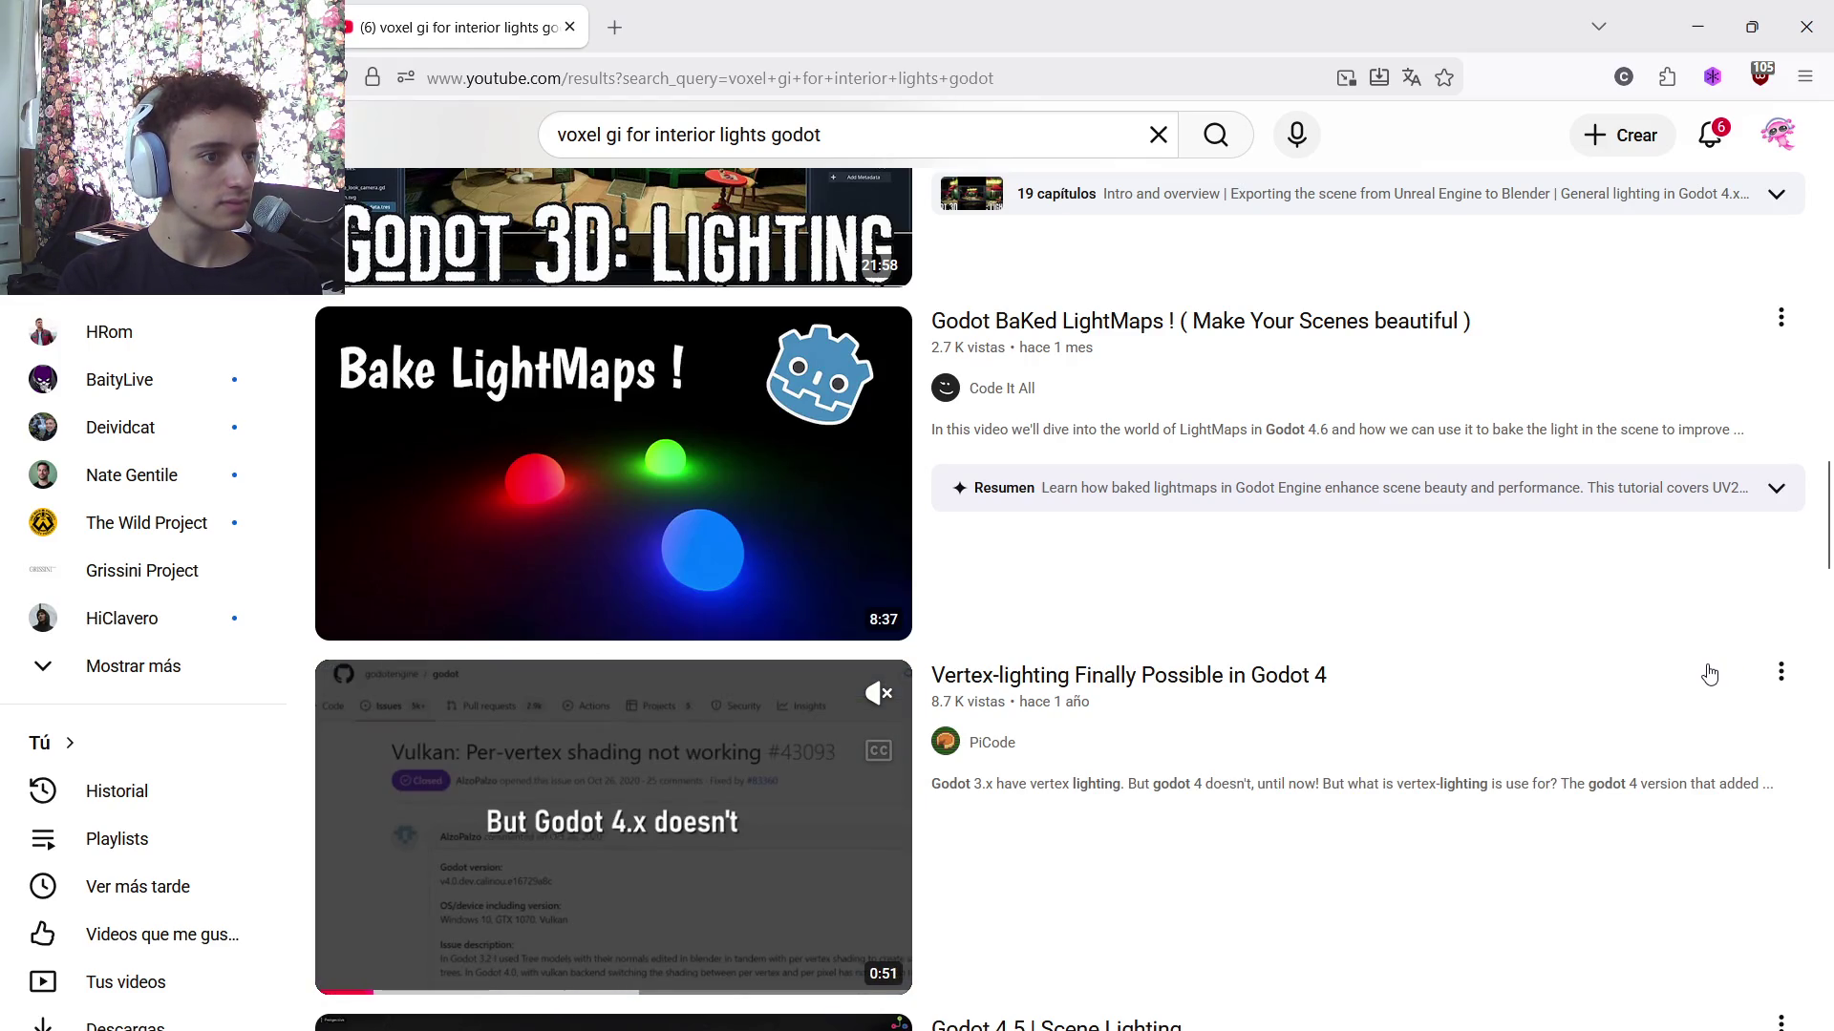
{"action": "scroll", "coordinate": [1709, 674], "scroll_direction": "down", "scroll_amount": 5}
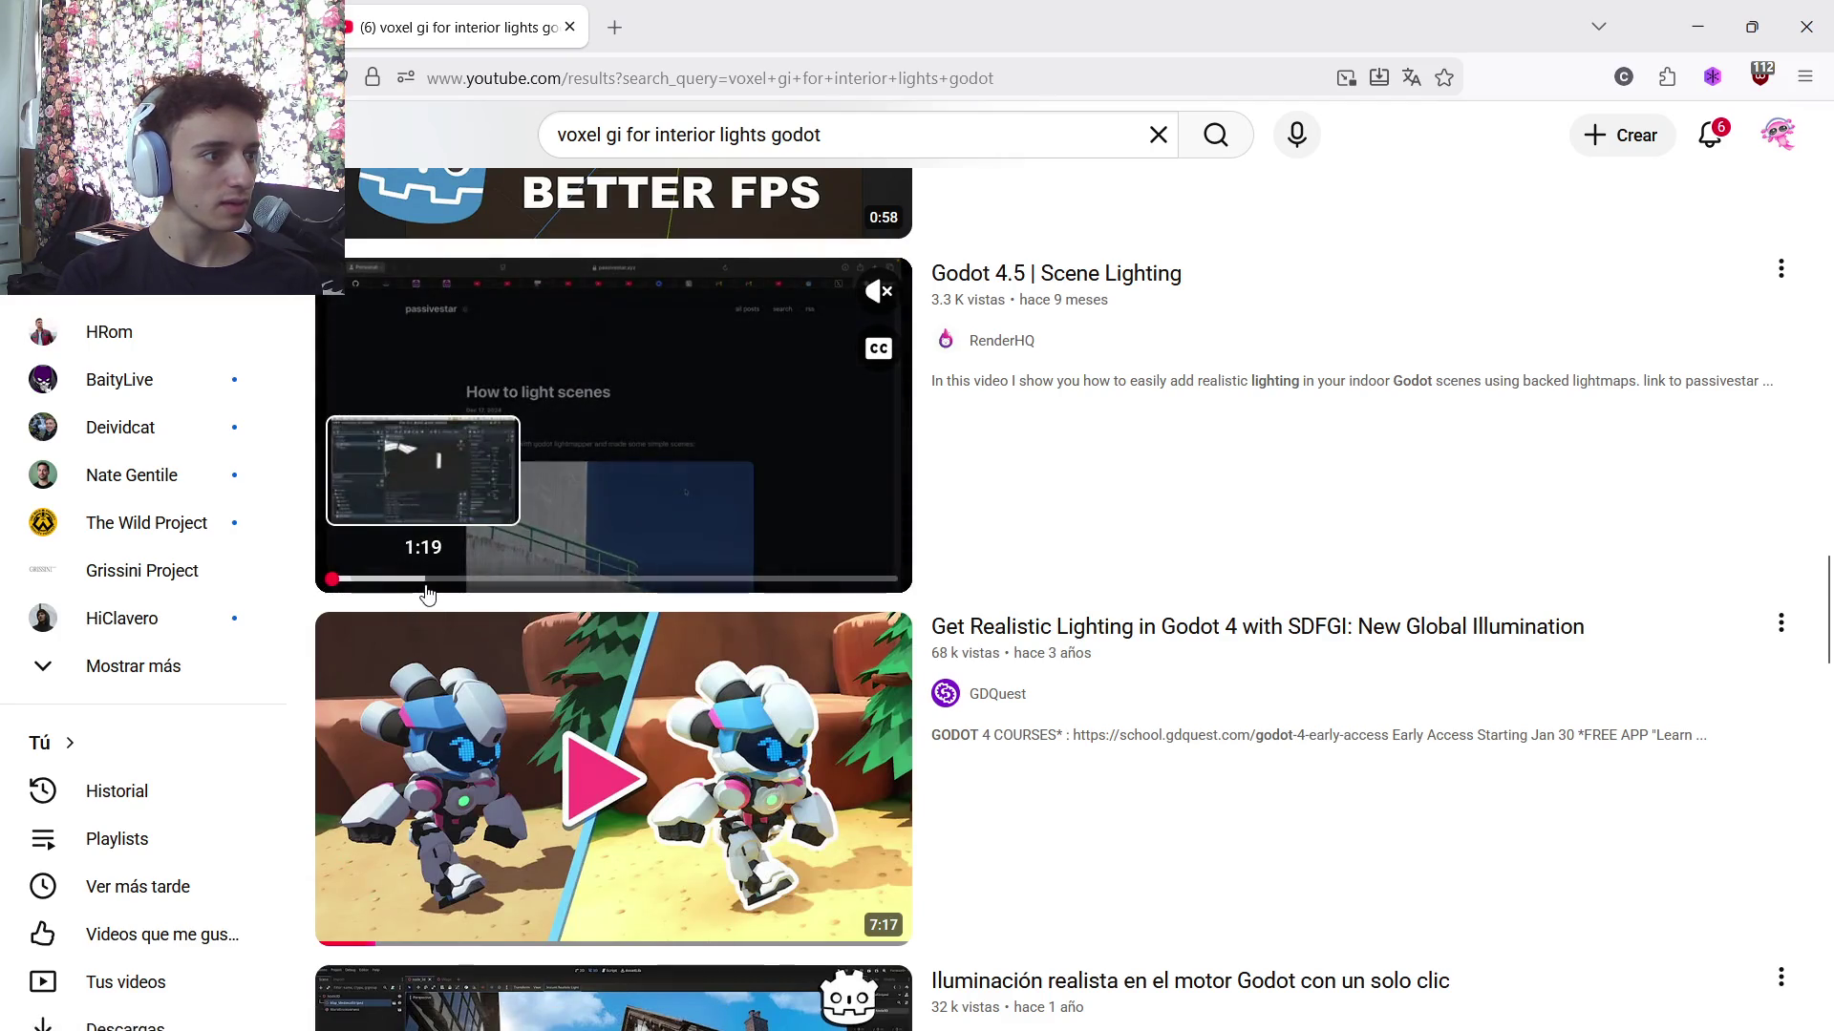
{"action": "left_click", "coordinate": [553, 580]}
{"action": "left_click_drag", "start_coordinate": [580, 593], "coordinate": [838, 586]}
{"action": "mouse_move", "coordinate": [1030, 1021]}
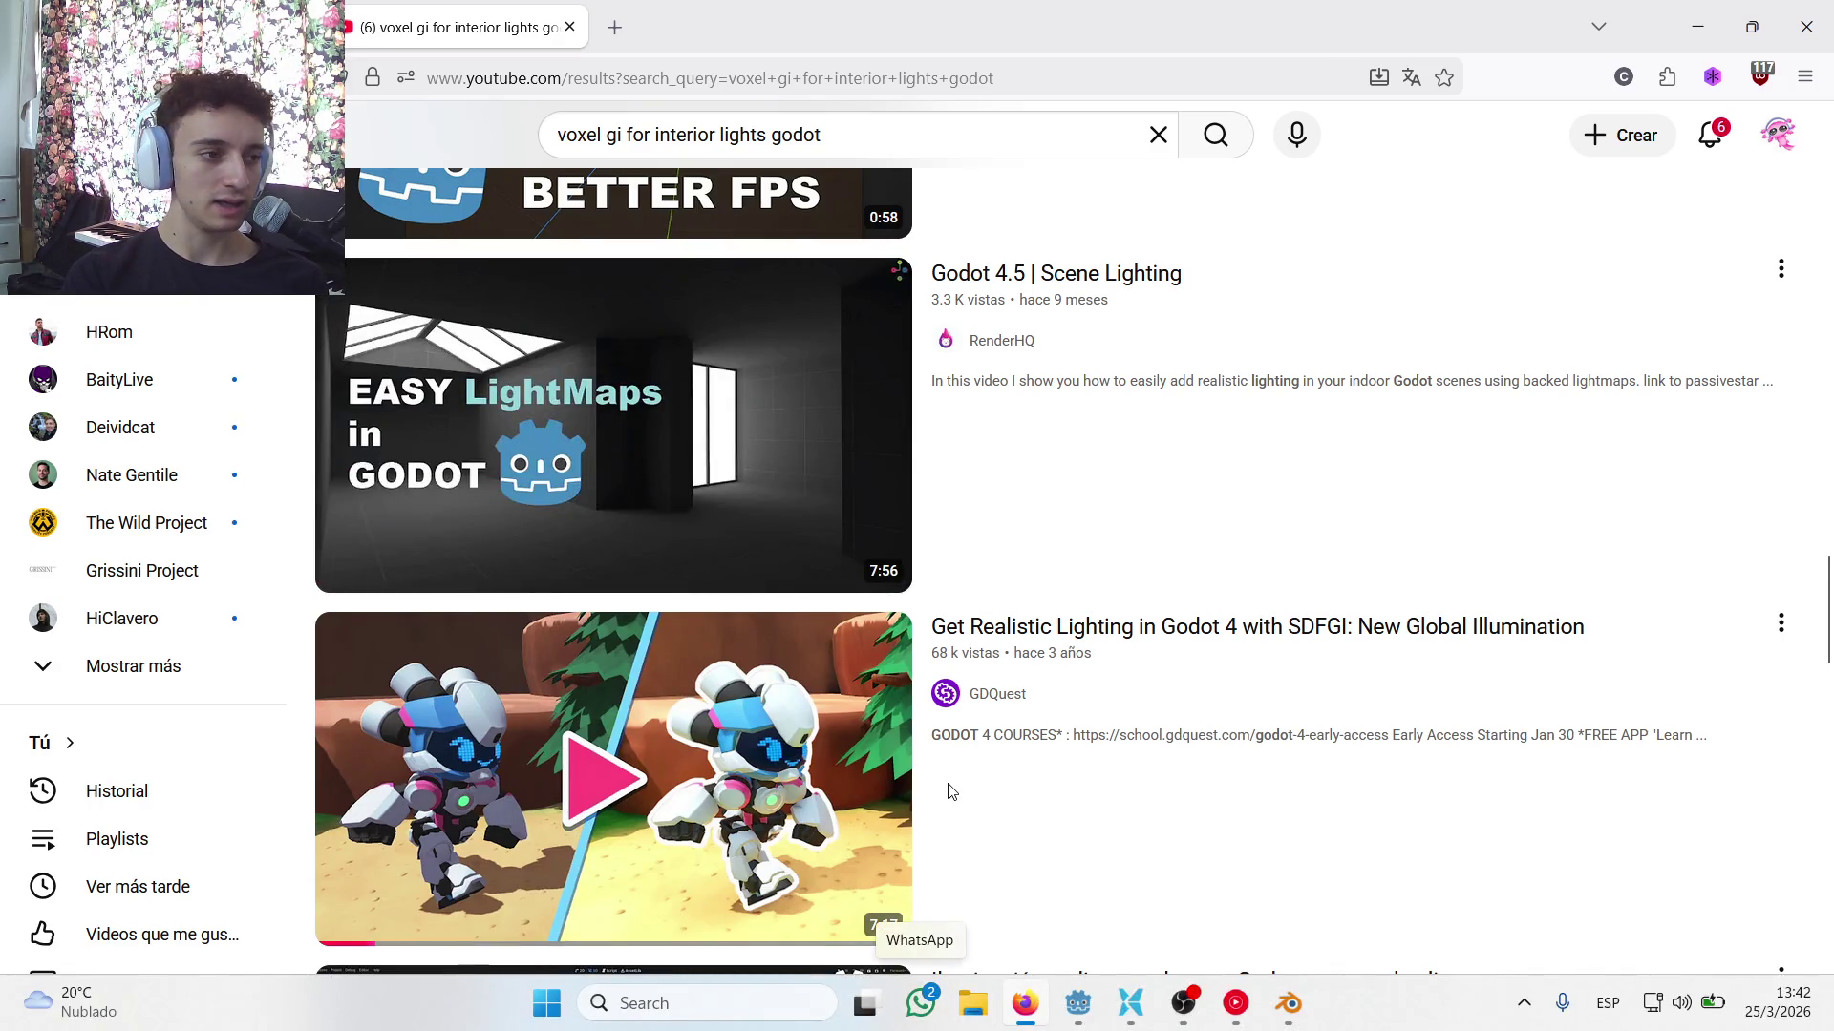
{"action": "scroll", "coordinate": [965, 793], "scroll_direction": "down", "scroll_amount": 1}
{"action": "key", "text": "alt+Left"}
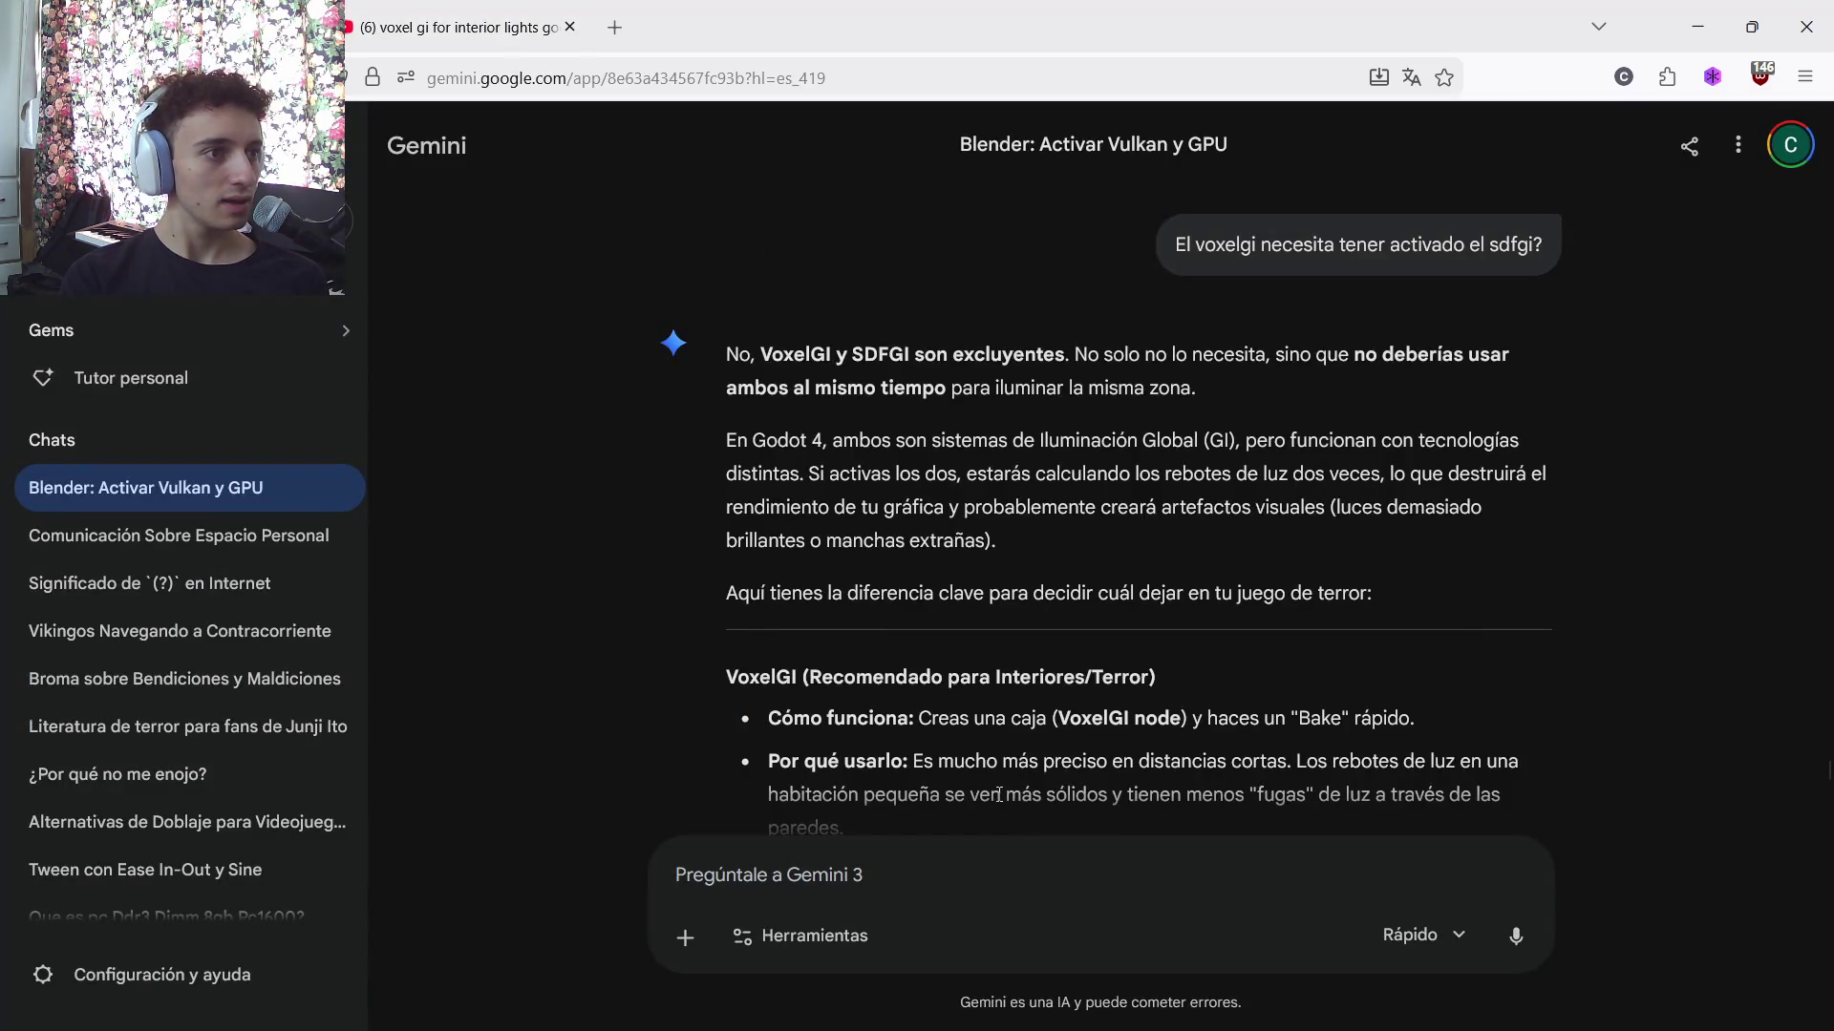
Ask Gemini 'LightmapGi es 100% estatico?' and return to the YouTube results
{"action": "type", "text": "LightmapGi n"}
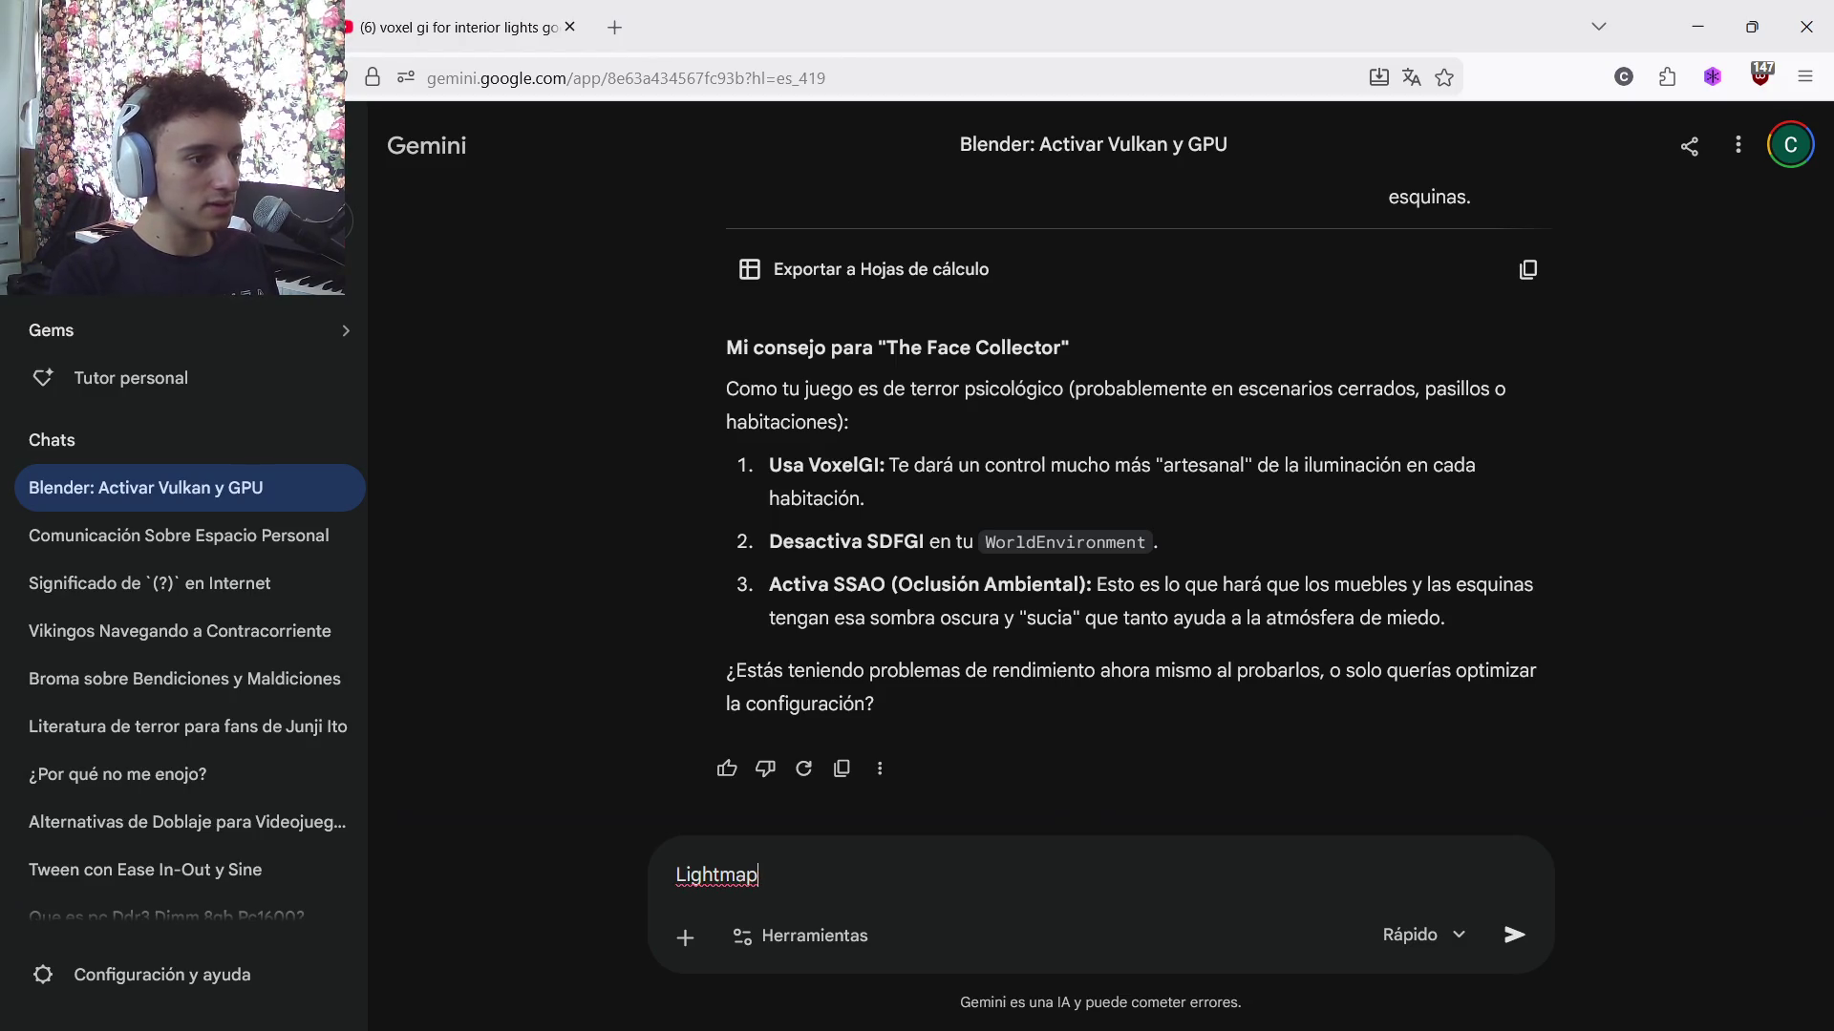
{"action": "key", "text": "BackSpace"}
{"action": "key", "text": "BackSpace"}
{"action": "type", "text": "es 100"}
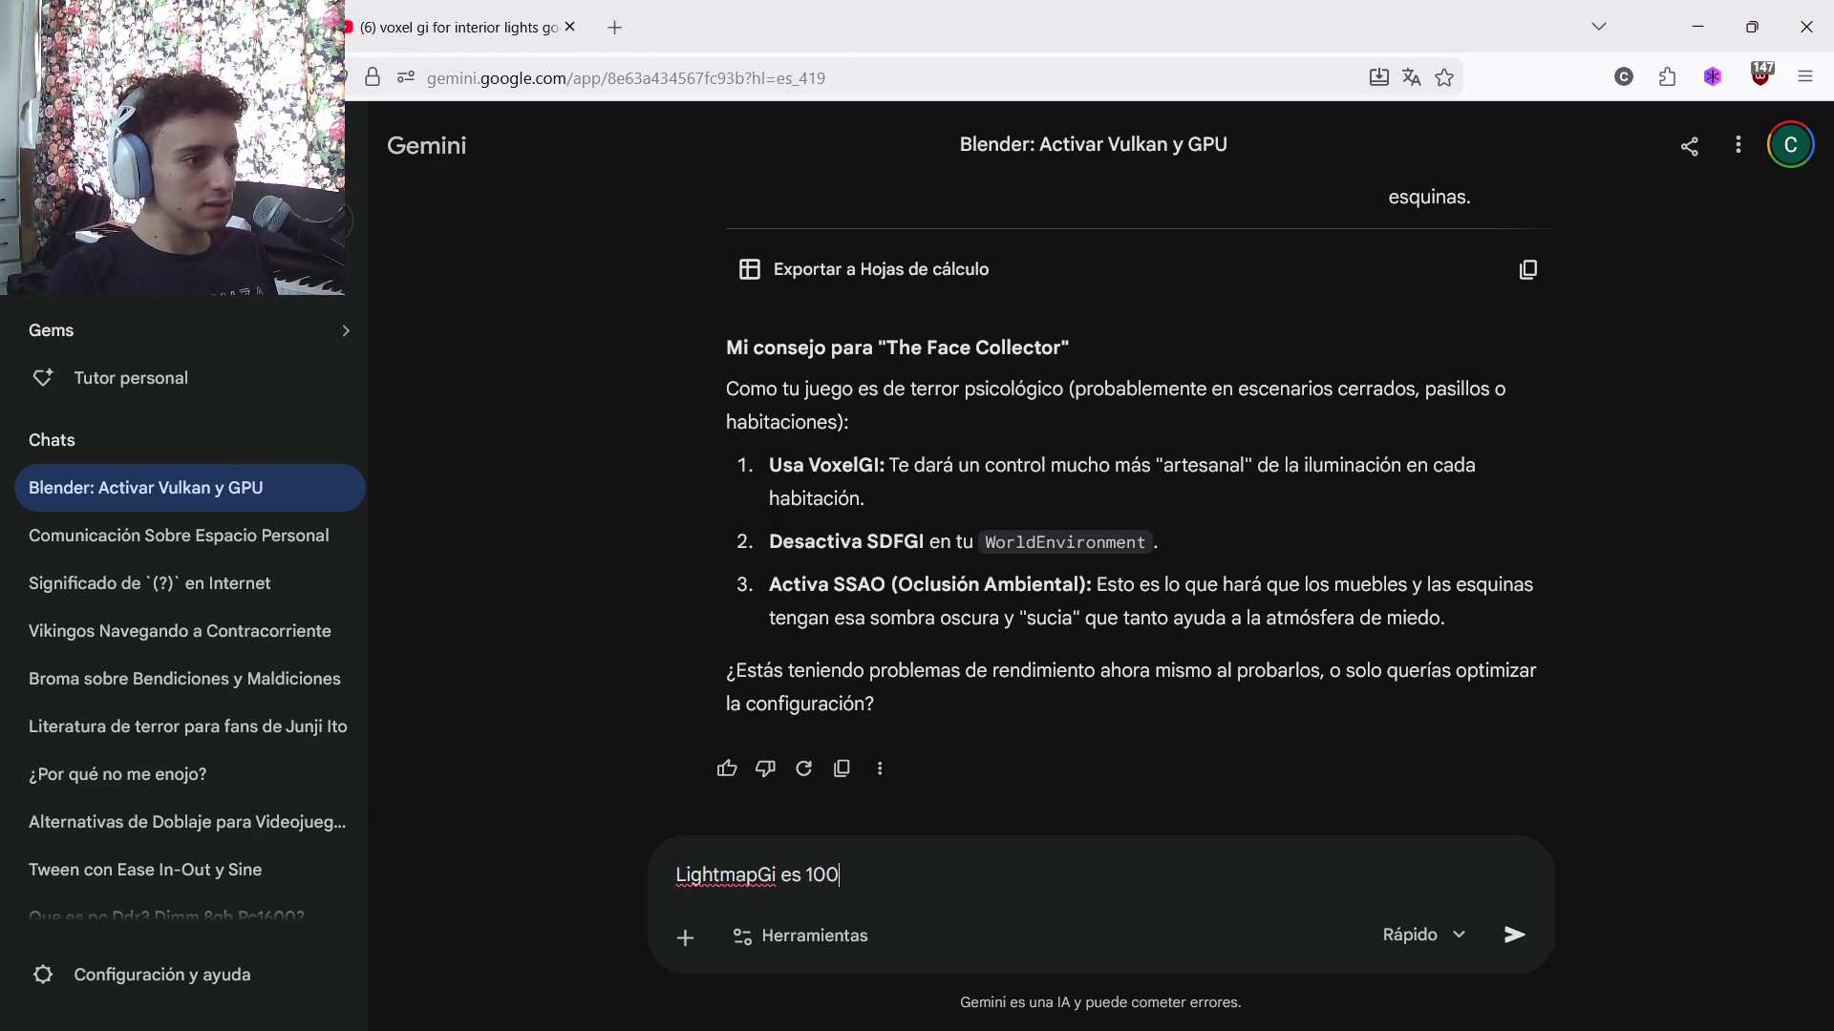
{"action": "type", "text": "% estatico?"}
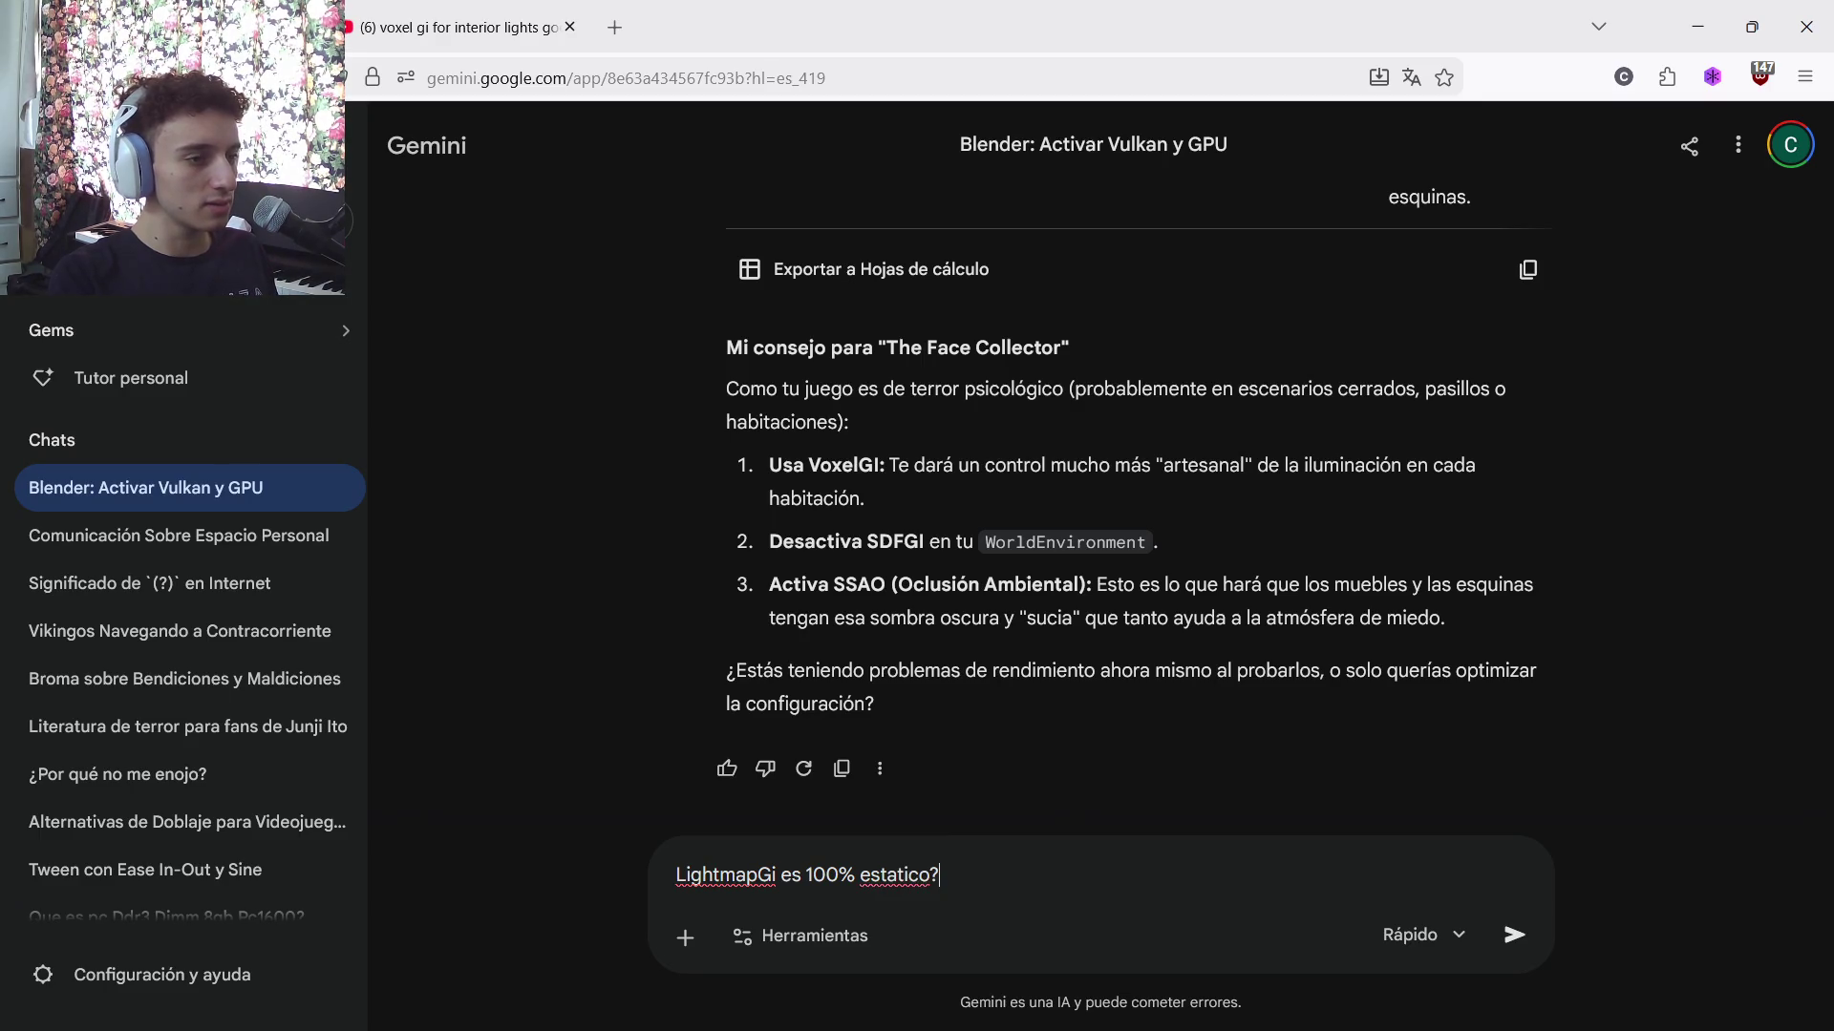
{"action": "key", "text": "Return"}
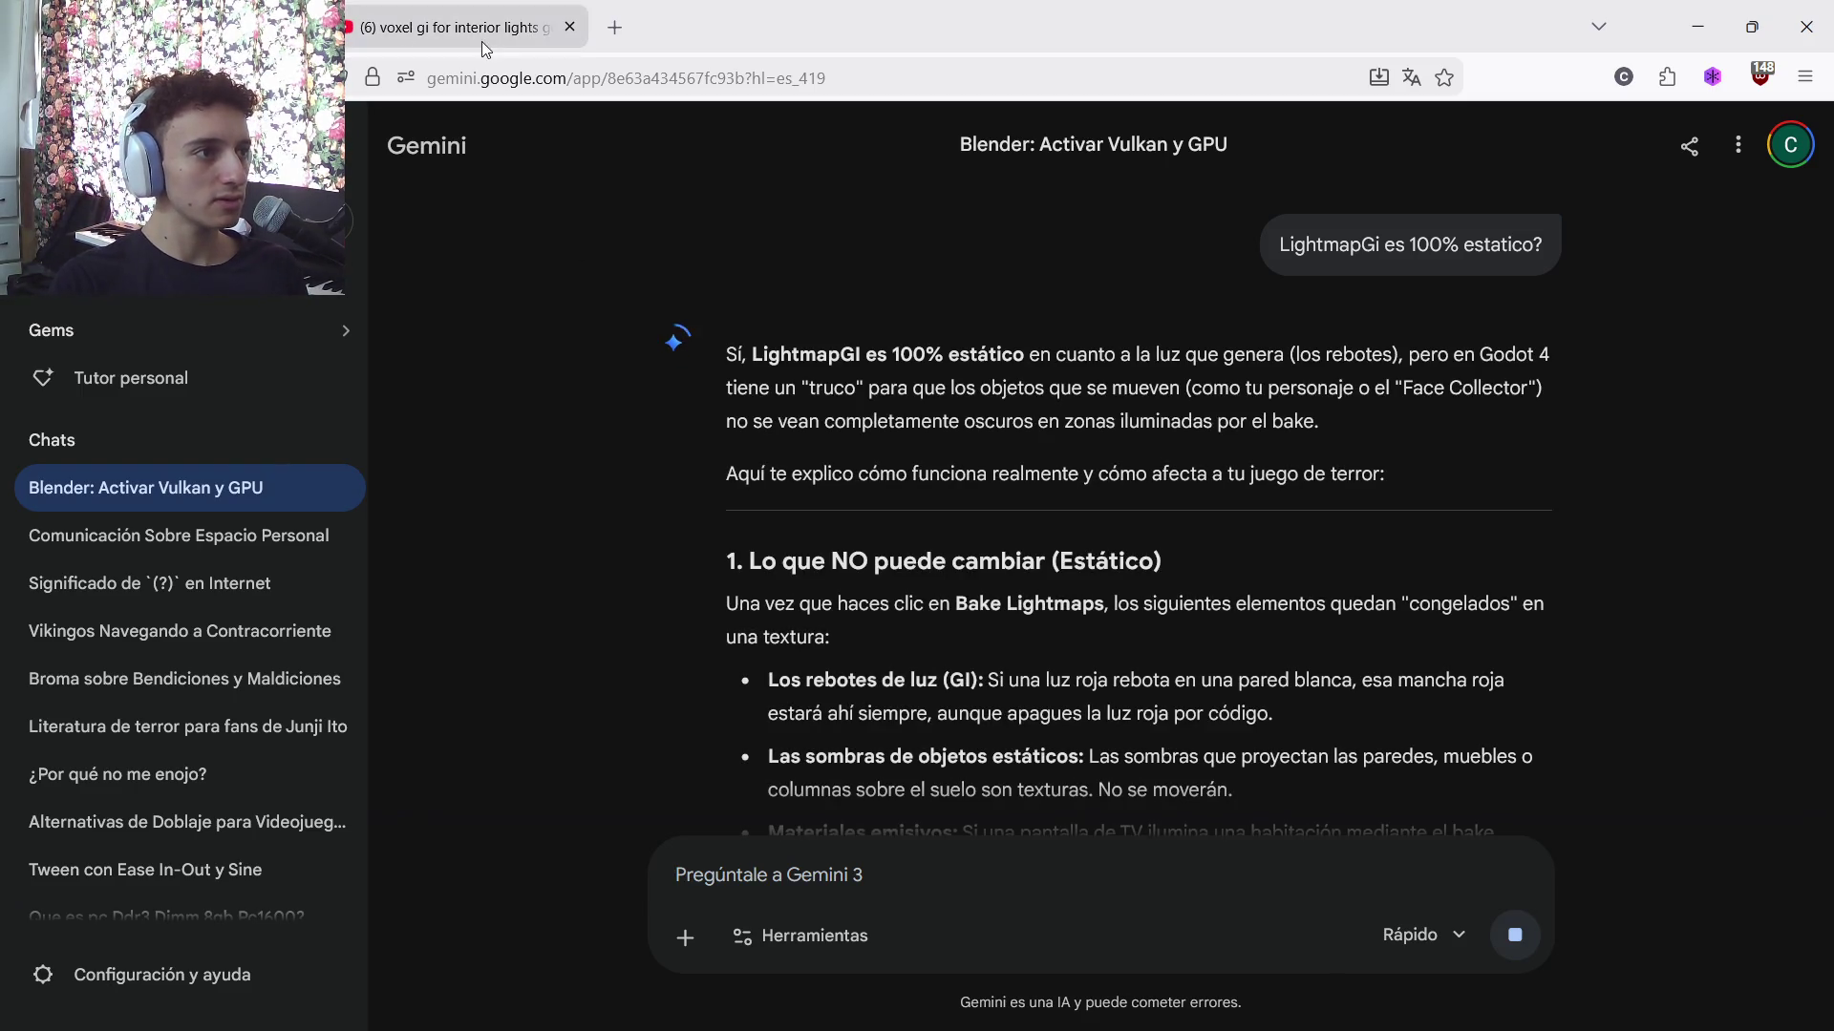
{"action": "left_click", "coordinate": [430, 27]}
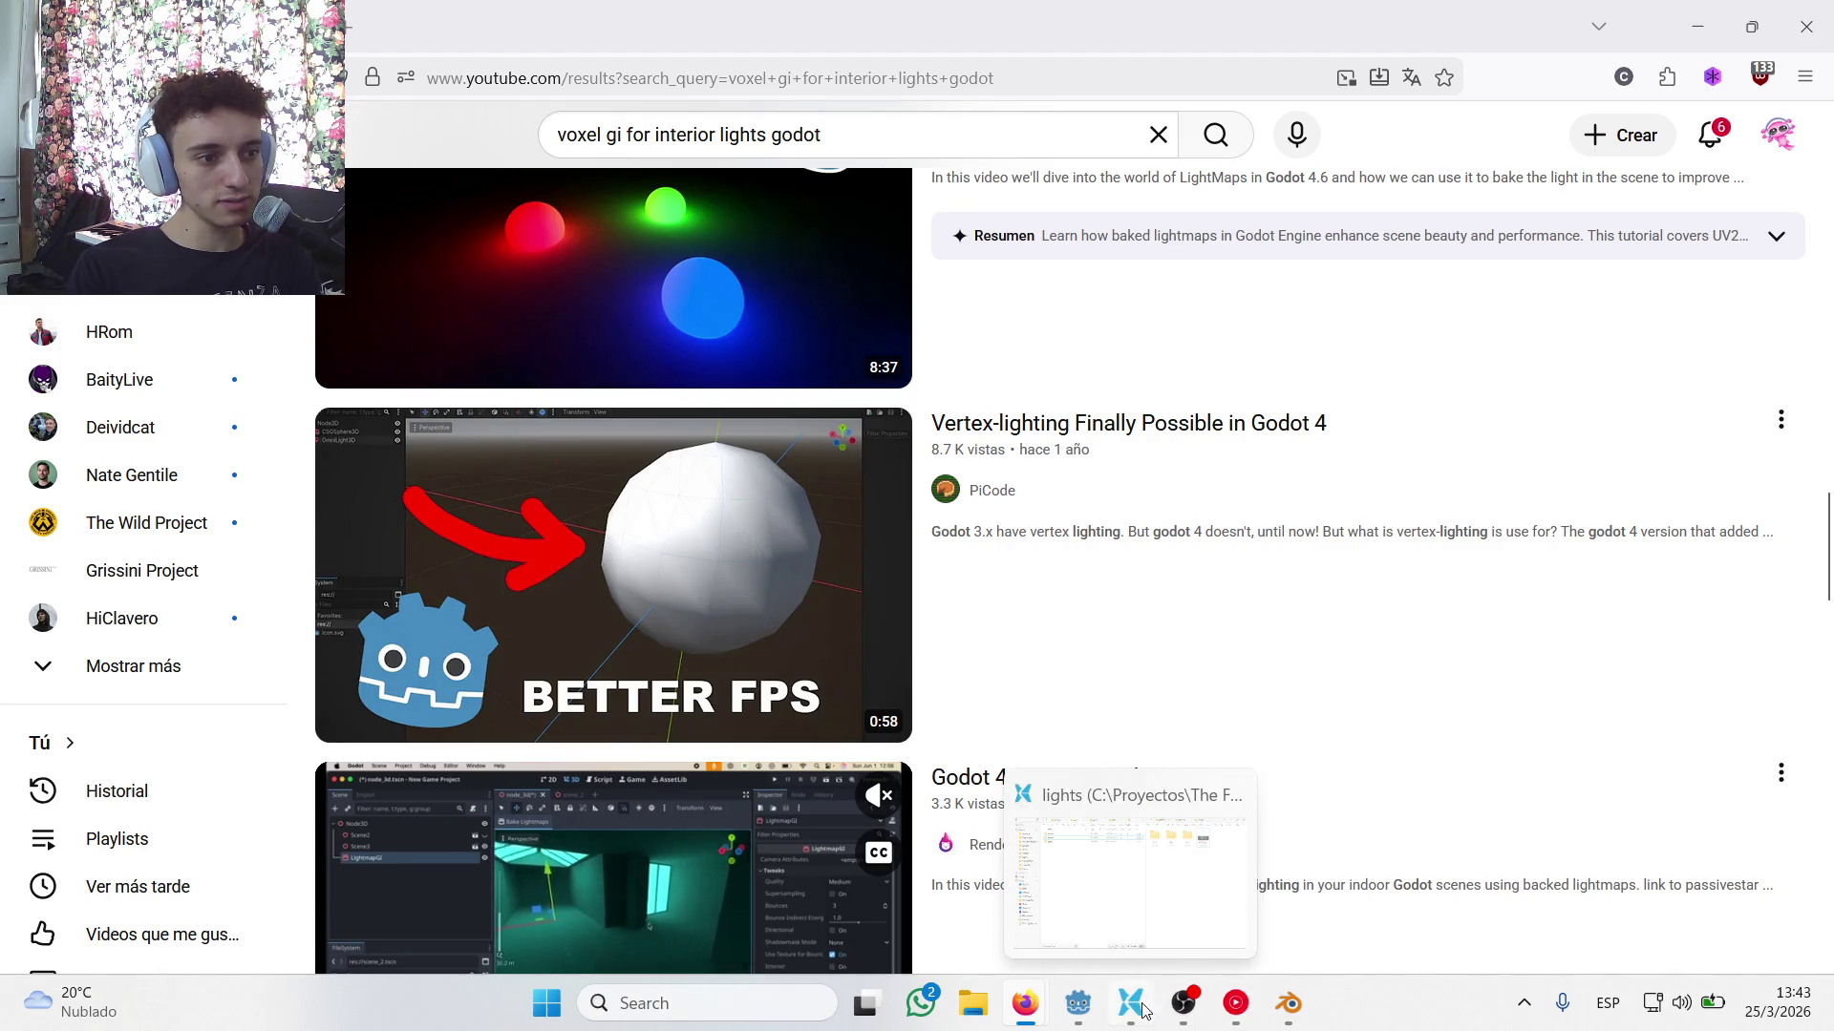
Set the second omni light's bake mode to Dynamic and save the scene
{"action": "left_click", "coordinate": [1151, 1008]}
{"action": "left_click", "coordinate": [178, 359]}
{"action": "left_click", "coordinate": [273, 367]}
{"action": "left_click", "coordinate": [272, 366]}
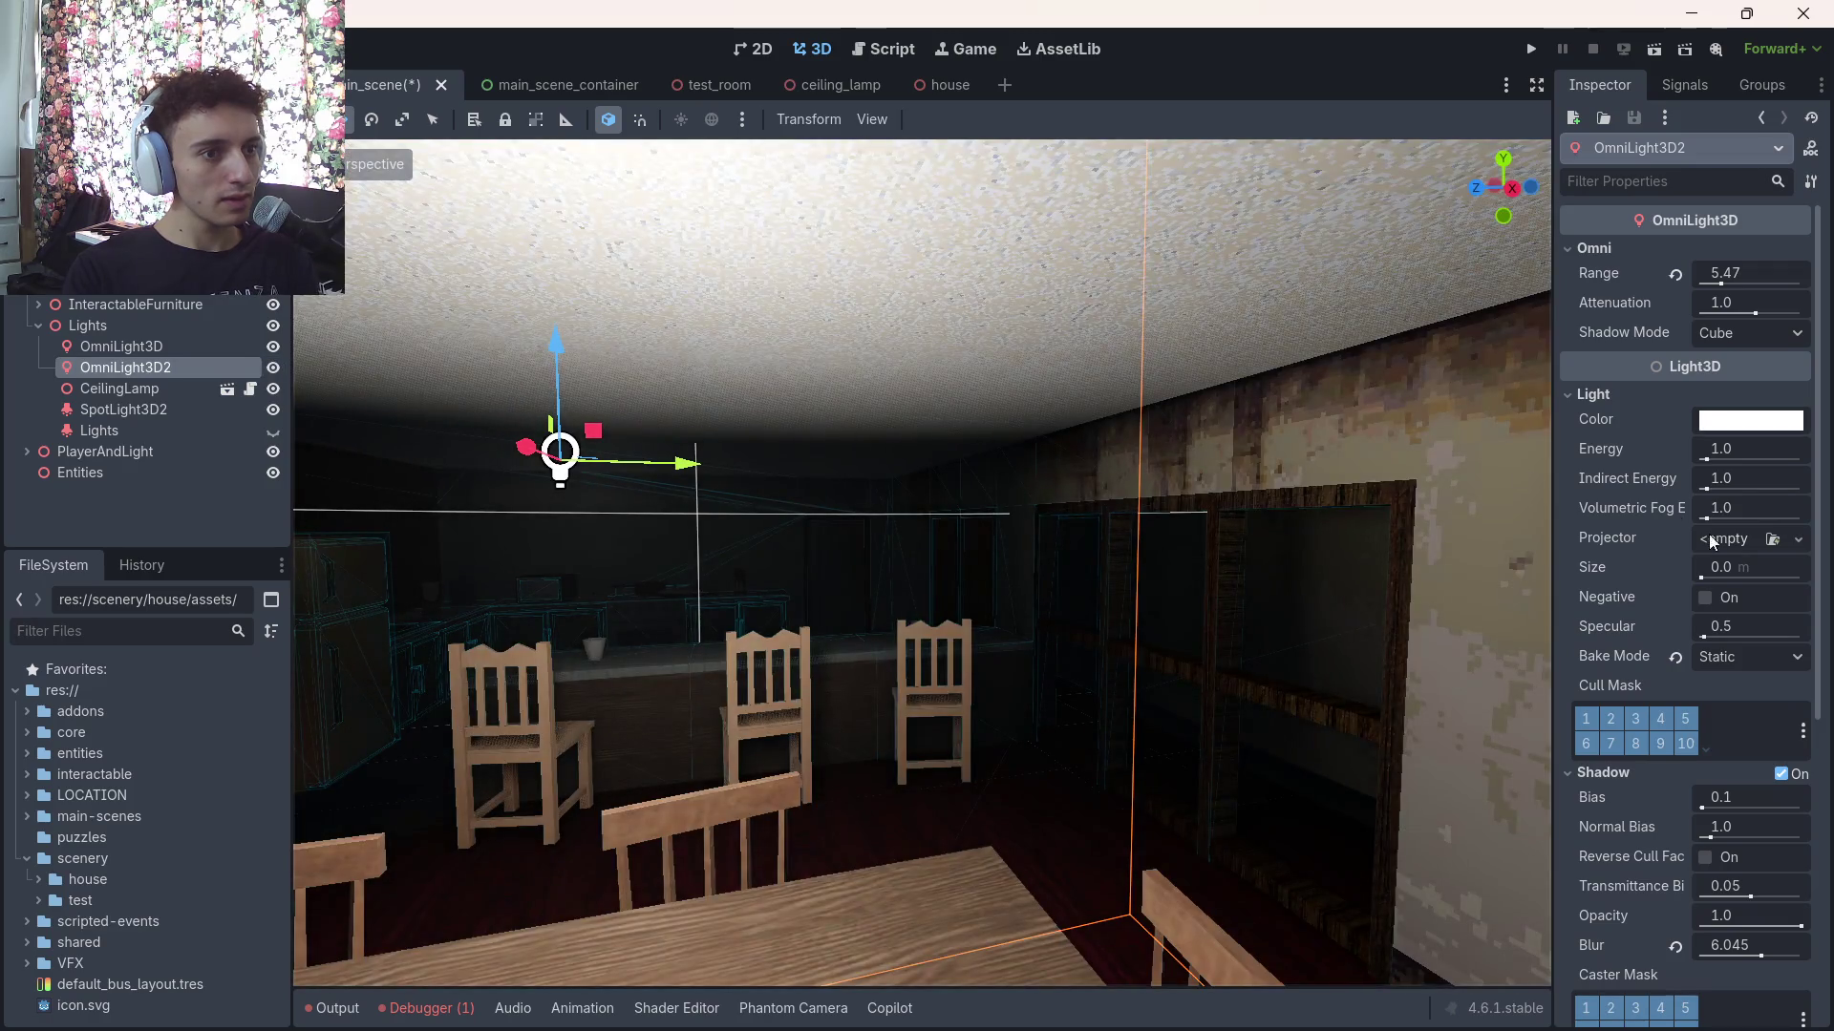
{"action": "left_click", "coordinate": [1769, 657]}
{"action": "left_click", "coordinate": [1746, 688]}
{"action": "left_click", "coordinate": [1762, 657]}
{"action": "left_click", "coordinate": [1757, 684]}
{"action": "left_click", "coordinate": [1762, 661]}
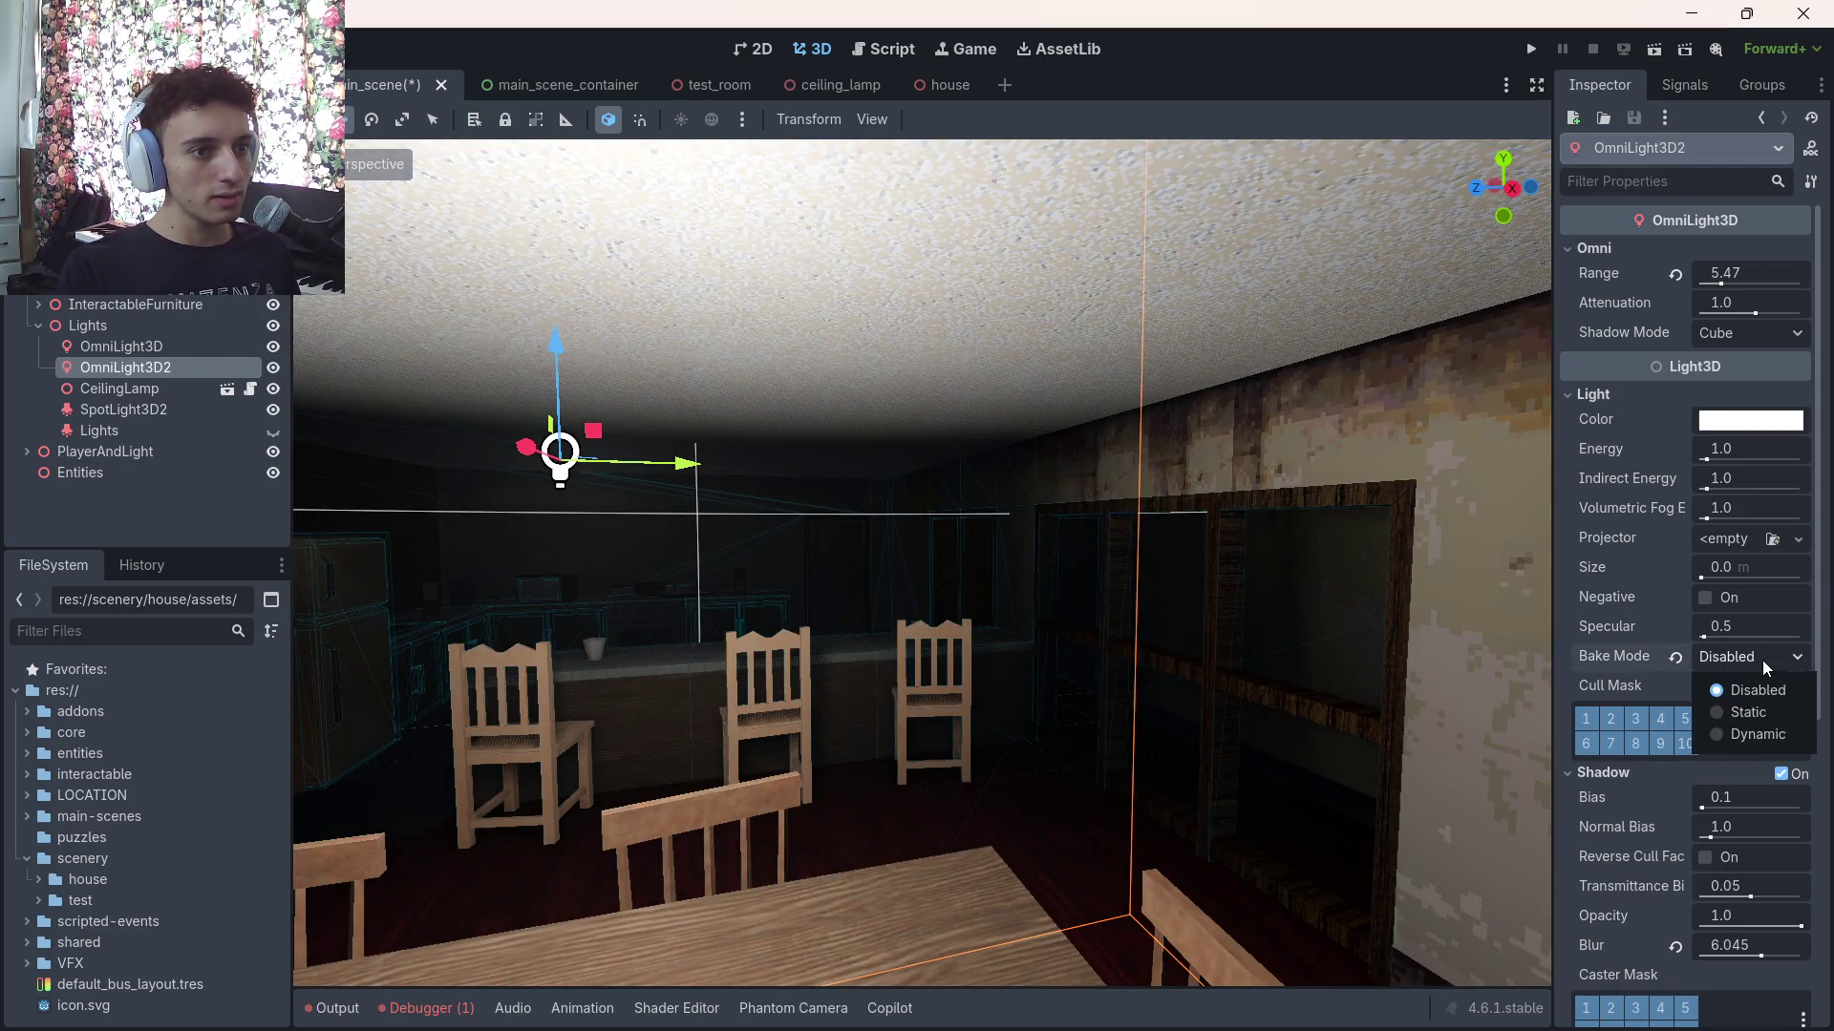
{"action": "left_click", "coordinate": [1750, 734]}
{"action": "key", "text": "ctrl+s"}
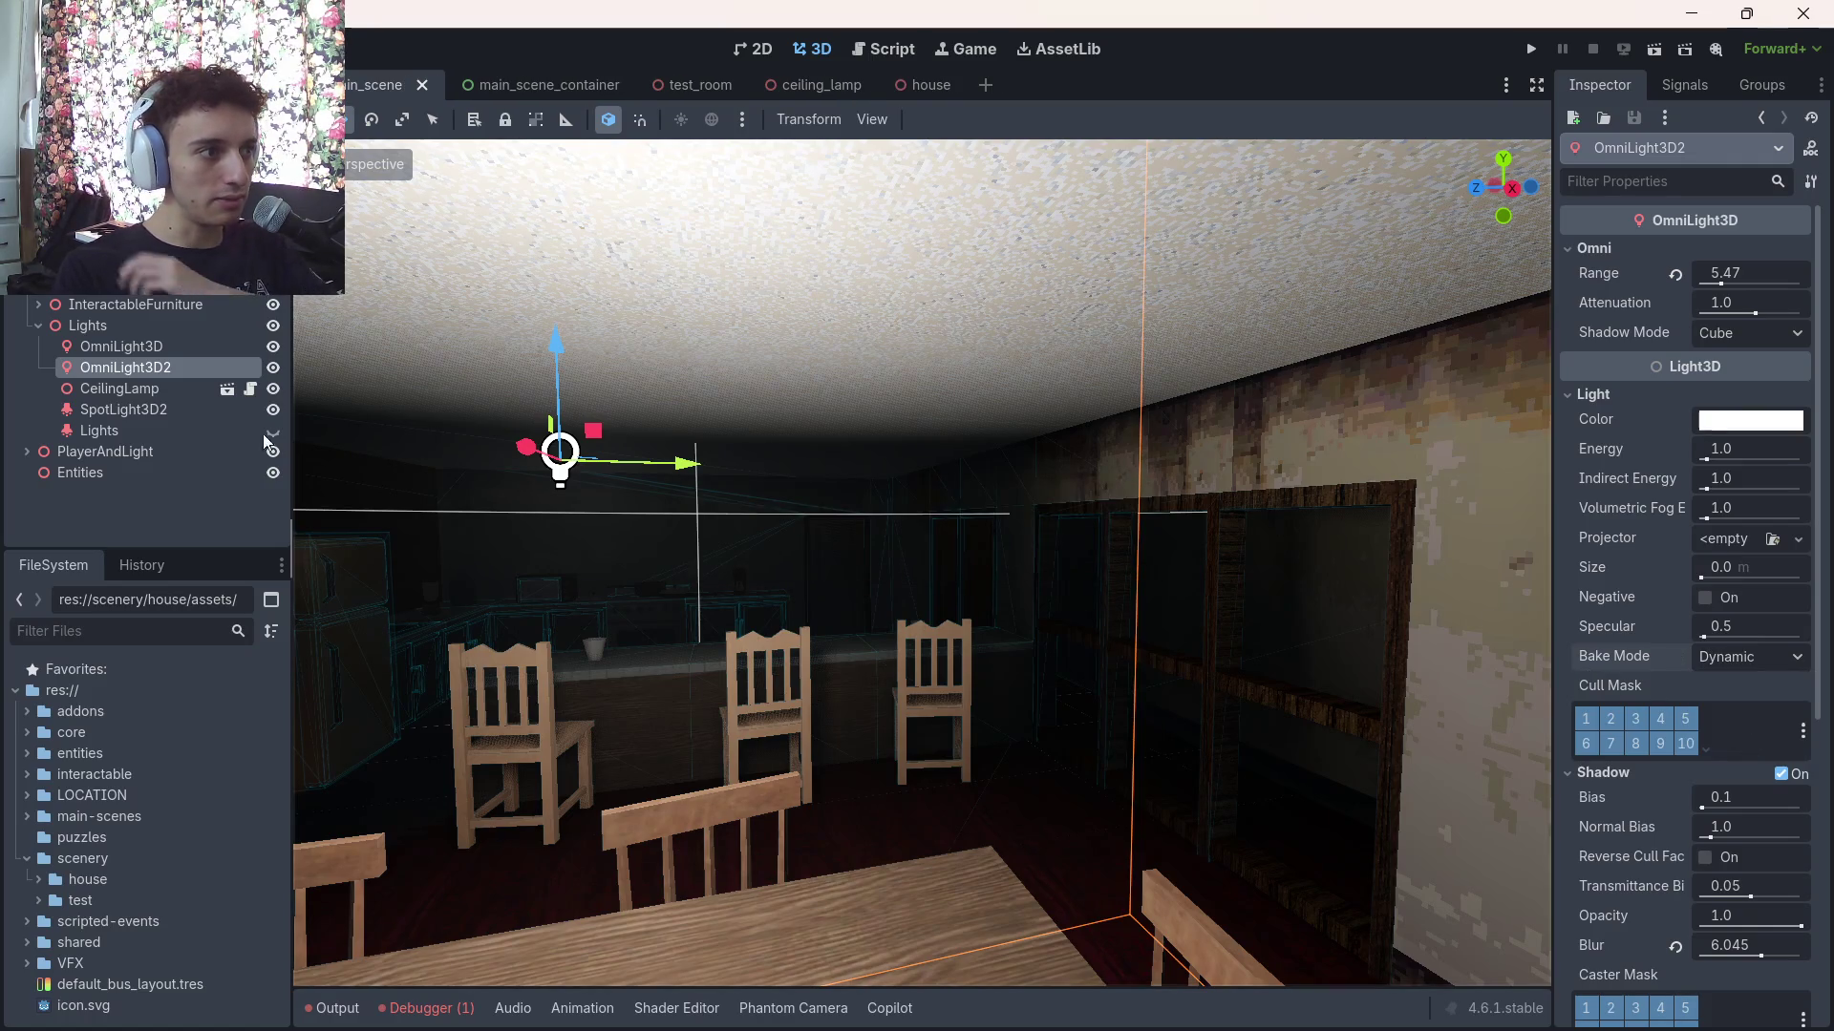
Add a LightmapGI node as a child of the Lights node
{"action": "left_click", "coordinate": [133, 430]}
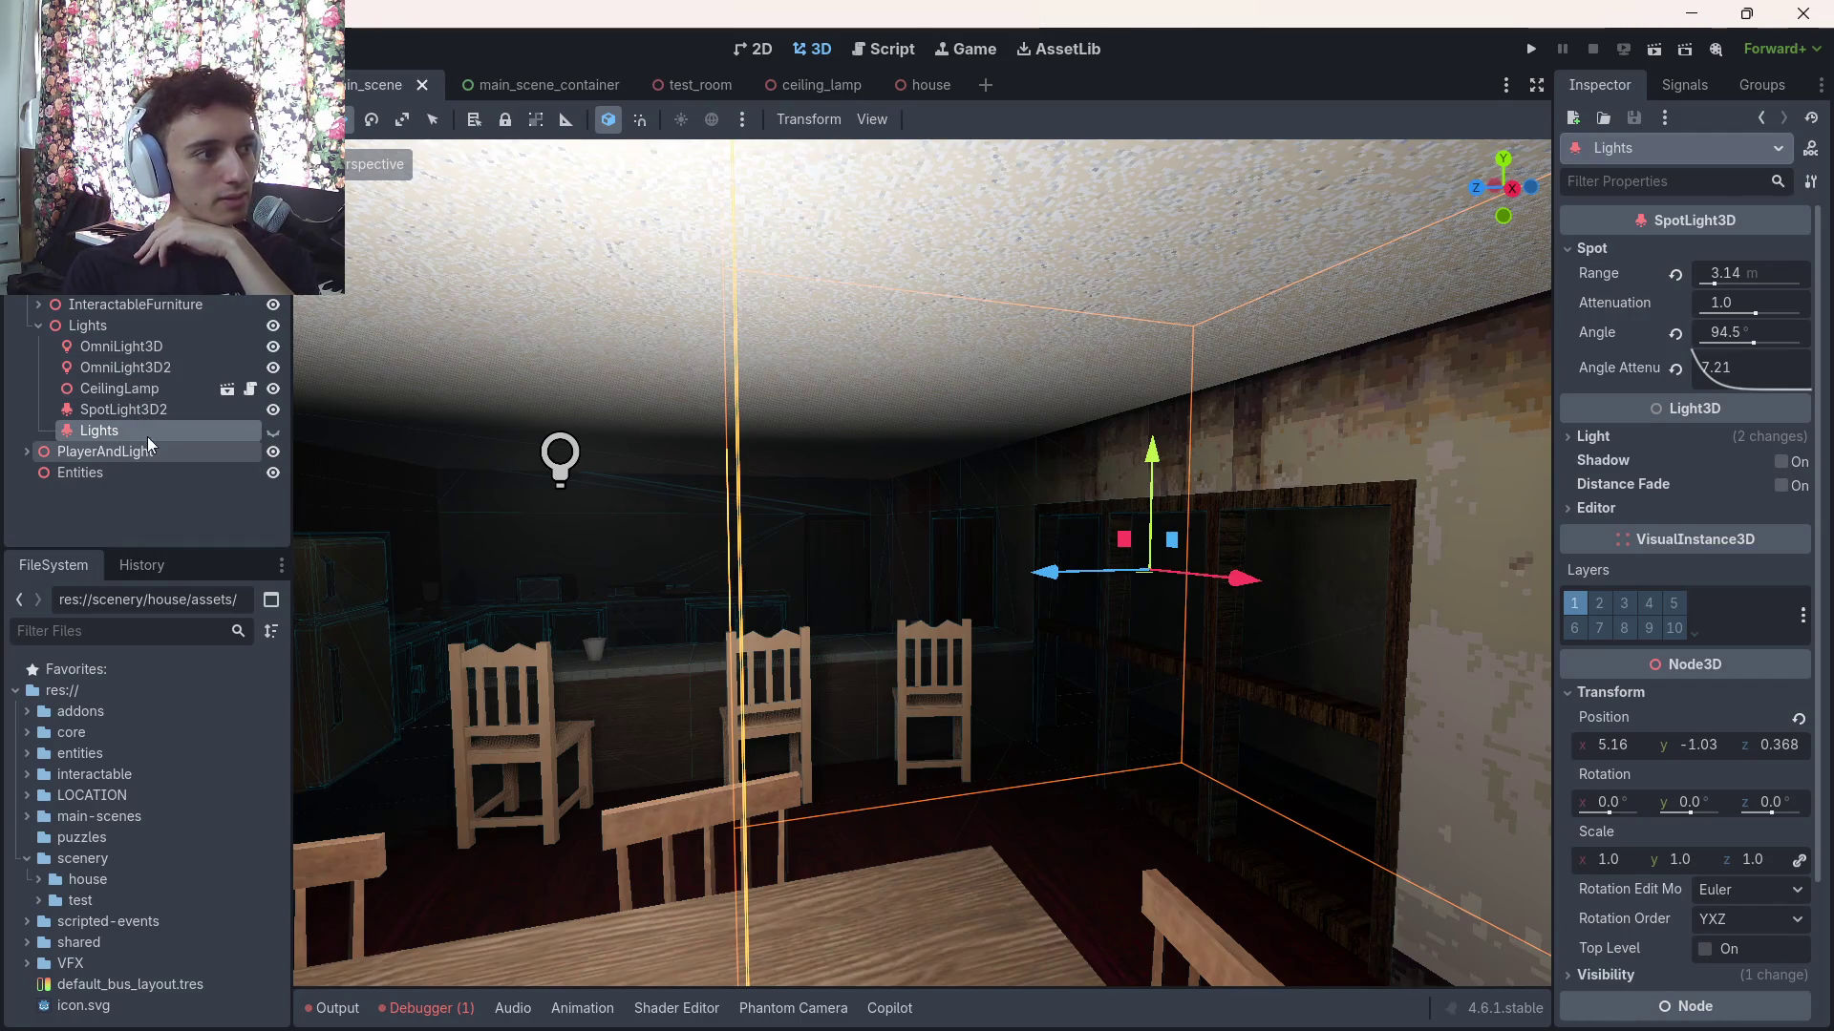
{"action": "left_click", "coordinate": [202, 325]}
{"action": "key", "text": "ctrl+a"}
{"action": "type", "text": "lightmap"}
{"action": "key", "text": "Return"}
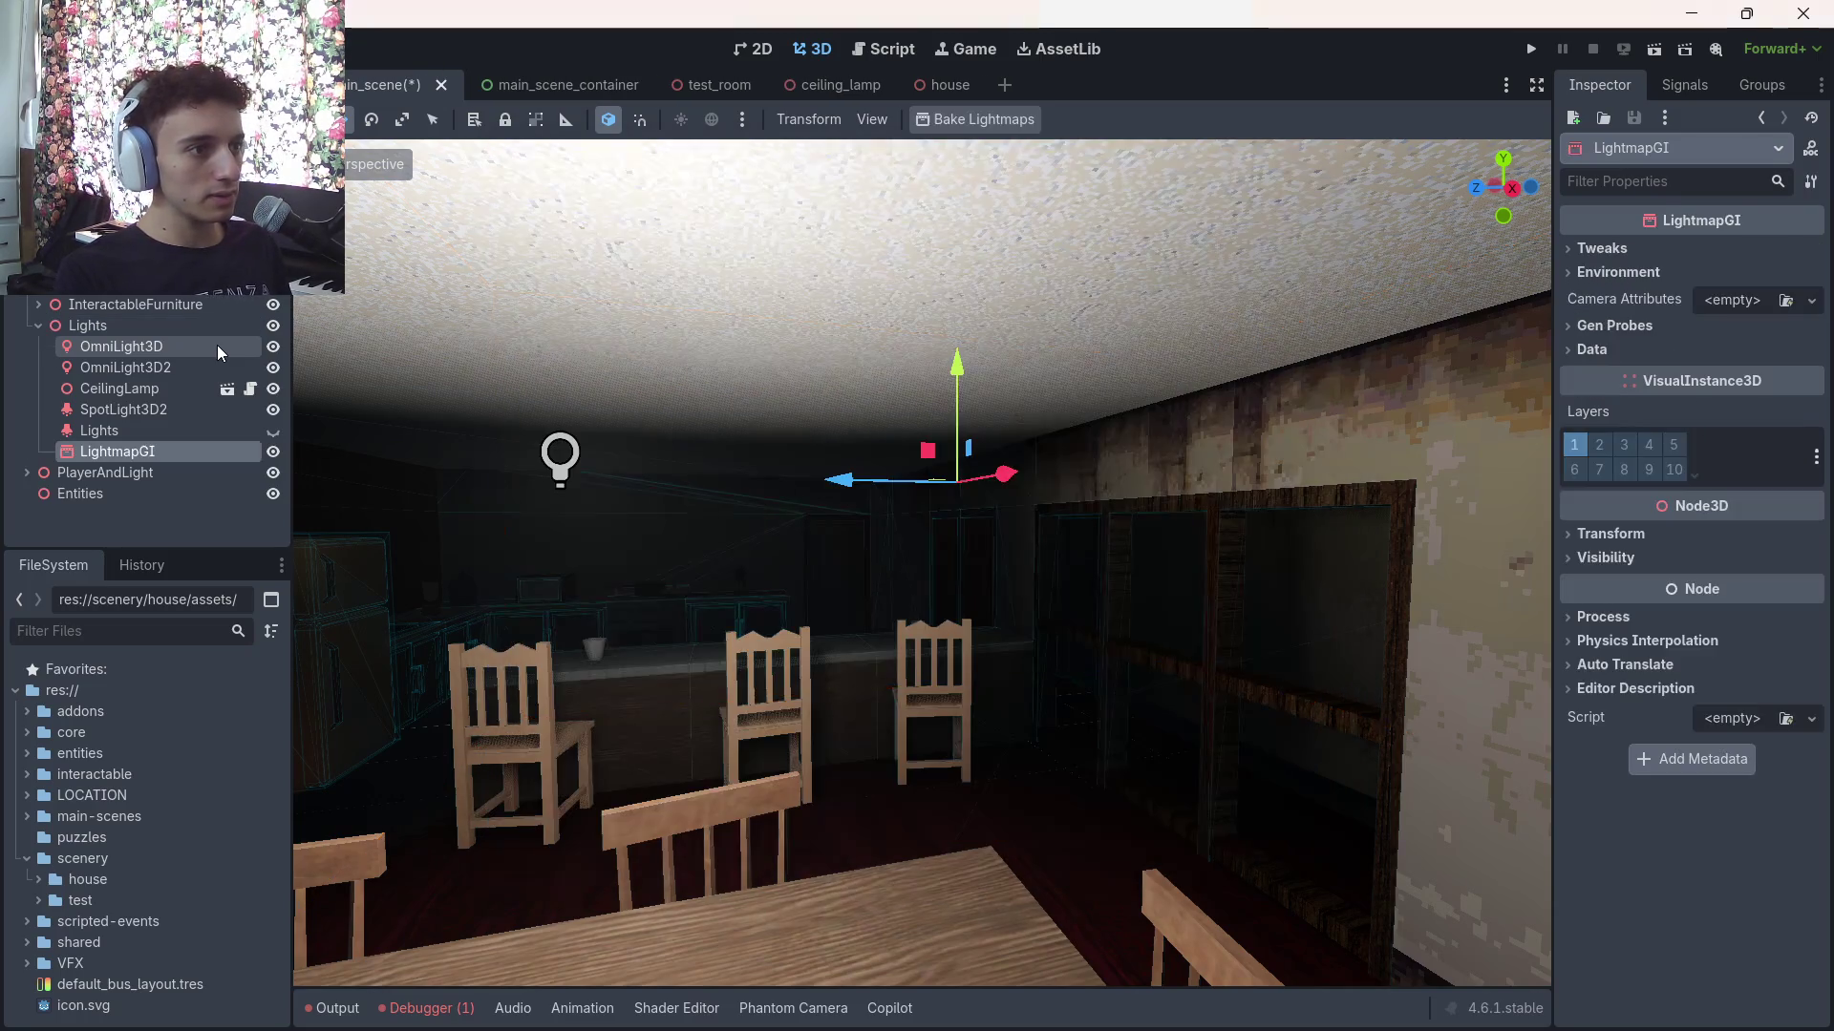
Bake lightmaps, saving the bake as main_scene.lmbake in res://VFX/lightmap
{"action": "left_click", "coordinate": [972, 119]}
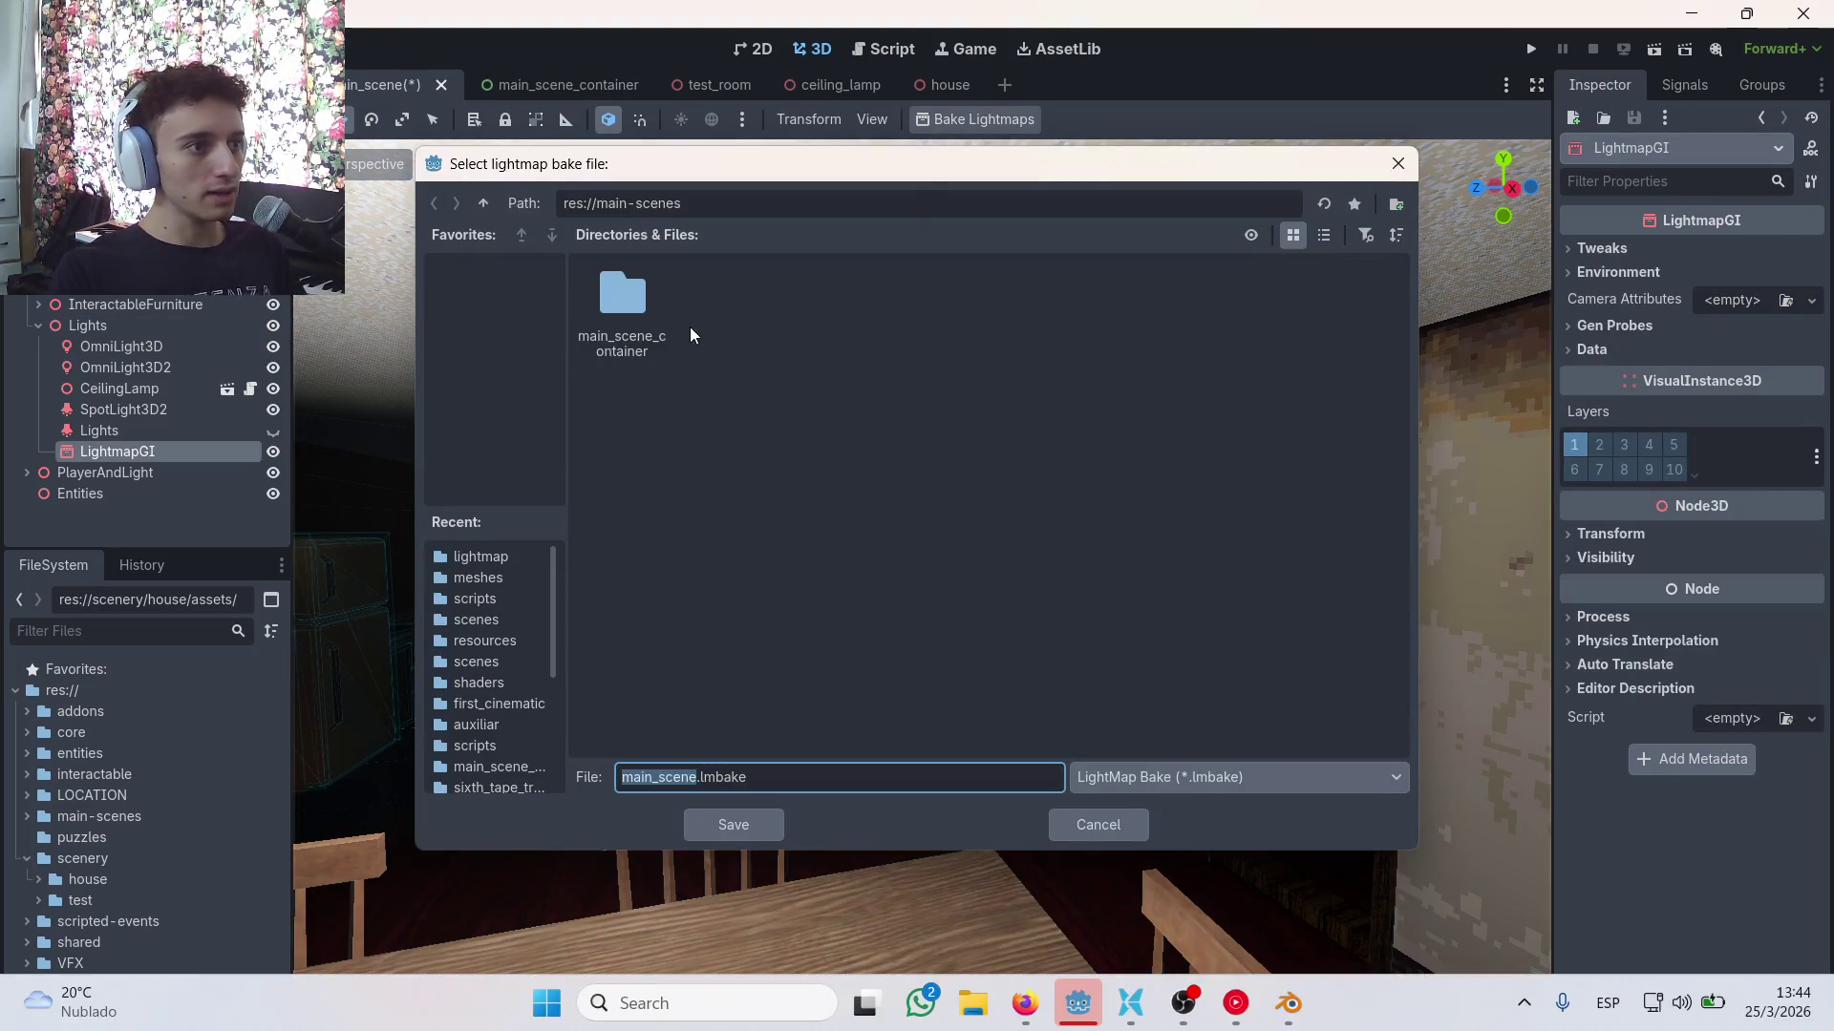
{"action": "left_click", "coordinate": [483, 203]}
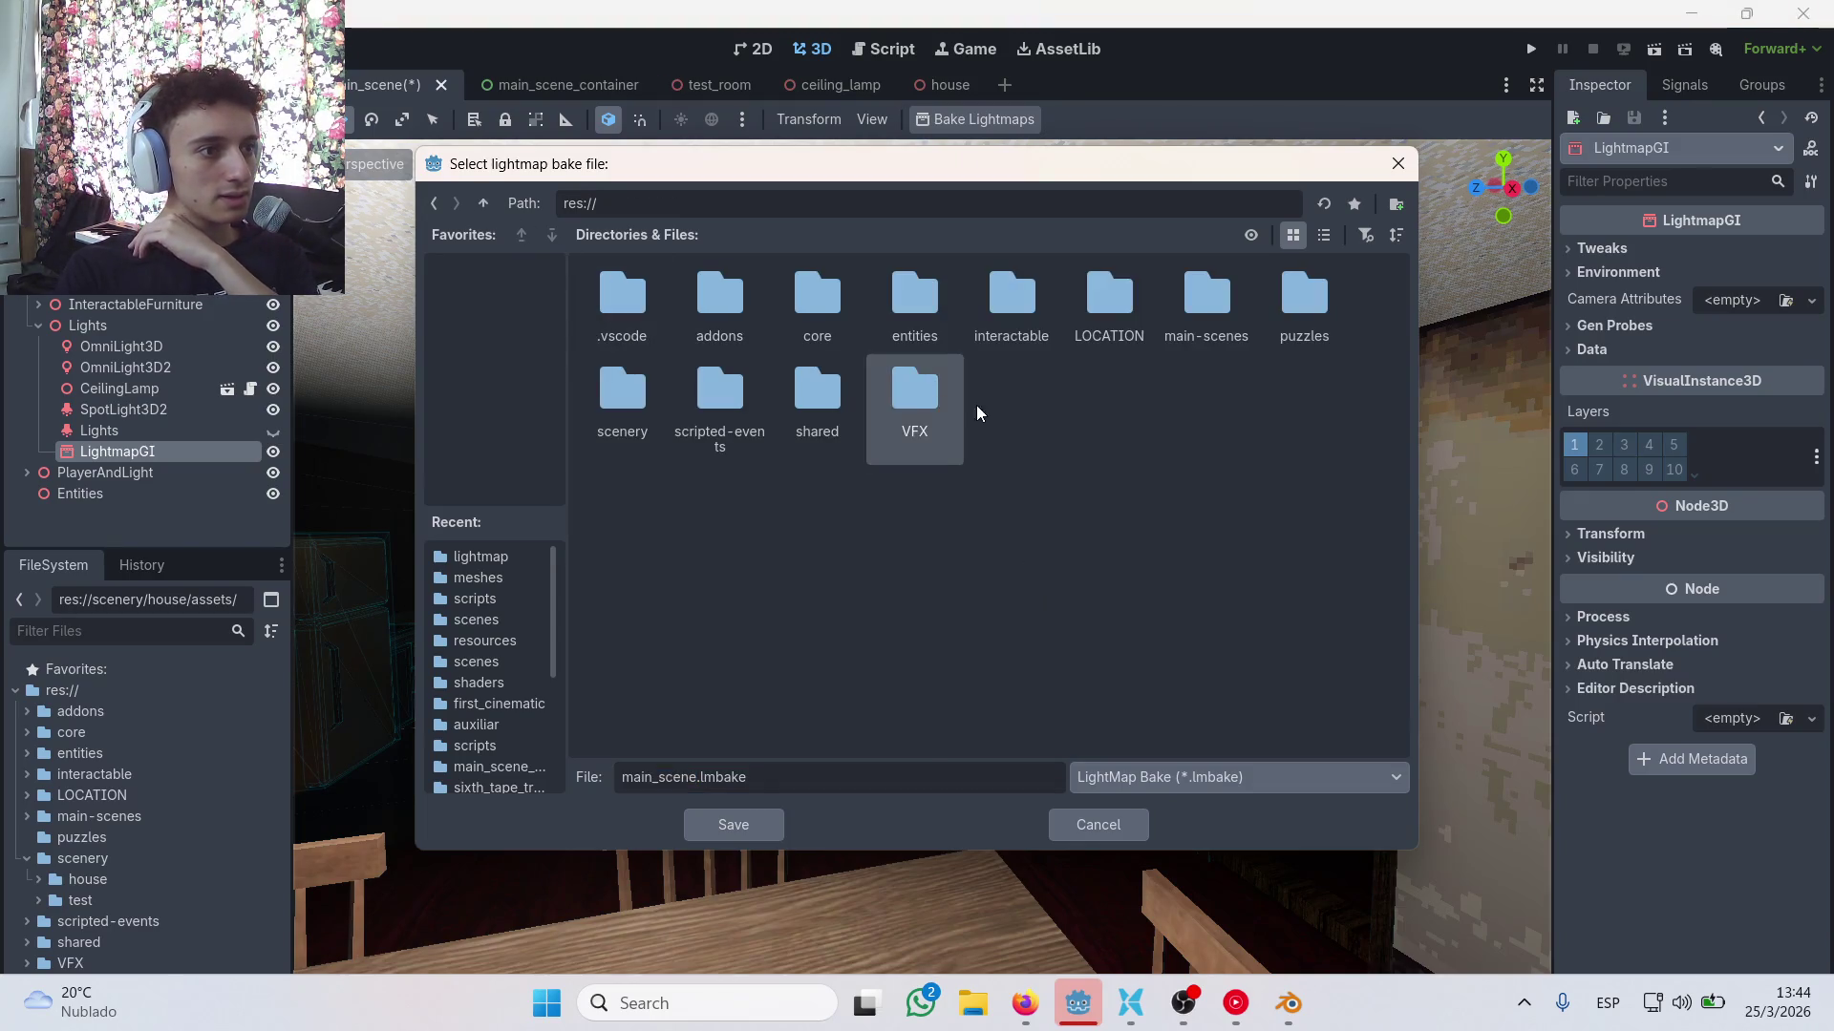
{"action": "double_click", "coordinate": [916, 410]}
{"action": "double_click", "coordinate": [722, 304]}
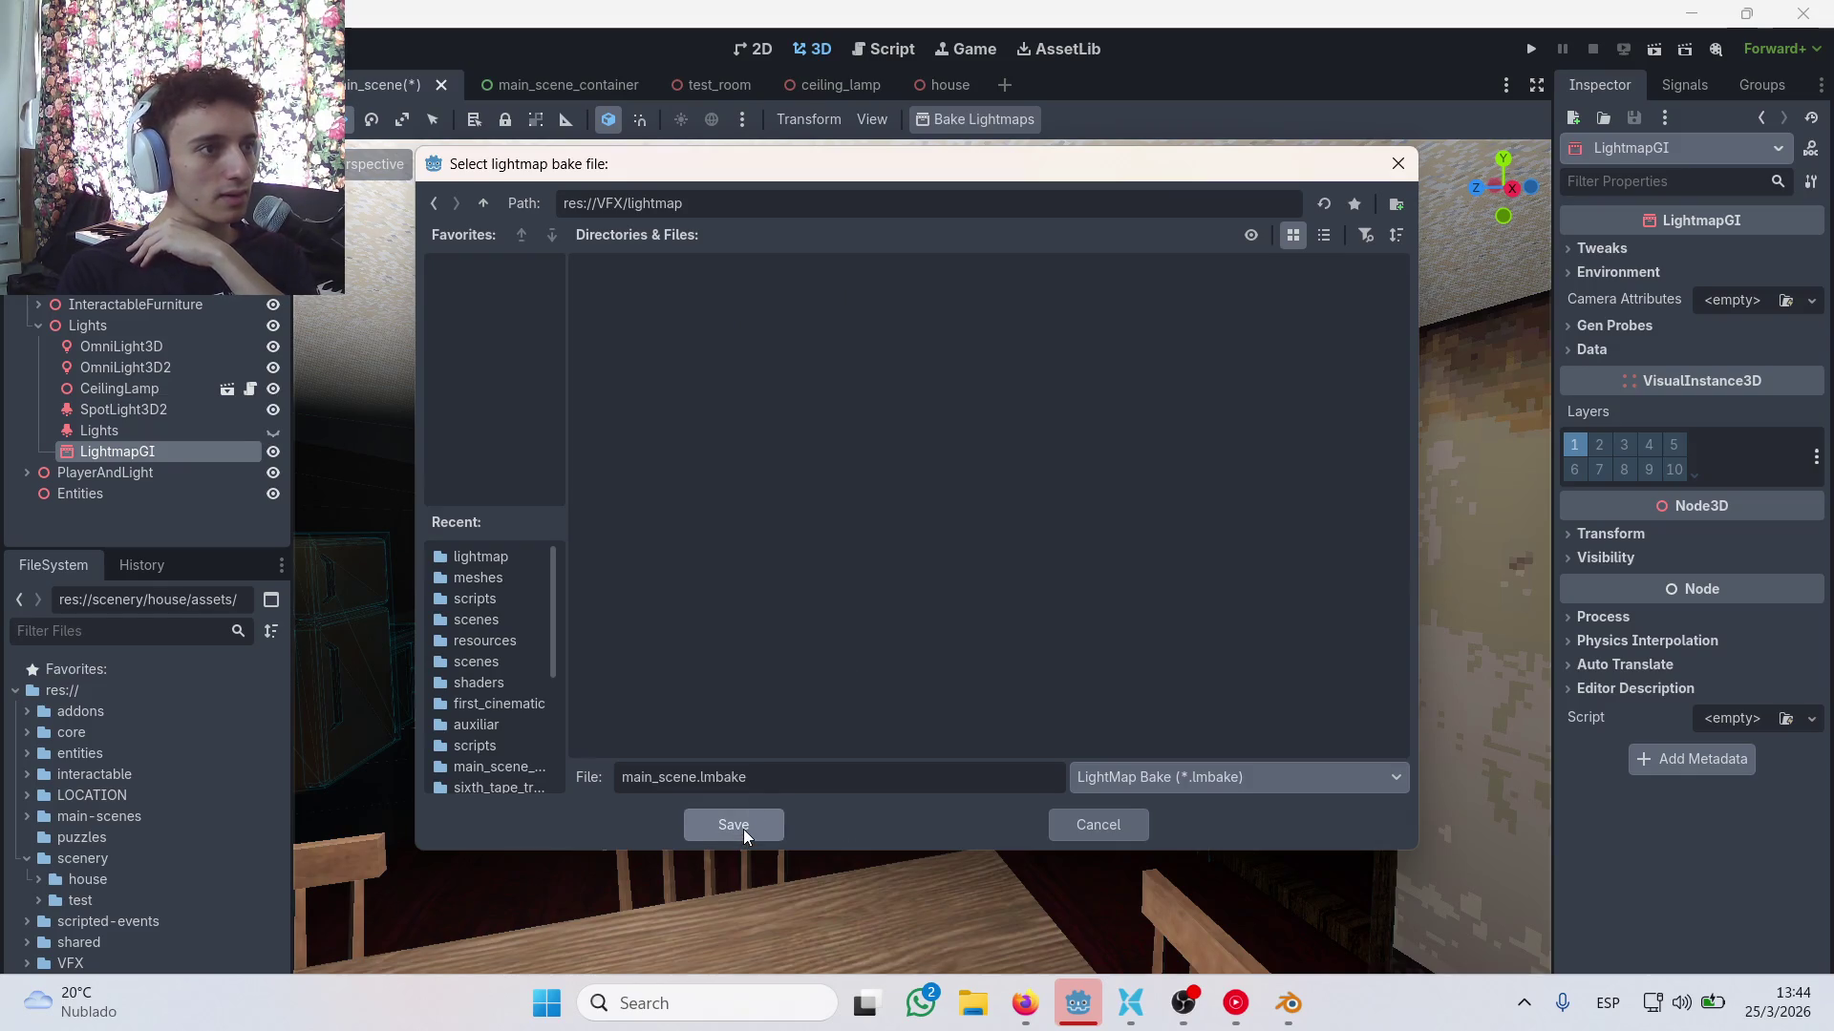
{"action": "left_click", "coordinate": [772, 827]}
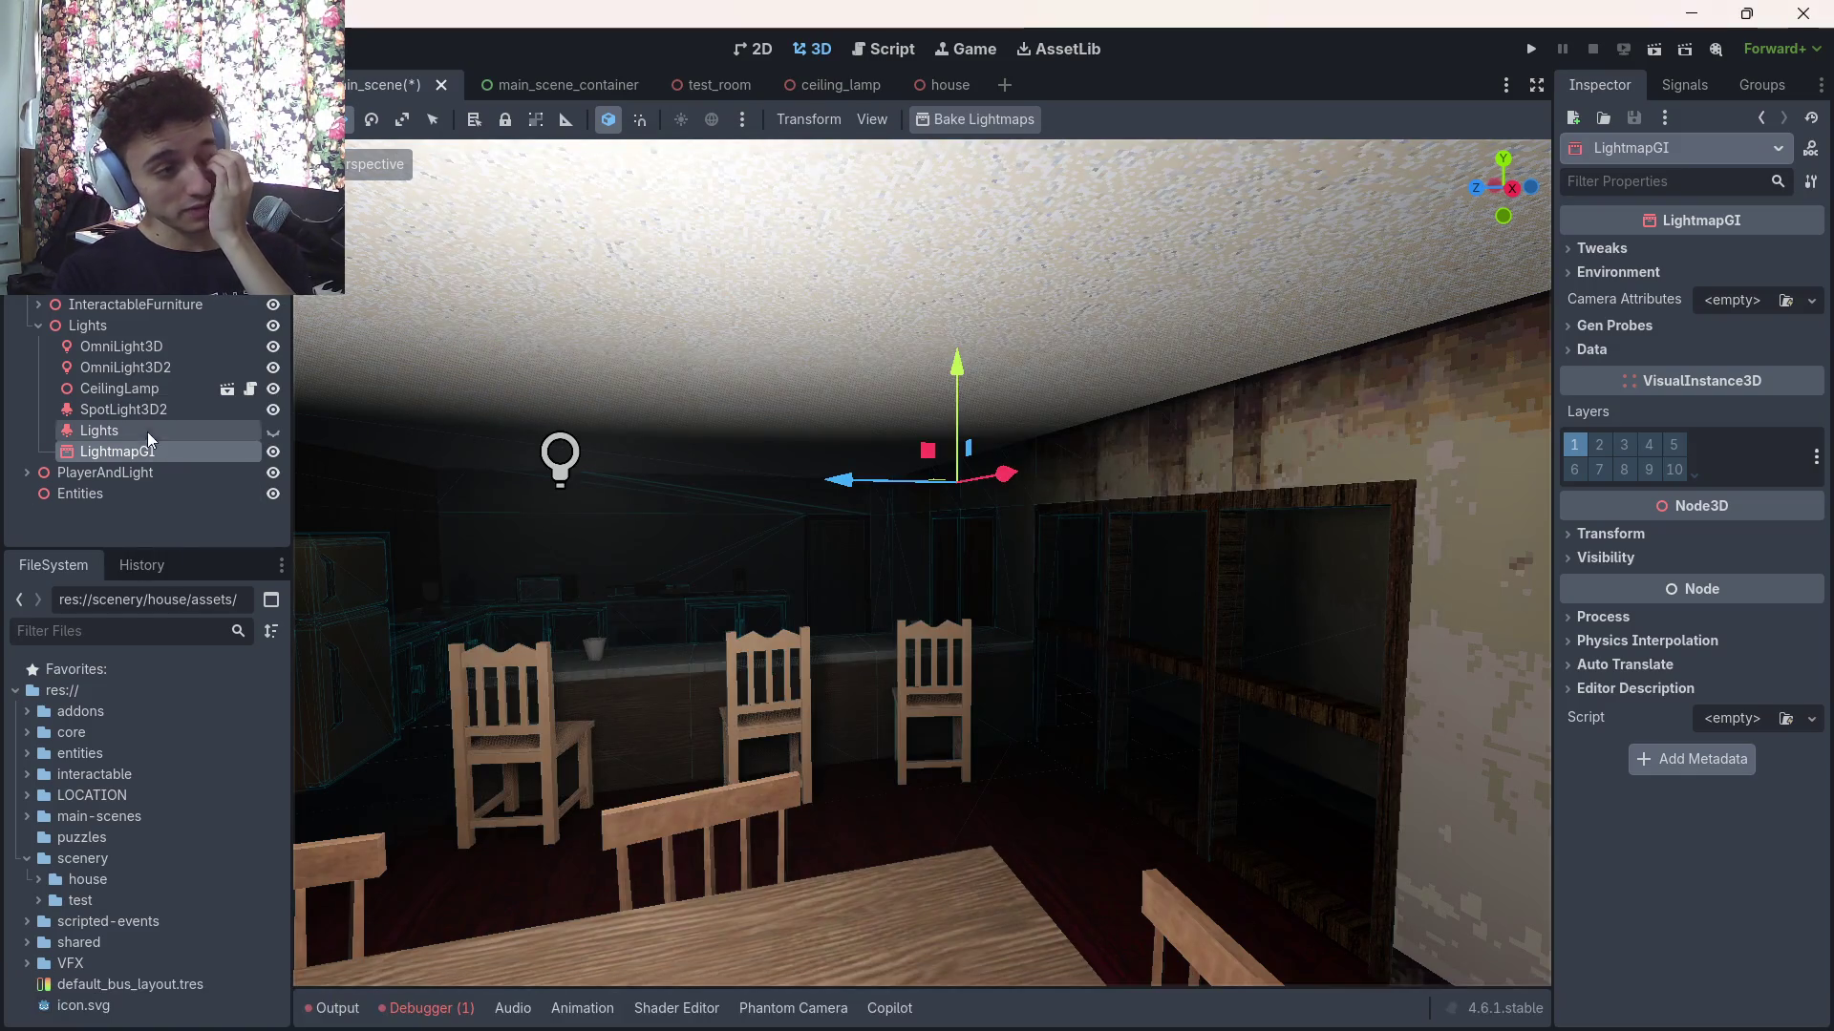
Delete the LightmapGI node and add a VoxelGI child under Lights by searching 'voxel'
{"action": "key", "text": "Delete"}
{"action": "left_click", "coordinate": [859, 525]}
{"action": "left_click", "coordinate": [126, 328]}
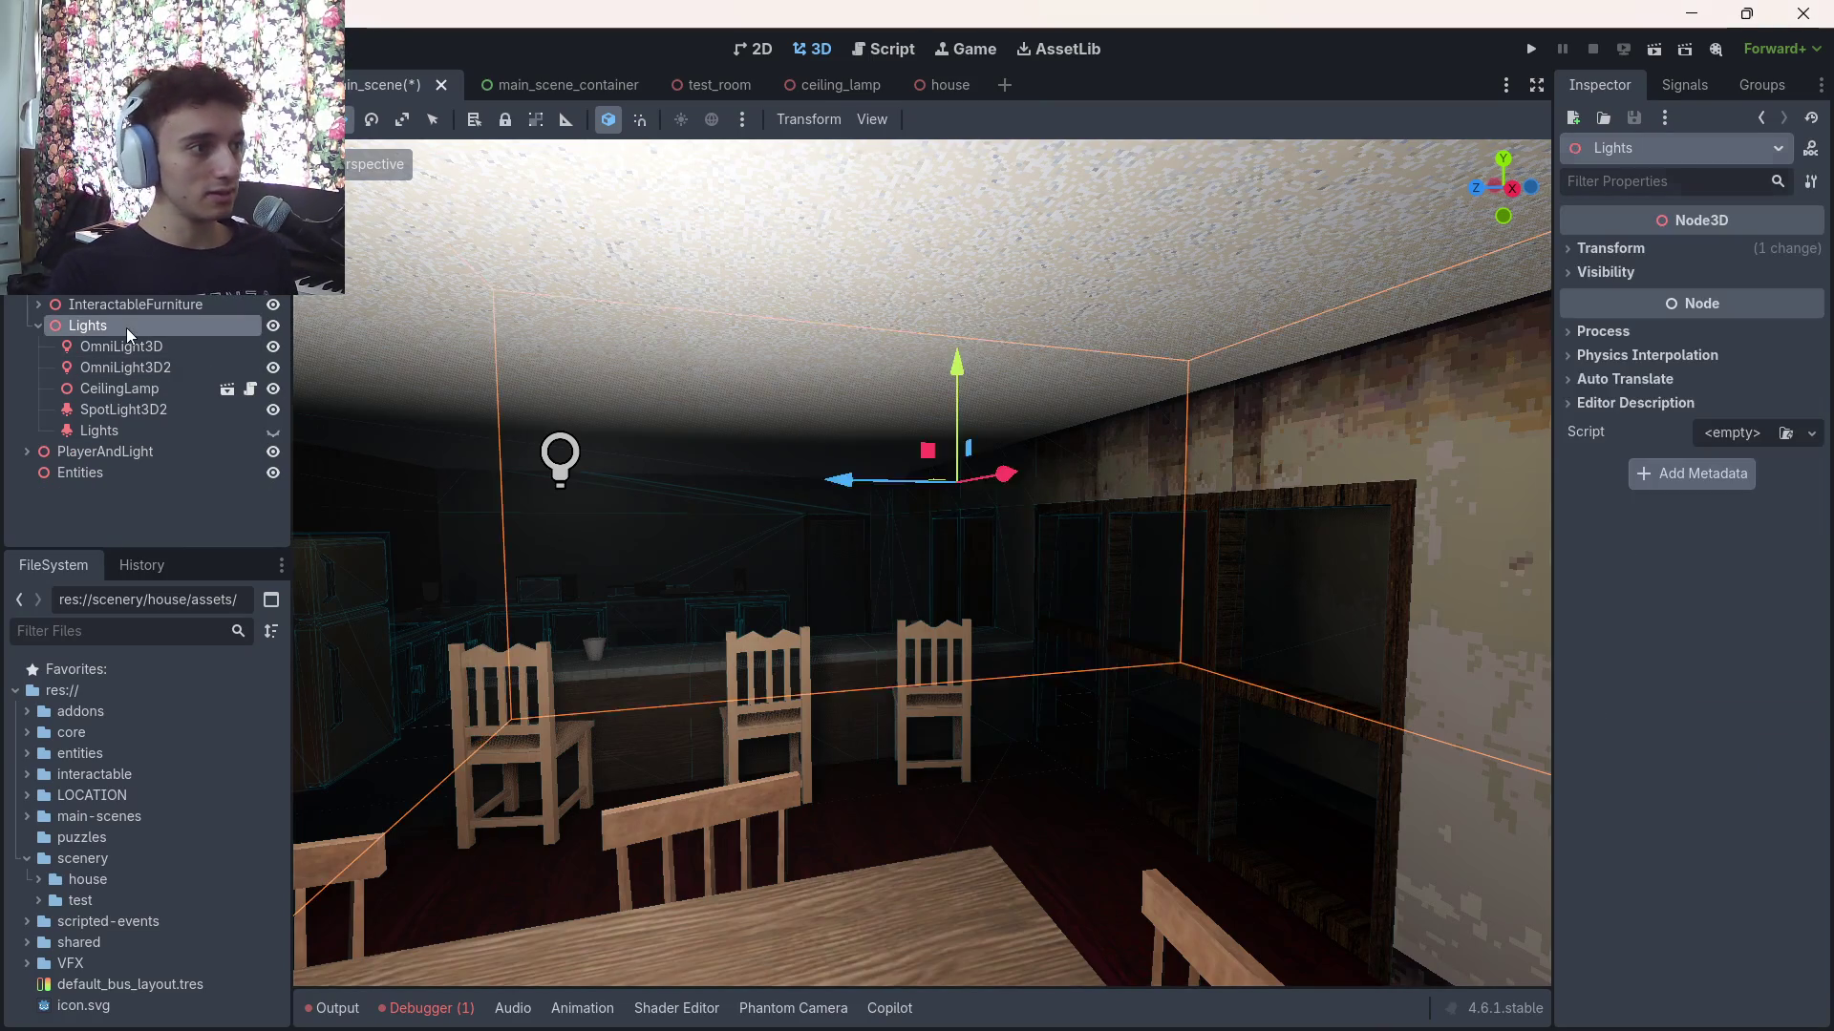
{"action": "key", "text": "ctrl+a"}
{"action": "type", "text": "voxel"}
{"action": "key", "text": "Return"}
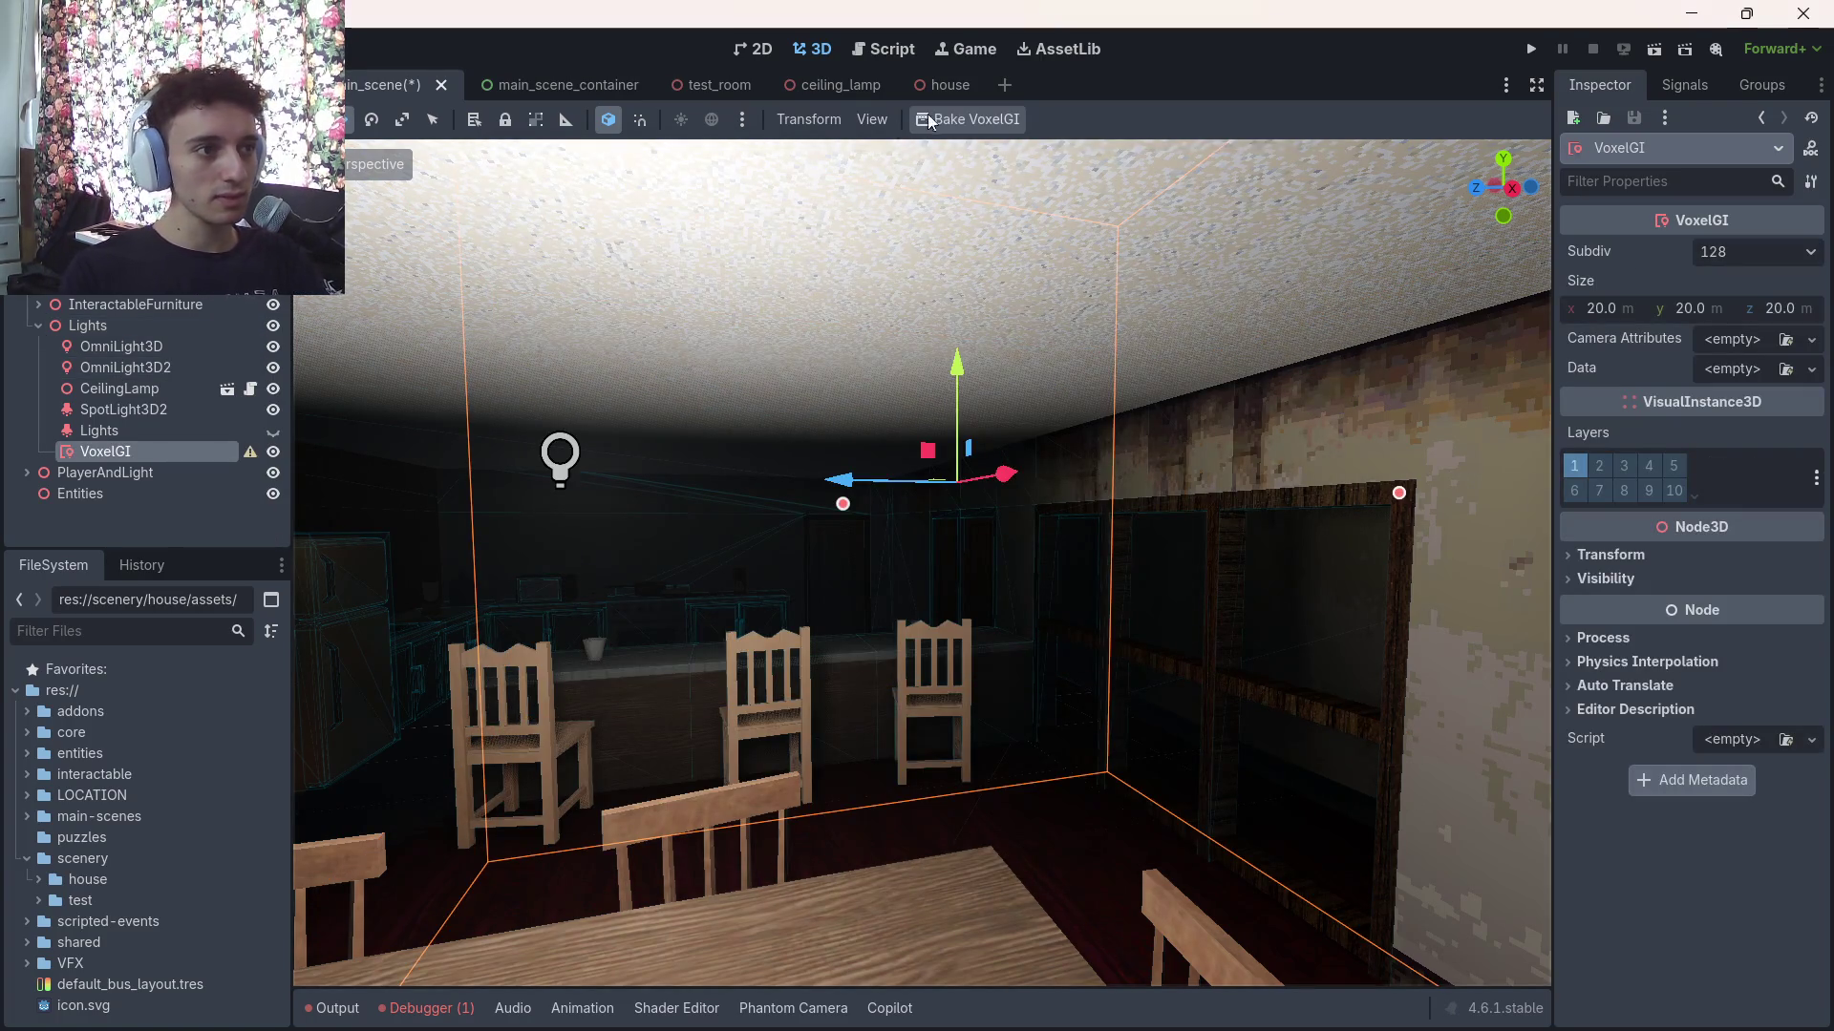
Bake VoxelGI over main_scene.VoxelGI_data.res in res://VFX/lightmap, save, and hide the VoxelGI node
{"action": "left_click", "coordinate": [967, 119]}
{"action": "left_click", "coordinate": [483, 203]}
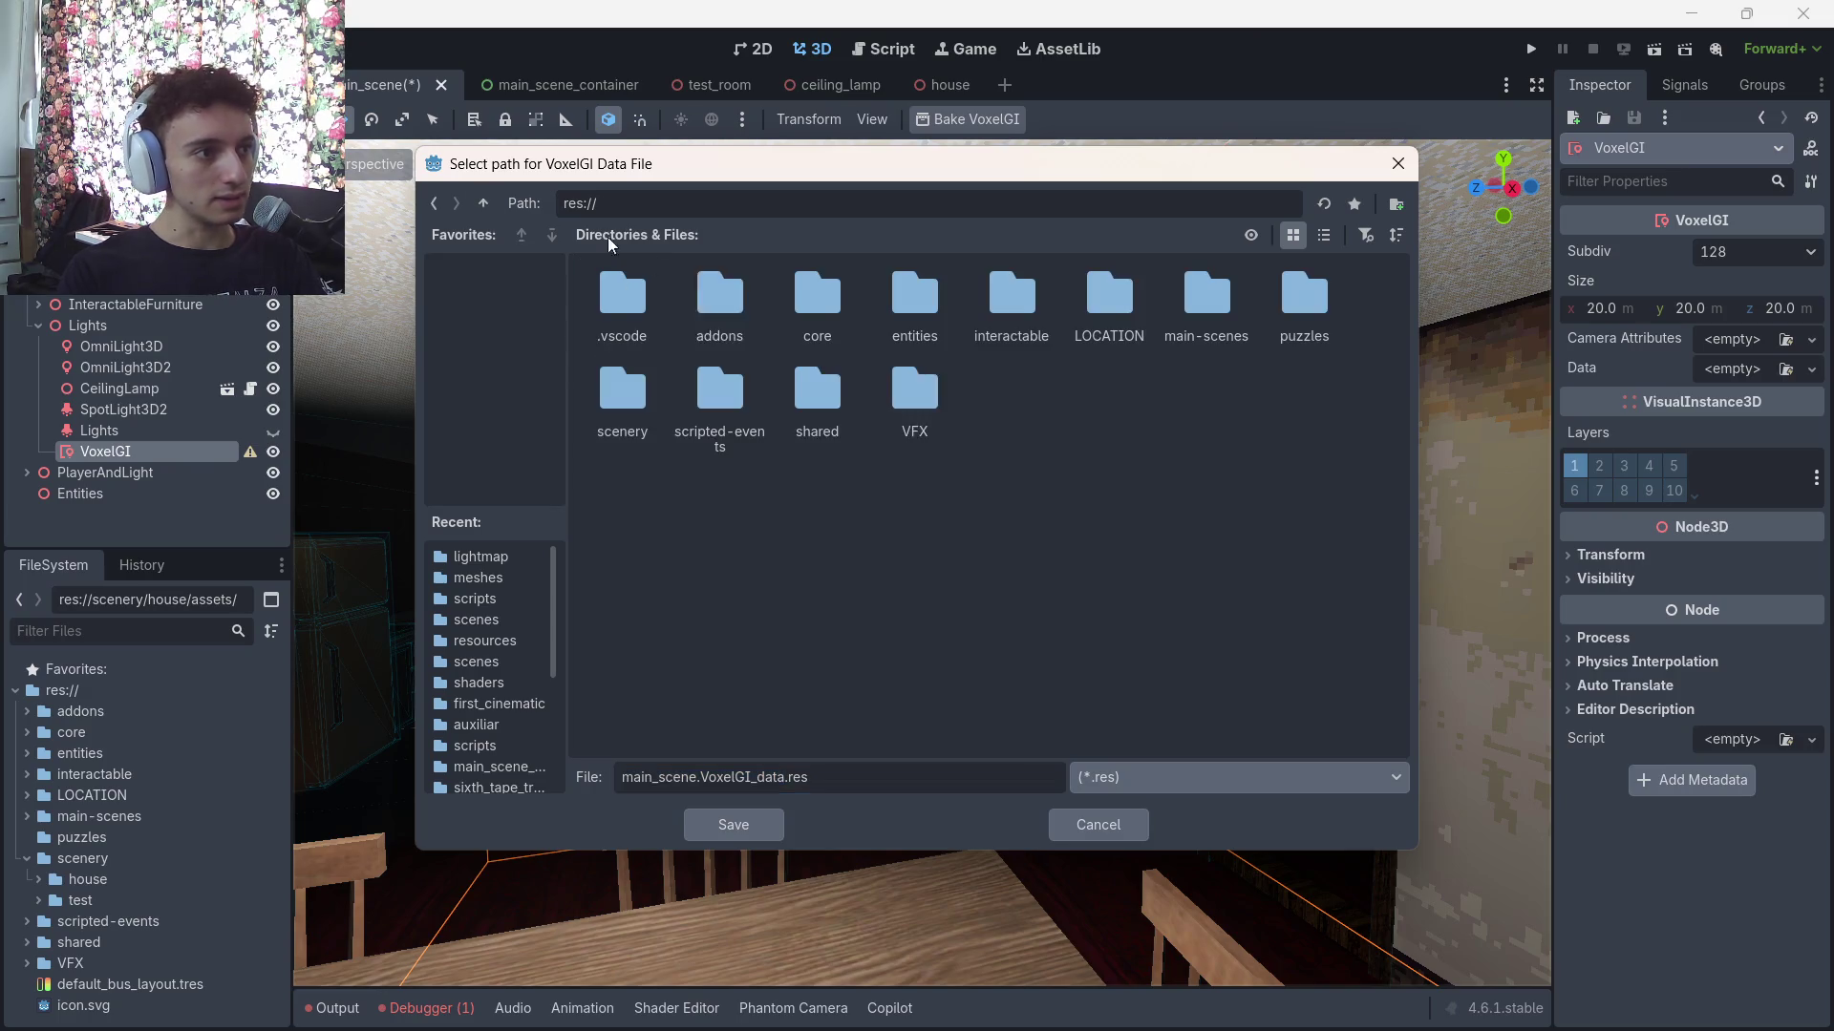
{"action": "double_click", "coordinate": [916, 393]}
{"action": "double_click", "coordinate": [729, 296]}
{"action": "left_click", "coordinate": [733, 824]}
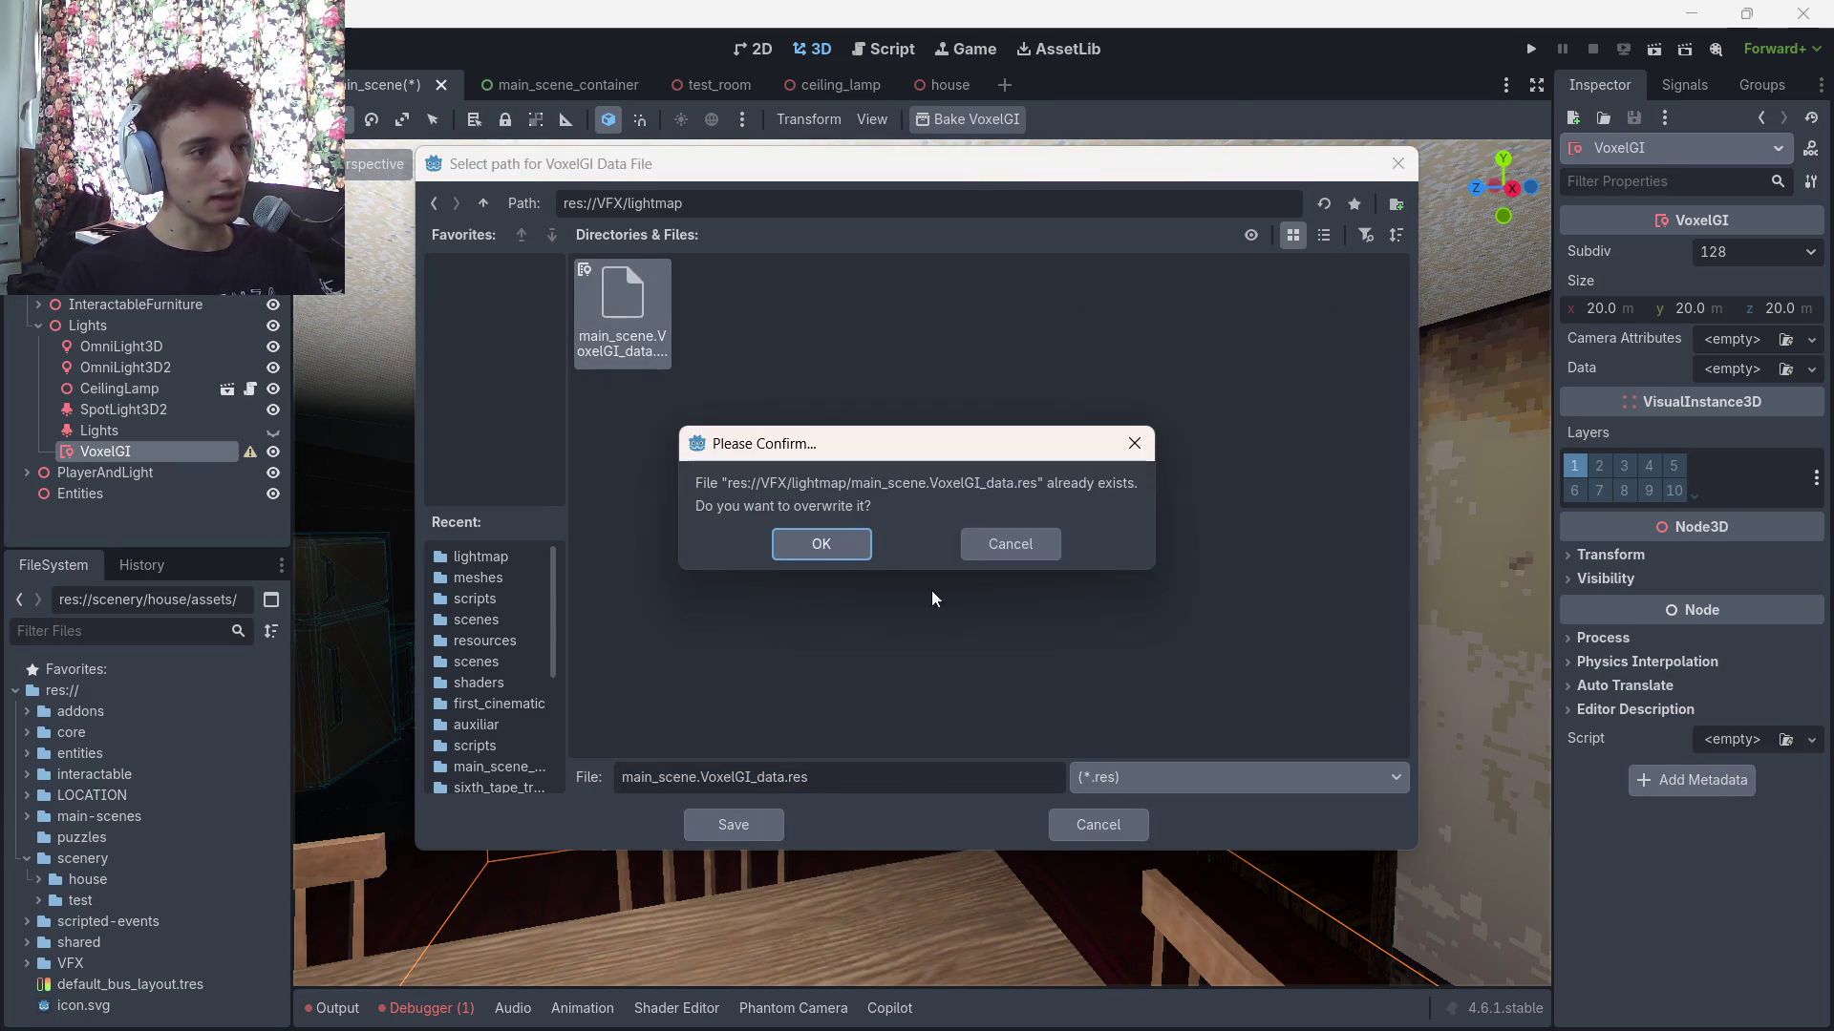
{"action": "key", "text": "Return"}
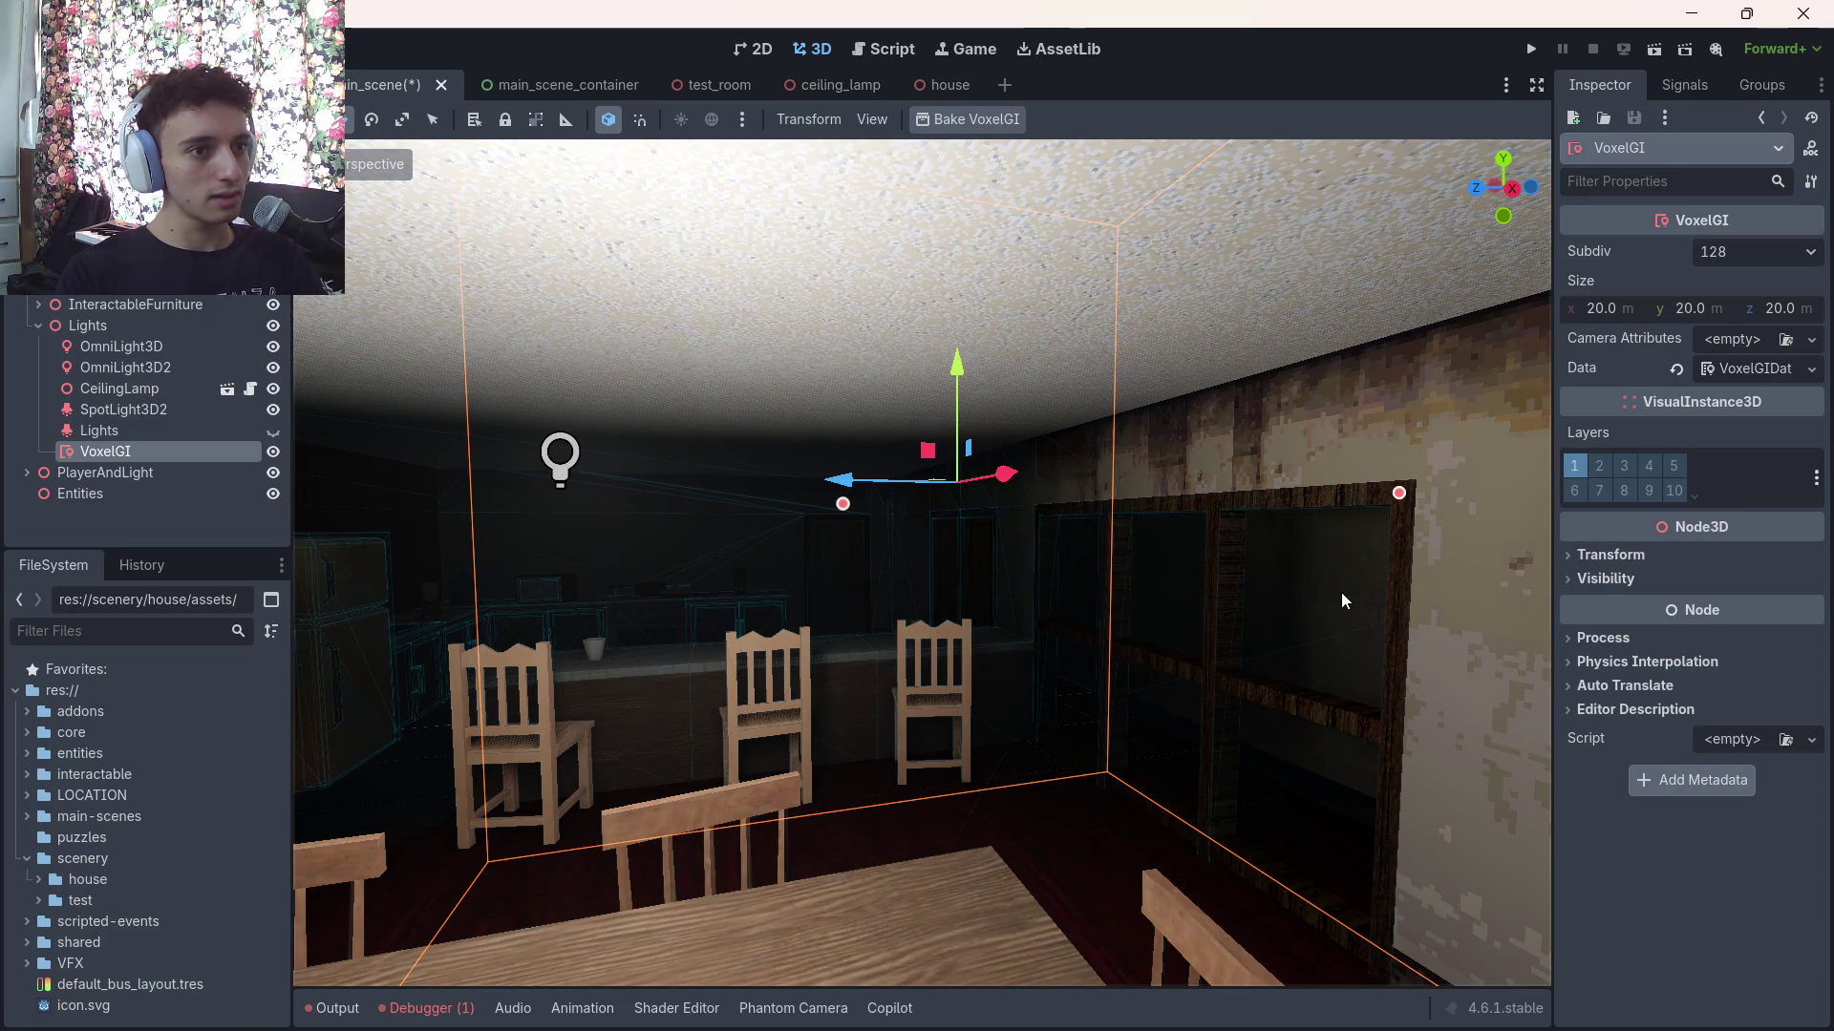
{"action": "key", "text": "ctrl+s"}
{"action": "left_click", "coordinate": [273, 452]}
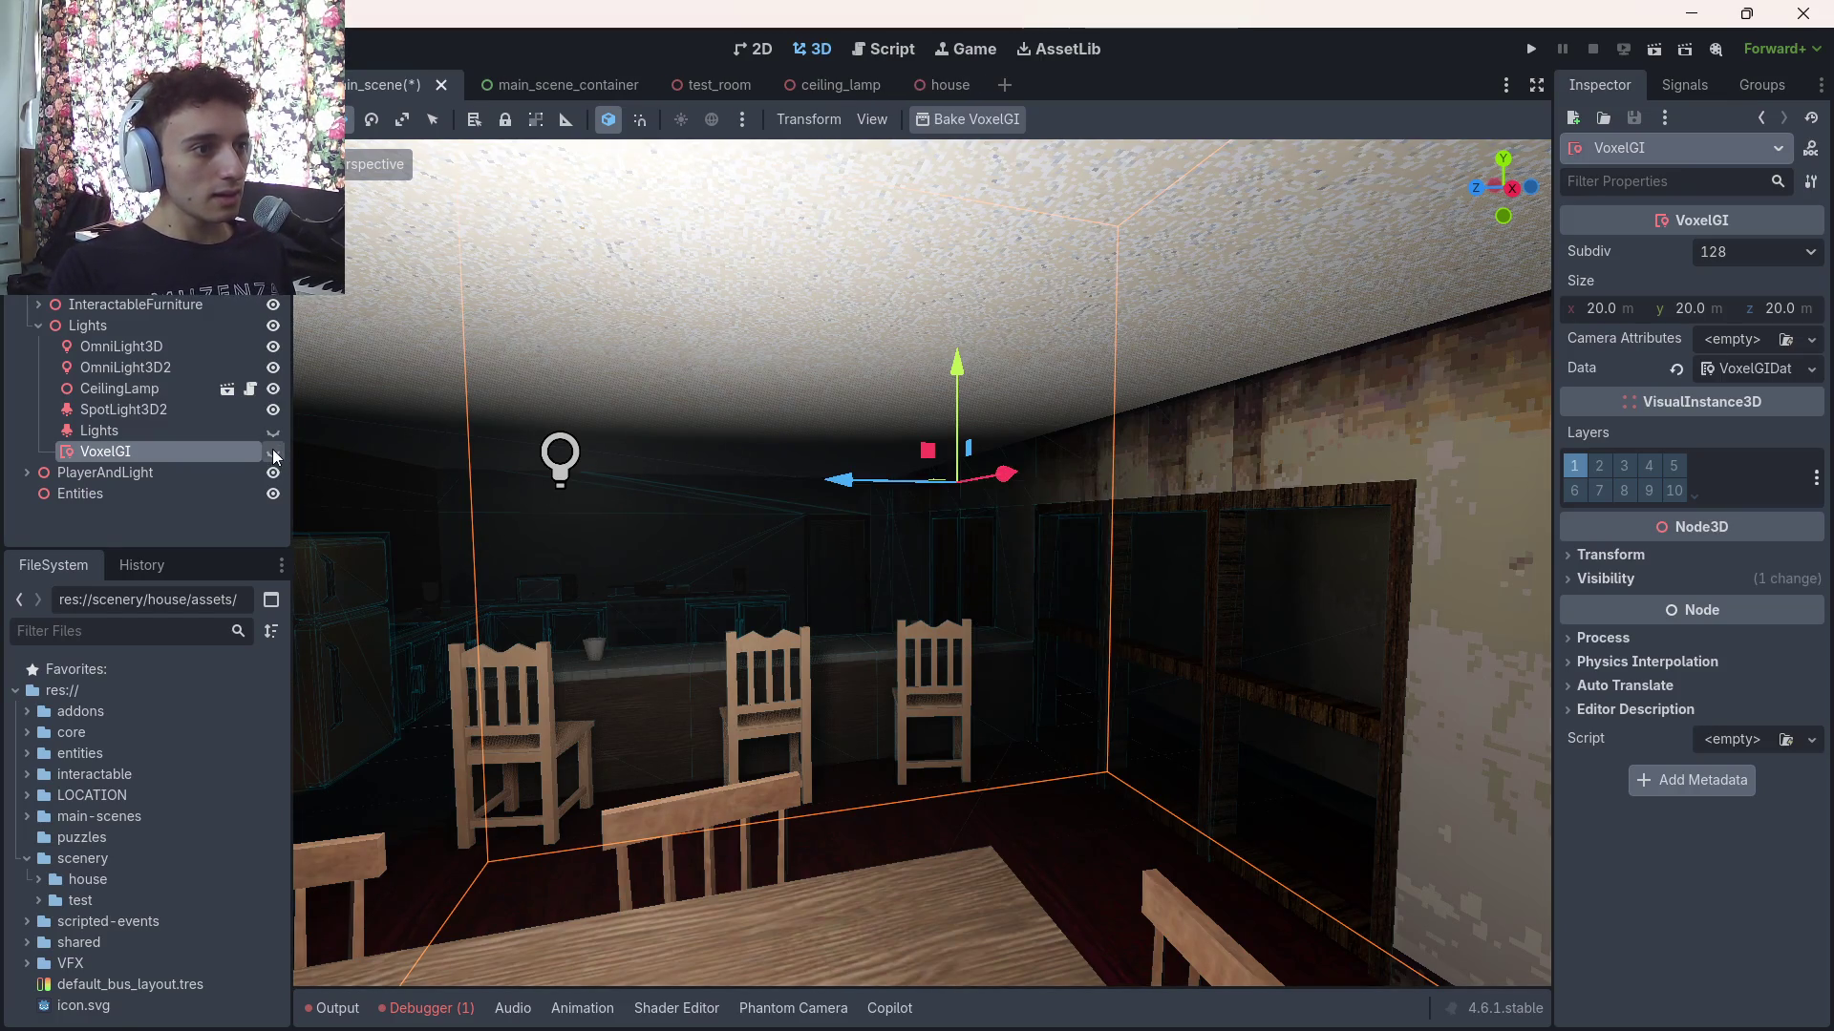
Show VoxelGI again, stretch its box to about 34.7 × 20 × 36.1 m, and save
{"action": "left_click", "coordinate": [274, 453]}
{"action": "scroll", "coordinate": [922, 547], "scroll_direction": "down", "scroll_amount": 5}
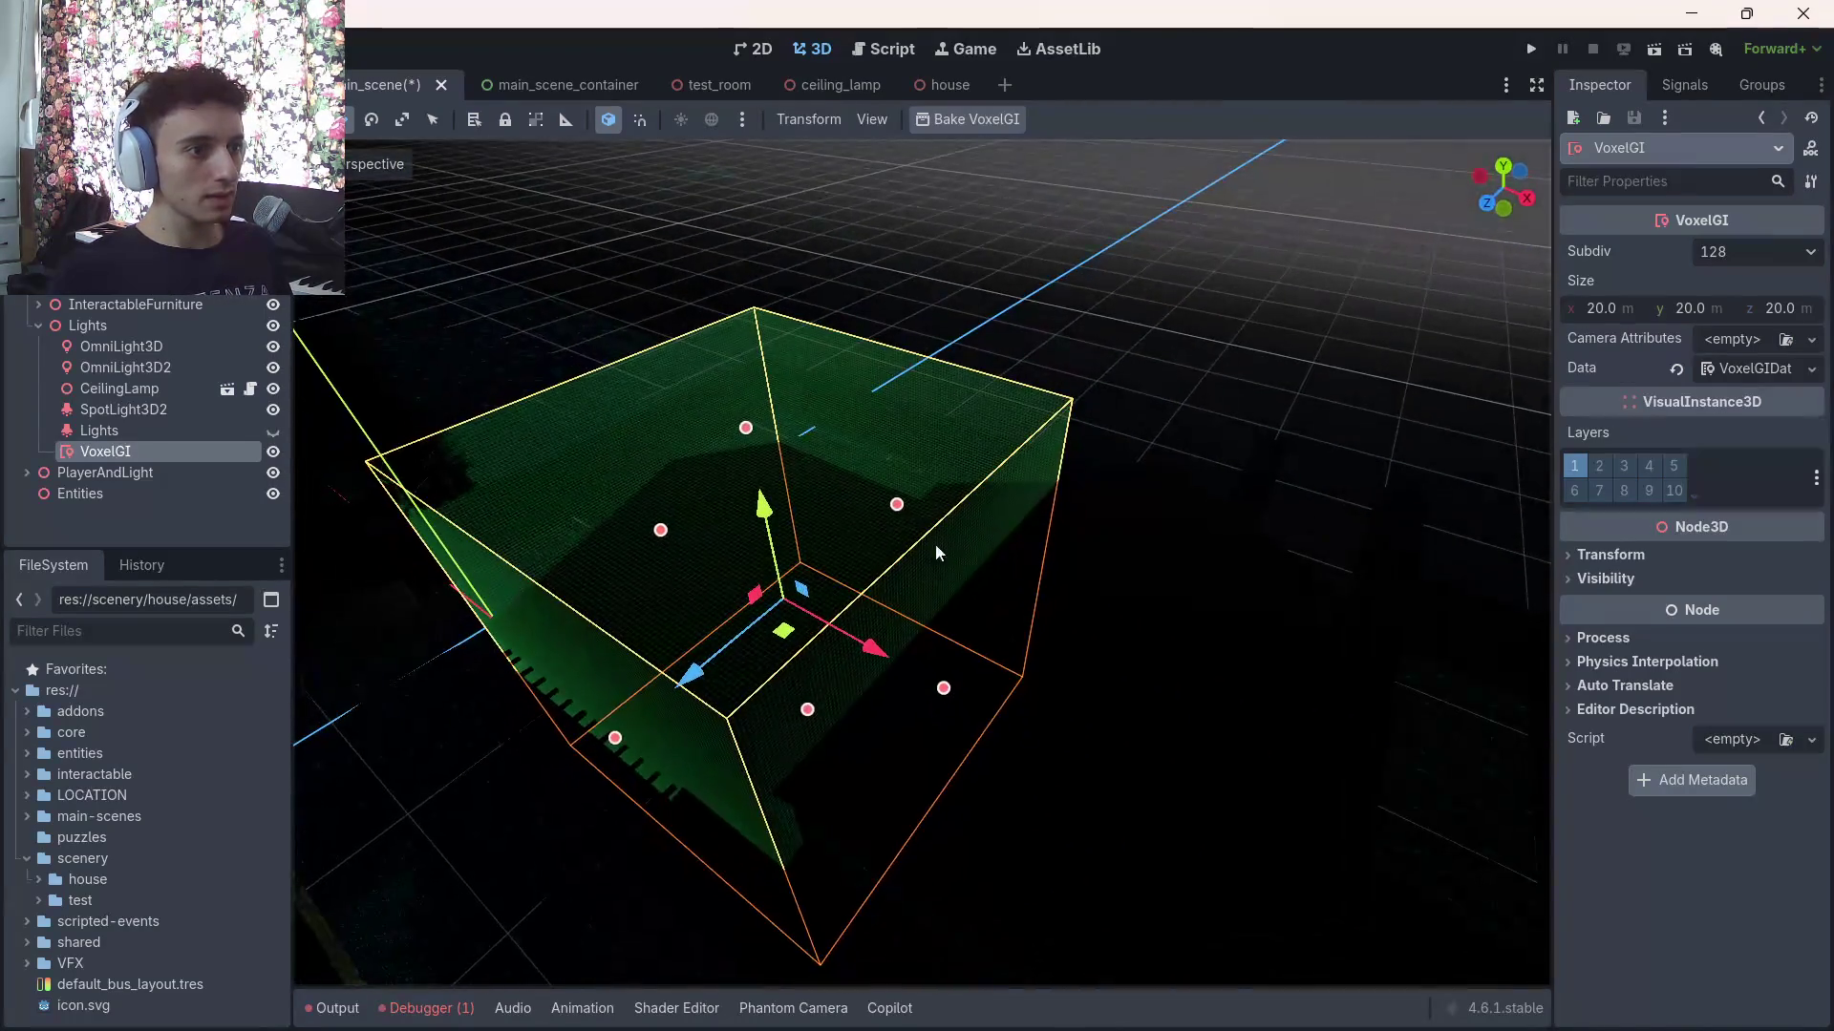
{"action": "left_click_drag", "start_coordinate": [944, 687], "coordinate": [1356, 773]}
{"action": "left_click_drag", "start_coordinate": [988, 542], "coordinate": [1157, 449]}
{"action": "left_click", "coordinate": [914, 558]}
{"action": "mouse_move", "coordinate": [1035, 565]}
{"action": "left_mouse_down"}
{"action": "mouse_move", "coordinate": [1160, 467]}
{"action": "mouse_move", "coordinate": [1188, 472]}
{"action": "left_mouse_up"}
{"action": "scroll", "coordinate": [1188, 472], "scroll_direction": "up", "scroll_amount": 8}
{"action": "scroll", "coordinate": [923, 563], "scroll_direction": "down", "scroll_amount": 5}
{"action": "key", "text": "ctrl+s"}
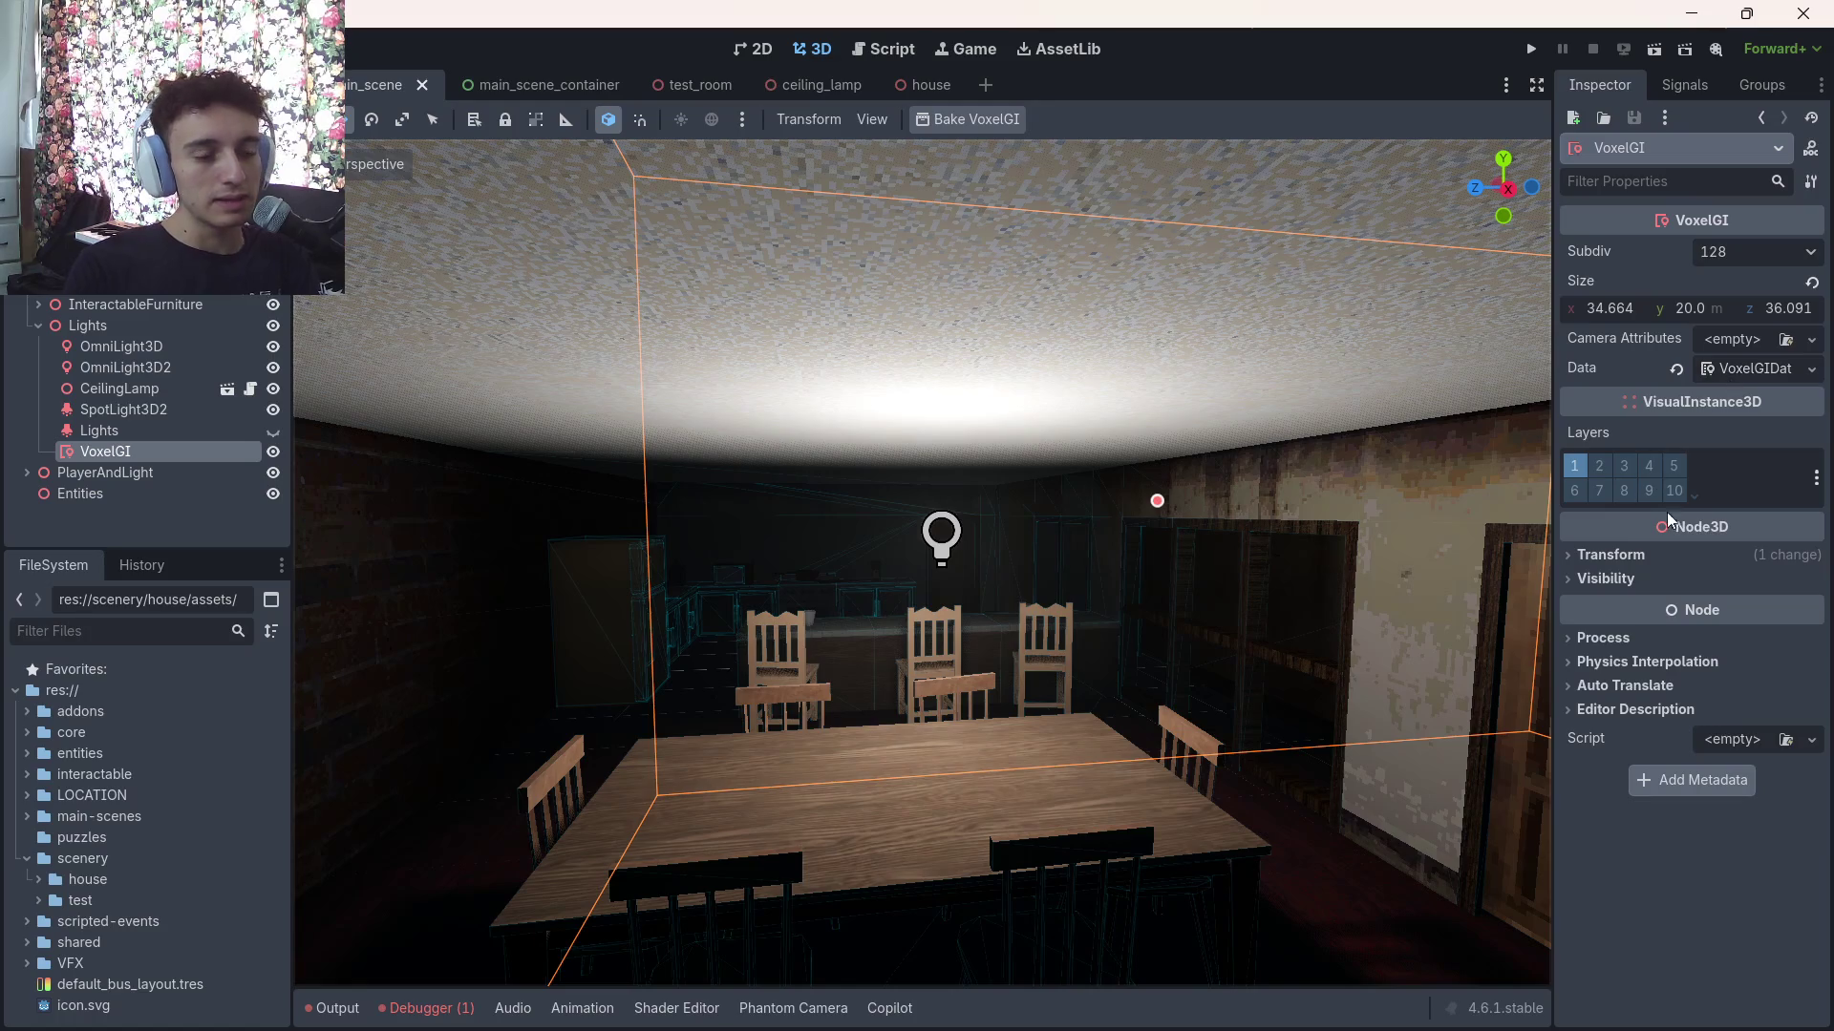
Rebake the VoxelGI for the enlarged box and reselect the VoxelGI node
{"action": "left_click", "coordinate": [993, 120]}
{"action": "left_click", "coordinate": [99, 430]}
{"action": "left_click", "coordinate": [105, 452]}
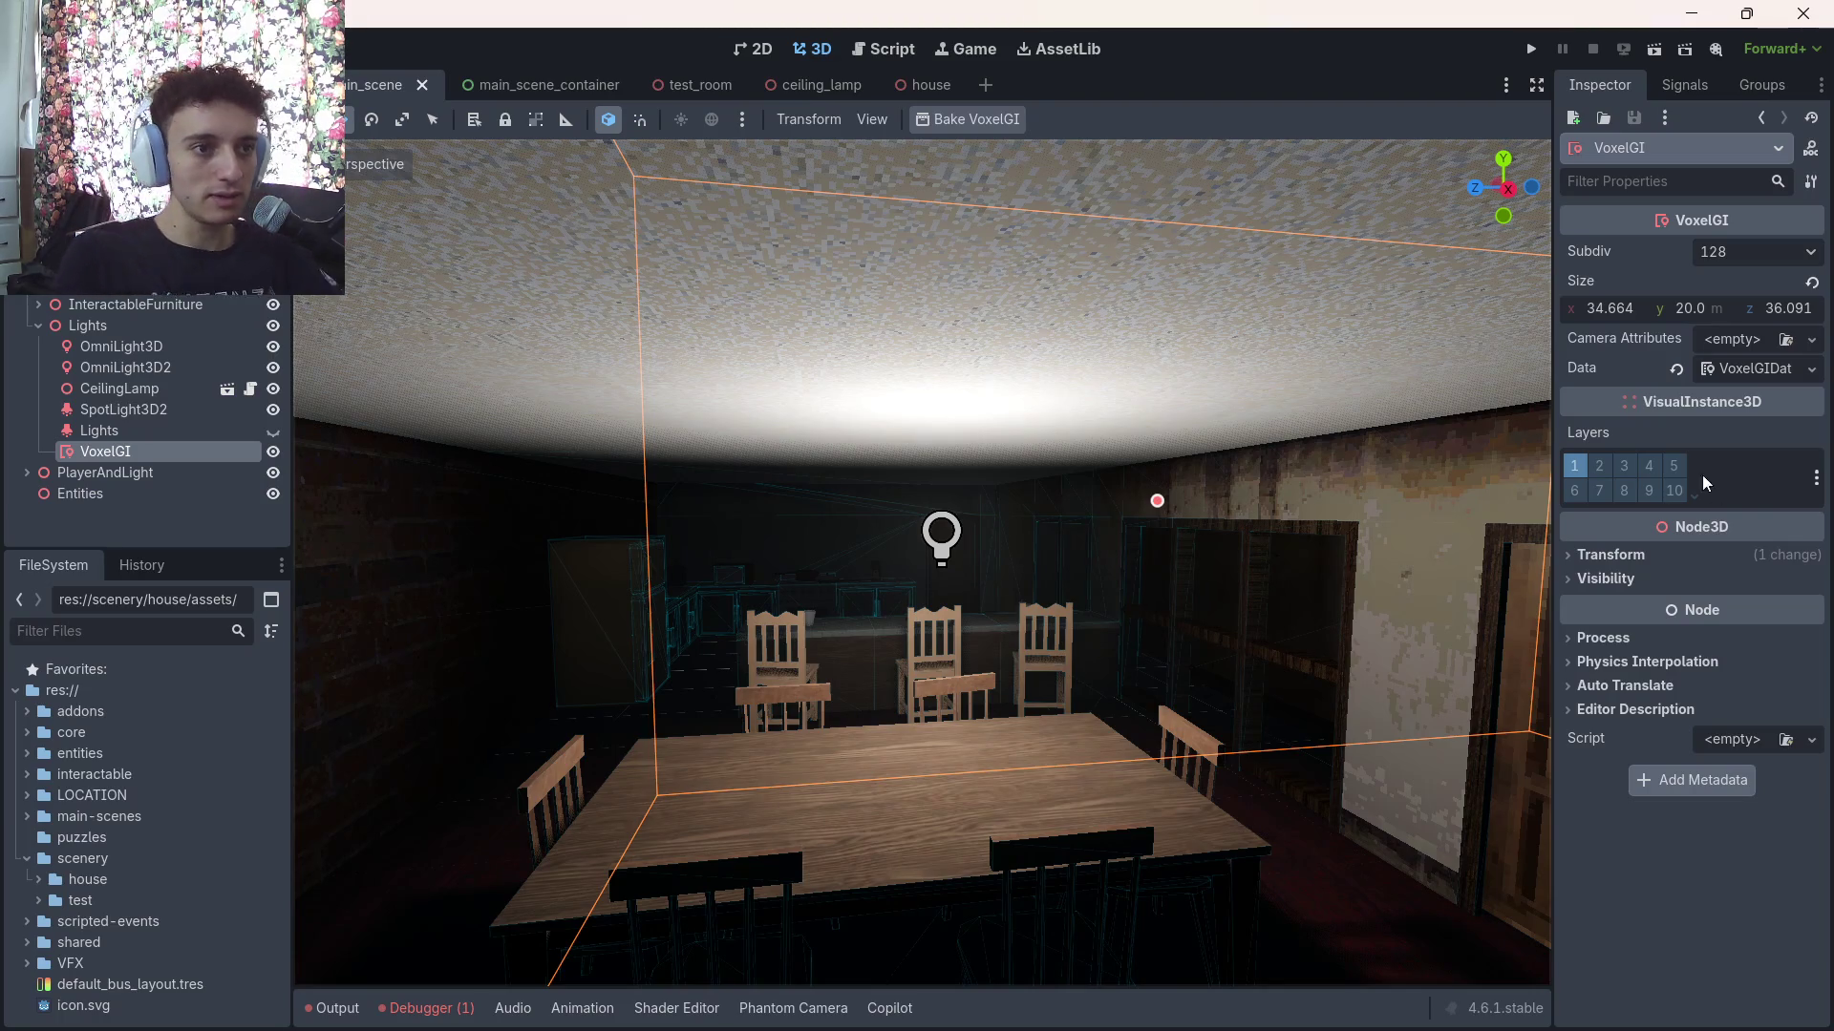
Move the view inside the VoxelGI box, test a higher Energy, then reset Bias and Energy
{"action": "left_click_drag", "start_coordinate": [458, 535], "coordinate": [819, 454]}
{"action": "left_click_drag", "start_coordinate": [1134, 535], "coordinate": [1126, 519]}
{"action": "key", "text": "Up"}
{"action": "key", "text": "Down"}
{"action": "left_click", "coordinate": [1744, 368]}
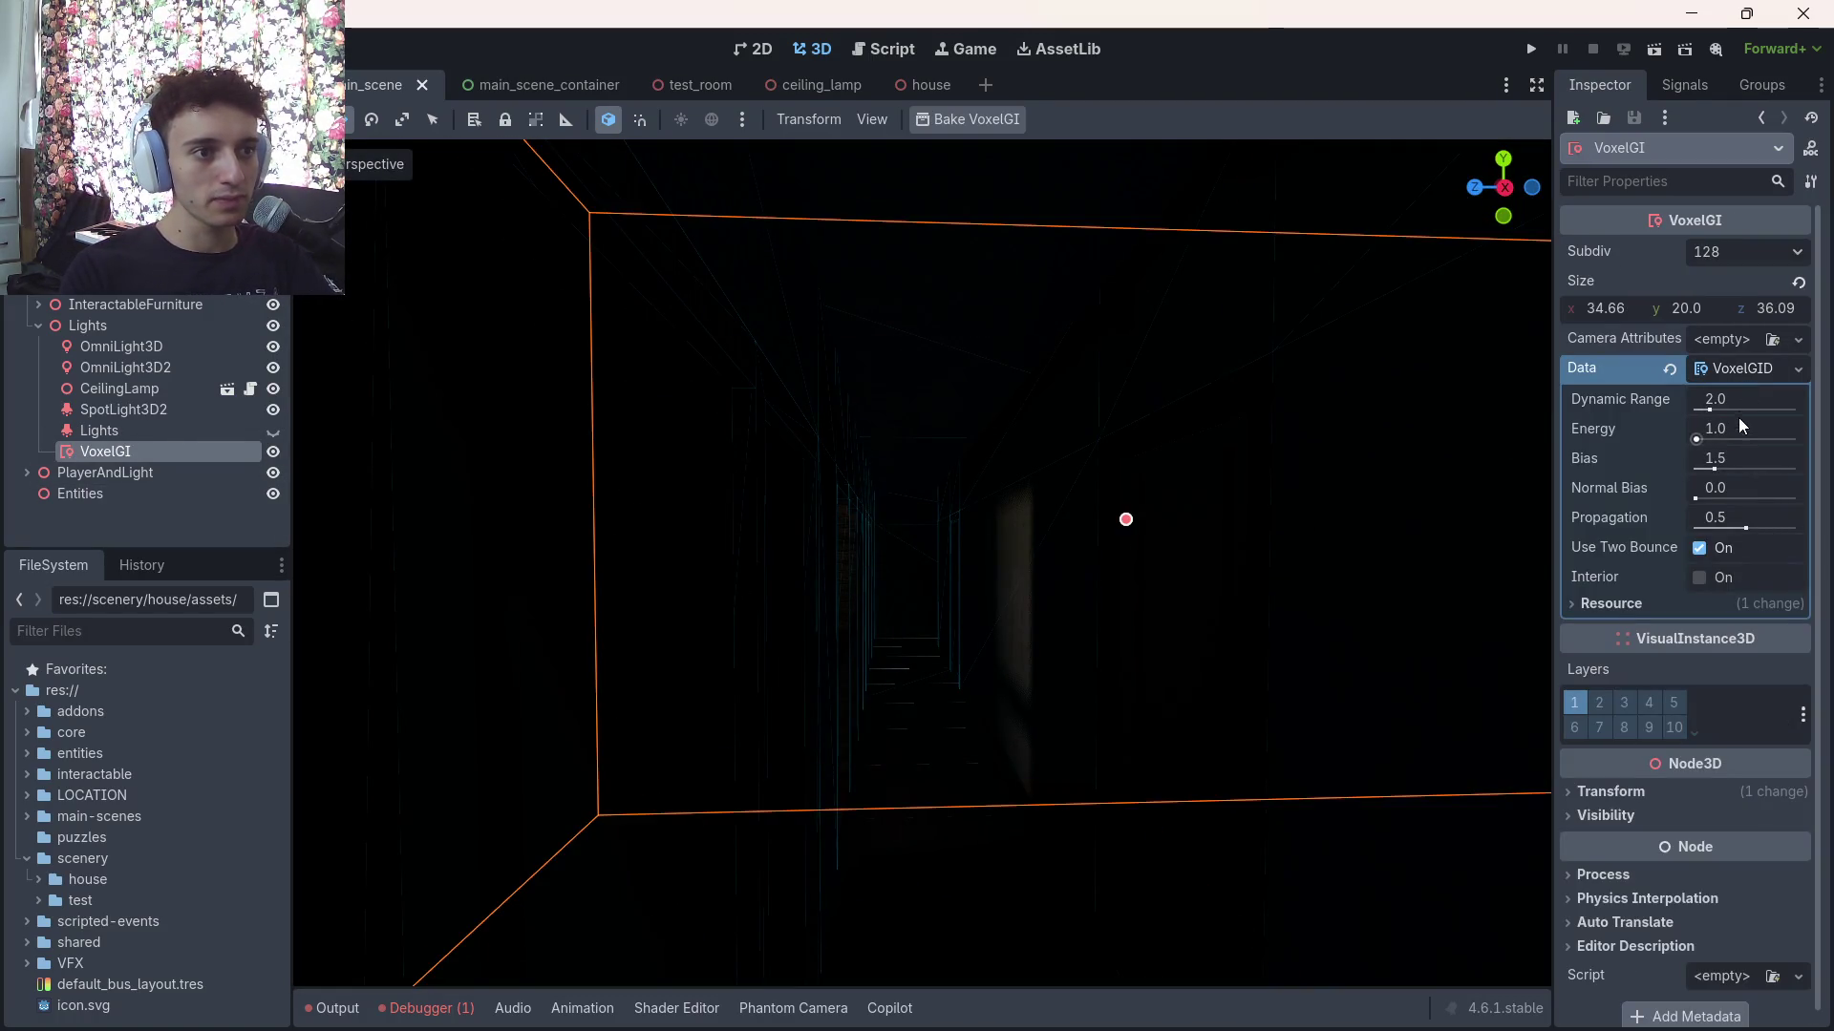
{"action": "mouse_move", "coordinate": [1738, 420]}
{"action": "left_mouse_down"}
{"action": "mouse_move", "coordinate": [1805, 421]}
{"action": "mouse_move", "coordinate": [1749, 429]}
{"action": "mouse_move", "coordinate": [1768, 440]}
{"action": "mouse_move", "coordinate": [1762, 467]}
{"action": "mouse_move", "coordinate": [1797, 468]}
{"action": "left_mouse_up"}
{"action": "left_click", "coordinate": [1669, 459]}
{"action": "left_click", "coordinate": [1670, 430]}
Compare Interior on and off, try Energy 57.85, then reset Energy to 1.0 and Dynamic Range to 2.0
{"action": "left_click", "coordinate": [1699, 578]}
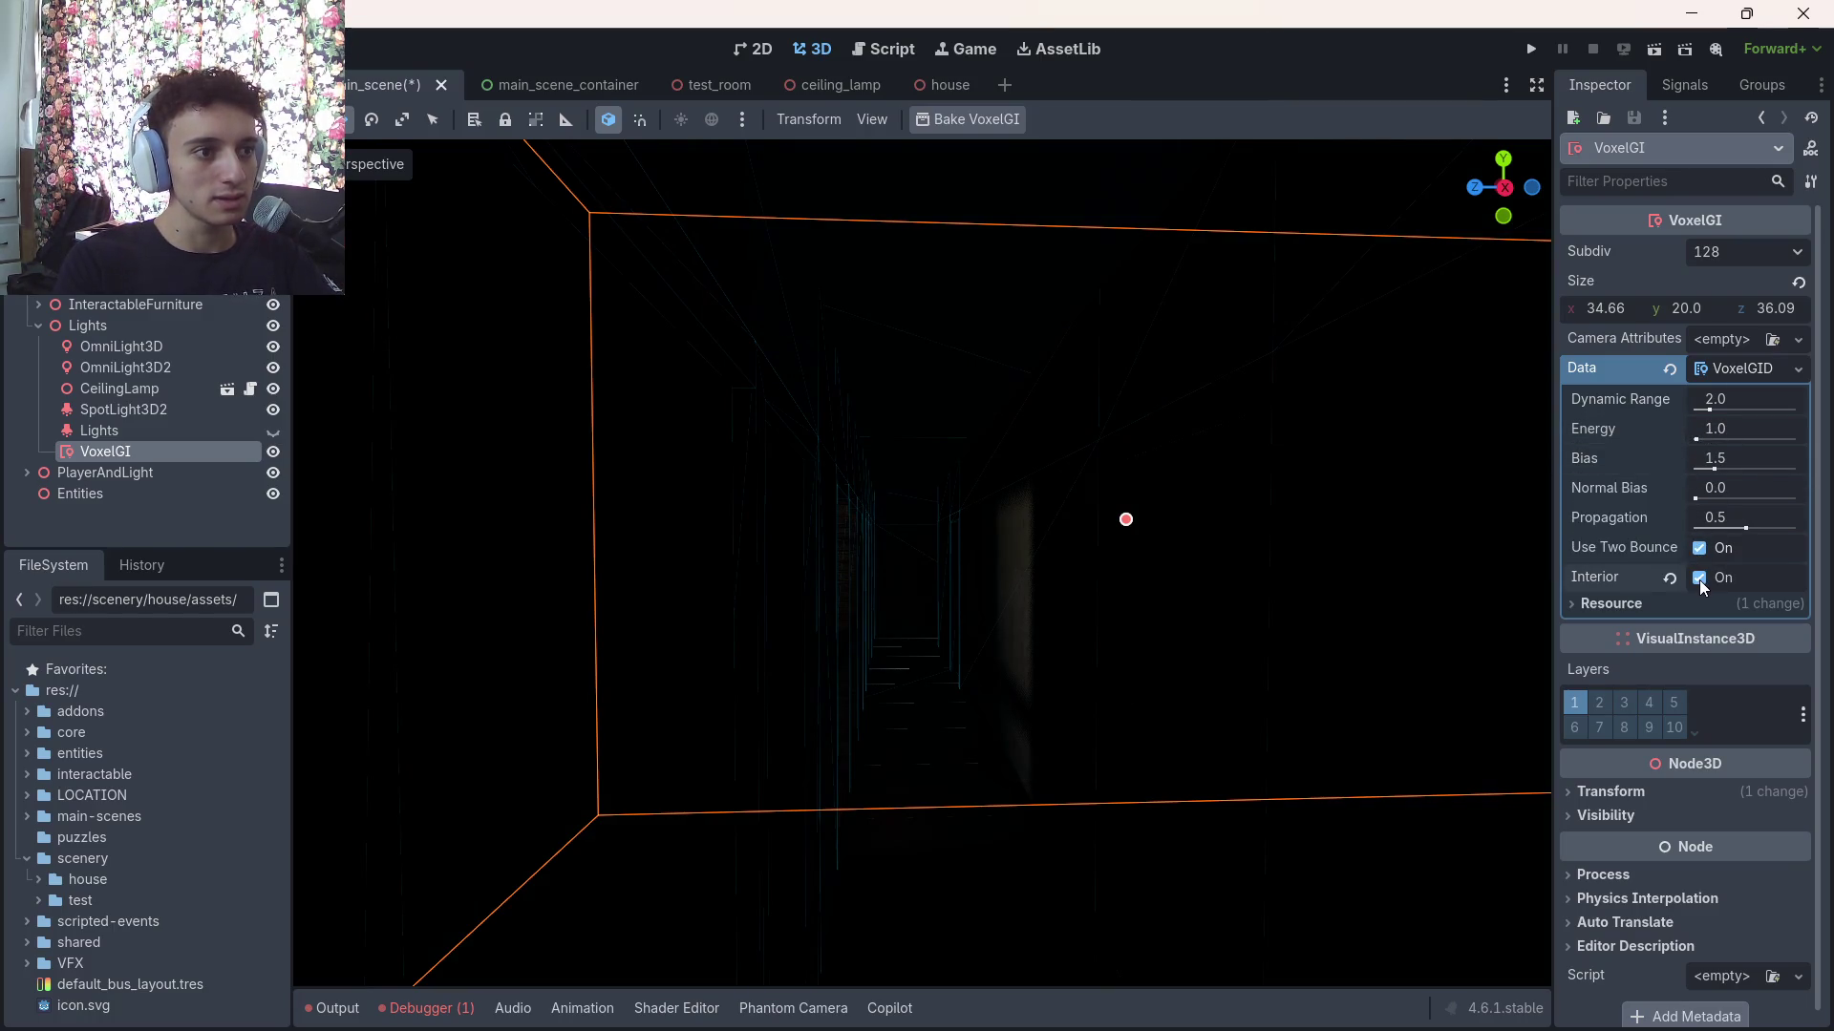
{"action": "left_click", "coordinate": [1699, 577]}
{"action": "left_click", "coordinate": [1699, 579]}
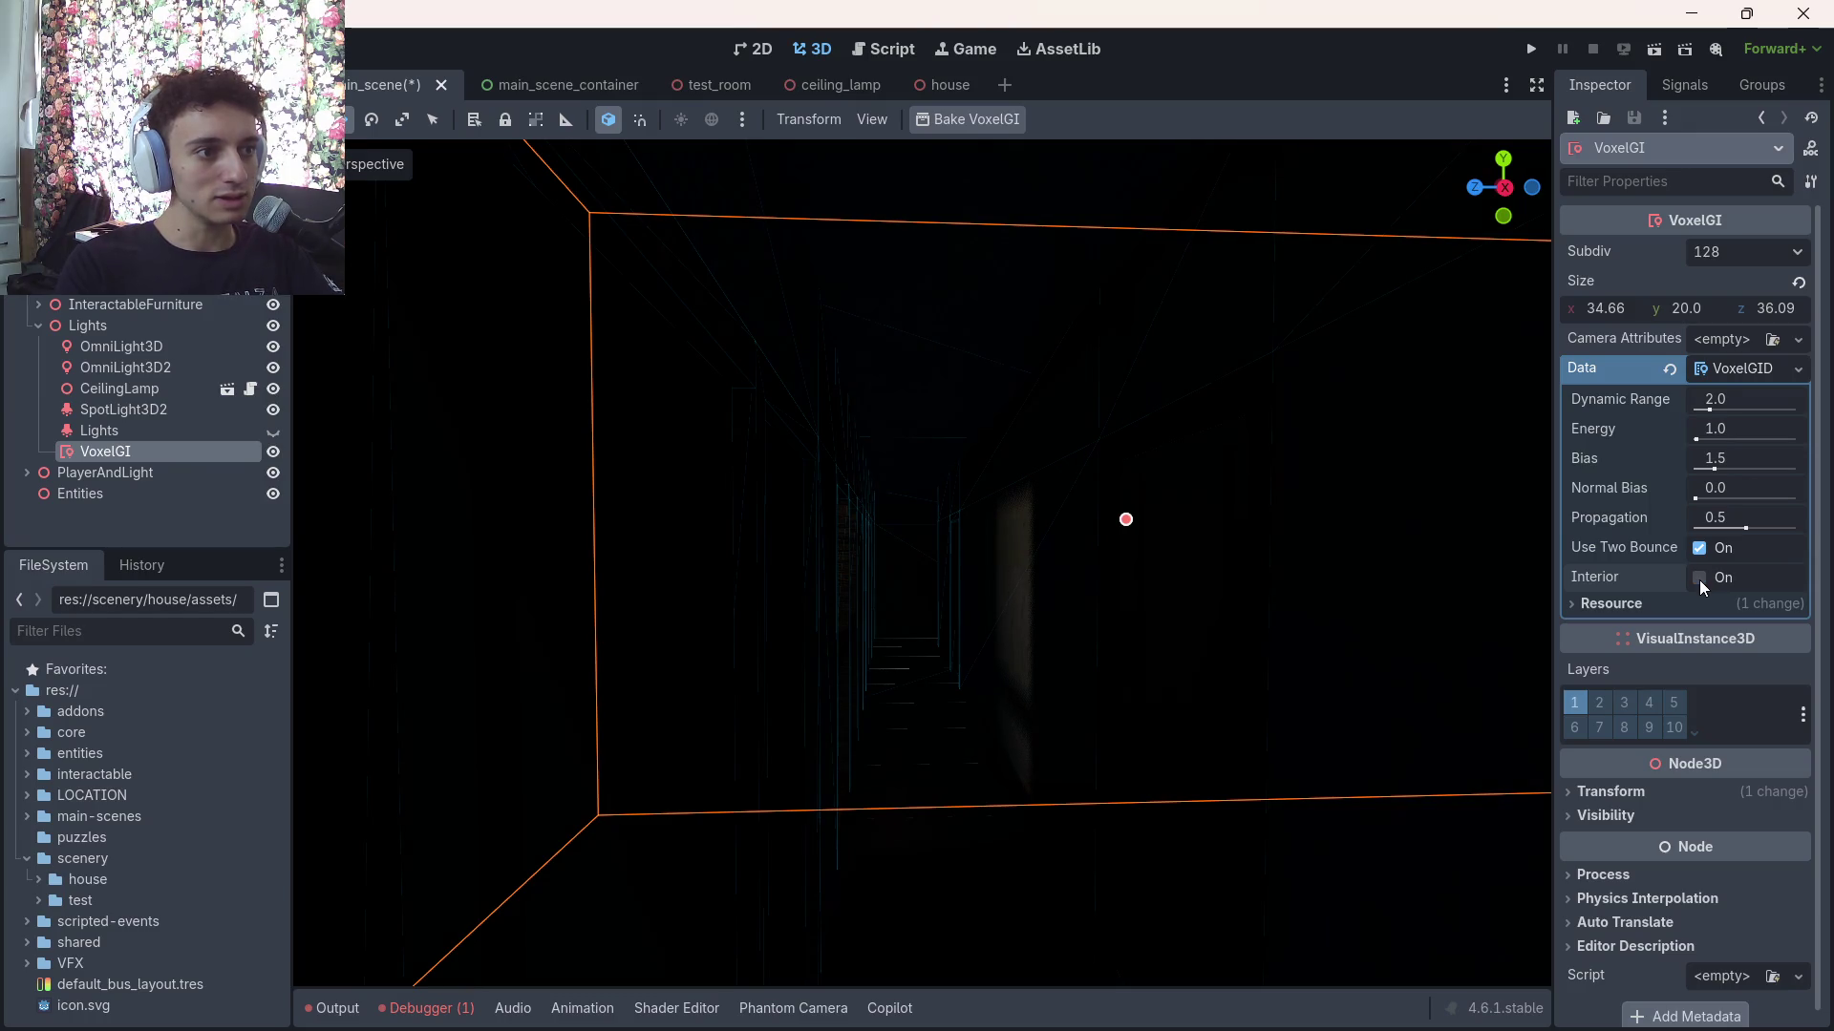
{"action": "left_click", "coordinate": [1699, 578]}
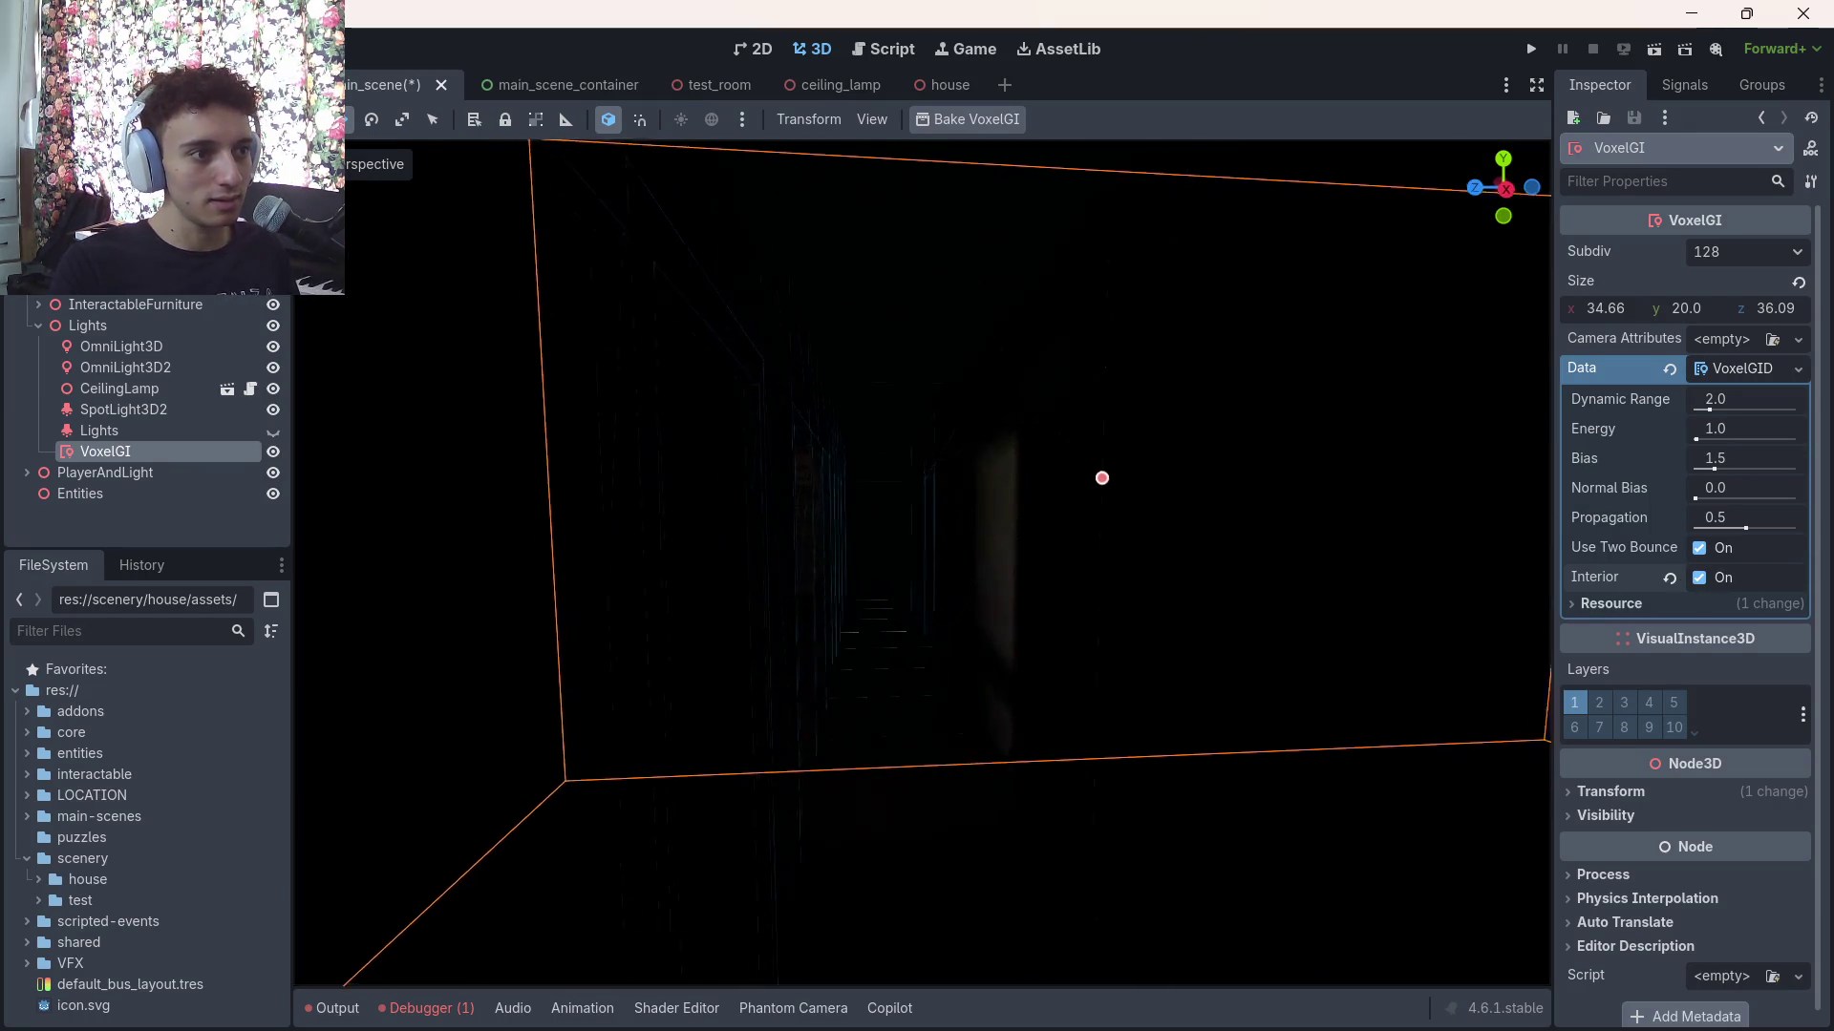
{"action": "left_click", "coordinate": [1699, 577]}
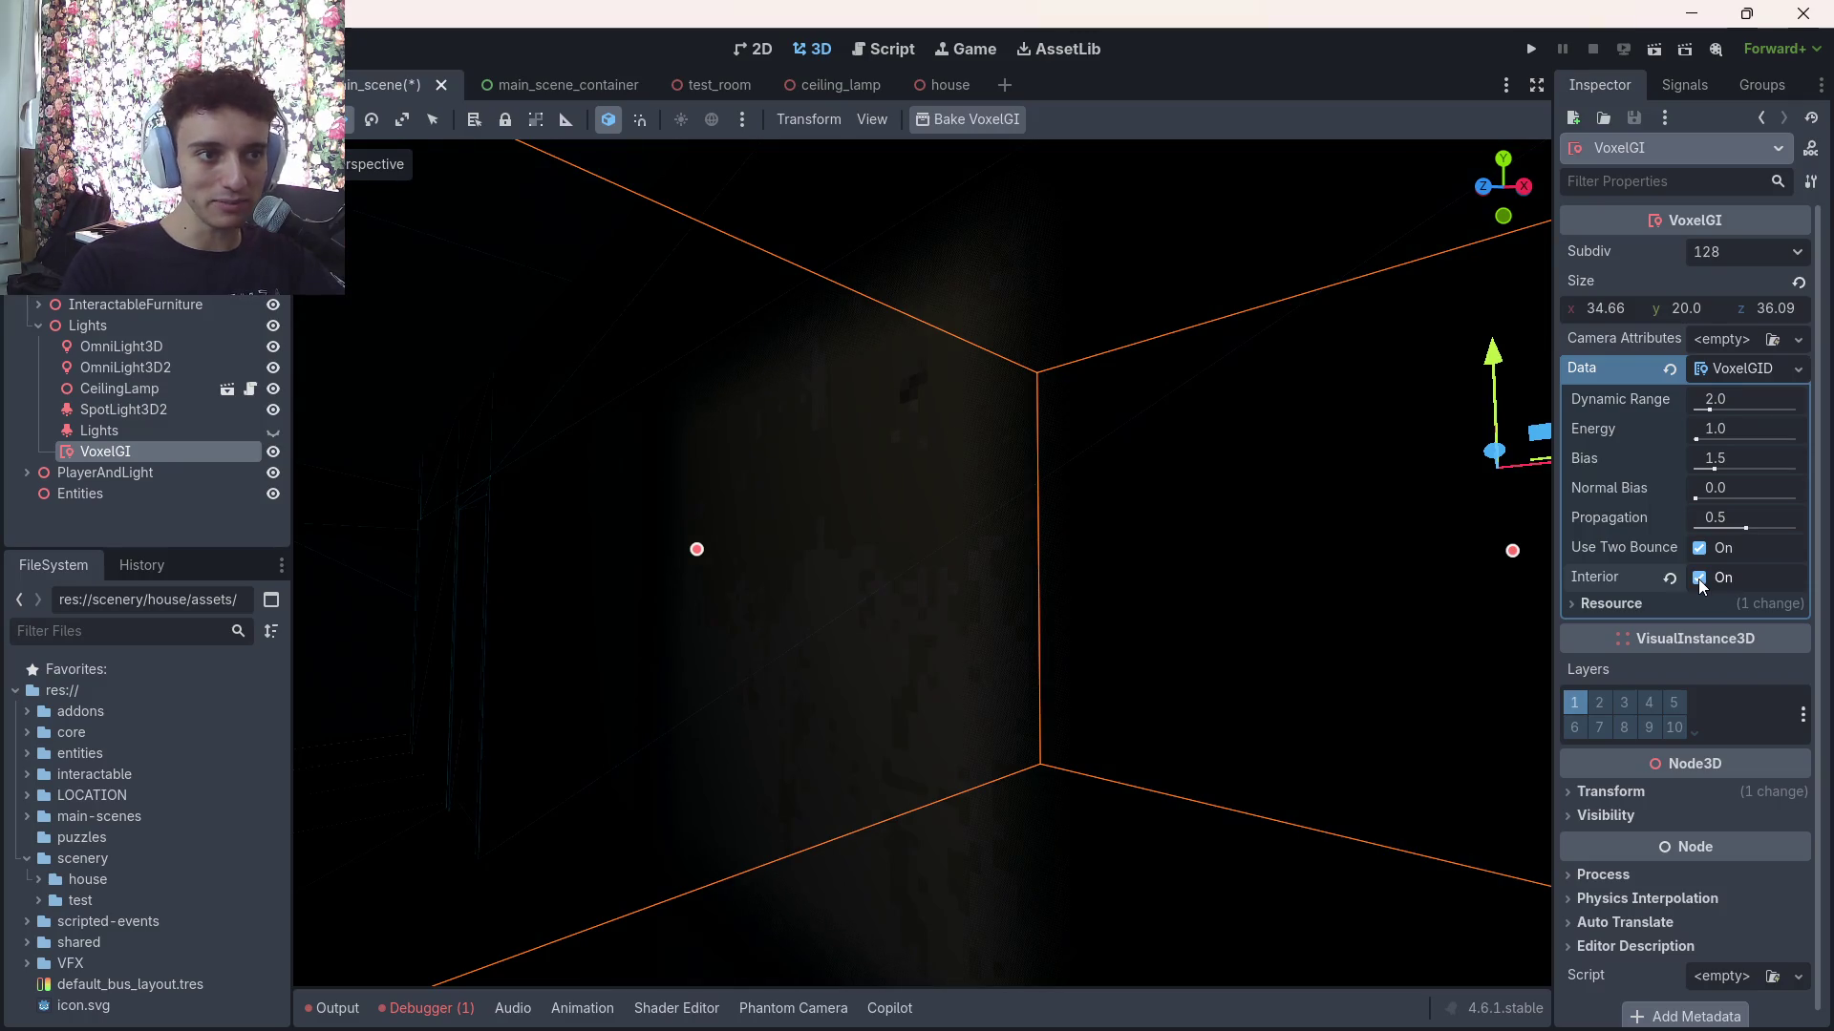
{"action": "left_click", "coordinate": [1699, 577]}
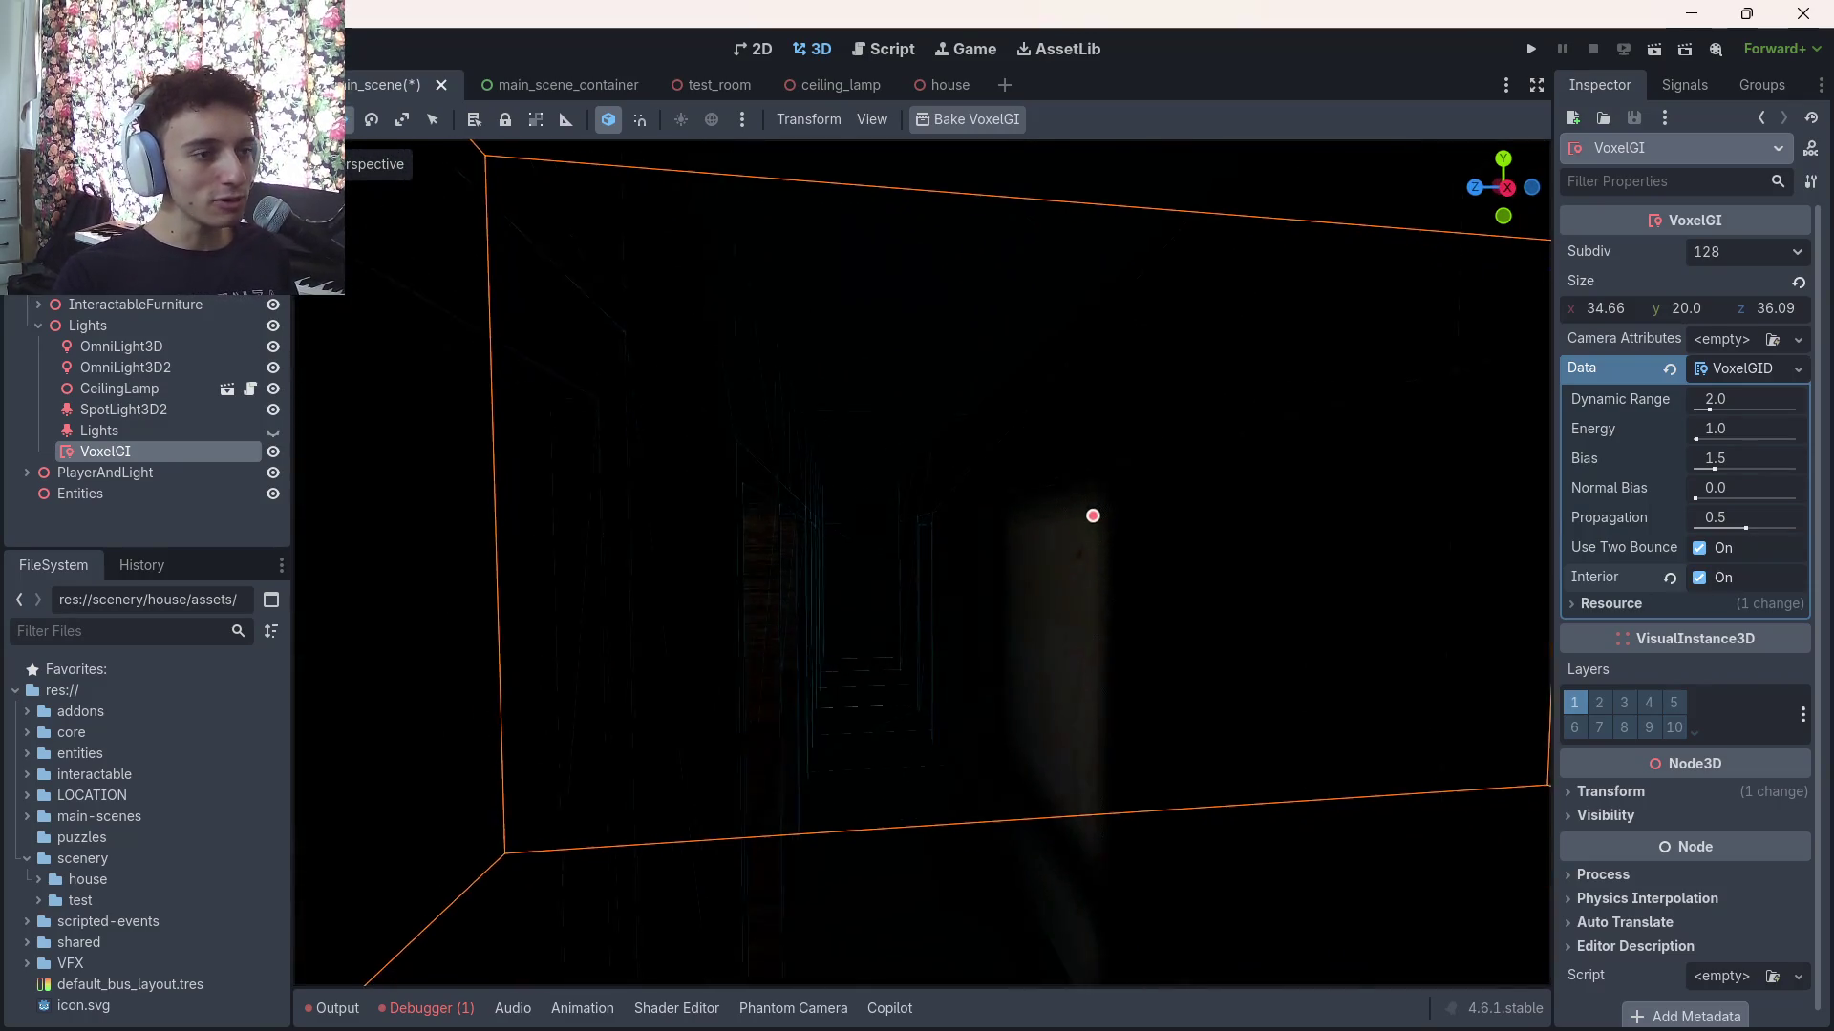
{"action": "mouse_move", "coordinate": [1738, 433]}
{"action": "left_mouse_down"}
{"action": "mouse_move", "coordinate": [1786, 434]}
{"action": "mouse_move", "coordinate": [1748, 401]}
{"action": "left_mouse_up"}
{"action": "left_click", "coordinate": [1669, 430]}
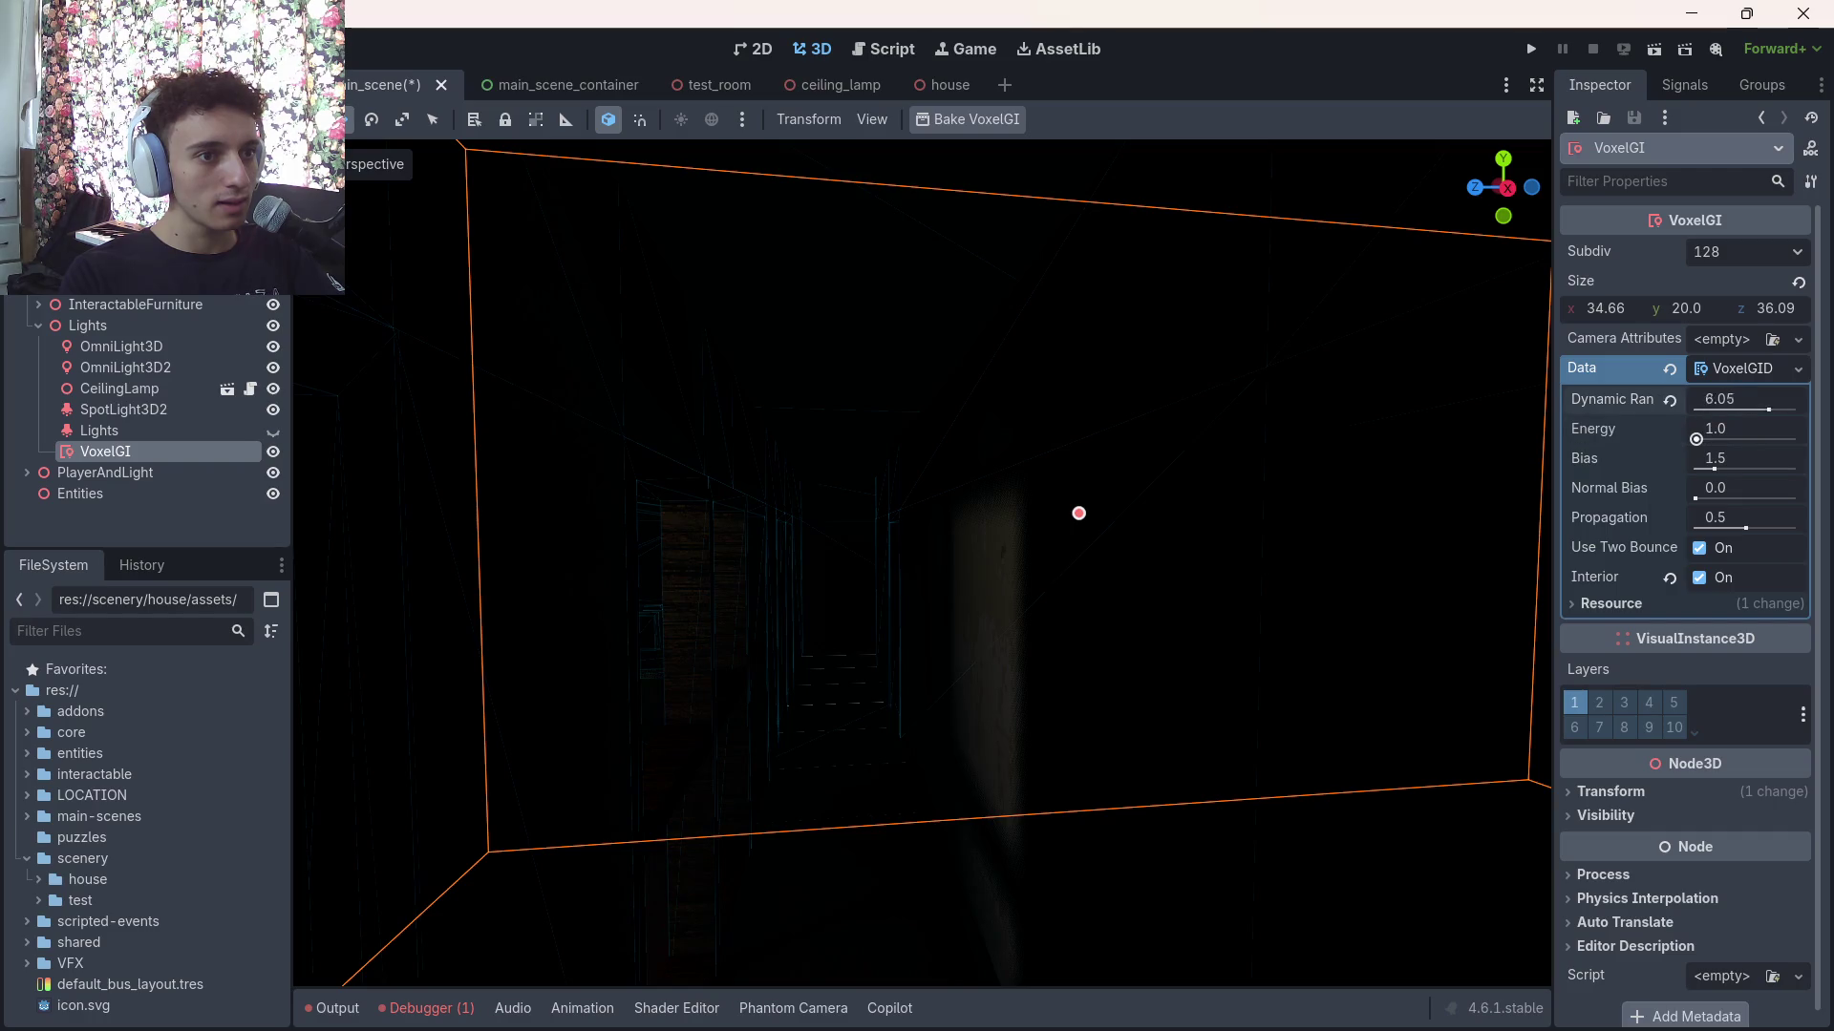
{"action": "left_click", "coordinate": [1672, 400]}
Clear the VoxelGI's baked data and delete the VoxelGI node
{"action": "left_click", "coordinate": [1757, 372]}
{"action": "left_click", "coordinate": [1748, 370]}
{"action": "left_click", "coordinate": [1669, 369]}
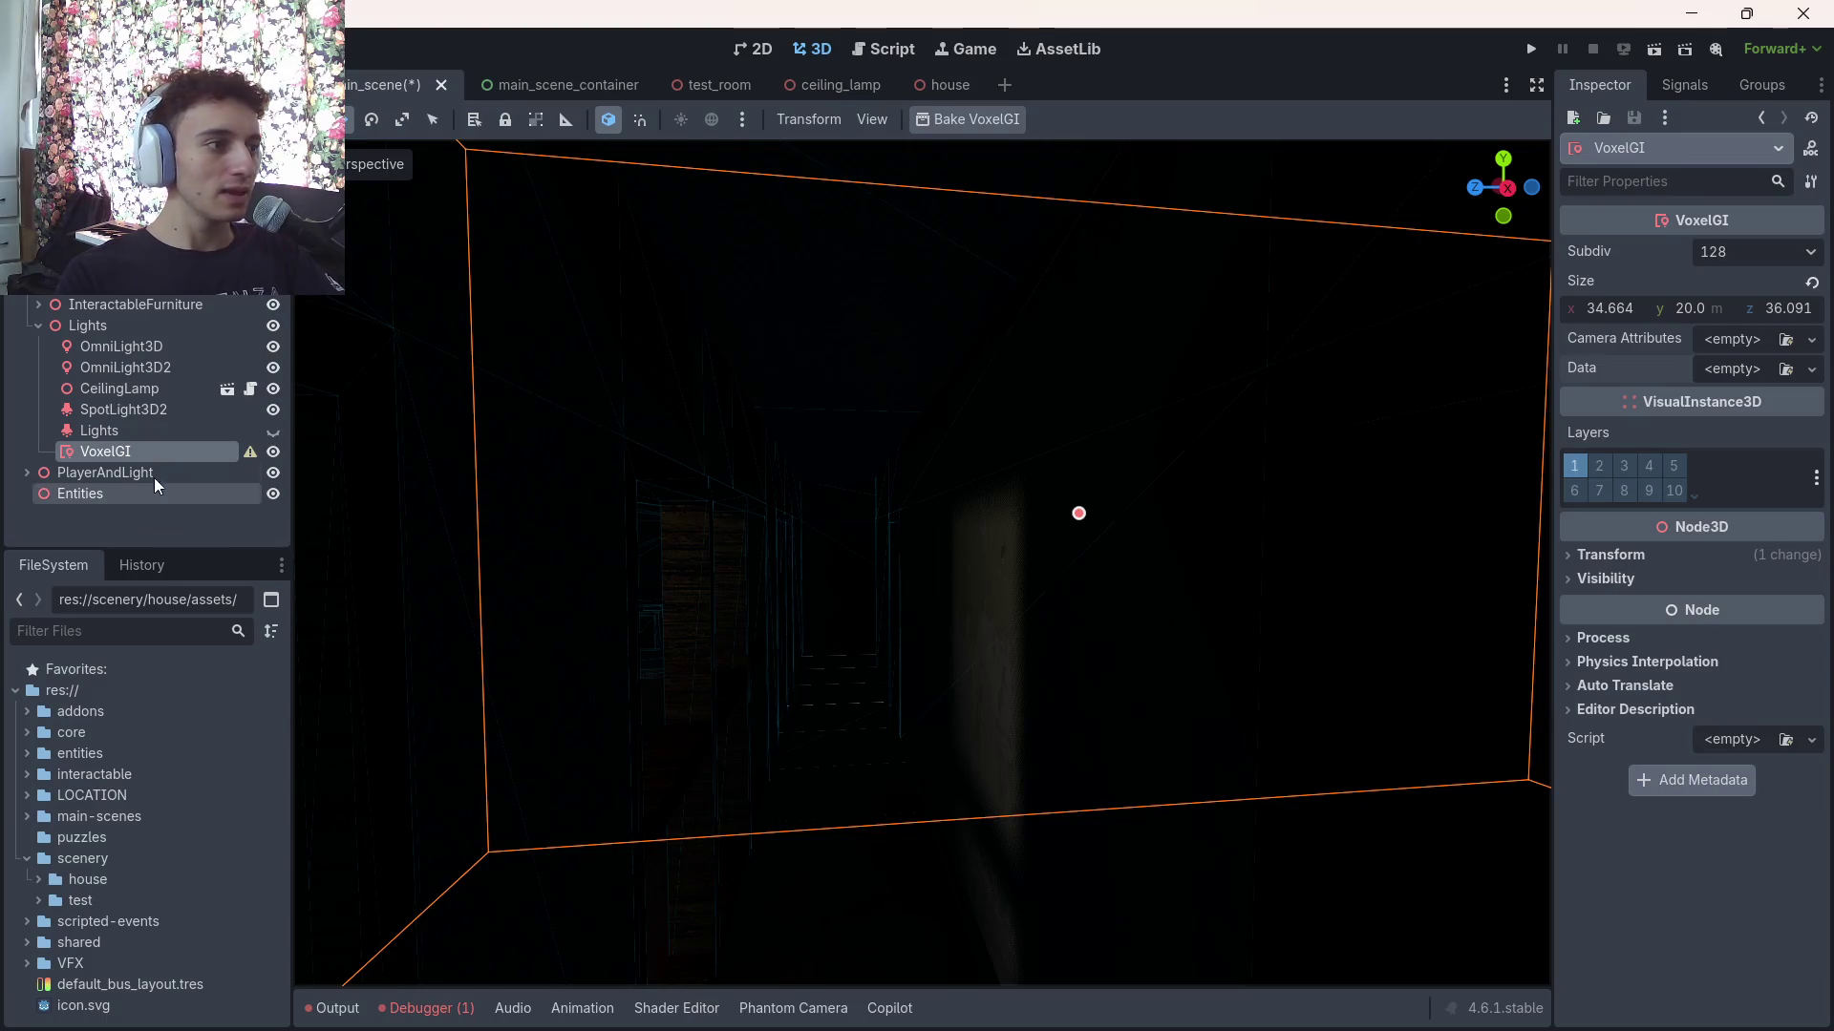
{"action": "key", "text": "Delete"}
{"action": "left_click", "coordinate": [833, 541]}
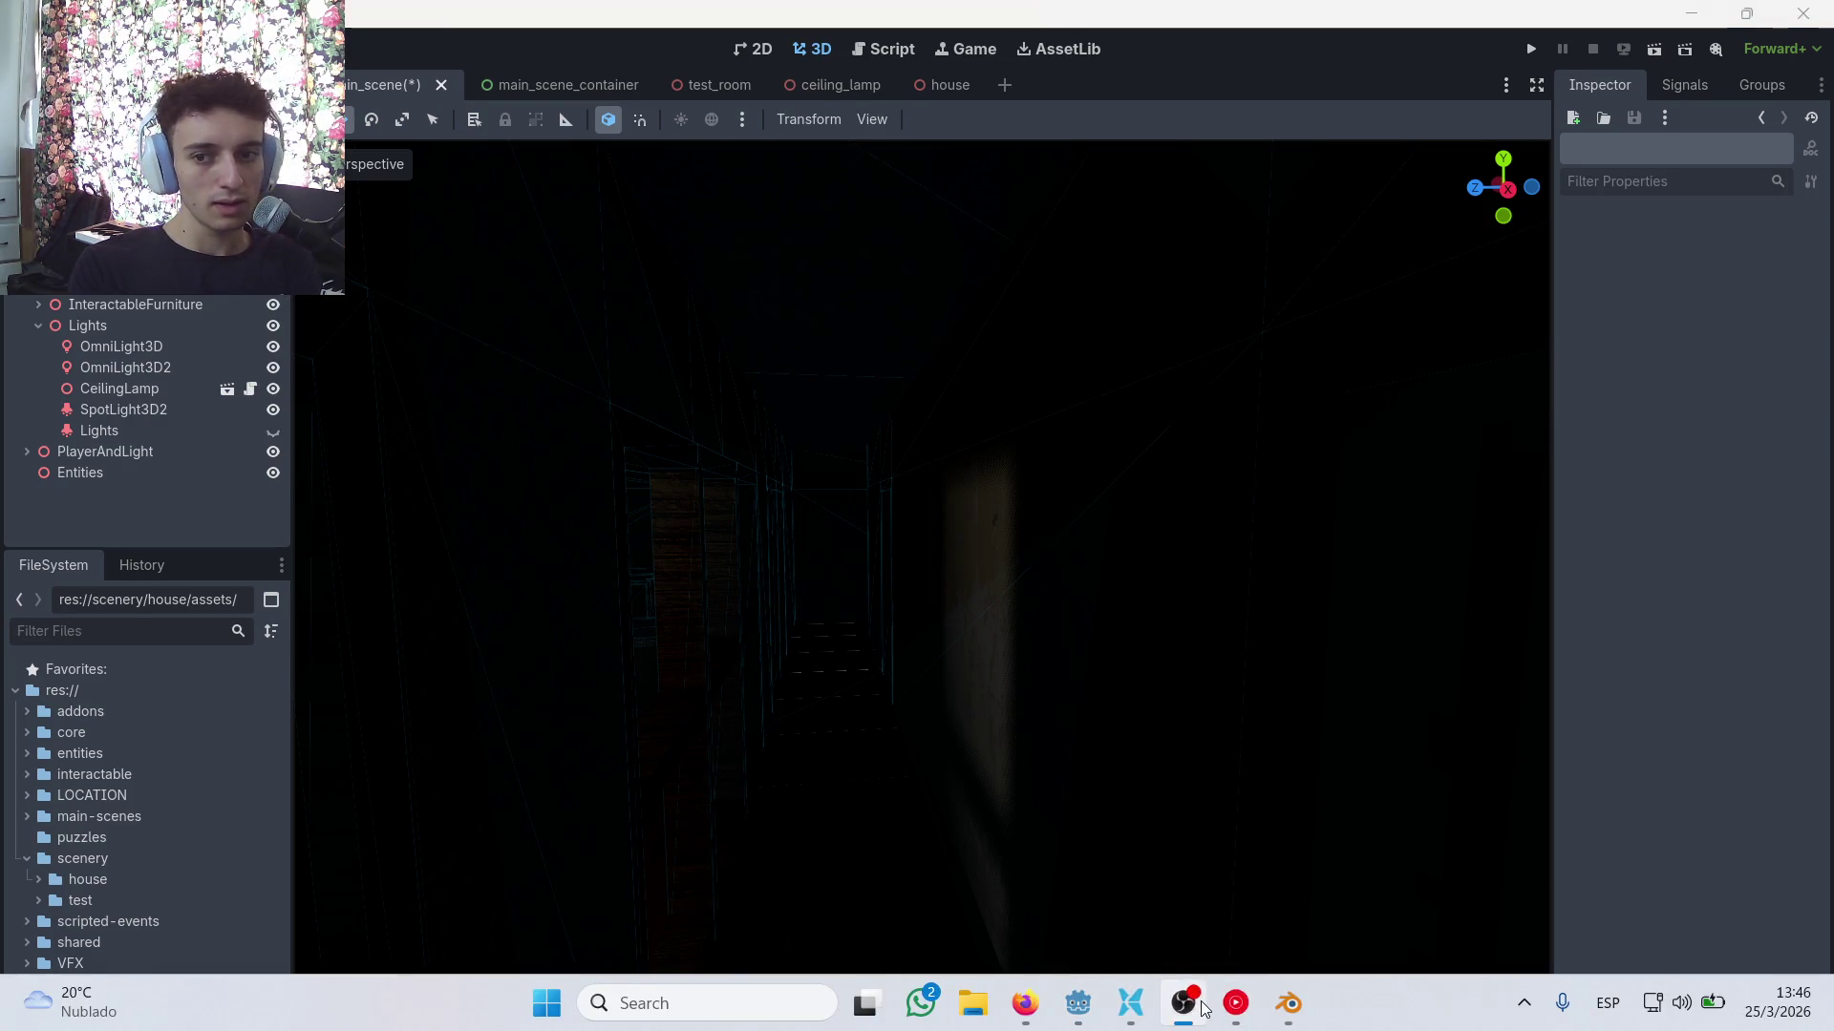
Save, fly the viewport camera around the dining table to check lighting, then undo to restore VoxelGI
{"action": "key", "text": "ctrl+s"}
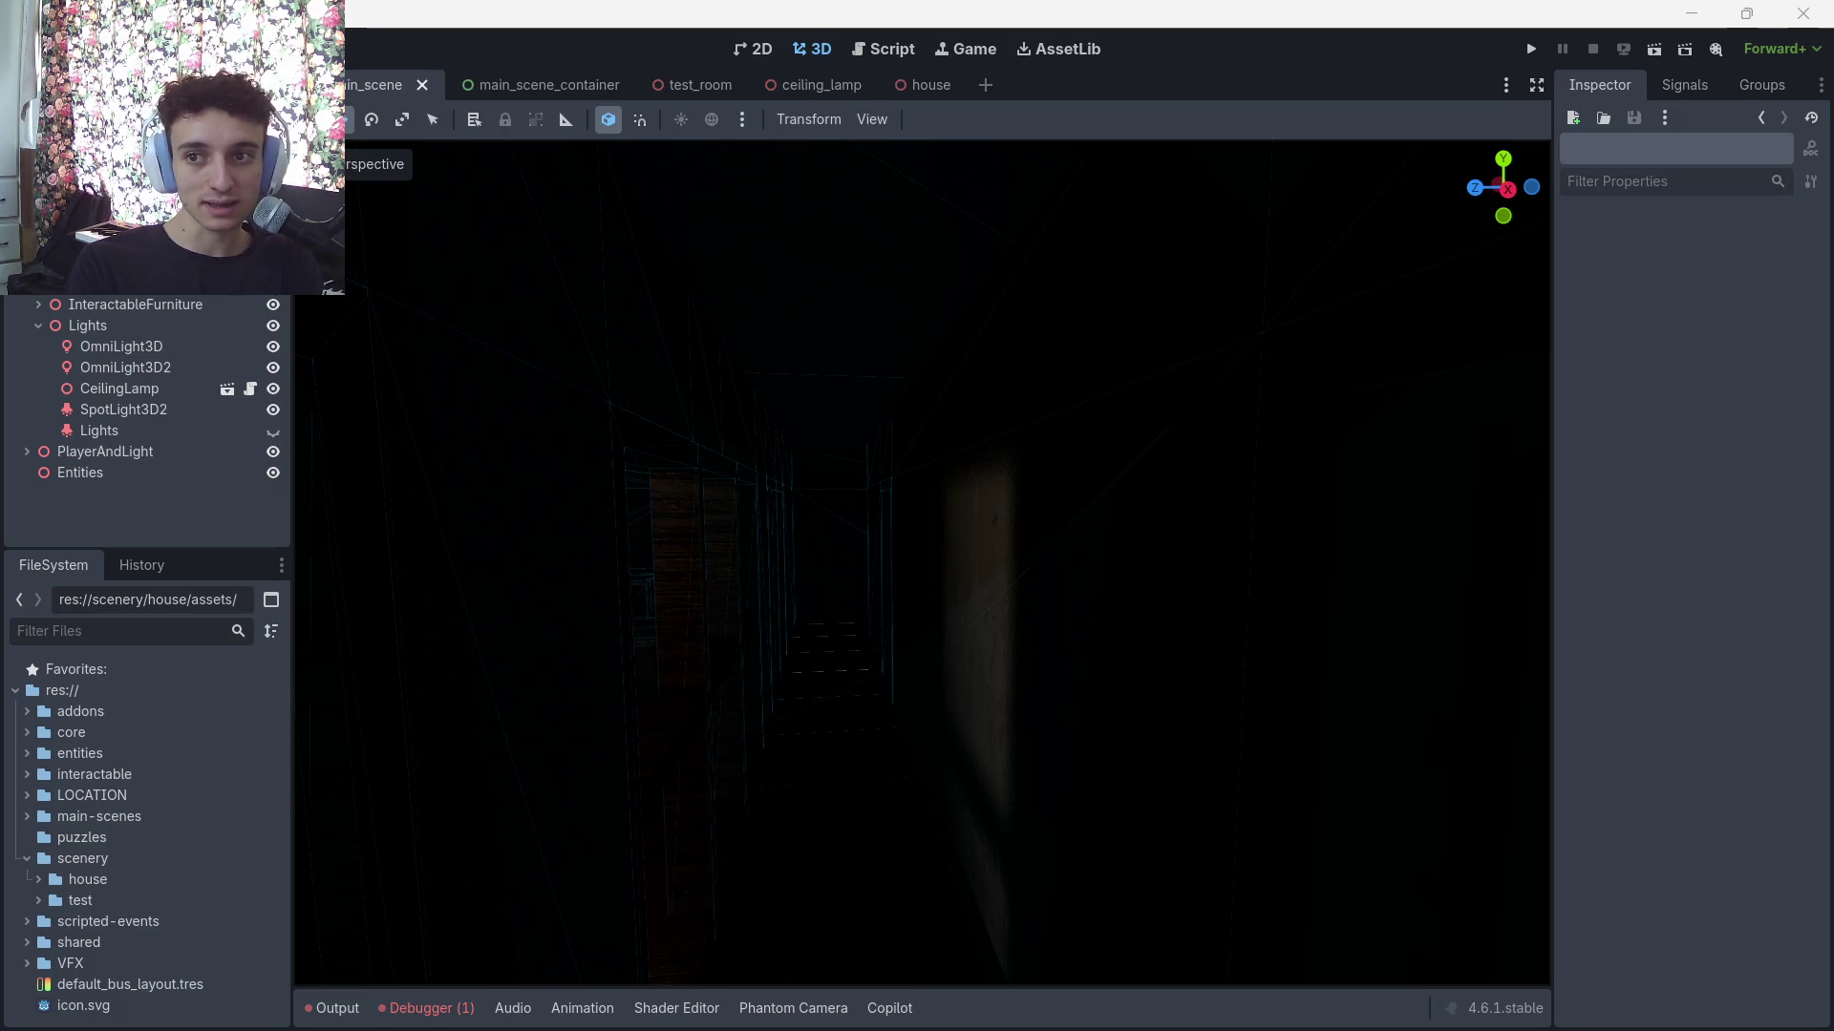
{"action": "right_click", "coordinate": [1163, 487]}
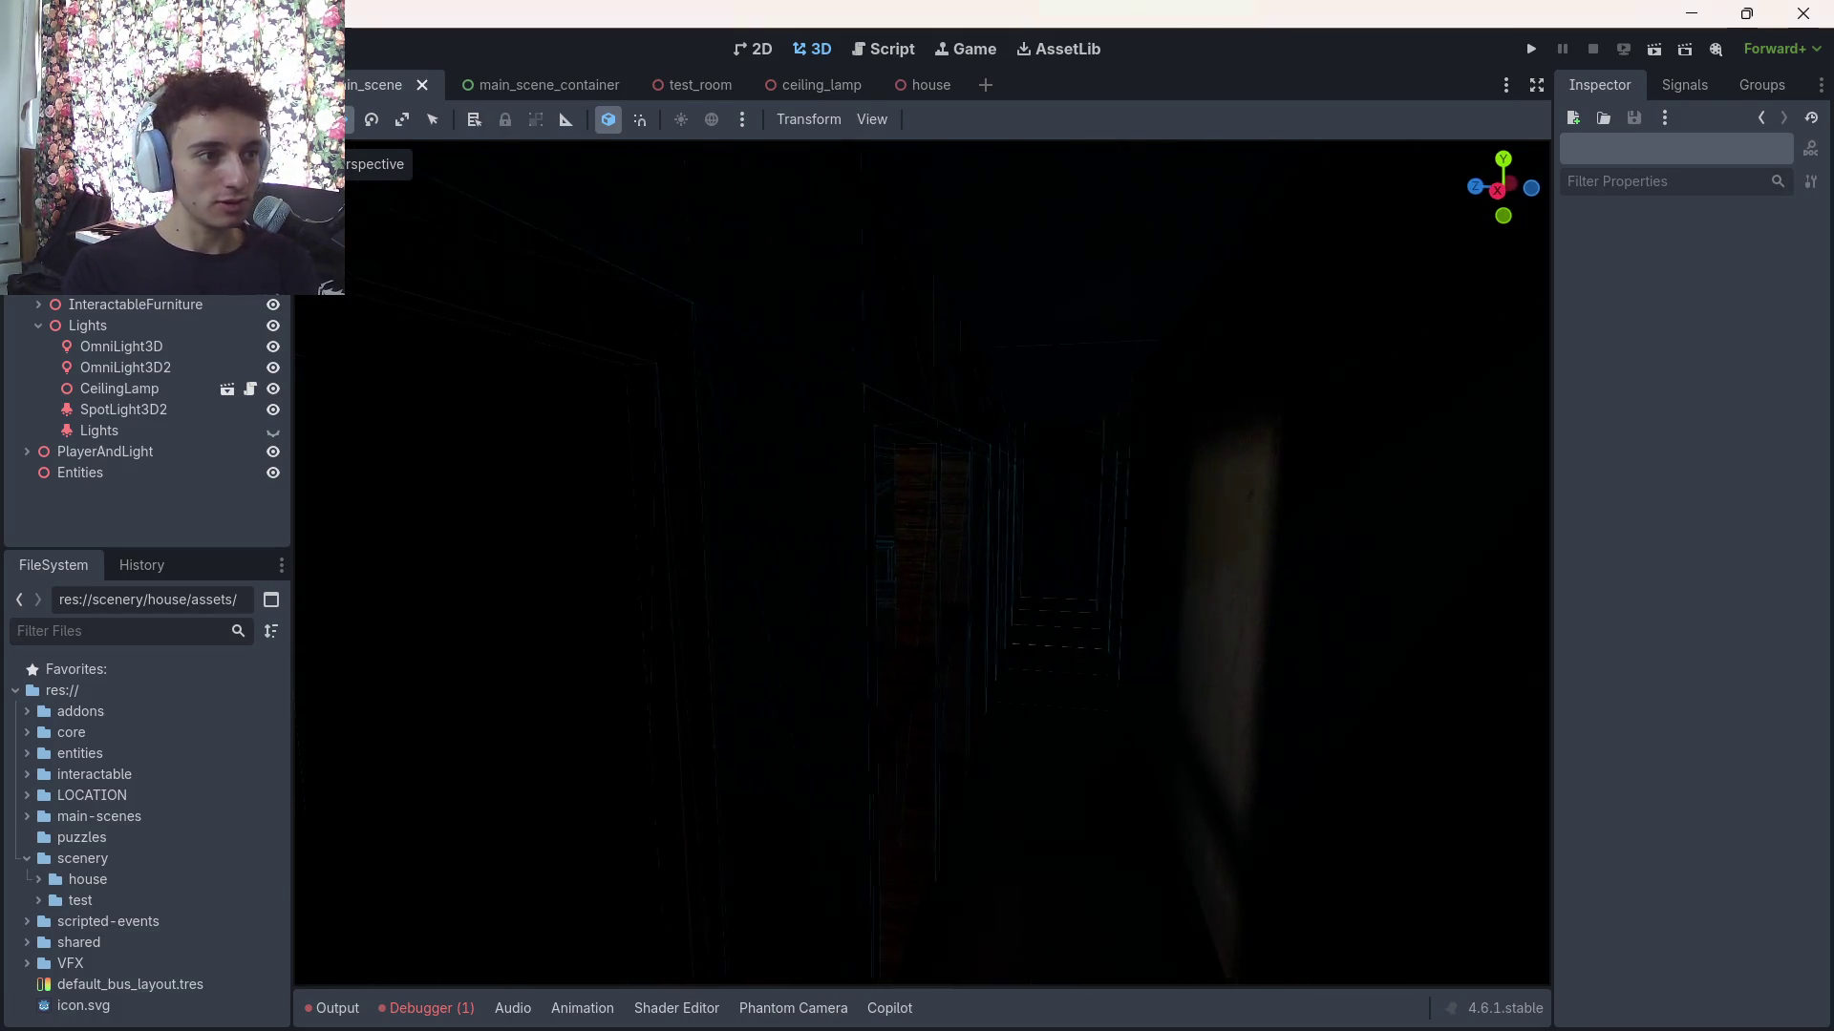
{"action": "right_click", "coordinate": [1134, 478]}
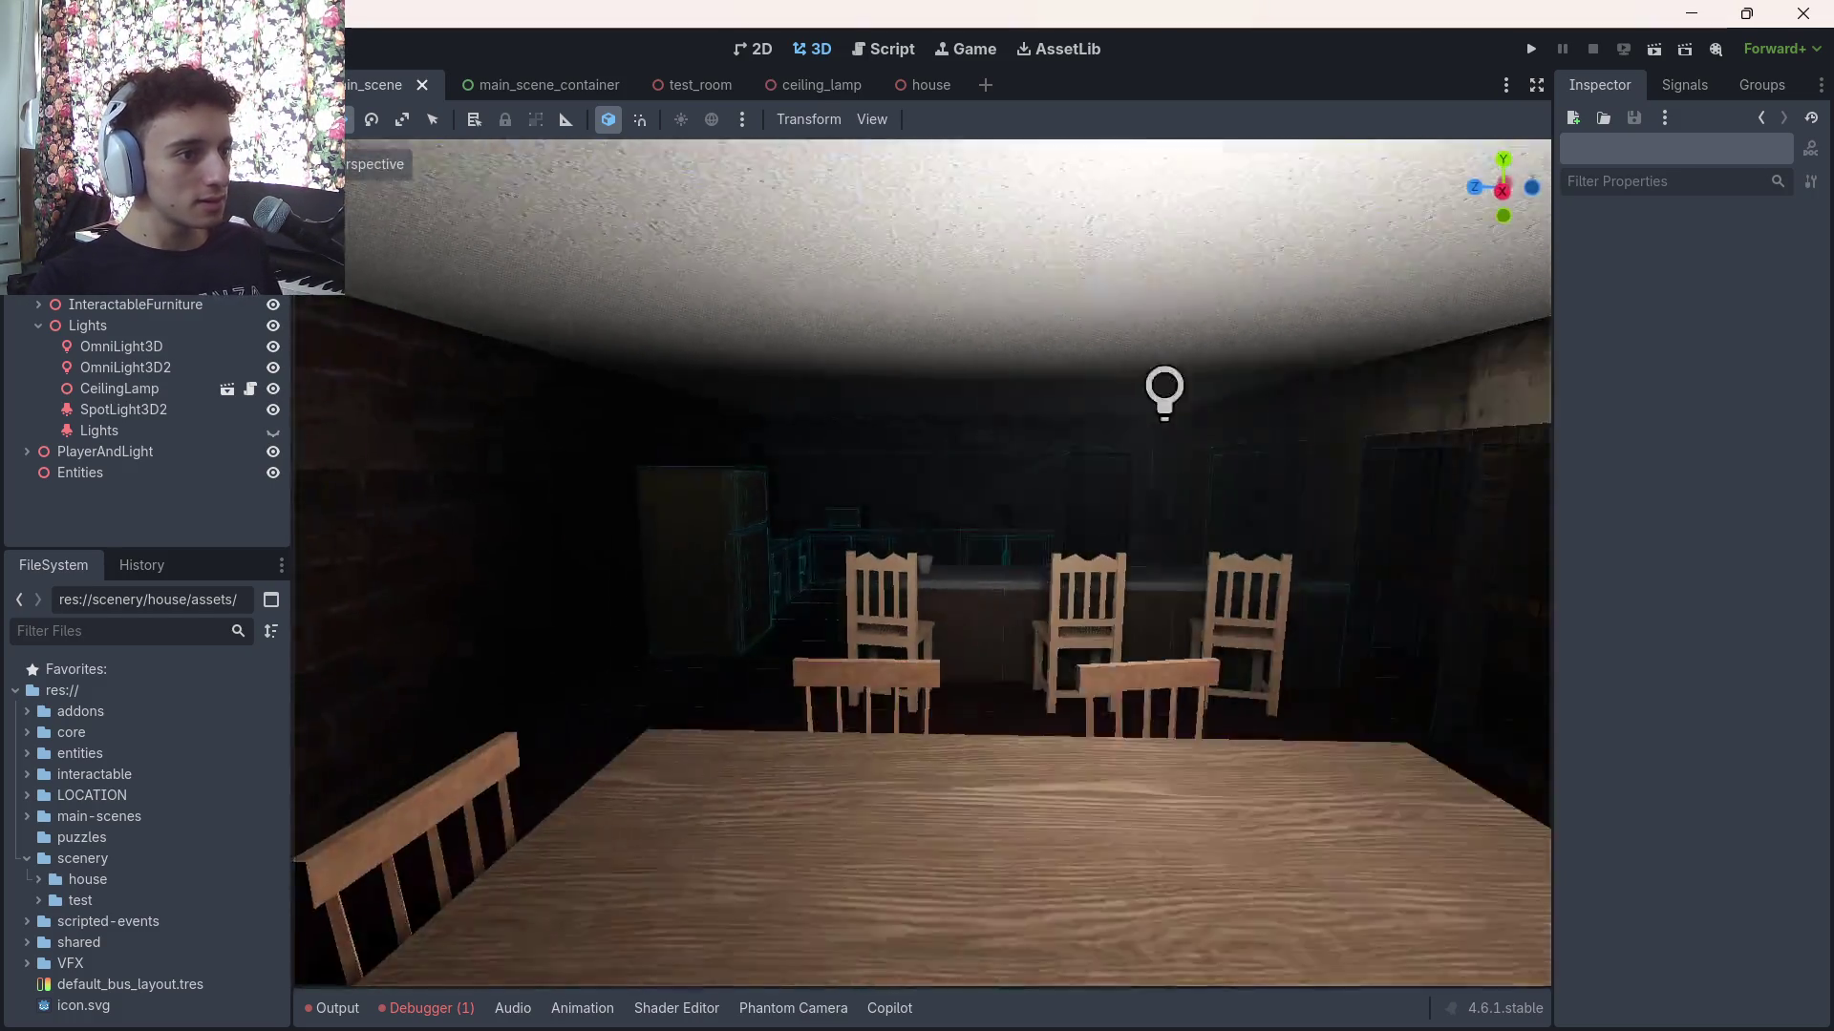
{"action": "right_click", "coordinate": [1135, 478]}
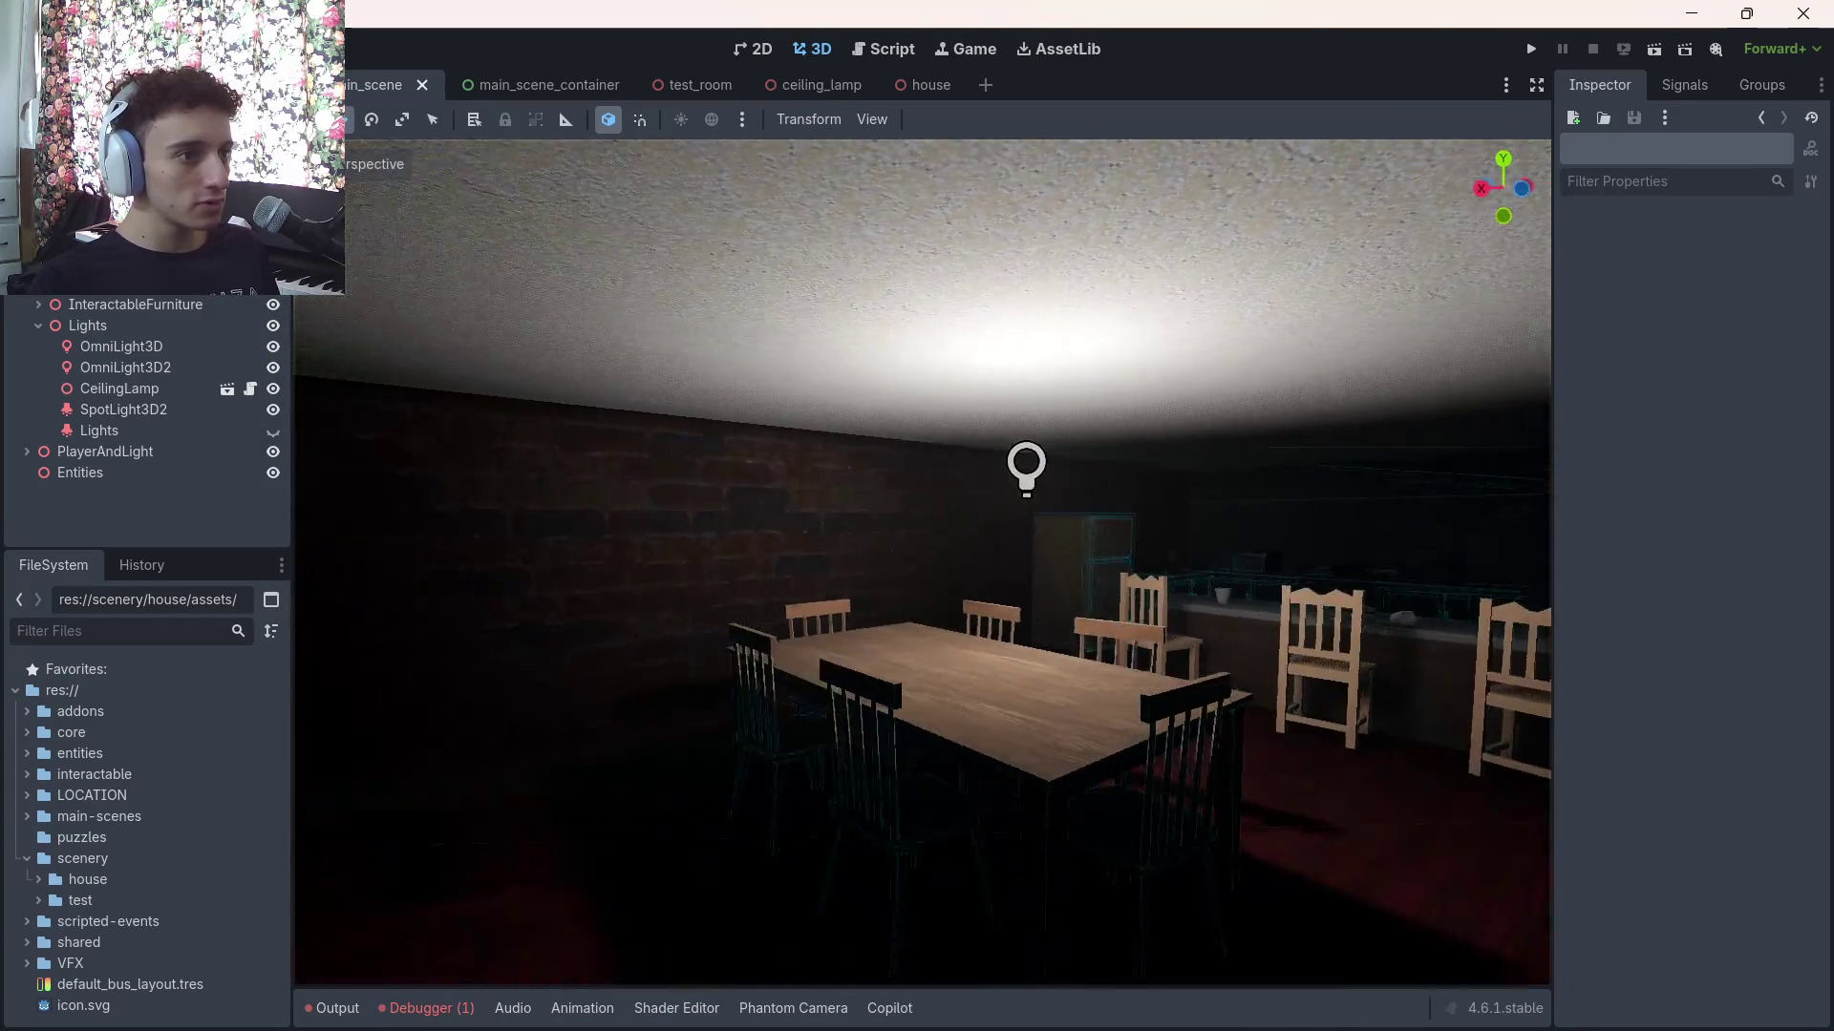
{"action": "right_click", "coordinate": [1135, 478]}
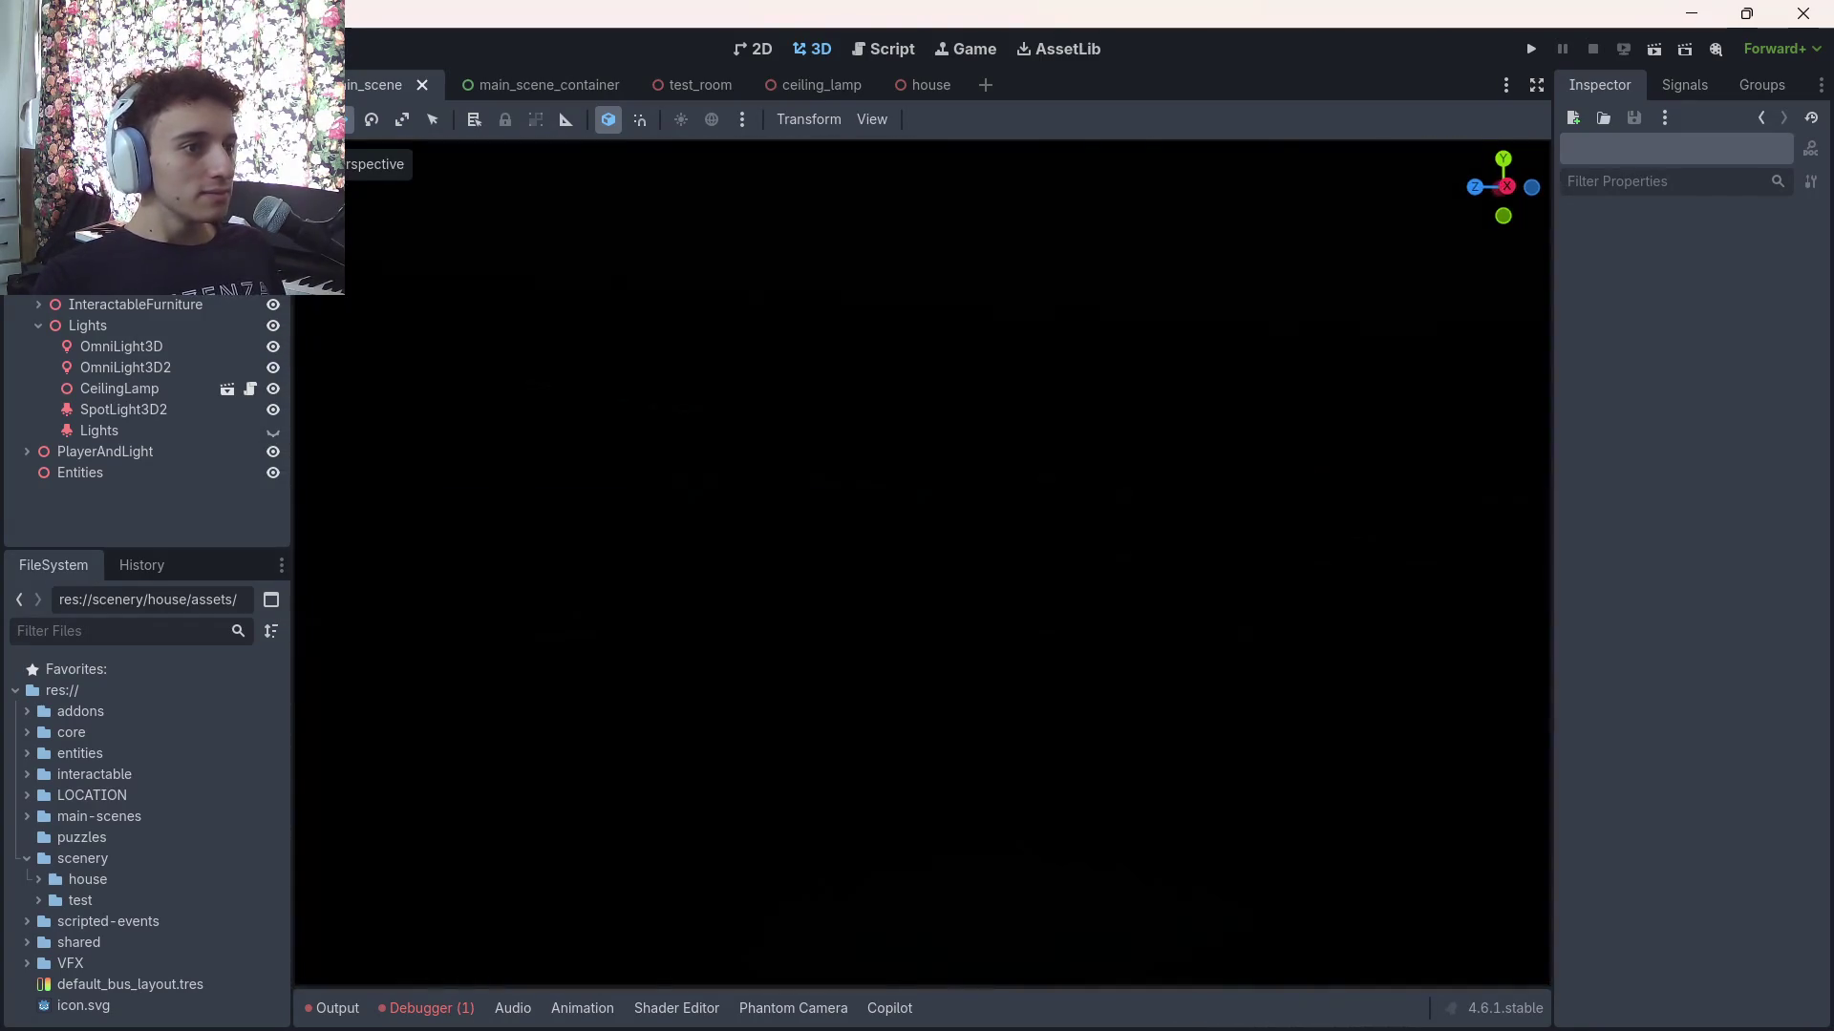
{"action": "right_click", "coordinate": [1135, 477]}
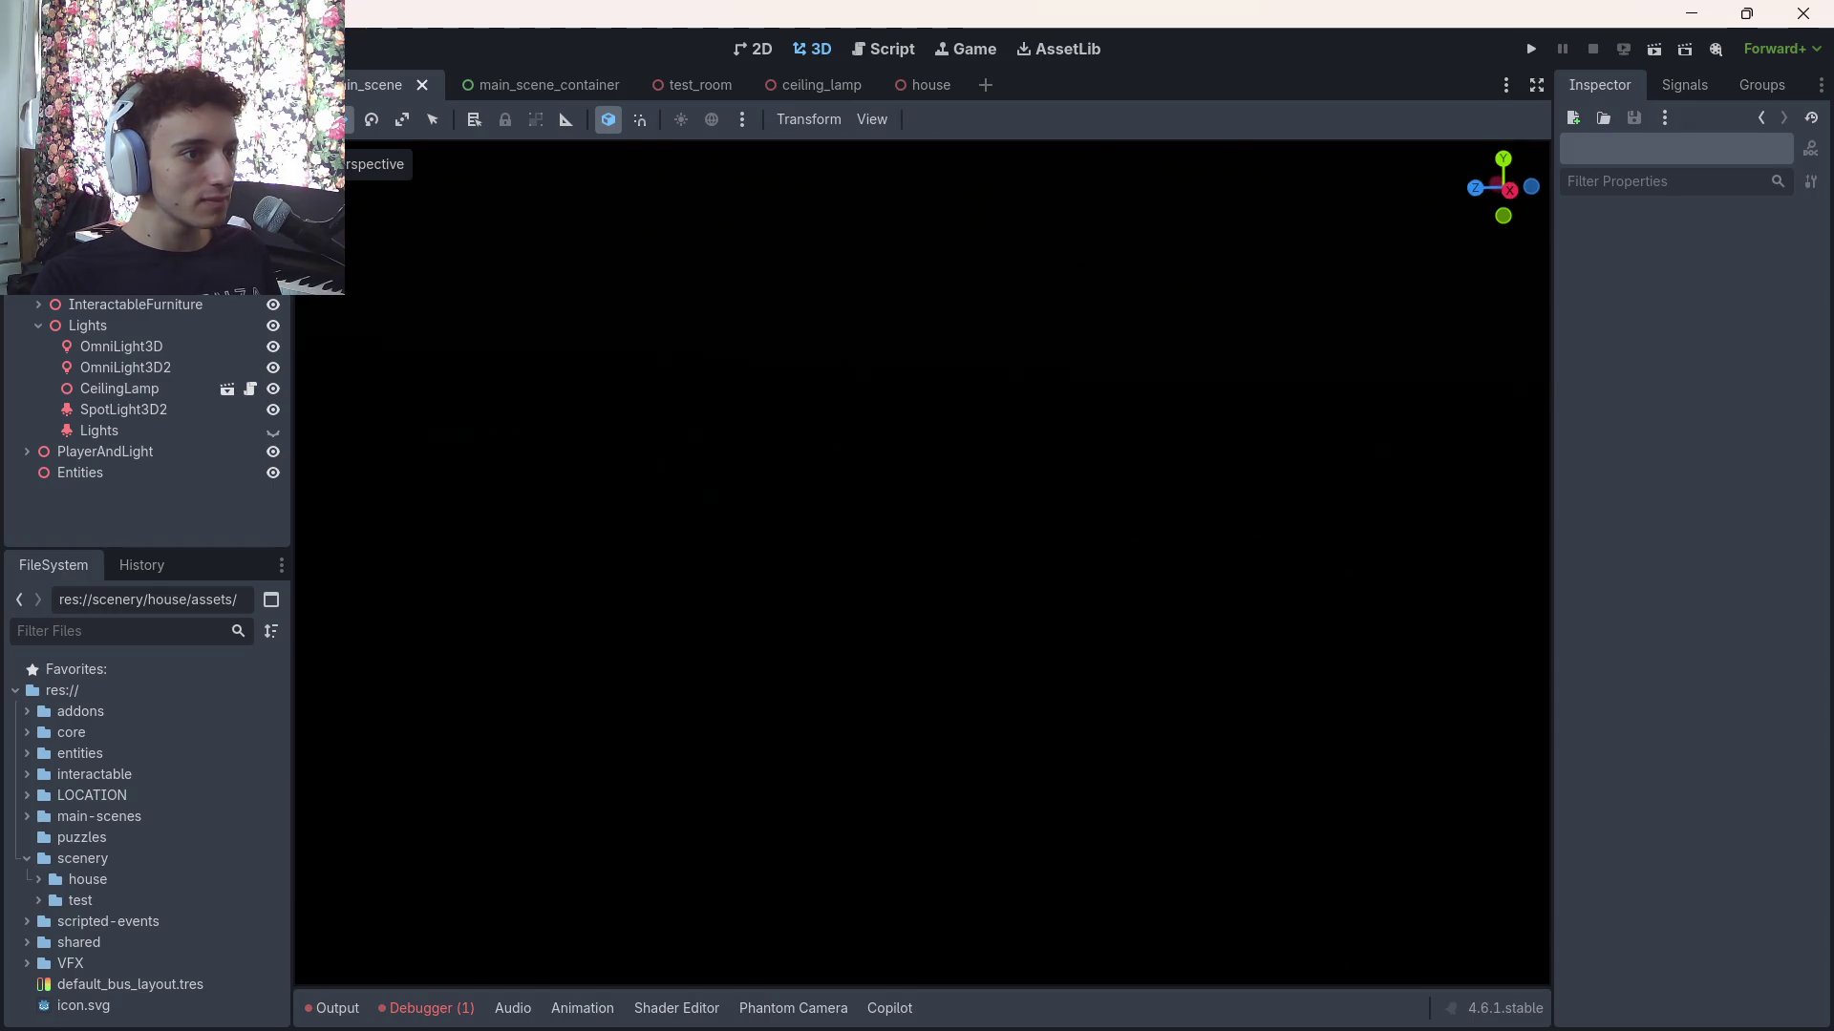
{"action": "key", "text": "w"}
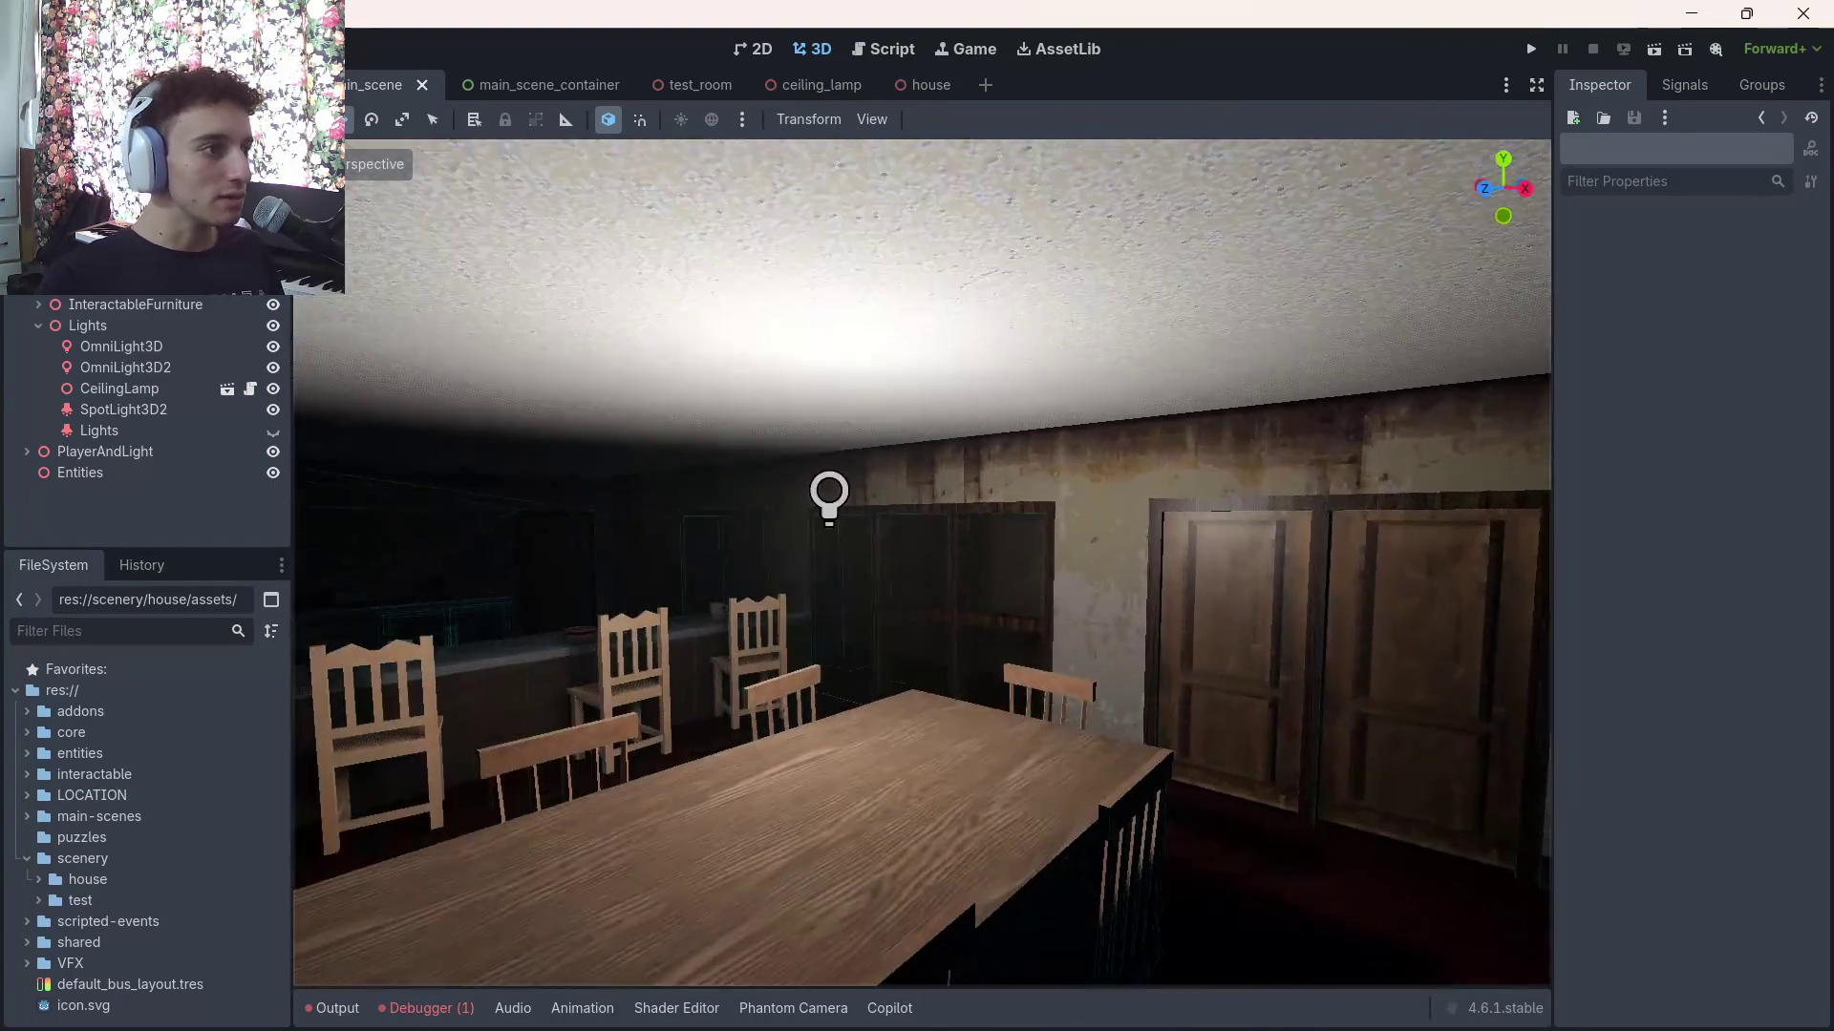
{"action": "key", "text": "ctrl+z"}
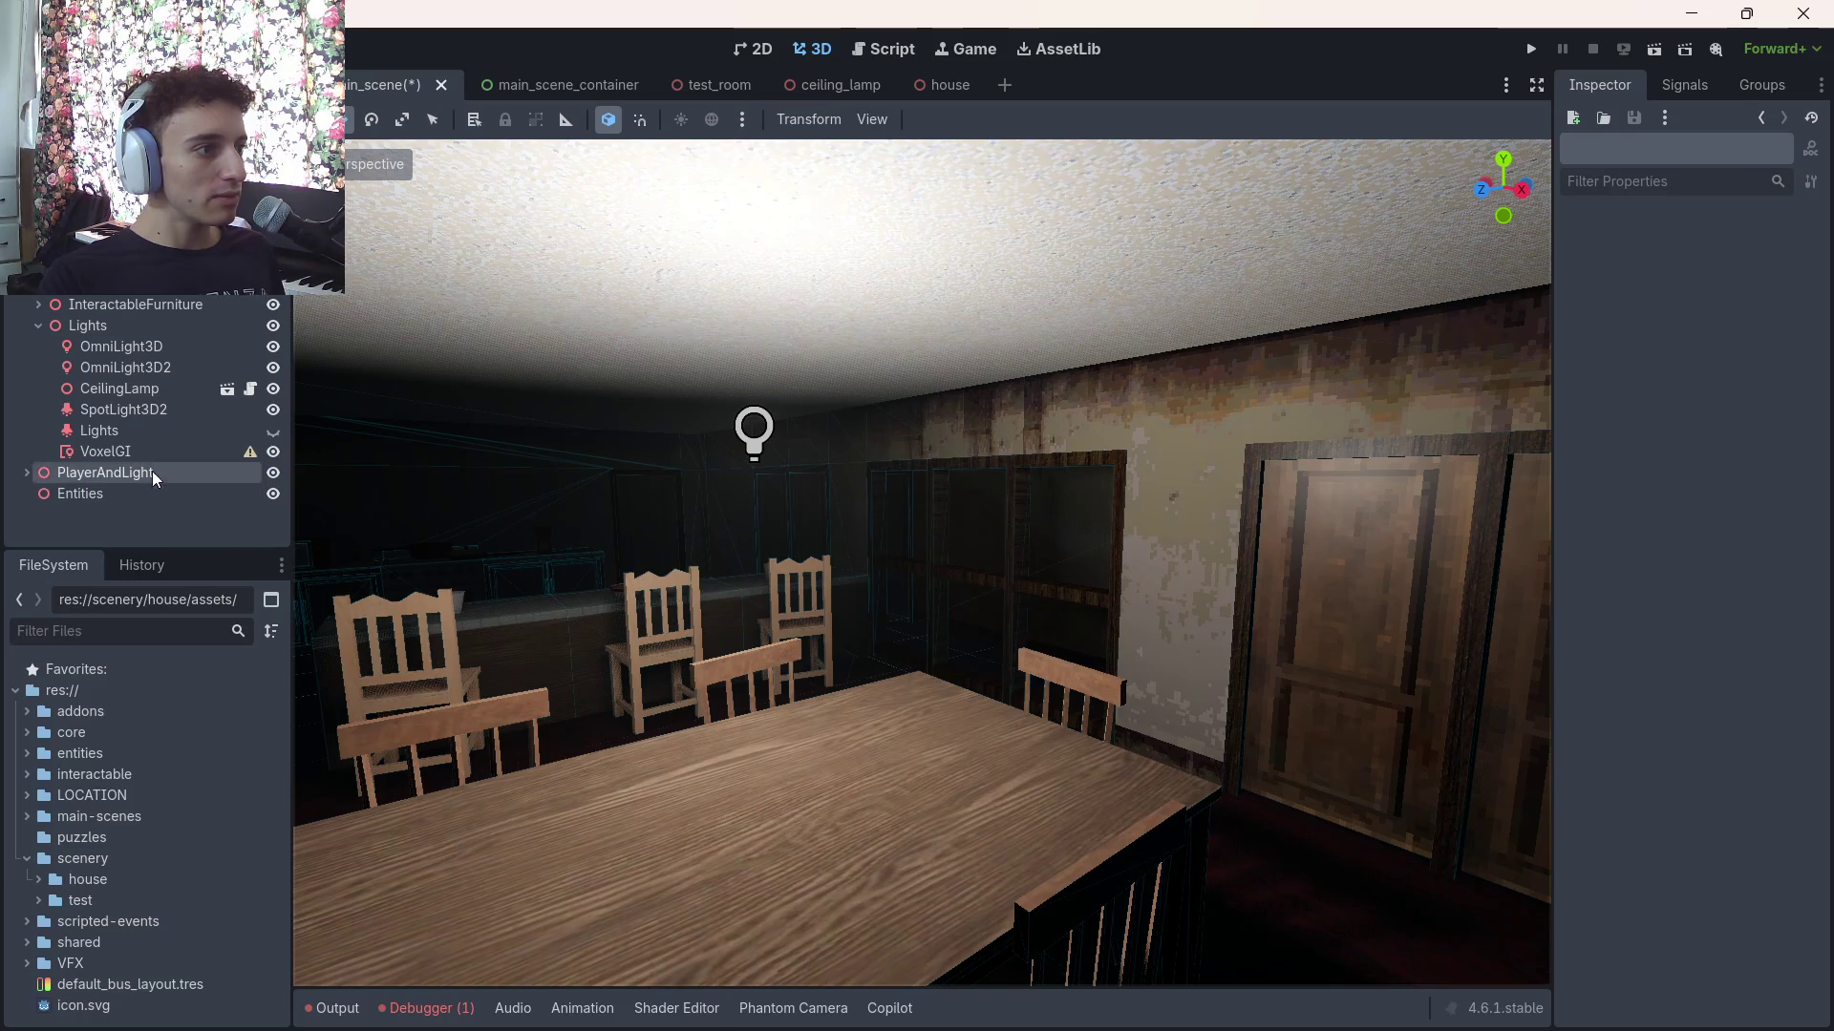
Bake the VoxelGI, overwriting its data file in res://VFX/lightmap, and save the scene
{"action": "left_click", "coordinate": [163, 453]}
{"action": "left_click", "coordinate": [994, 117]}
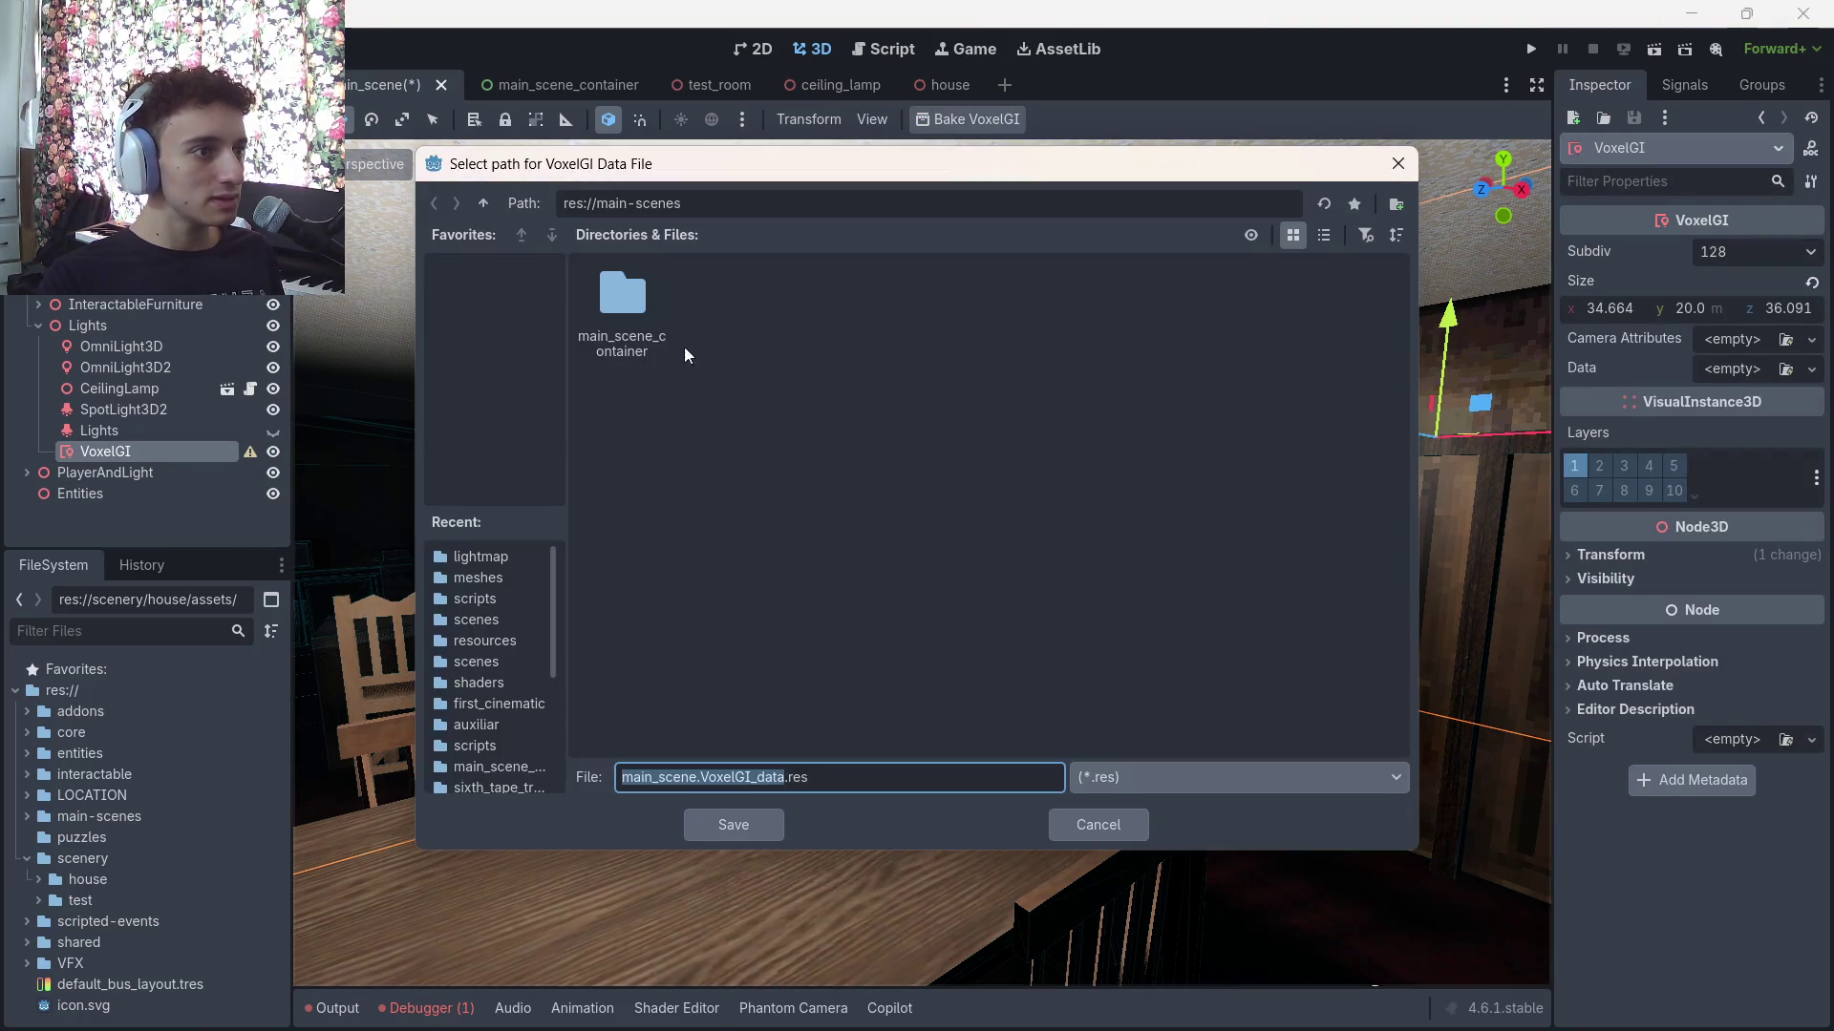
{"action": "left_click", "coordinate": [483, 206]}
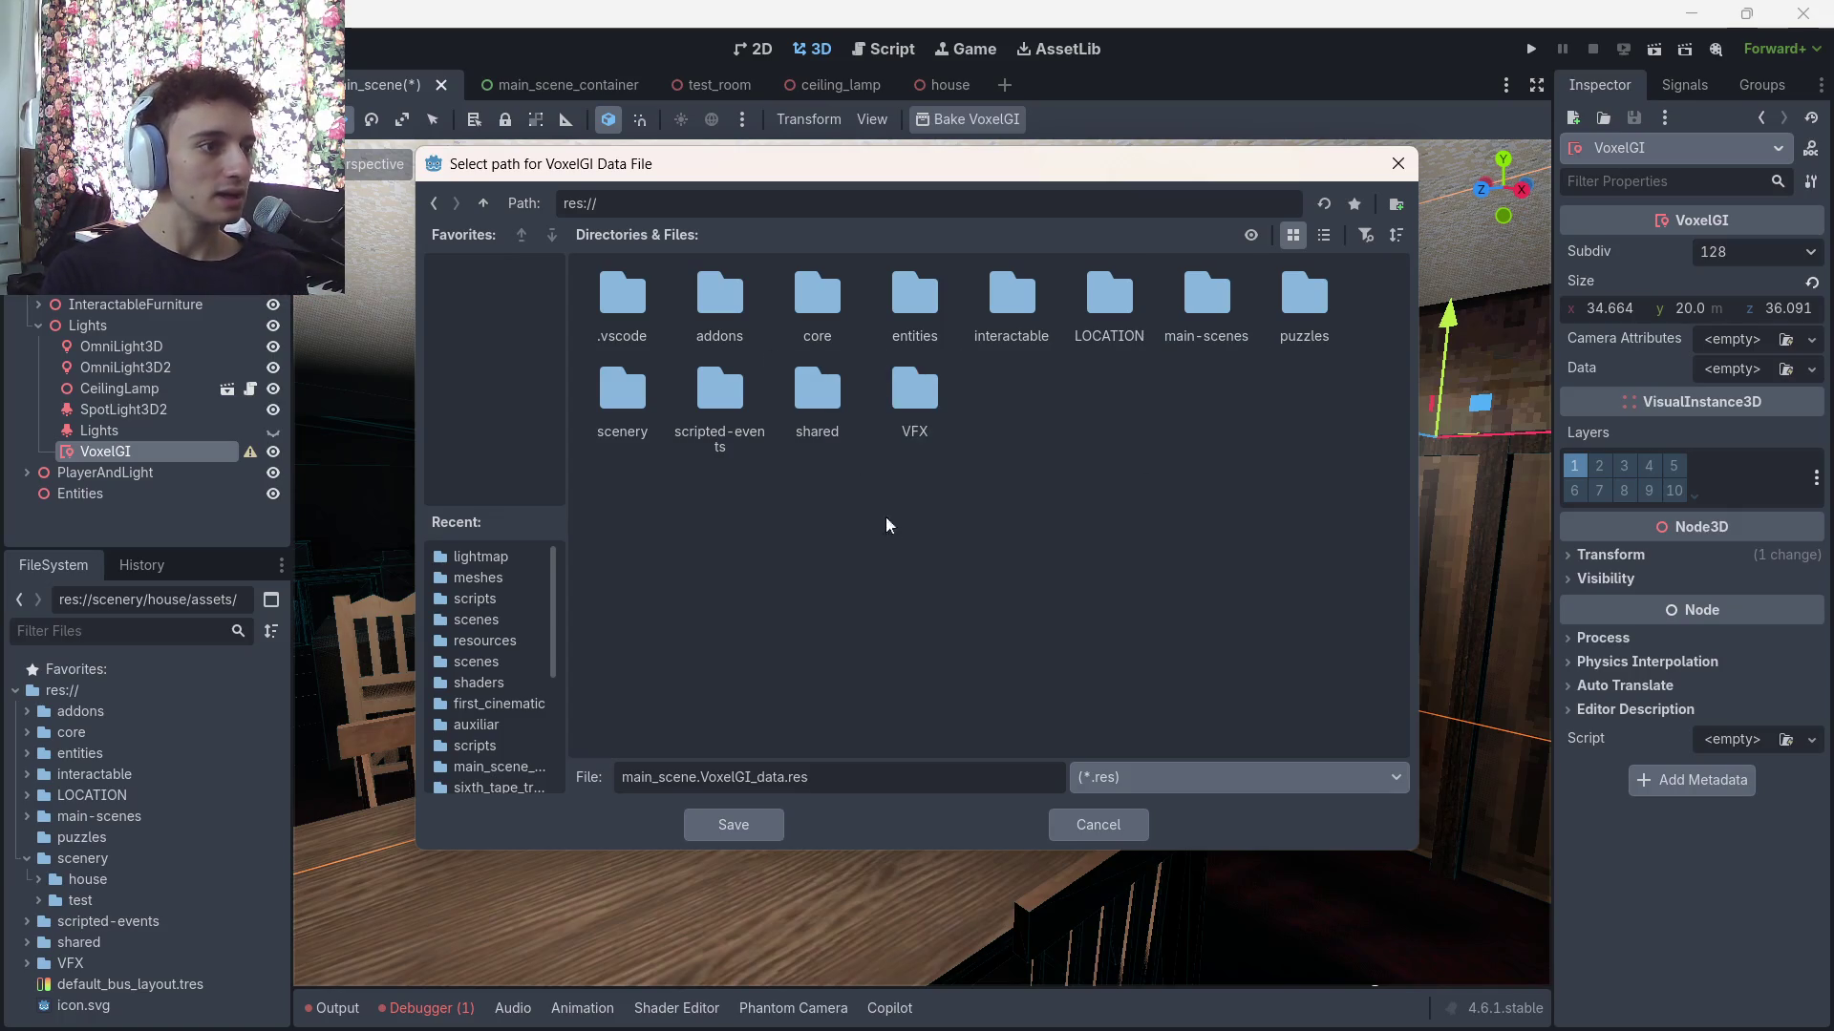
{"action": "double_click", "coordinate": [933, 422]}
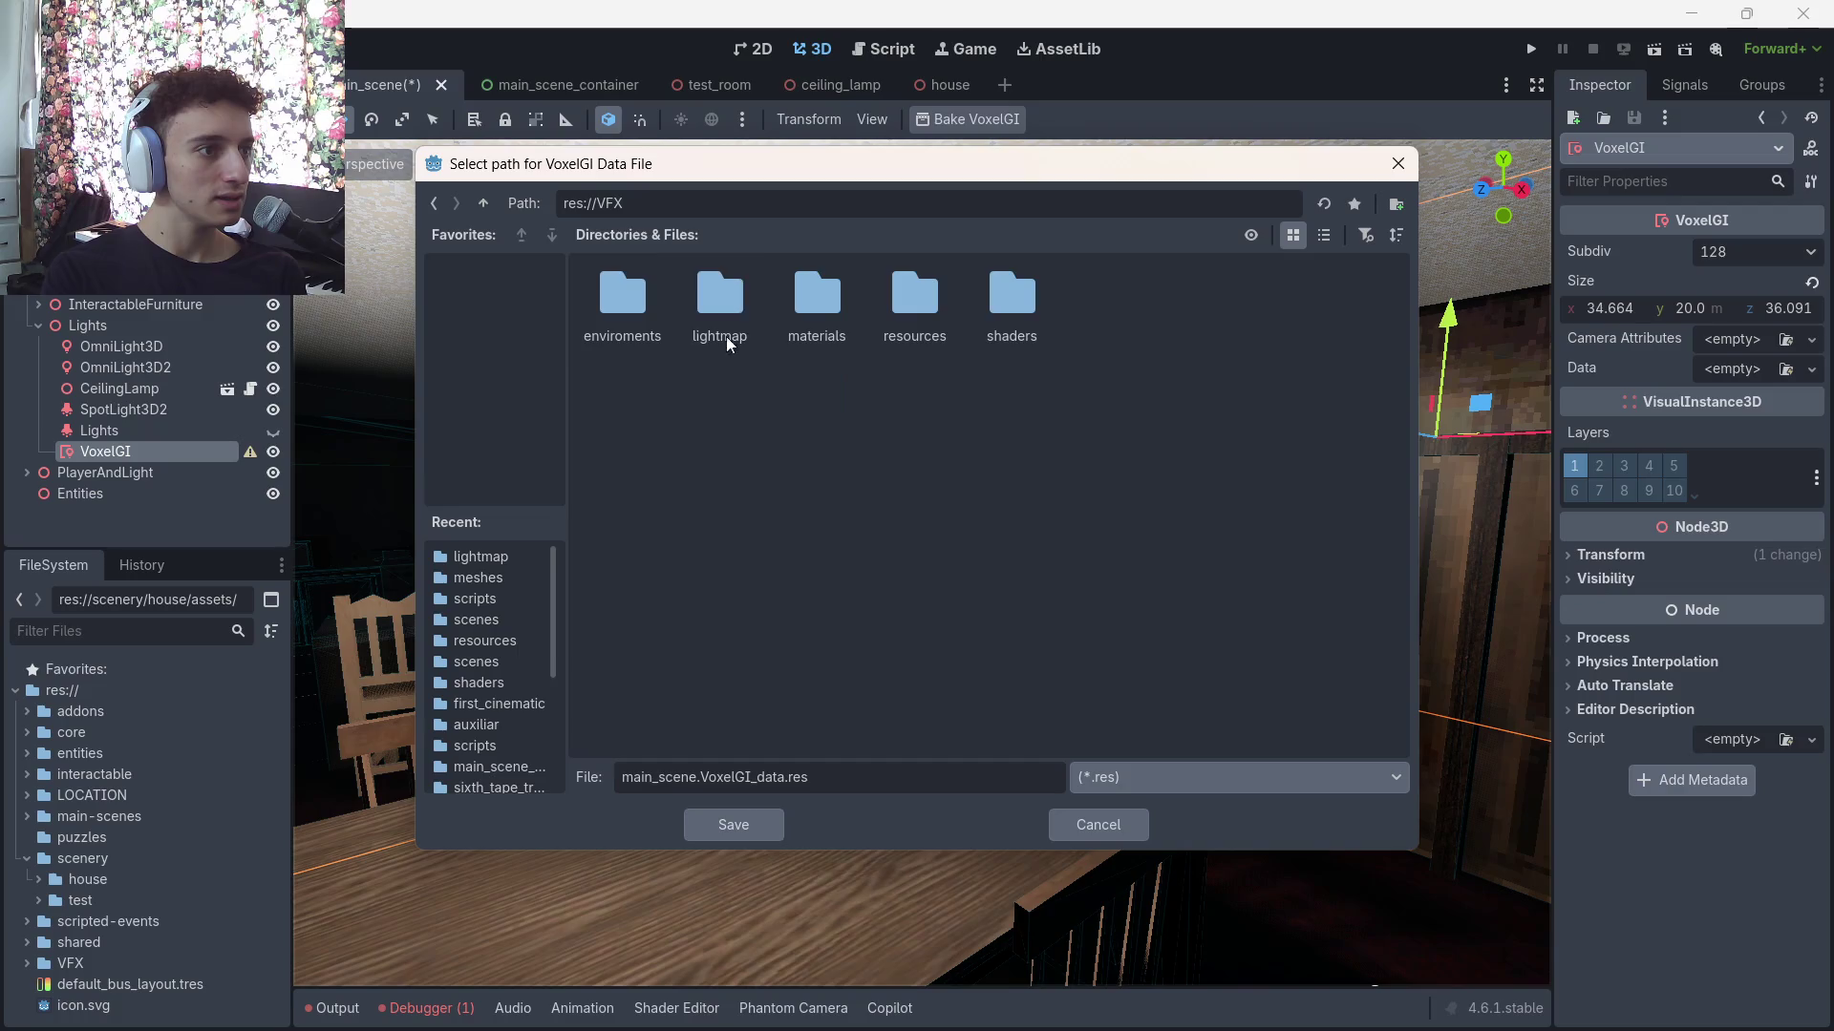
{"action": "double_click", "coordinate": [720, 310]}
{"action": "left_click", "coordinate": [759, 828]}
{"action": "left_click", "coordinate": [819, 552]}
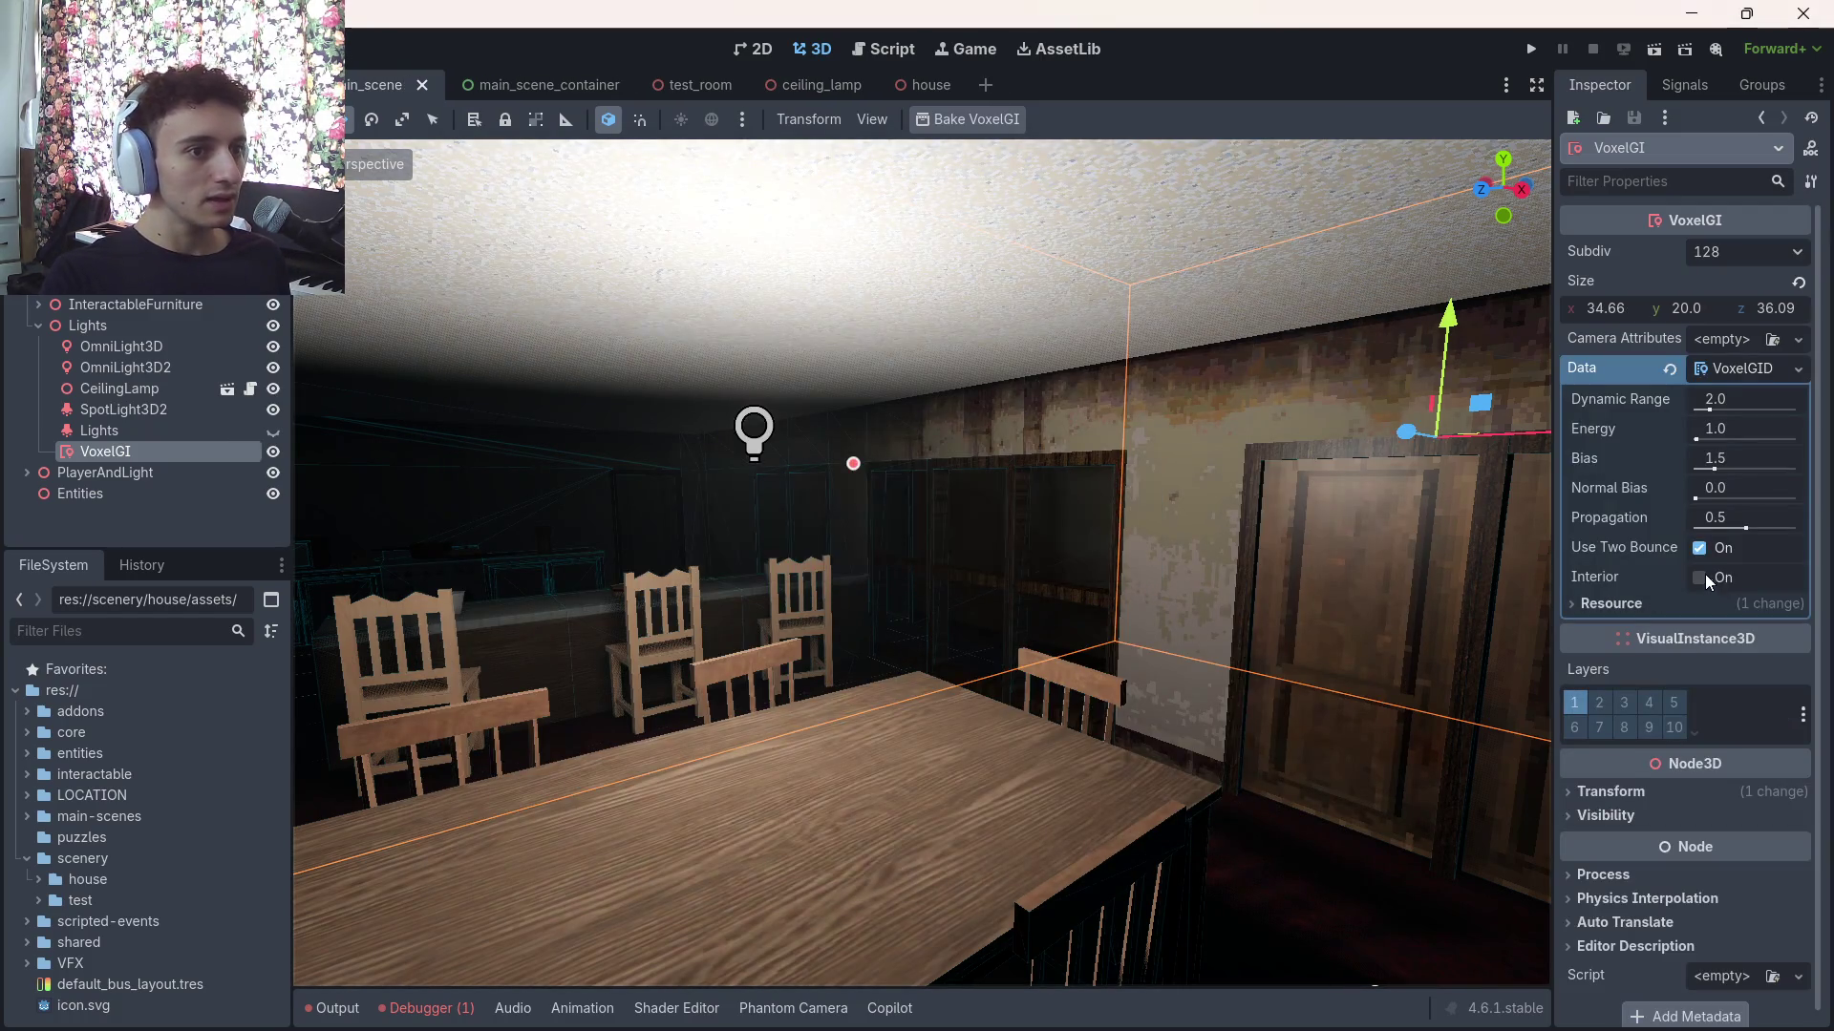
{"action": "key", "text": "ctrl+s"}
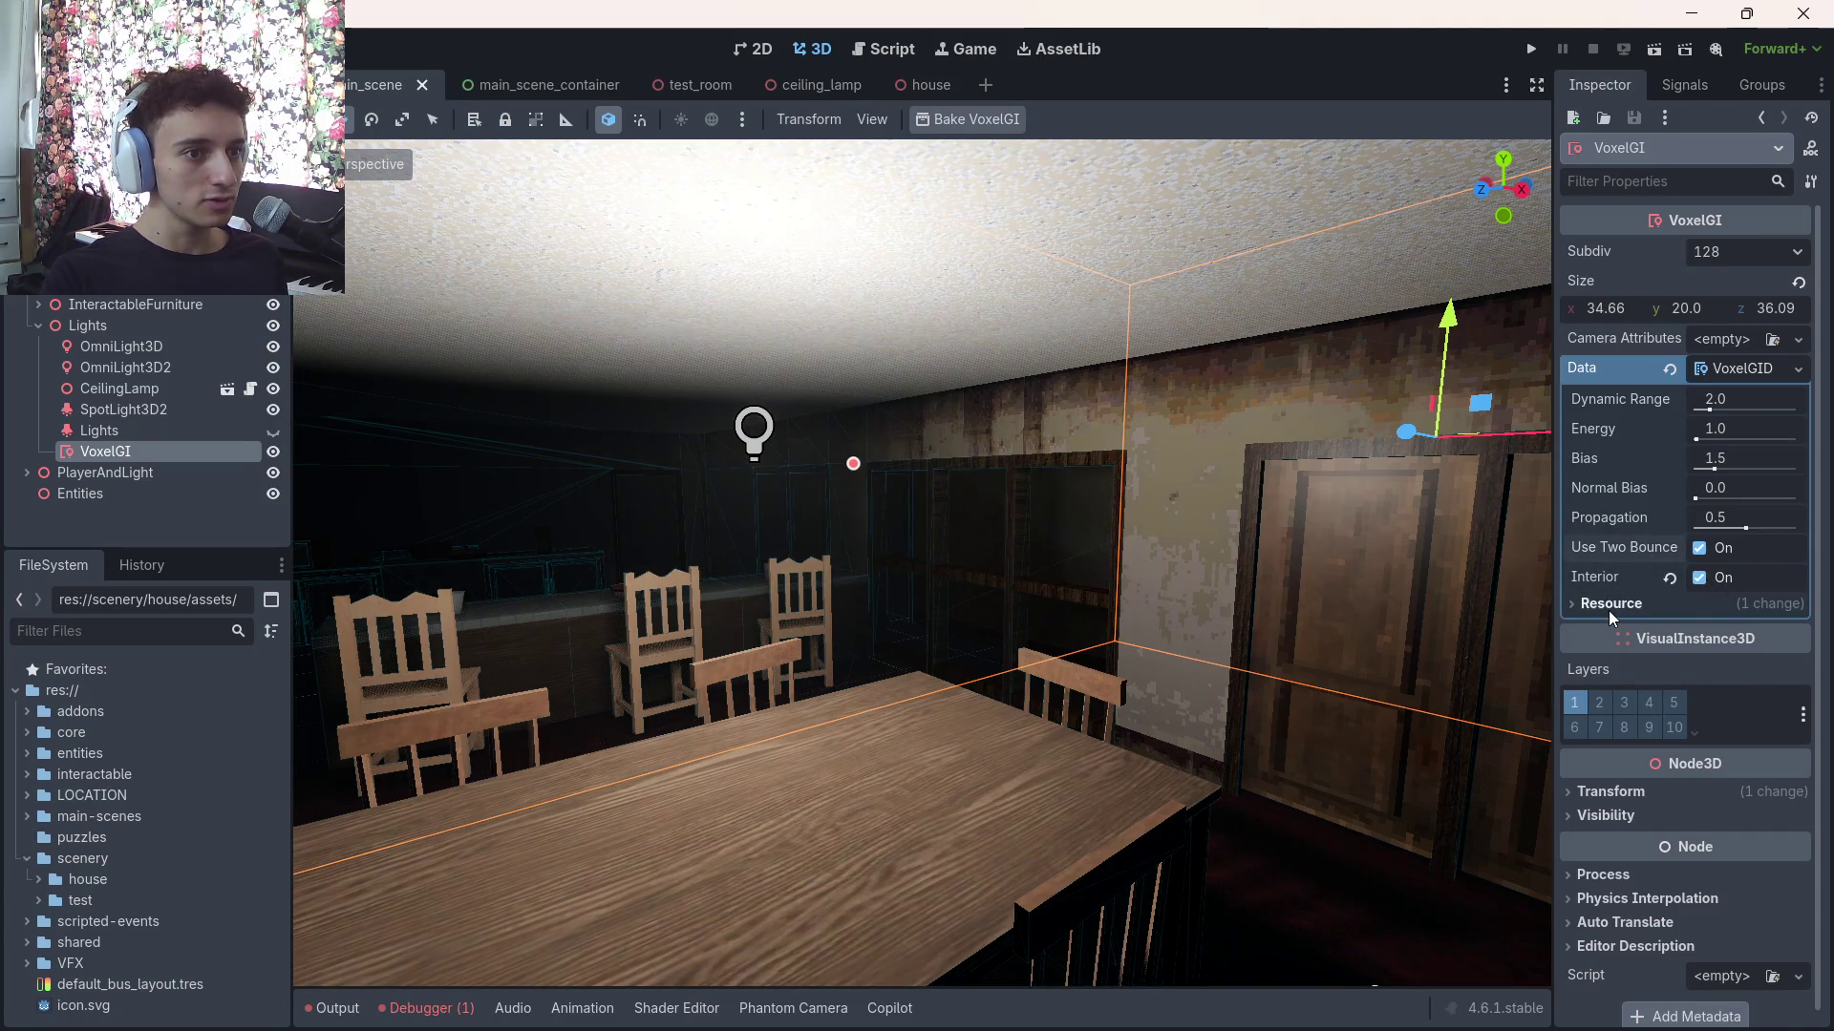
{"action": "key", "text": "ctrl+s"}
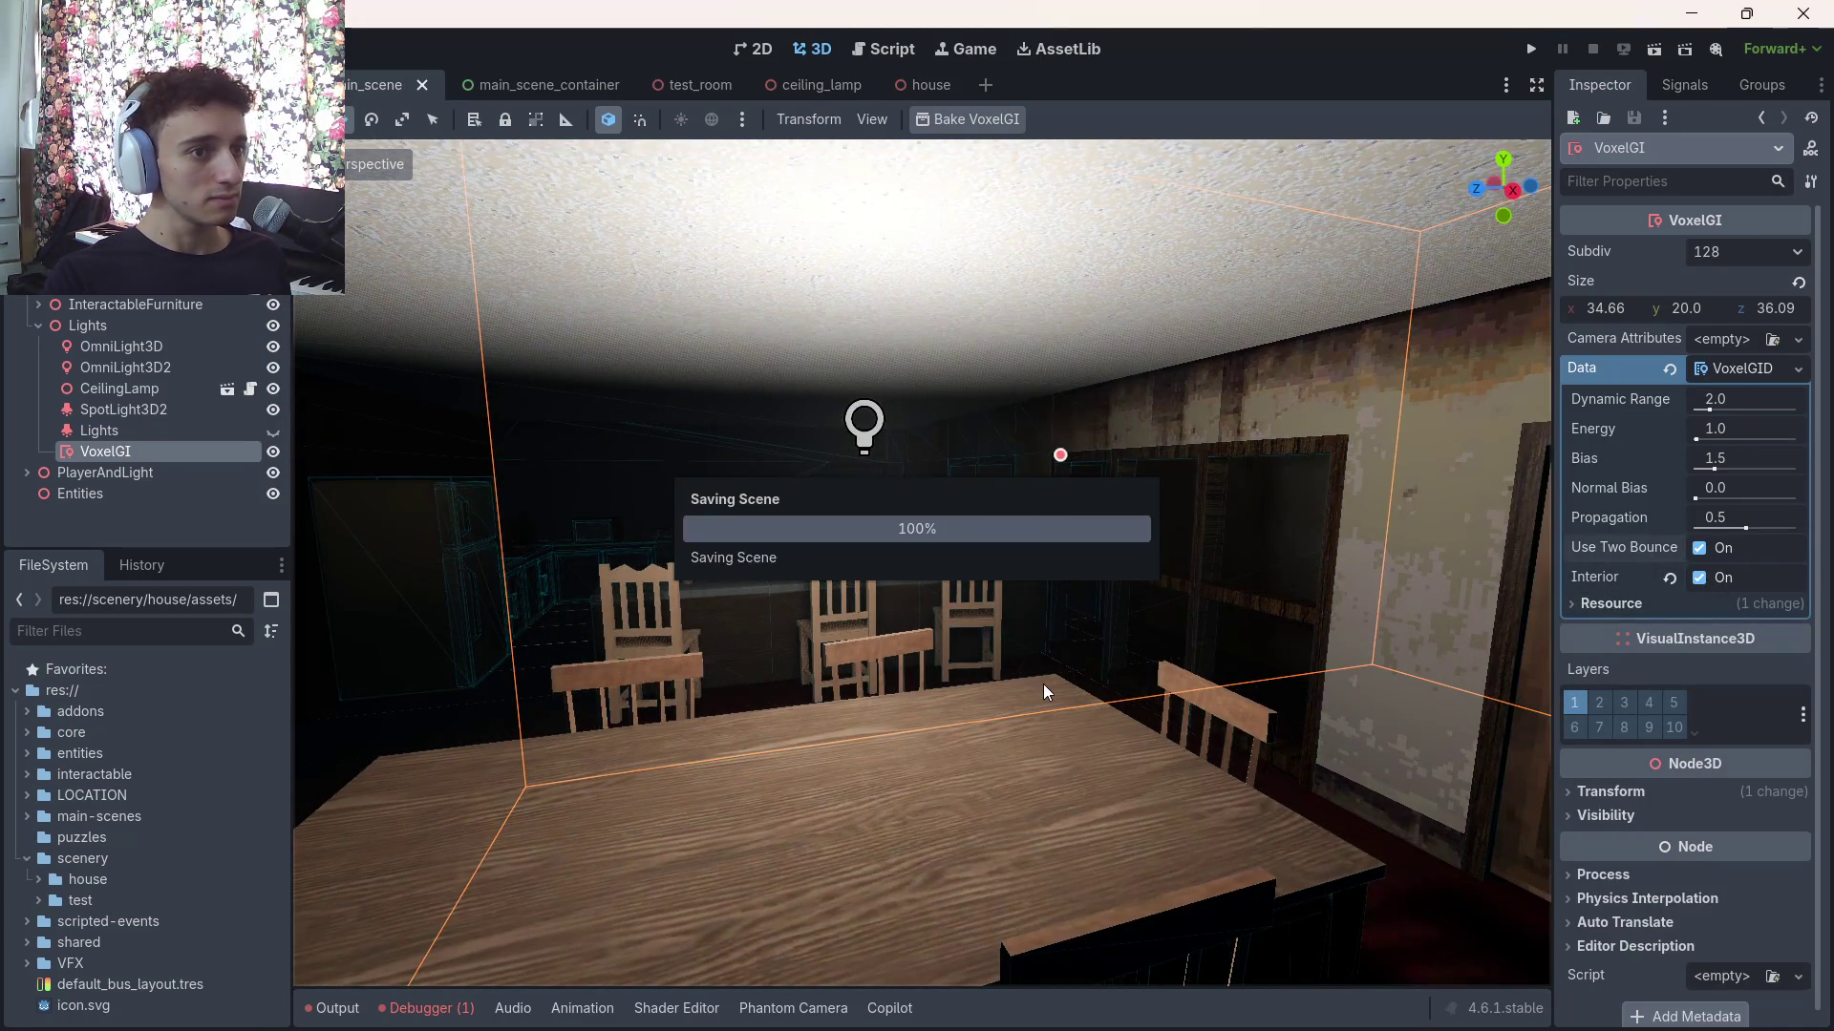
Keep the VoxelGI Subdiv resolution at 128 and save the scene
{"action": "left_click", "coordinate": [1752, 256]}
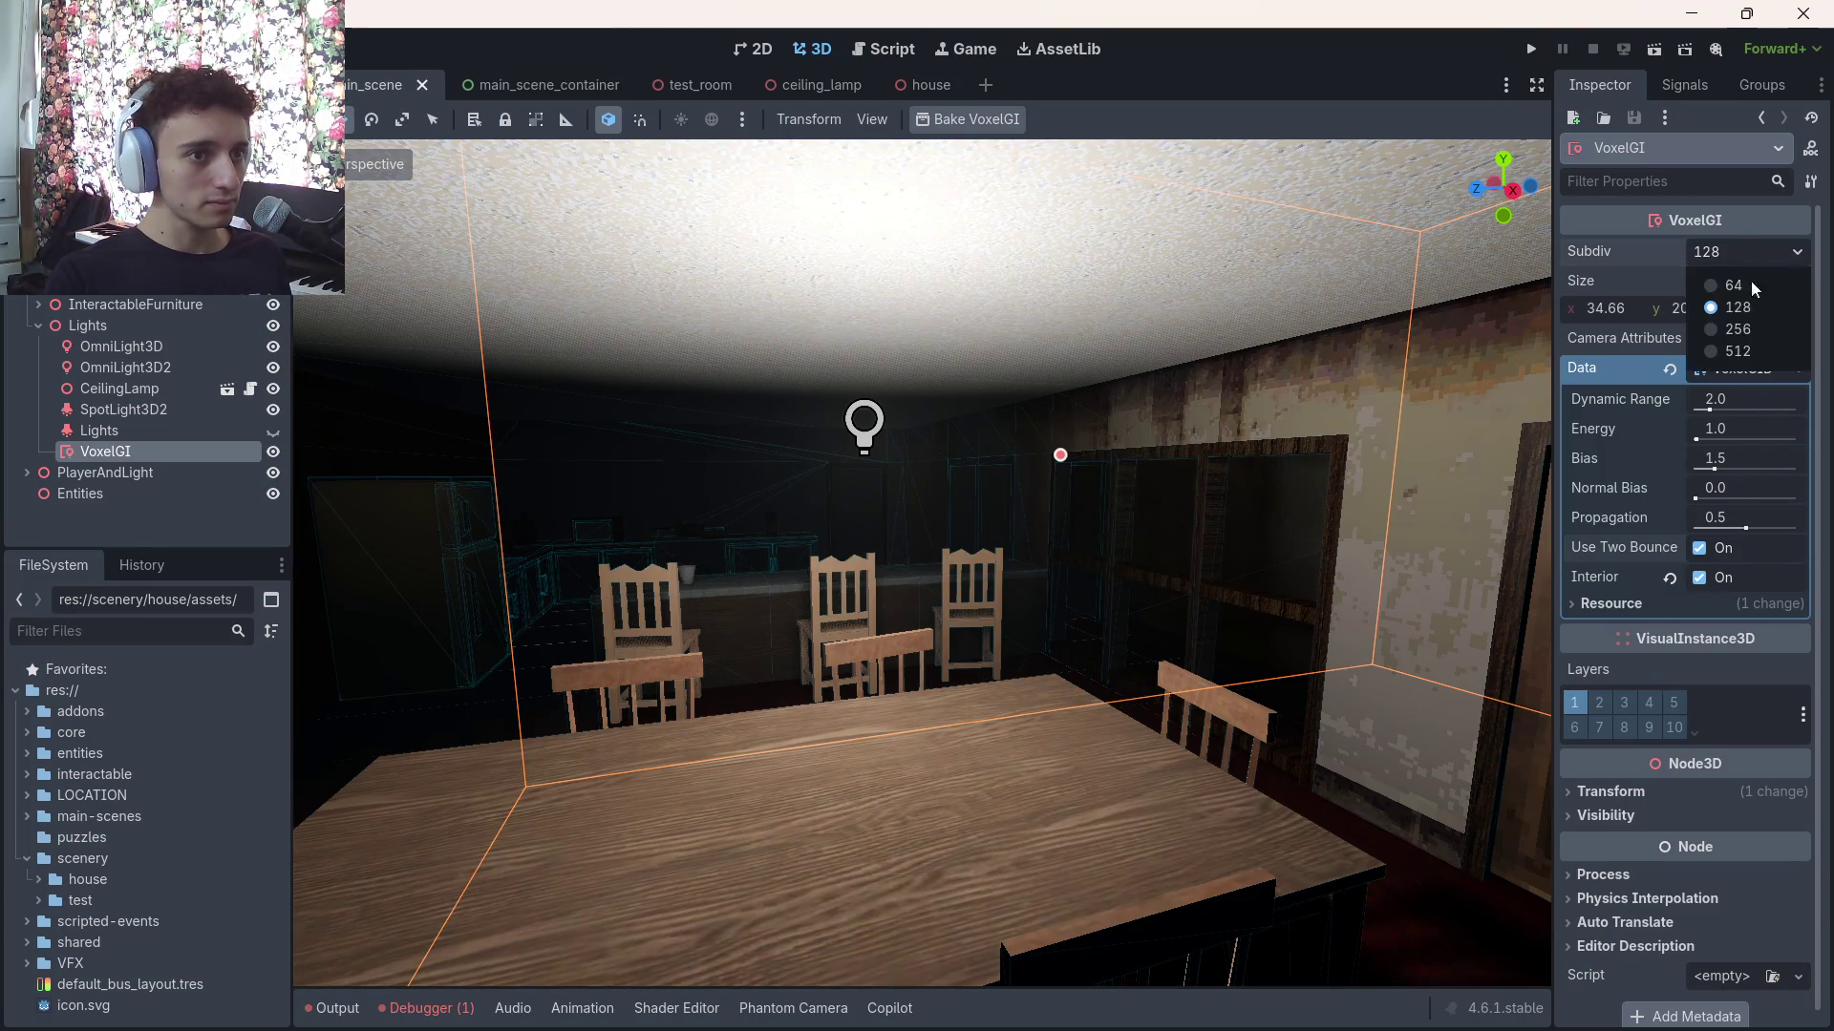
{"action": "left_click", "coordinate": [1740, 335]}
{"action": "key", "text": "ctrl+s"}
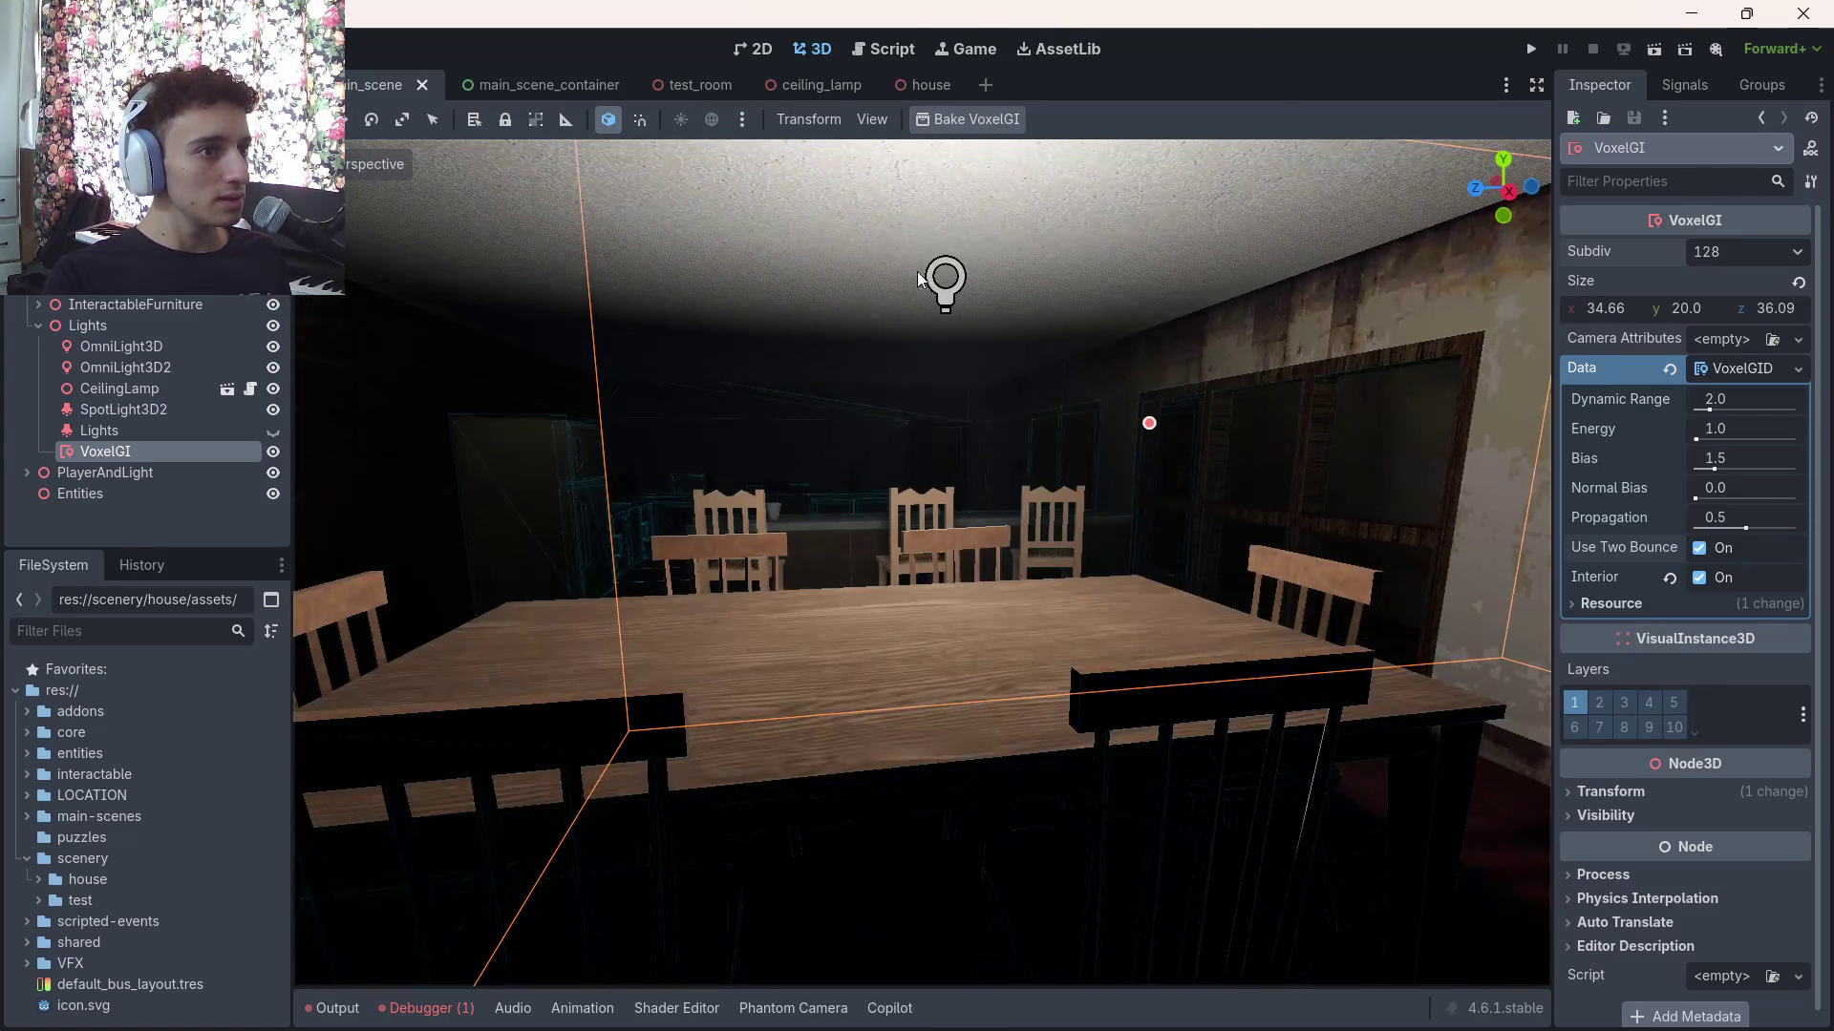
{"action": "key", "text": "ctrl+s"}
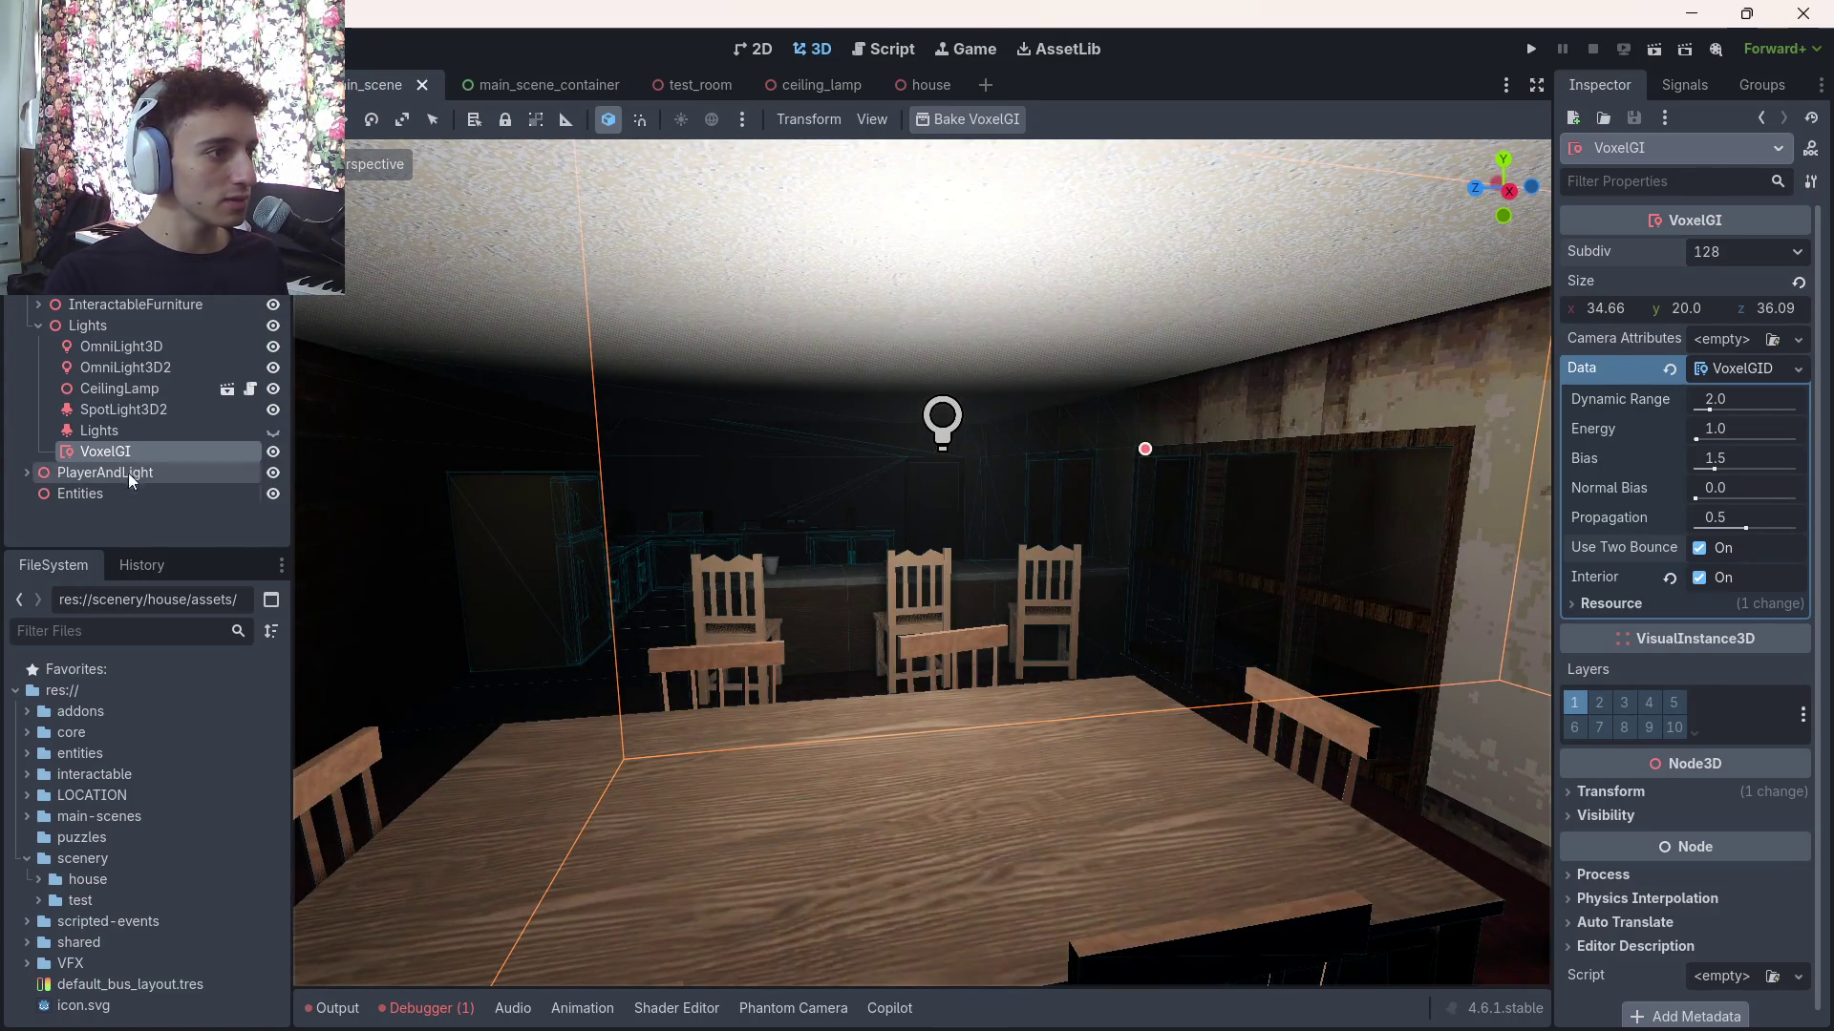
Delete the spotlight named Lights, save the scene, and select OmniLight3D2
{"action": "left_click", "coordinate": [212, 418]}
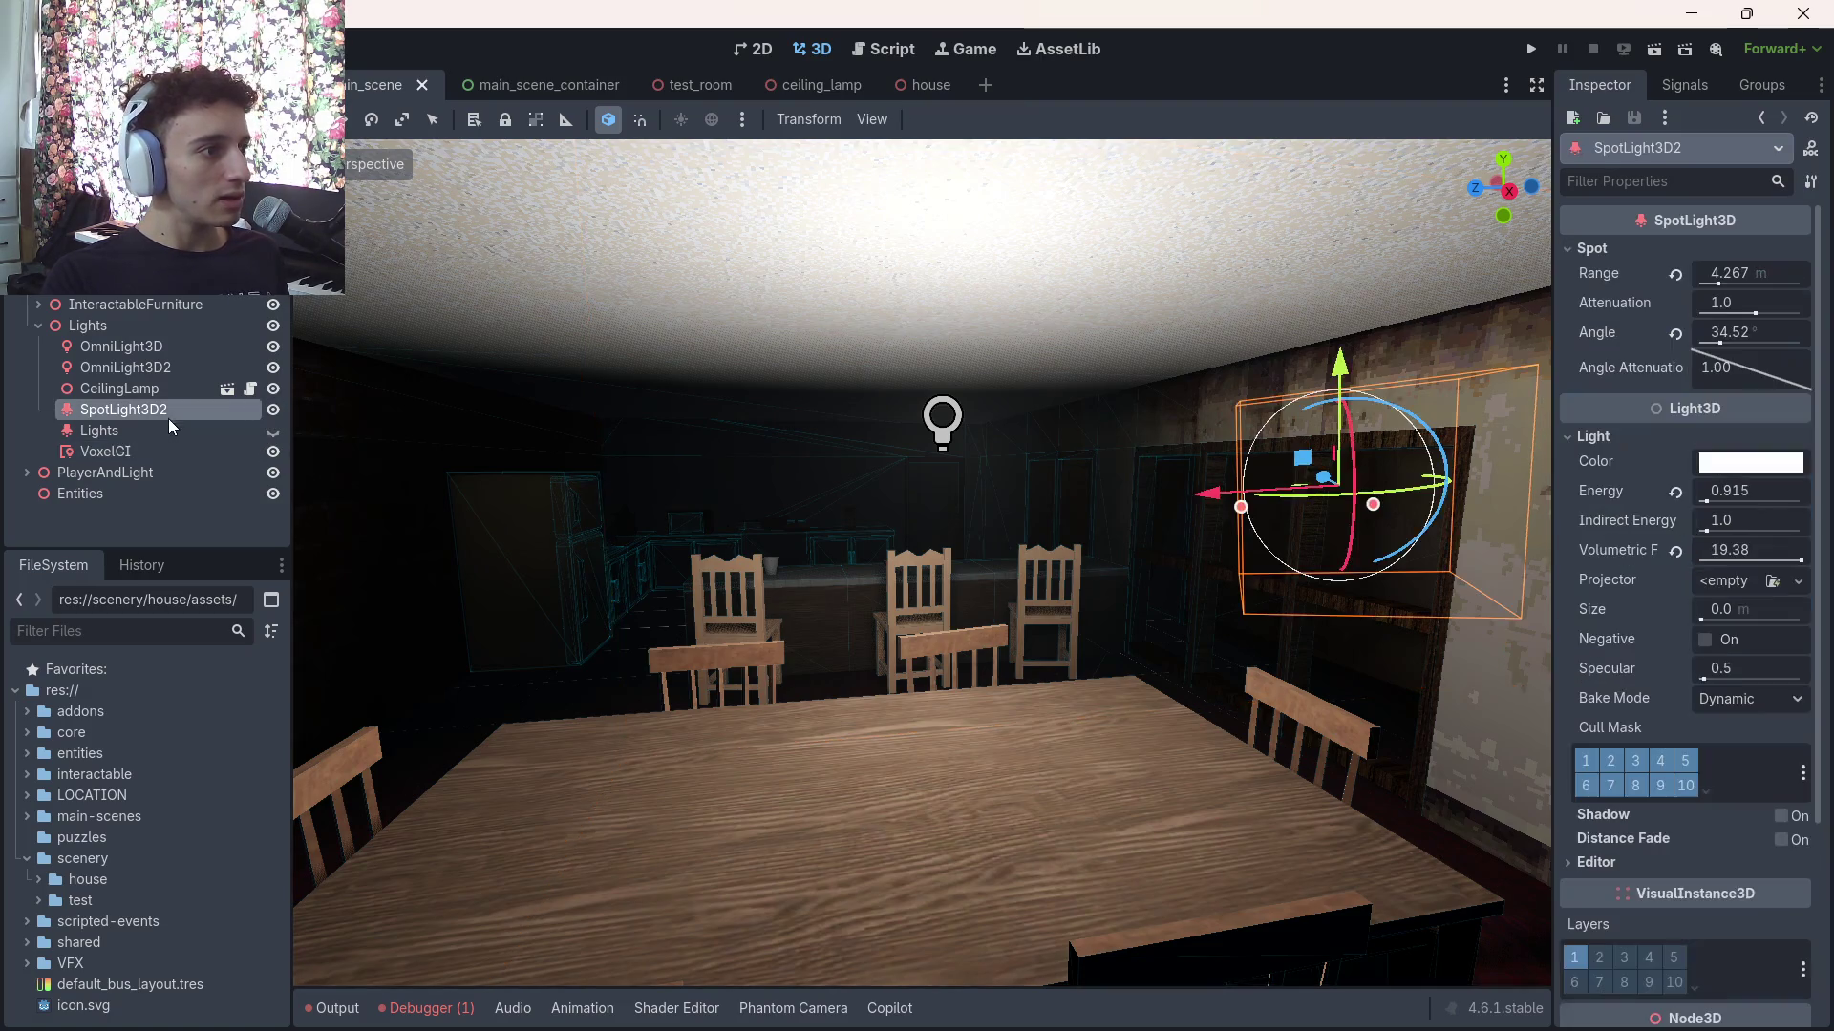
{"action": "left_click", "coordinate": [163, 429]}
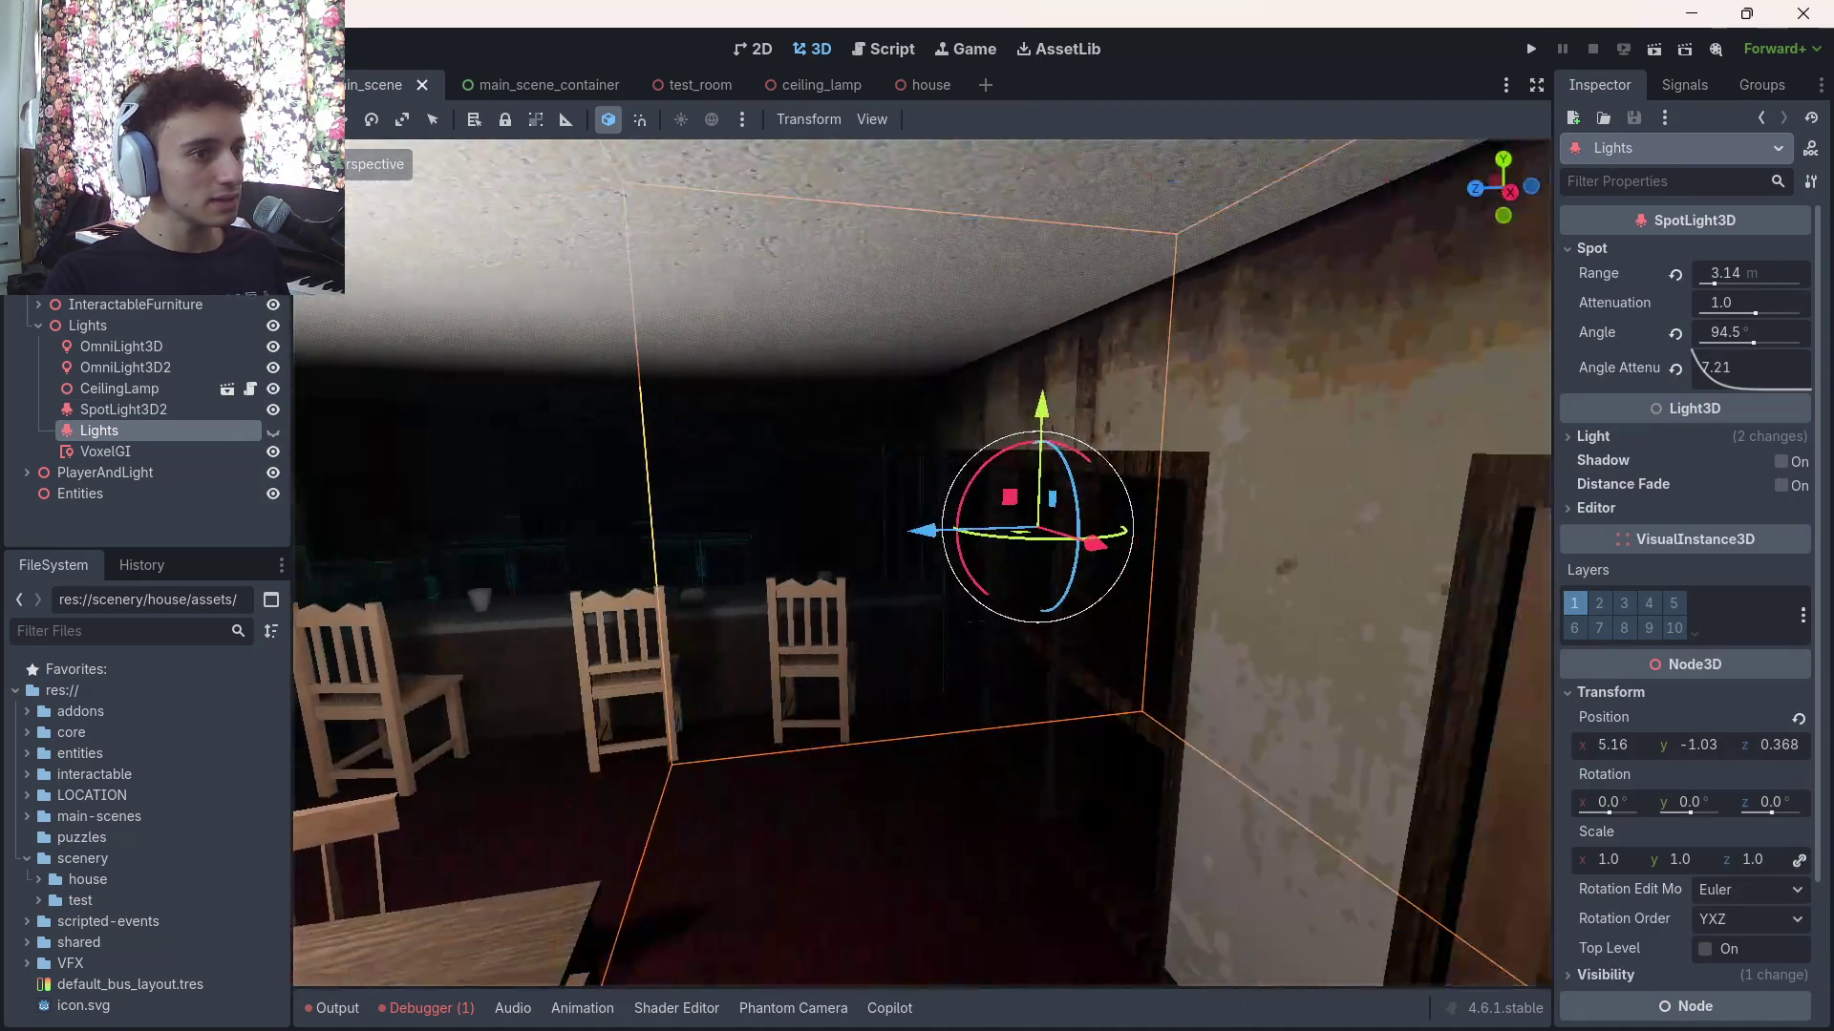
{"action": "left_click", "coordinate": [273, 431]}
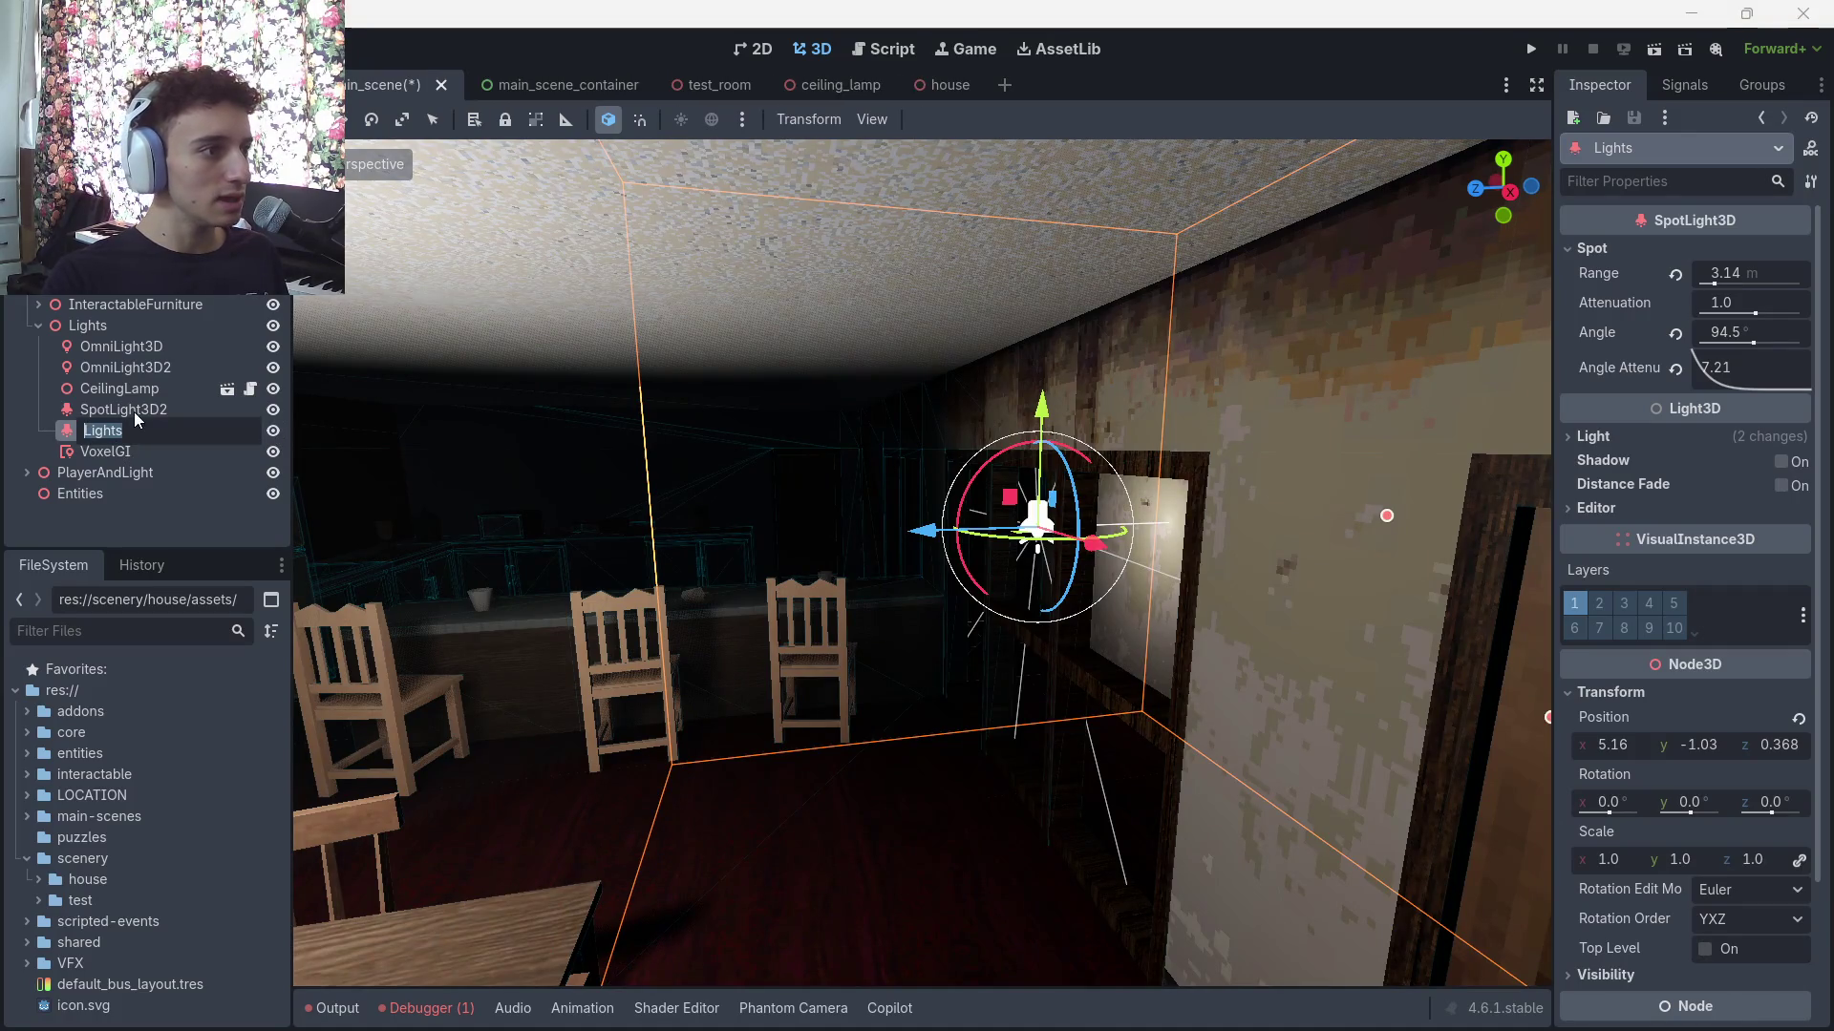
{"action": "key", "text": "Delete"}
{"action": "left_click", "coordinate": [945, 530]}
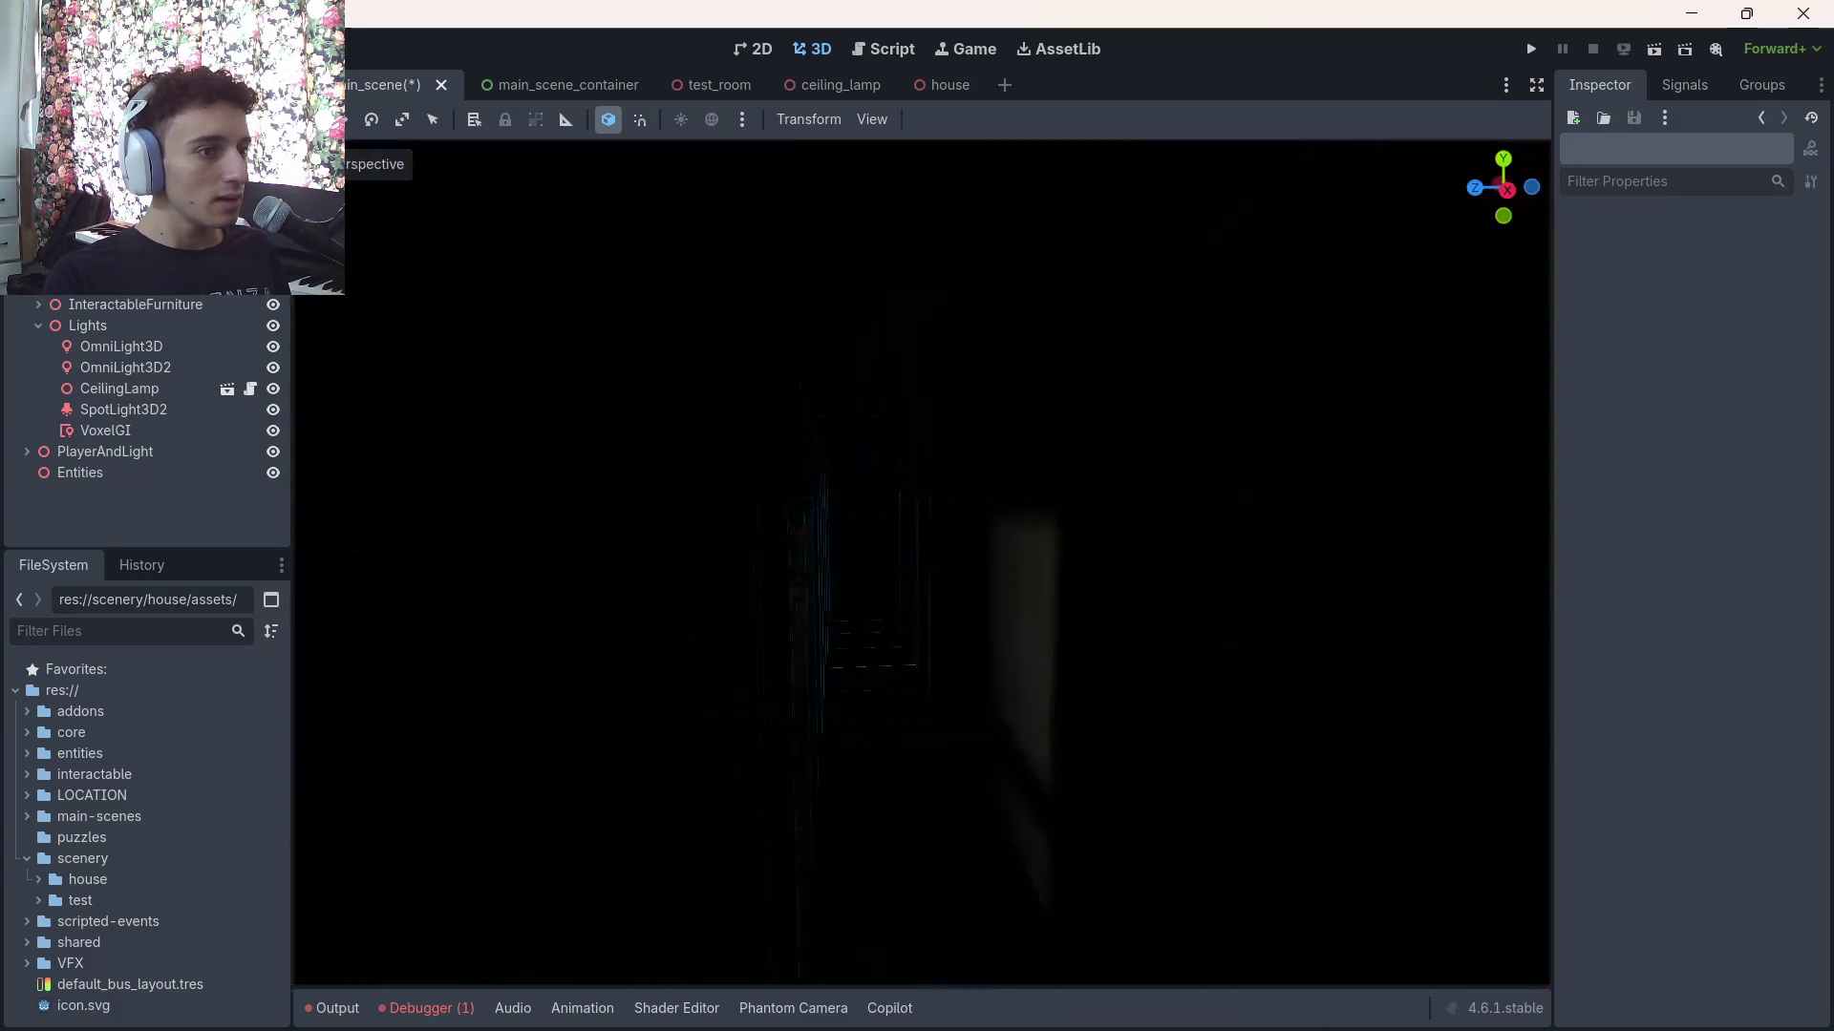
{"action": "key", "text": "ctrl+s"}
{"action": "left_click", "coordinate": [164, 414]}
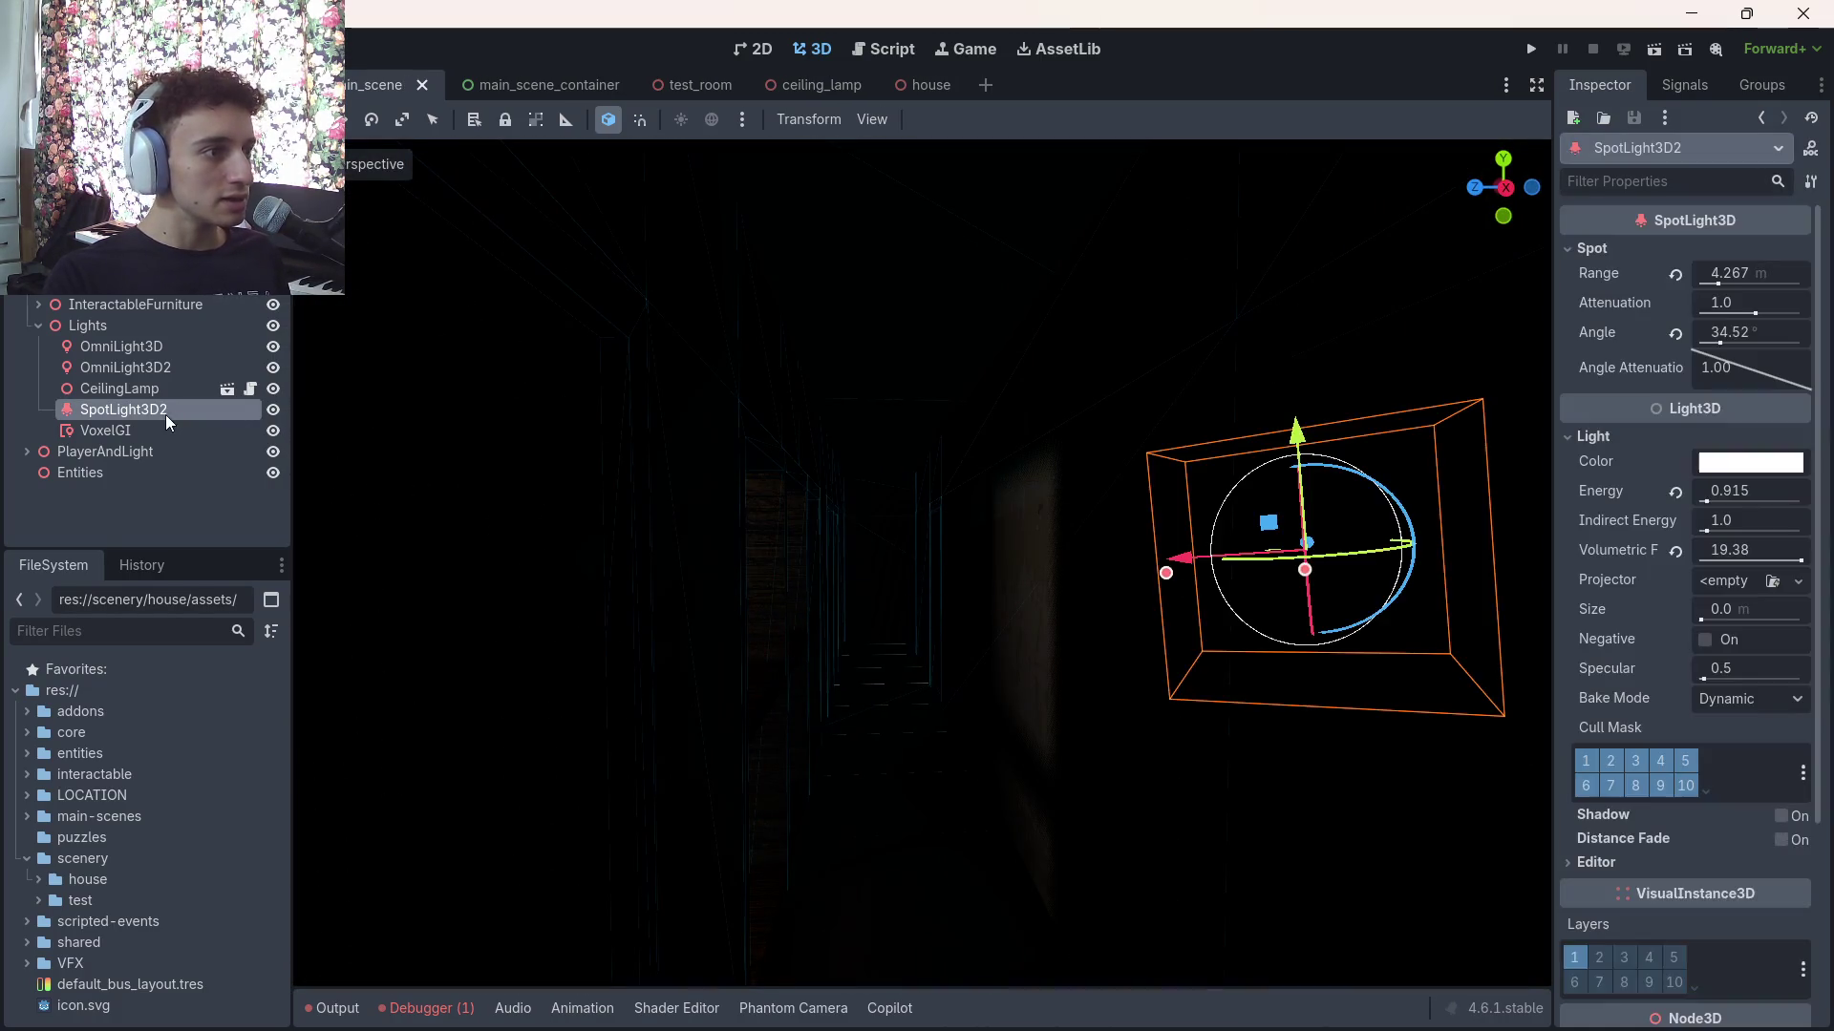
{"action": "left_click", "coordinate": [130, 367]}
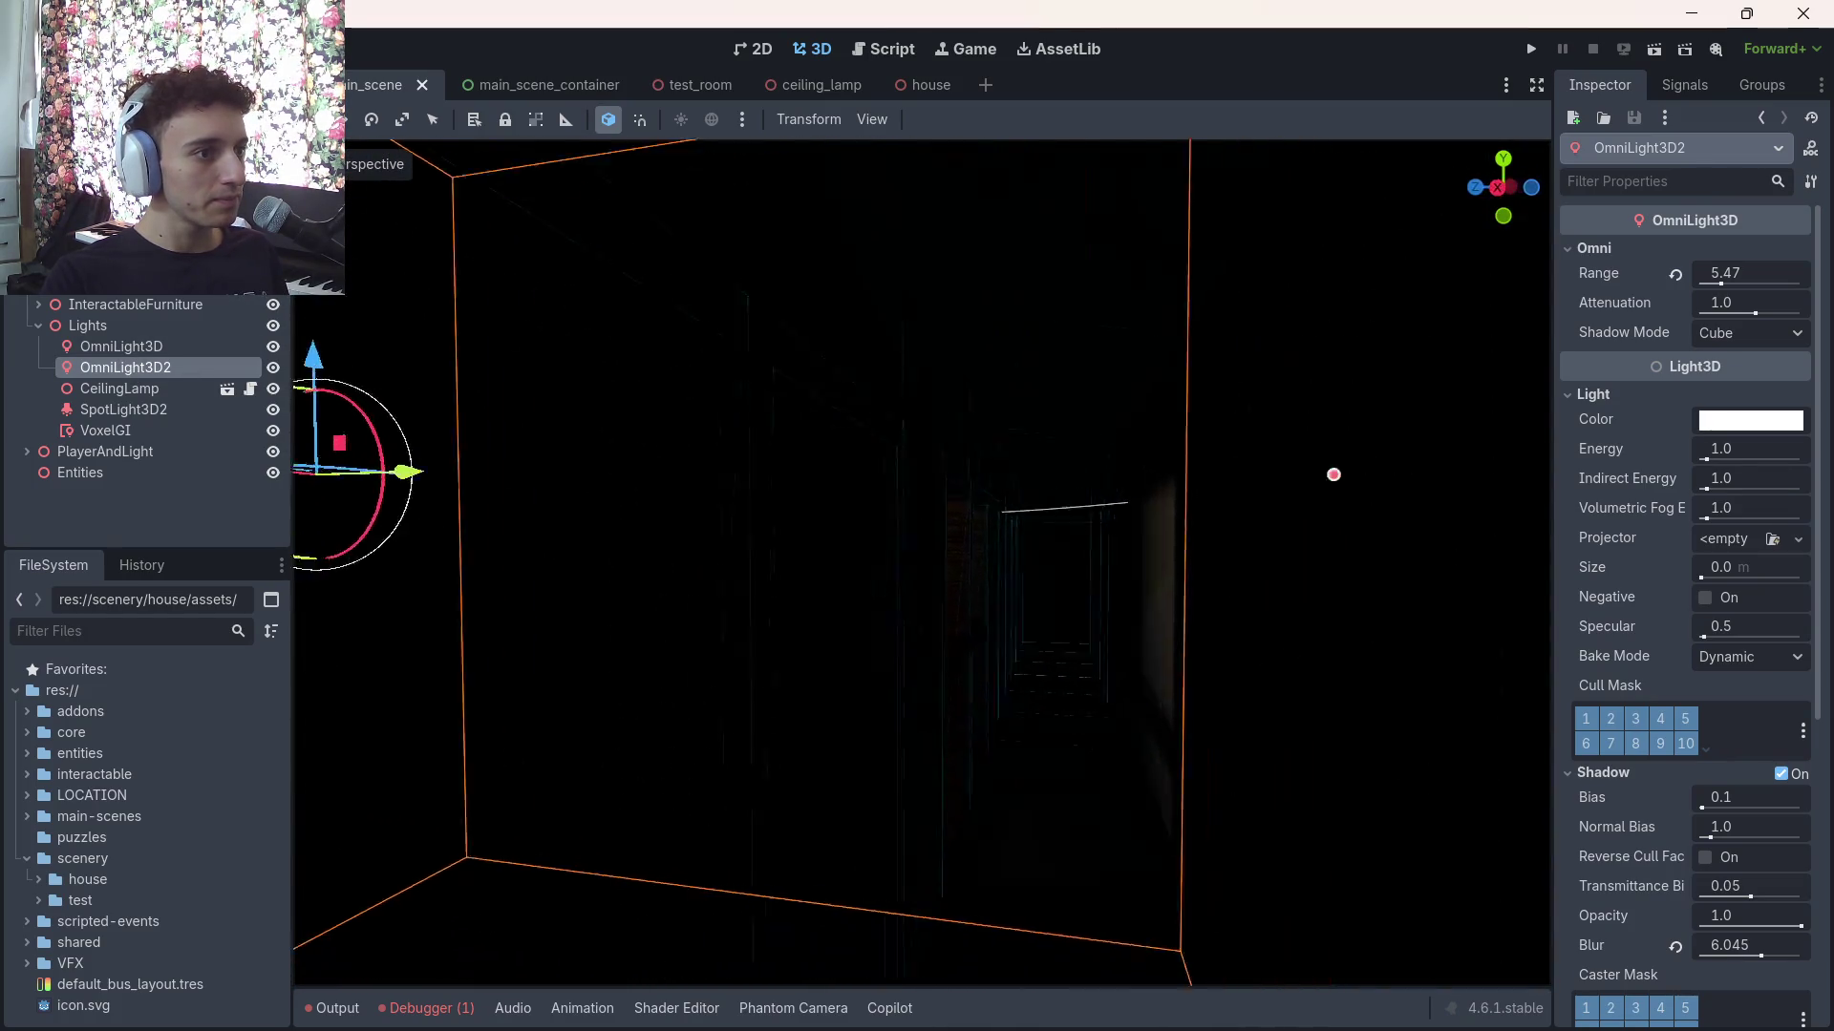
Set OmniLight3D2's Shadow Opacity to 0.55, save, and view the room from a new angle
{"action": "scroll", "coordinate": [1623, 657], "scroll_direction": "down", "scroll_amount": 5}
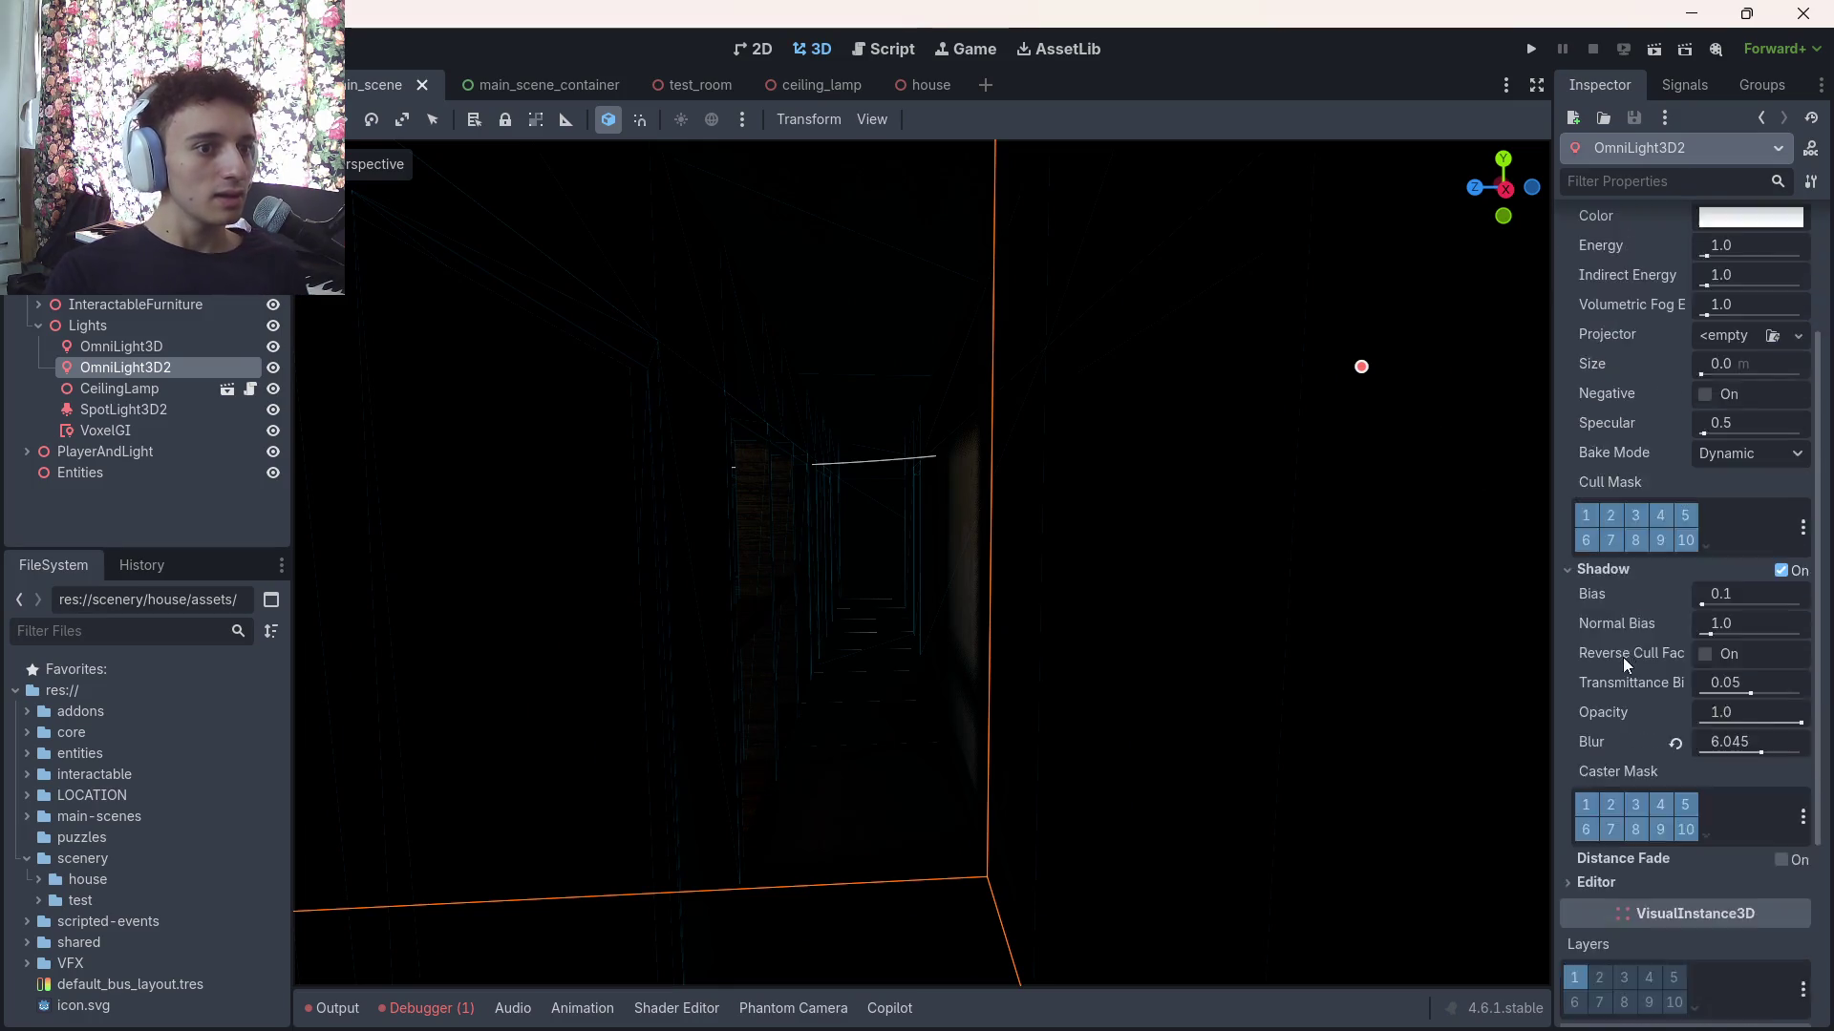
{"action": "mouse_move", "coordinate": [1738, 615]}
{"action": "left_mouse_down"}
{"action": "mouse_move", "coordinate": [1704, 615]}
{"action": "mouse_move", "coordinate": [1736, 615]}
{"action": "left_mouse_up"}
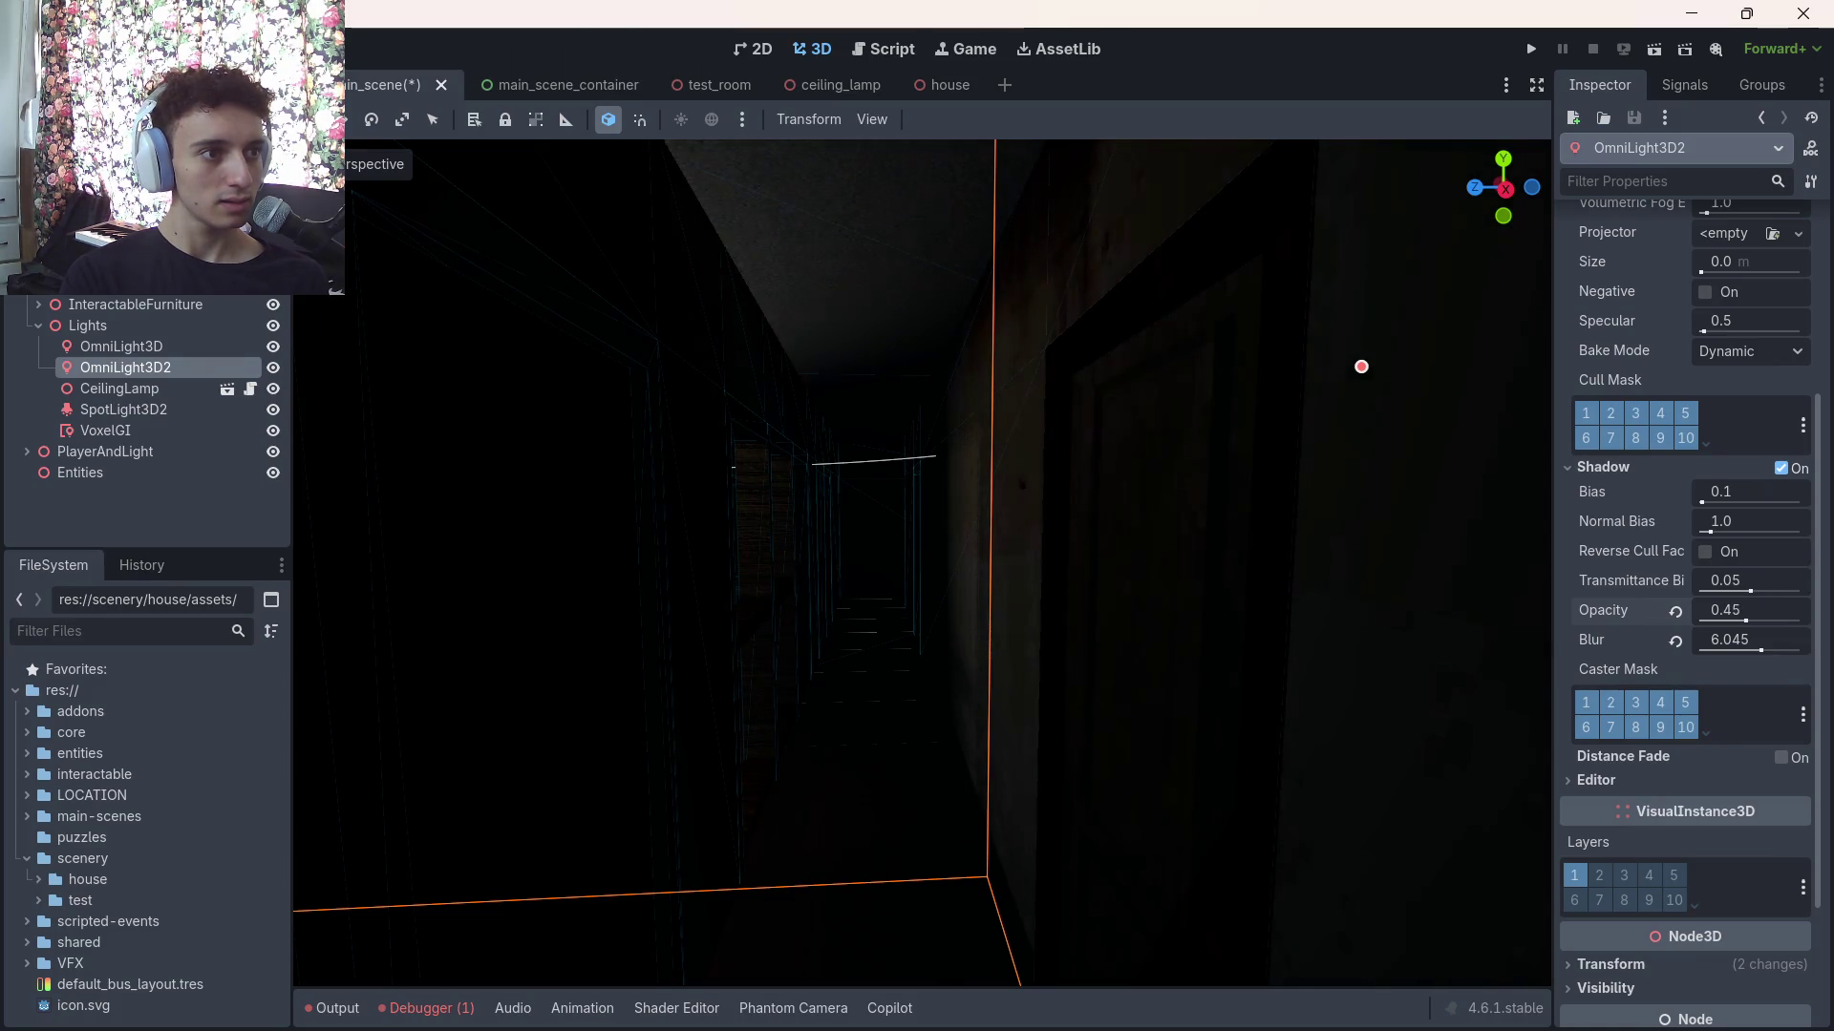
{"action": "left_click_drag", "start_coordinate": [1750, 615], "coordinate": [1755, 615]}
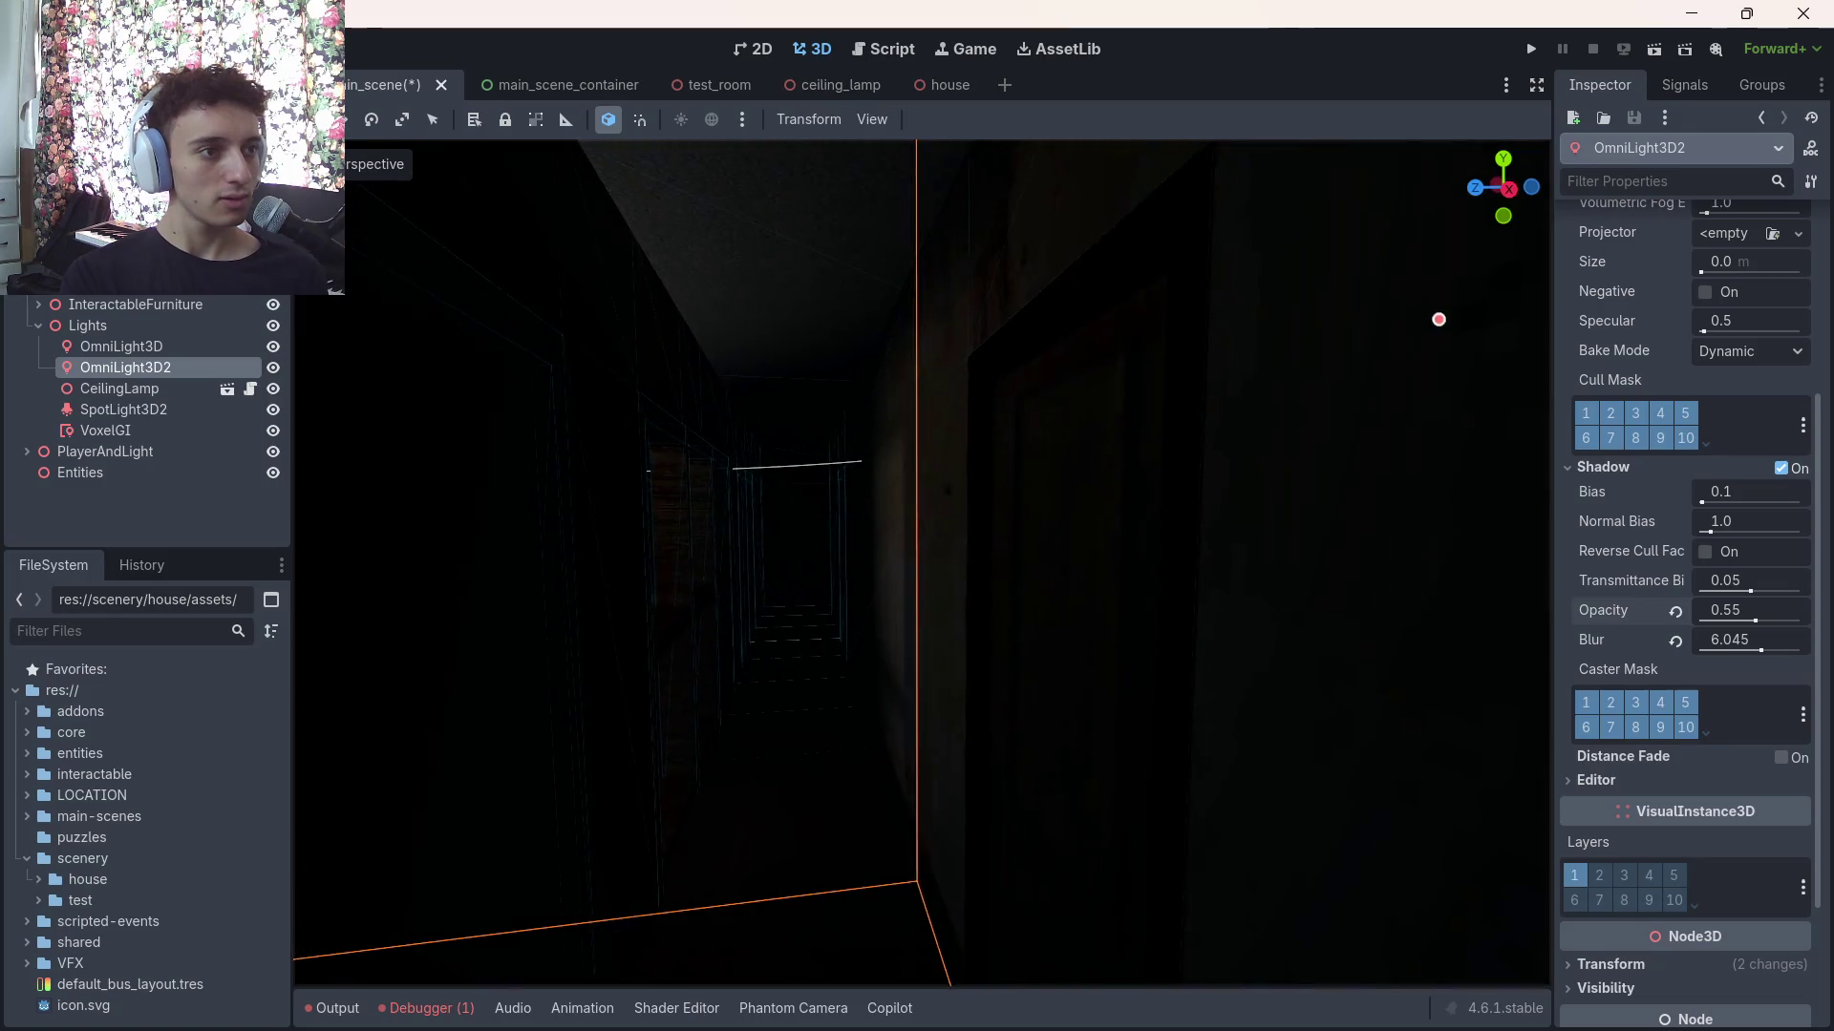
{"action": "key", "text": "ctrl+s"}
{"action": "mouse_move", "coordinate": [1033, 634]}
{"action": "left_mouse_down"}
{"action": "mouse_move", "coordinate": [984, 515]}
{"action": "mouse_move", "coordinate": [955, 602]}
{"action": "left_mouse_up"}
Rebake the VoxelGI and check the new lighting toward the dark corridor
{"action": "left_click", "coordinate": [167, 428]}
{"action": "left_click", "coordinate": [960, 114]}
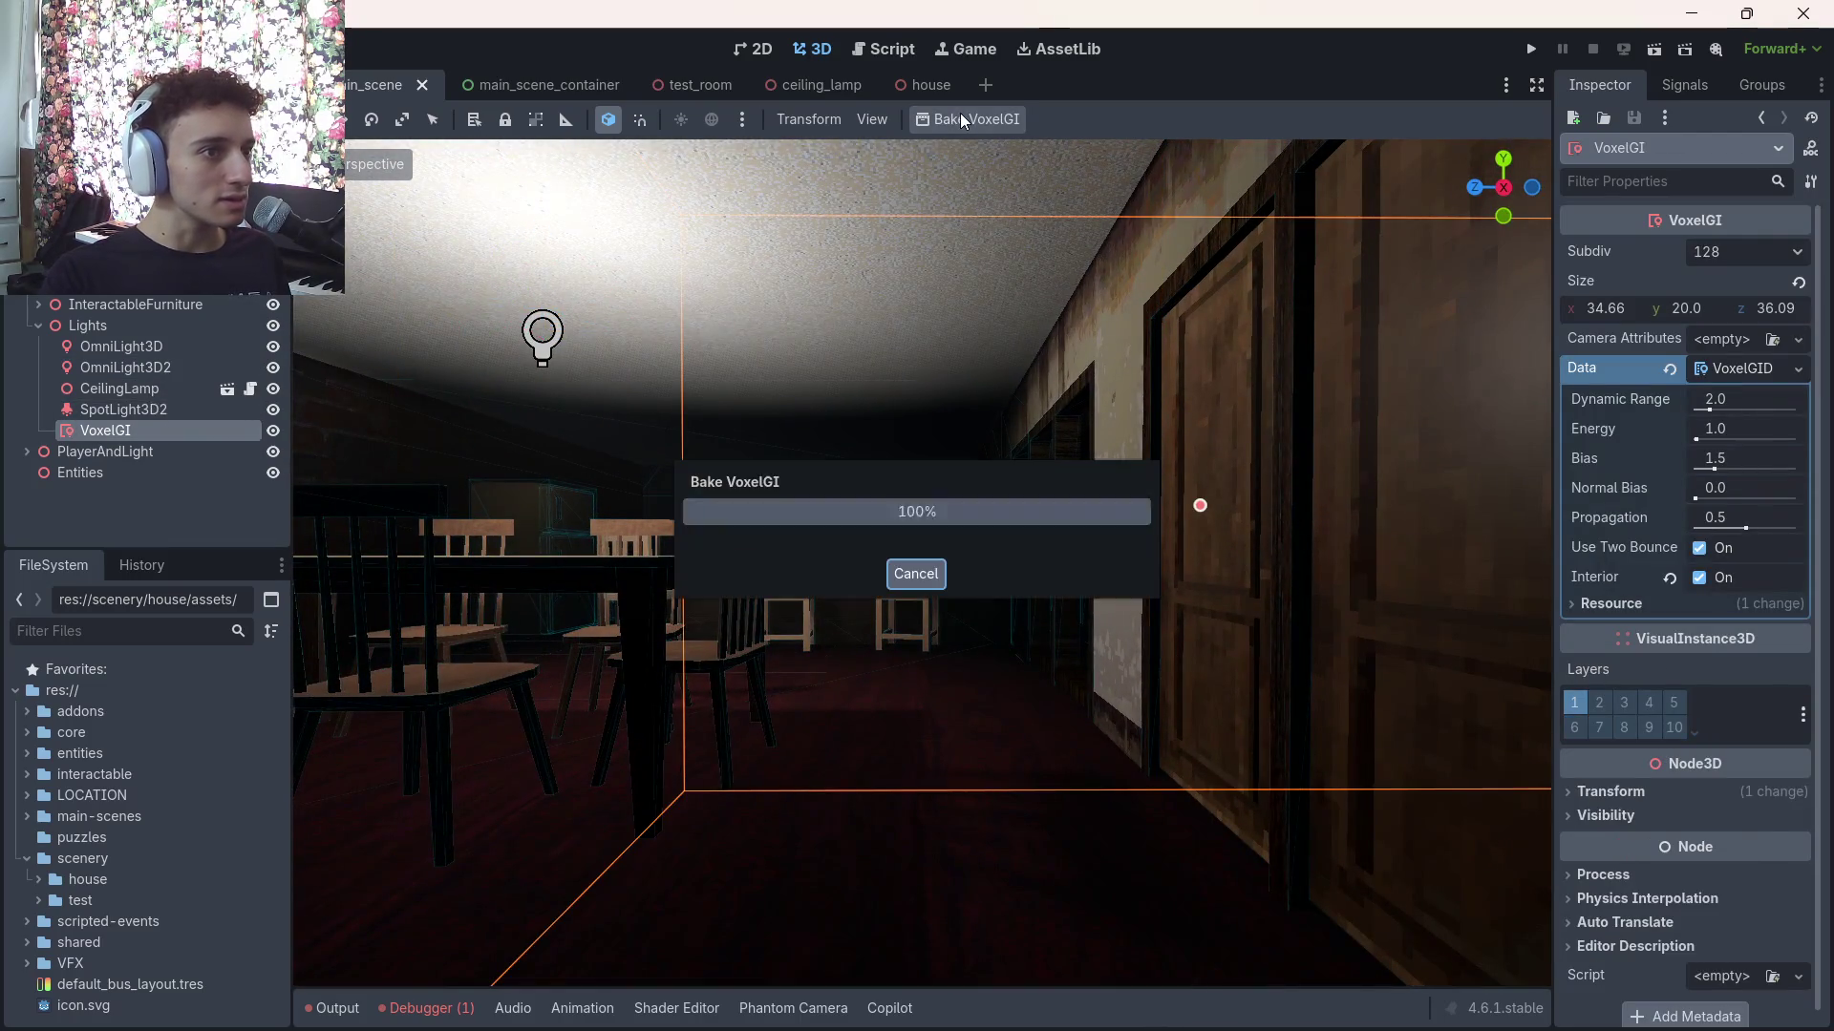
{"action": "left_click_drag", "start_coordinate": [1039, 485], "coordinate": [1031, 449]}
{"action": "mouse_move", "coordinate": [1179, 596]}
{"action": "left_mouse_down"}
{"action": "mouse_move", "coordinate": [1255, 581]}
{"action": "mouse_move", "coordinate": [1146, 535]}
{"action": "mouse_move", "coordinate": [1055, 462]}
{"action": "mouse_move", "coordinate": [1066, 482]}
{"action": "mouse_move", "coordinate": [1034, 479]}
{"action": "left_mouse_up"}
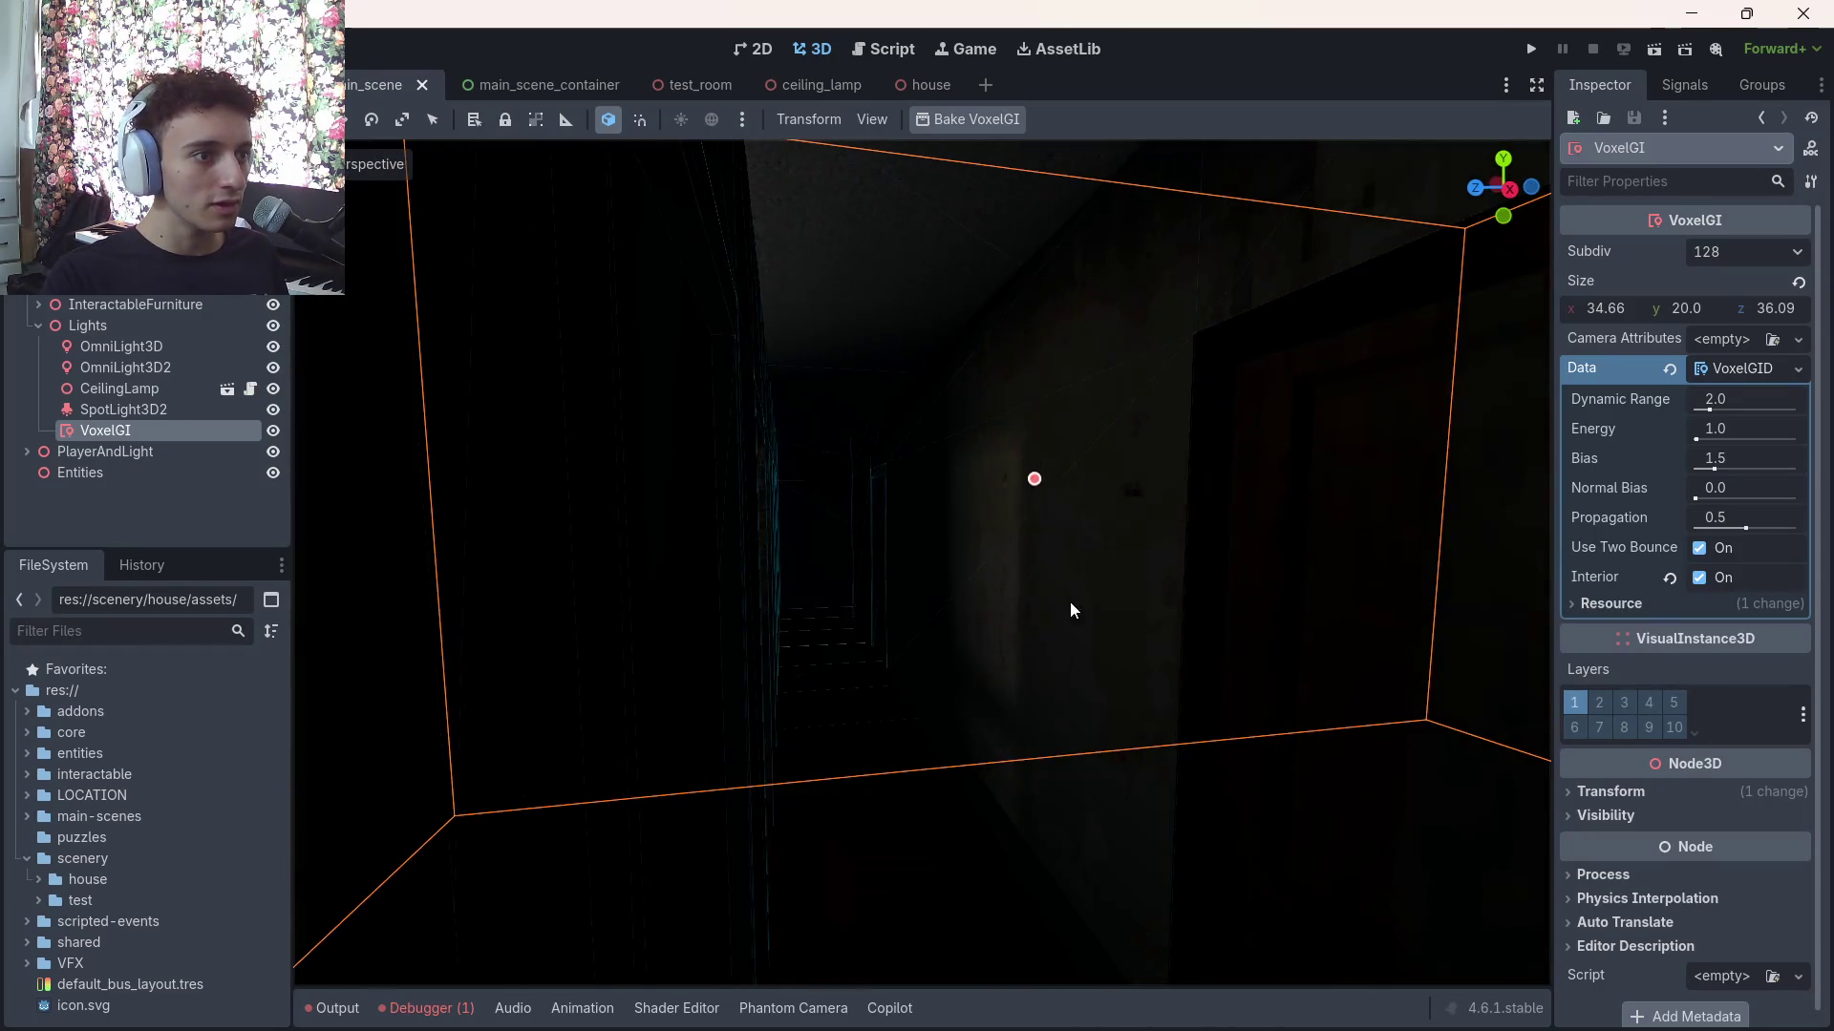
Test the VoxelGI Interior option and Propagation values, leaving Propagation at 0.5
{"action": "left_click", "coordinate": [1699, 577]}
{"action": "left_click", "coordinate": [1701, 577]}
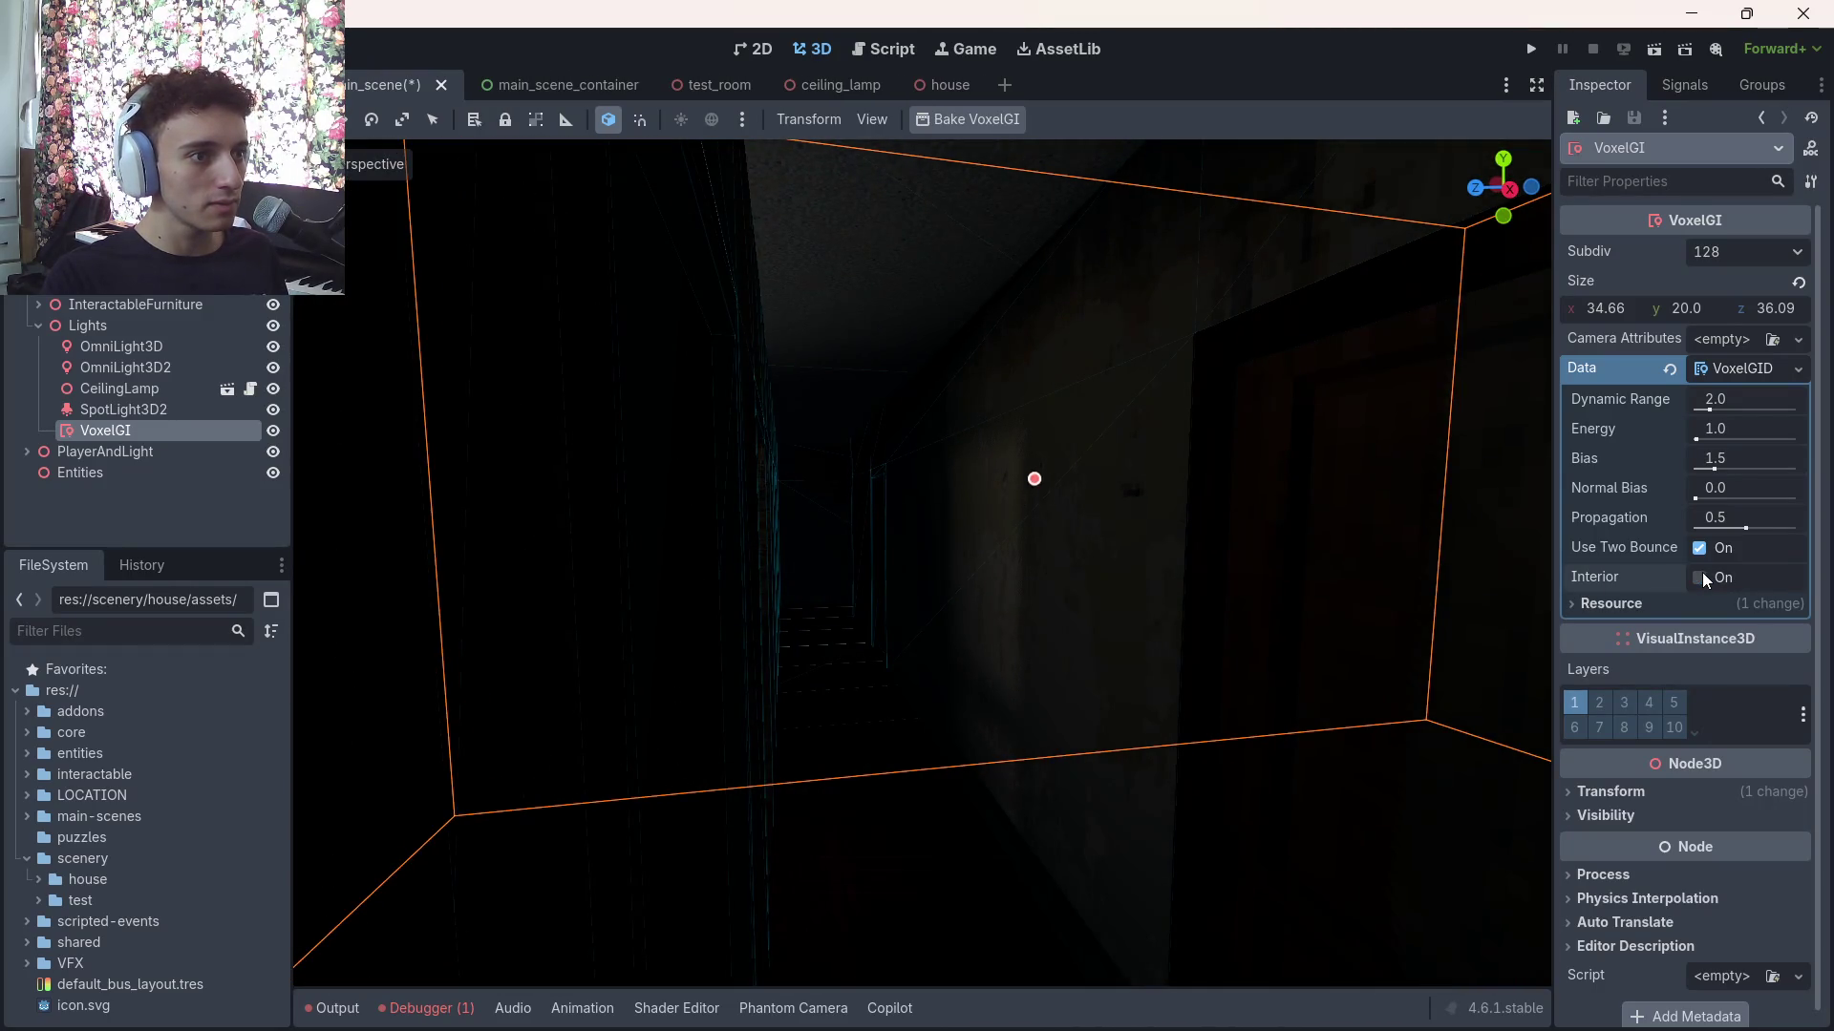
{"action": "left_click", "coordinate": [1642, 602]}
{"action": "left_click", "coordinate": [1638, 603]}
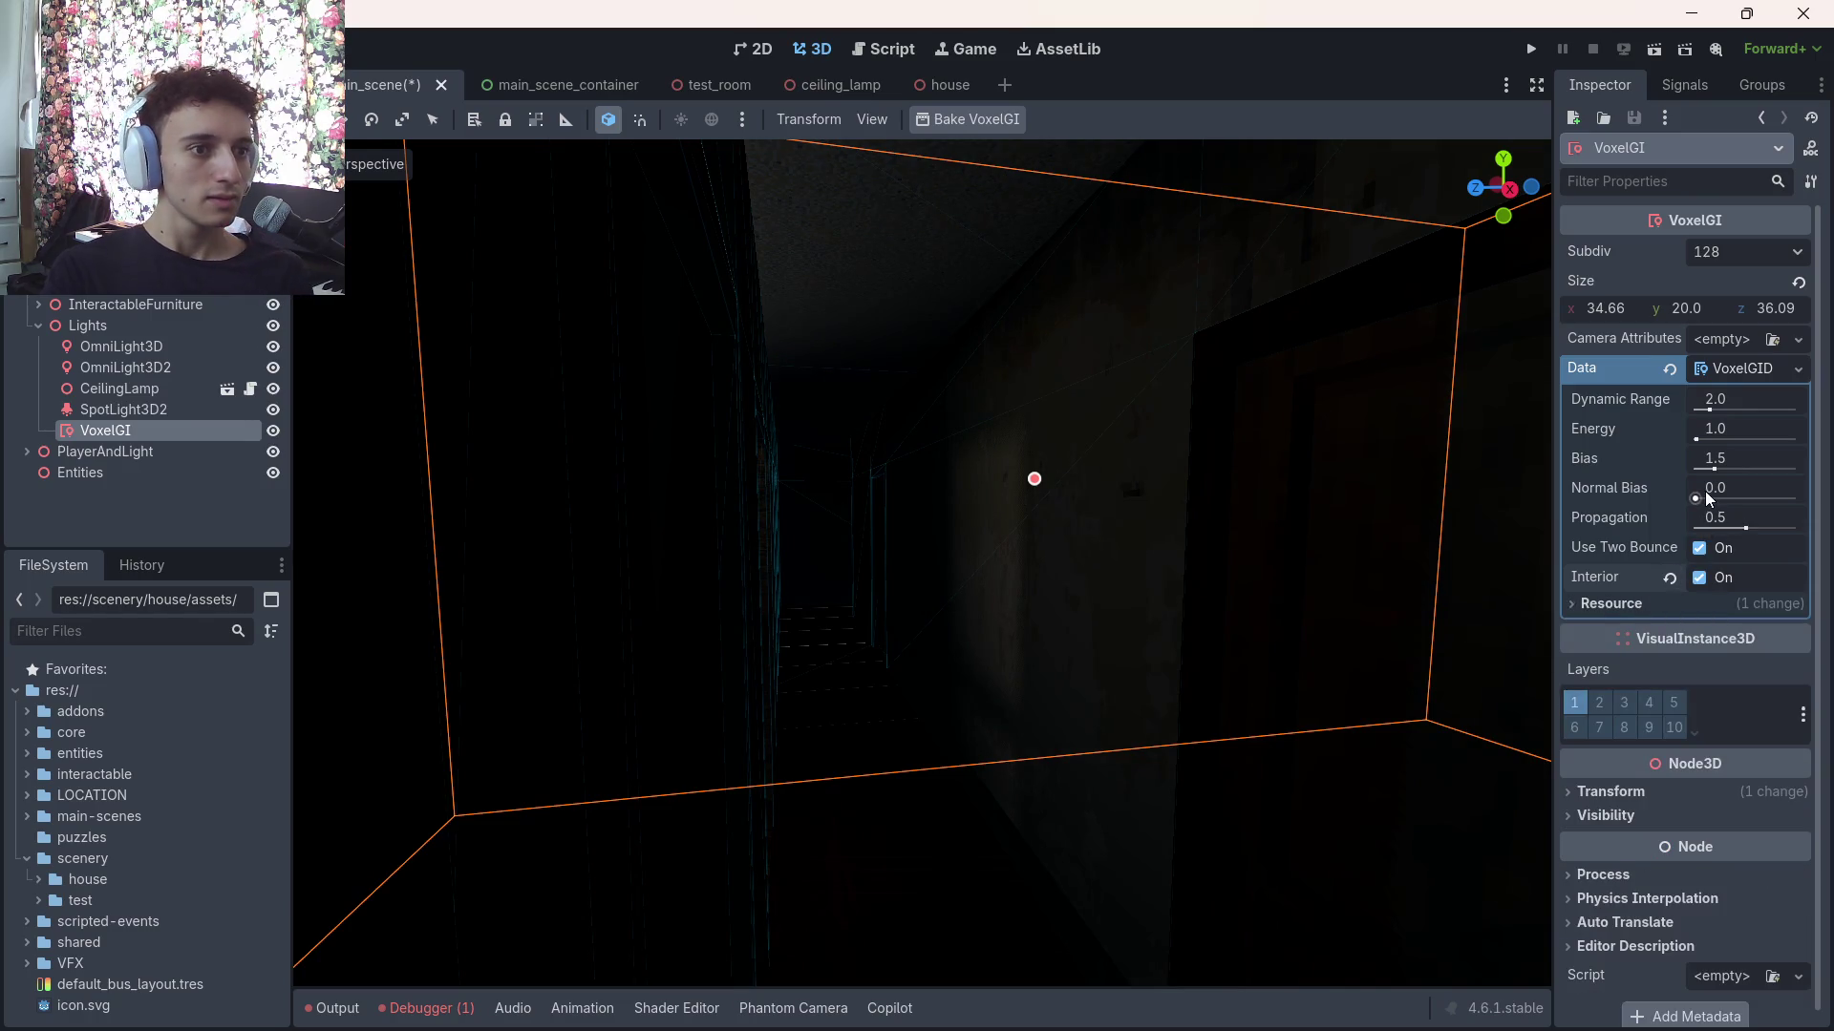
{"action": "left_click_drag", "start_coordinate": [1730, 527], "coordinate": [1797, 527]}
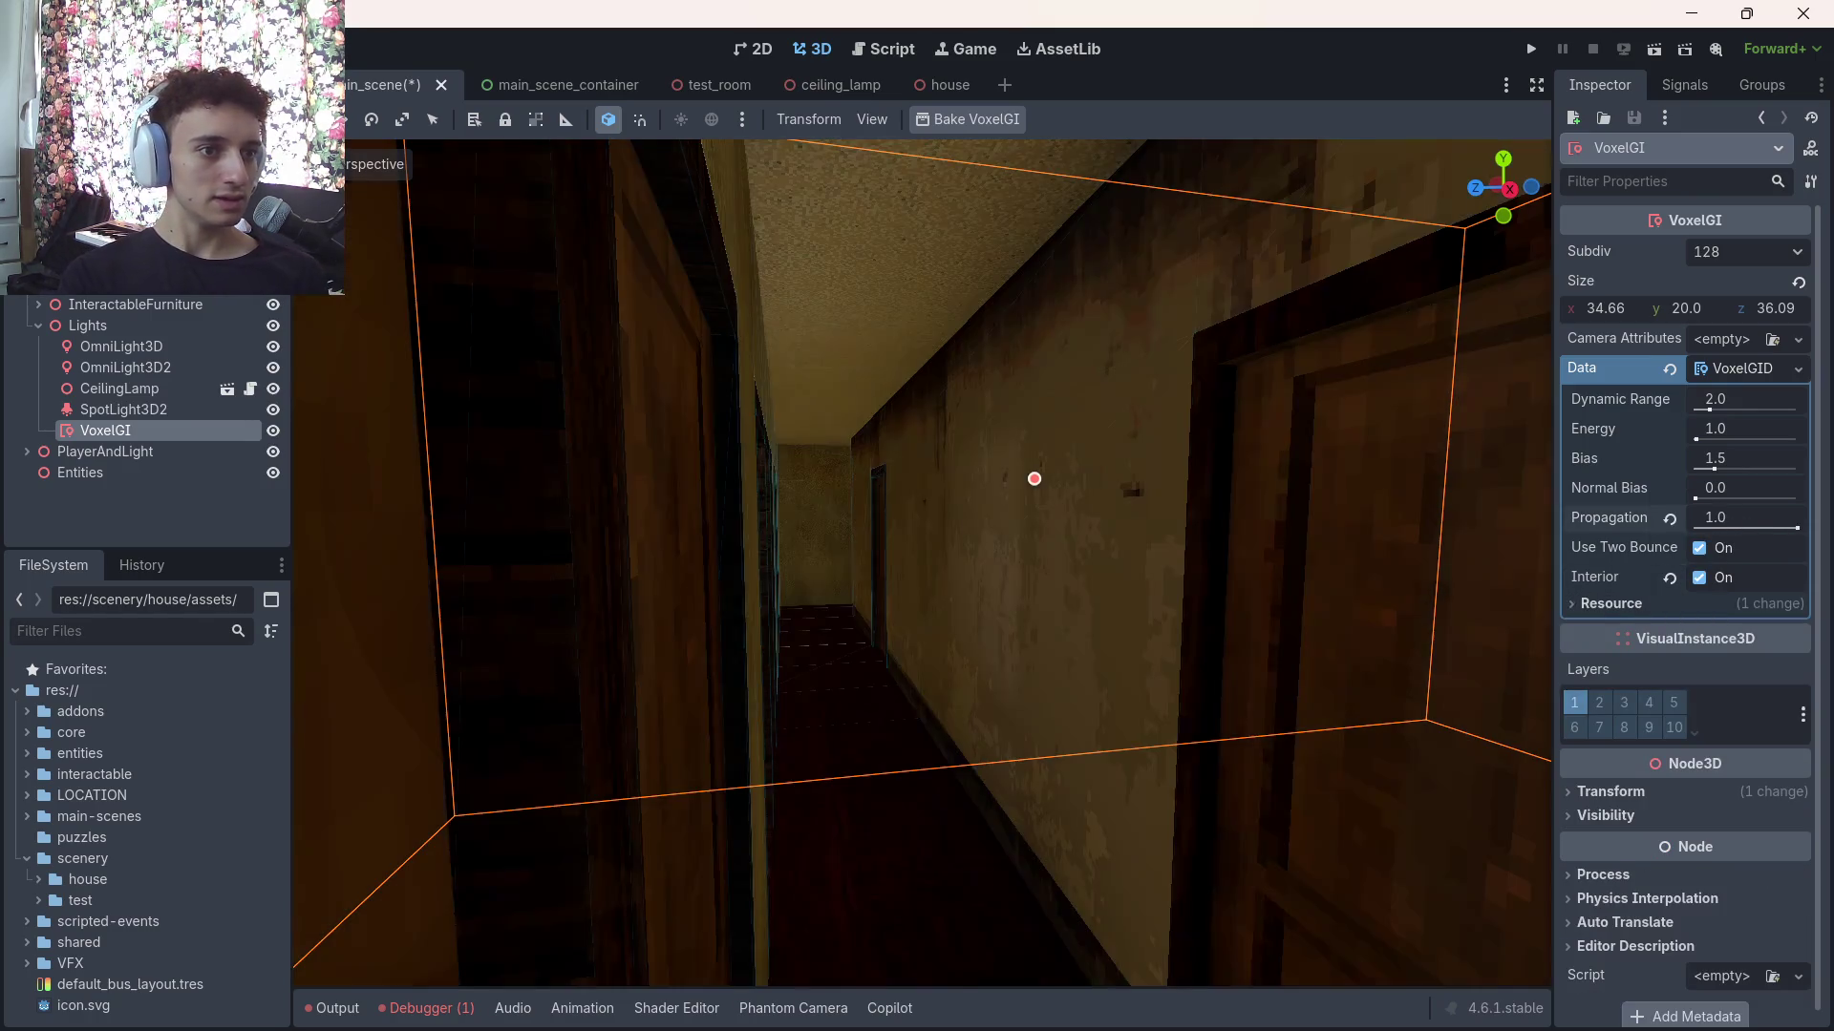
{"action": "left_click", "coordinate": [1670, 519]}
{"action": "mouse_move", "coordinate": [1723, 520]}
{"action": "left_mouse_down"}
{"action": "mouse_move", "coordinate": [1797, 521]}
{"action": "mouse_move", "coordinate": [1745, 521]}
{"action": "left_mouse_up"}
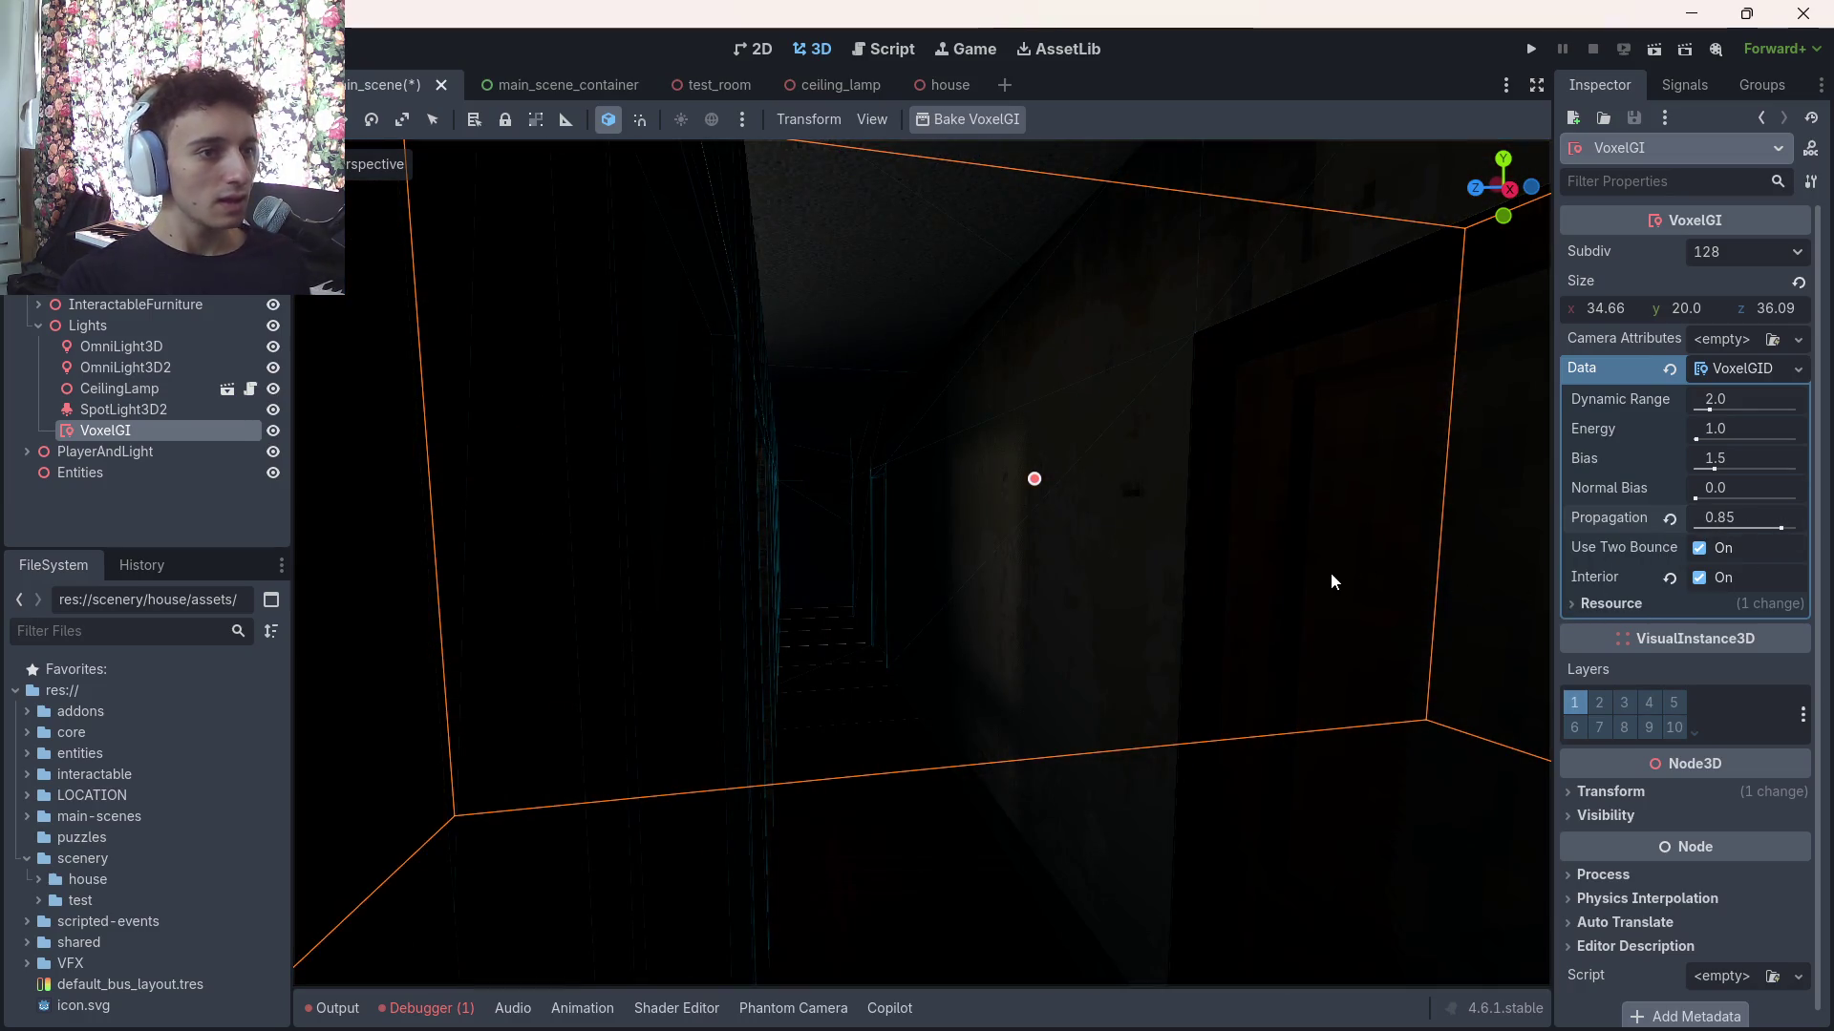
{"action": "left_click", "coordinate": [141, 408]}
Reset OmniLight3D2's shadow opacity to 1.0, save, then set VoxelGI Propagation to 0.95
{"action": "left_click", "coordinate": [143, 388]}
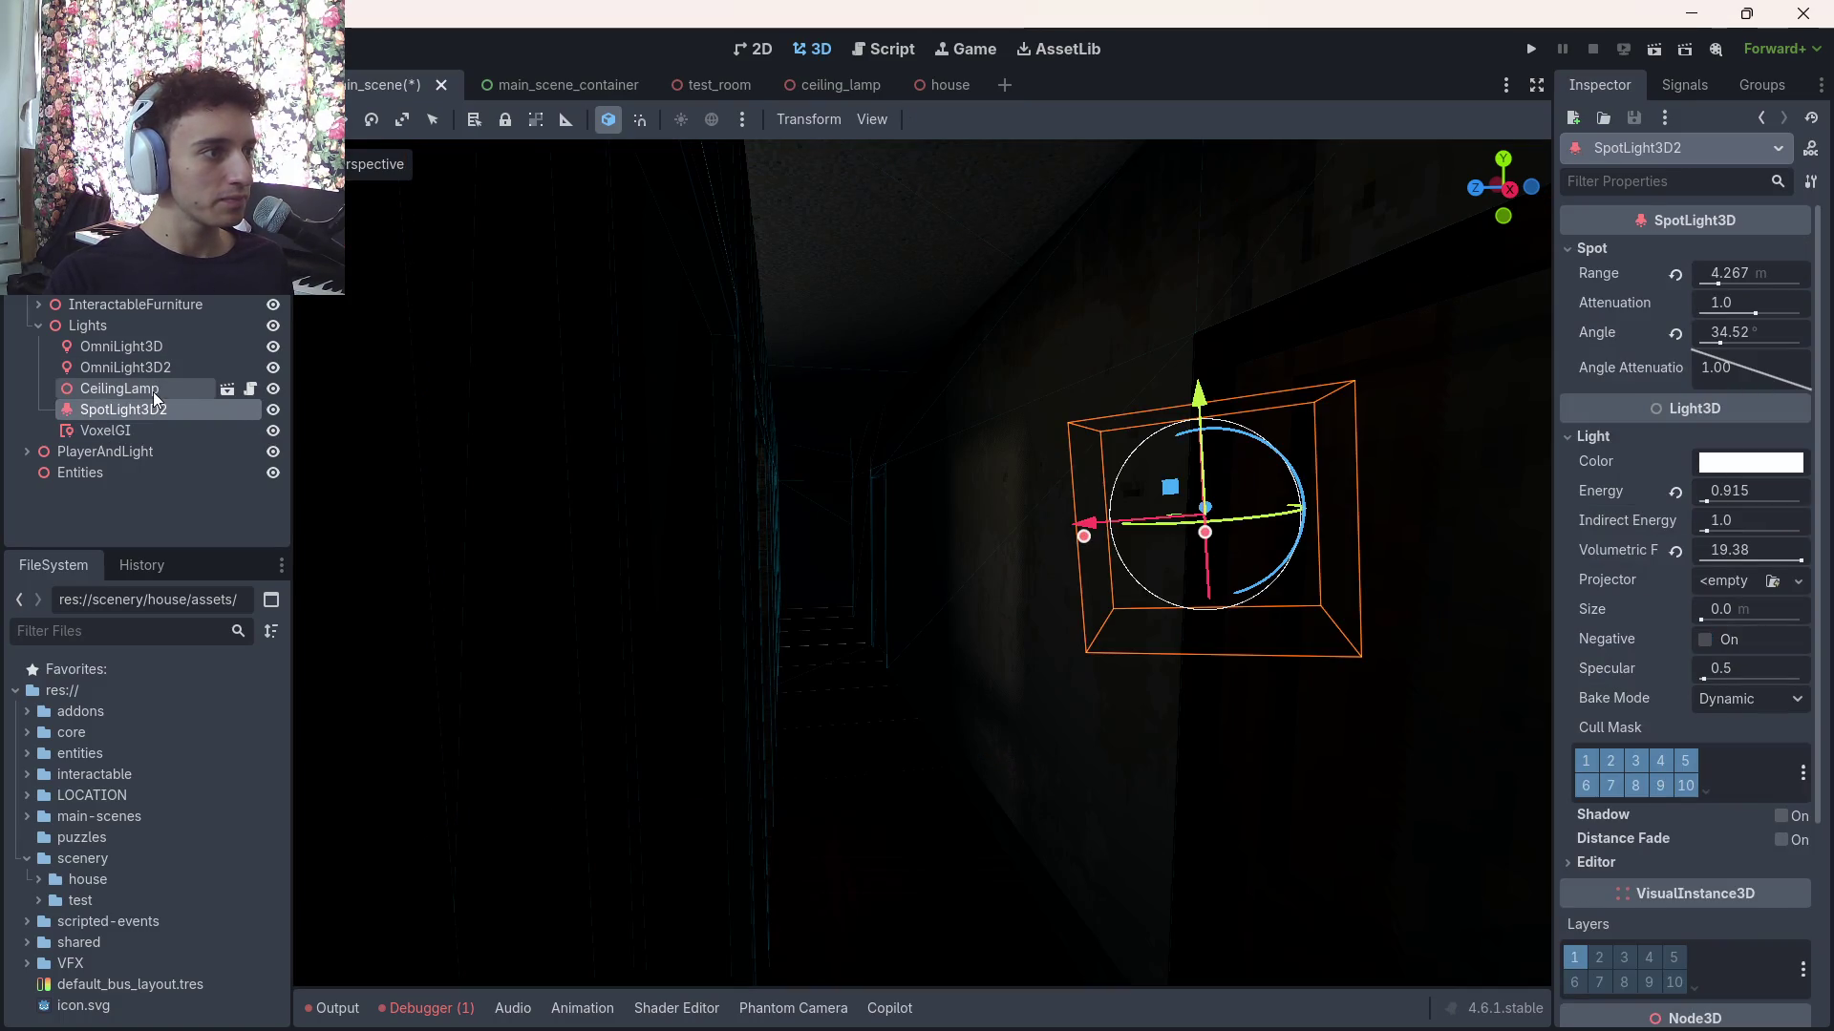
{"action": "left_click", "coordinate": [163, 370]}
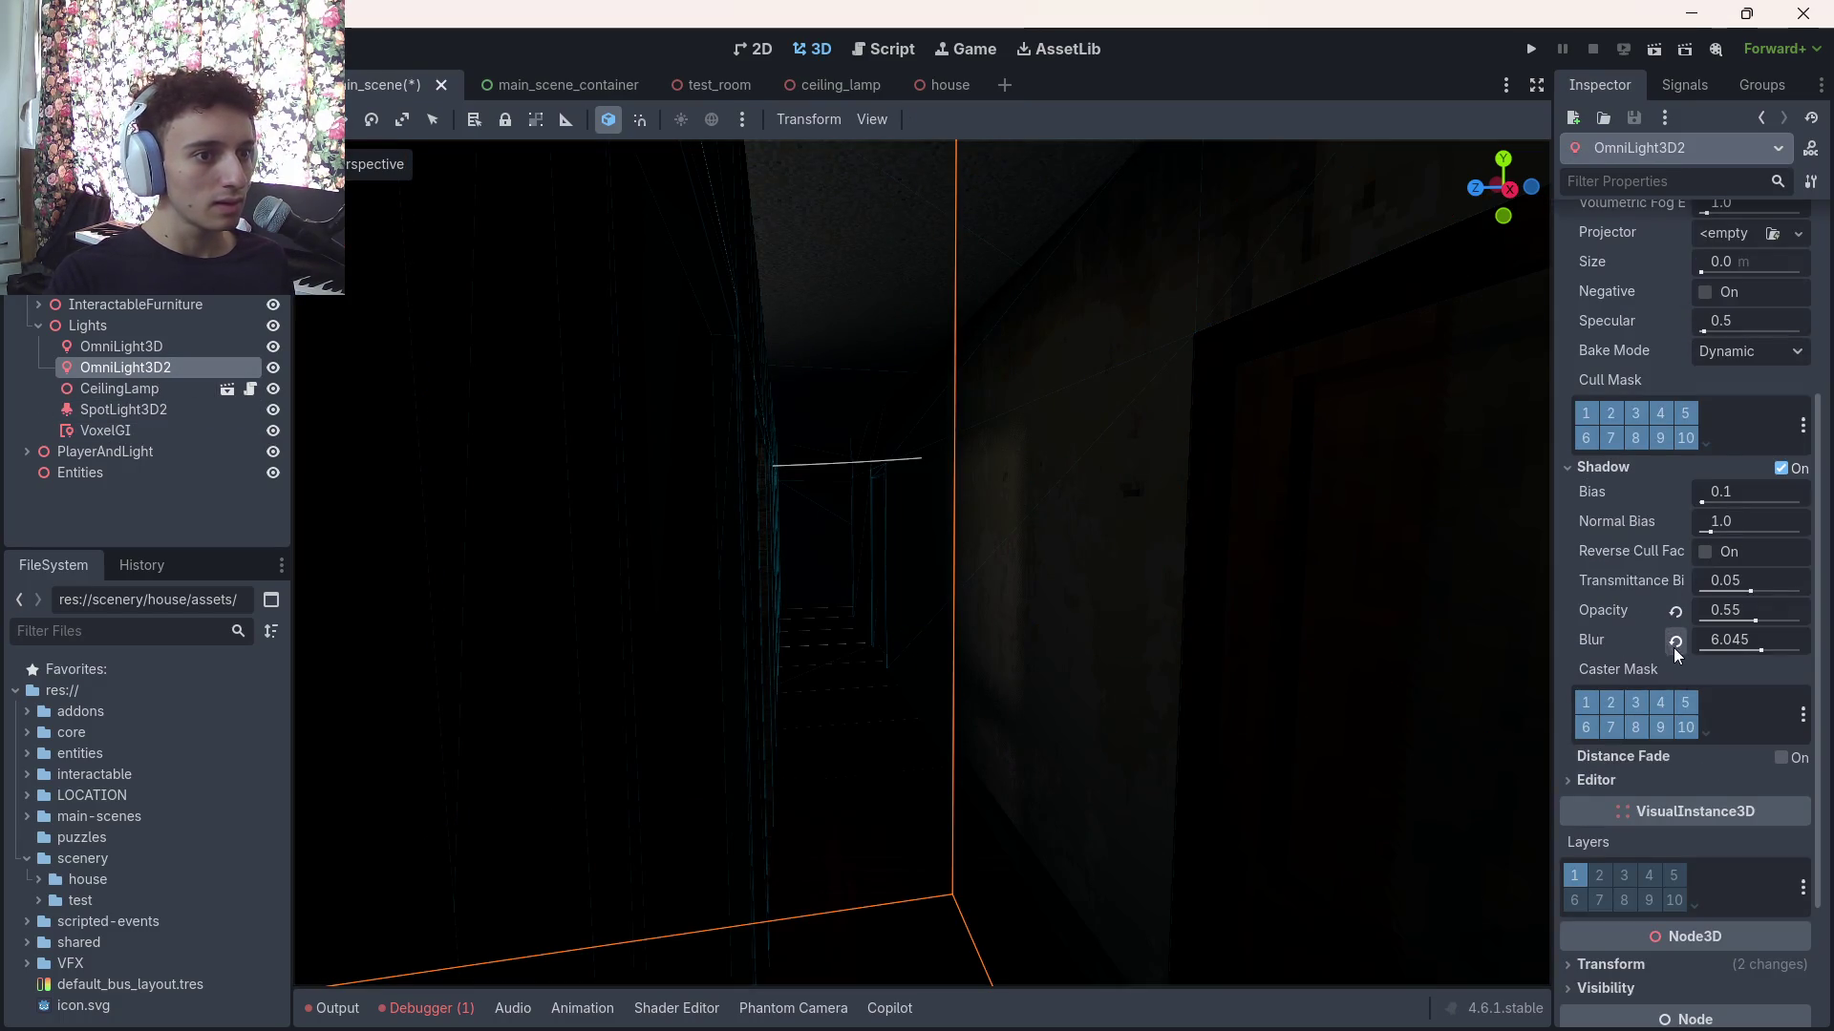
{"action": "left_click", "coordinate": [1676, 611]}
{"action": "key", "text": "ctrl+s"}
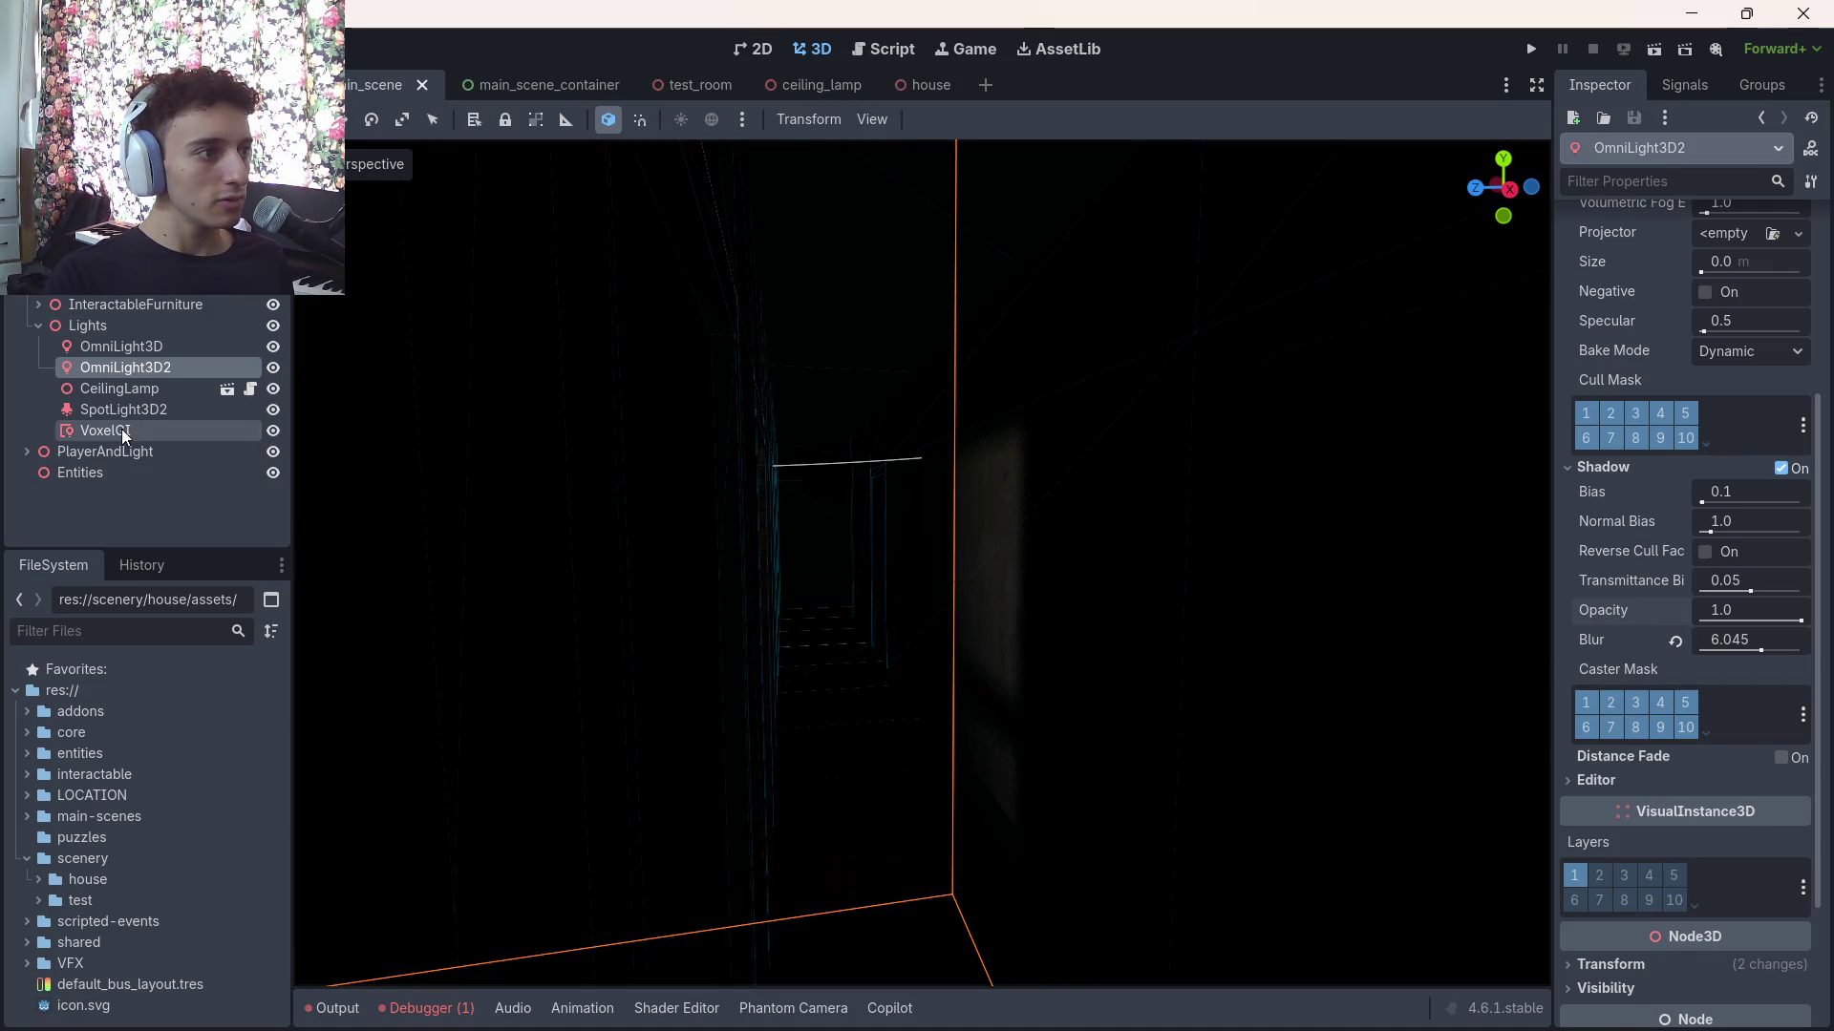
{"action": "left_click", "coordinate": [124, 432]}
{"action": "key", "text": "ctrl+z"}
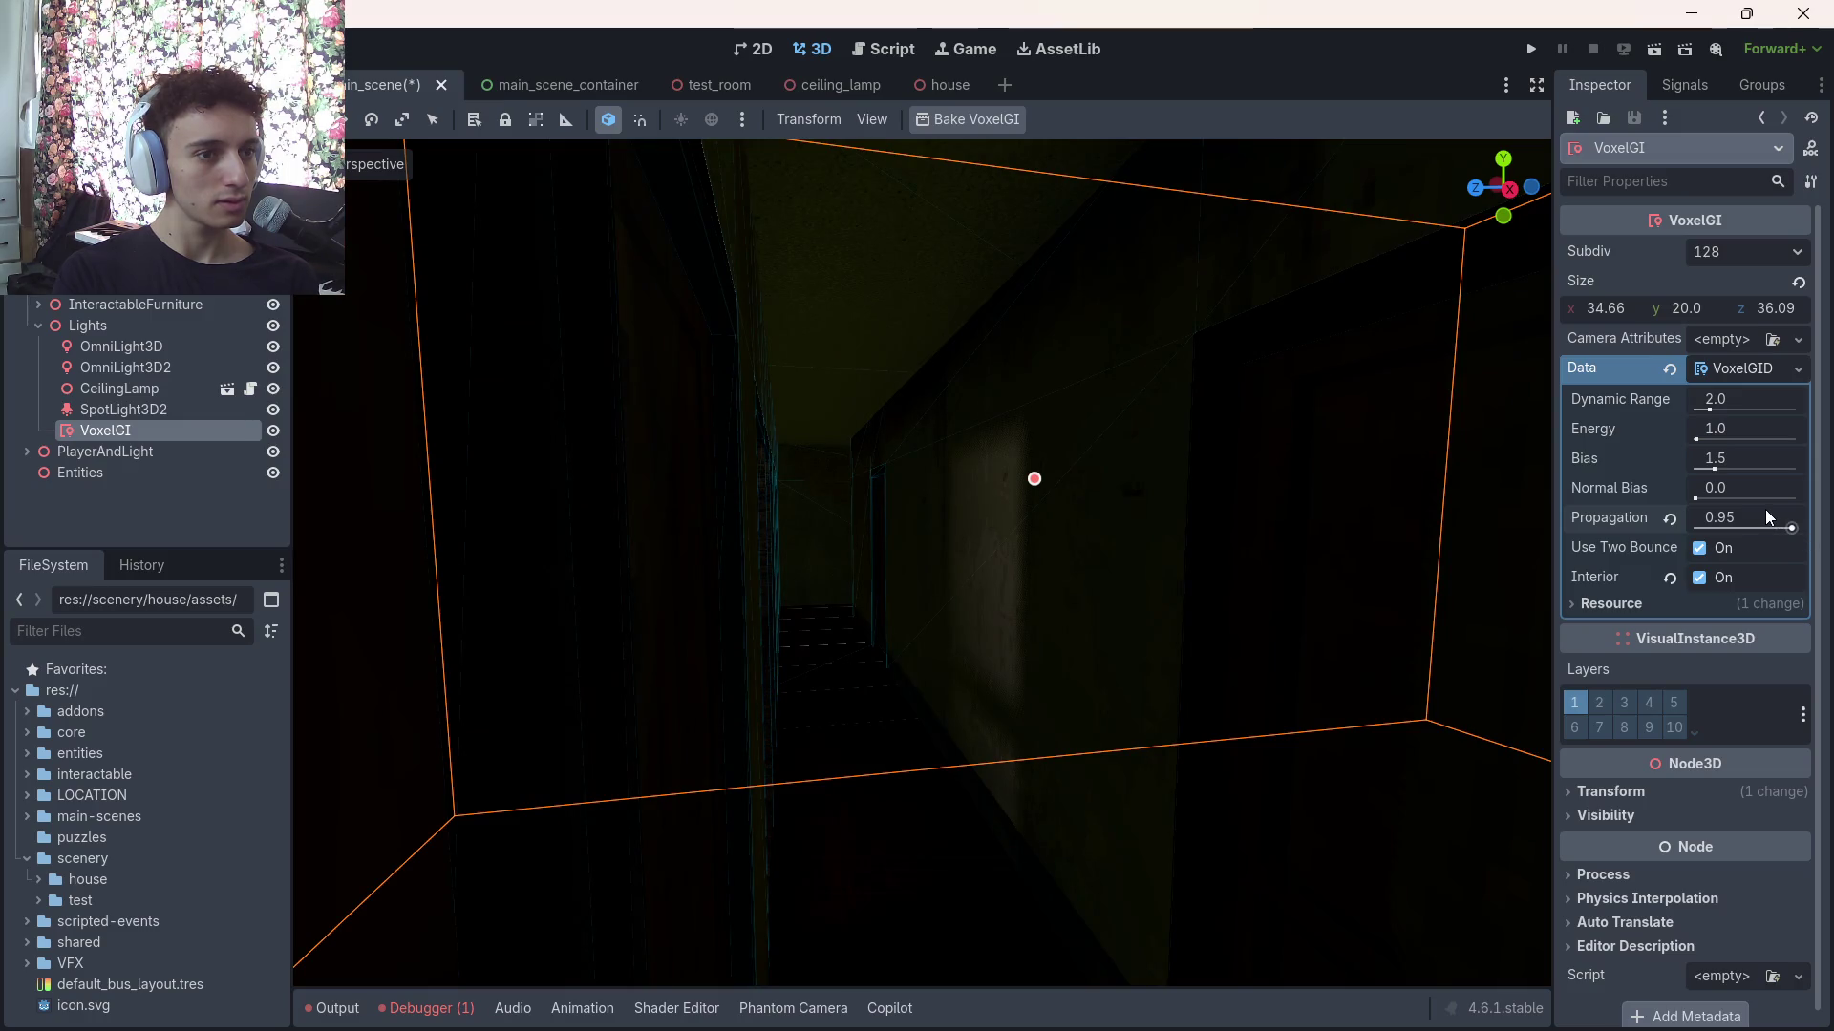
Try VoxelGI Propagation at 0.7, 0.95 and 1.0, flying through the house to compare
{"action": "left_click", "coordinate": [1765, 517]}
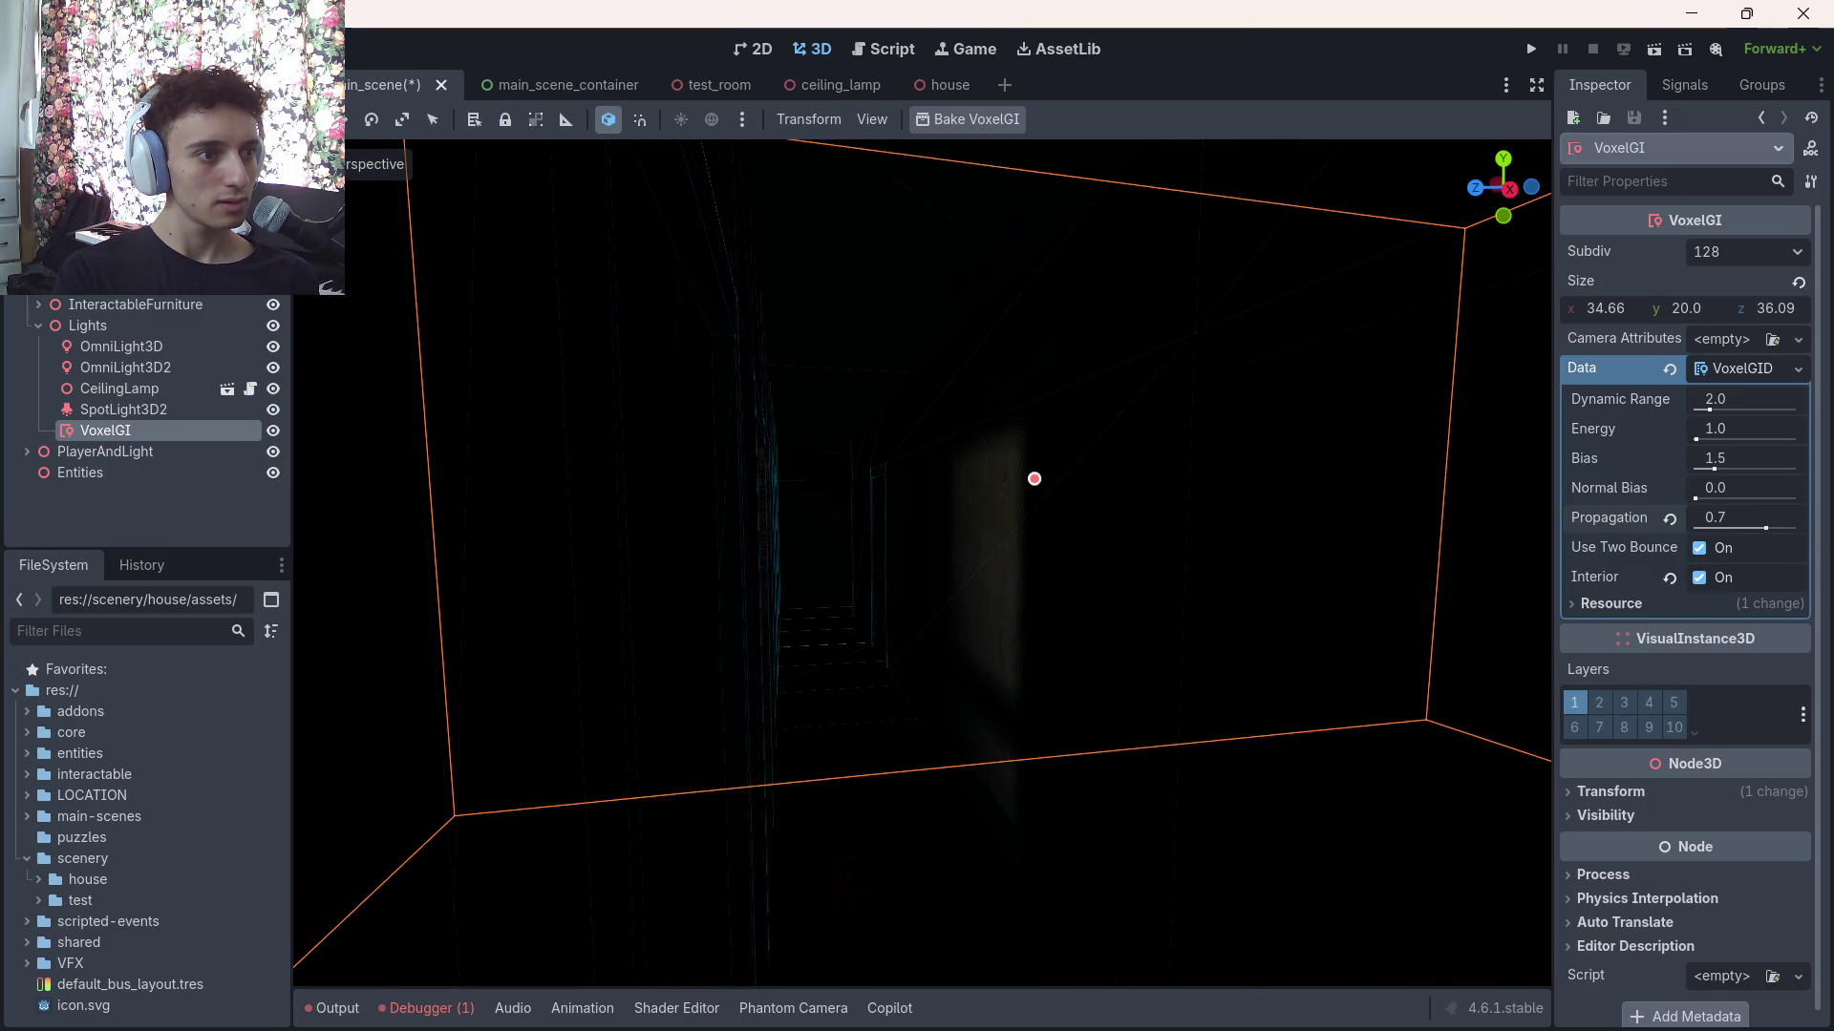
{"action": "key", "text": "ctrl+z"}
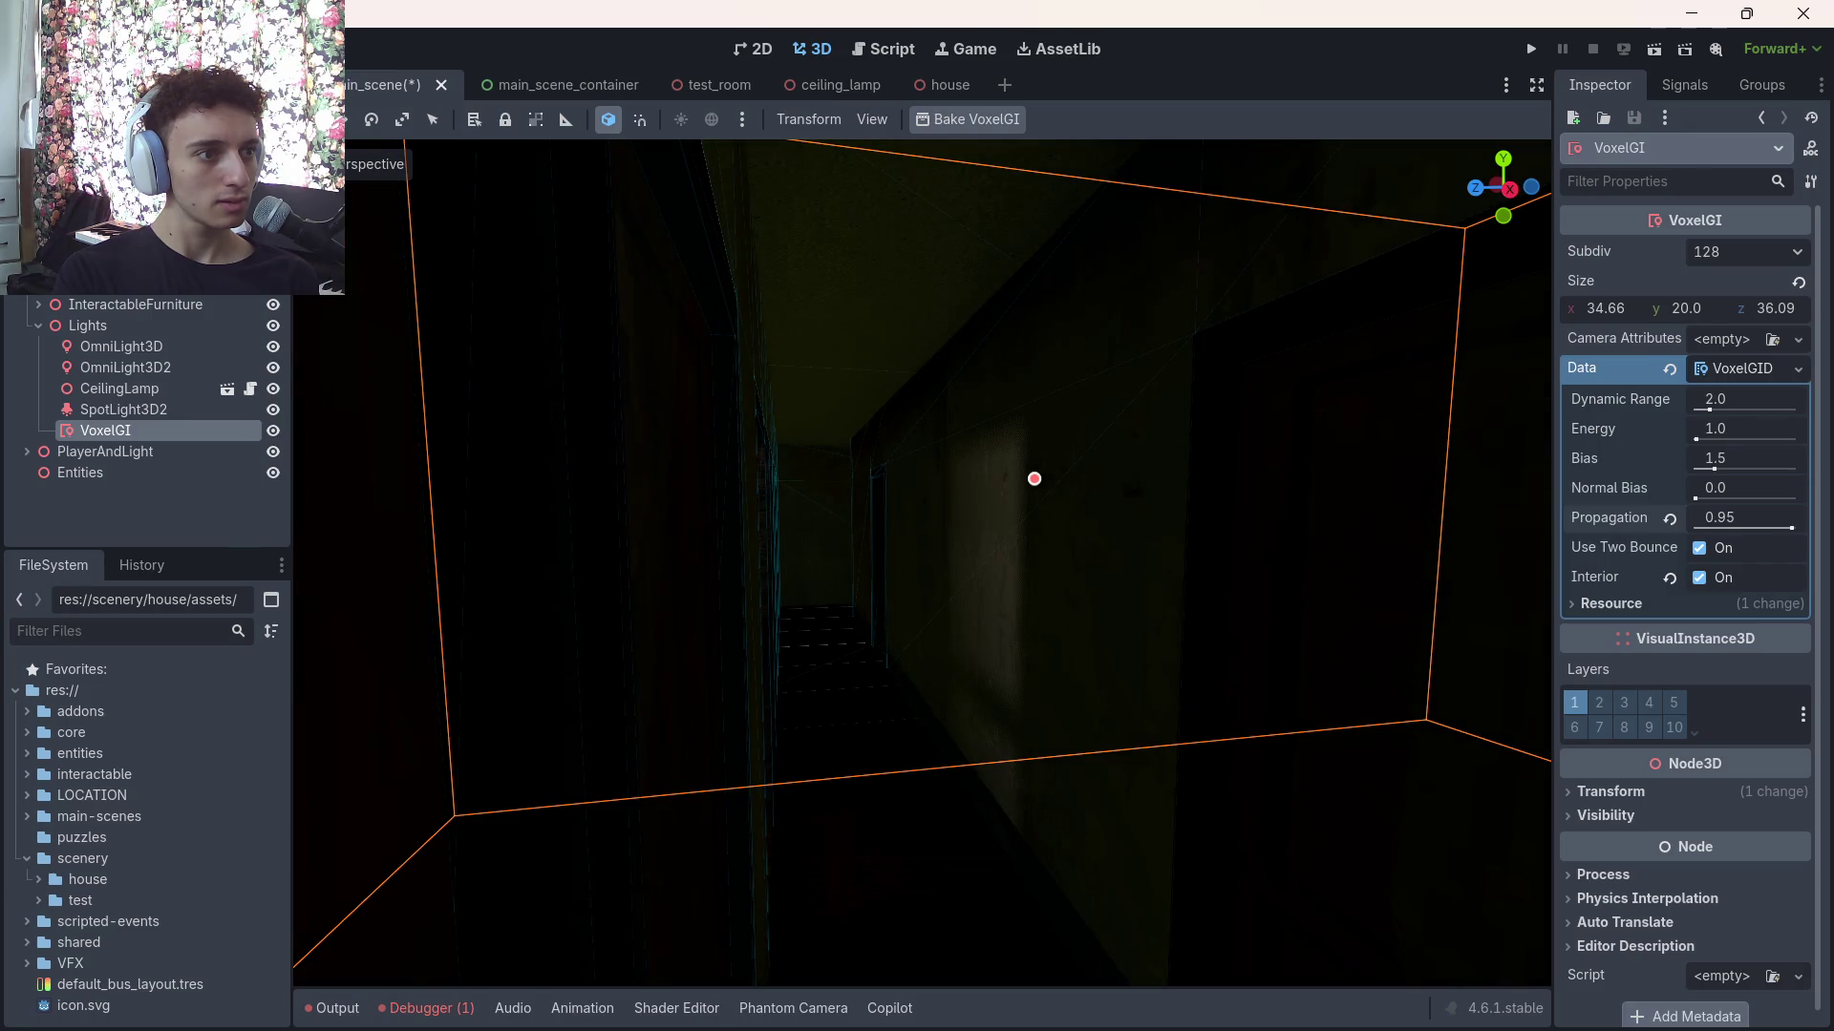
{"action": "left_click_drag", "start_coordinate": [1738, 517], "coordinate": [1796, 517]}
{"action": "key", "text": "w"}
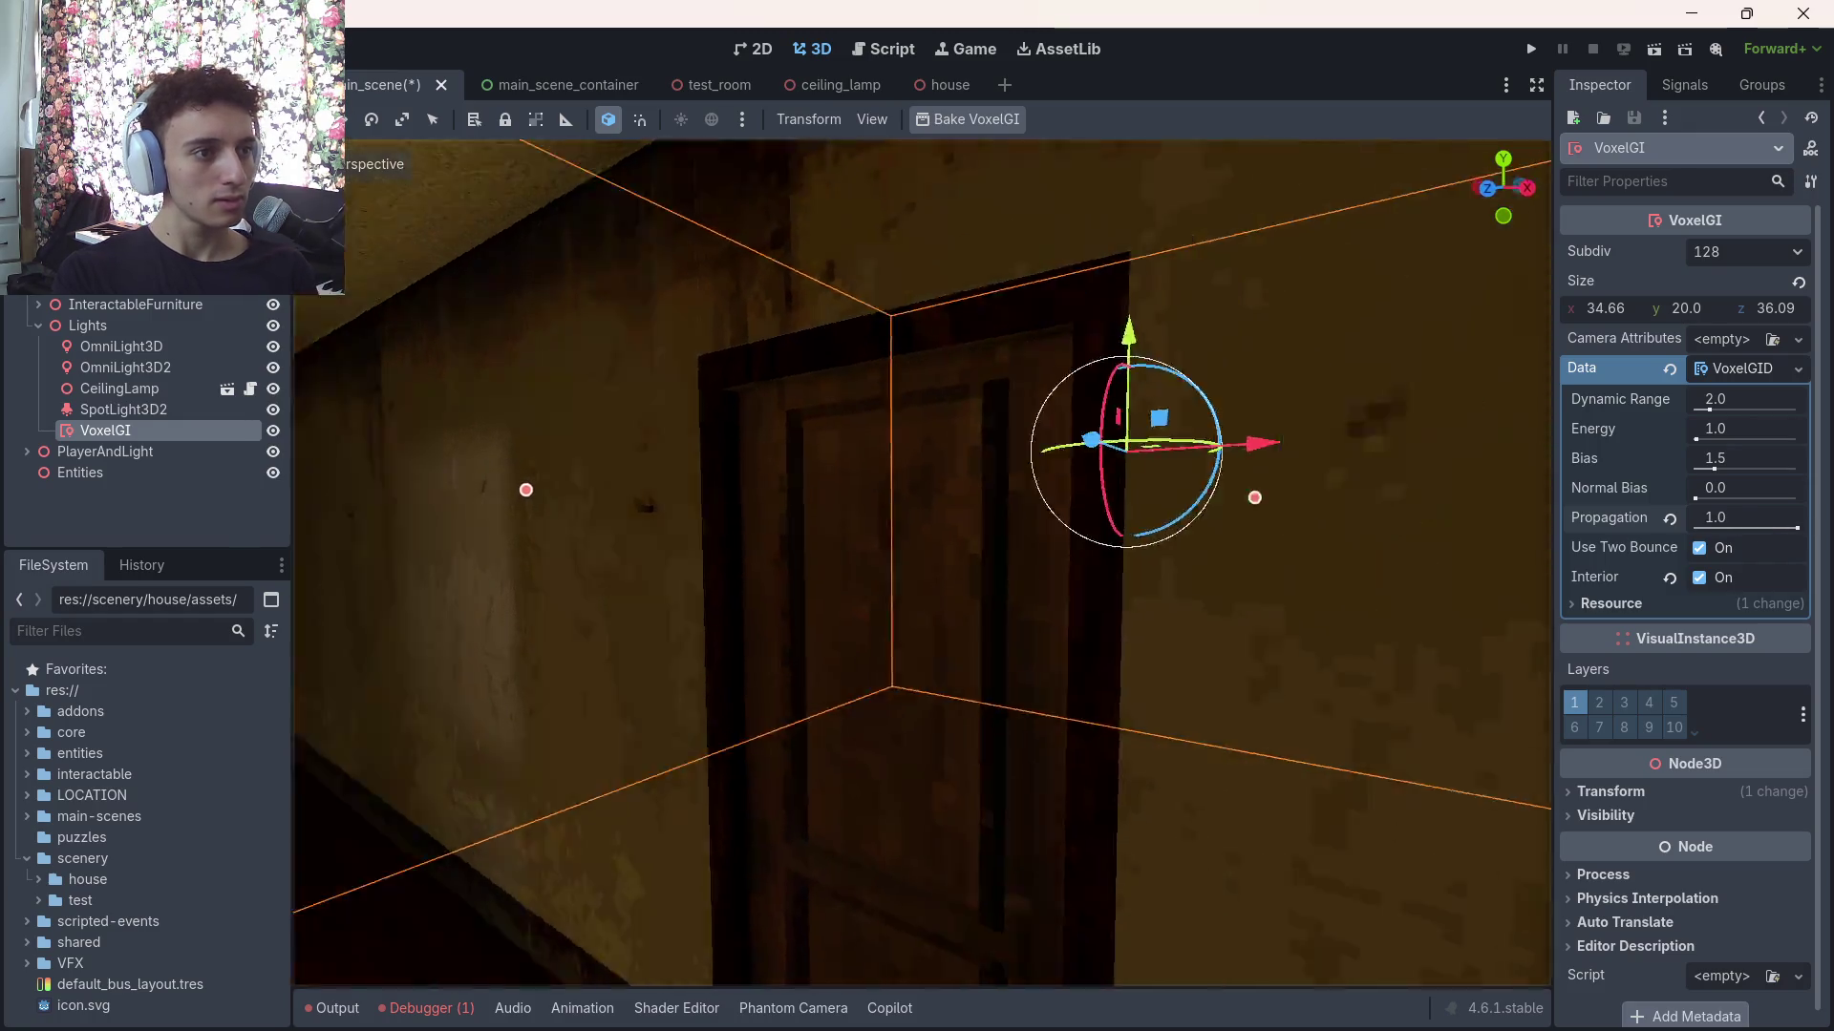
{"action": "key", "text": "s"}
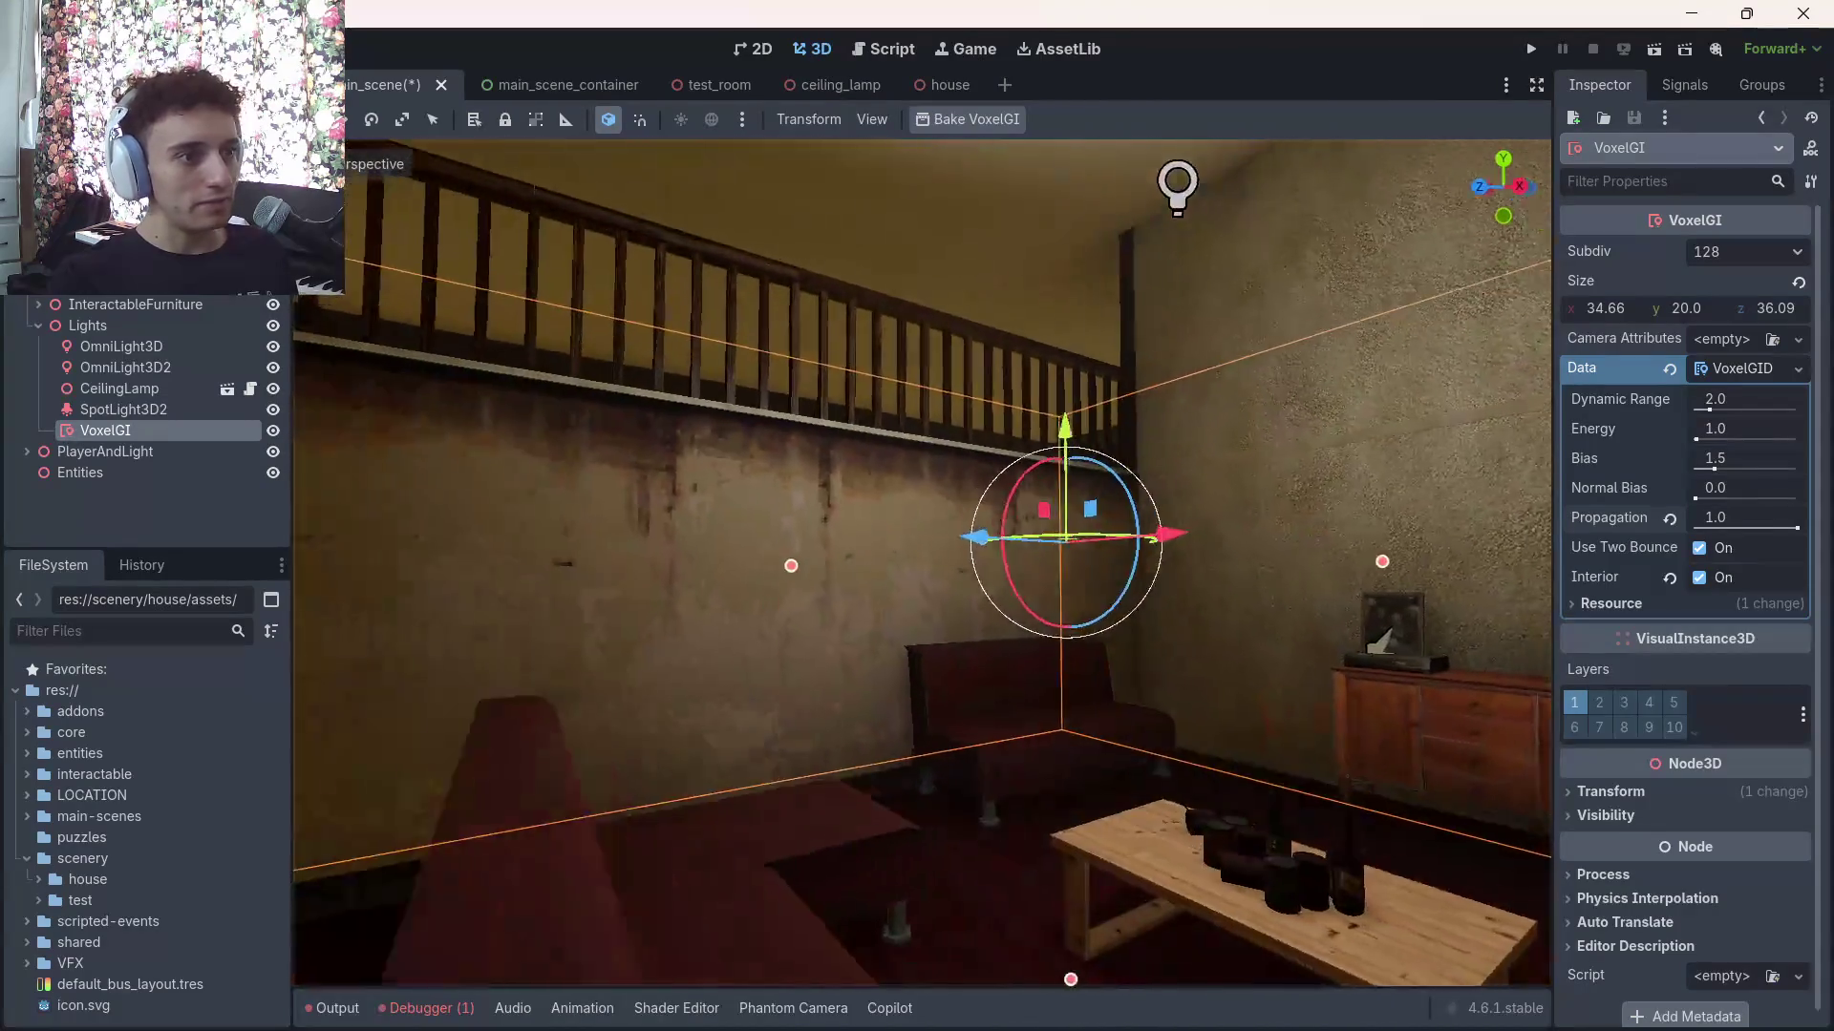
{"action": "key", "text": "w"}
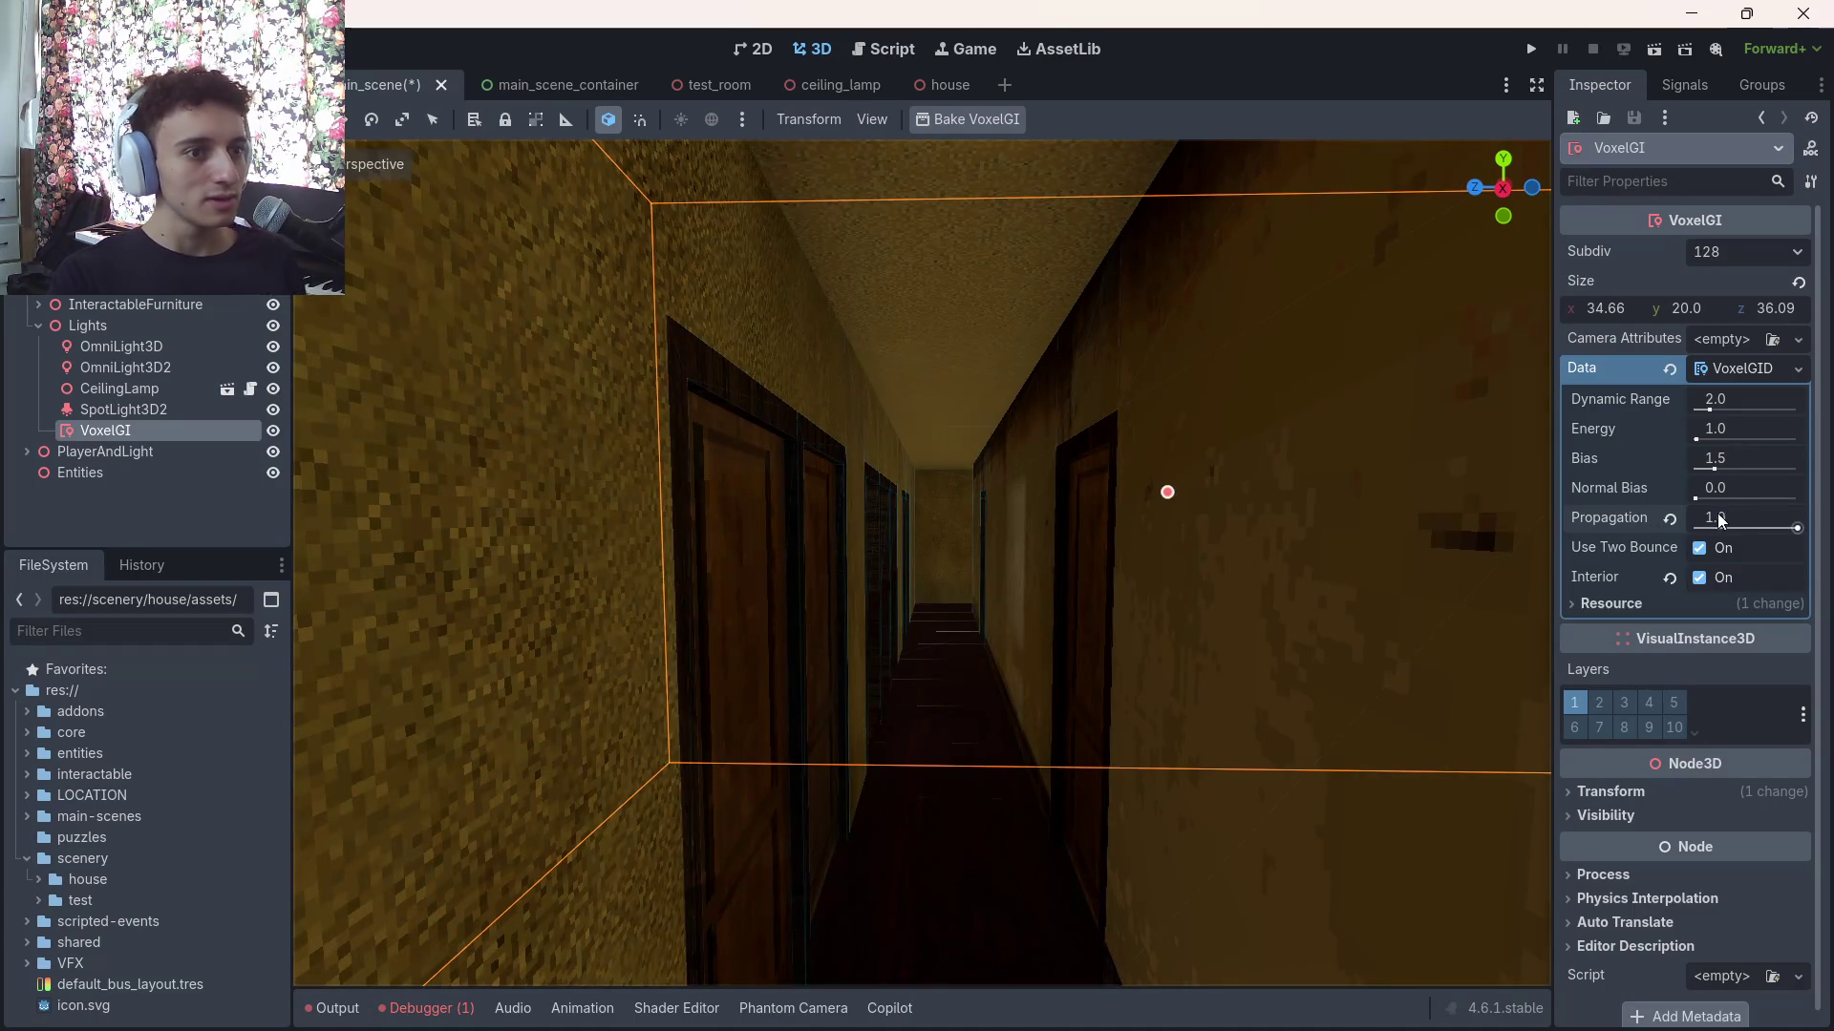
Reset Propagation to 0.5, set Normal Bias 8.0 and Bias 2.2, and reset Energy to 1.0
{"action": "left_click", "coordinate": [1670, 518]}
{"action": "left_click_drag", "start_coordinate": [1730, 491], "coordinate": [1753, 516]}
{"action": "mouse_move", "coordinate": [1715, 458]}
{"action": "left_mouse_down"}
{"action": "mouse_move", "coordinate": [1730, 459]}
{"action": "mouse_move", "coordinate": [1715, 430]}
{"action": "mouse_move", "coordinate": [1736, 439]}
{"action": "left_mouse_up"}
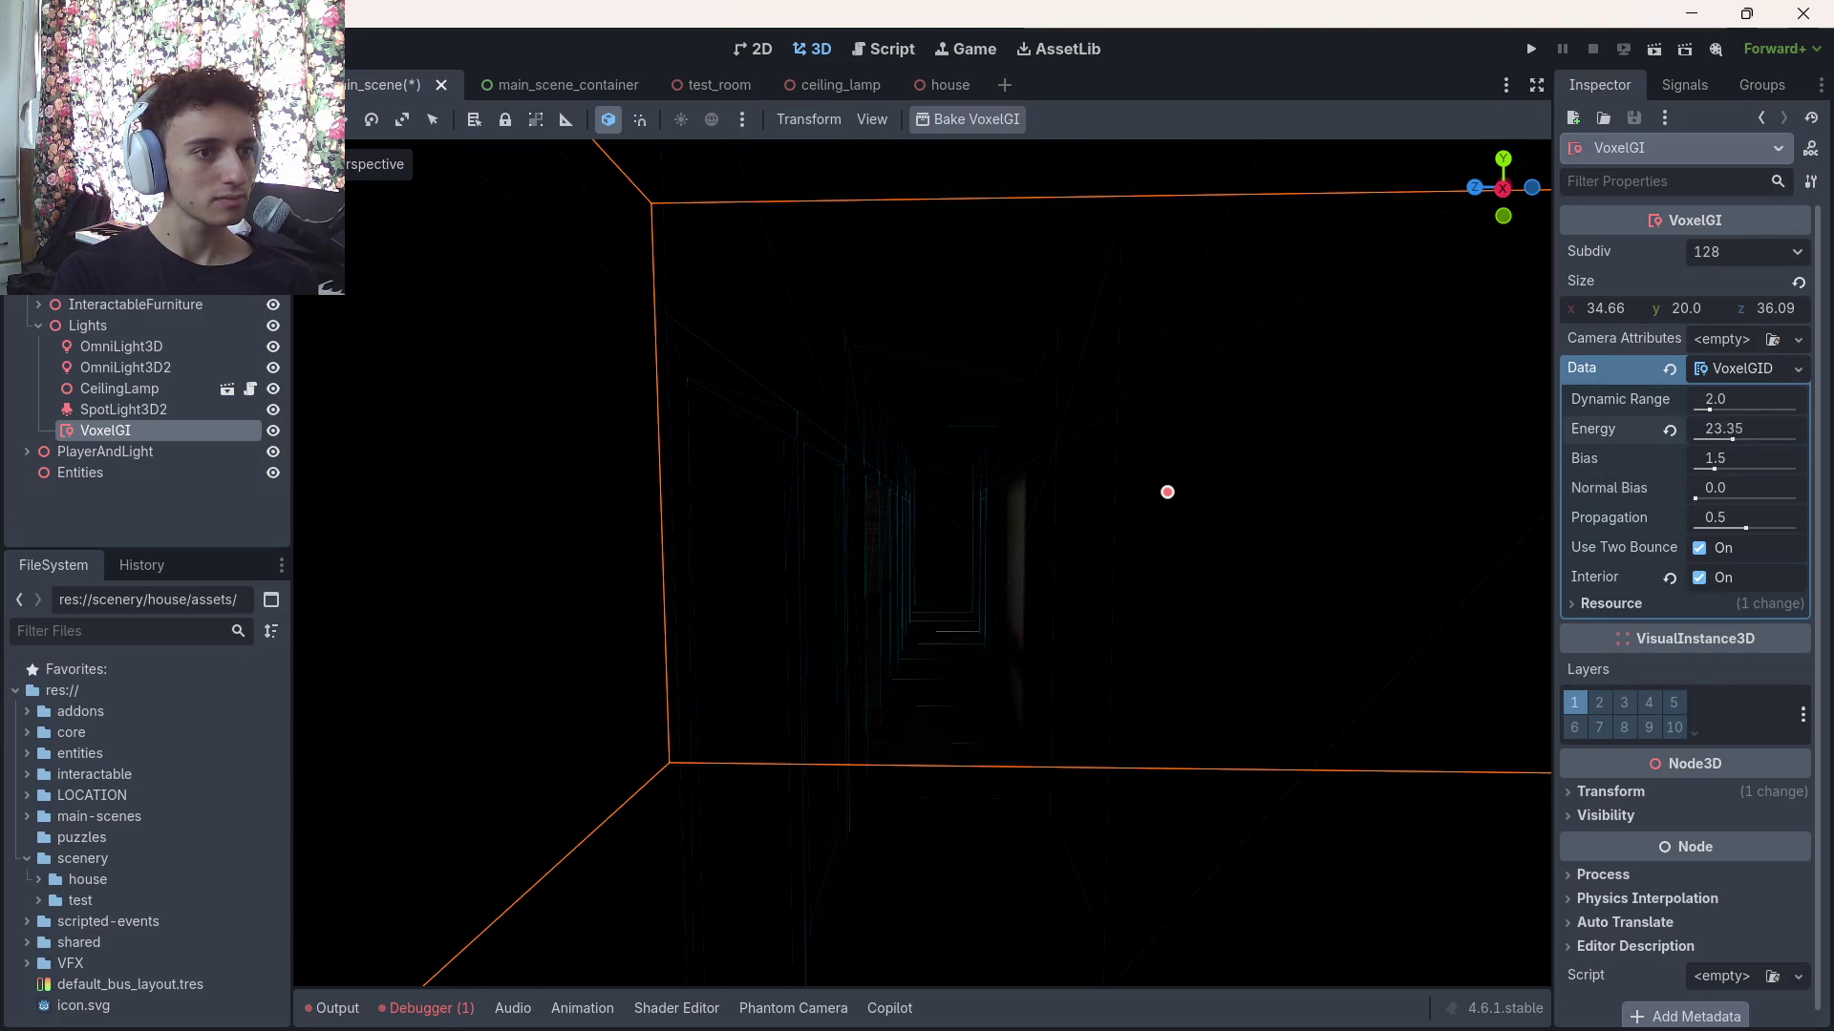
{"action": "left_click", "coordinate": [1669, 430]}
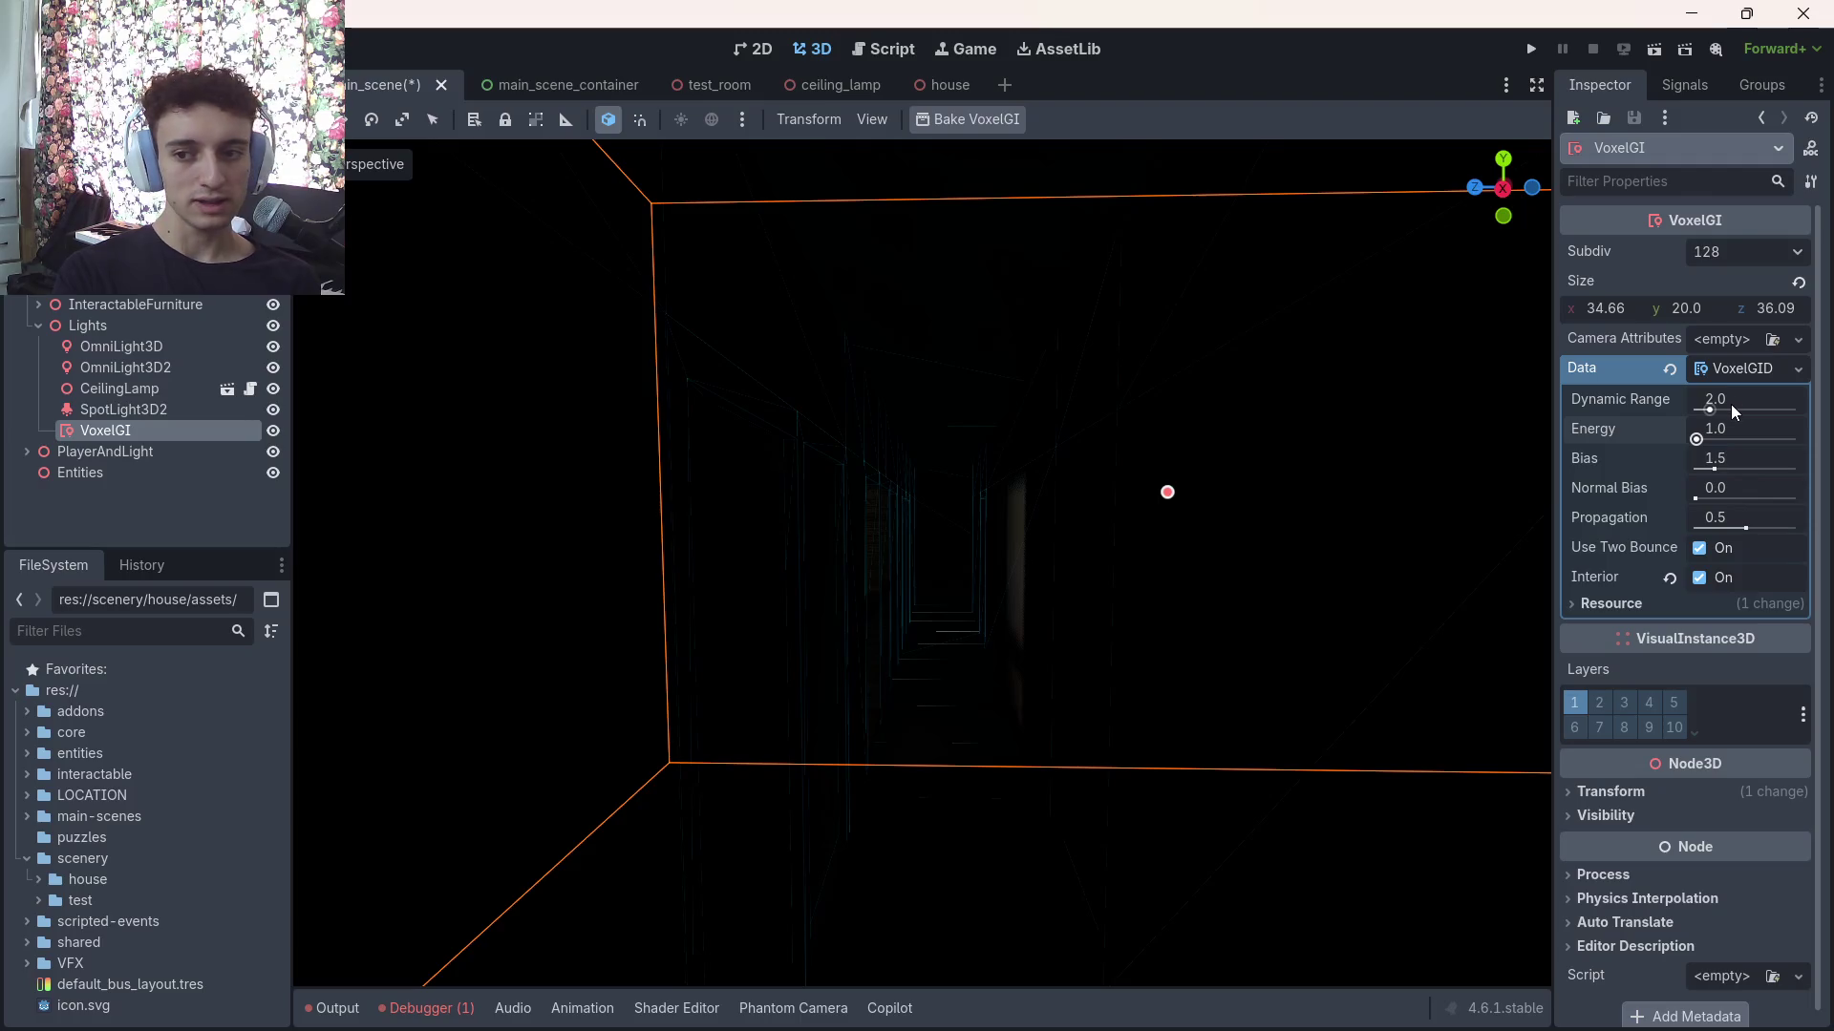
{"action": "left_click_drag", "start_coordinate": [1730, 404], "coordinate": [1740, 404]}
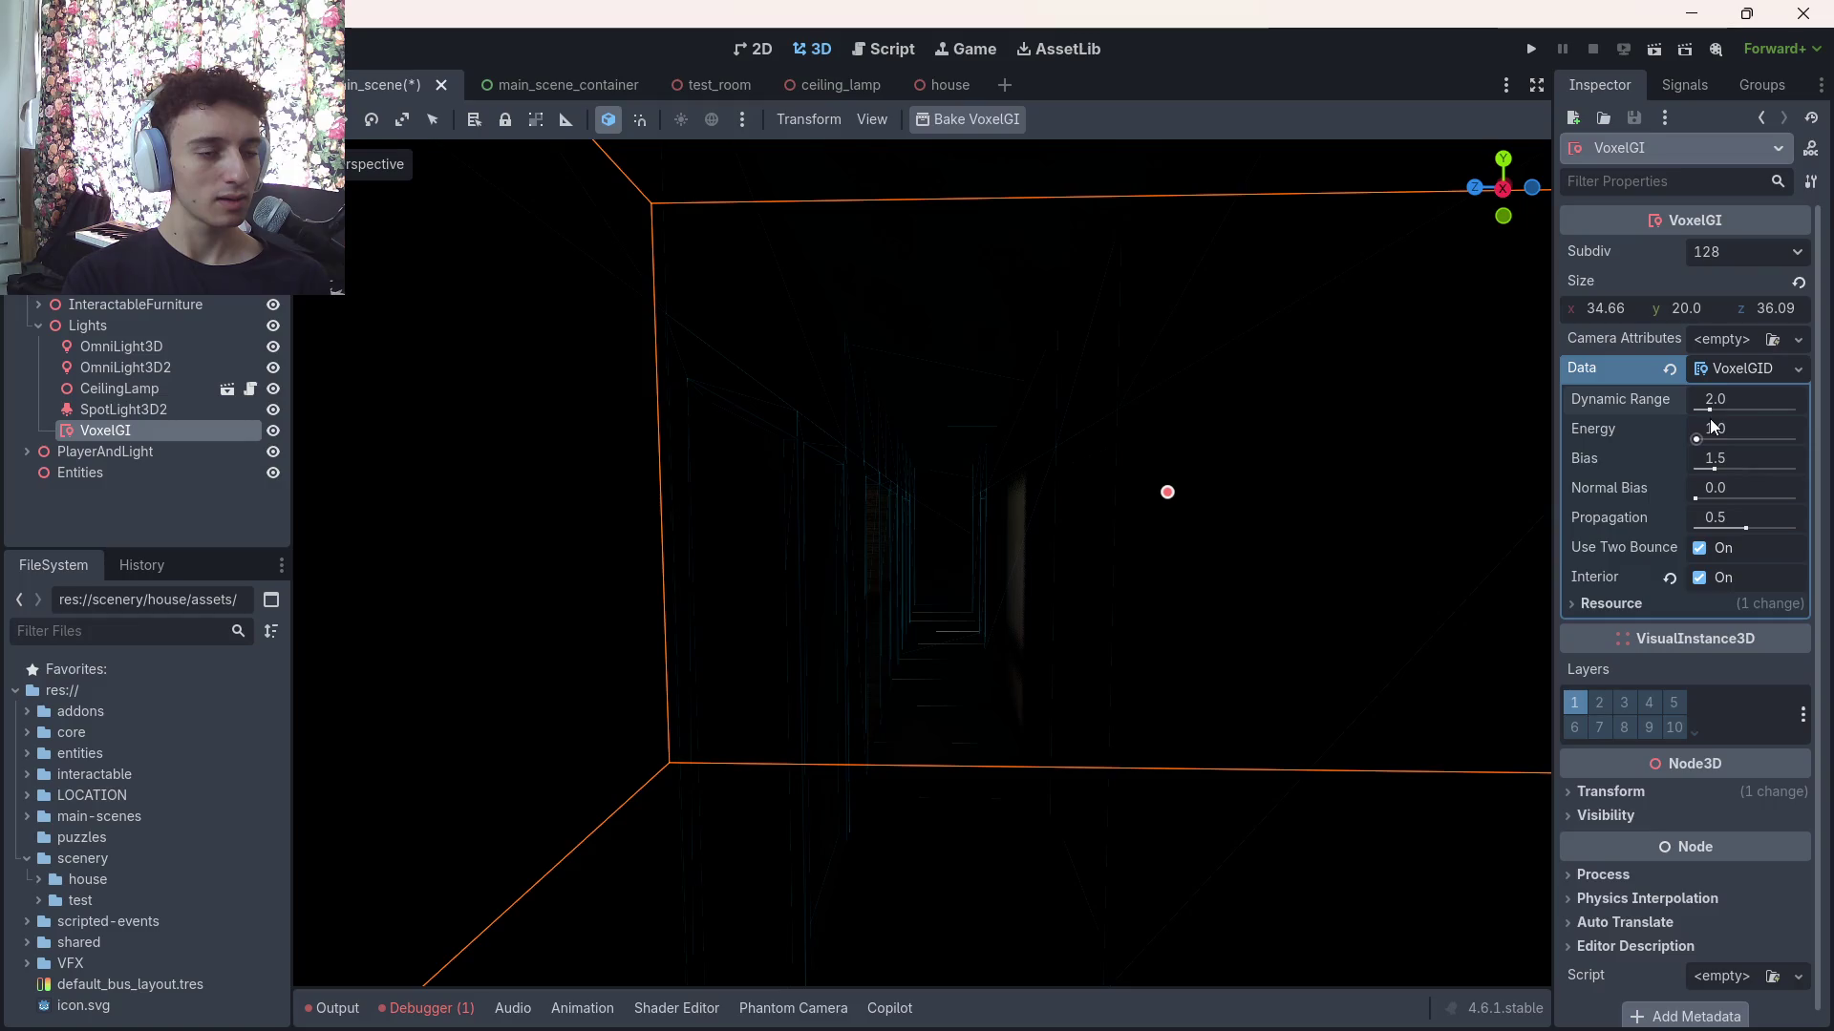
Delete the VoxelGI node from the Lights group
{"action": "left_click", "coordinate": [157, 443]}
{"action": "left_click", "coordinate": [164, 431]}
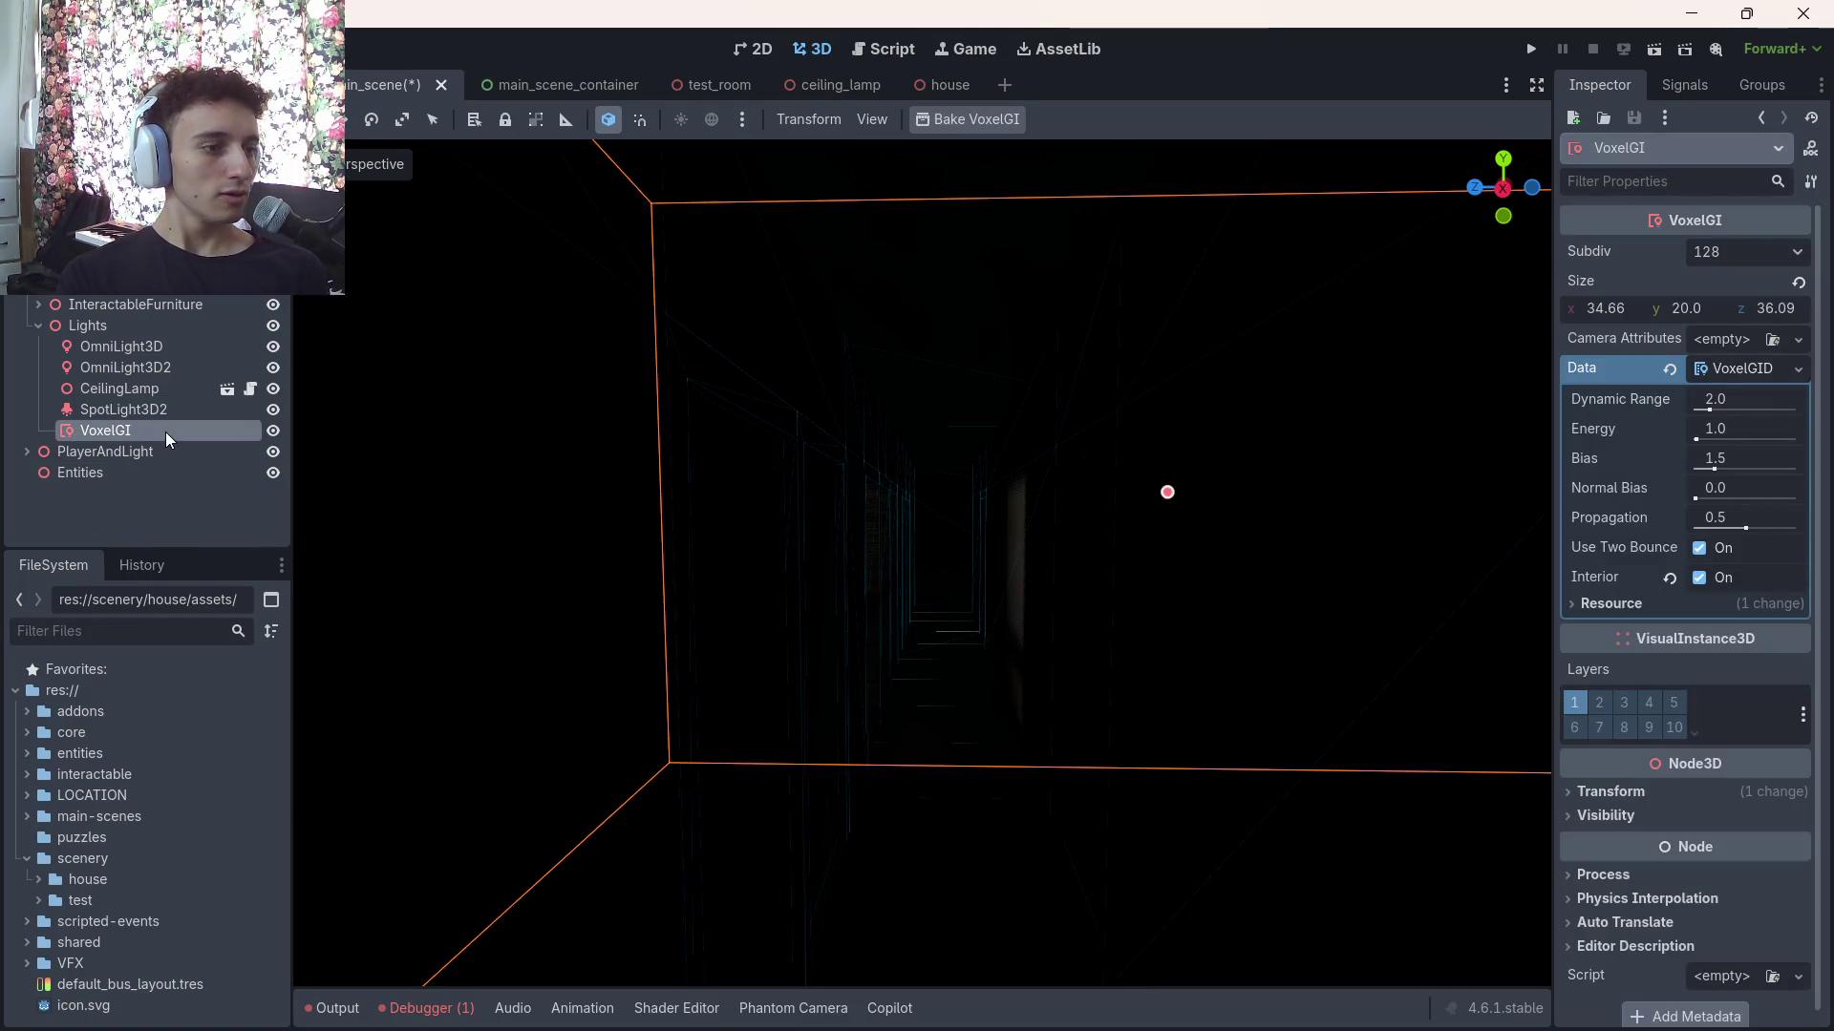
{"action": "key", "text": "Delete"}
{"action": "left_click", "coordinate": [879, 539]}
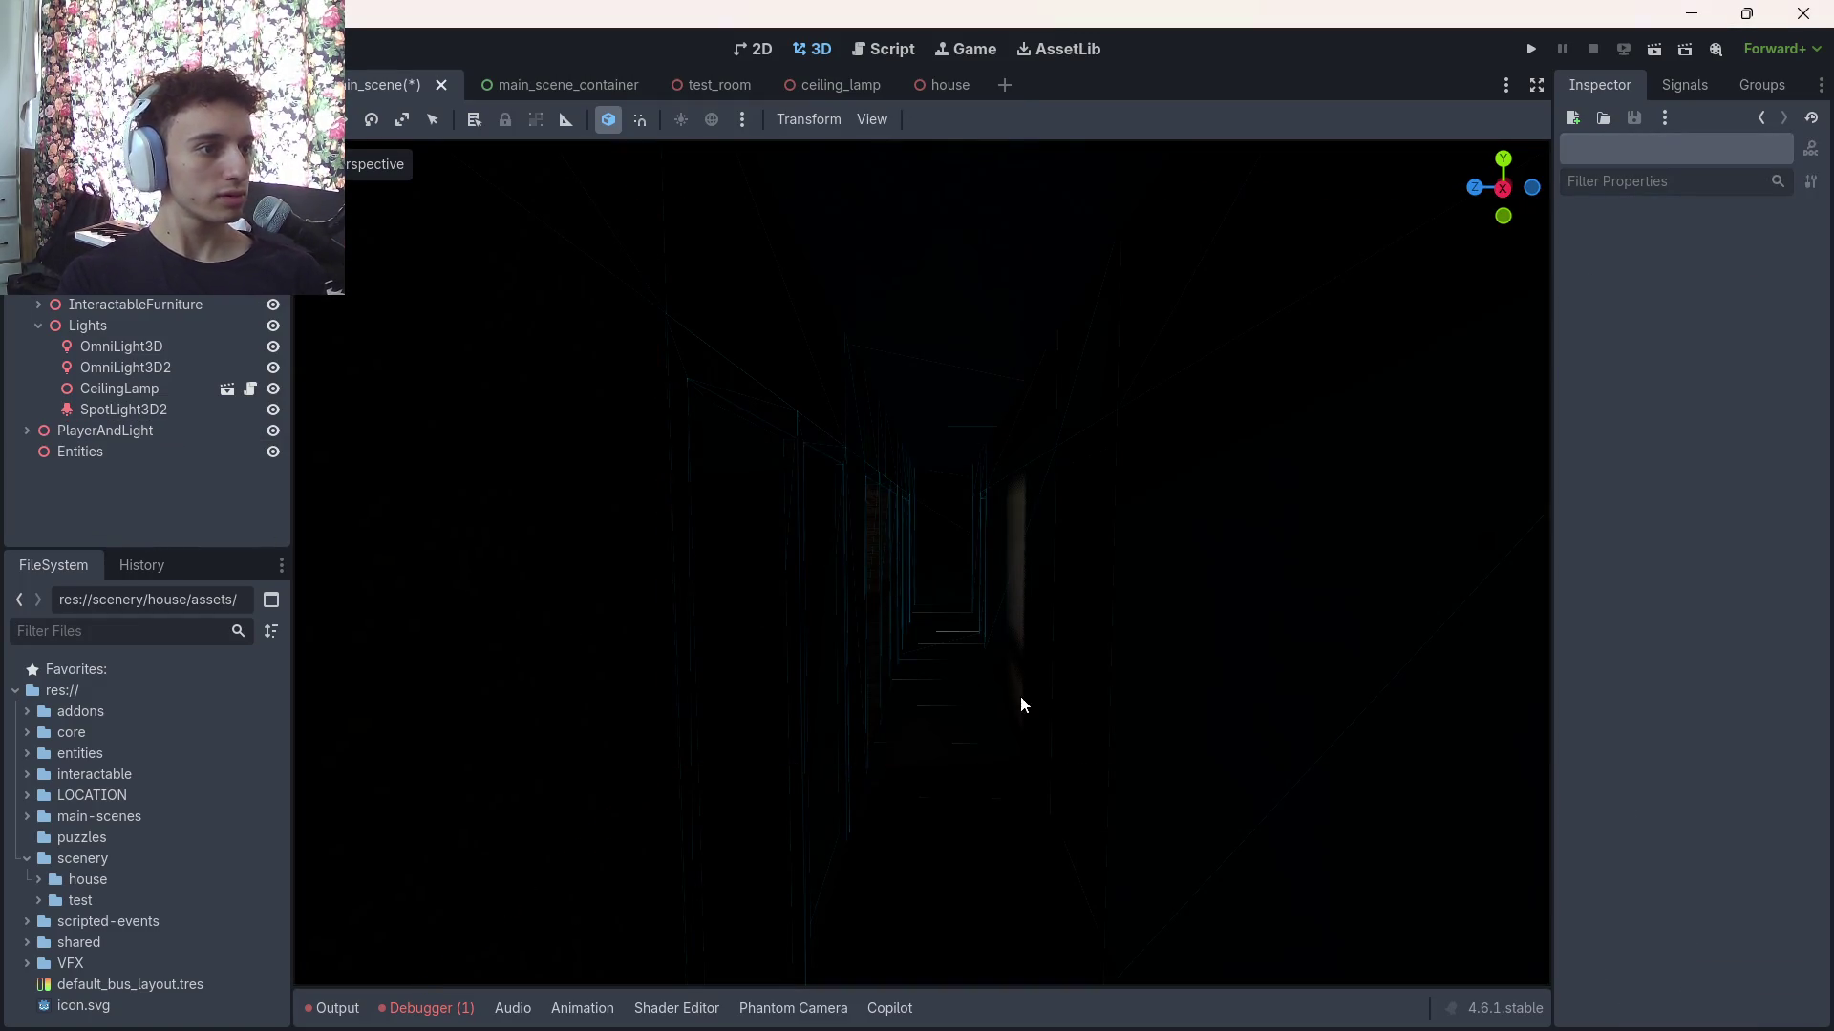
Save, then undo twice to restore the VoxelGI node and the Lights spotlight
{"action": "key", "text": "ctrl+s"}
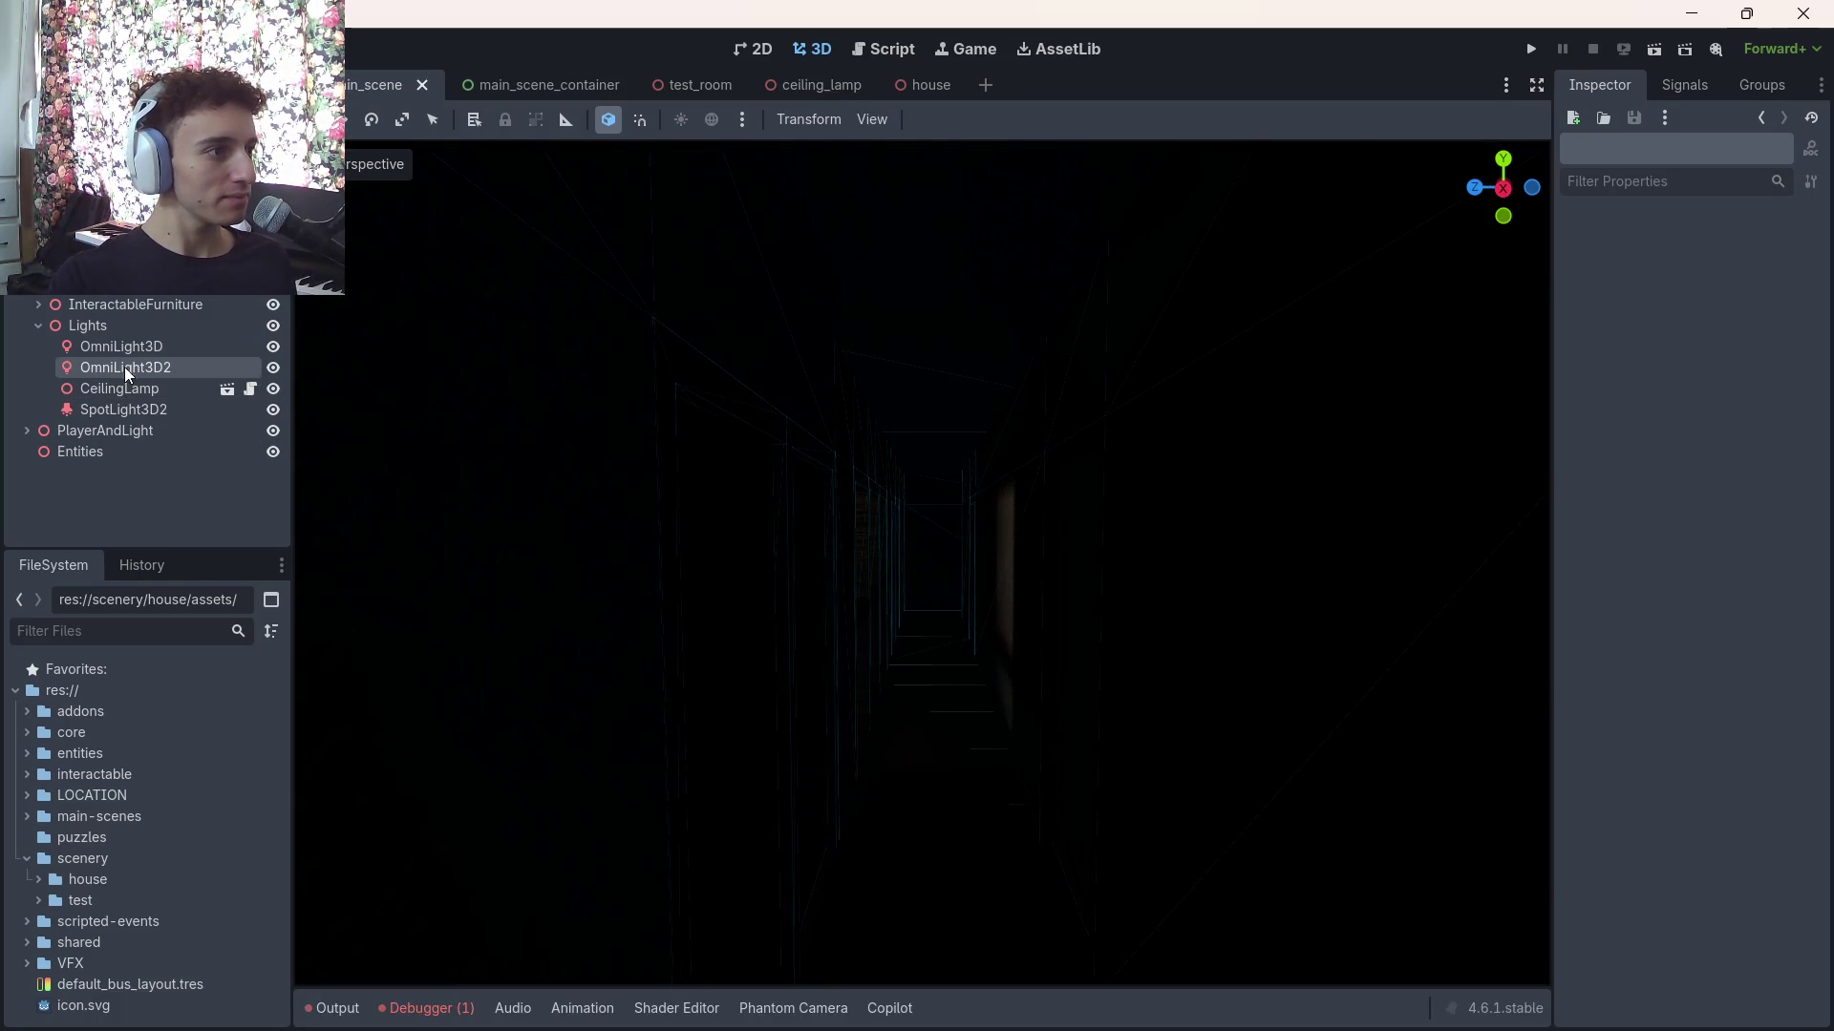
{"action": "key", "text": "ctrl+z"}
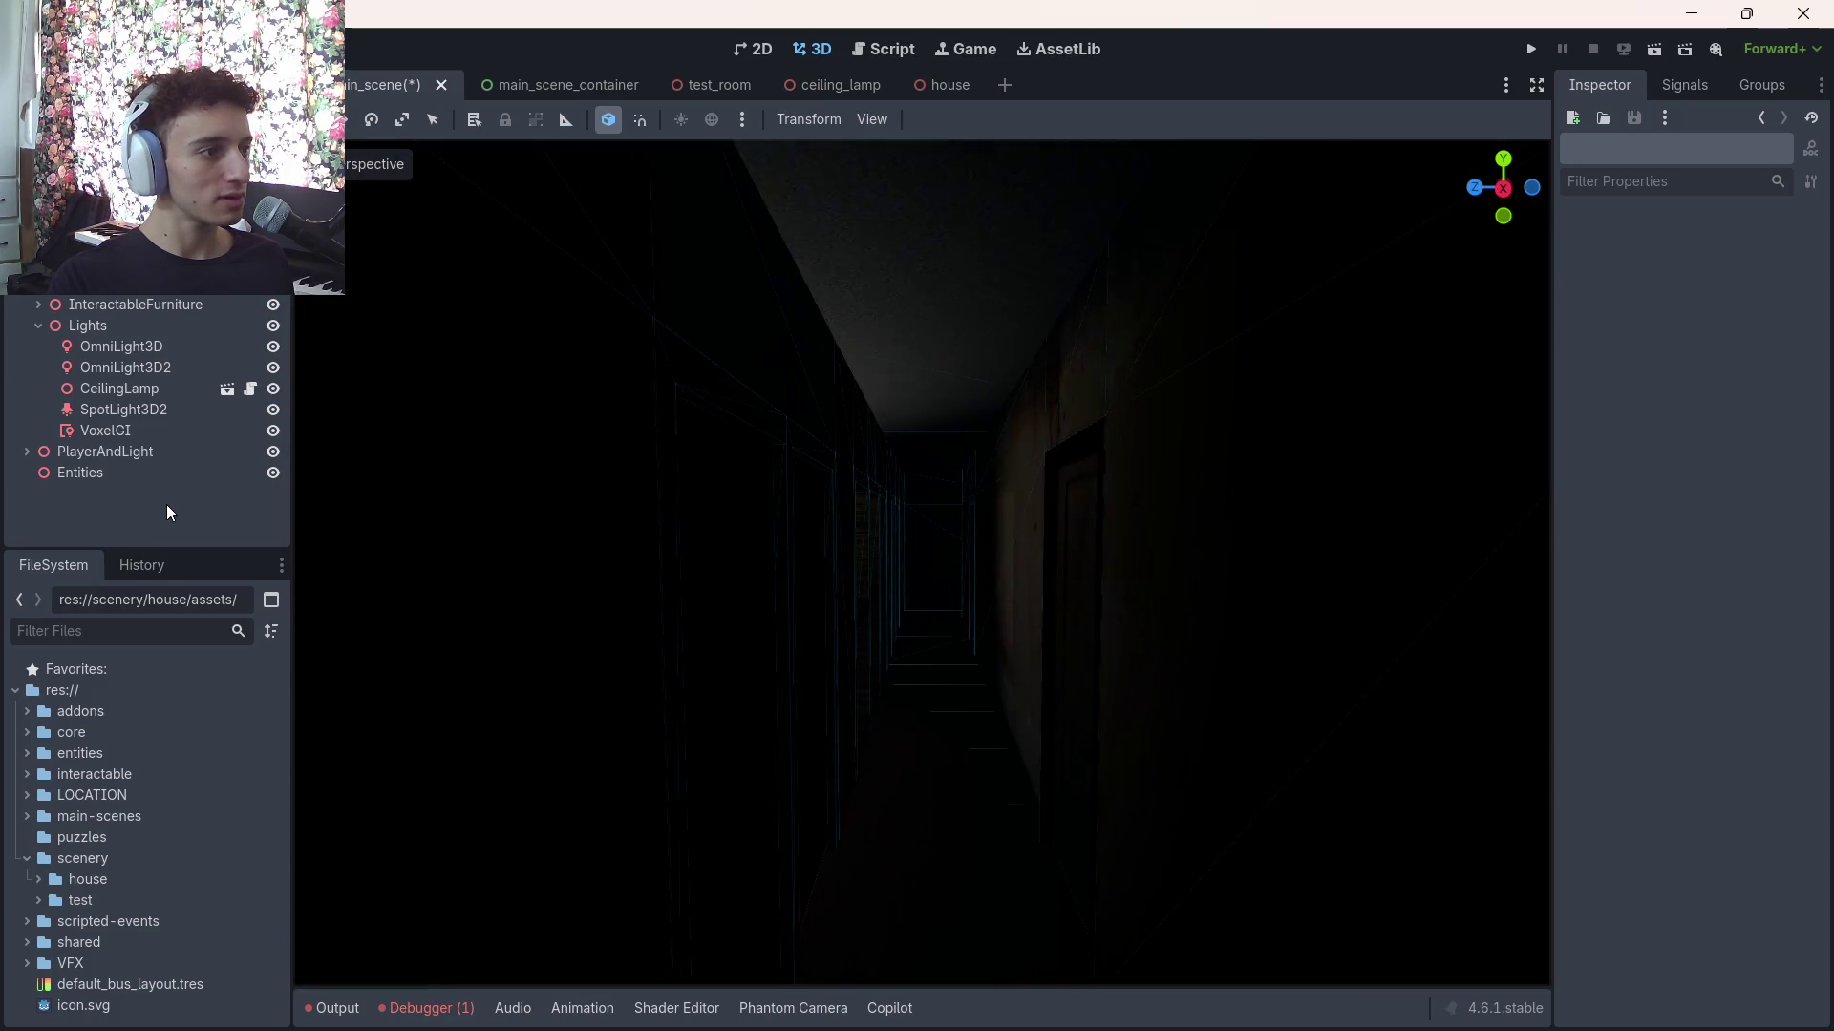
{"action": "key", "text": "ctrl+z"}
Delete the VoxelGI node again and save the scene
{"action": "left_click", "coordinate": [139, 451]}
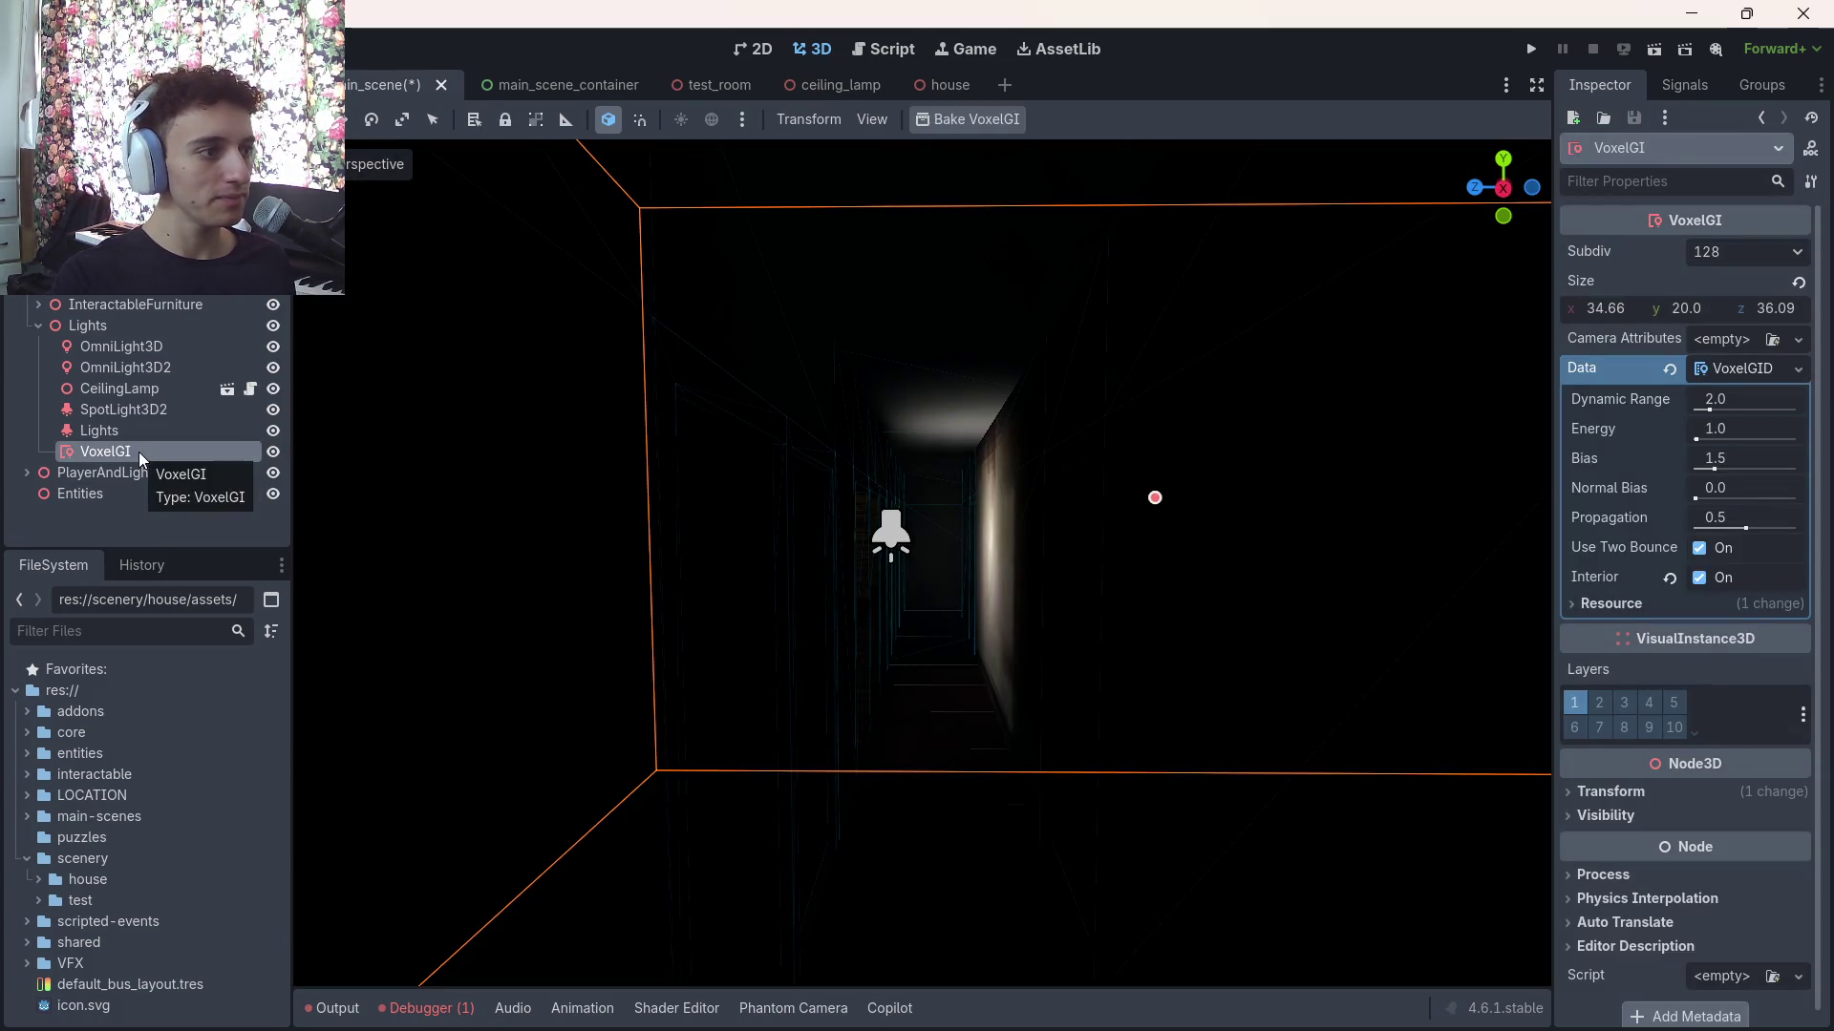
{"action": "key", "text": "Delete"}
{"action": "left_click", "coordinate": [871, 528]}
{"action": "key", "text": "ctrl+s"}
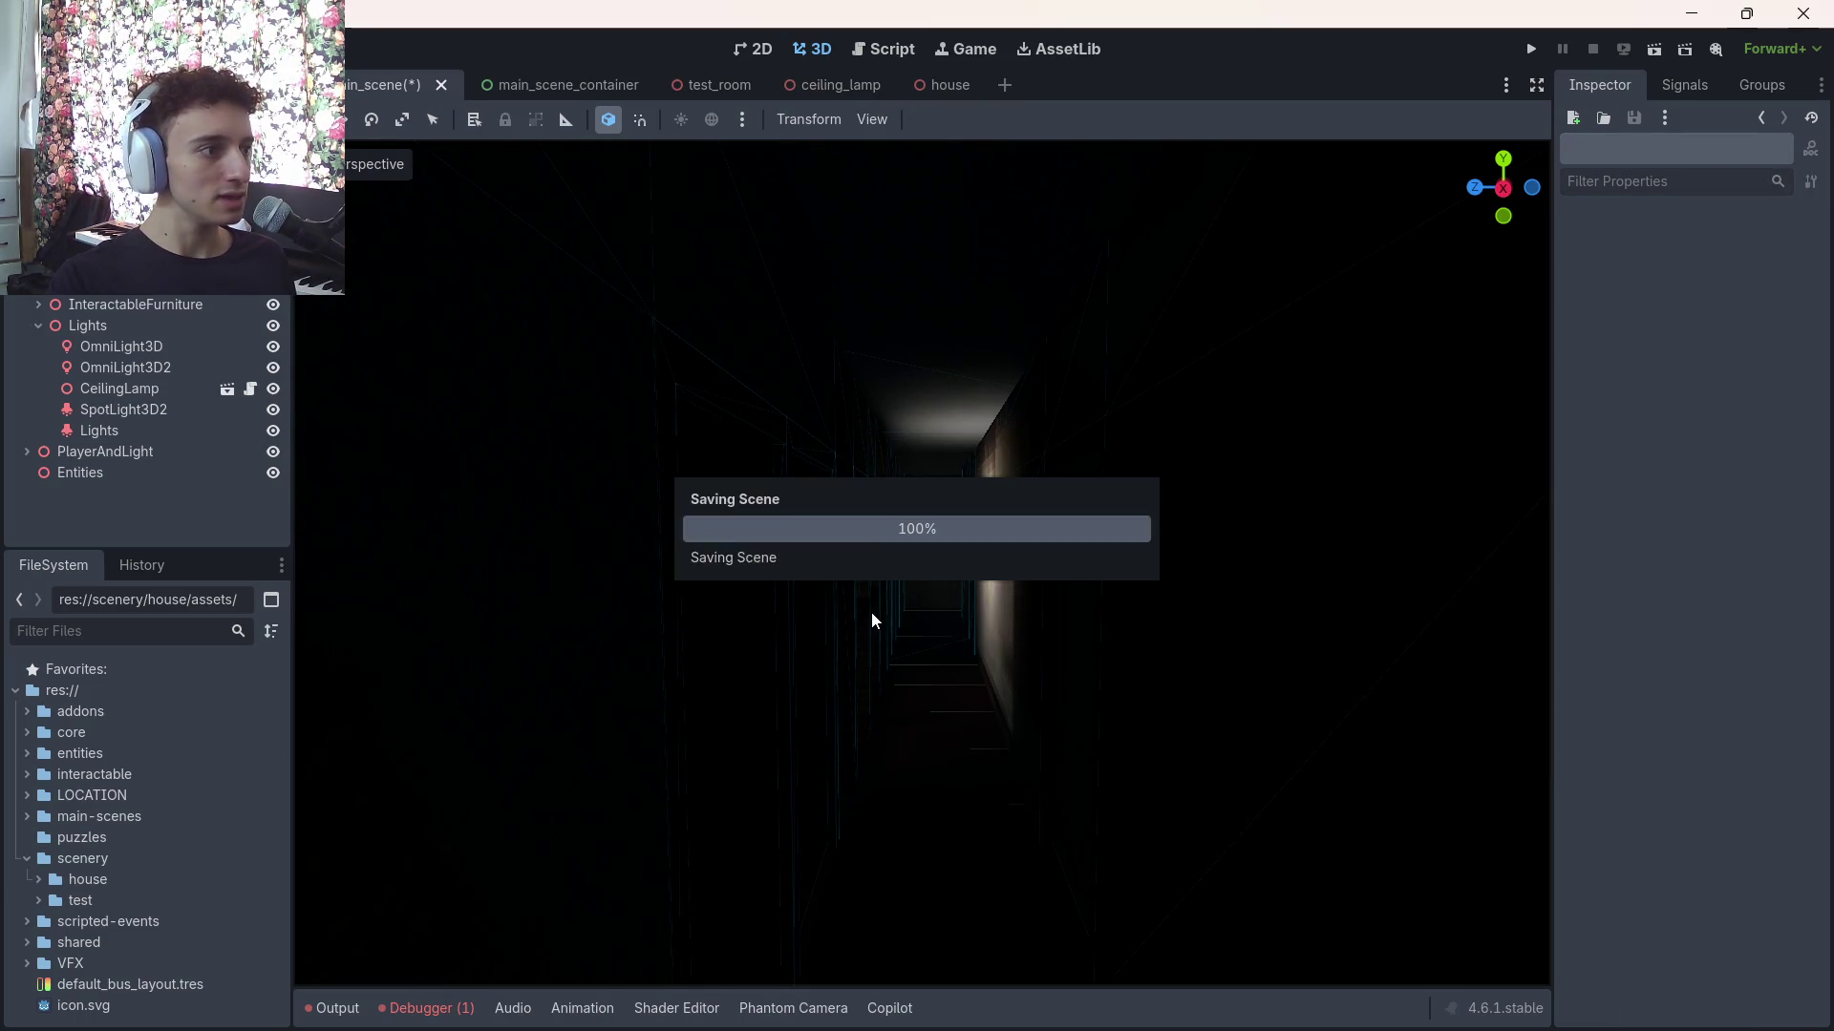
Fly the view down the corridor into the dining room and select SpotLight3D2
{"action": "key", "text": "w"}
{"action": "key", "text": "d"}
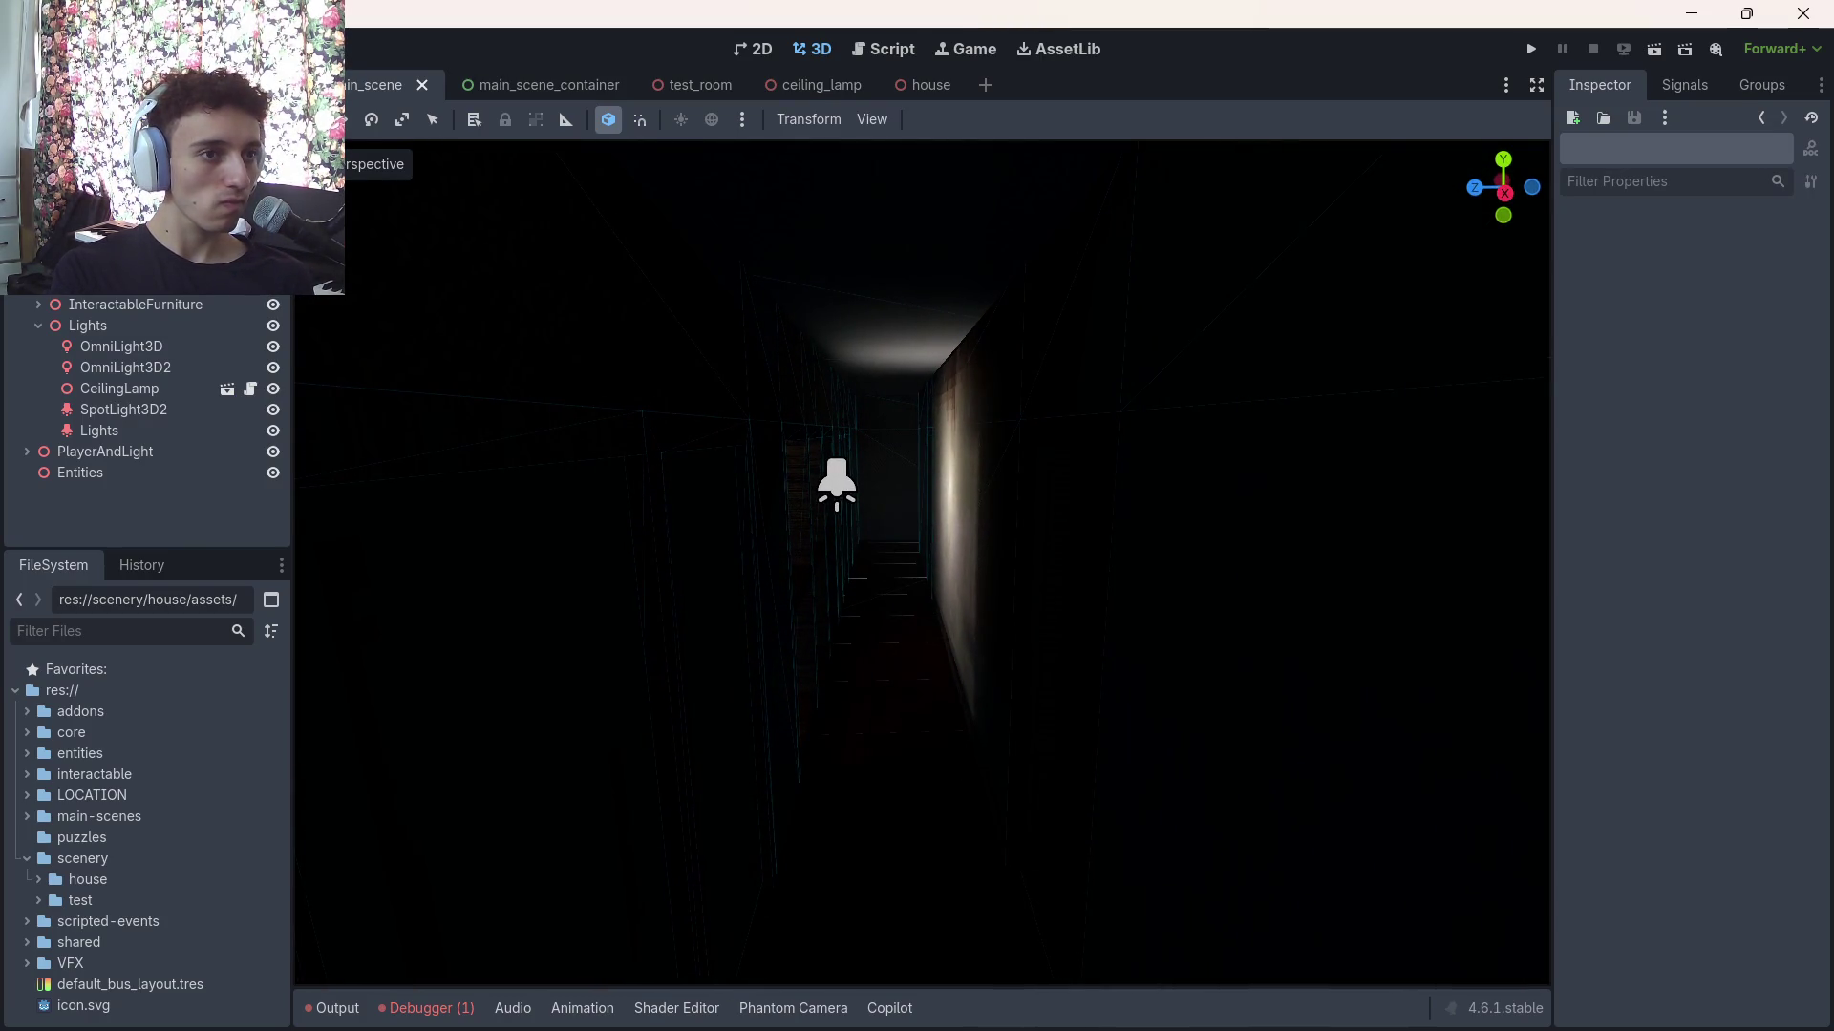
{"action": "key", "text": "w"}
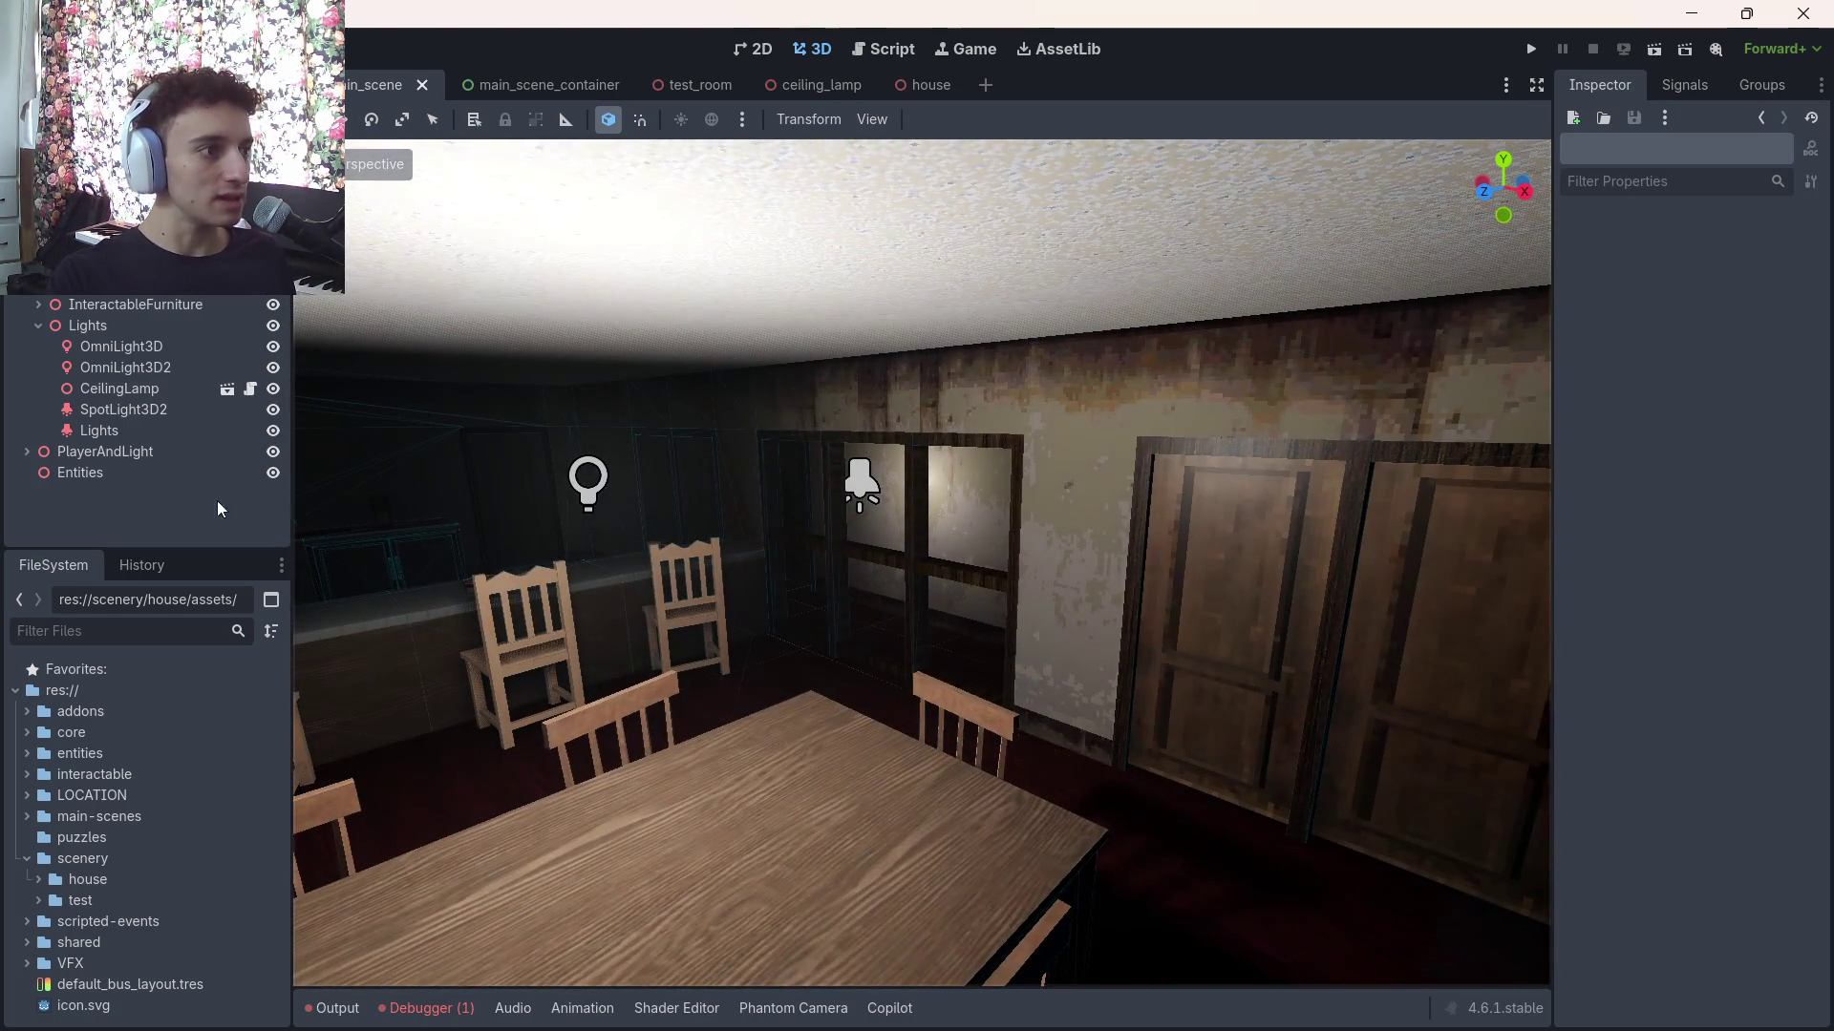
{"action": "left_click", "coordinate": [86, 409]}
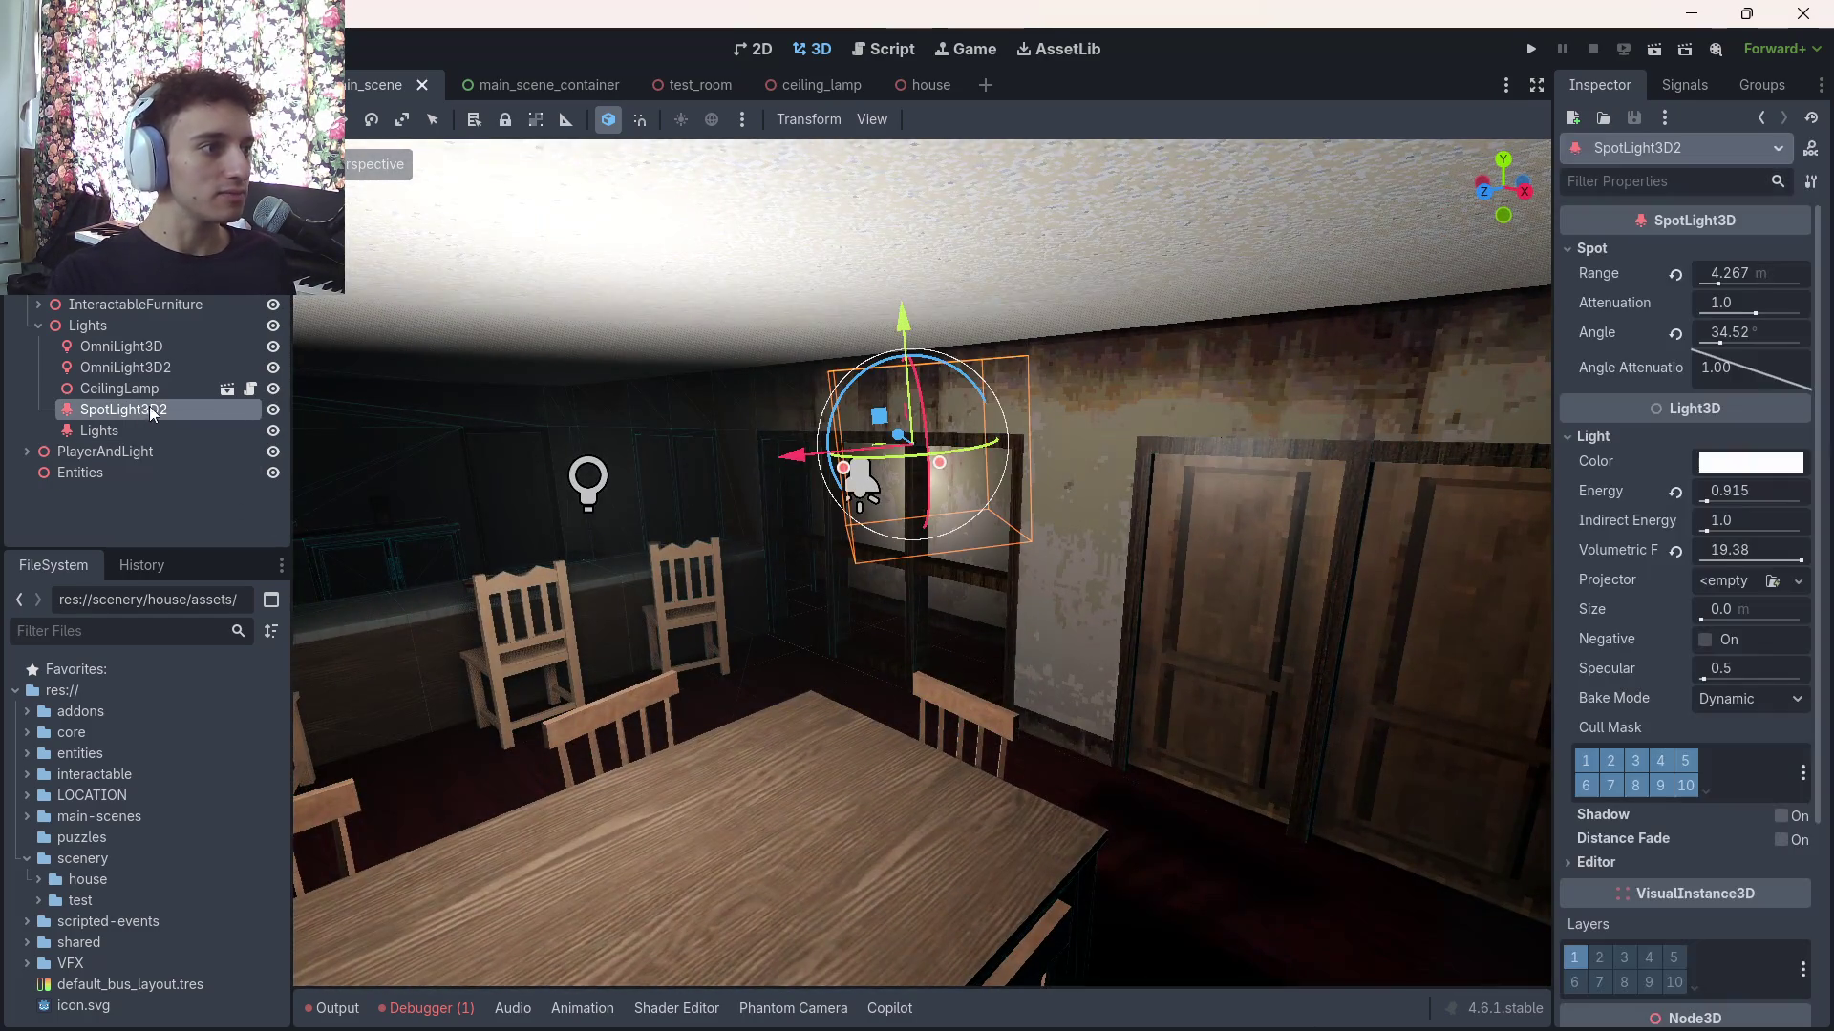
Move the Lights spotlight over the dining table, raising it and setting Z to 3.794
{"action": "key", "text": "f"}
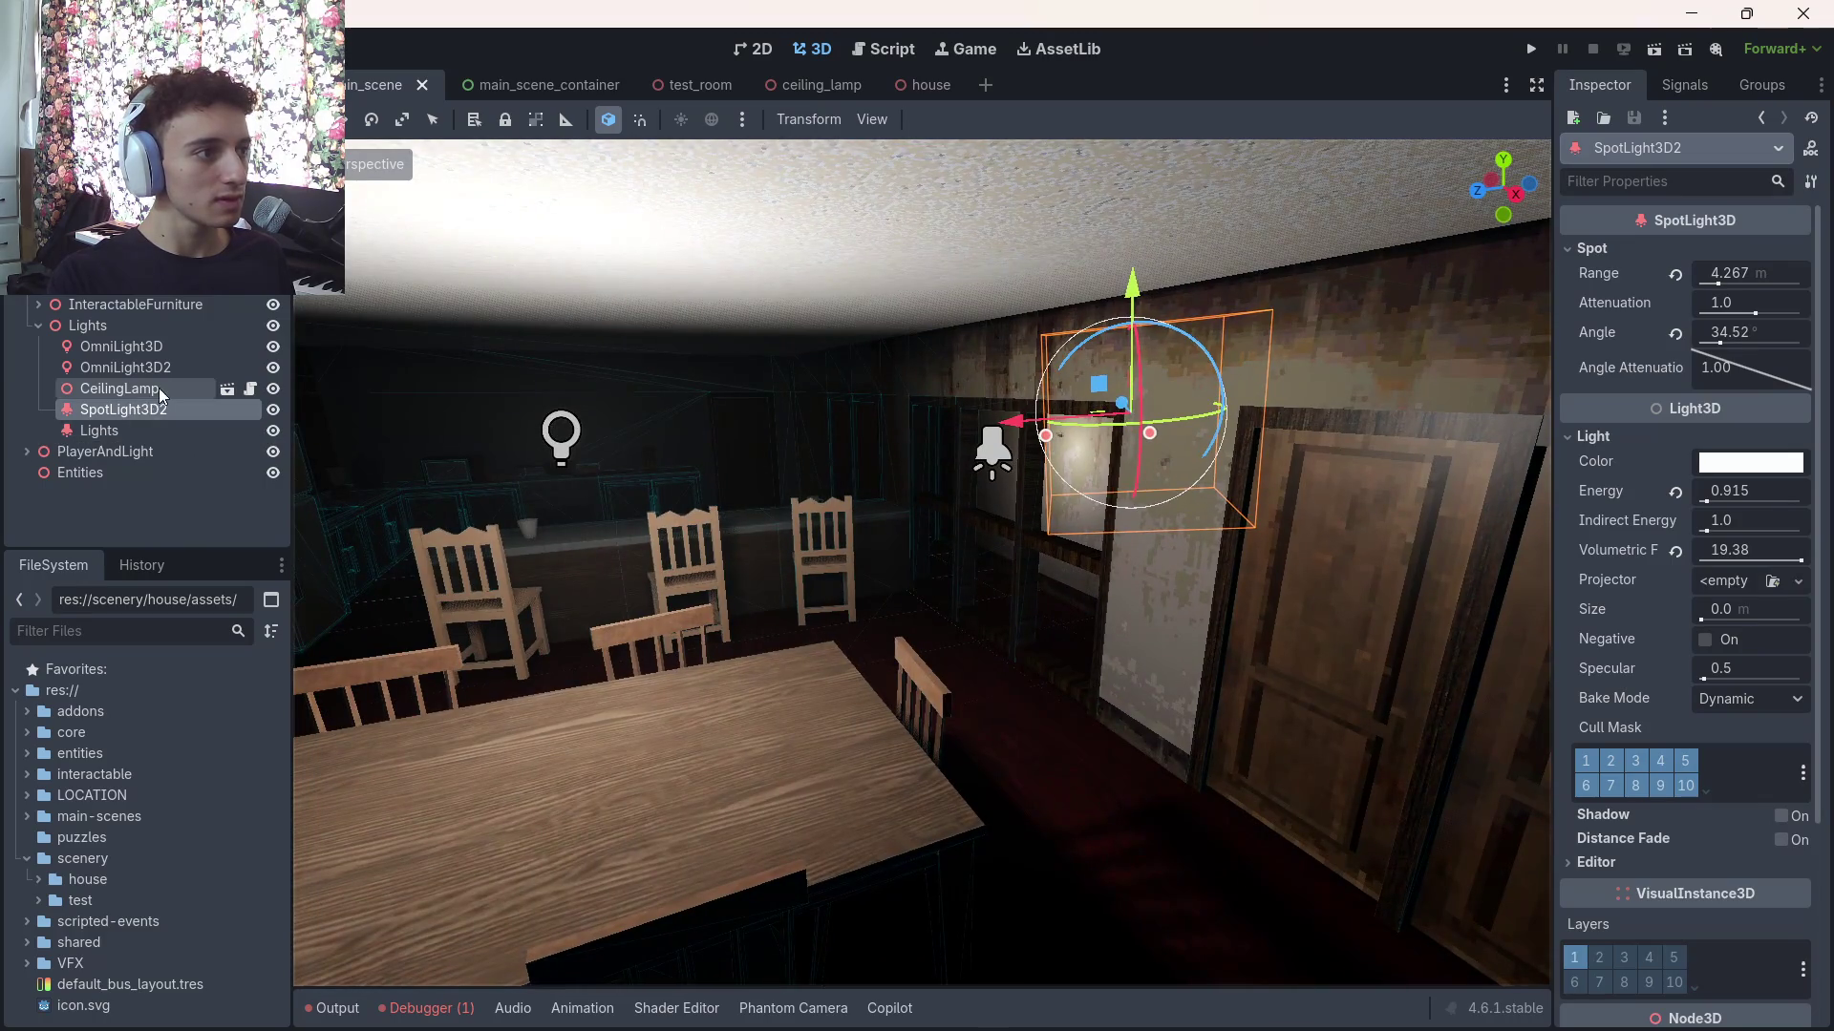
{"action": "left_click", "coordinate": [157, 347]}
{"action": "left_click", "coordinate": [114, 429]}
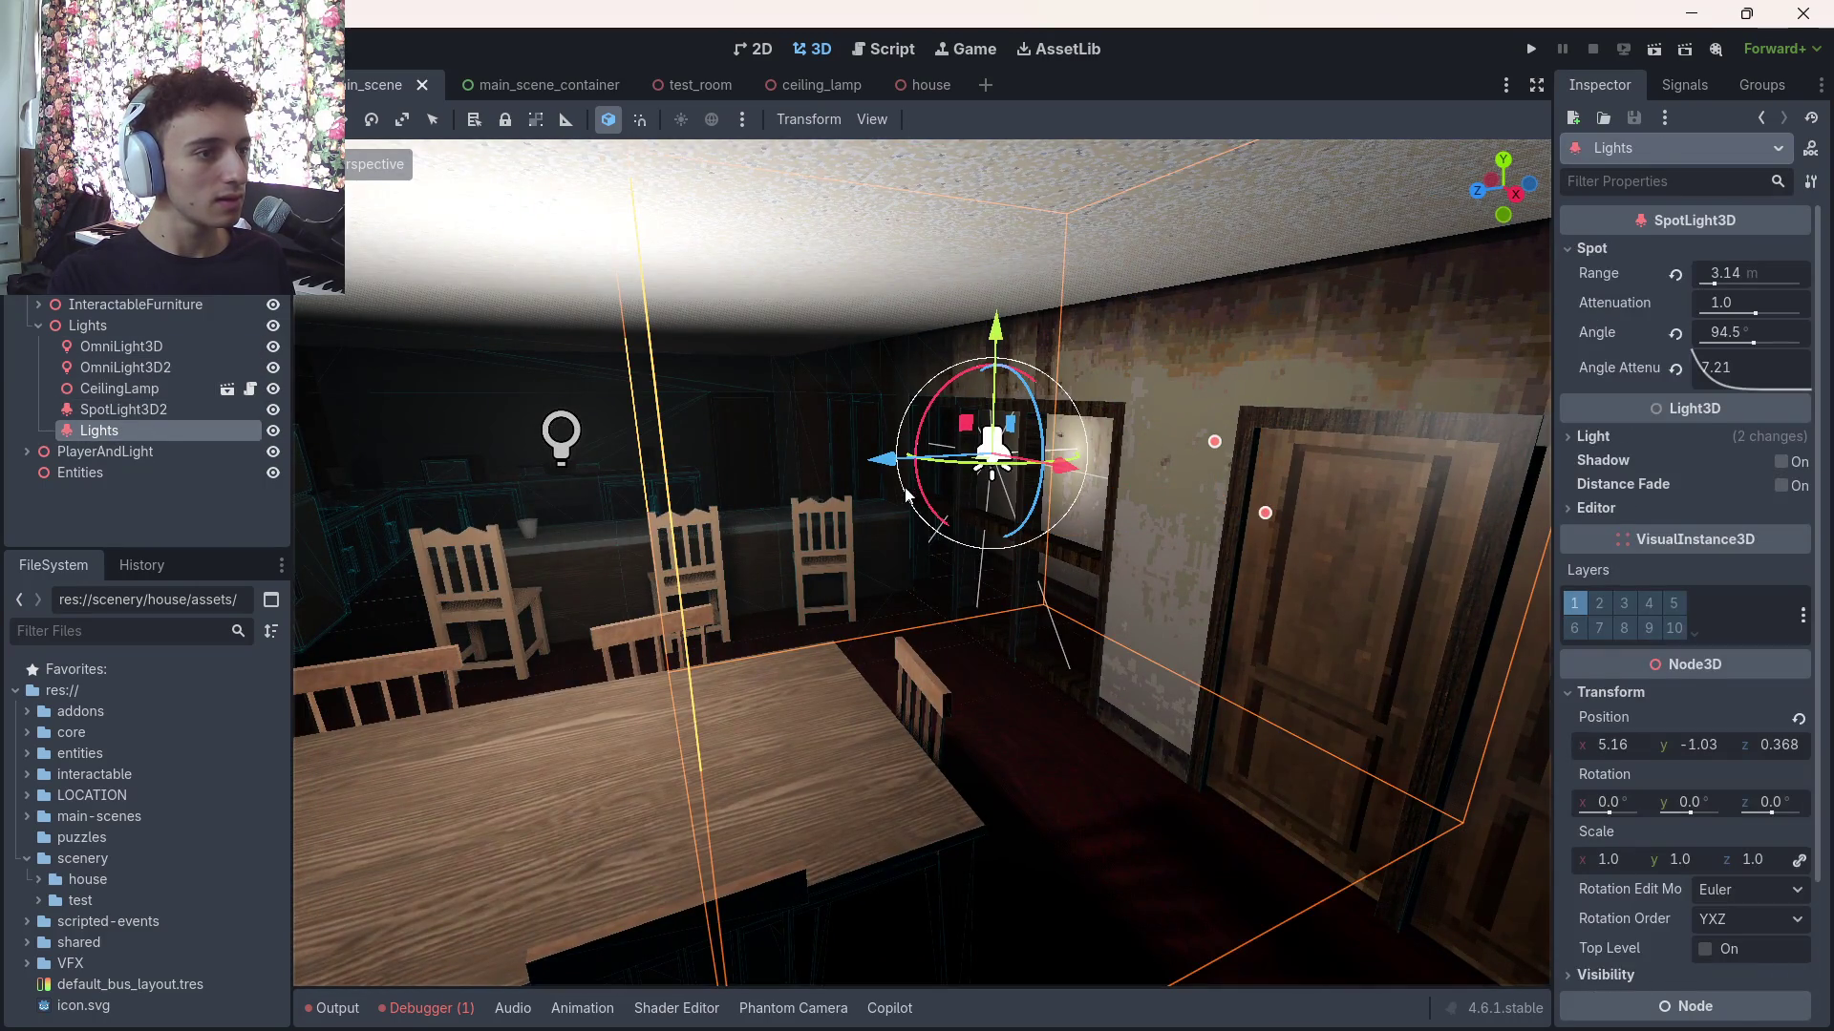
{"action": "left_click_drag", "start_coordinate": [893, 466], "coordinate": [99, 451]}
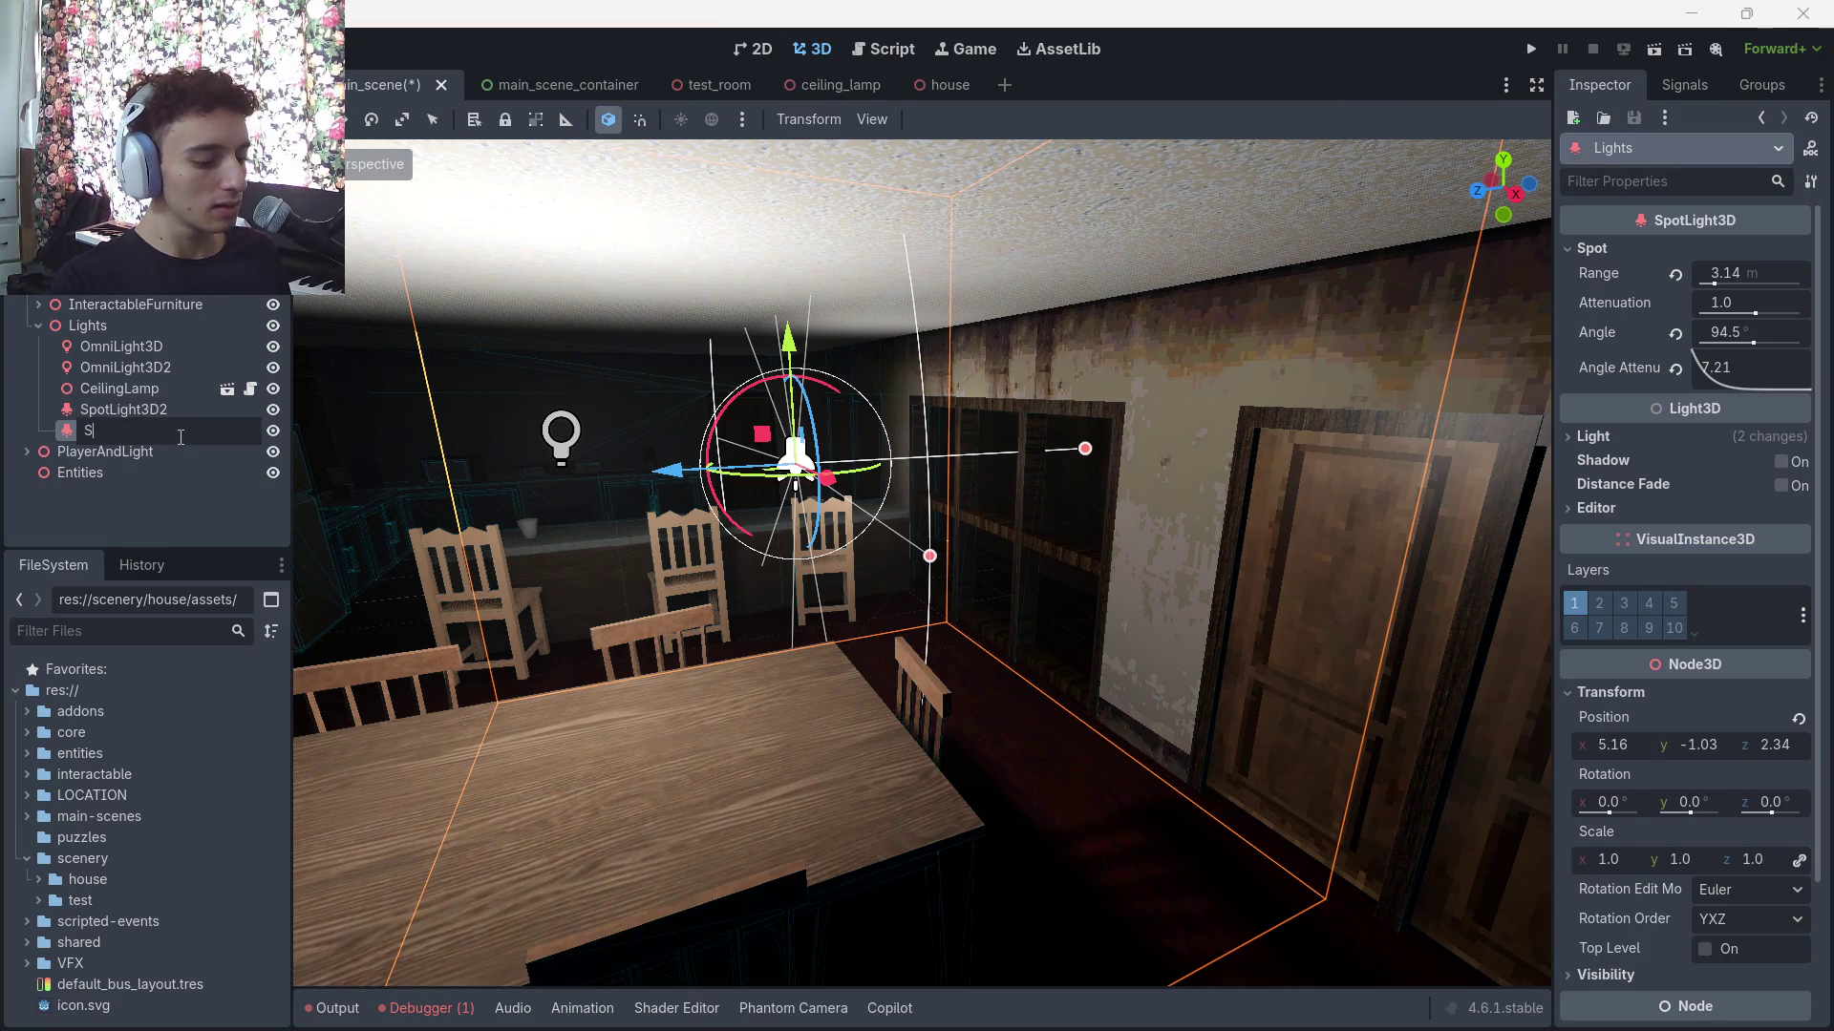
{"action": "left_click_drag", "start_coordinate": [615, 464], "coordinate": [411, 525]}
{"action": "left_click_drag", "start_coordinate": [841, 464], "coordinate": [1247, 449]}
{"action": "mouse_move", "coordinate": [1133, 335]}
{"action": "left_mouse_down"}
{"action": "mouse_move", "coordinate": [1152, 306]}
{"action": "mouse_move", "coordinate": [1161, 377]}
{"action": "mouse_move", "coordinate": [1253, 410]}
{"action": "left_mouse_up"}
{"action": "mouse_move", "coordinate": [881, 422]}
{"action": "left_mouse_down"}
{"action": "mouse_move", "coordinate": [1098, 386]}
{"action": "mouse_move", "coordinate": [1170, 394]}
{"action": "left_mouse_up"}
Check the table and hallway lighting, then extend the Spot light's range to 6.776 m
{"action": "key", "text": "w"}
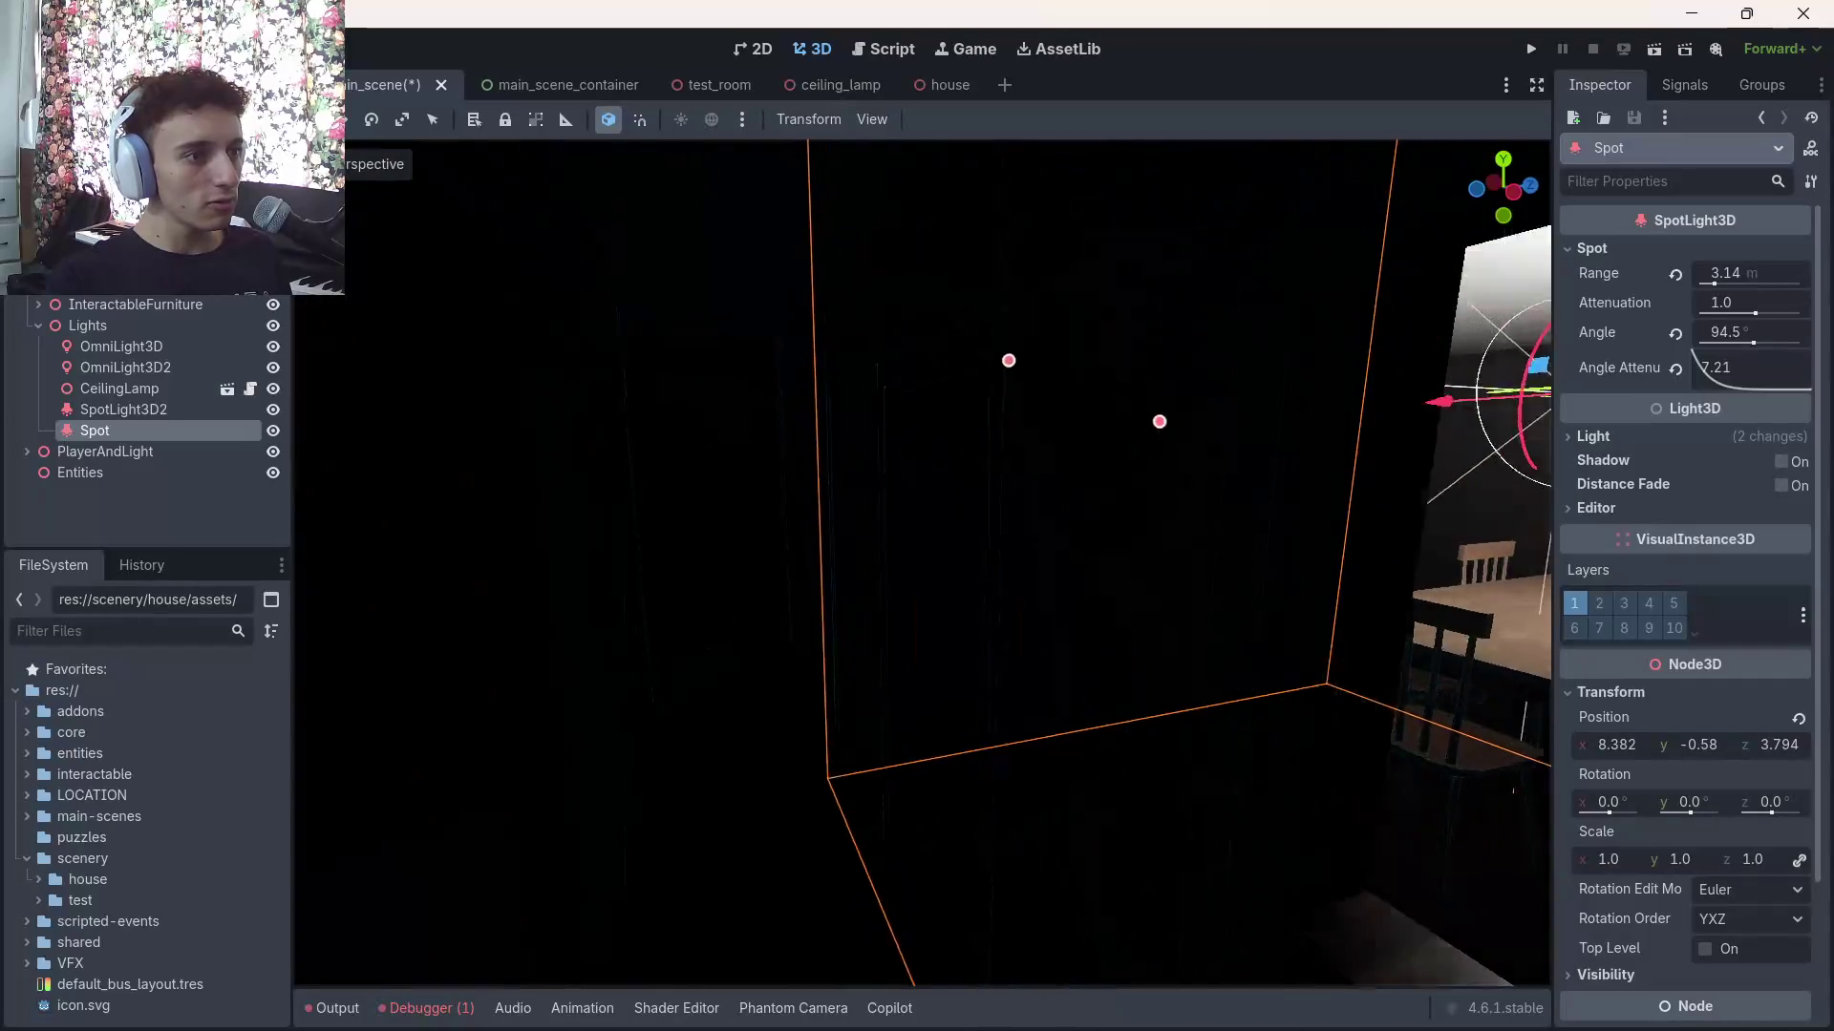
{"action": "key", "text": "s"}
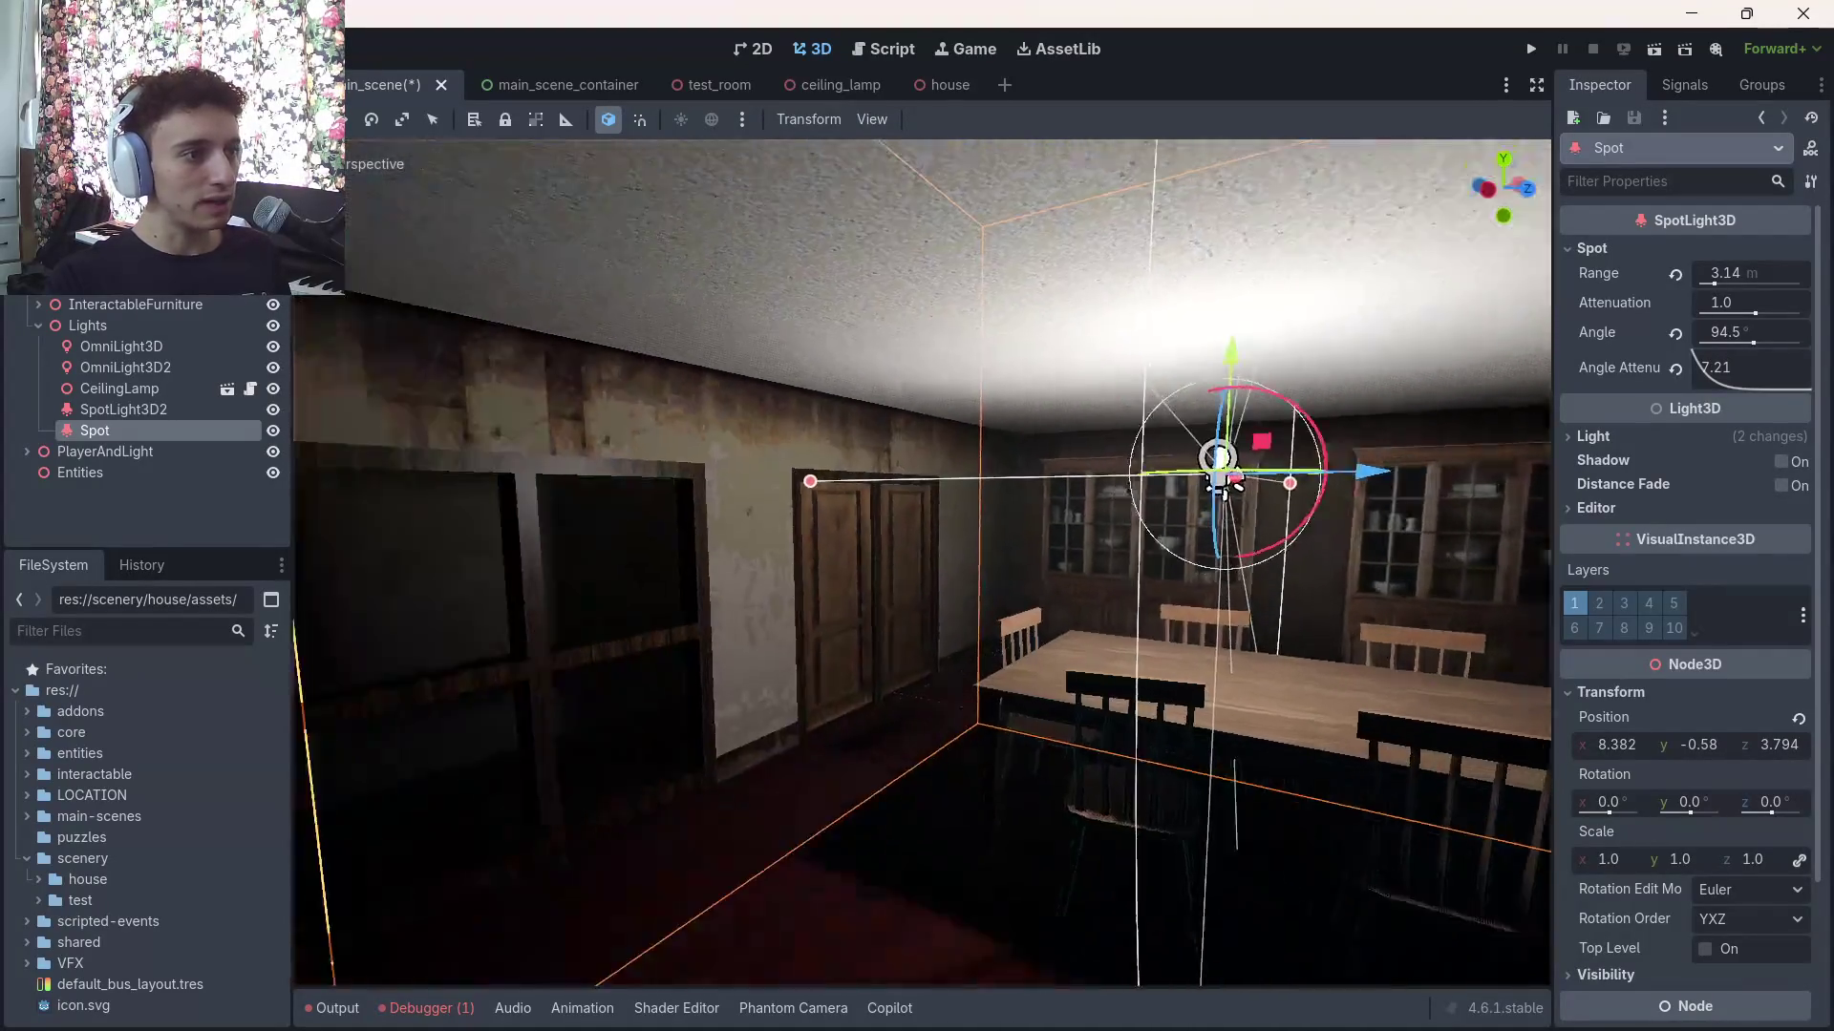
{"action": "key", "text": "a"}
{"action": "key", "text": "w"}
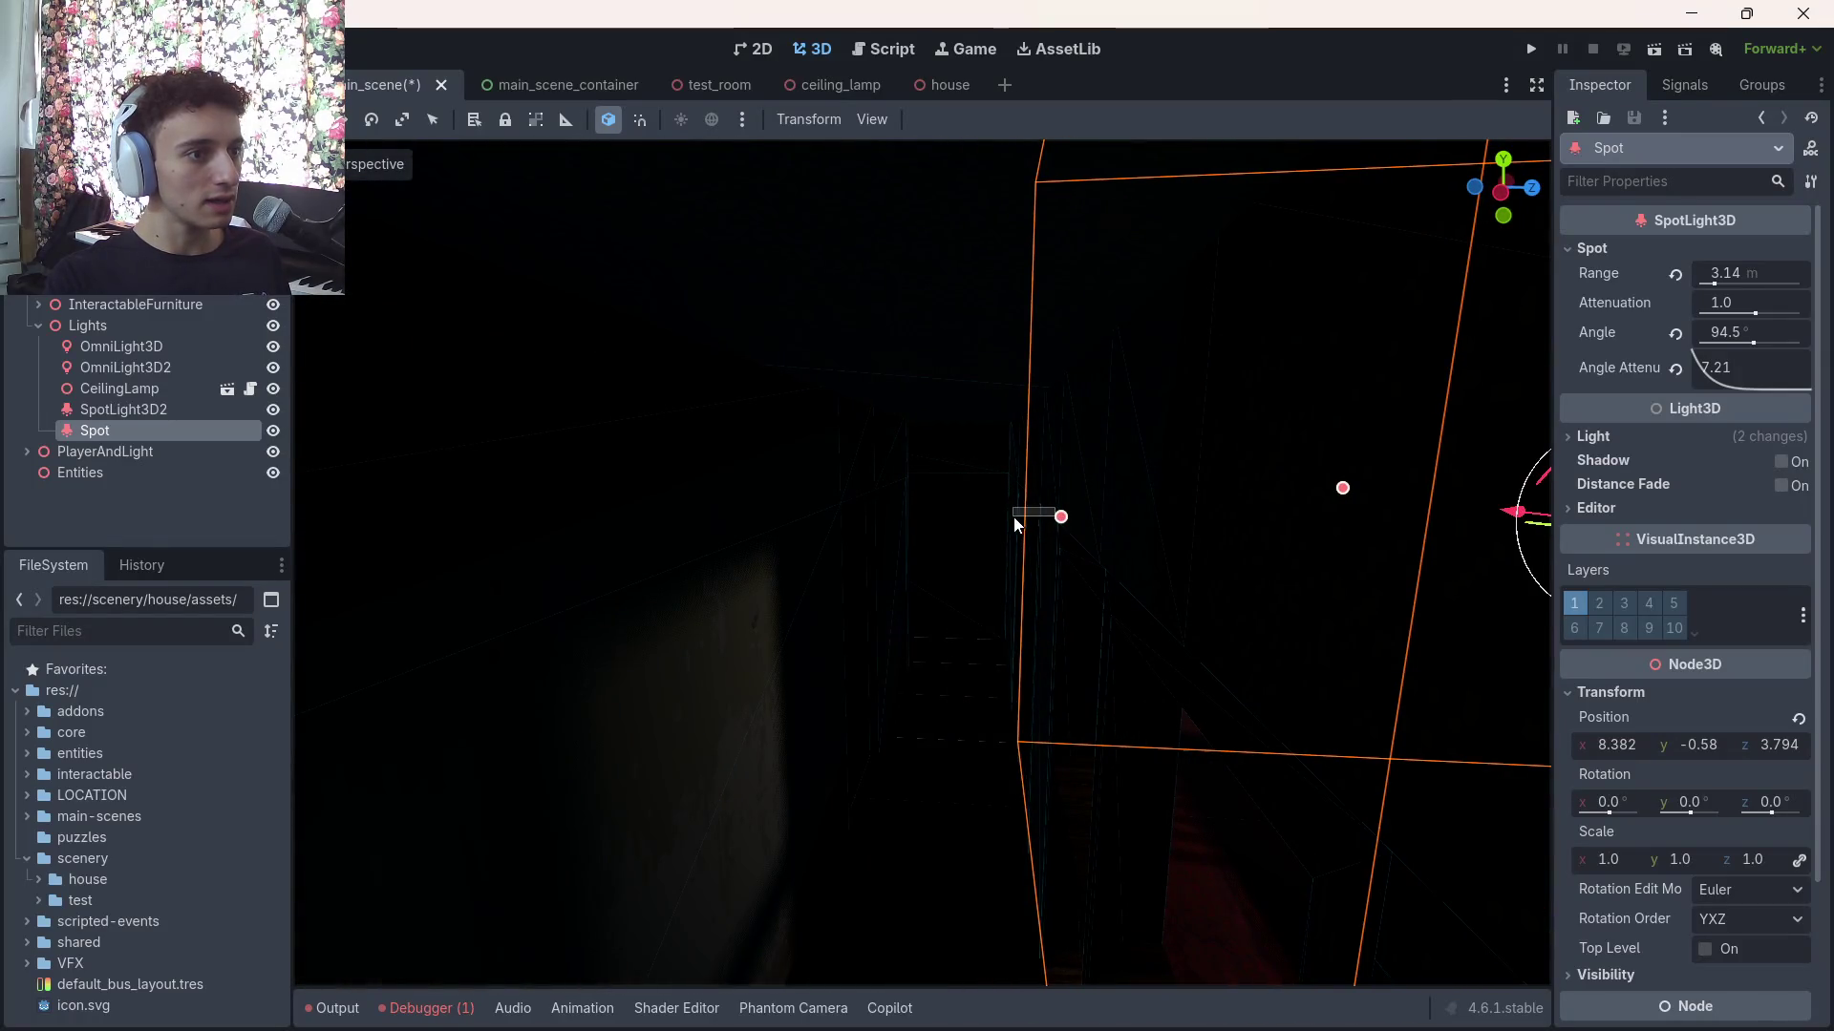
{"action": "left_click", "coordinate": [1060, 520]}
{"action": "left_click", "coordinate": [116, 439]}
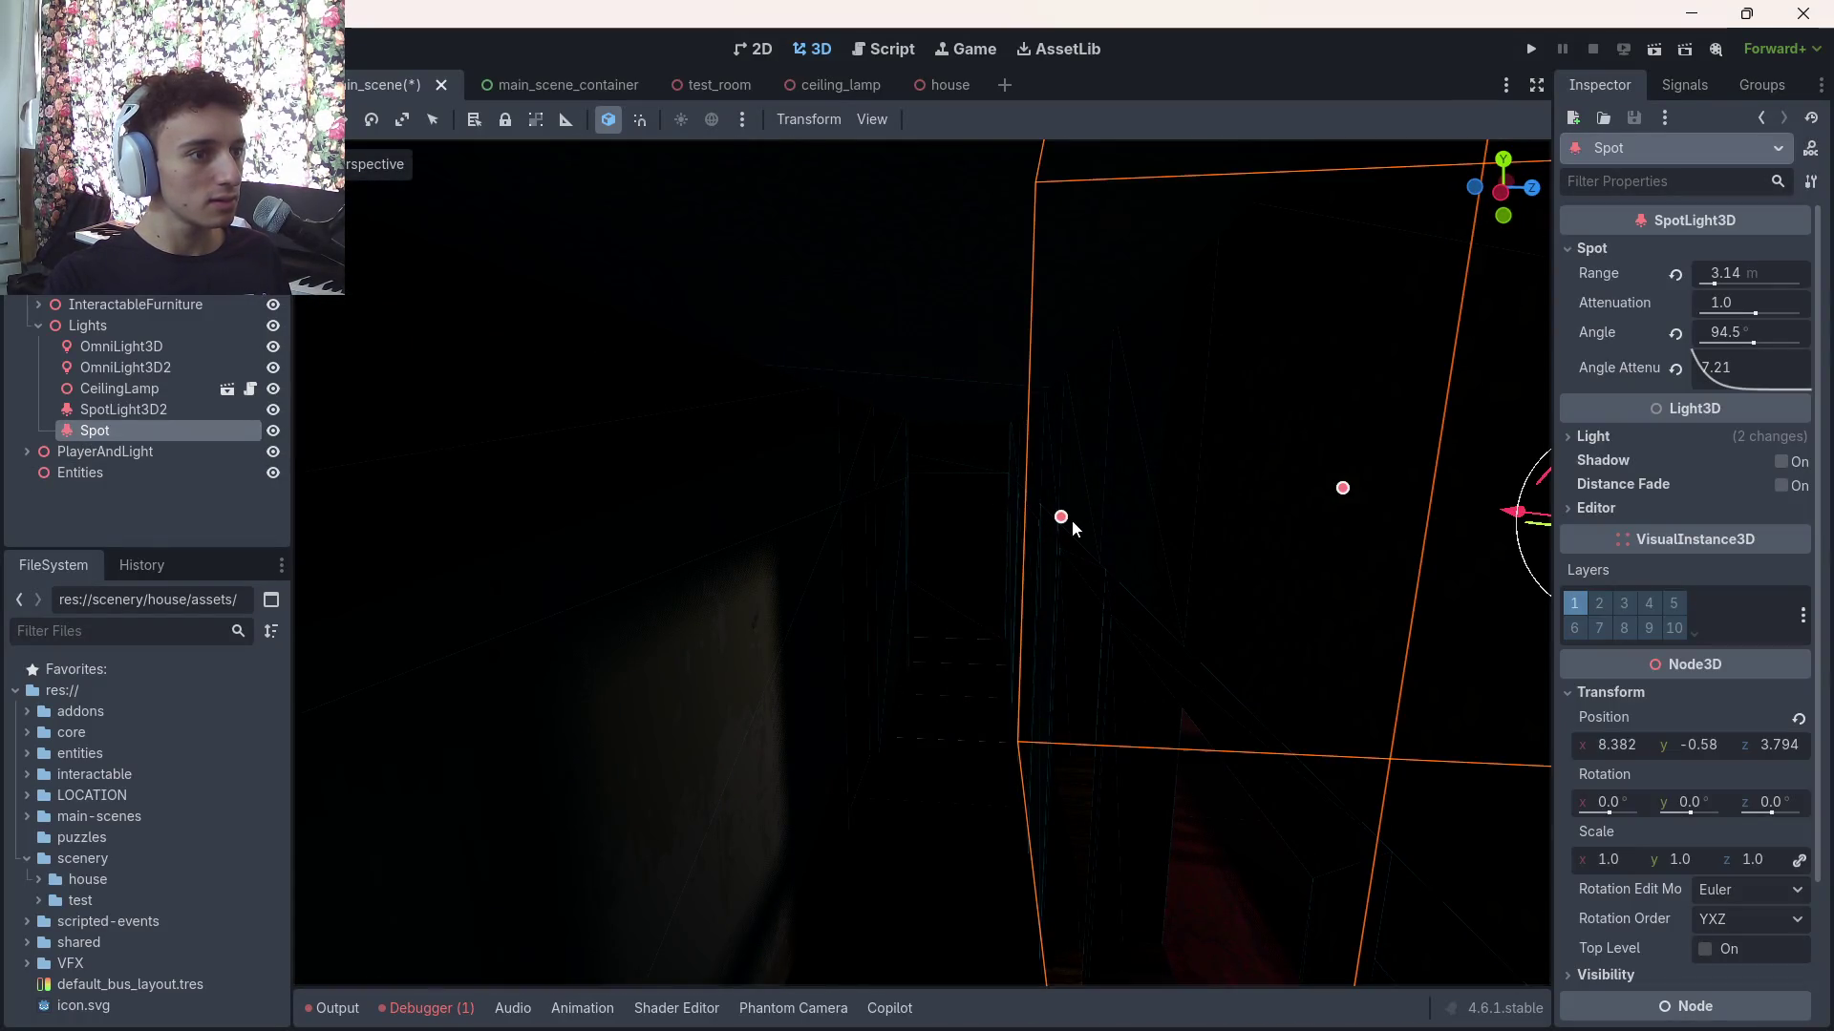
{"action": "mouse_move", "coordinate": [1060, 520]}
{"action": "left_mouse_down"}
{"action": "mouse_move", "coordinate": [387, 516]}
{"action": "mouse_move", "coordinate": [598, 529]}
{"action": "mouse_move", "coordinate": [491, 545]}
{"action": "mouse_move", "coordinate": [573, 525]}
{"action": "left_mouse_up"}
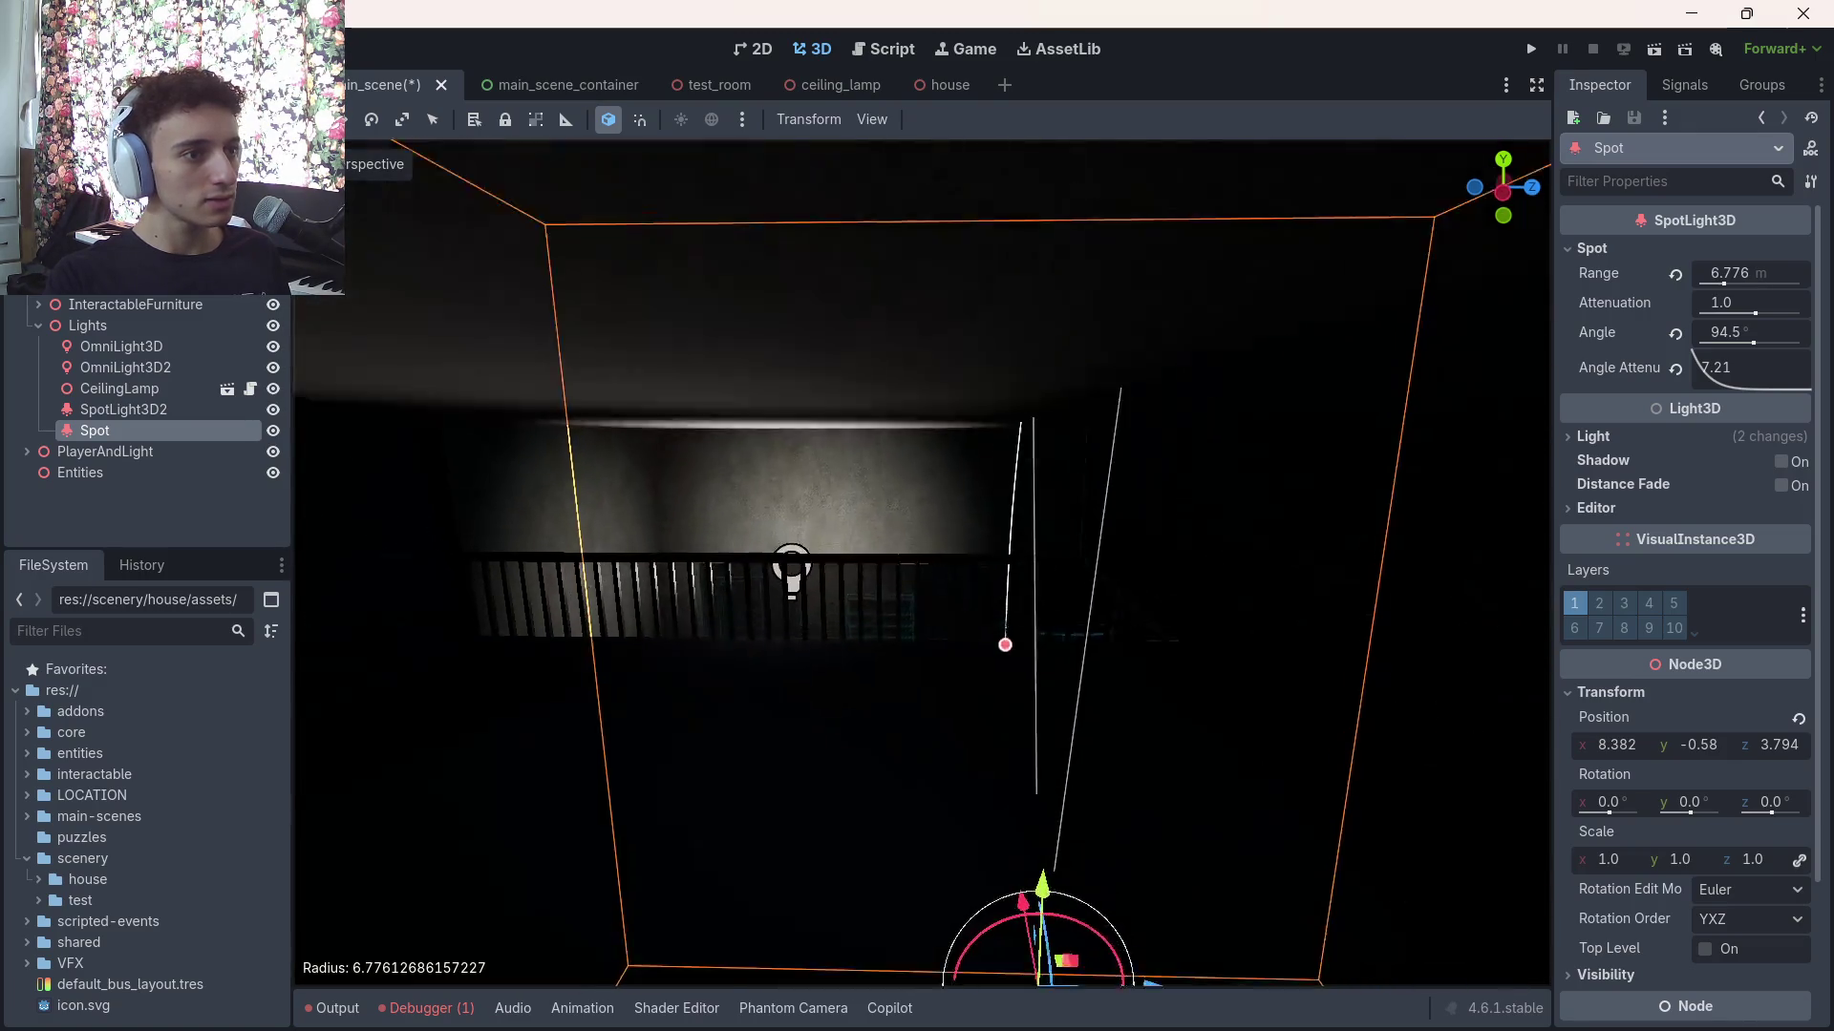
Inspect the Spot light from hallway and ceiling angles, then save the scene
{"action": "key", "text": "f"}
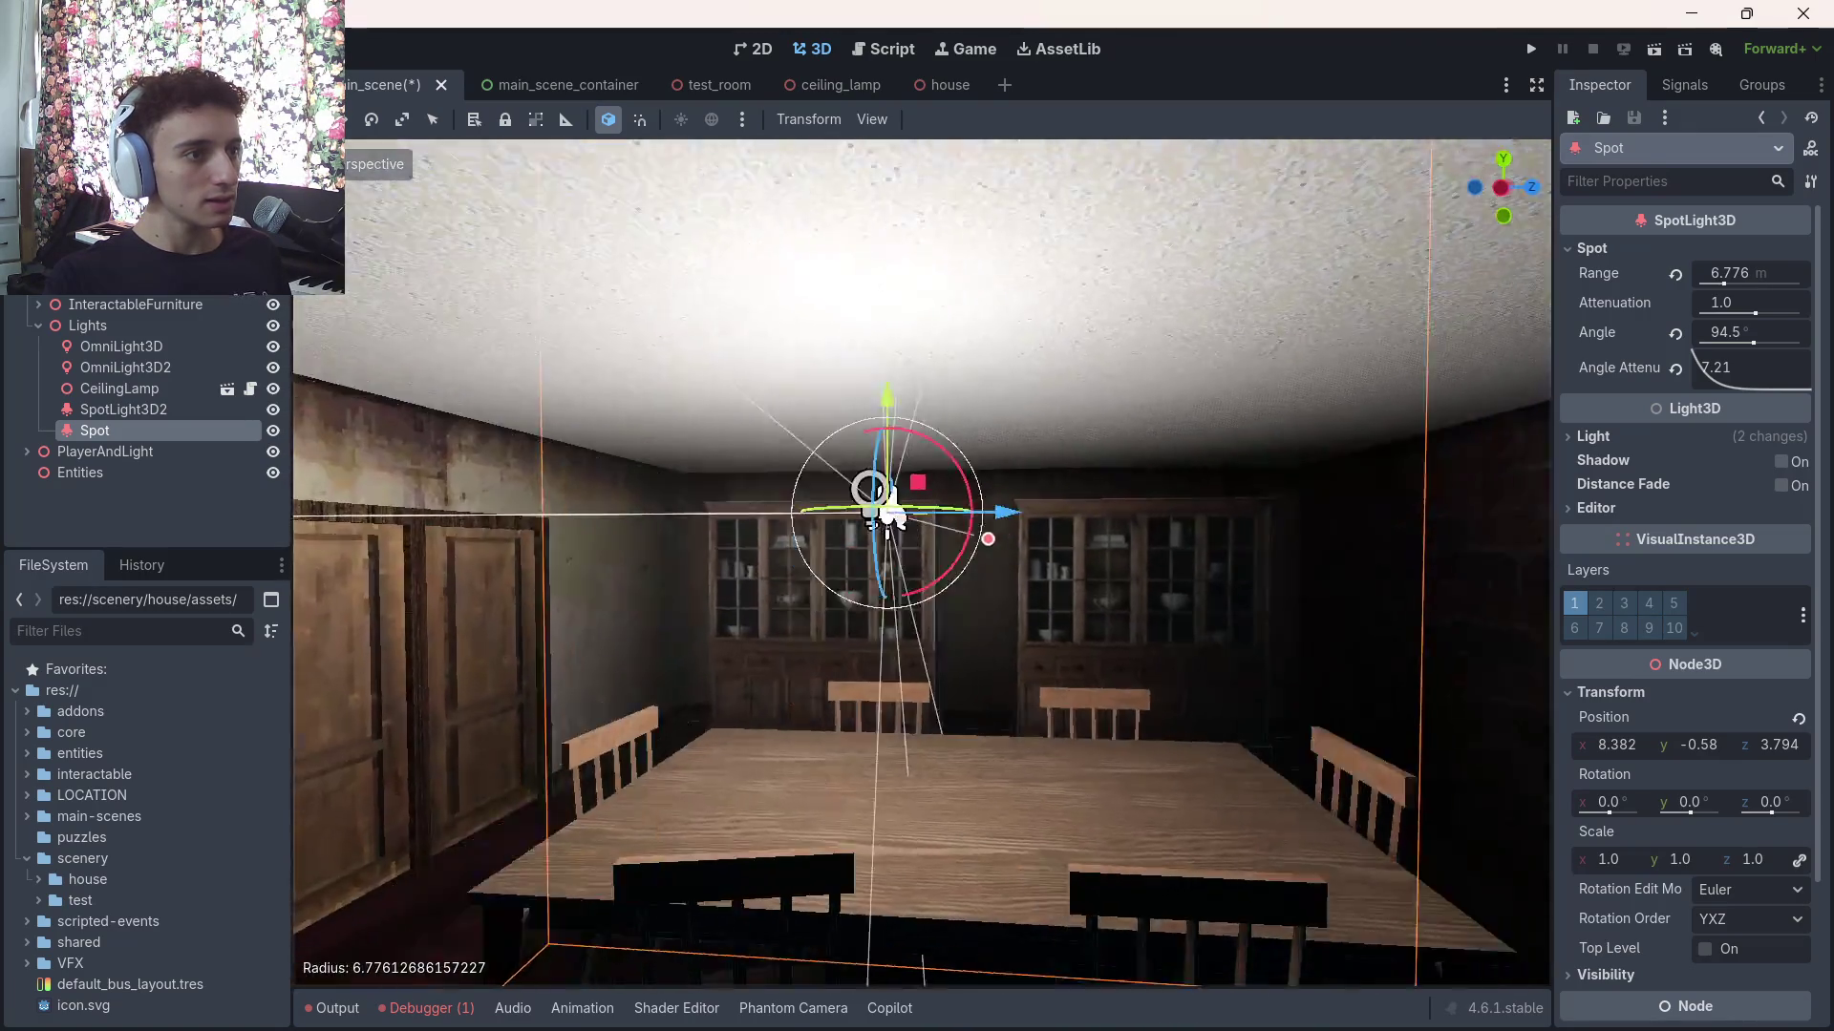
{"action": "mouse_move", "coordinate": [869, 490]}
{"action": "left_mouse_down"}
{"action": "mouse_move", "coordinate": [1058, 541]}
{"action": "mouse_move", "coordinate": [1067, 528]}
{"action": "mouse_move", "coordinate": [898, 544]}
{"action": "mouse_move", "coordinate": [974, 506]}
{"action": "left_mouse_up"}
{"action": "mouse_move", "coordinate": [1122, 467]}
{"action": "left_mouse_down"}
{"action": "mouse_move", "coordinate": [1098, 483]}
{"action": "mouse_move", "coordinate": [1203, 459]}
{"action": "mouse_move", "coordinate": [1290, 467]}
{"action": "left_mouse_up"}
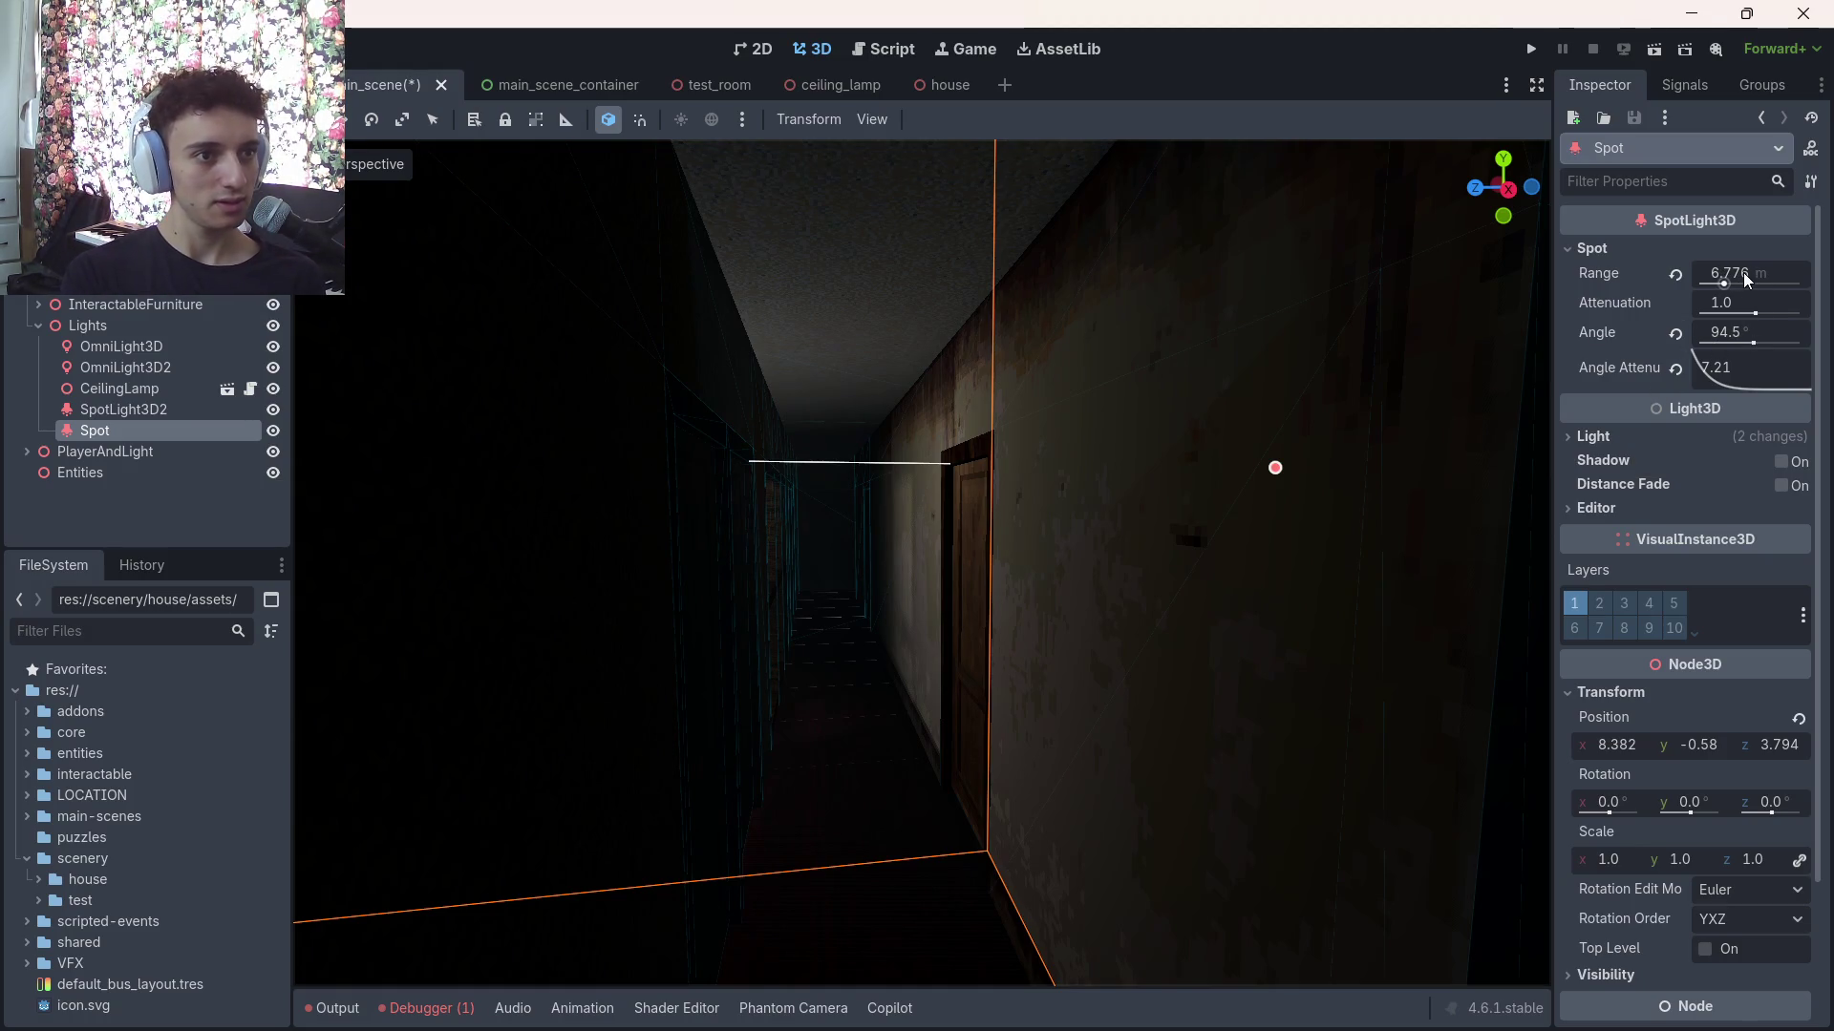
{"action": "mouse_move", "coordinate": [1146, 478]}
{"action": "left_mouse_down"}
{"action": "mouse_move", "coordinate": [1098, 401]}
{"action": "mouse_move", "coordinate": [993, 468]}
{"action": "mouse_move", "coordinate": [955, 392]}
{"action": "mouse_move", "coordinate": [1077, 631]}
{"action": "mouse_move", "coordinate": [1023, 654]}
{"action": "mouse_move", "coordinate": [1110, 738]}
{"action": "mouse_move", "coordinate": [1126, 688]}
{"action": "mouse_move", "coordinate": [1023, 643]}
{"action": "mouse_move", "coordinate": [945, 563]}
{"action": "left_mouse_up"}
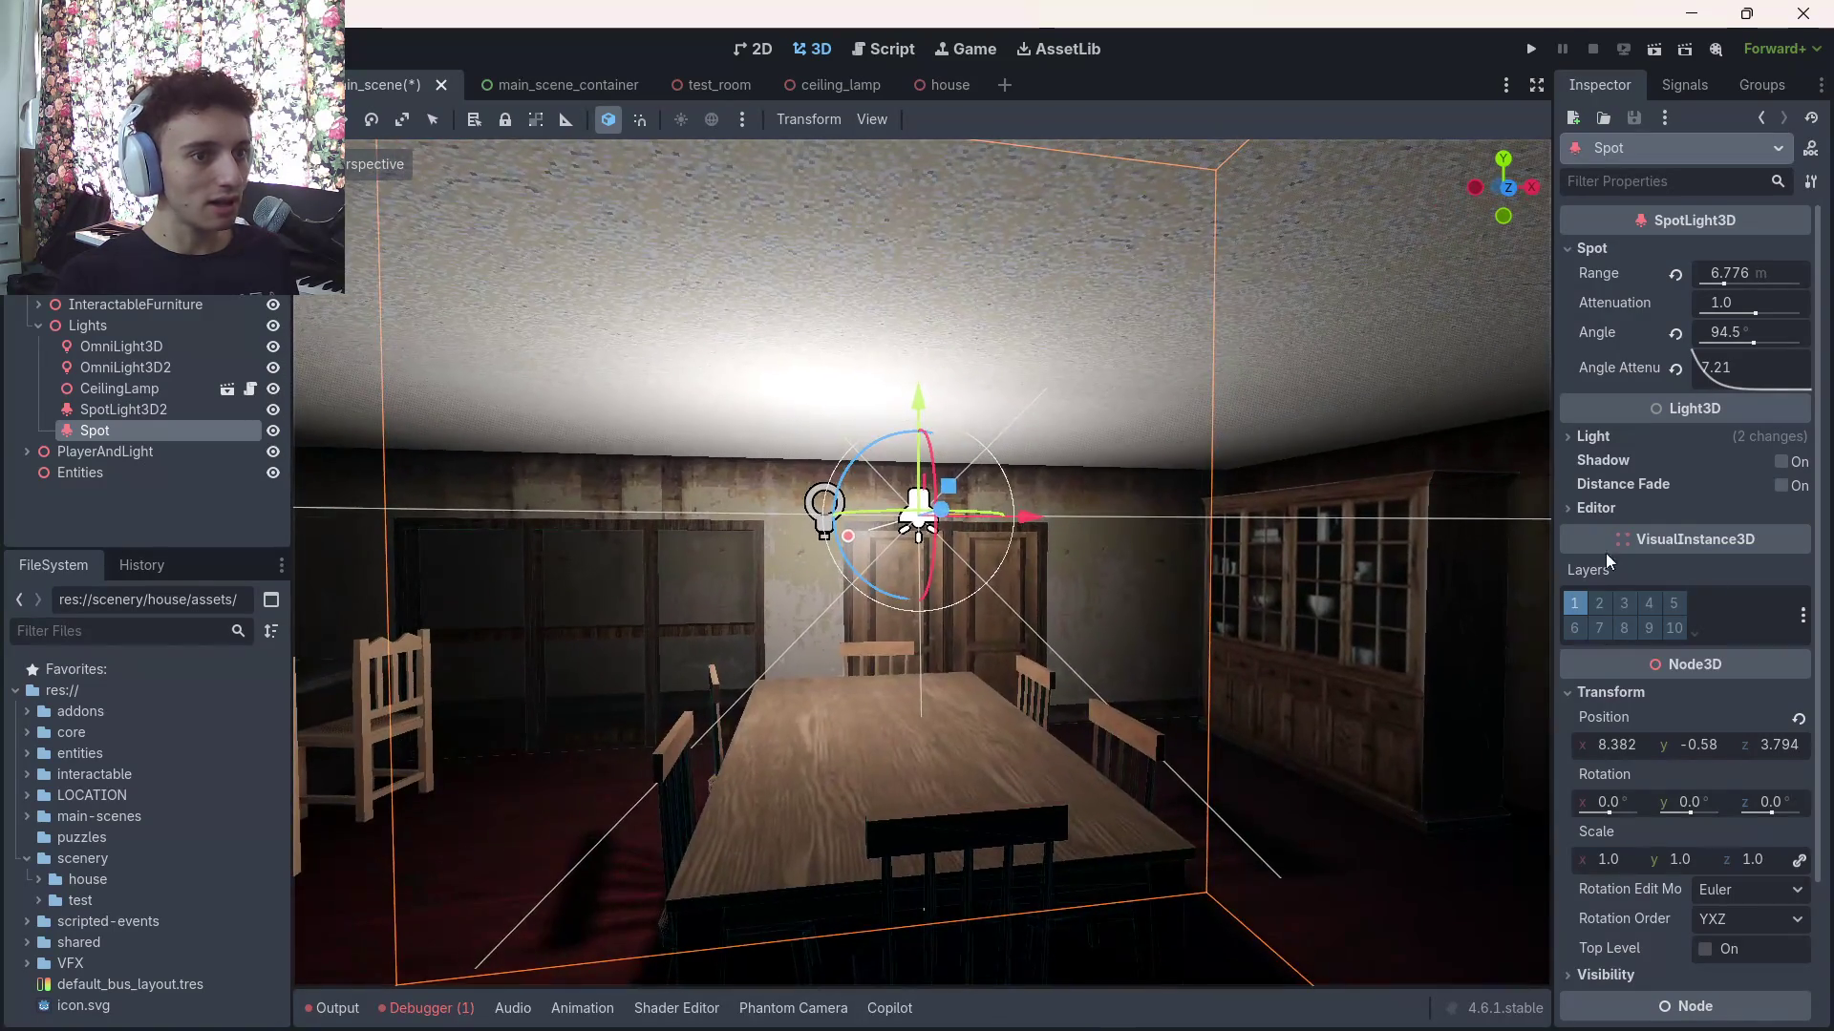
{"action": "scroll", "coordinate": [1673, 585], "scroll_direction": "down", "scroll_amount": 3}
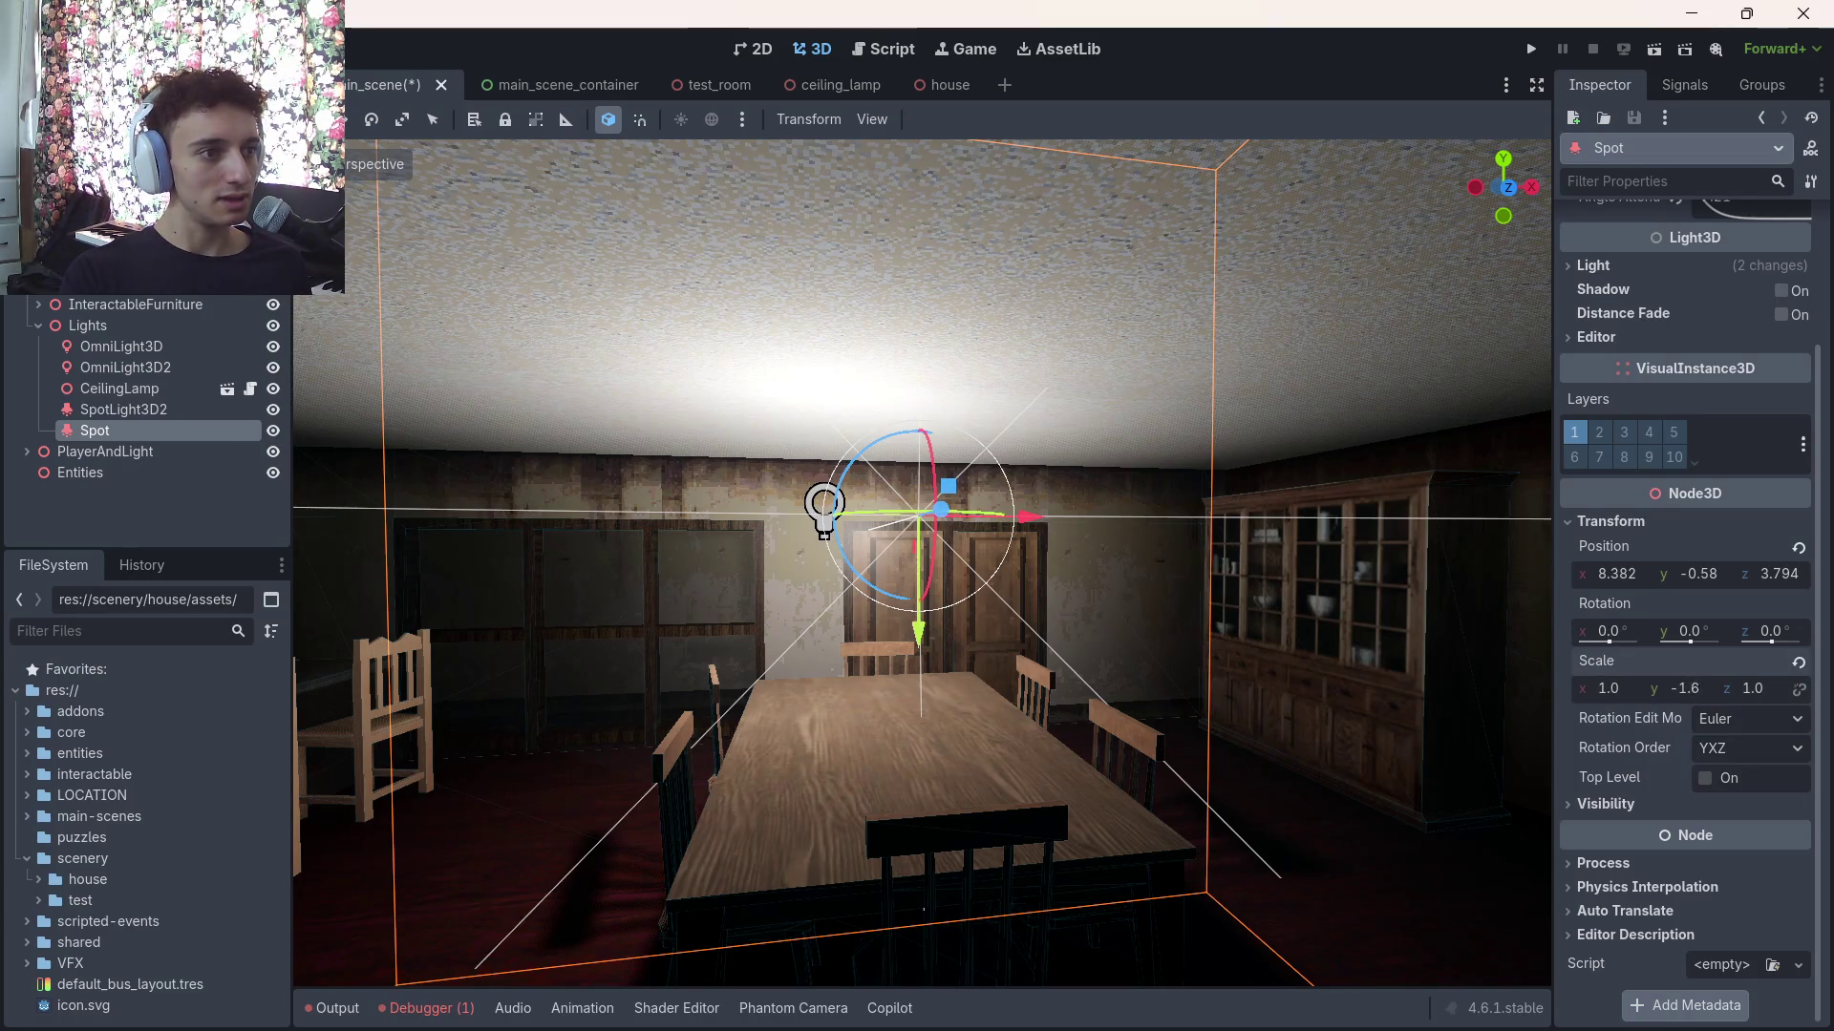
{"action": "key", "text": "ctrl+s"}
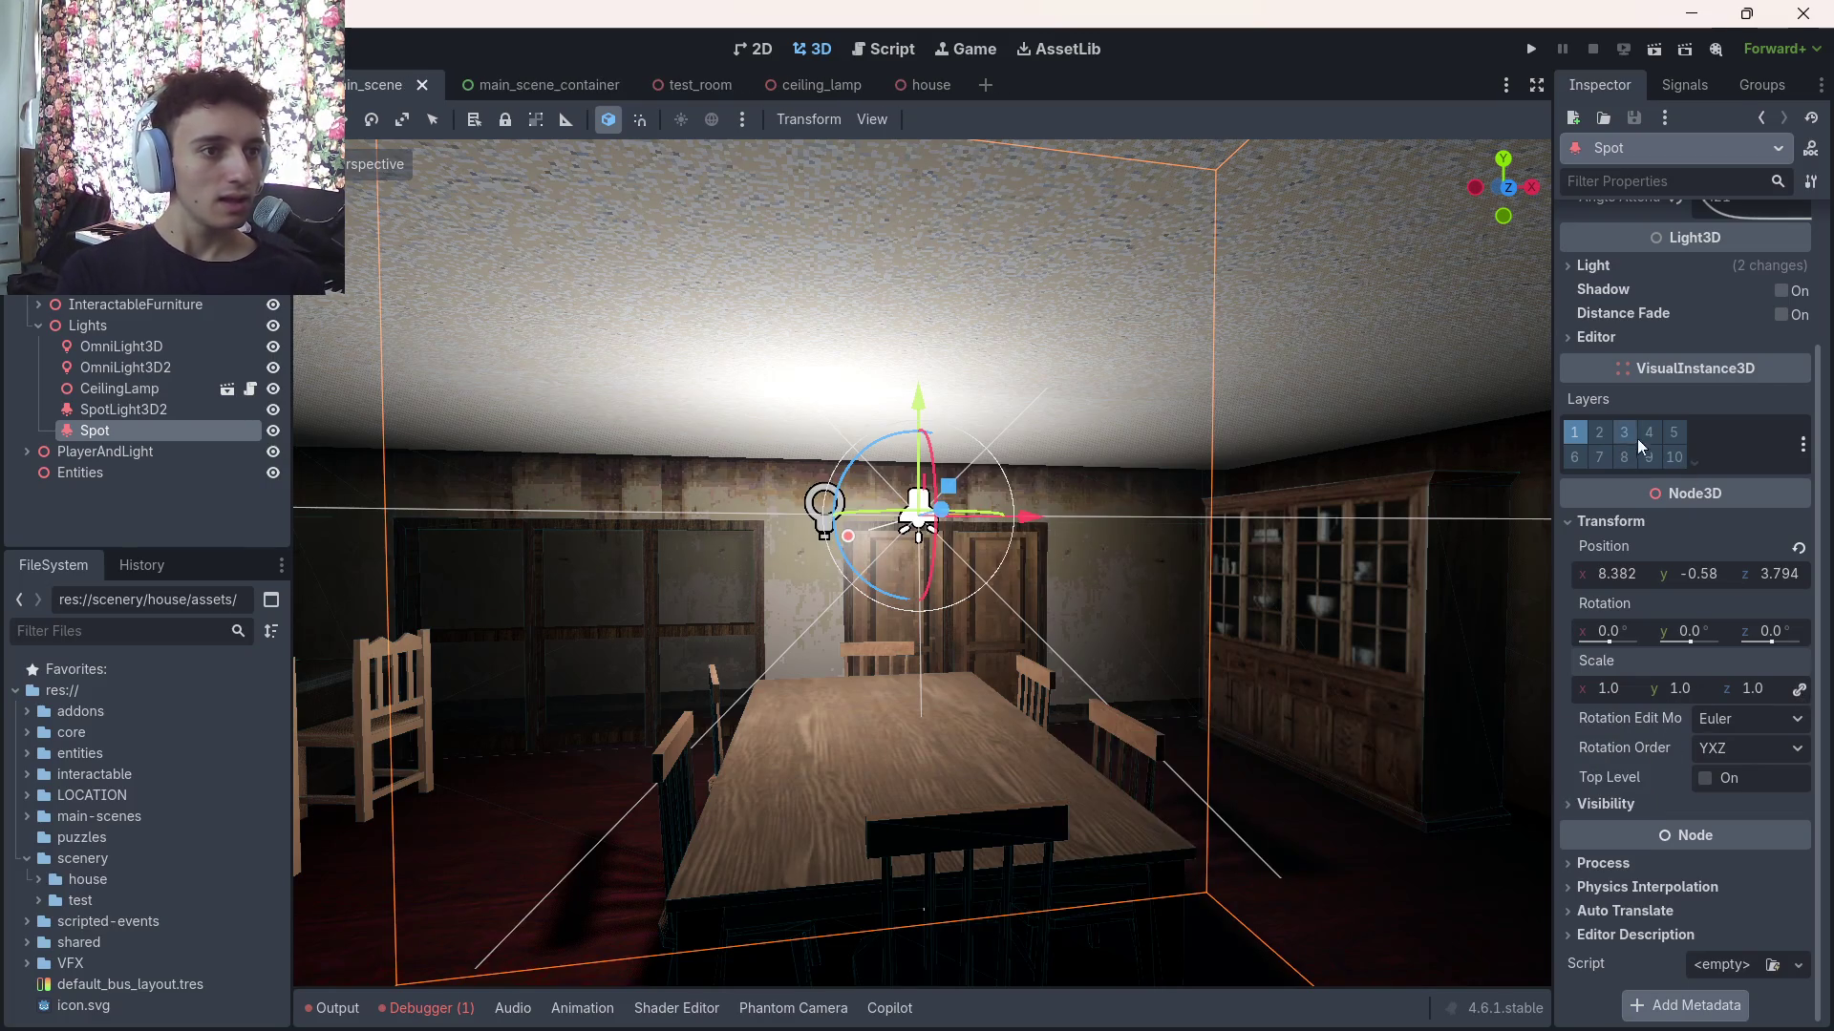
{"action": "scroll", "coordinate": [1624, 454], "scroll_direction": "up", "scroll_amount": 2}
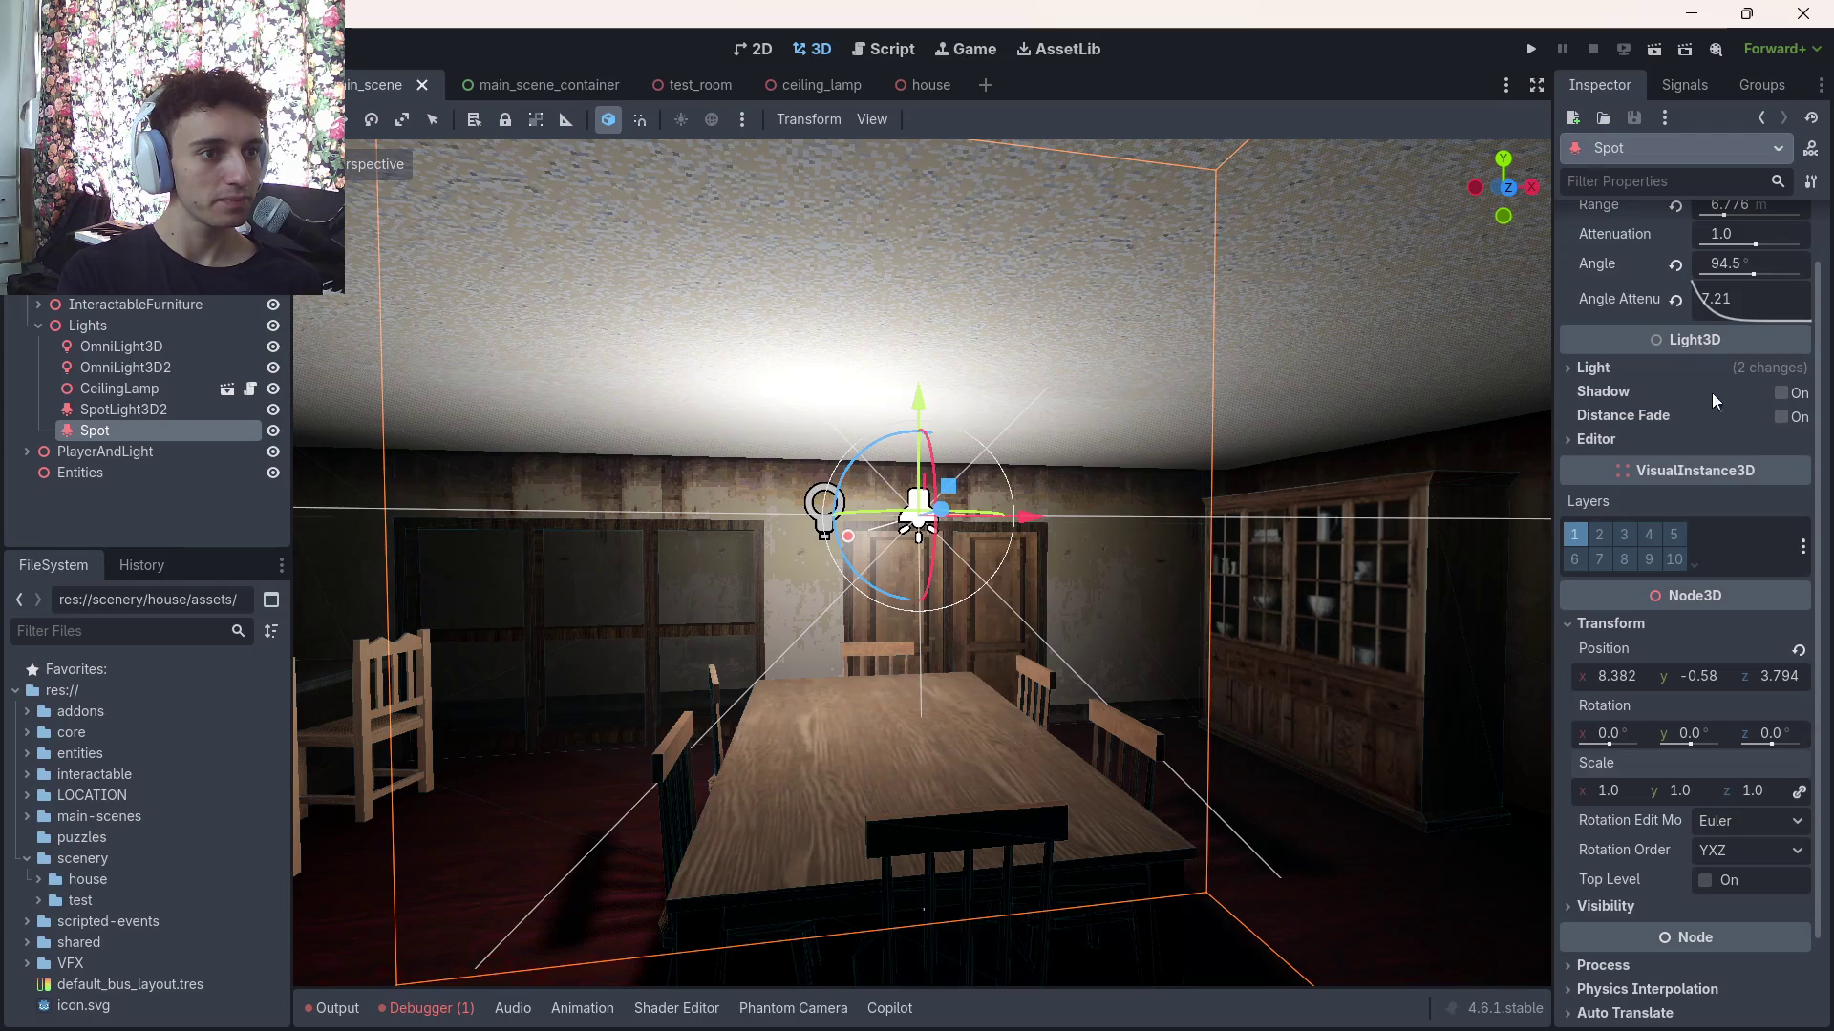
Try shadows on the Spot light, then turn them back off
{"action": "left_click", "coordinate": [1780, 393]}
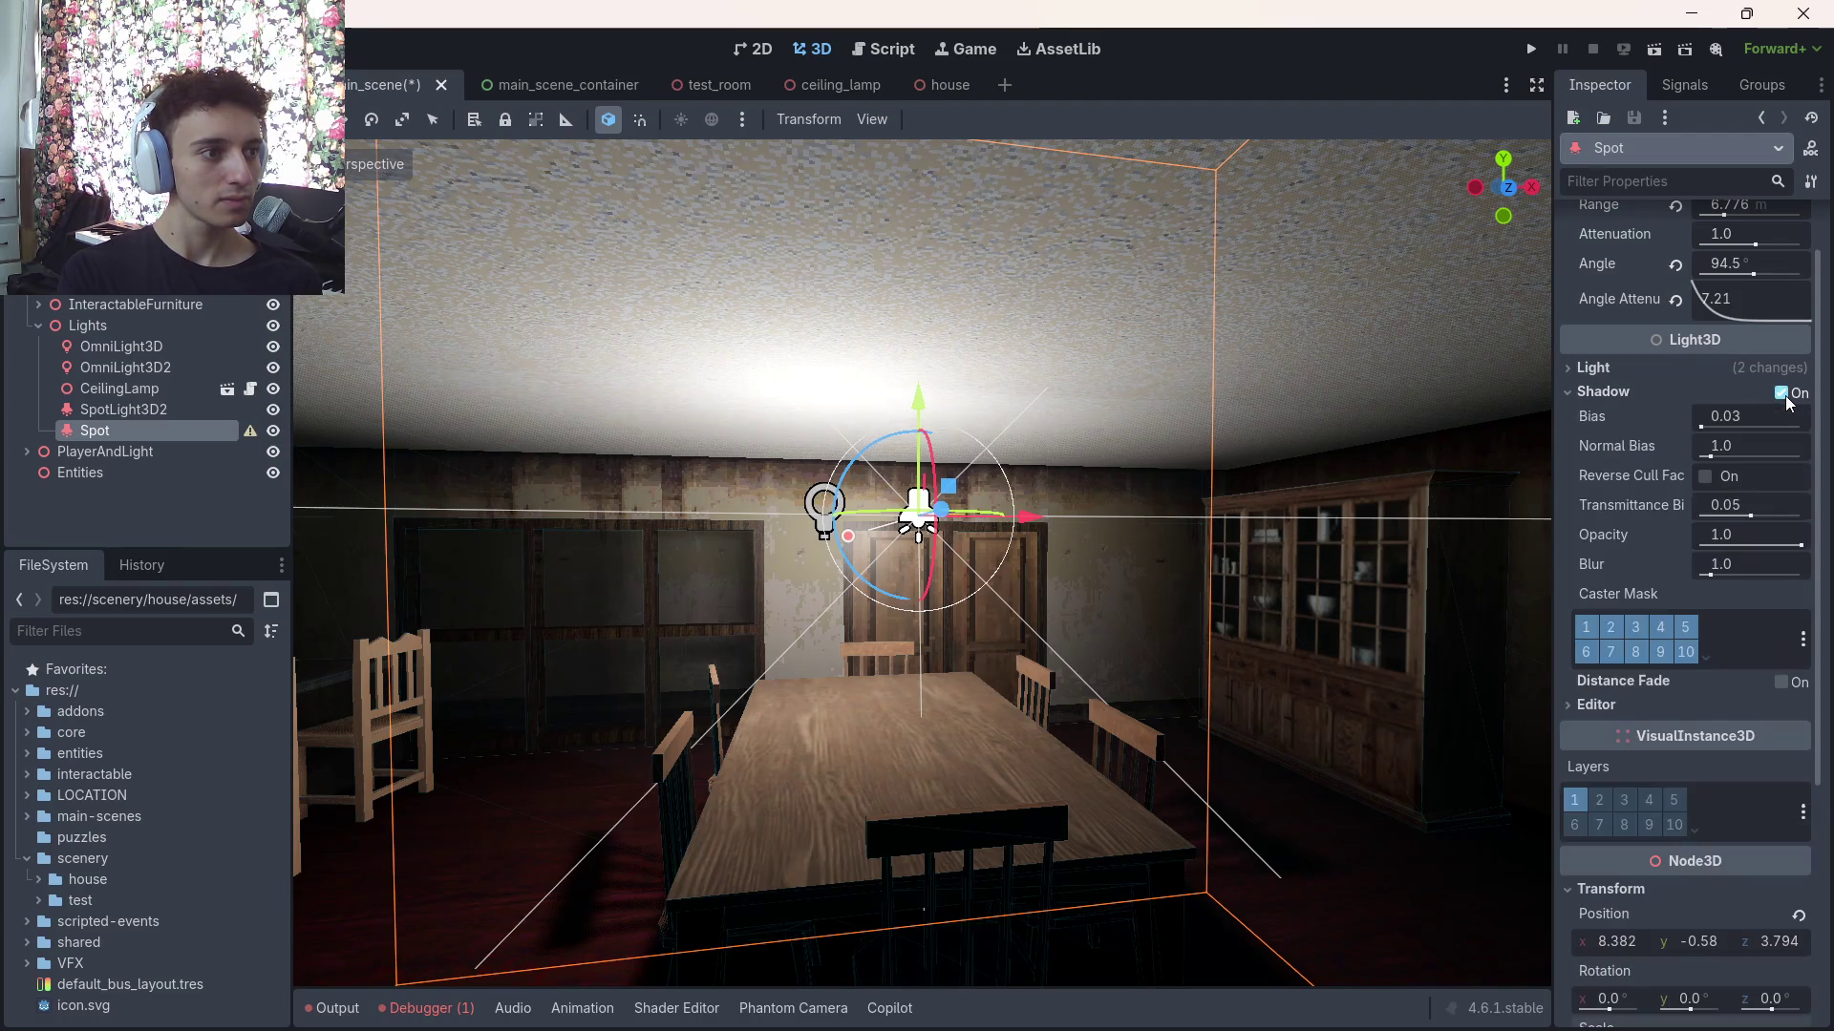
{"action": "left_click_drag", "start_coordinate": [1150, 559], "coordinate": [822, 554]}
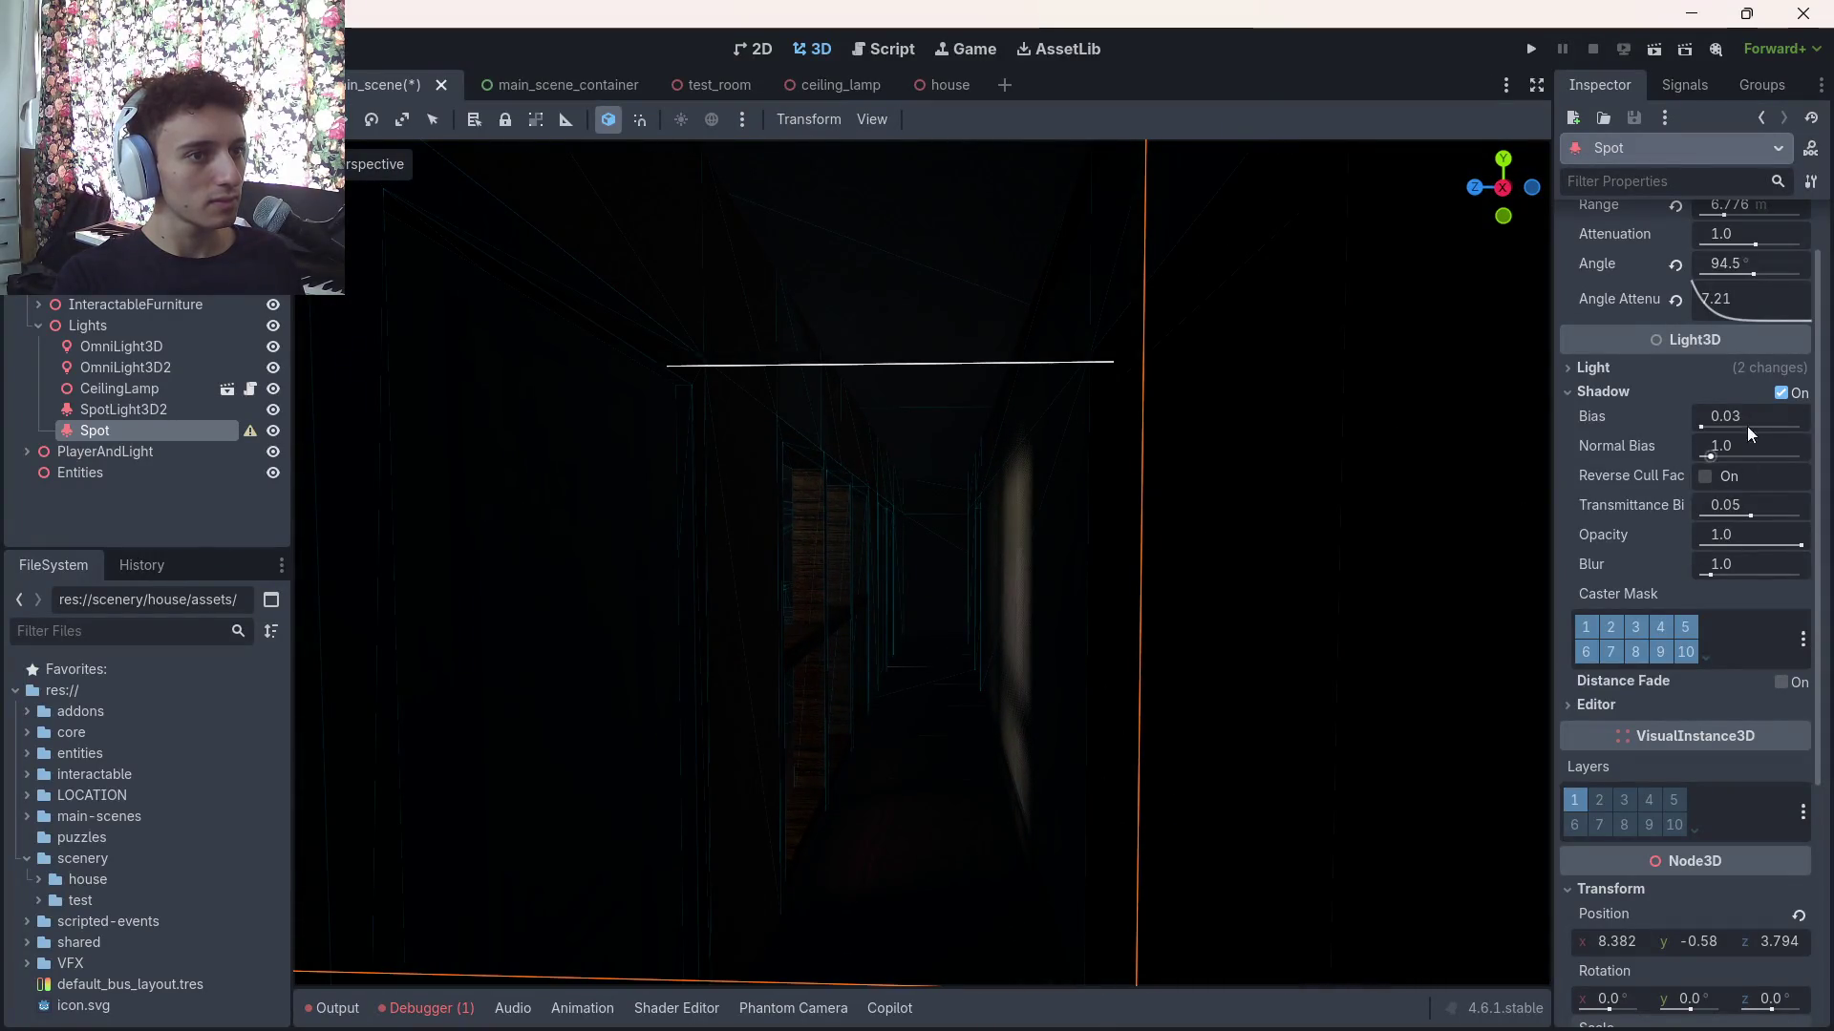
{"action": "left_click", "coordinate": [1781, 394]}
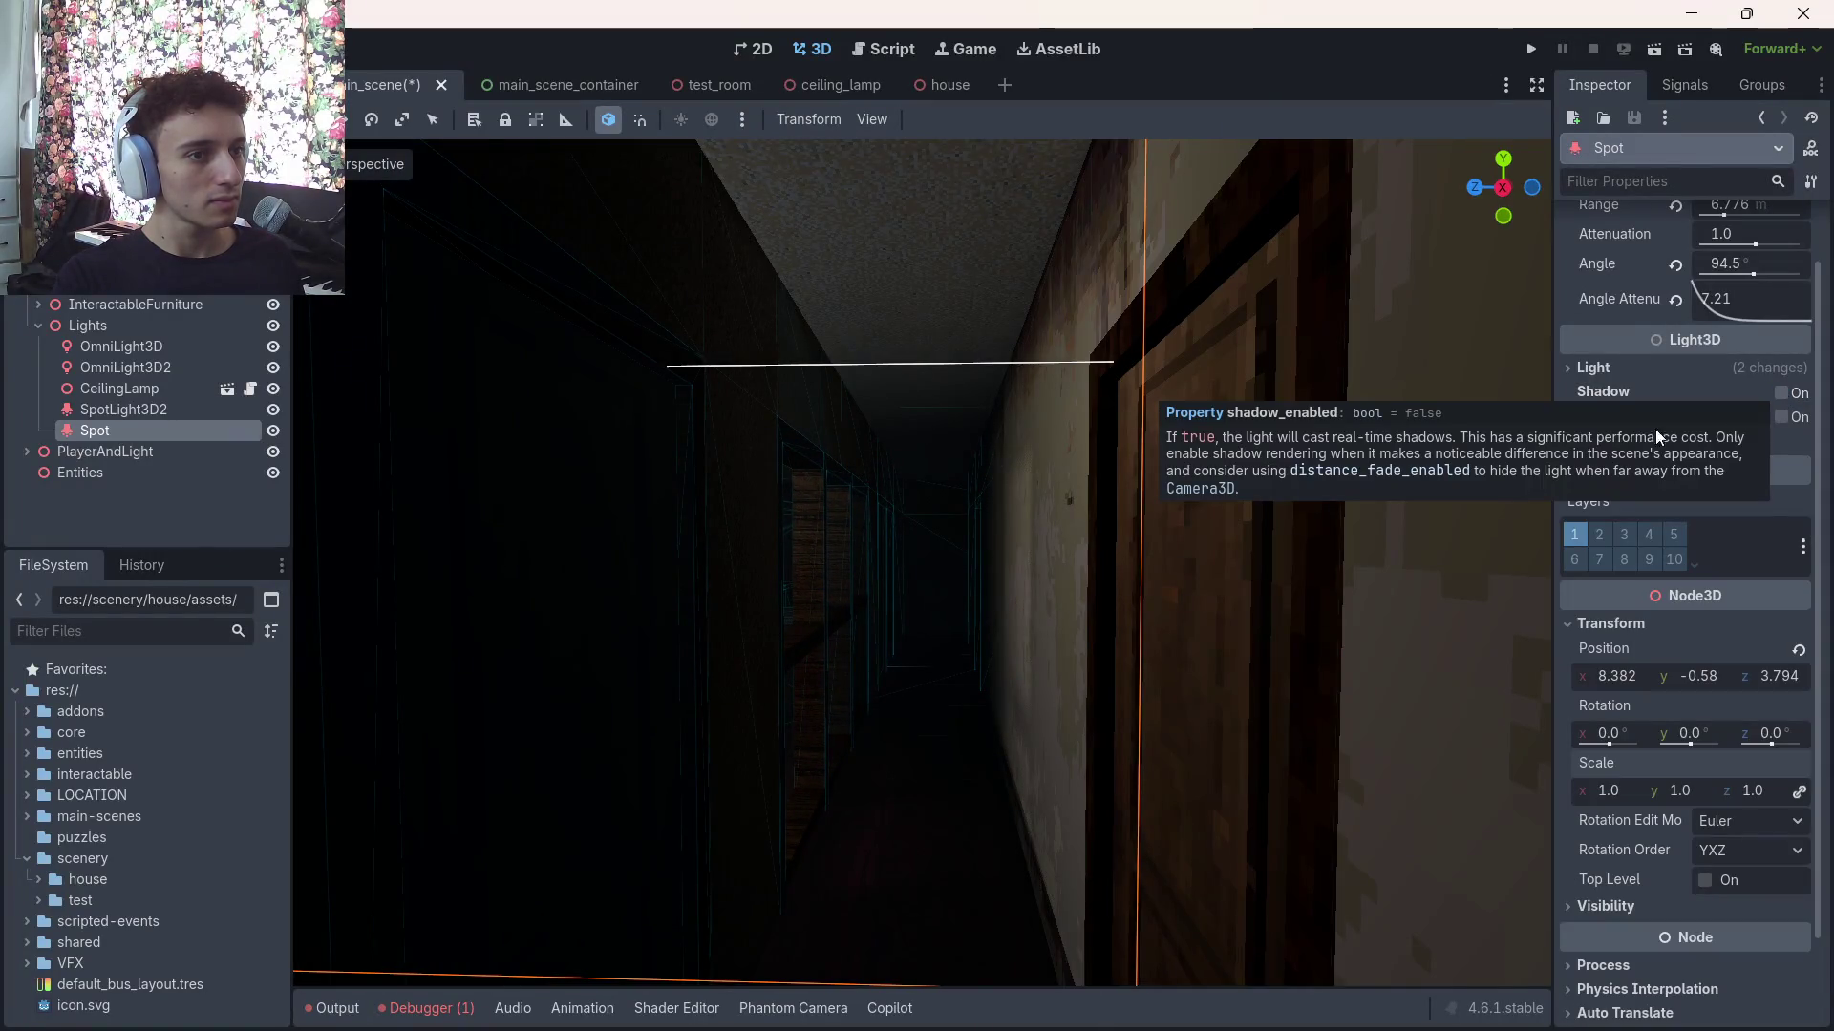
{"action": "mouse_move", "coordinate": [1195, 487]}
{"action": "left_mouse_down"}
{"action": "mouse_move", "coordinate": [1256, 495]}
{"action": "mouse_move", "coordinate": [1053, 439]}
{"action": "mouse_move", "coordinate": [1223, 462]}
{"action": "mouse_move", "coordinate": [1132, 464]}
{"action": "left_mouse_up"}
Lower the Spot light's energy to 0.37 and toggle its visibility to compare
{"action": "scroll", "coordinate": [1585, 408], "scroll_direction": "up", "scroll_amount": 2}
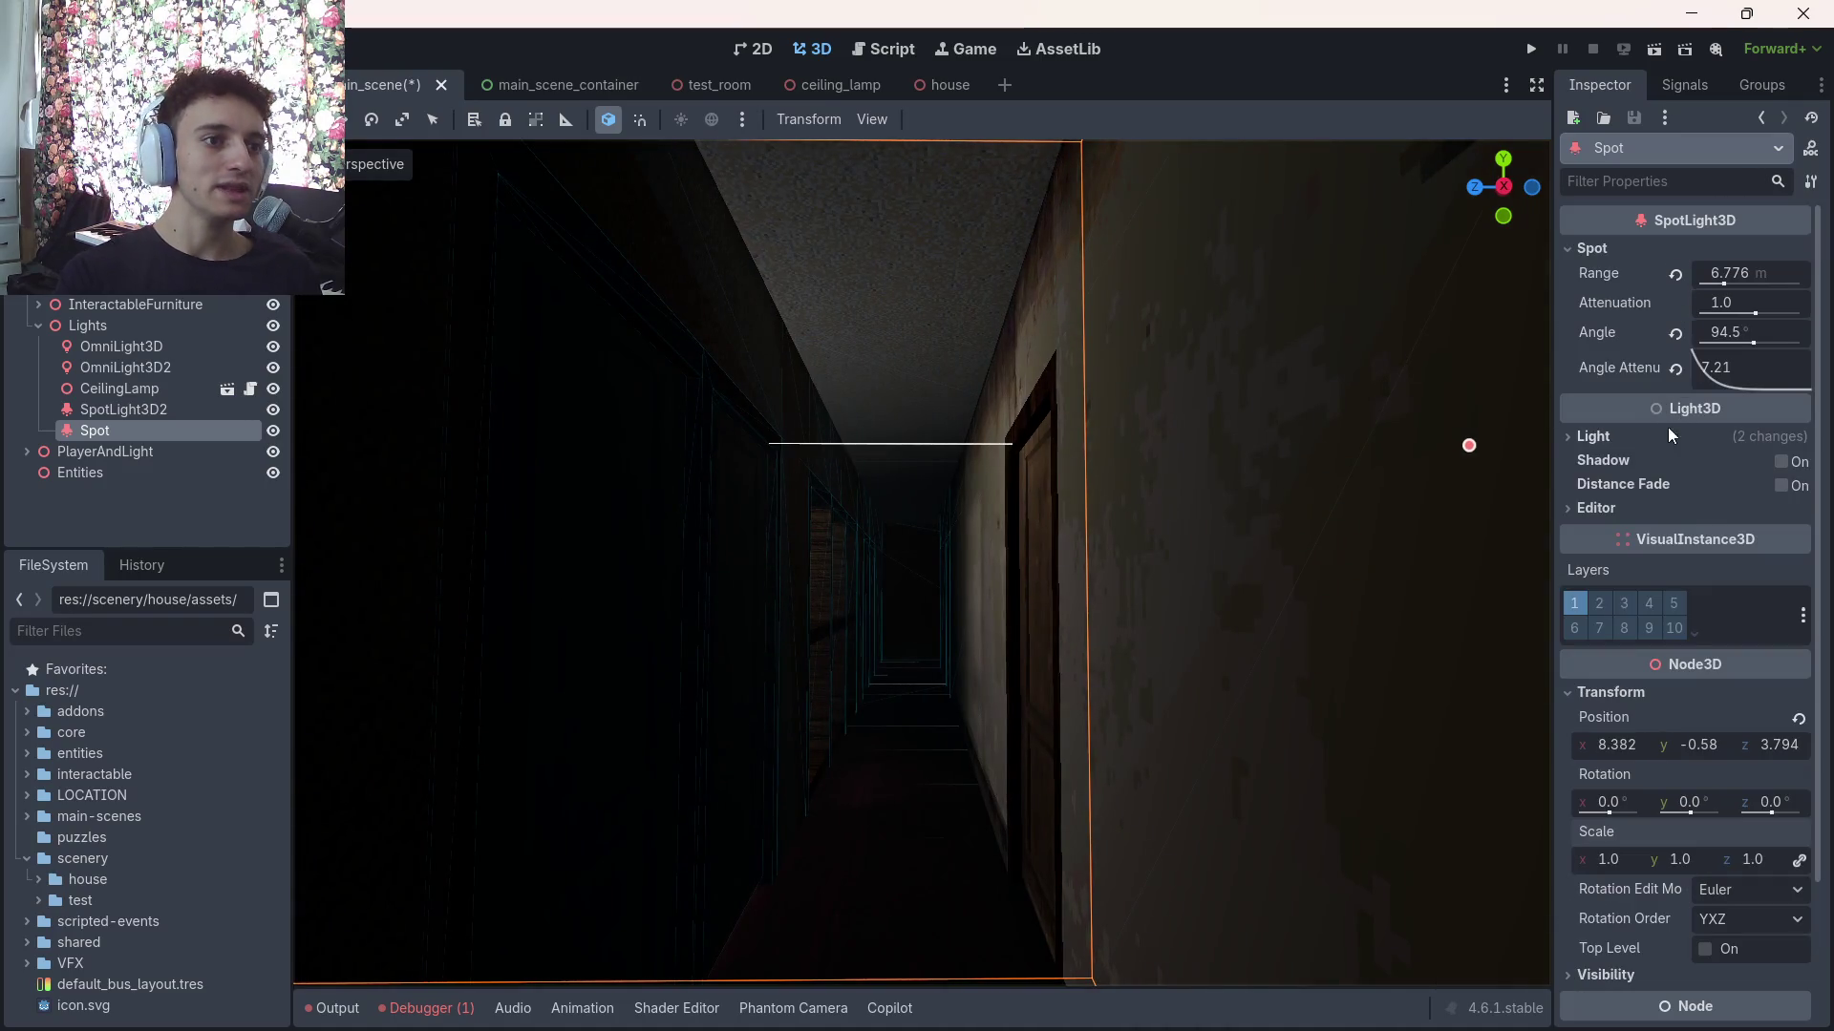
{"action": "left_click", "coordinate": [1593, 436]}
{"action": "left_click_drag", "start_coordinate": [1728, 491], "coordinate": [1690, 491]}
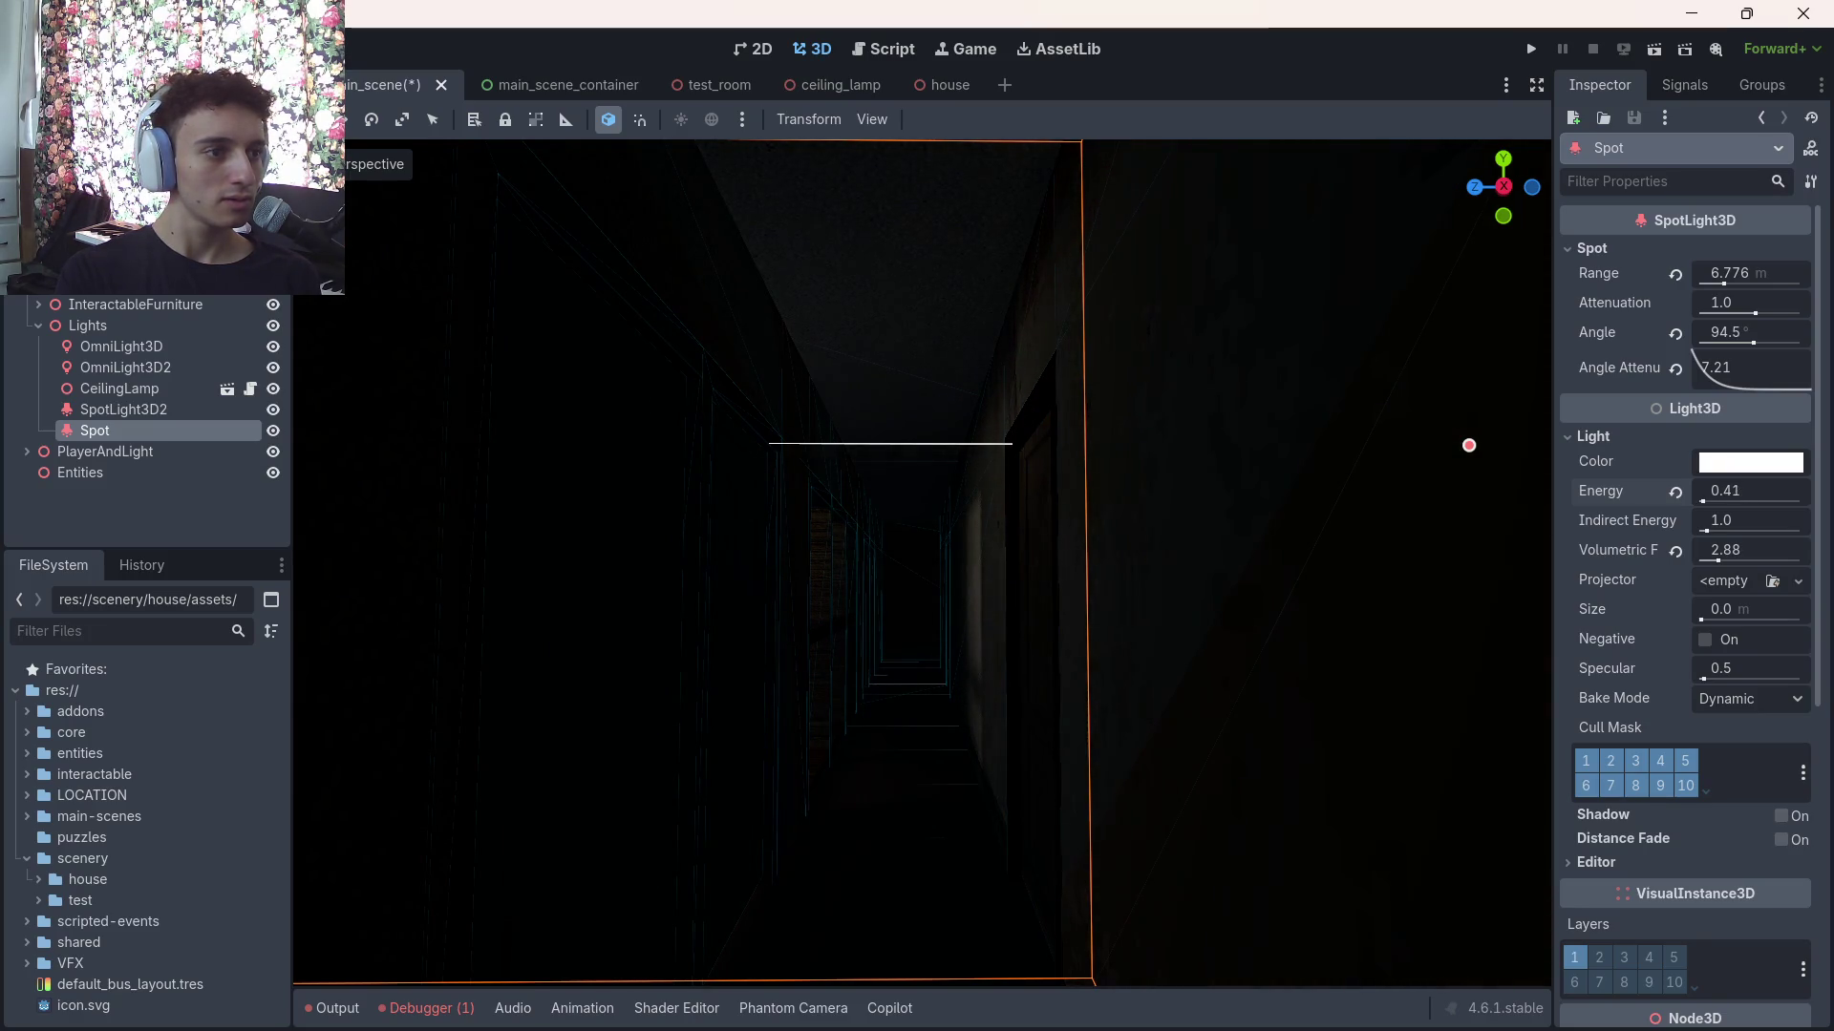
{"action": "left_click_drag", "start_coordinate": [1299, 540], "coordinate": [1440, 535]}
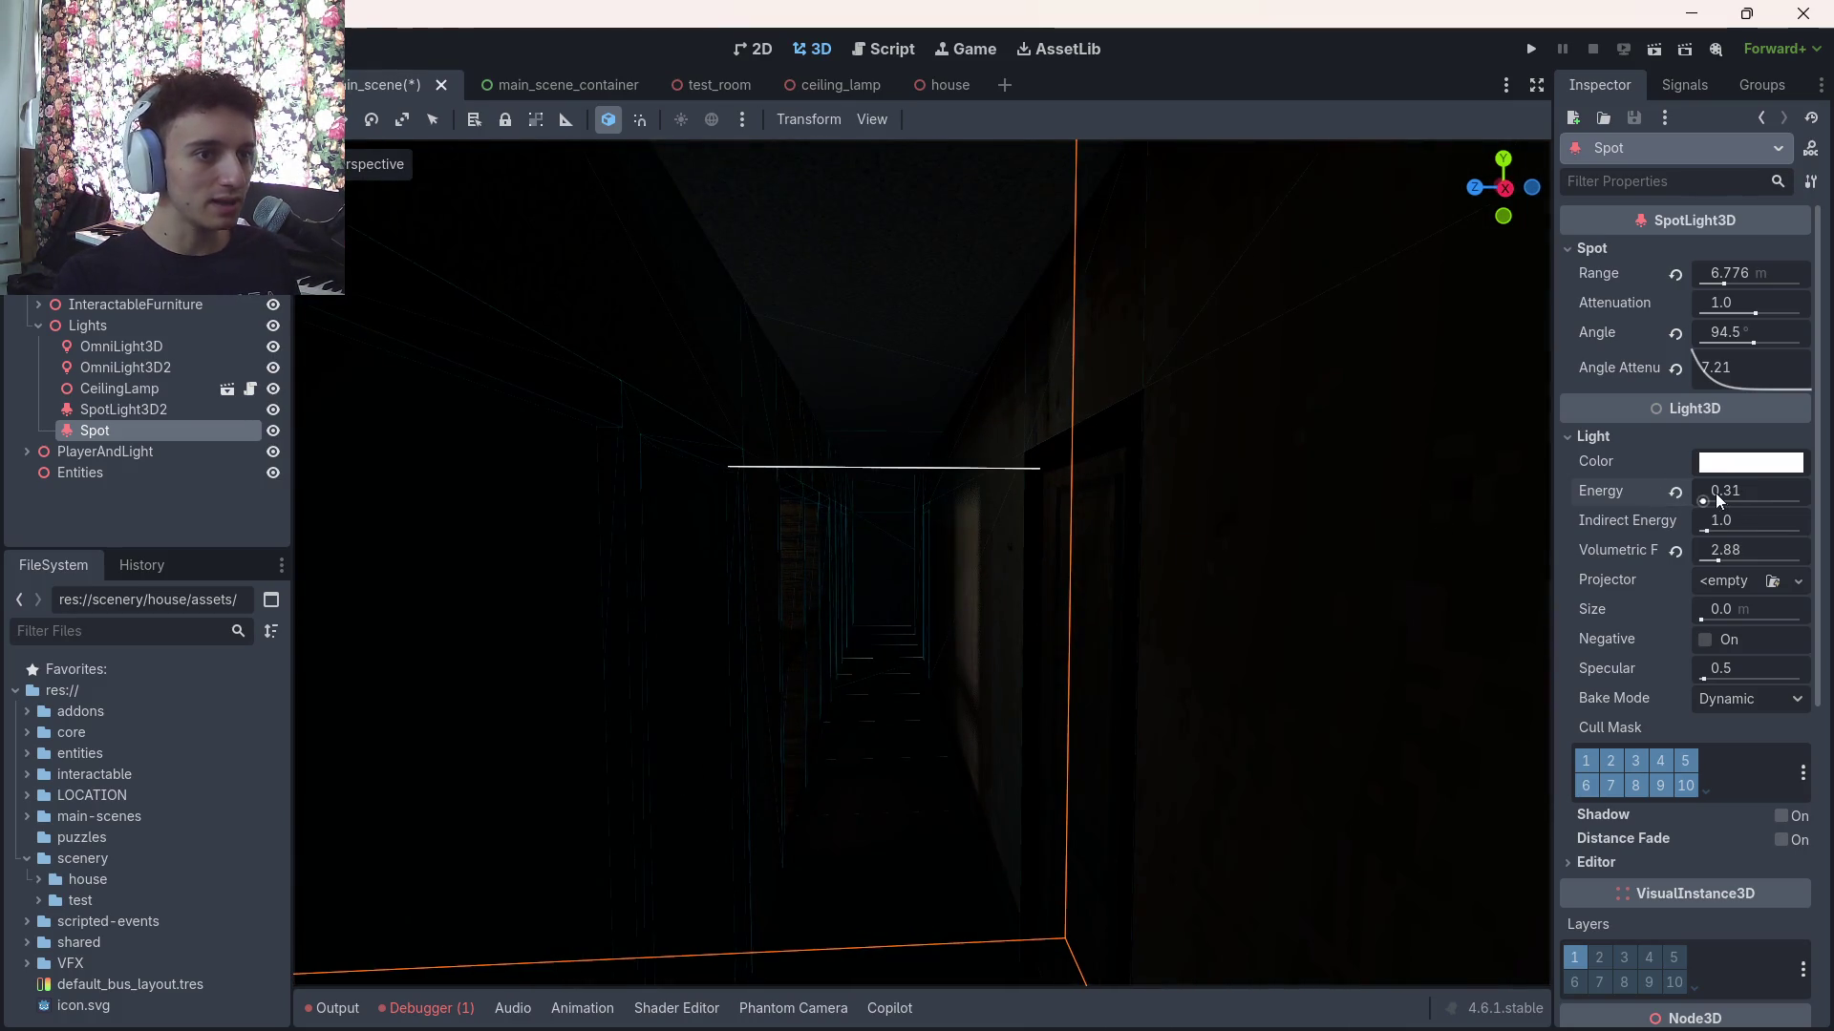
{"action": "left_click", "coordinate": [273, 430]}
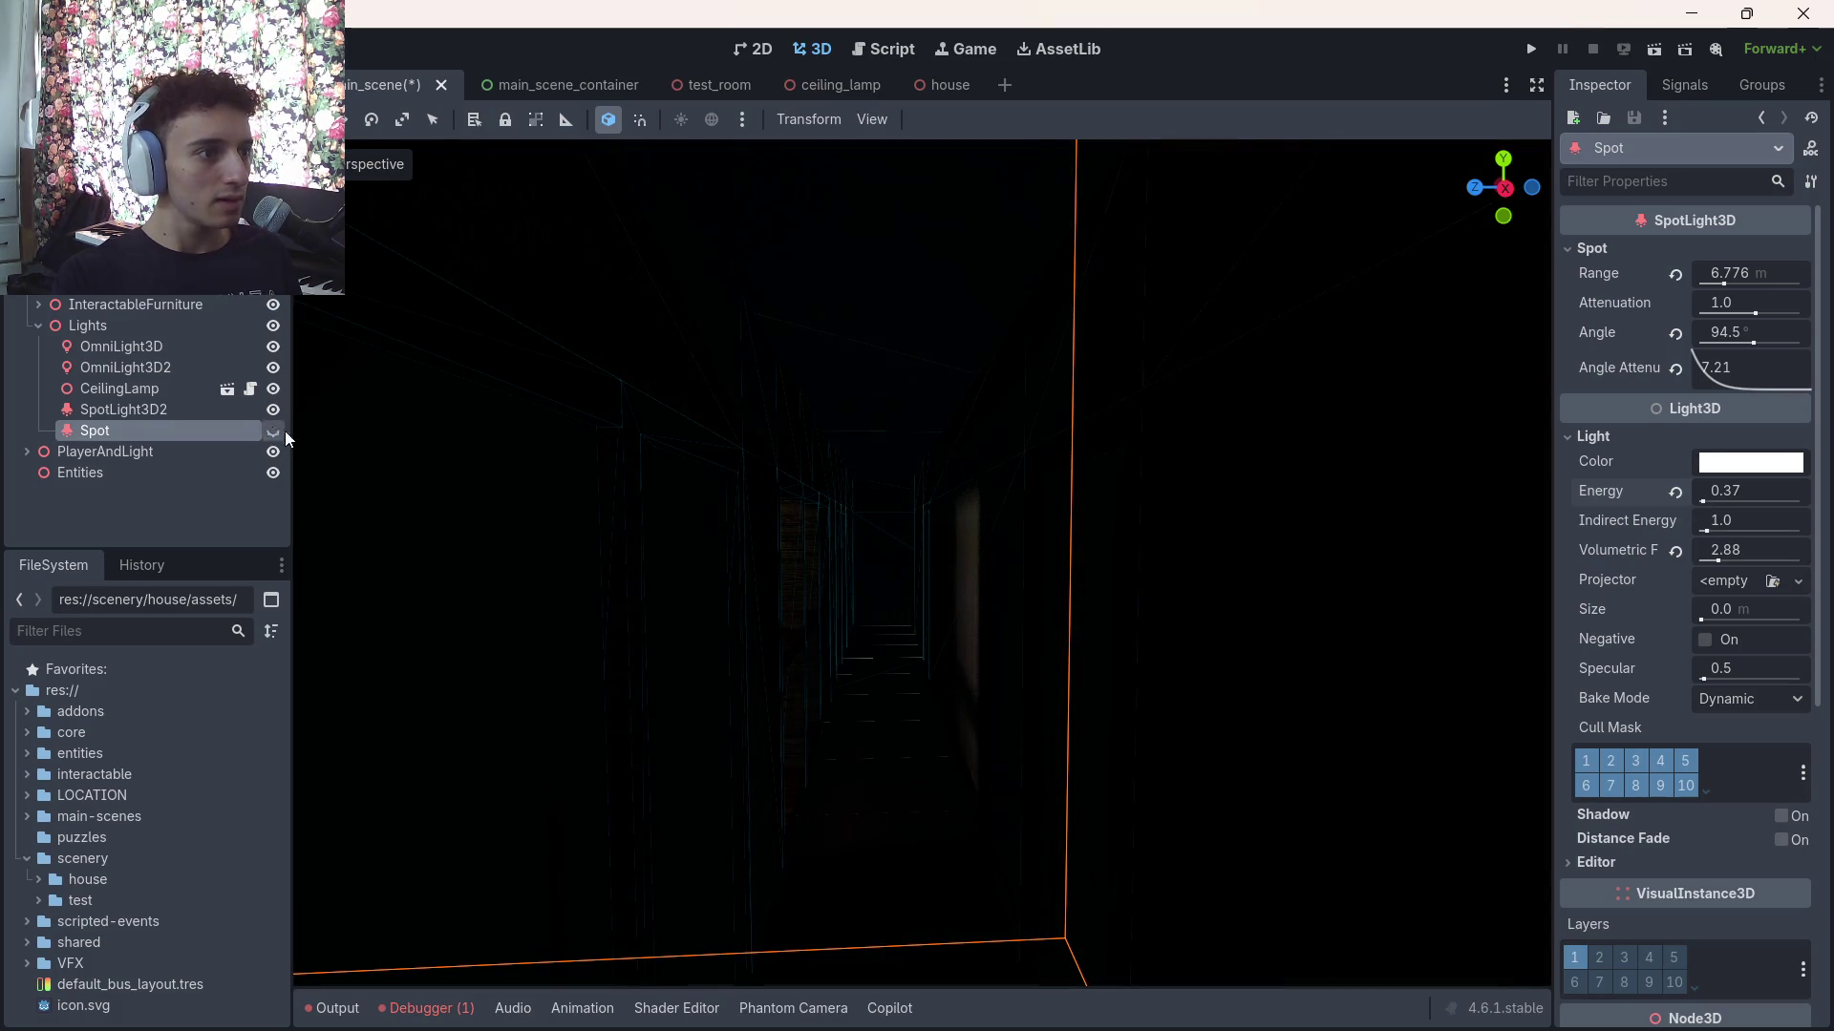
{"action": "left_click", "coordinate": [273, 431]}
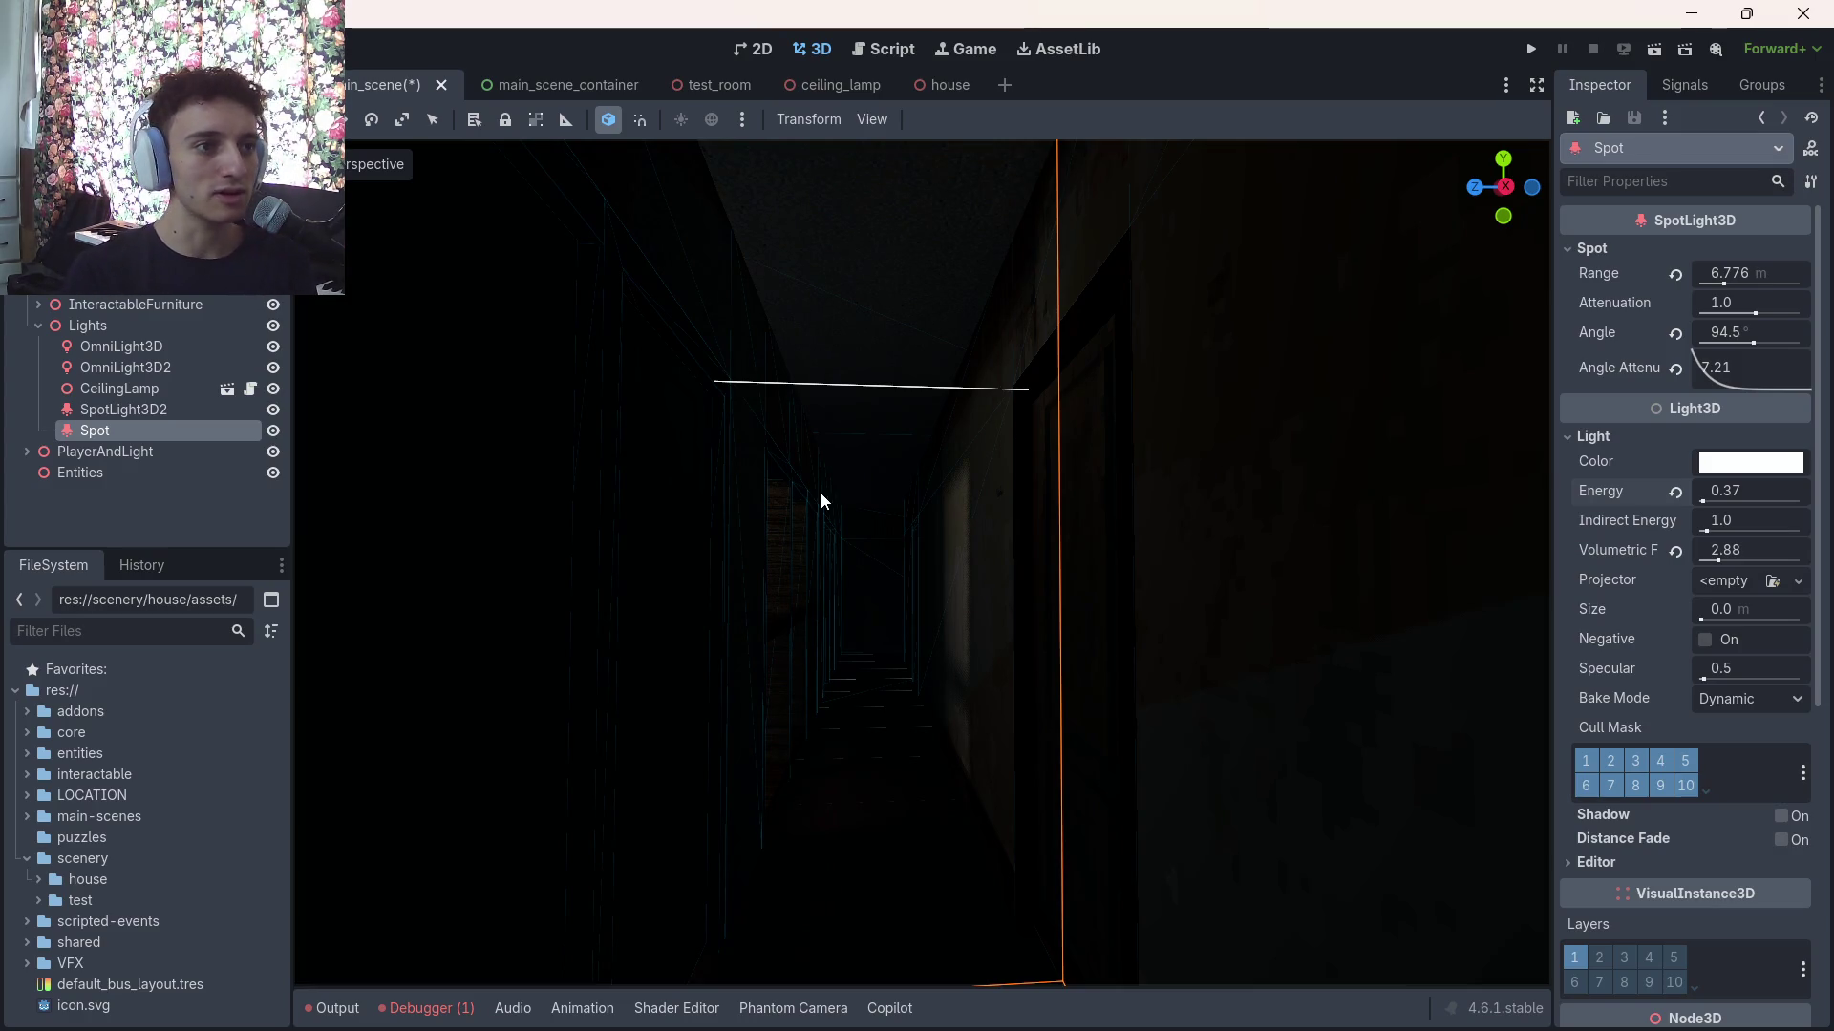
Shrink the Spot light's range to 6.725 m and save the scene
{"action": "key", "text": "f"}
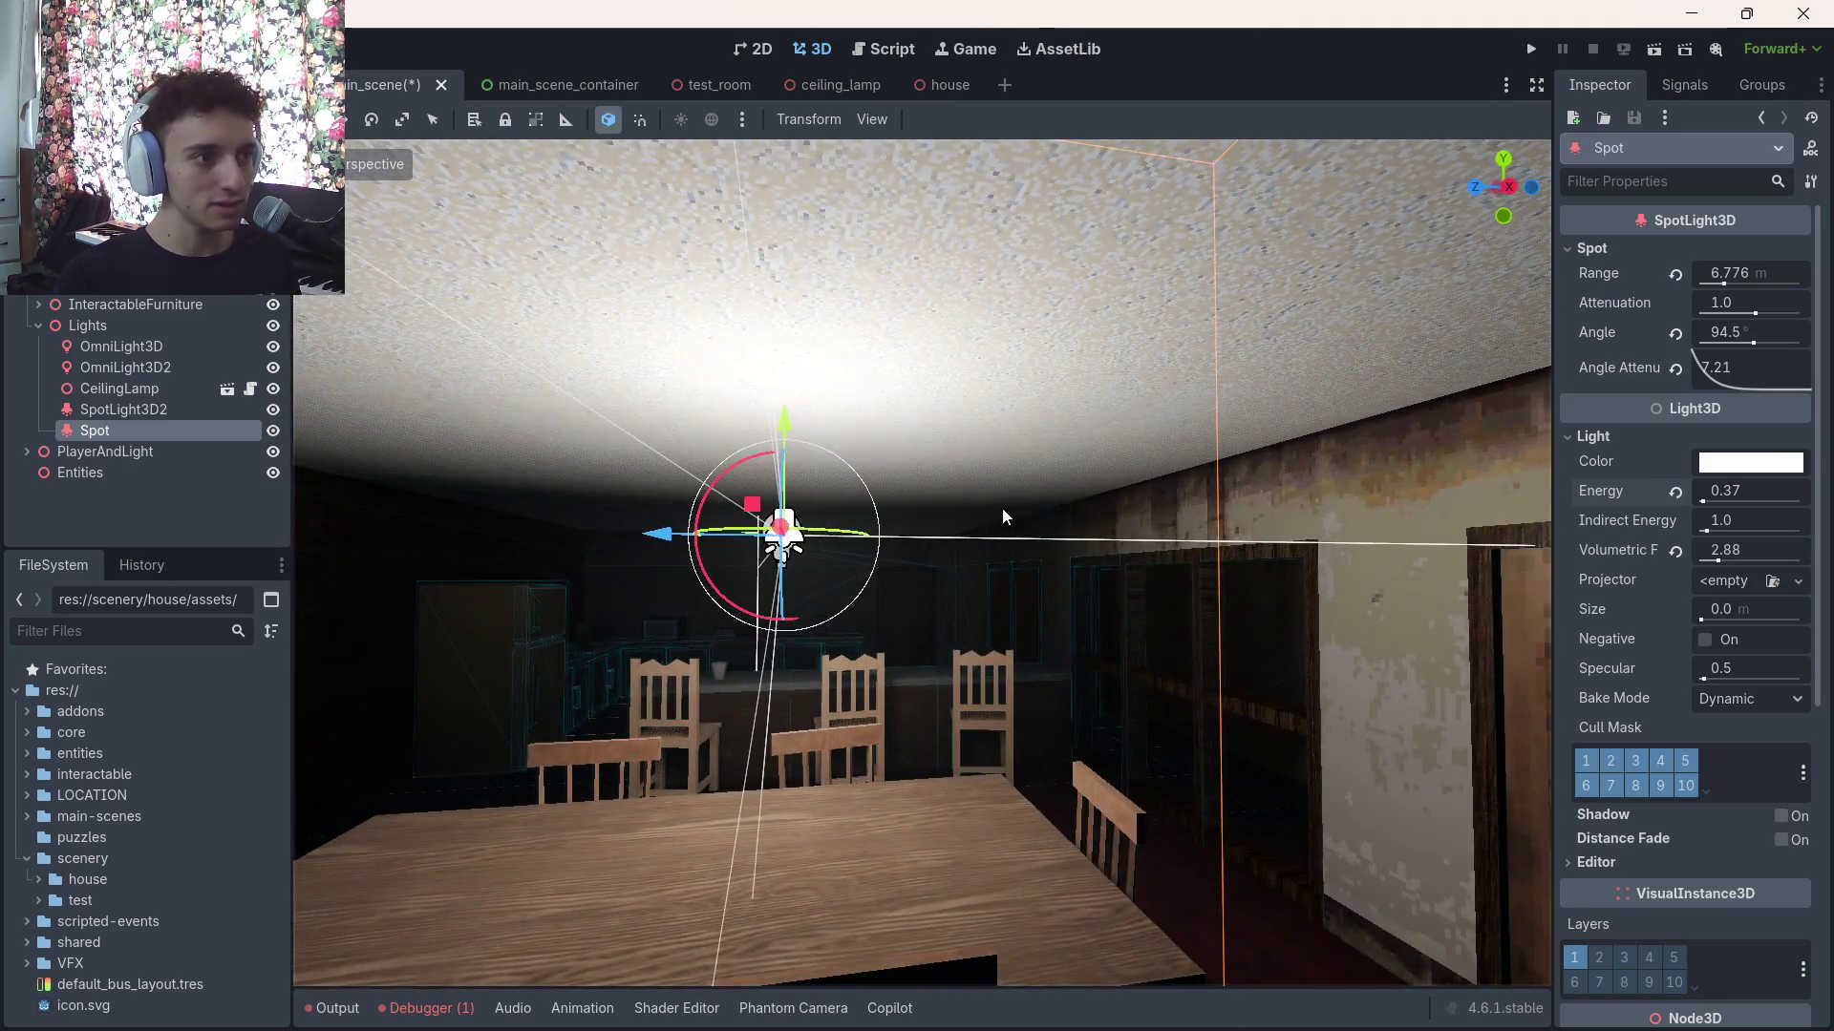
{"action": "mouse_move", "coordinate": [1001, 508]}
{"action": "left_mouse_down"}
{"action": "mouse_move", "coordinate": [1298, 856]}
{"action": "mouse_move", "coordinate": [1089, 798]}
{"action": "mouse_move", "coordinate": [1211, 675]}
{"action": "mouse_move", "coordinate": [1504, 702]}
{"action": "left_mouse_up"}
{"action": "key", "text": "f"}
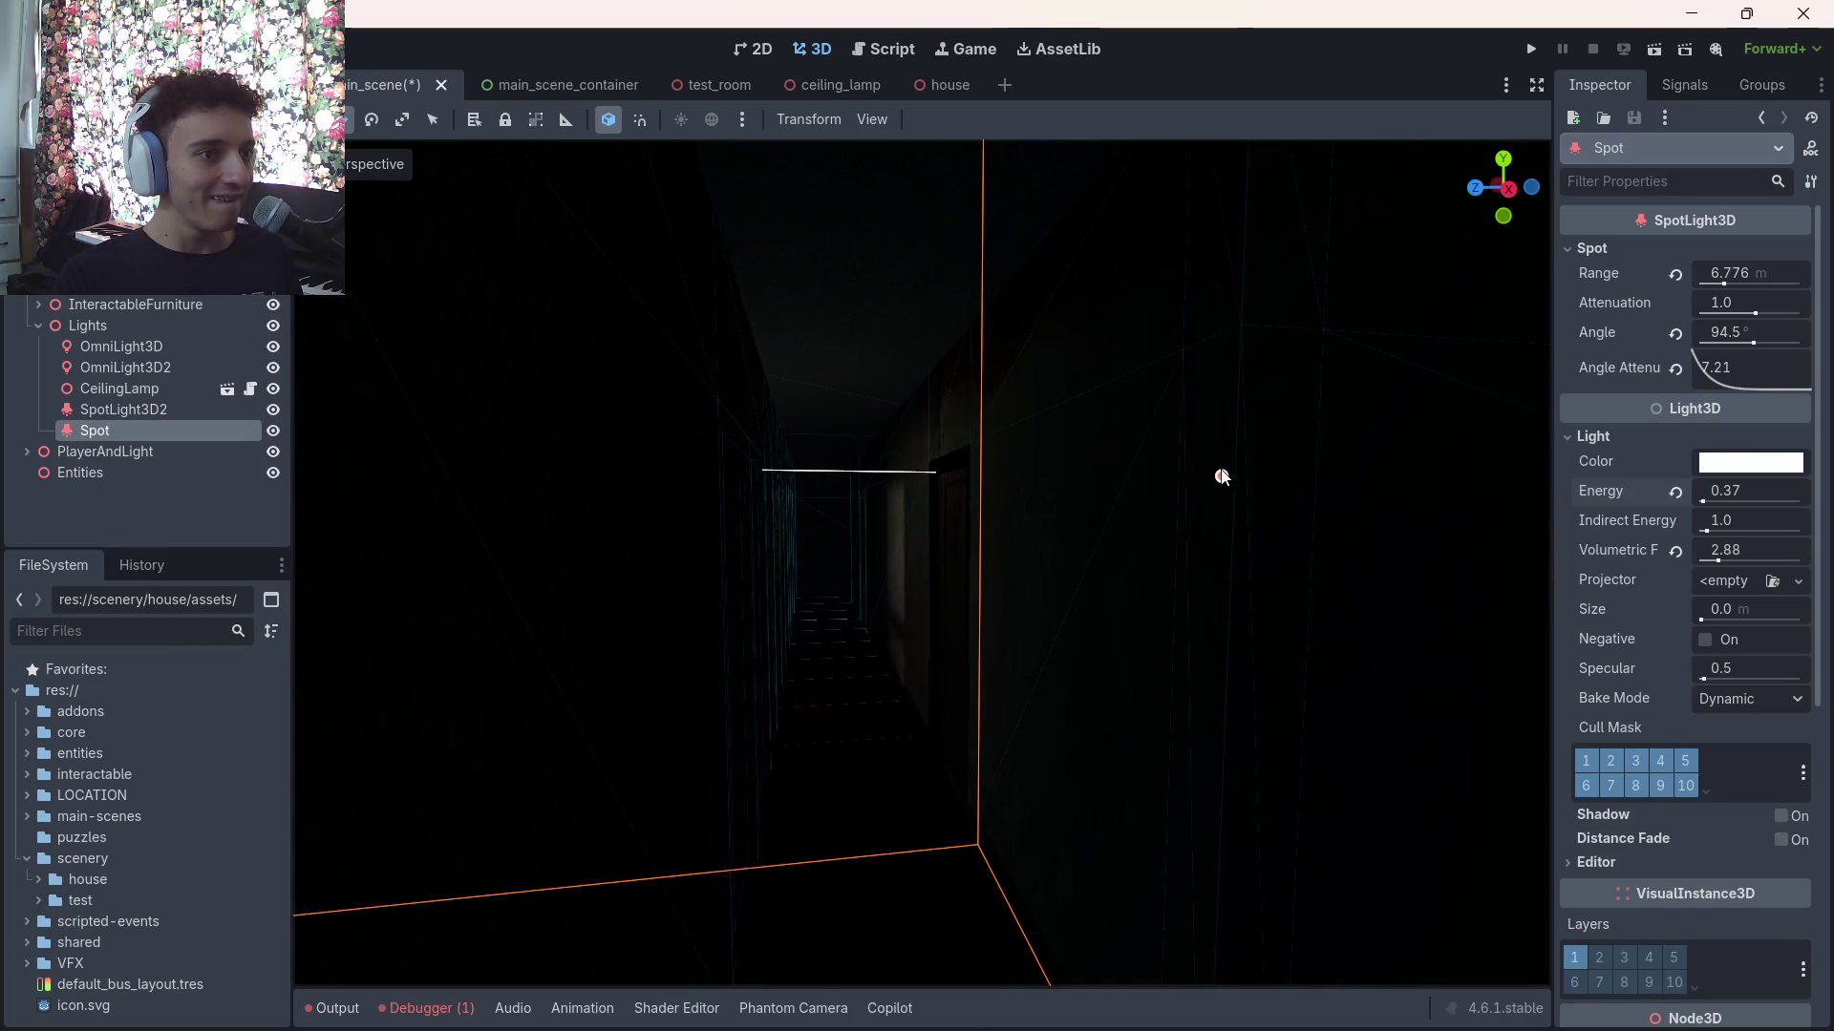
{"action": "mouse_move", "coordinate": [1615, 449]}
{"action": "left_mouse_down"}
{"action": "mouse_move", "coordinate": [1253, 454]}
{"action": "mouse_move", "coordinate": [1223, 511]}
{"action": "mouse_move", "coordinate": [1436, 631]}
{"action": "mouse_move", "coordinate": [1403, 860]}
{"action": "mouse_move", "coordinate": [1547, 862]}
{"action": "left_mouse_up"}
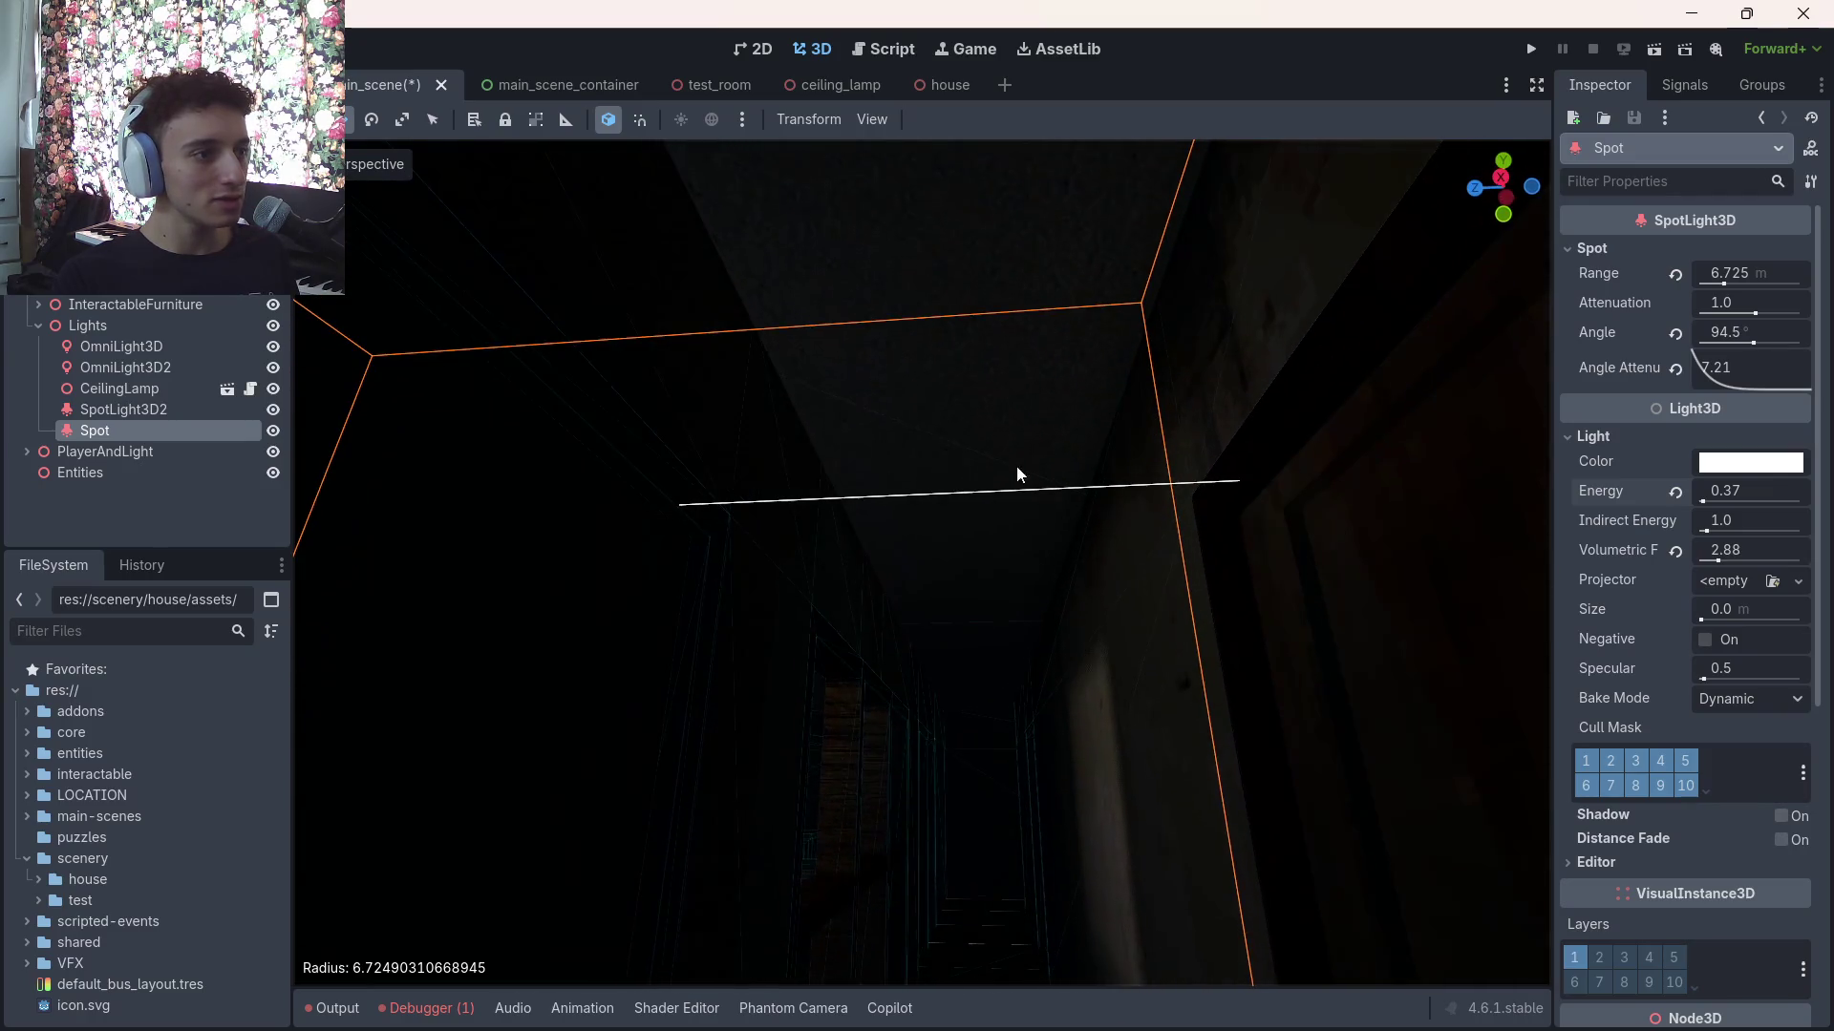
{"action": "left_click", "coordinate": [173, 513]}
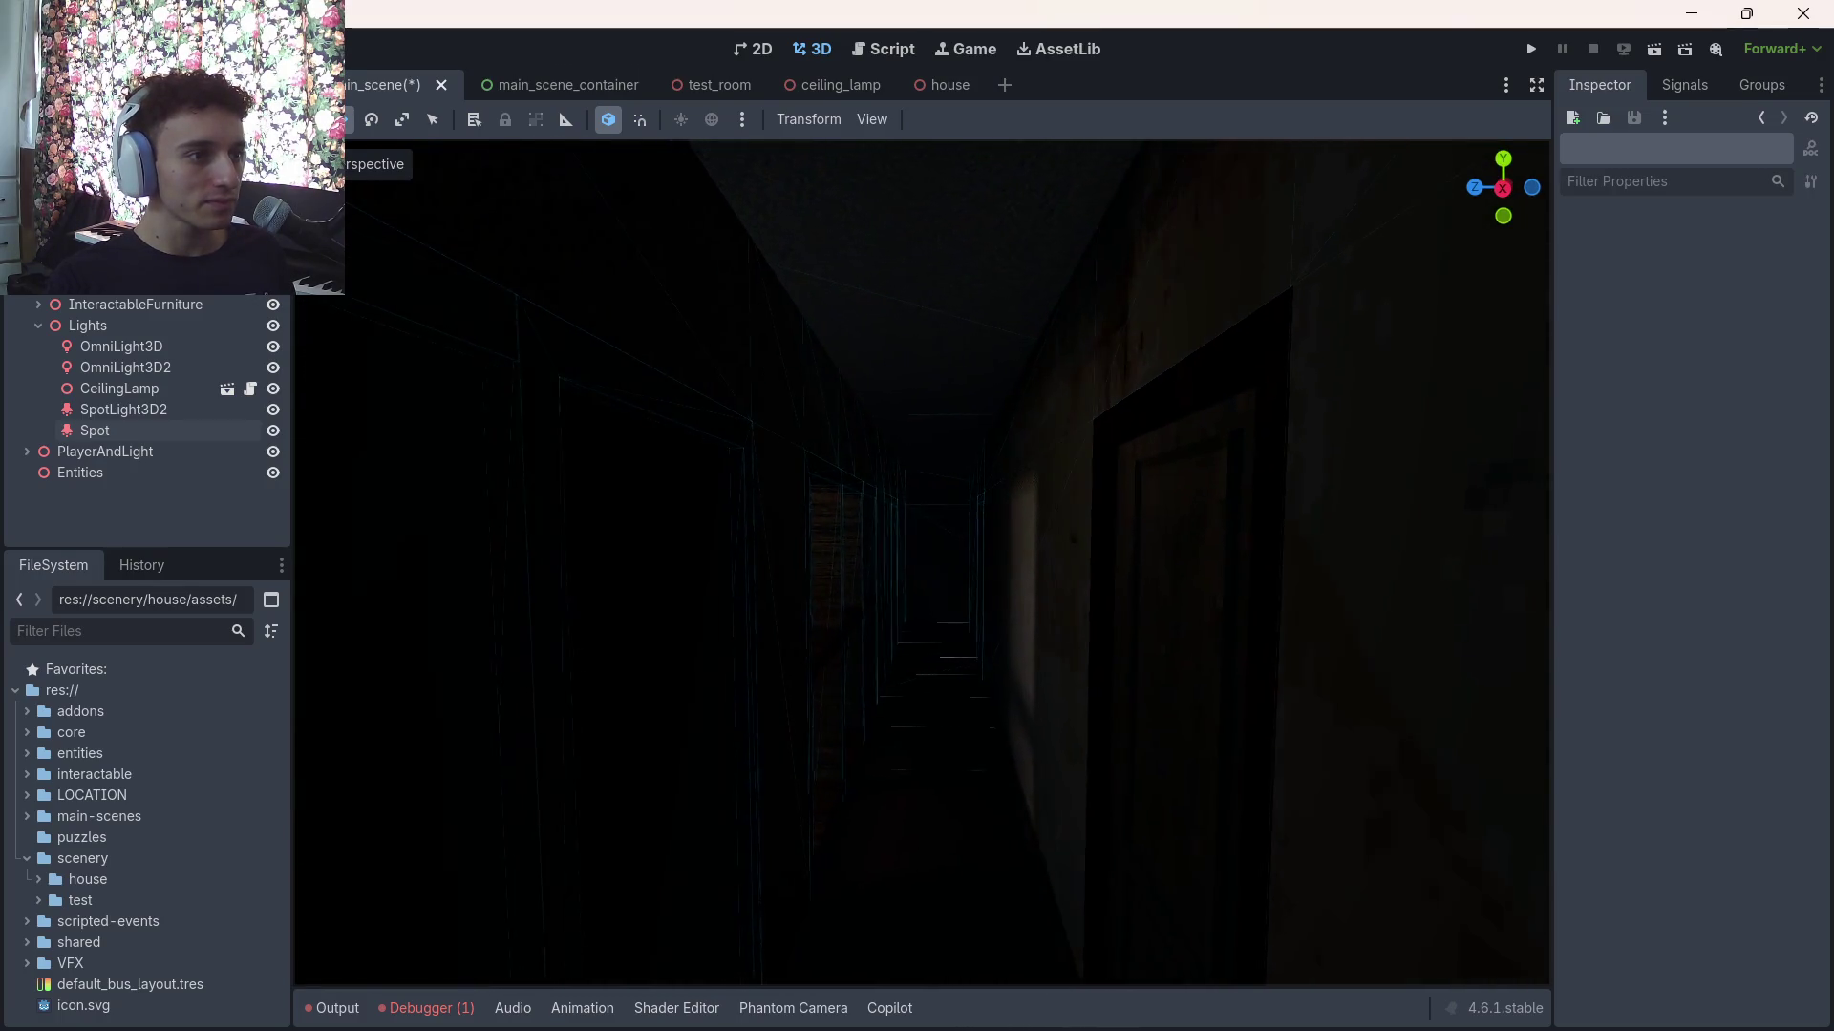
{"action": "left_click", "coordinate": [133, 433]}
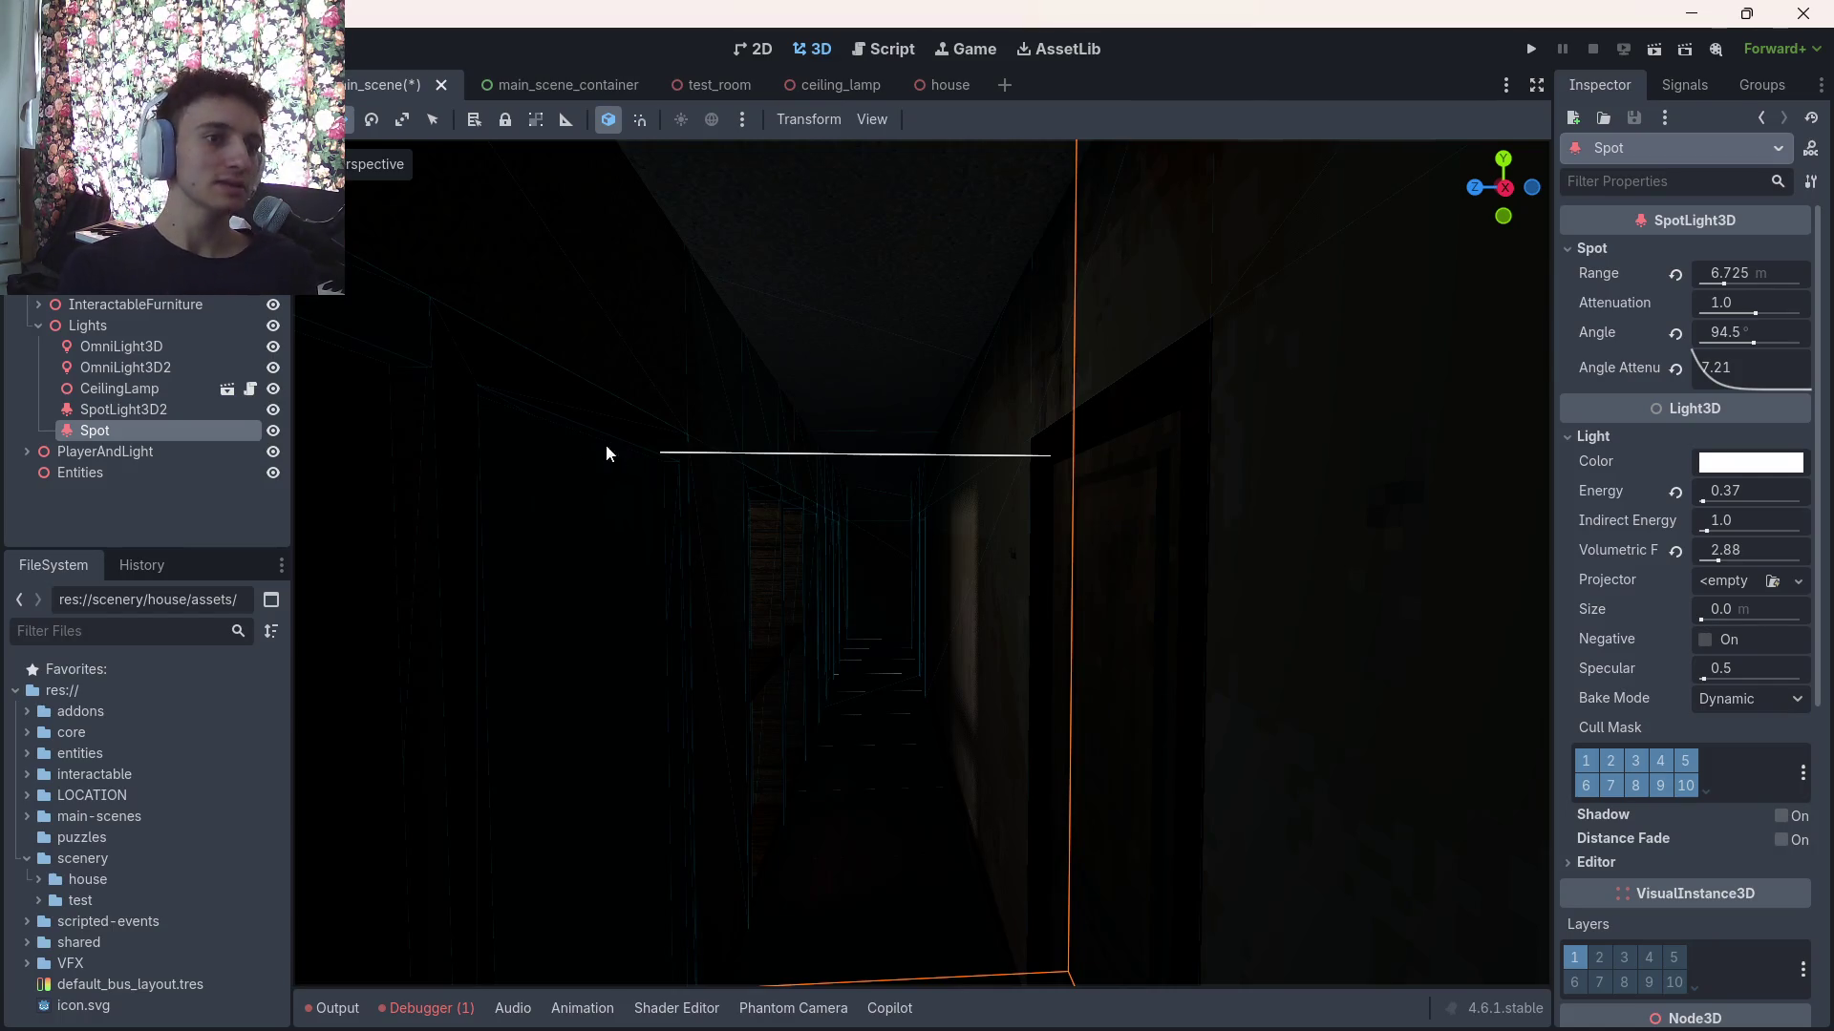
{"action": "left_click", "coordinate": [163, 512]}
{"action": "left_click", "coordinate": [114, 325]}
{"action": "left_click", "coordinate": [111, 410]}
{"action": "left_click", "coordinate": [135, 432]}
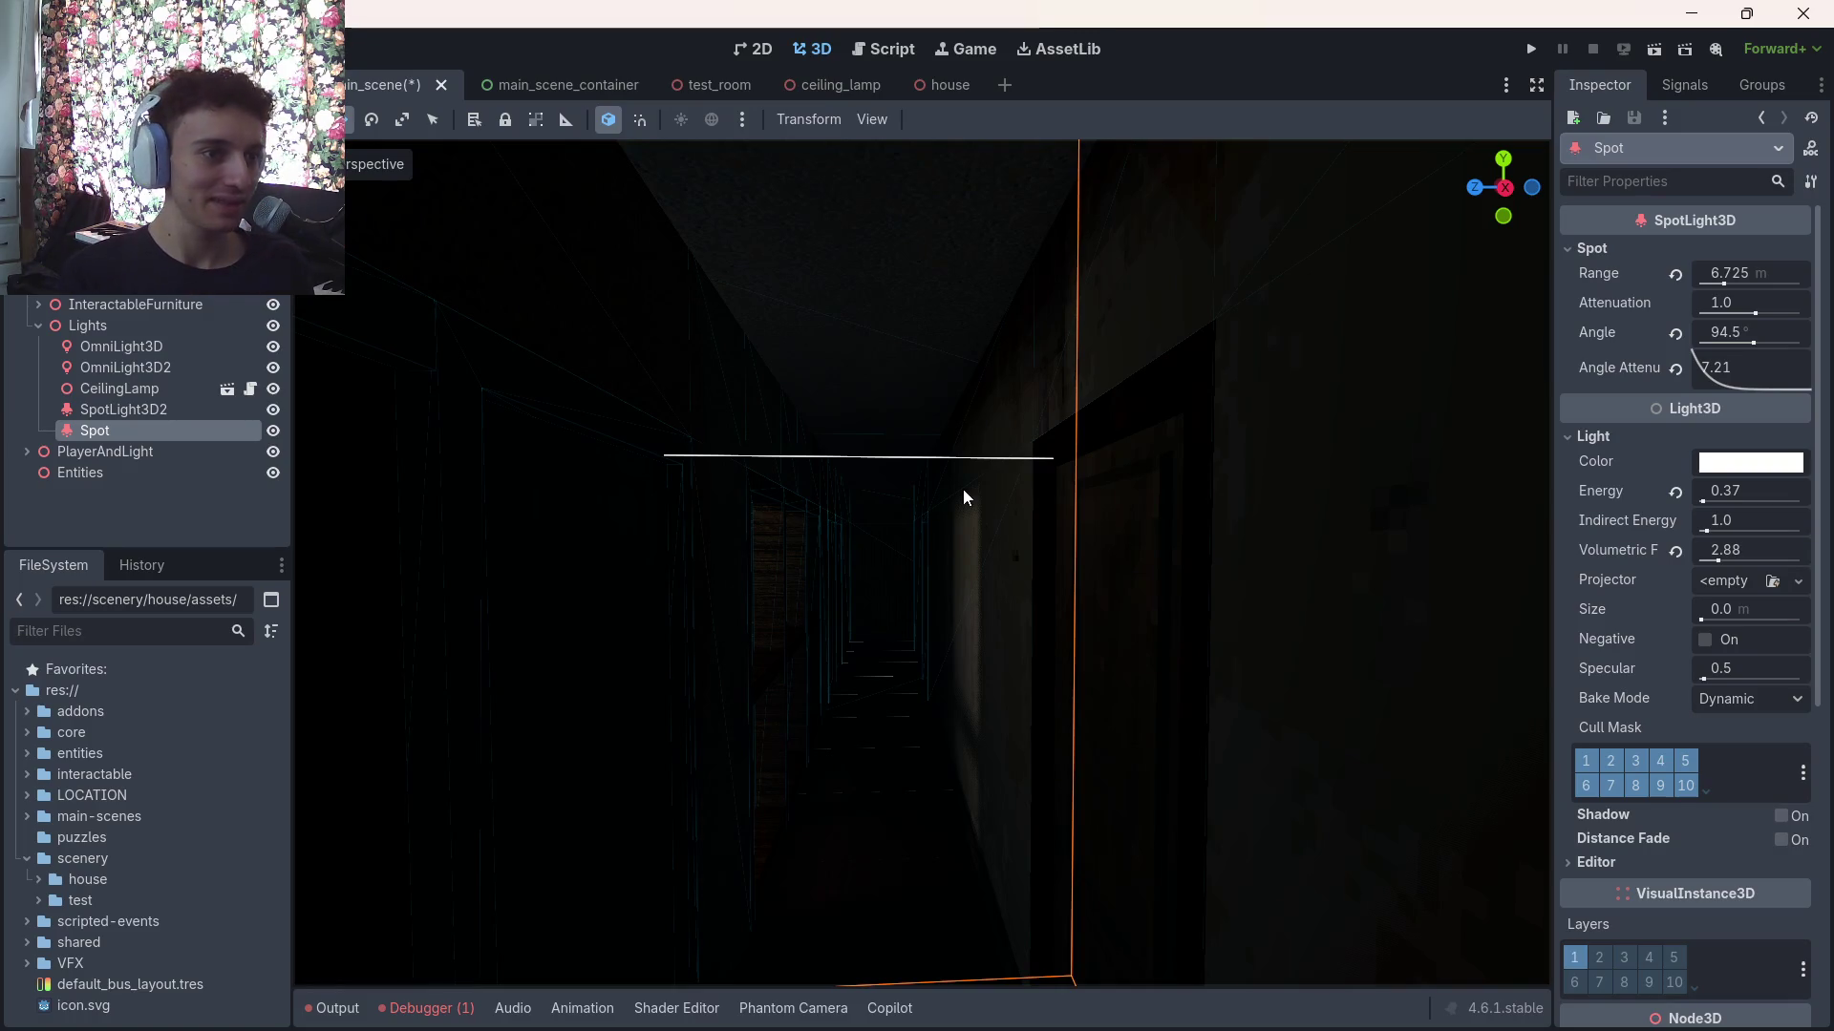
{"action": "key", "text": "ctrl+s"}
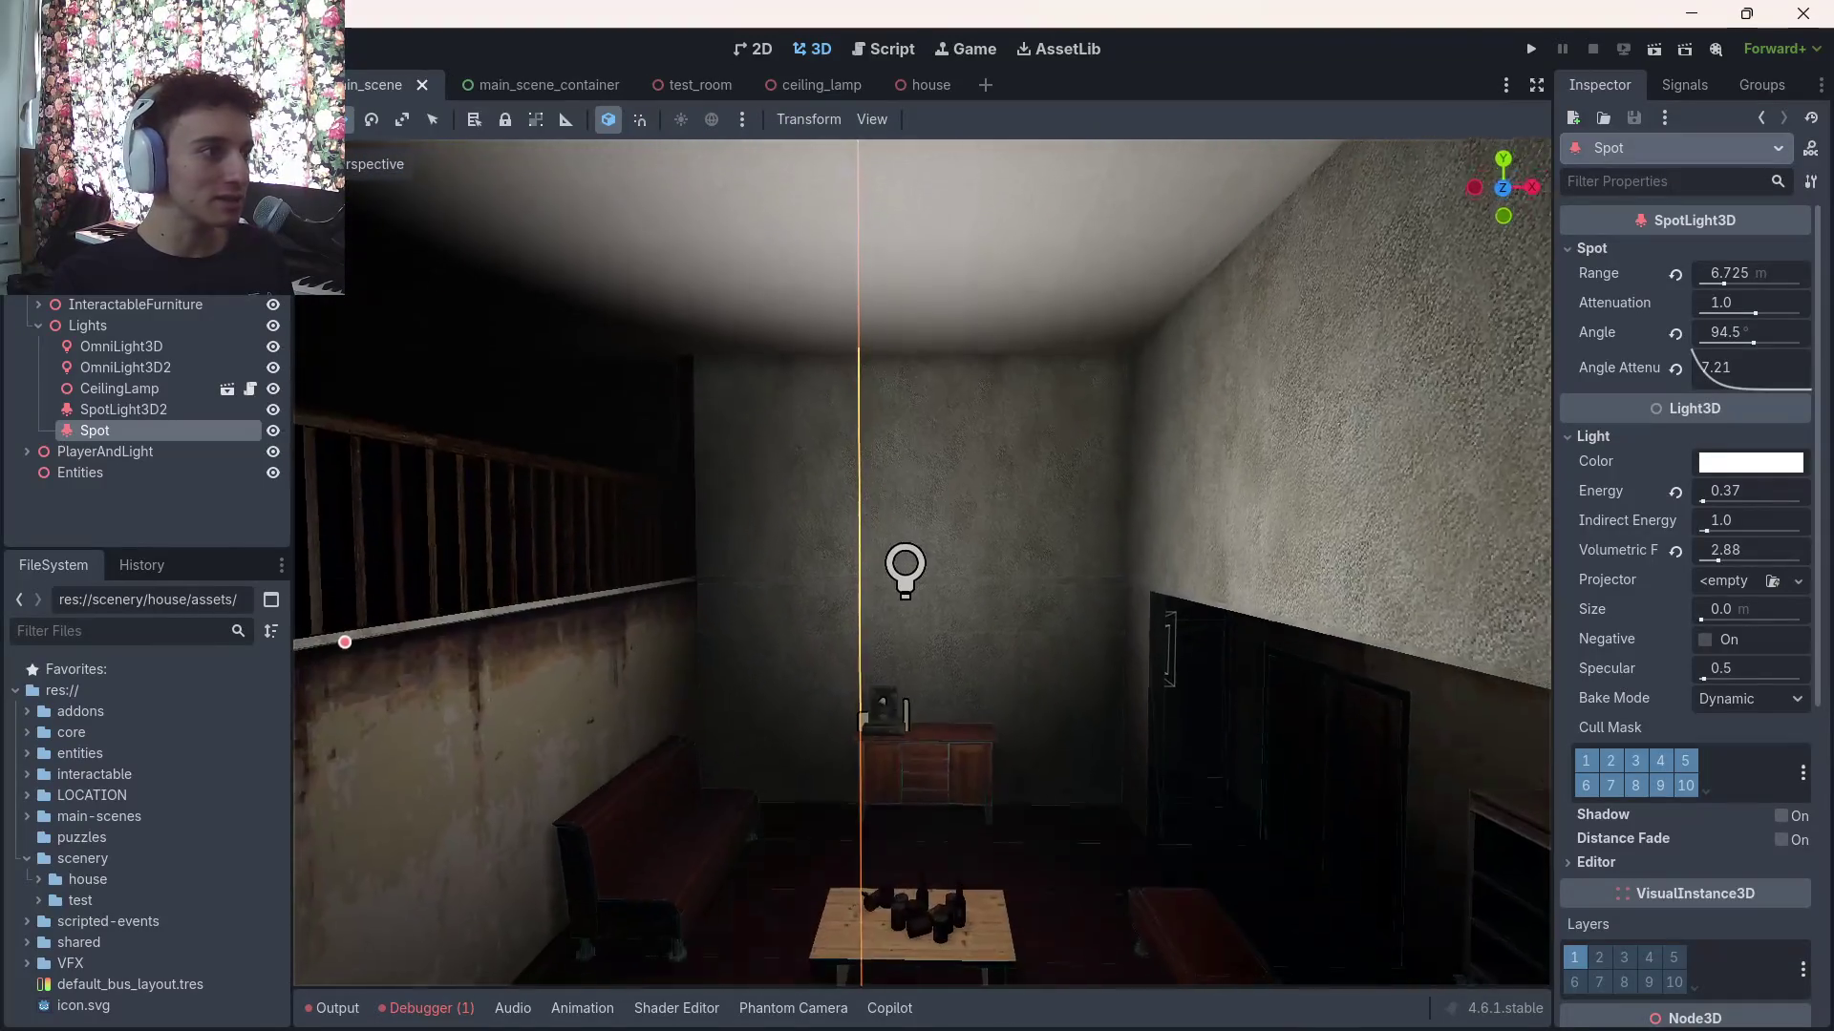
Look over the ceiling_lamp scene tab, then return to main_scene
{"action": "left_click", "coordinate": [234, 503]}
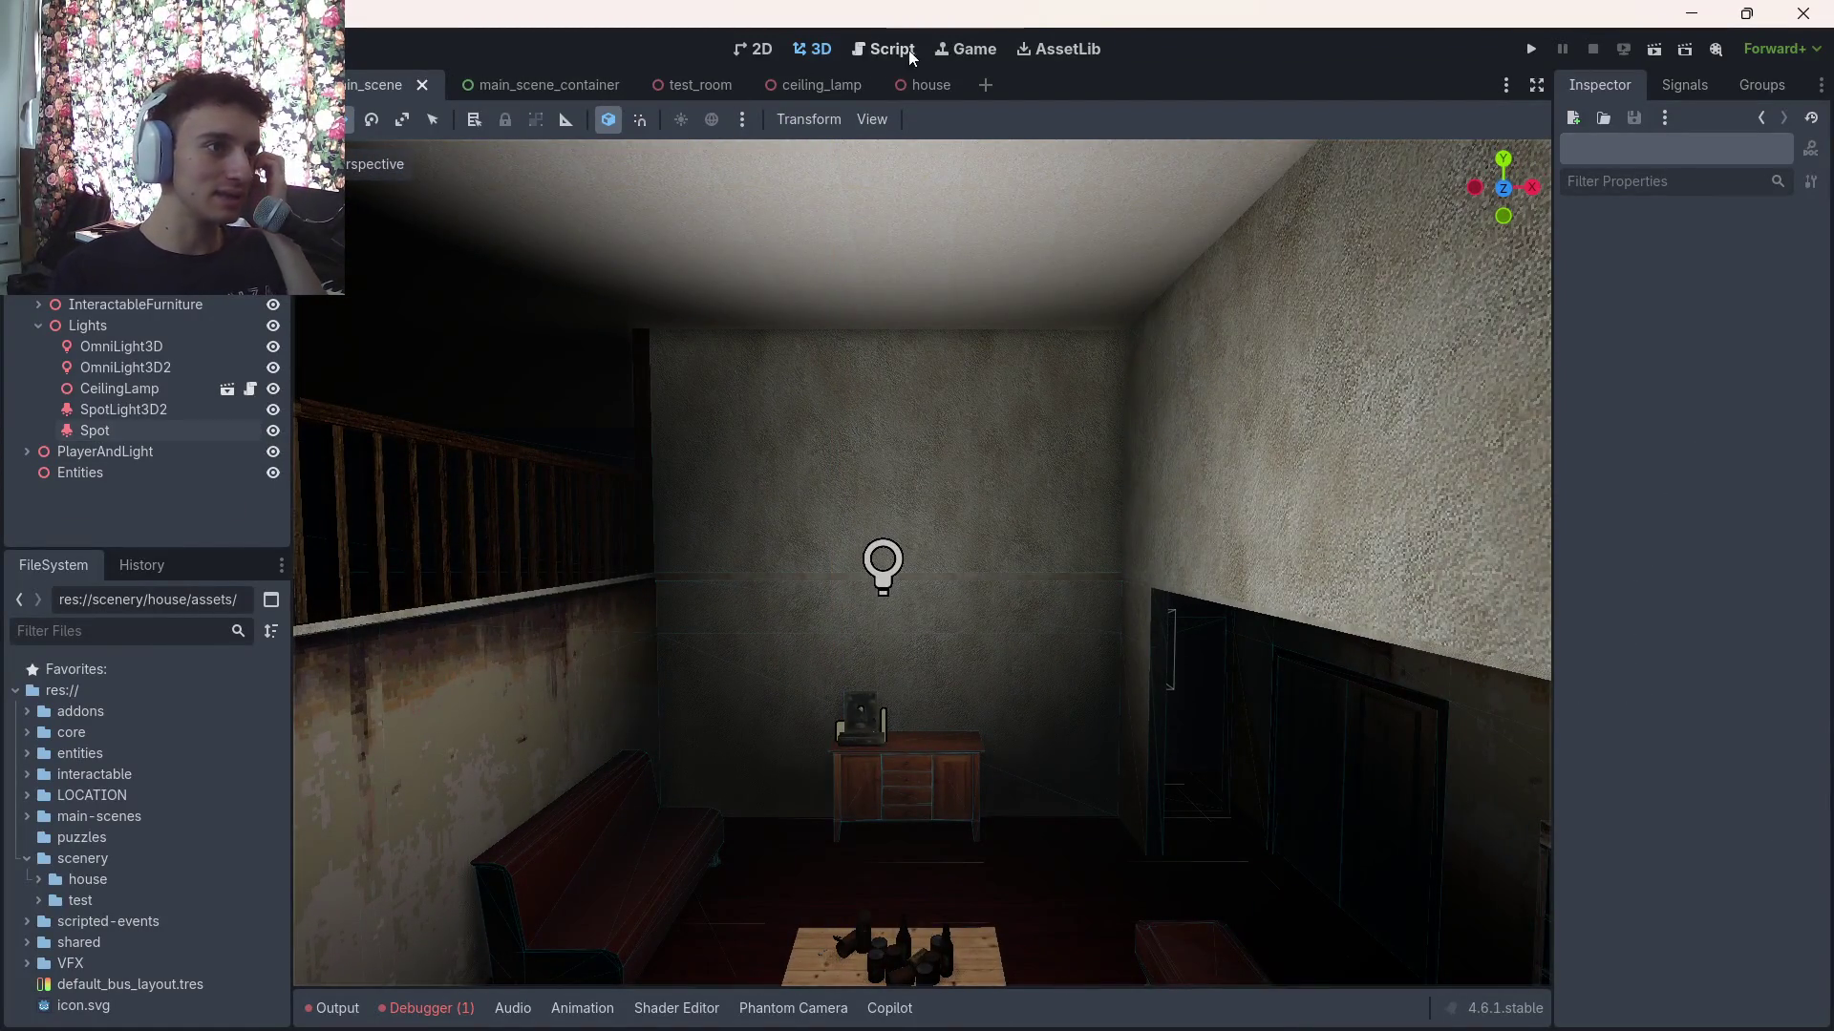
{"action": "left_click", "coordinate": [813, 84]}
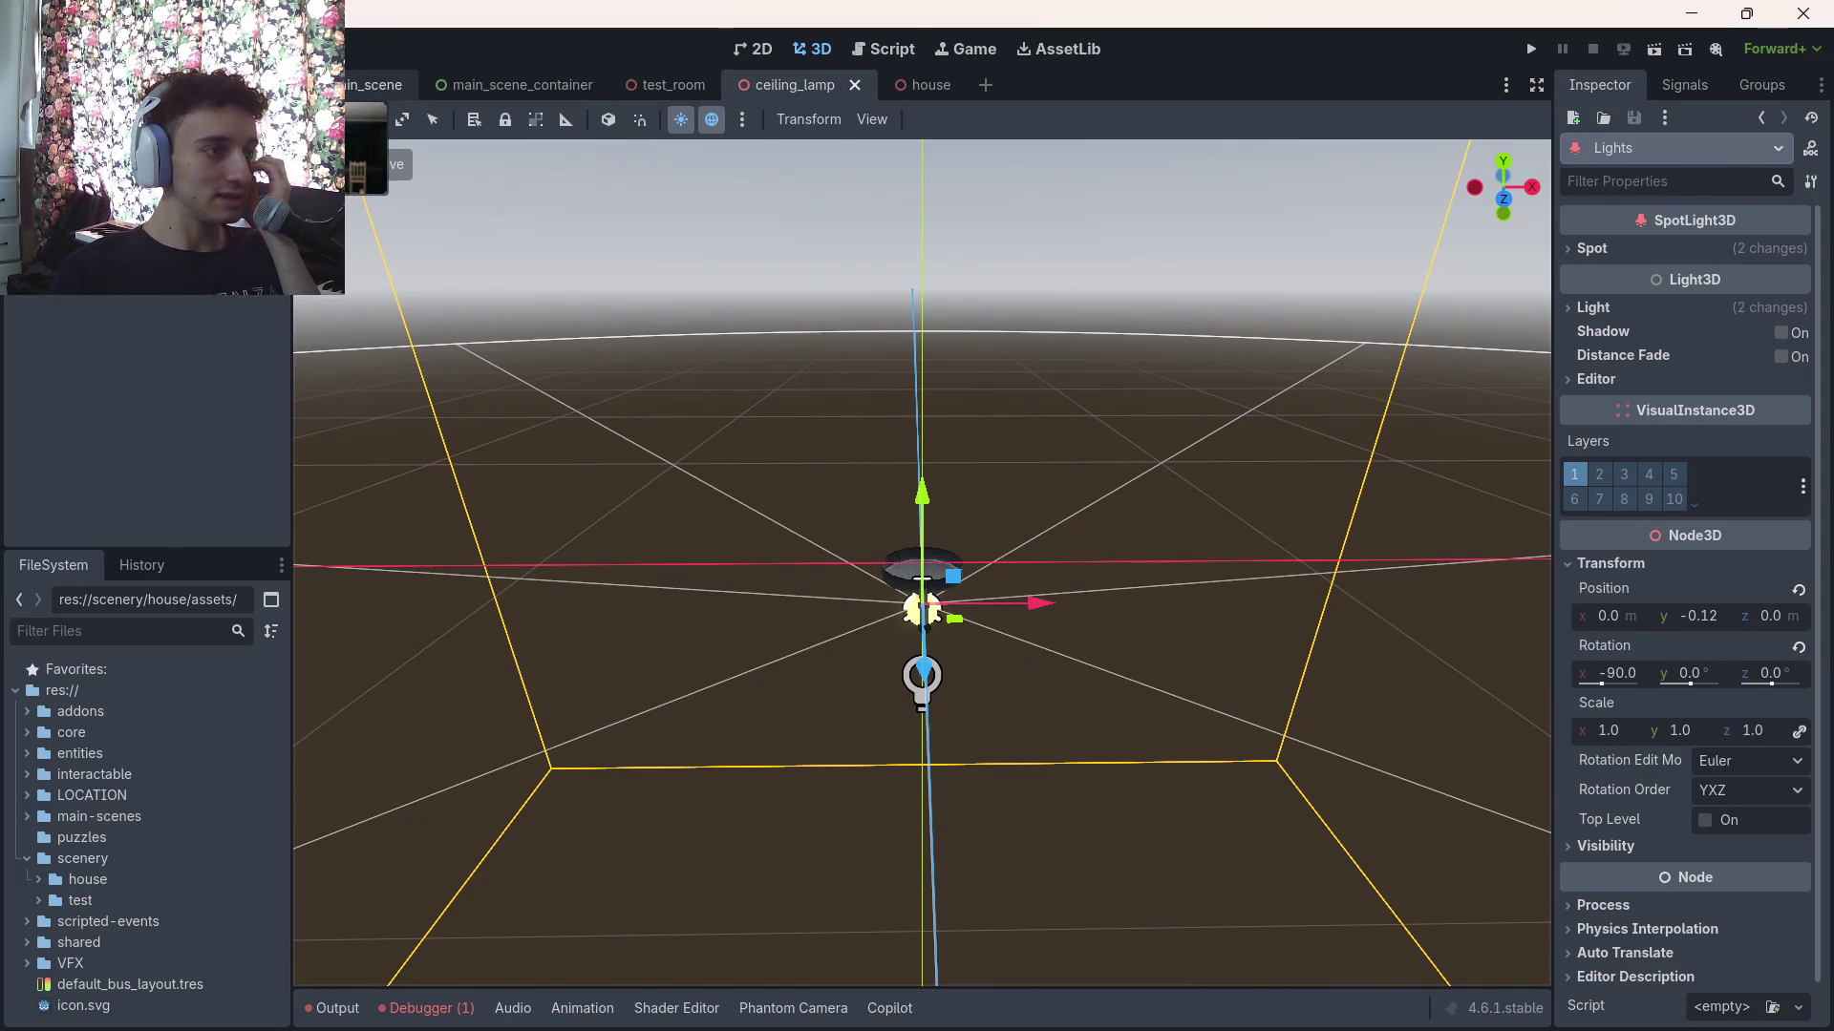
{"action": "left_click", "coordinate": [377, 84]}
{"action": "left_click", "coordinate": [239, 506]}
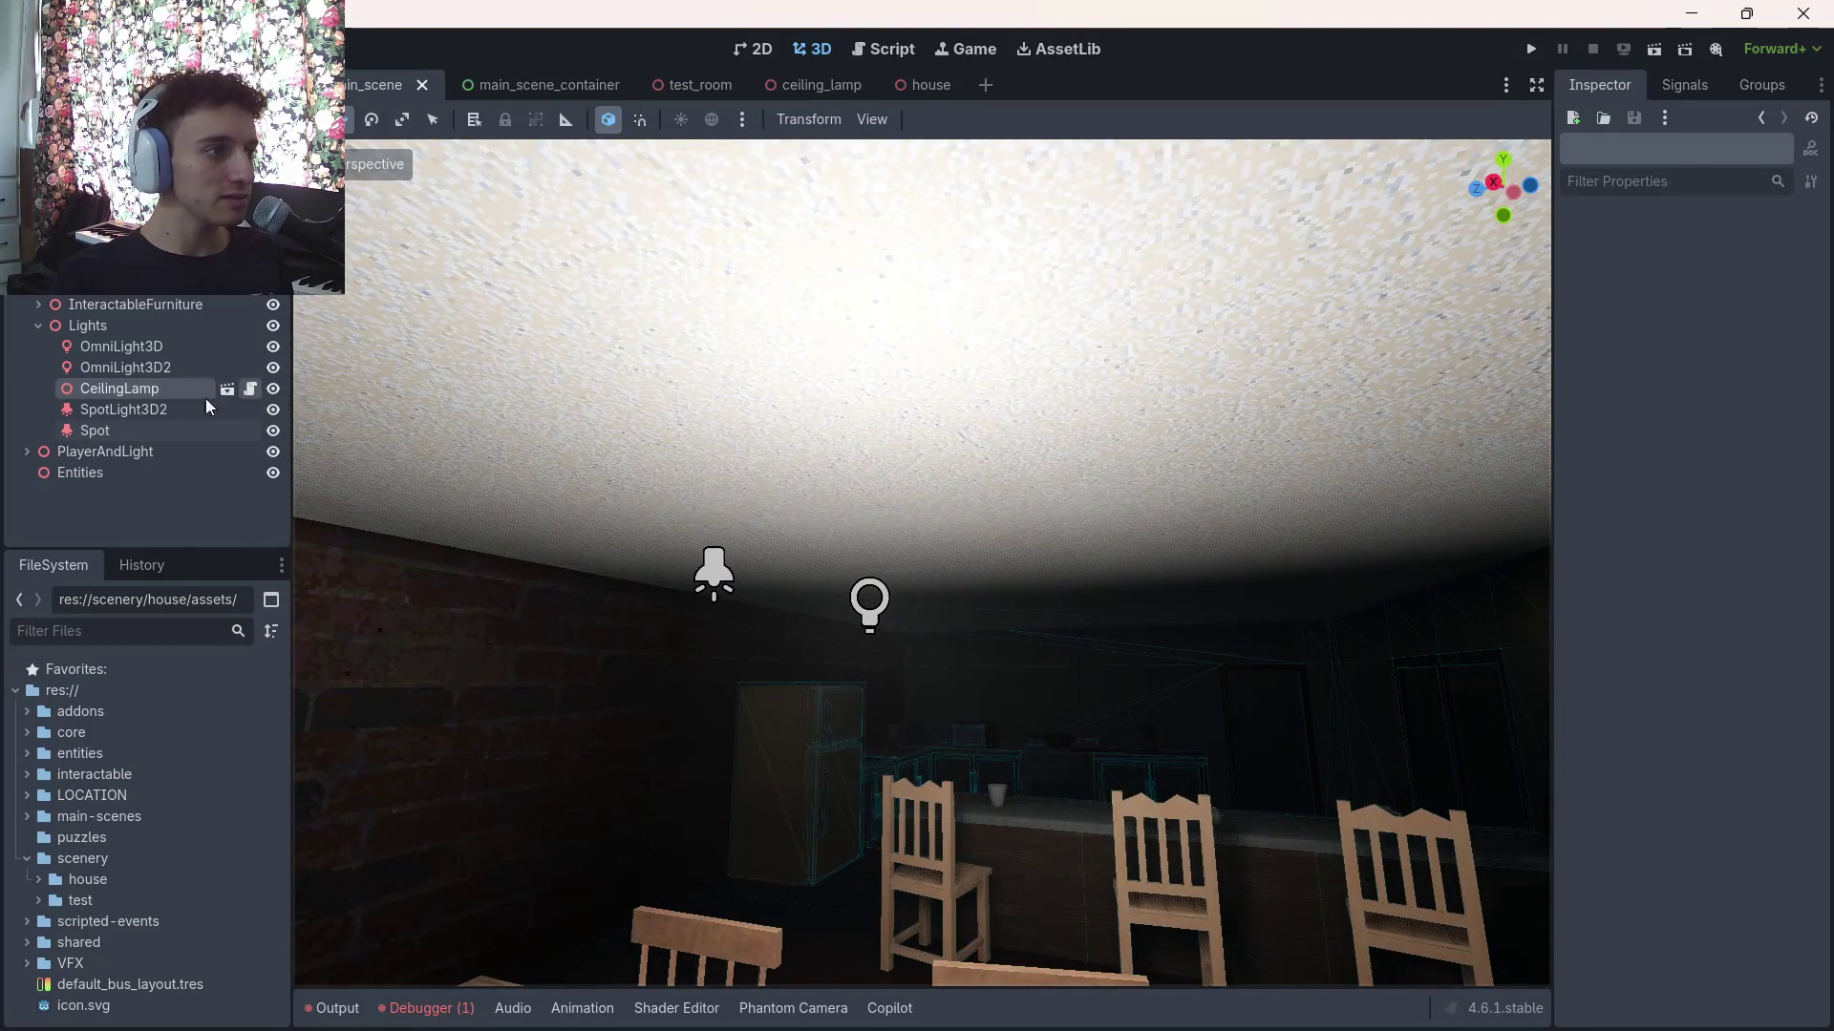
Instance the ceiling_lamp scene as a child of OmniLight3D2
{"action": "left_click", "coordinate": [96, 430]}
{"action": "left_click", "coordinate": [120, 388]}
{"action": "left_click", "coordinate": [124, 367]}
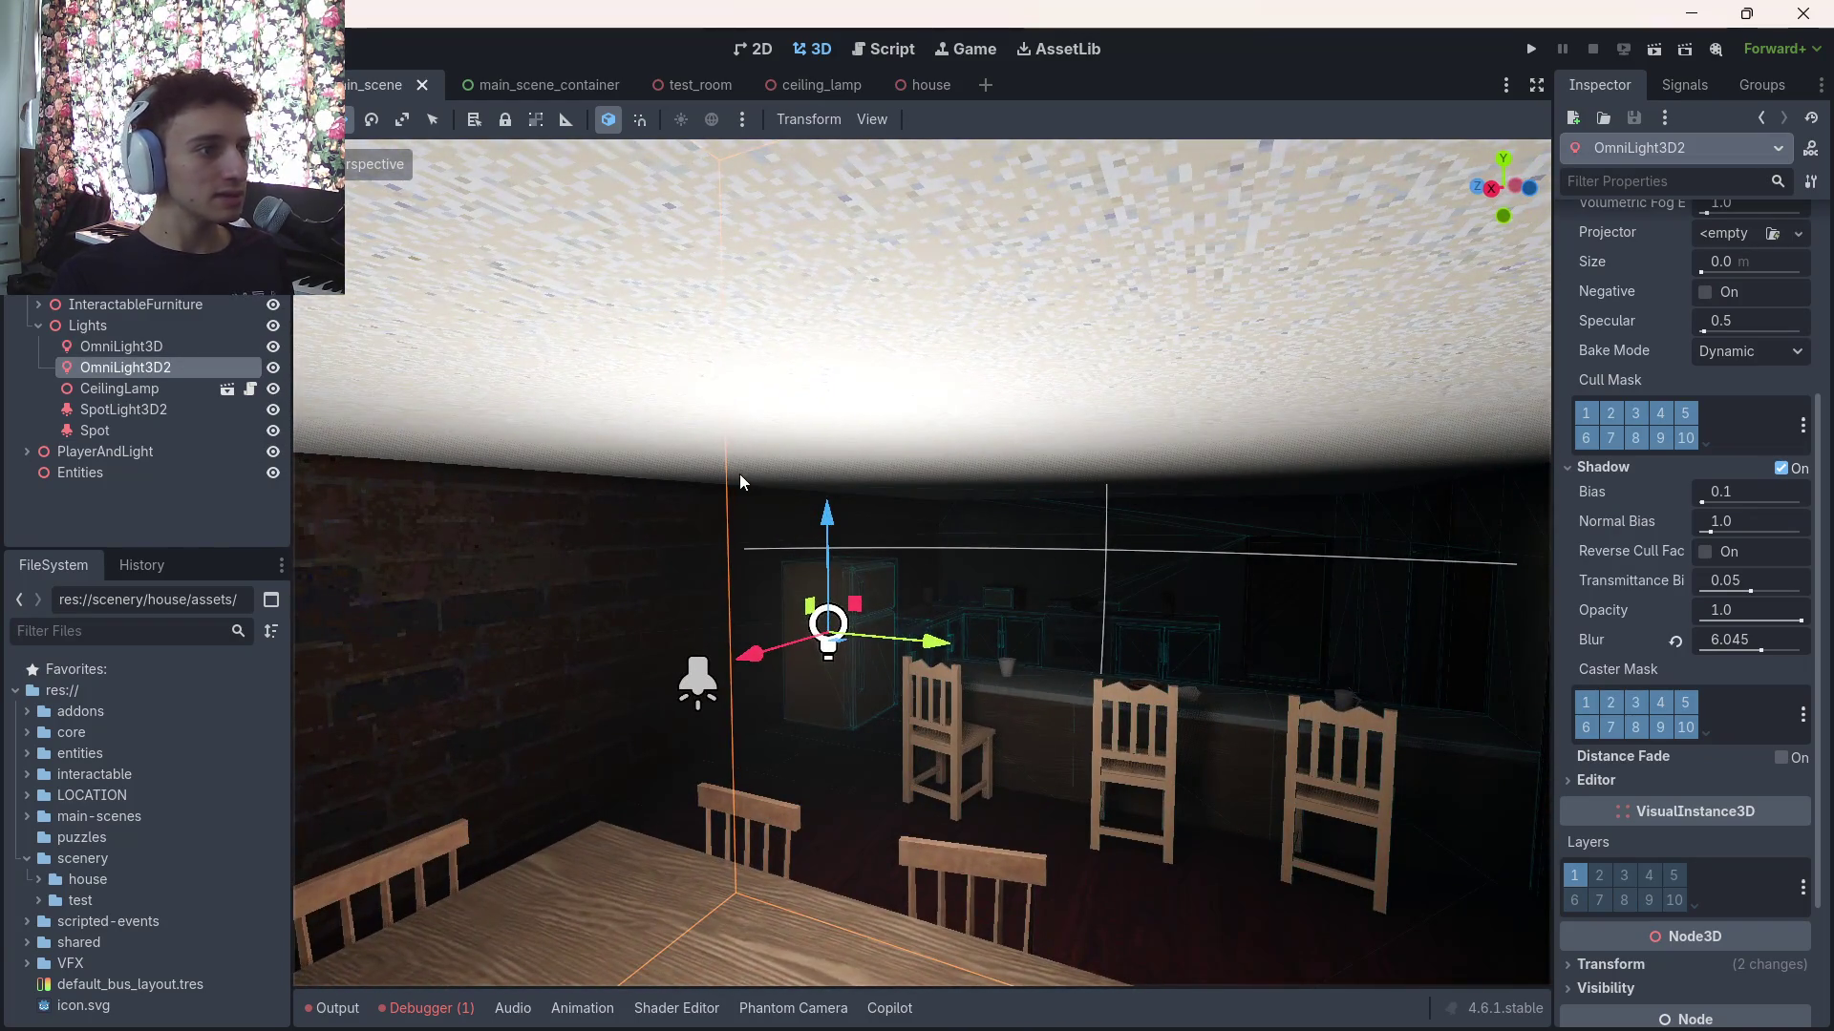
{"action": "key", "text": "ctrl+shift+a"}
{"action": "key", "text": "Return"}
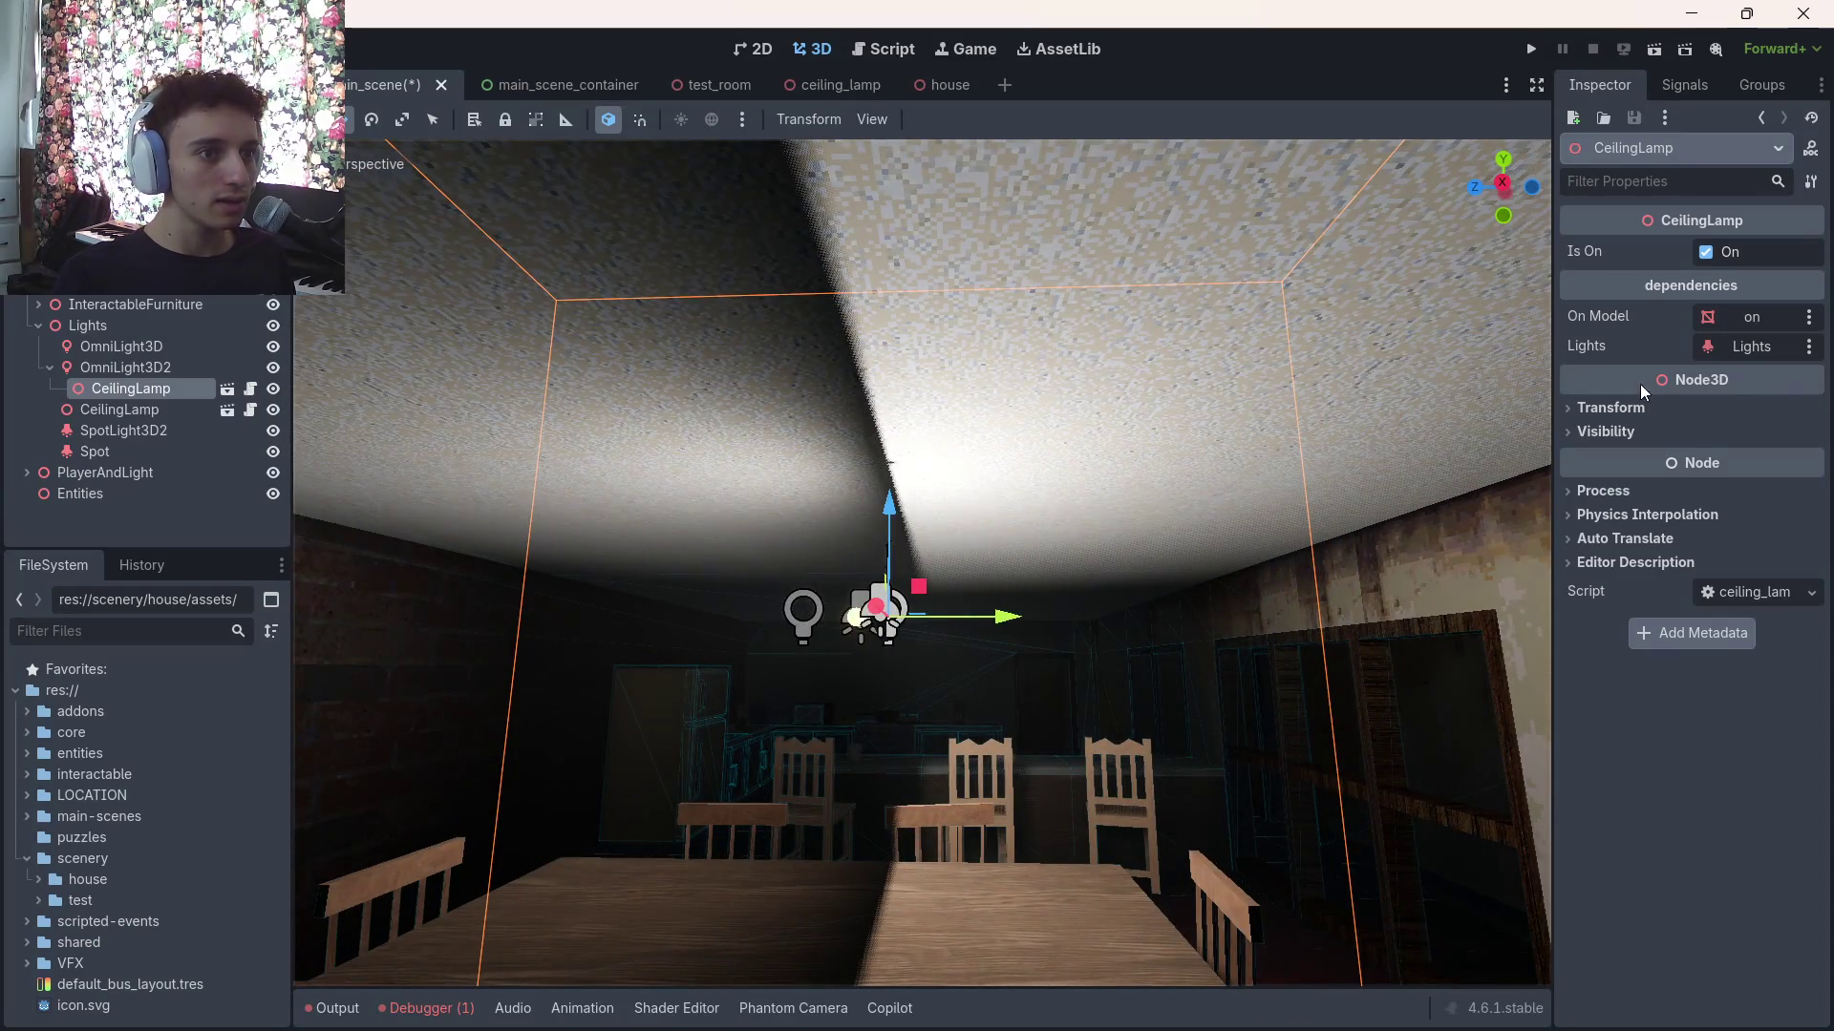
{"action": "left_click", "coordinate": [1601, 408]}
Set the lamp's X rotation to 90°
{"action": "left_click_drag", "start_coordinate": [1627, 519], "coordinate": [1608, 529]}
{"action": "left_click", "coordinate": [1610, 519]}
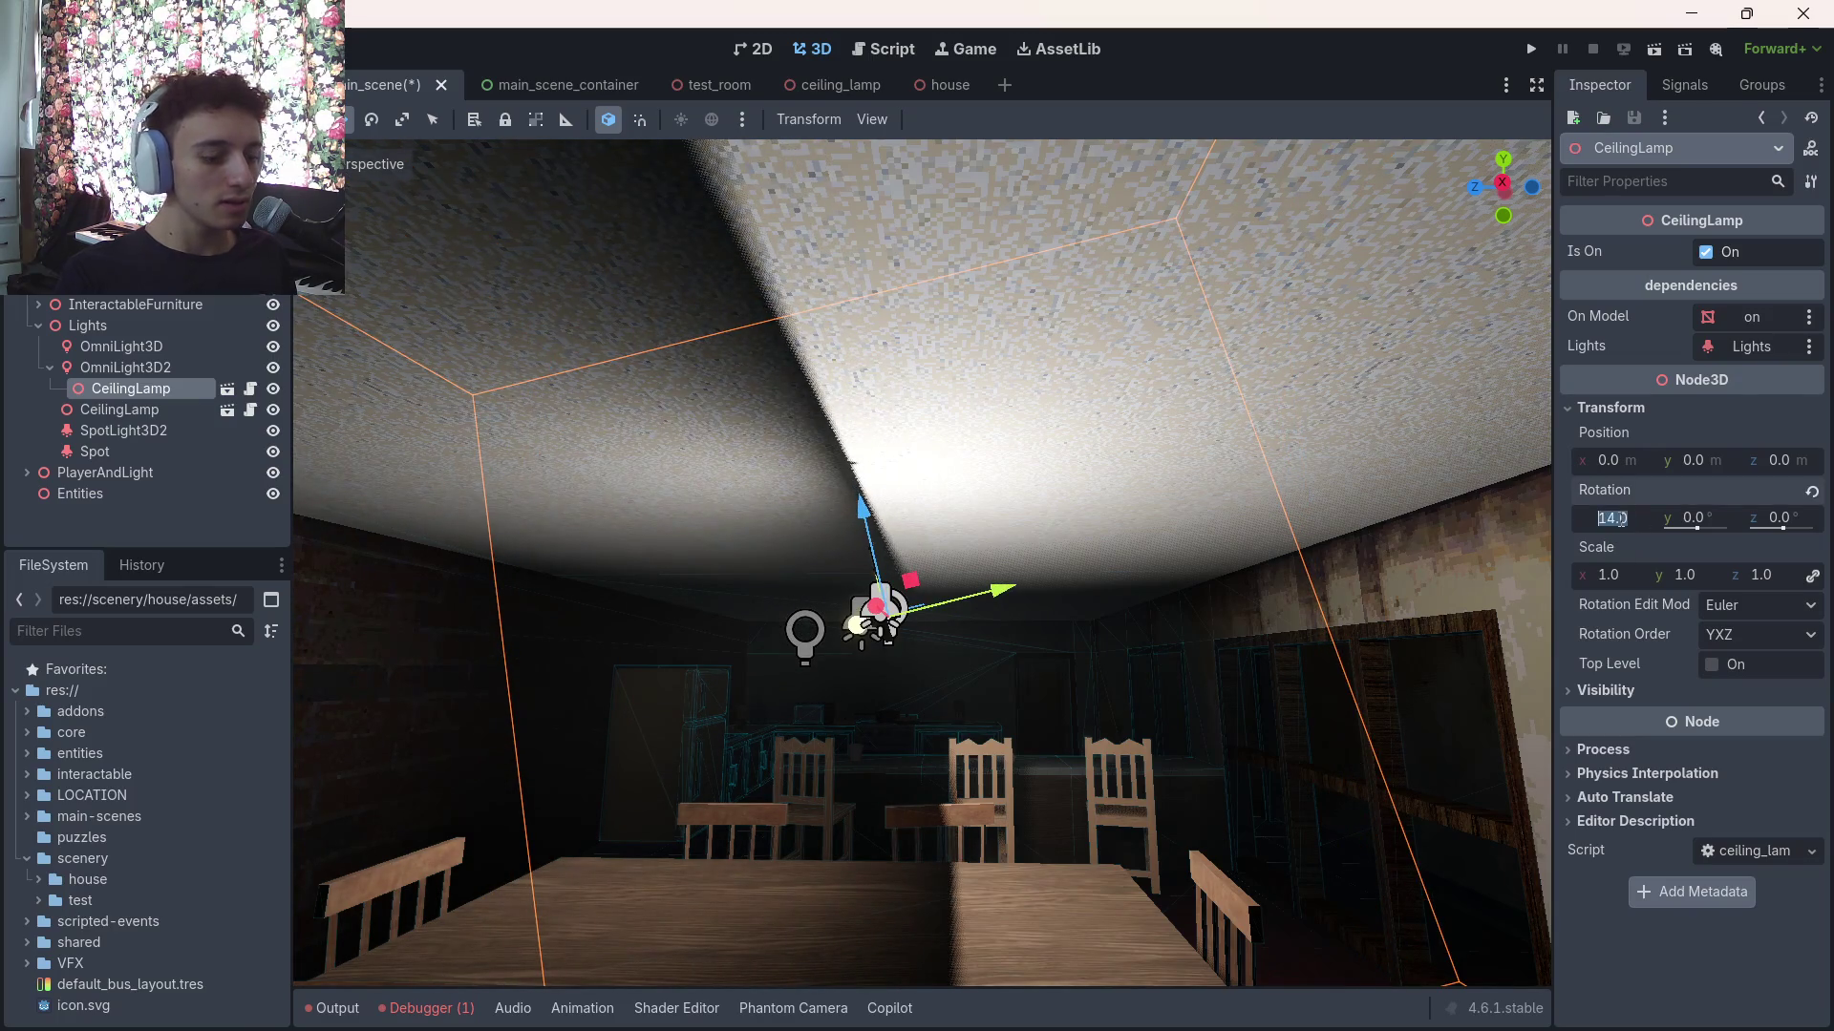
{"action": "type", "text": "90"}
{"action": "key", "text": "Return"}
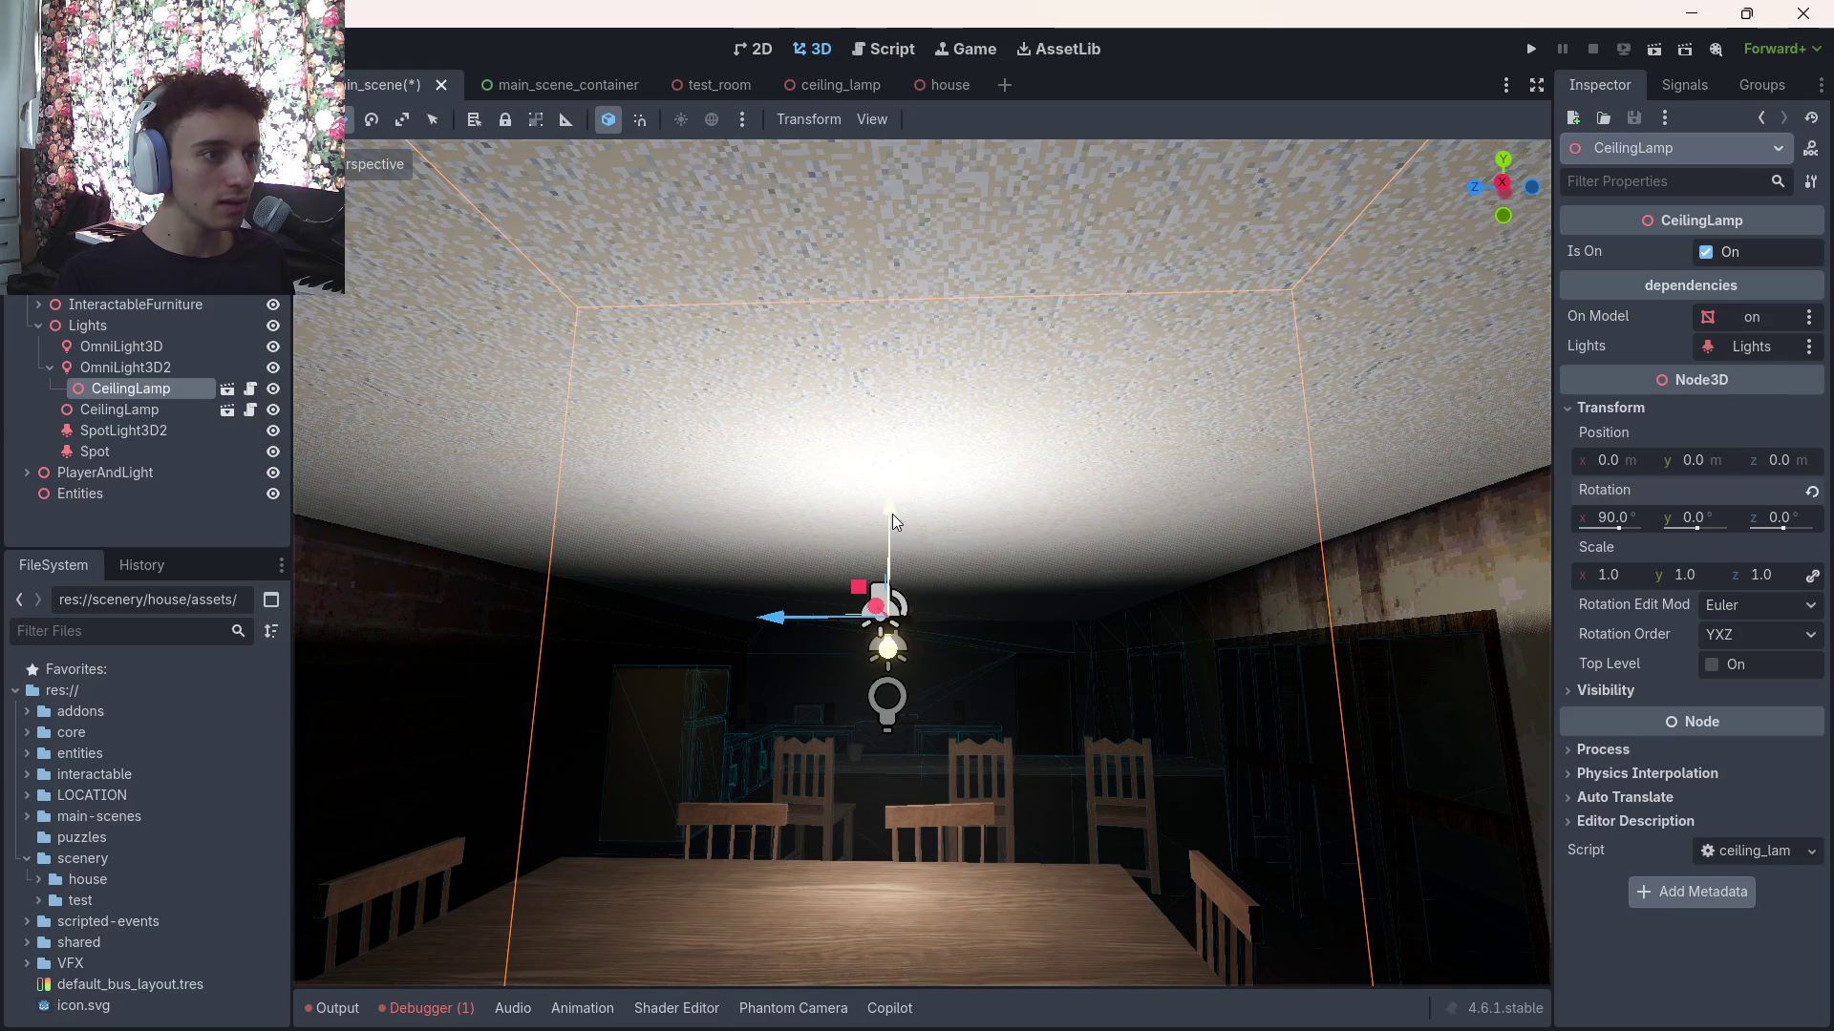
Drag the lamp out of OmniLight3D2 as CeilingLamp2, try a vertical move, then undo it
{"action": "left_click_drag", "start_coordinate": [143, 388], "coordinate": [111, 358]}
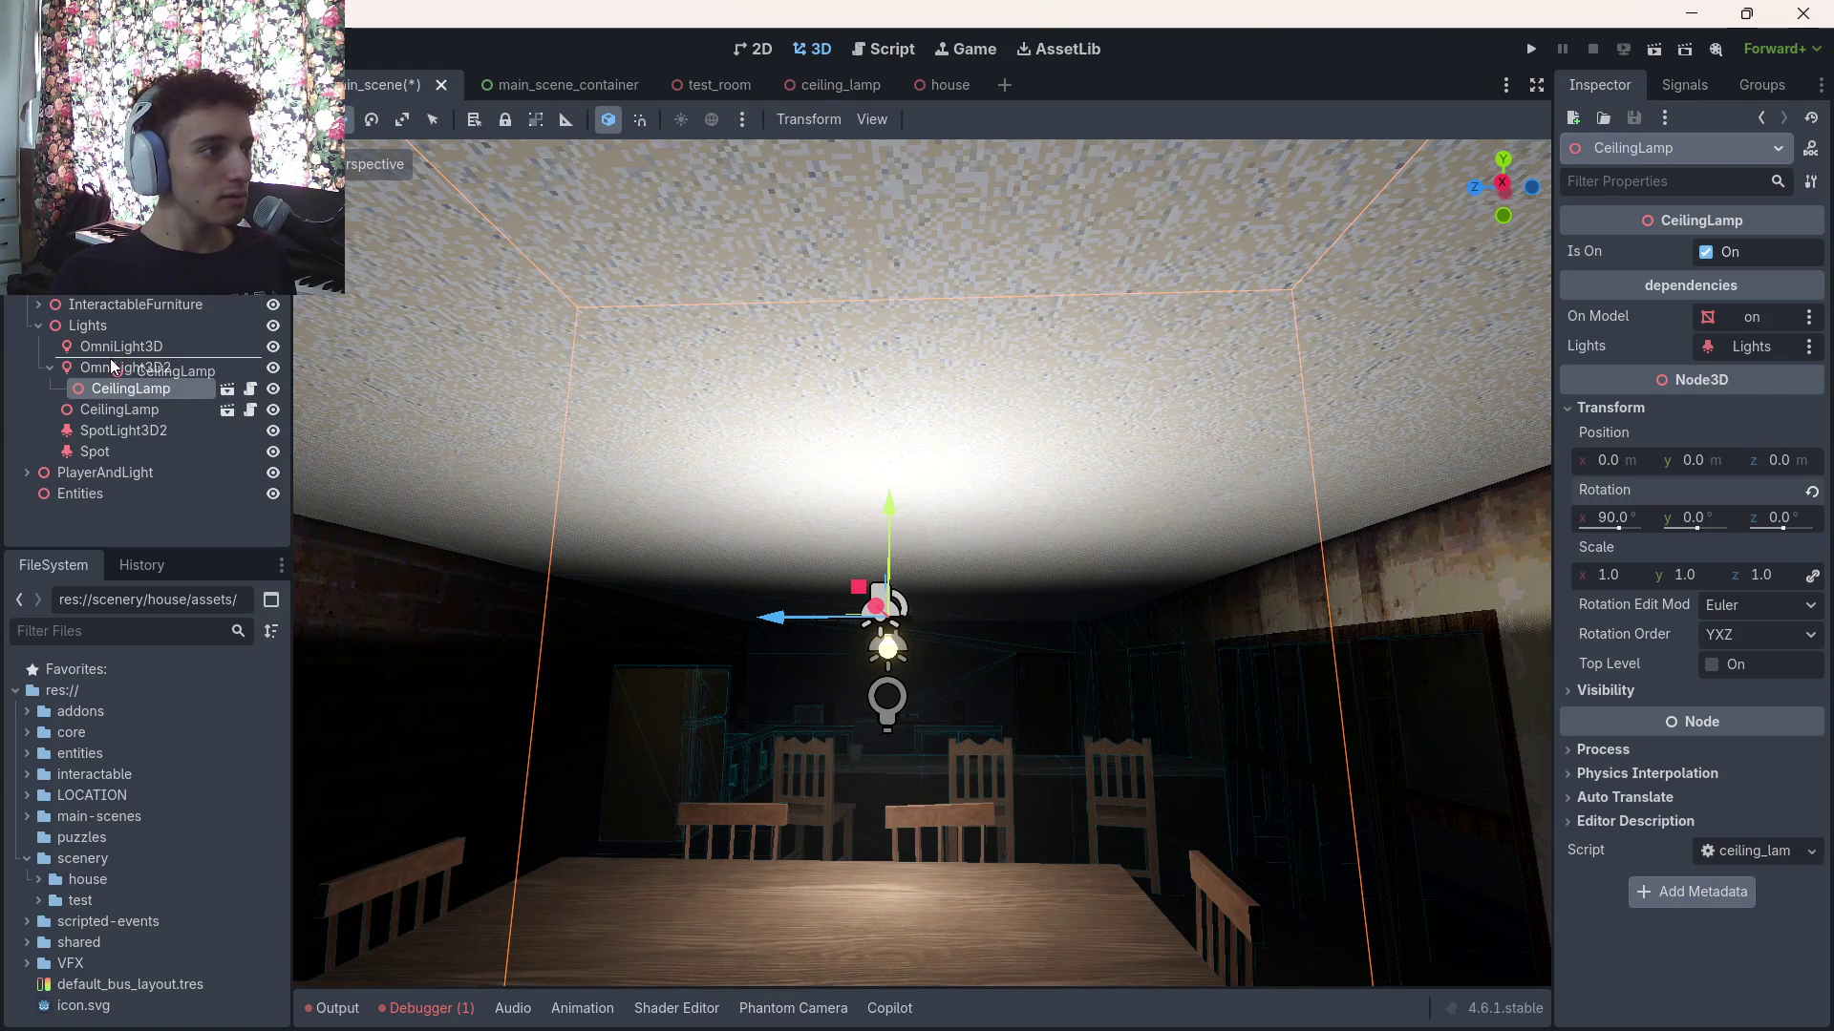
{"action": "left_click", "coordinate": [133, 389]}
{"action": "left_click", "coordinate": [144, 370], "text": "ctrl"}
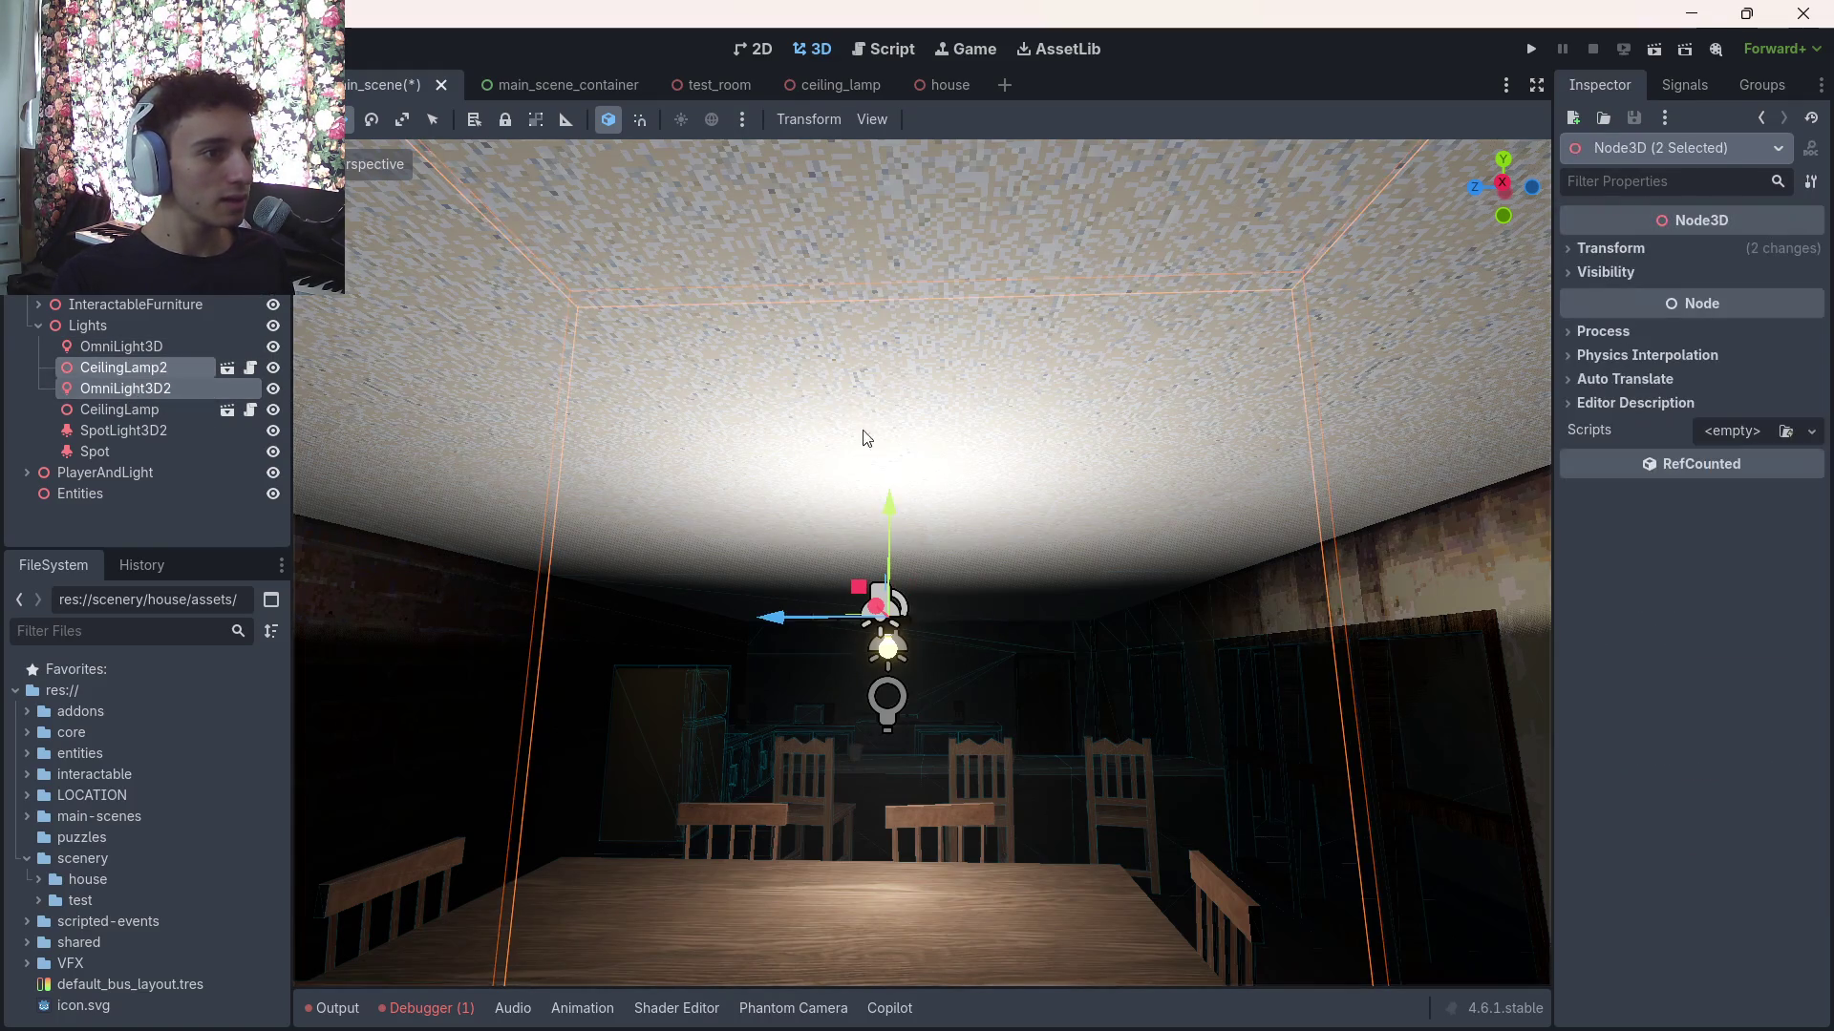
{"action": "key", "text": "g"}
{"action": "key", "text": "y"}
{"action": "left_click", "coordinate": [908, 348]}
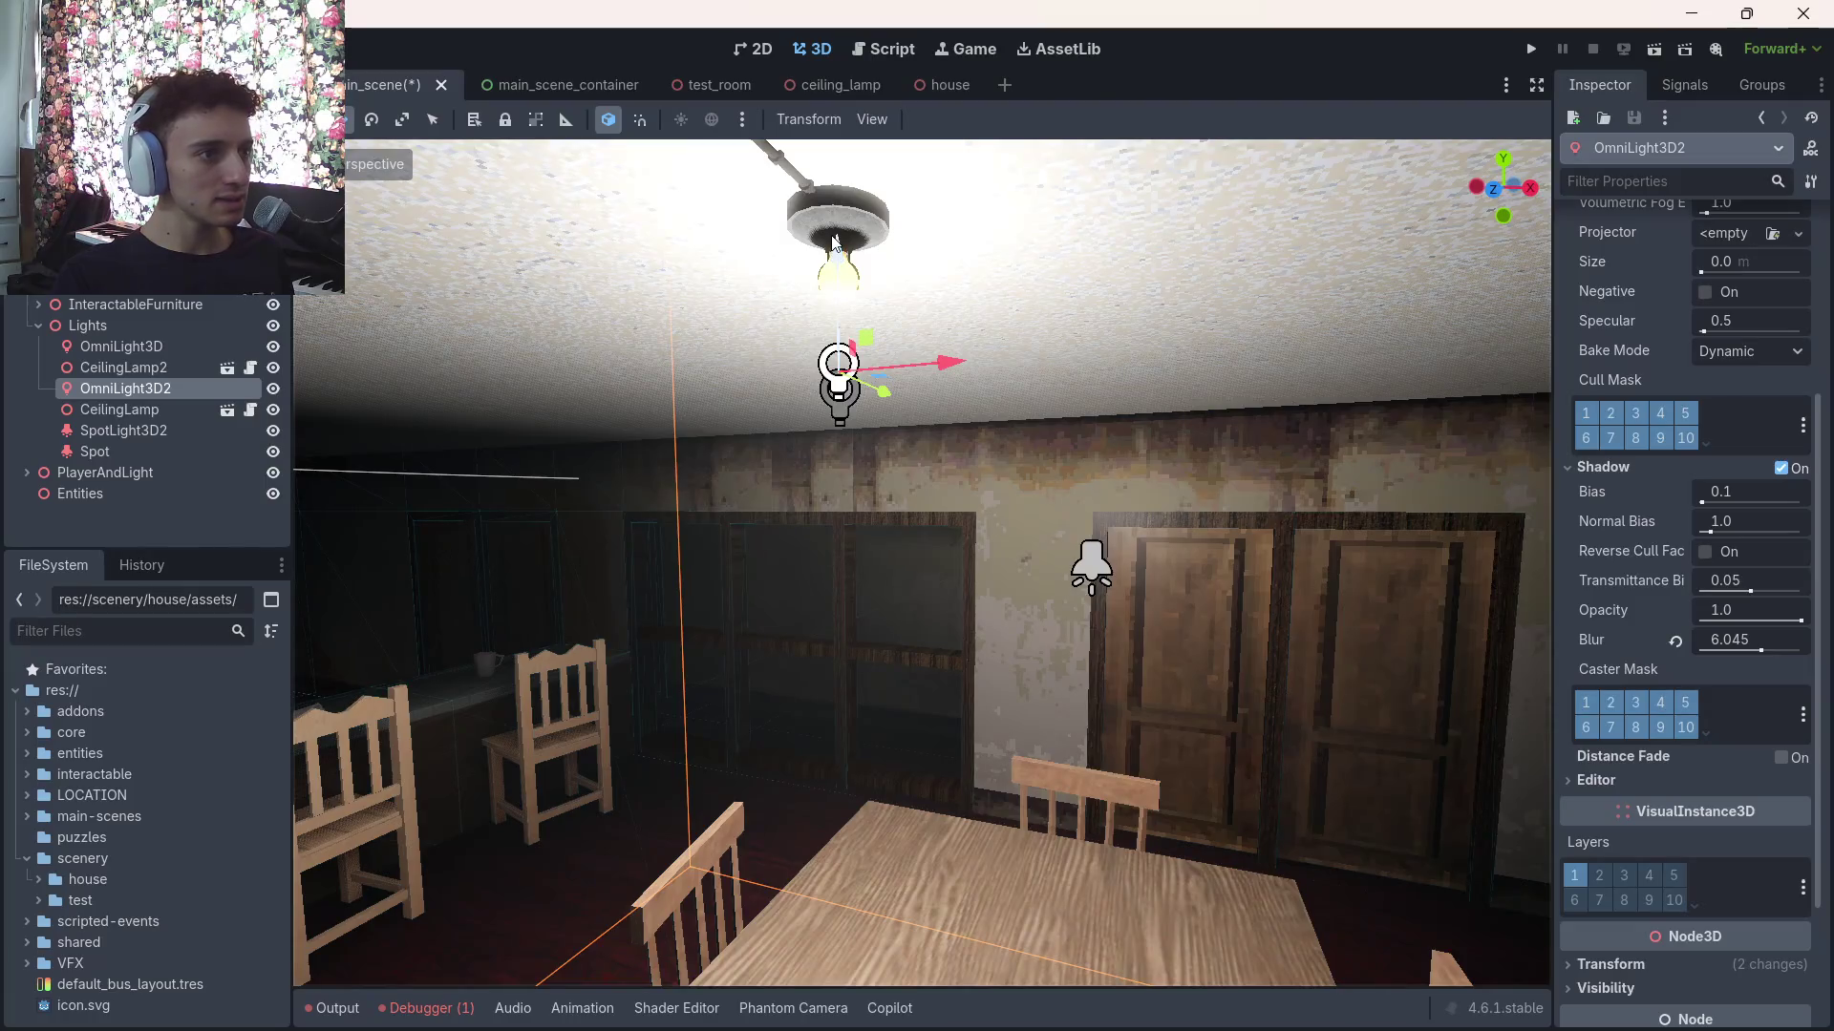
{"action": "key", "text": "ctrl+z"}
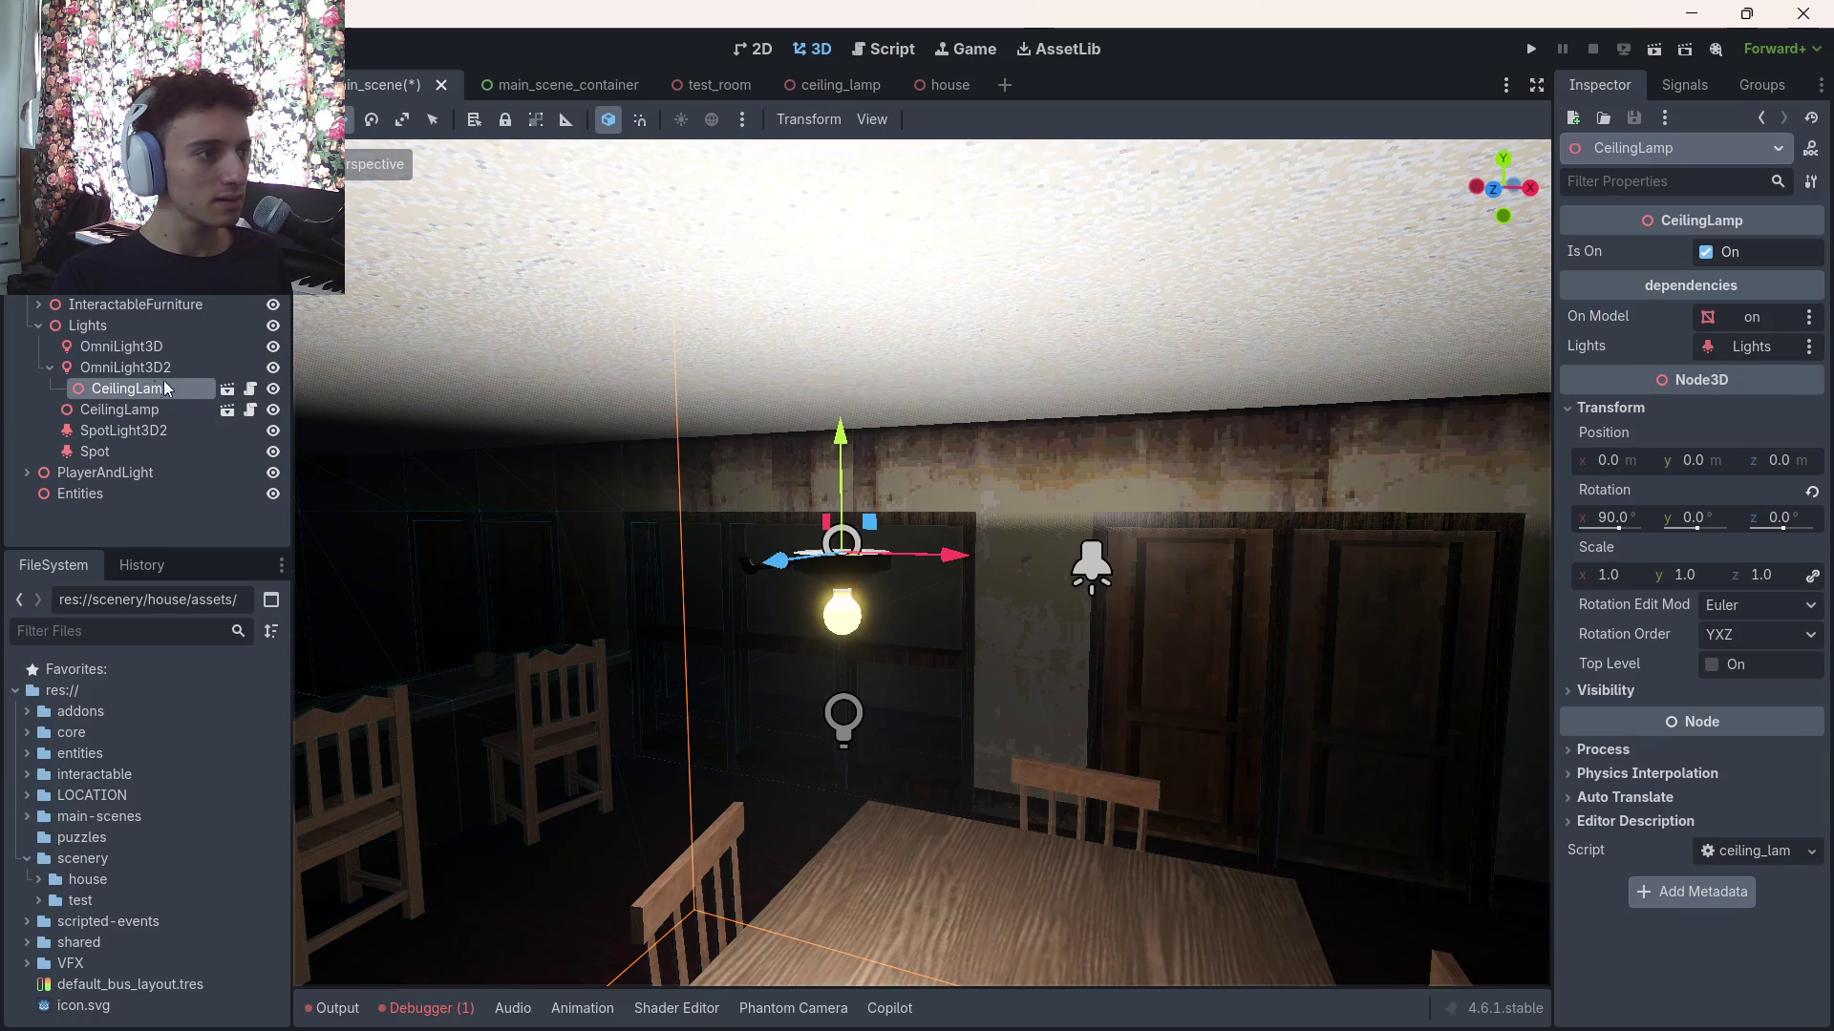
Toggle OmniLight3D2's visibility to check its light, then make CeilingLamp visible
{"action": "left_click", "coordinate": [164, 367]}
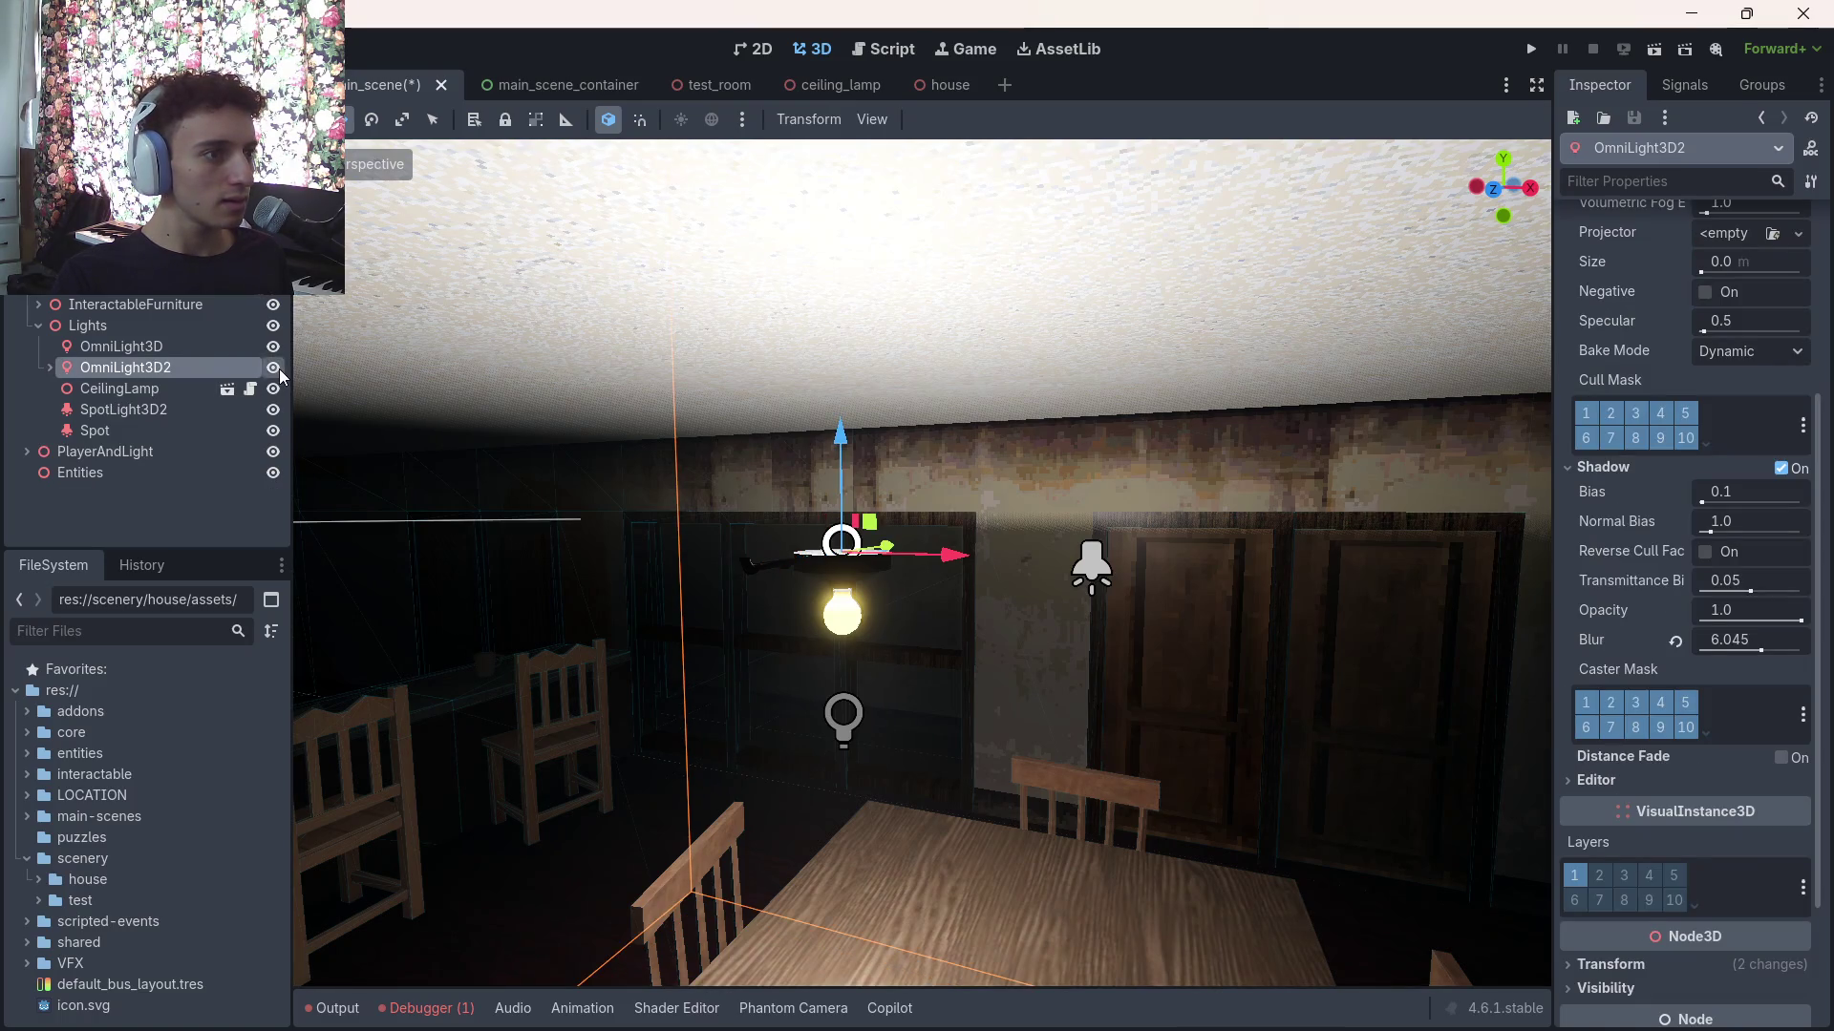
{"action": "left_click", "coordinate": [273, 368]}
{"action": "left_click", "coordinate": [273, 368]}
{"action": "left_click", "coordinate": [201, 391]}
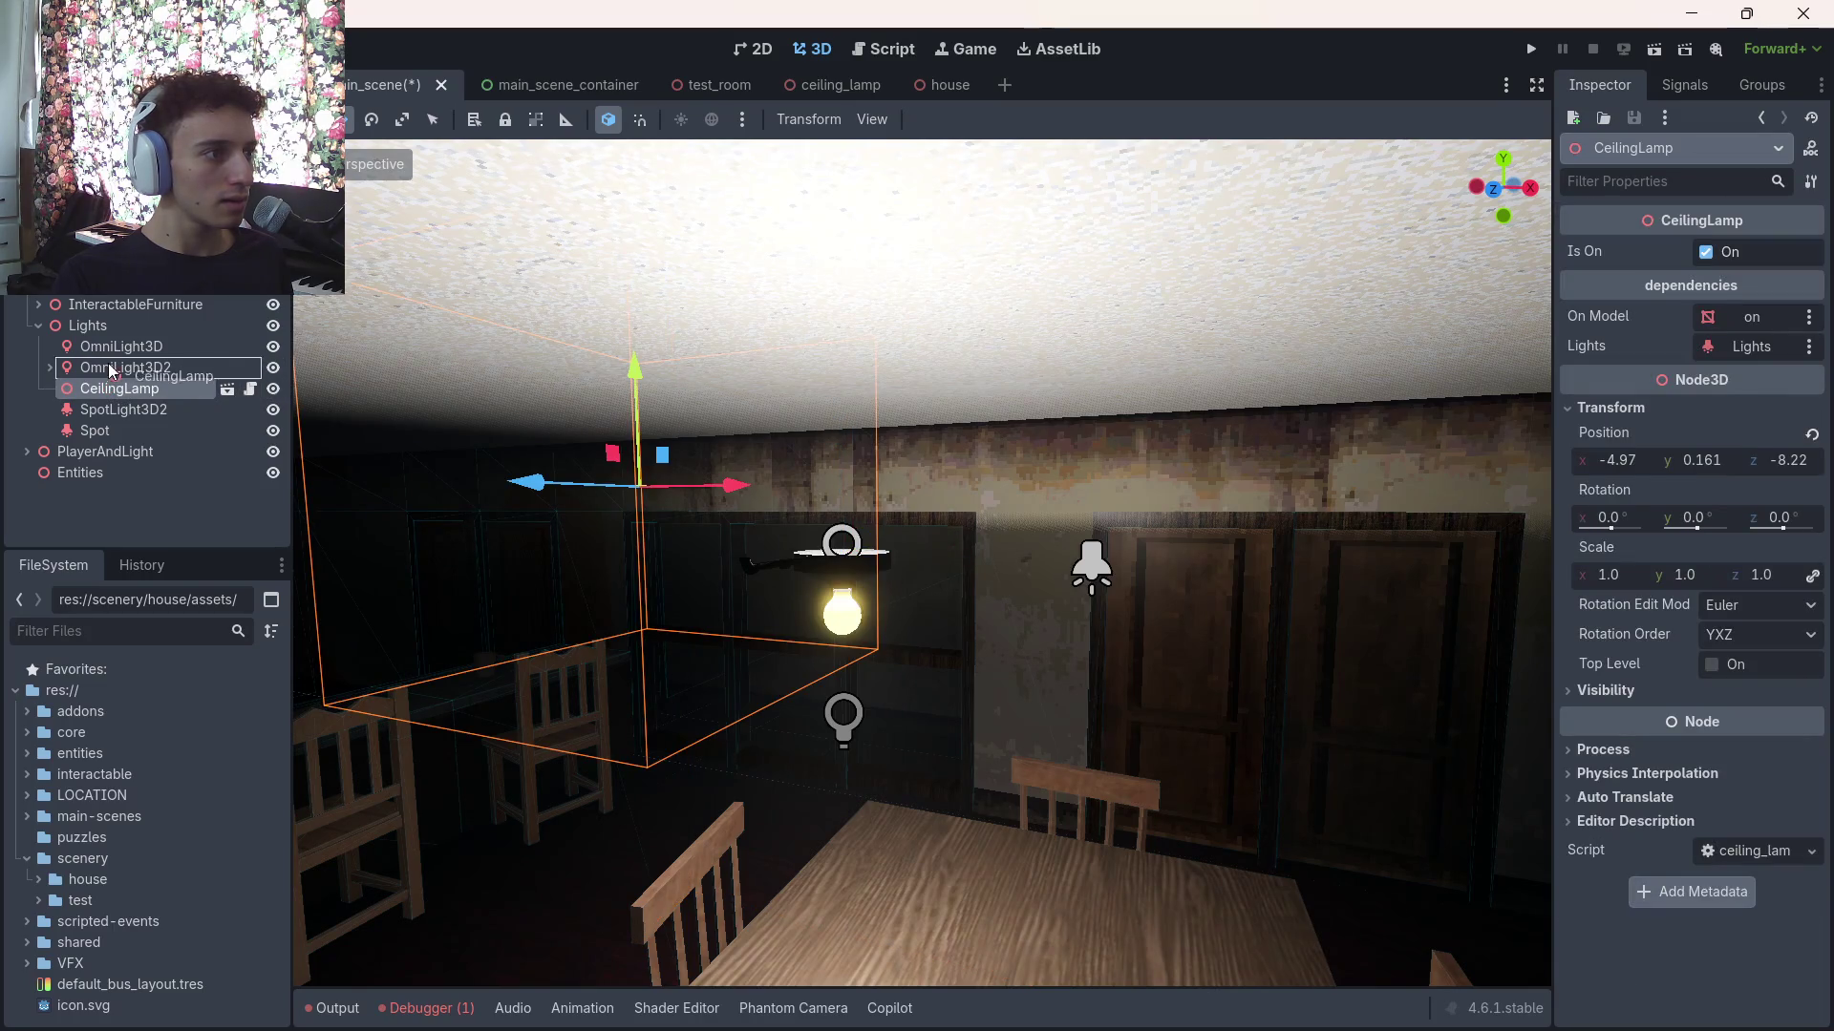
{"action": "left_click", "coordinate": [273, 370]}
Reorder CeilingLamp2 beneath OmniLight3D2 in the Lights group
{"action": "scroll", "coordinate": [802, 468], "scroll_direction": "up", "scroll_amount": 5}
{"action": "scroll", "coordinate": [921, 563], "scroll_direction": "down", "scroll_amount": 3}
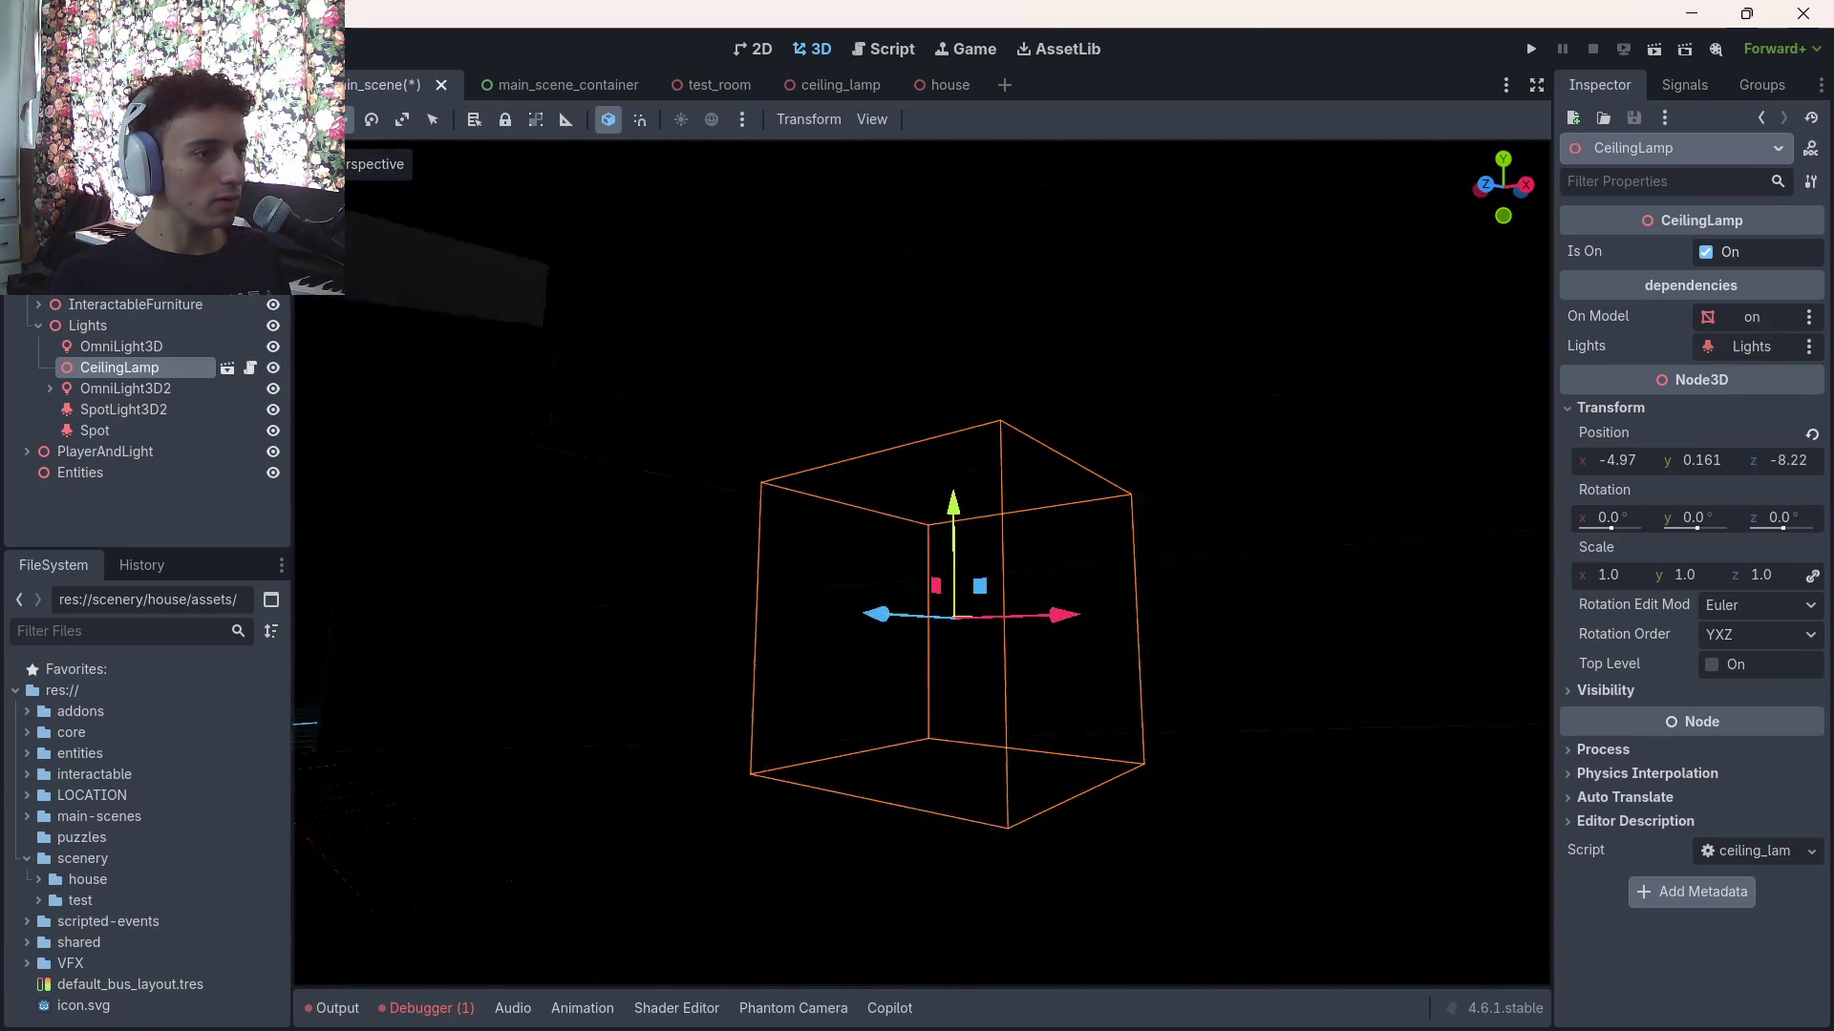
{"action": "scroll", "coordinate": [906, 576], "scroll_direction": "up", "scroll_amount": 5}
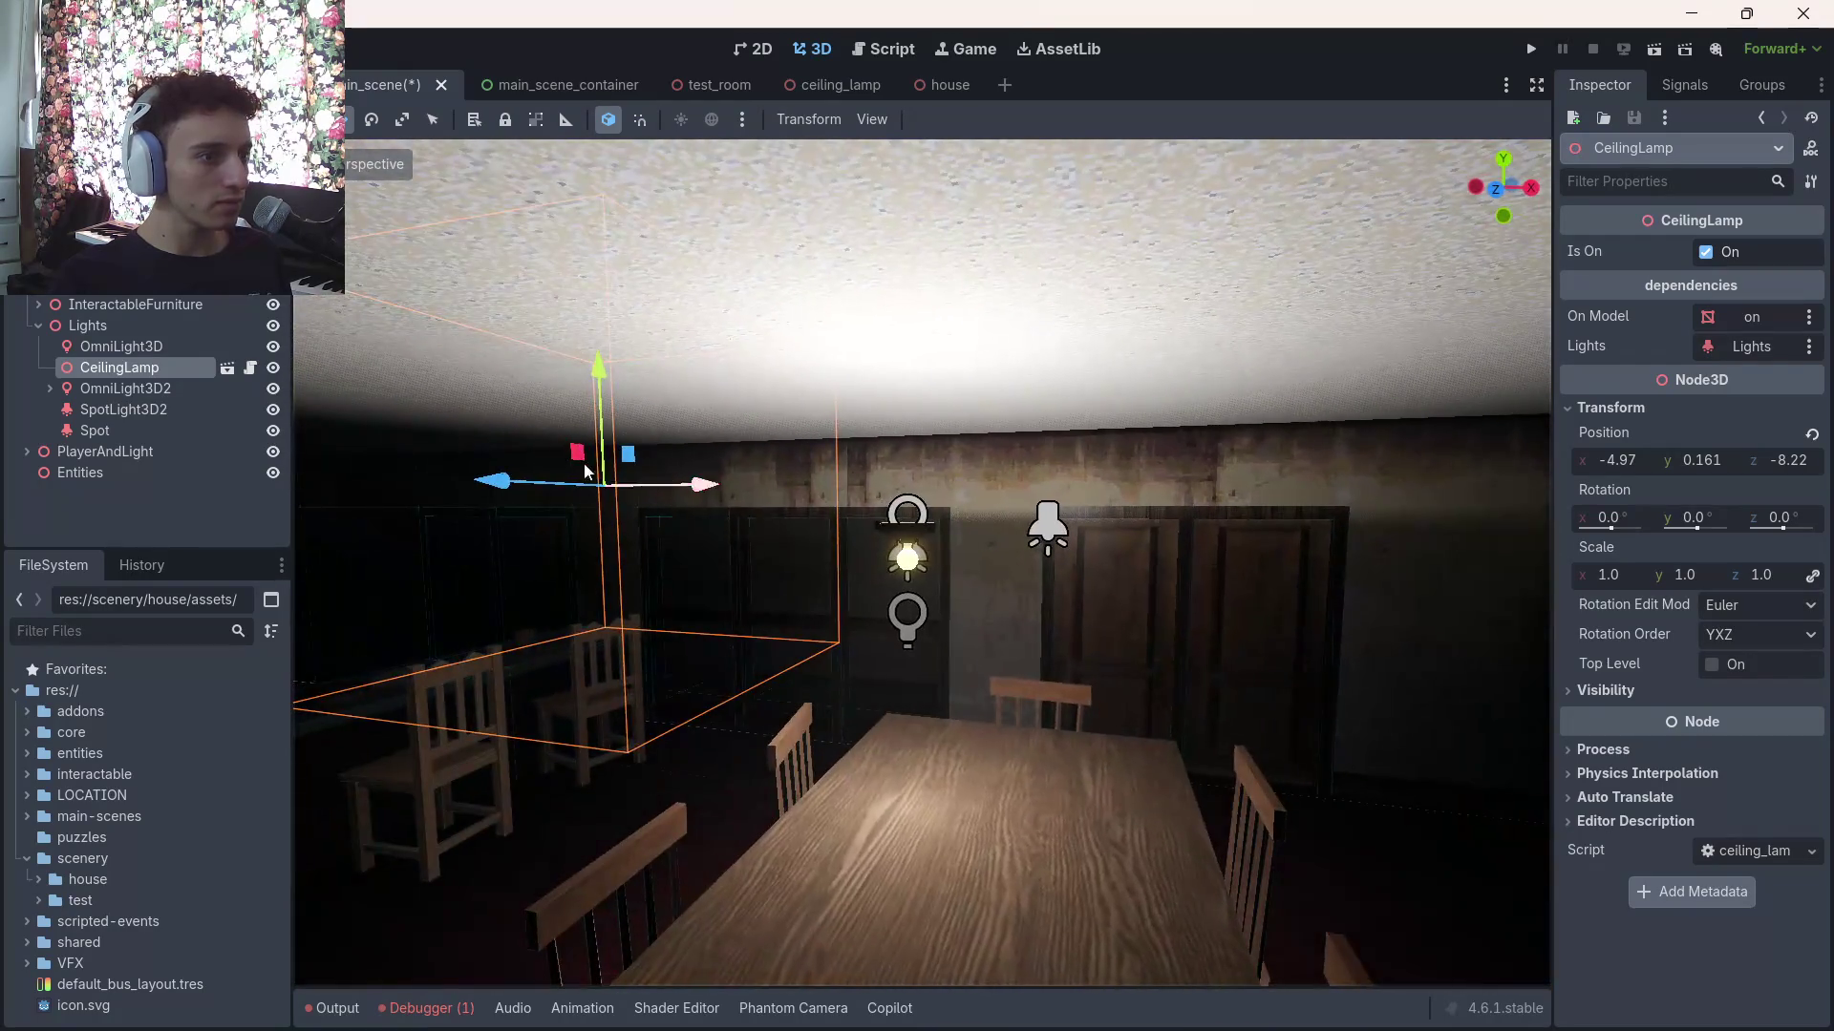
{"action": "left_click", "coordinate": [172, 507]}
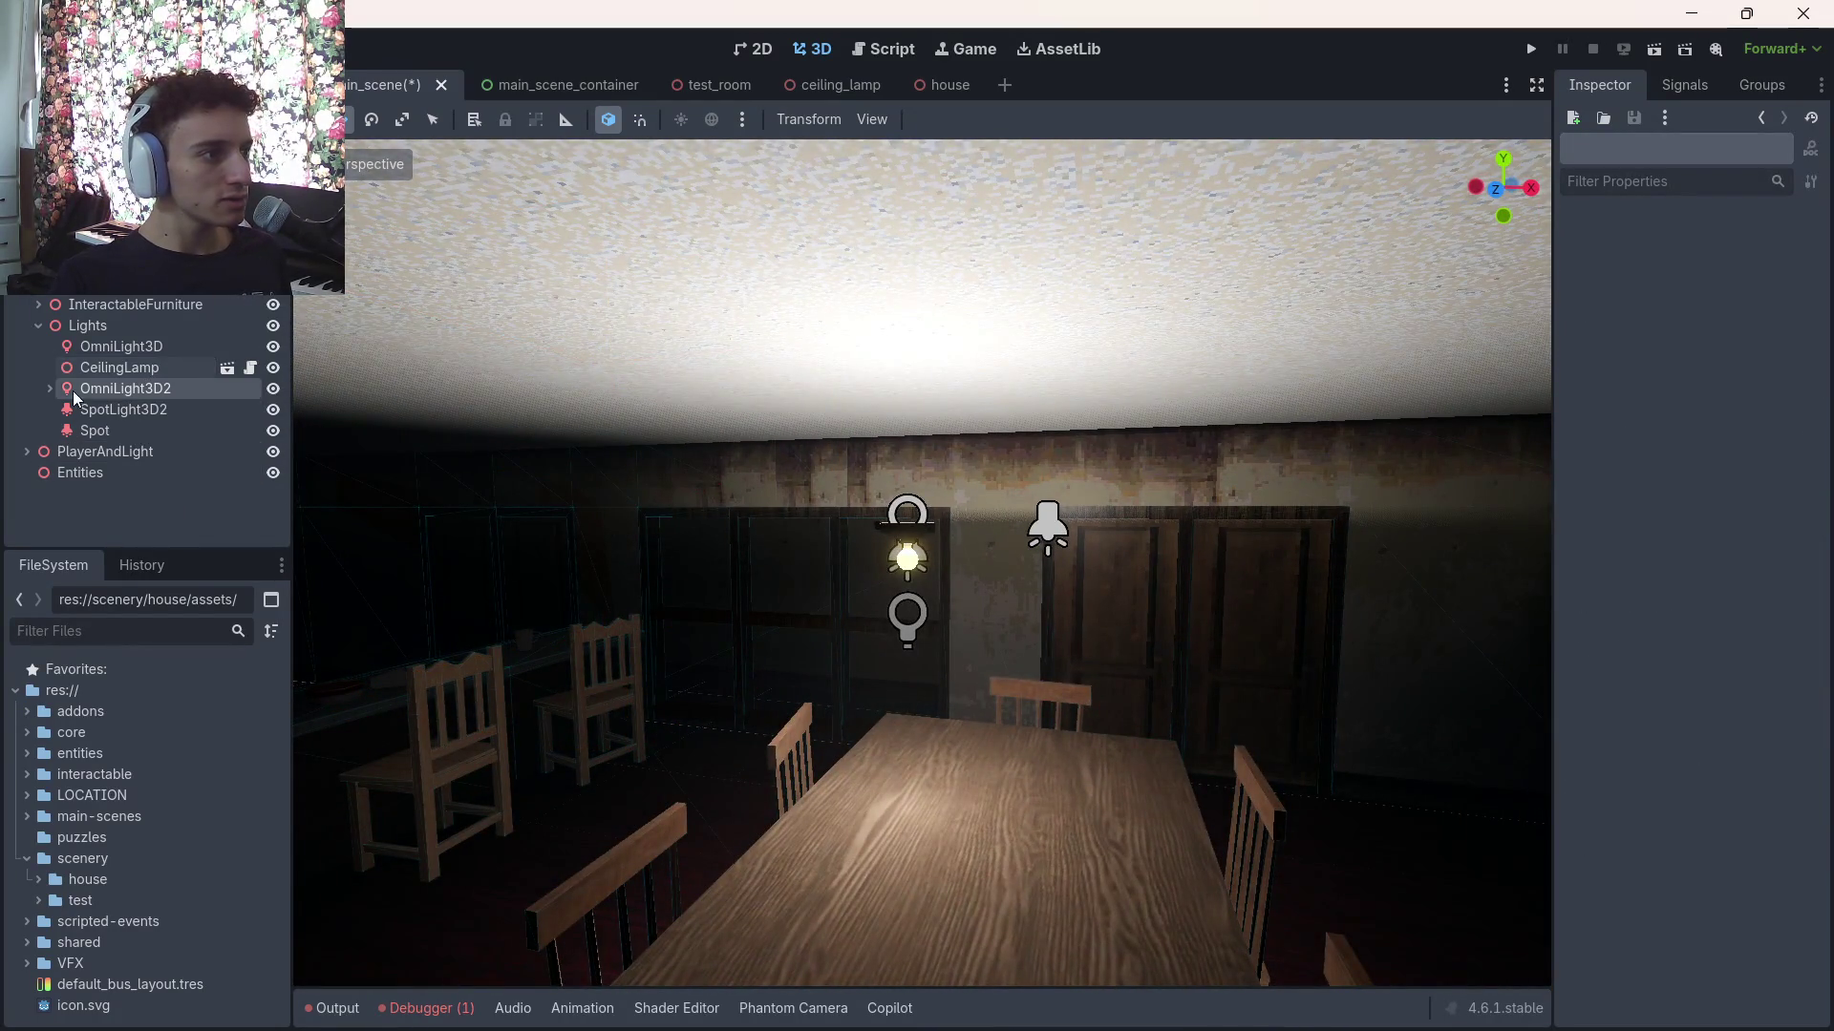
{"action": "mouse_move", "coordinate": [129, 404]}
{"action": "left_mouse_down"}
{"action": "mouse_move", "coordinate": [96, 373]}
{"action": "mouse_move", "coordinate": [122, 428]}
{"action": "left_mouse_up"}
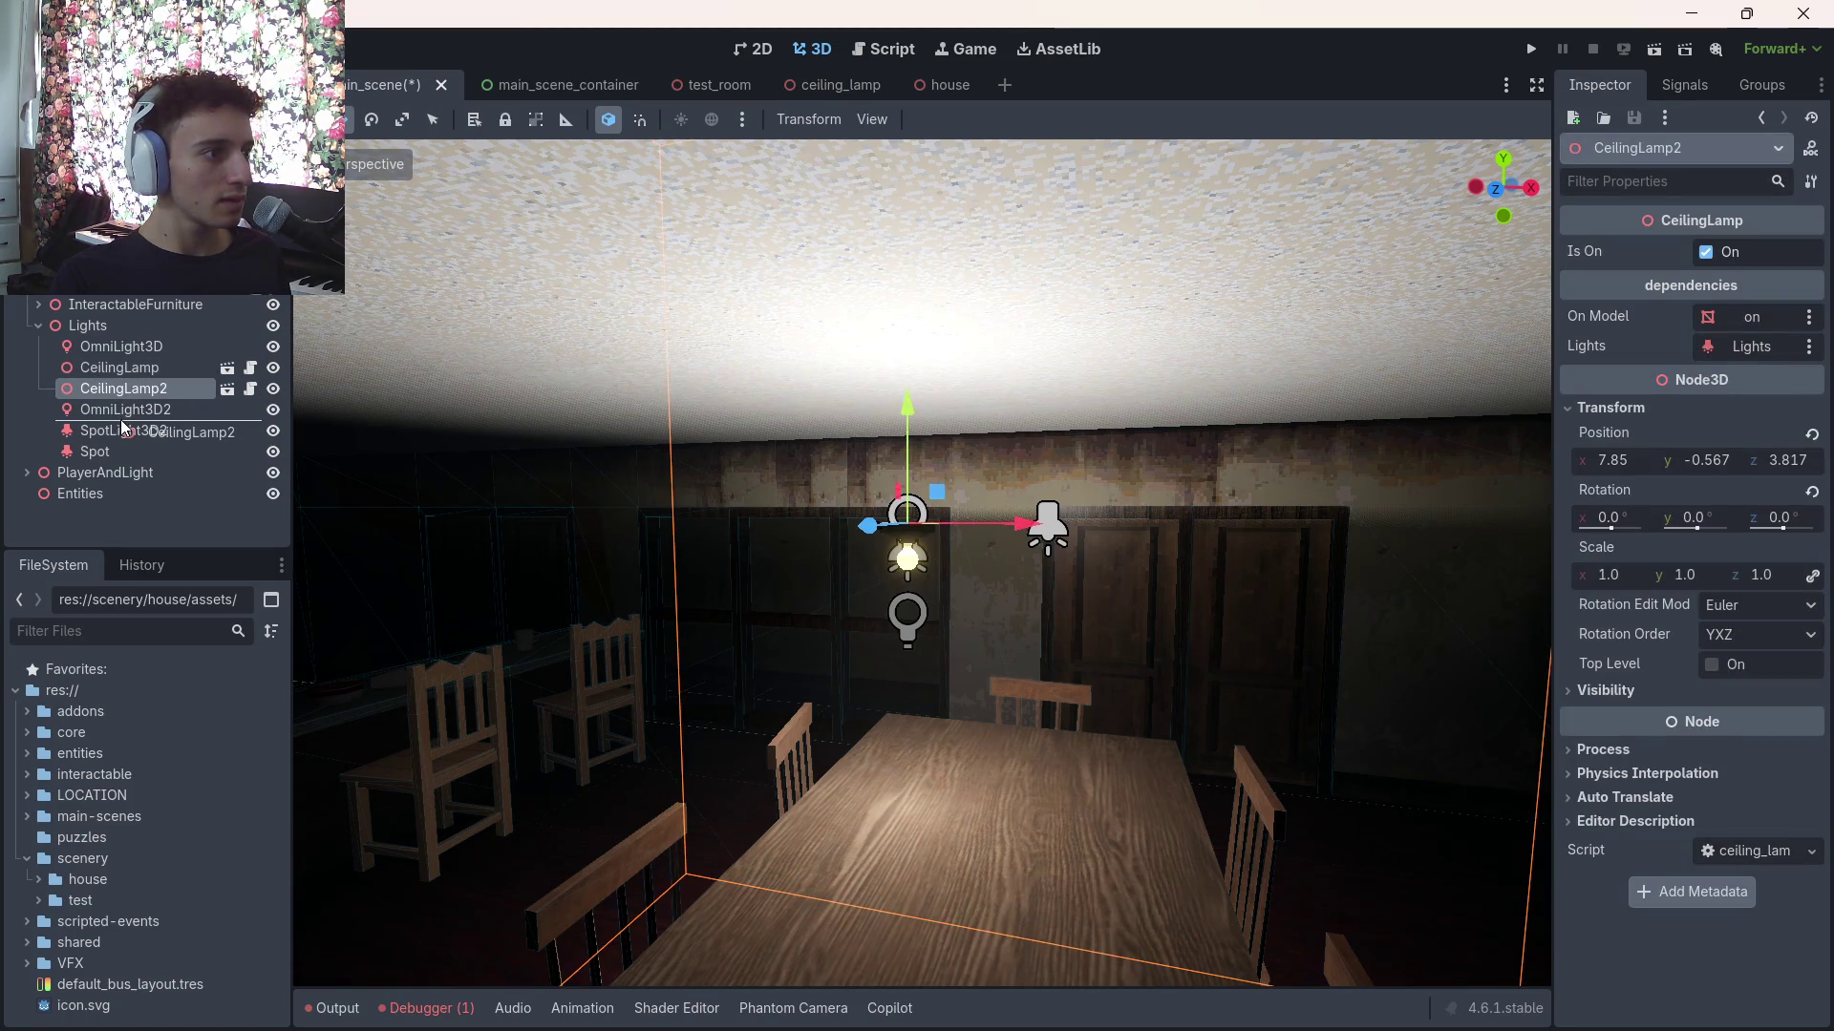
{"action": "left_click", "coordinate": [130, 386]}
Select CeilingLamp2 together with OmniLight3D2 and lift both up to the ceiling
{"action": "left_click", "coordinate": [134, 409]}
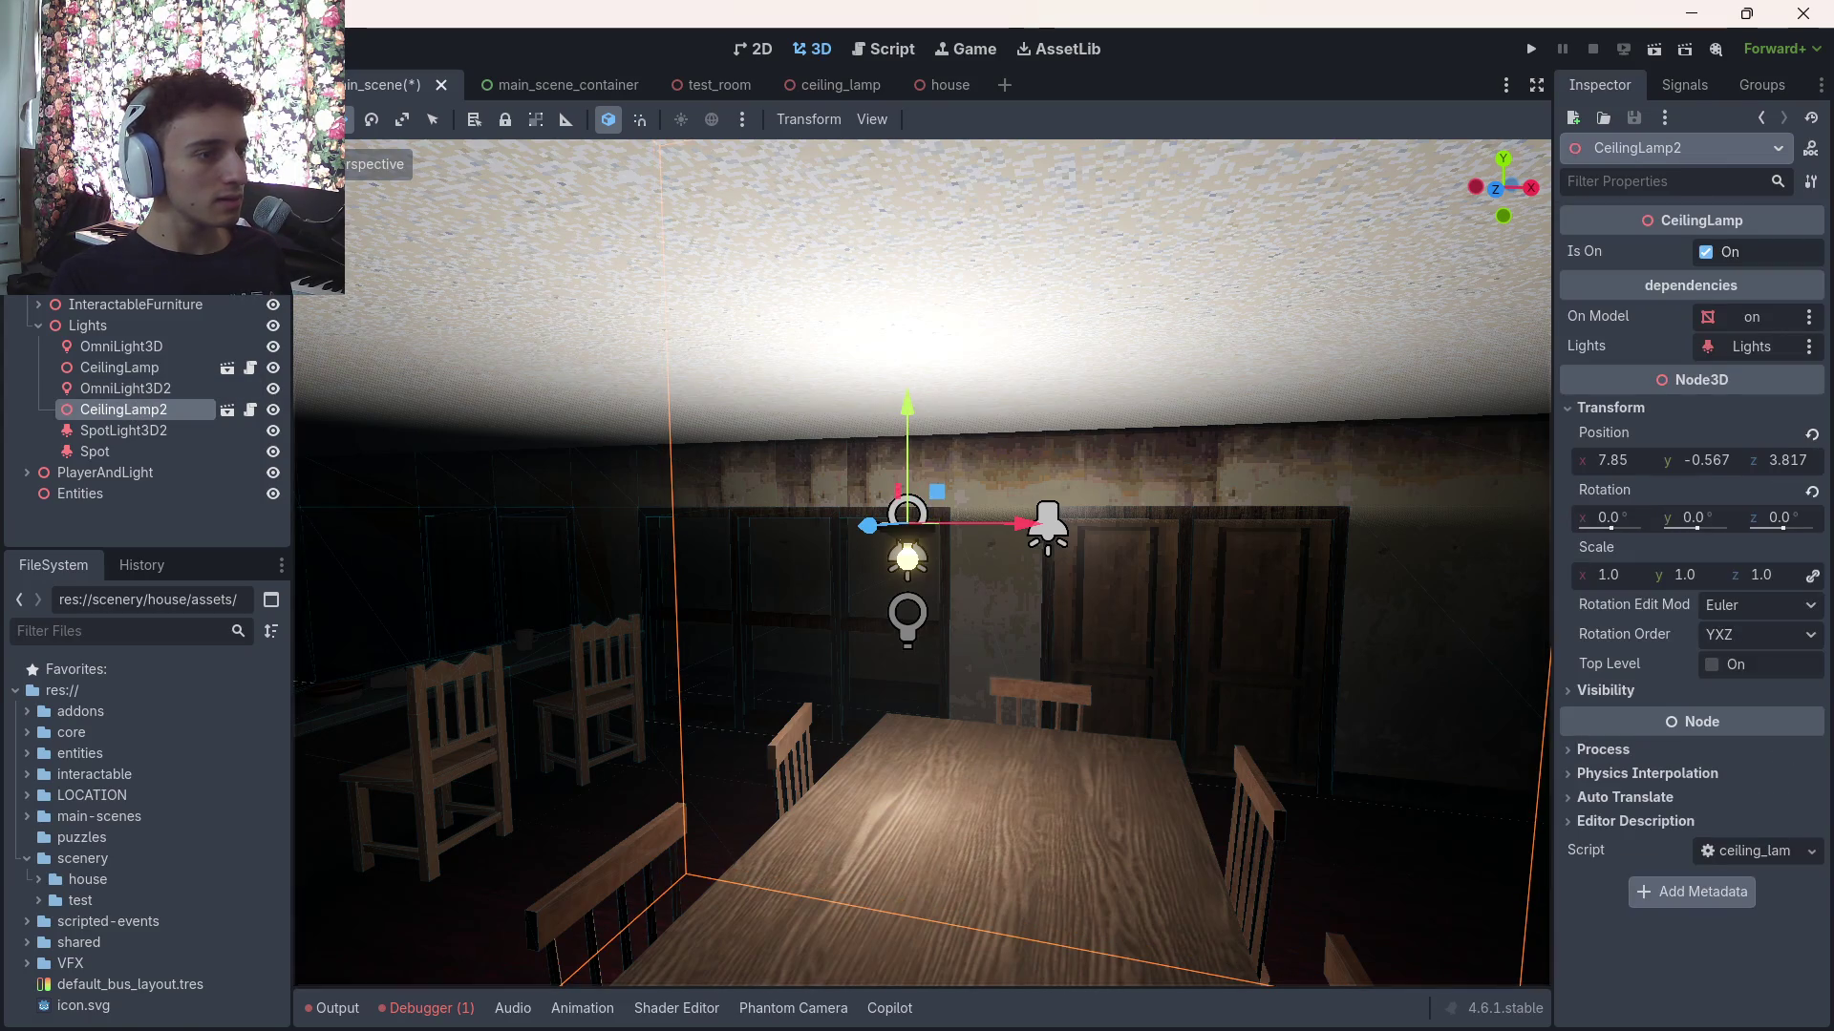
{"action": "key", "text": "f"}
{"action": "left_click", "coordinate": [129, 391]}
{"action": "left_click", "coordinate": [129, 413]}
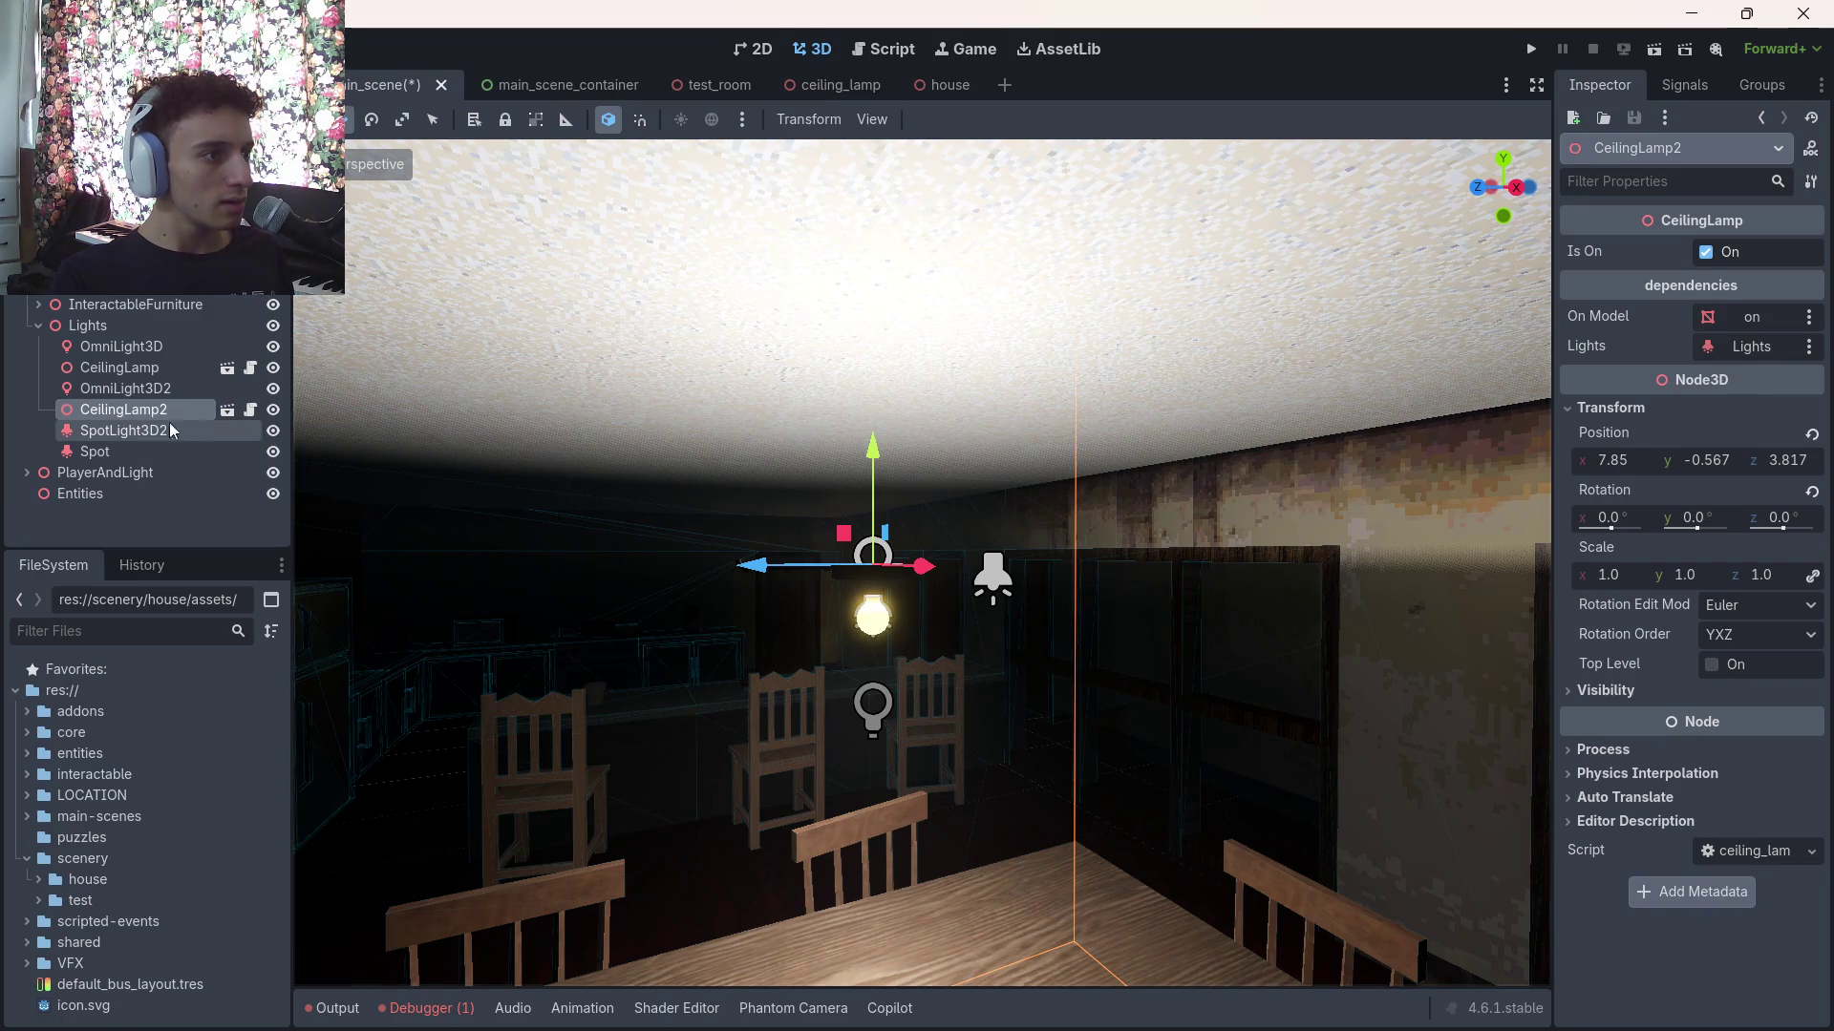
{"action": "left_click", "coordinate": [155, 392], "text": "ctrl"}
{"action": "mouse_move", "coordinate": [872, 465]}
{"action": "left_mouse_down"}
{"action": "mouse_move", "coordinate": [884, 413]}
{"action": "mouse_move", "coordinate": [864, 357]}
{"action": "mouse_move", "coordinate": [837, 355]}
{"action": "mouse_move", "coordinate": [821, 430]}
{"action": "left_mouse_up"}
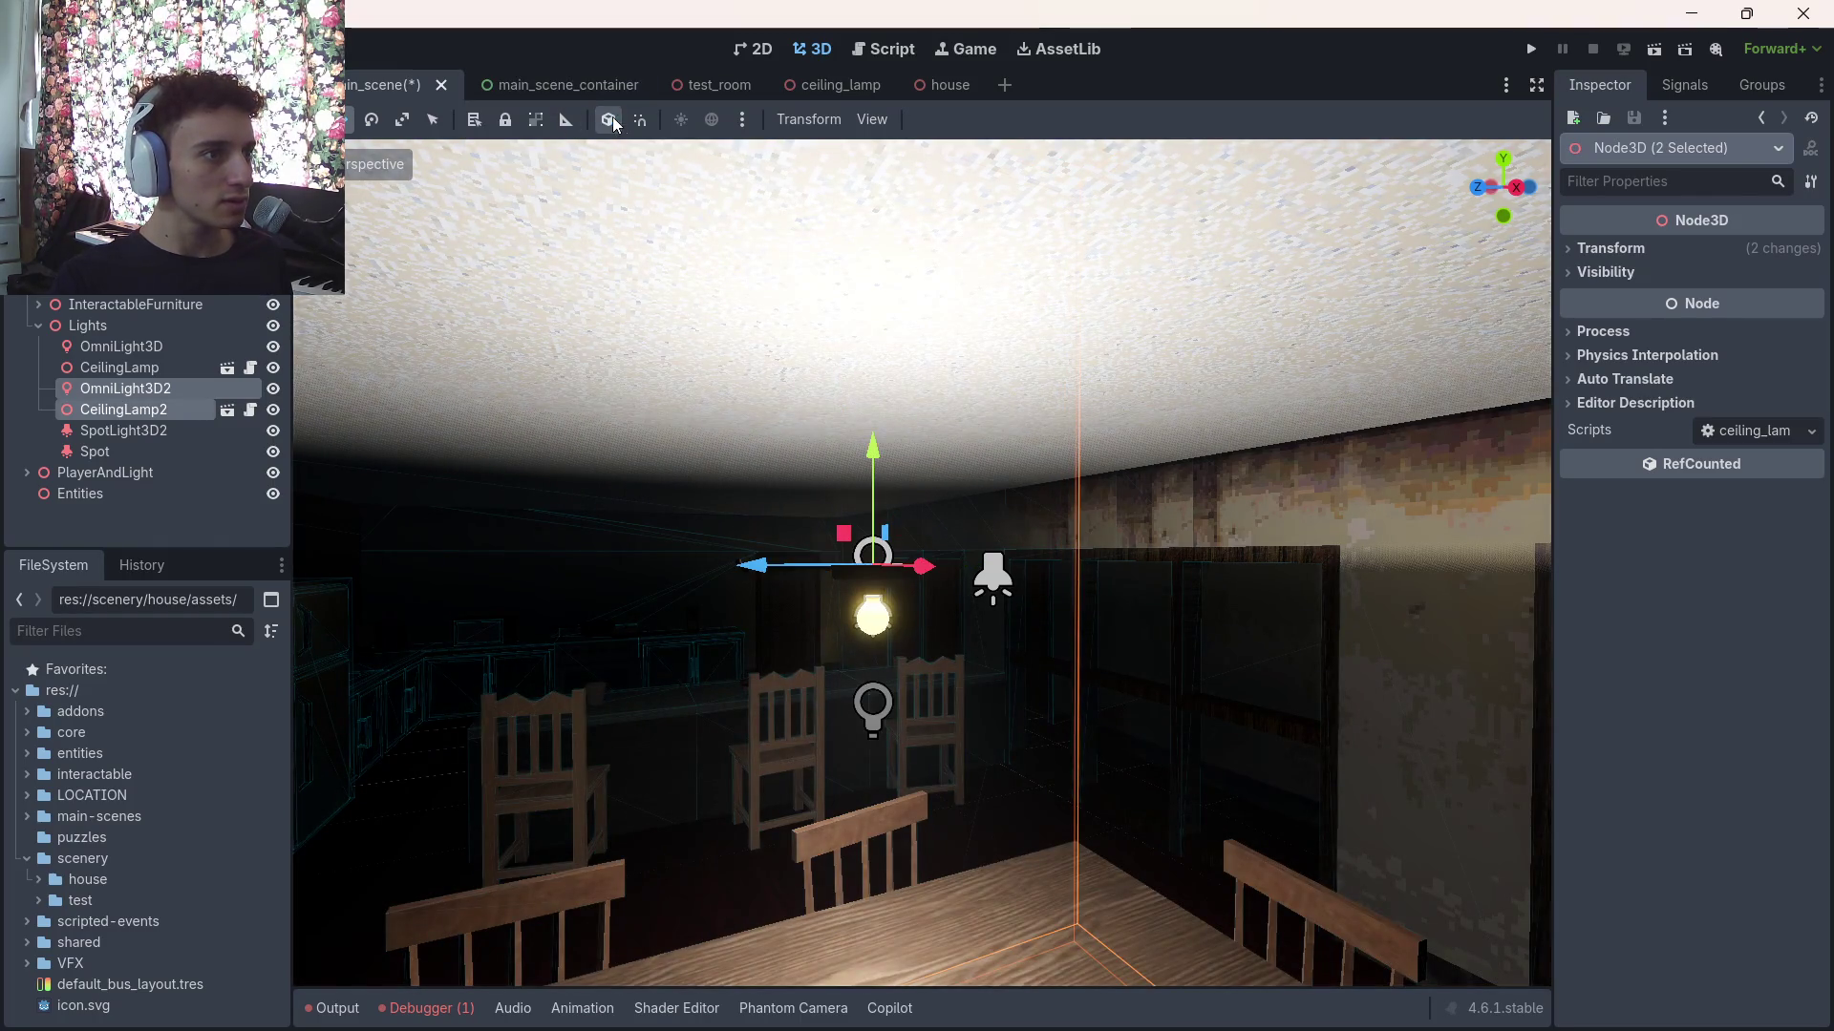
{"action": "mouse_move", "coordinate": [879, 441]}
{"action": "left_mouse_down"}
{"action": "mouse_move", "coordinate": [879, 307]}
{"action": "mouse_move", "coordinate": [915, 169]}
{"action": "left_mouse_up"}
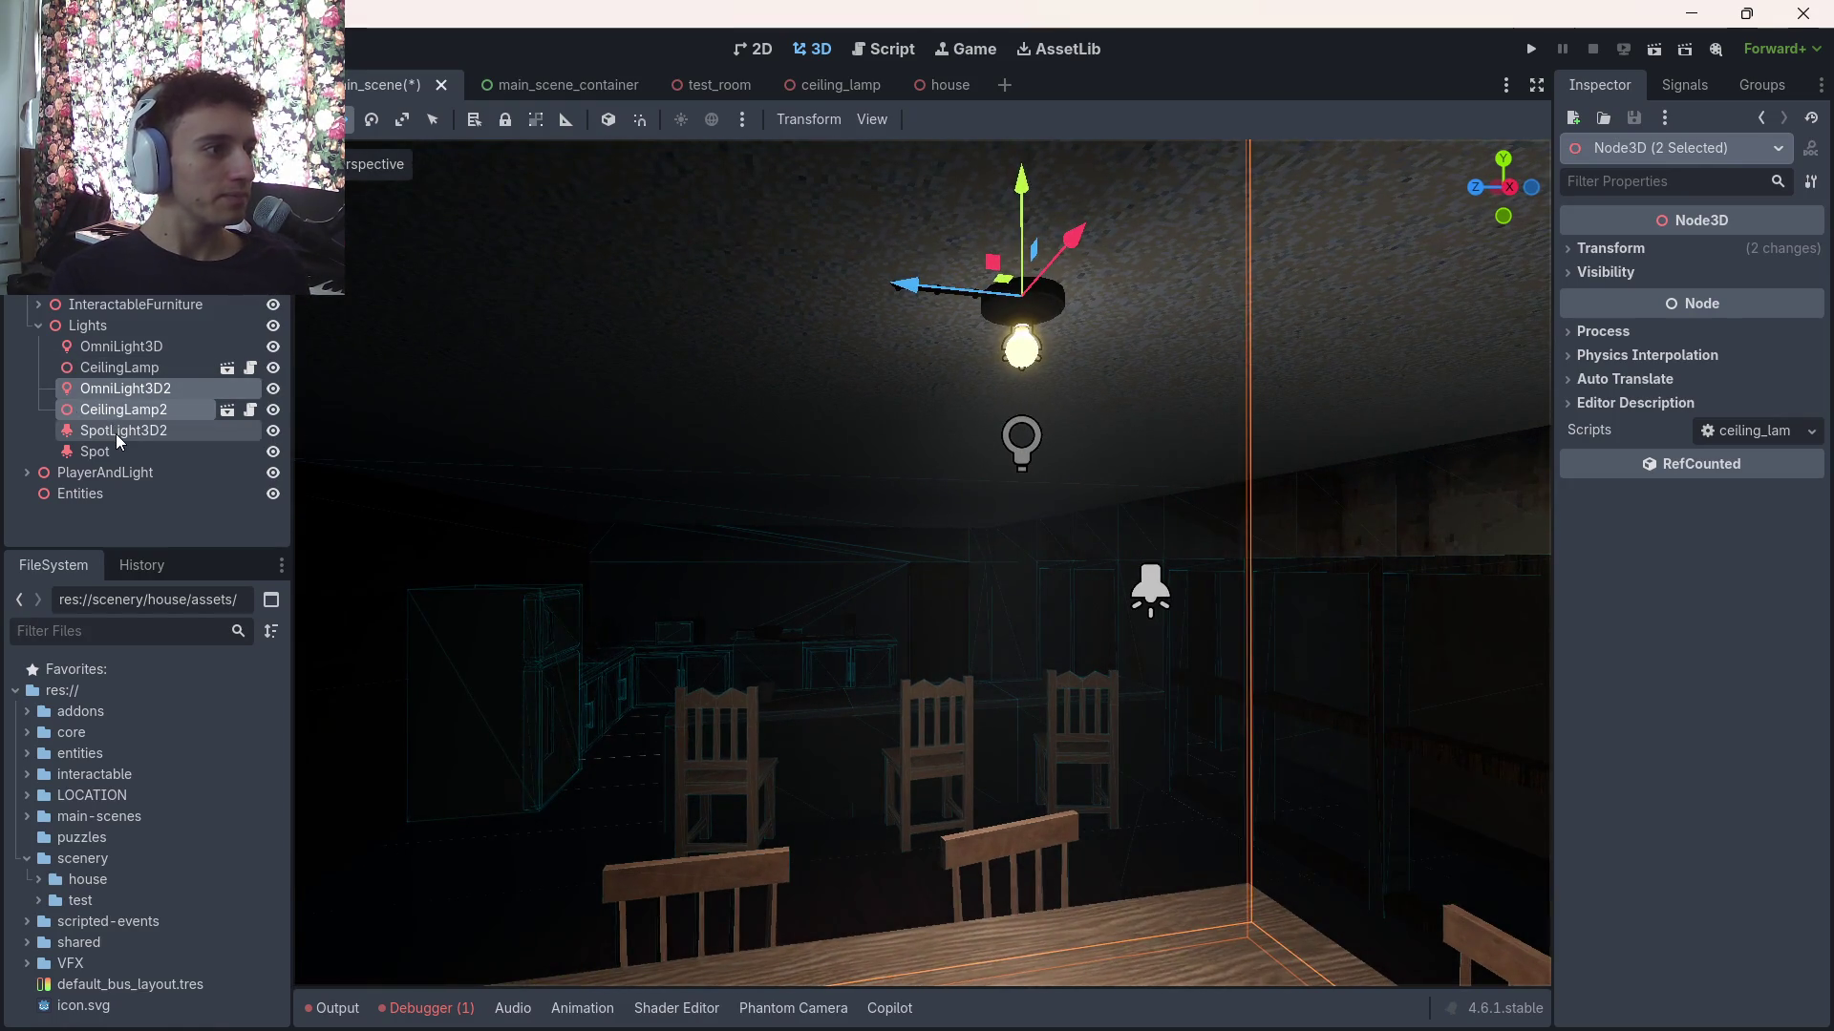
Lower OmniLight3D2 below the lamp and hide it to compare the lighting
{"action": "left_click", "coordinate": [140, 391]}
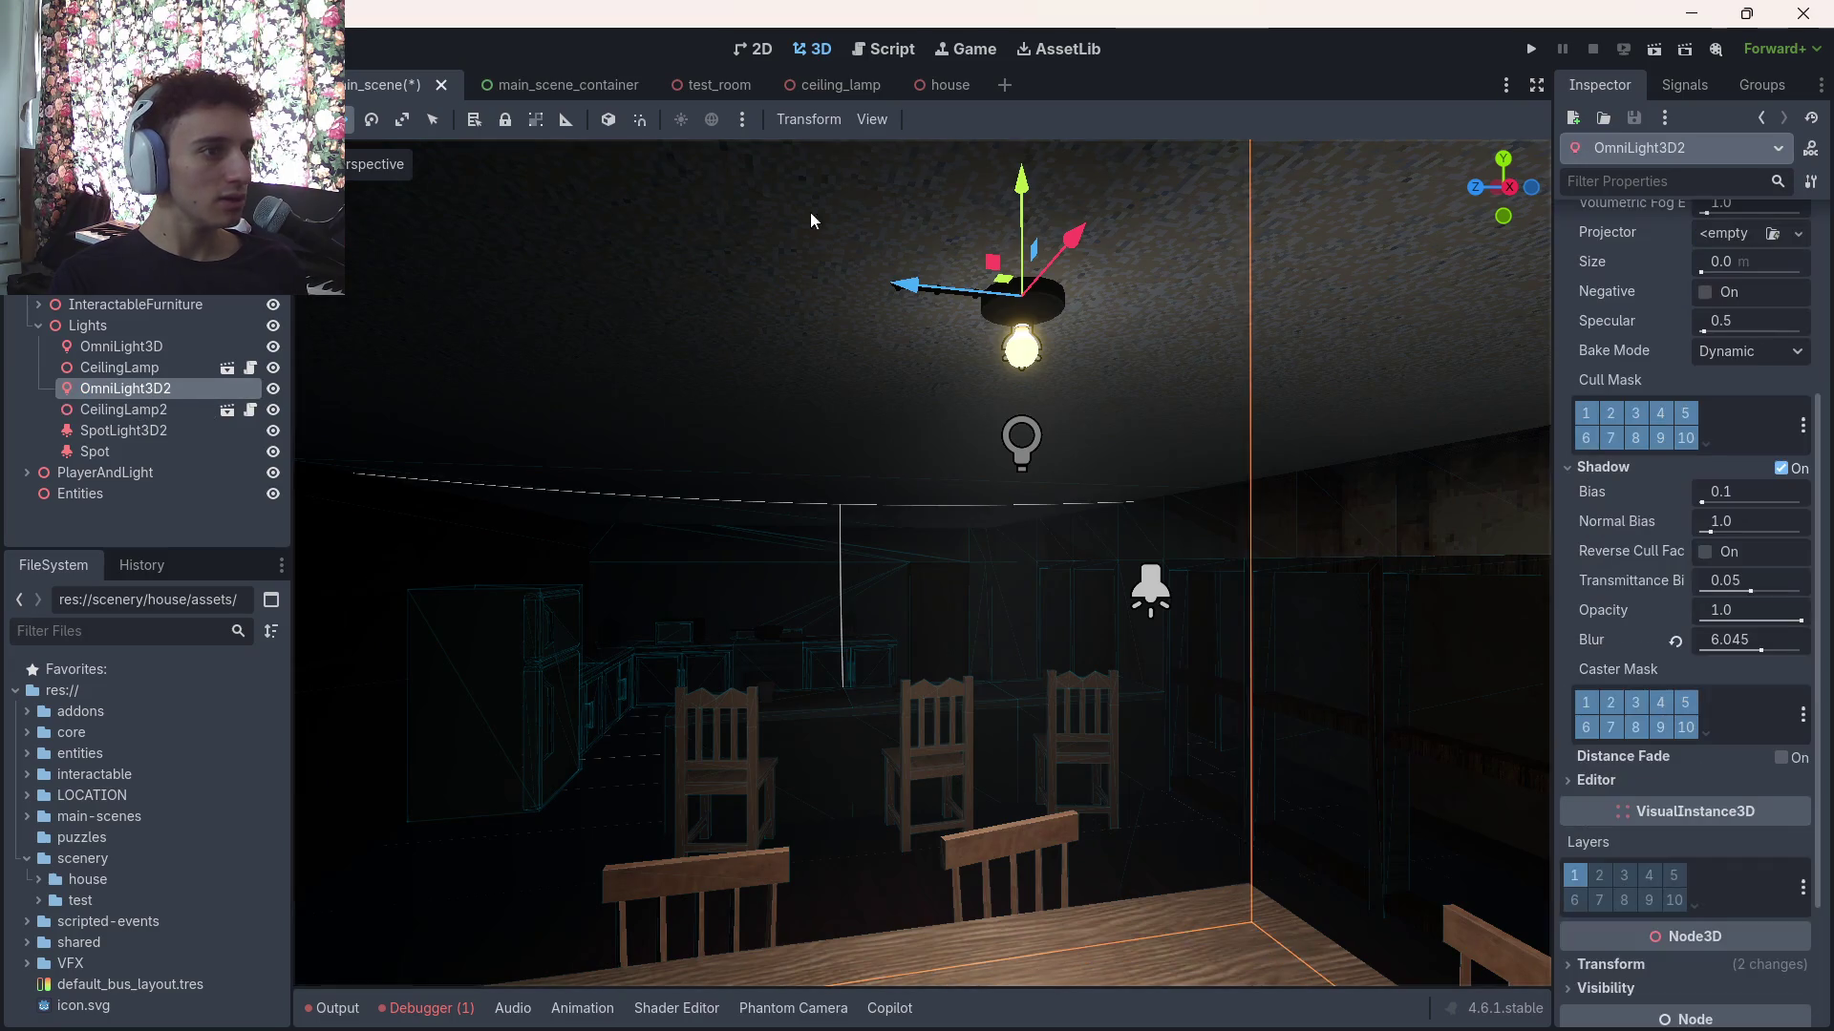
{"action": "left_click_drag", "start_coordinate": [1020, 191], "coordinate": [1024, 423]}
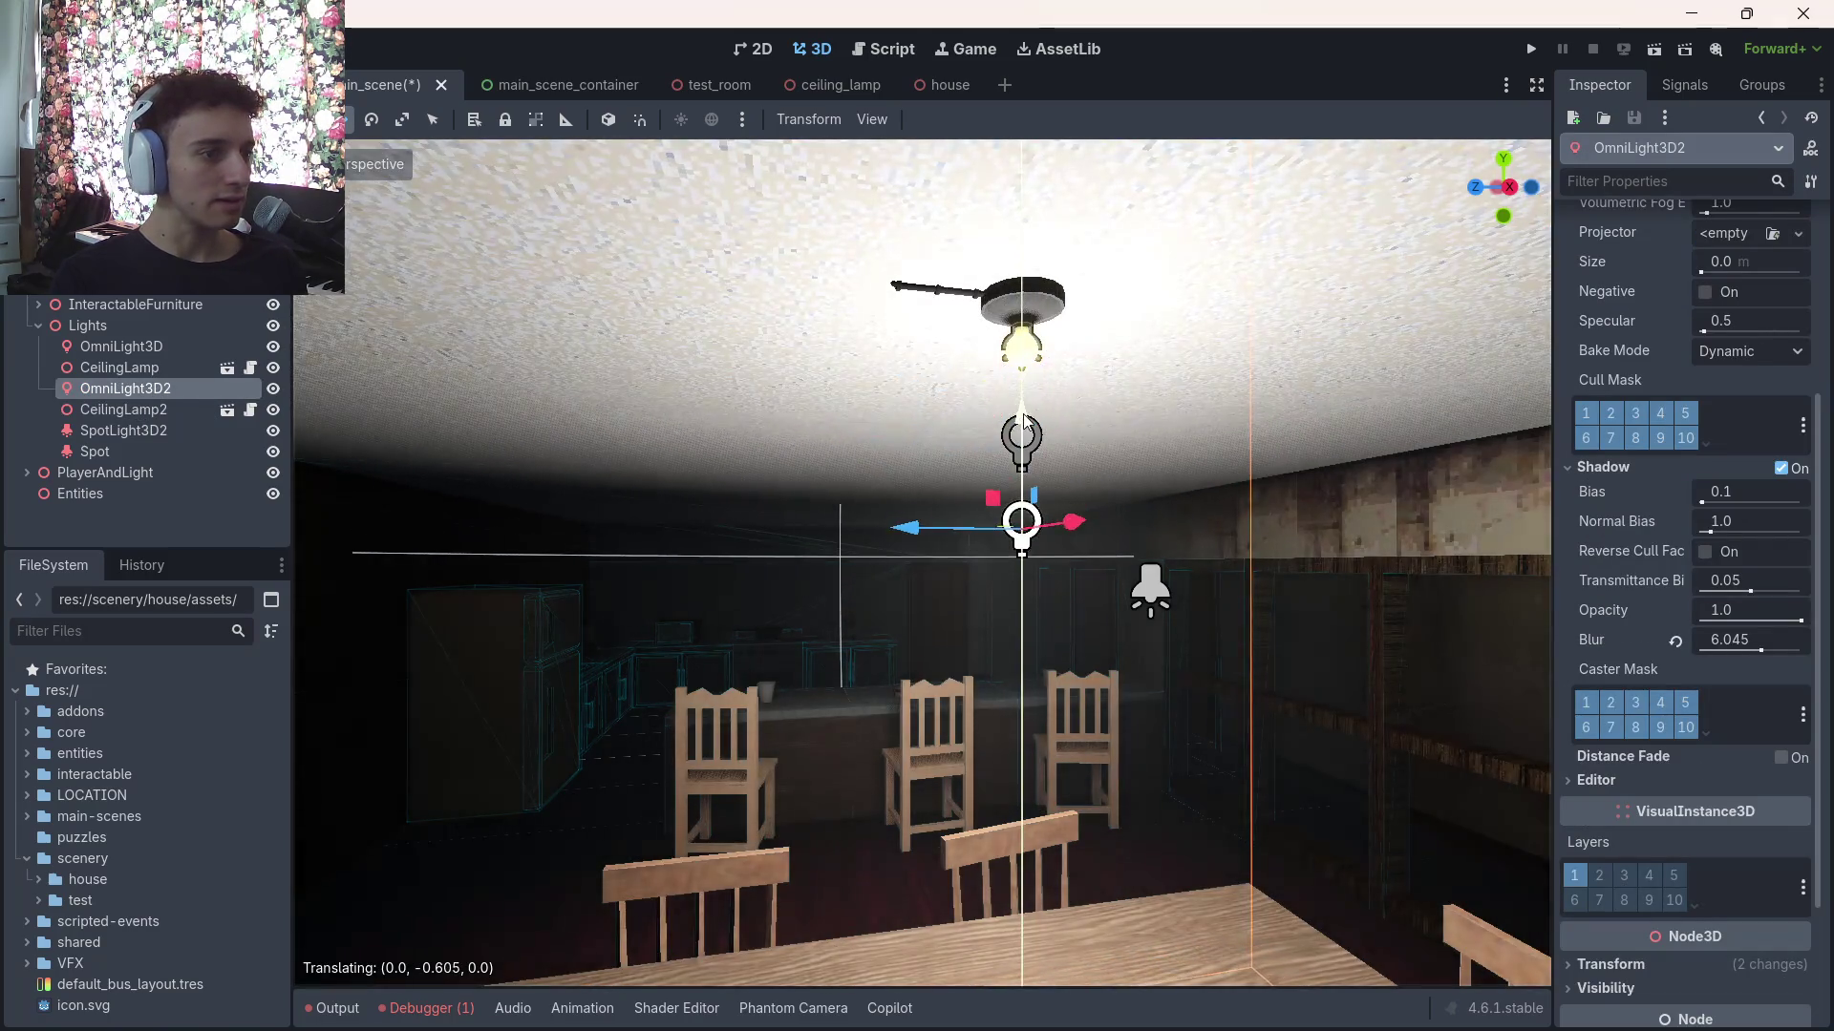
{"action": "left_click", "coordinate": [273, 392]}
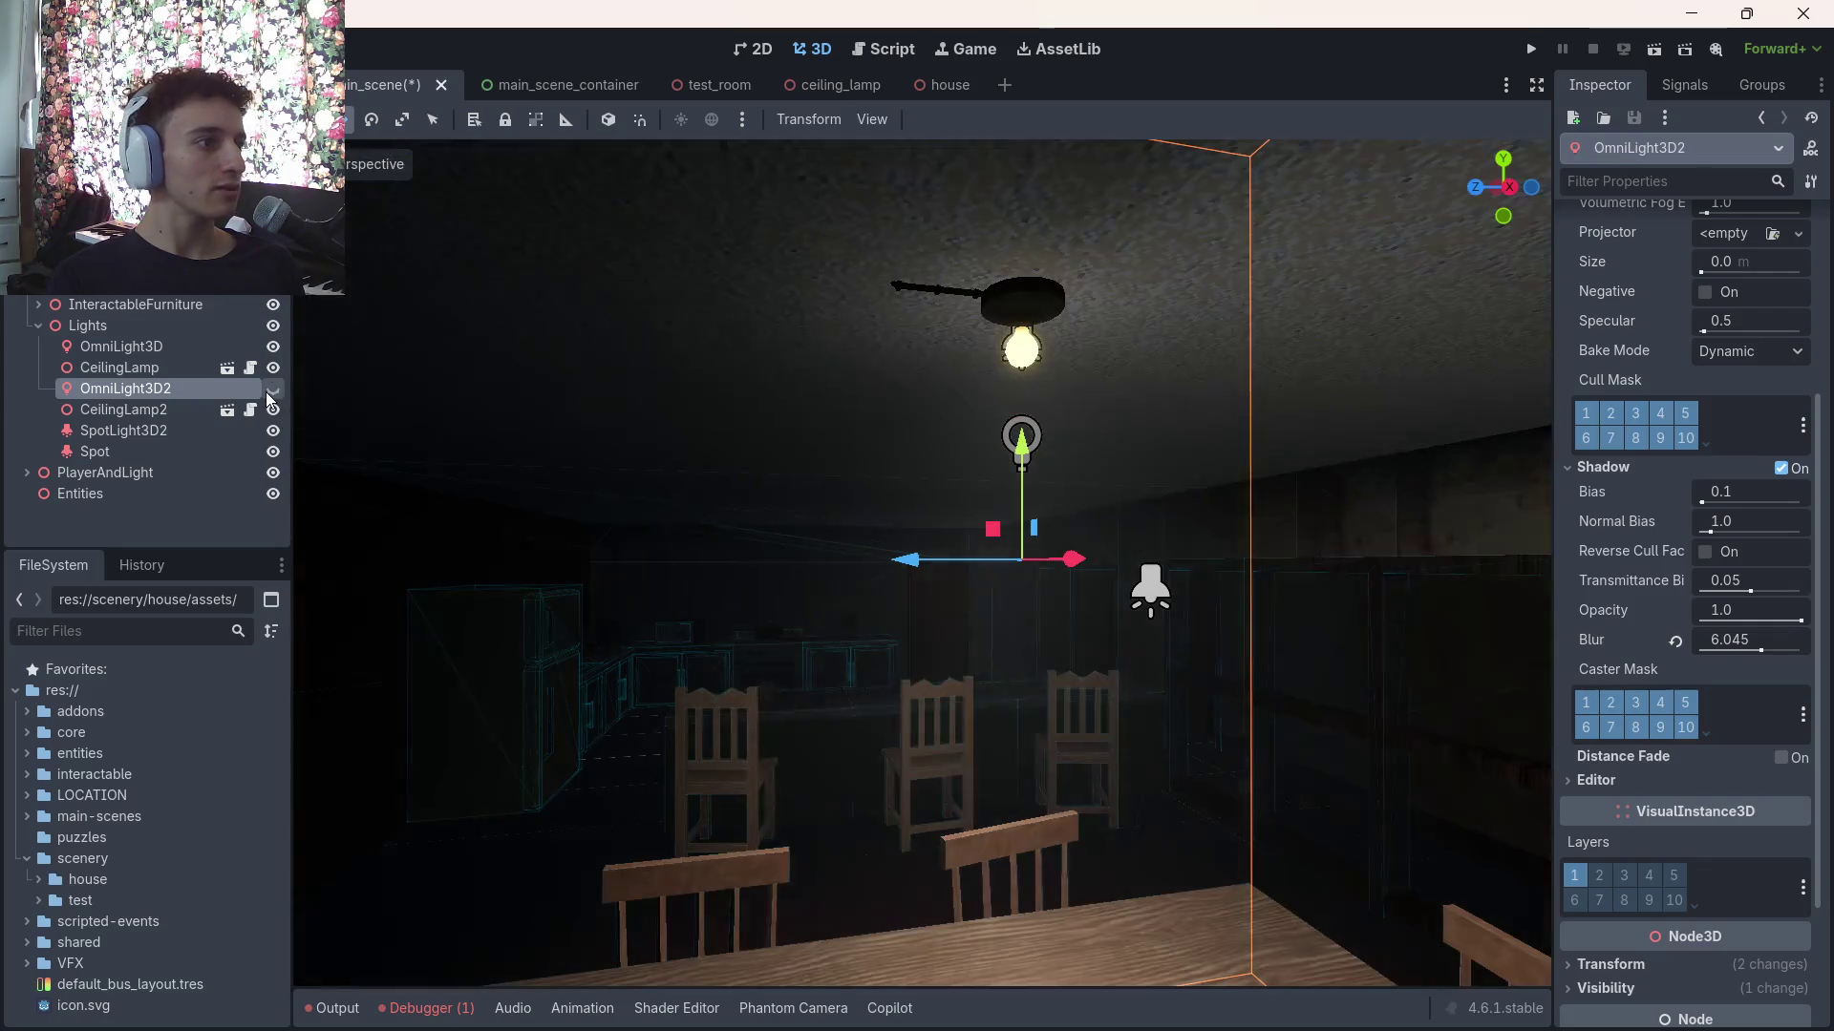
{"action": "left_click", "coordinate": [272, 410]}
{"action": "left_click", "coordinate": [273, 410]}
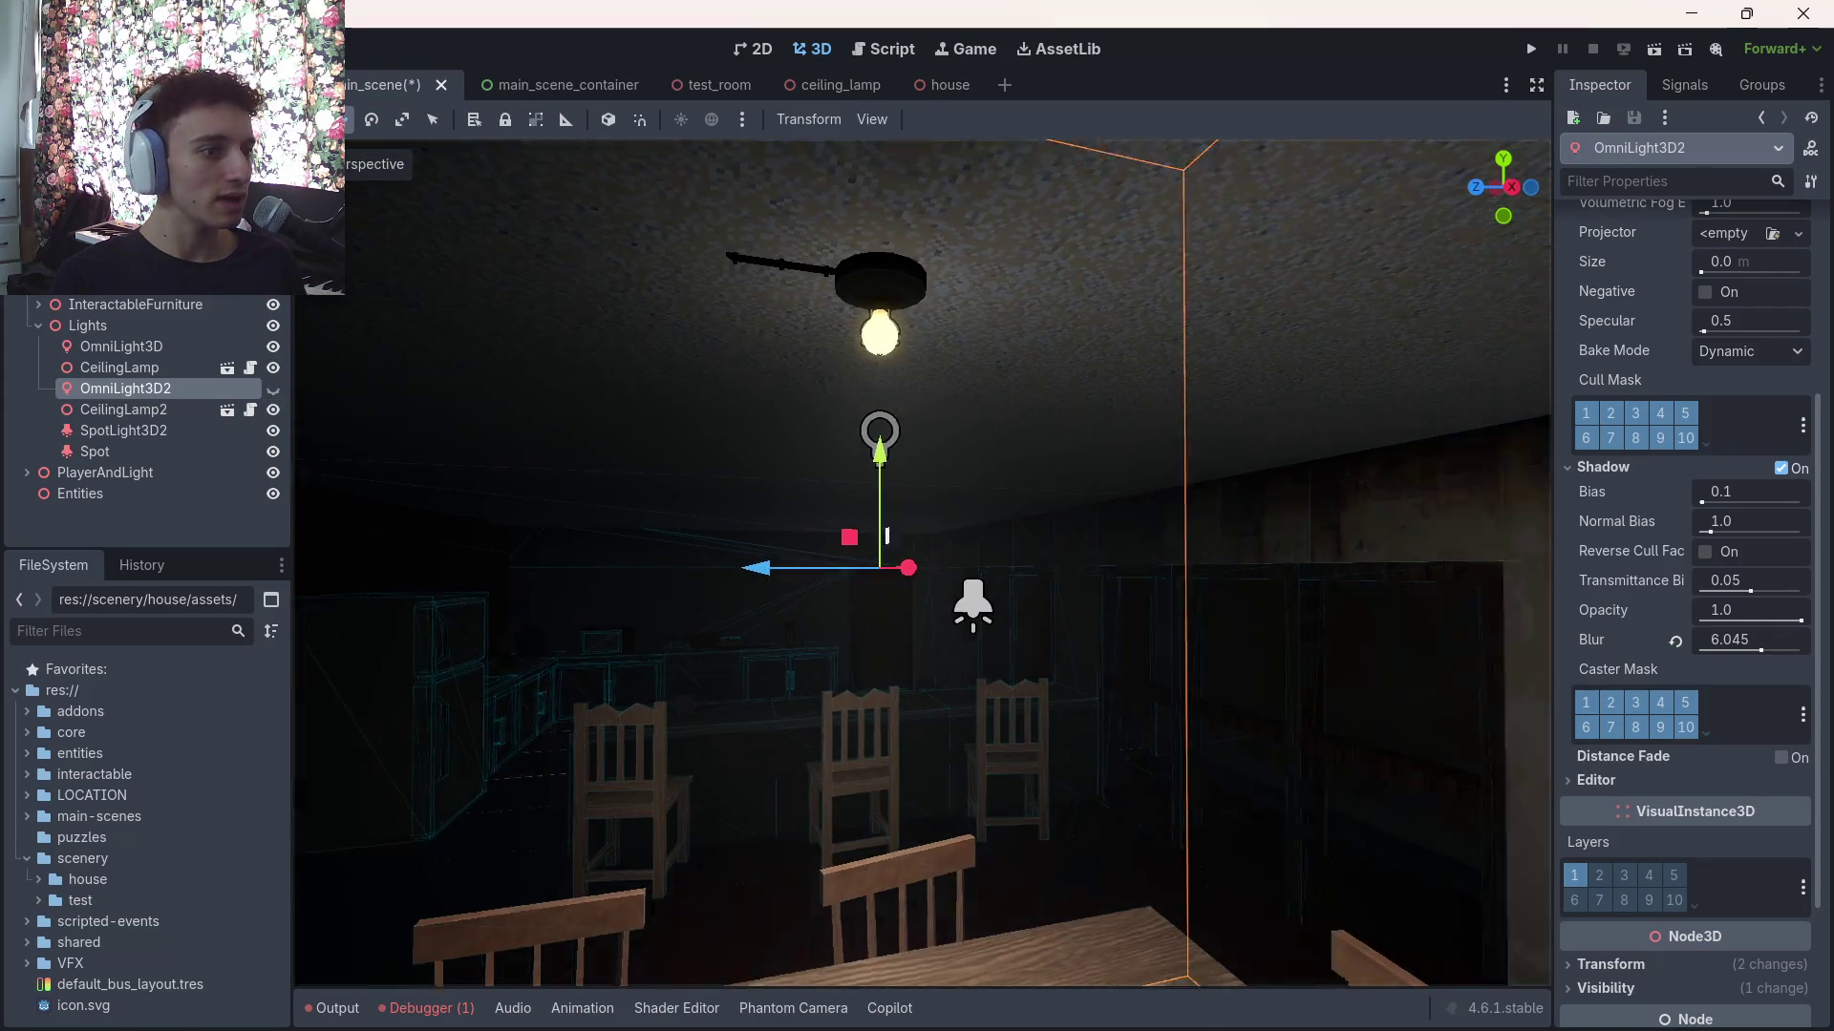
Move the view to the table and compare lighting by toggling CeilingLamp2 and OmniLight3D2 visibility
{"action": "key", "text": "s"}
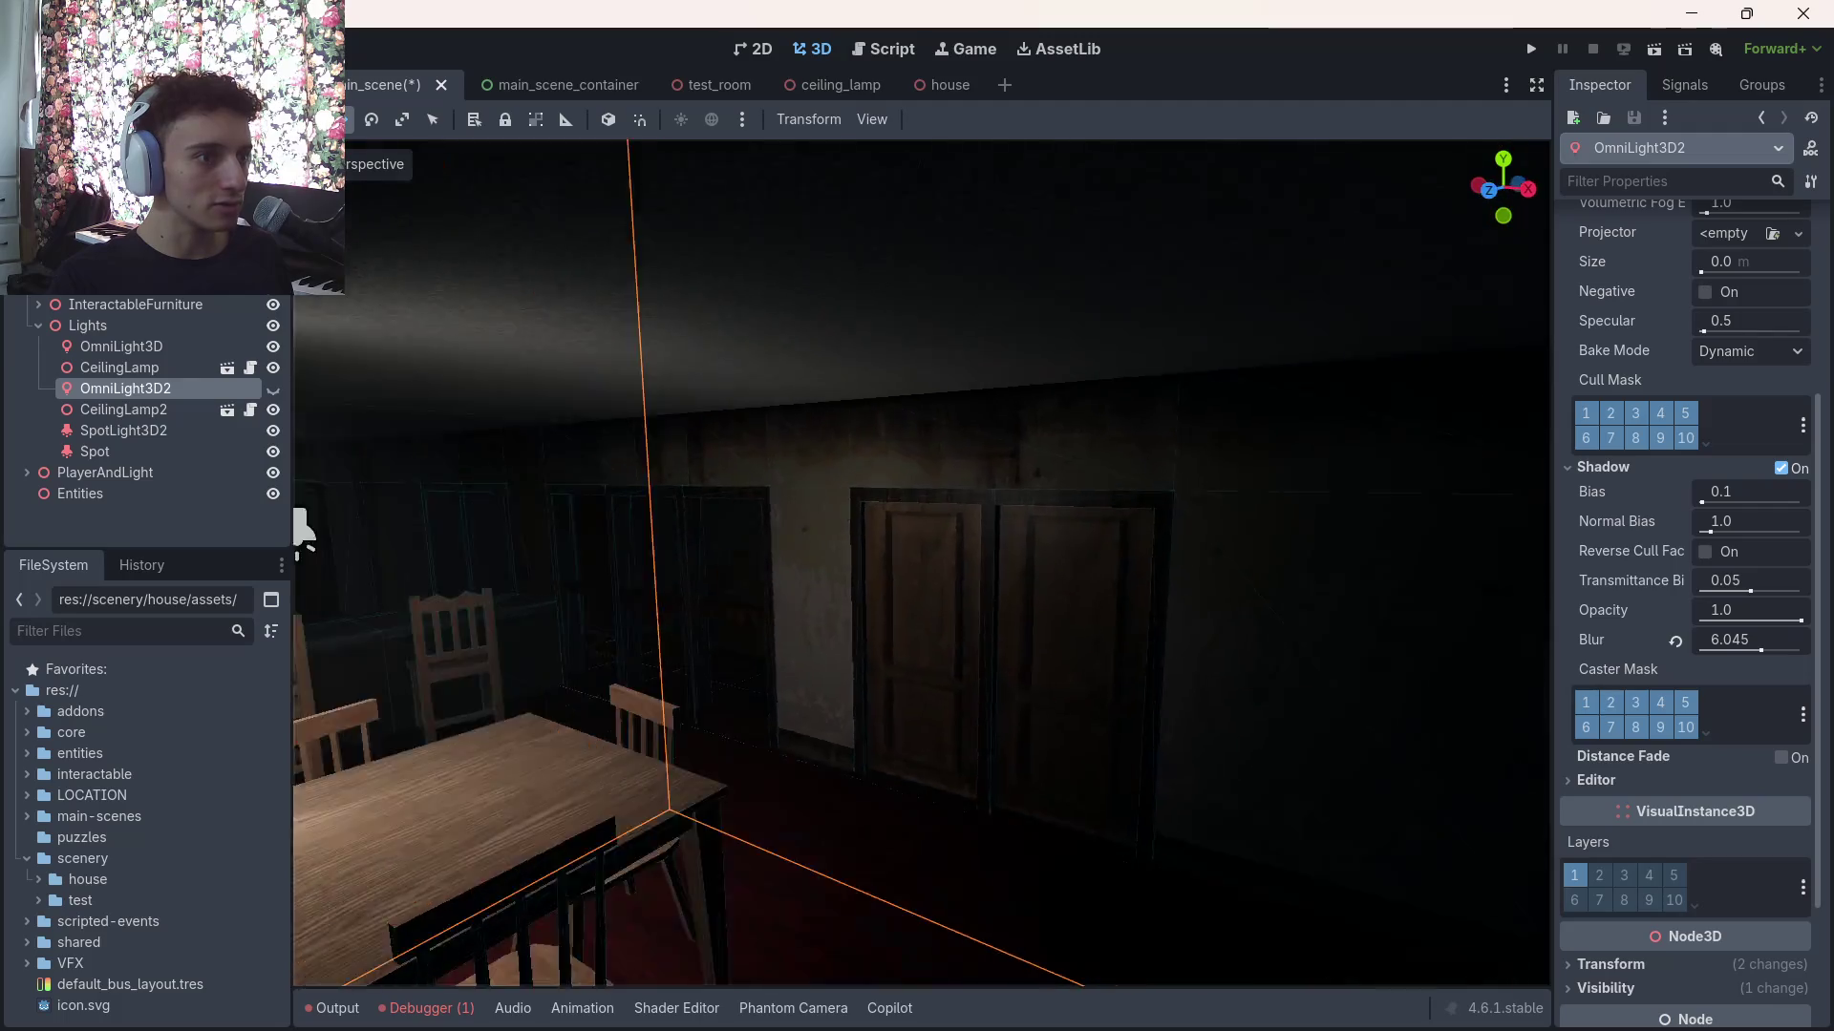
{"action": "key", "text": "a"}
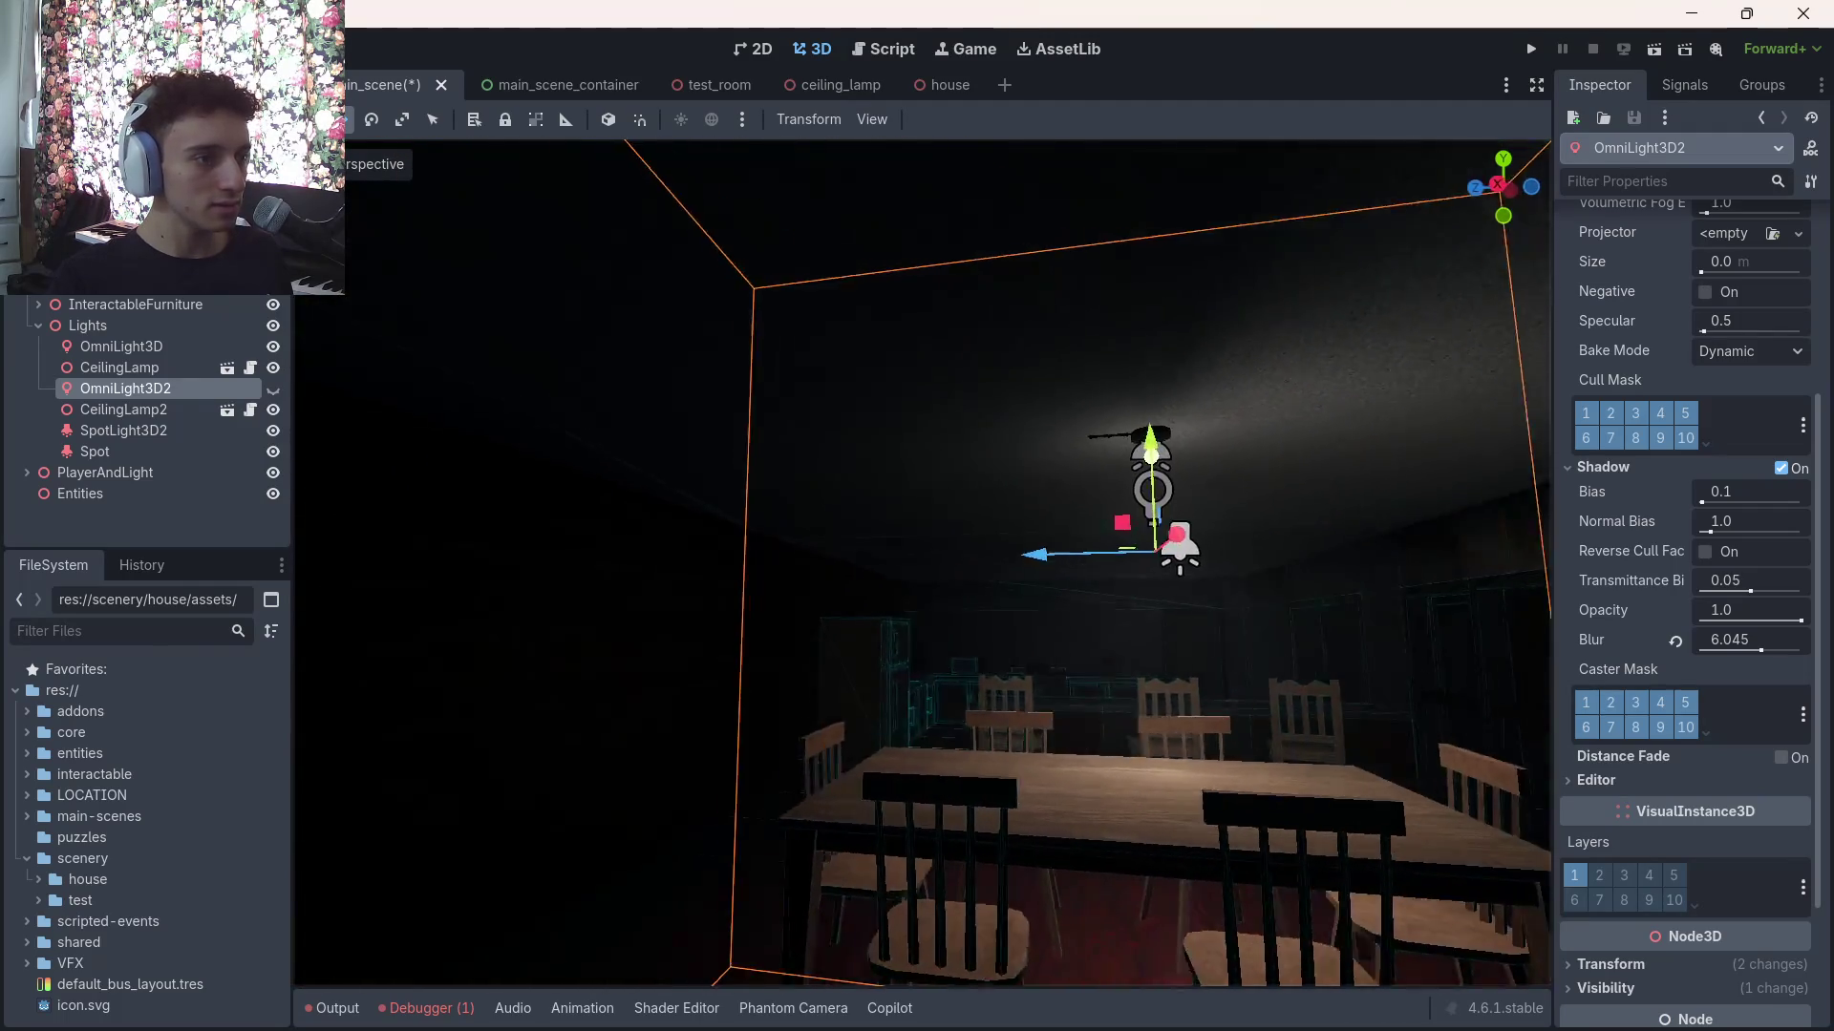
{"action": "key", "text": "d"}
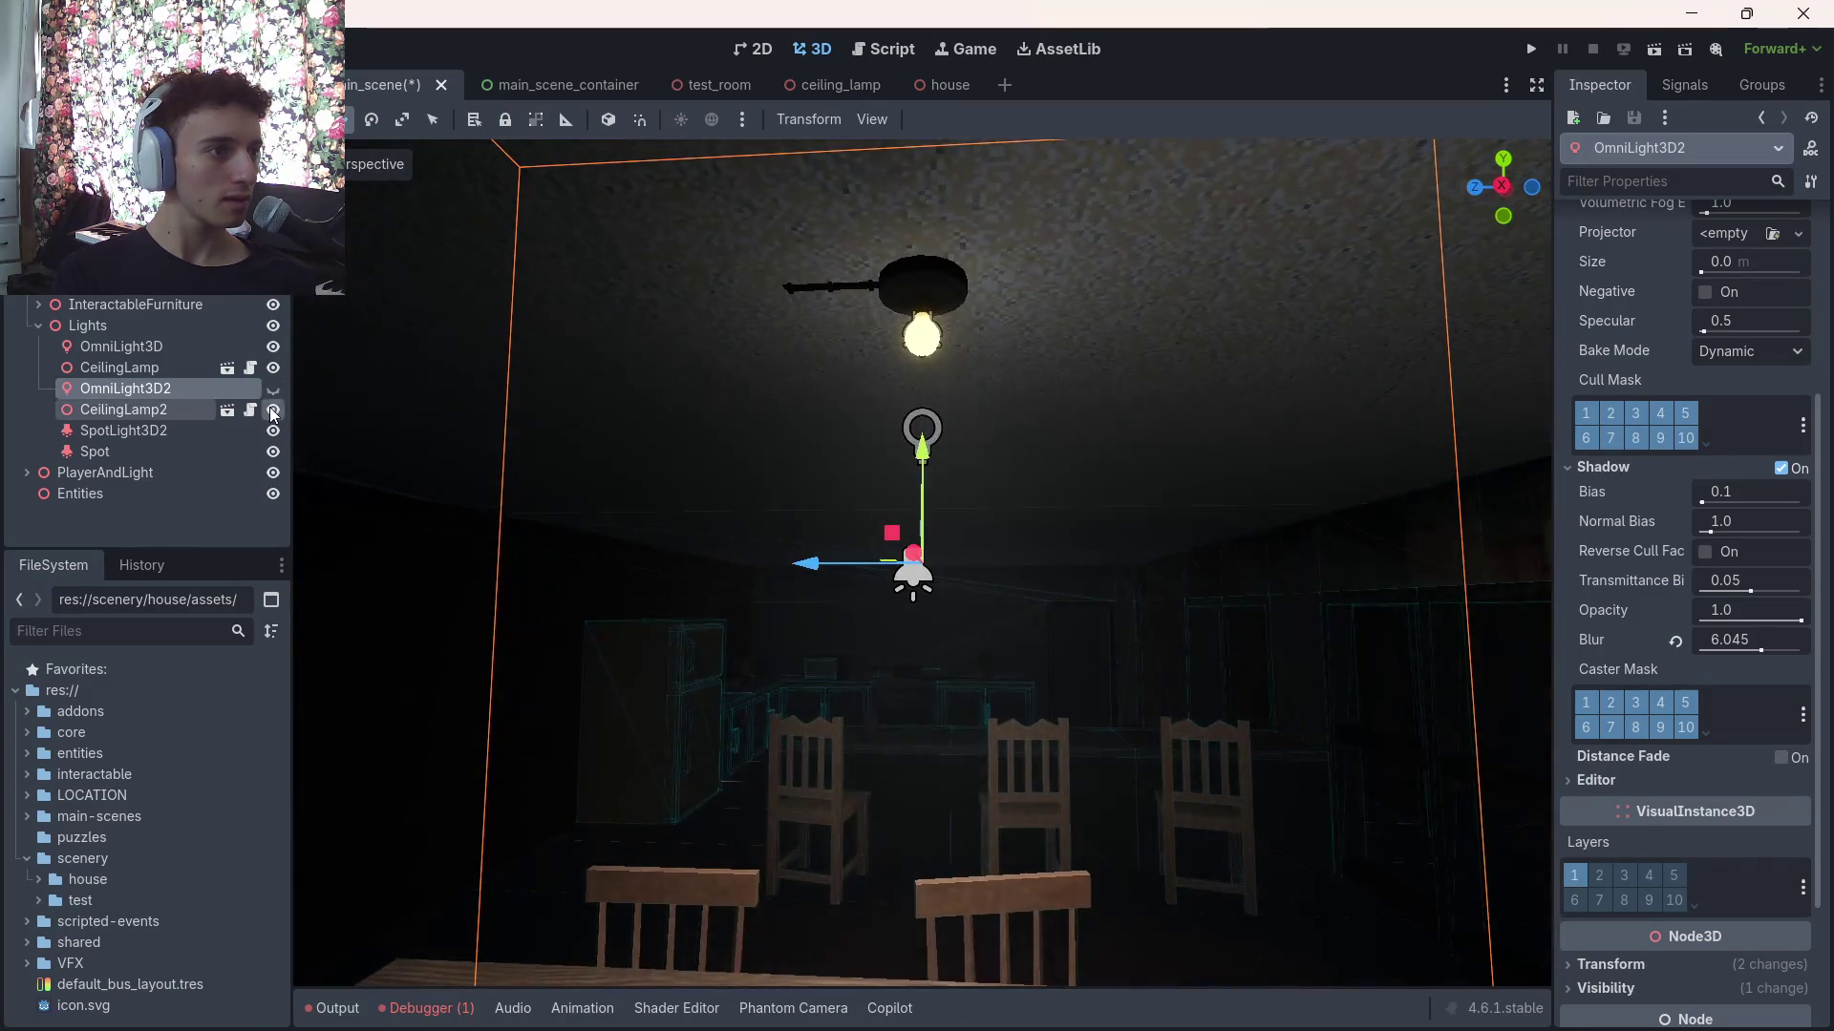
{"action": "left_click", "coordinate": [273, 409]}
{"action": "left_click", "coordinate": [273, 389]}
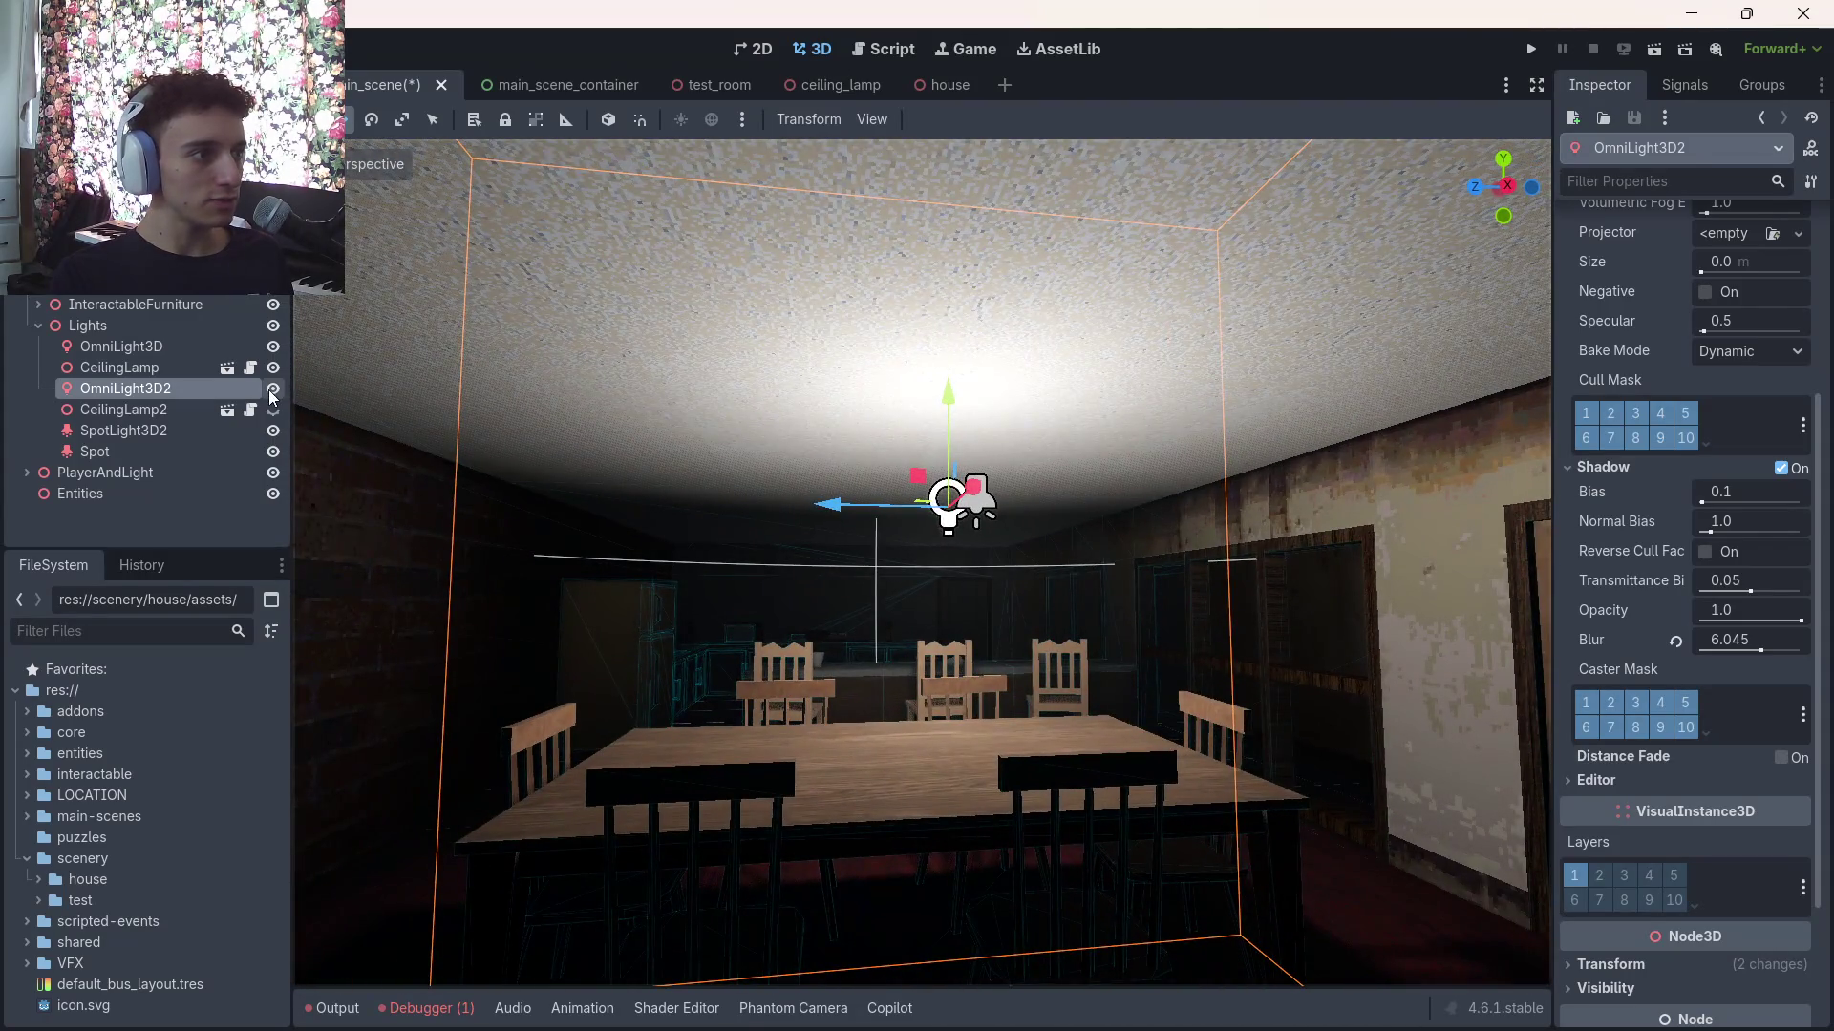
{"action": "left_click", "coordinate": [273, 388]}
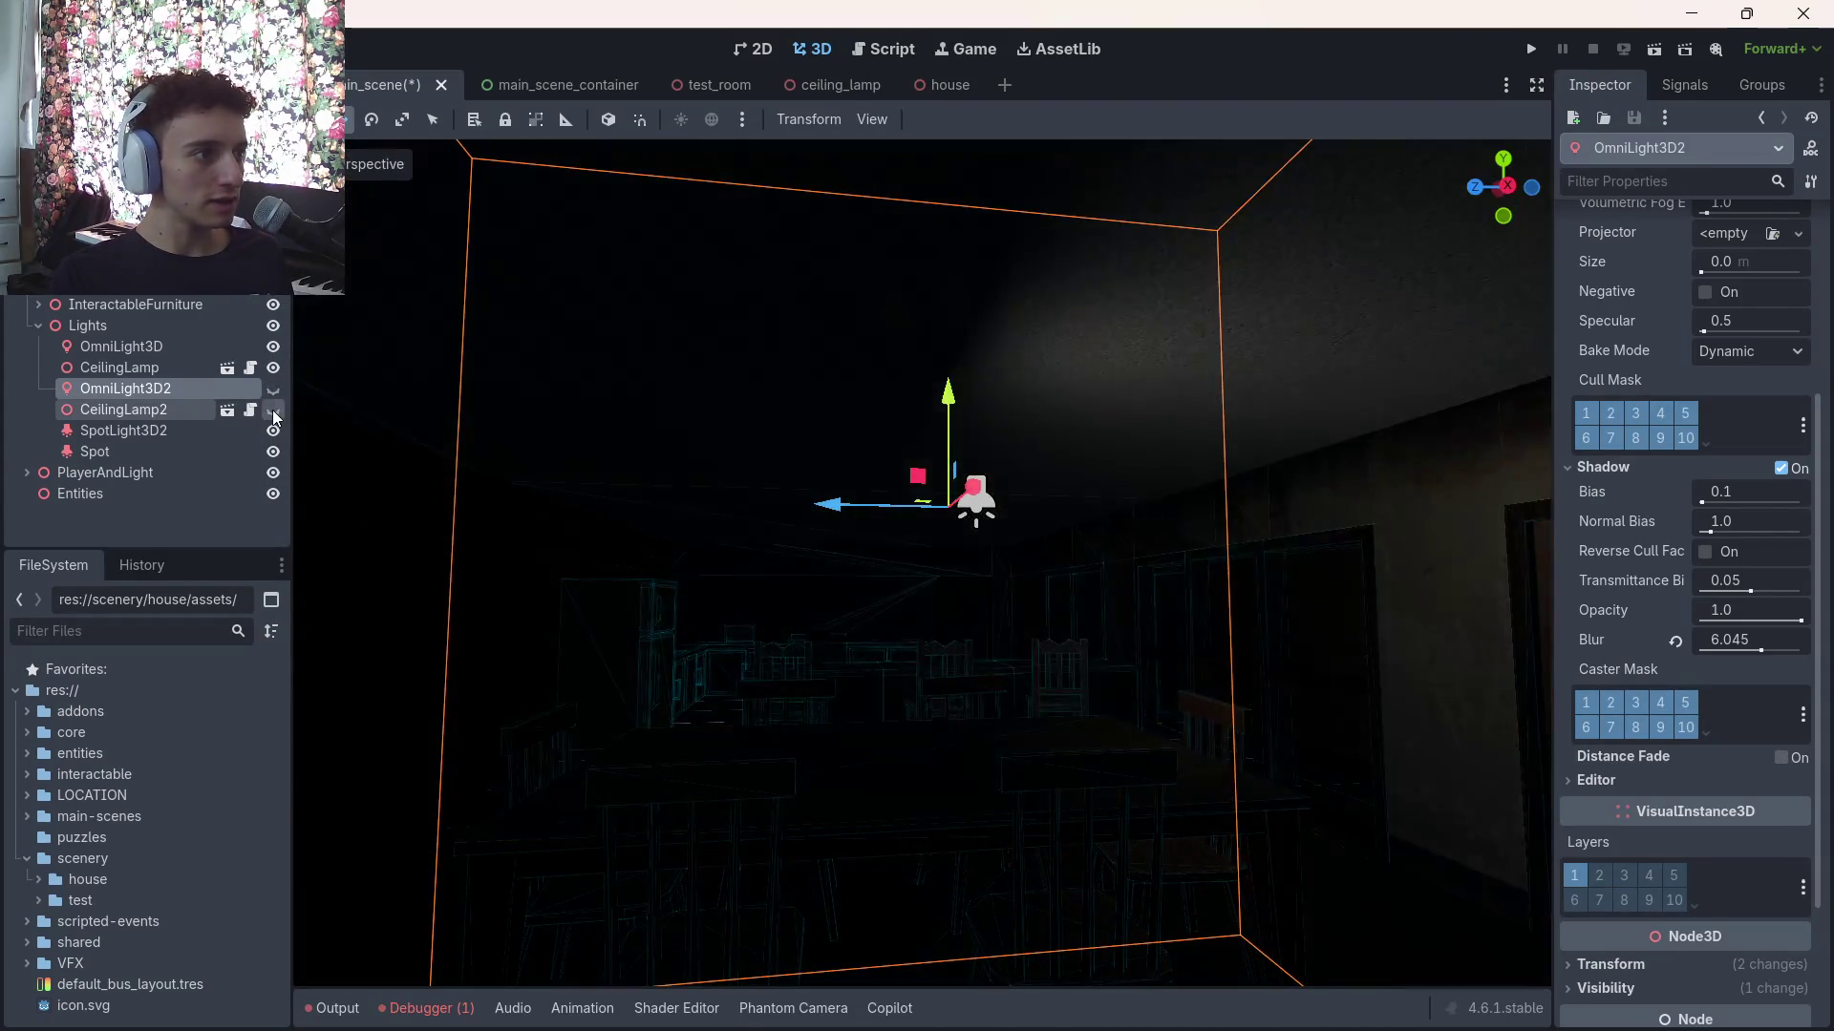
{"action": "left_click", "coordinate": [274, 409]}
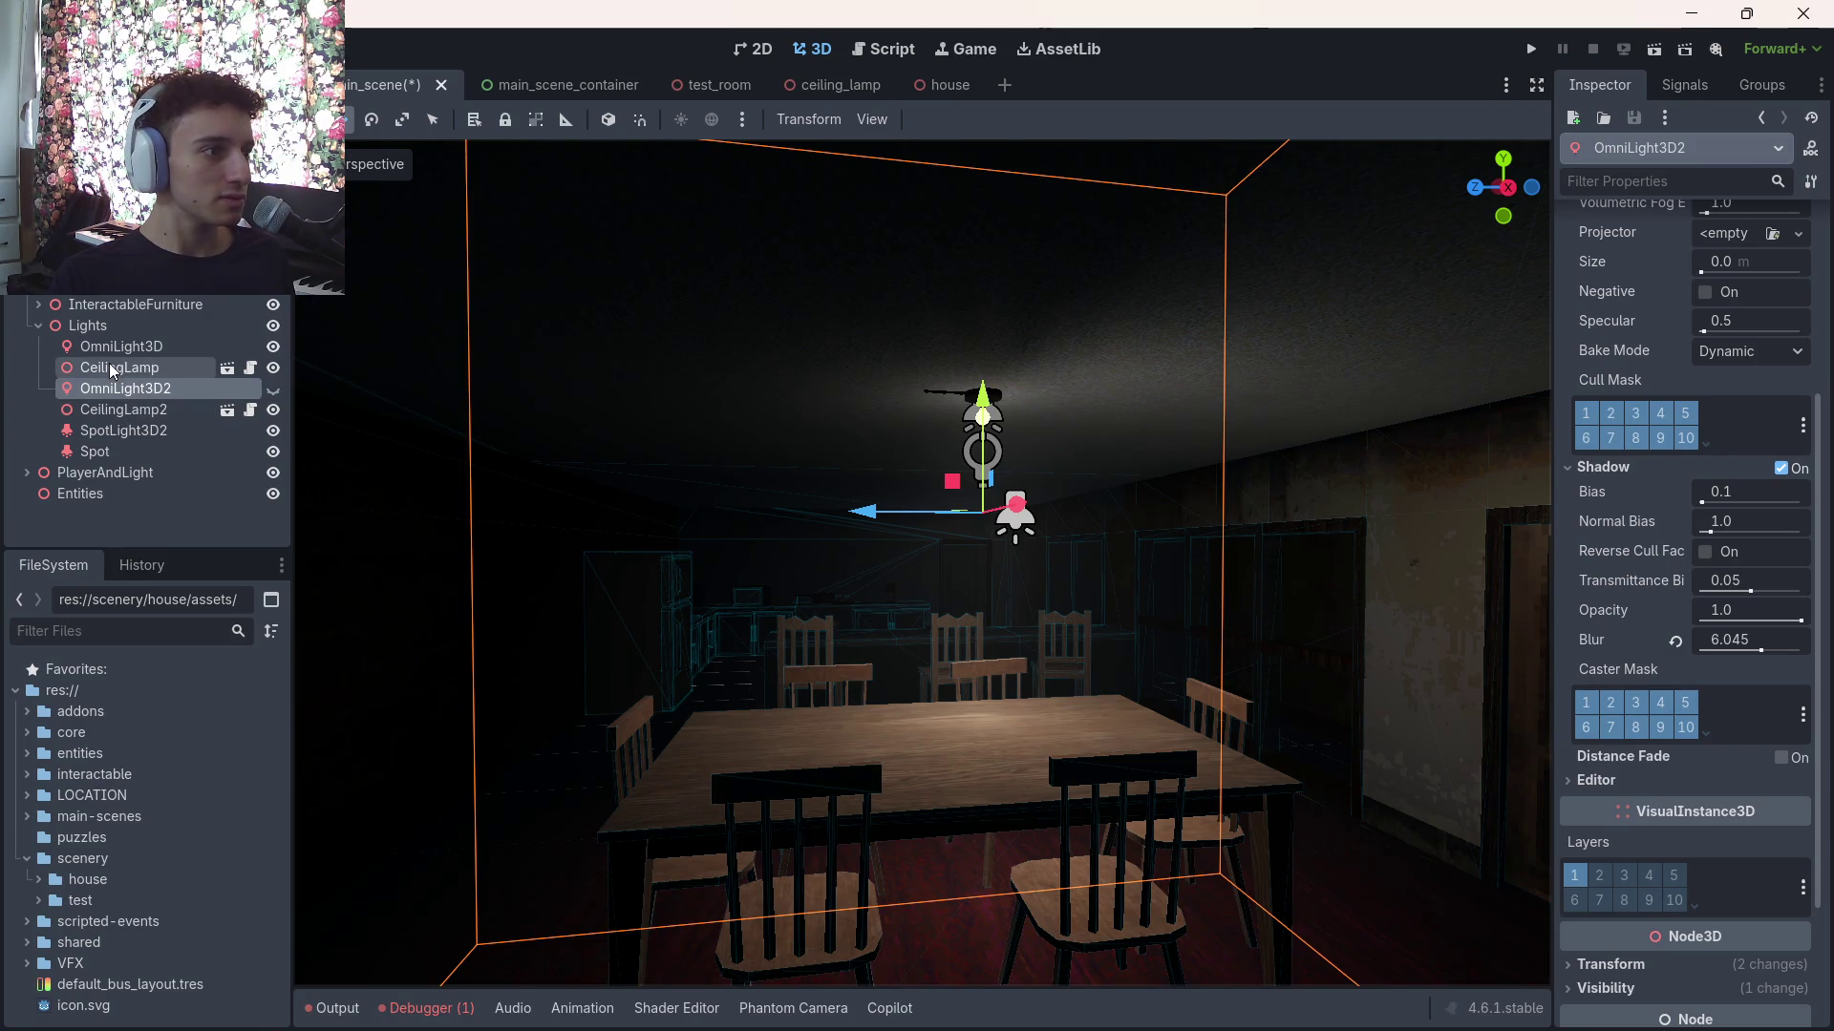
Delete the extra OmniLight3D2 node from the scene
{"action": "left_click", "coordinate": [143, 407]}
{"action": "left_click", "coordinate": [147, 390]}
{"action": "key", "text": "Delete"}
{"action": "key", "text": "Return"}
Nudge CeilingLamp2 along Z to 7.85, 0.156, 4.04 and save the scene
{"action": "left_click", "coordinate": [132, 390]}
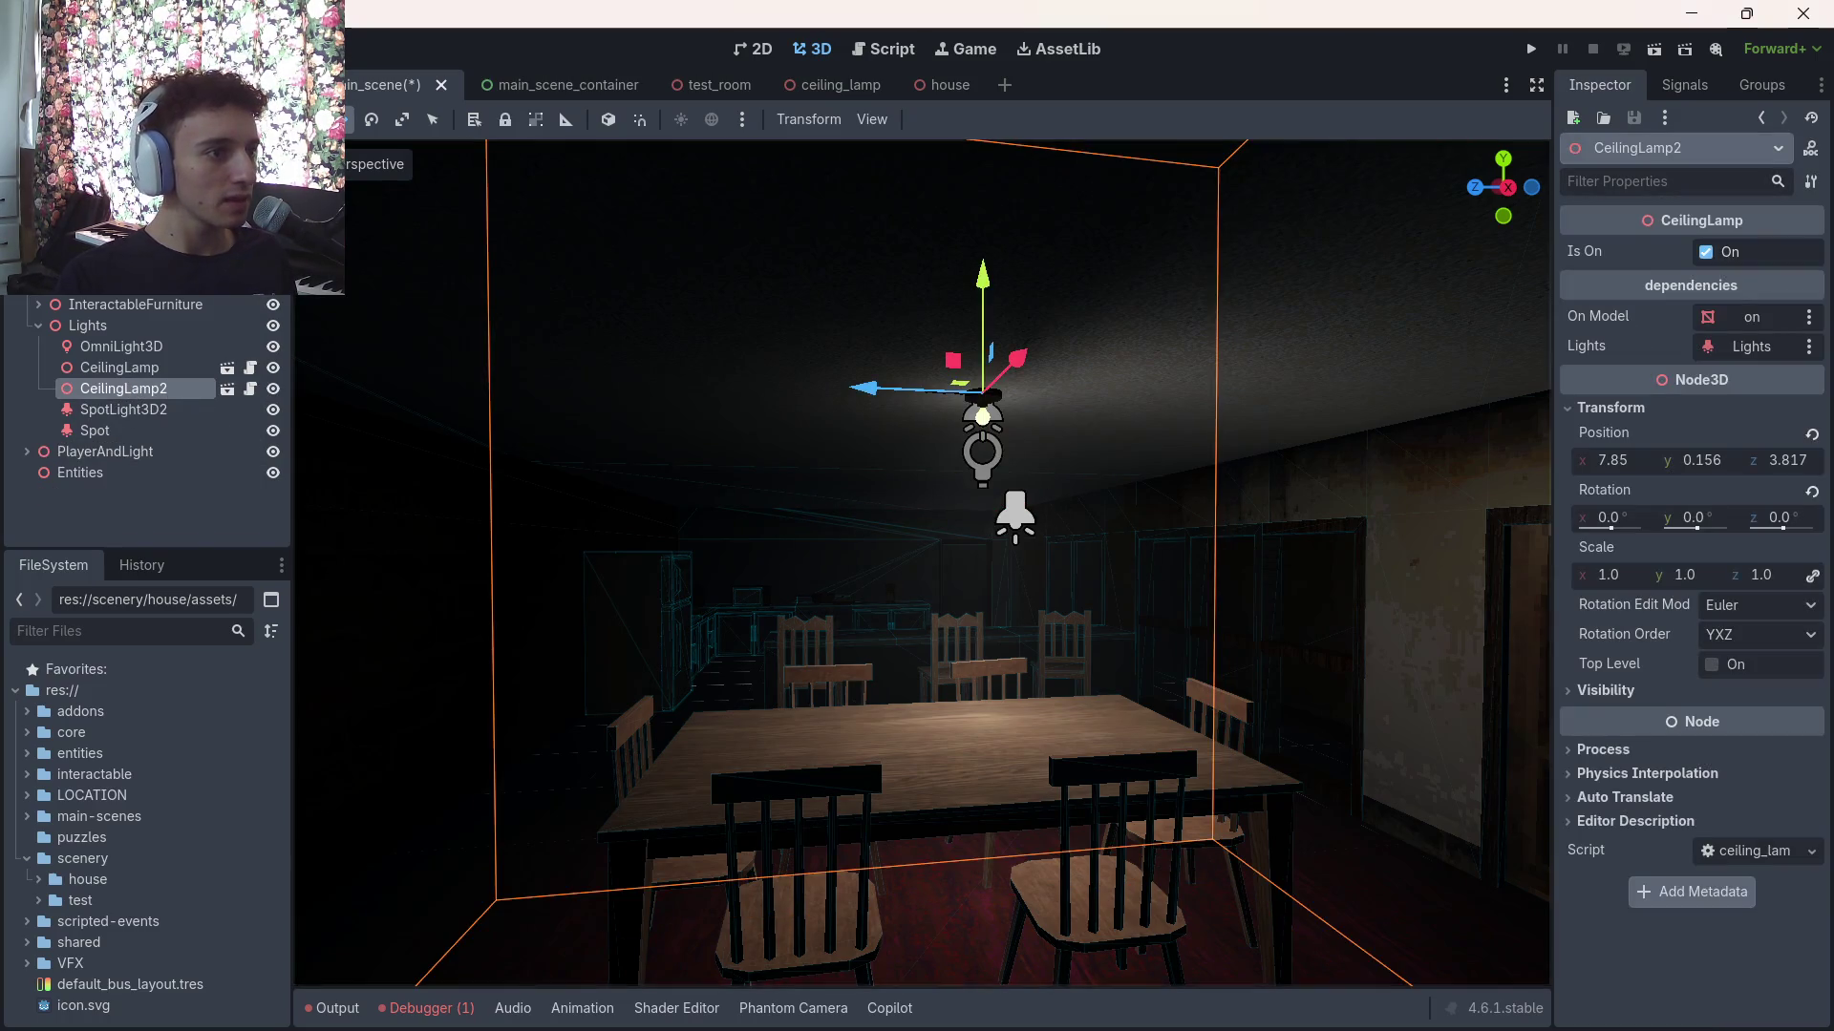
{"action": "key", "text": "f"}
{"action": "left_click_drag", "start_coordinate": [782, 380], "coordinate": [743, 374]}
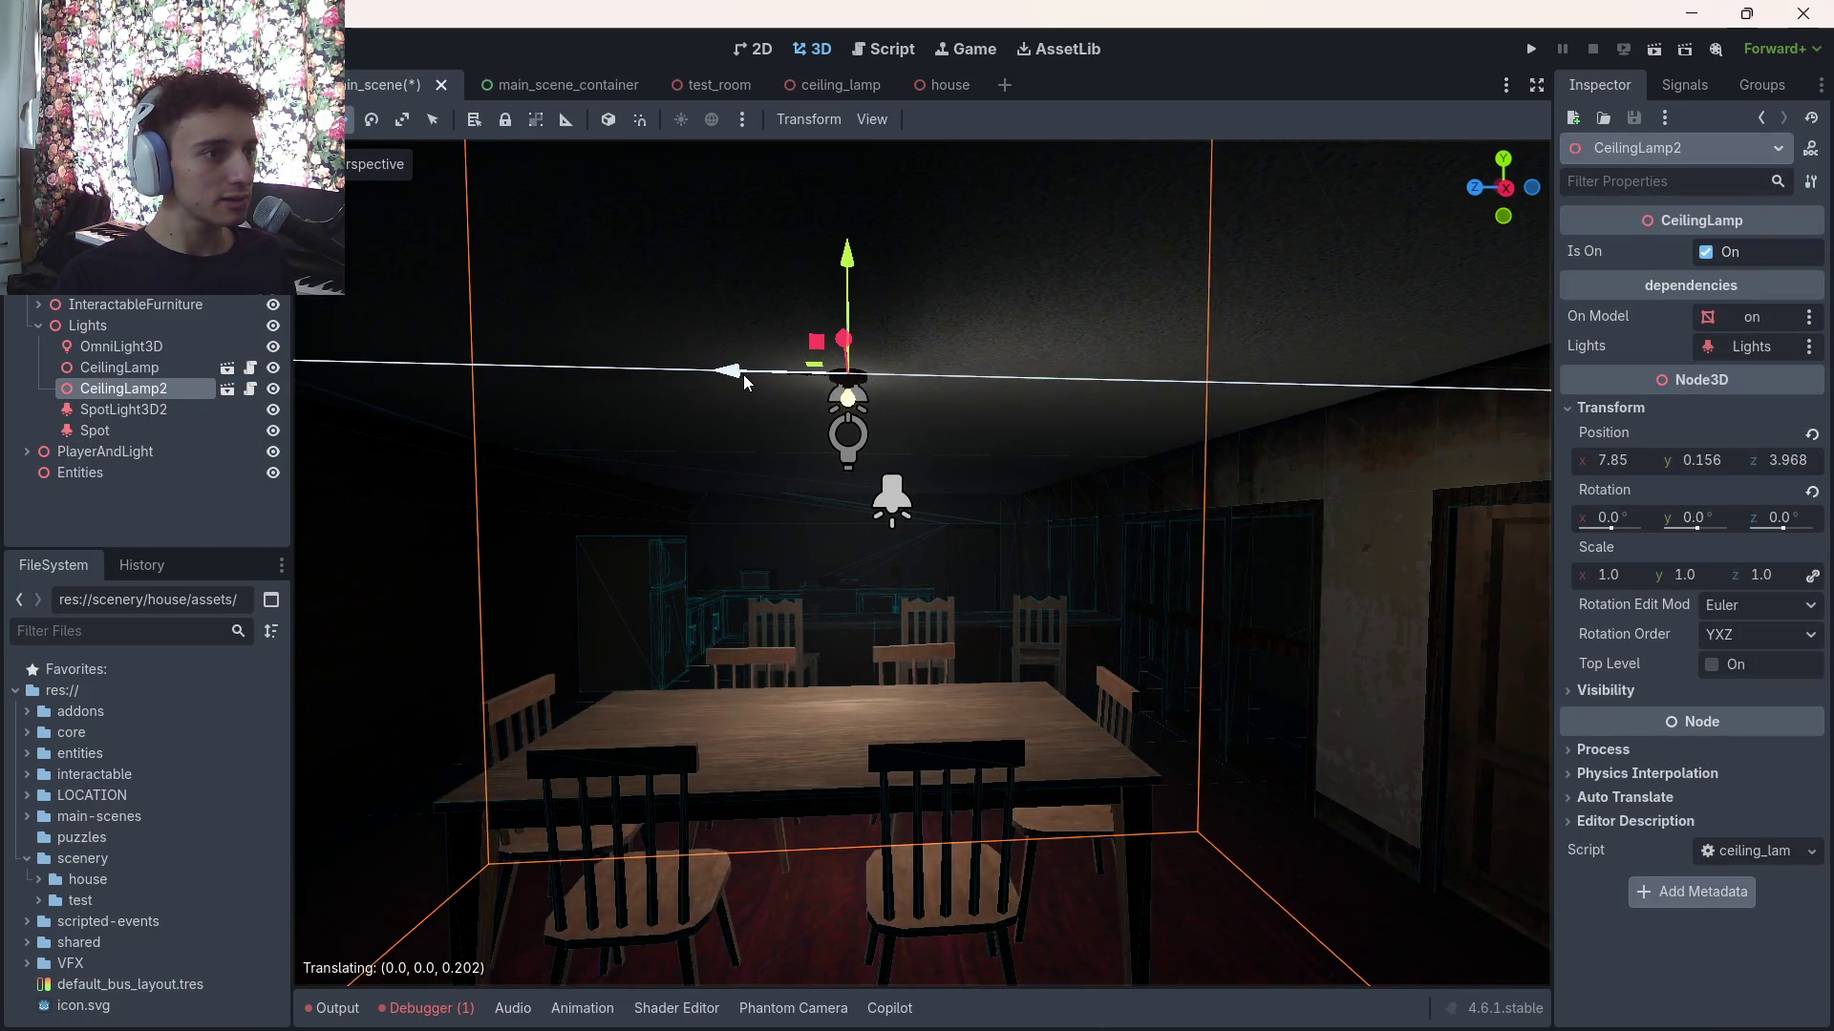
{"action": "key", "text": "ctrl+s"}
{"action": "right_click", "coordinate": [127, 387]}
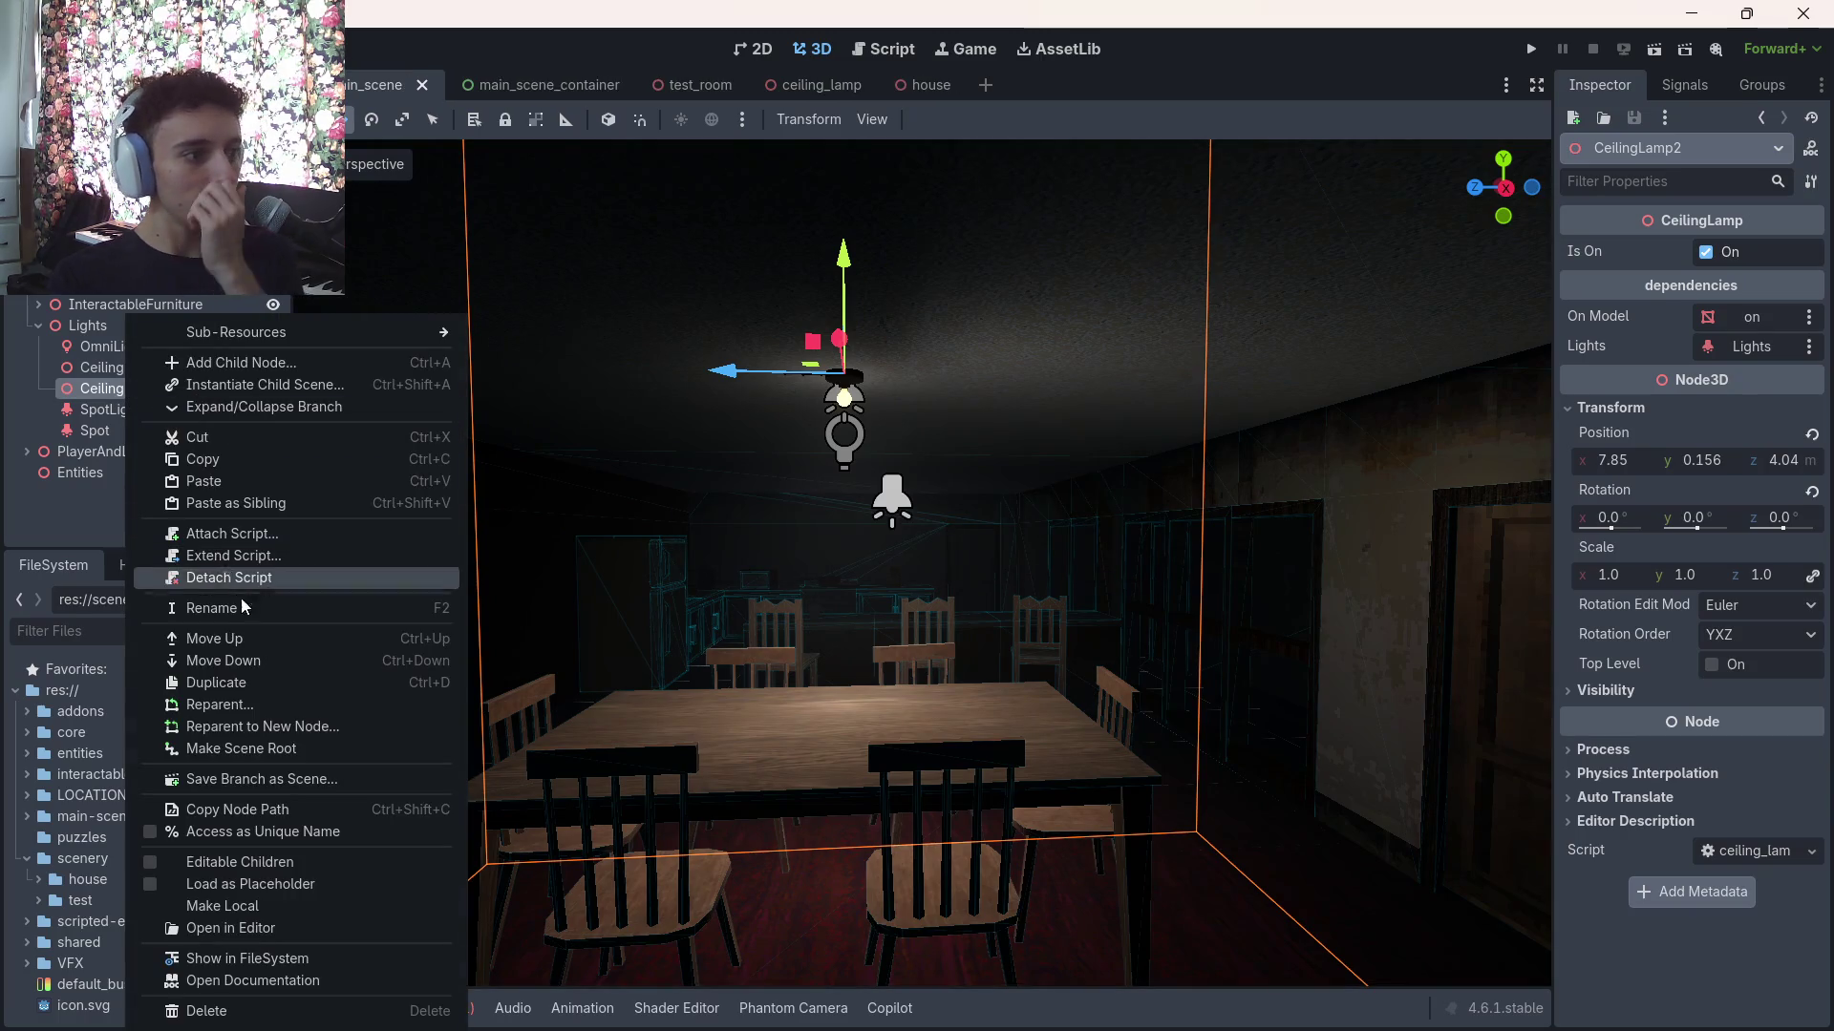
{"action": "key", "text": "Escape"}
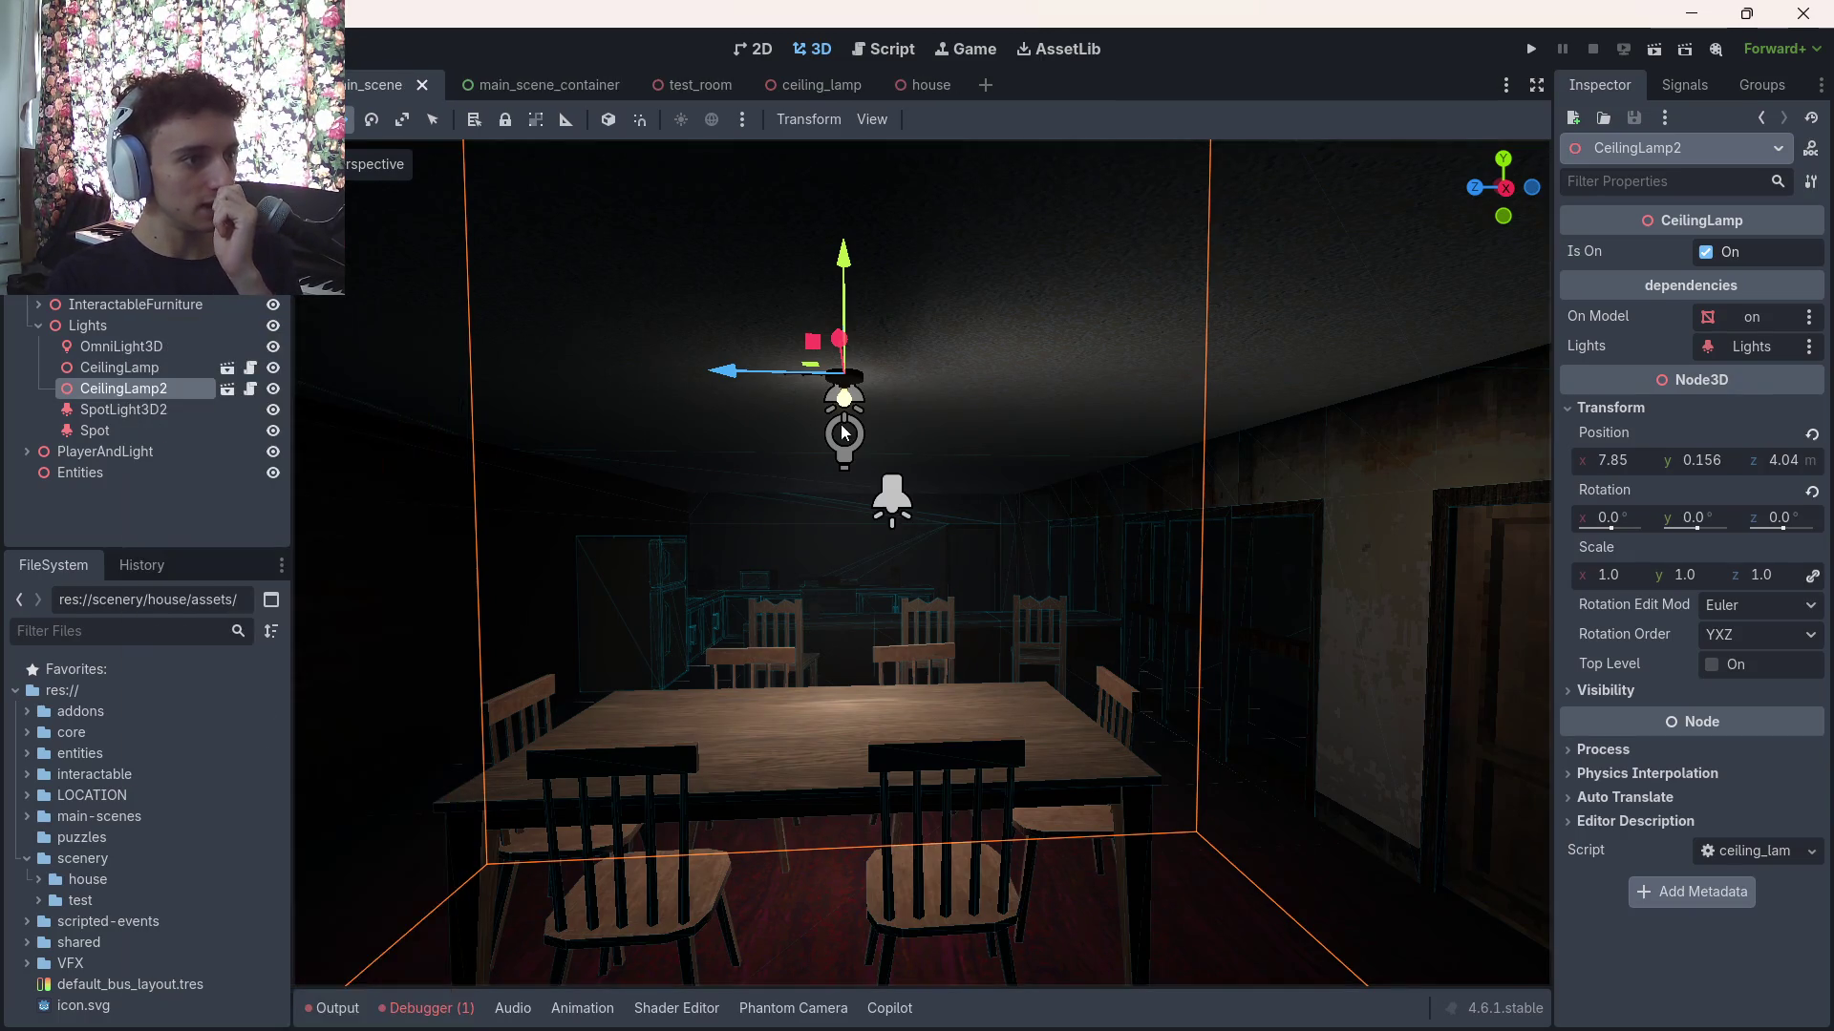
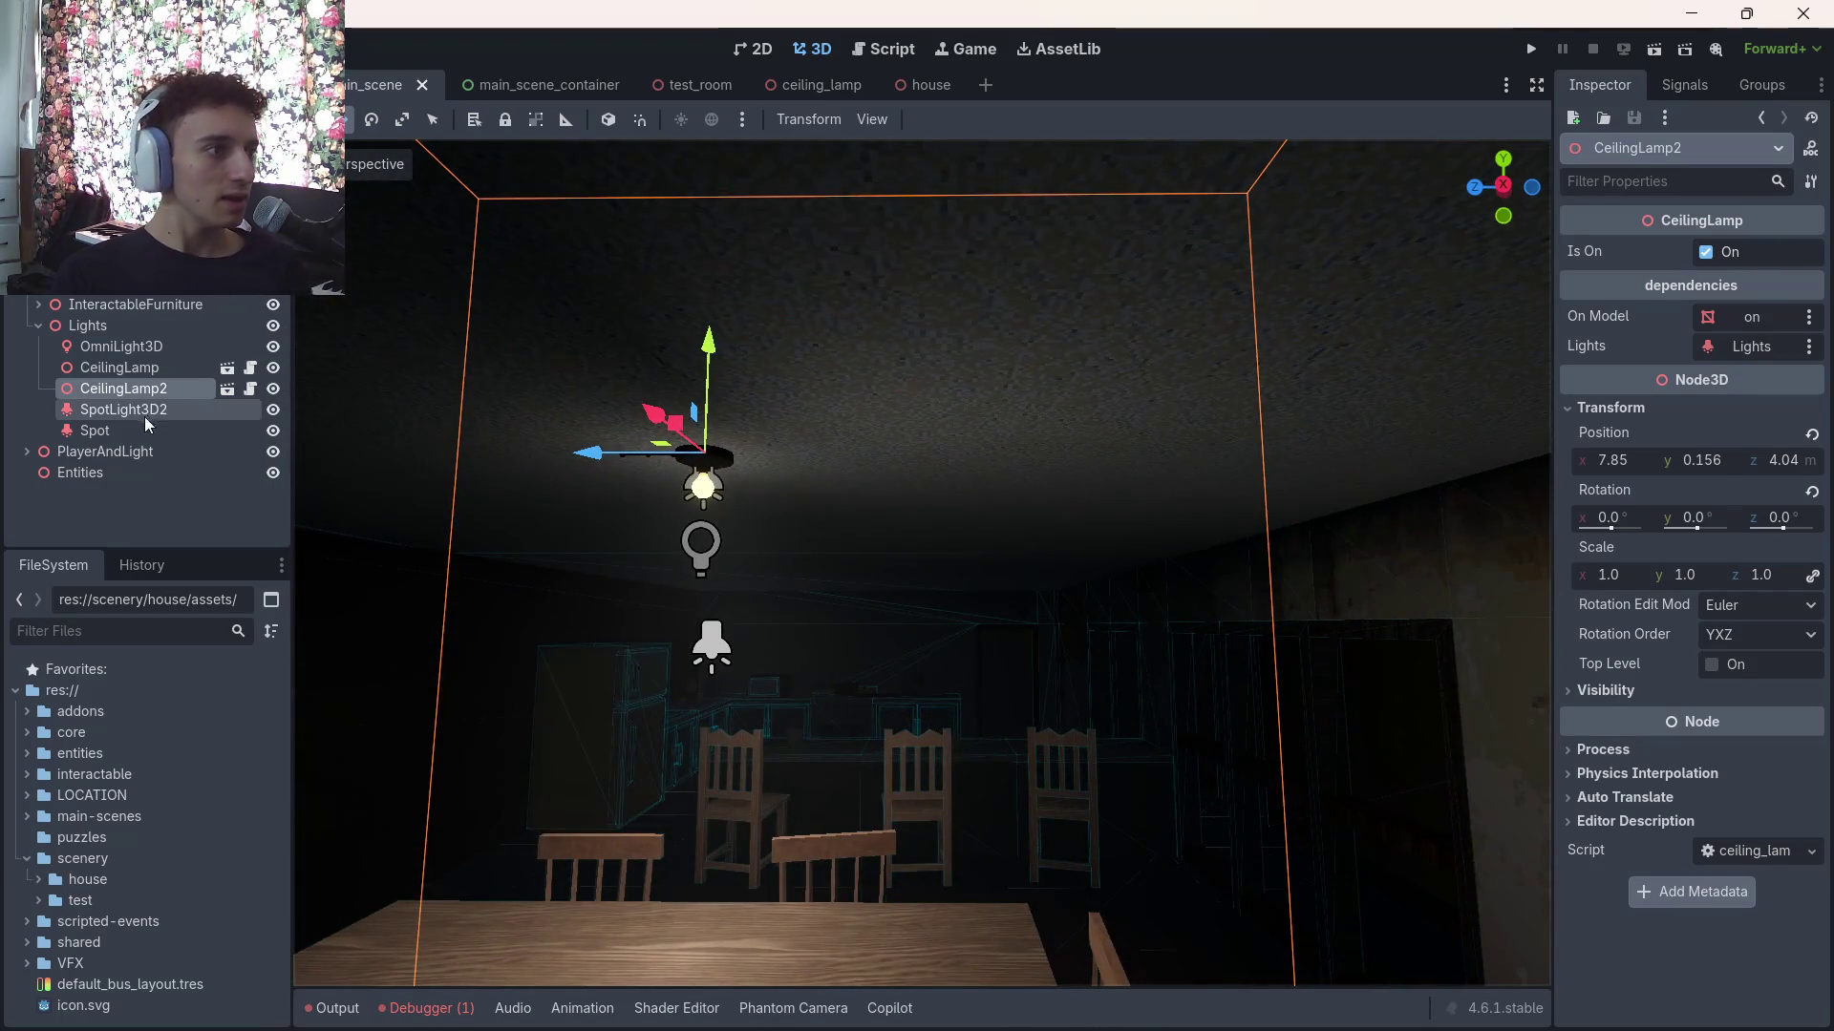
Enable Editable Children on CeilingLamp2 and select its child Lights spotlight
{"action": "right_click", "coordinate": [154, 395]}
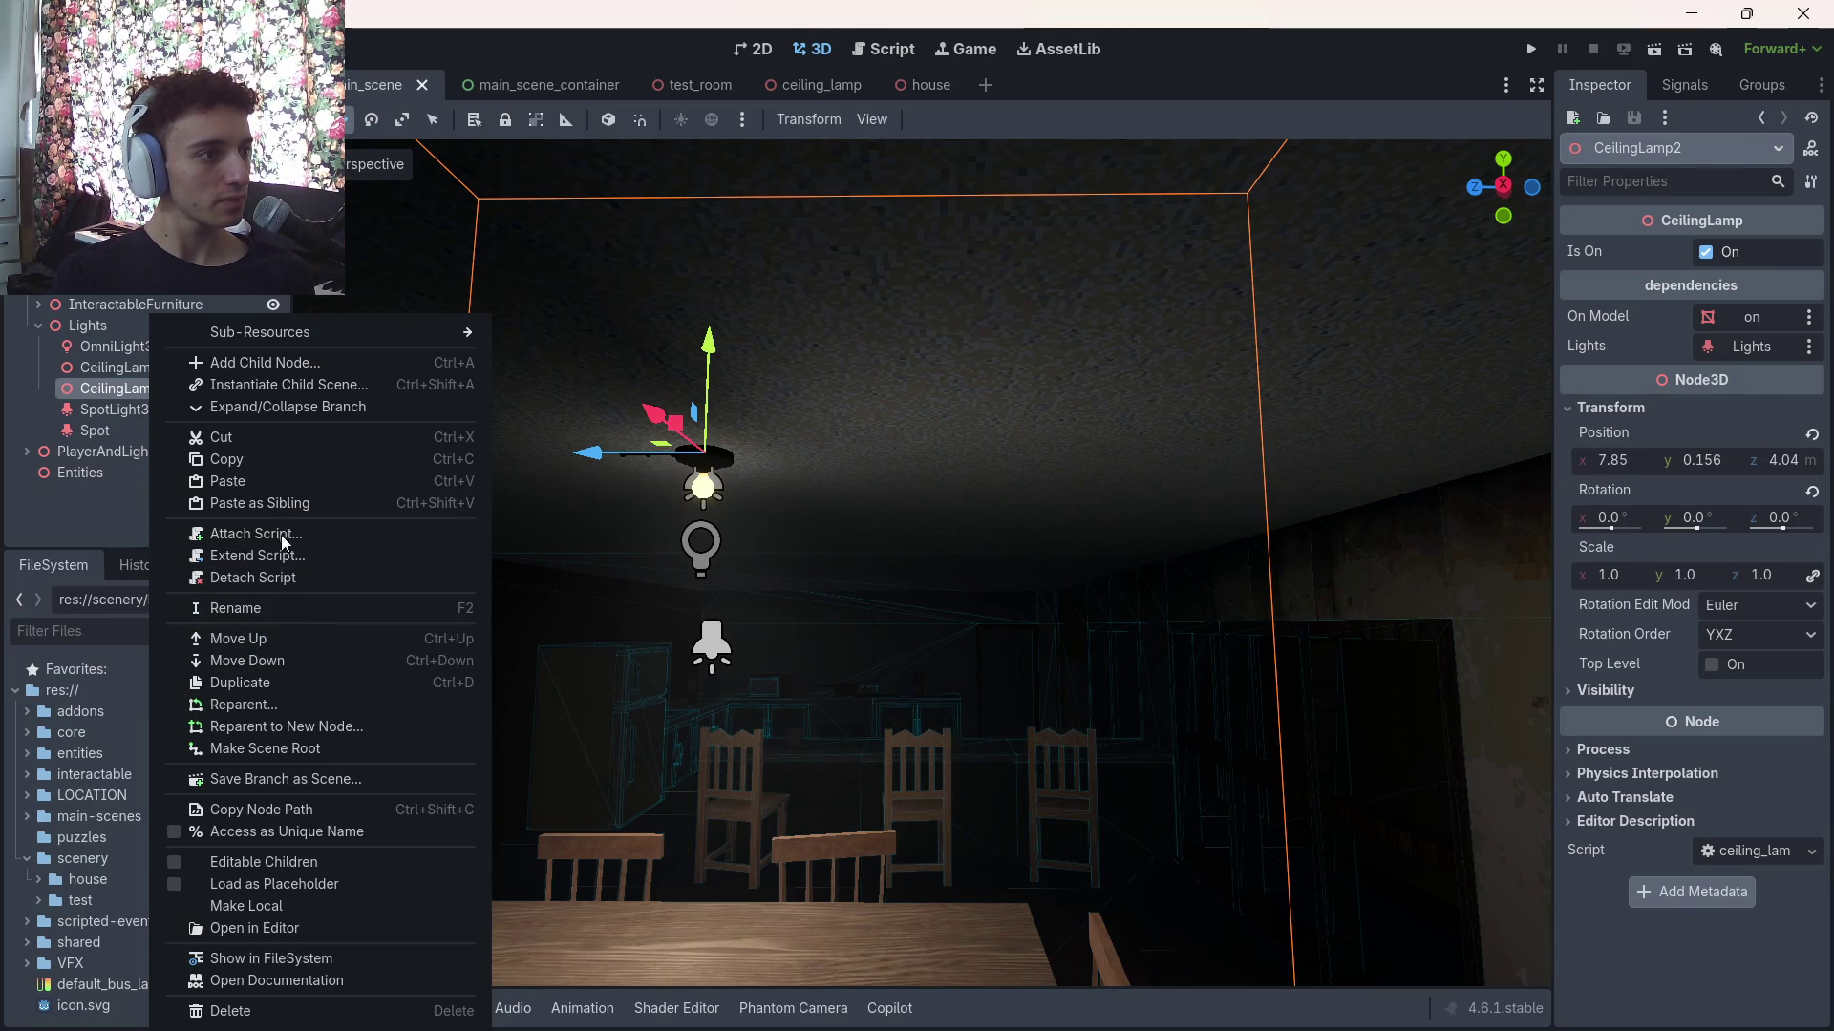
{"action": "left_click", "coordinate": [298, 863]}
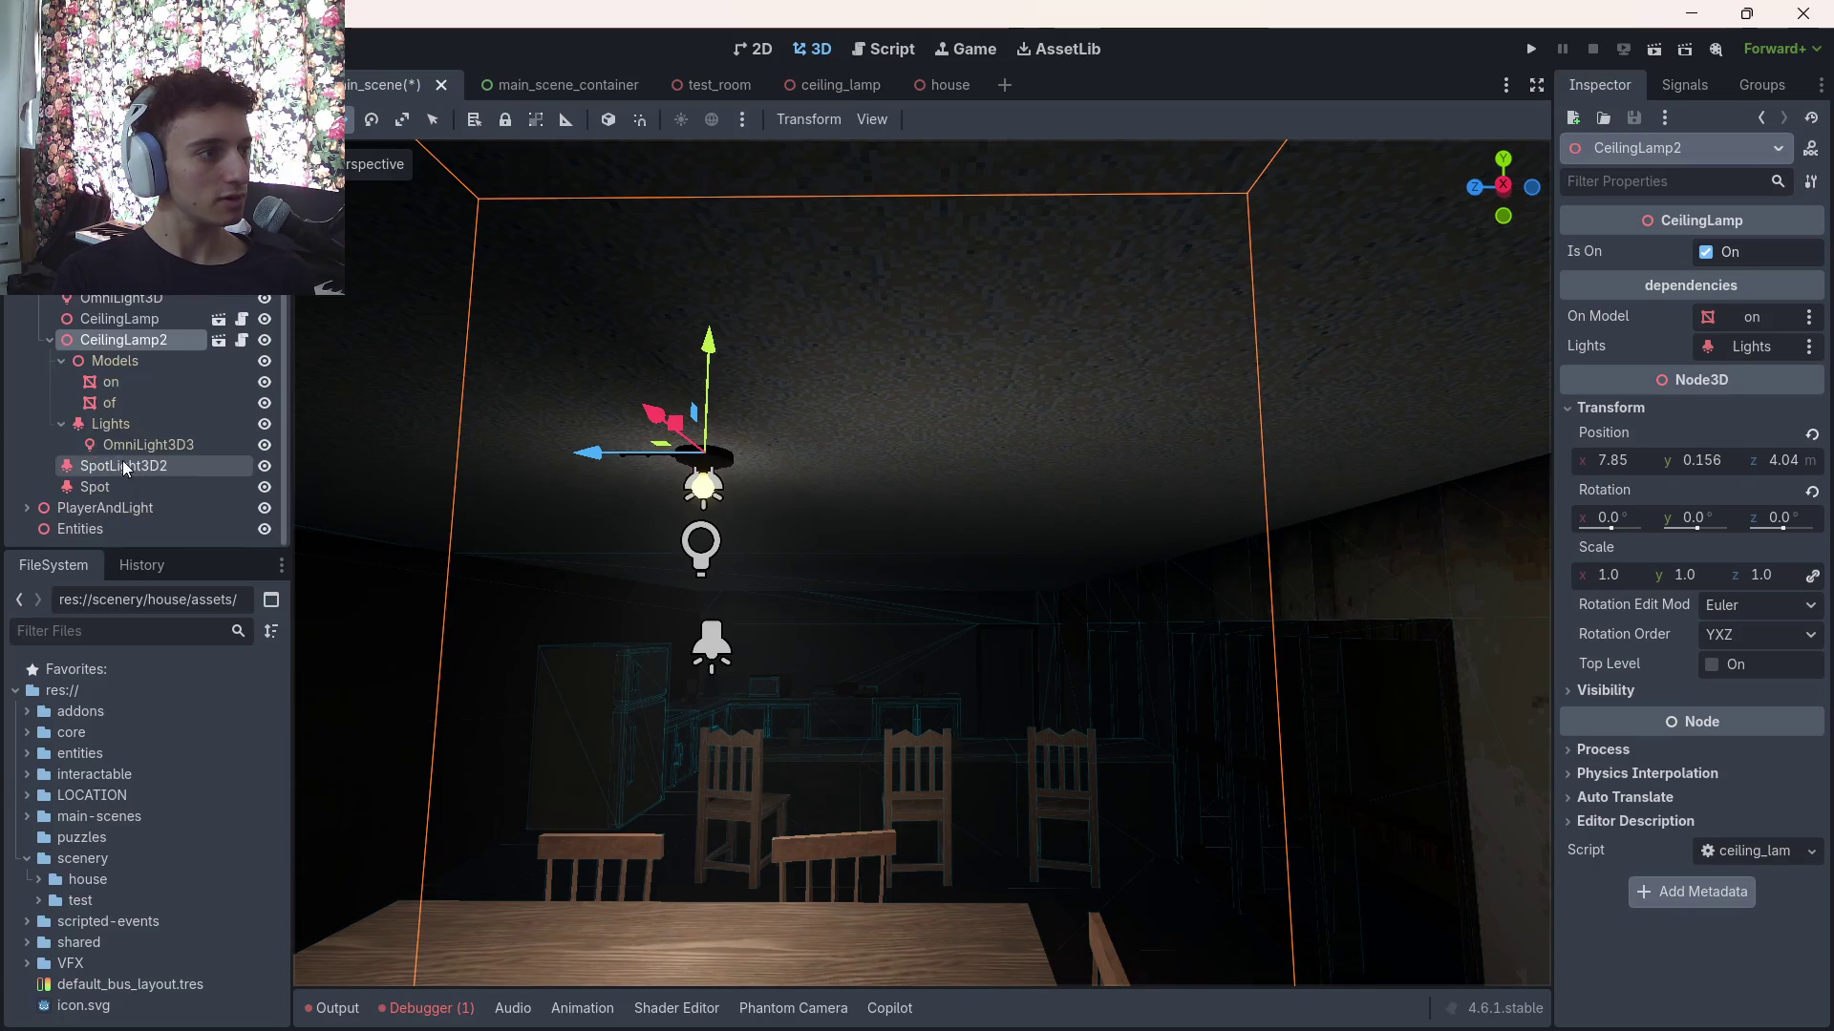
{"action": "left_click", "coordinate": [60, 360]}
{"action": "left_click", "coordinate": [109, 418]}
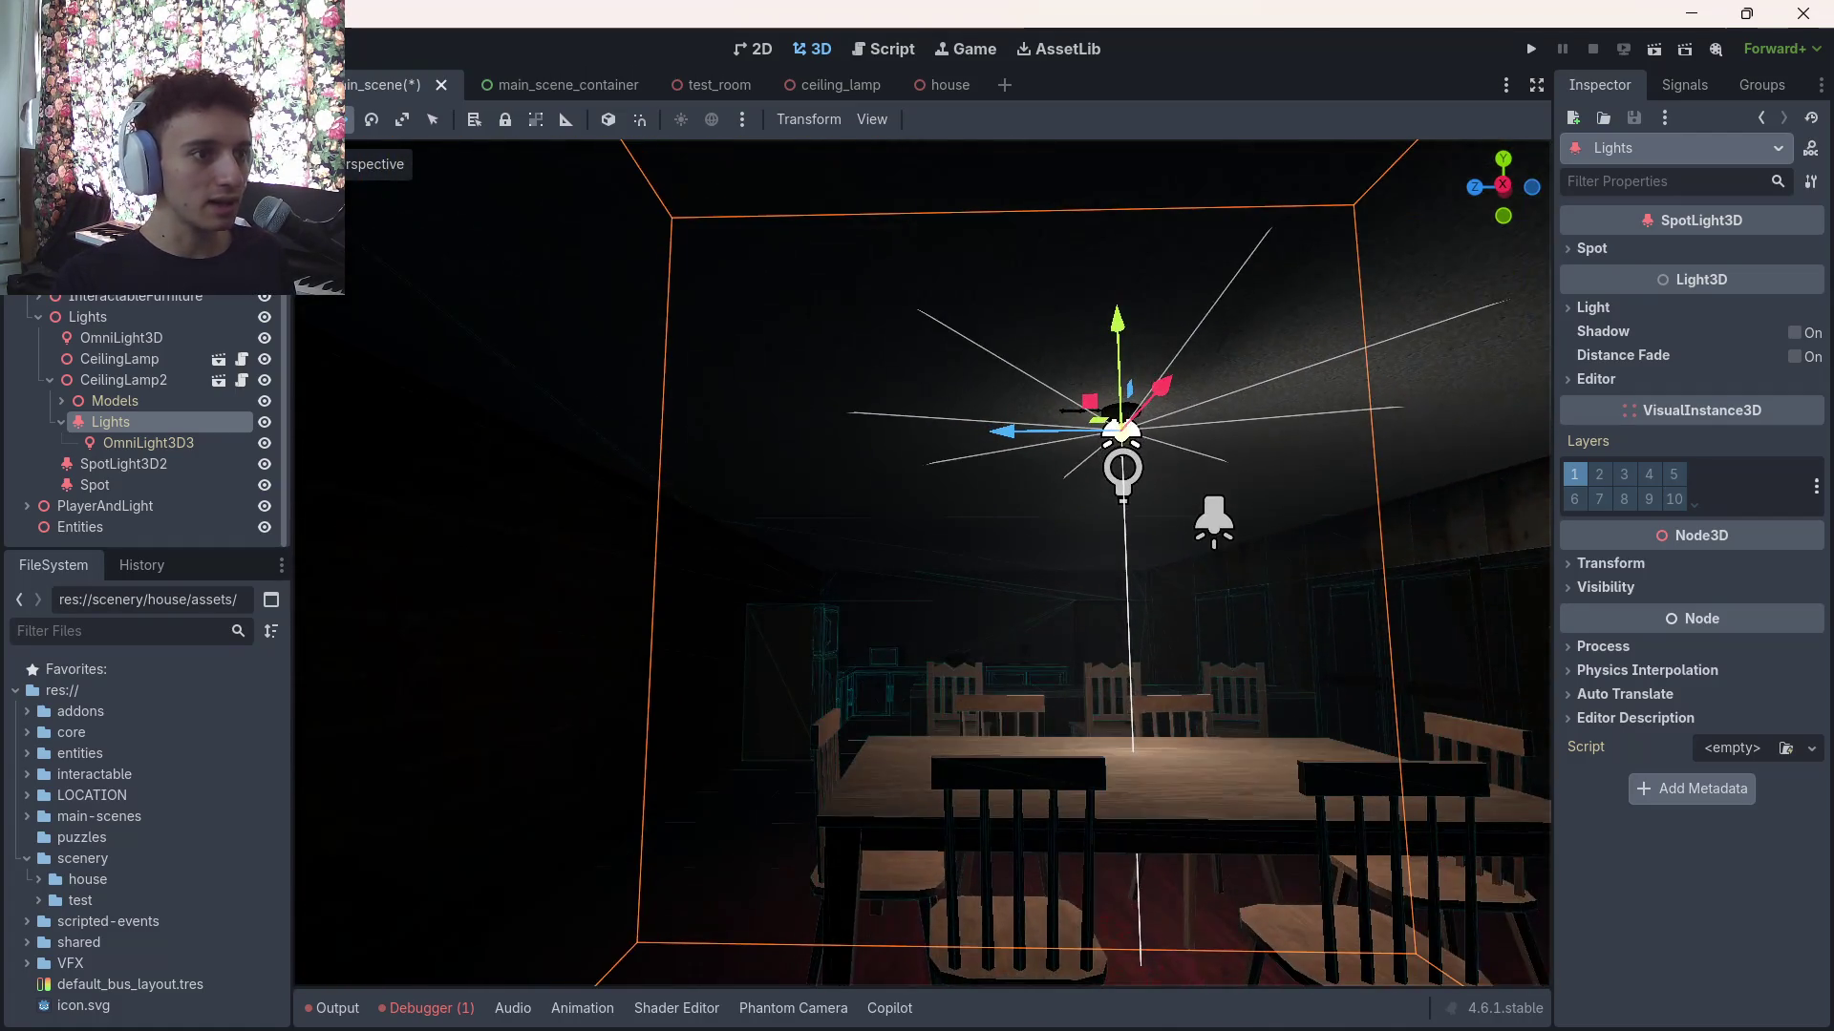
Raise the Lights spotlight's Spot Range to 14.795 m and turn on its shadows
{"action": "left_click", "coordinate": [1592, 248]}
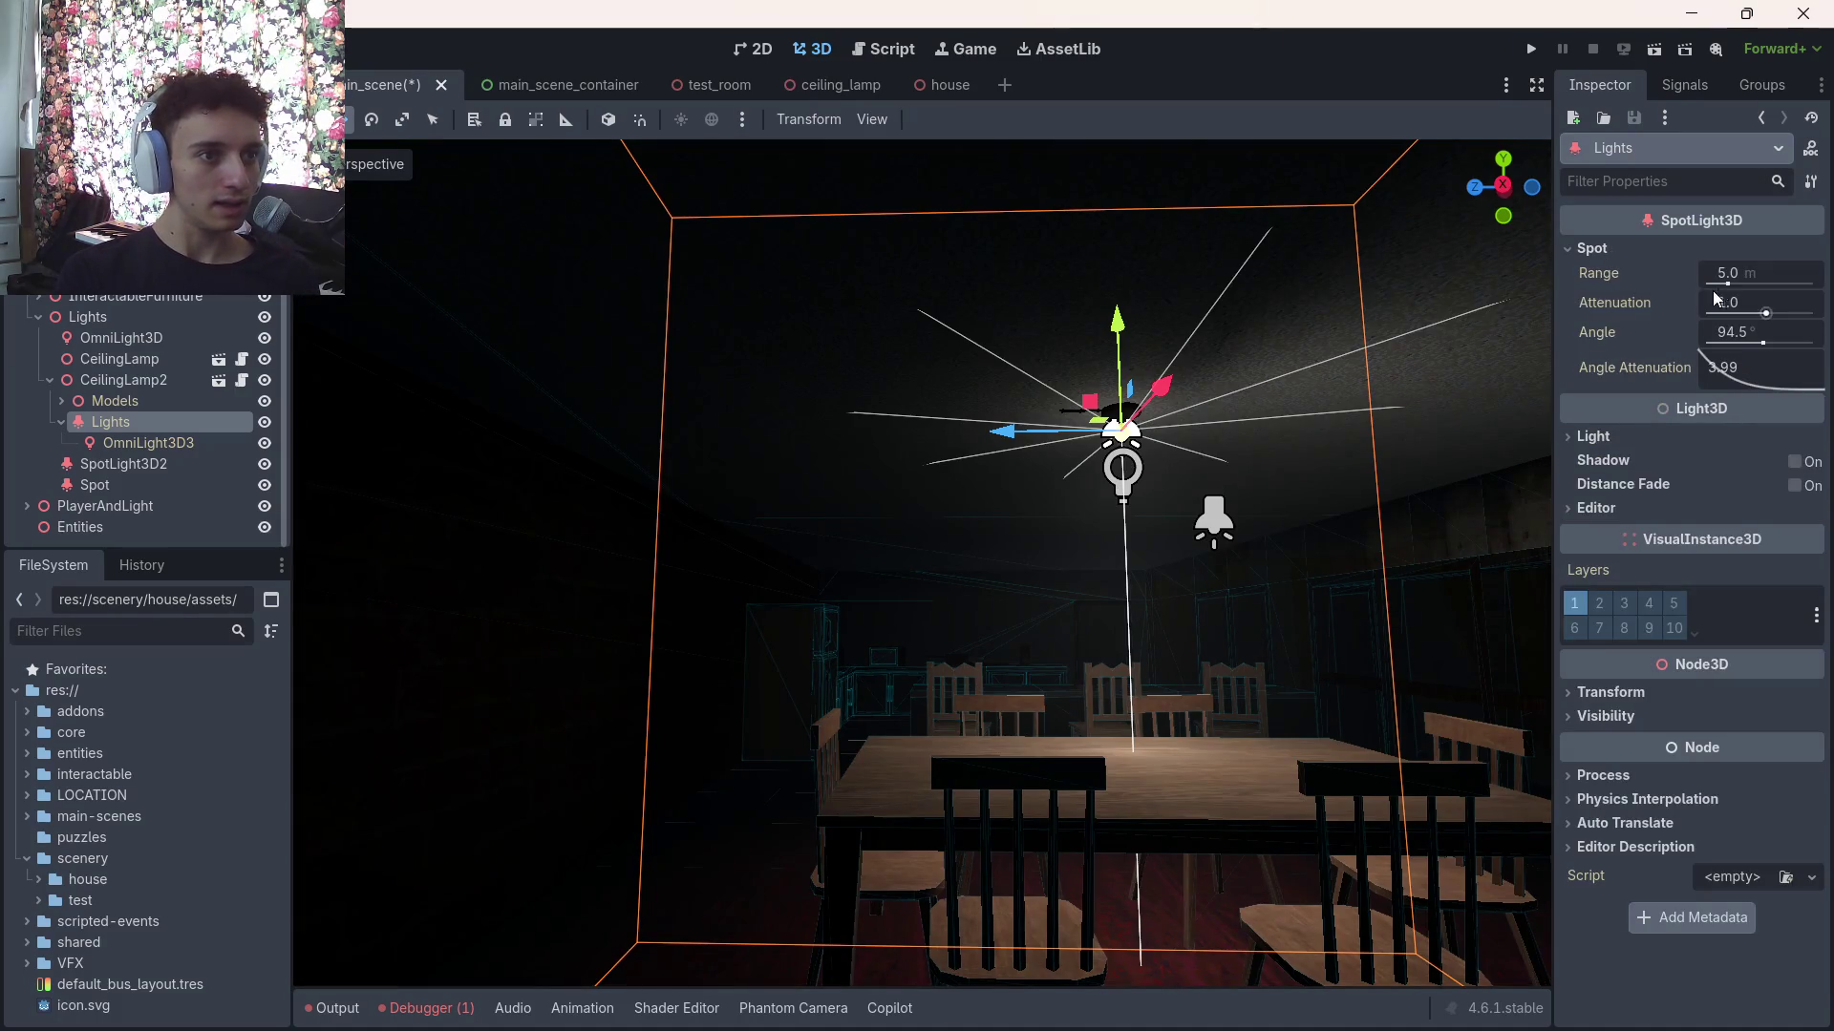
{"action": "left_click_drag", "start_coordinate": [1738, 273], "coordinate": [1814, 273]}
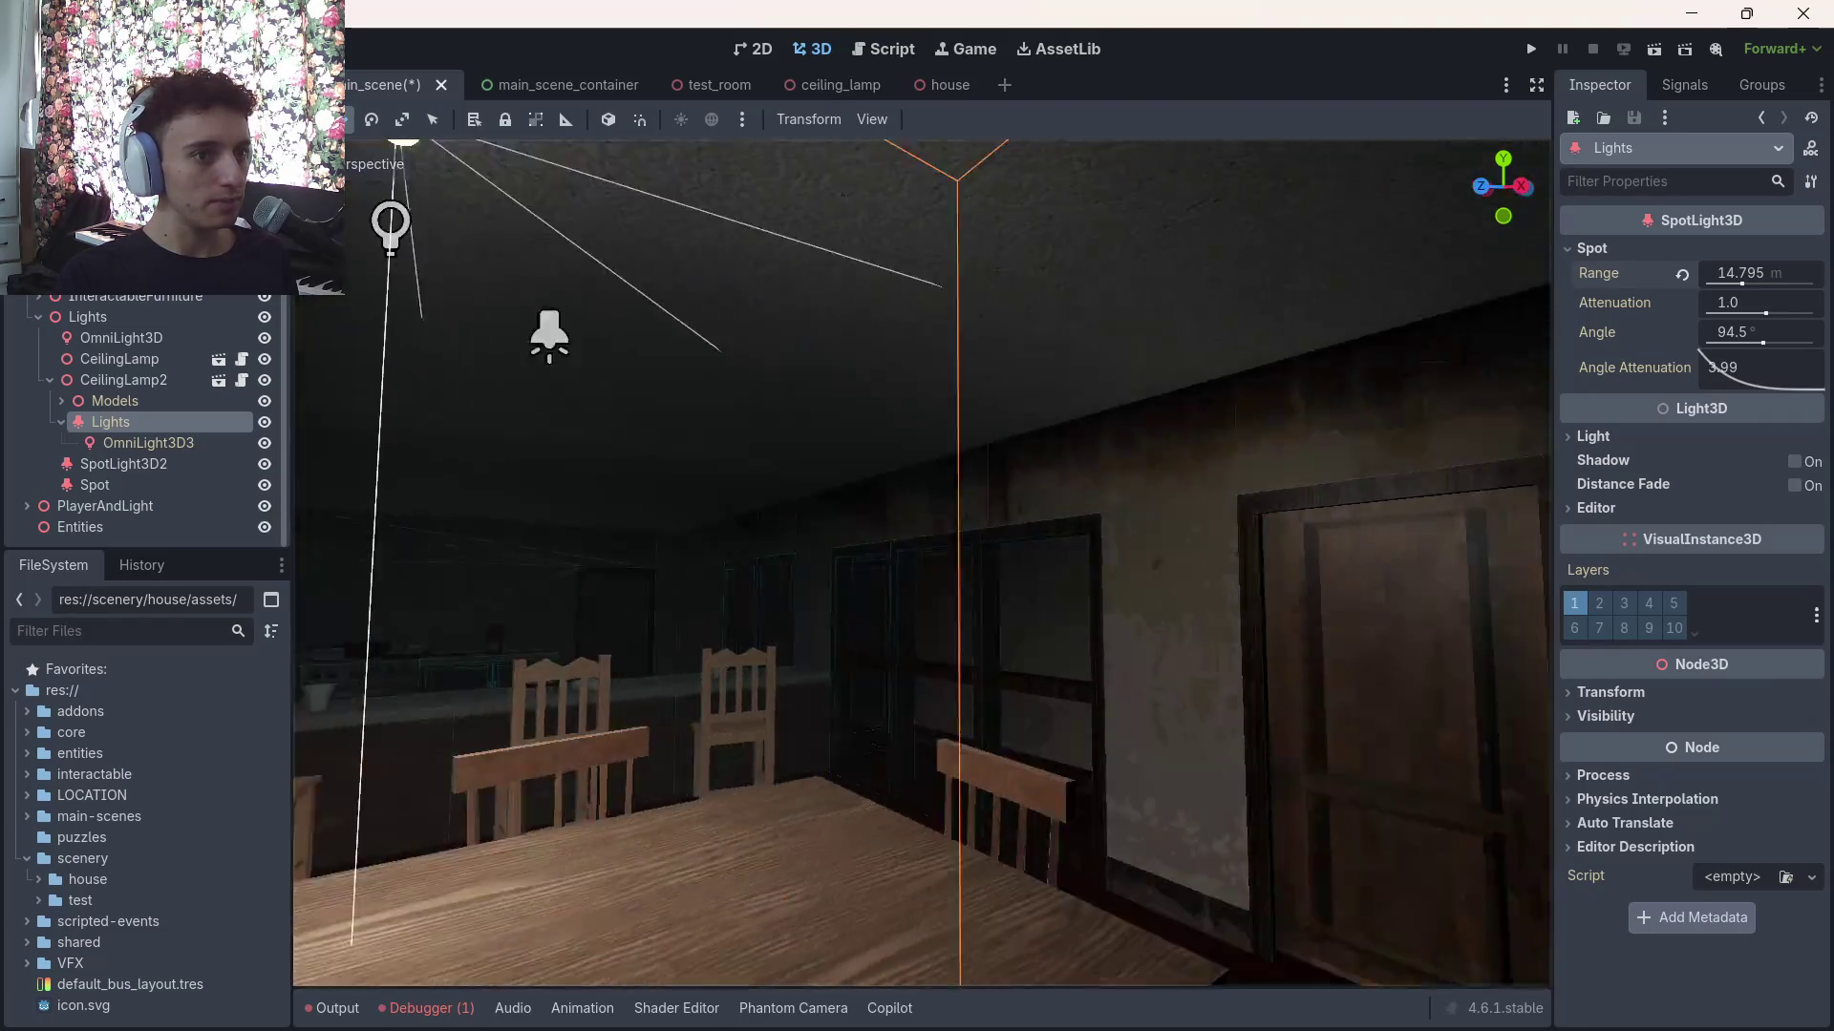
{"action": "left_click", "coordinate": [1793, 466]}
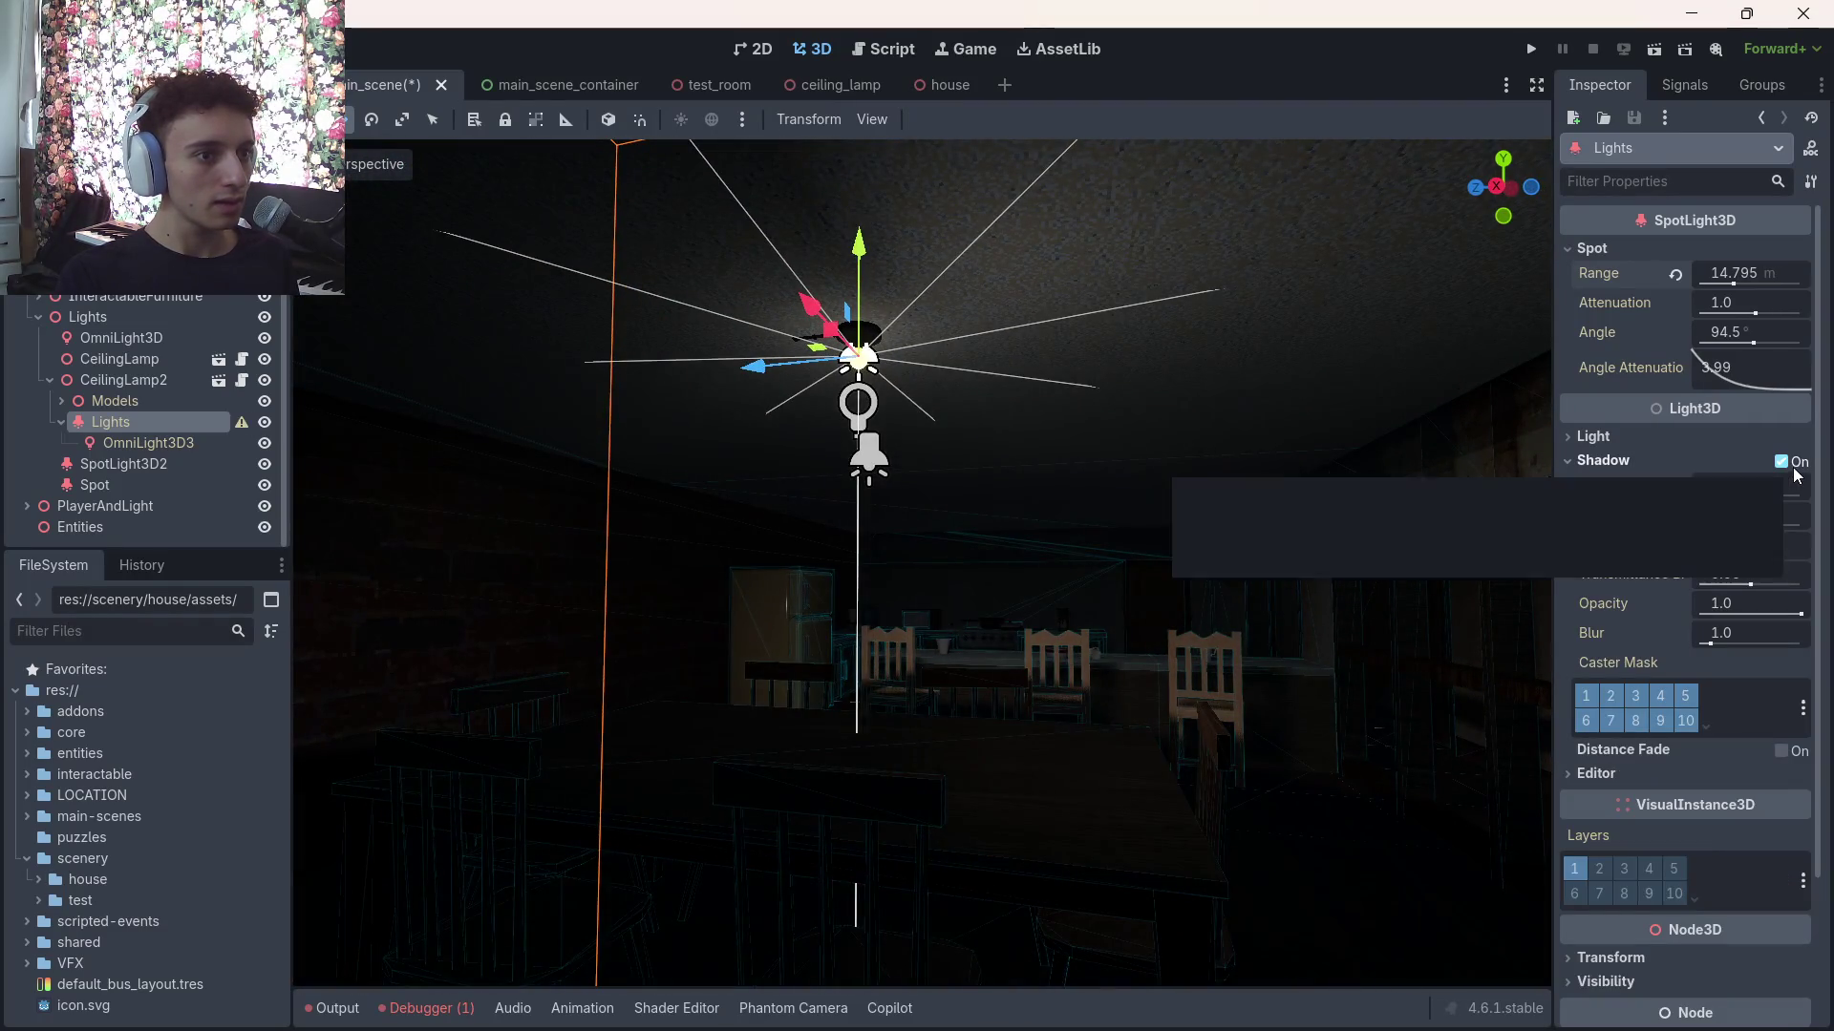
Compare the room with spotlight shadows on and off, then glance at OmniLight3D3's Light settings
{"action": "left_click", "coordinate": [1794, 471]}
{"action": "left_click", "coordinate": [1795, 470]}
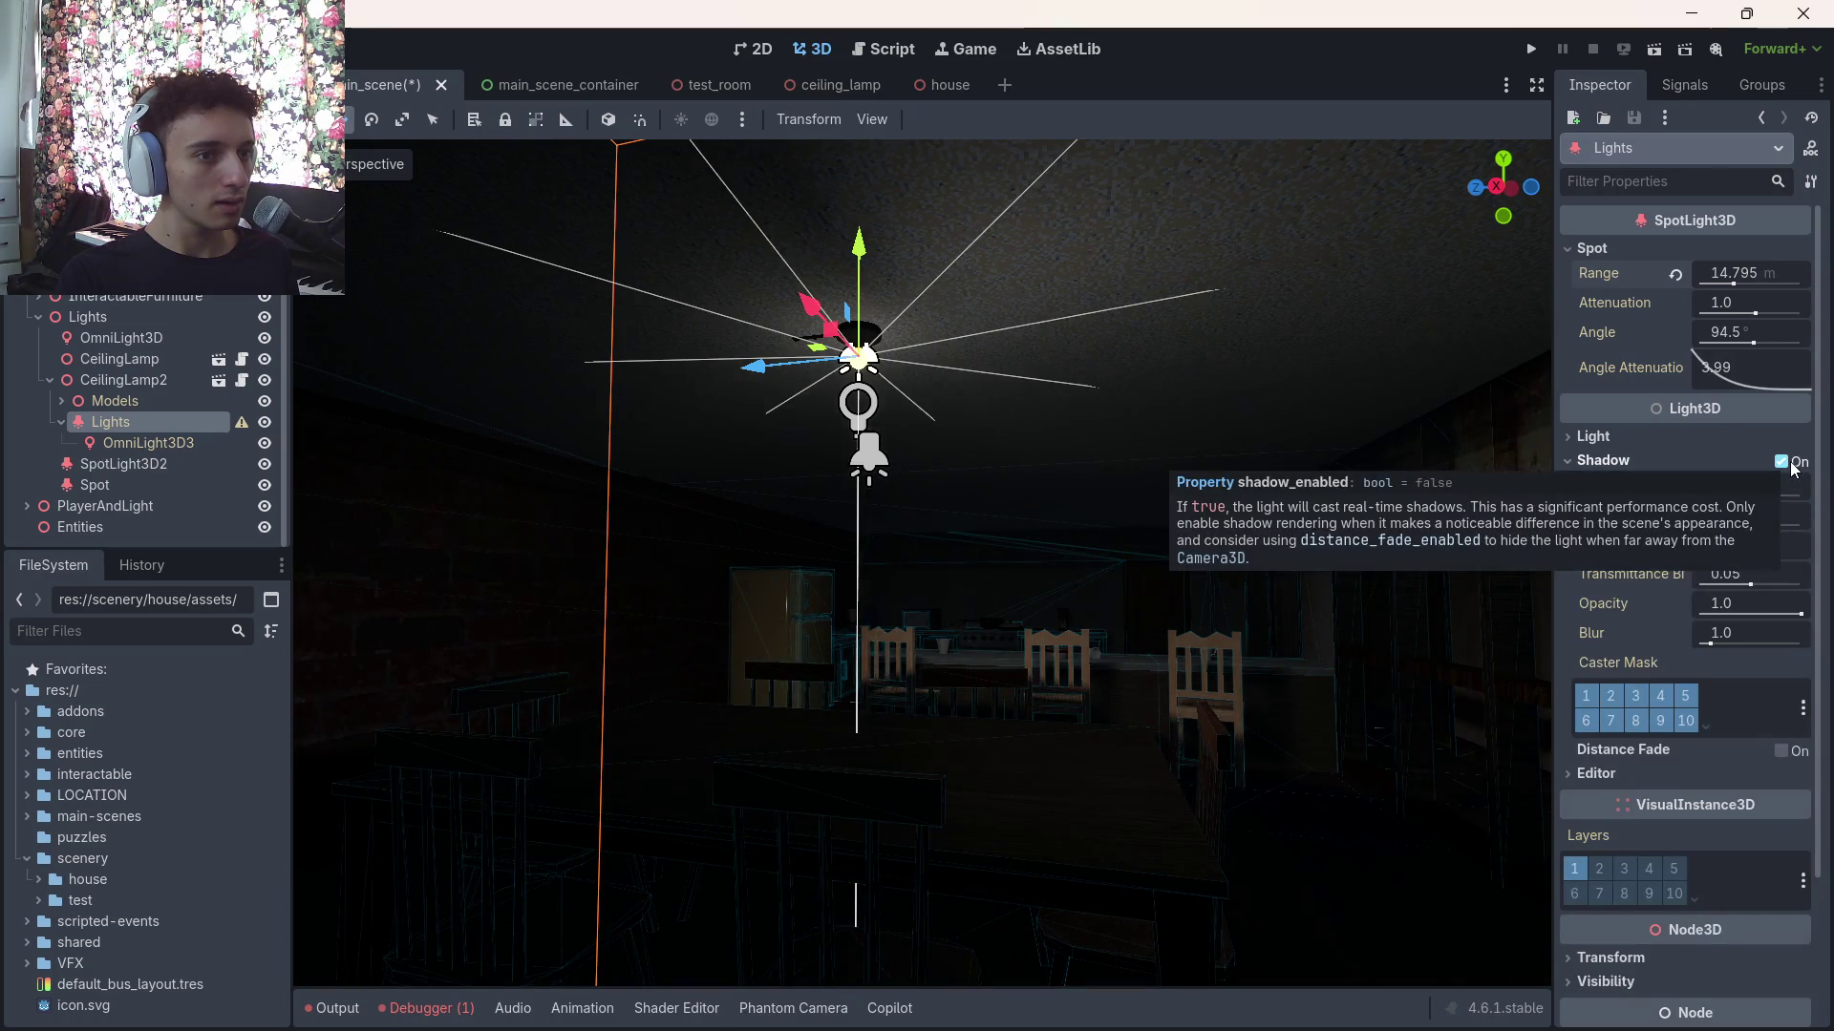
{"action": "left_click", "coordinate": [1793, 466]}
{"action": "left_click", "coordinate": [1792, 466]}
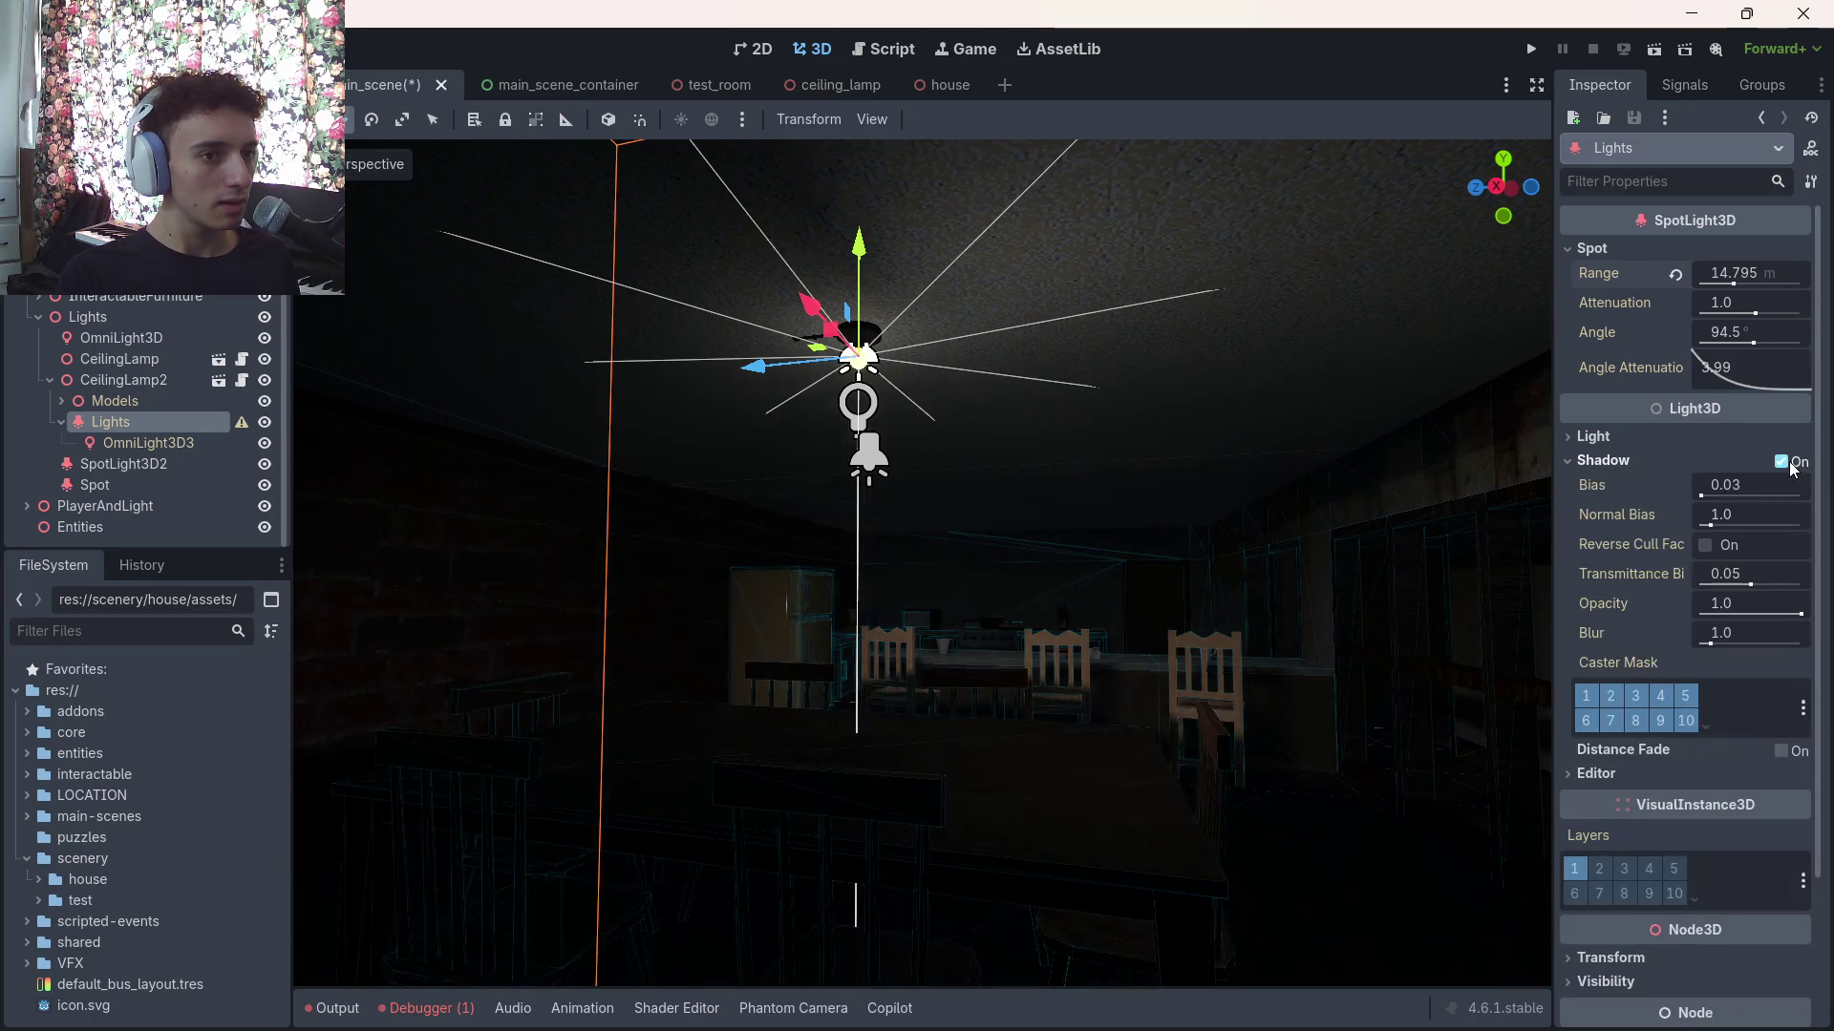
{"action": "left_click", "coordinate": [858, 401]}
{"action": "left_click", "coordinate": [1595, 307]}
{"action": "left_click", "coordinate": [1595, 308]}
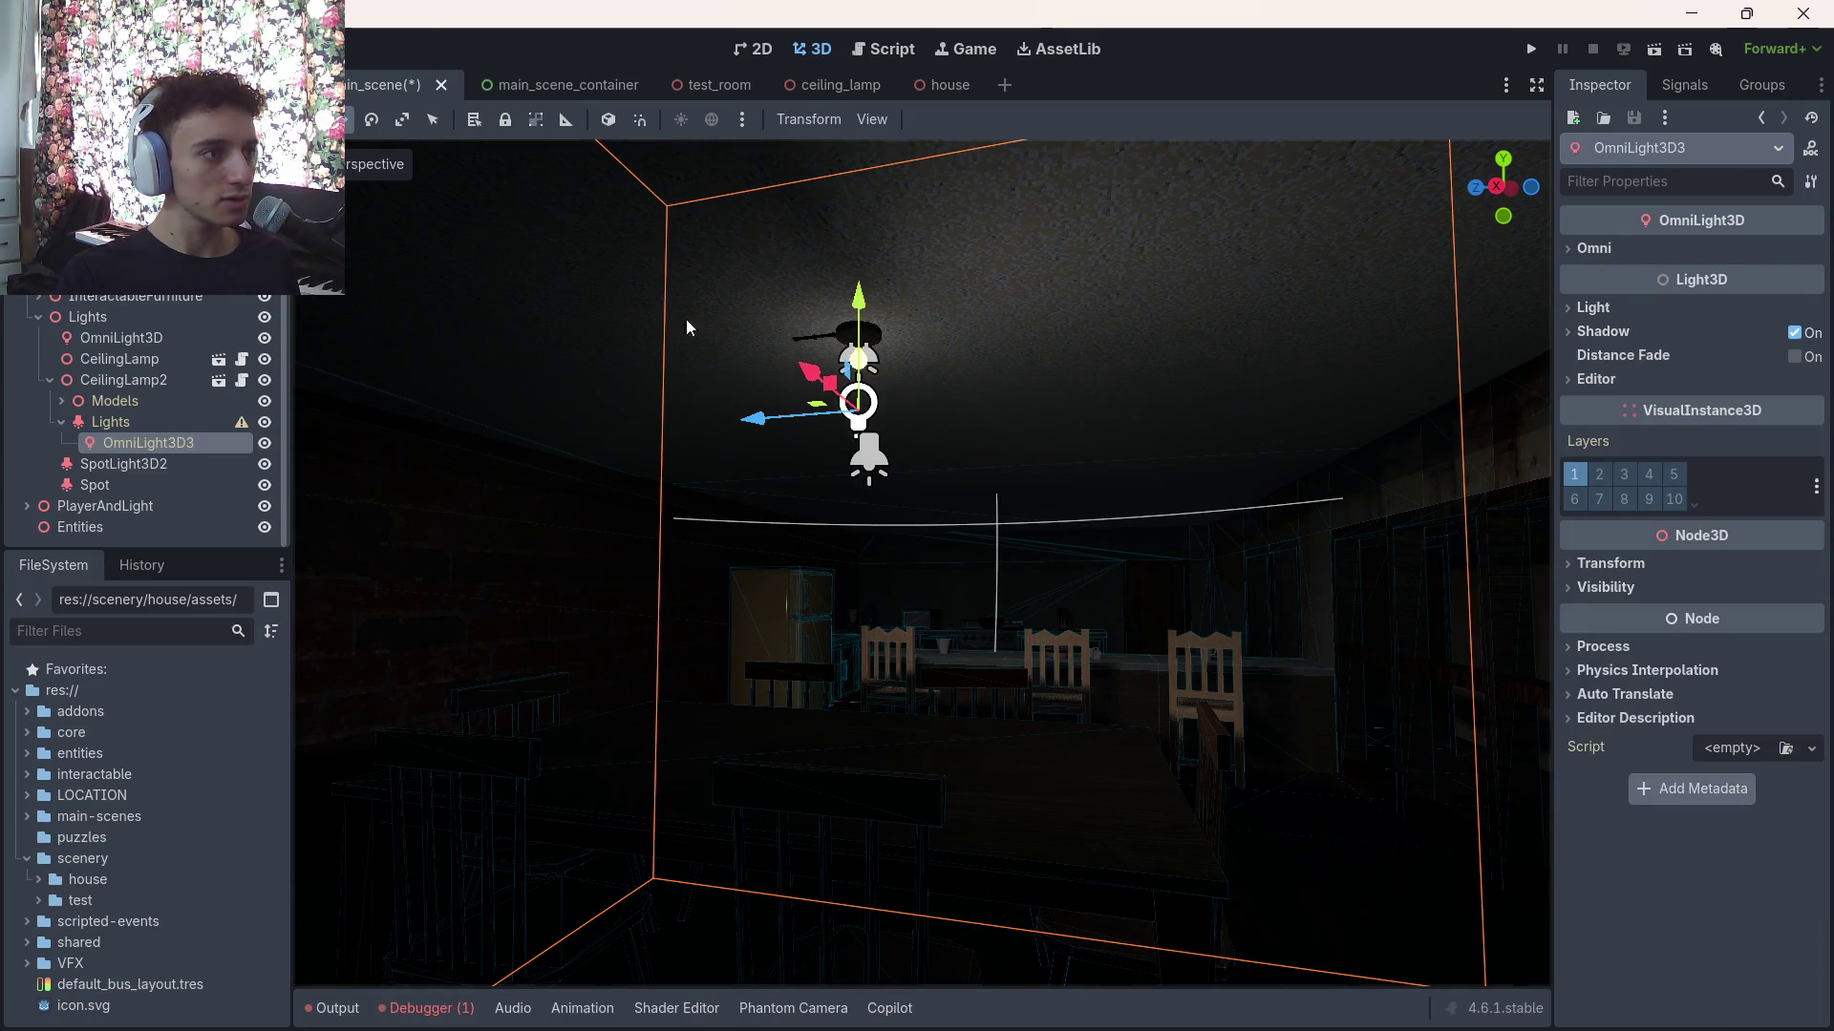
Return to the spotlight, switch its shadows off, and select OmniLight3D3
{"action": "left_click", "coordinate": [109, 425]}
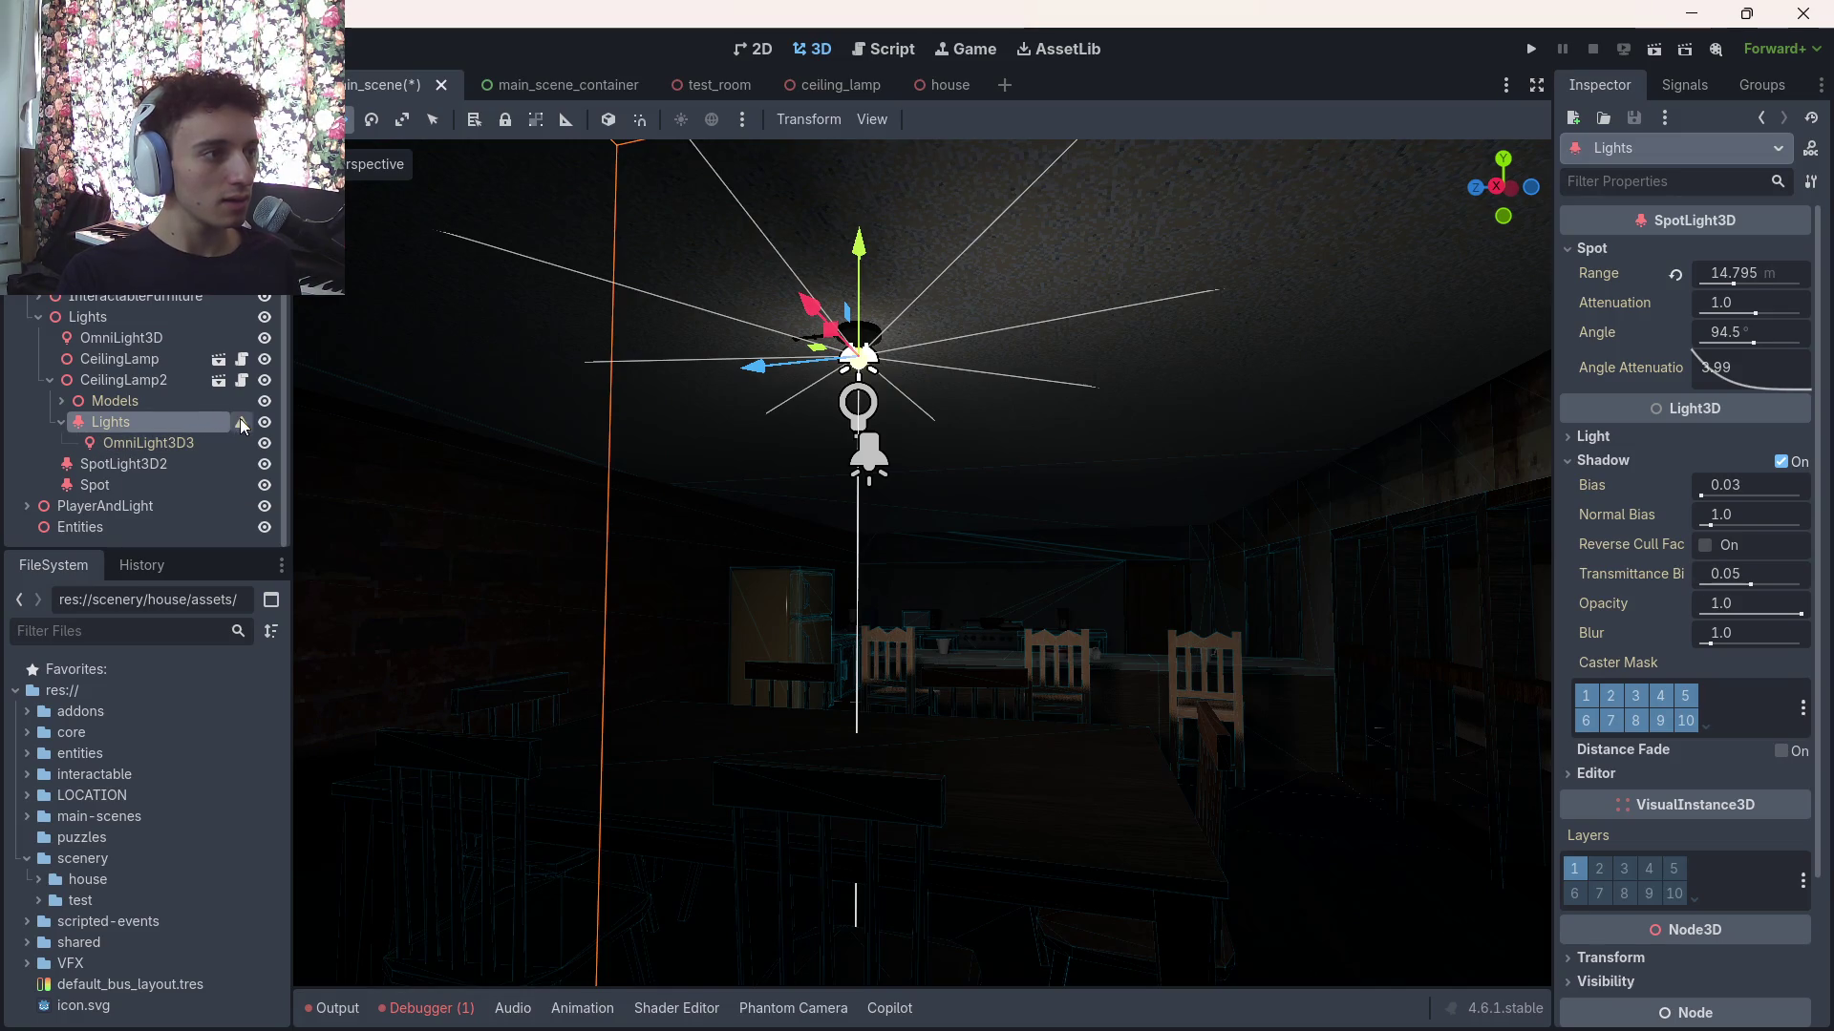
{"action": "mouse_move", "coordinate": [233, 428]}
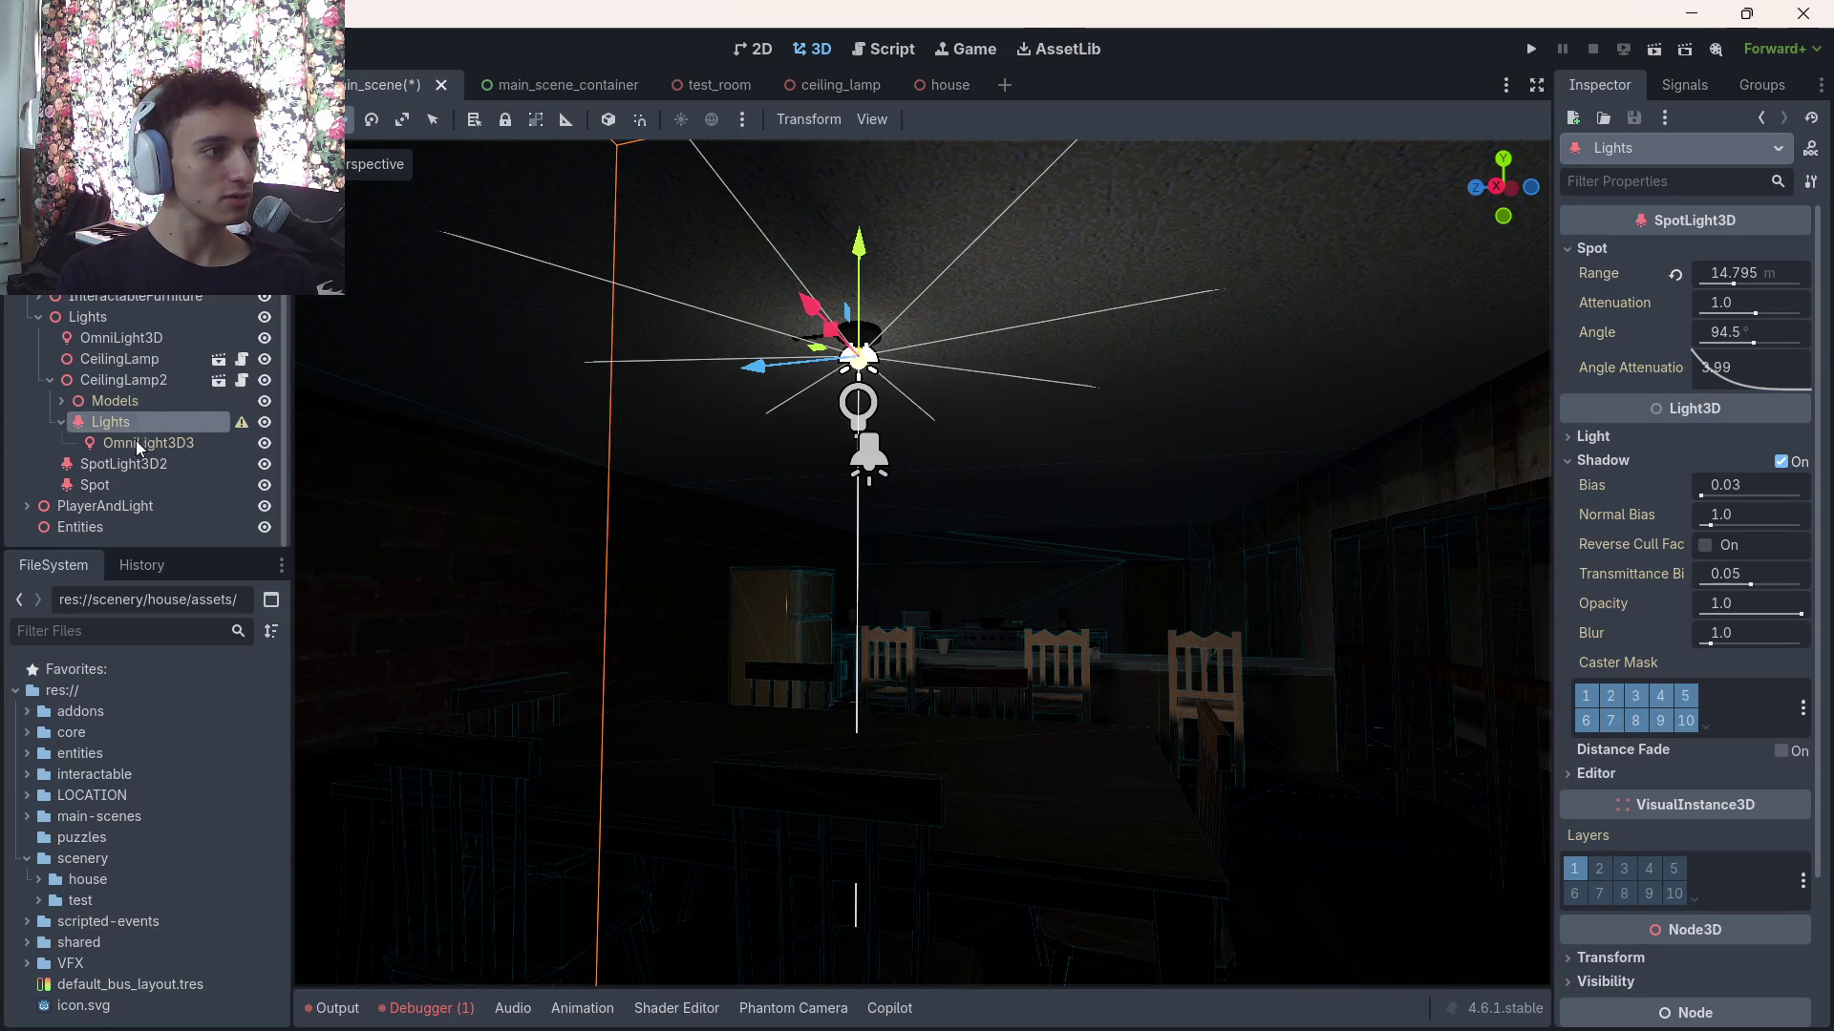
{"action": "left_click", "coordinate": [1781, 461]}
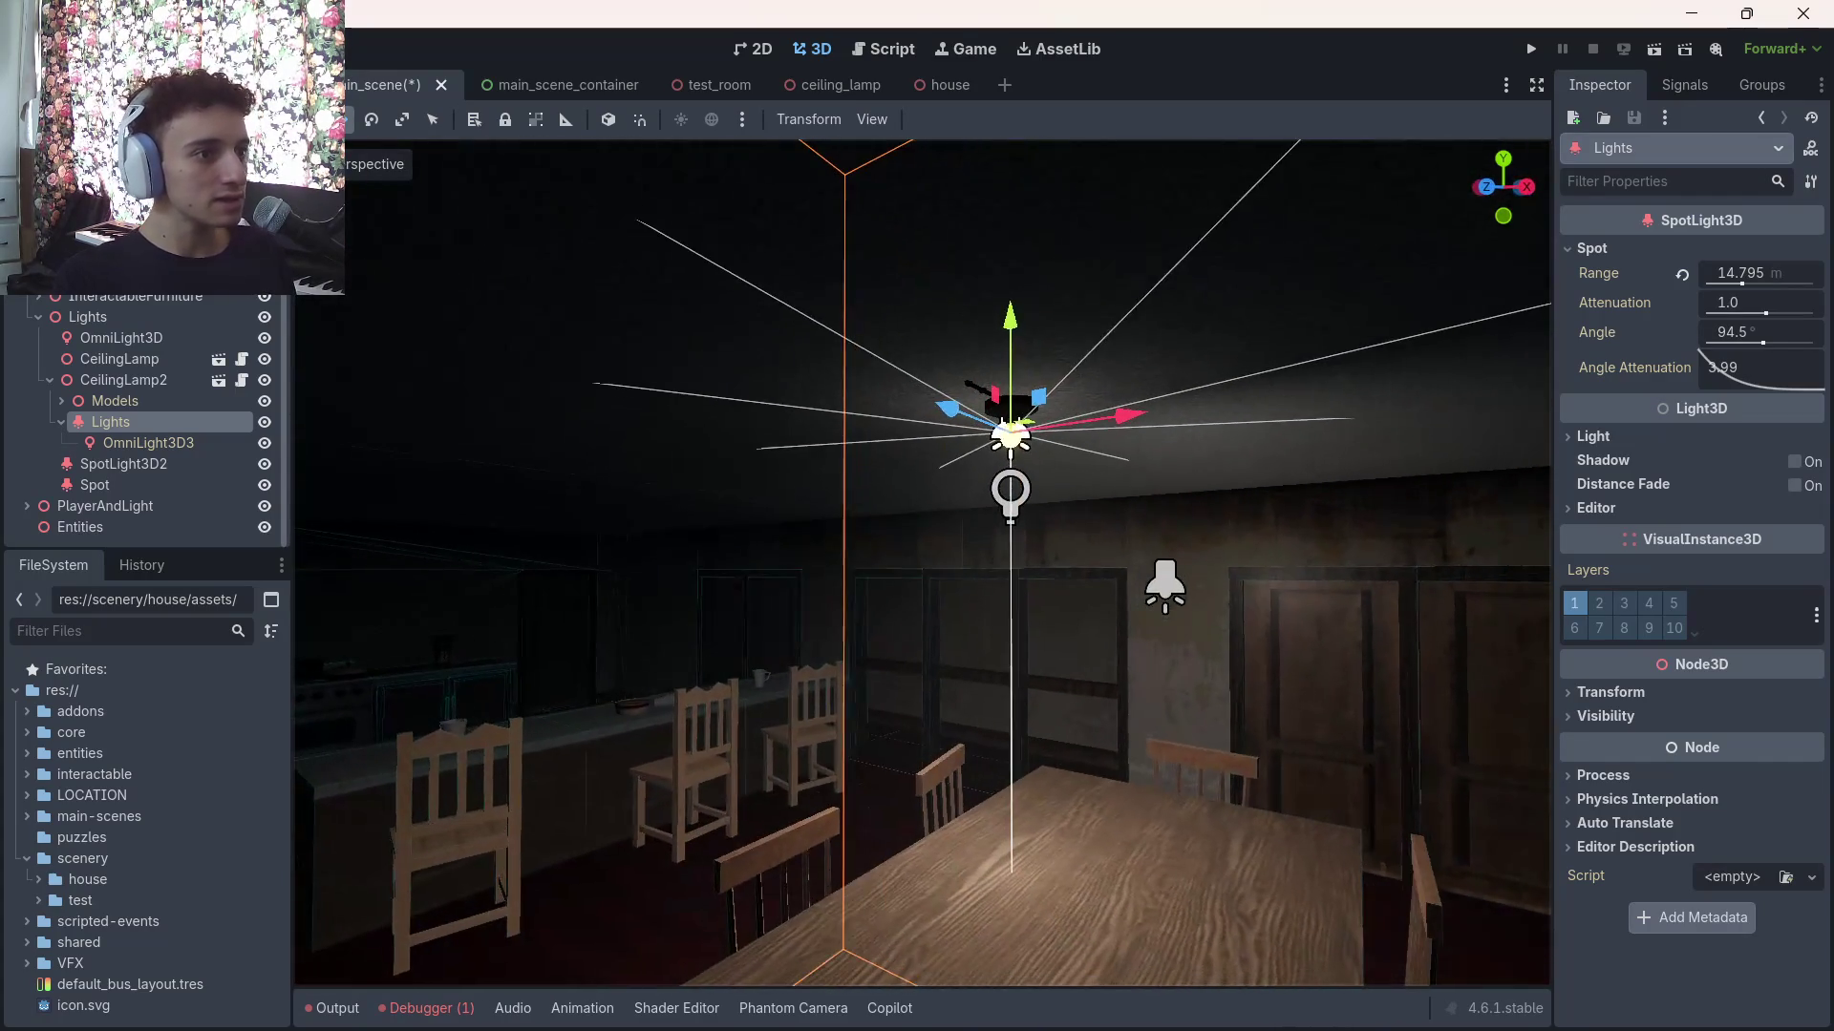
{"action": "left_click", "coordinate": [138, 443]}
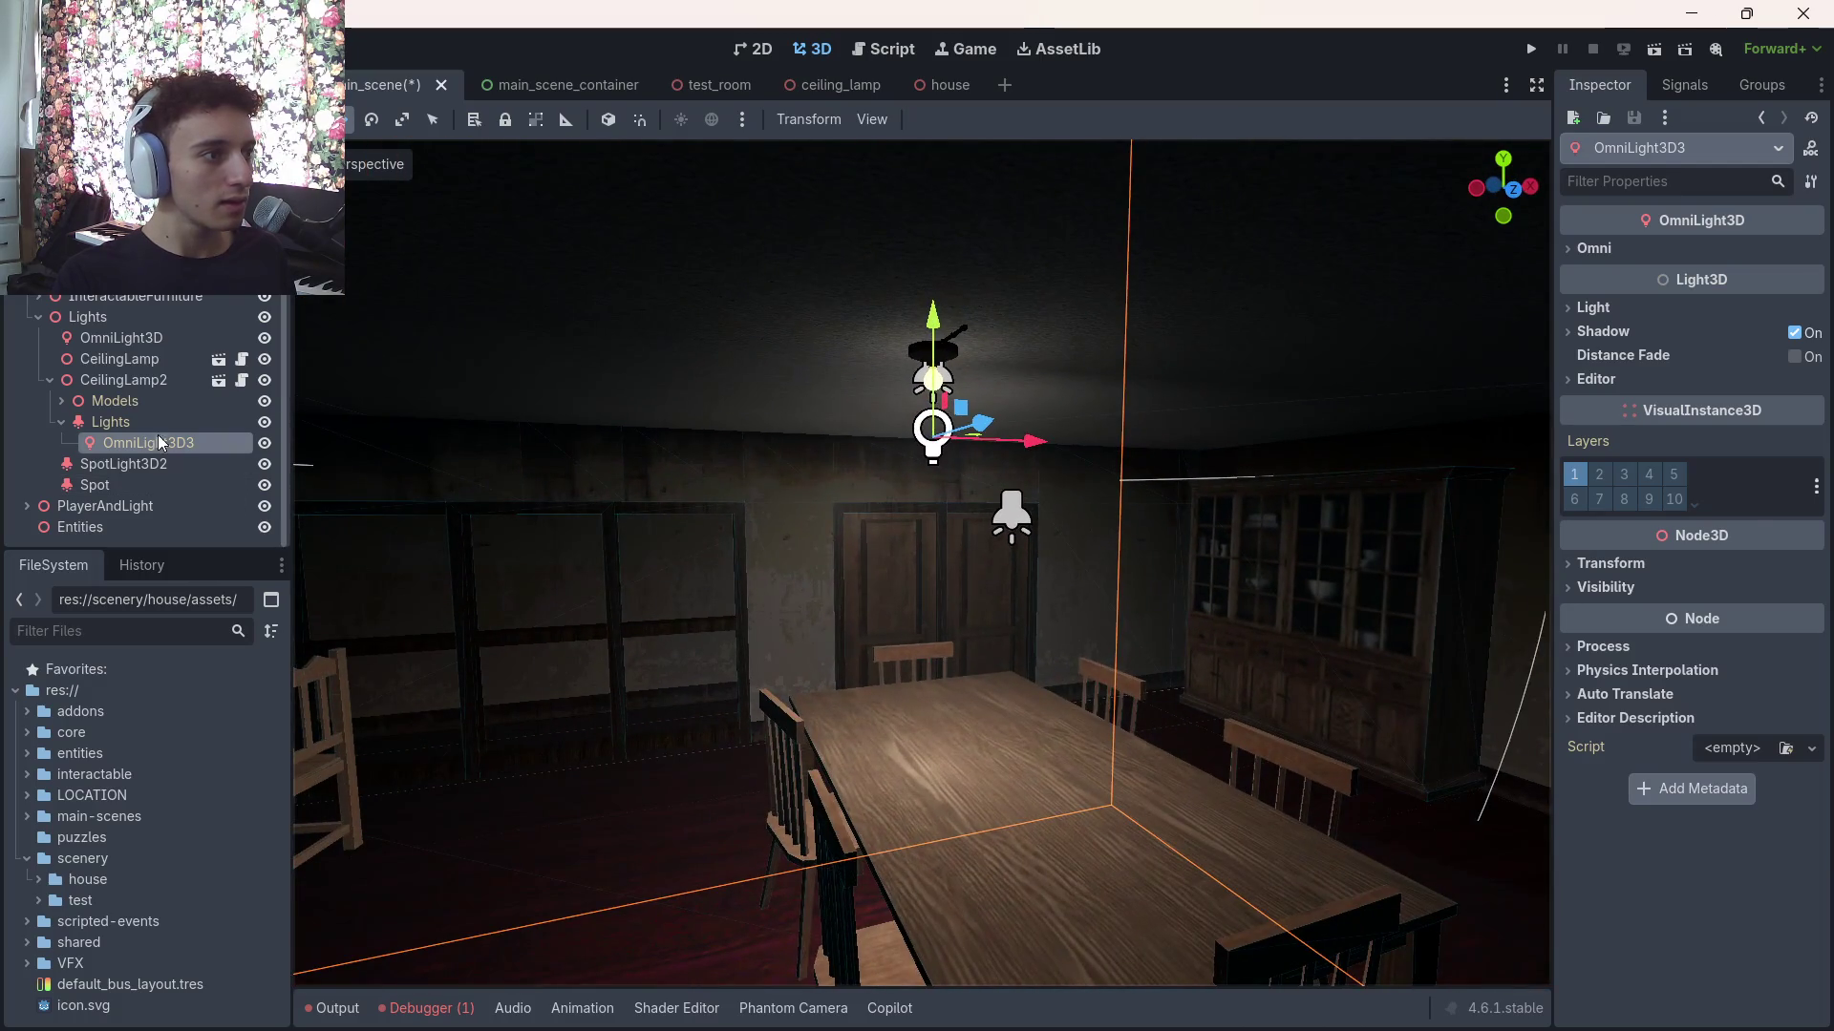
Toggle OmniLight3D3's shadows on and off repeatedly to compare the lighting
{"action": "key", "text": "Up"}
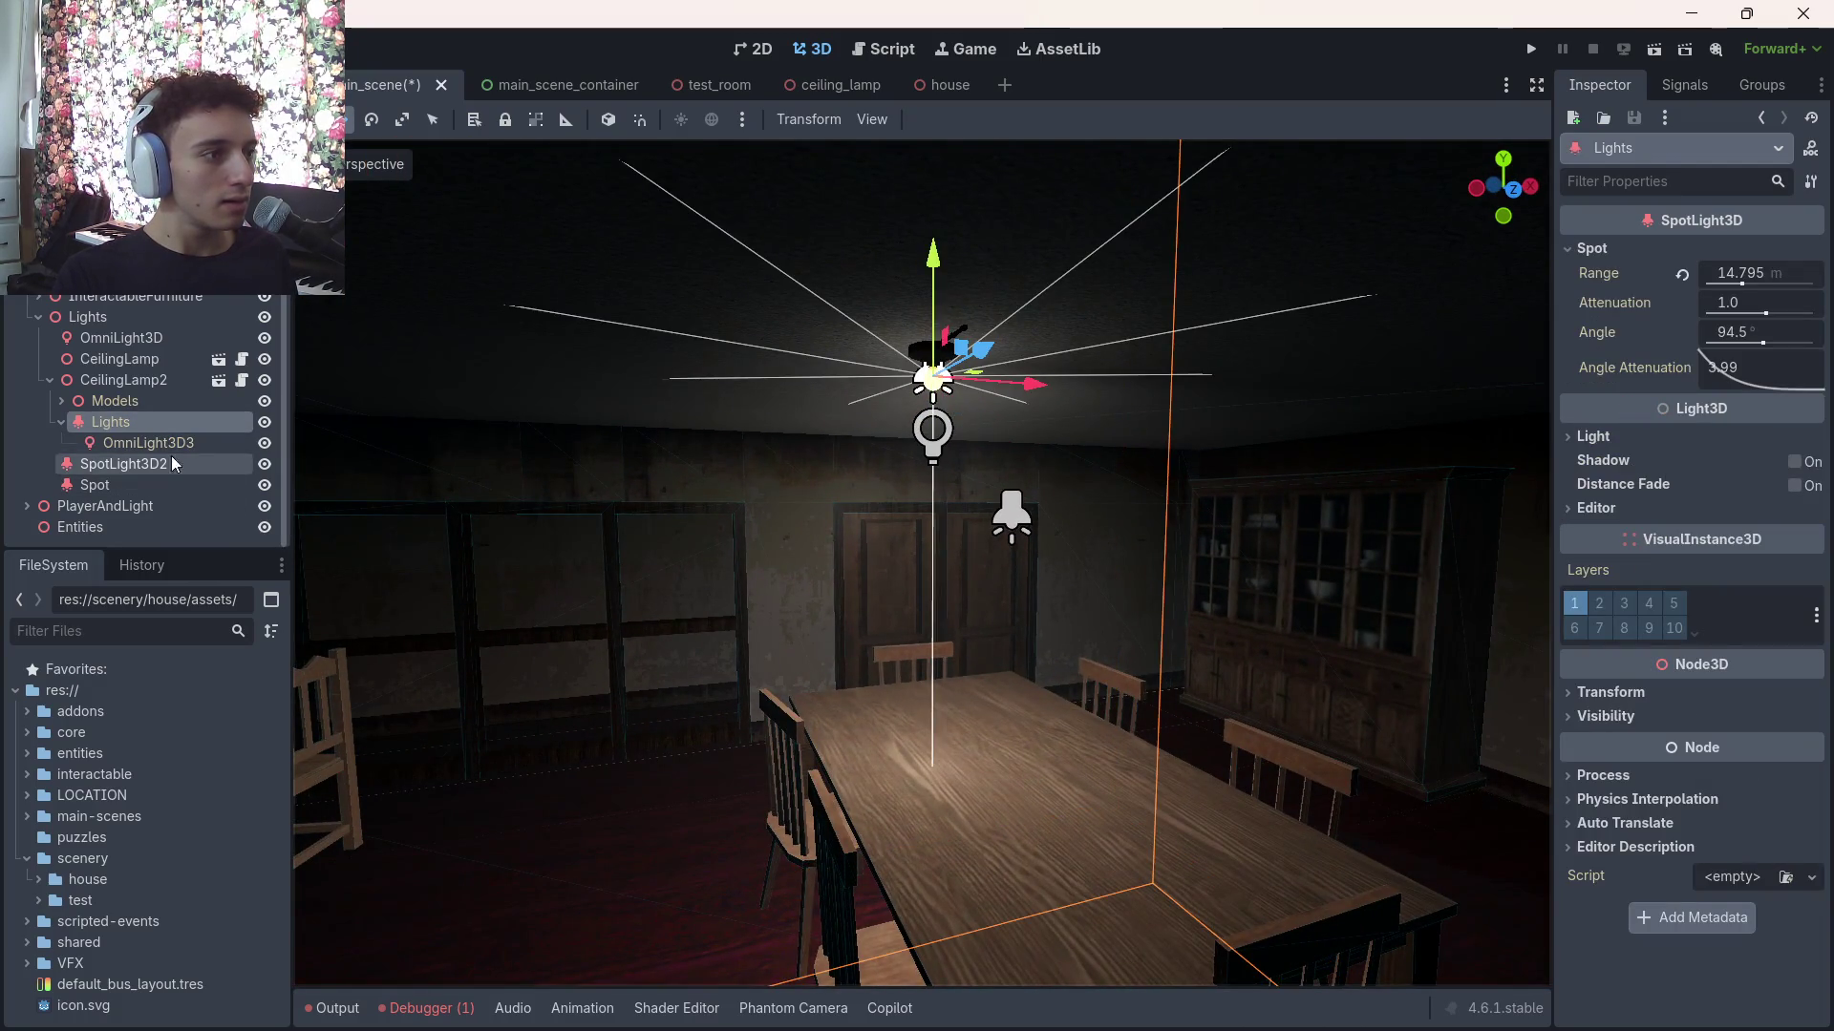
{"action": "key", "text": "Down"}
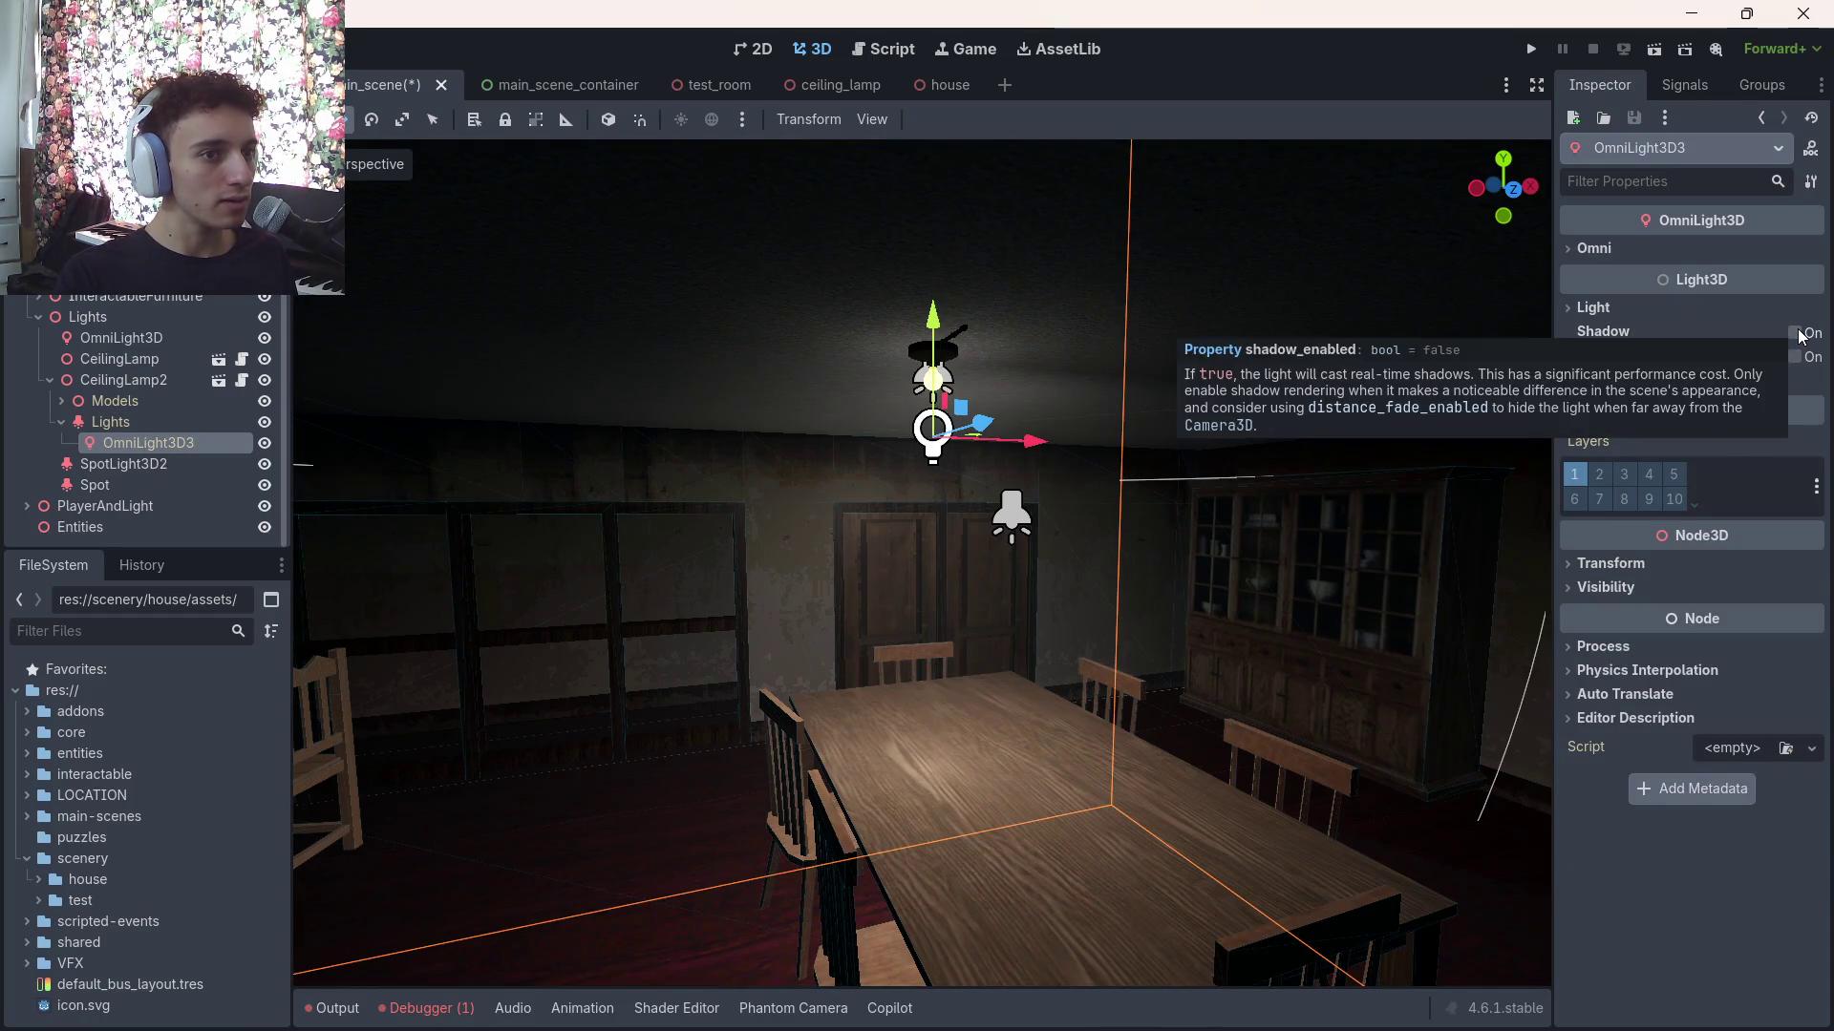
{"action": "left_click", "coordinate": [1794, 333]}
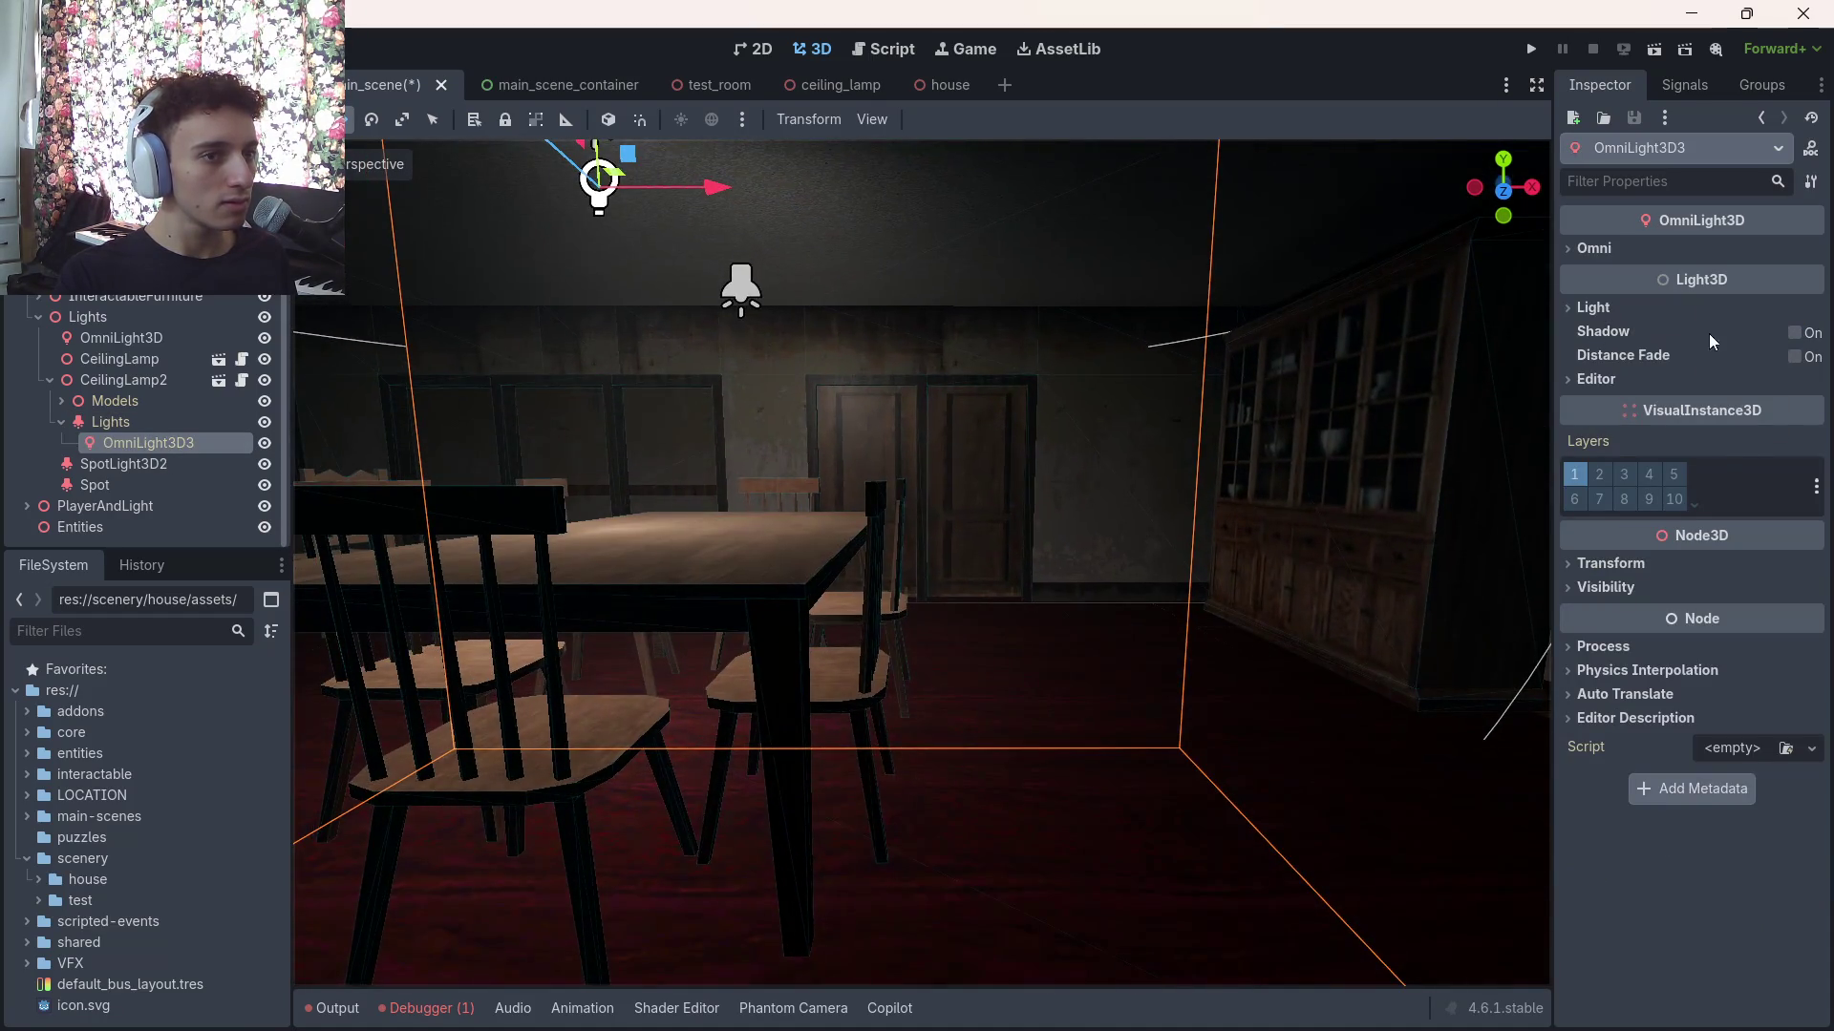
{"action": "left_click", "coordinate": [1794, 332]}
{"action": "left_click", "coordinate": [1794, 332]}
{"action": "left_click", "coordinate": [1793, 333]}
{"action": "left_click", "coordinate": [1793, 332]}
{"action": "left_click", "coordinate": [1793, 333]}
{"action": "left_click", "coordinate": [1793, 332]}
{"action": "left_click", "coordinate": [1793, 332]}
{"action": "left_click", "coordinate": [1796, 334]}
{"action": "left_click", "coordinate": [1796, 334]}
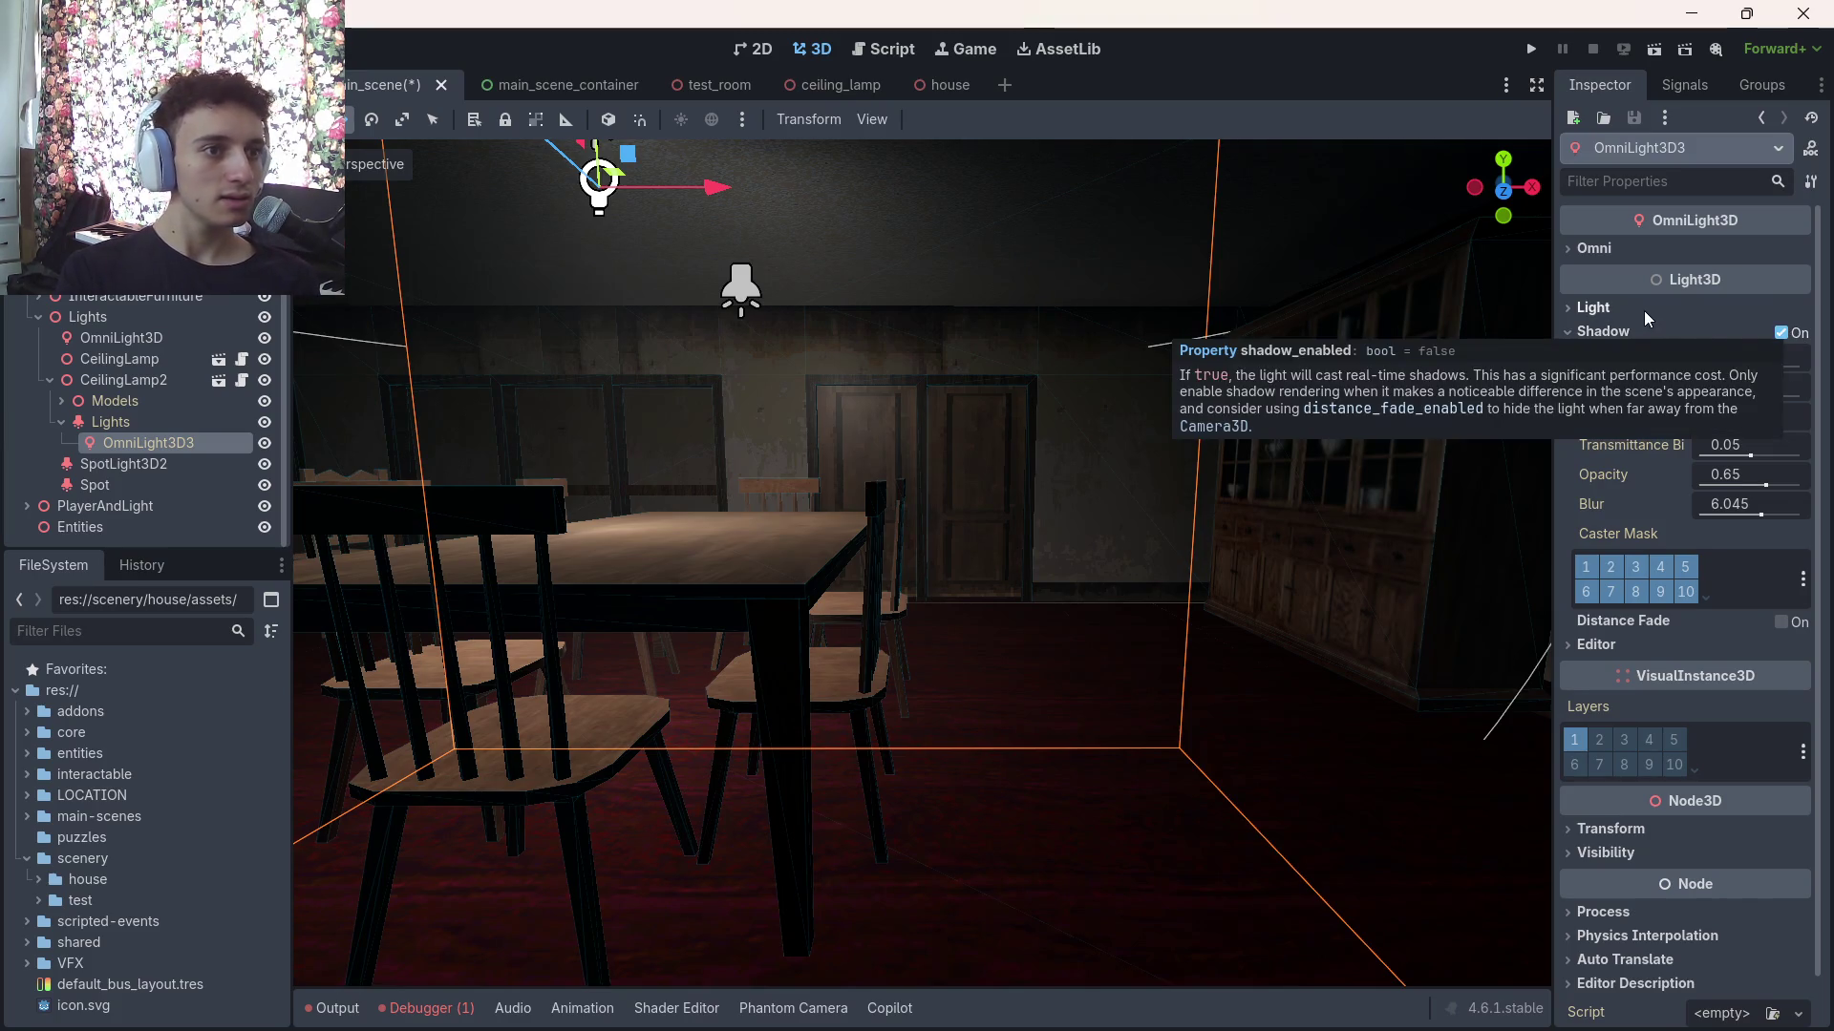
Leave OmniLight3D3 without shadows, reselect the ceiling spotlight, and centre the lamp in view
{"action": "left_click", "coordinate": [1782, 332]}
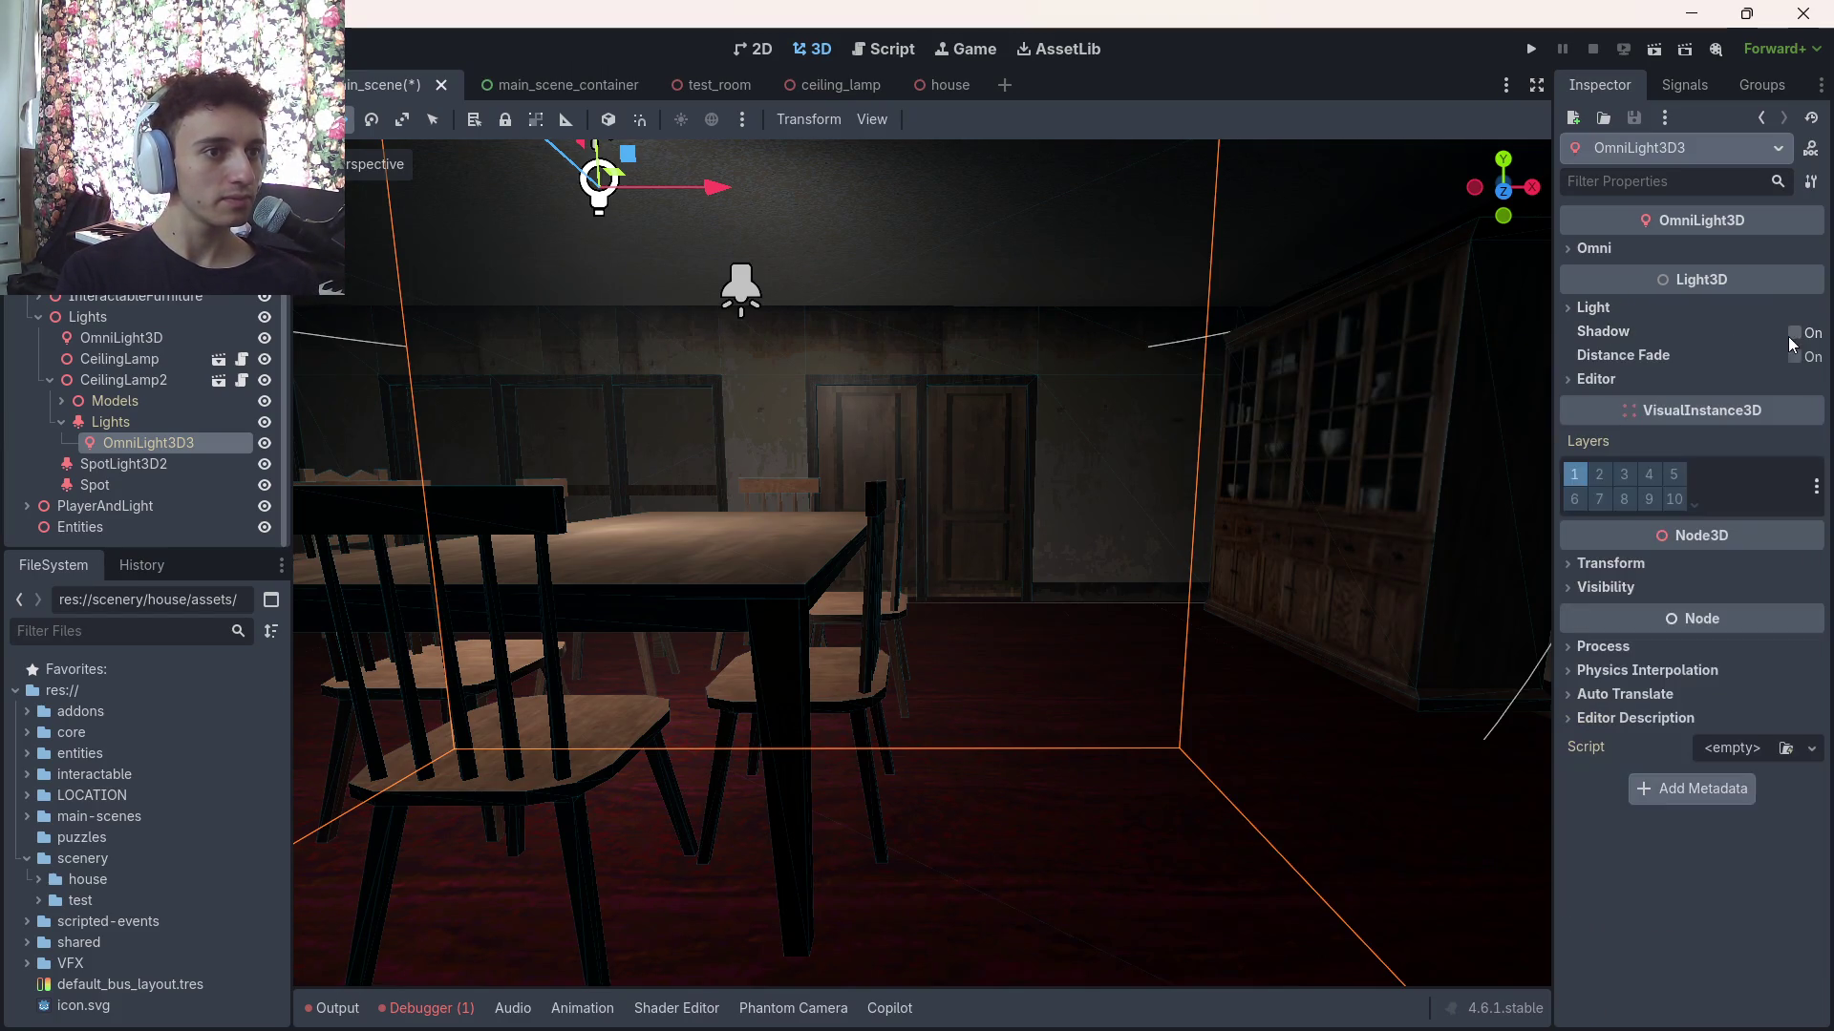
{"action": "left_click", "coordinate": [132, 417]}
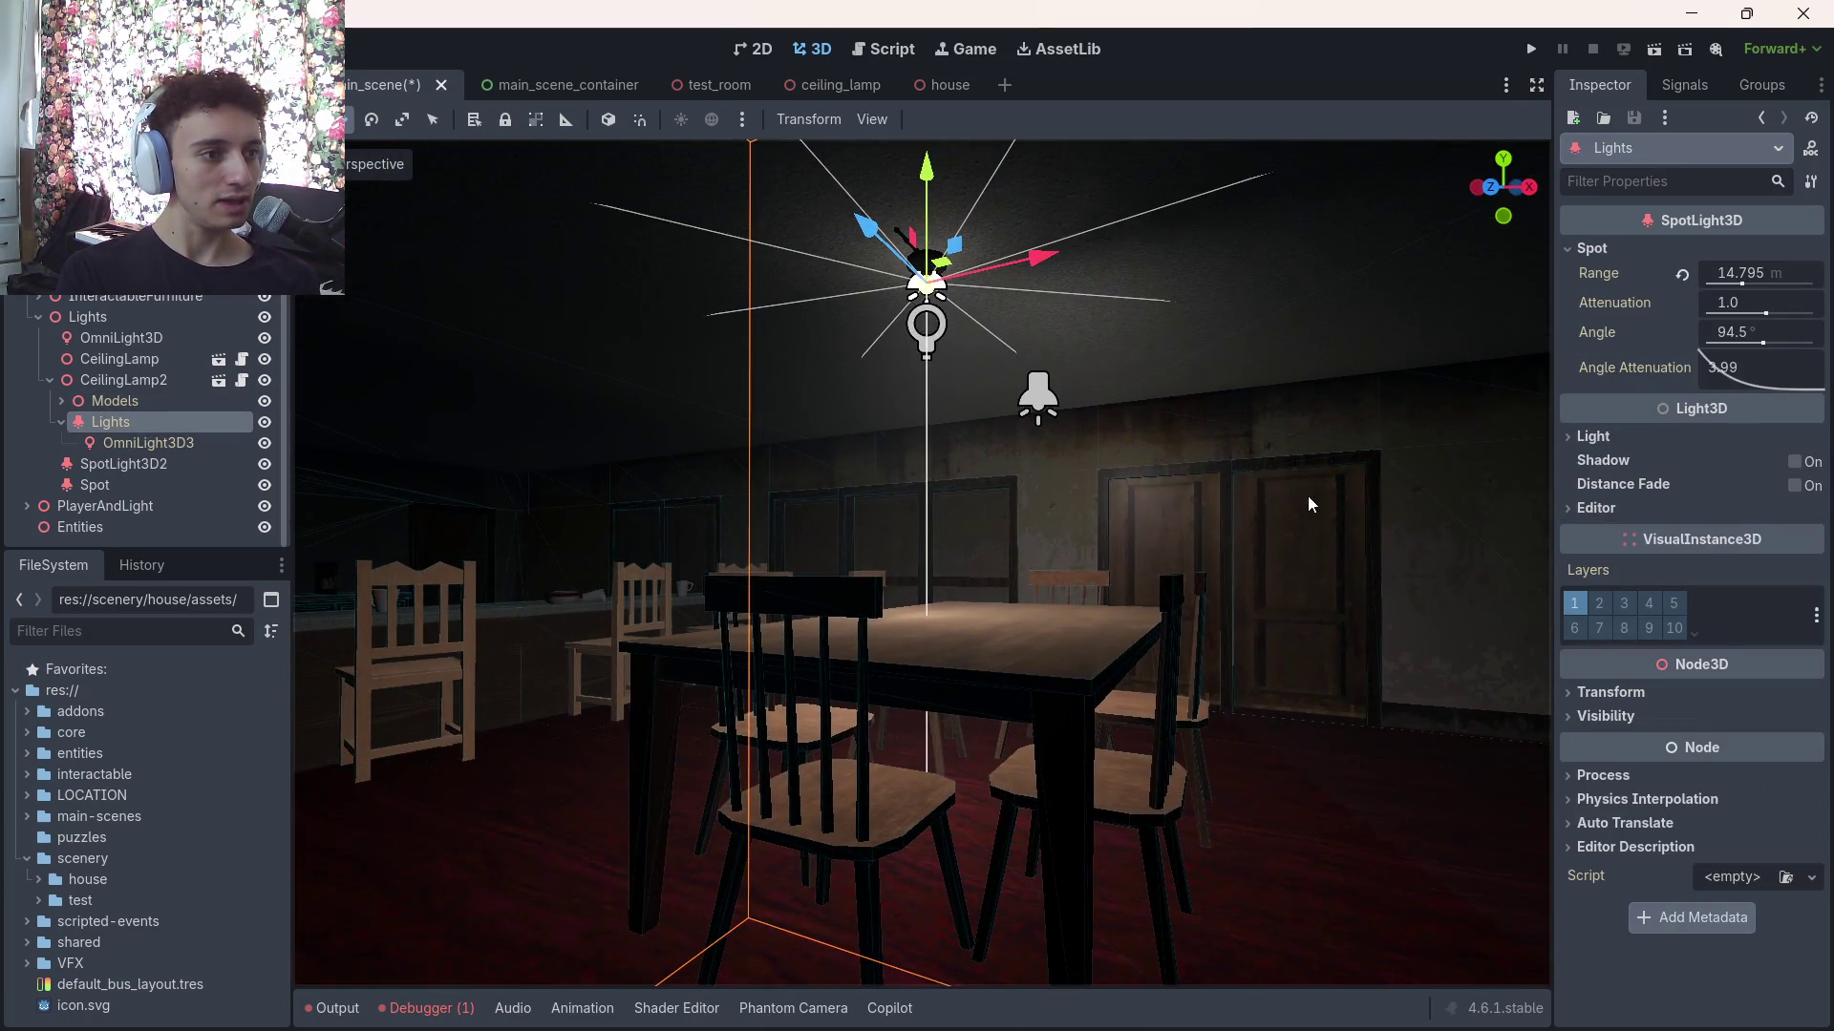
{"action": "left_click_drag", "start_coordinate": [1308, 496], "coordinate": [1362, 491]}
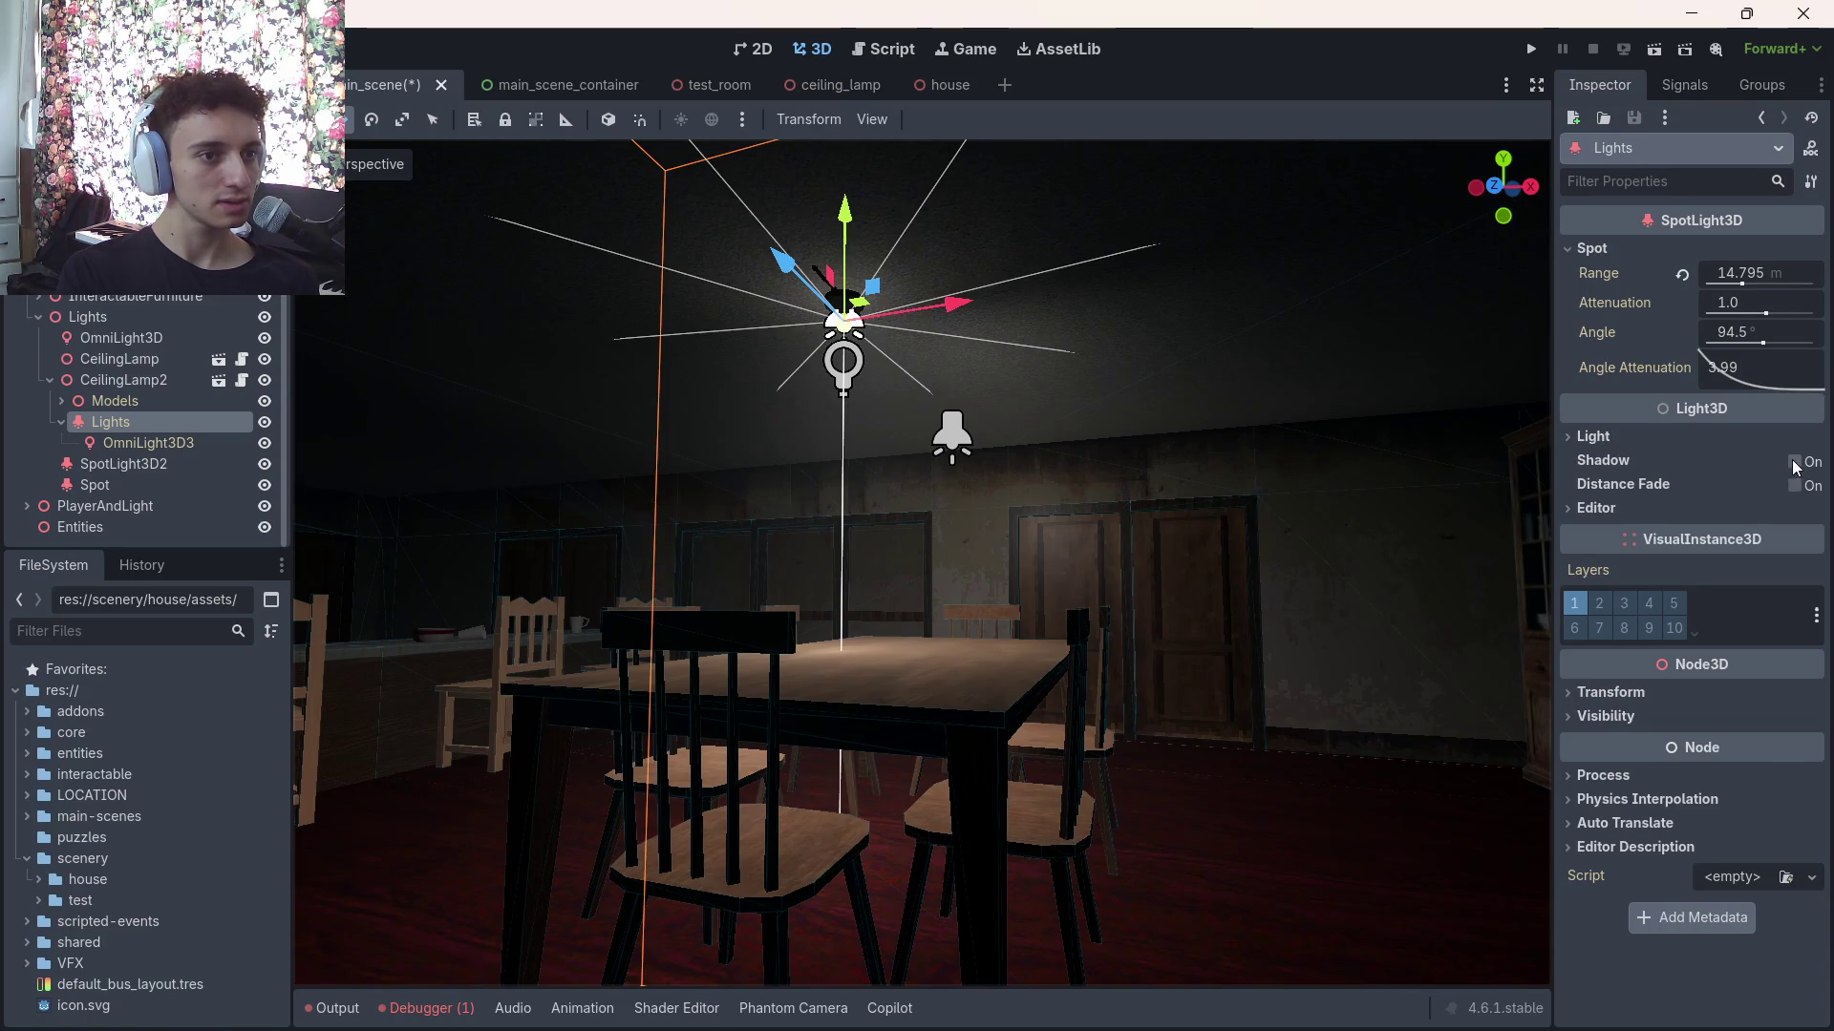
Enable the spotlight's shadows, set its angle to 90°, and compare with shadows off
{"action": "left_click", "coordinate": [1795, 463]}
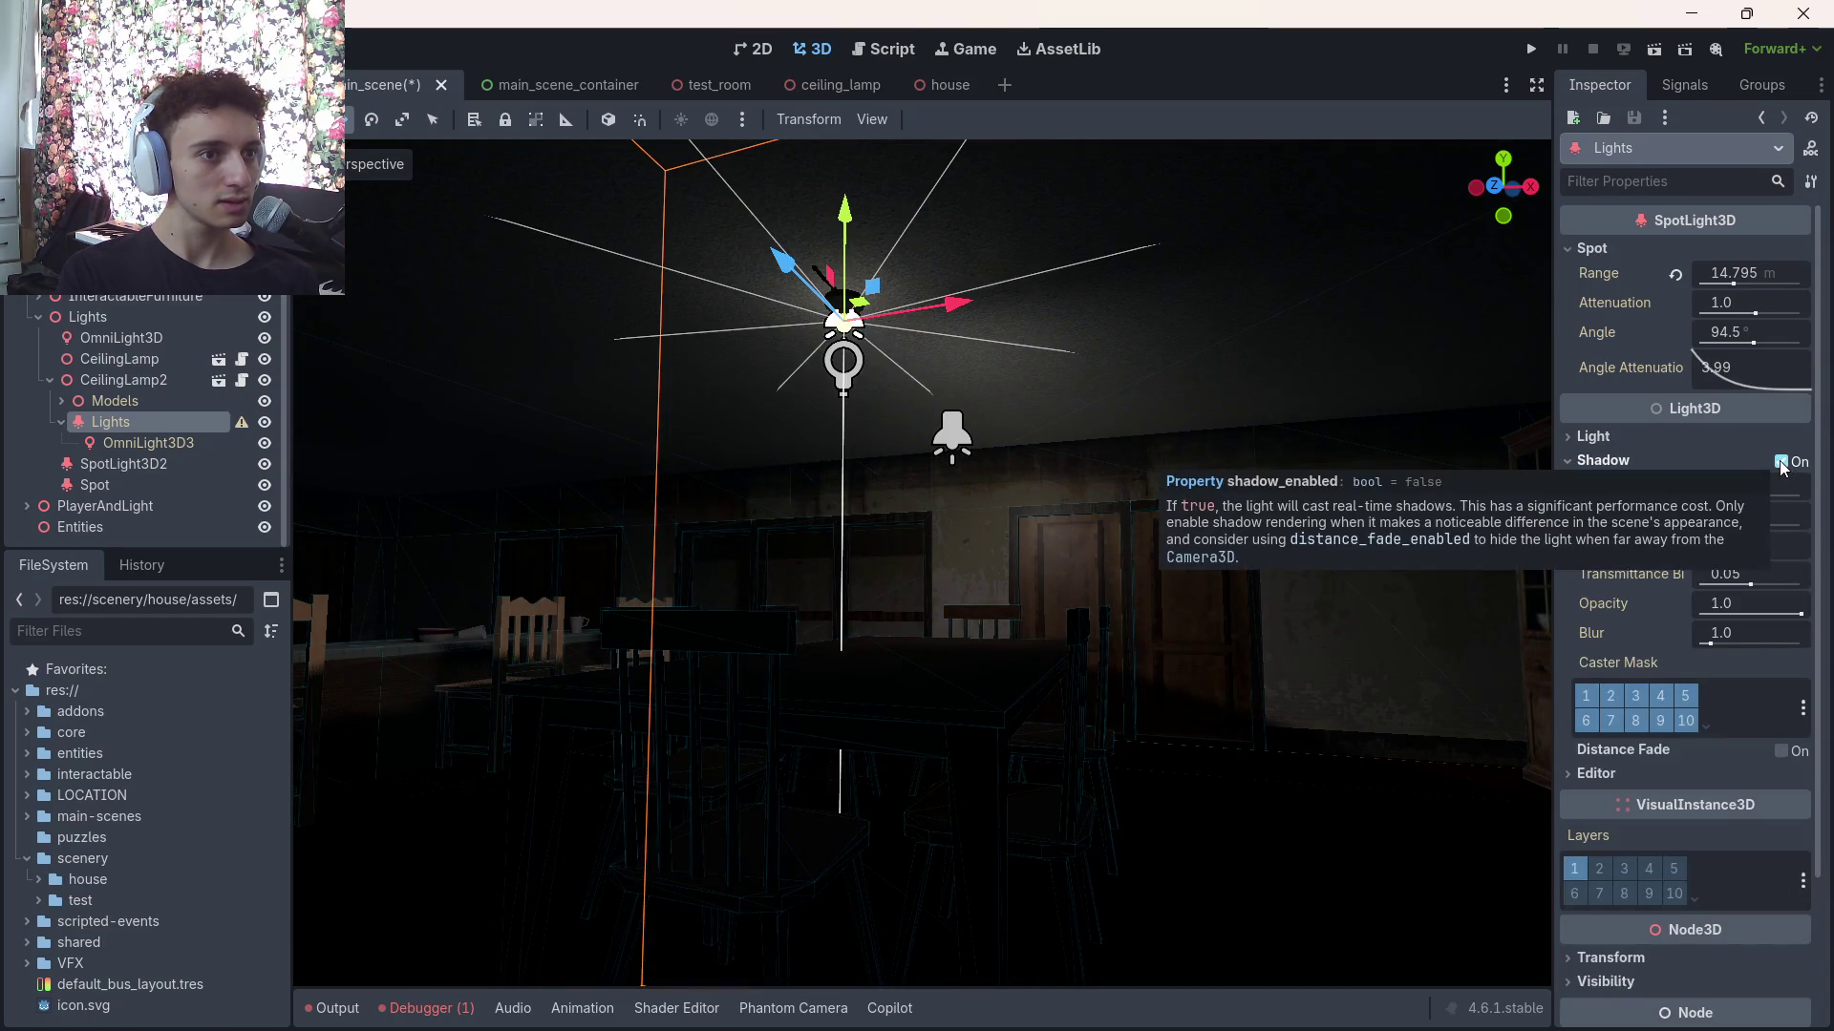
{"action": "type", "text": "90"}
{"action": "key", "text": "Return"}
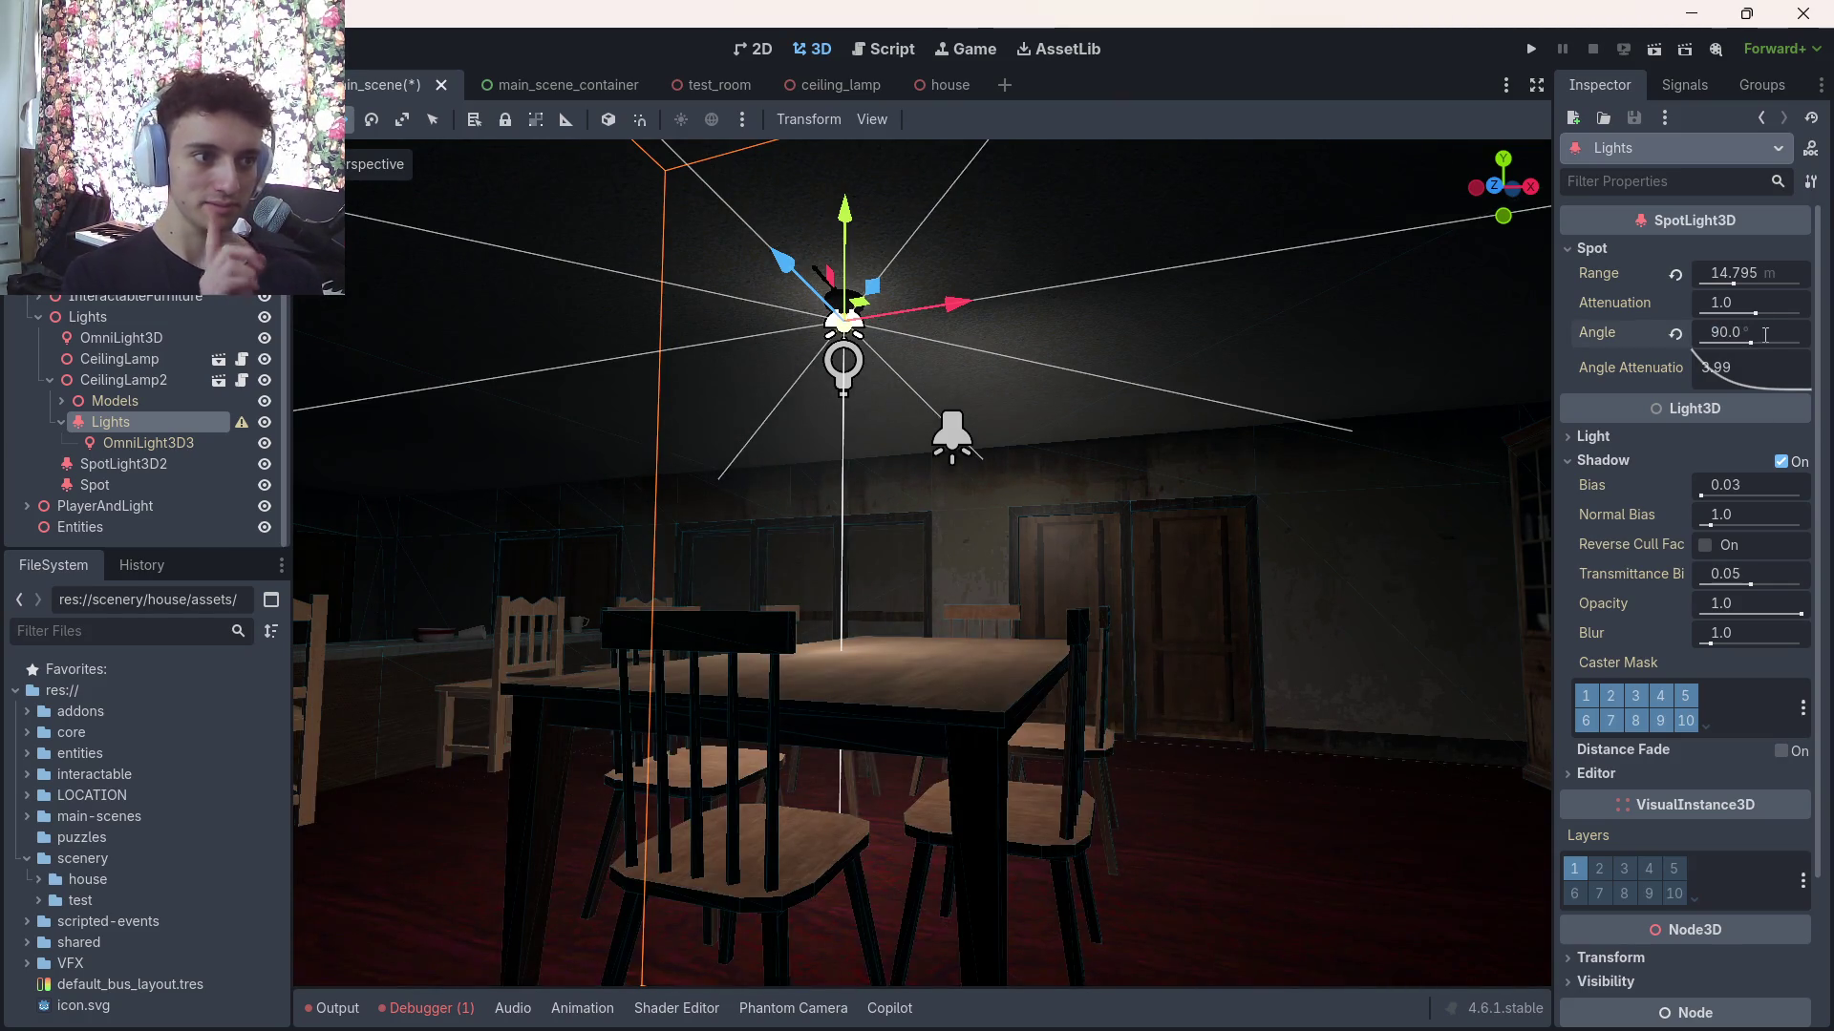
{"action": "mouse_move", "coordinate": [1066, 611]}
{"action": "left_mouse_down"}
{"action": "mouse_move", "coordinate": [1012, 582]}
{"action": "mouse_move", "coordinate": [1127, 621]}
{"action": "mouse_move", "coordinate": [1275, 471]}
{"action": "left_mouse_up"}
{"action": "left_click", "coordinate": [1784, 460]}
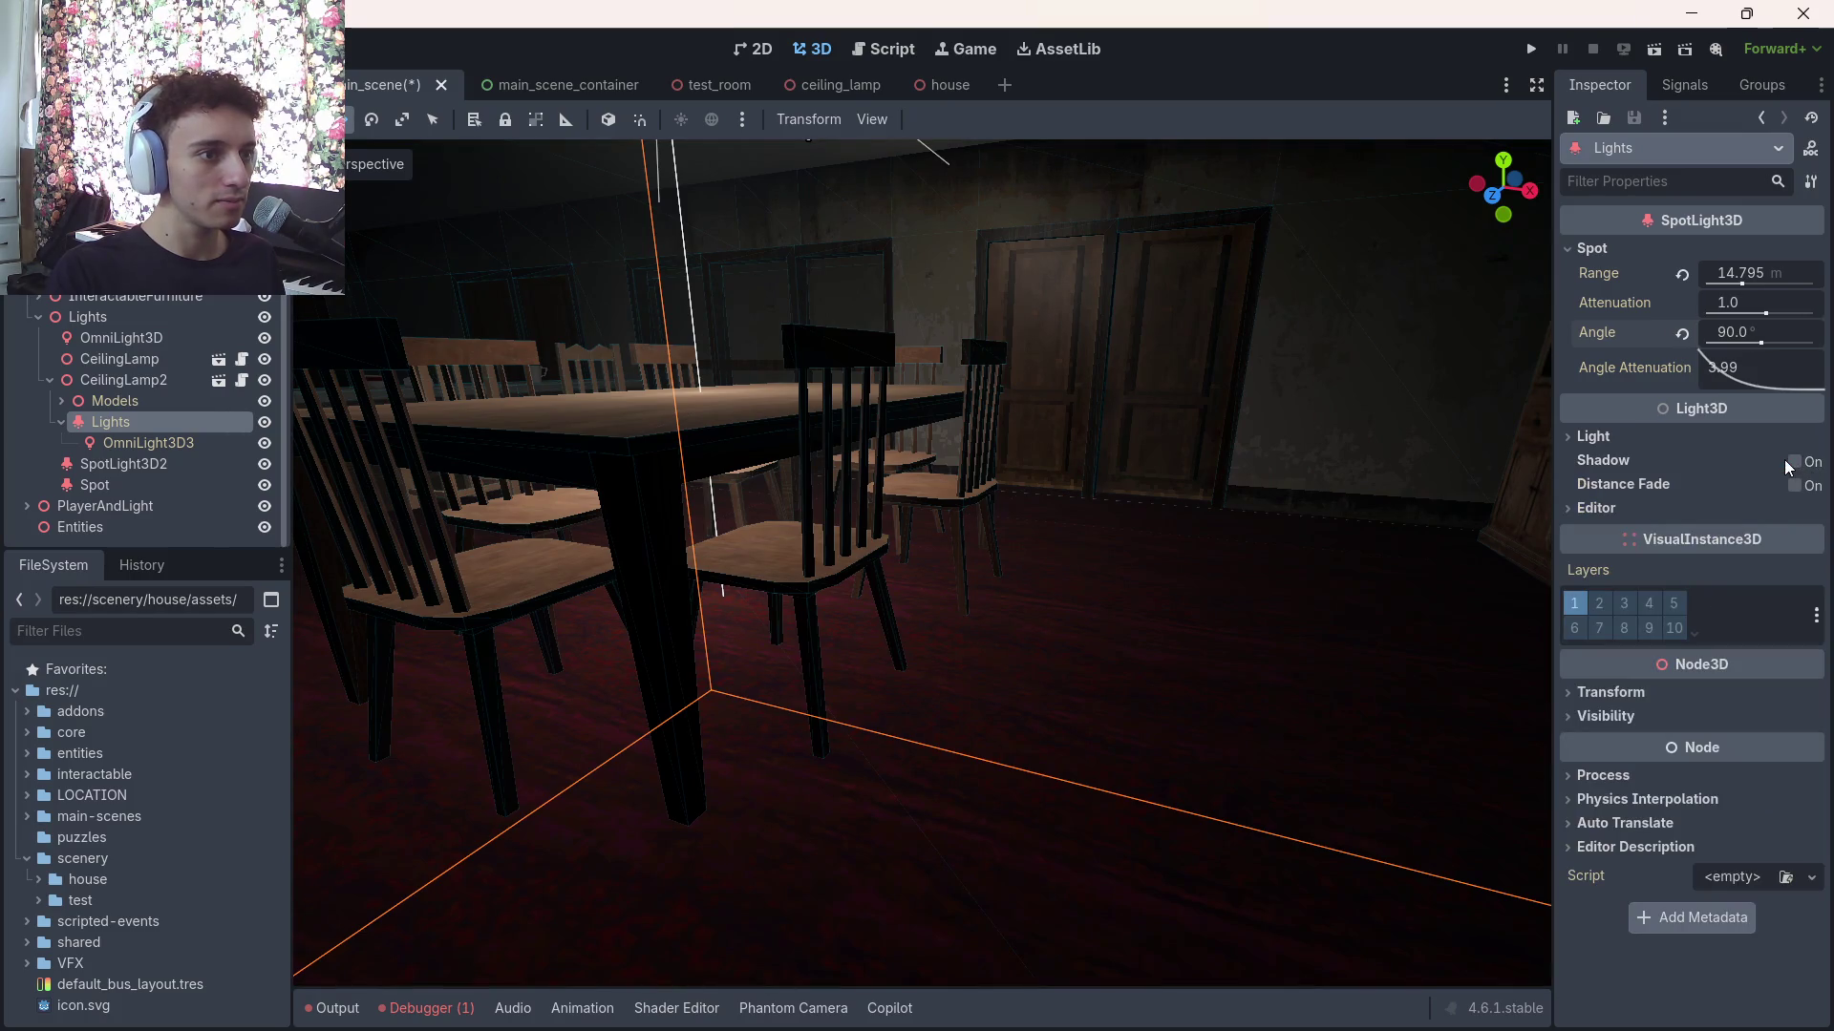
{"action": "left_click", "coordinate": [1795, 466]}
{"action": "mouse_move", "coordinate": [1051, 573]}
{"action": "left_mouse_down"}
{"action": "mouse_move", "coordinate": [936, 525]}
{"action": "mouse_move", "coordinate": [193, 416]}
{"action": "left_mouse_up"}
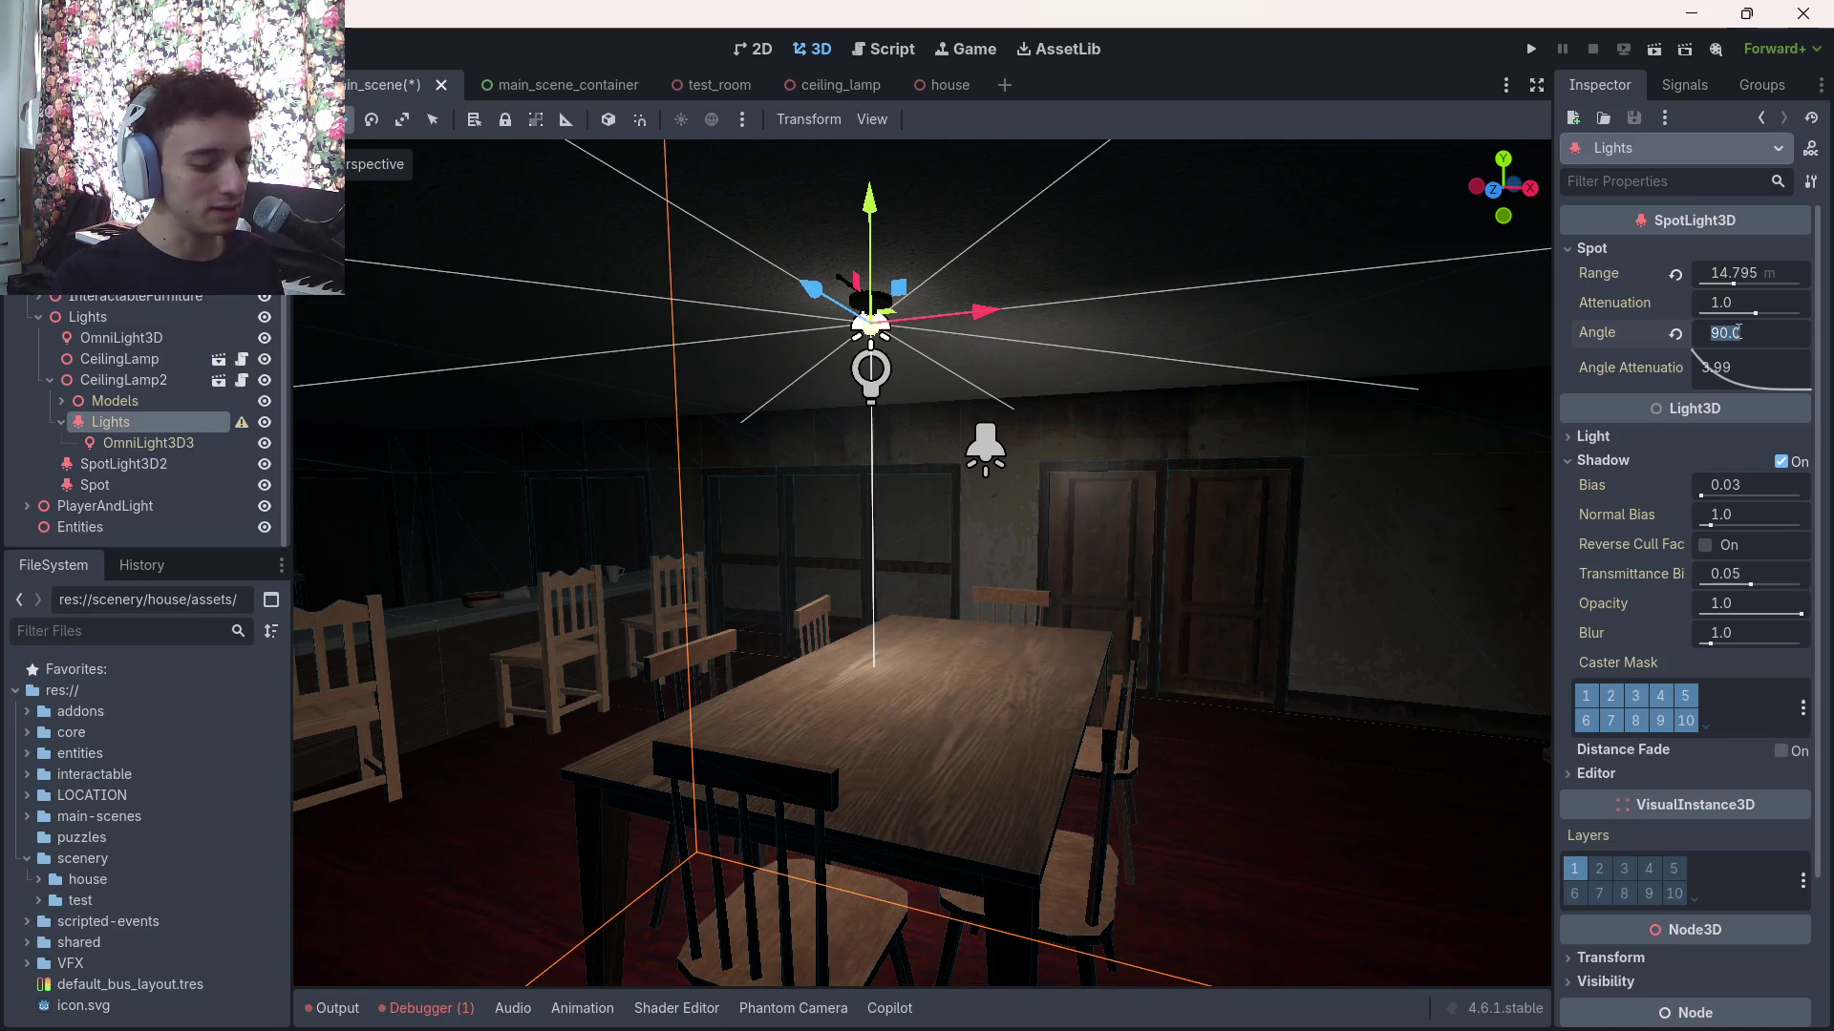
Narrow the spotlight angle to 89° and save the scene
{"action": "type", "text": "89"}
{"action": "key", "text": "Return"}
{"action": "key", "text": "ctrl+s"}
{"action": "key", "text": "w"}
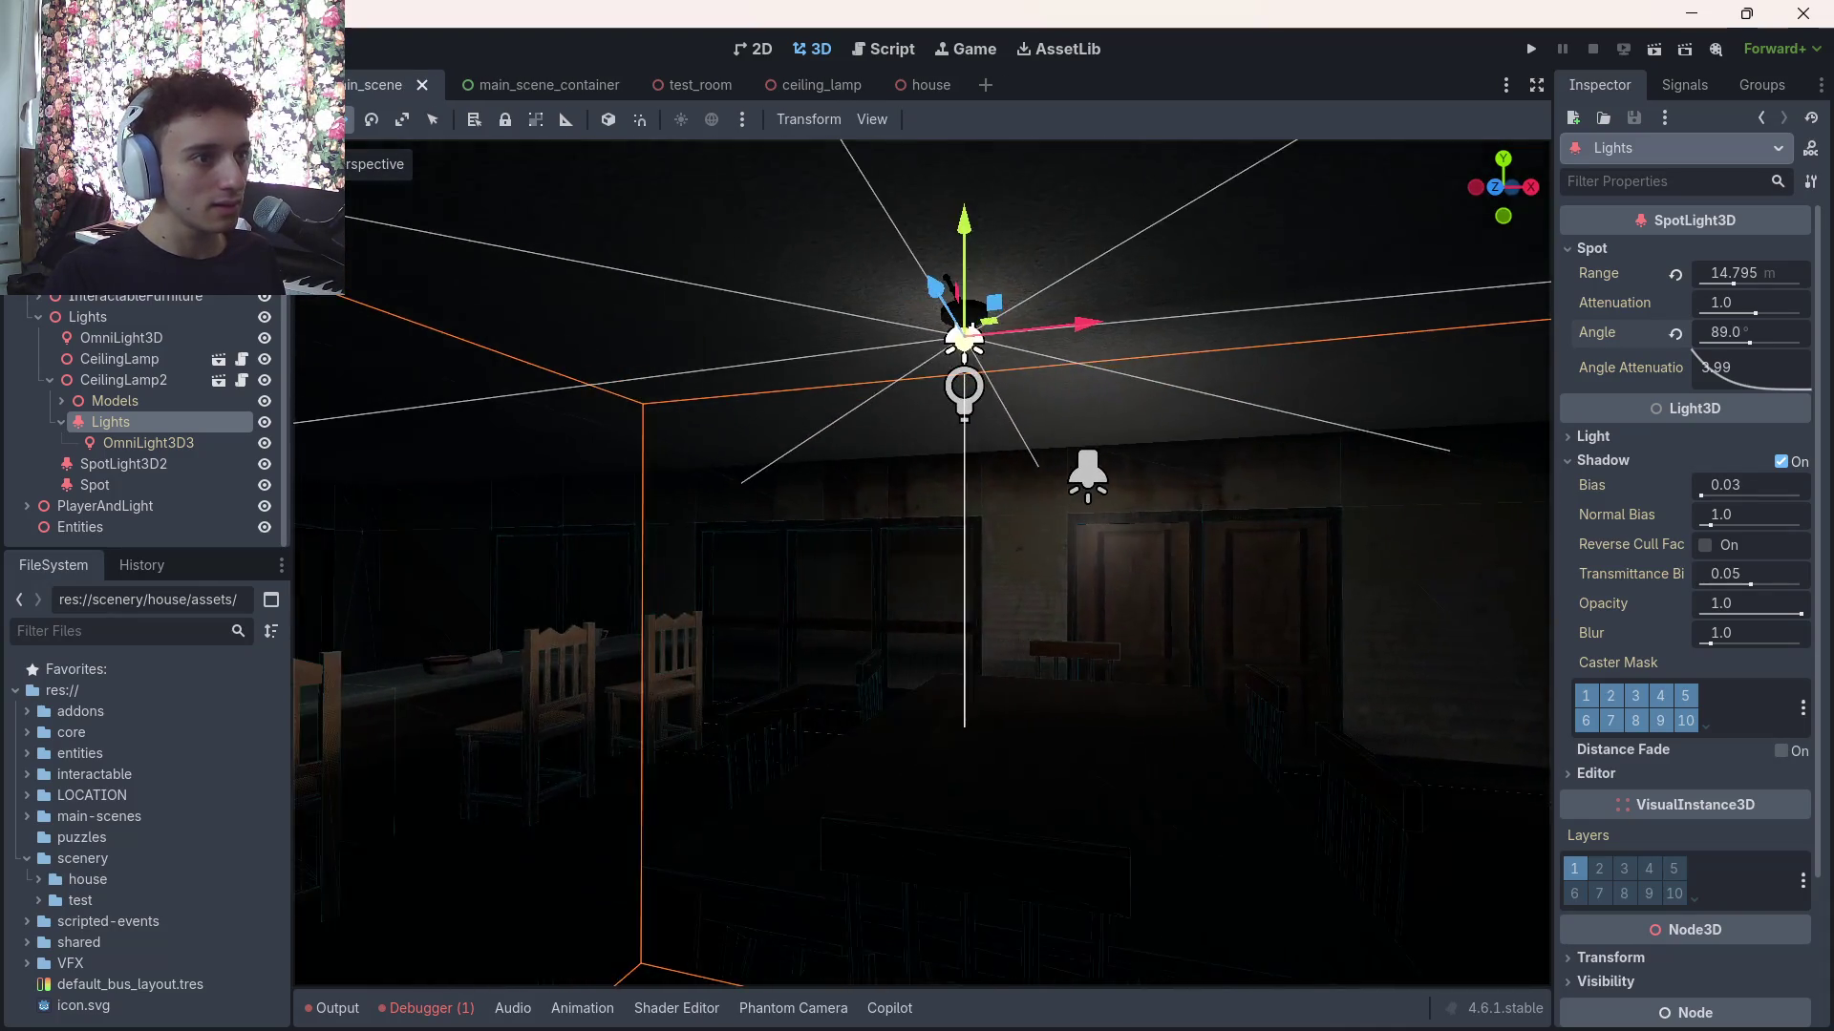
{"action": "key", "text": "s"}
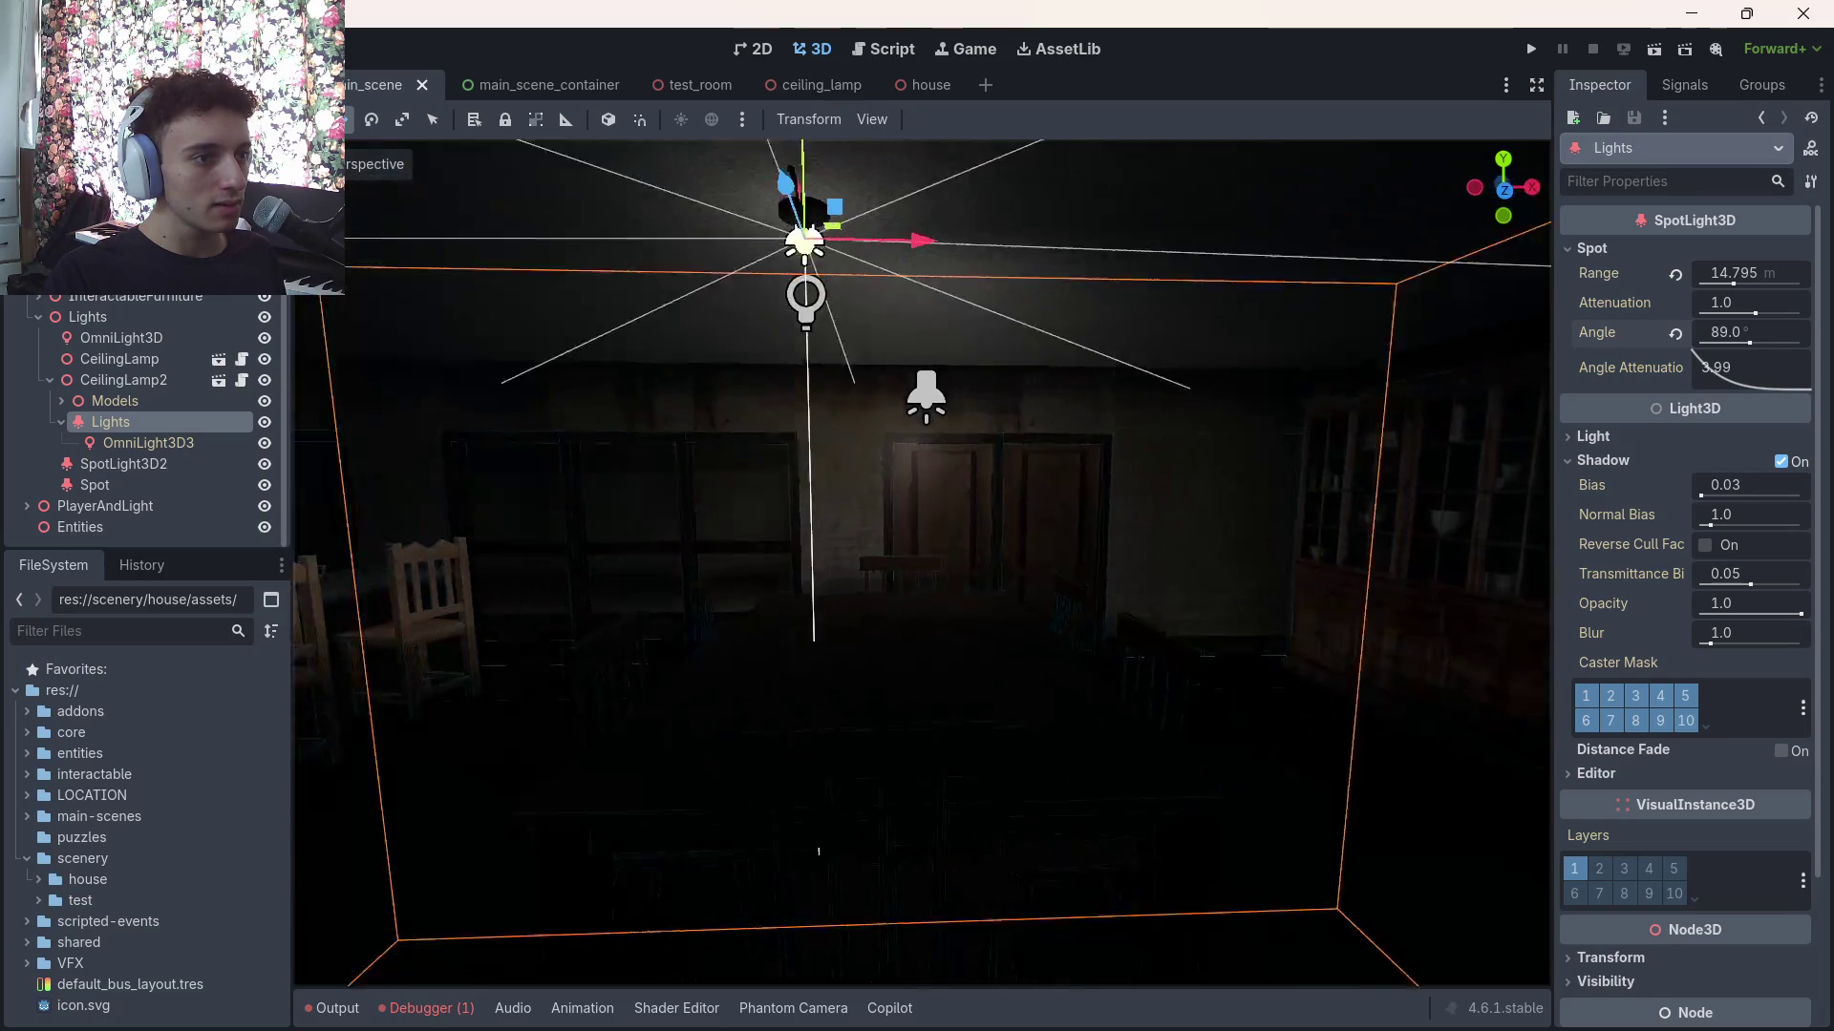
Test shadows and a 48° cone again, then undo back to 89° with shadows off
{"action": "left_click", "coordinate": [1780, 464]}
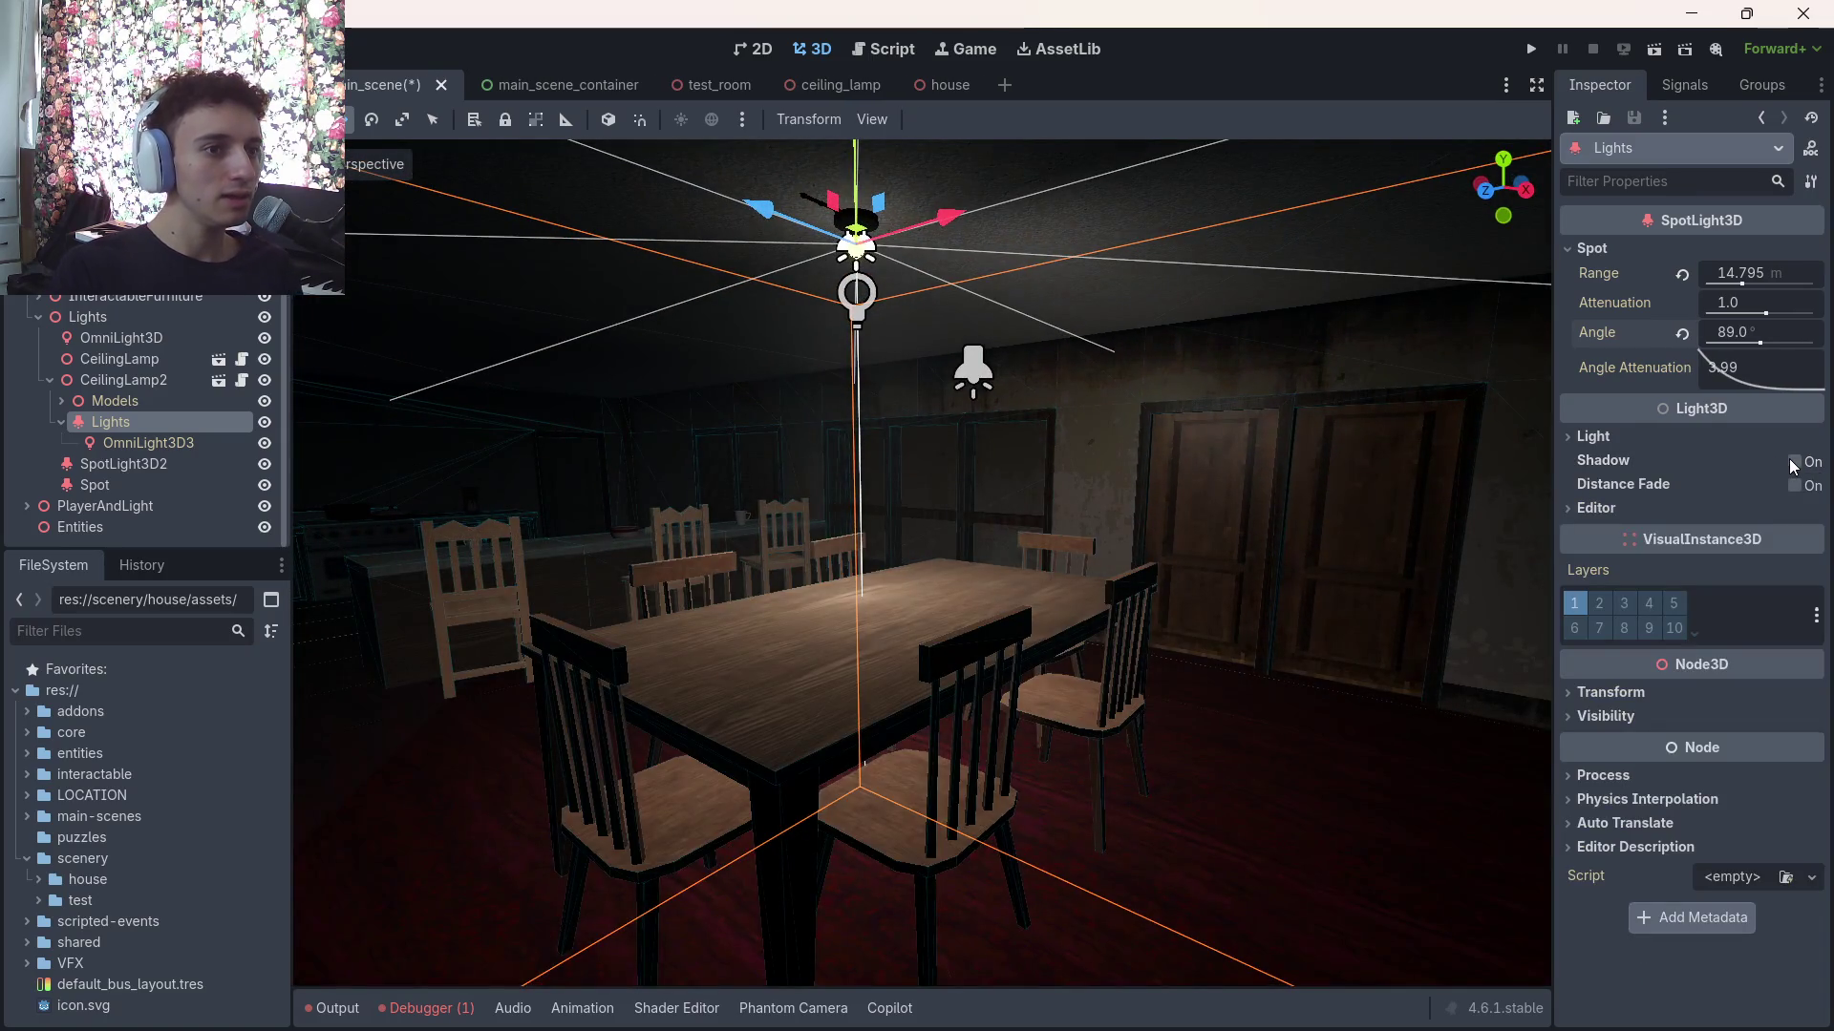
{"action": "left_click", "coordinate": [1793, 463]}
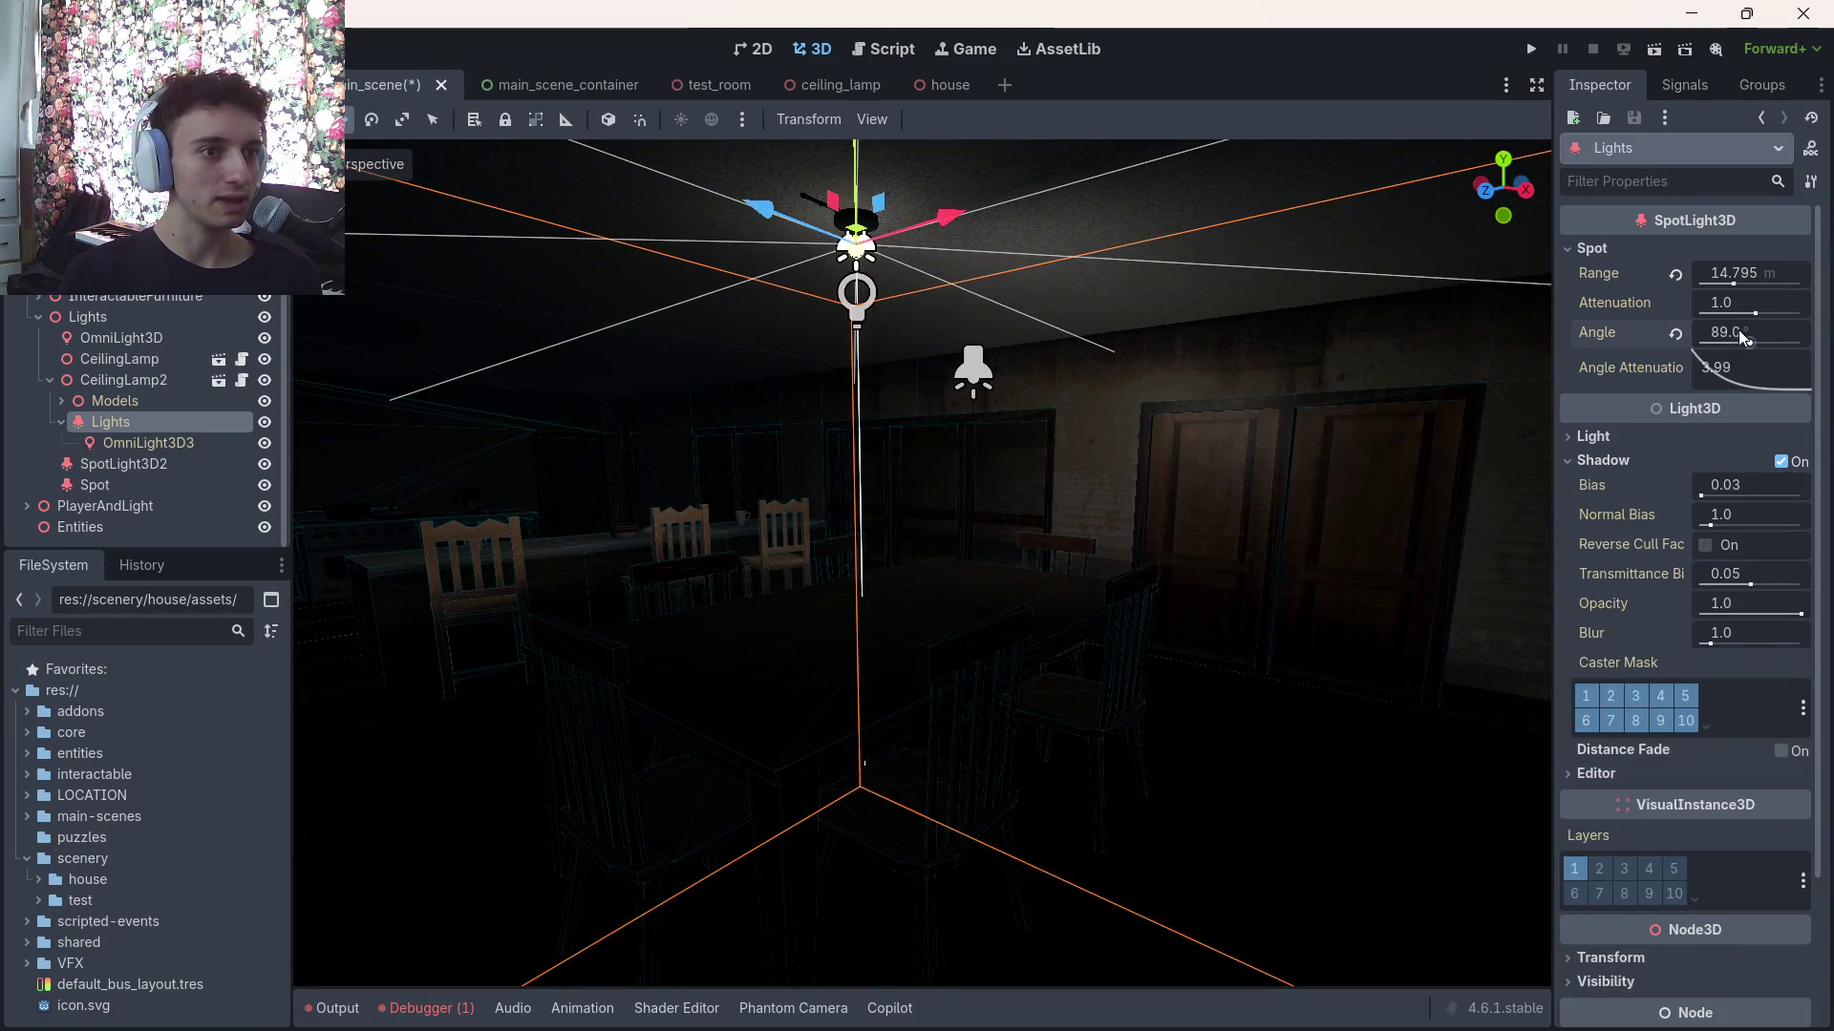
{"action": "mouse_move", "coordinate": [1744, 341]}
{"action": "left_mouse_down"}
{"action": "mouse_move", "coordinate": [1652, 342]}
{"action": "mouse_move", "coordinate": [1731, 342]}
{"action": "mouse_move", "coordinate": [1719, 367]}
{"action": "mouse_move", "coordinate": [1778, 362]}
{"action": "left_mouse_up"}
{"action": "key", "text": "ctrl+z"}
{"action": "key", "text": "ctrl+z"}
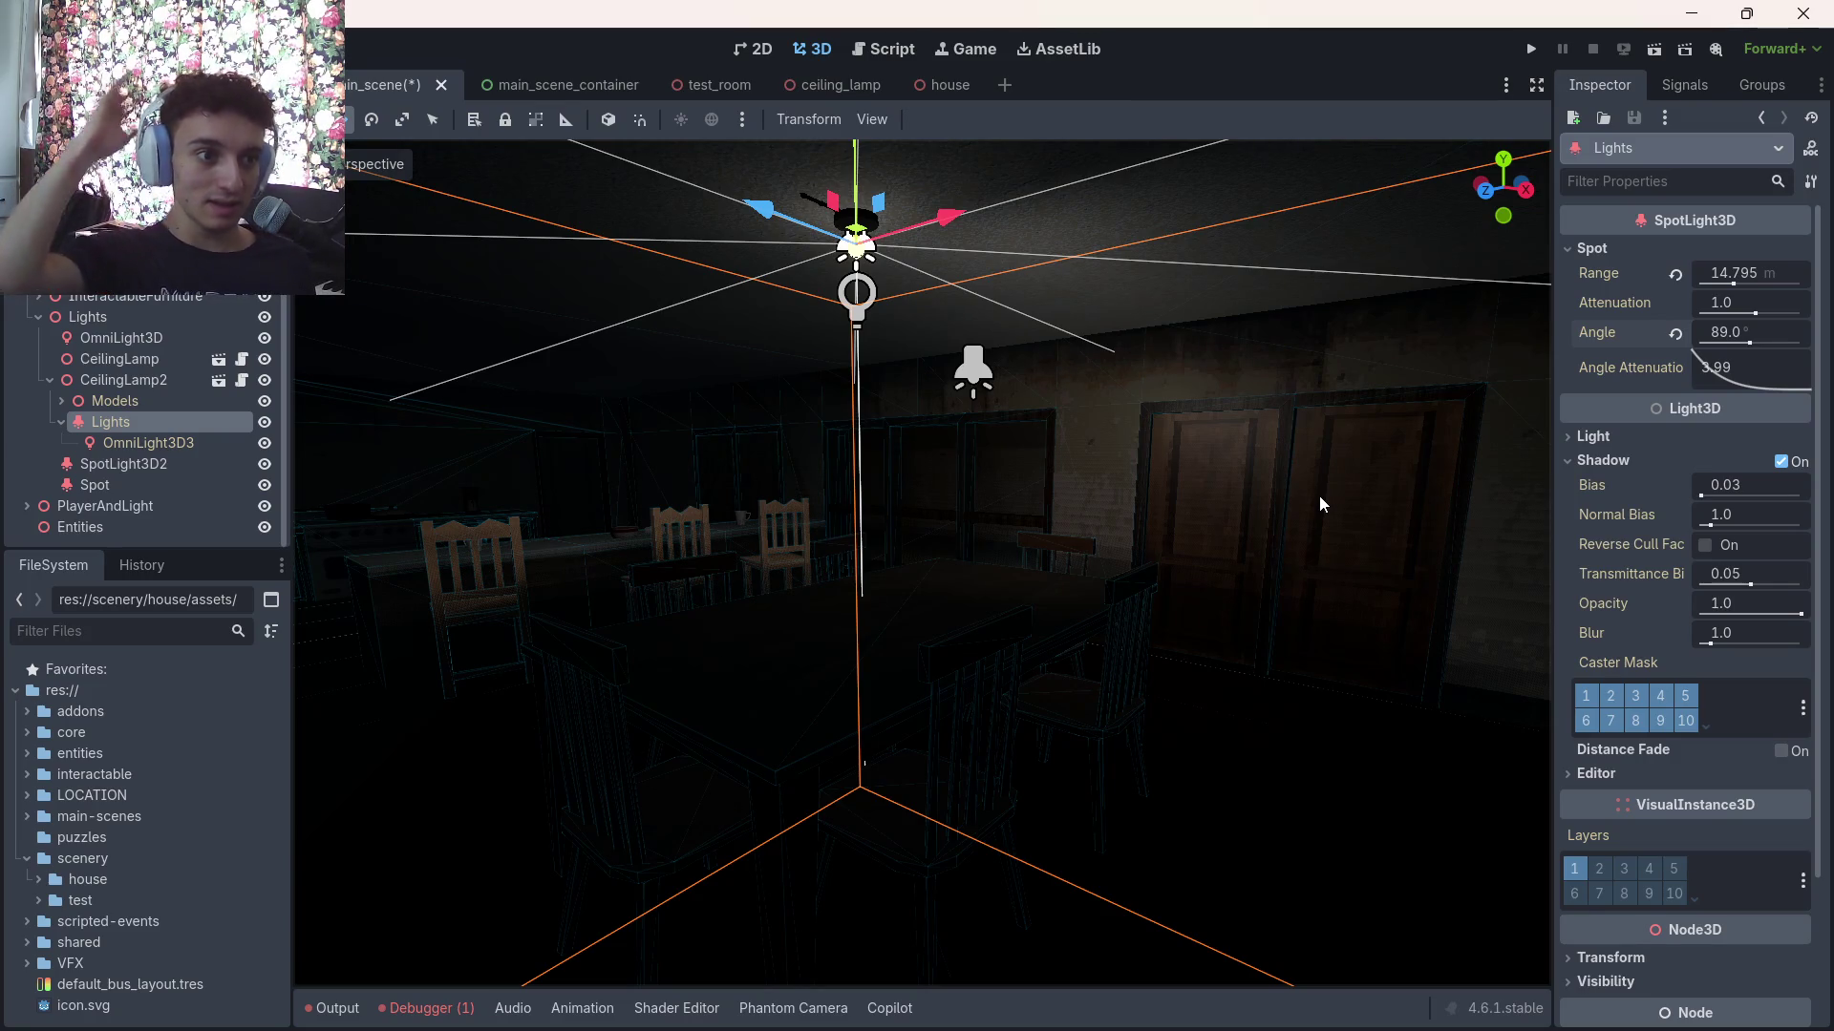
{"action": "key", "text": "ctrl+z"}
{"action": "mouse_move", "coordinate": [1320, 495]}
{"action": "left_mouse_down"}
{"action": "mouse_move", "coordinate": [1319, 382]}
{"action": "mouse_move", "coordinate": [1320, 468]}
{"action": "mouse_move", "coordinate": [1241, 473]}
{"action": "mouse_move", "coordinate": [1290, 477]}
{"action": "mouse_move", "coordinate": [1299, 430]}
{"action": "left_mouse_up"}
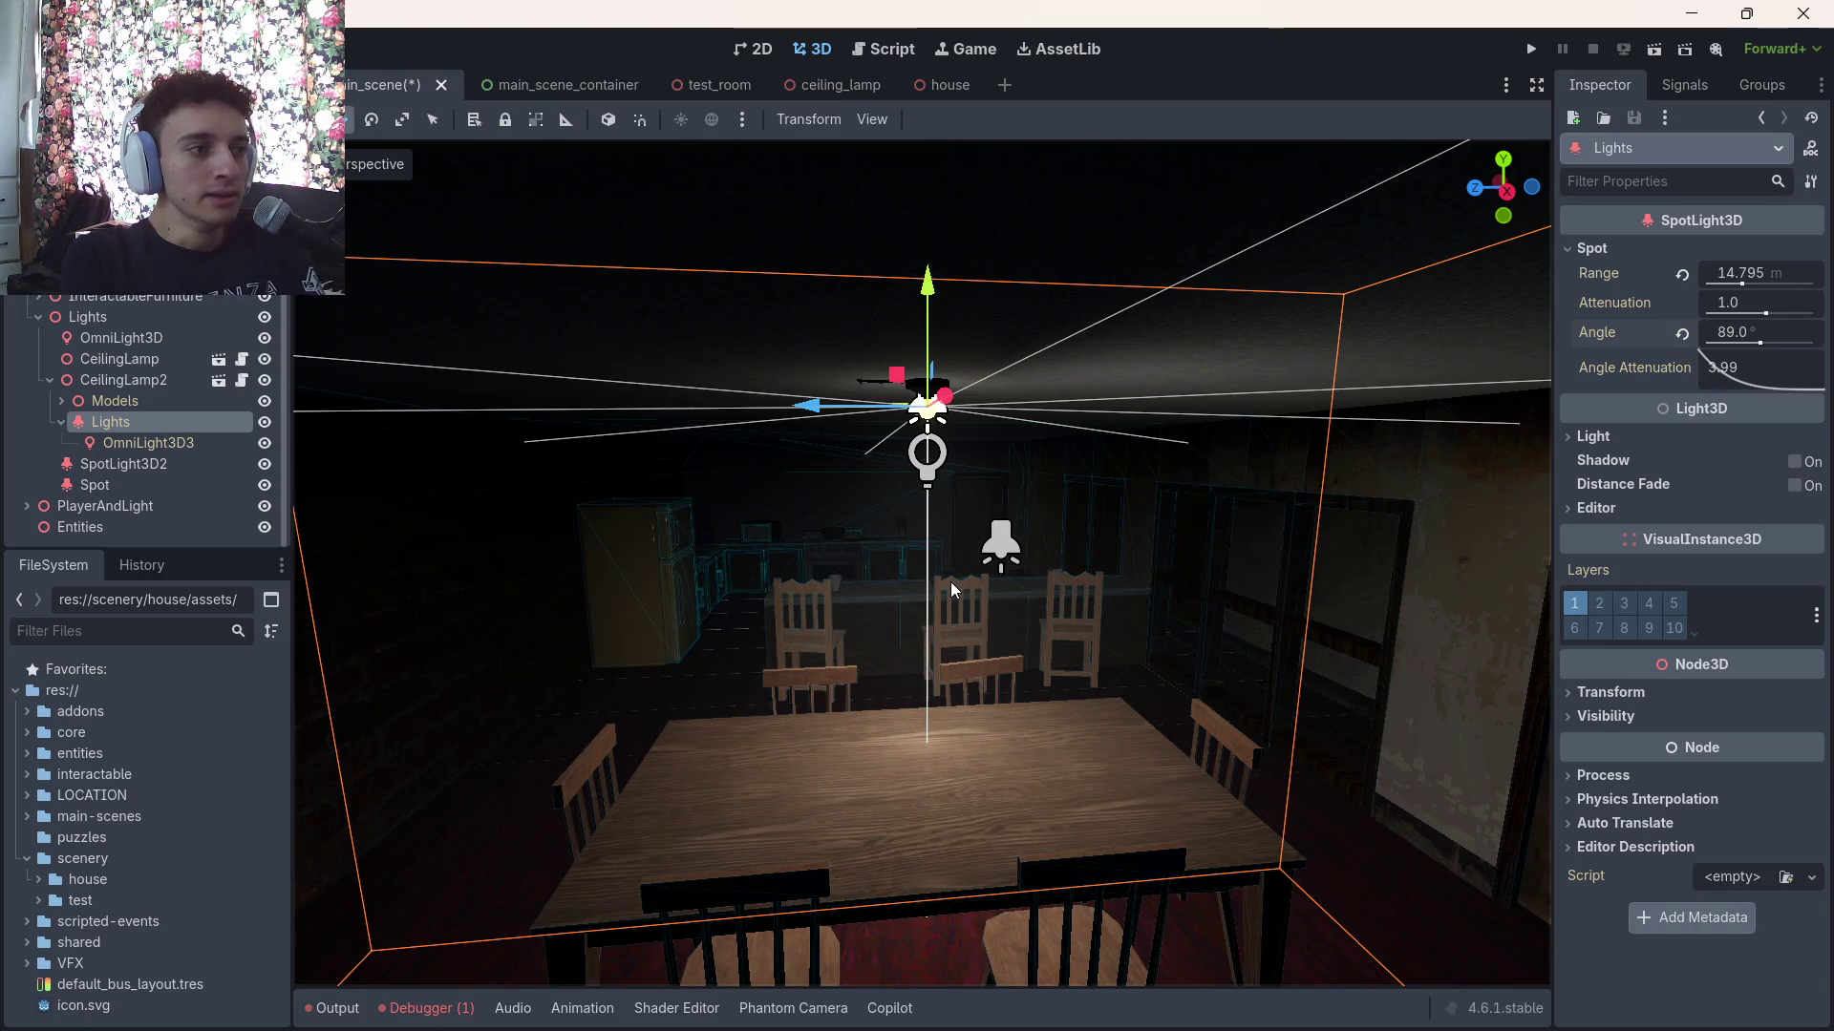
Select OmniLight3D3 and enable its shadows, showing 0.65 opacity and 6.045 blur
{"action": "left_click", "coordinate": [148, 442]}
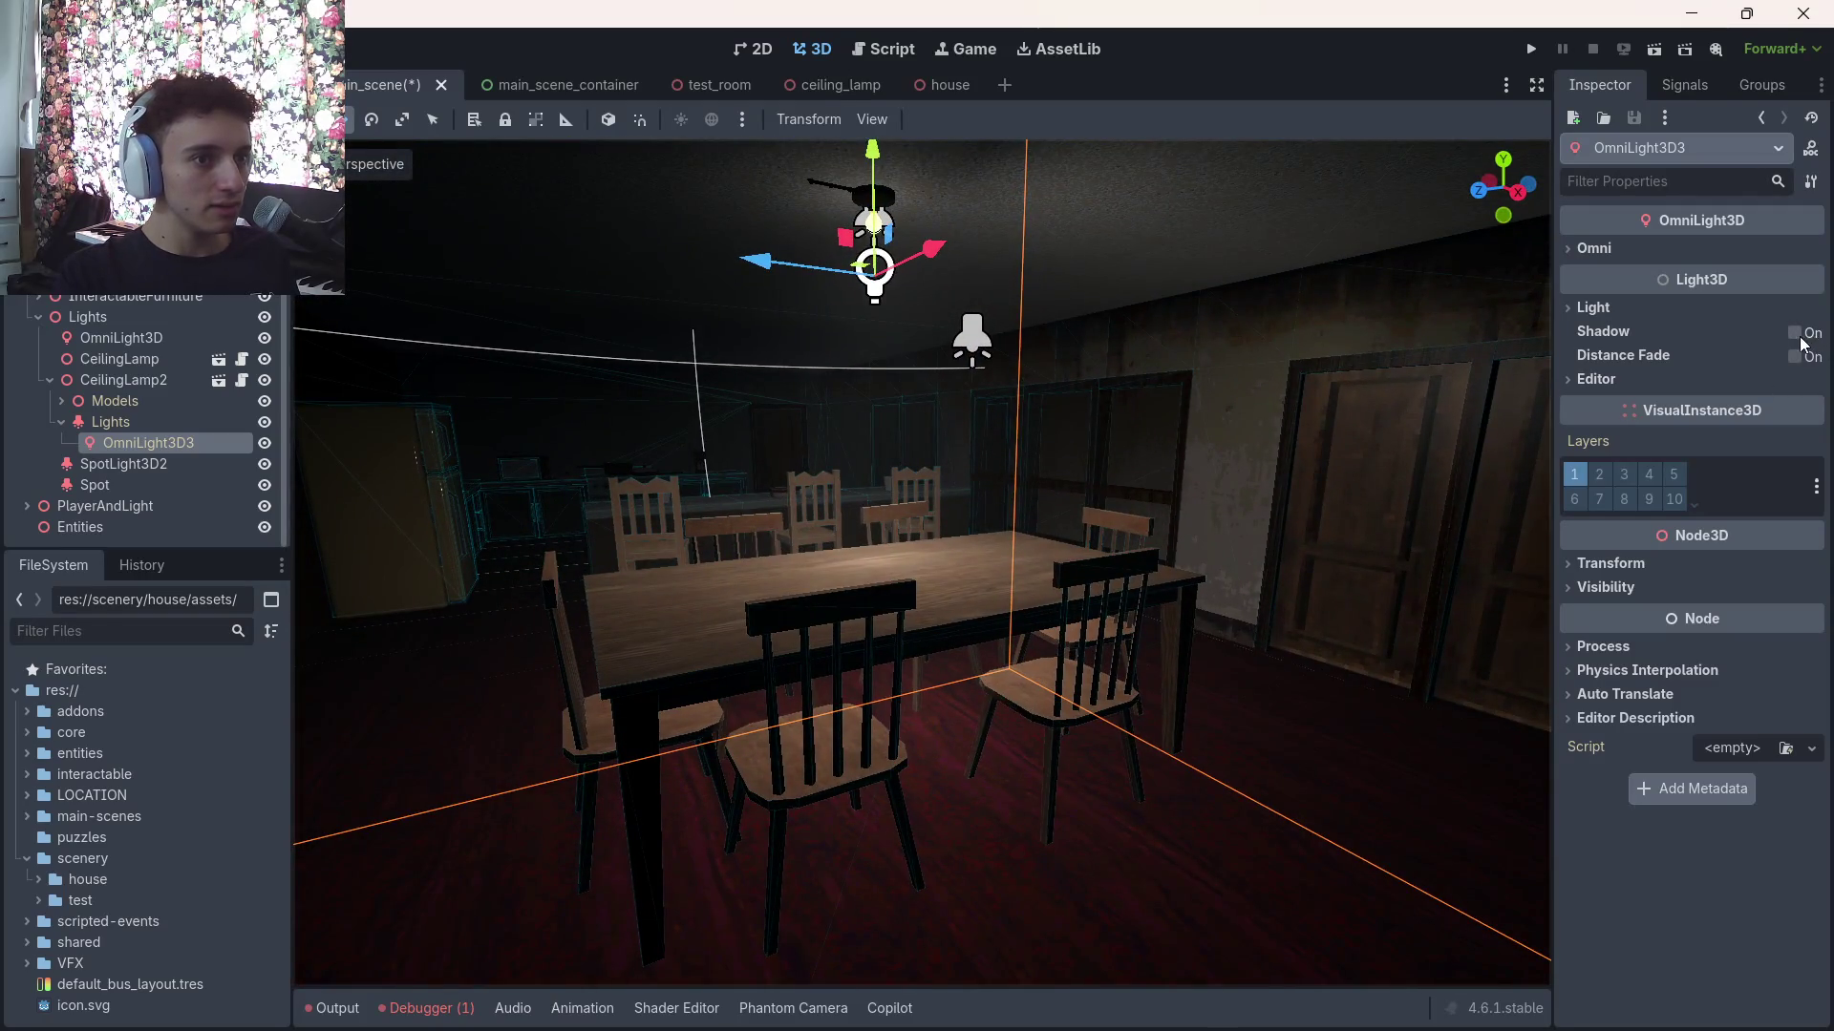
{"action": "left_click", "coordinate": [1795, 333]}
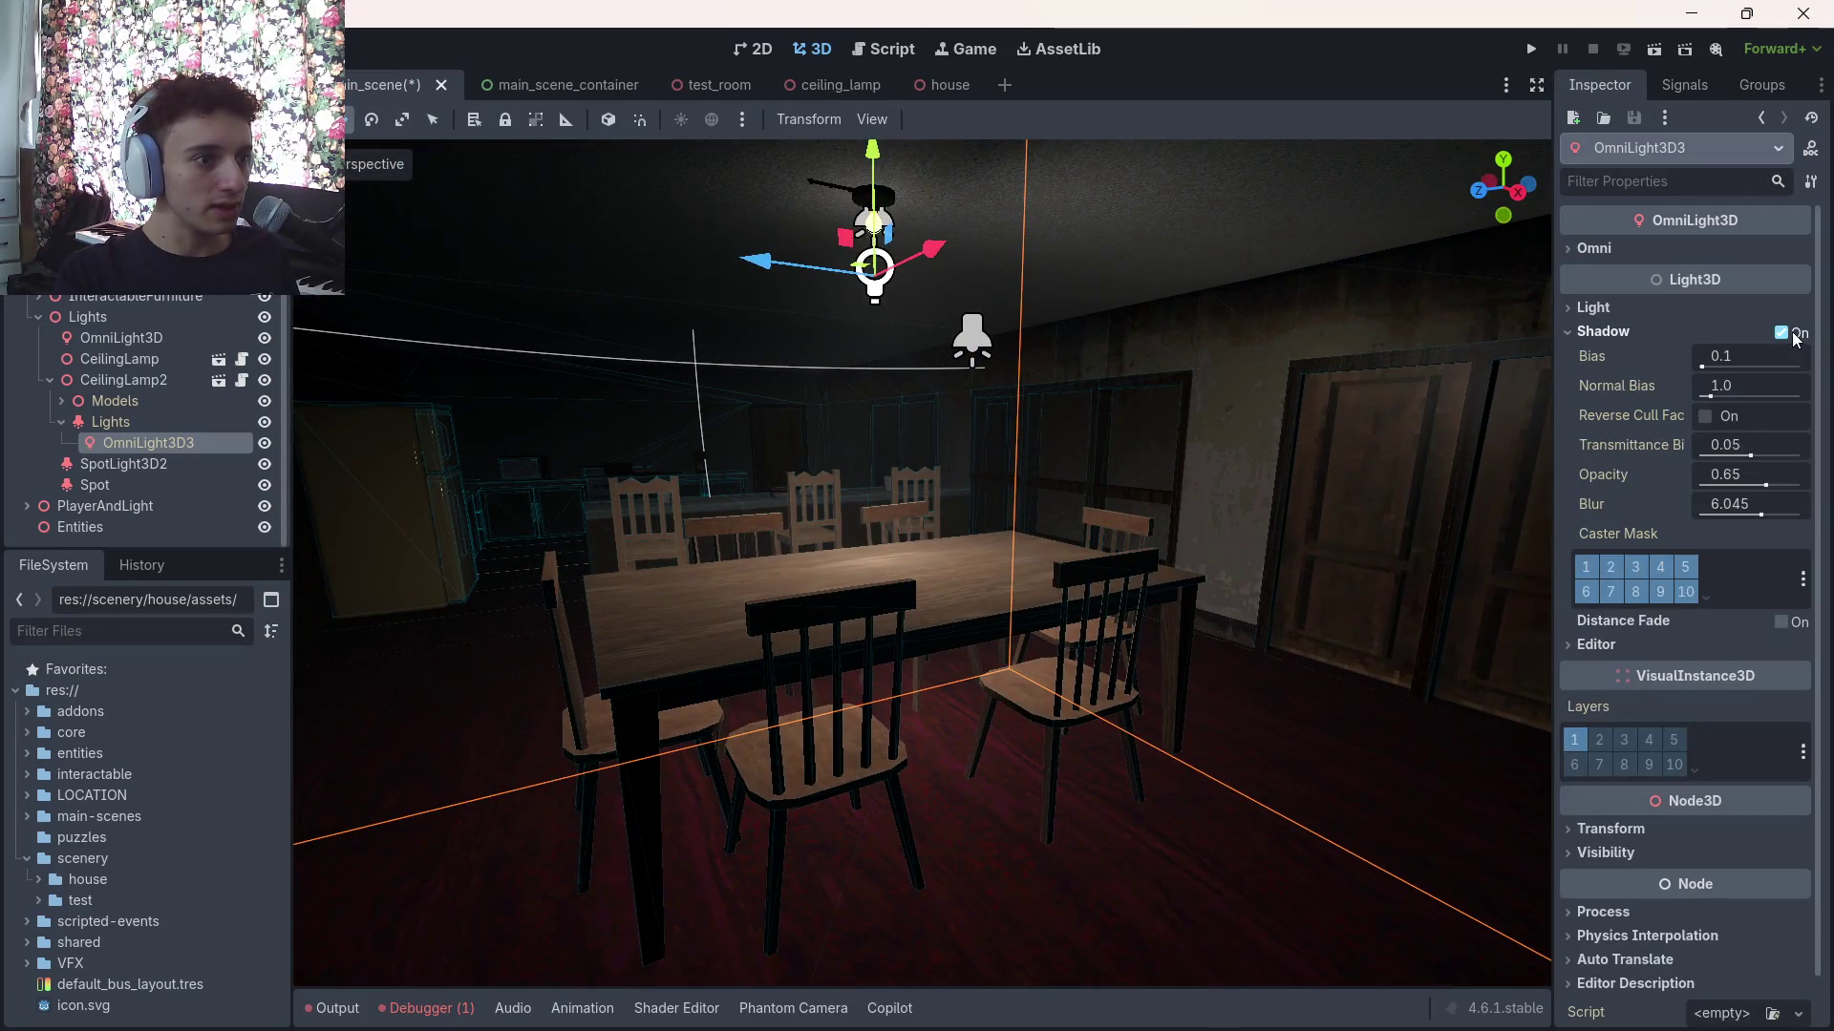
{"action": "left_click", "coordinate": [1593, 307]}
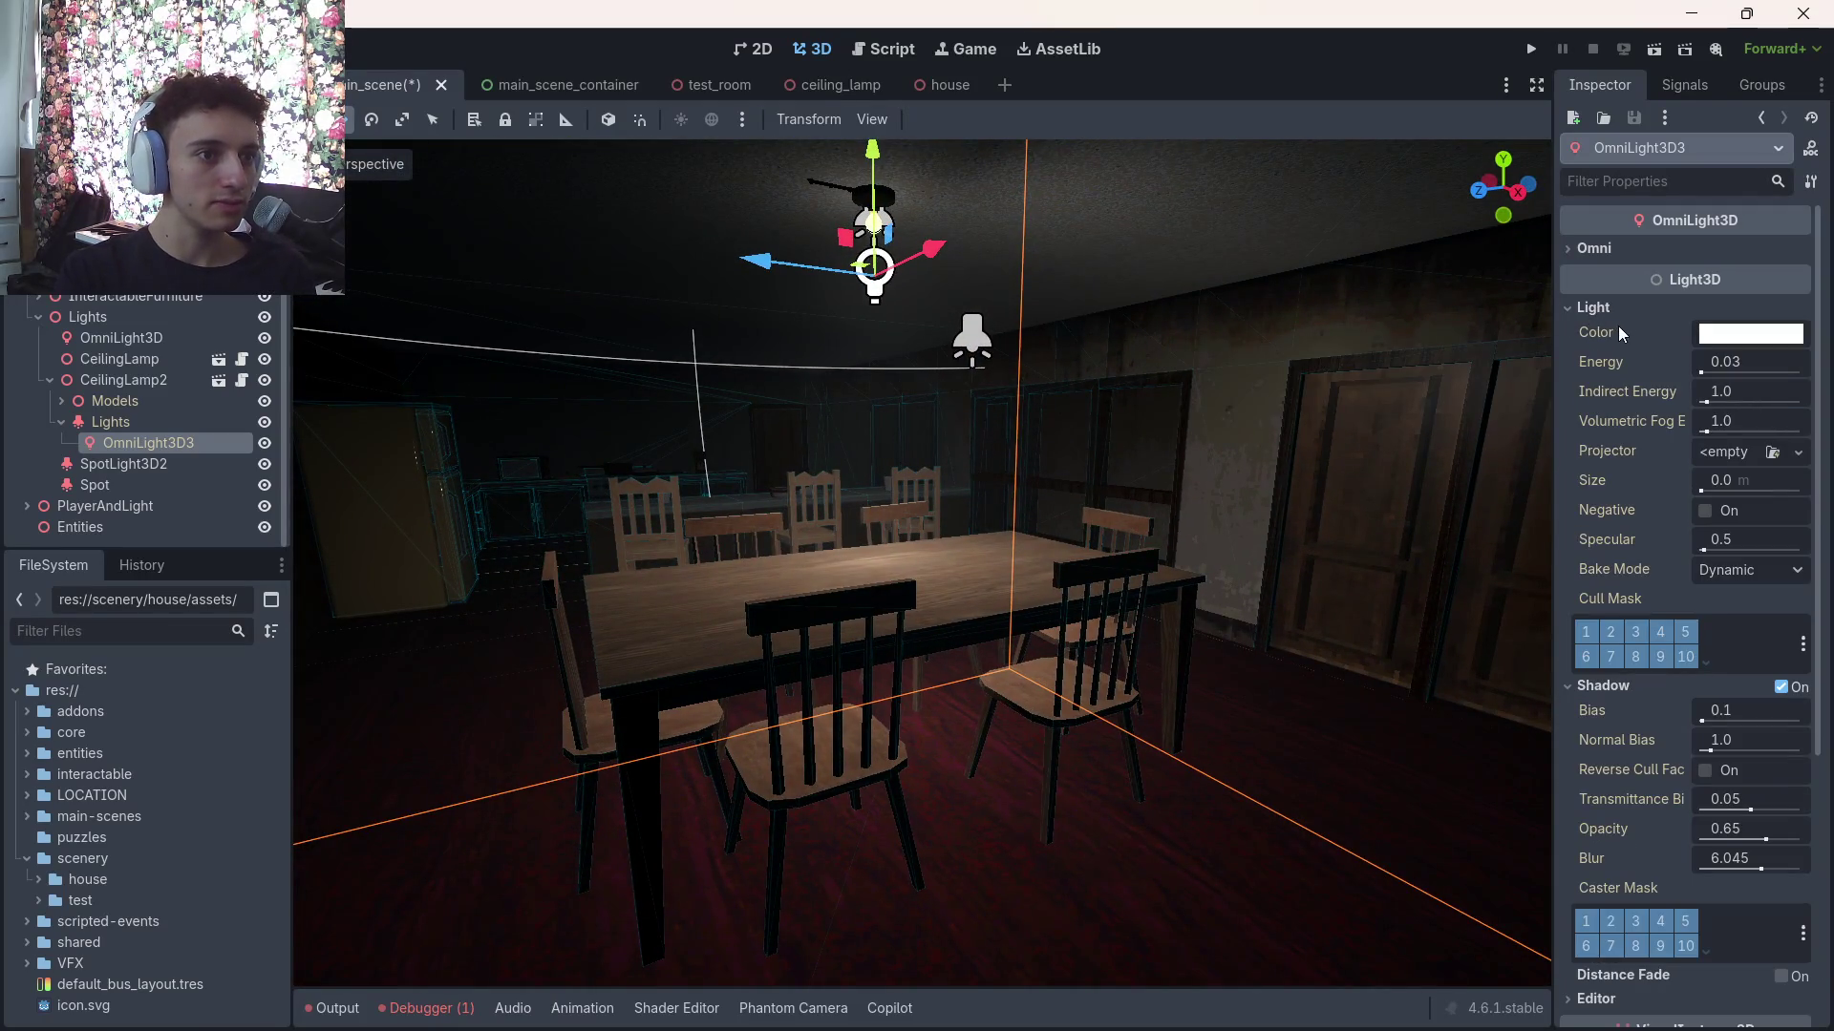
{"action": "left_click_drag", "start_coordinate": [1725, 370], "coordinate": [1828, 369]}
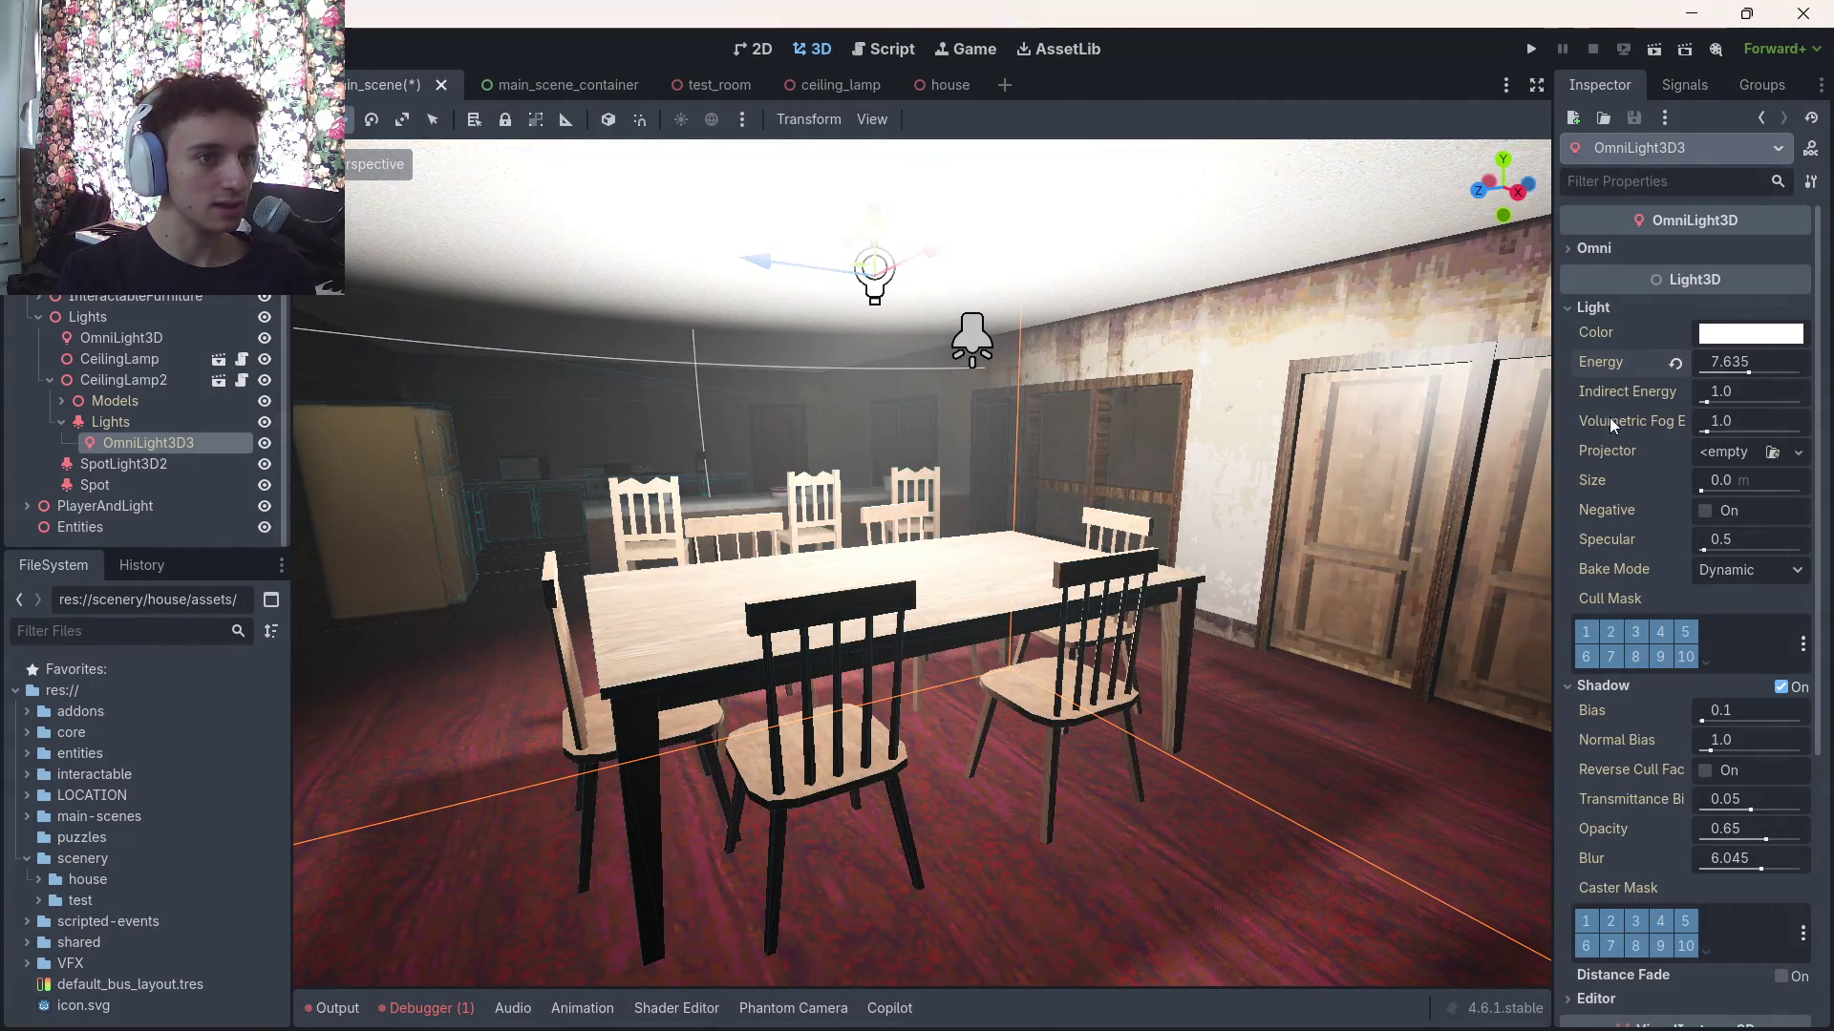
{"action": "key", "text": "ctrl+z"}
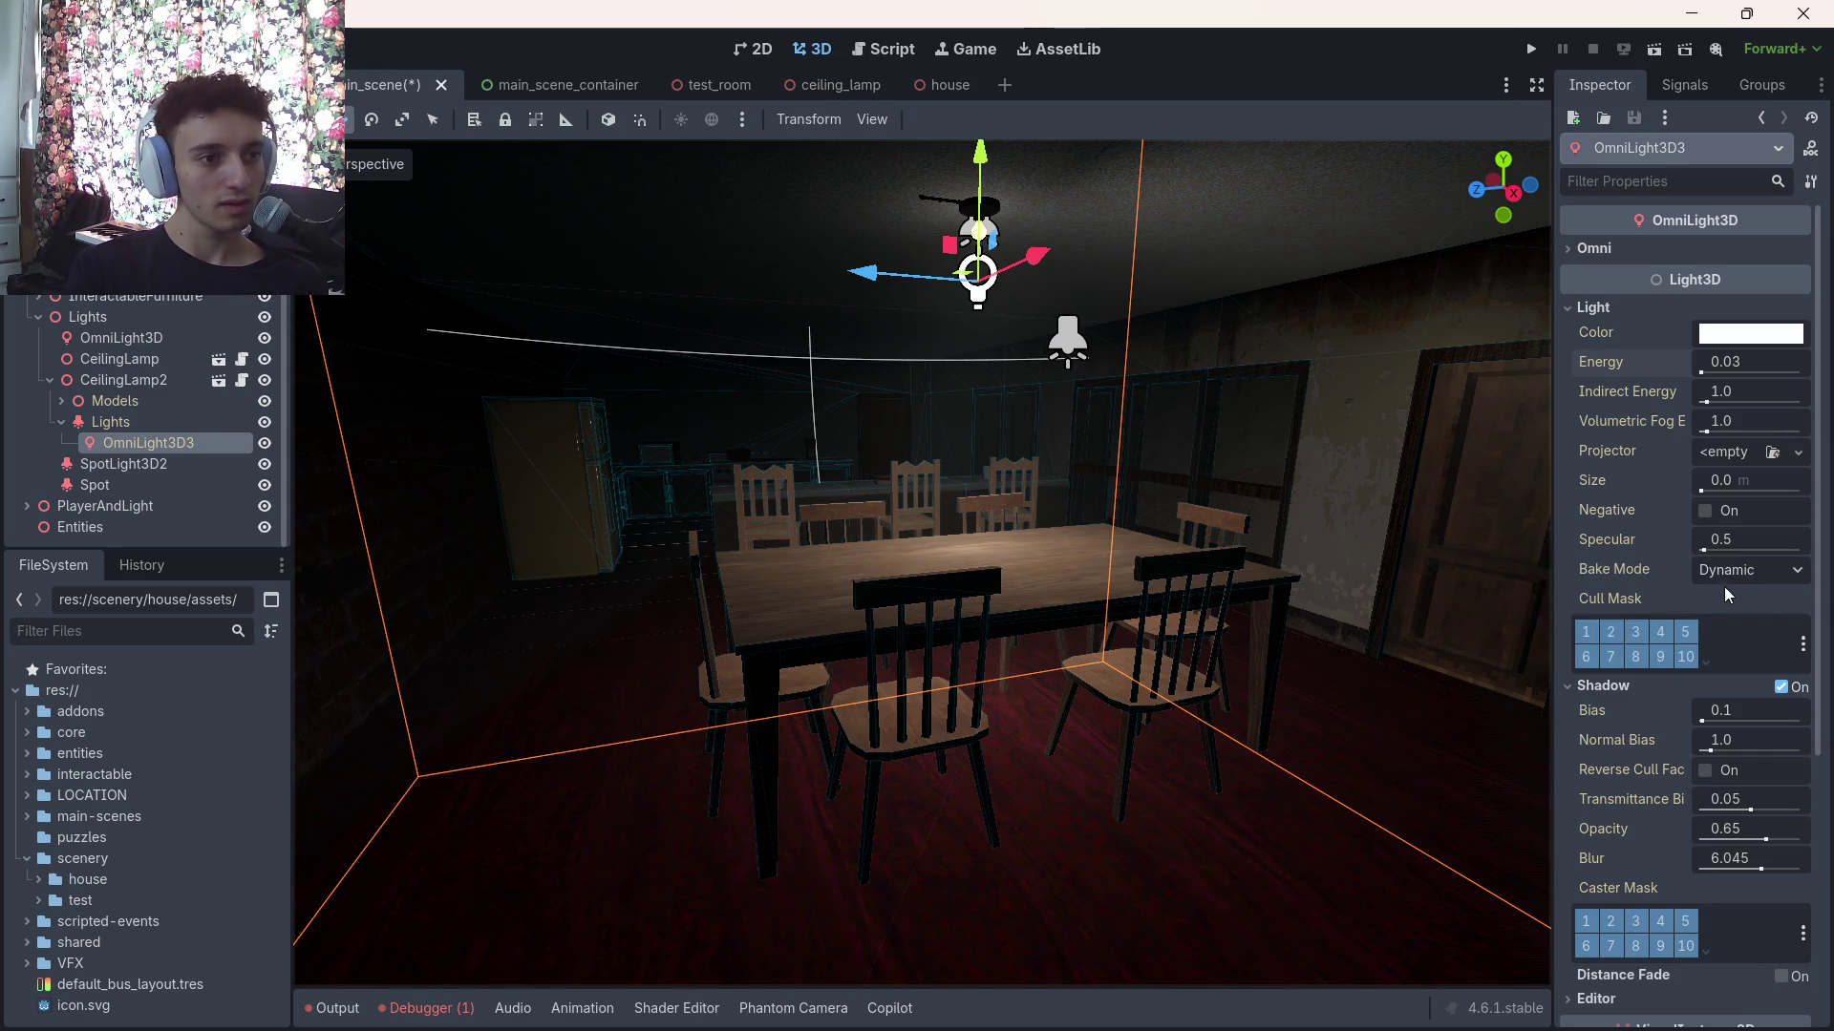
Test OmniLight3D3's shadow bias, blur and opacity, restoring bias to 0.1 and blur to 6.045
{"action": "left_click_drag", "start_coordinate": [1725, 721], "coordinate": [1748, 721]}
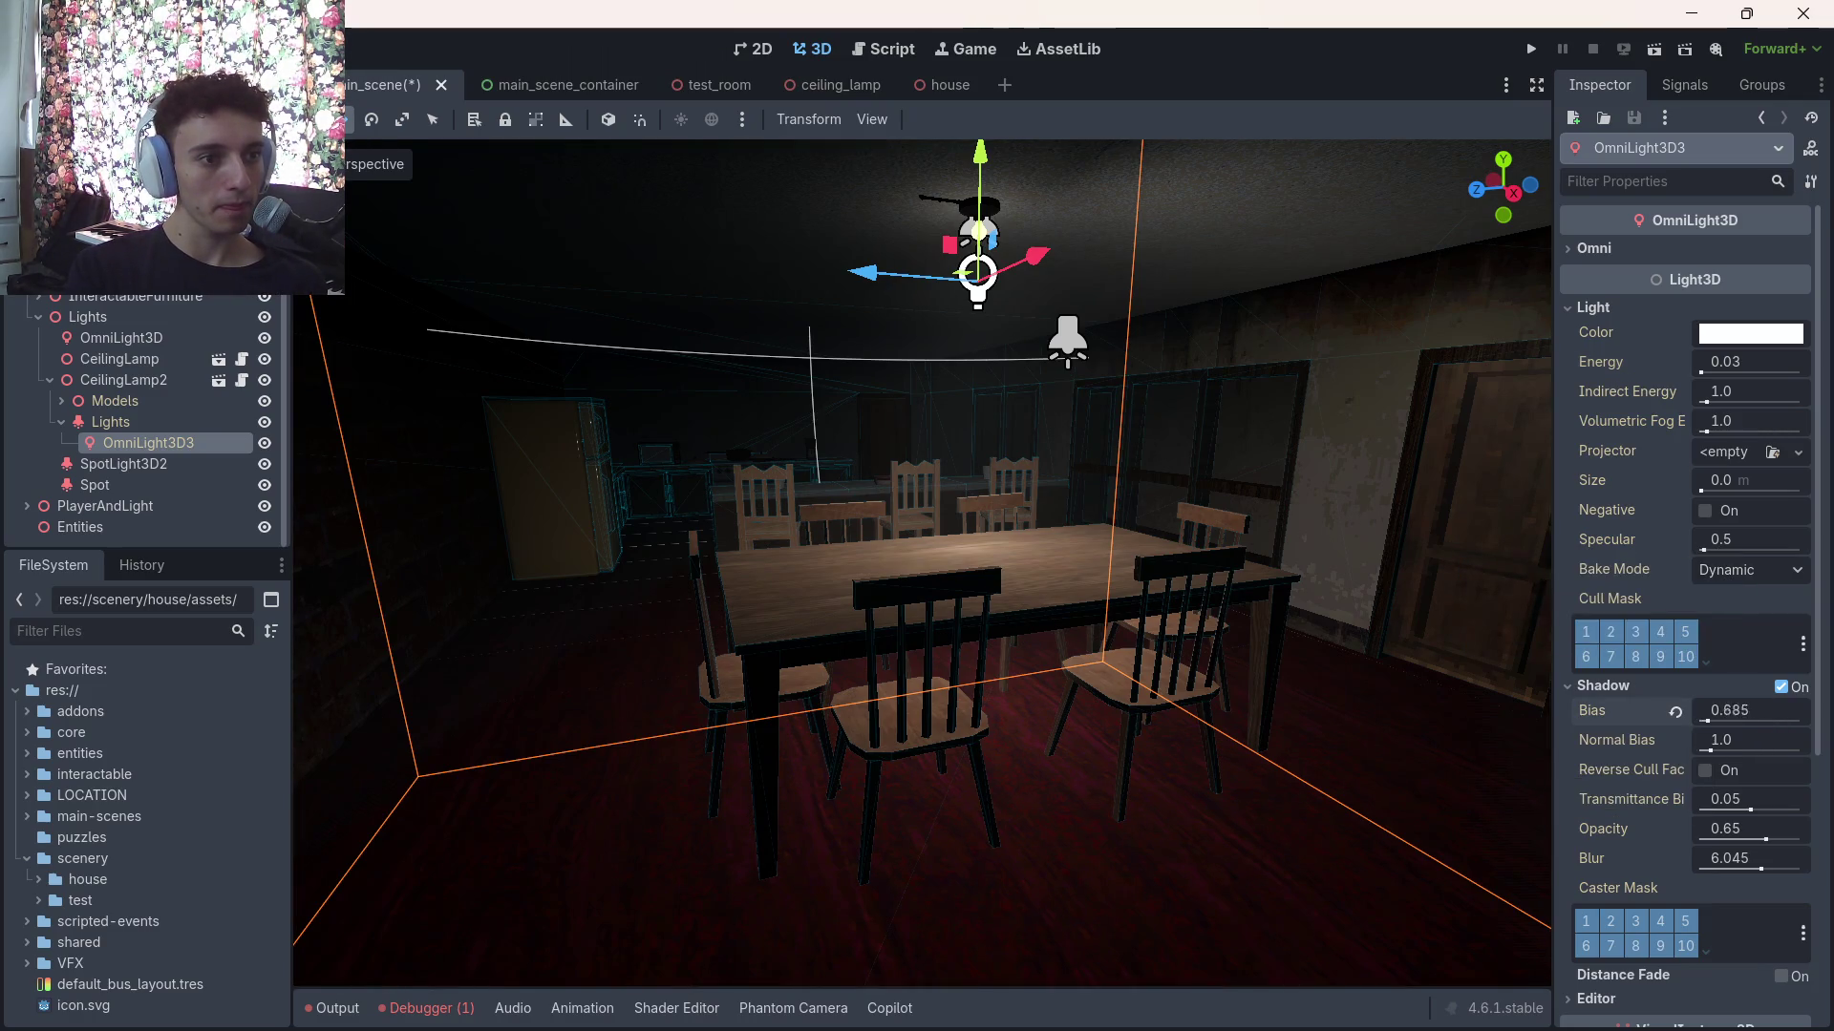
{"action": "left_click", "coordinate": [1674, 714]}
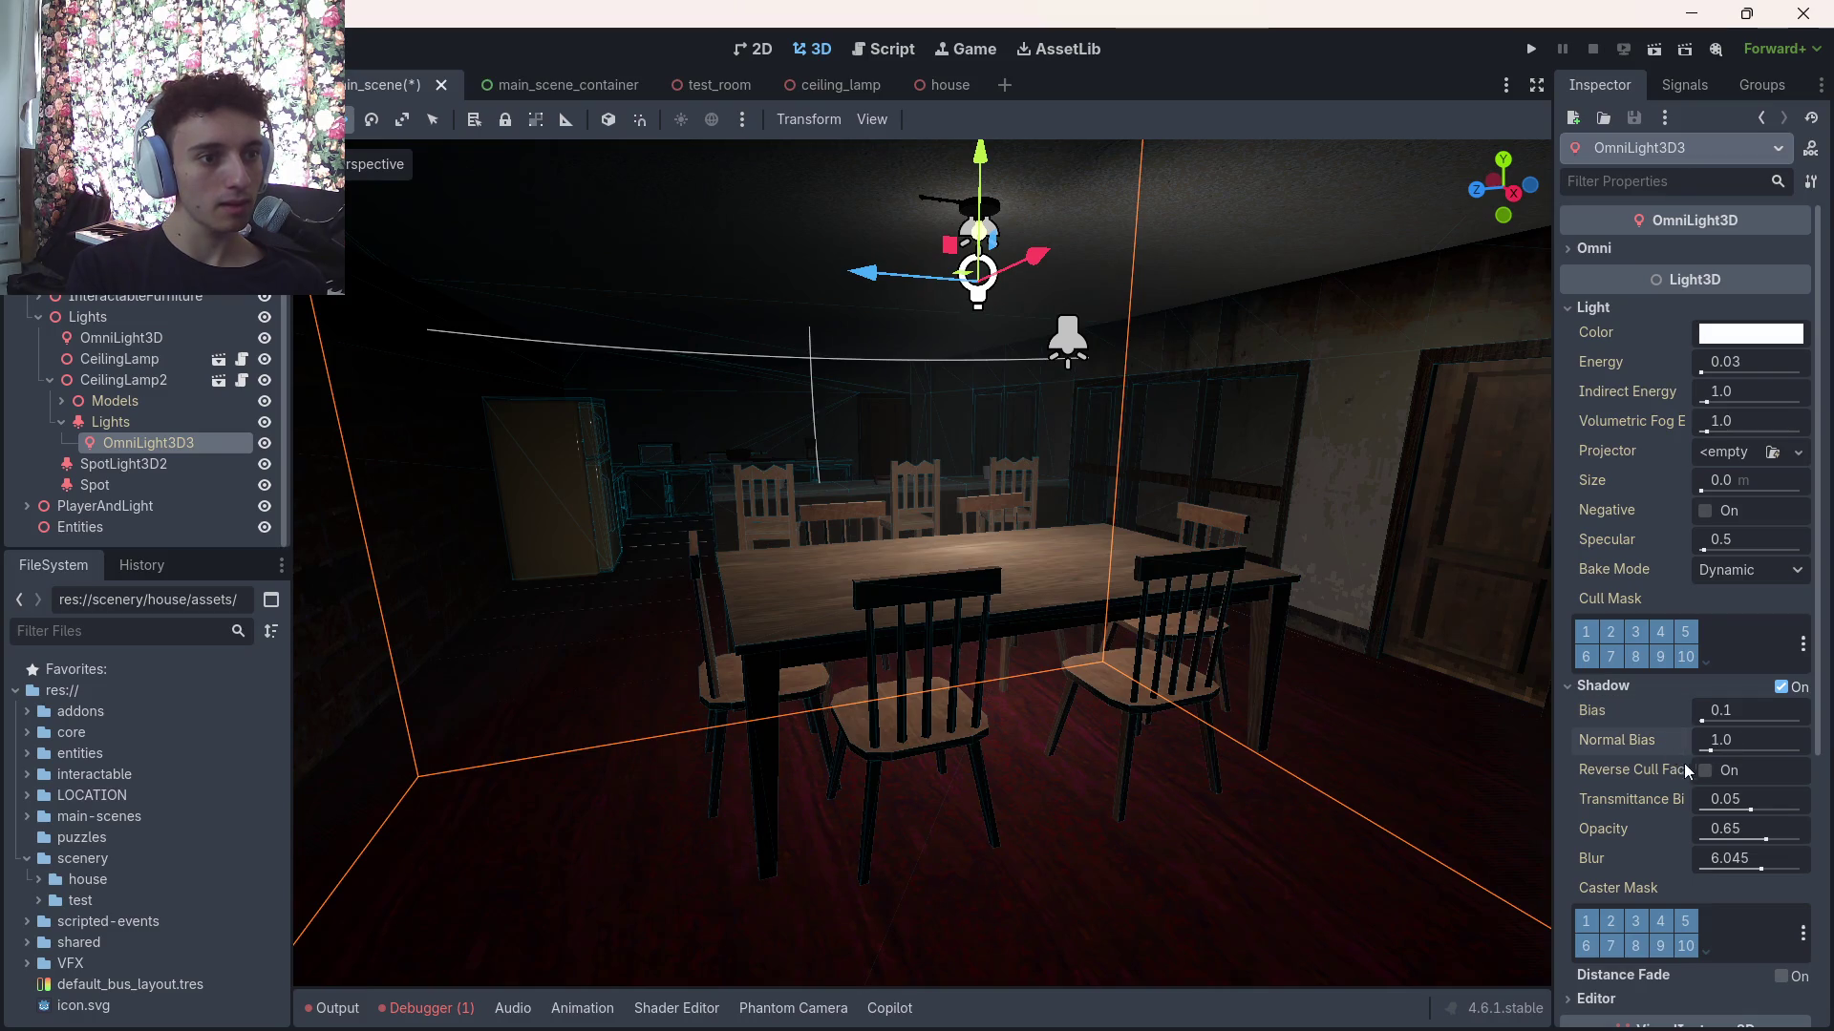
{"action": "scroll", "coordinate": [1621, 766], "scroll_direction": "down", "scroll_amount": 3}
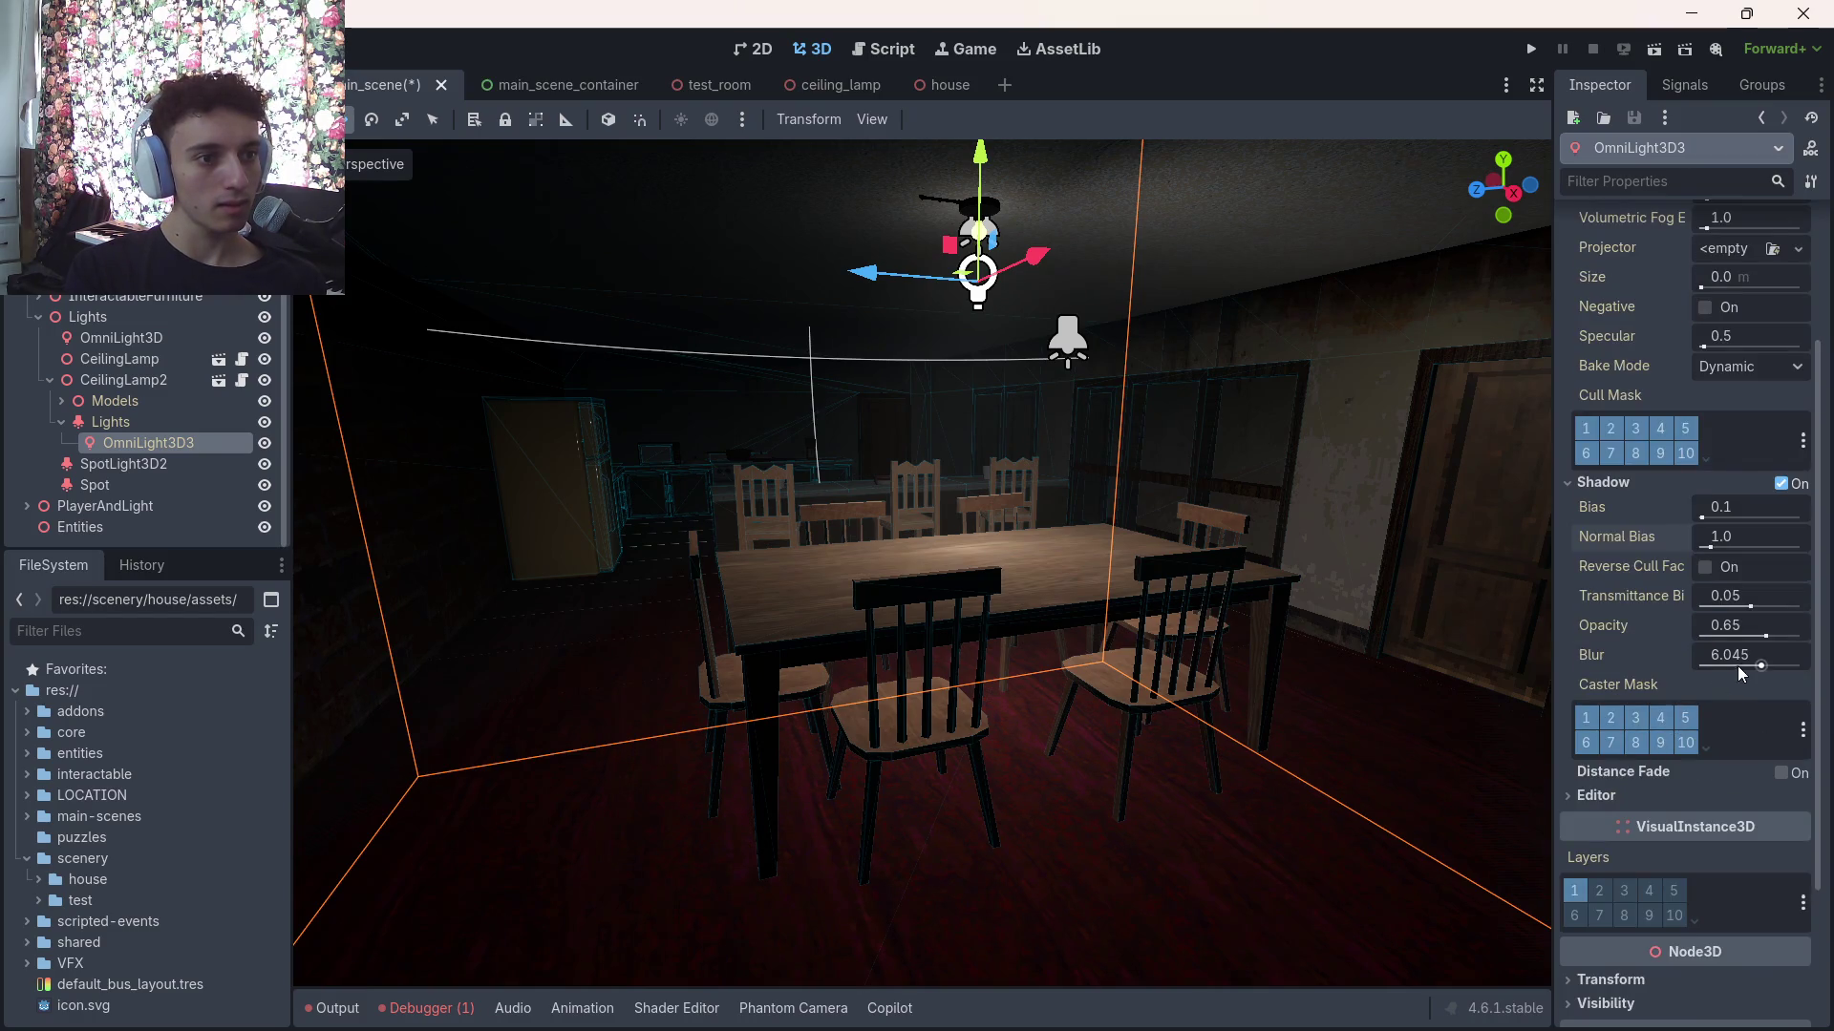
{"action": "left_click_drag", "start_coordinate": [1748, 655], "coordinate": [1729, 655]}
{"action": "left_click", "coordinate": [1675, 657]}
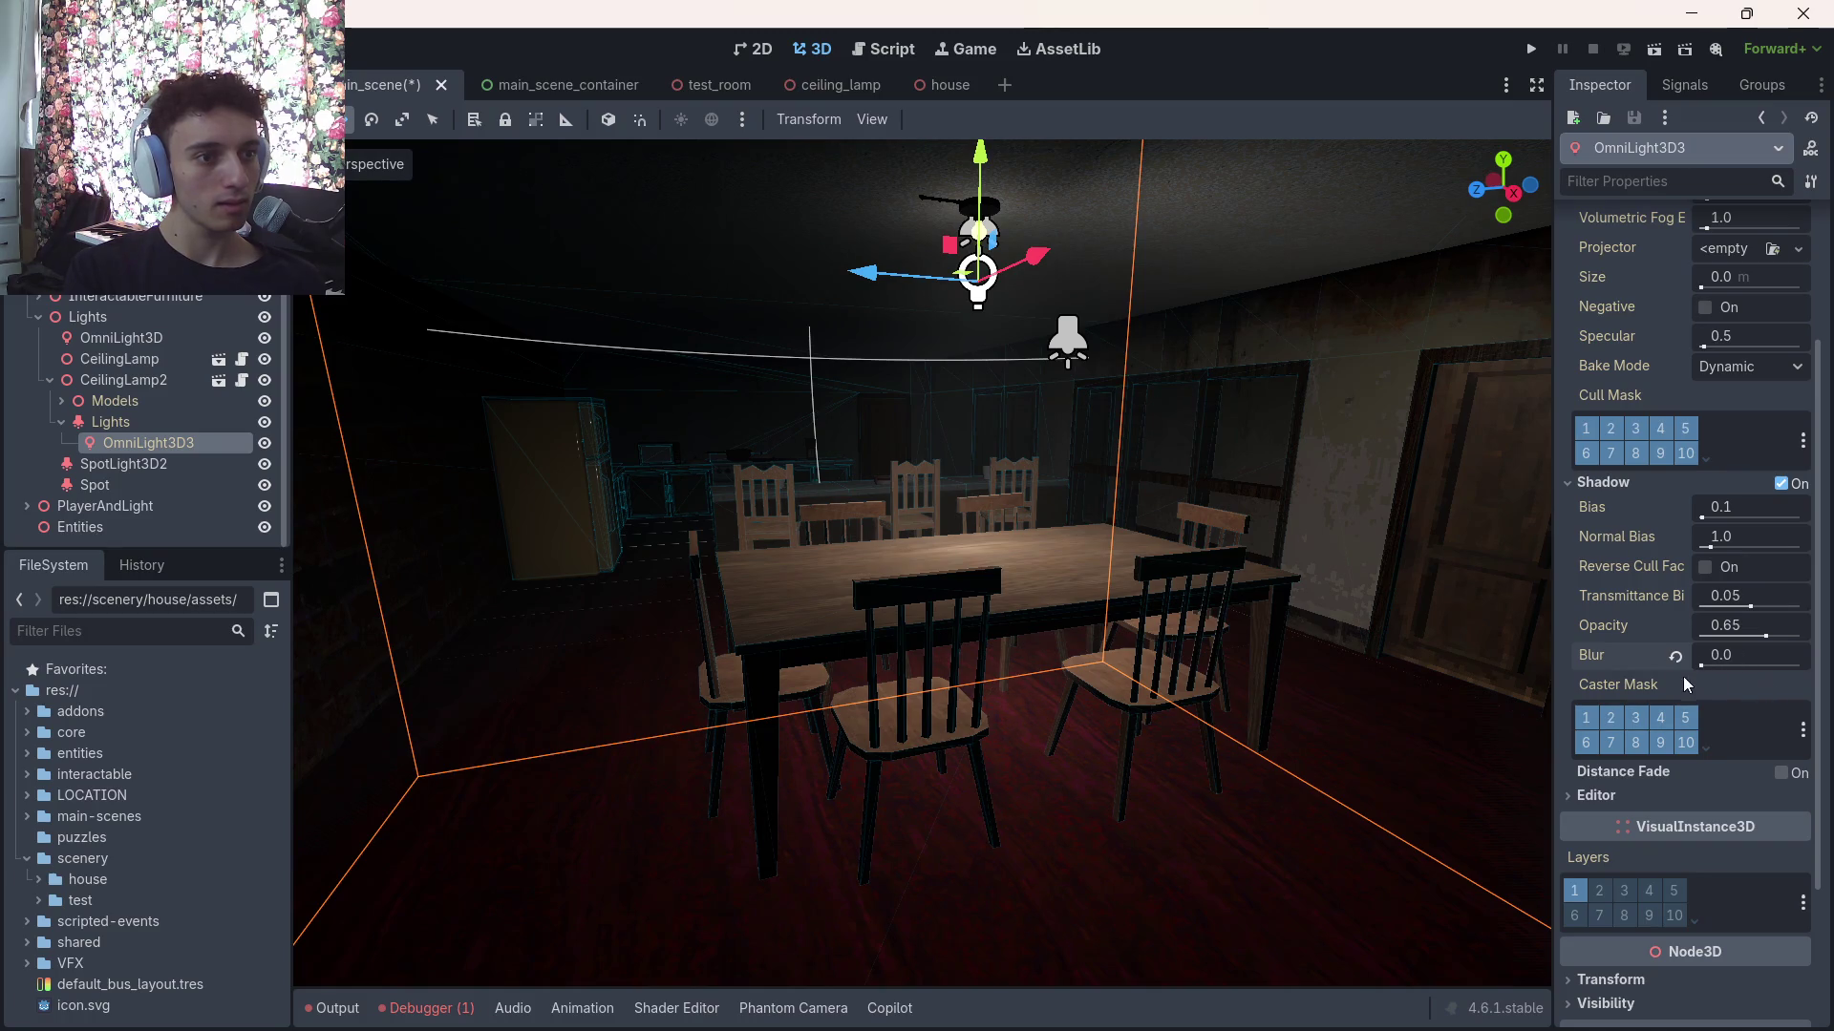
{"action": "left_click_drag", "start_coordinate": [1707, 631], "coordinate": [1800, 630]}
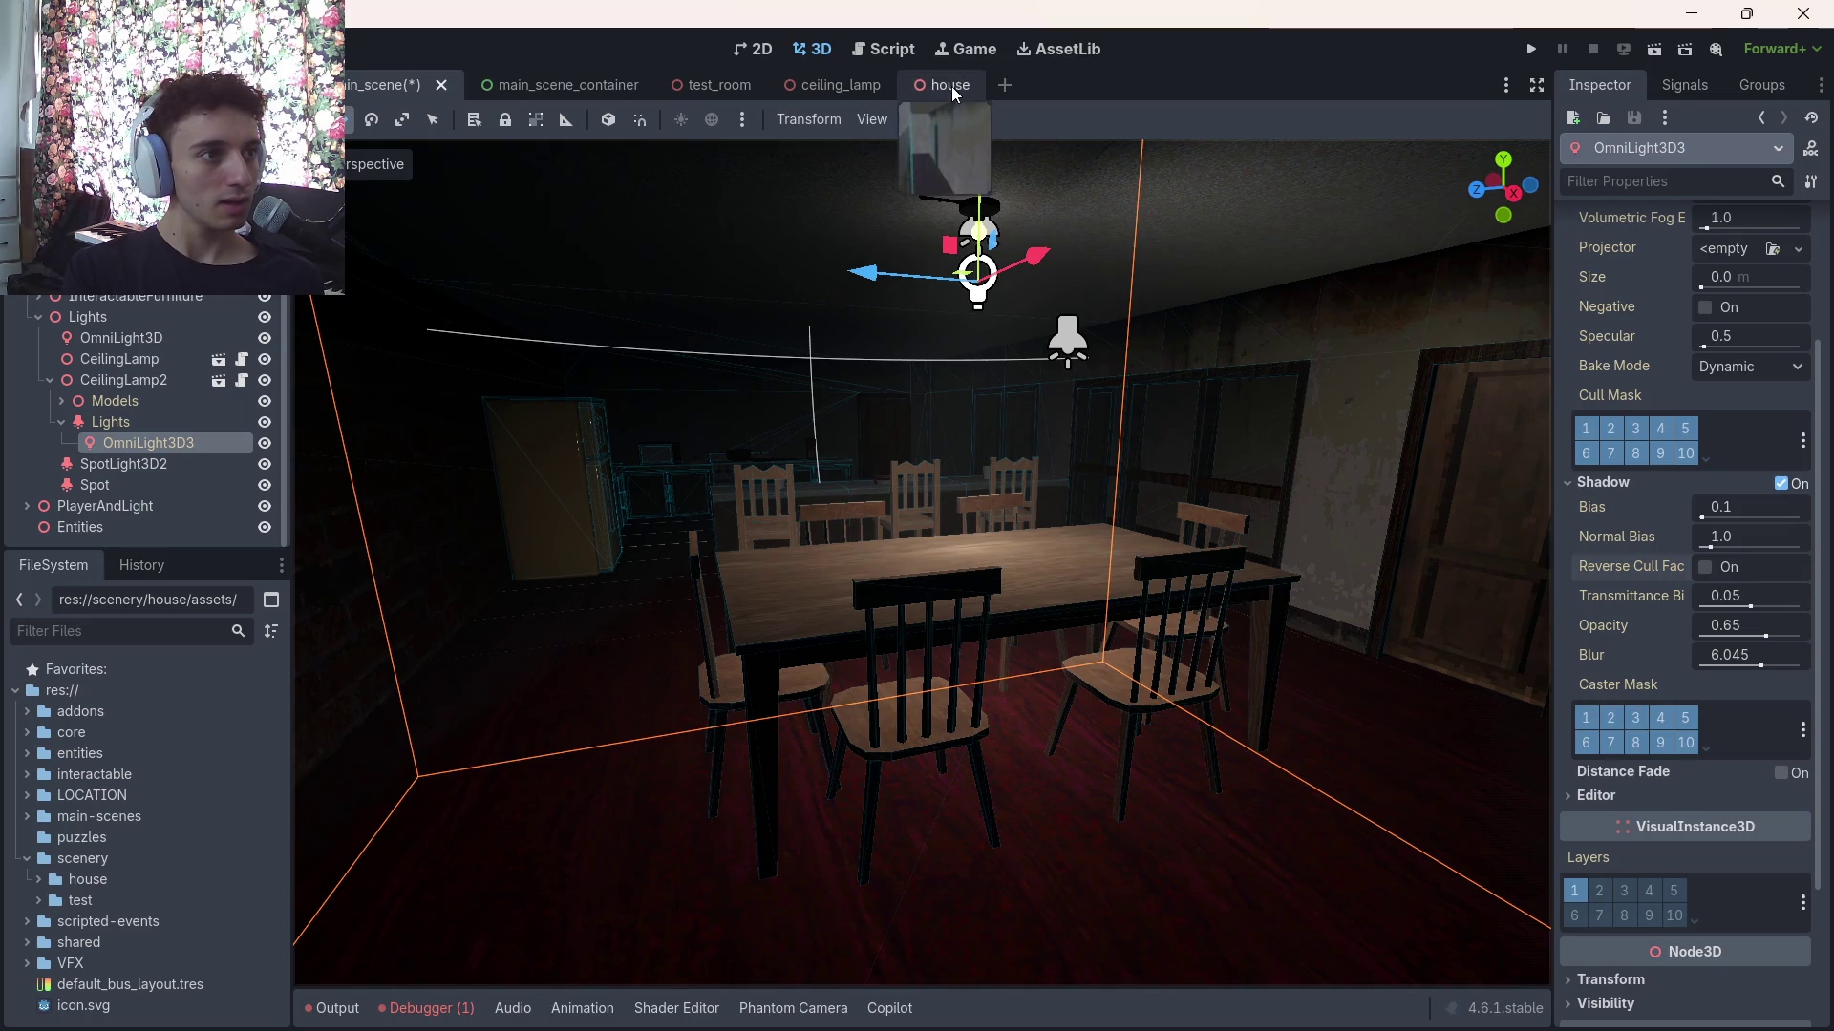
{"action": "left_click_drag", "start_coordinate": [957, 549], "coordinate": [1039, 616]}
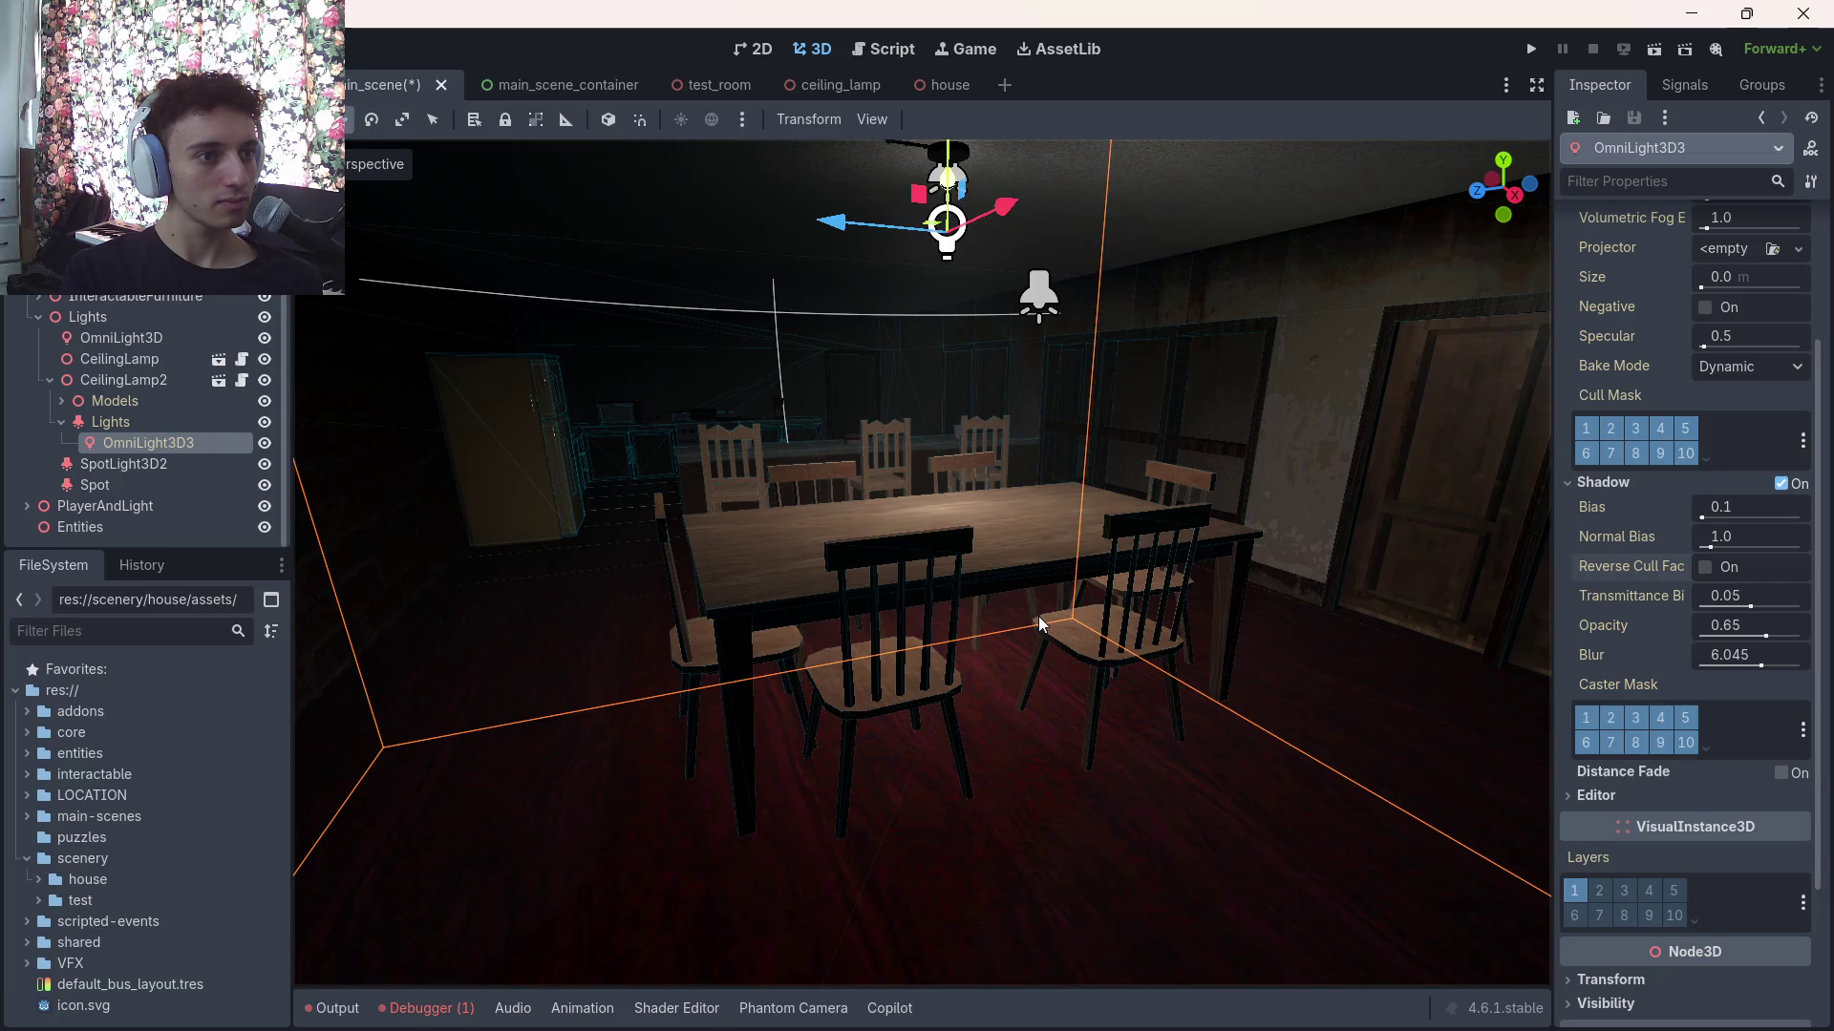
{"action": "left_click_drag", "start_coordinate": [1035, 616], "coordinate": [1076, 558]}
Keep bake mode at Dynamic and raise OmniLight3D3's energy from 0.03 to 1
{"action": "scroll", "coordinate": [1629, 434], "scroll_direction": "up", "scroll_amount": 3}
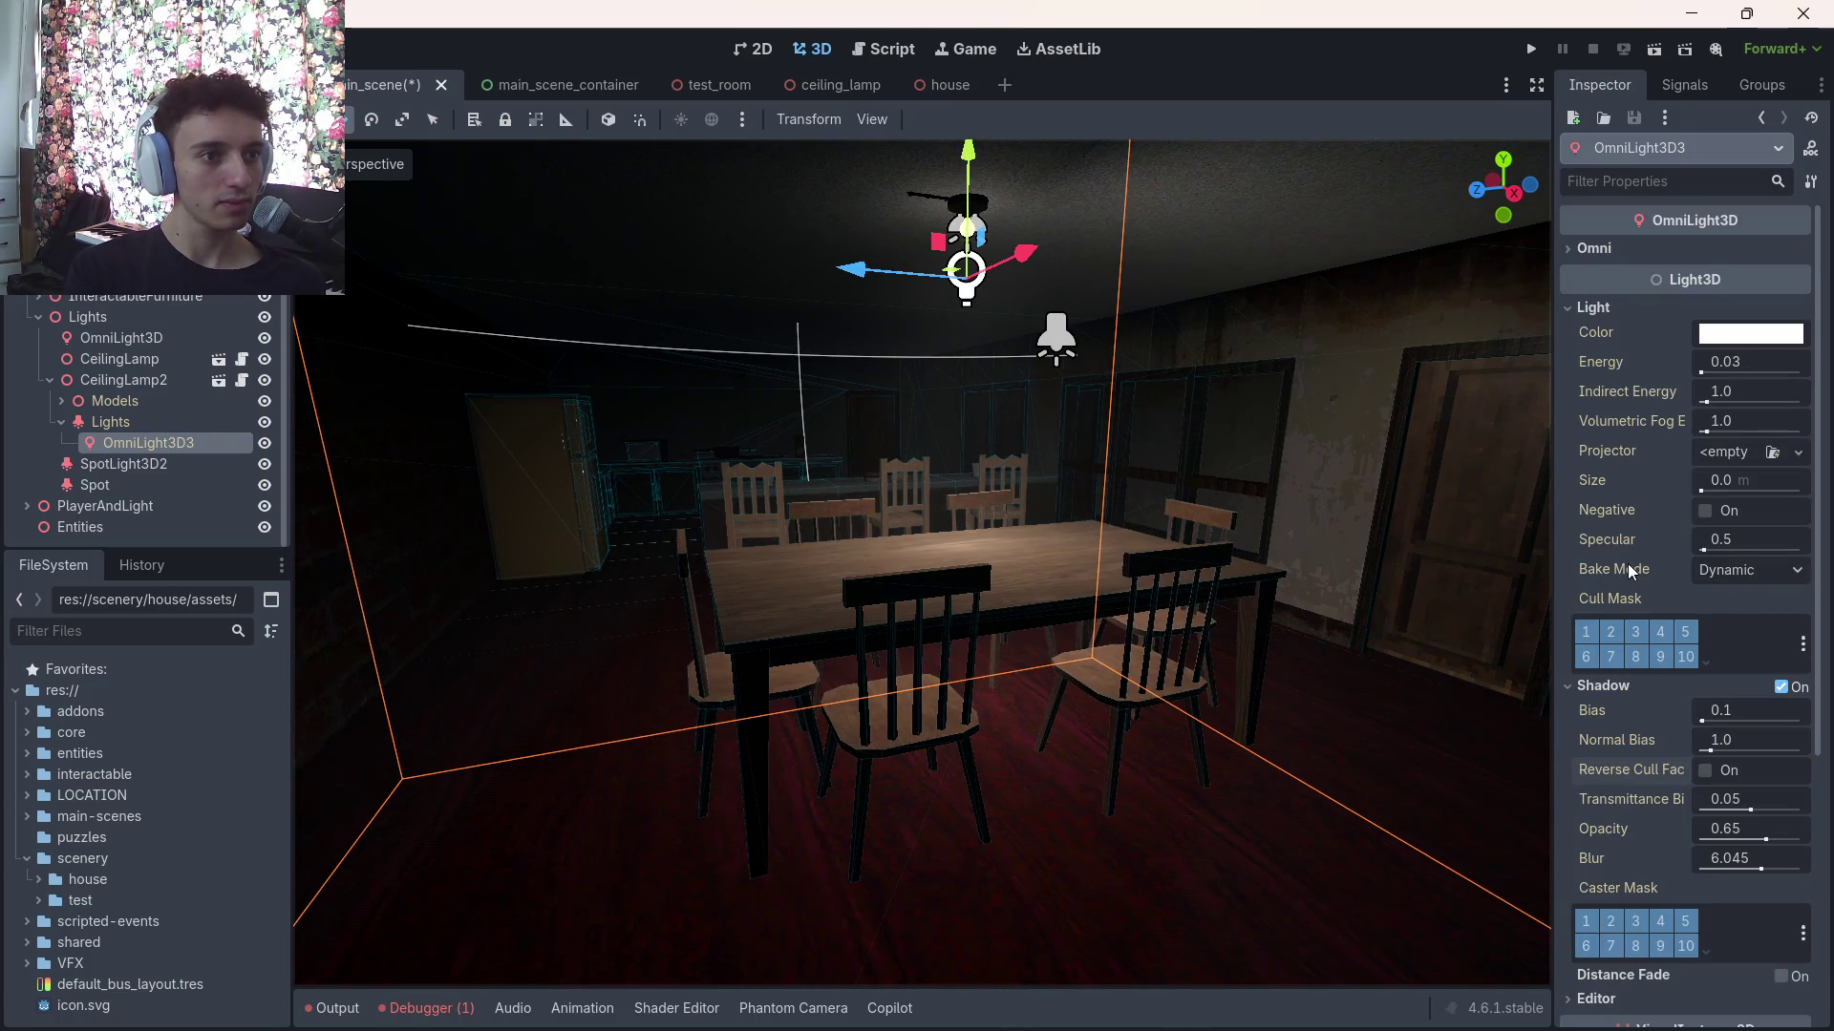
{"action": "left_click", "coordinate": [1723, 571]}
{"action": "left_click", "coordinate": [1725, 577]}
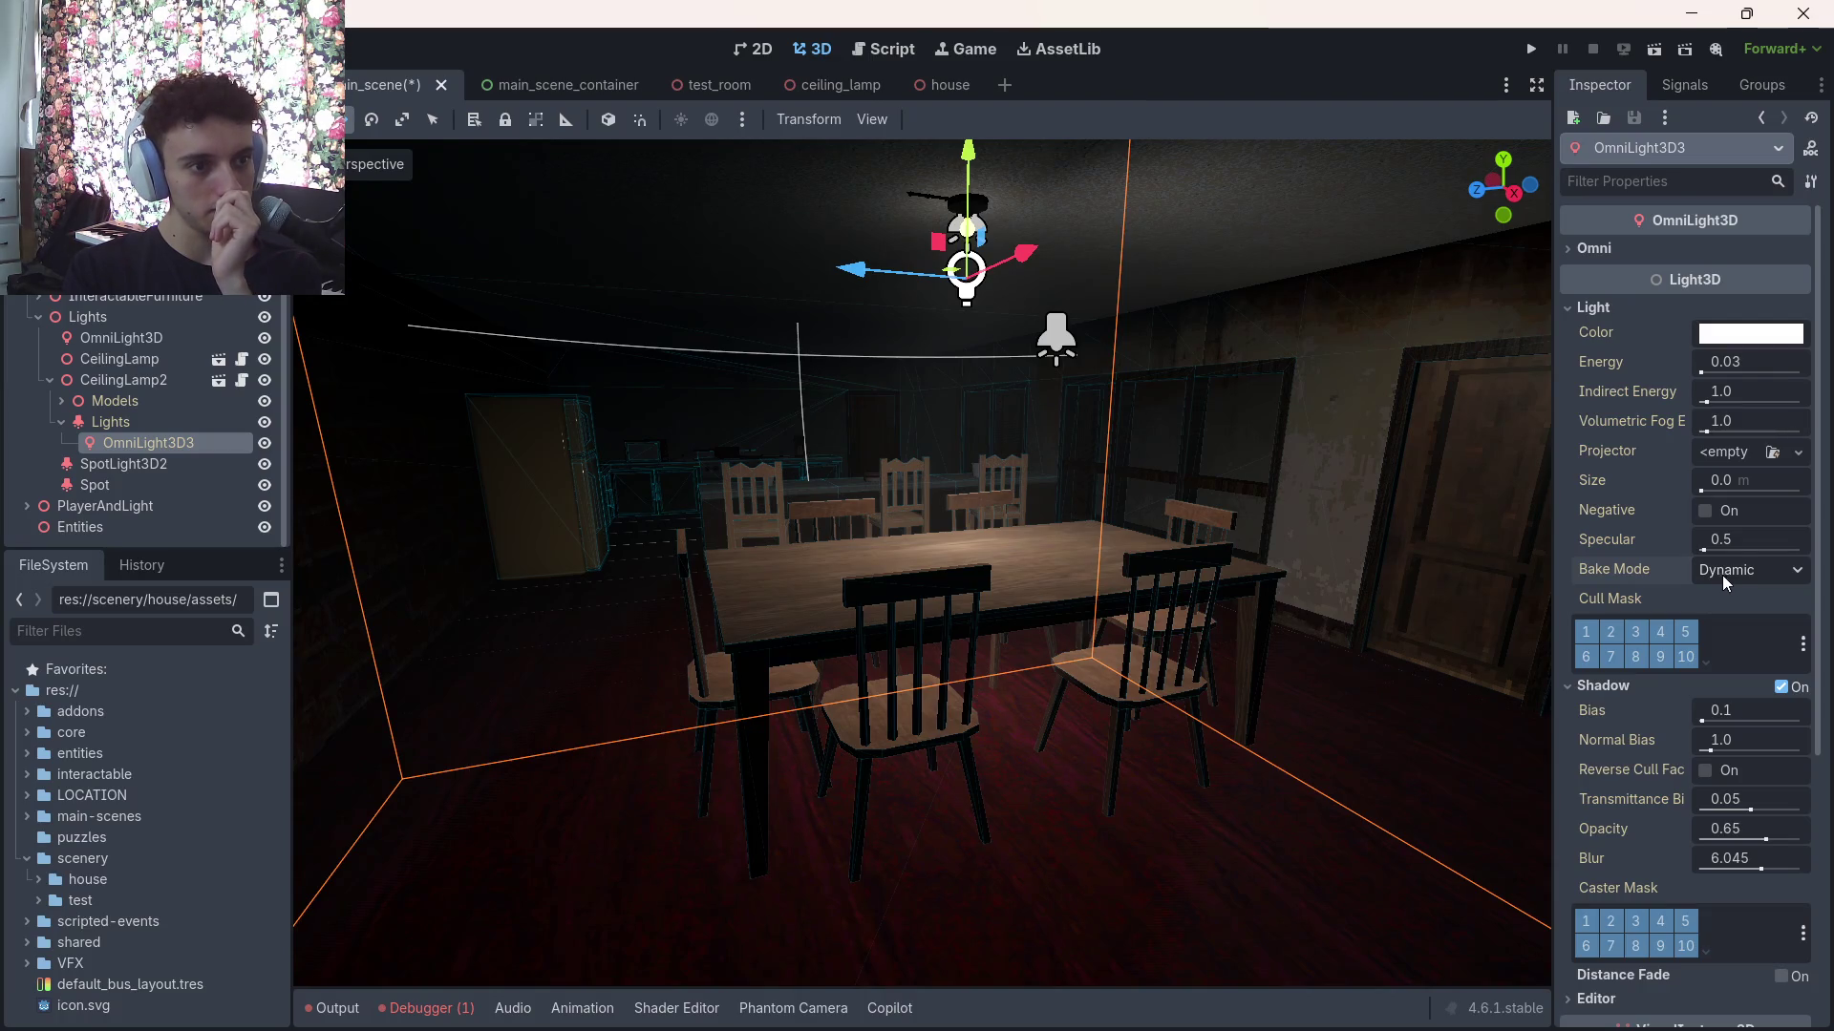
{"action": "left_click", "coordinate": [1735, 363]}
{"action": "type", "text": "1"}
{"action": "key", "text": "Return"}
{"action": "key", "text": "s"}
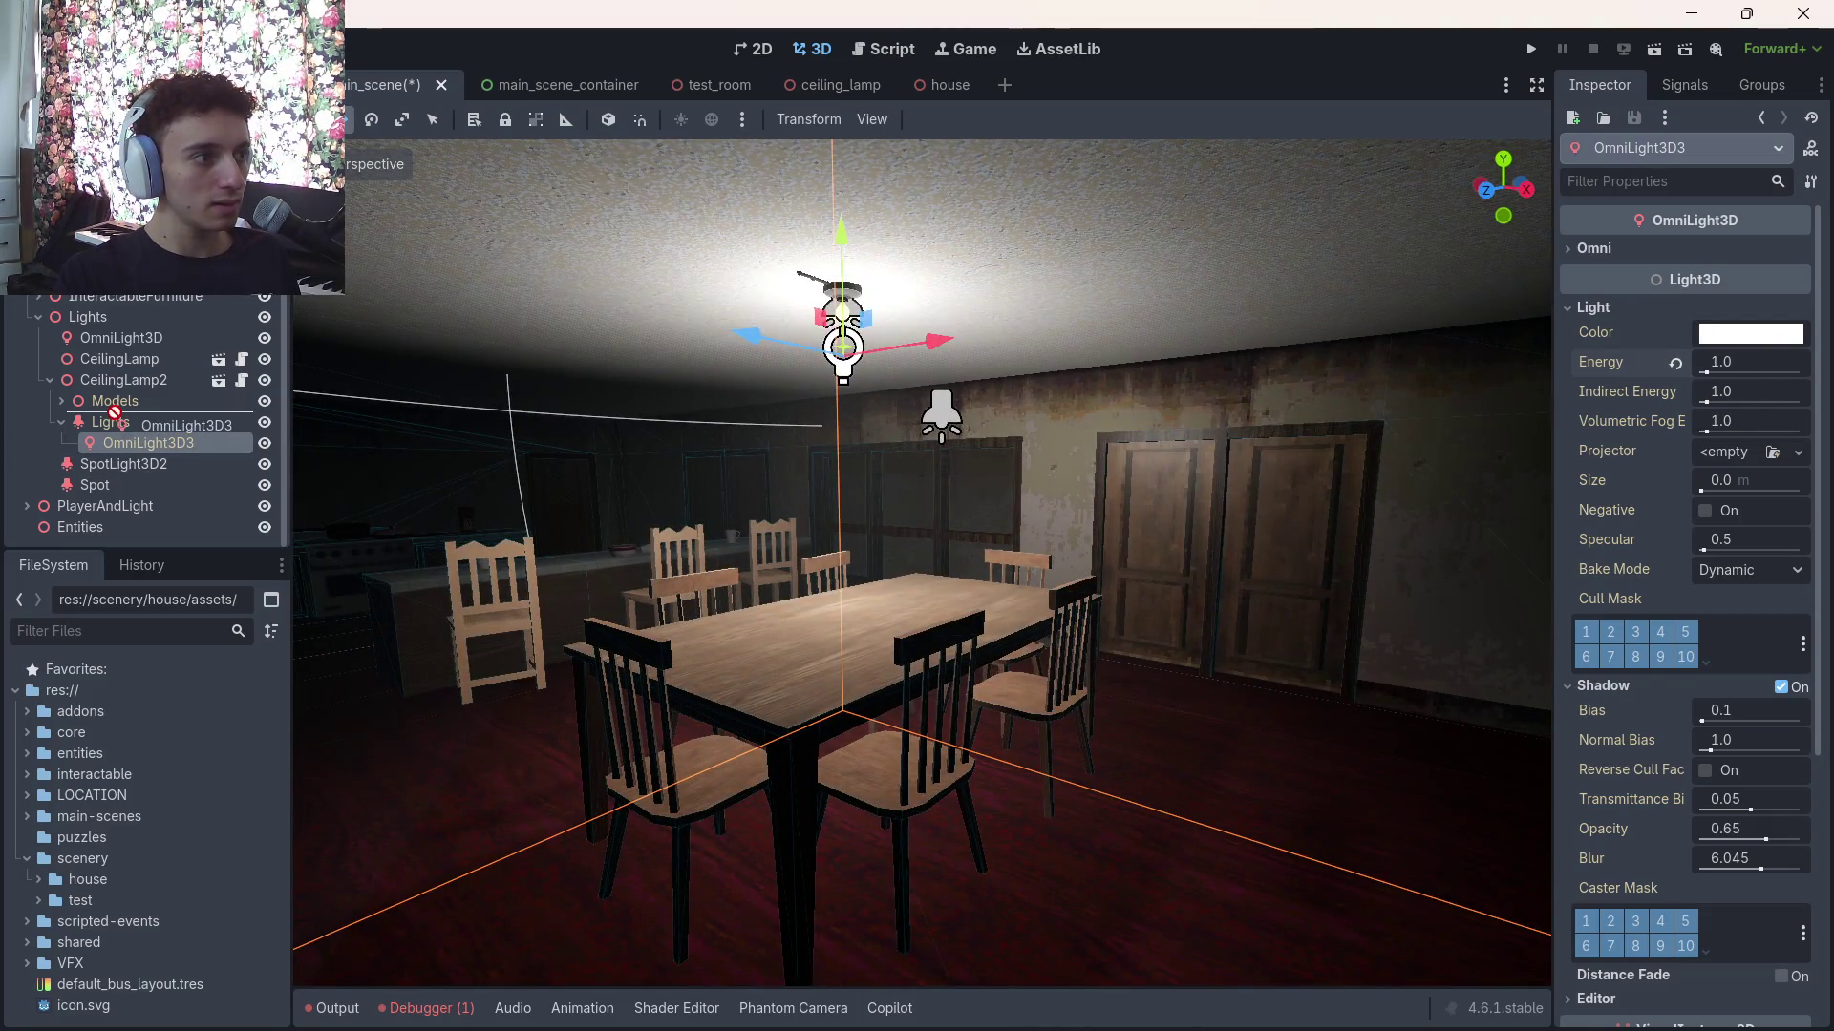
{"action": "right_click", "coordinate": [147, 386]}
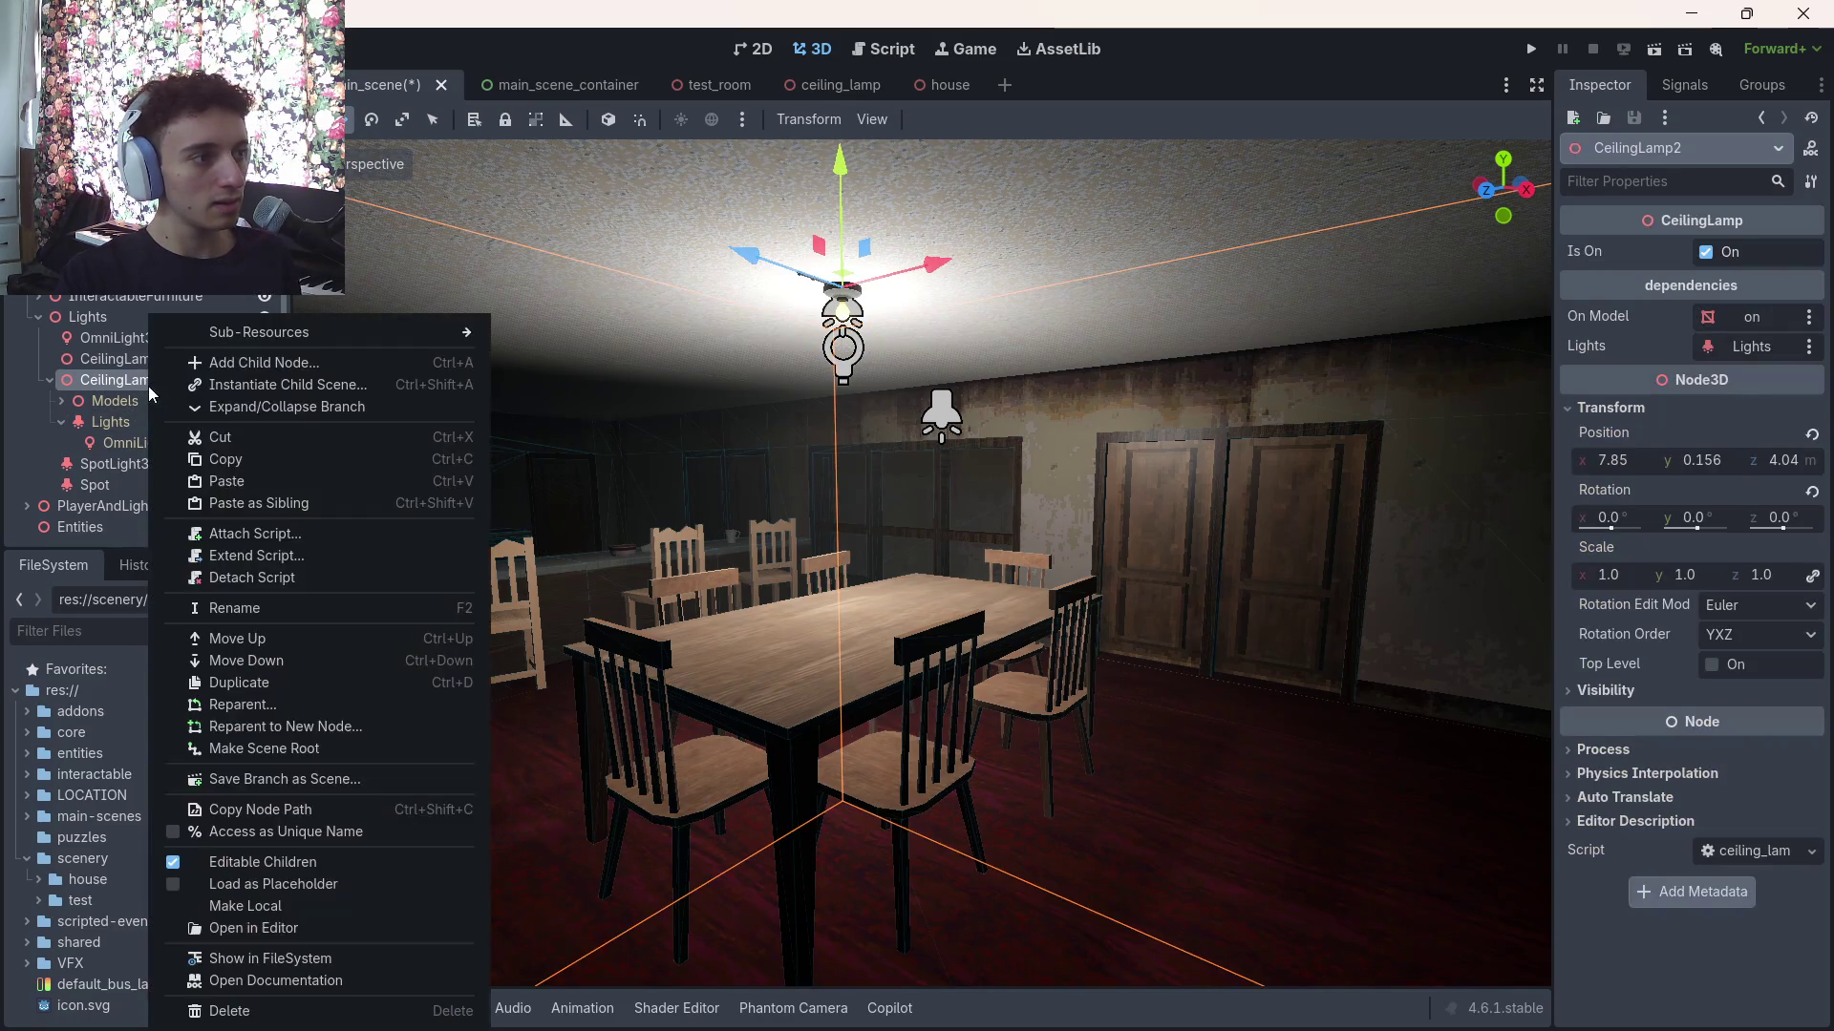
Try making CeilingLamp2 local, reordering and hiding its lights, and comparing omni shadows, then undo
{"action": "left_click", "coordinate": [273, 907]}
{"action": "left_click_drag", "start_coordinate": [108, 417], "coordinate": [108, 418]}
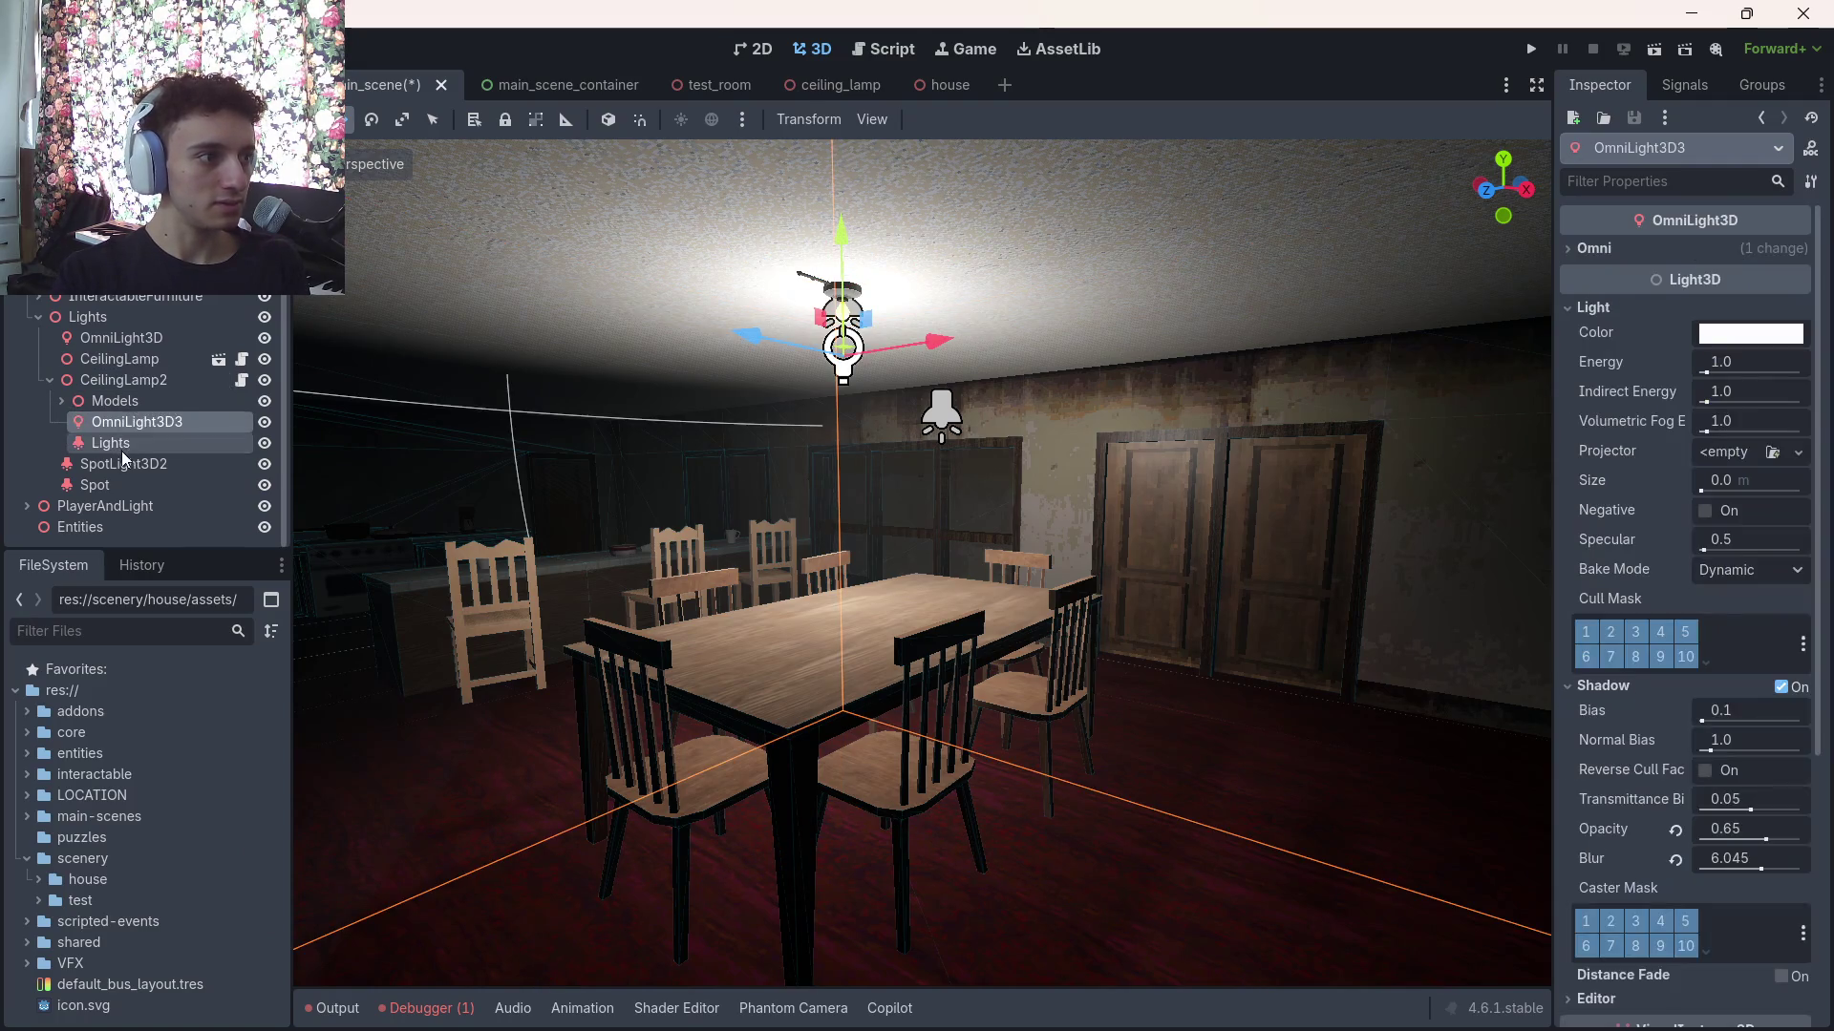
{"action": "left_click", "coordinate": [123, 443]}
{"action": "left_click", "coordinate": [263, 443]}
{"action": "left_click", "coordinate": [193, 422]}
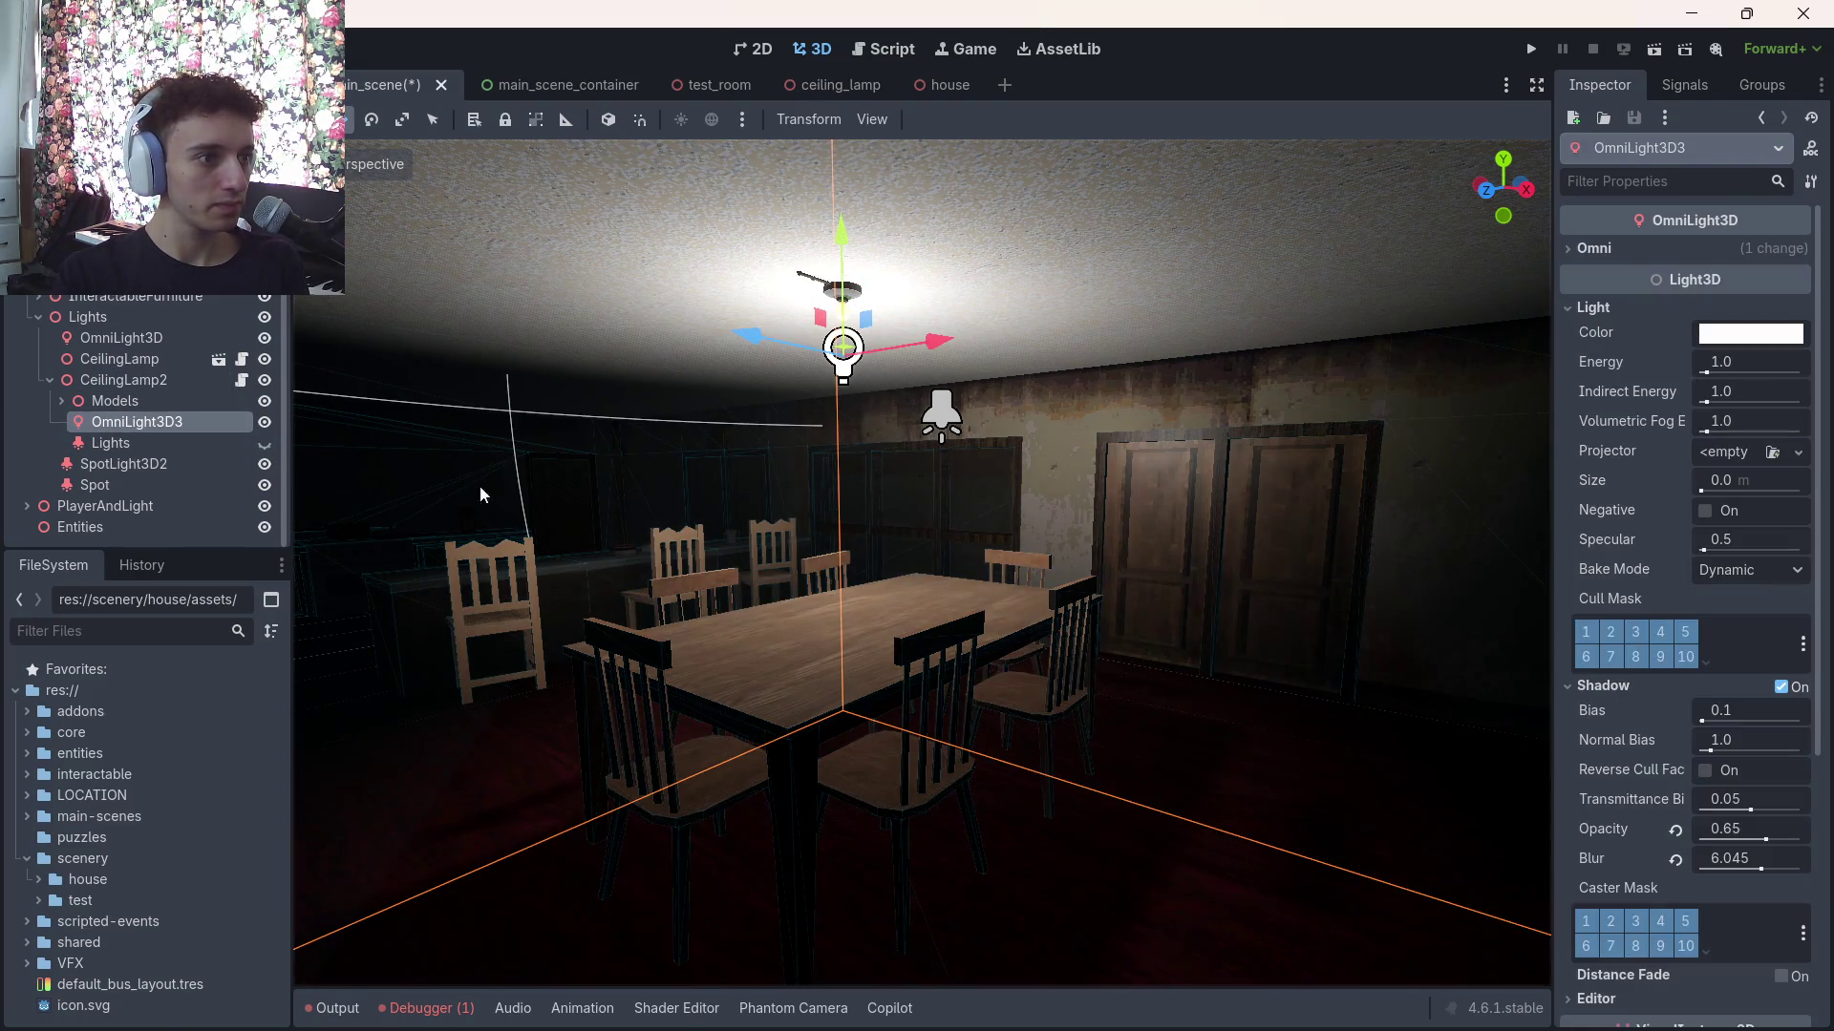
{"action": "left_click", "coordinate": [1781, 687]}
{"action": "left_click", "coordinate": [1781, 687]}
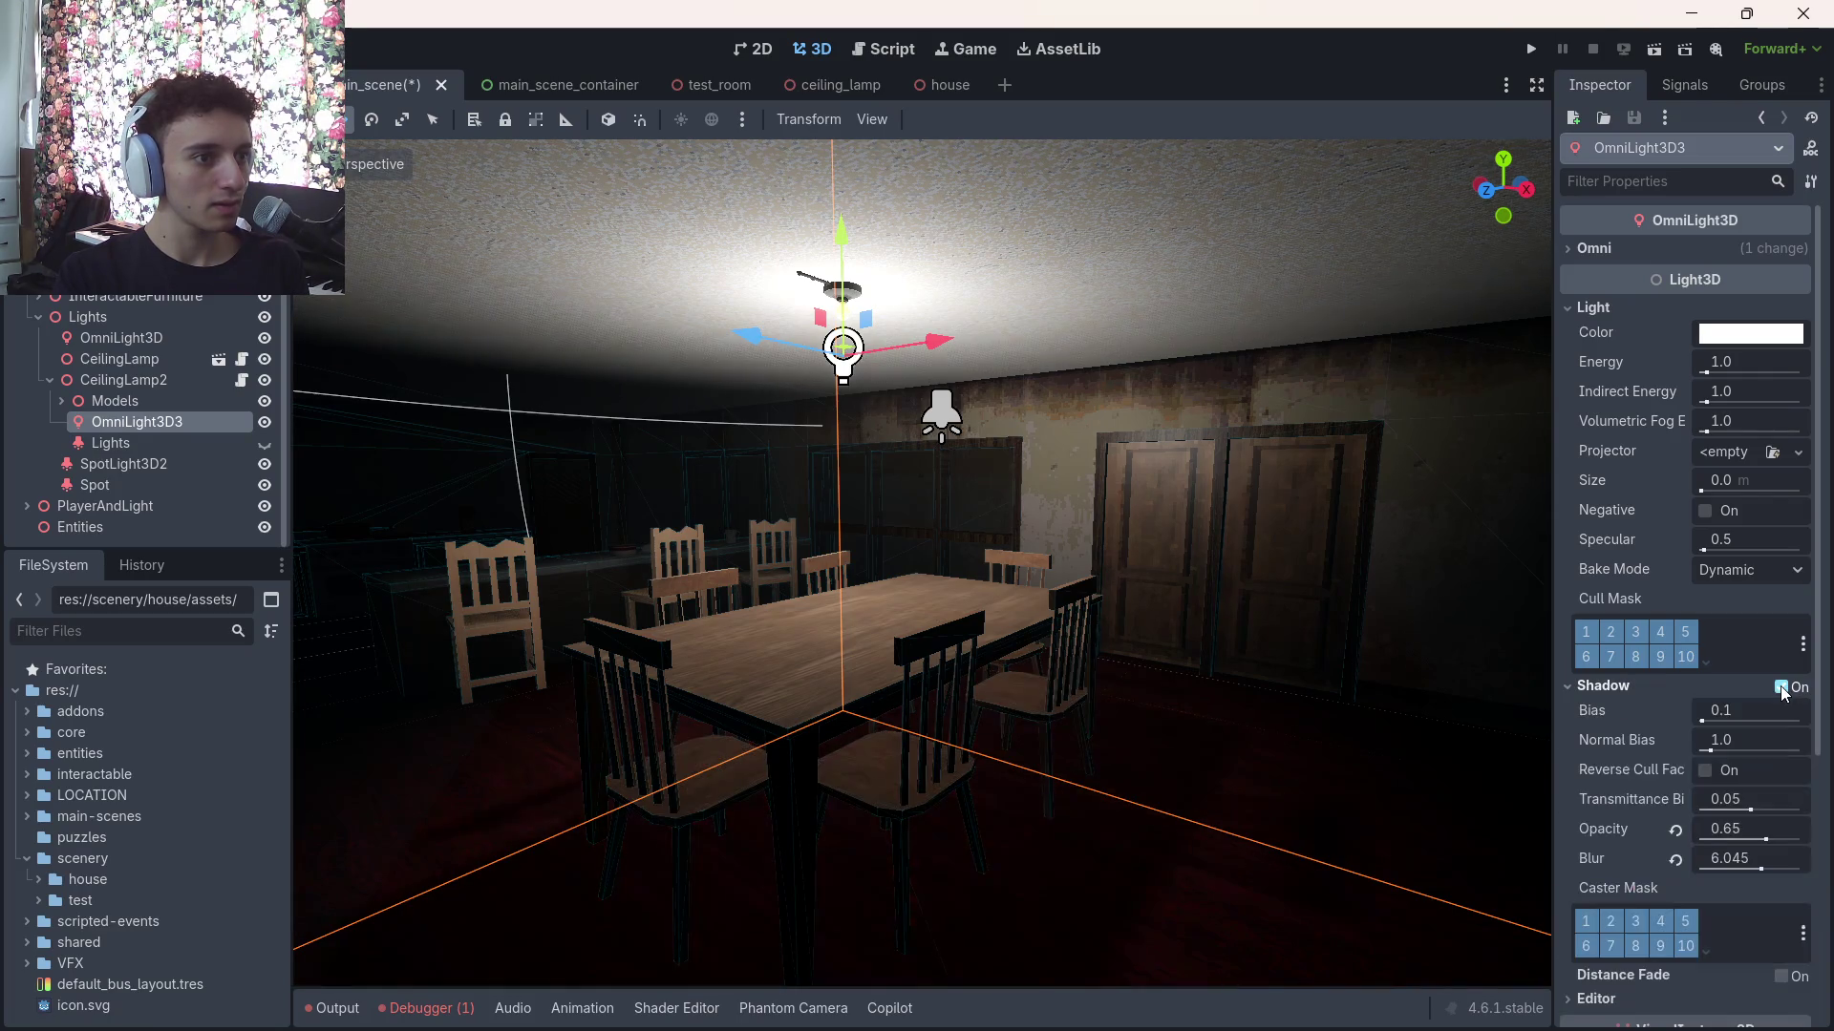
{"action": "left_click", "coordinate": [1781, 687]}
{"action": "left_click", "coordinate": [1781, 687]}
{"action": "left_click", "coordinate": [1781, 686]}
{"action": "left_click", "coordinate": [1781, 687]}
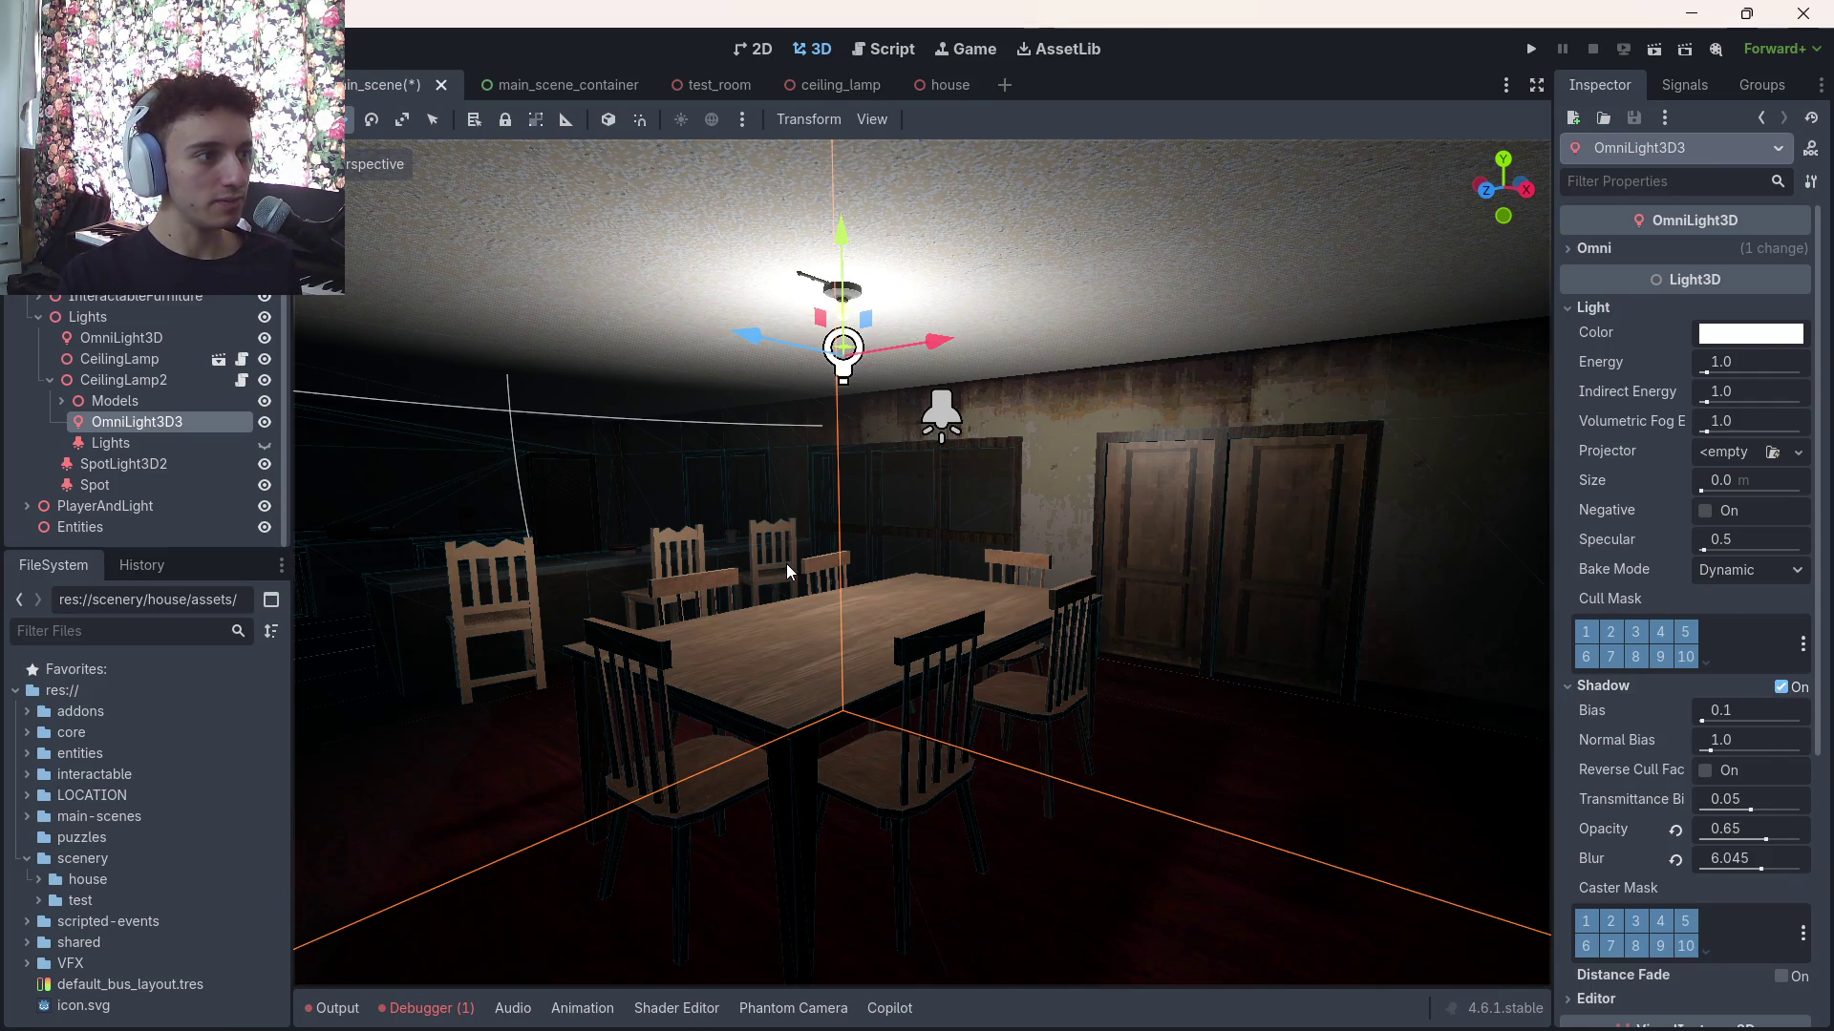
{"action": "key", "text": "ctrl+z"}
{"action": "key", "text": "ctrl+z"}
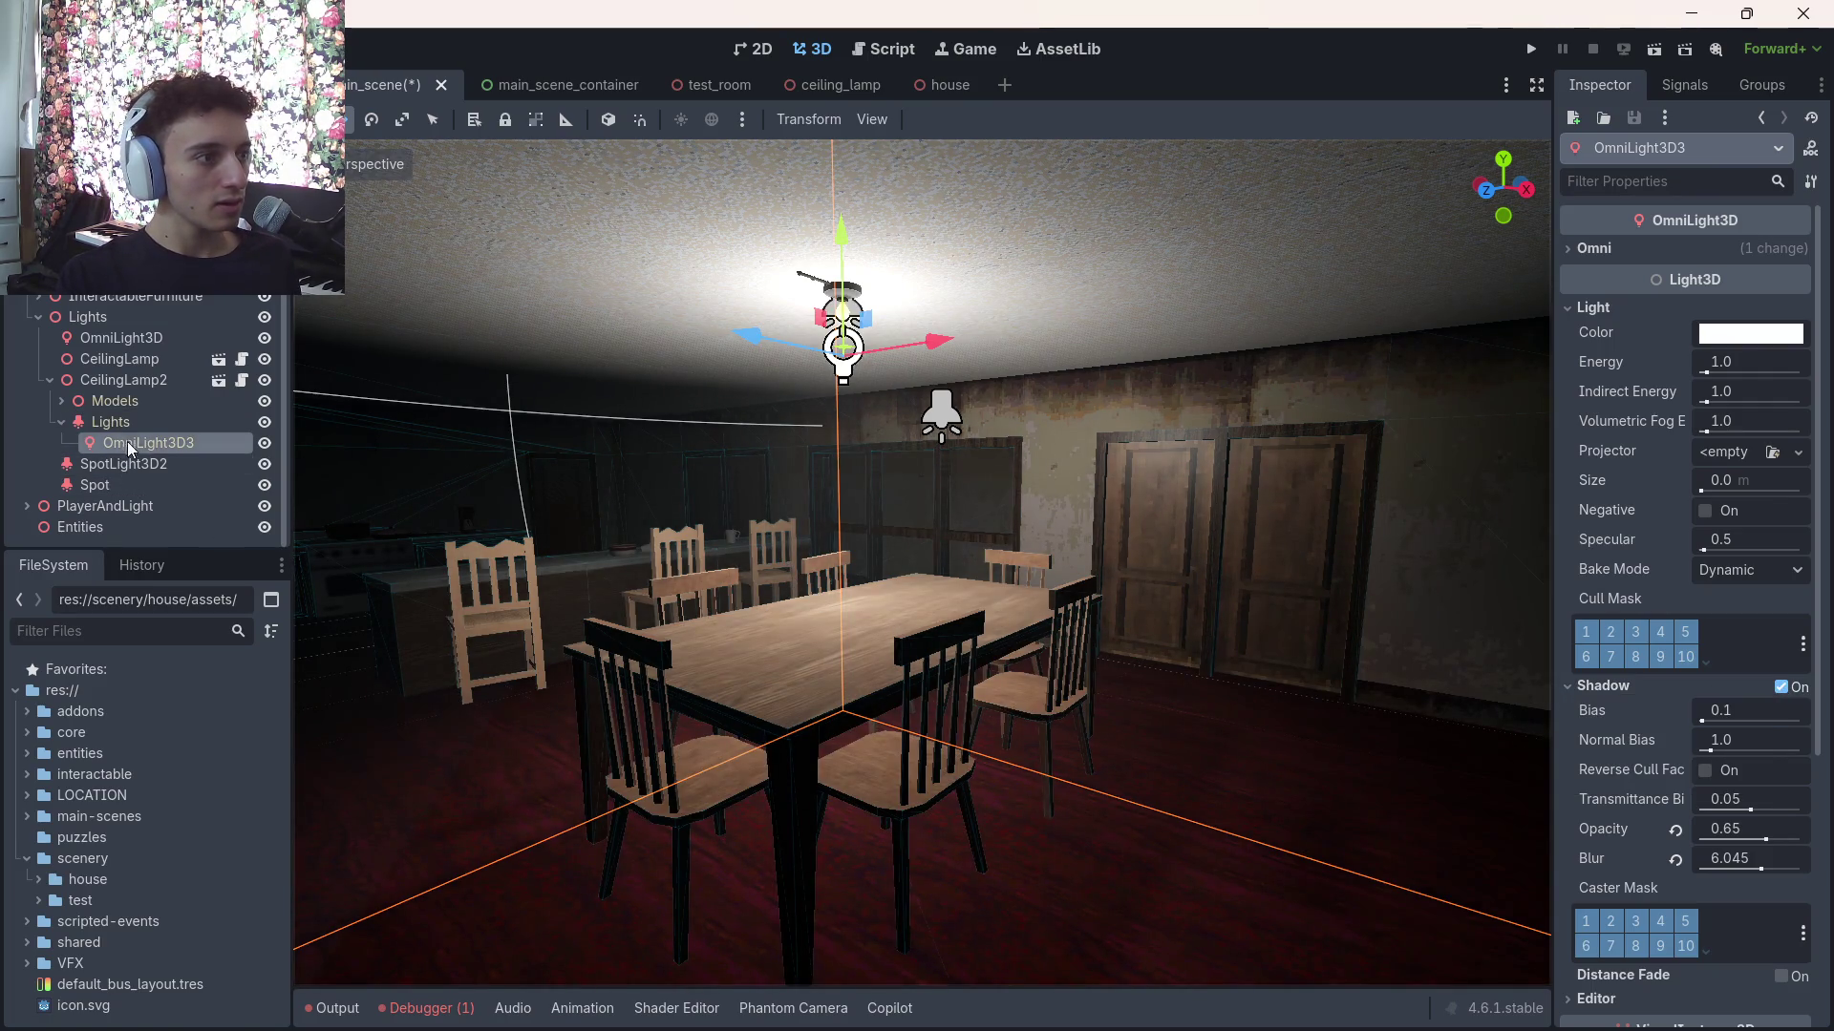
Revert OmniLight3D3's energy to 0.03, leave its shadows off, and reselect the Lights spotlight
{"action": "left_click", "coordinate": [137, 422]}
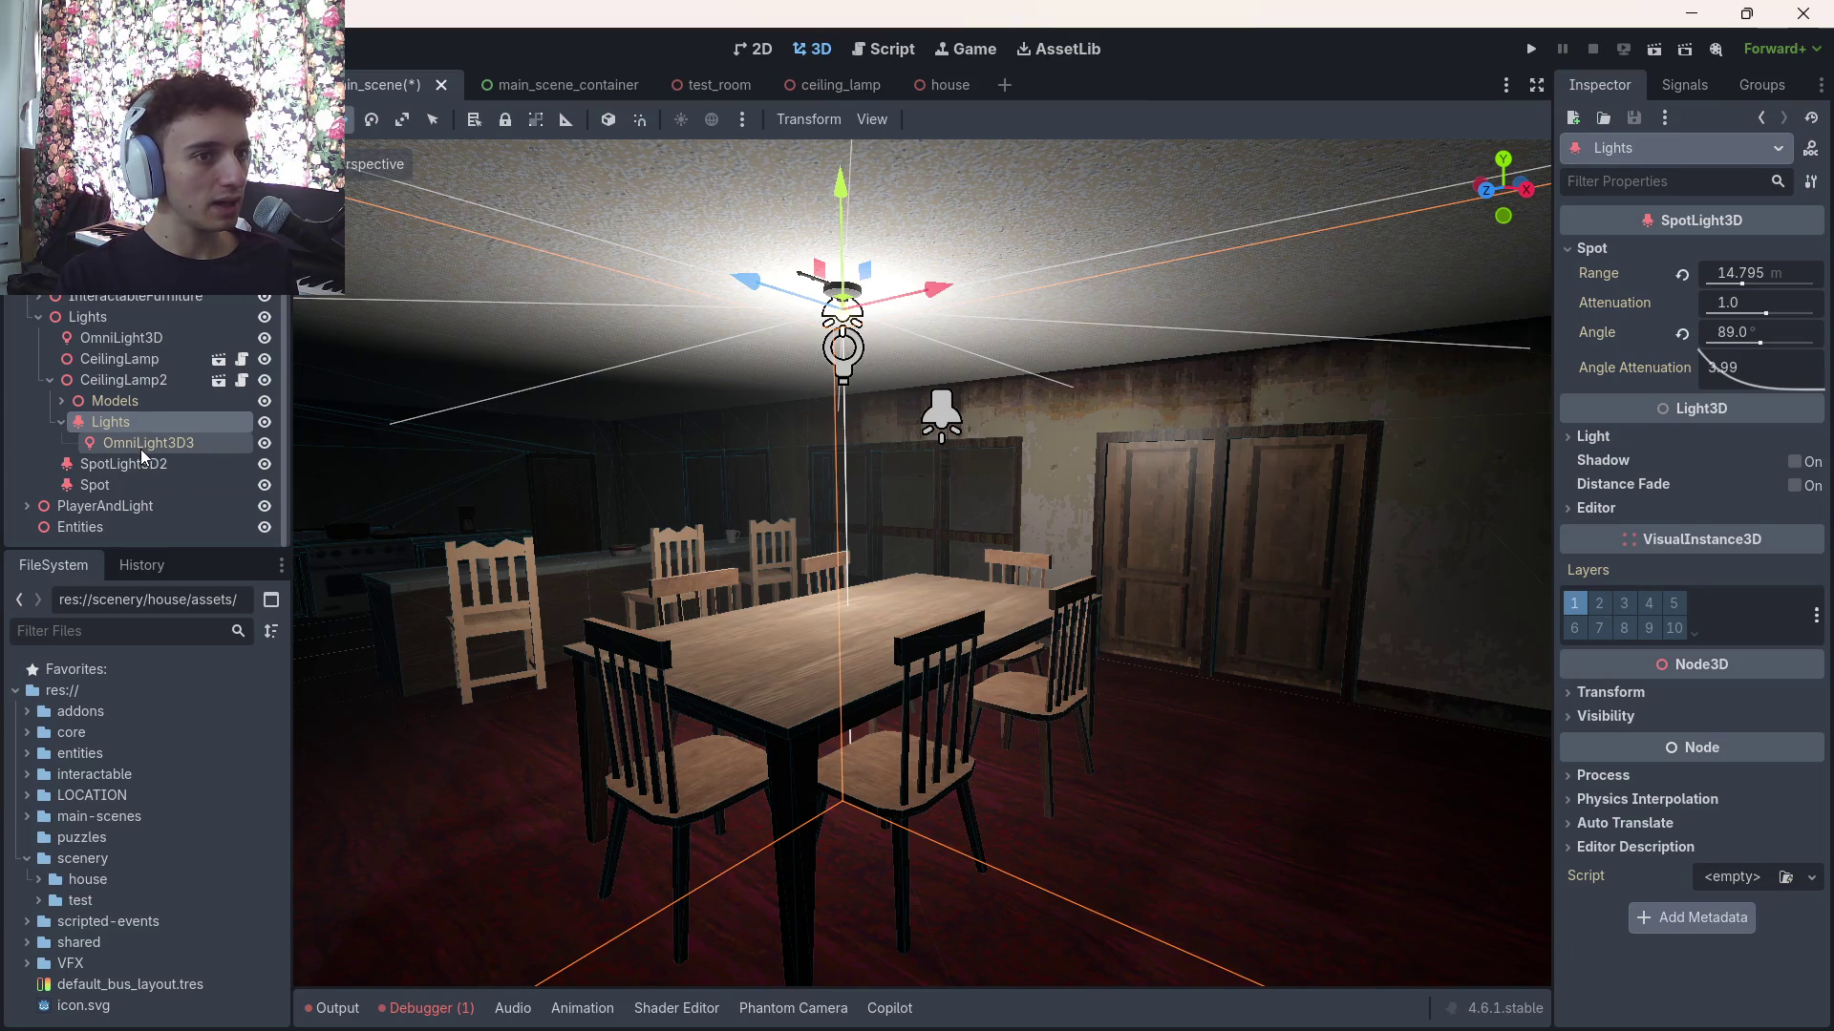
{"action": "left_click", "coordinate": [141, 449]}
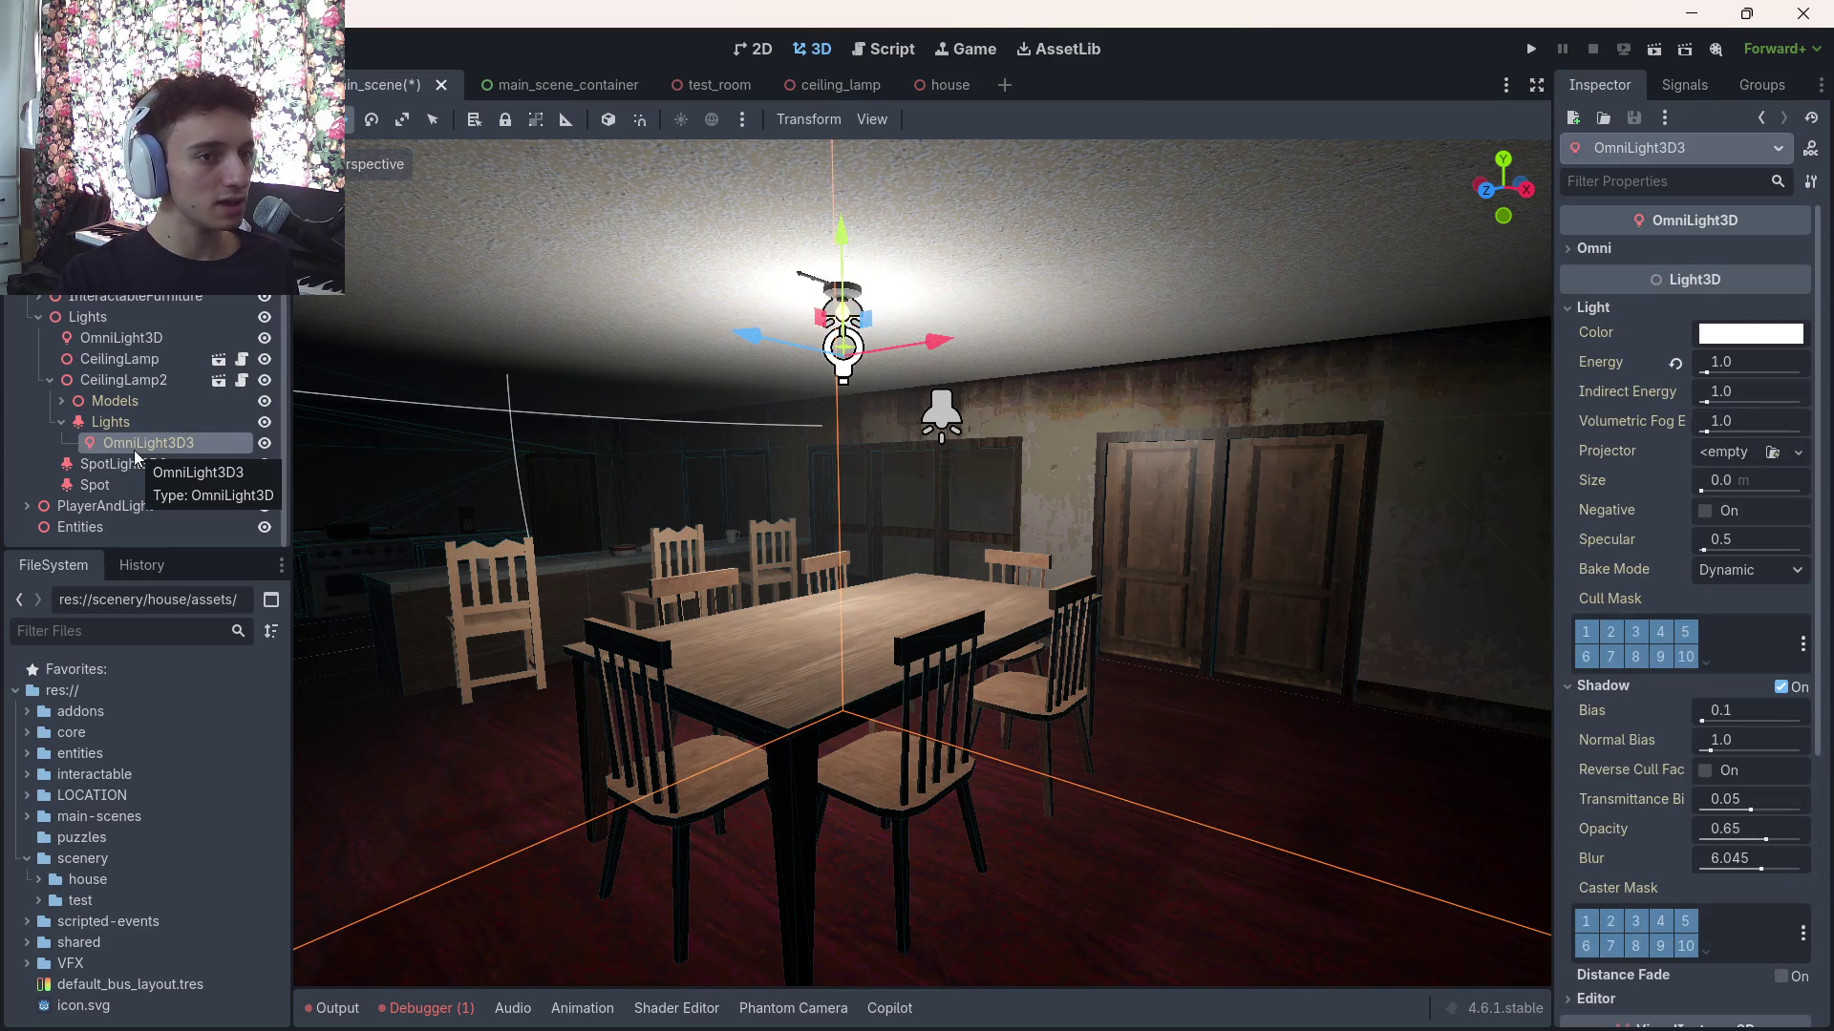
{"action": "left_click", "coordinate": [1783, 689]}
{"action": "left_click", "coordinate": [1782, 688]}
{"action": "left_click", "coordinate": [1675, 362]}
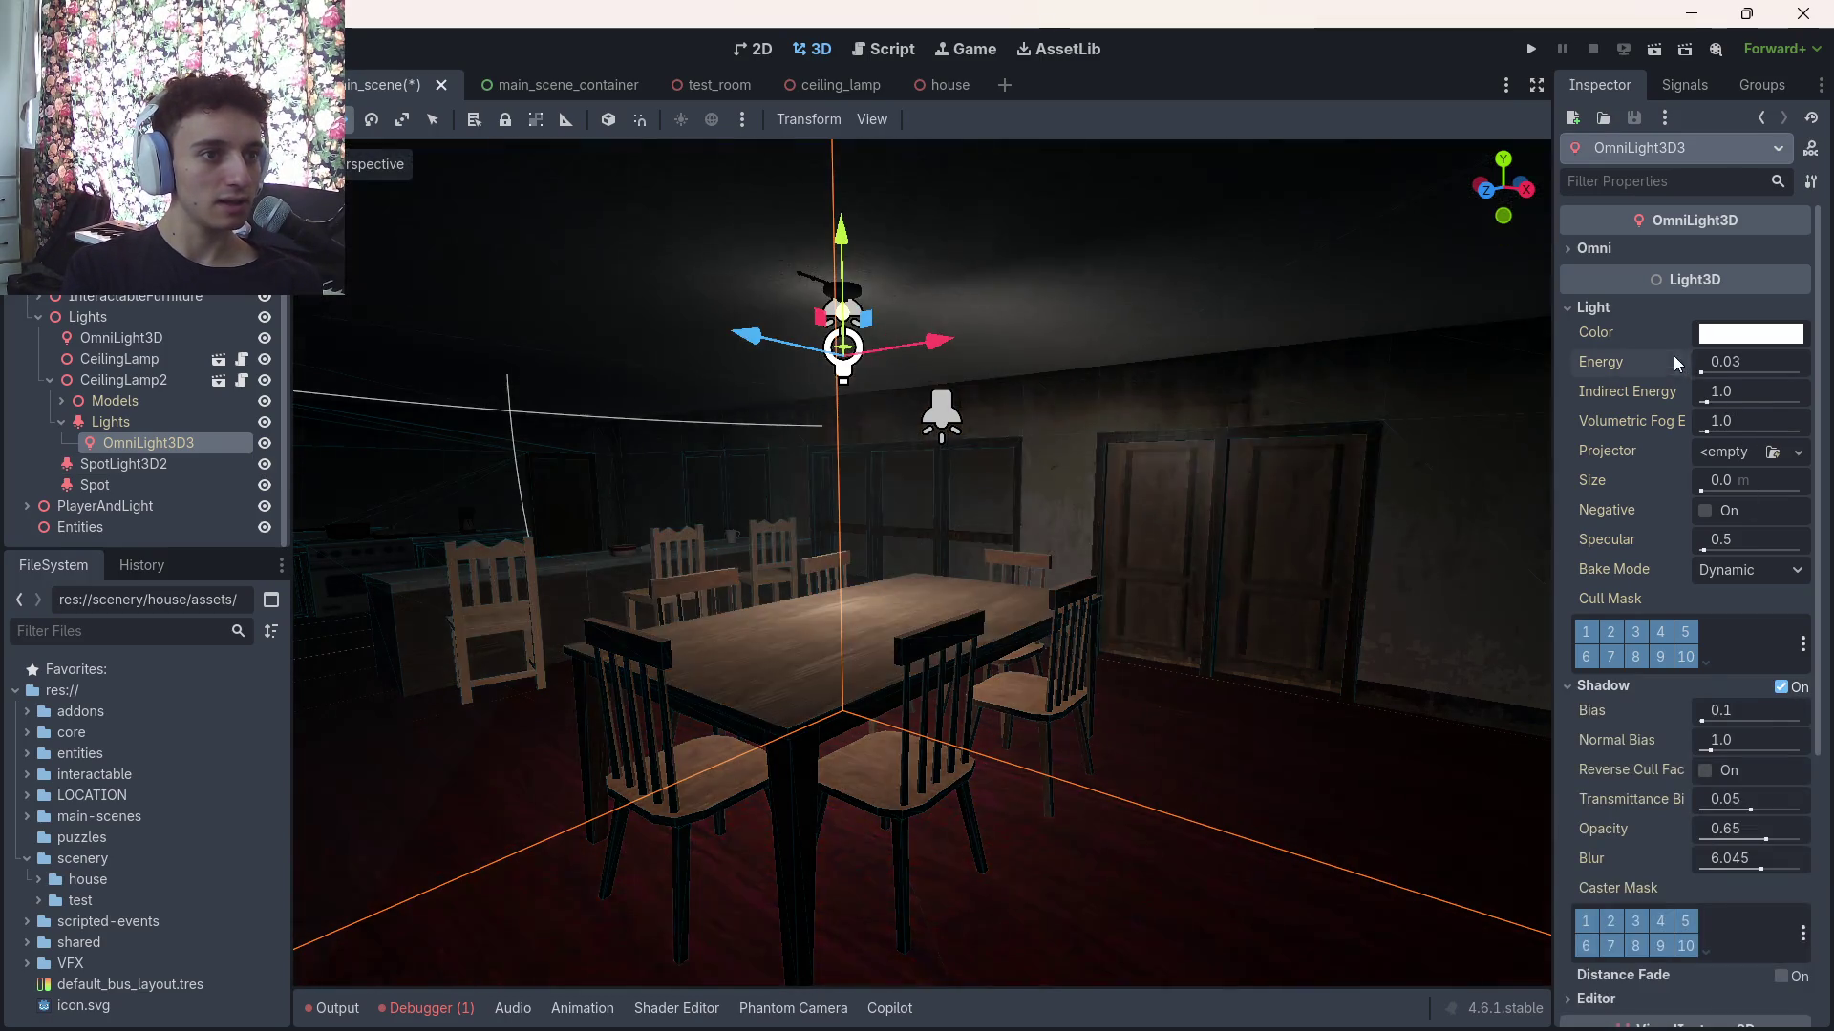
{"action": "left_click", "coordinate": [1782, 687]}
{"action": "left_click", "coordinate": [1781, 688]}
{"action": "left_click", "coordinate": [1781, 688]}
{"action": "left_click", "coordinate": [1781, 688]}
{"action": "left_click", "coordinate": [1781, 688]}
{"action": "left_click", "coordinate": [1781, 688]}
{"action": "left_click", "coordinate": [113, 421]}
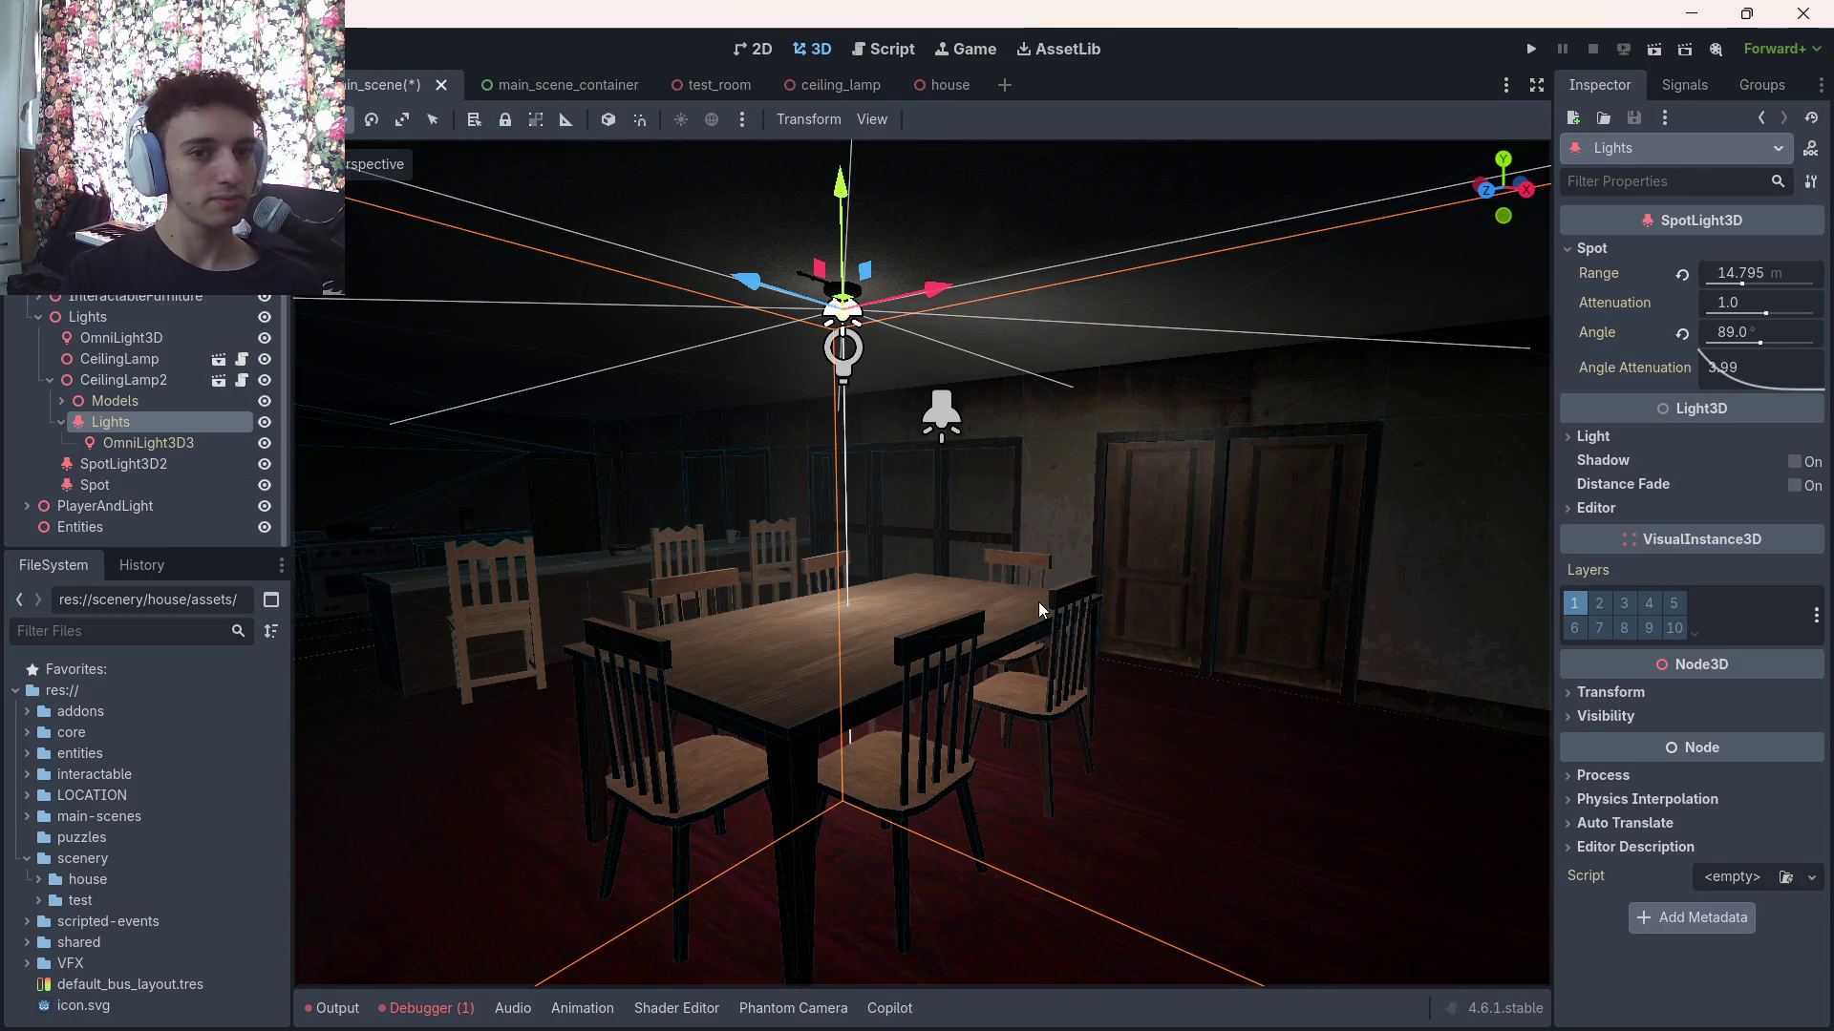
{"action": "left_click", "coordinate": [1058, 49]}
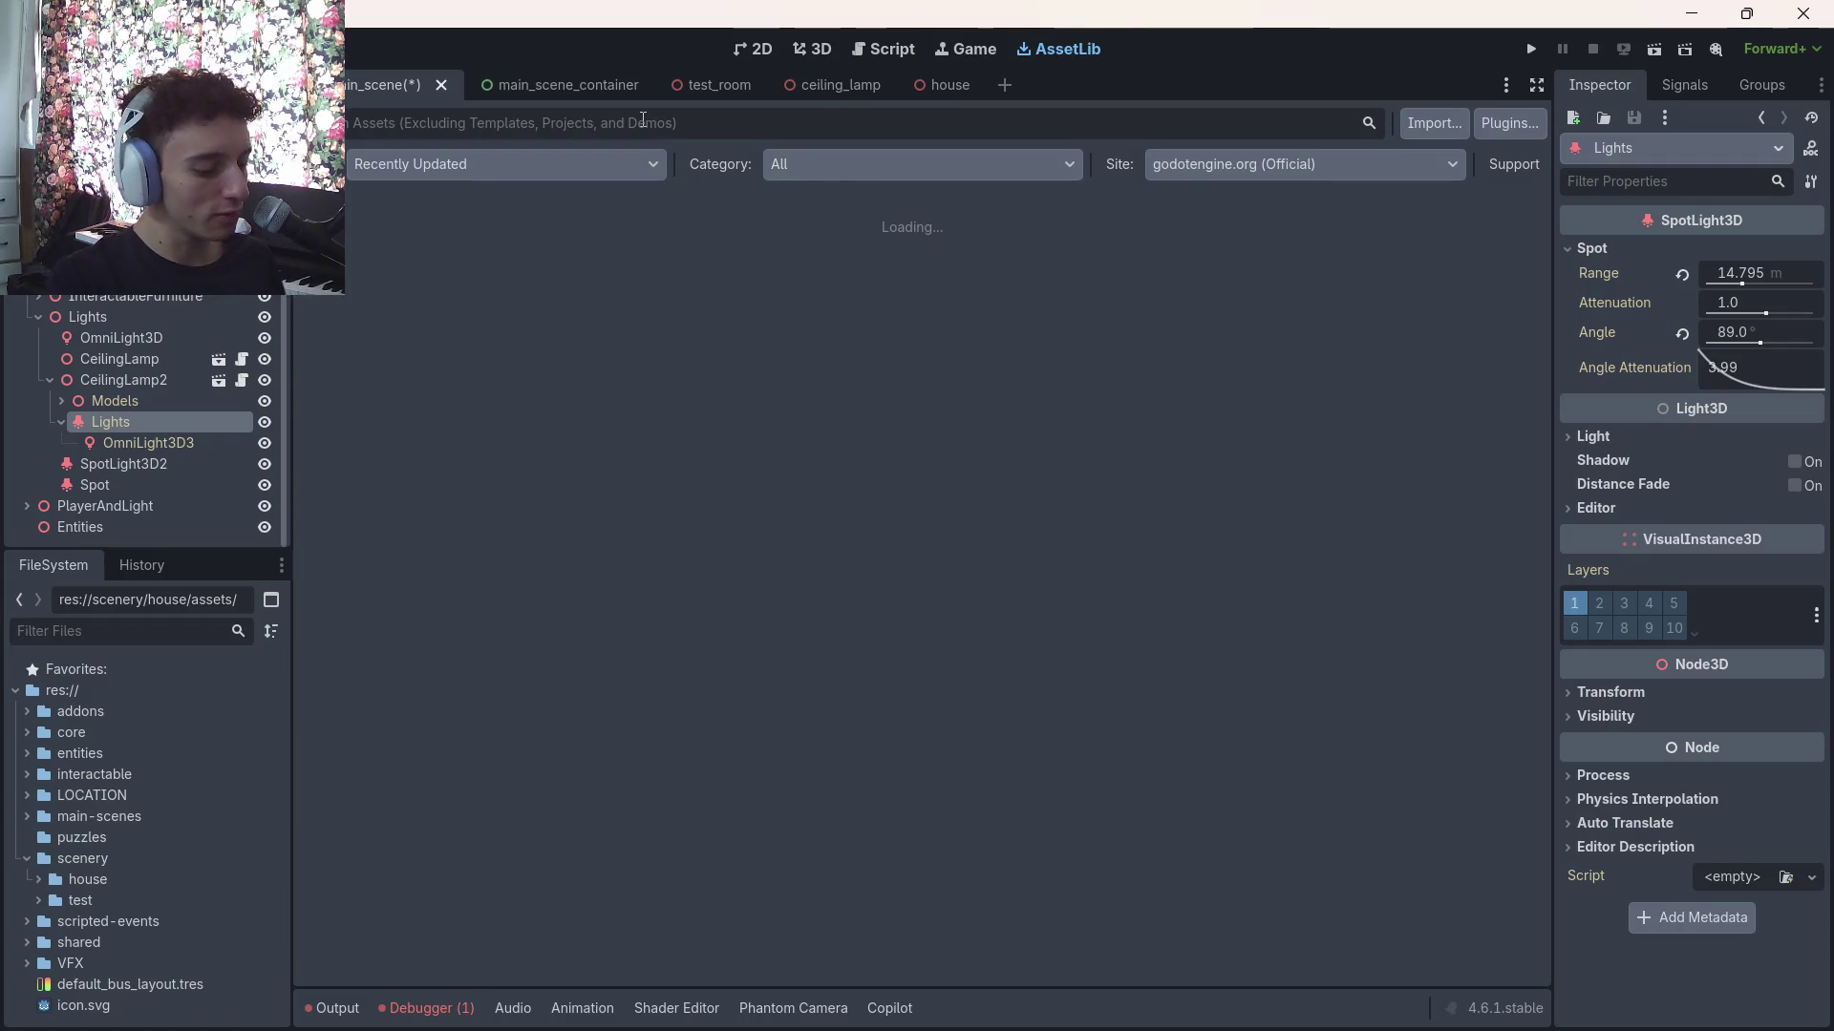
{"action": "type", "text": "light"}
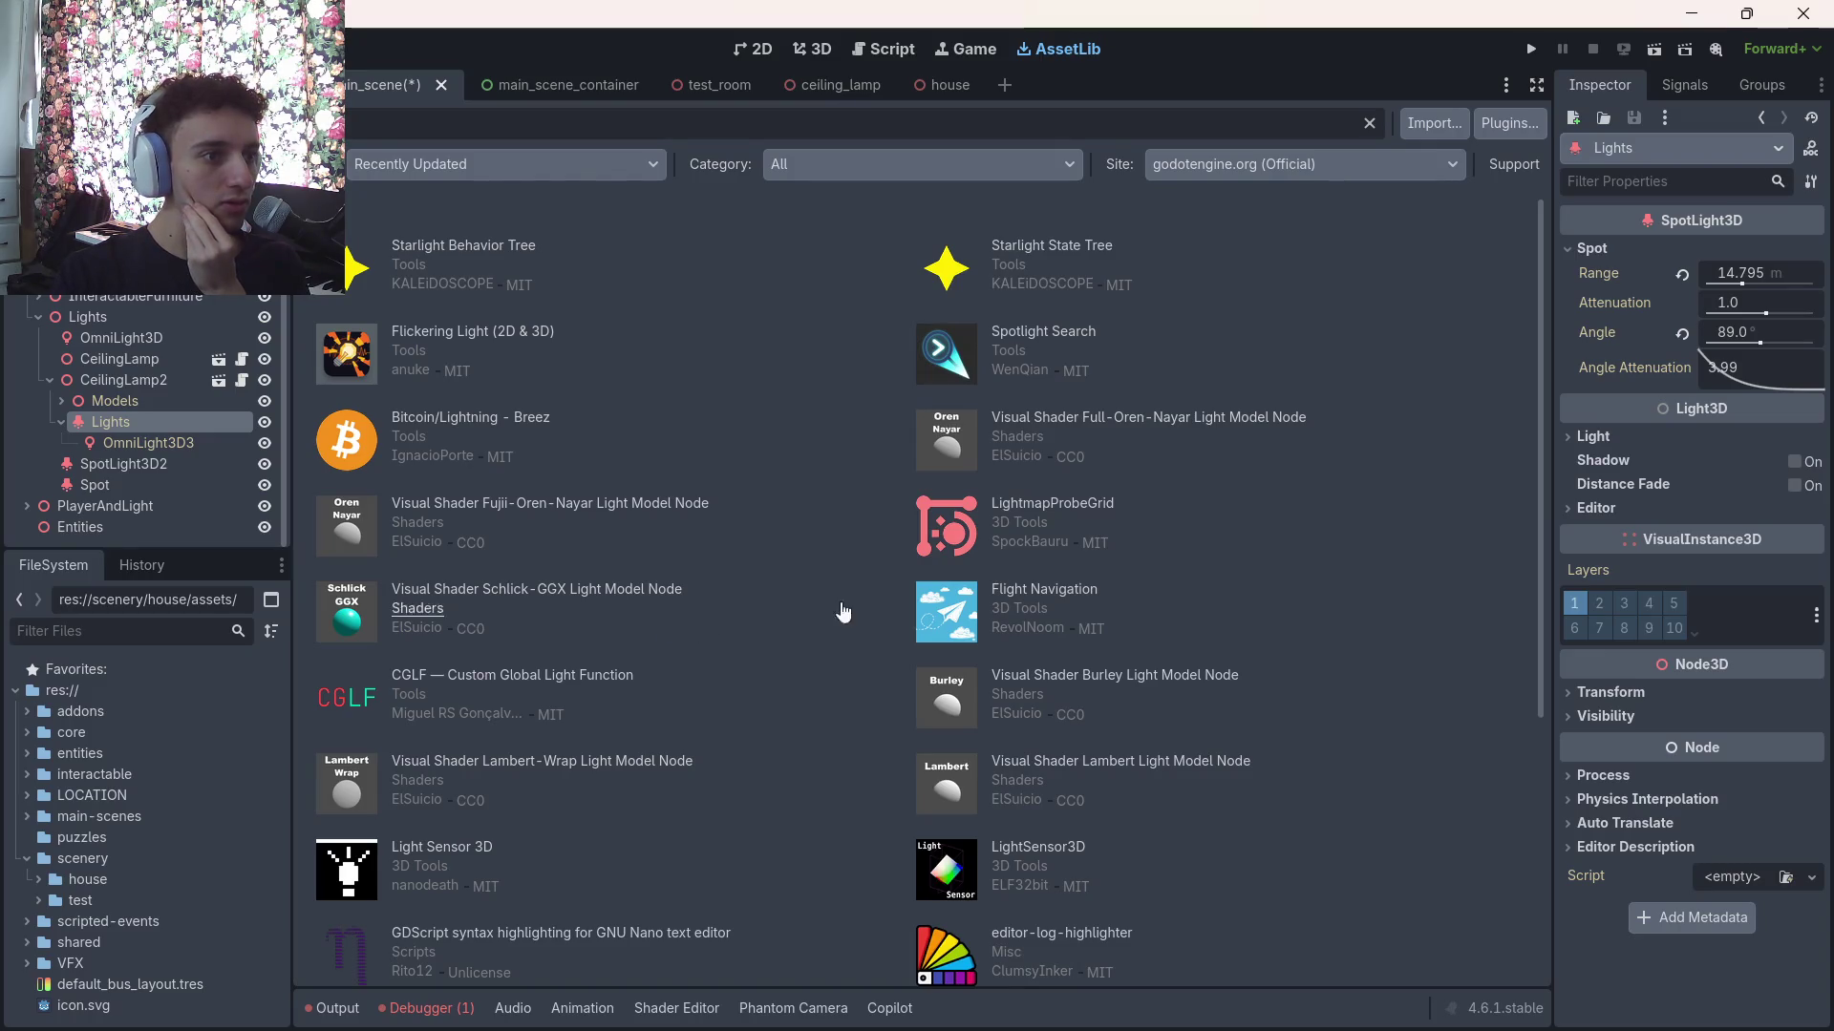
{"action": "scroll", "coordinate": [1087, 548], "scroll_direction": "down", "scroll_amount": 5}
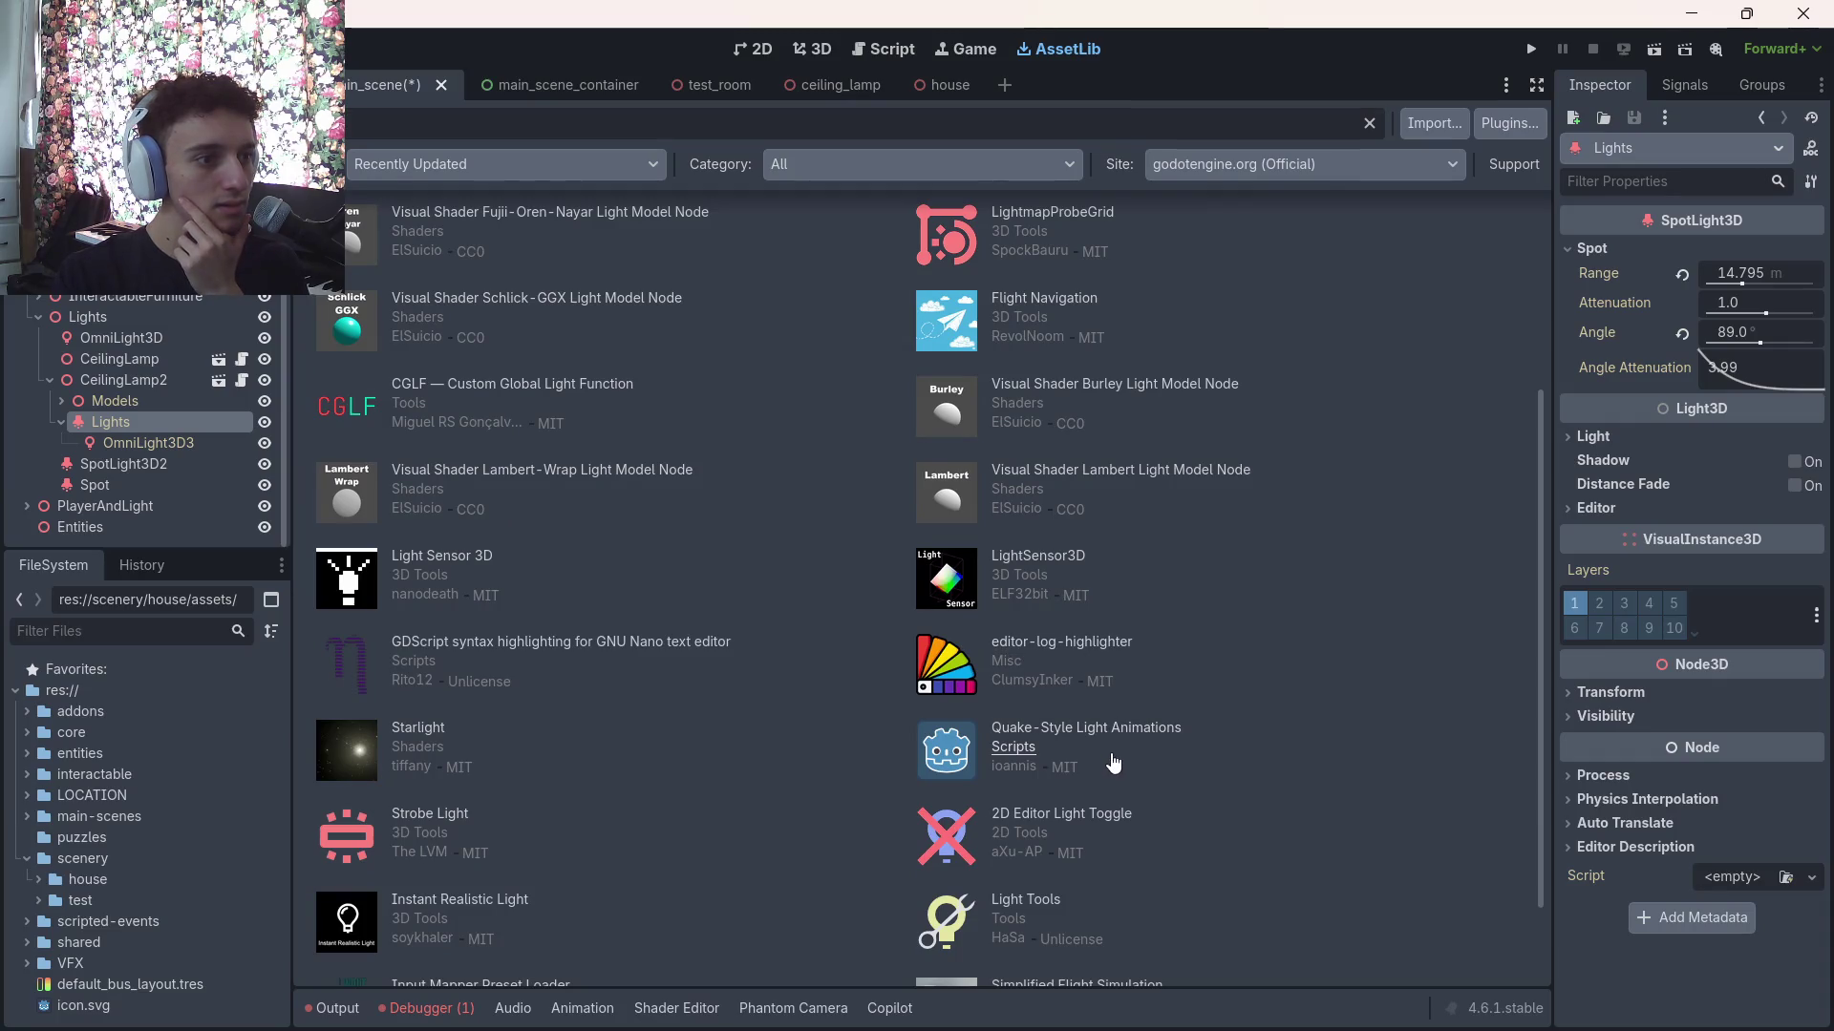
{"action": "scroll", "coordinate": [1112, 764], "scroll_direction": "down", "scroll_amount": 2}
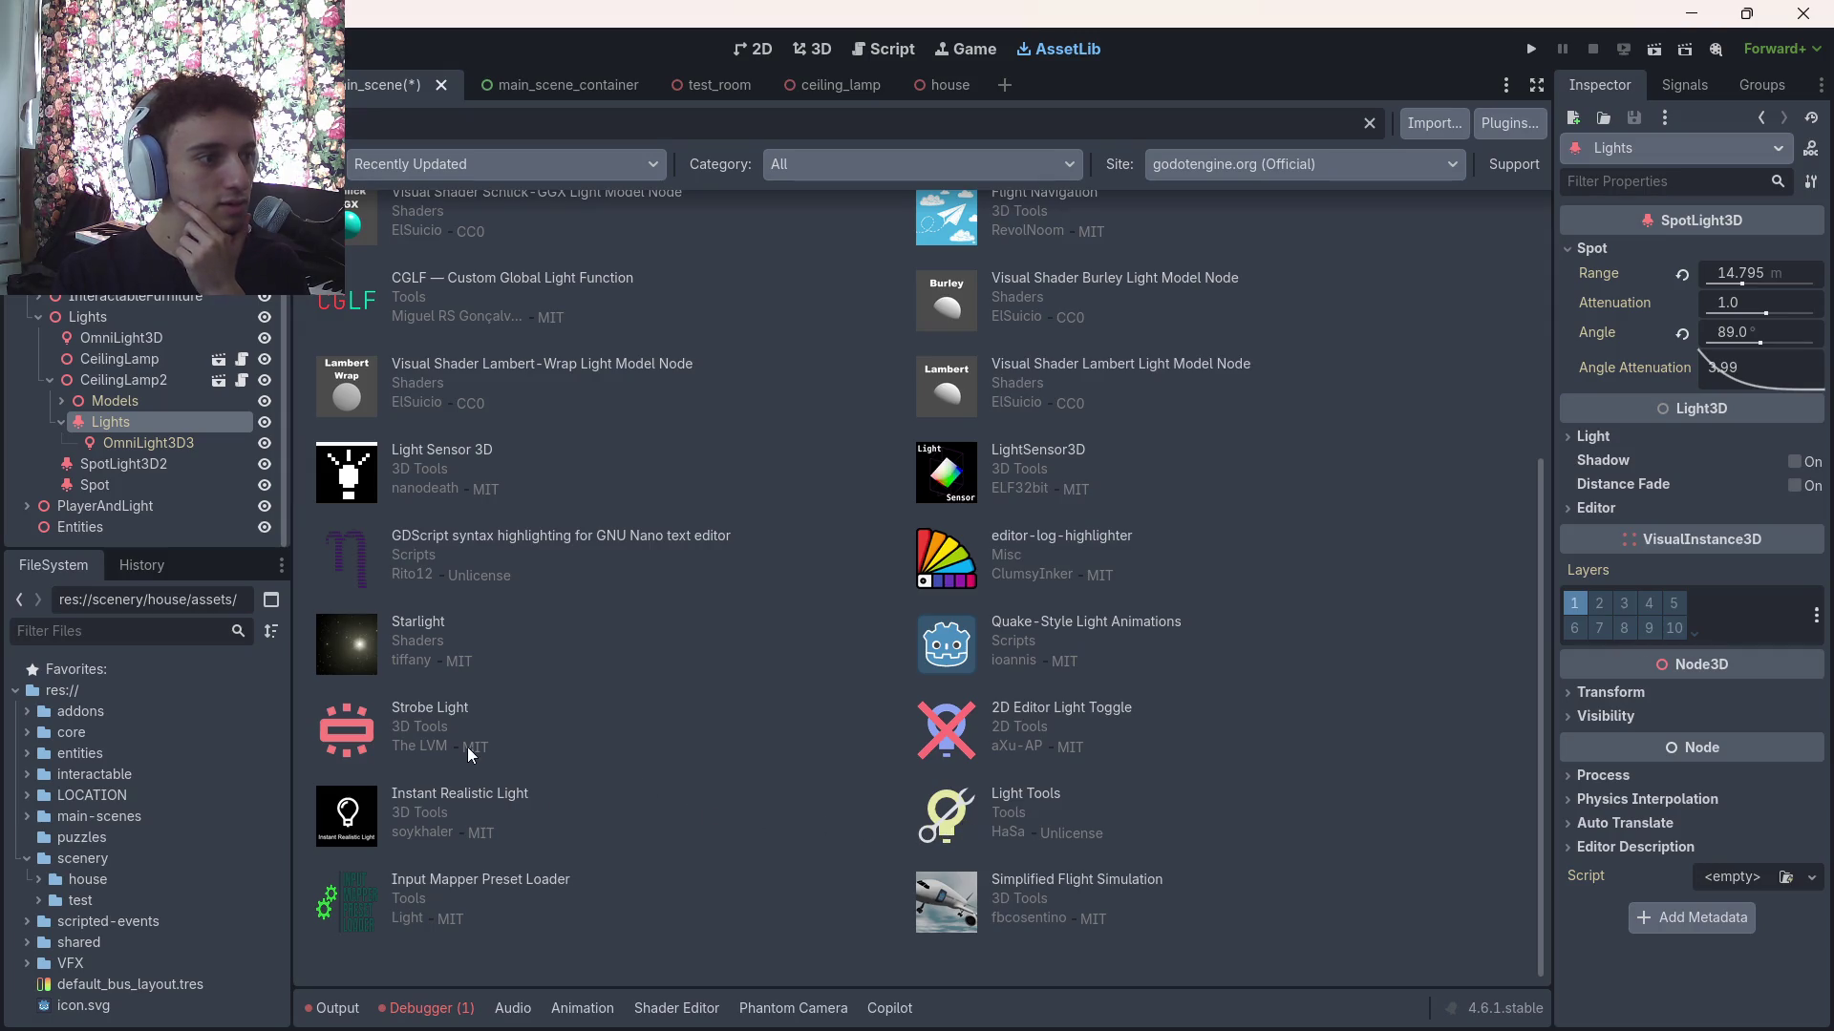
{"action": "left_click", "coordinate": [454, 719]}
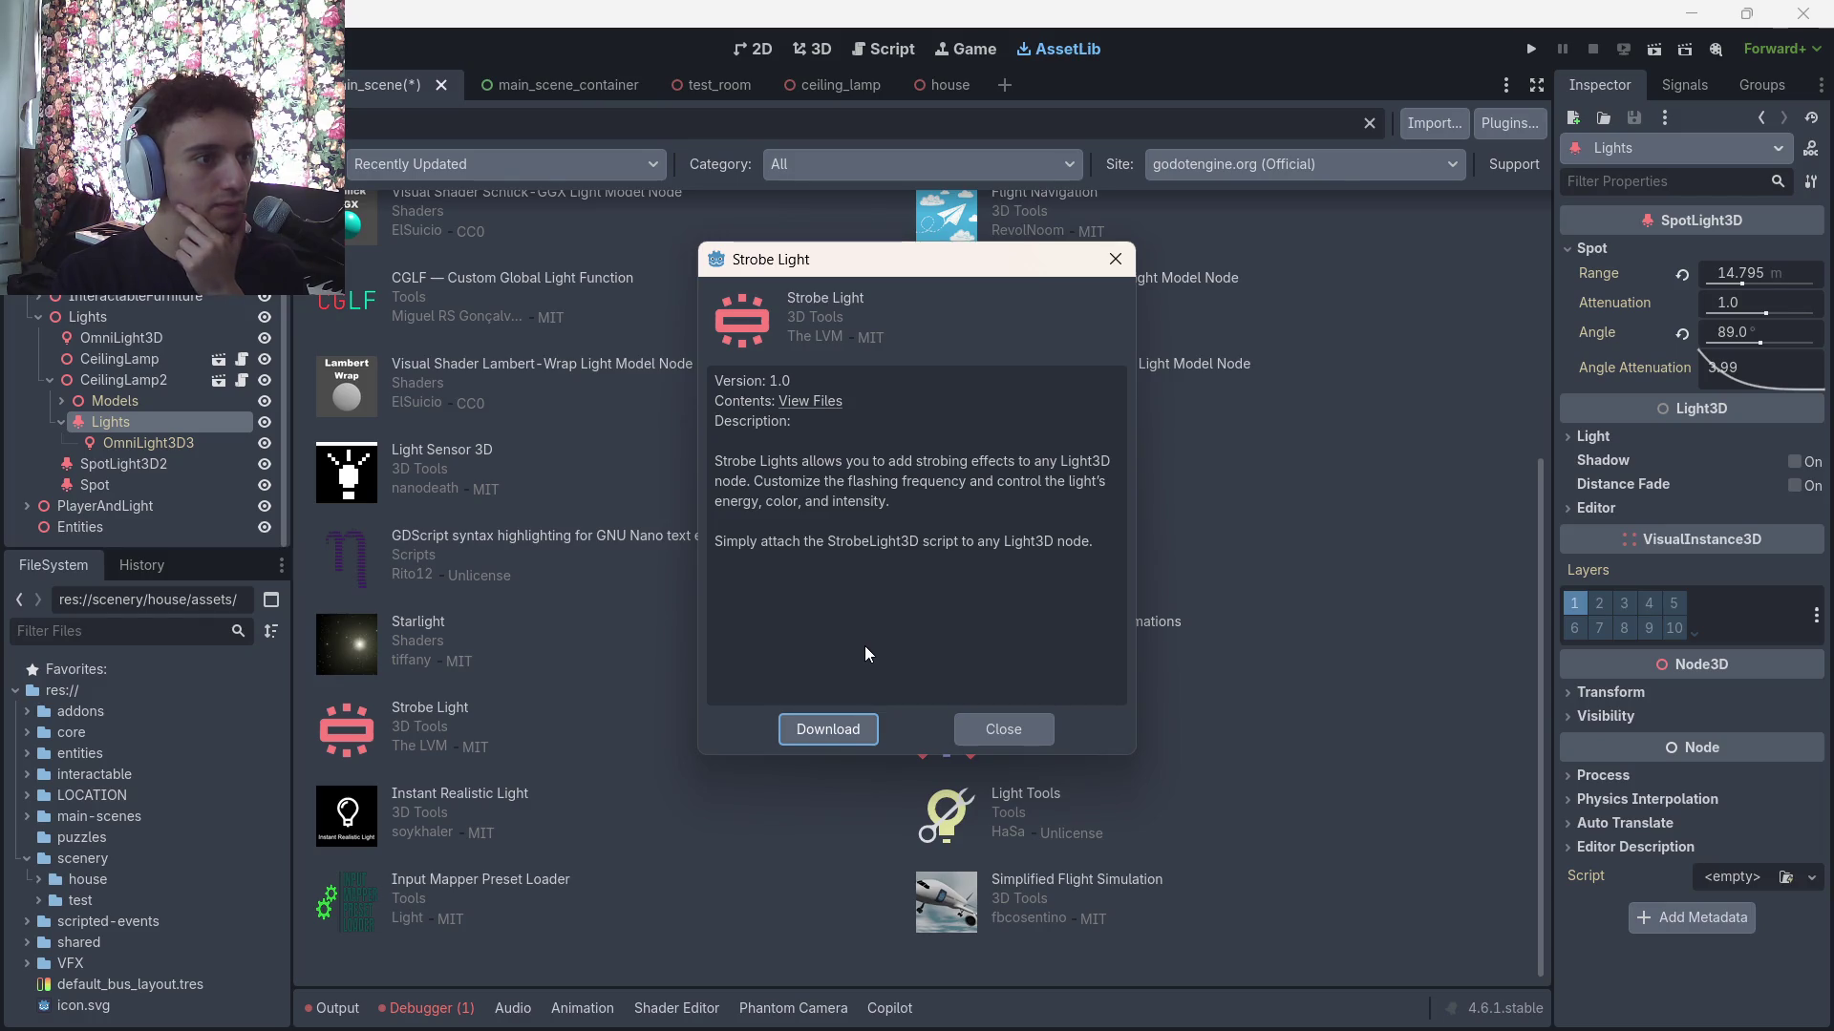
{"action": "left_click", "coordinate": [998, 735]}
{"action": "left_click", "coordinate": [1010, 800]}
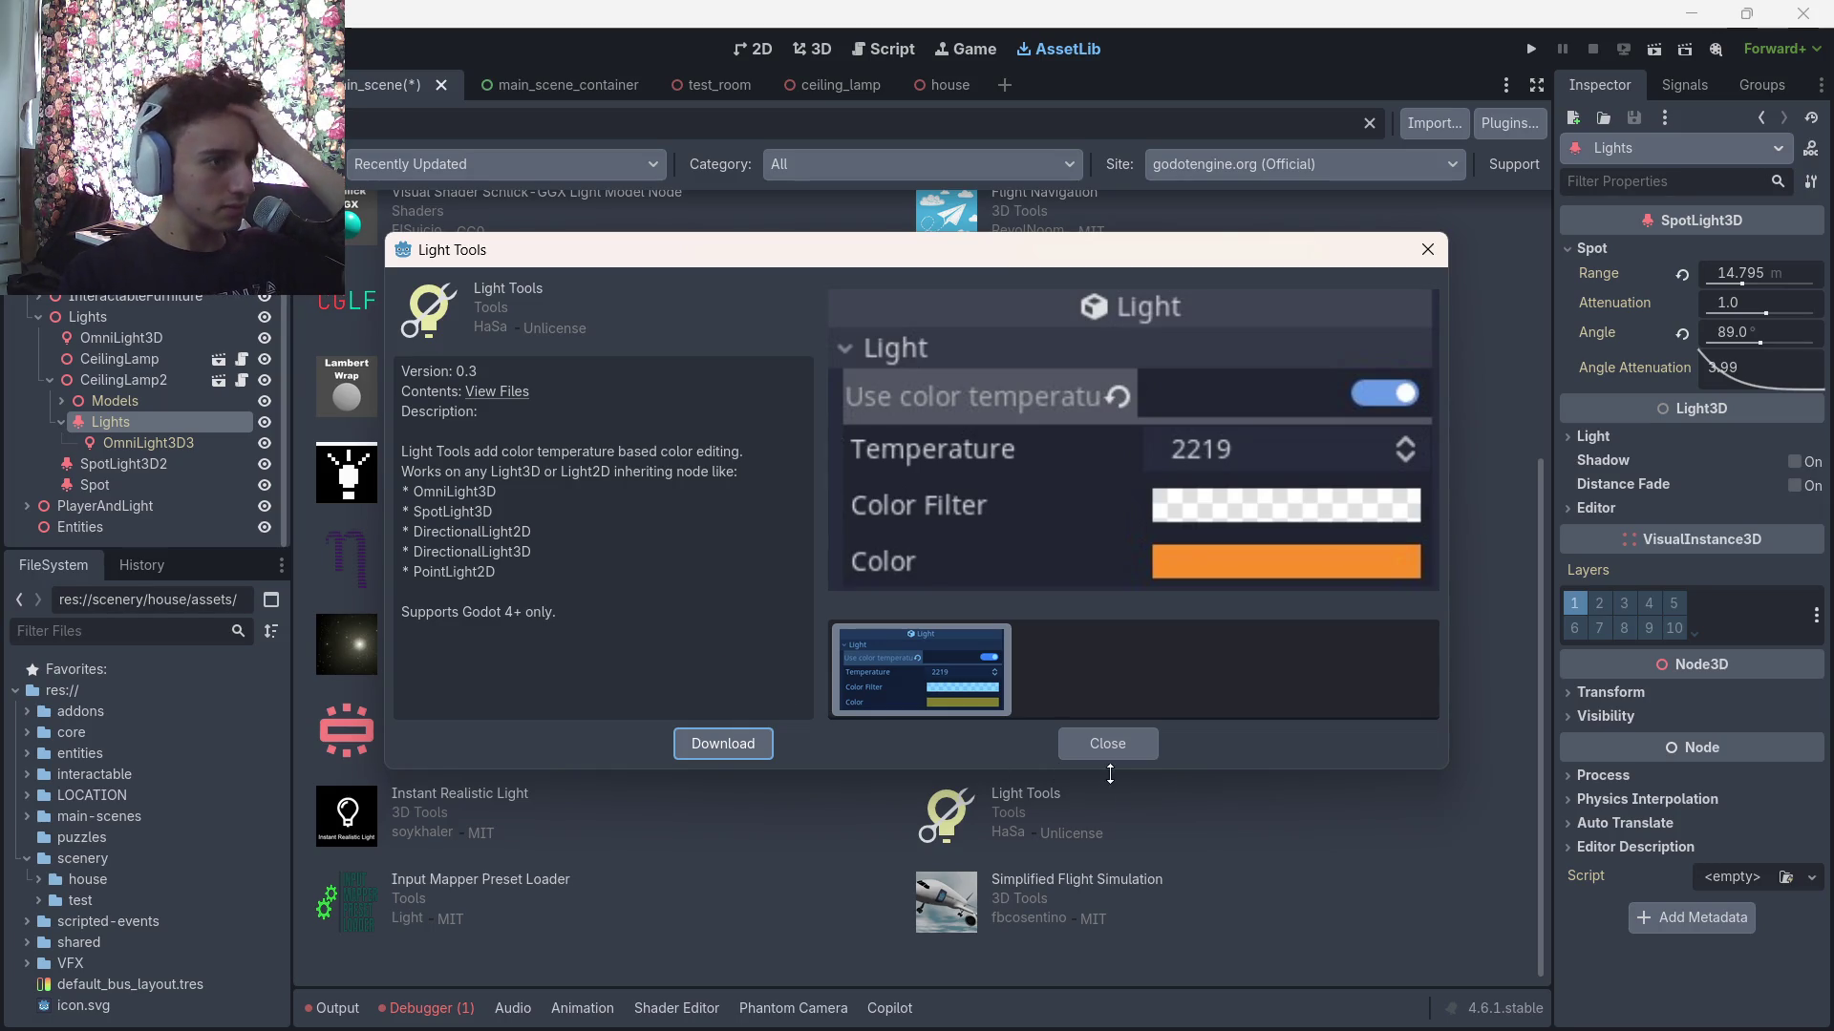
{"action": "left_click", "coordinate": [1126, 748]}
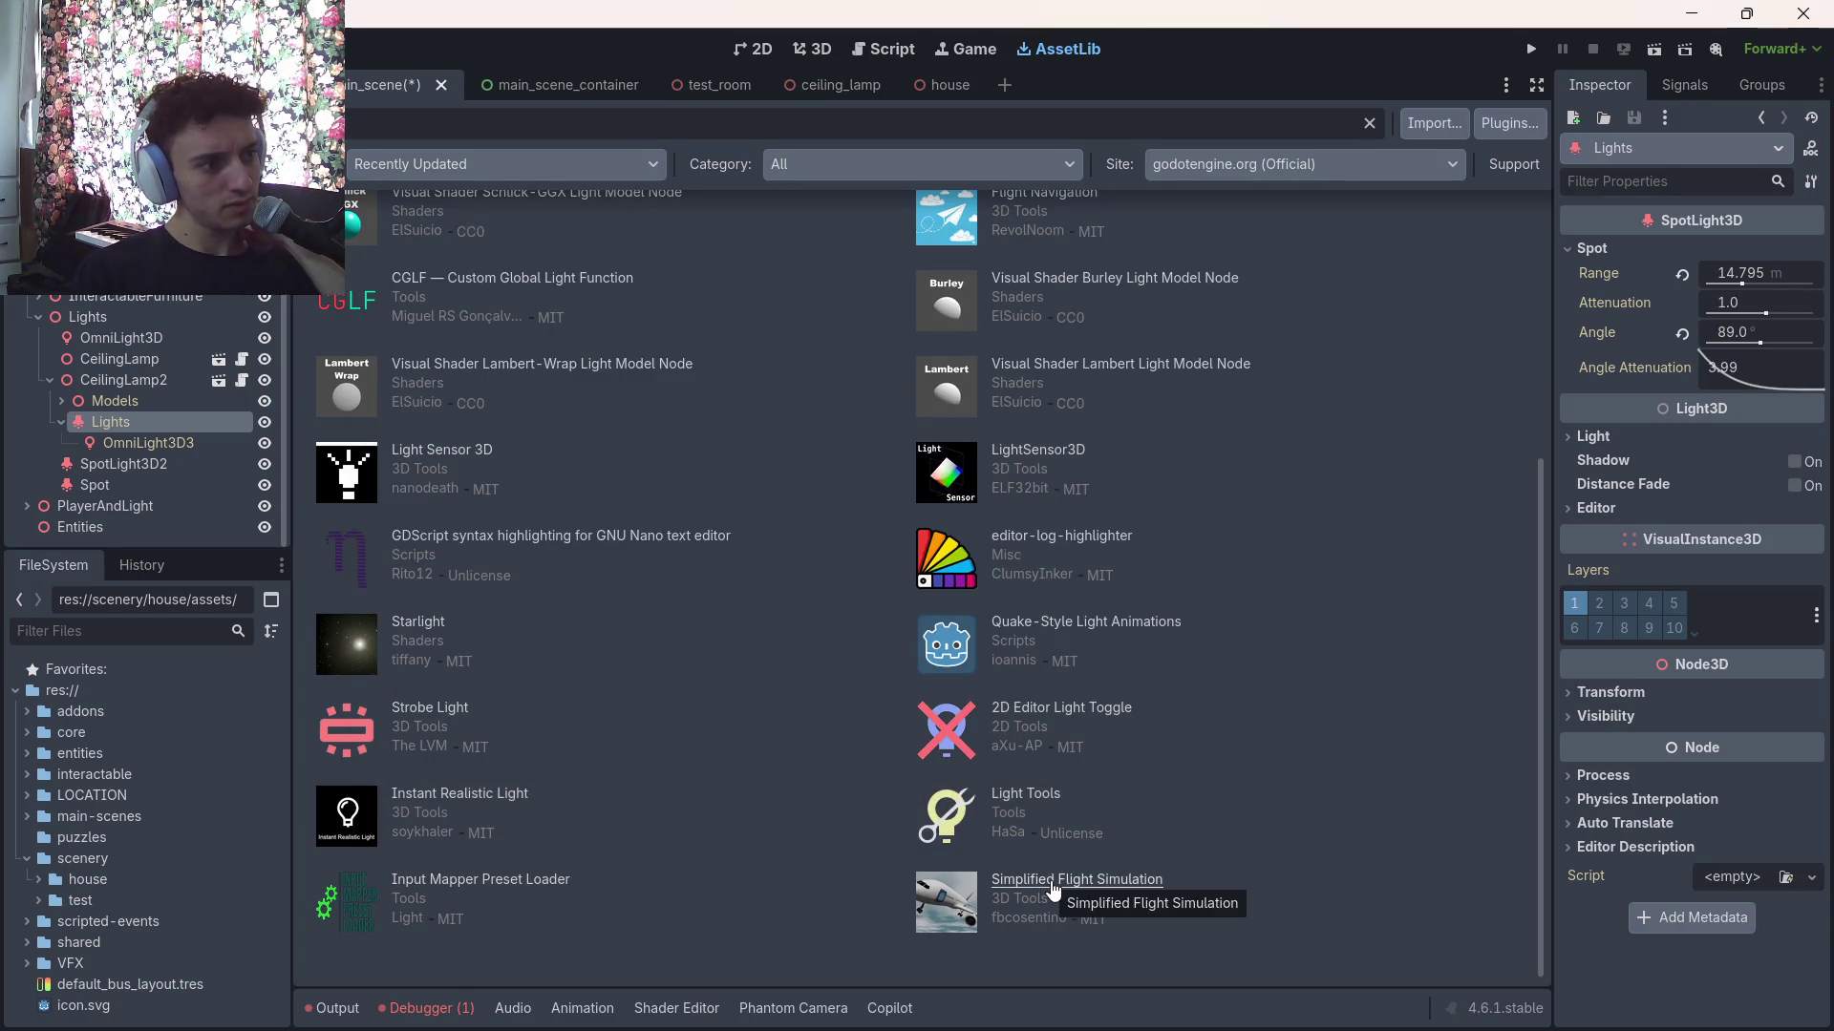
{"action": "scroll", "coordinate": [1001, 743], "scroll_direction": "up", "scroll_amount": 2}
{"action": "scroll", "coordinate": [1001, 743], "scroll_direction": "up", "scroll_amount": 5}
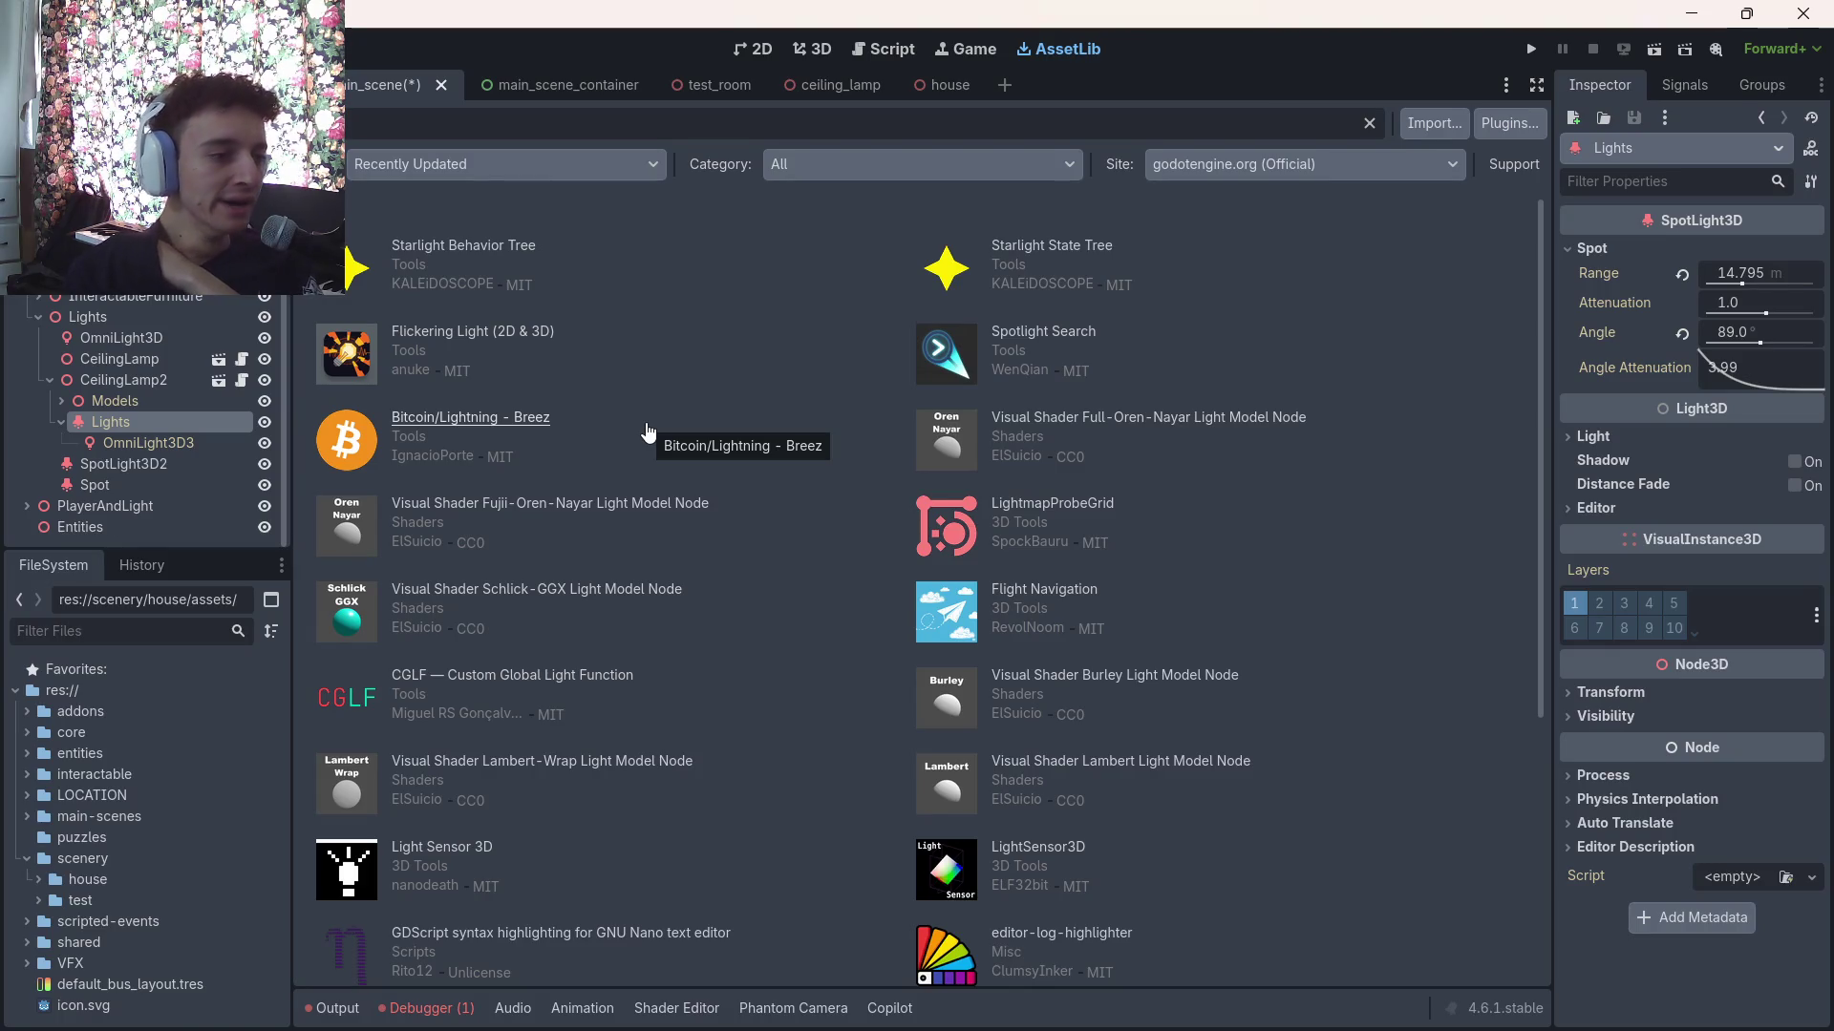
{"action": "scroll", "coordinate": [647, 433], "scroll_direction": "down", "scroll_amount": 5}
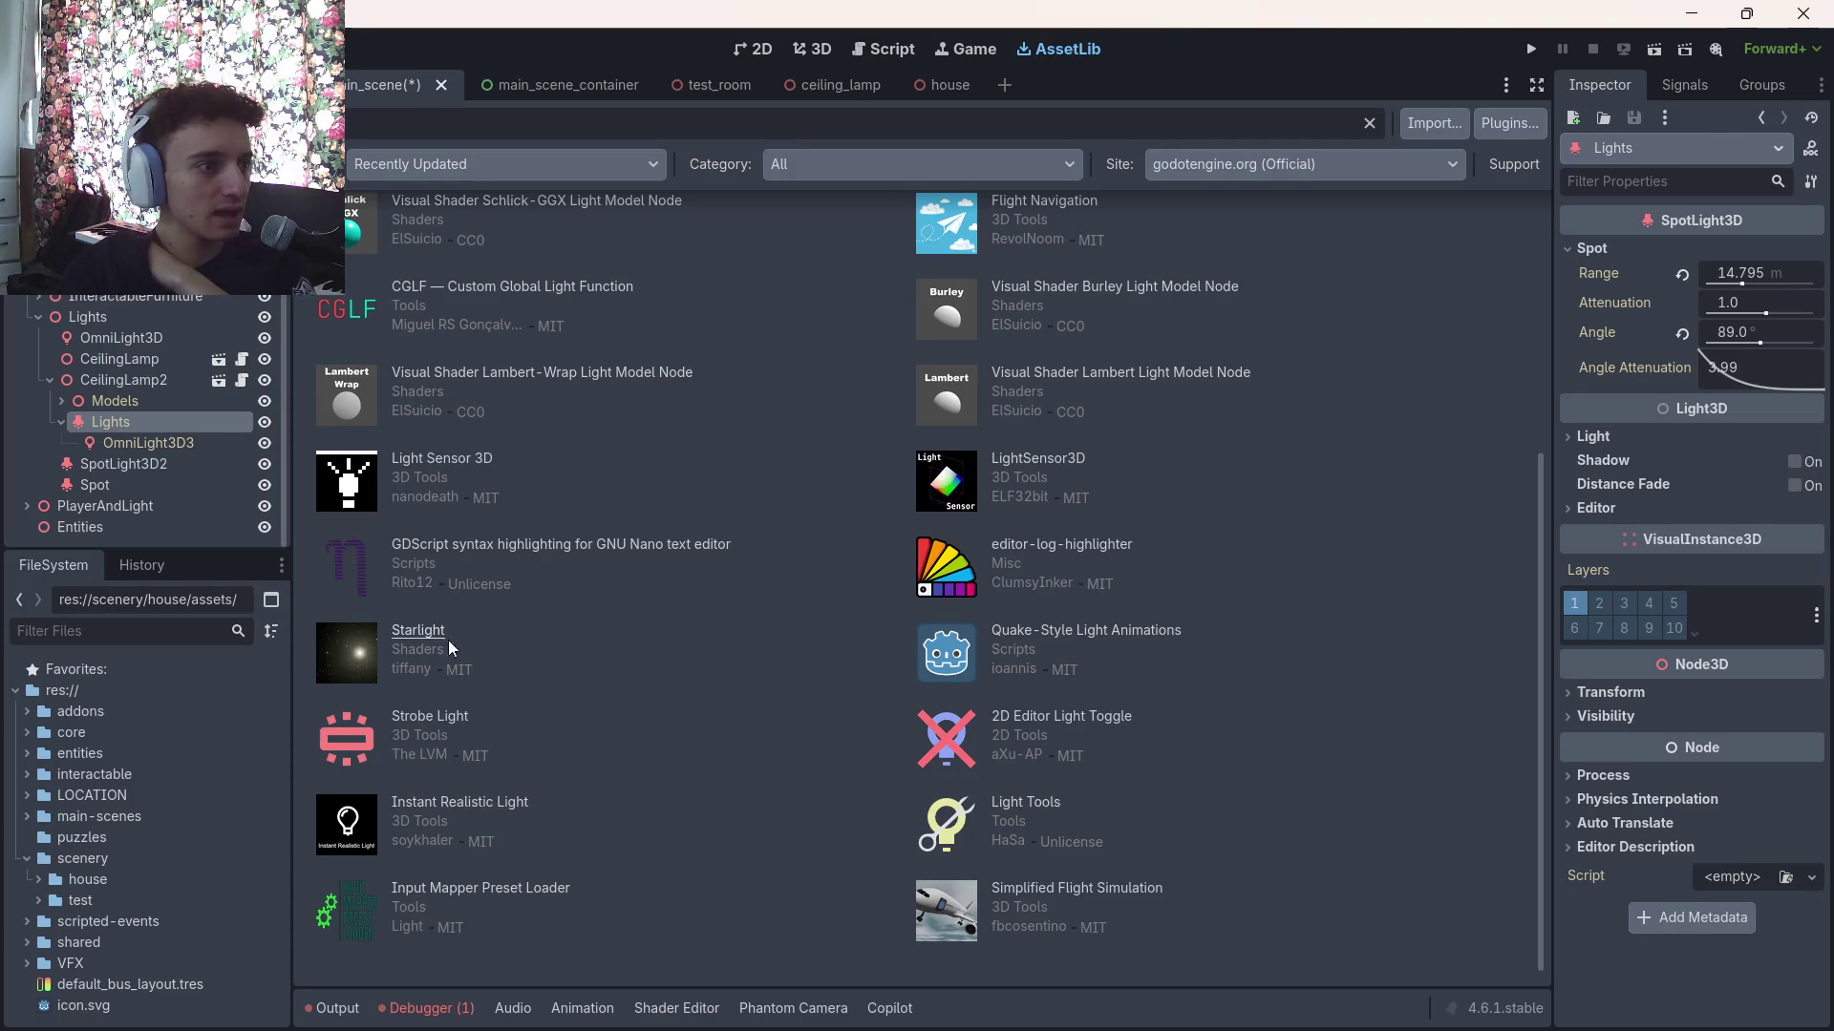
{"action": "left_click", "coordinate": [500, 805]}
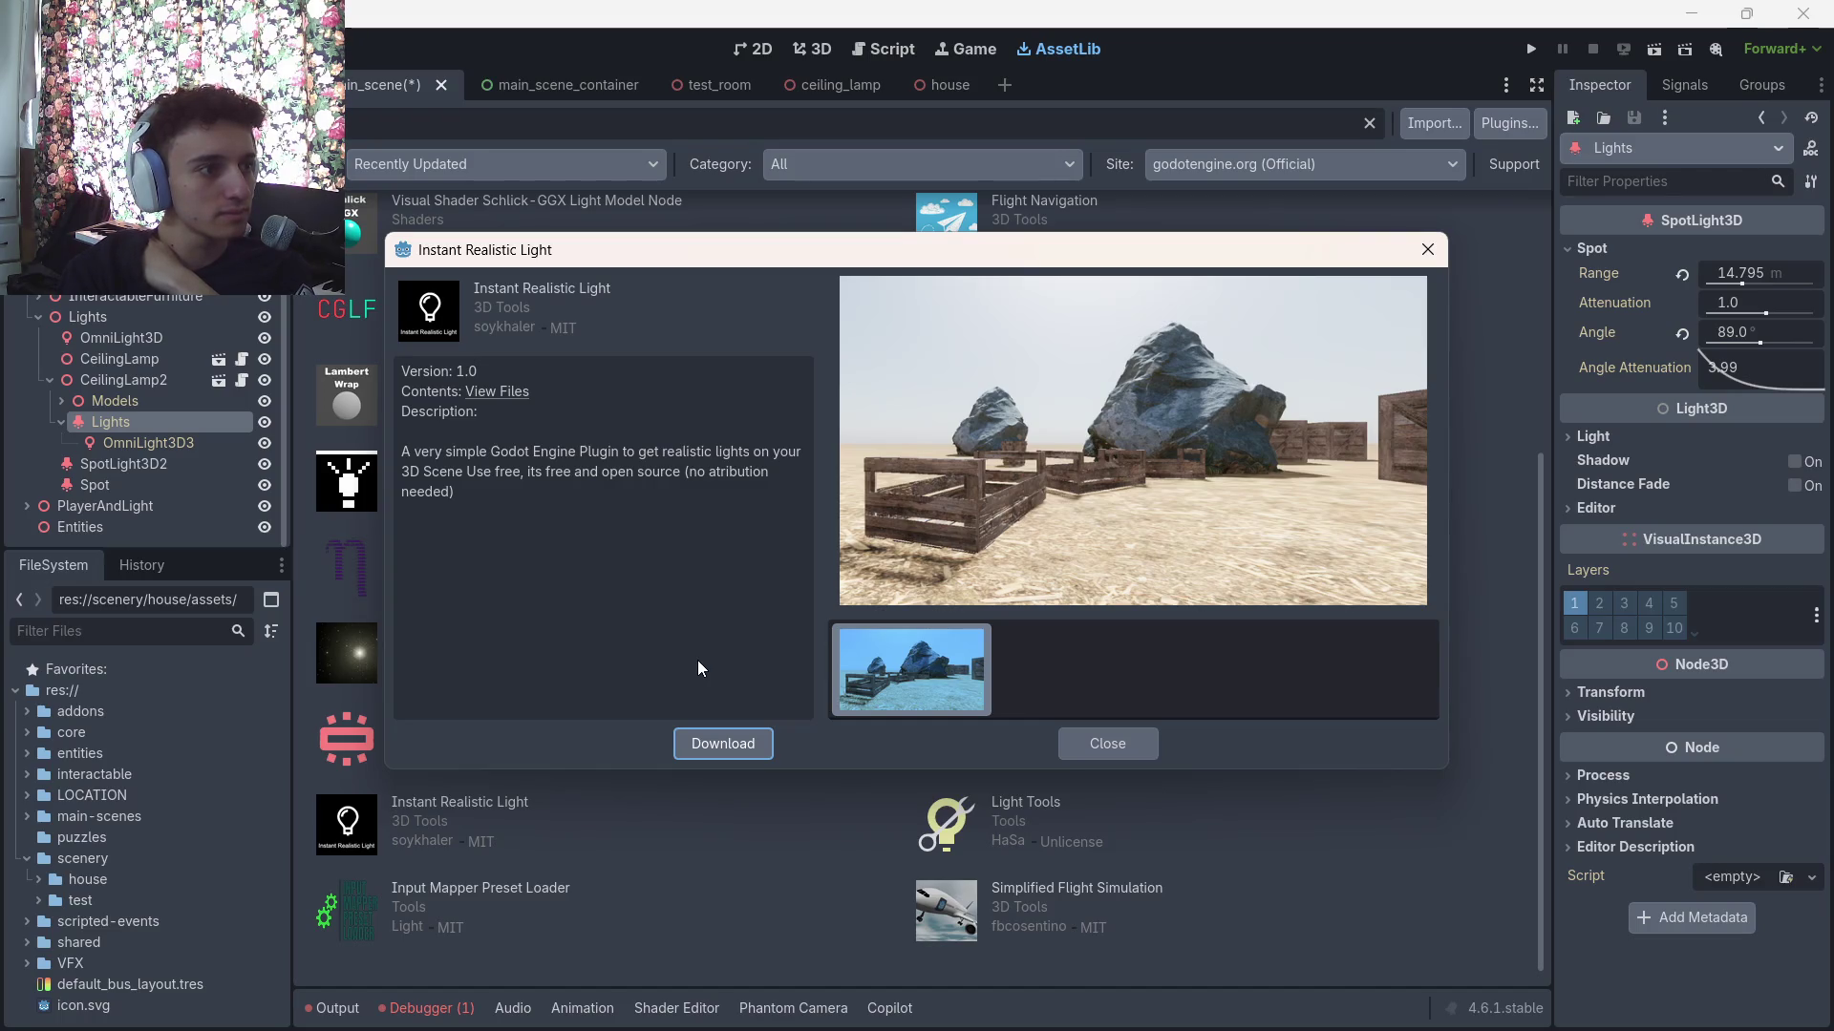
{"action": "left_click", "coordinate": [1103, 746]}
{"action": "scroll", "coordinate": [1051, 819], "scroll_direction": "up", "scroll_amount": 5}
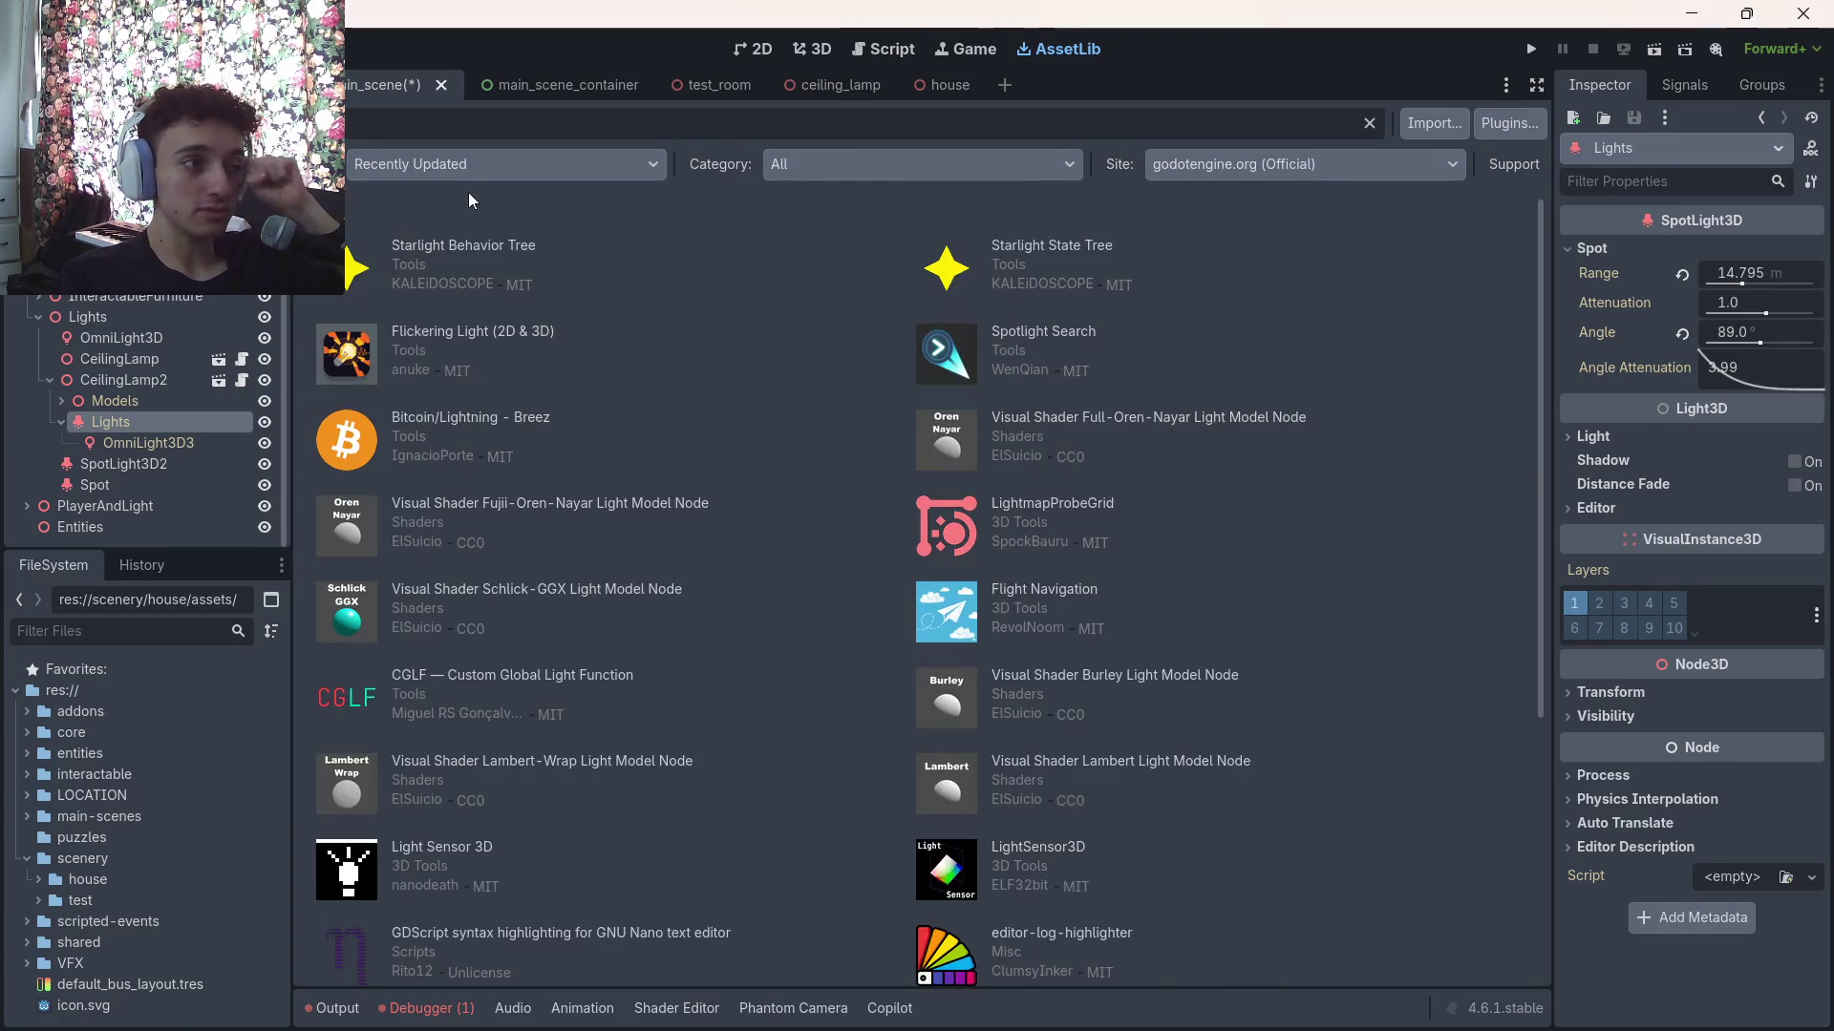
Search the Asset Library for 'area light' and clear the search when nothing matches
{"action": "left_click", "coordinate": [430, 135]}
{"action": "type", "text": "area light"}
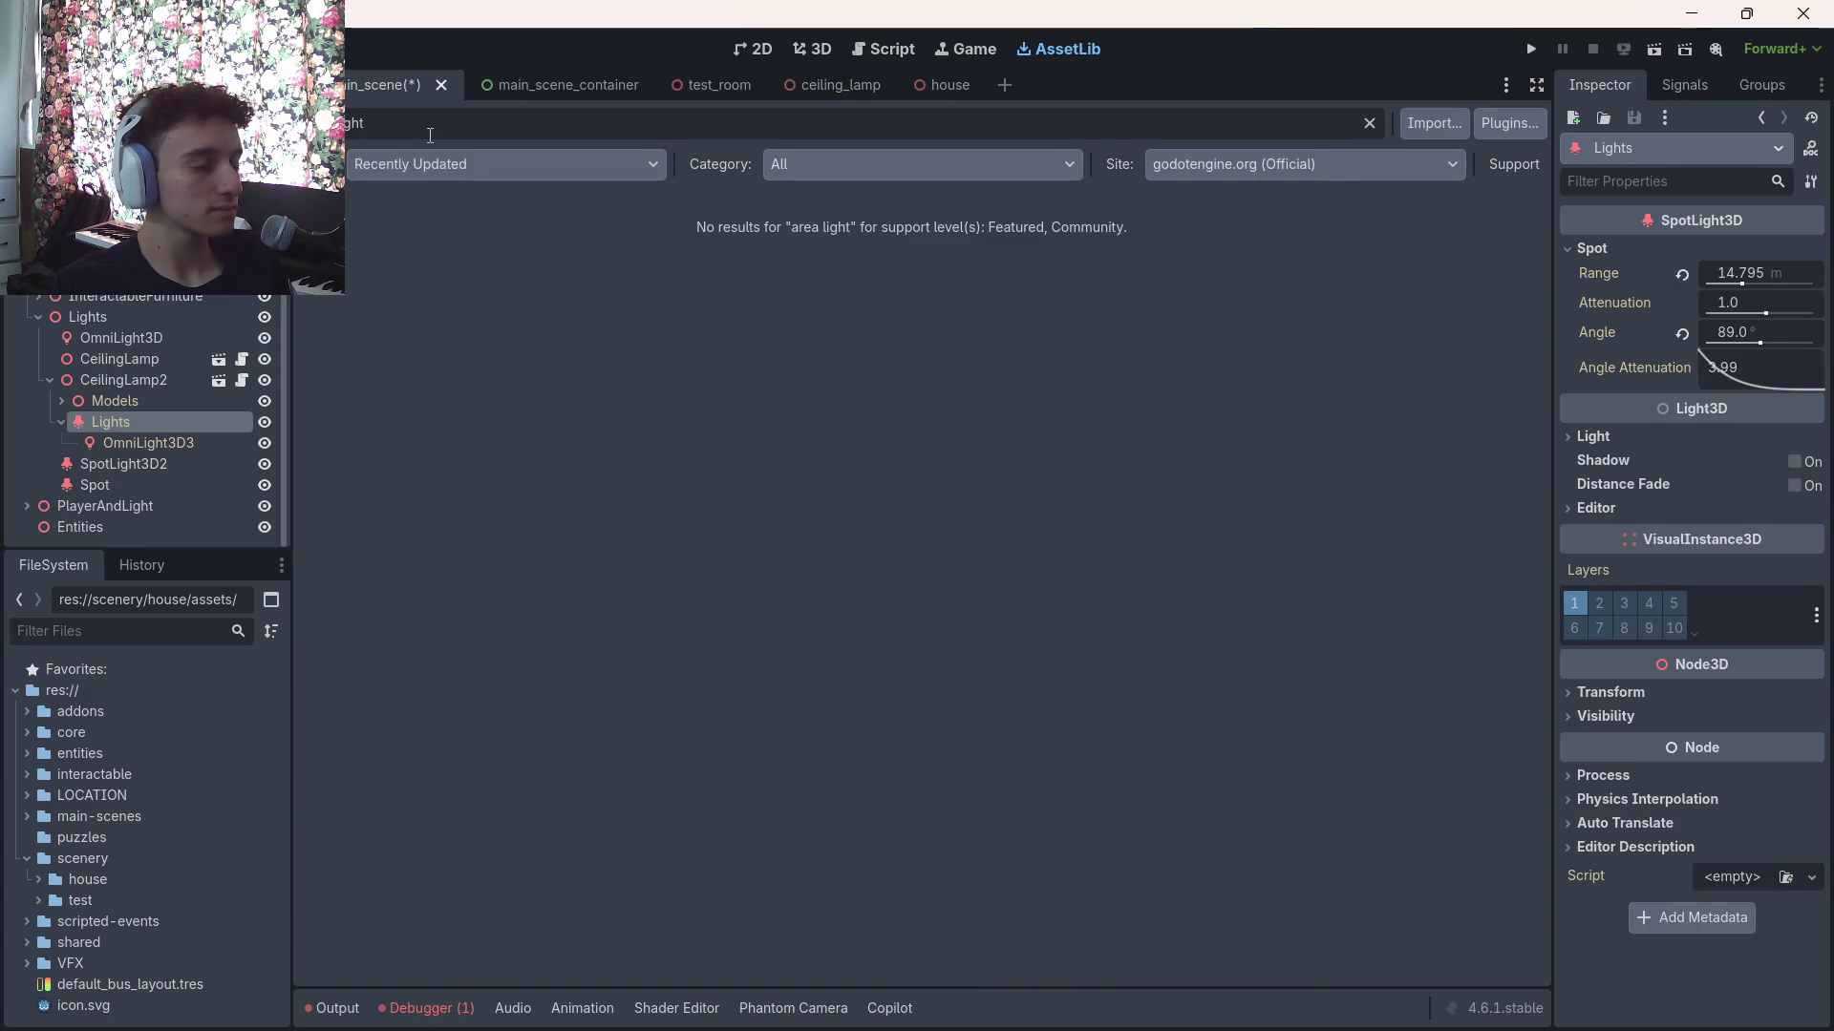
{"action": "key", "text": "ctrl+a"}
{"action": "key", "text": "BackSpace"}
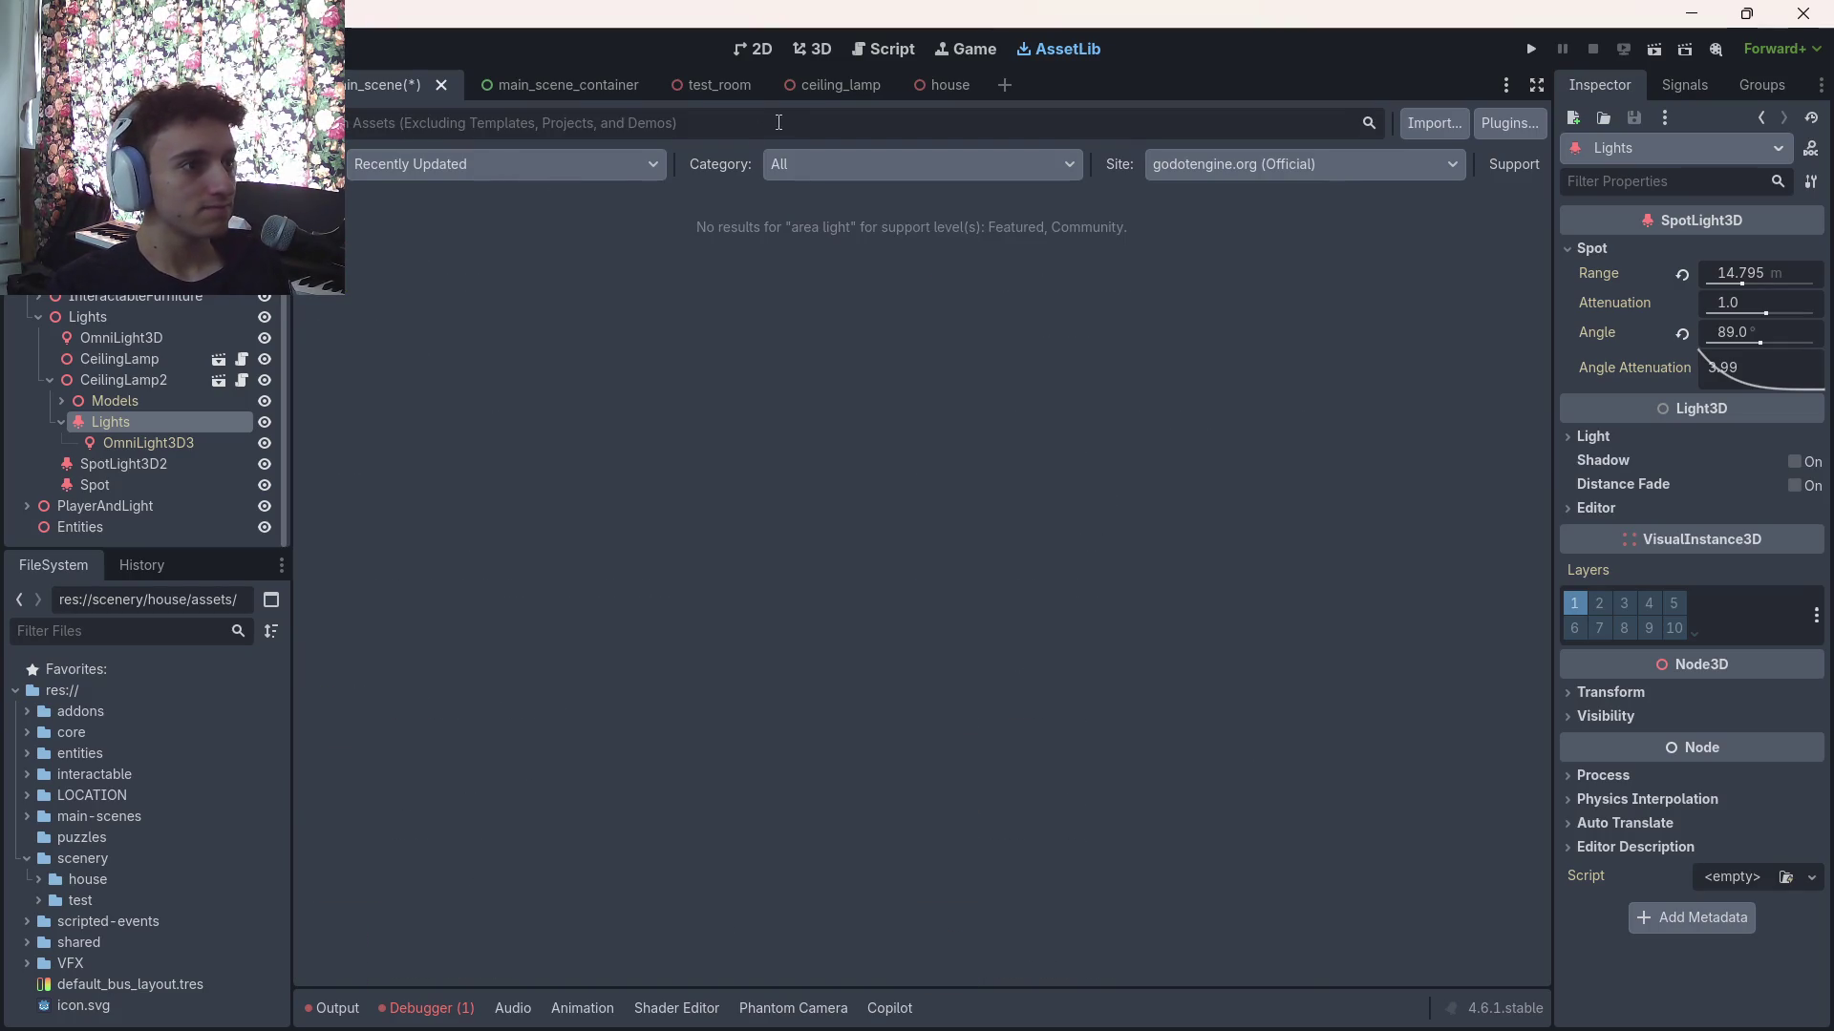
{"action": "key", "text": "ctrl+s"}
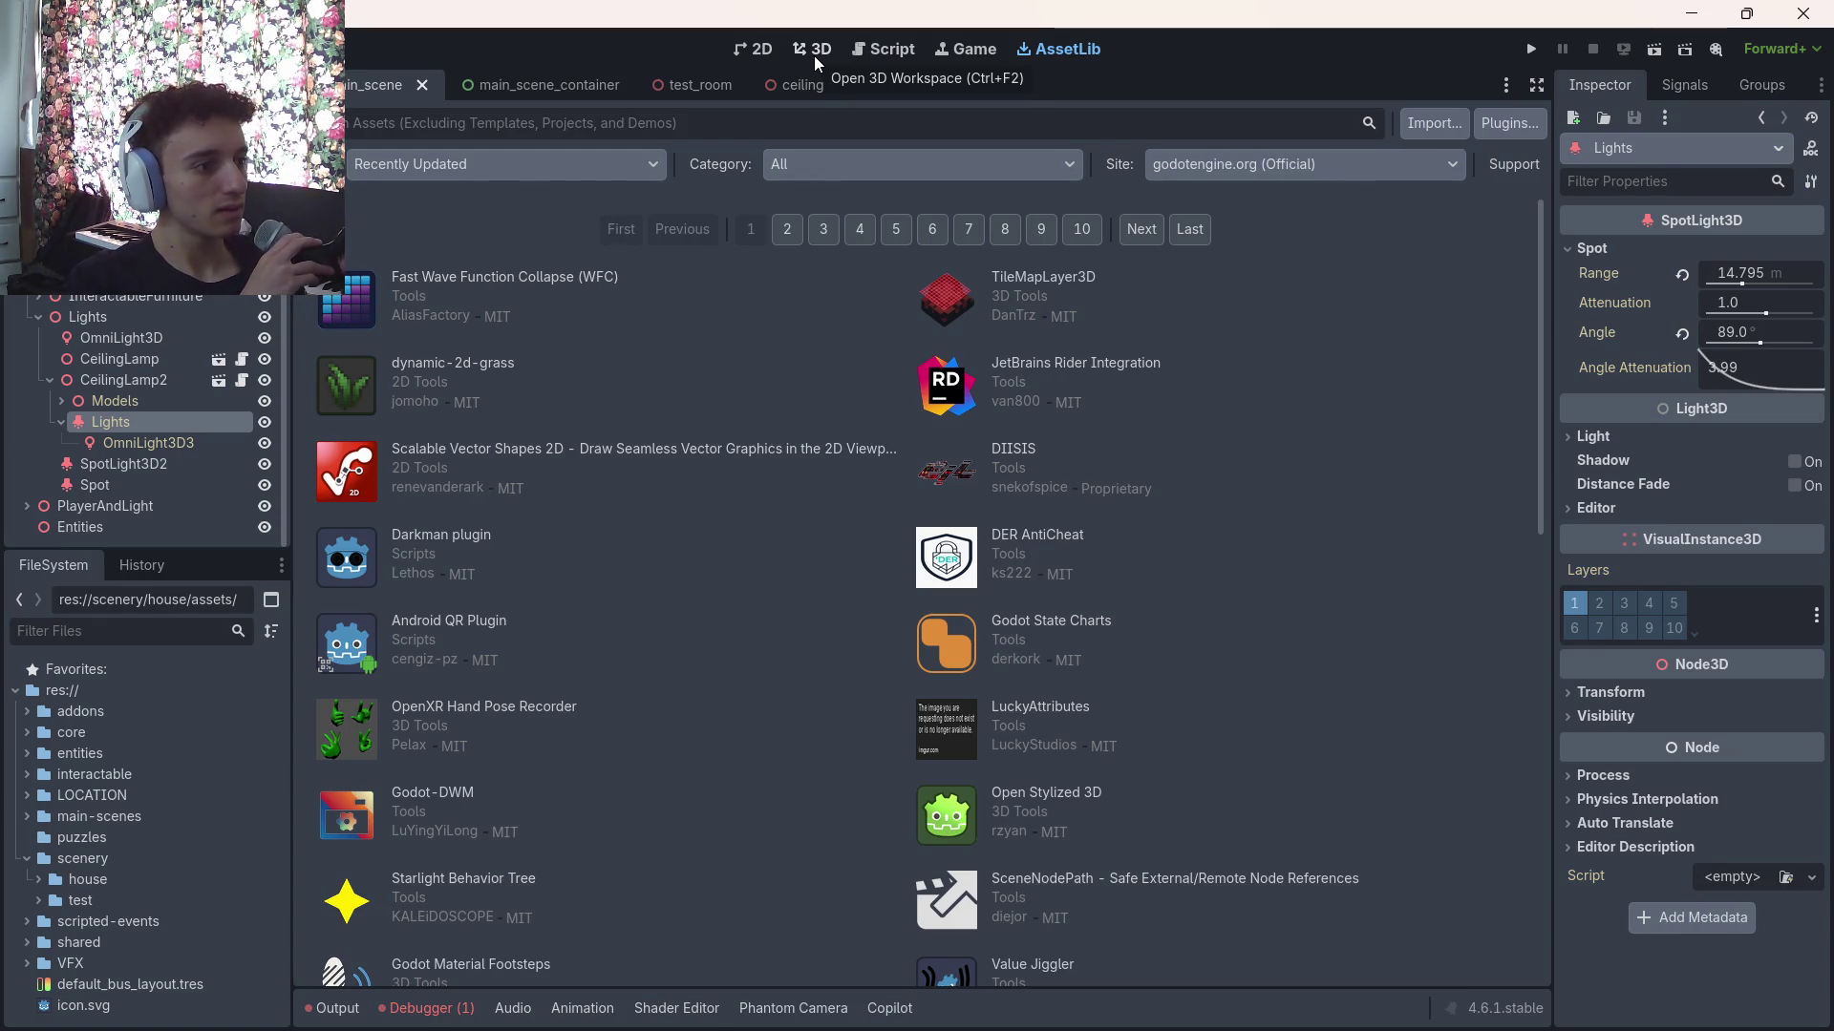
Browse the full asset list, then return to the 3D dining-room view
{"action": "scroll", "coordinate": [793, 640], "scroll_direction": "down", "scroll_amount": 4}
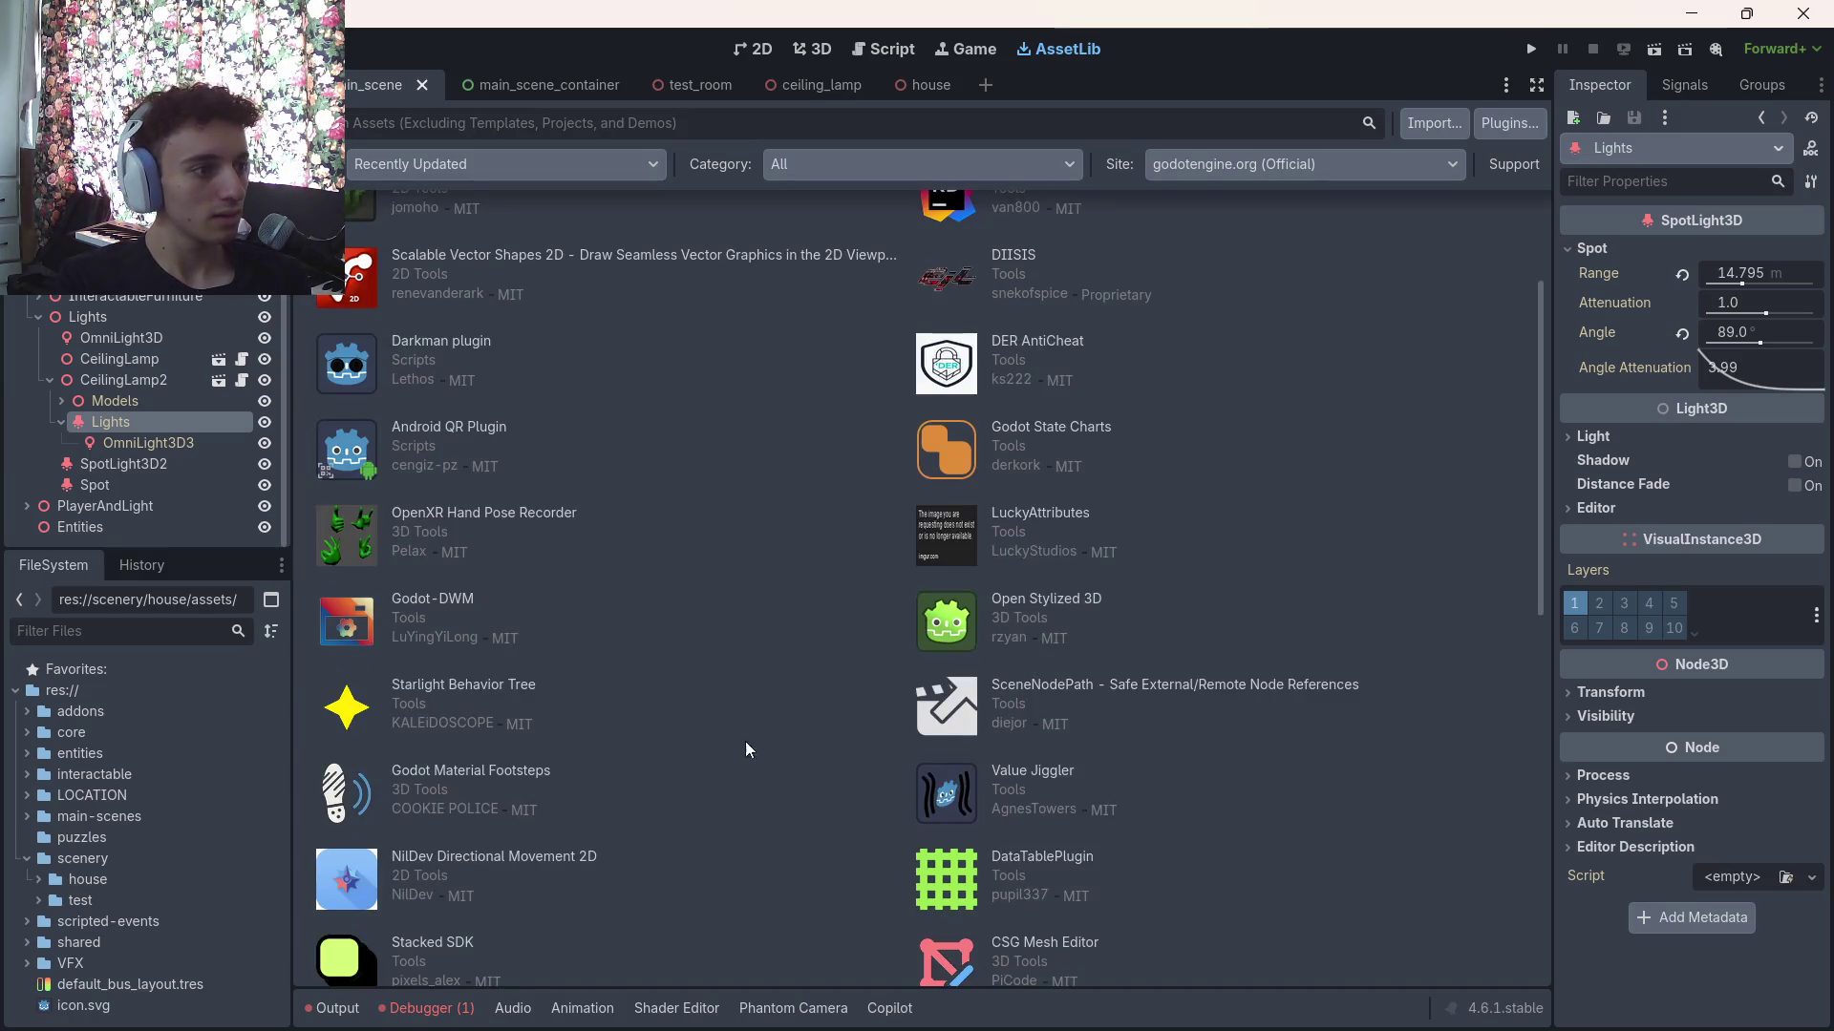
{"action": "scroll", "coordinate": [678, 907], "scroll_direction": "down", "scroll_amount": 2}
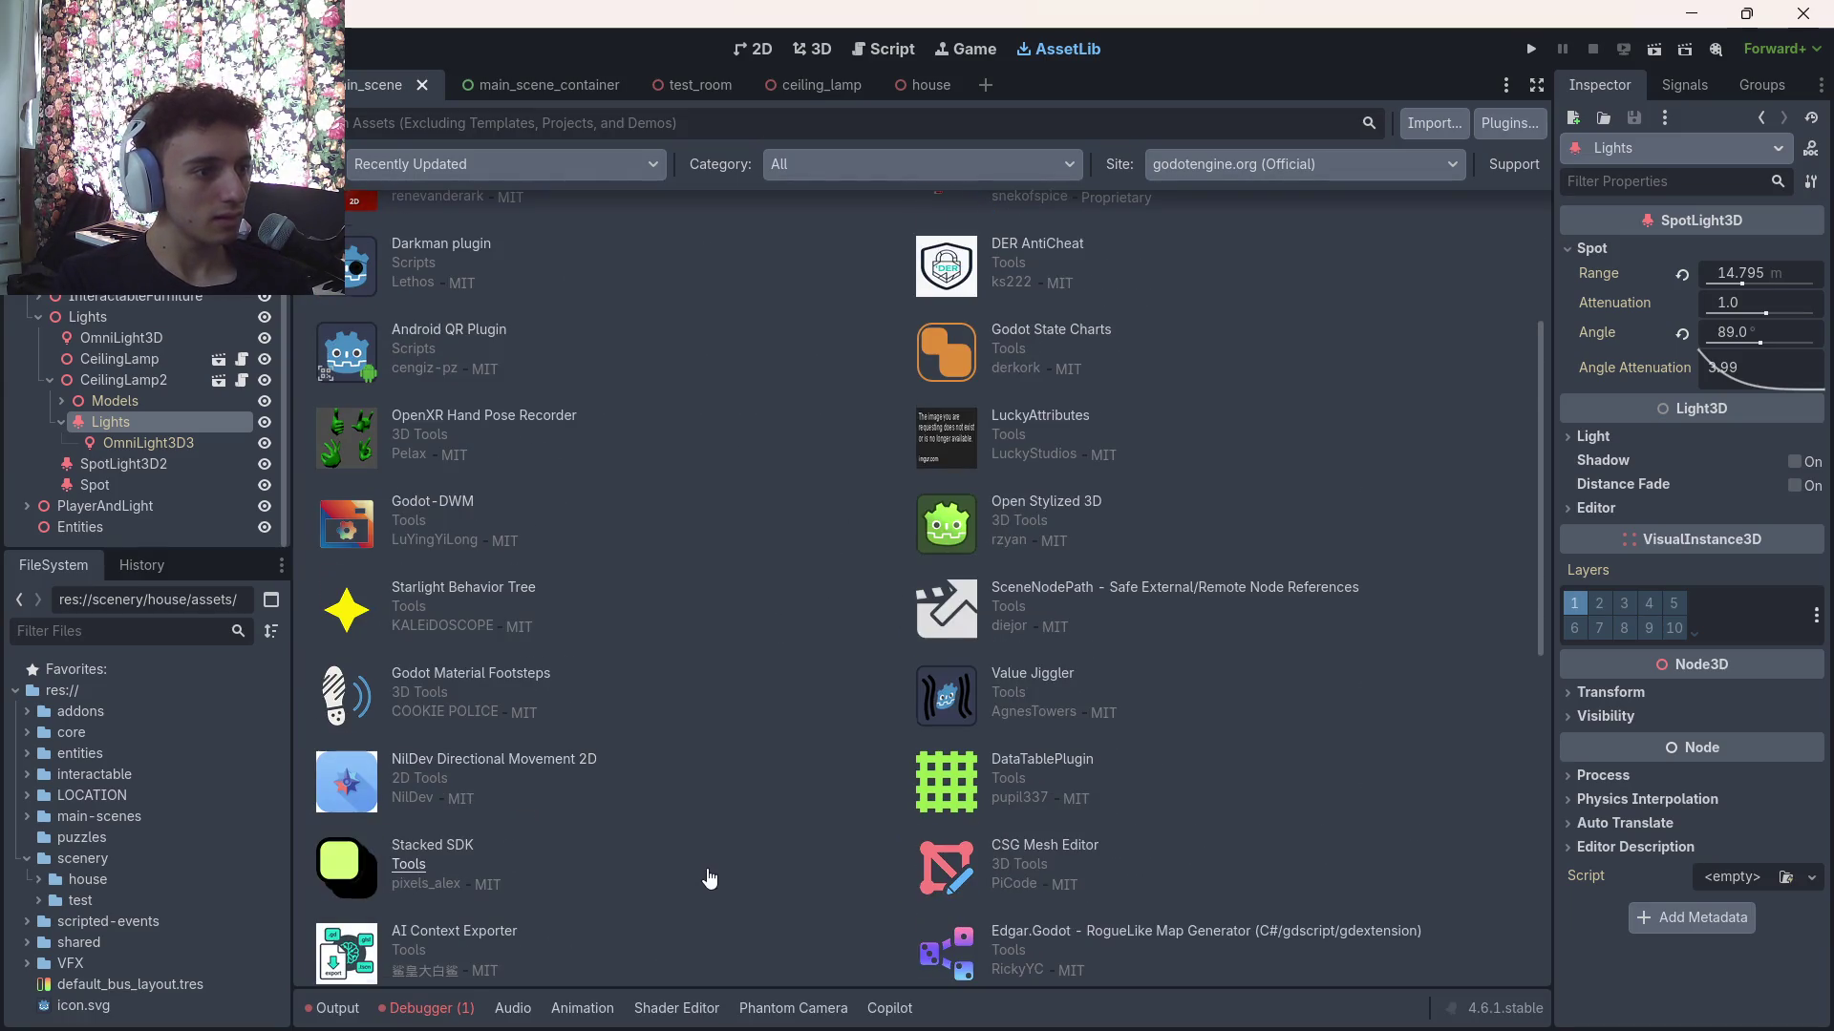
{"action": "scroll", "coordinate": [710, 879], "scroll_direction": "down", "scroll_amount": 8}
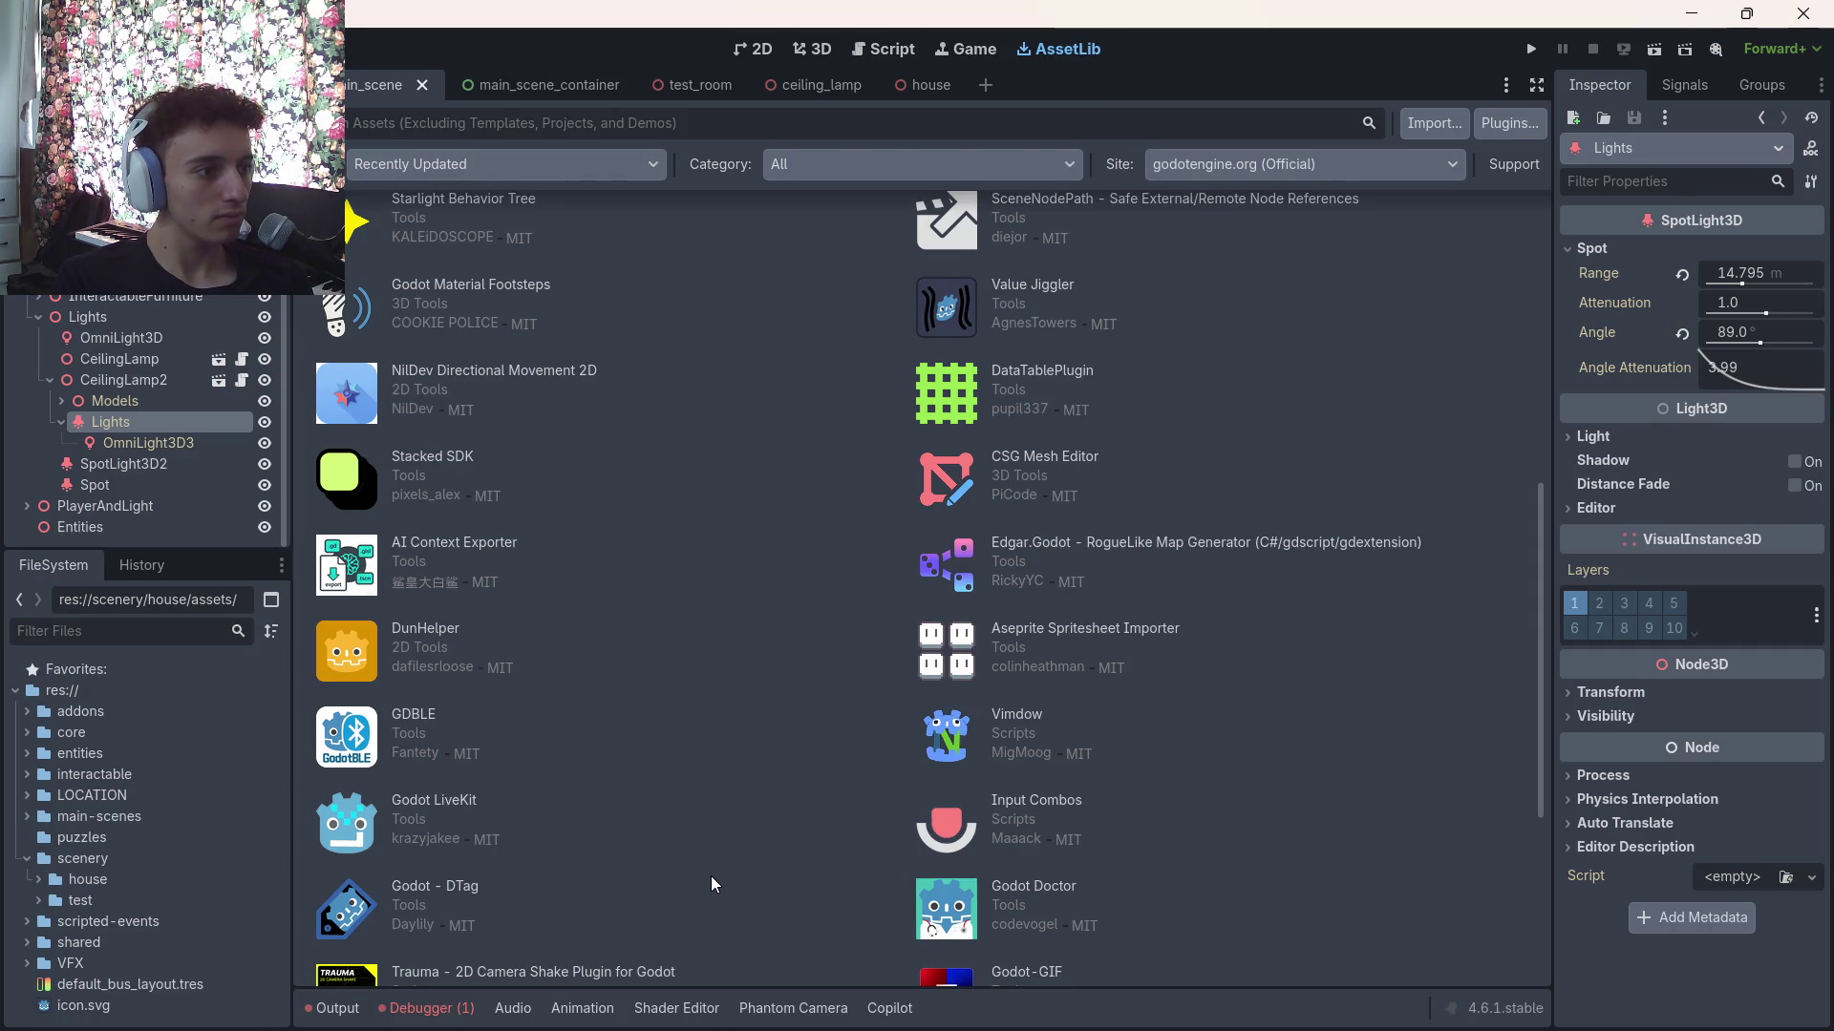
{"action": "scroll", "coordinate": [712, 877], "scroll_direction": "down", "scroll_amount": 6}
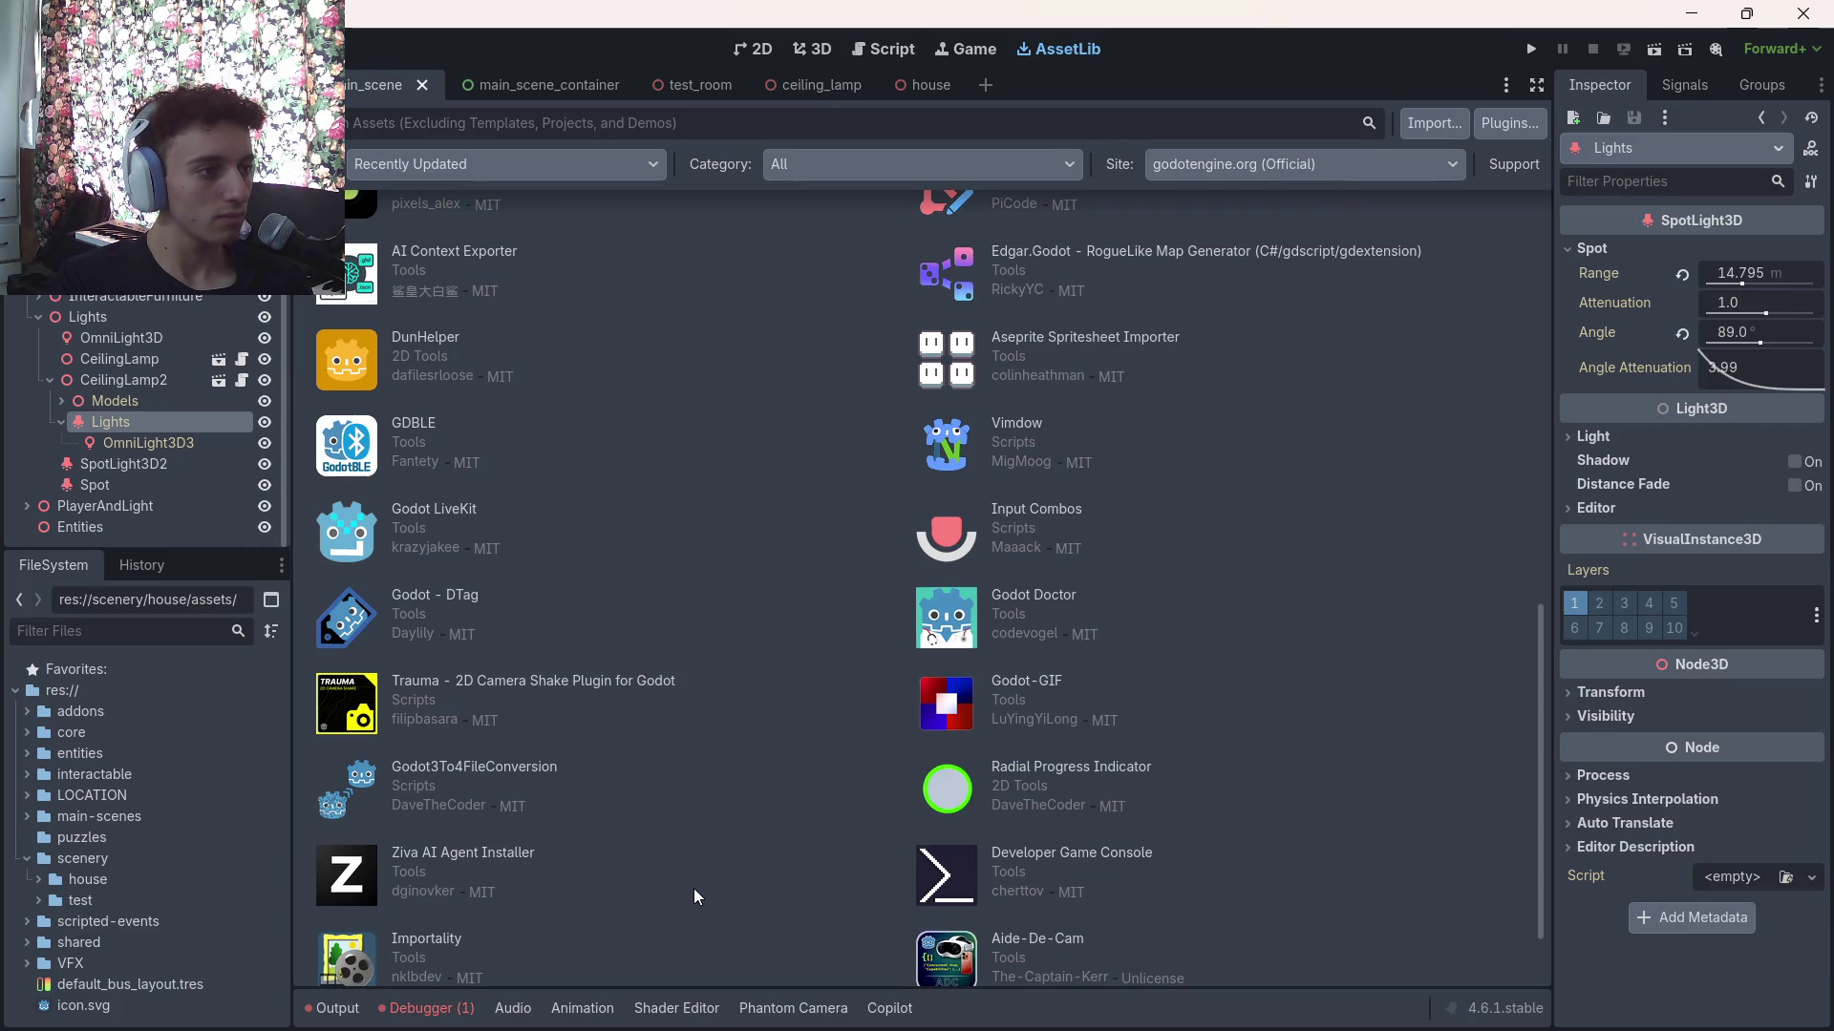
{"action": "scroll", "coordinate": [707, 898], "scroll_direction": "down", "scroll_amount": 2}
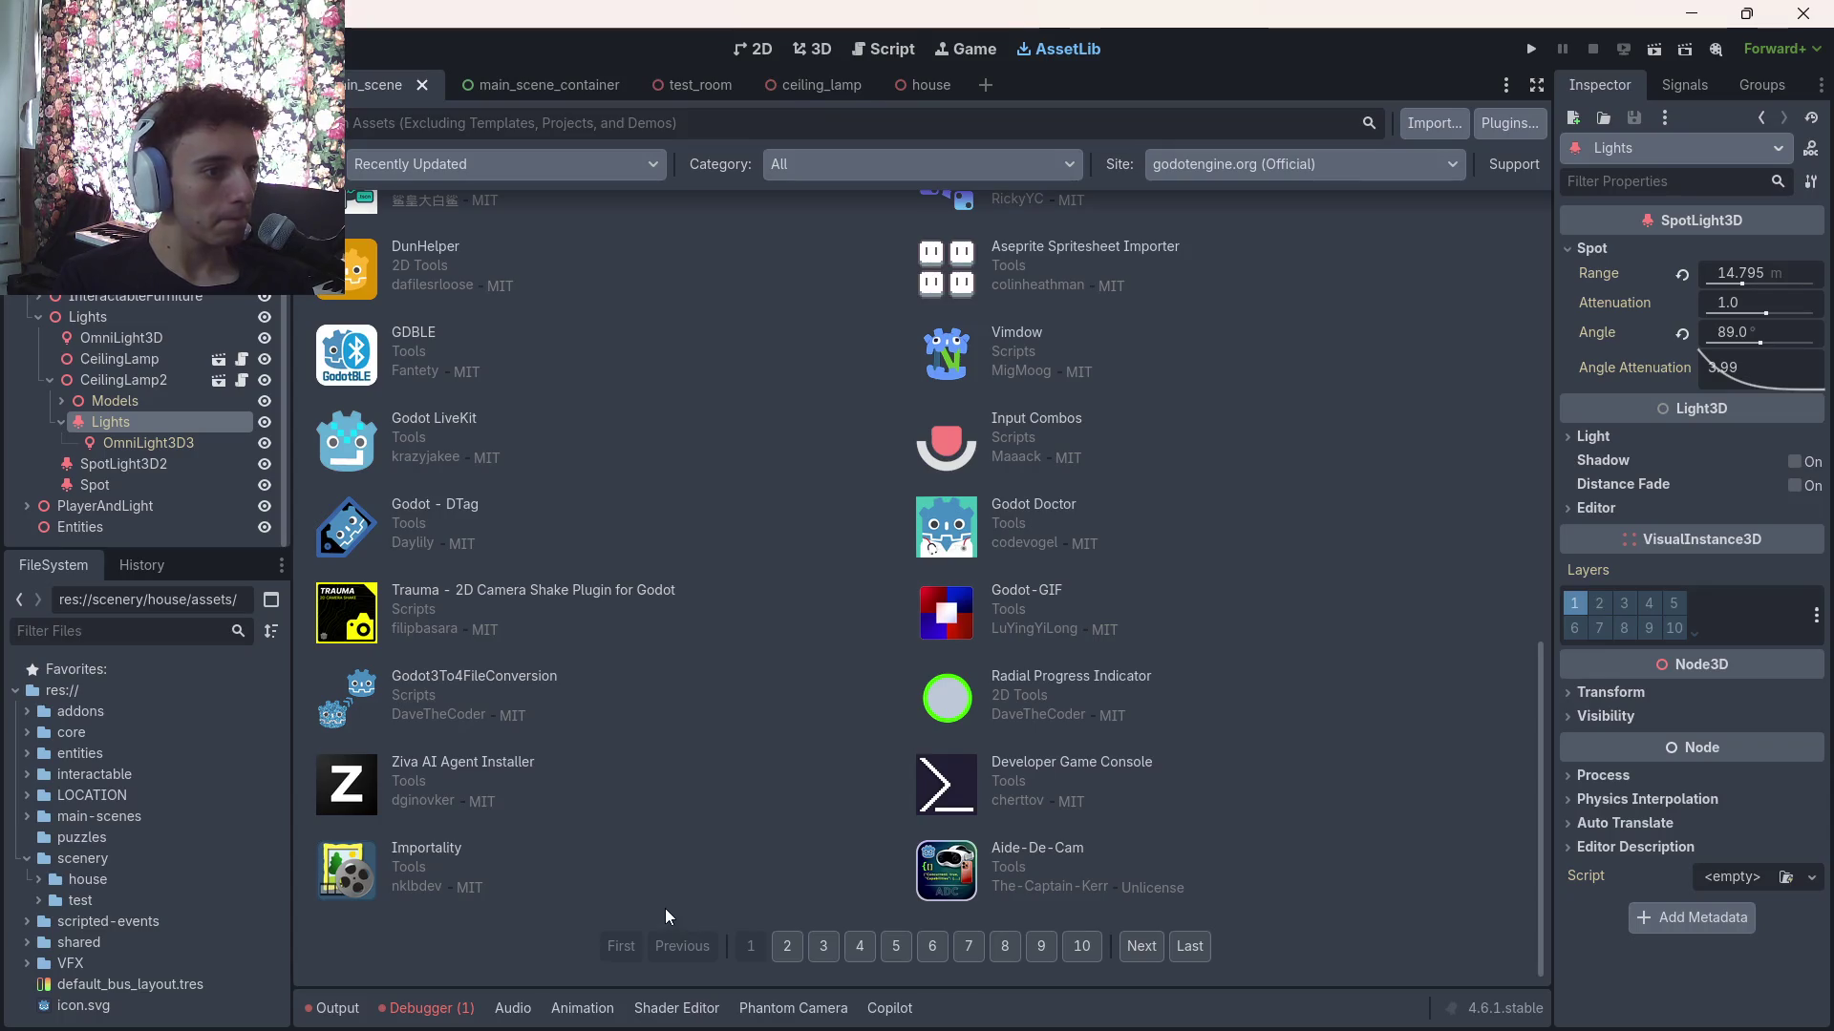
{"action": "scroll", "coordinate": [594, 678], "scroll_direction": "up", "scroll_amount": 6}
{"action": "left_click", "coordinate": [807, 54]}
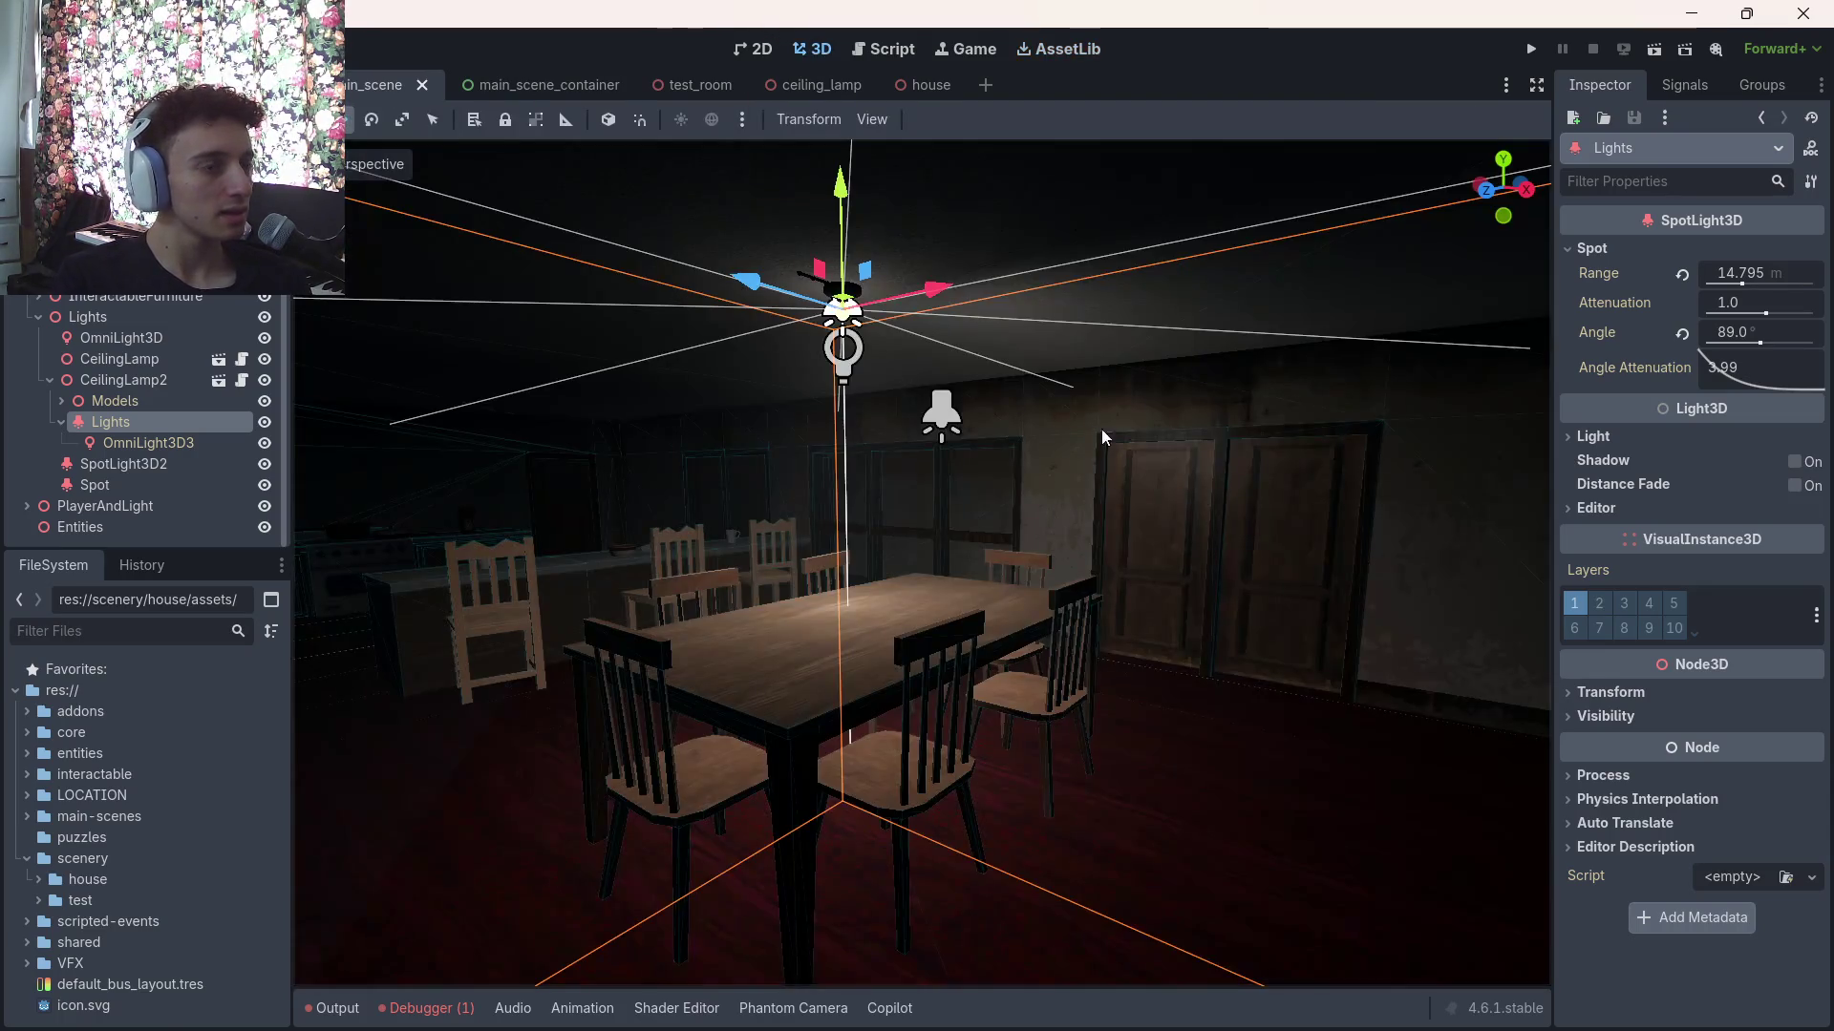
Turn on the spotlight's shadows, narrow its cone, and lower its energy to about 6.9
{"action": "key", "text": "w"}
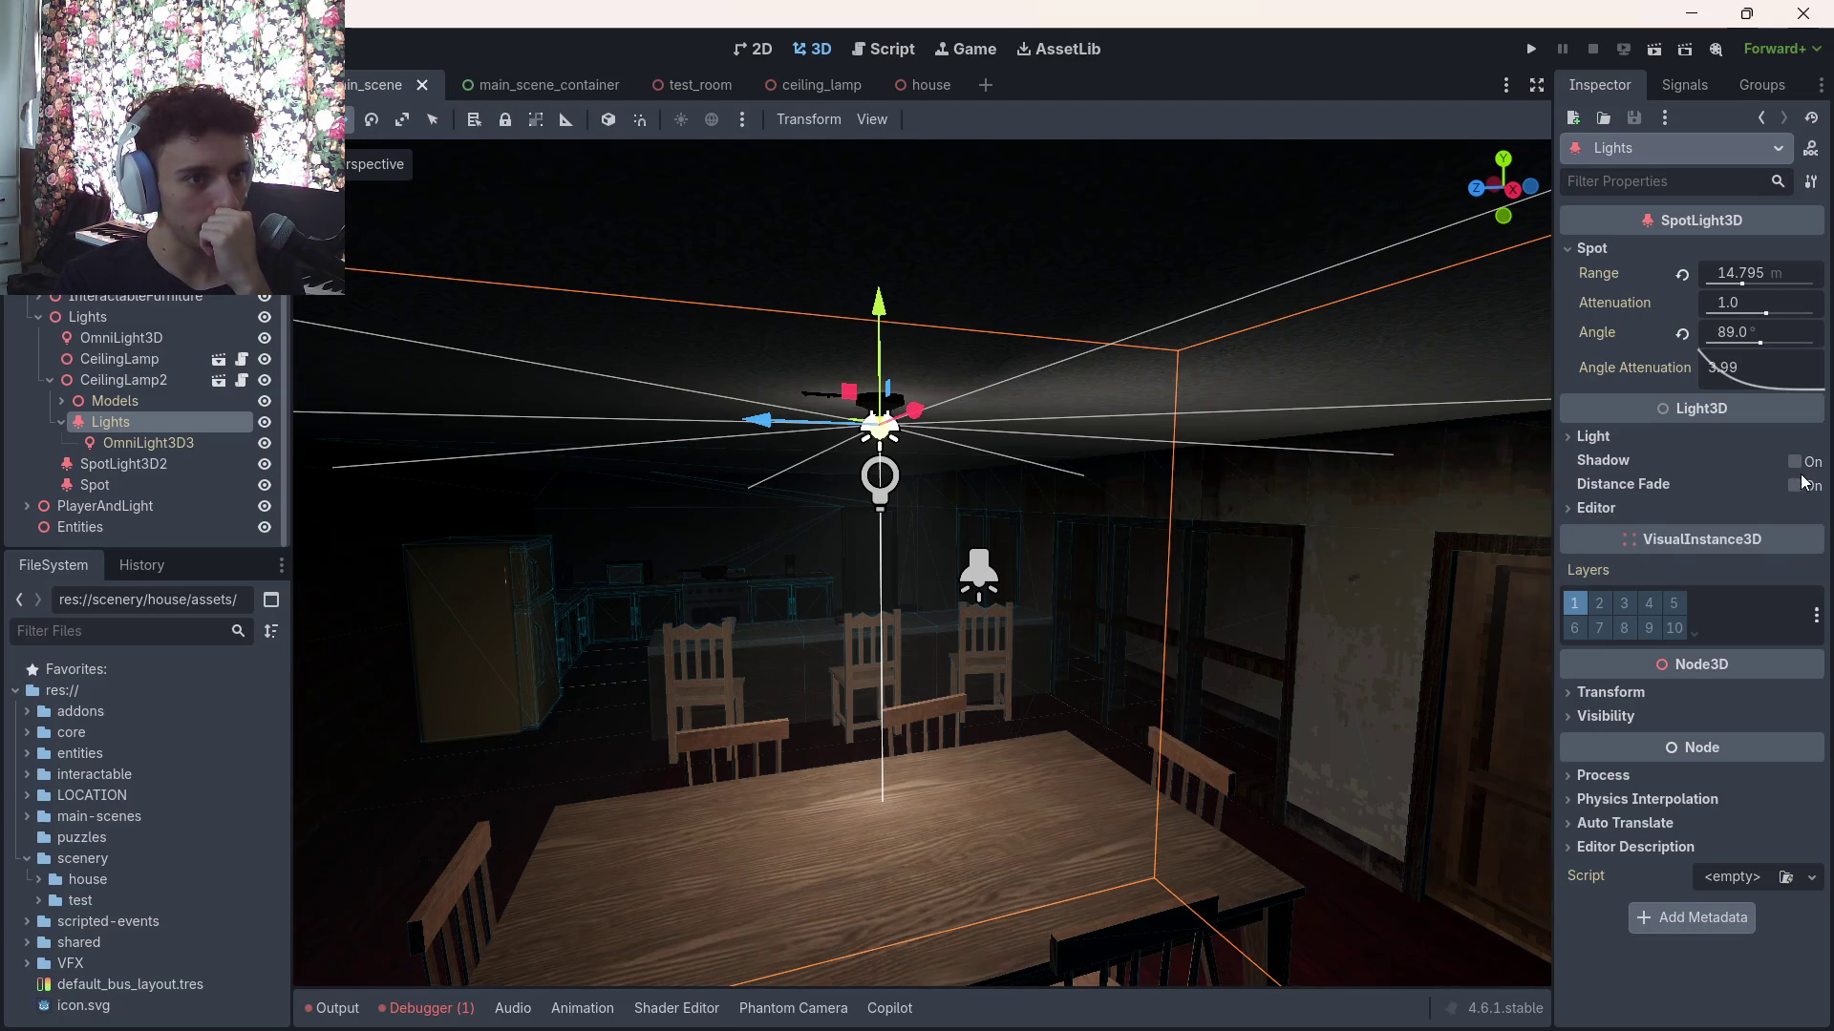
{"action": "left_click", "coordinate": [1799, 472]}
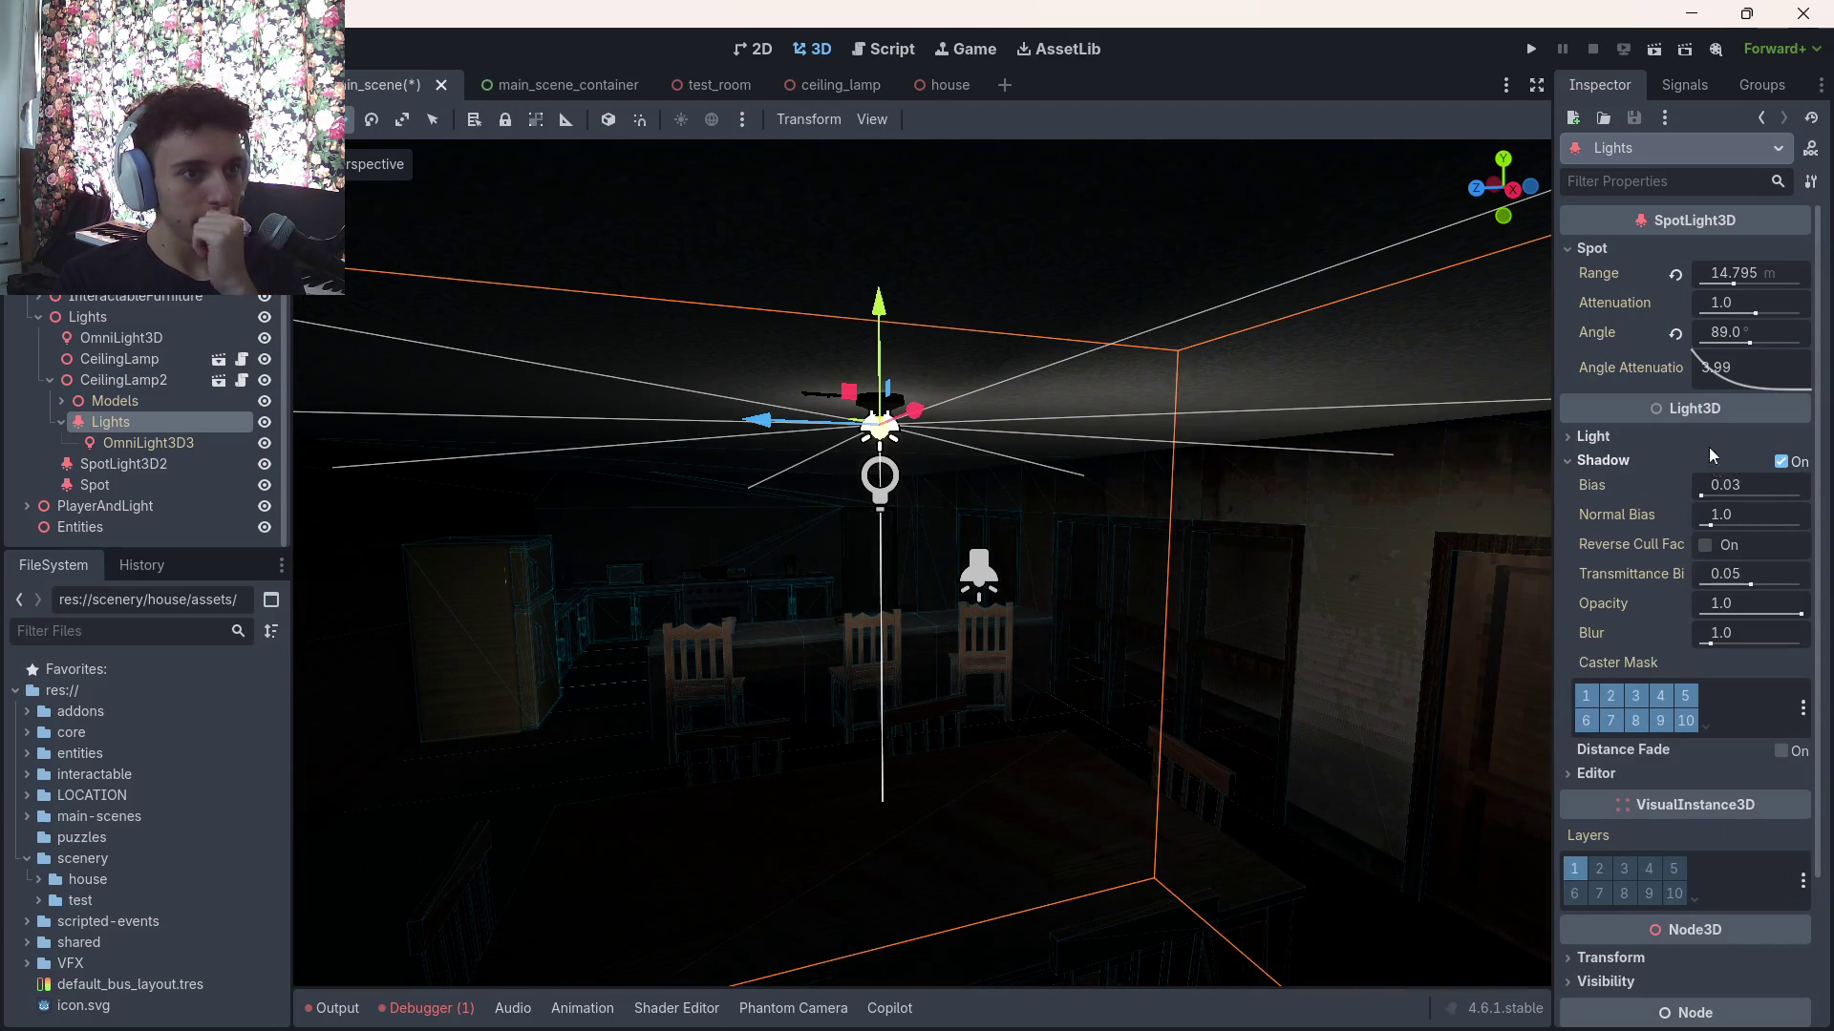
{"action": "left_click_drag", "start_coordinate": [1739, 344], "coordinate": [1707, 344]}
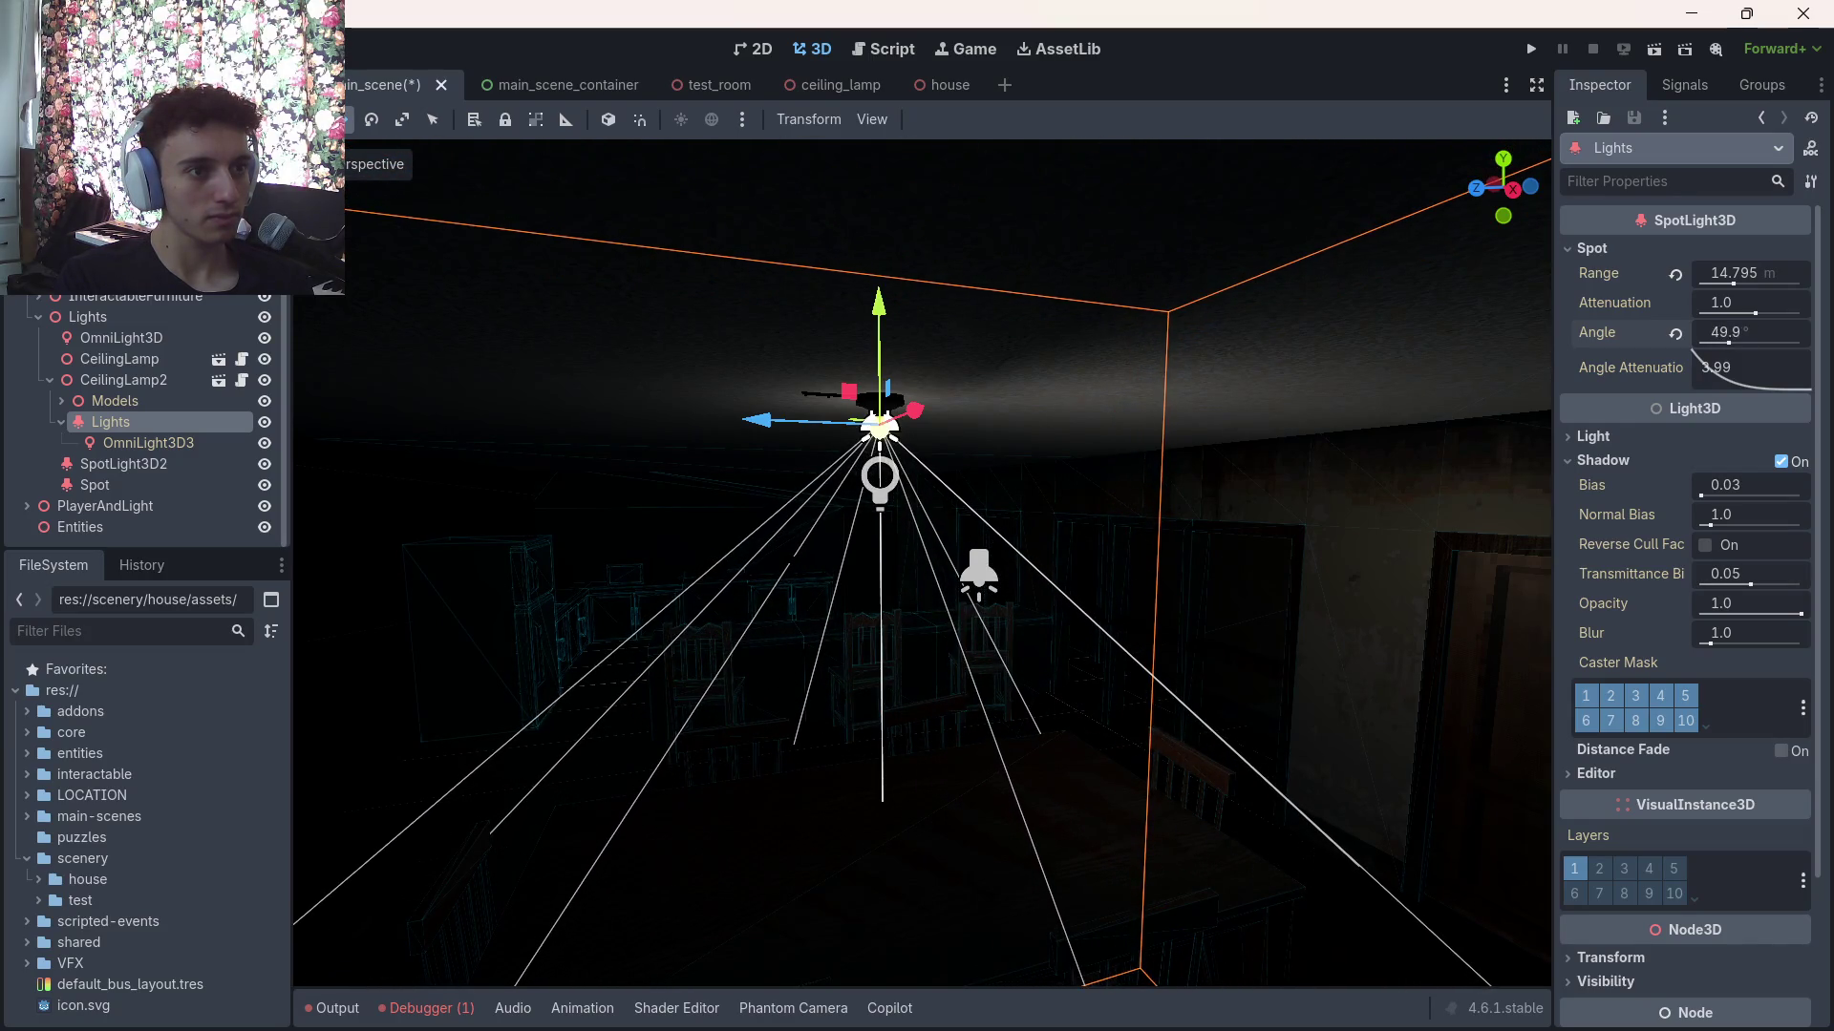
{"action": "left_click", "coordinate": [1587, 437]}
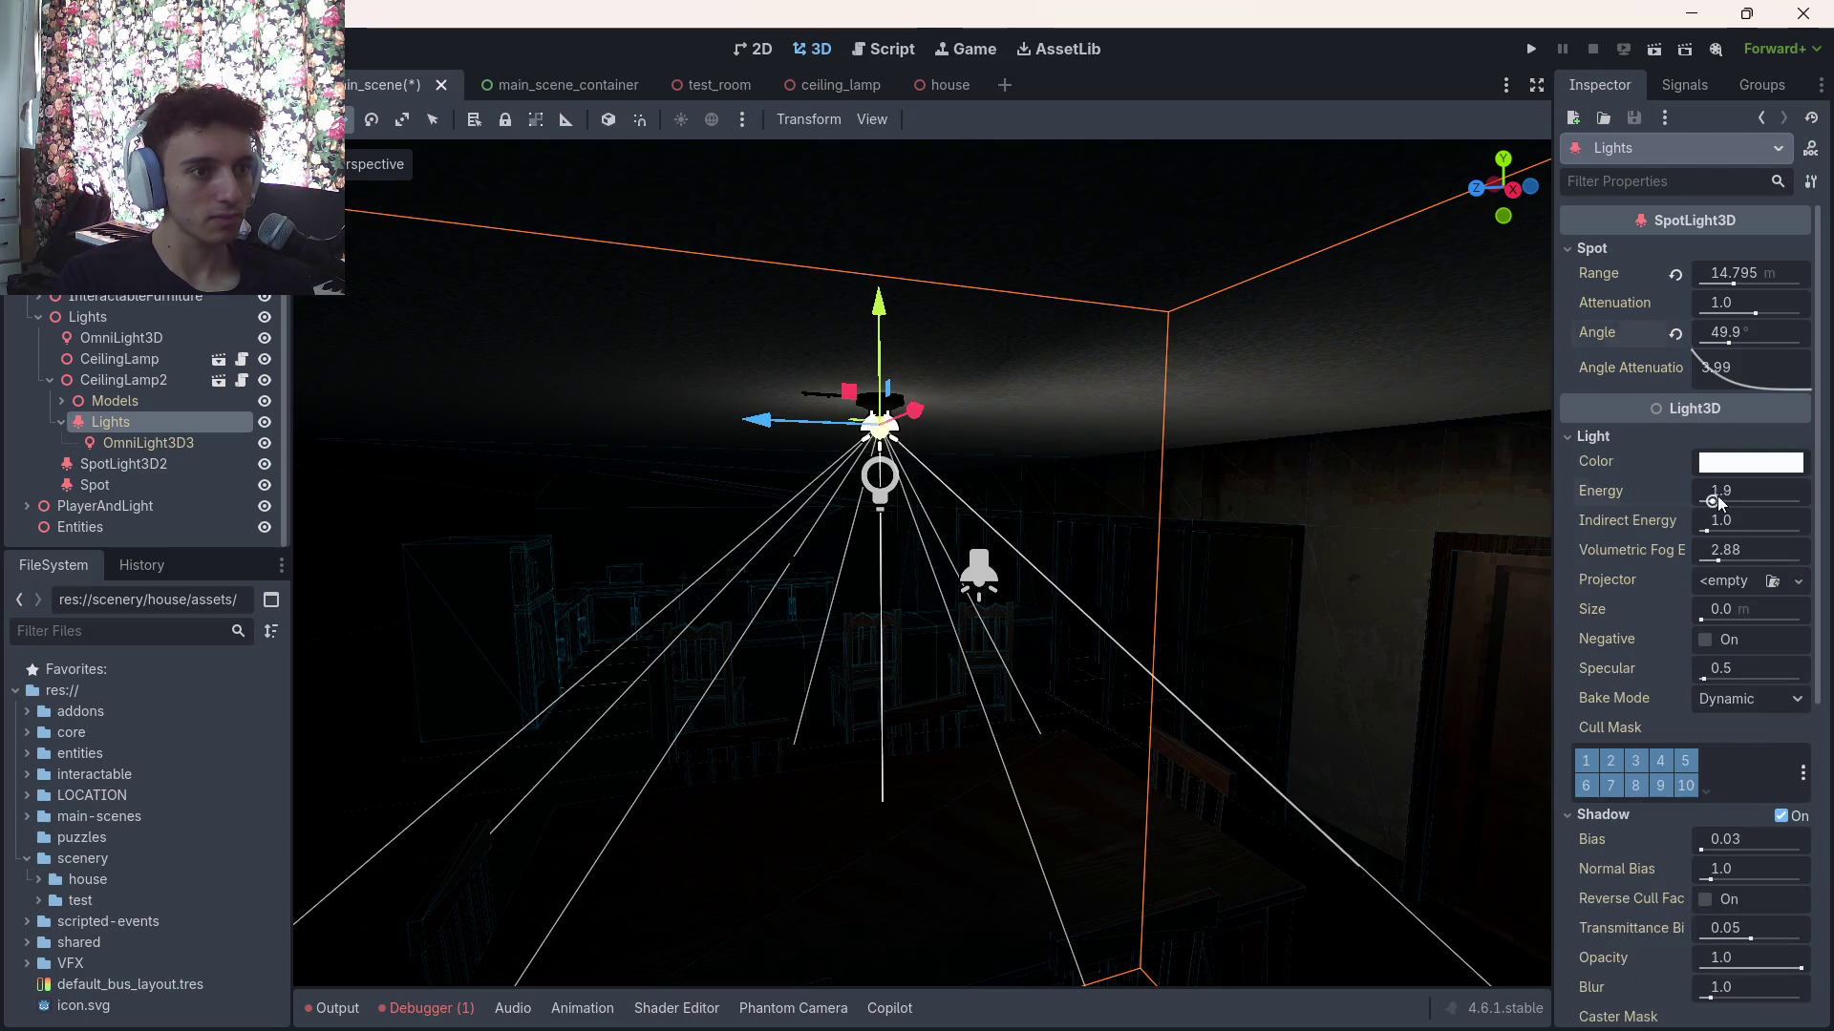
{"action": "left_click_drag", "start_coordinate": [1801, 502], "coordinate": [1743, 502]}
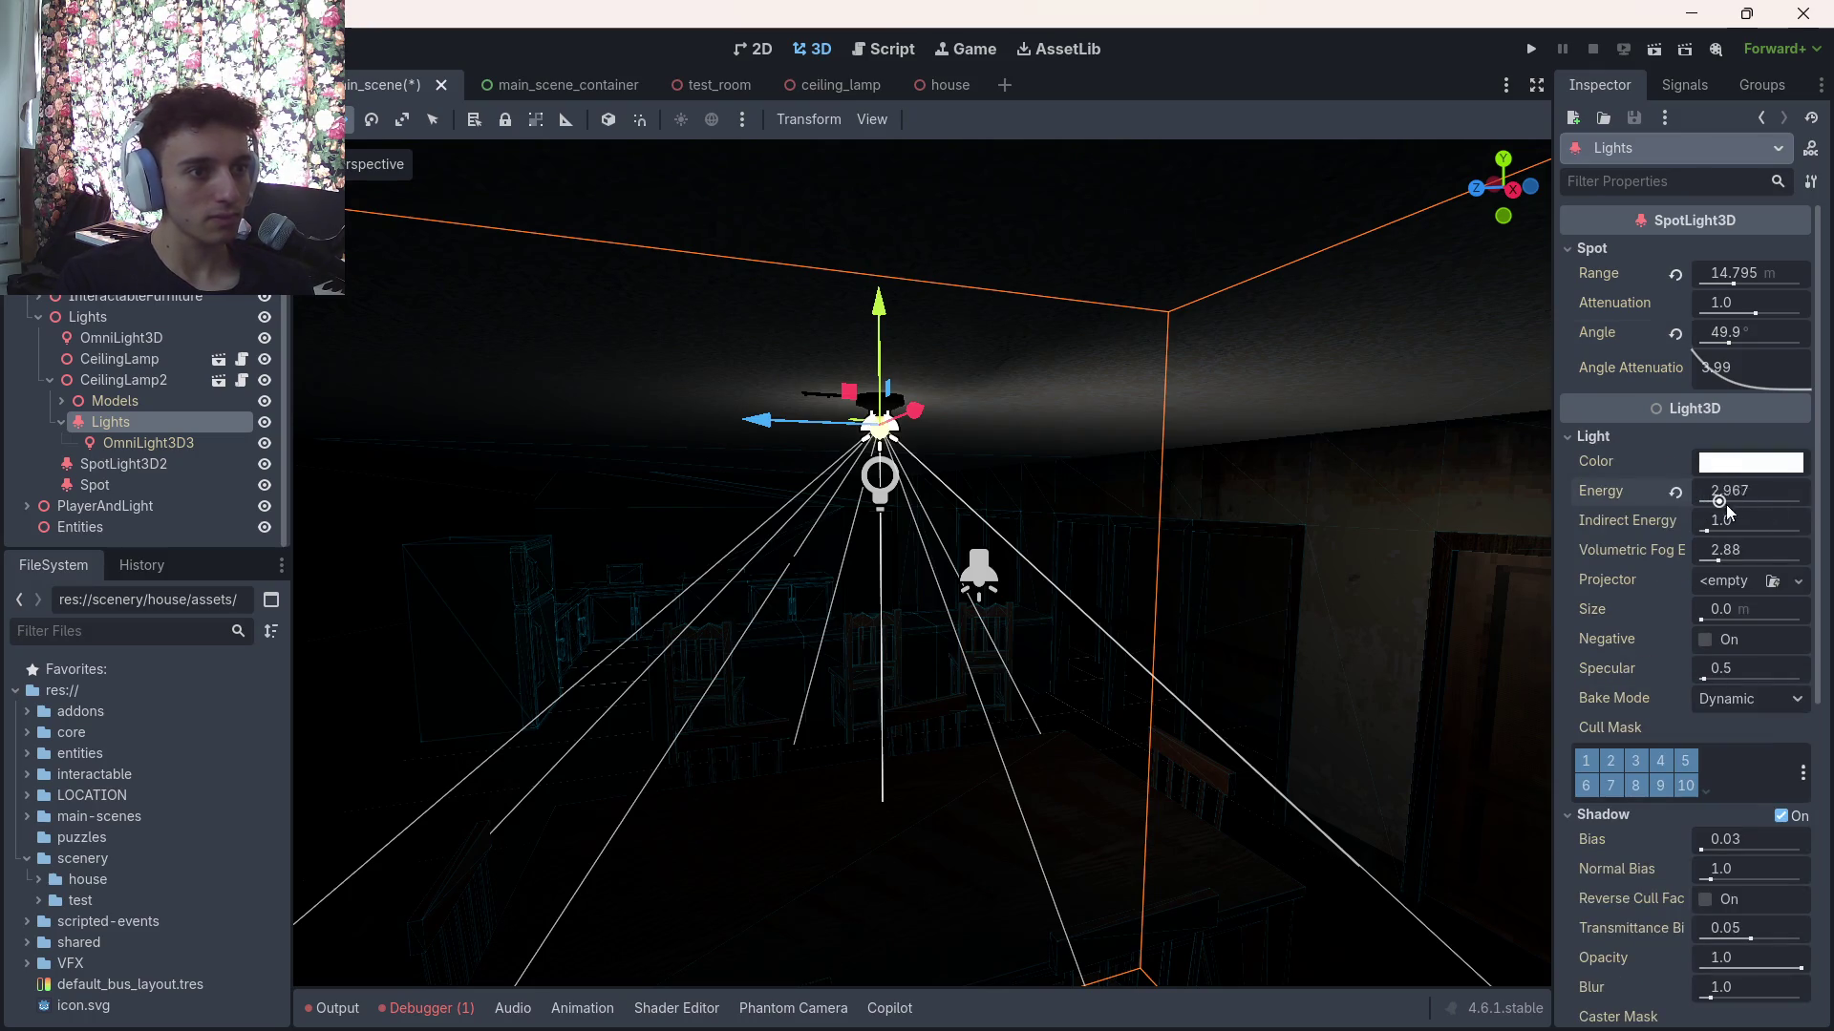
{"action": "left_click_drag", "start_coordinate": [860, 788], "coordinate": [840, 874]}
{"action": "left_click_drag", "start_coordinate": [925, 753], "coordinate": [913, 277]}
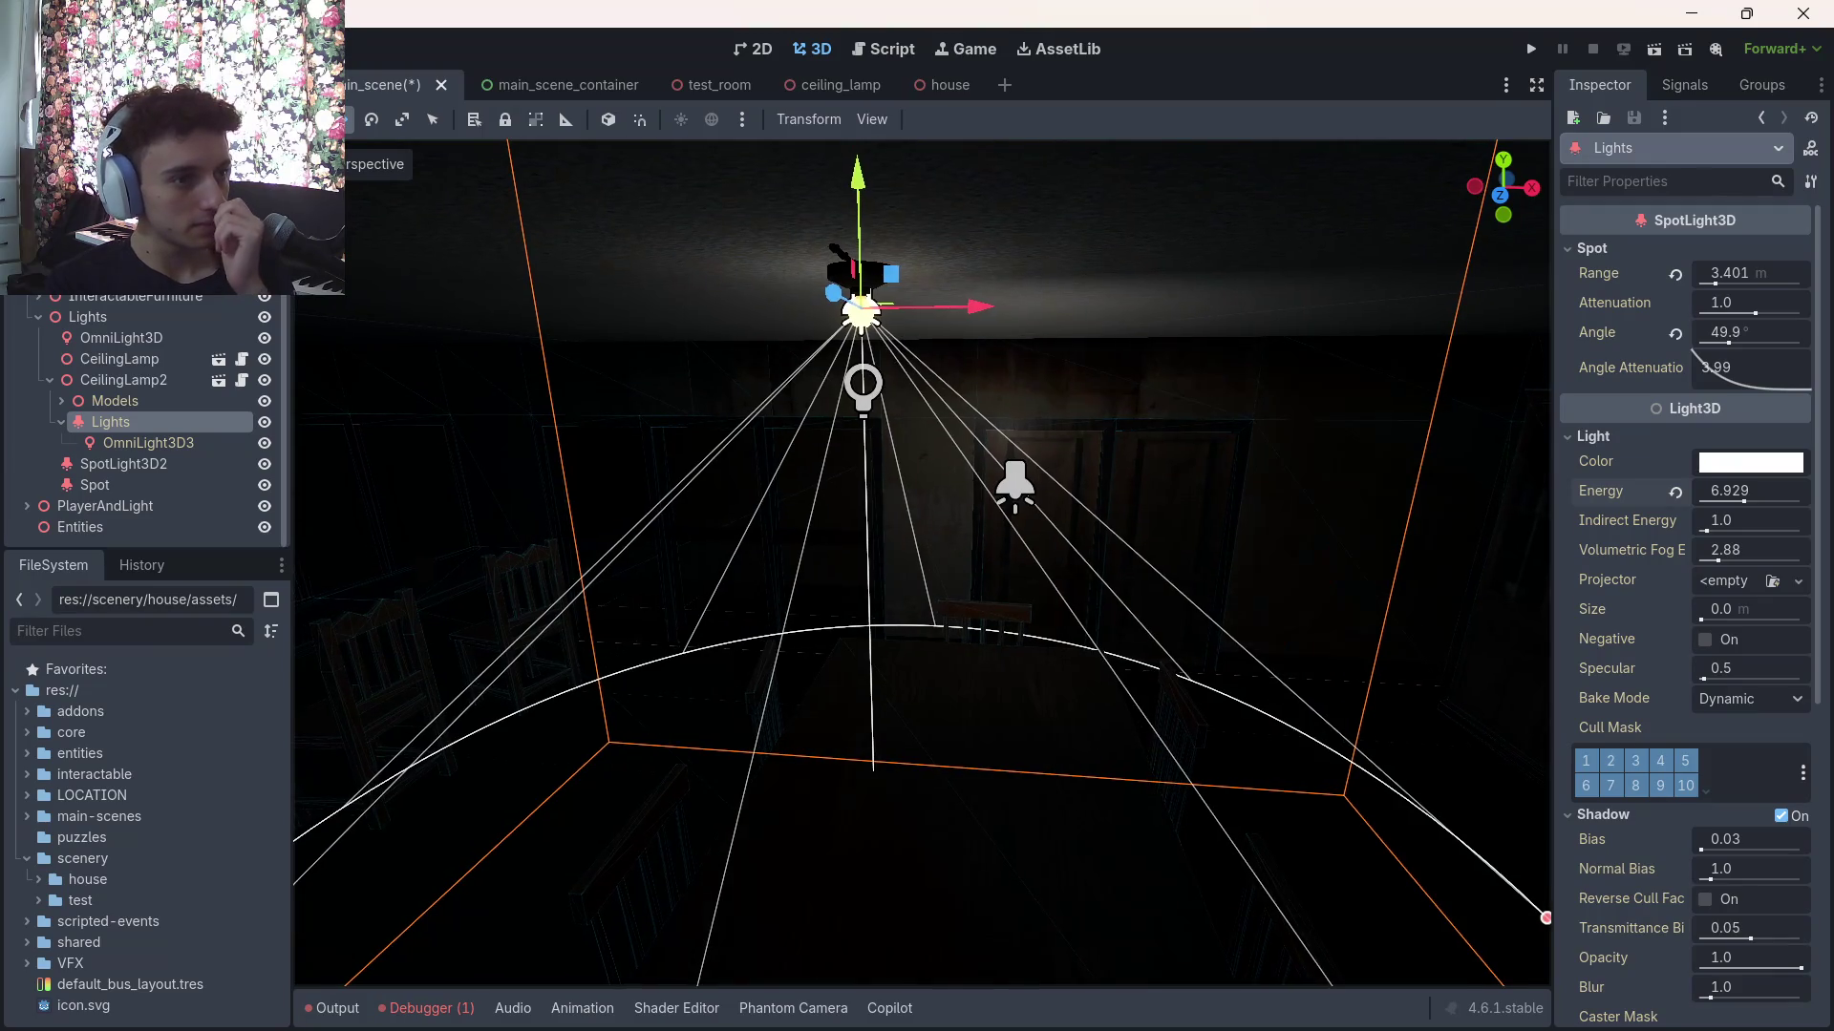
Hide OmniLight3D3 to judge the spotlight alone and test lowering the spotlight, undoing the changes
{"action": "left_click", "coordinate": [265, 443]}
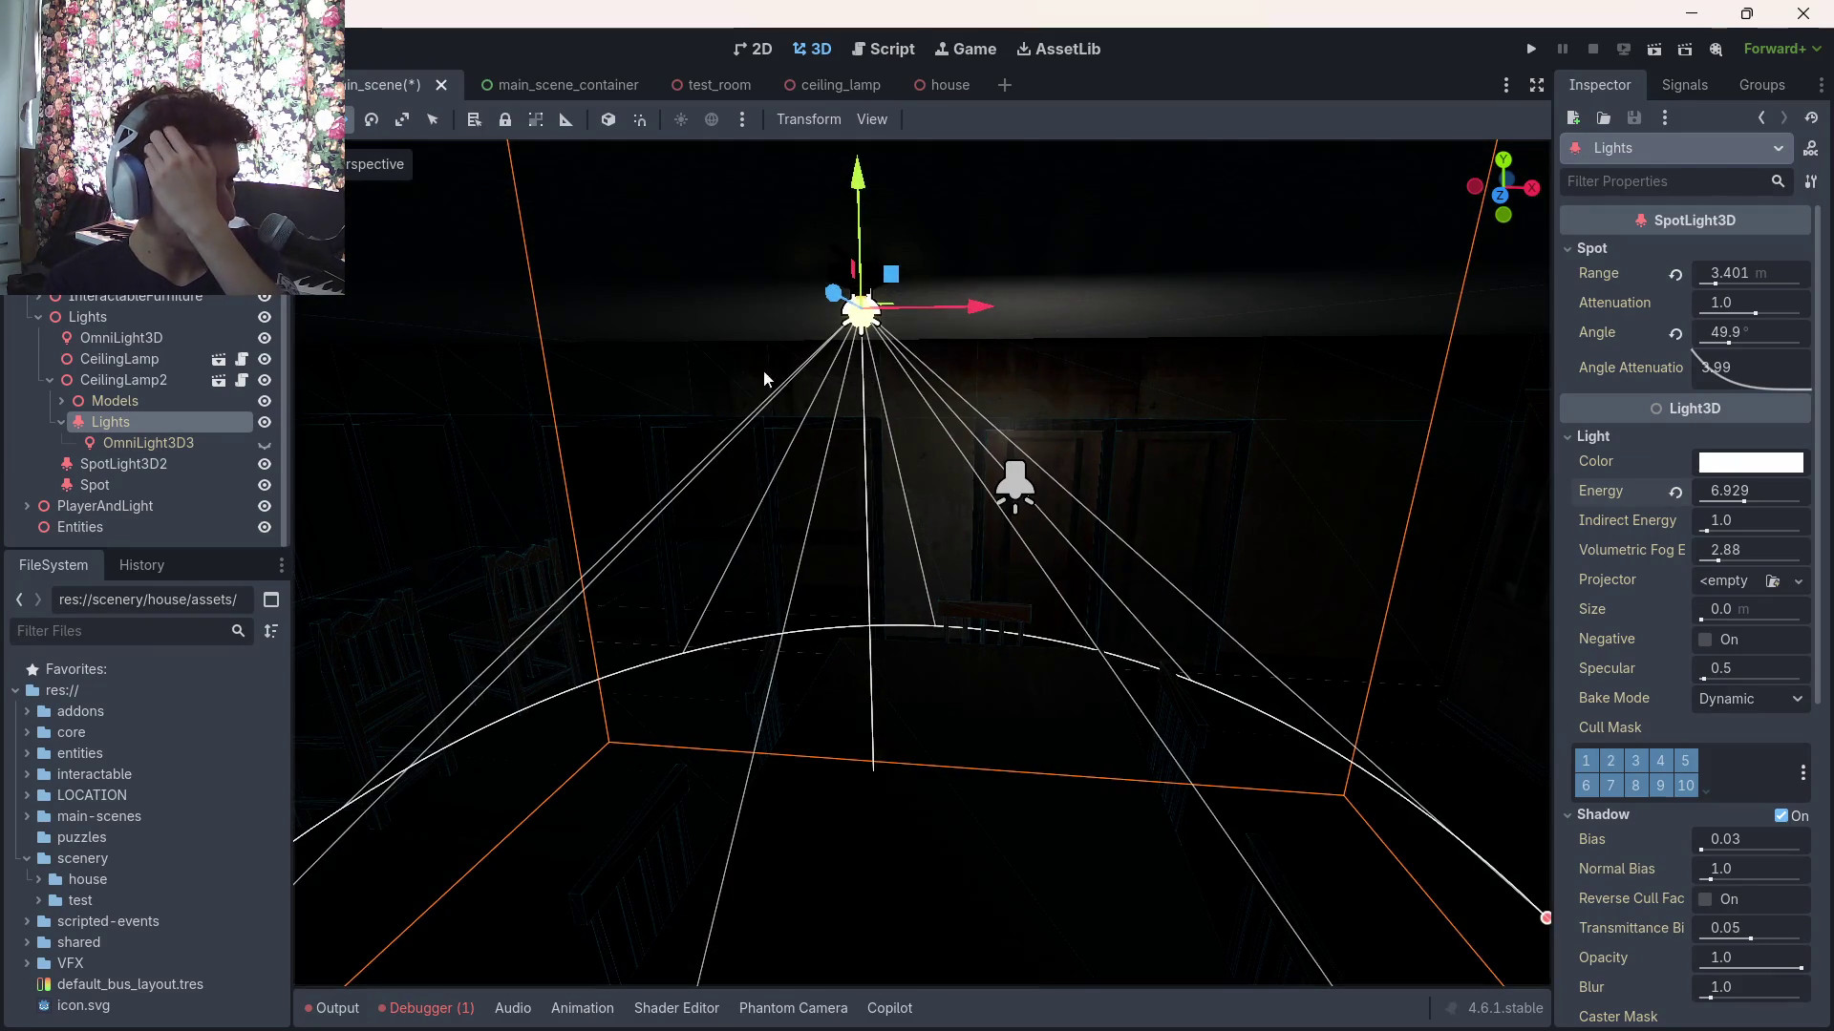
{"action": "left_click_drag", "start_coordinate": [862, 205], "coordinate": [861, 264]}
{"action": "key", "text": "ctrl+z"}
{"action": "key", "text": "ctrl+z"}
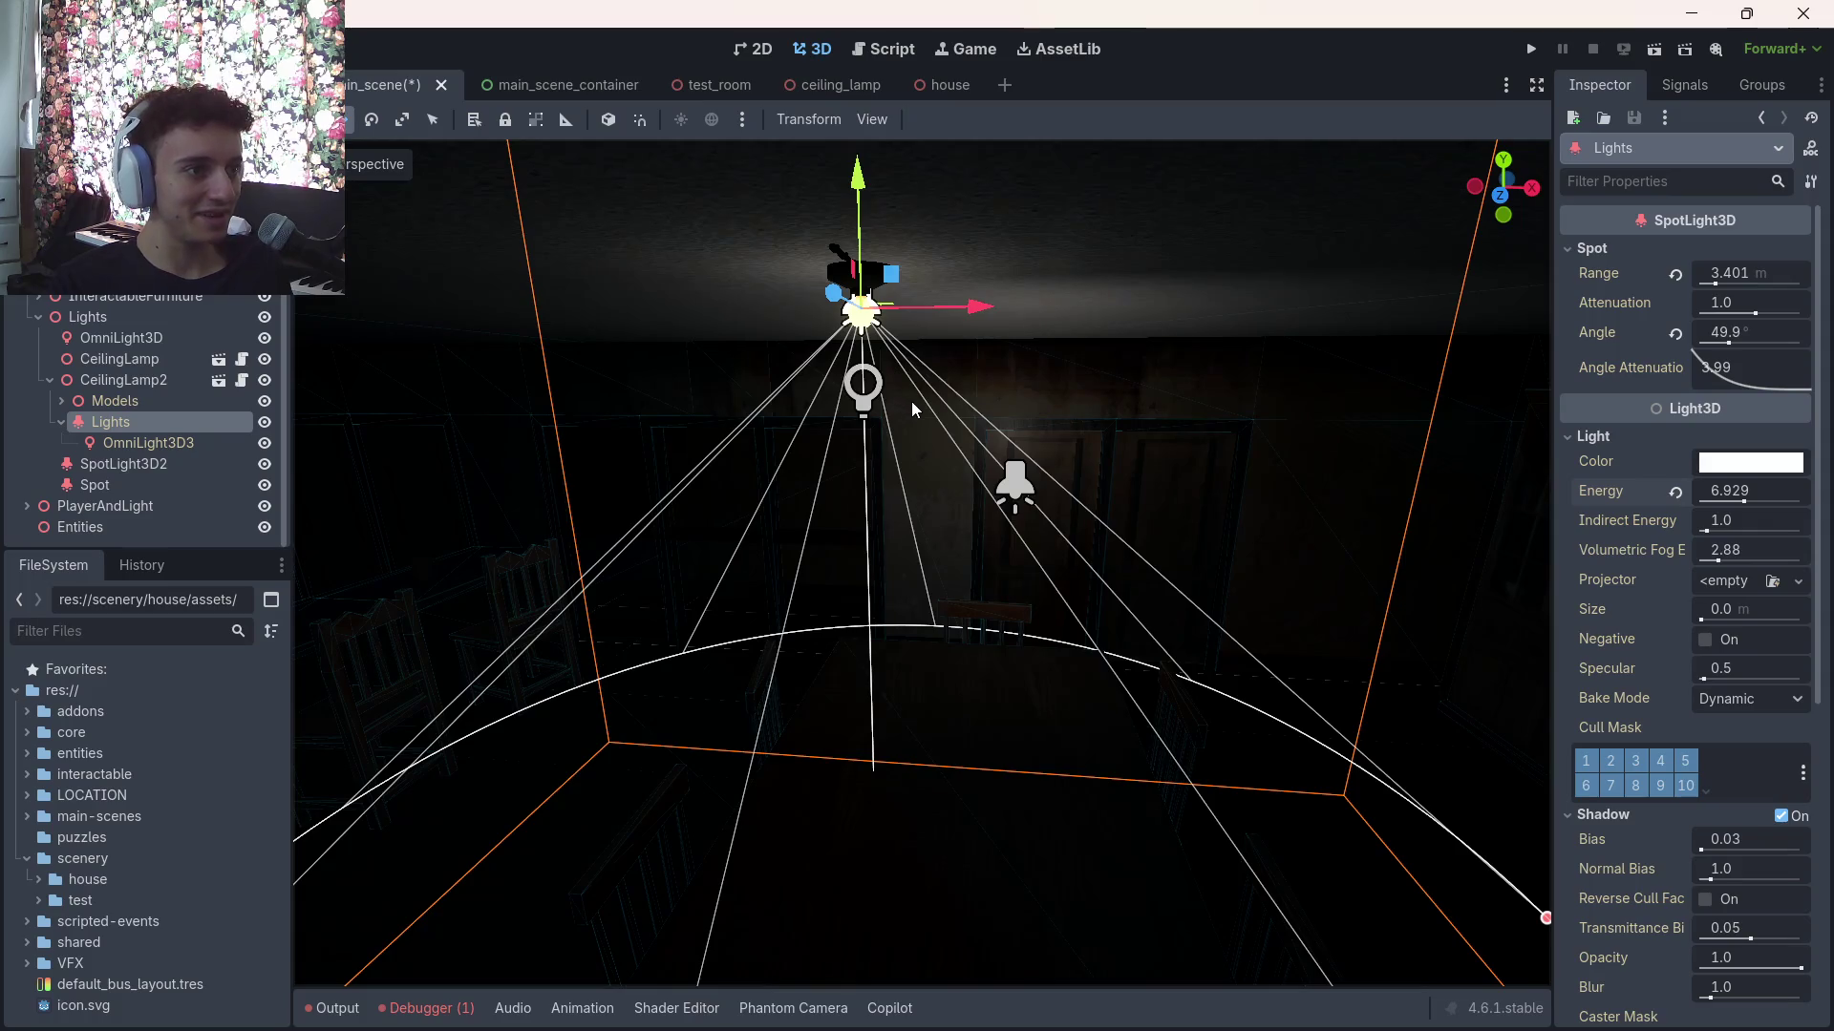
{"action": "key", "text": "ctrl+z"}
{"action": "left_click_drag", "start_coordinate": [859, 177], "coordinate": [871, 197]}
{"action": "left_click_drag", "start_coordinate": [871, 382], "coordinate": [659, 392]}
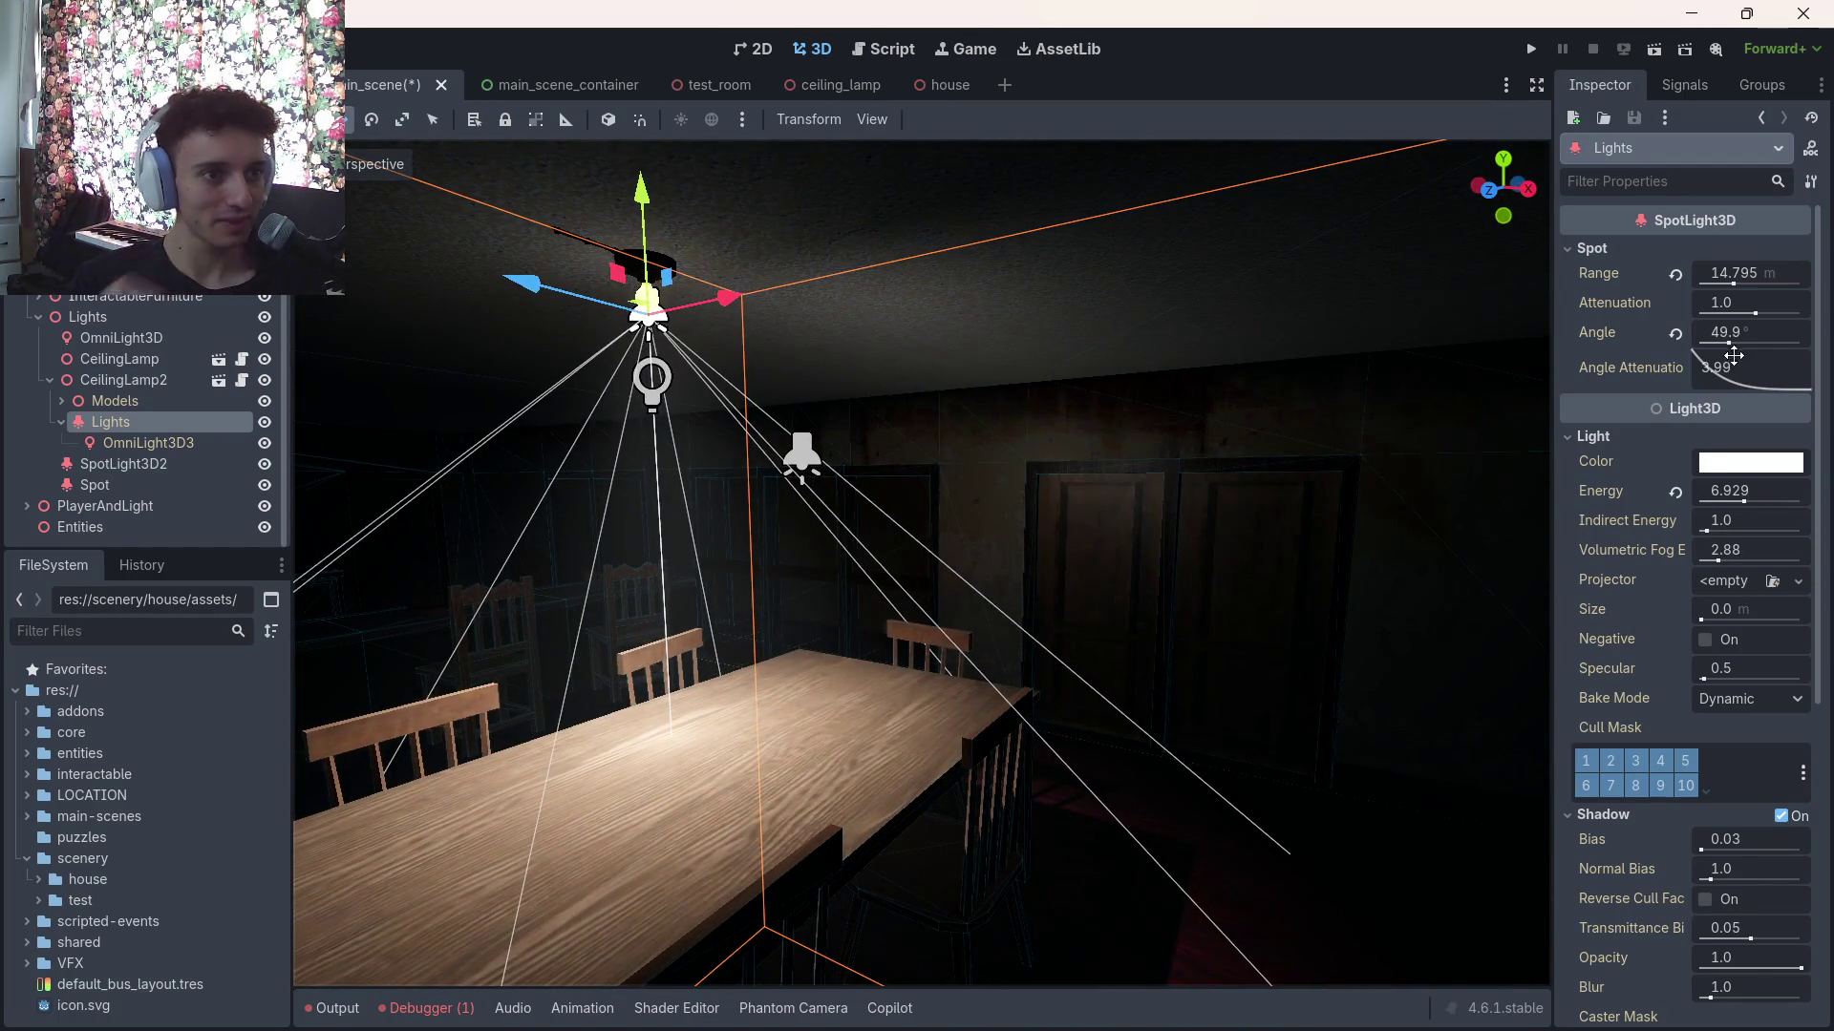
Fine-tune the spotlight to 1.9 energy and an 83.4° cone, save, and frame it in view
{"action": "mouse_move", "coordinate": [1739, 341]}
{"action": "left_mouse_down"}
{"action": "mouse_move", "coordinate": [1791, 341]}
{"action": "mouse_move", "coordinate": [1738, 331]}
{"action": "mouse_move", "coordinate": [1754, 332]}
{"action": "left_mouse_up"}
{"action": "left_click_drag", "start_coordinate": [646, 197], "coordinate": [648, 196]}
{"action": "mouse_move", "coordinate": [1744, 494]}
{"action": "left_mouse_down"}
{"action": "mouse_move", "coordinate": [1710, 503]}
{"action": "mouse_move", "coordinate": [1738, 503]}
{"action": "left_mouse_up"}
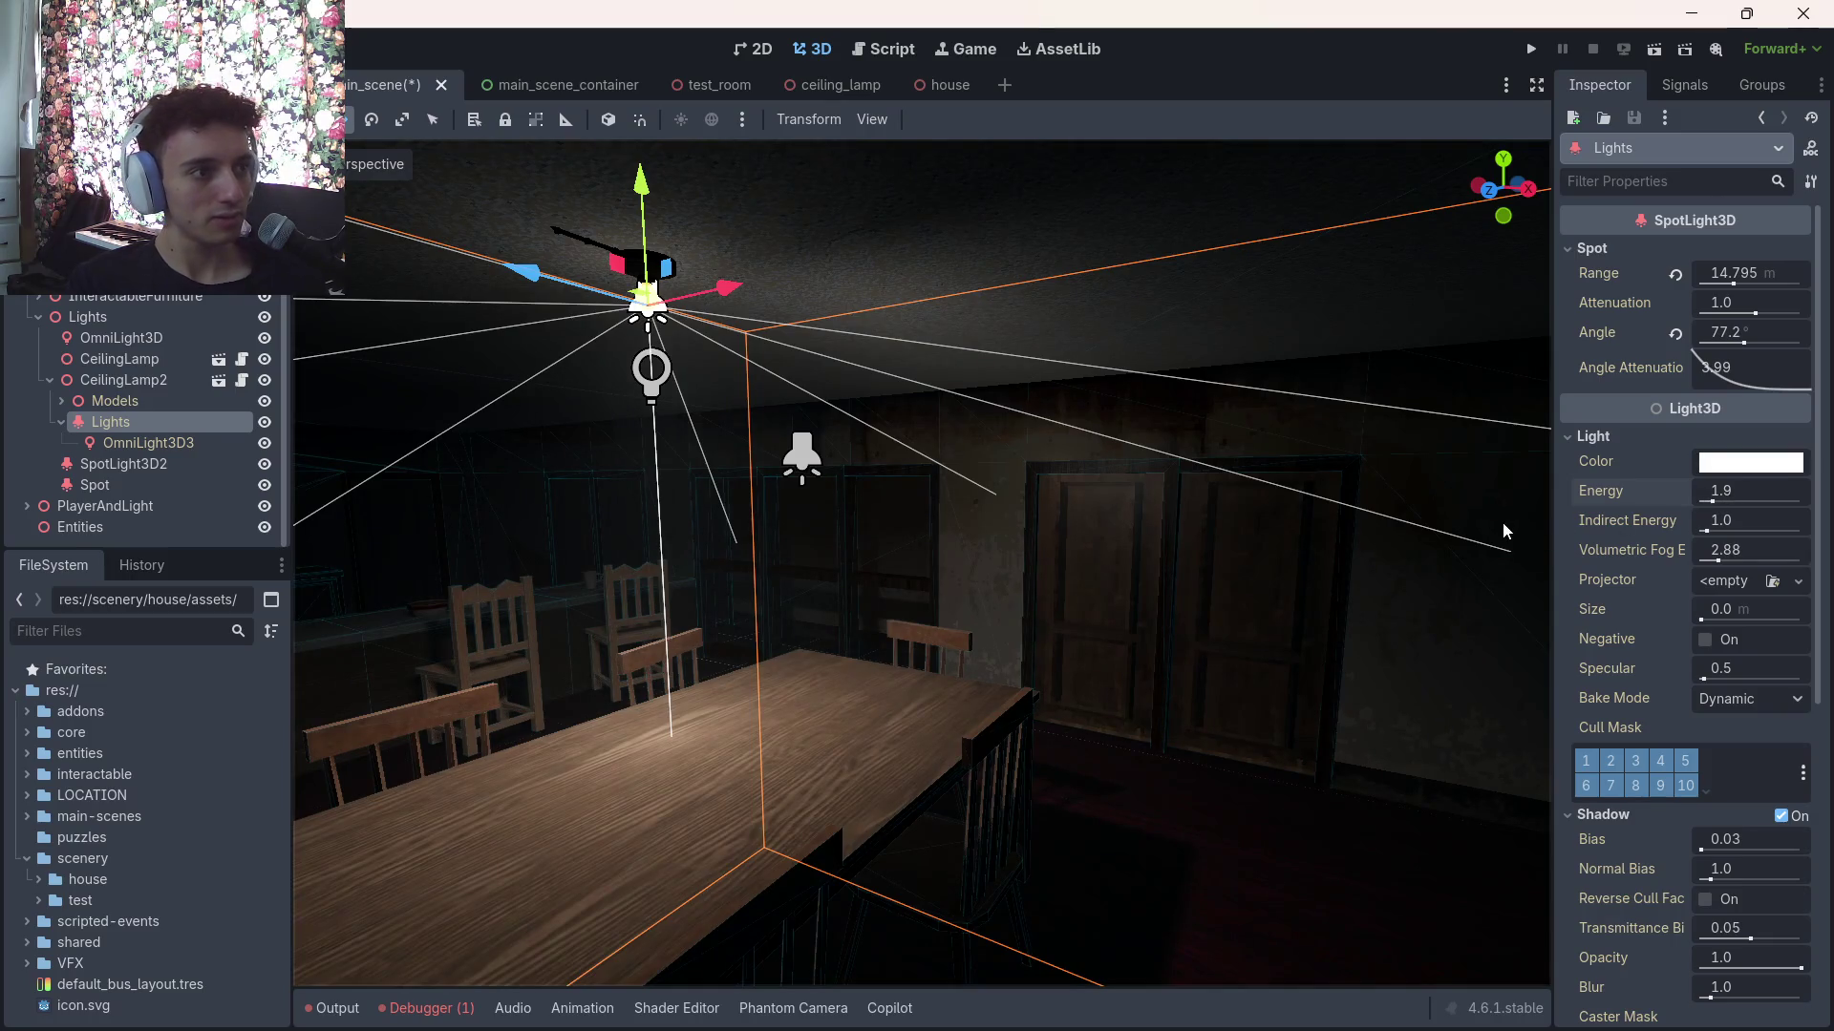
{"action": "key", "text": "ctrl+s"}
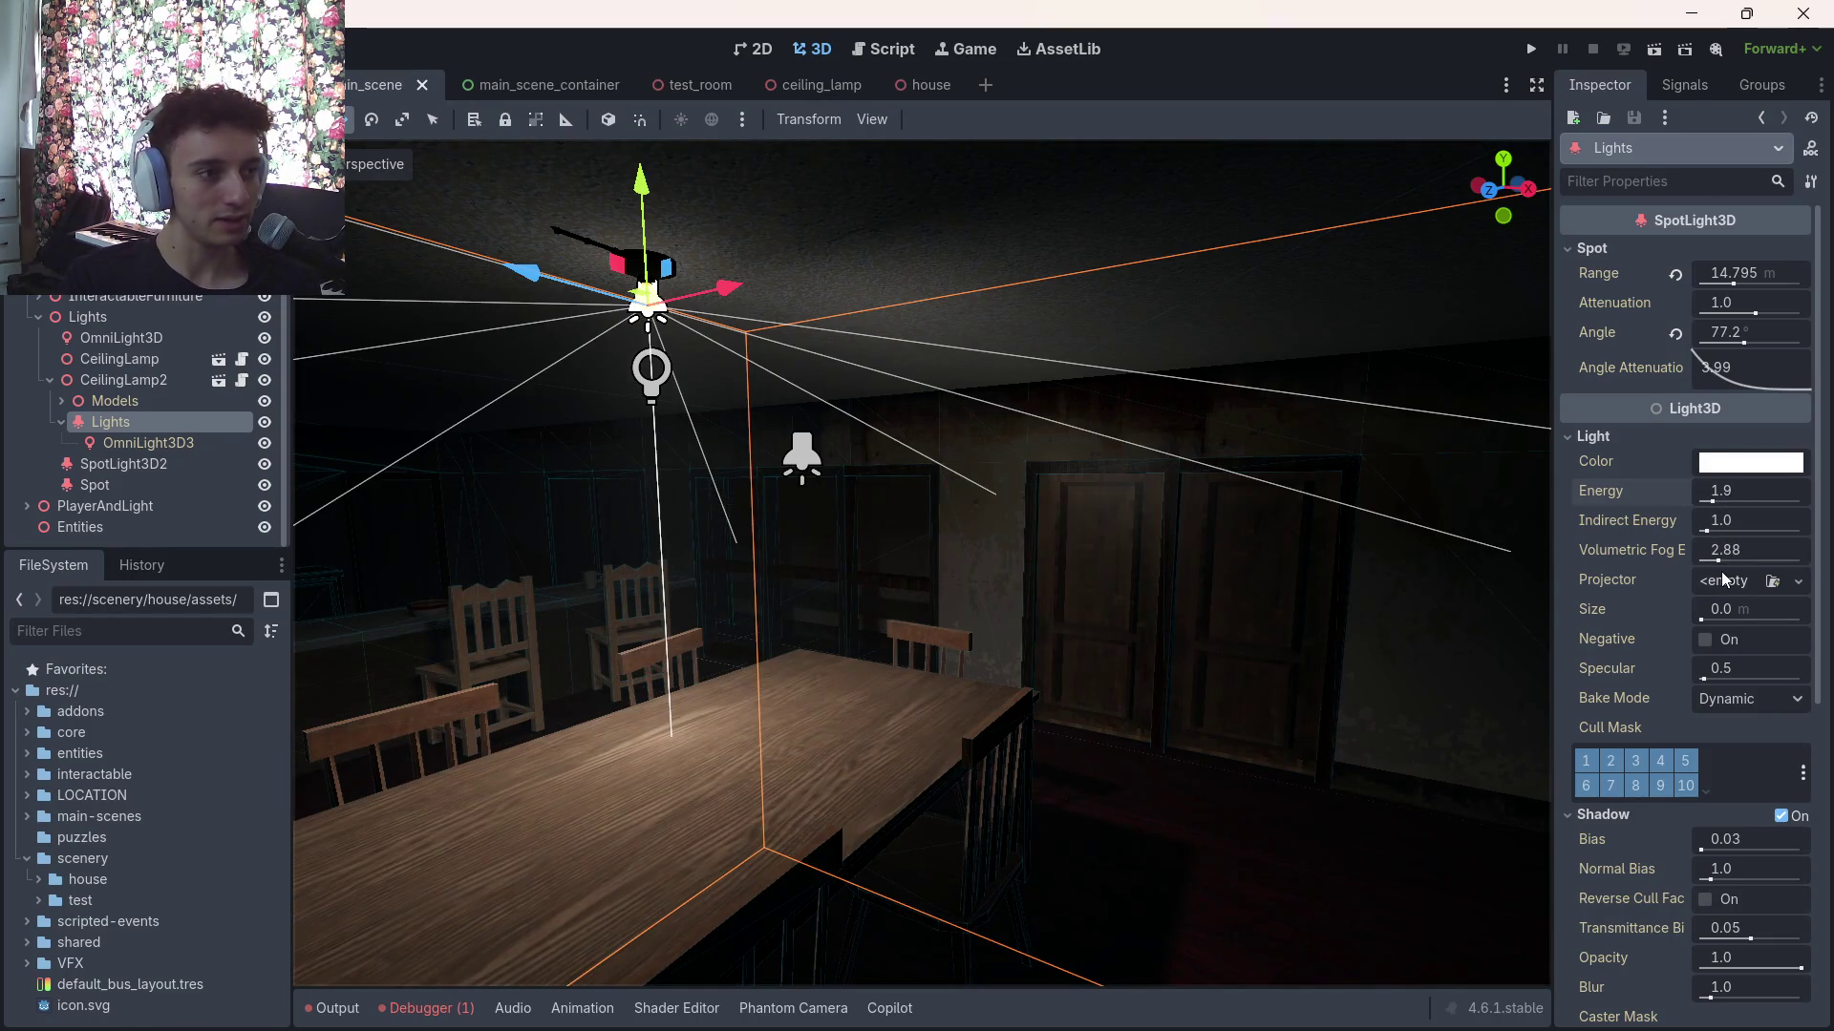
{"action": "mouse_move", "coordinate": [1736, 335]}
{"action": "left_mouse_down"}
{"action": "mouse_move", "coordinate": [1821, 335]}
{"action": "mouse_move", "coordinate": [1789, 334]}
{"action": "left_mouse_up"}
{"action": "left_click_drag", "start_coordinate": [1186, 541], "coordinate": [1146, 640]}
{"action": "key", "text": "f"}
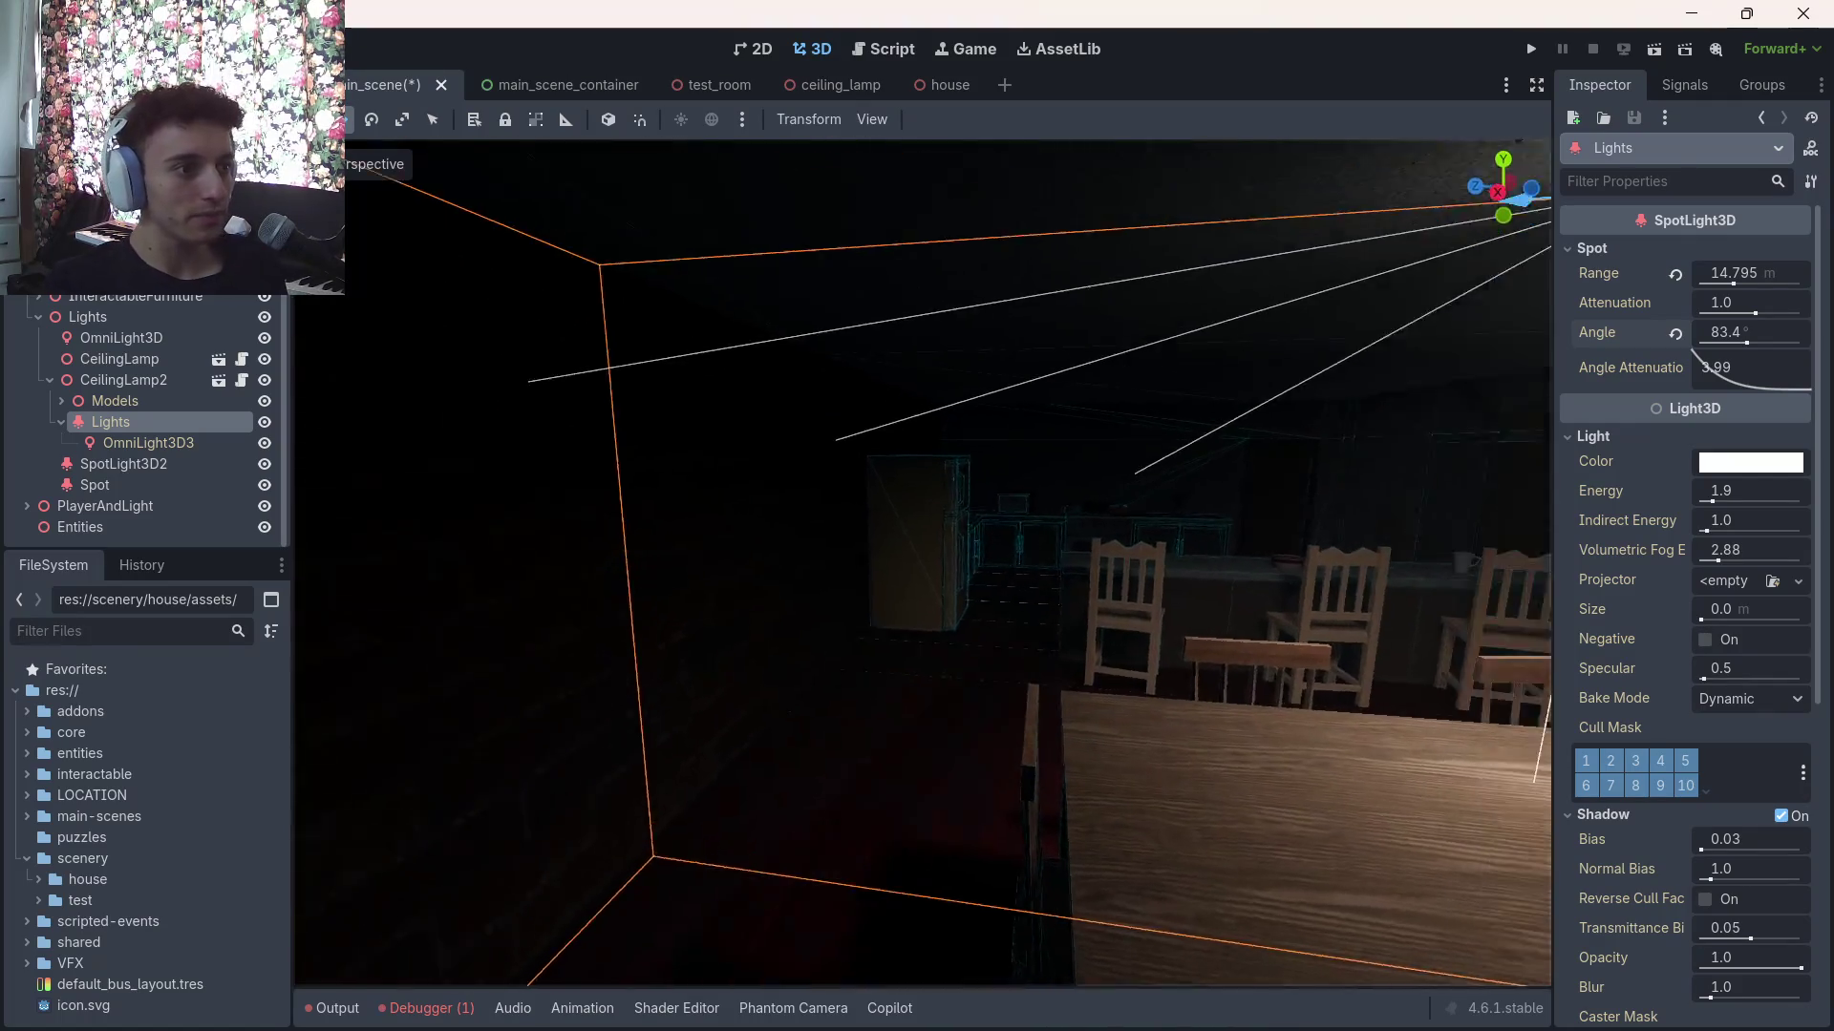
{"action": "key", "text": "f"}
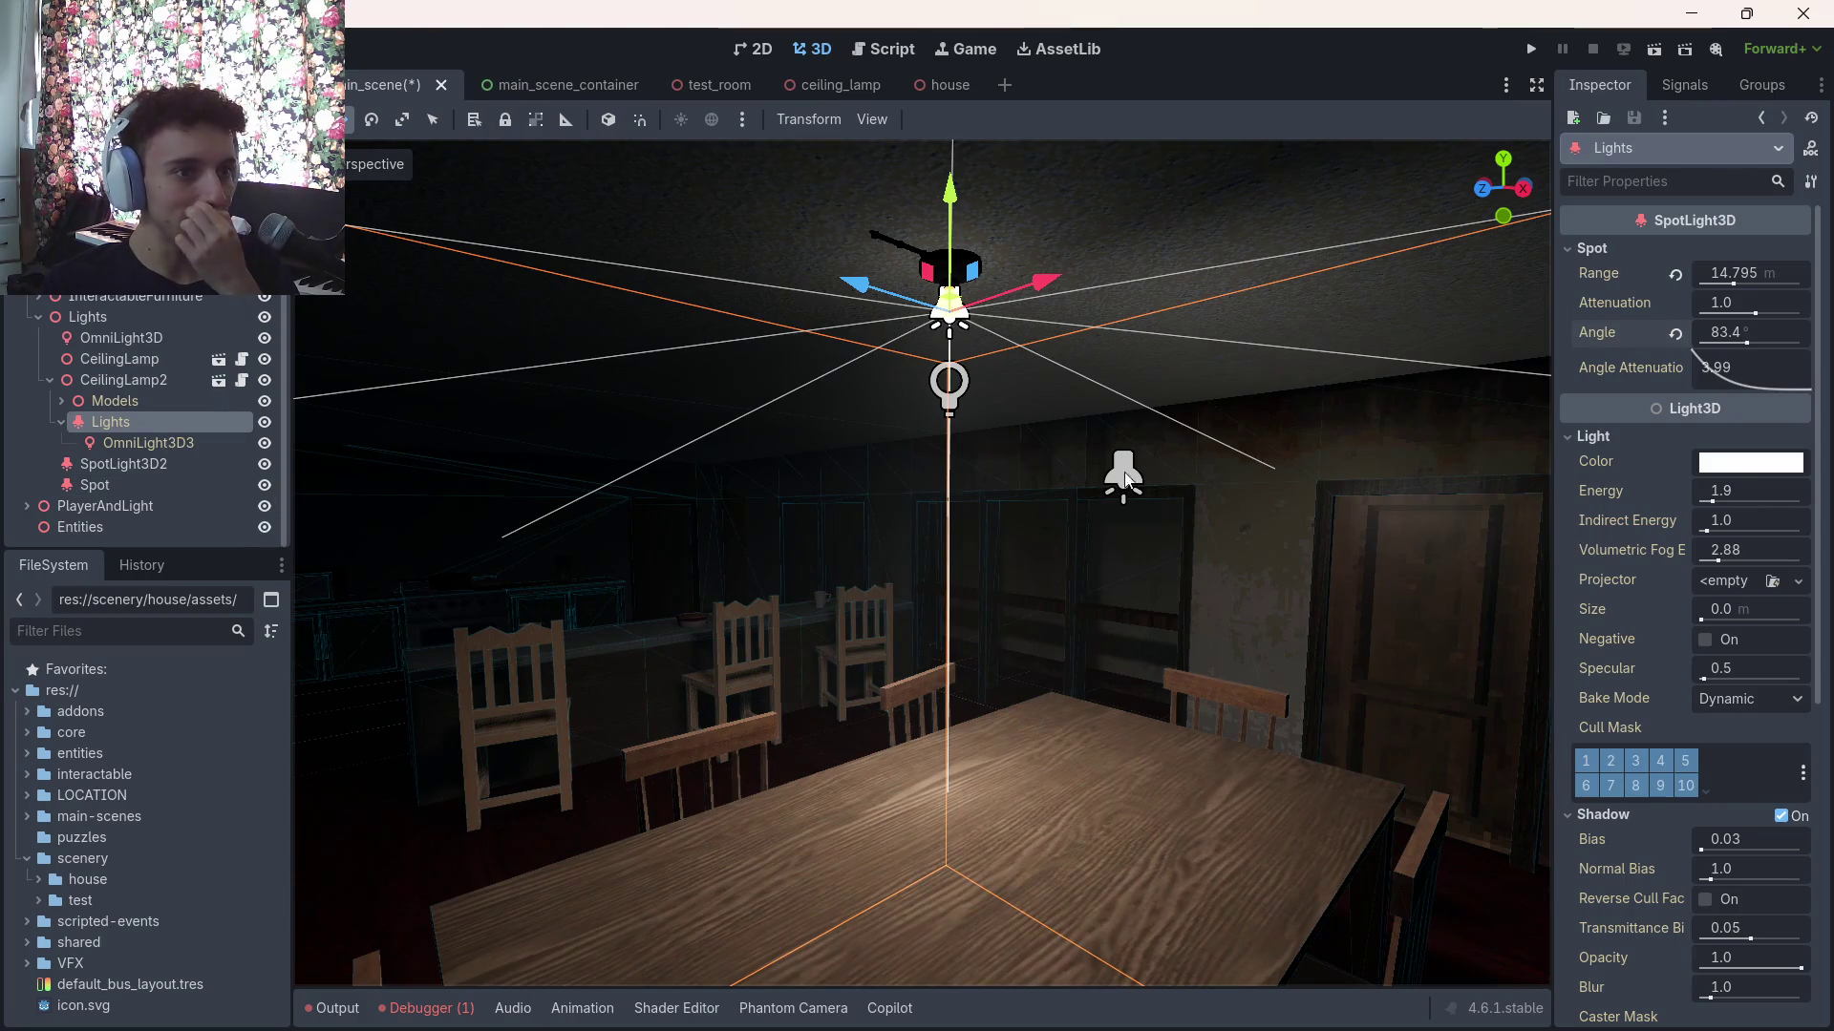
{"action": "scroll", "coordinate": [1643, 564], "scroll_direction": "down", "scroll_amount": 8}
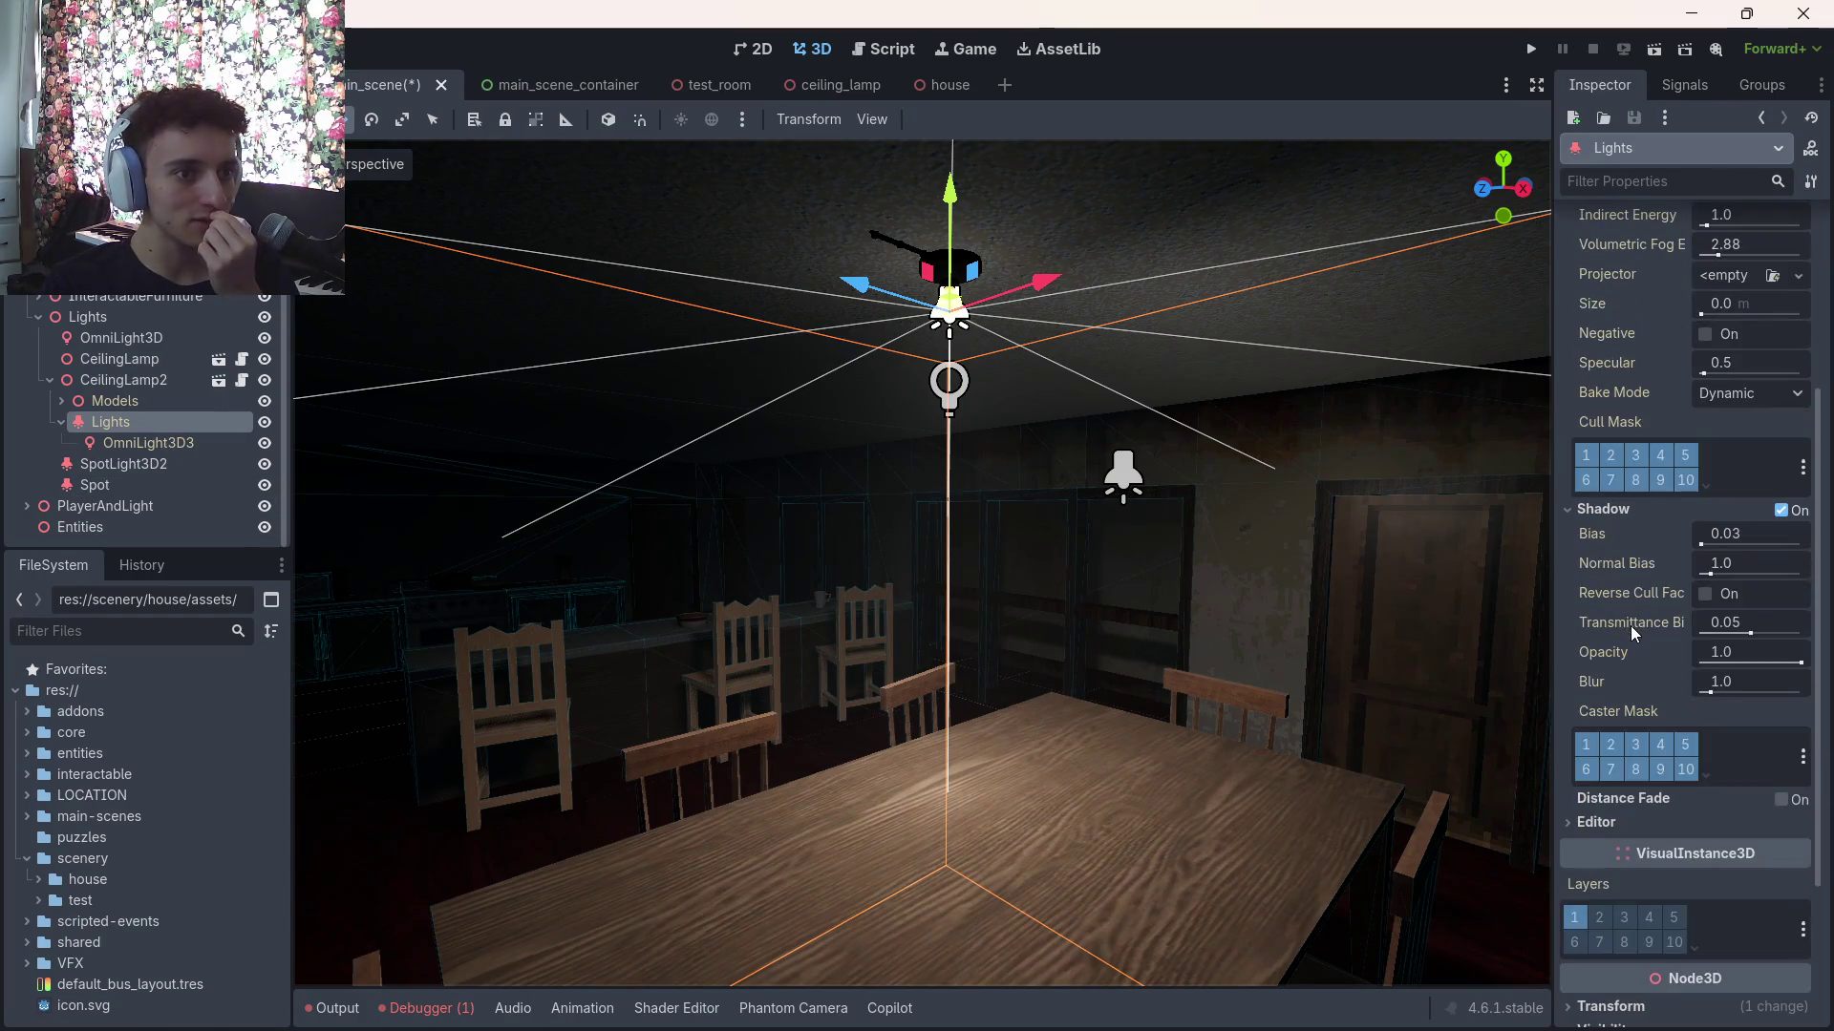
Copy the spotlight's position into the ceiling_lamp scene's light, lowering it to y -0.16
{"action": "scroll", "coordinate": [1630, 627], "scroll_direction": "down", "scroll_amount": 3}
{"action": "left_click", "coordinate": [1610, 779]}
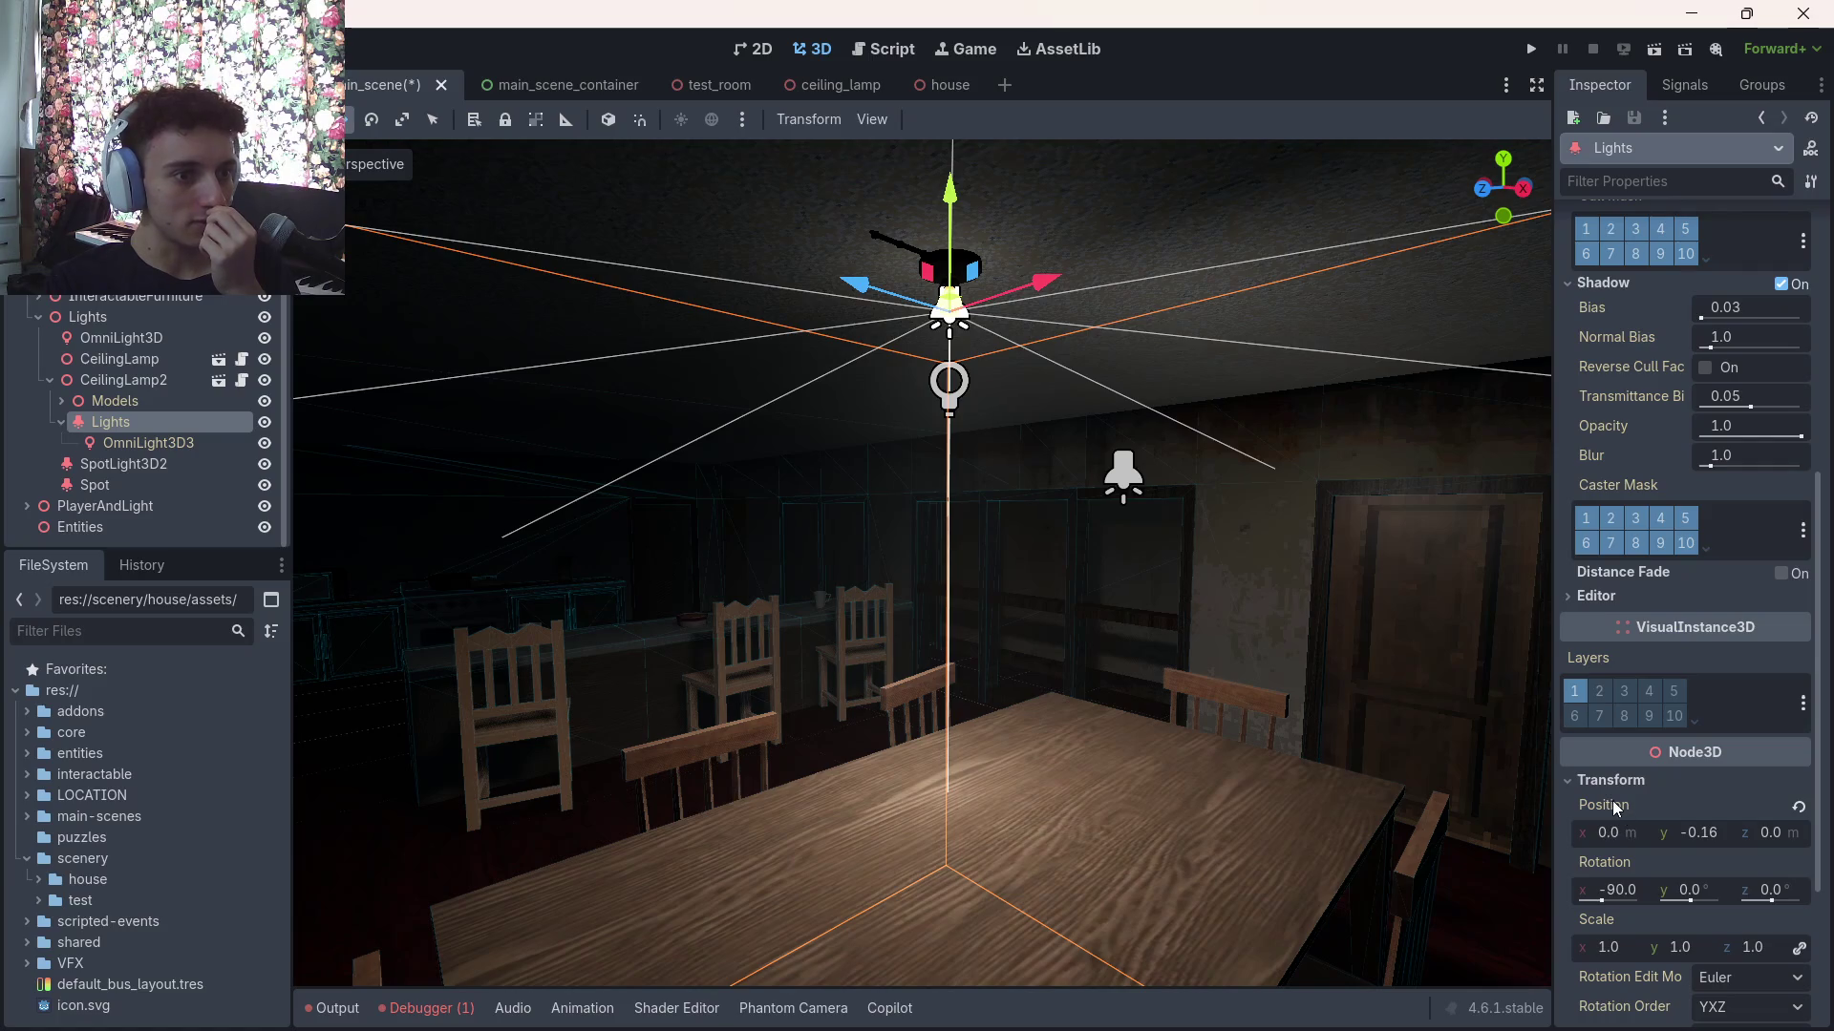
{"action": "right_click", "coordinate": [1614, 807]}
{"action": "left_click", "coordinate": [1614, 823]}
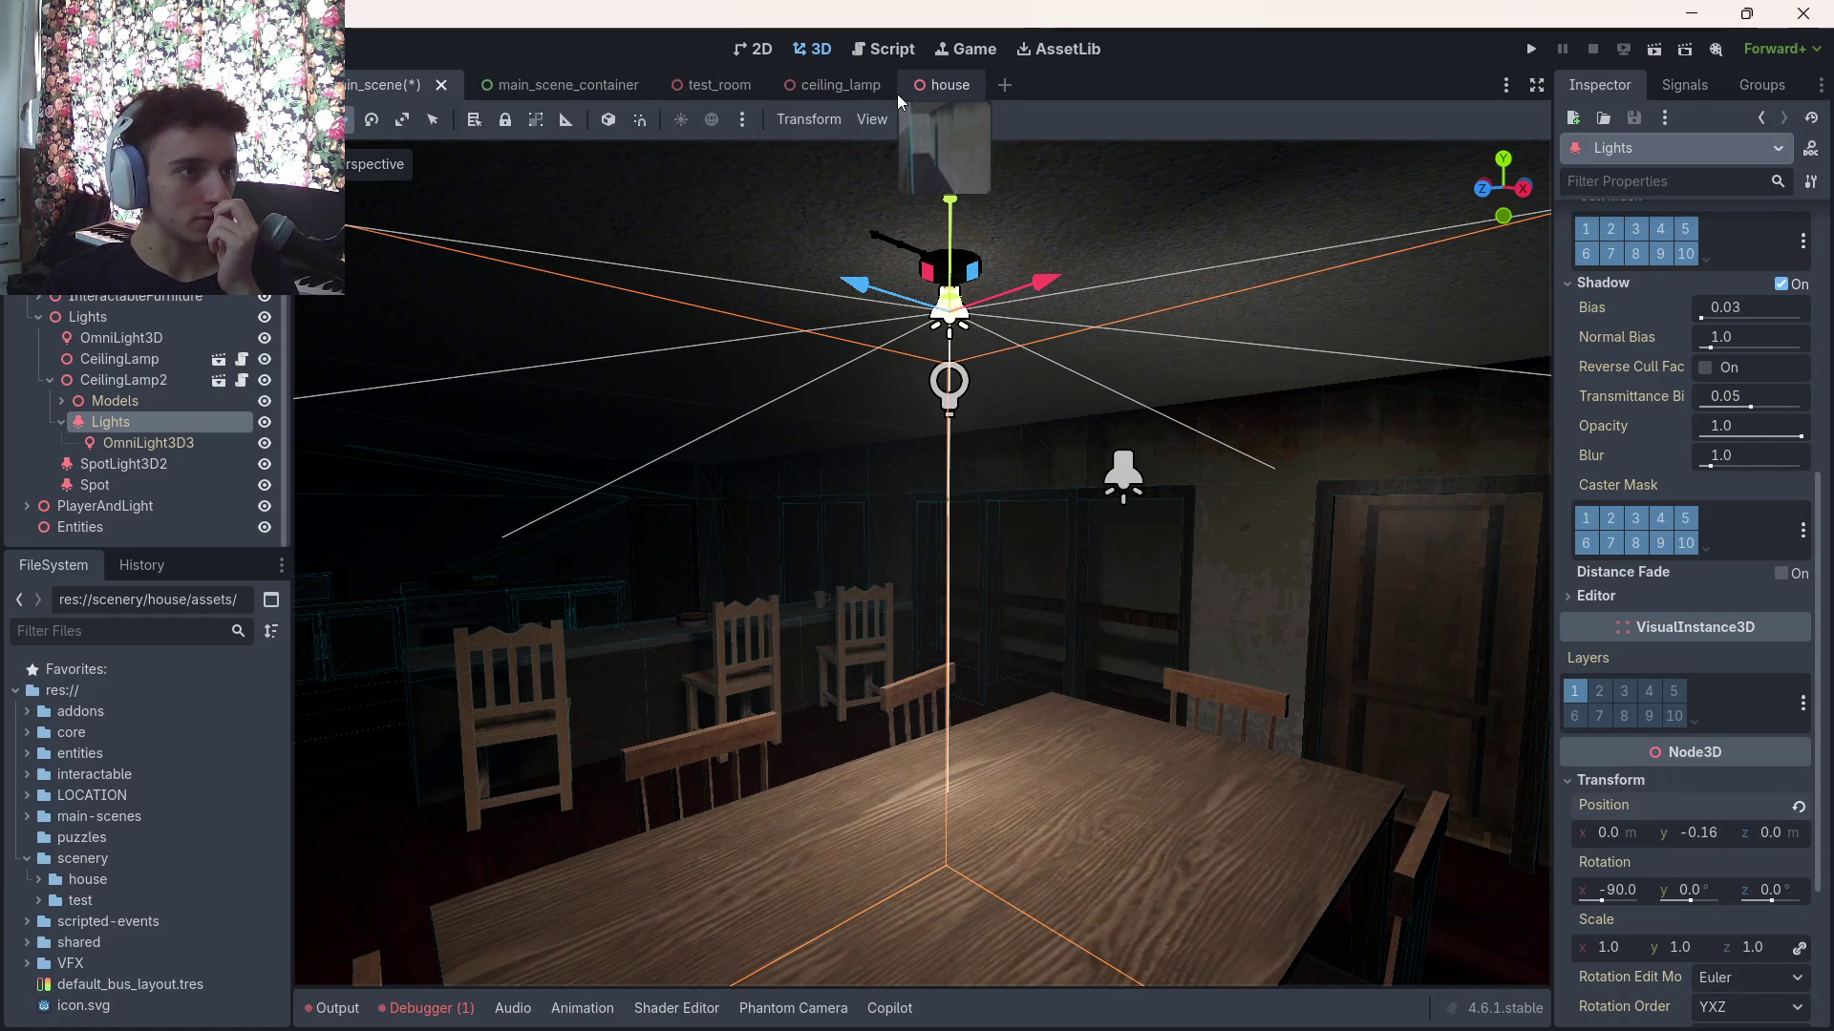
{"action": "left_click", "coordinate": [845, 90]}
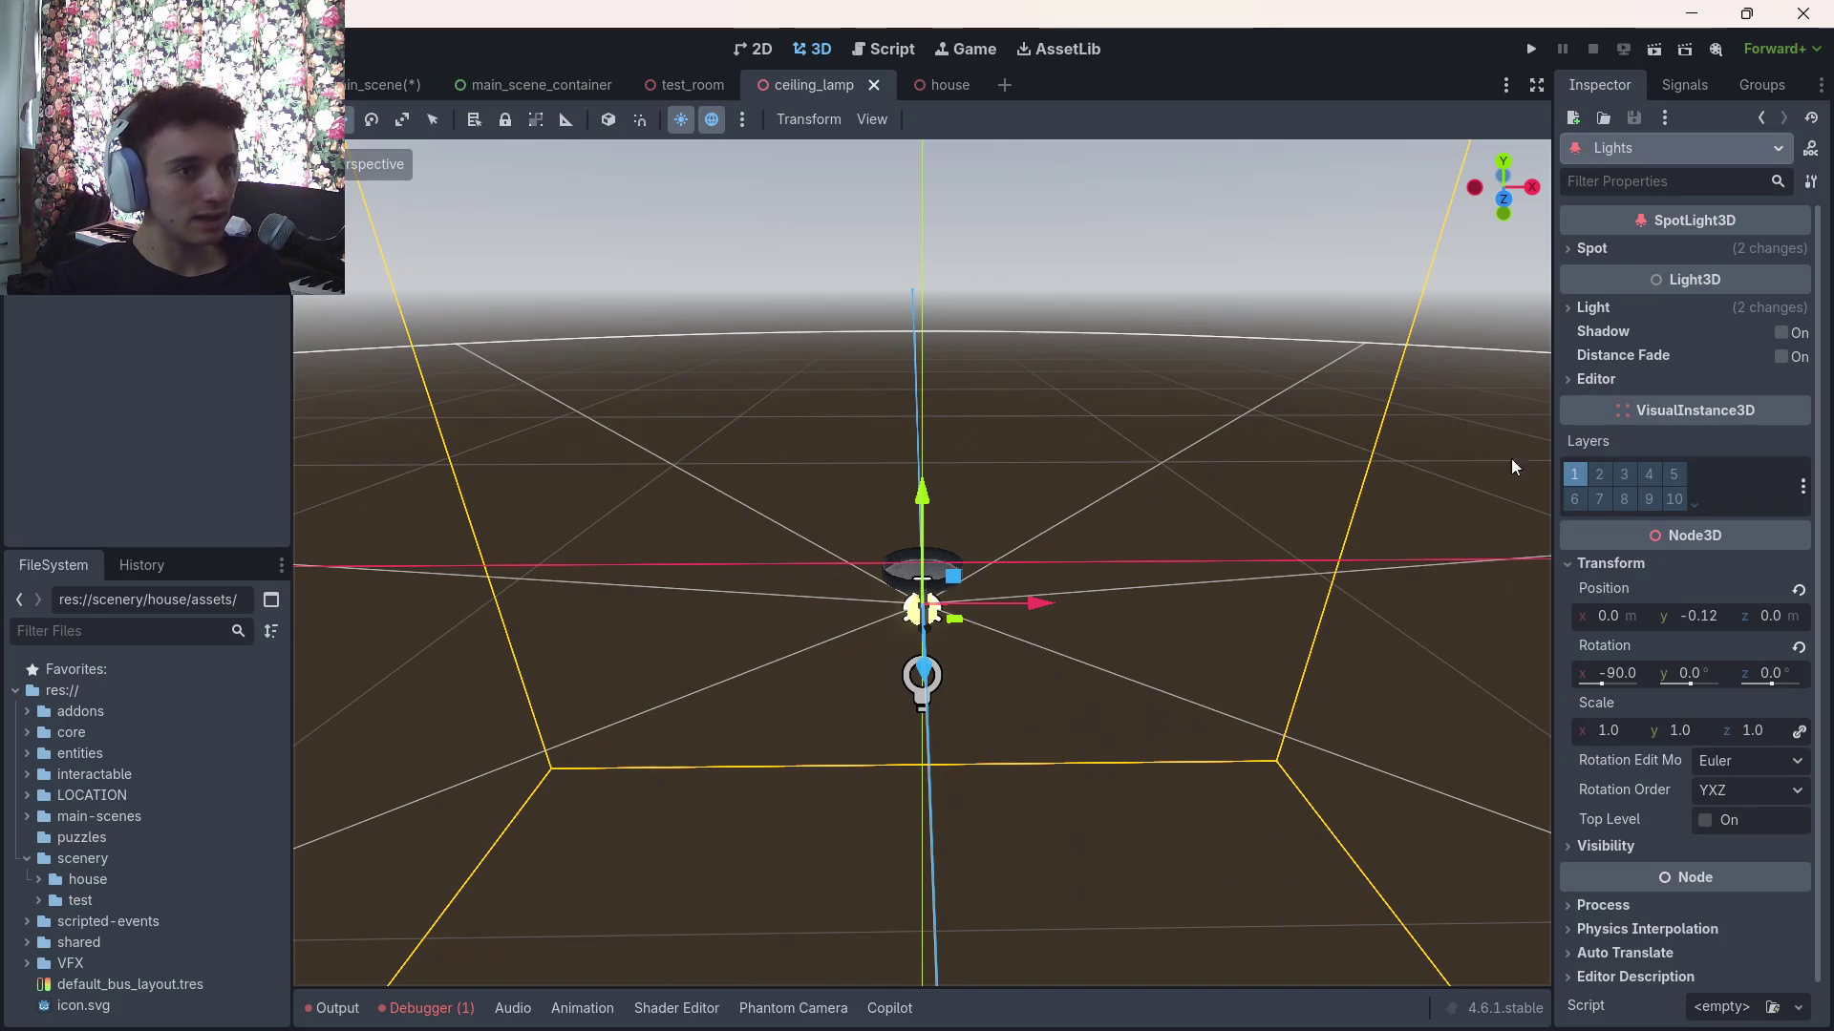
{"action": "right_click", "coordinate": [1606, 588]}
{"action": "left_click", "coordinate": [1641, 639]}
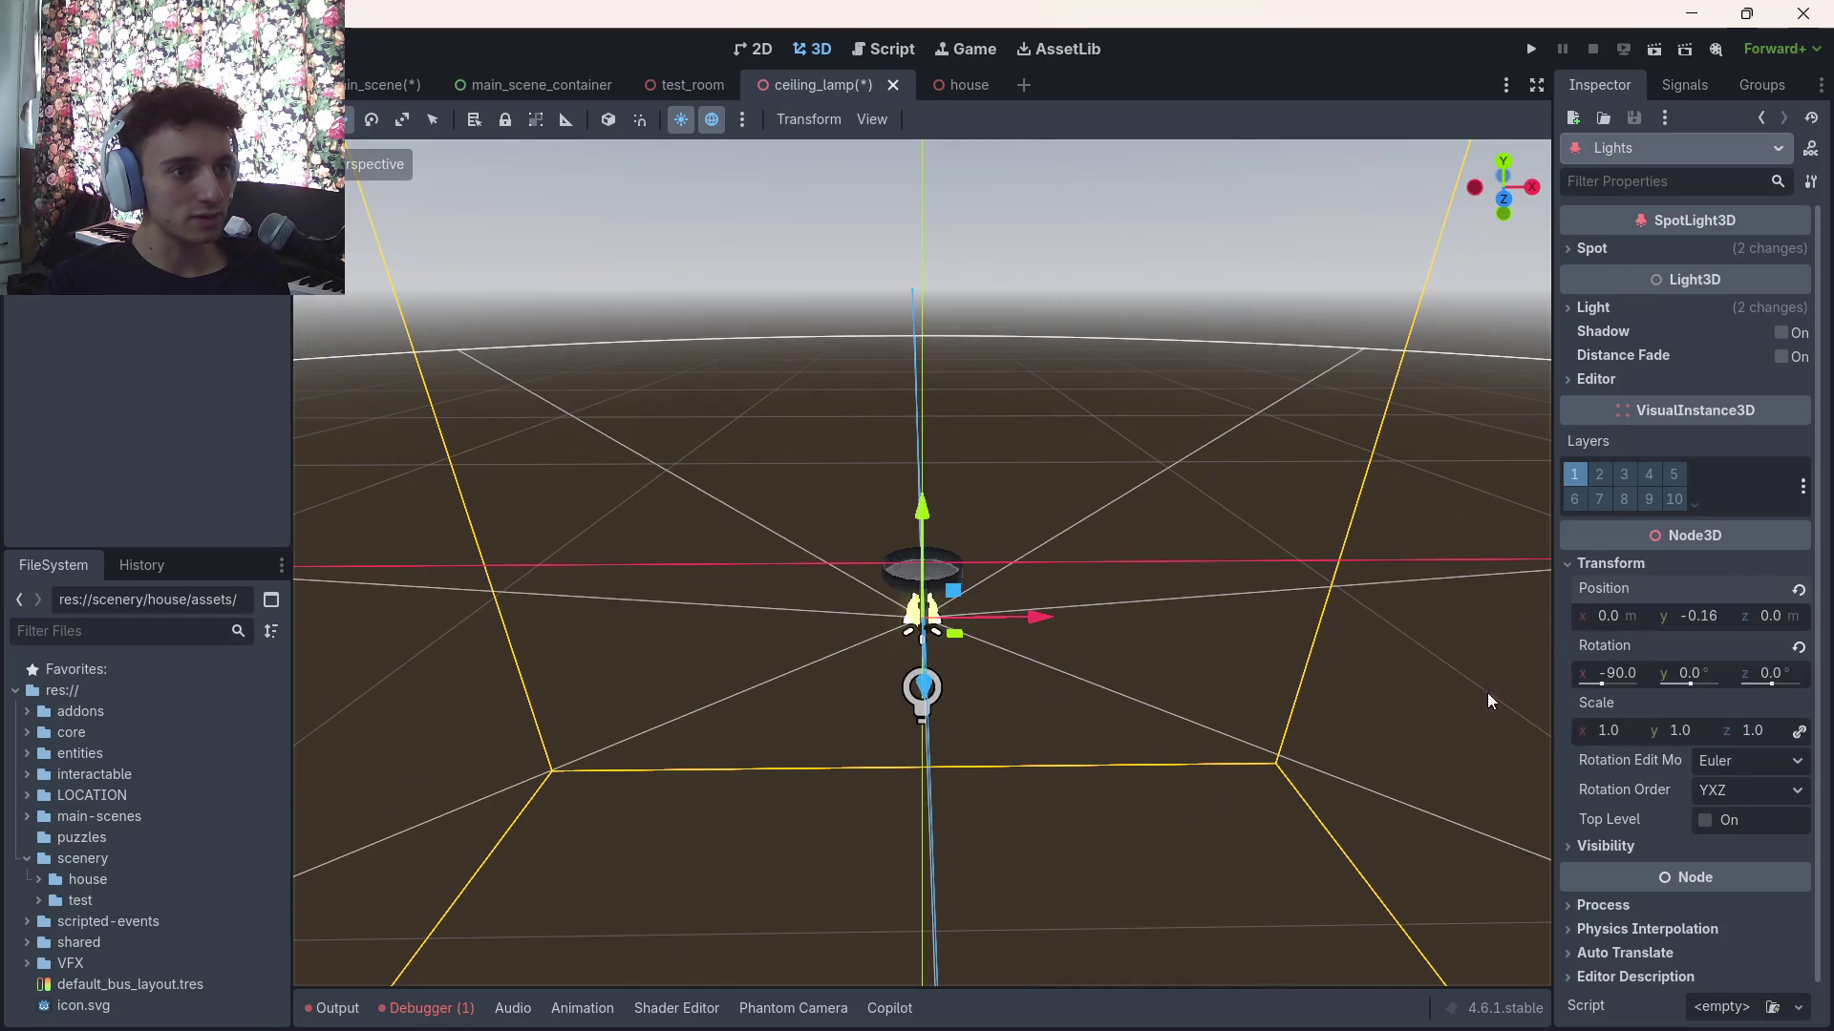
Turn off Editable Children on CeilingLamp2 in the main scene, reverting its children to defaults
{"action": "left_click", "coordinate": [391, 86]}
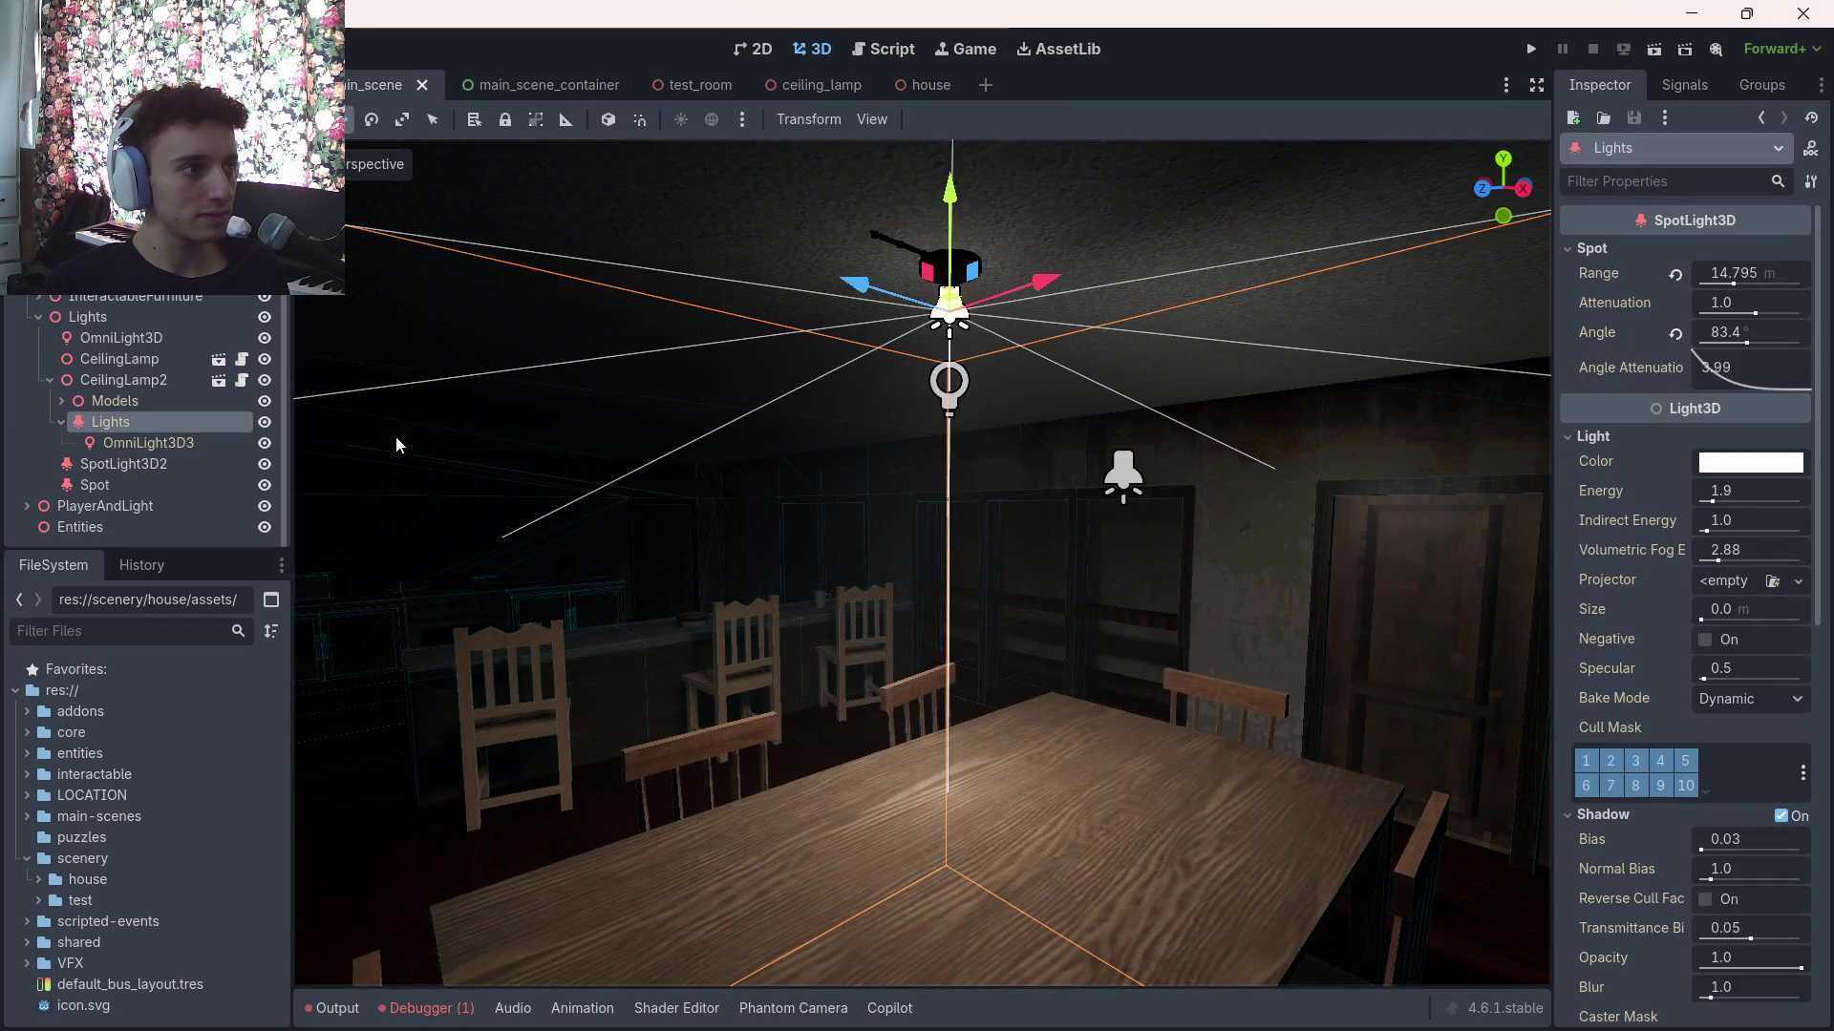
{"action": "left_click", "coordinate": [50, 426]}
{"action": "left_click", "coordinate": [48, 392]}
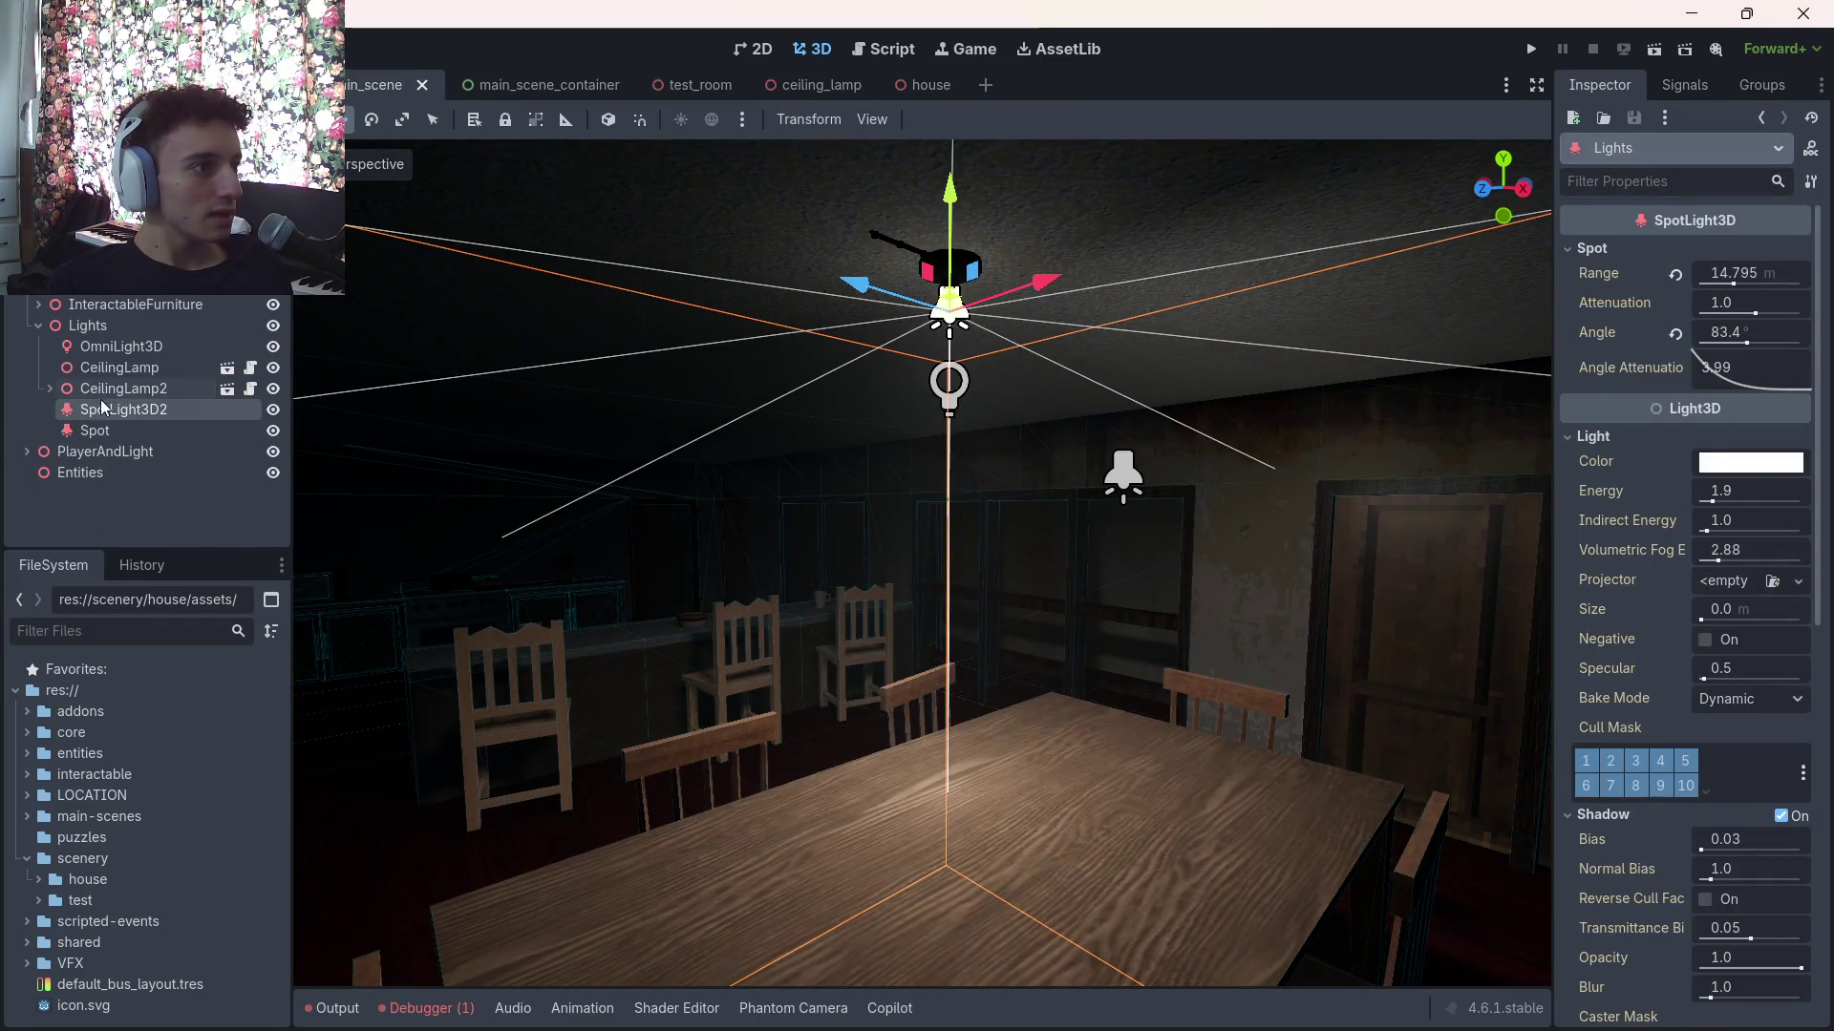
{"action": "left_click", "coordinate": [117, 386]}
{"action": "right_click", "coordinate": [170, 373]}
{"action": "key", "text": "Escape"}
{"action": "right_click", "coordinate": [131, 389]}
{"action": "left_click", "coordinate": [241, 864]}
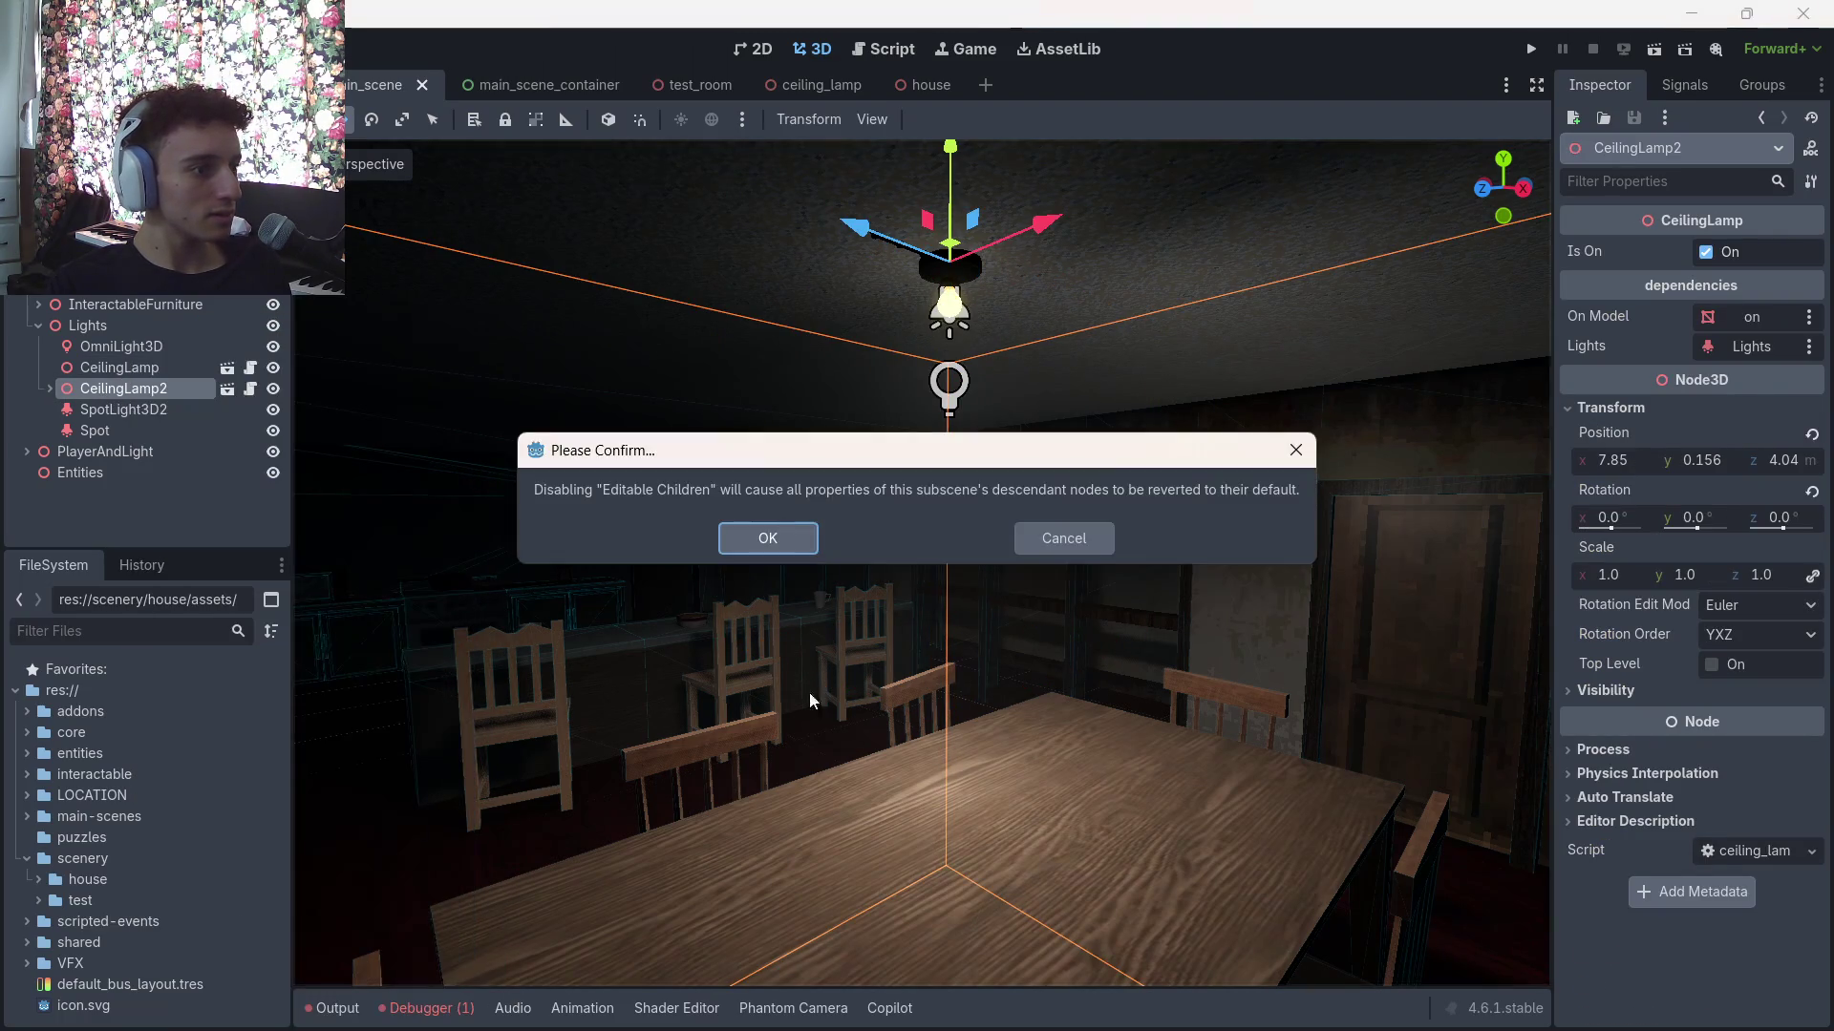
{"action": "left_click", "coordinate": [764, 537]}
{"action": "mouse_move", "coordinate": [804, 497]}
{"action": "left_mouse_down"}
{"action": "mouse_move", "coordinate": [898, 539]}
{"action": "mouse_move", "coordinate": [859, 554]}
{"action": "mouse_move", "coordinate": [774, 533]}
{"action": "left_mouse_up"}
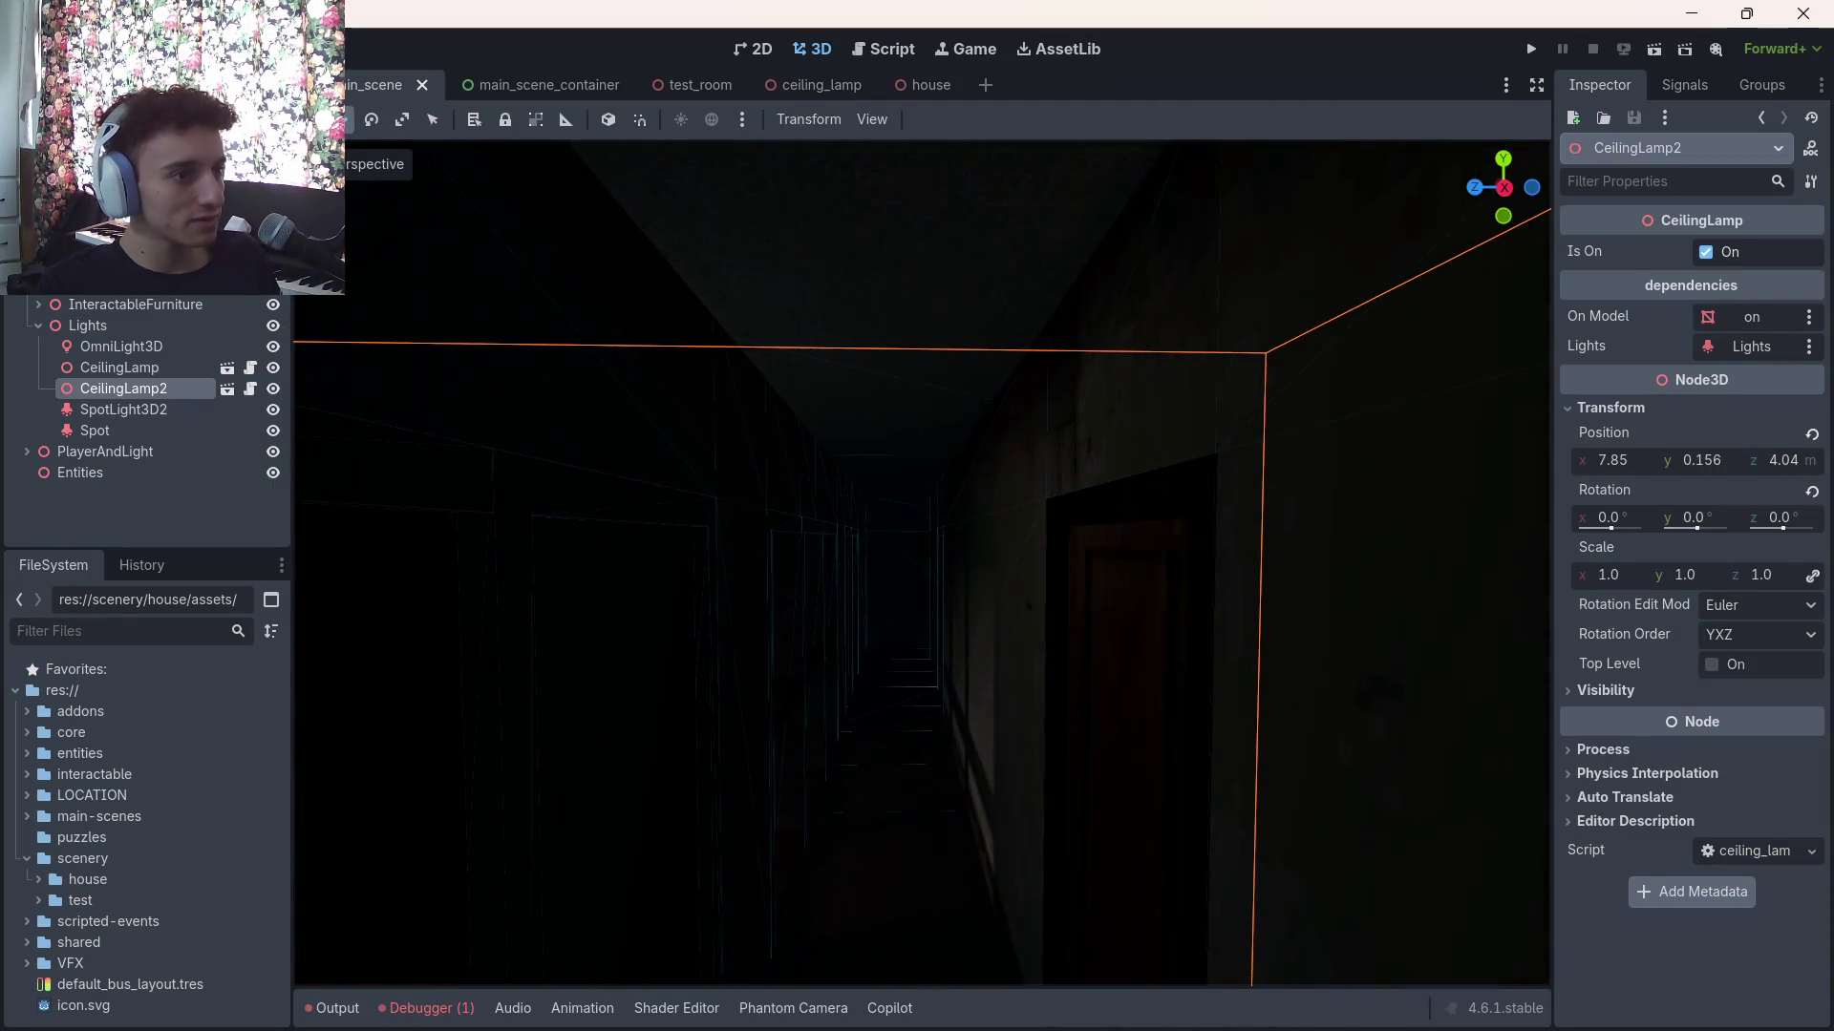
Select the hallway Spot light and toggle its visibility to compare the lighting
{"action": "left_click", "coordinate": [151, 426]}
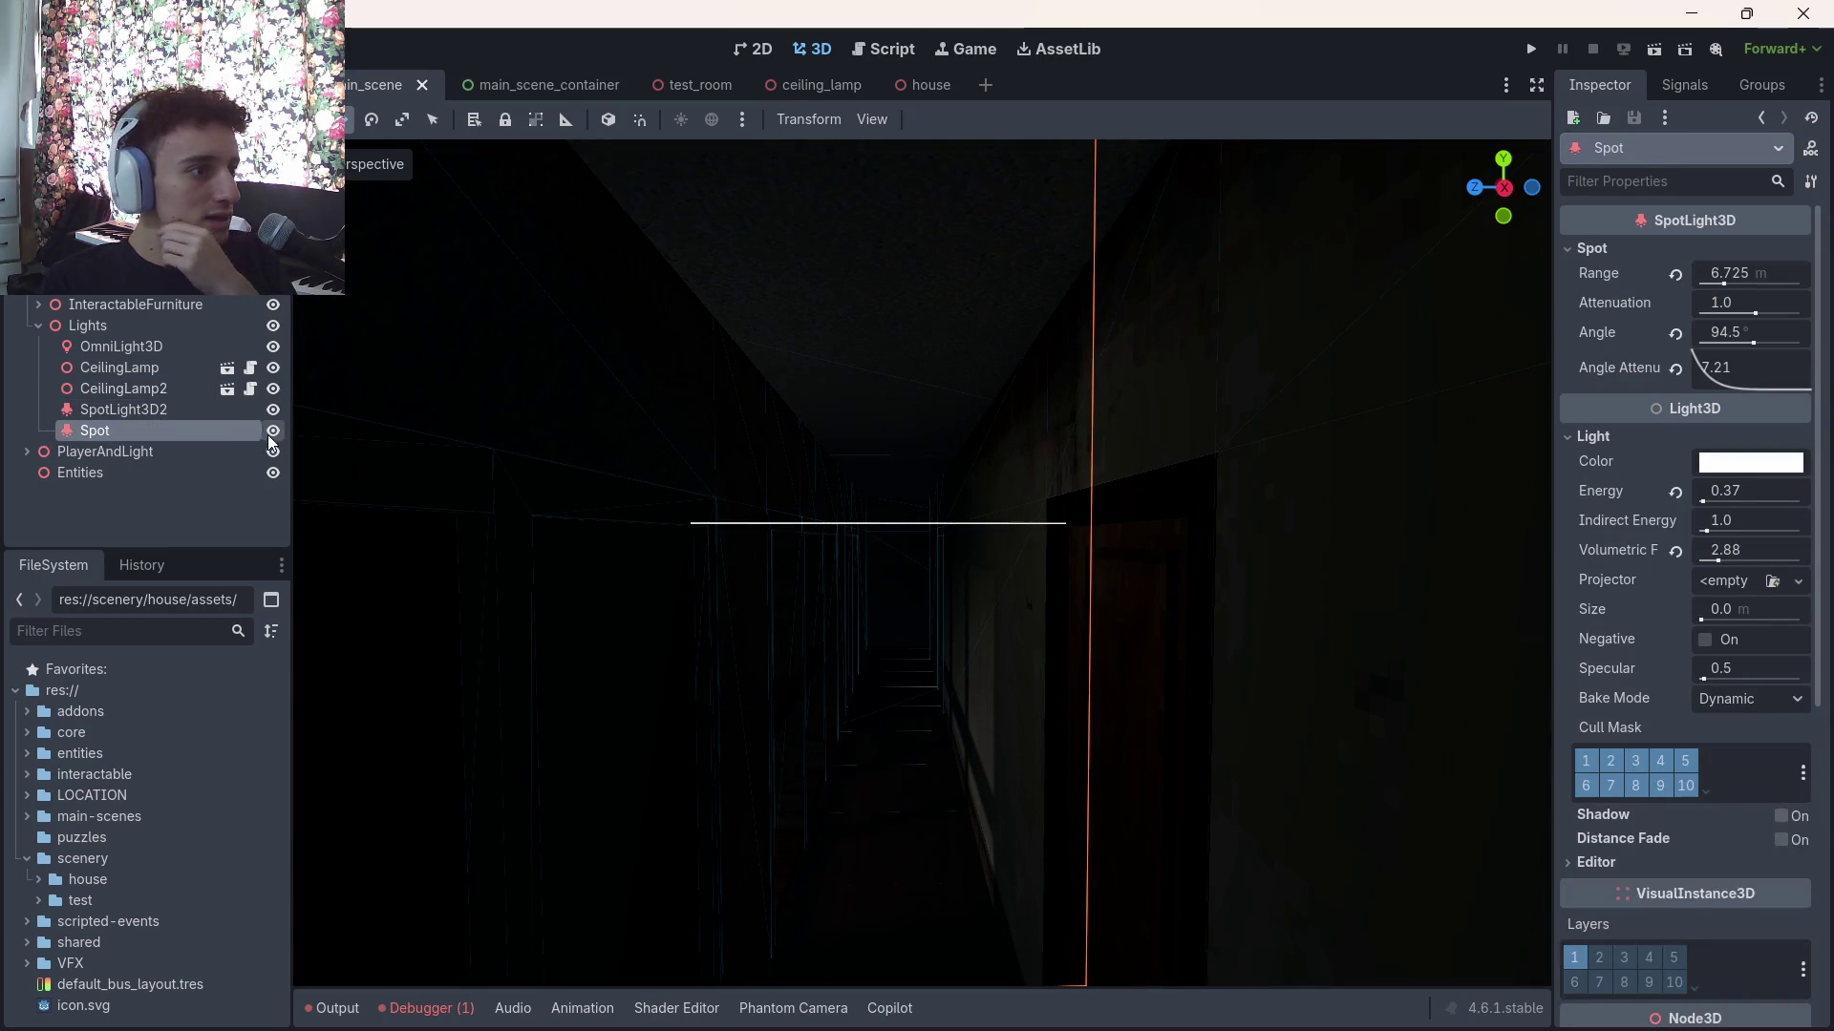
{"action": "left_click", "coordinate": [272, 433]}
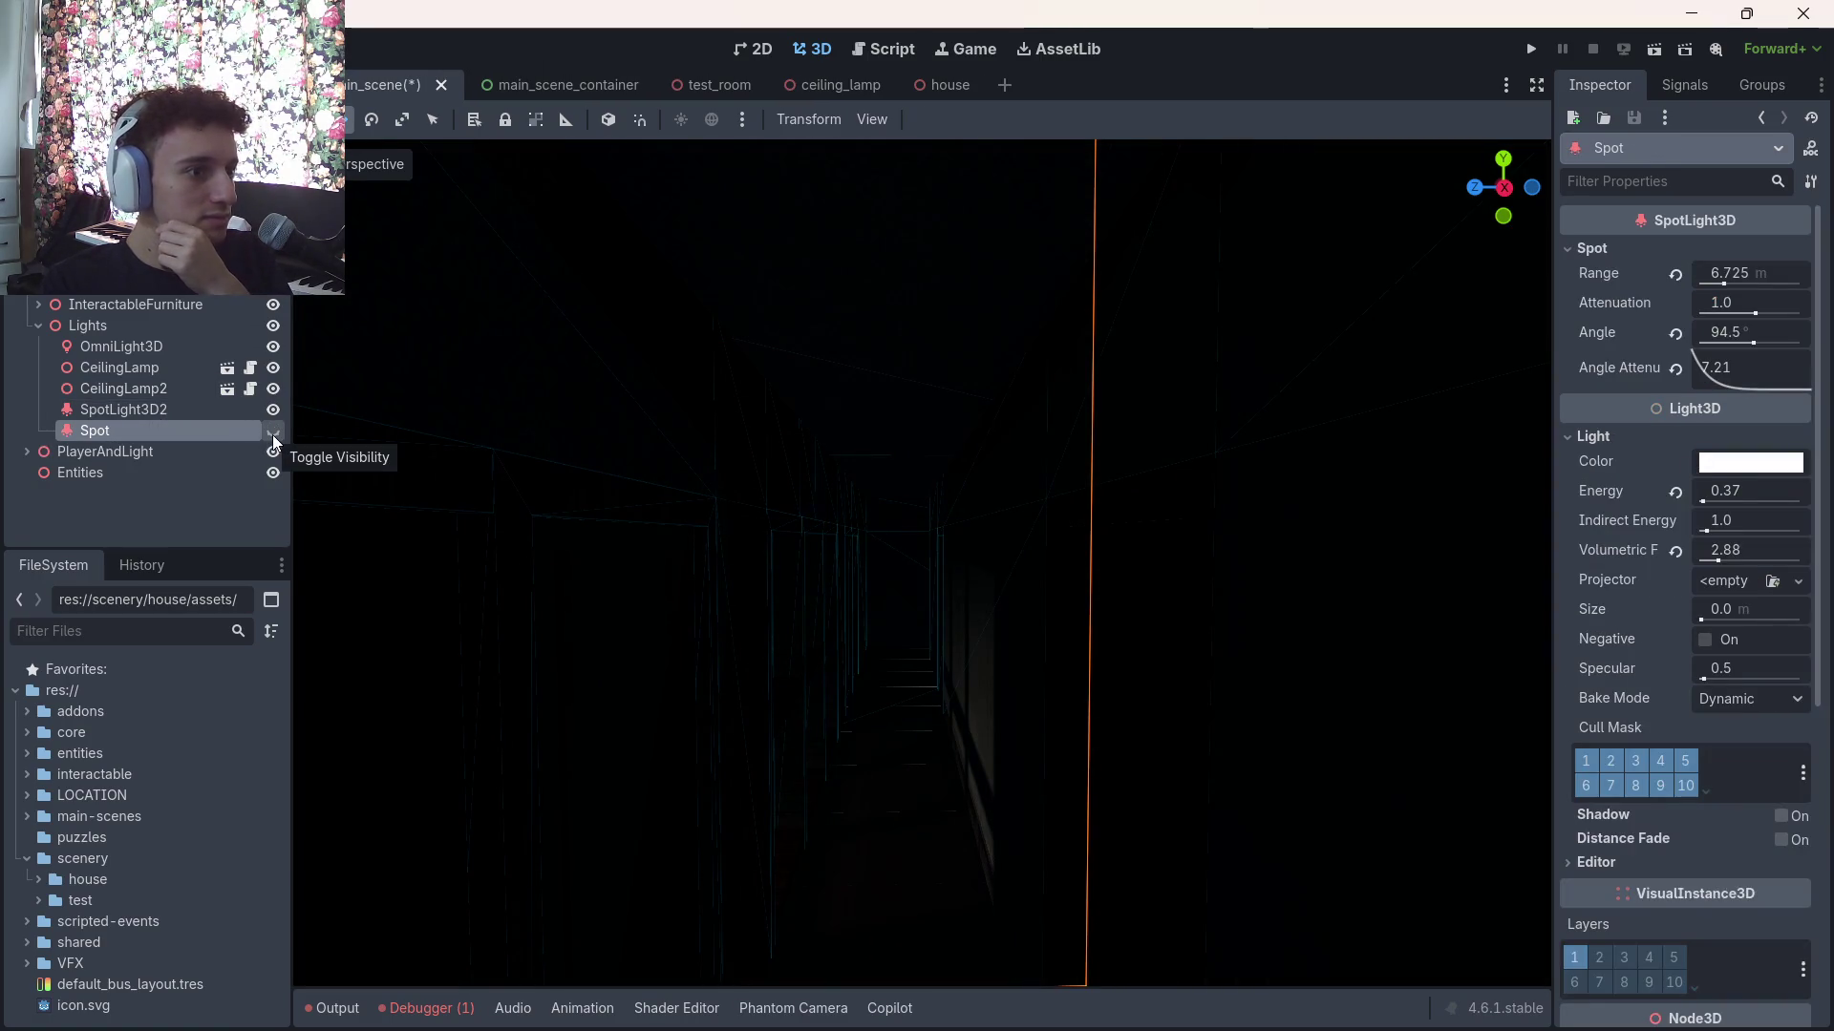
{"action": "left_click", "coordinate": [273, 434]}
{"action": "key", "text": "s"}
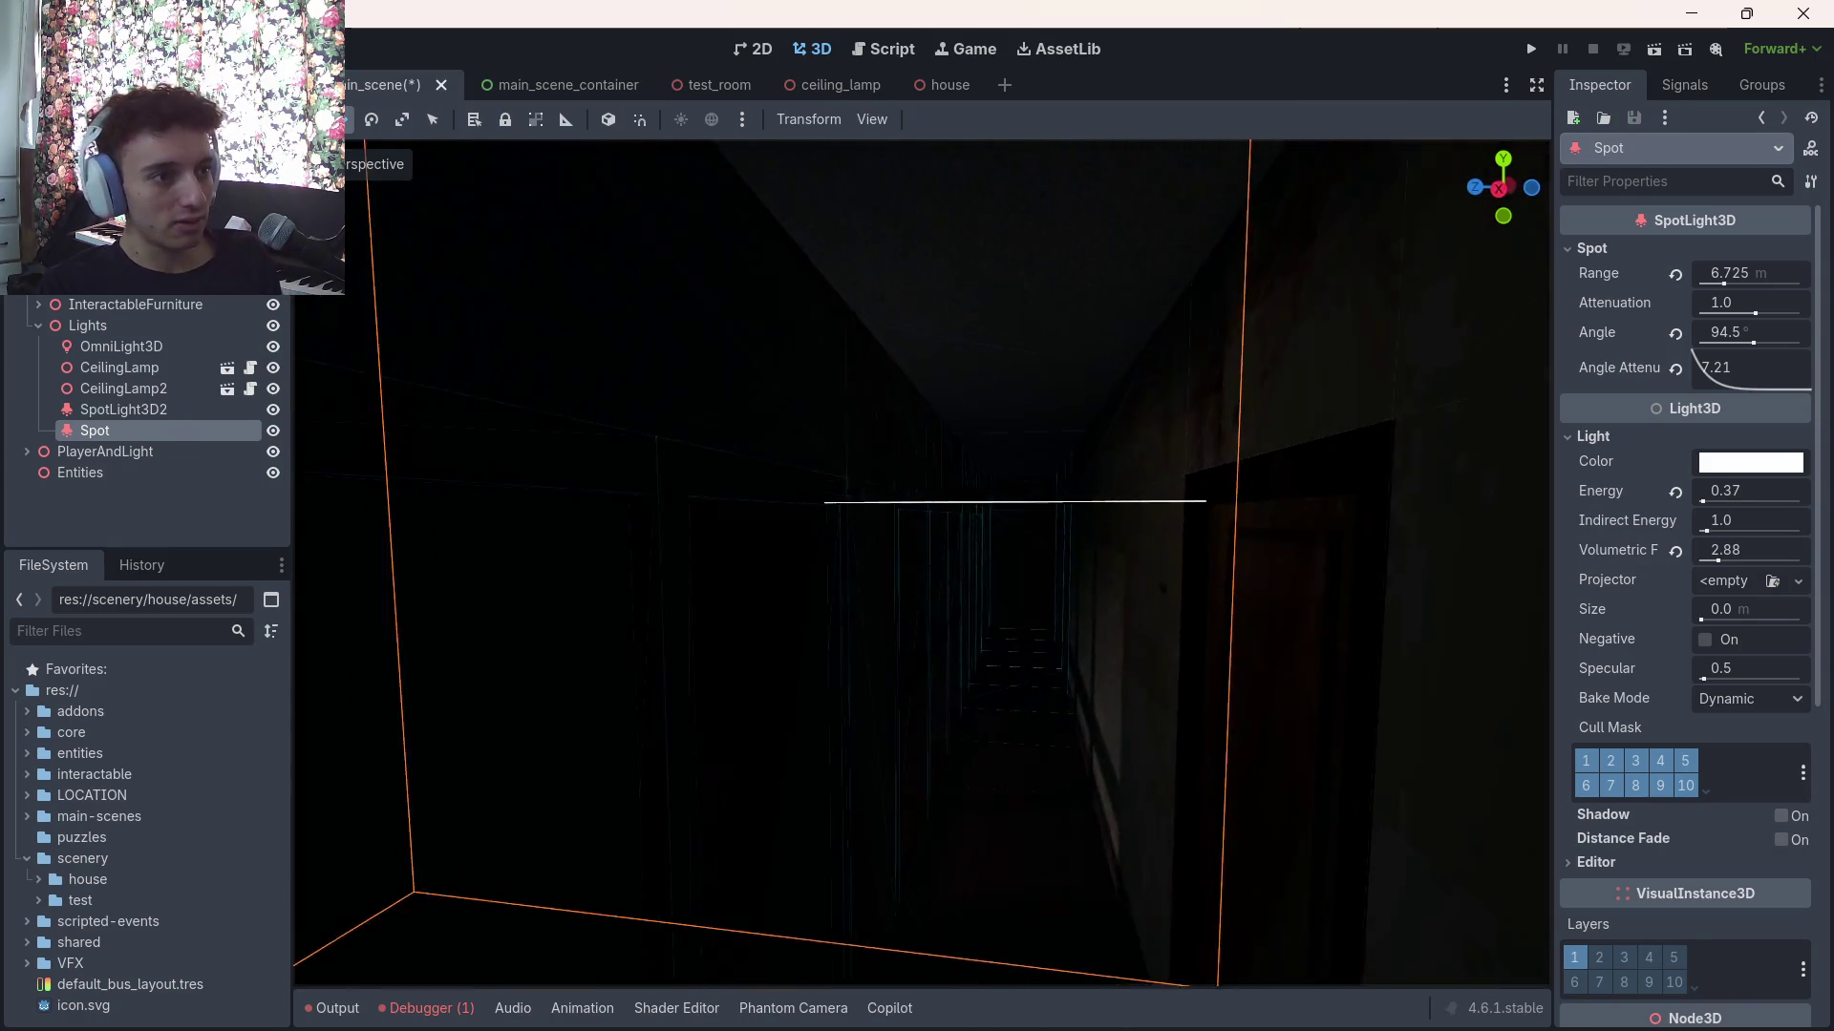
{"action": "key", "text": "w"}
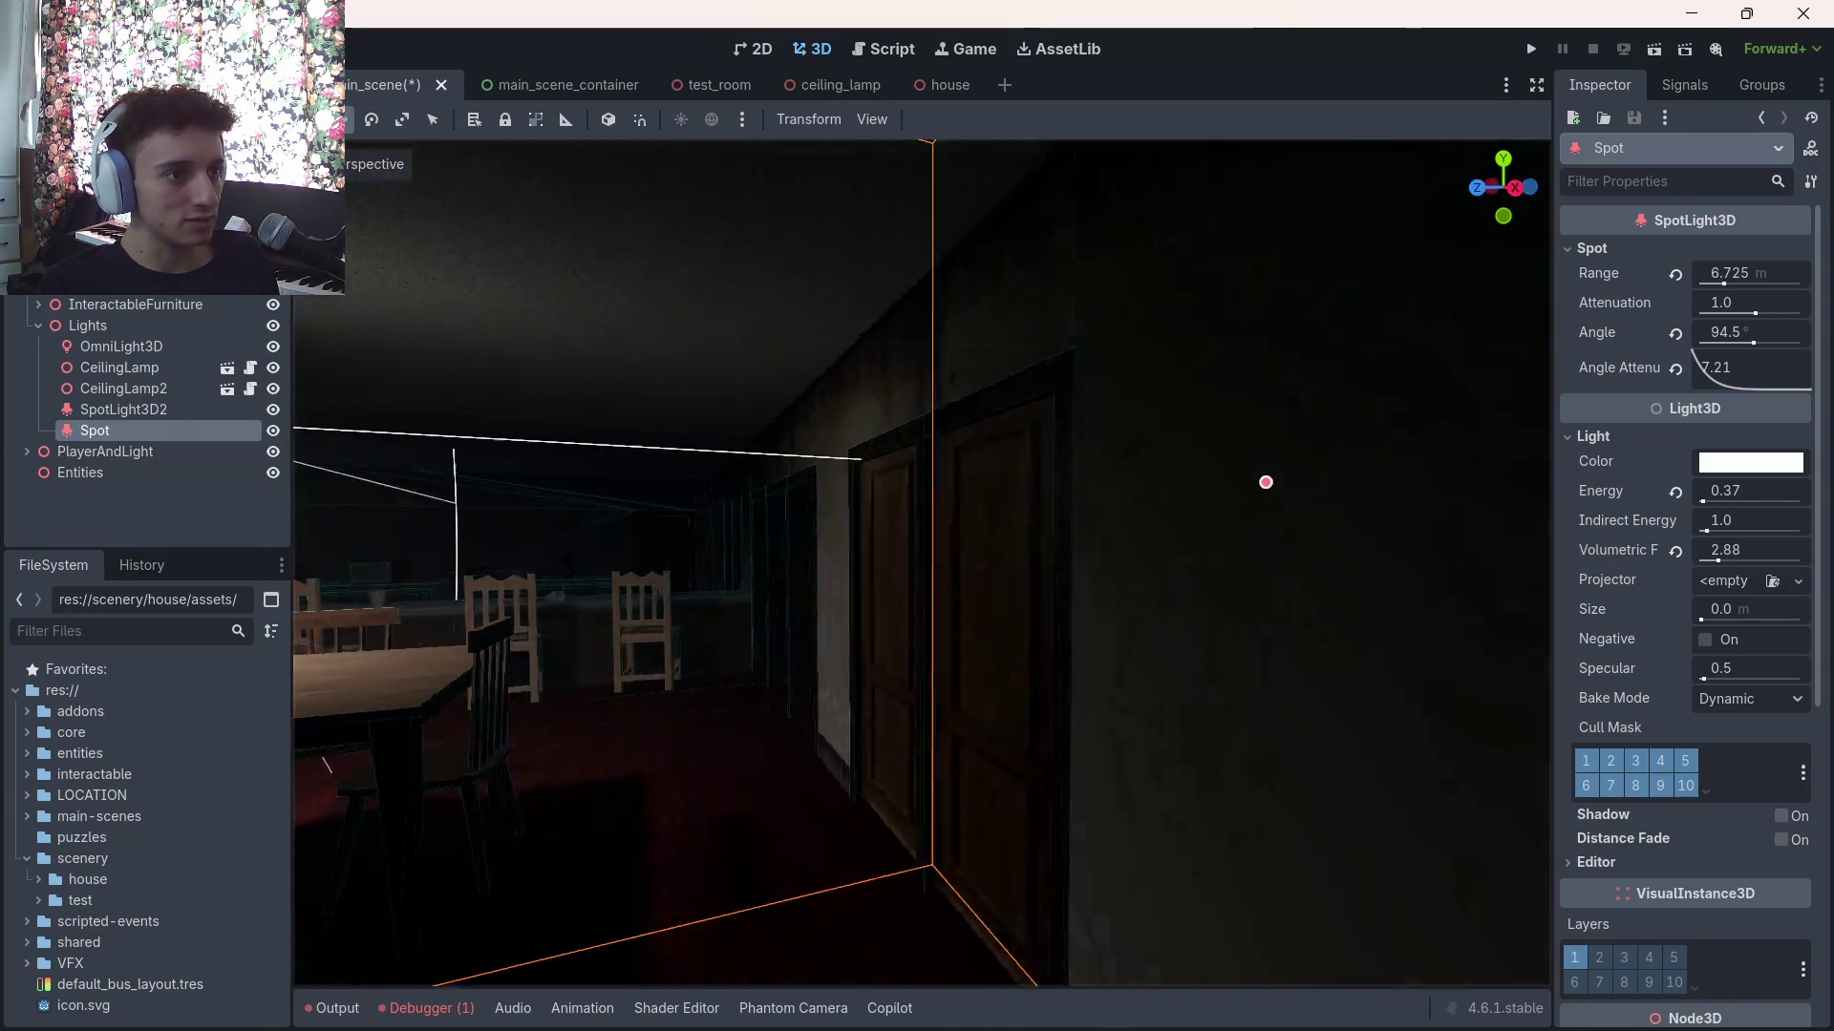
{"action": "key", "text": "a"}
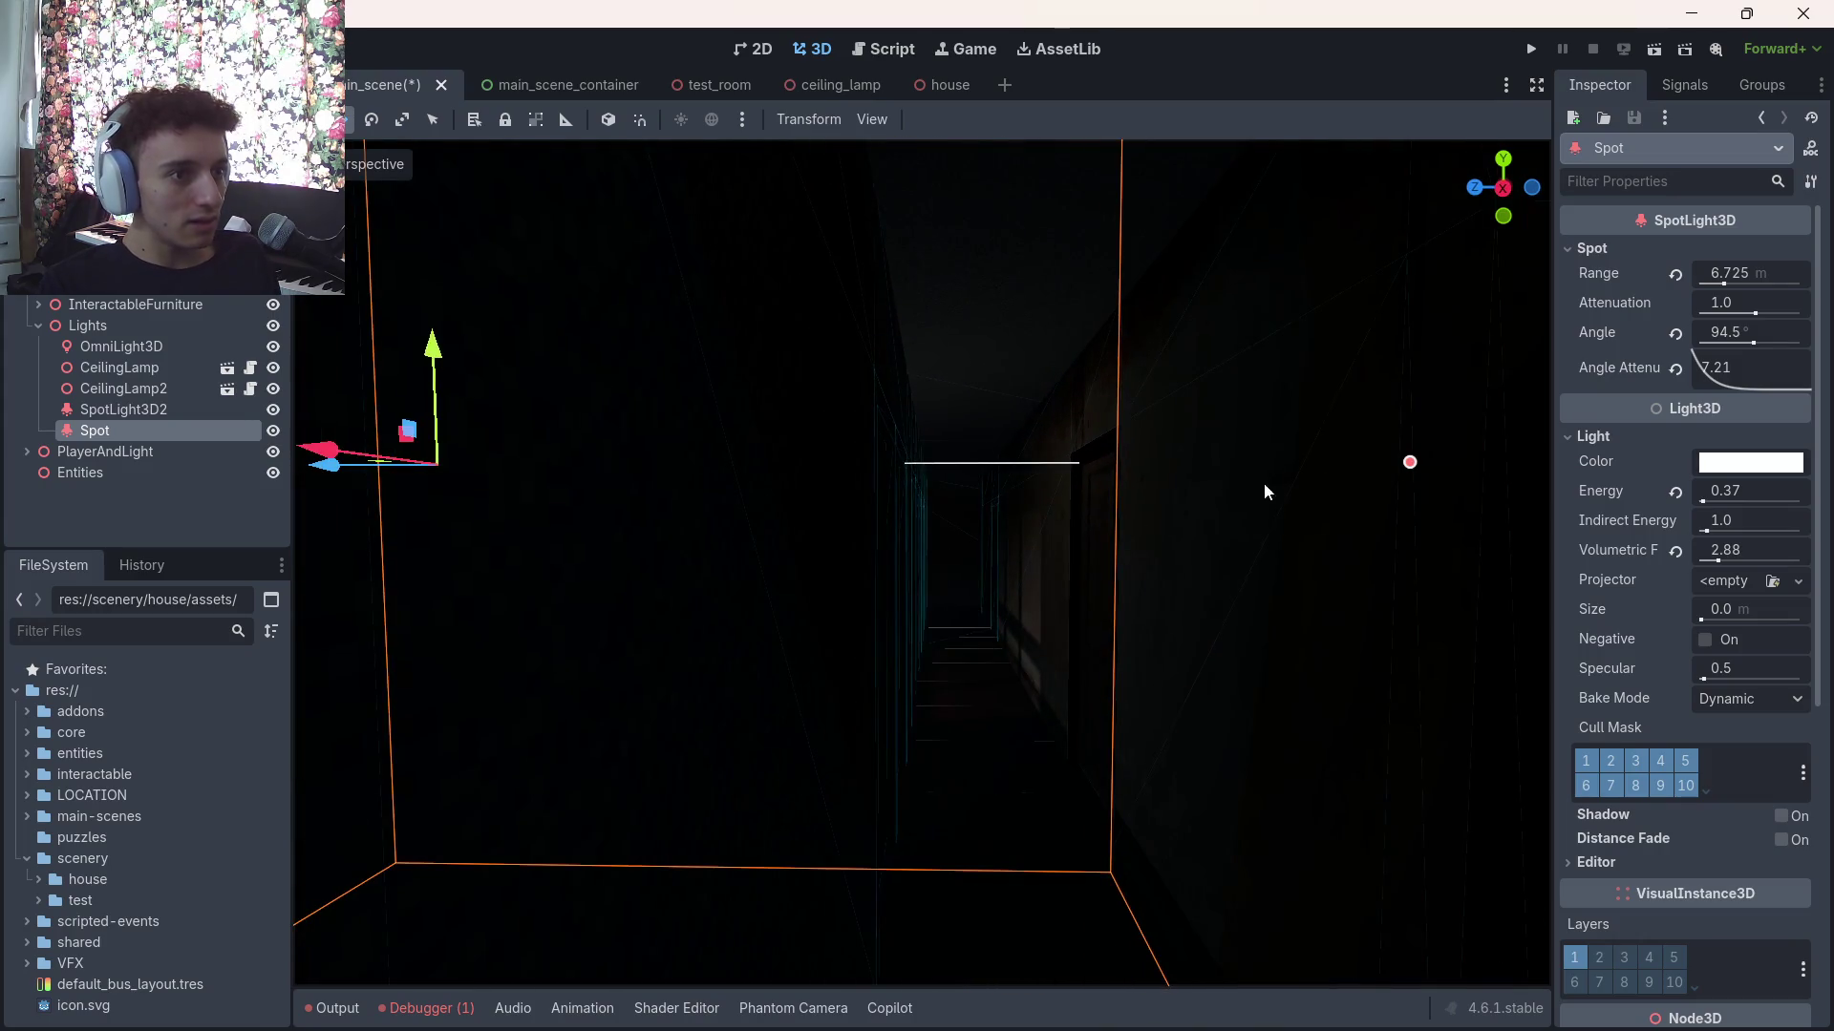
Extend the Spot light's range to 6.725 m, tilt it to -11.5° on X, and save
{"action": "left_click_drag", "start_coordinate": [1401, 557], "coordinate": [1333, 577]}
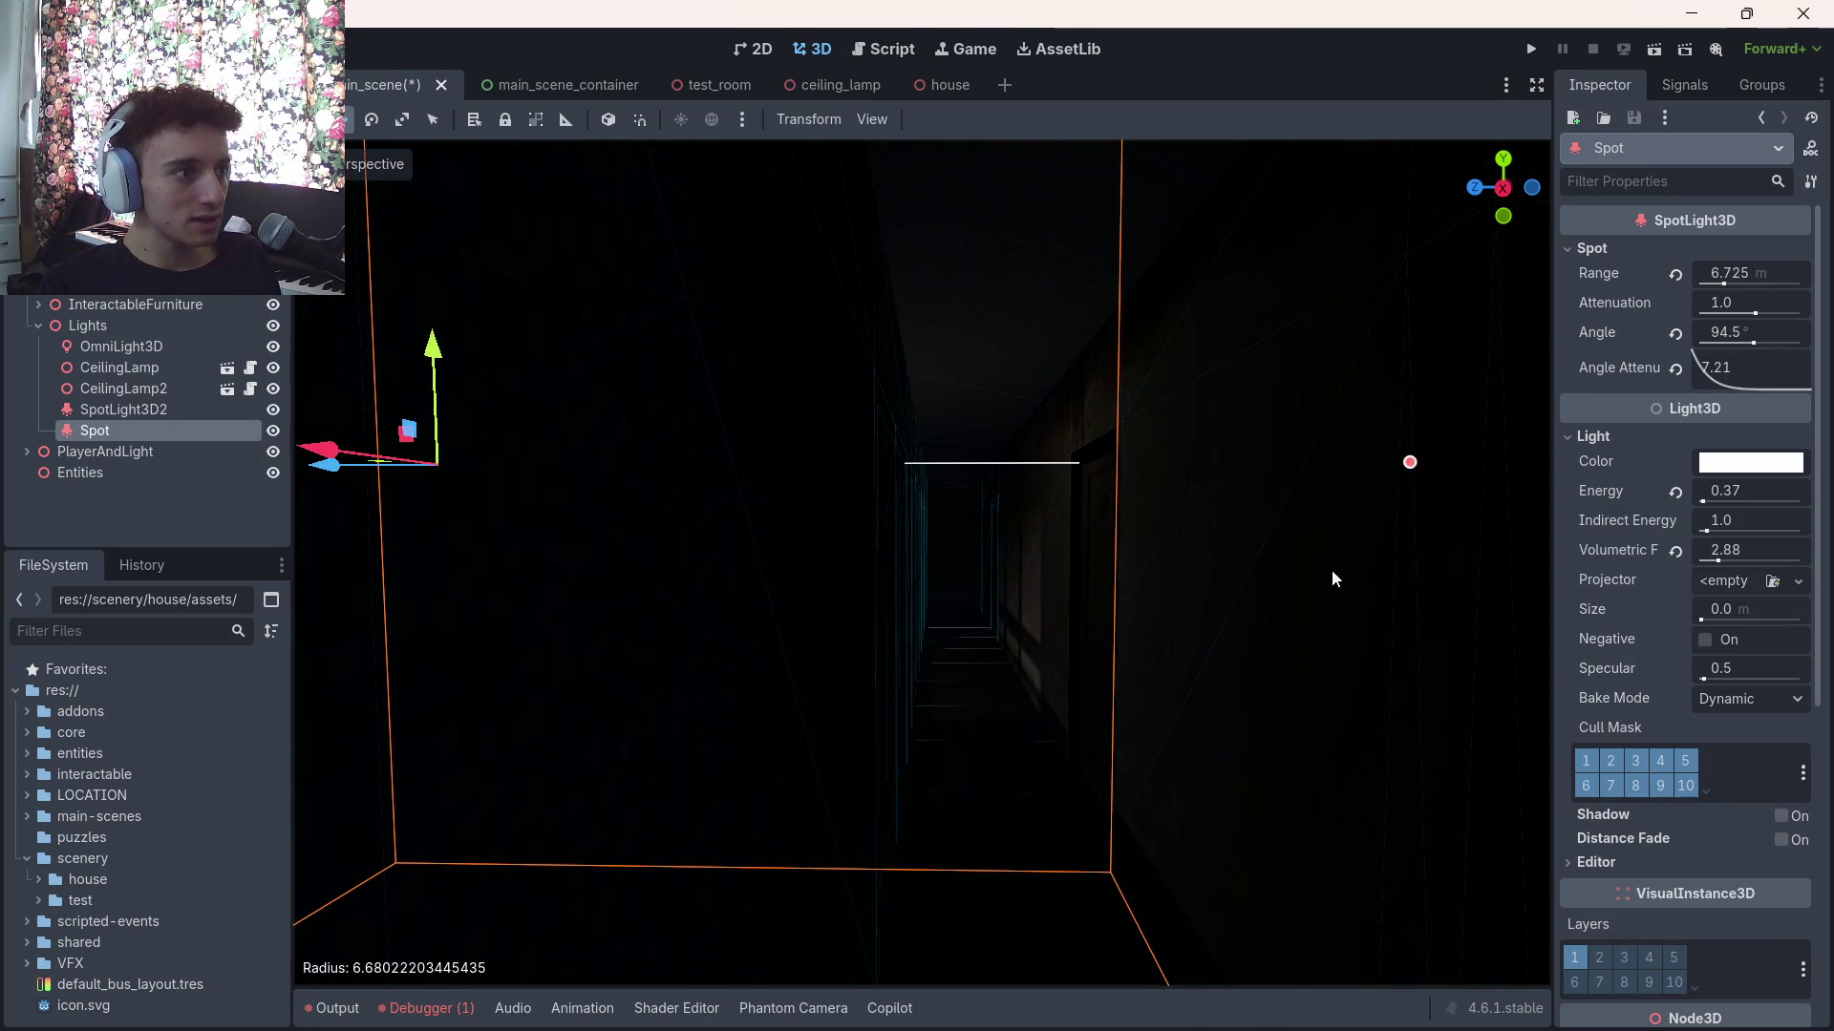
{"action": "scroll", "coordinate": [1614, 687], "scroll_direction": "down", "scroll_amount": 5}
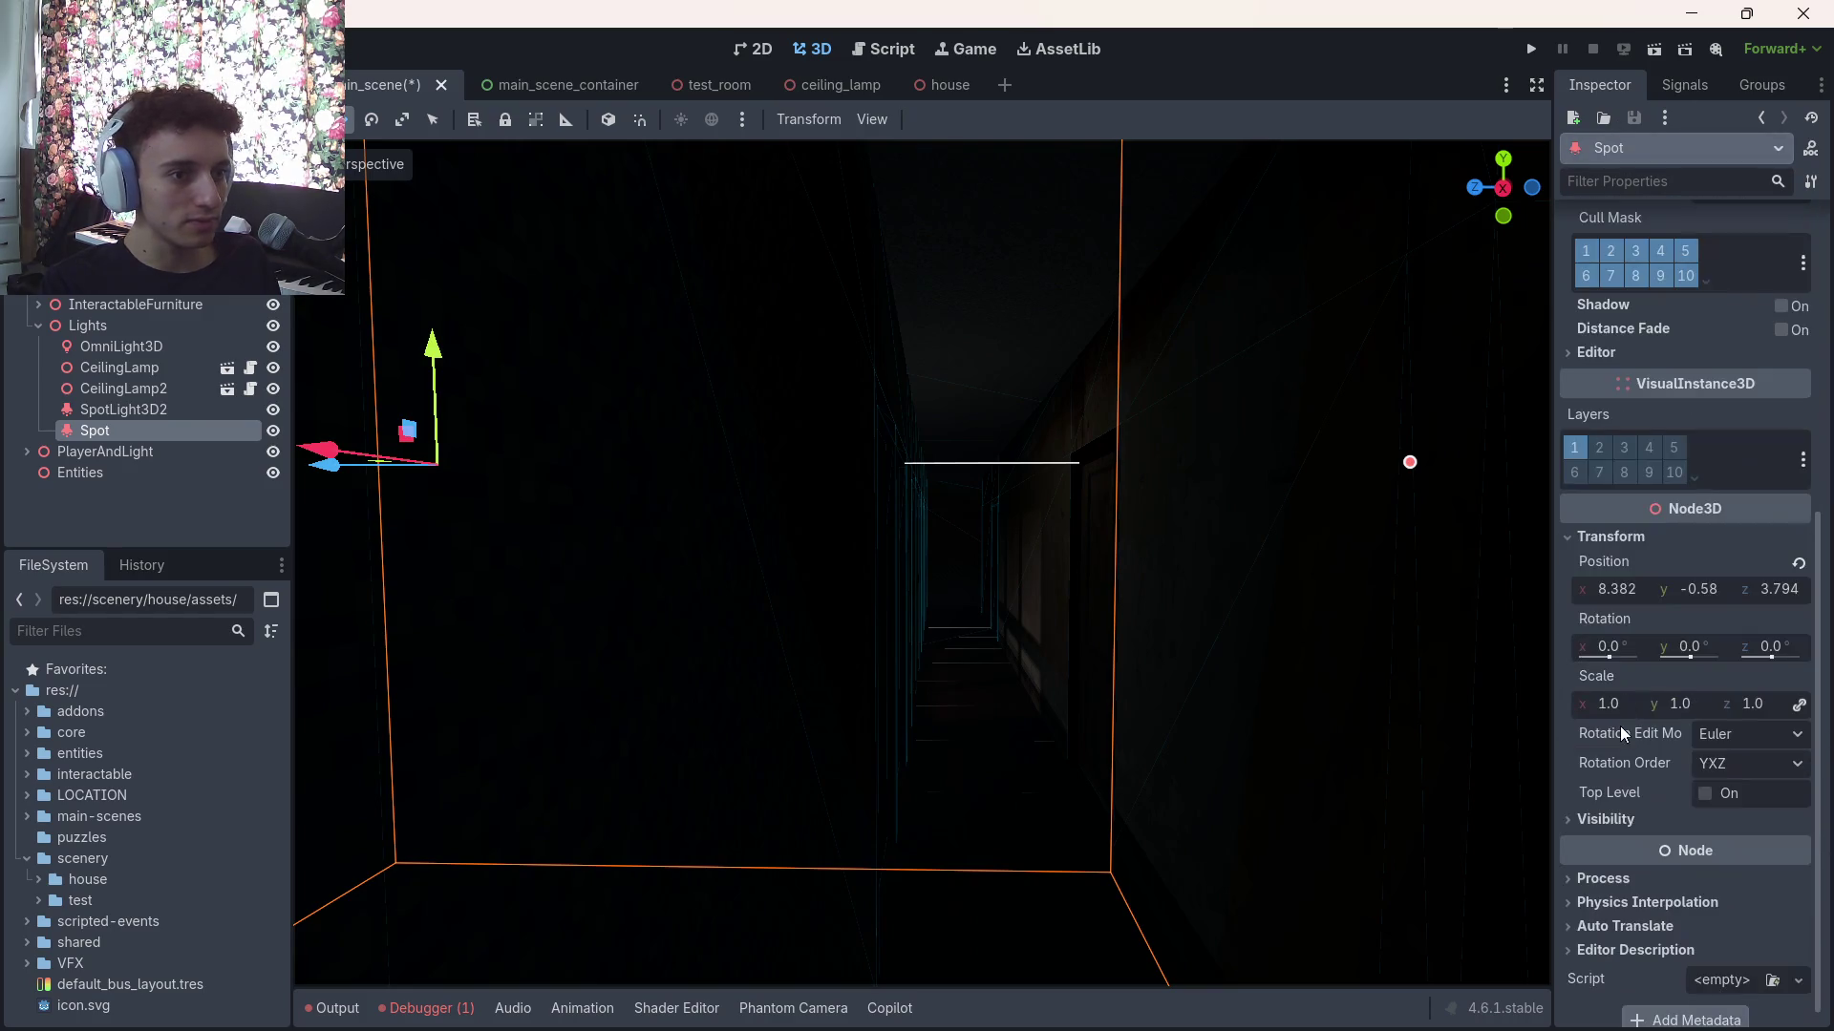
{"action": "left_click_drag", "start_coordinate": [1605, 645], "coordinate": [1585, 652]}
{"action": "left_click_drag", "start_coordinate": [1341, 786], "coordinate": [1390, 624]}
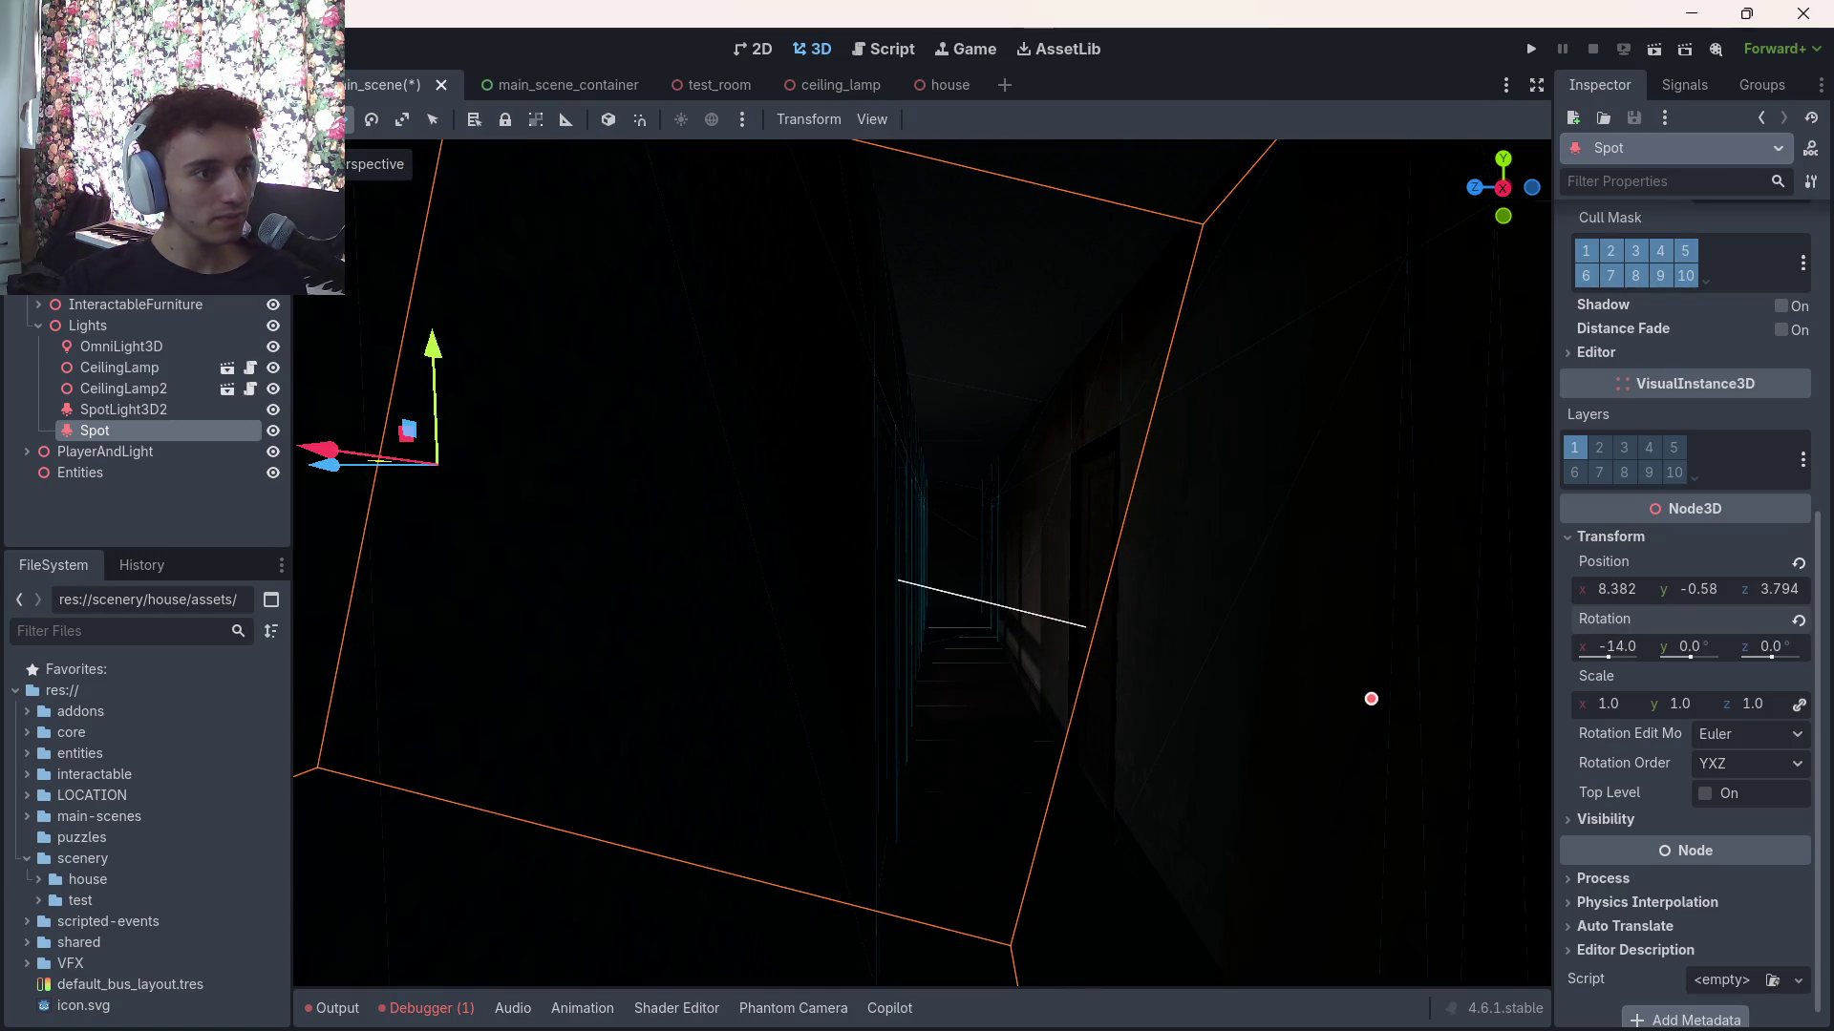
{"action": "key", "text": "ctrl+s"}
Fly the view through the room to inspect the Spot light's effect near the lamp and dresser
{"action": "key", "text": "f"}
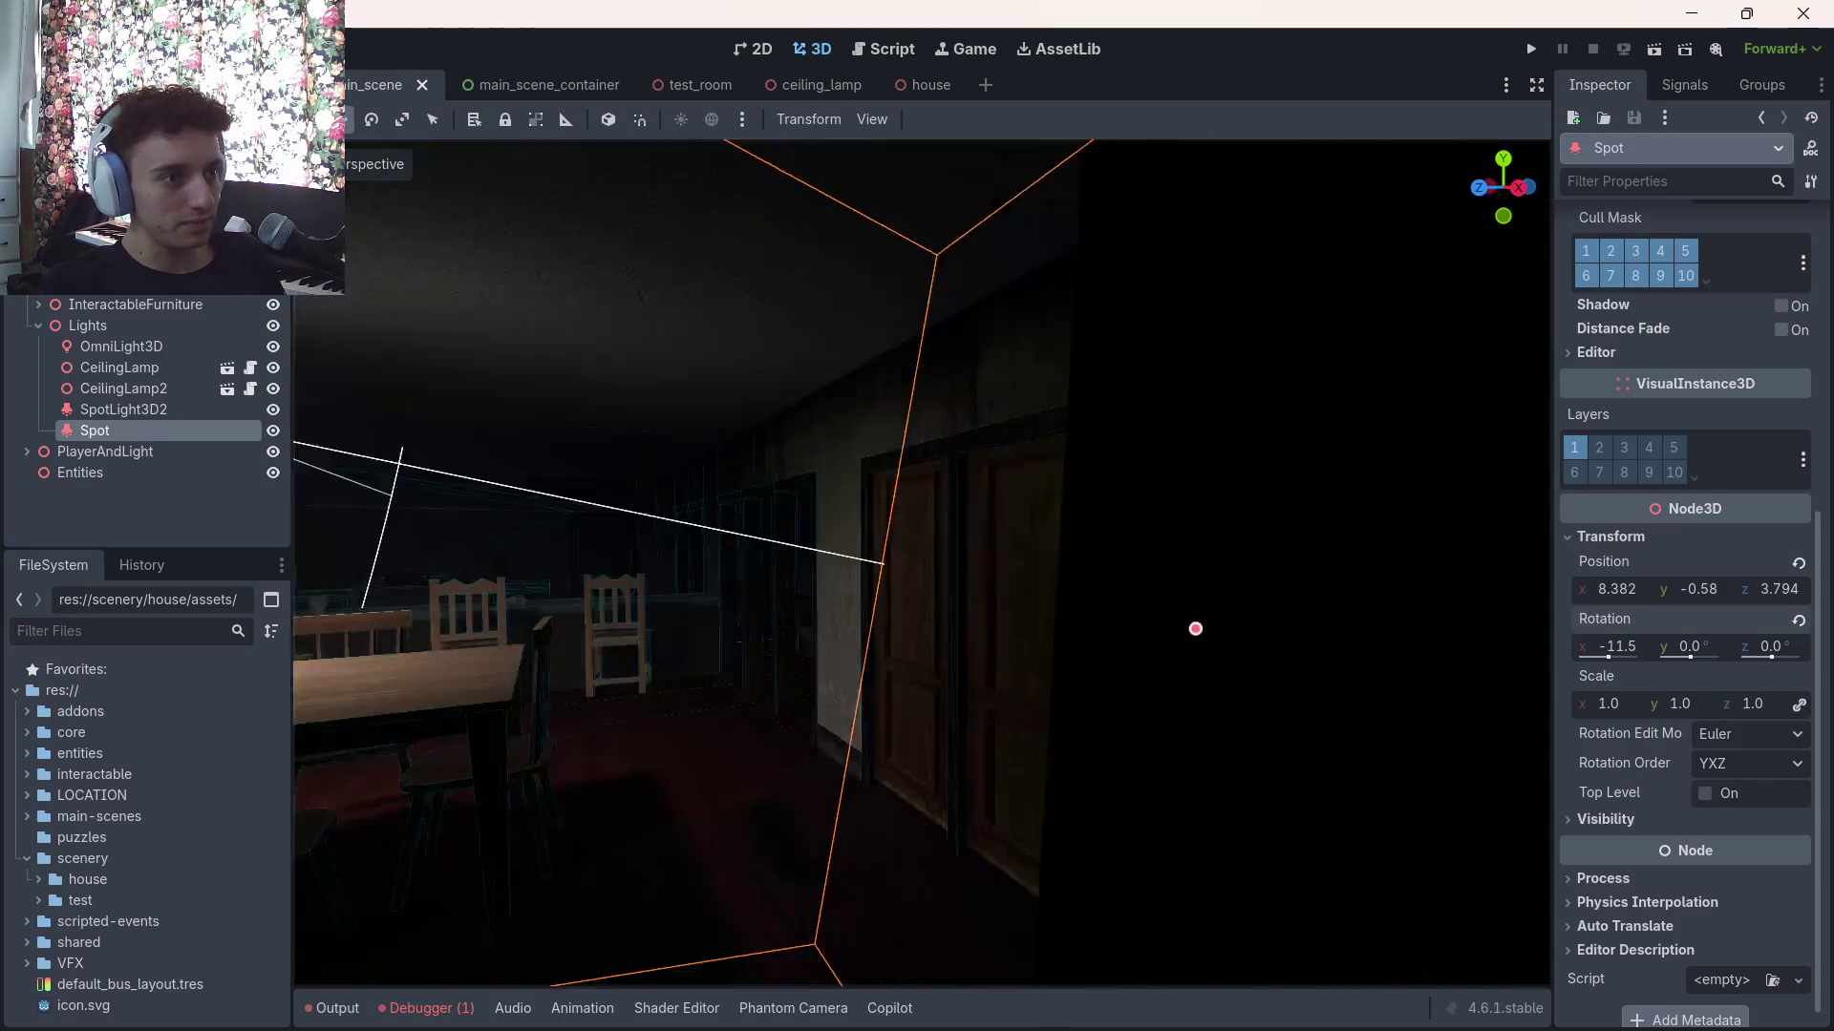
{"action": "scroll", "coordinate": [922, 564], "scroll_direction": "down", "scroll_amount": 5}
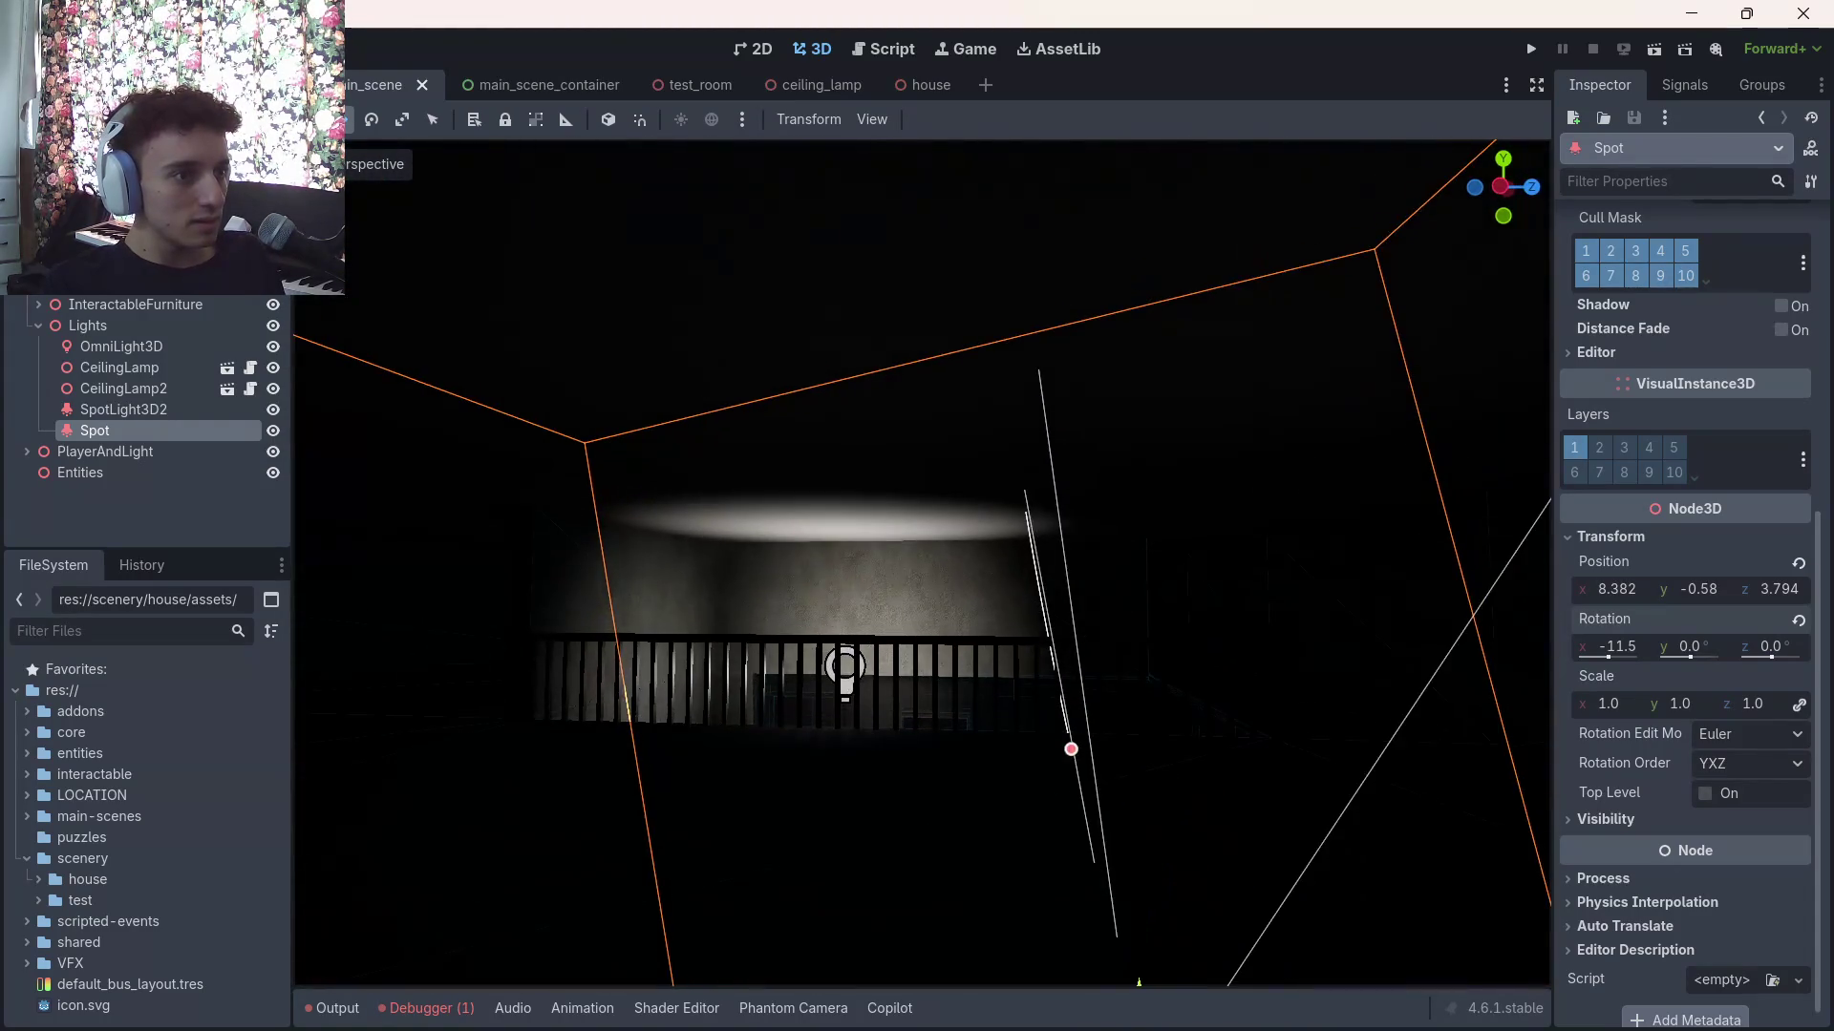
{"action": "mouse_move", "coordinate": [923, 563]}
{"action": "left_mouse_down"}
{"action": "mouse_move", "coordinate": [1098, 573]}
{"action": "mouse_move", "coordinate": [1337, 669]}
{"action": "mouse_move", "coordinate": [1538, 780]}
{"action": "left_mouse_up"}
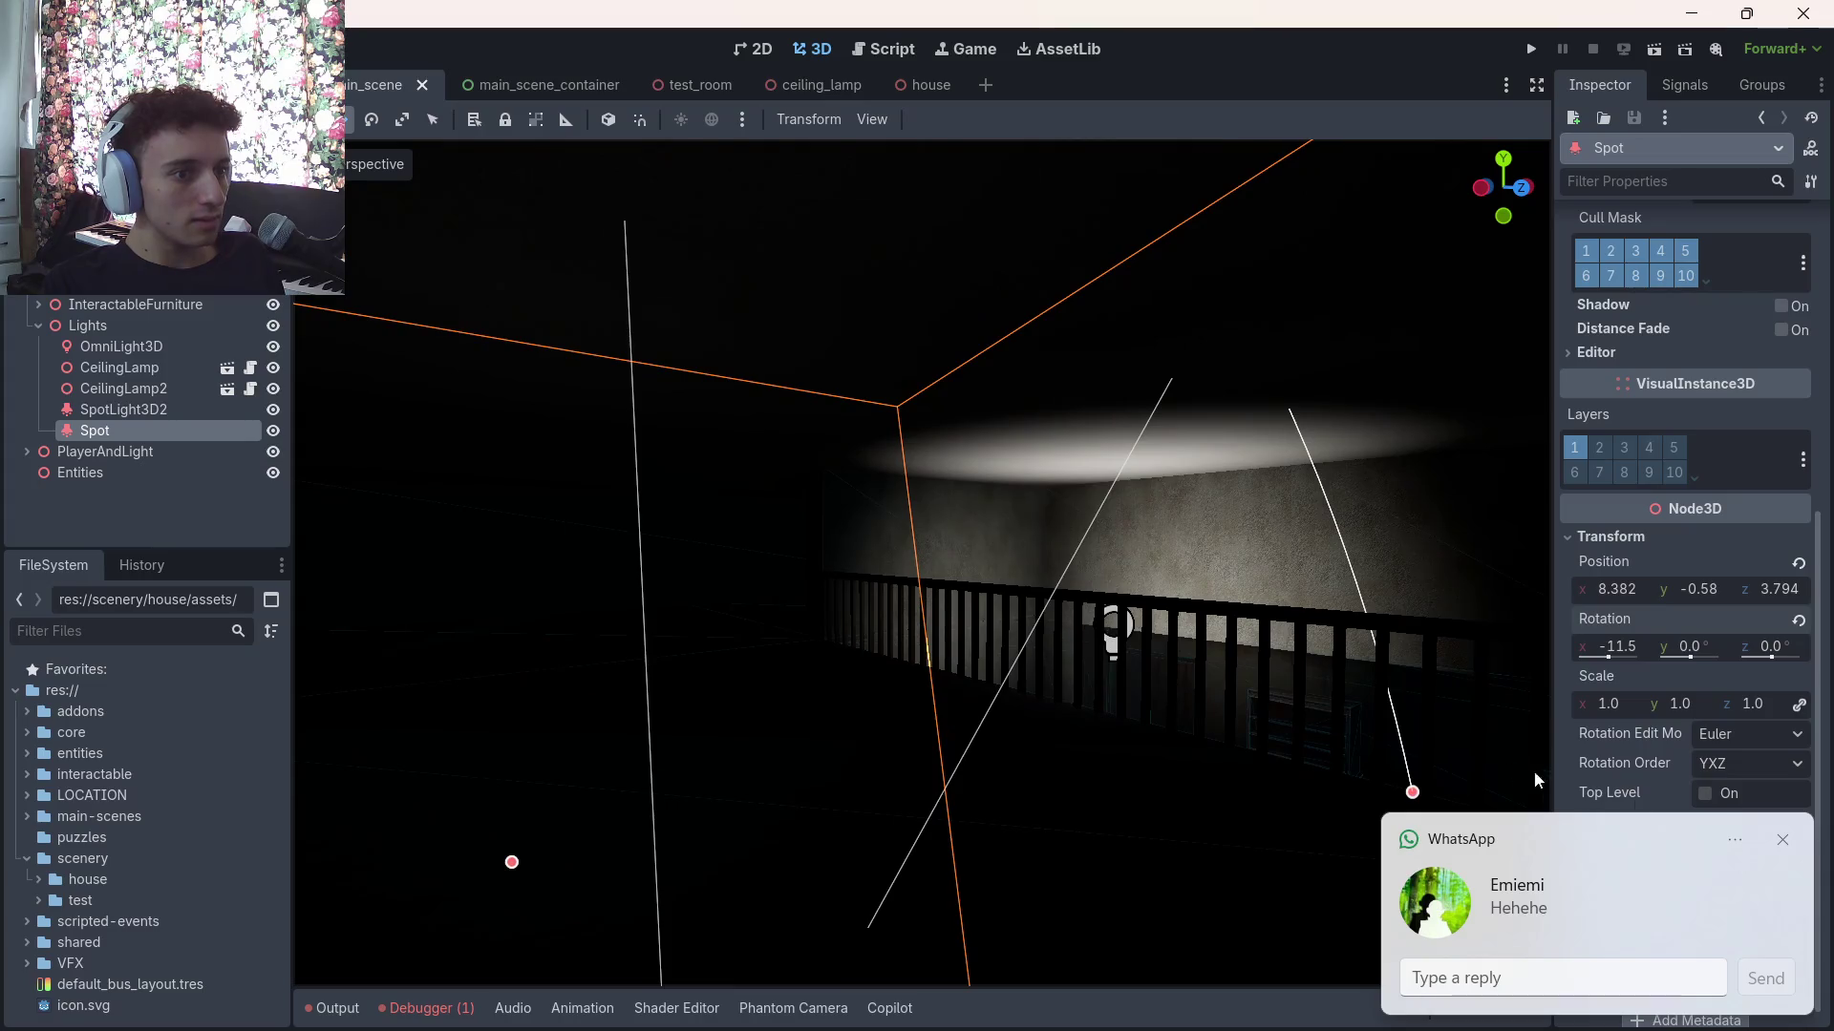
{"action": "left_click", "coordinate": [1784, 841]}
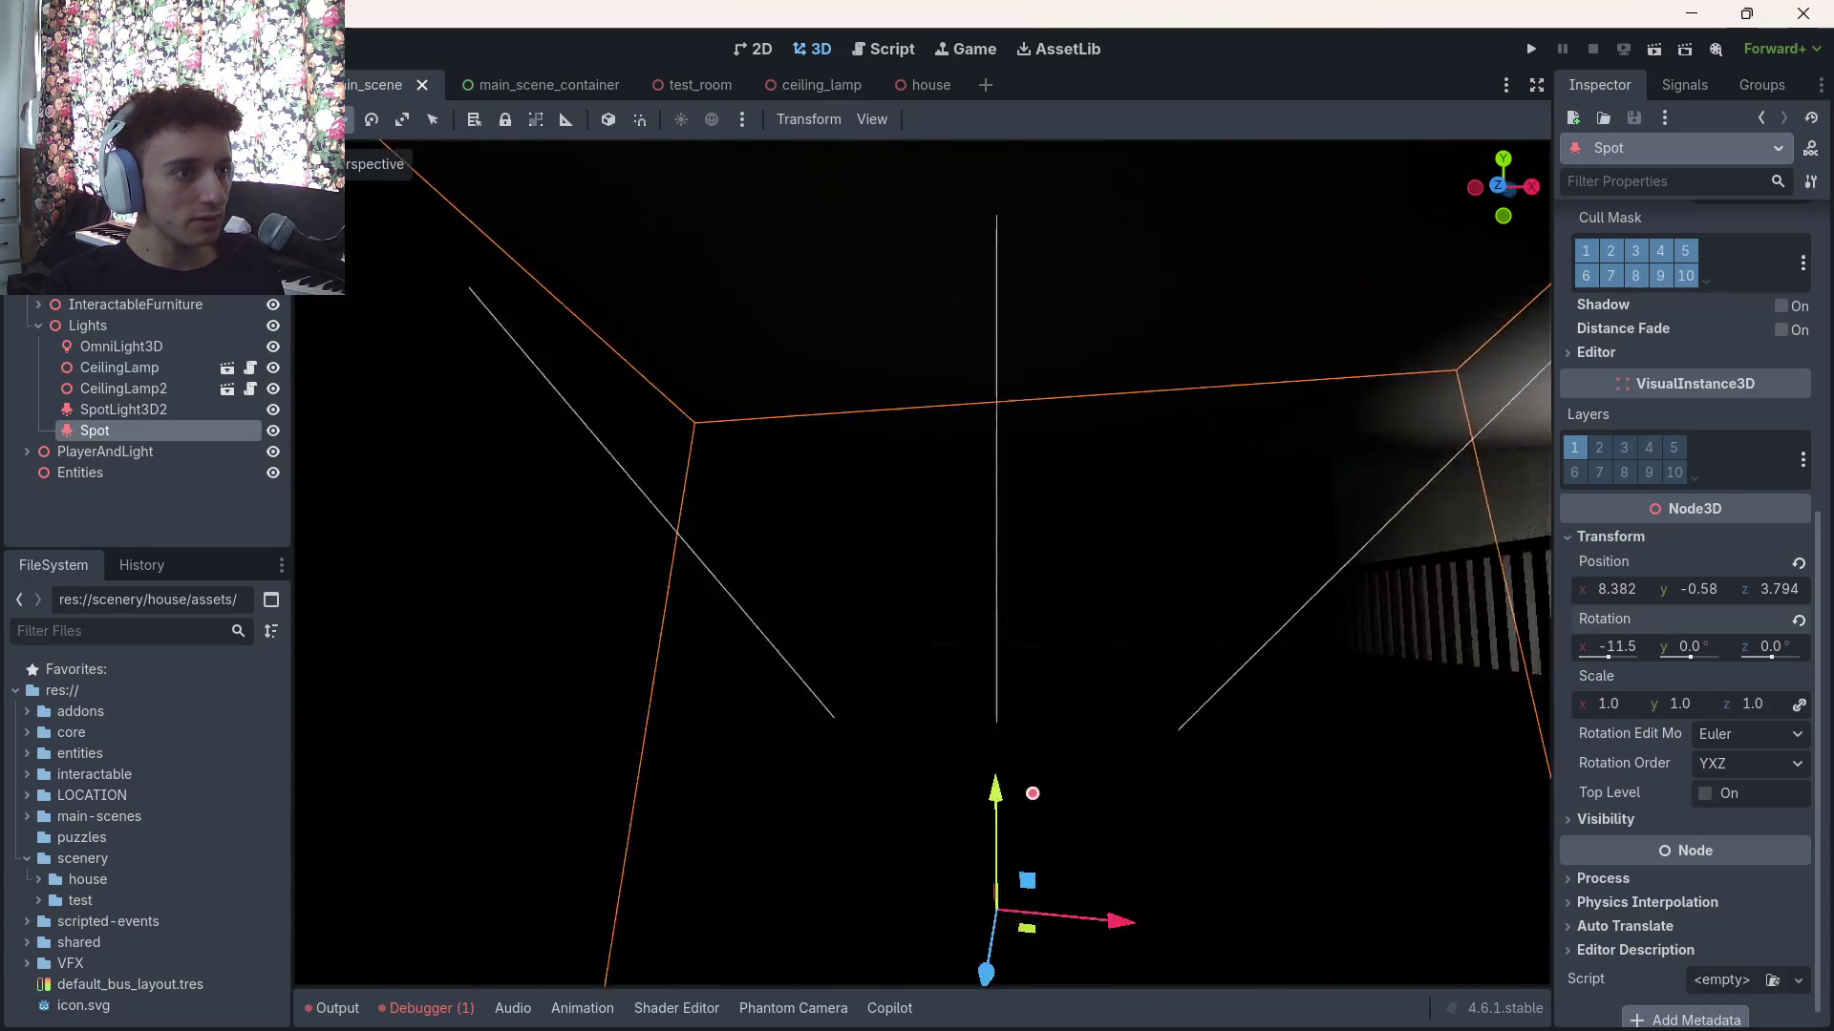
{"action": "key", "text": "w"}
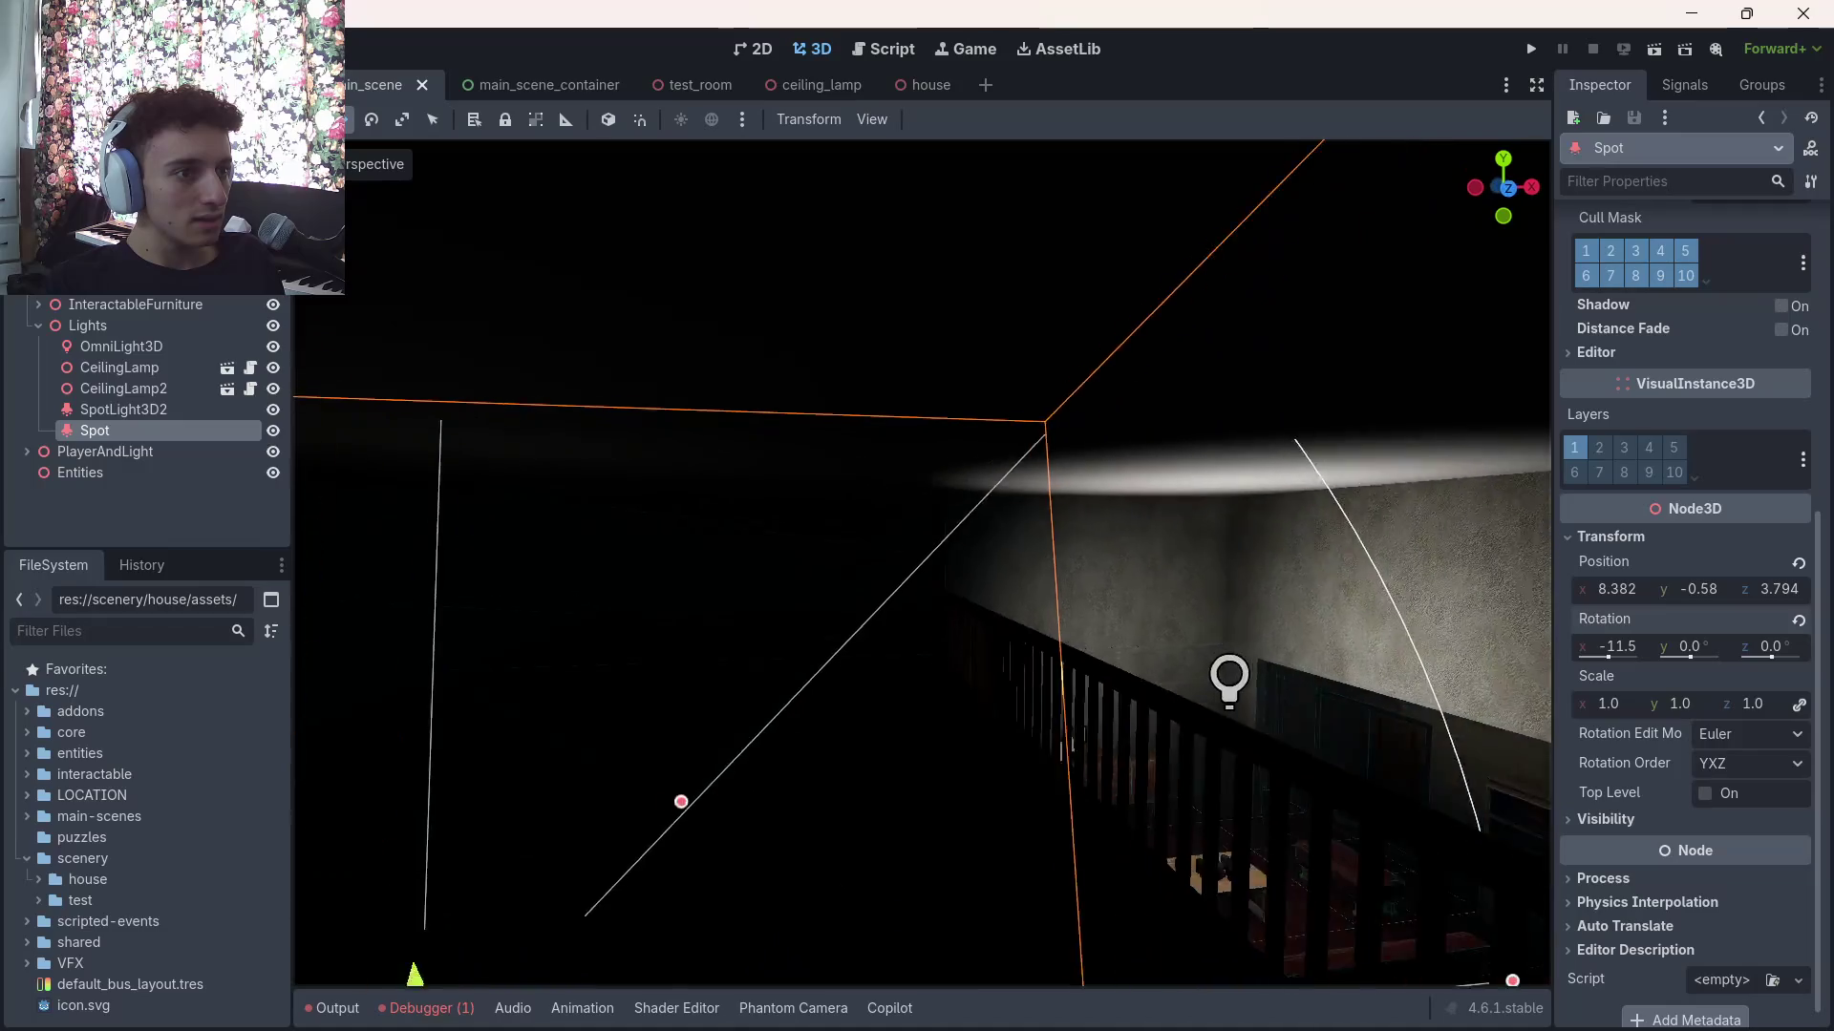
{"action": "key", "text": "w"}
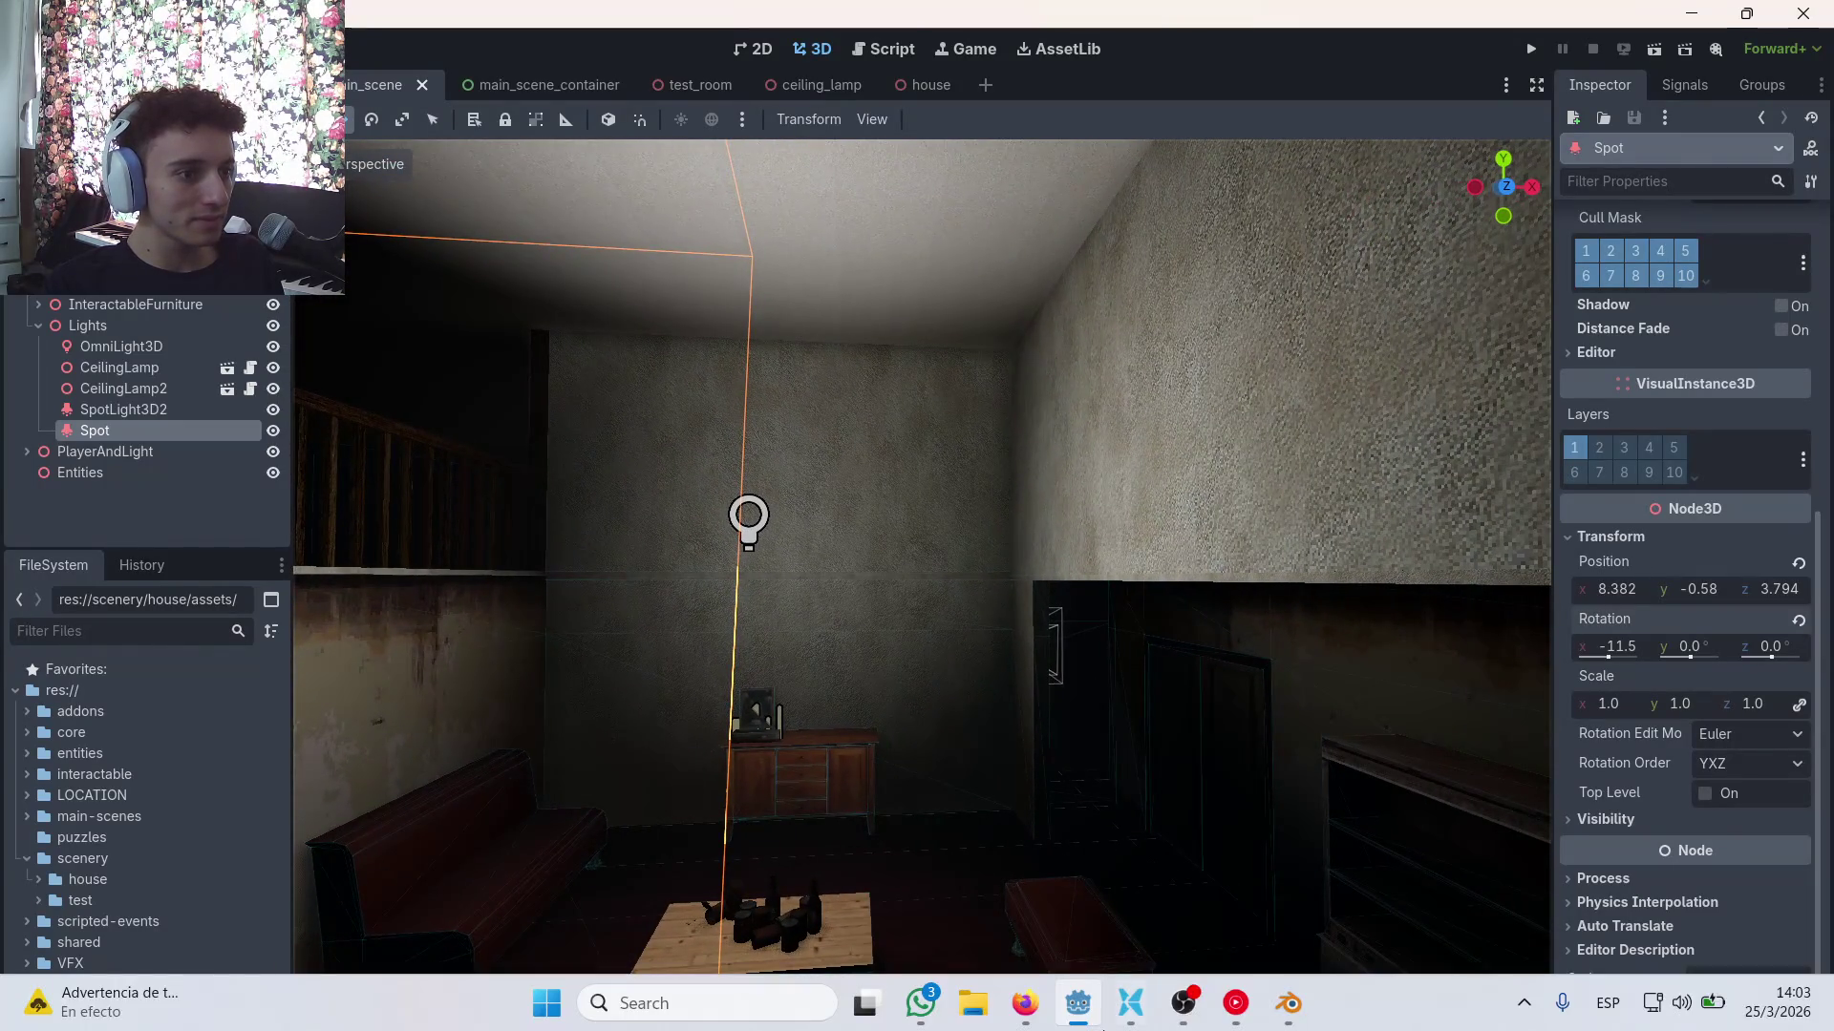
{"action": "mouse_move", "coordinate": [936, 1025]}
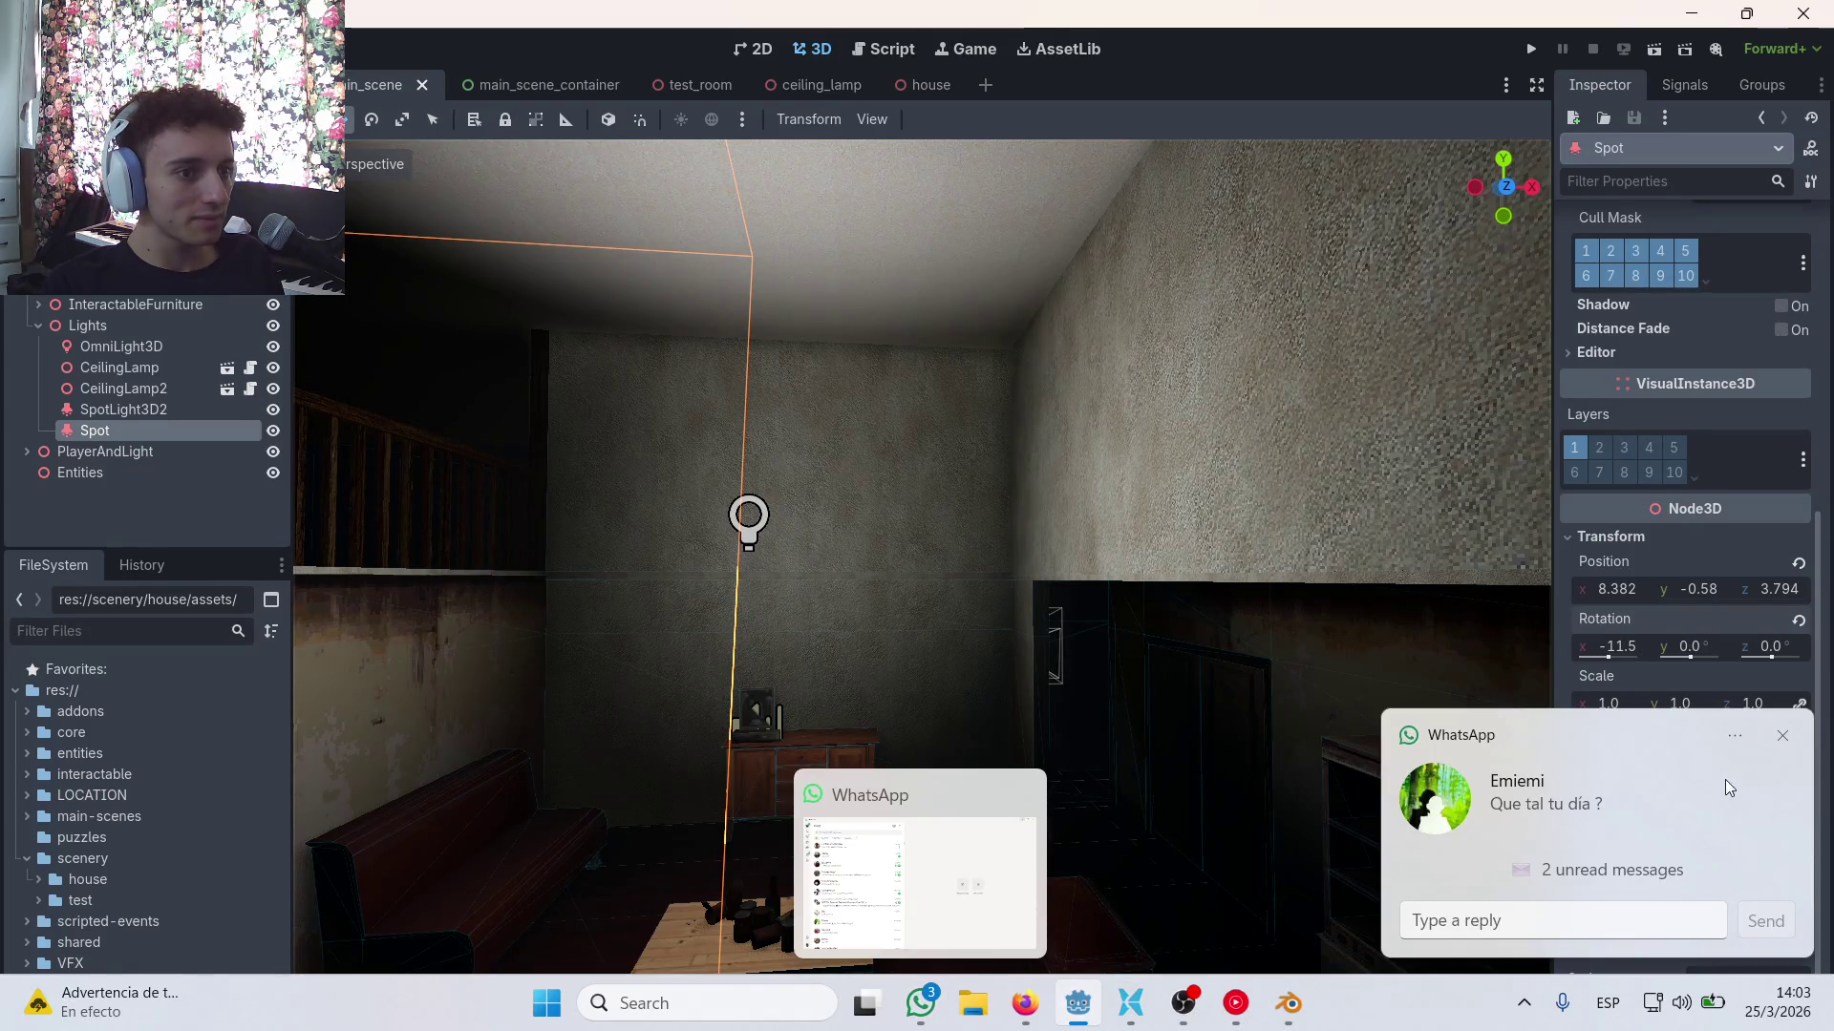
{"action": "left_click", "coordinate": [1784, 796]}
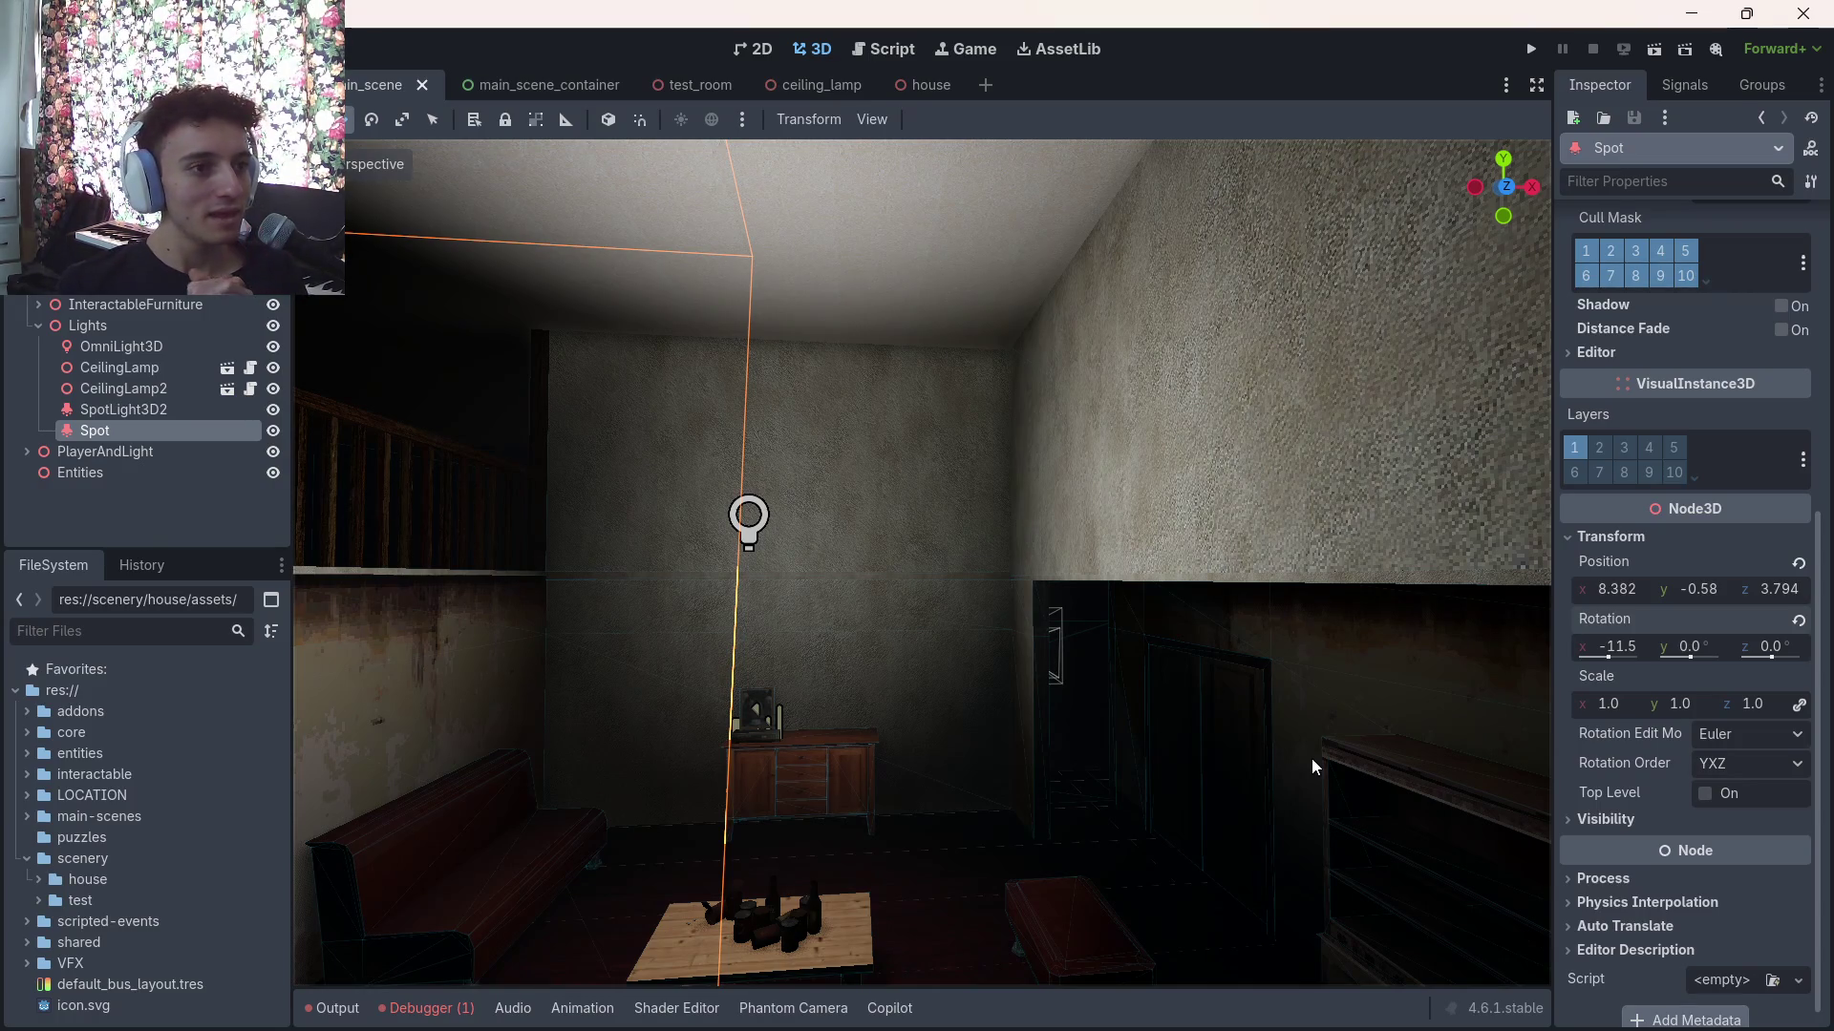
{"action": "mouse_move", "coordinate": [1314, 741]}
{"action": "left_mouse_down"}
{"action": "mouse_move", "coordinate": [1299, 573]}
{"action": "mouse_move", "coordinate": [1118, 643]}
{"action": "mouse_move", "coordinate": [858, 463]}
{"action": "mouse_move", "coordinate": [880, 426]}
{"action": "left_mouse_up"}
{"action": "left_click", "coordinate": [1117, 643]}
{"action": "left_click", "coordinate": [857, 463]}
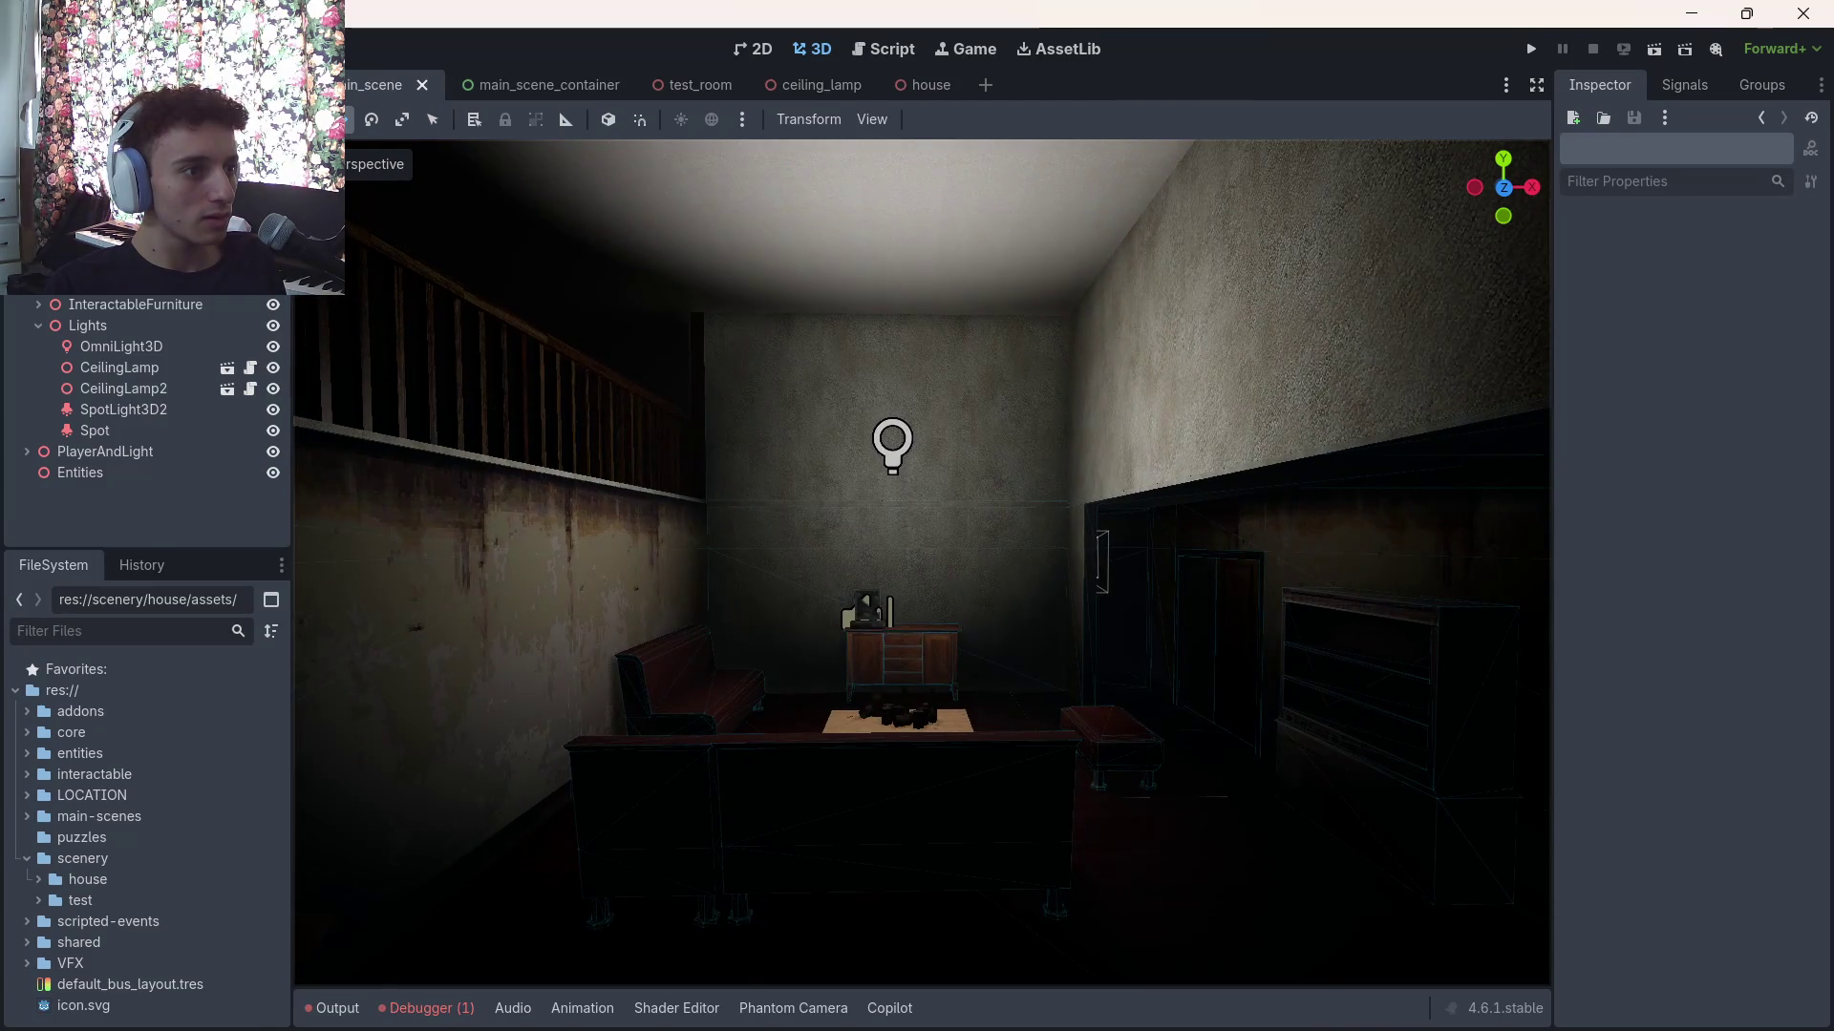
{"action": "left_click", "coordinate": [181, 435]}
{"action": "left_click", "coordinate": [196, 367]}
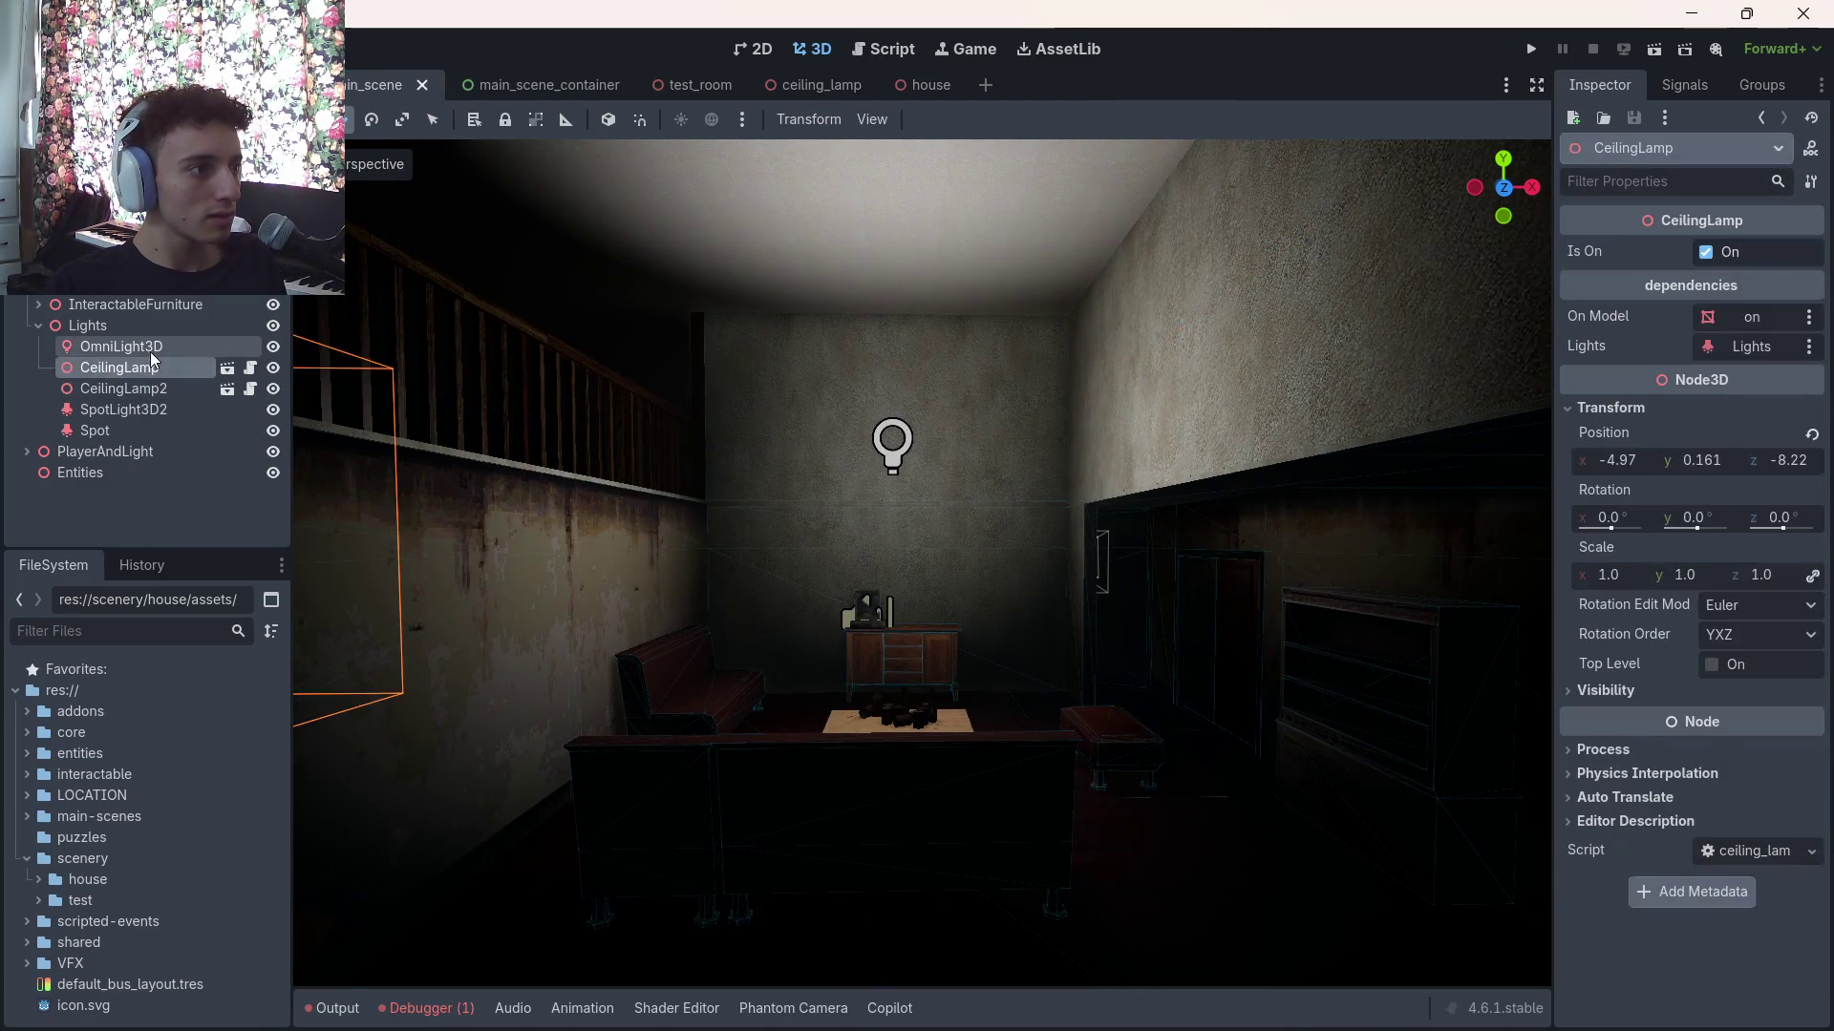
{"action": "left_click", "coordinate": [204, 348]}
{"action": "left_click", "coordinate": [271, 349]}
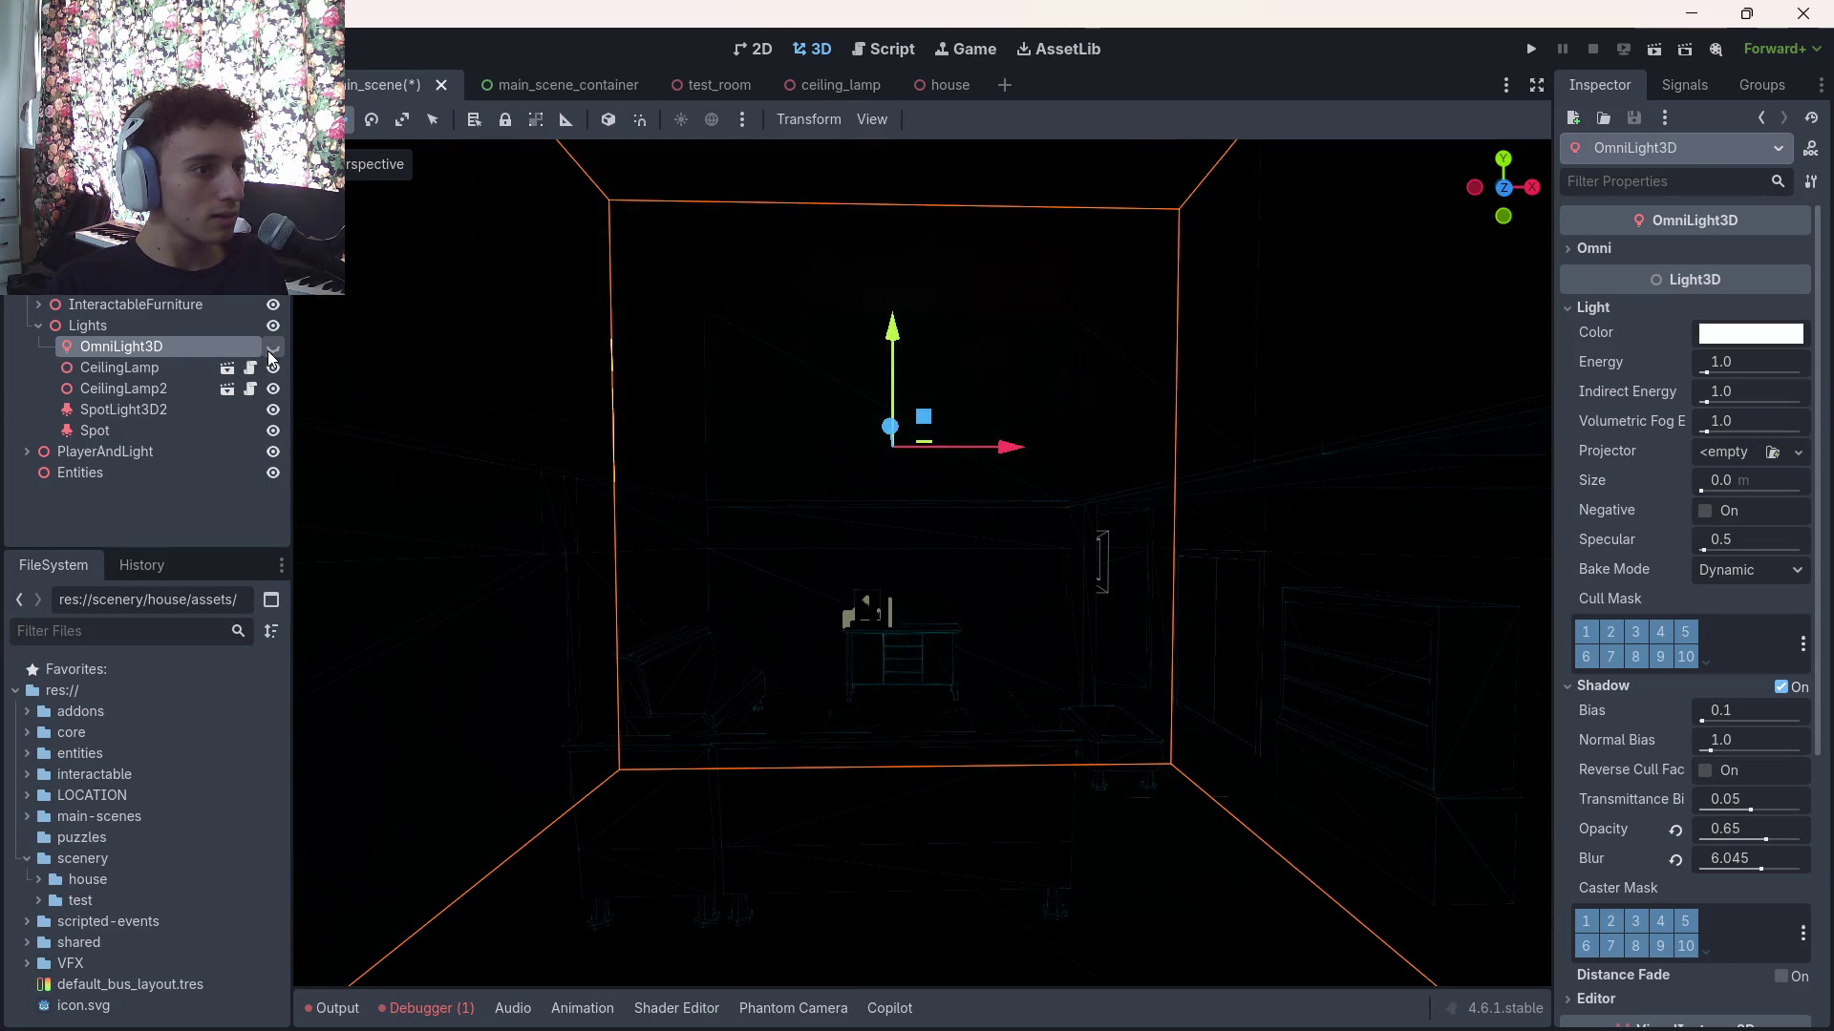
{"action": "left_click", "coordinate": [271, 348]}
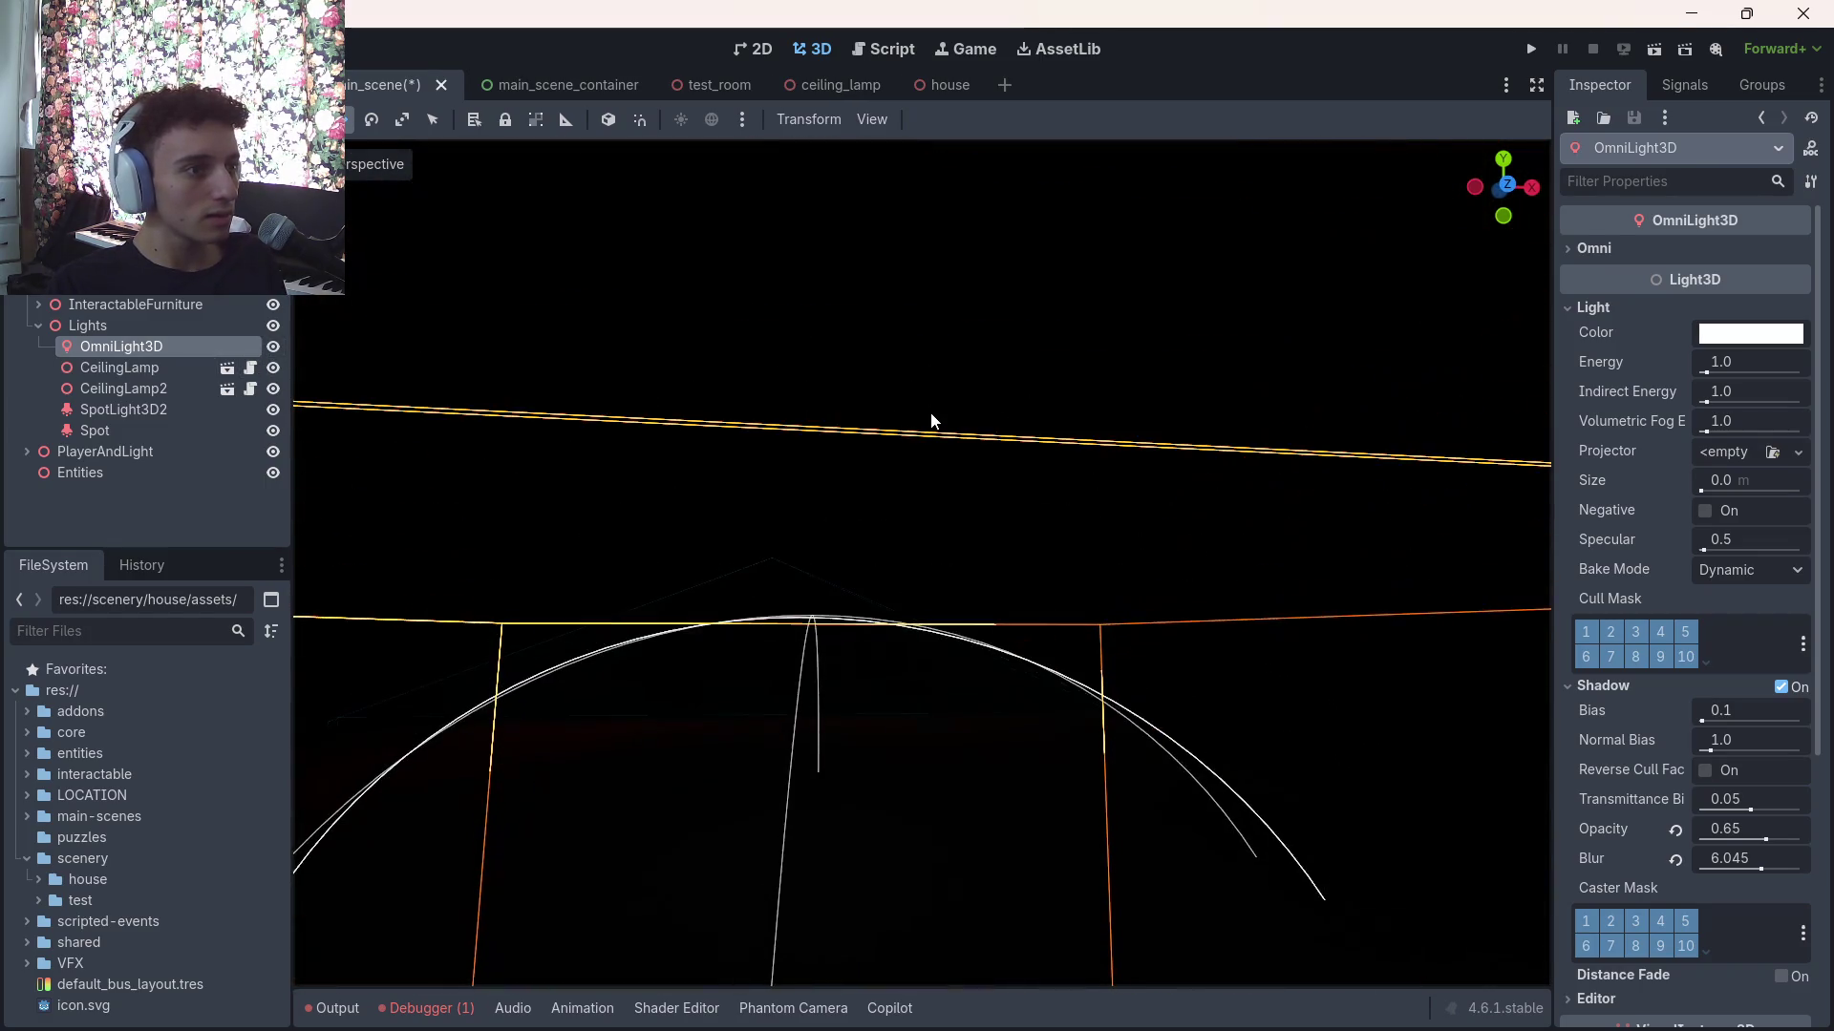
{"action": "left_click", "coordinate": [931, 401]}
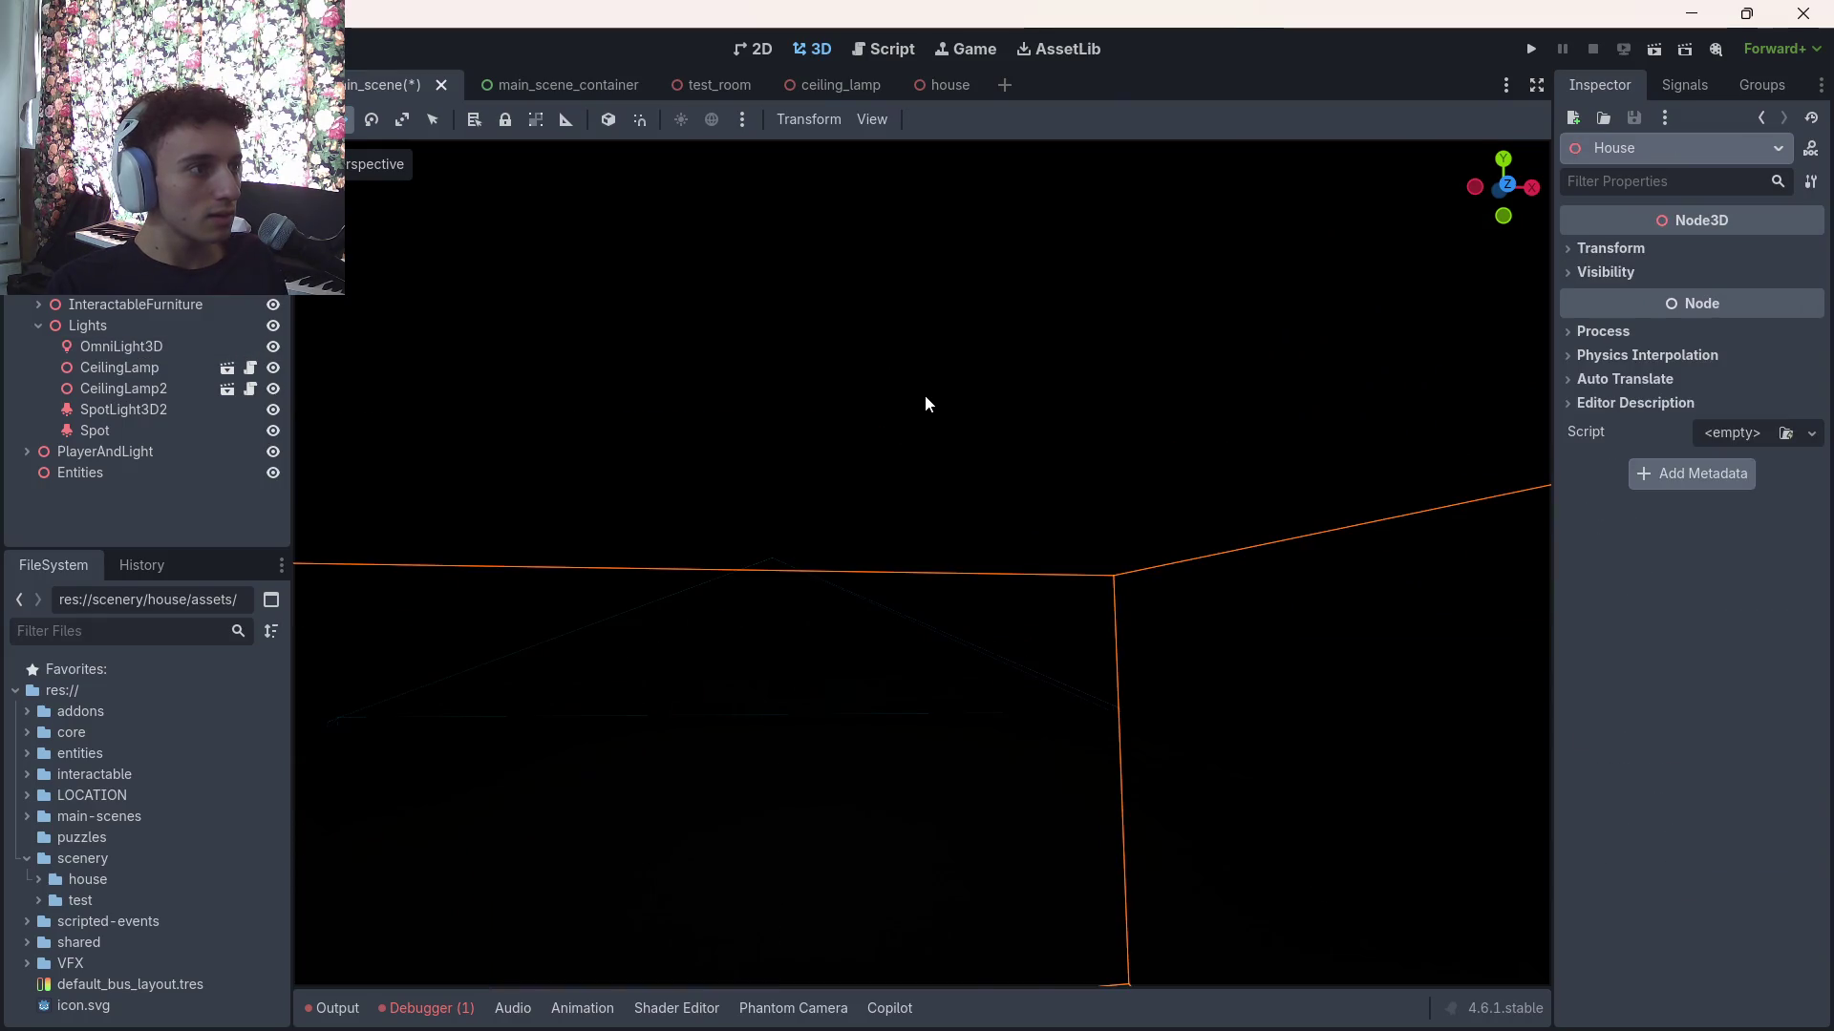
{"action": "scroll", "coordinate": [911, 283], "scroll_direction": "down", "scroll_amount": 10}
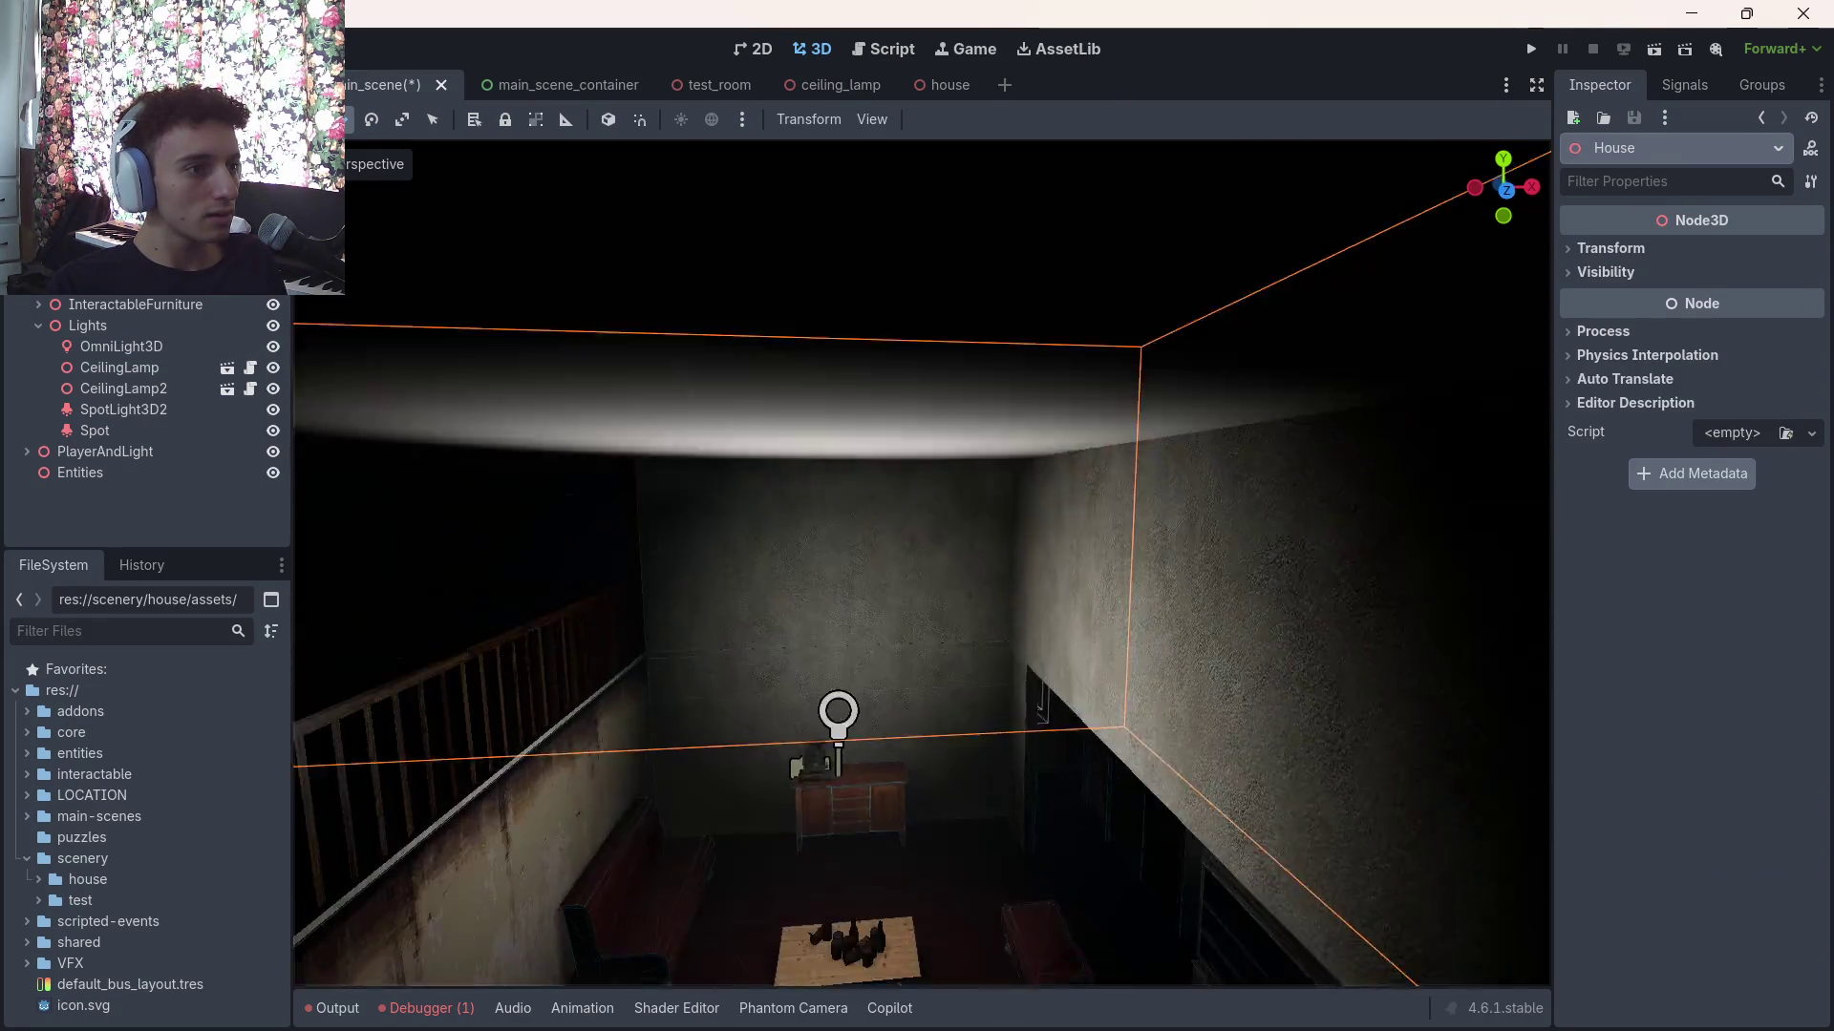